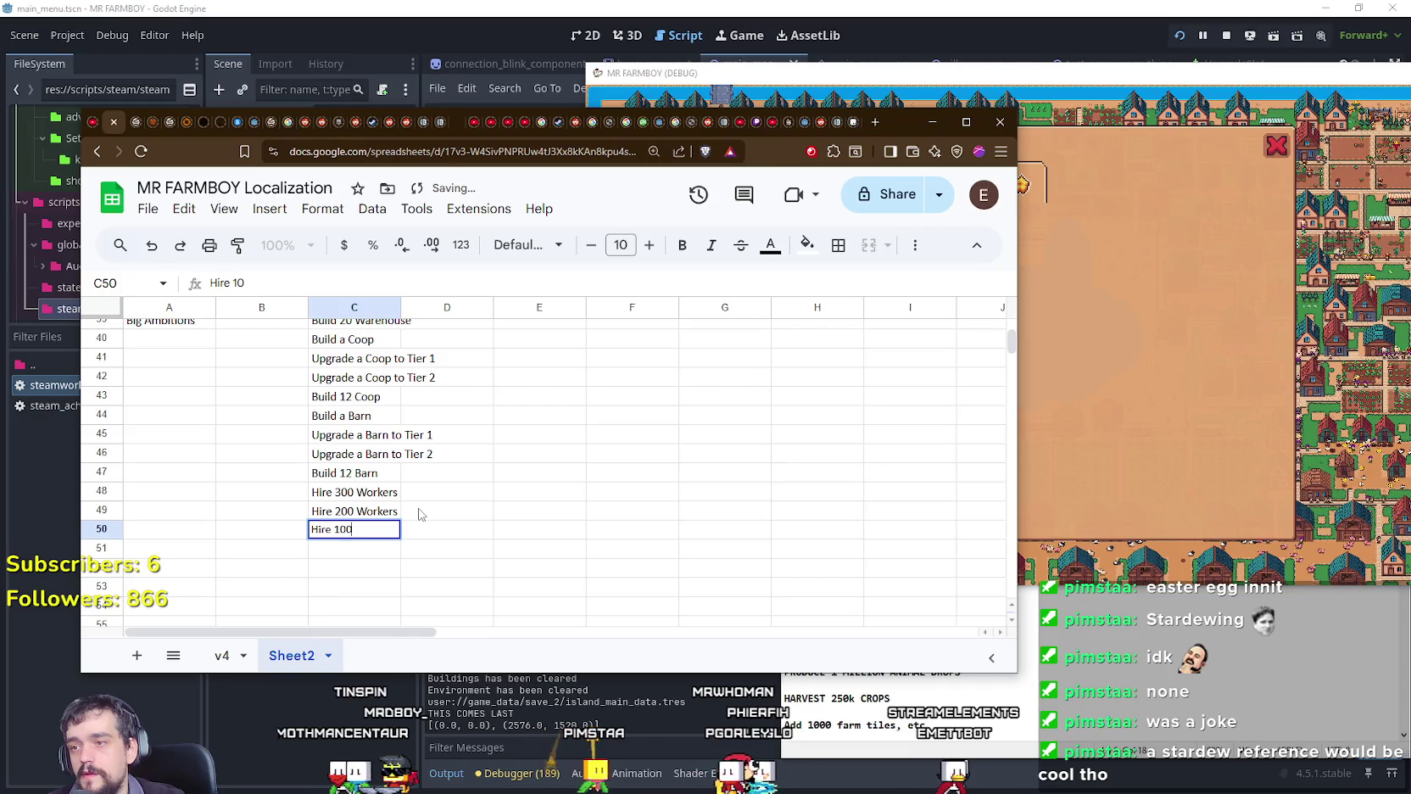
Step: Enter Hire 100, Hire 50, Hire 20 and Hire 10 Workers in C50–C53
key(Return)
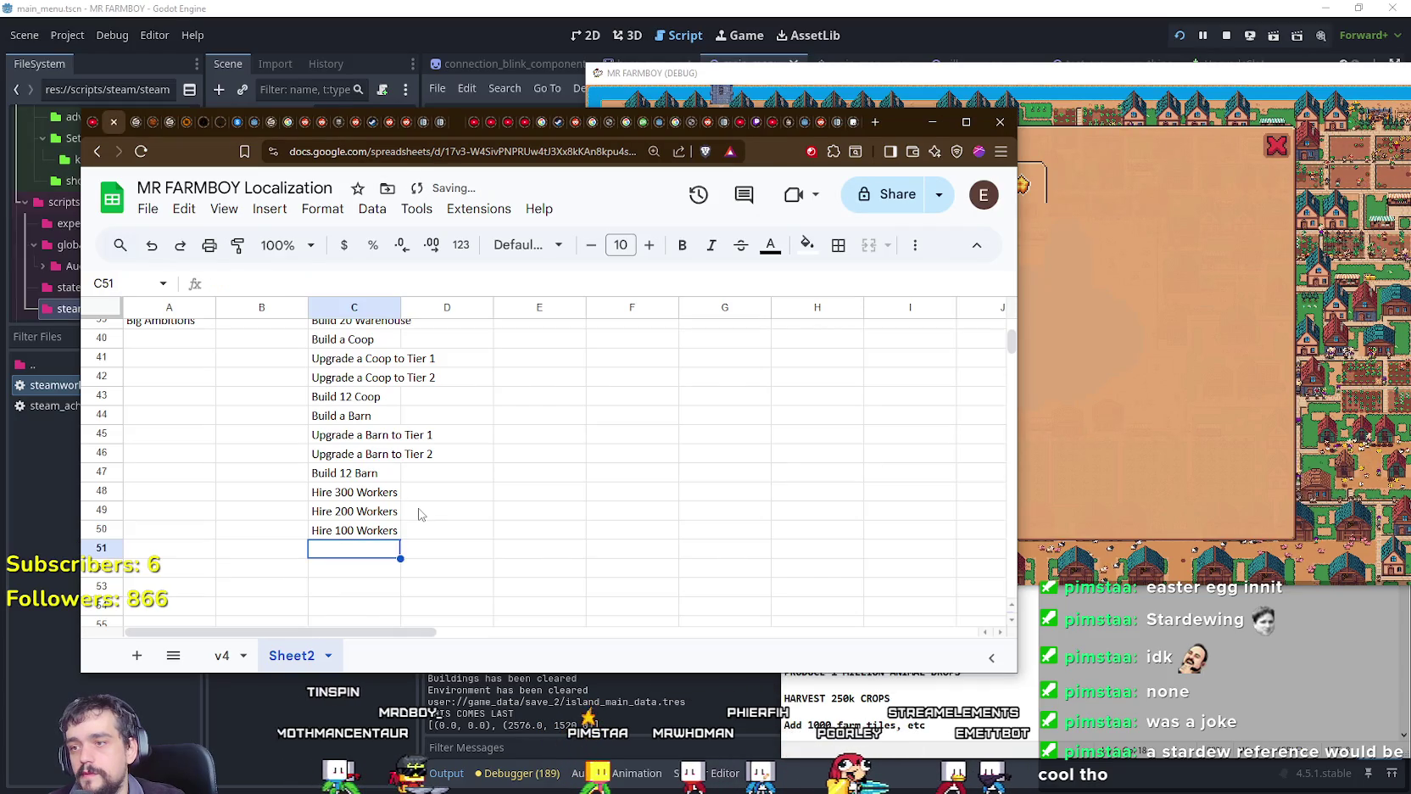
text(Hire50 Workers)
key(Return)
text(Hire)
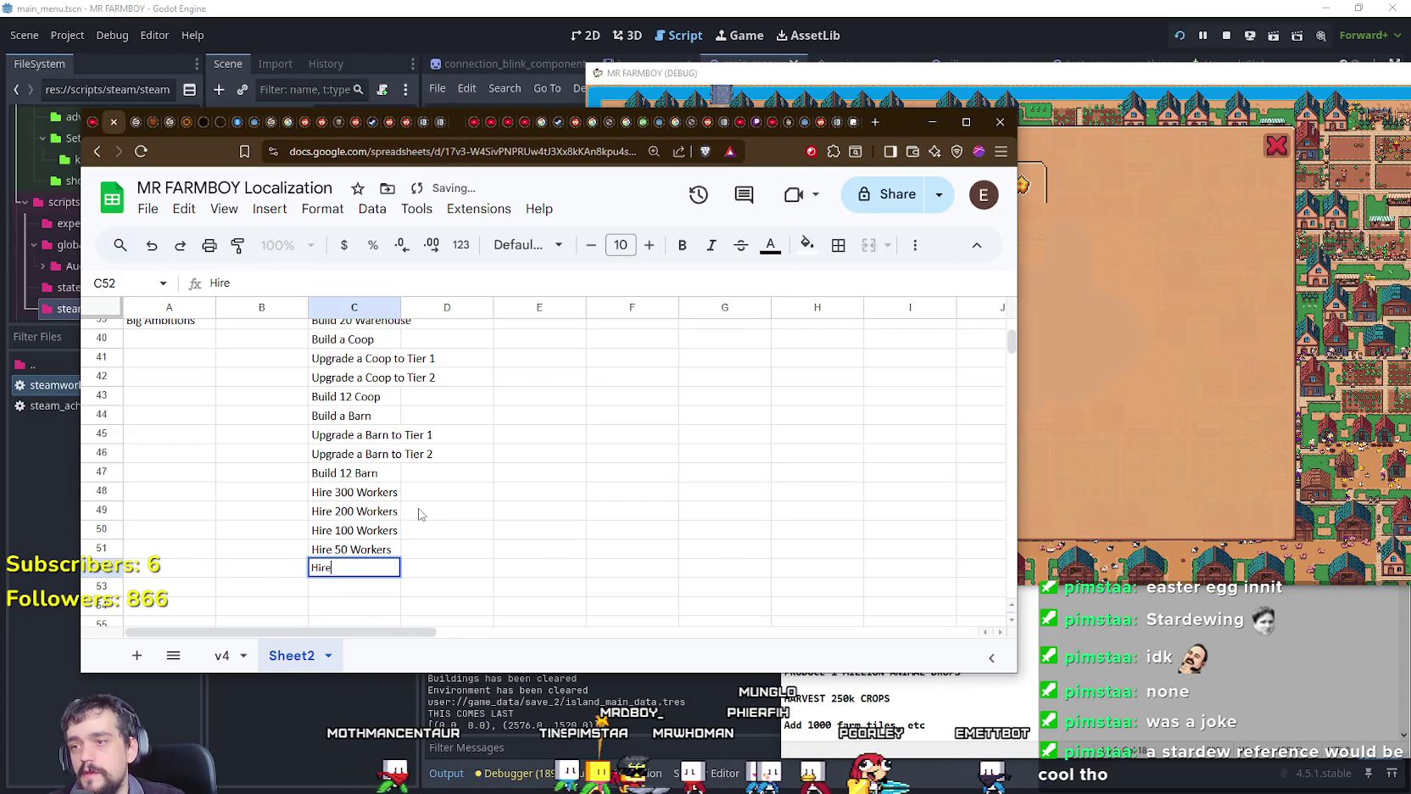
text( 20 Worke)
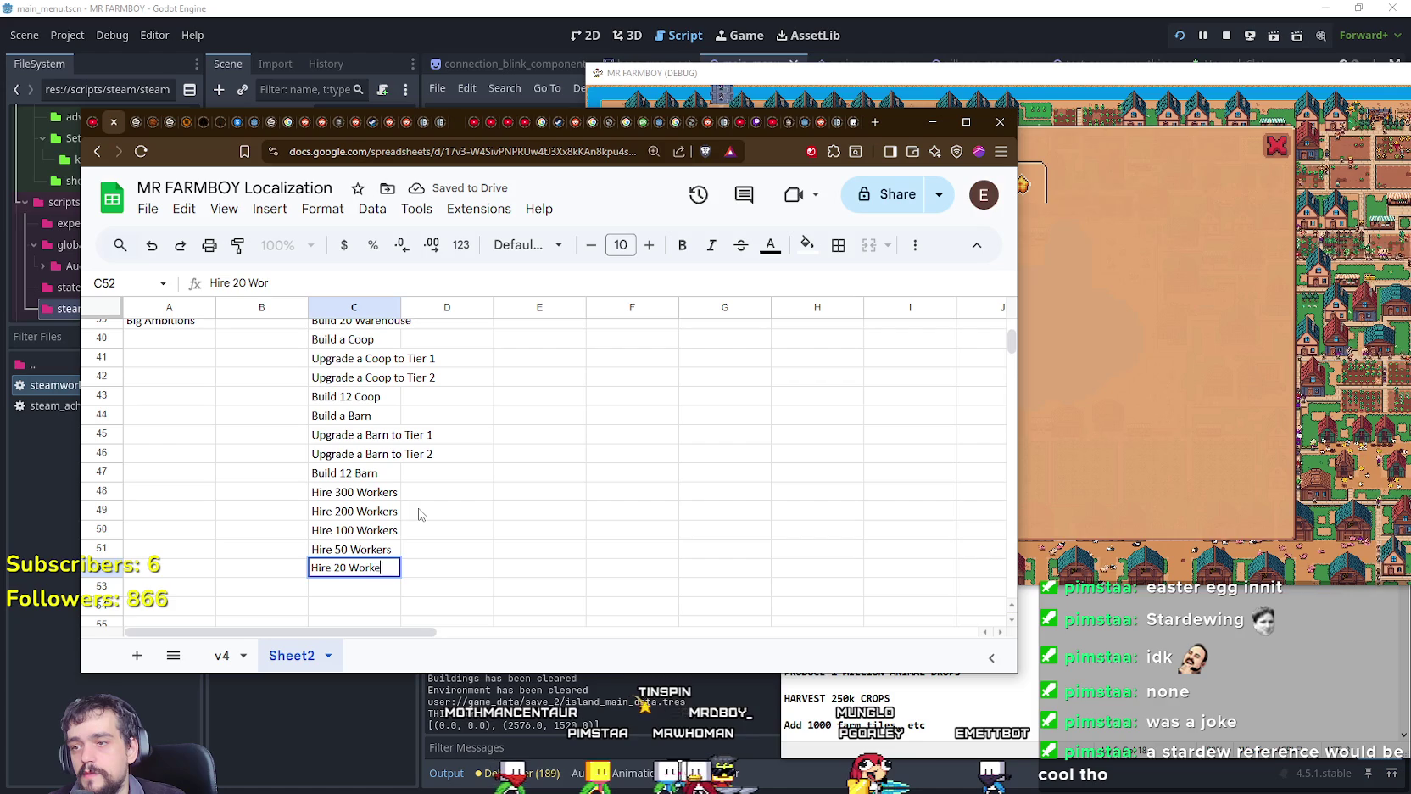
text(rs)
key(Return)
text(Hire )
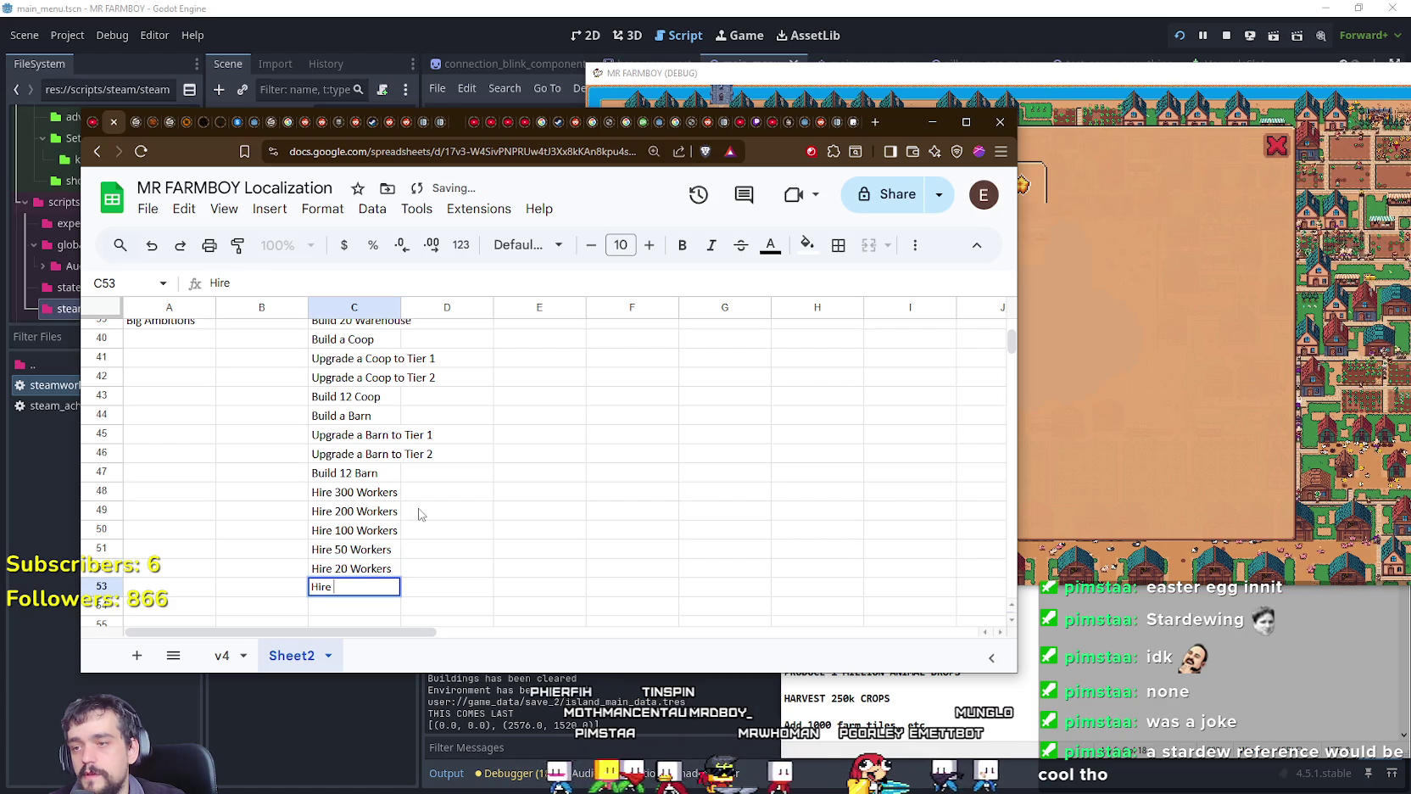
text(10 Workers)
key(Return)
Step: Enter Hire 5 Workers in C54, correcting the mistyped ending
text(Hire )
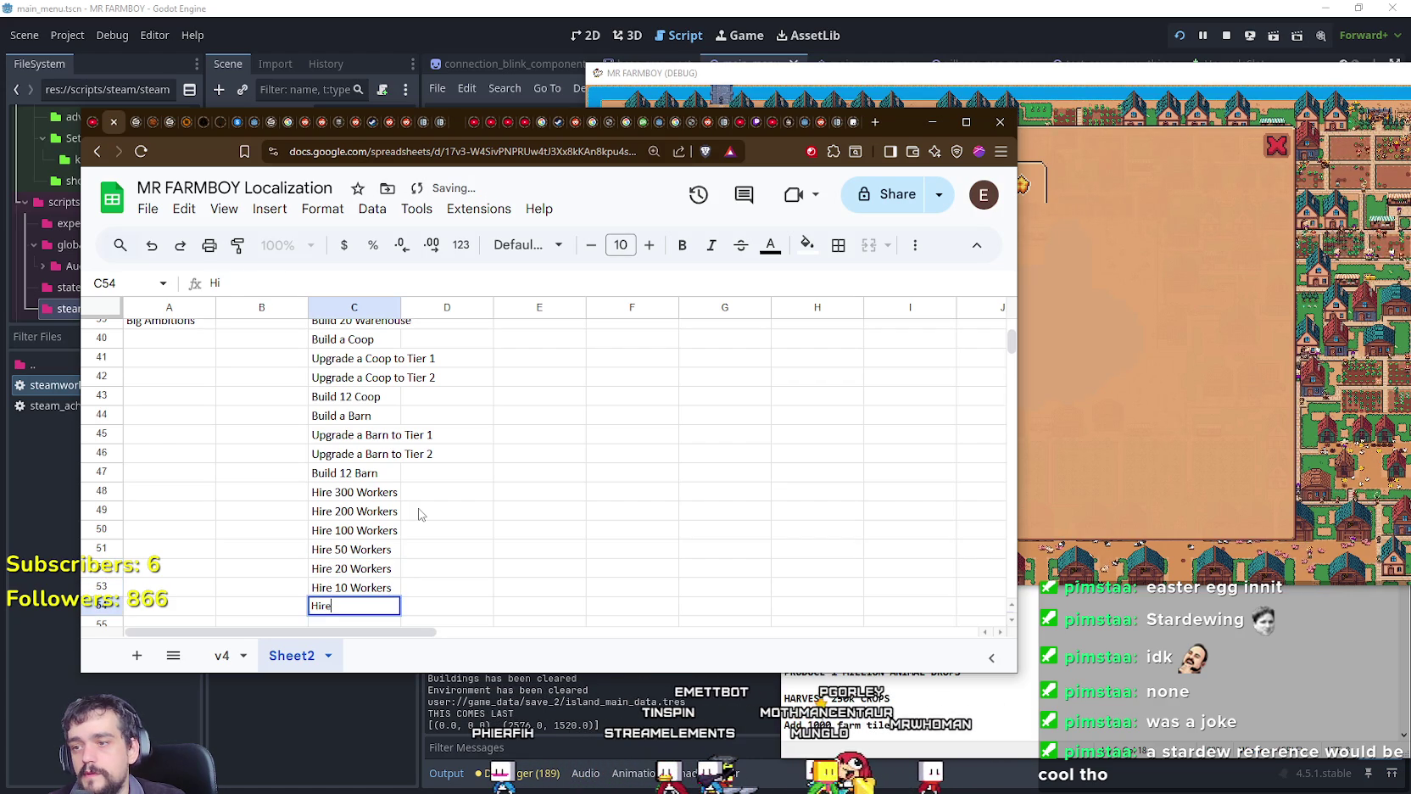
text(5 wo)
key(BackSpace)
key(BackSpace)
key(BackSpace)
key(BackSpace)
key(BackSpace)
key(BackSpace)
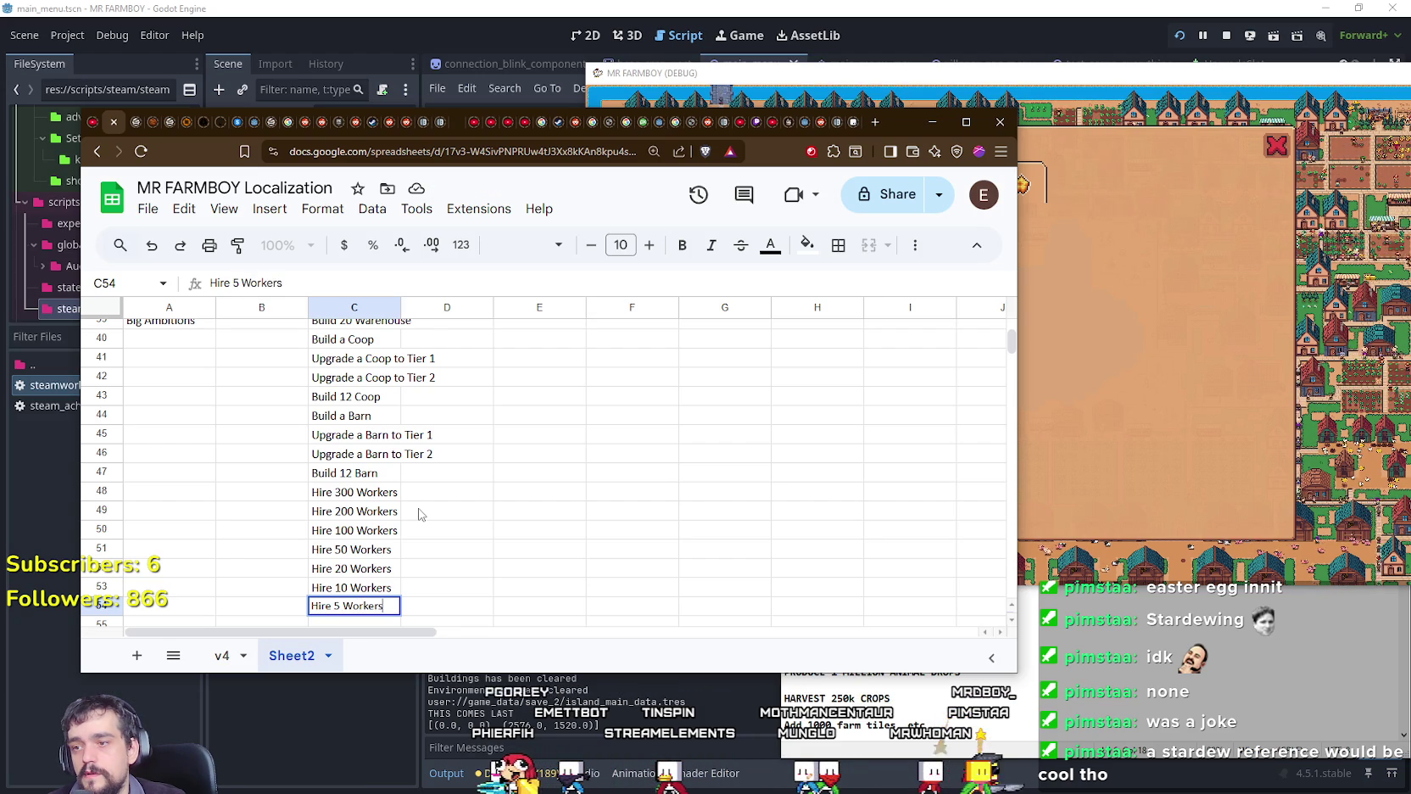
key(Return)
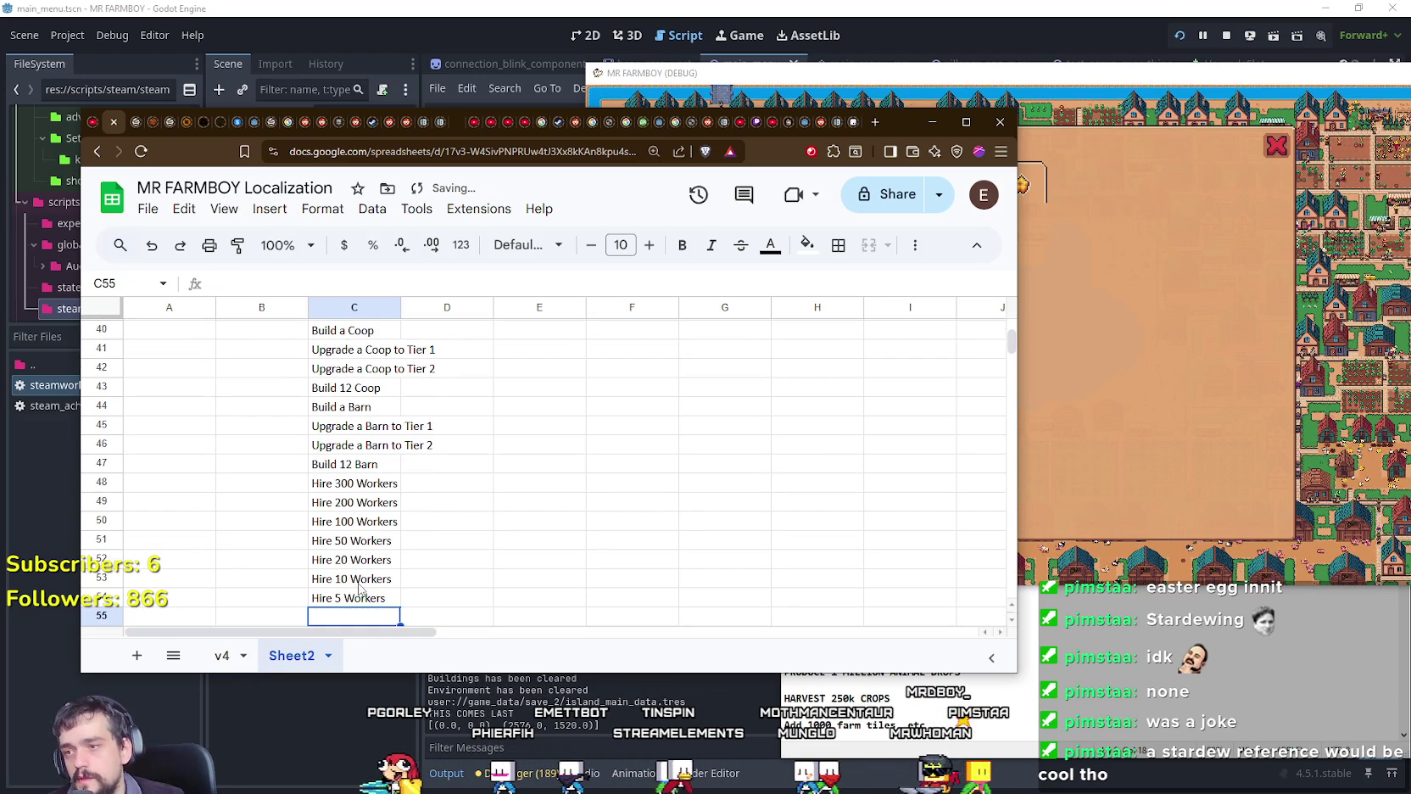
scroll(362, 587, down, 2)
key(Up)
scroll(551, 529, up, 2)
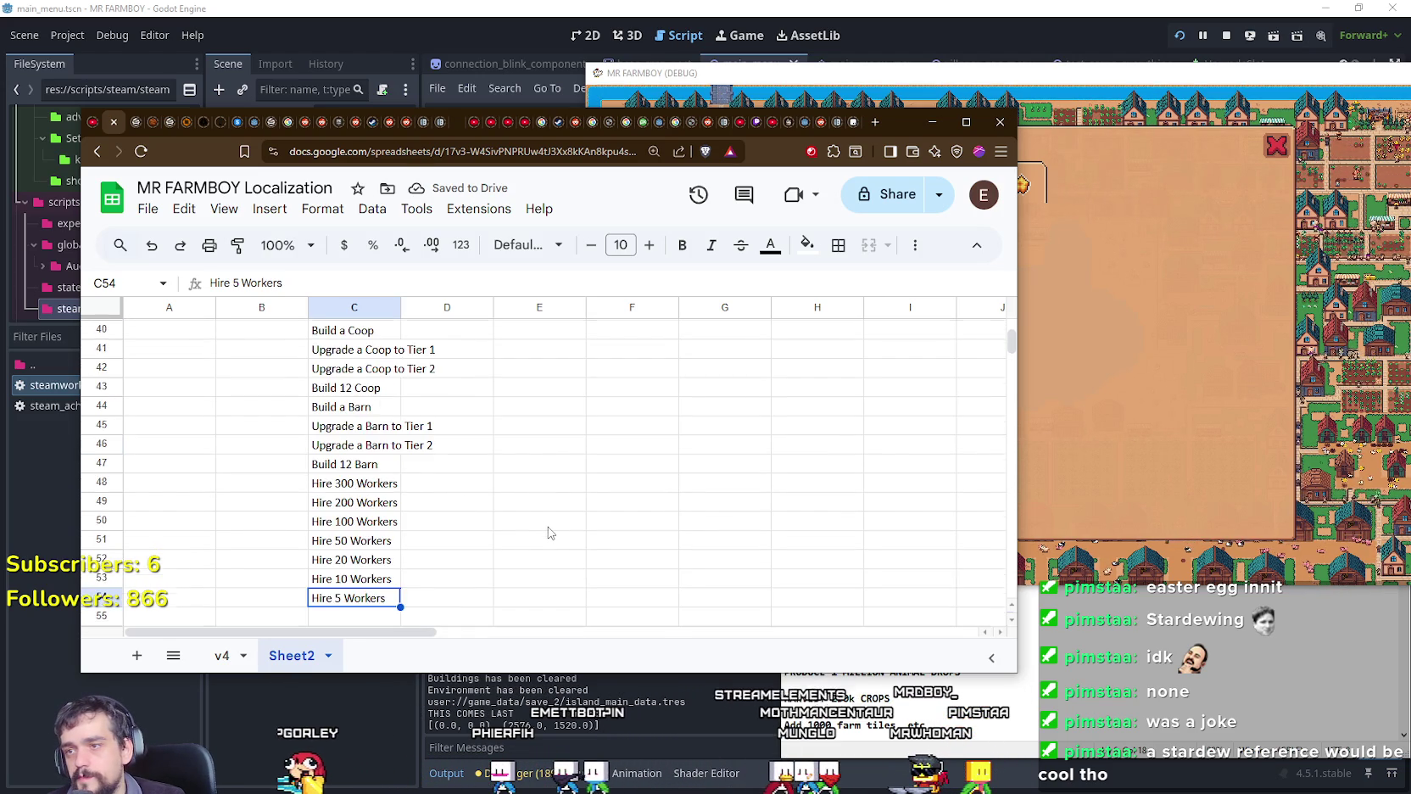
scroll(552, 530, up, 1)
scroll(551, 529, down, 1)
scroll(550, 530, down, 1)
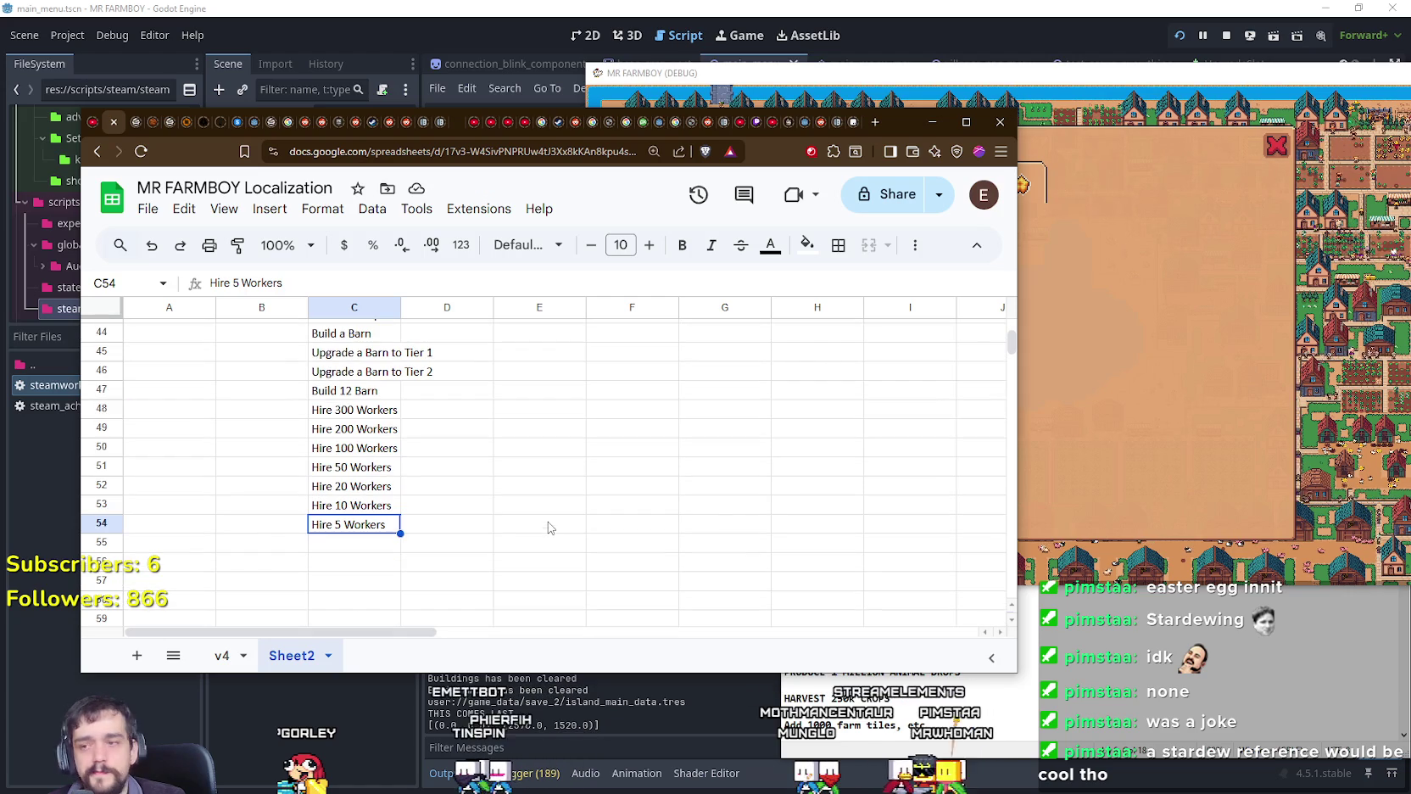
Step: Auto-fit column C to its longest text and scroll to the top of the Notepad achievement ideas
double_click(401, 307)
click(1136, 705)
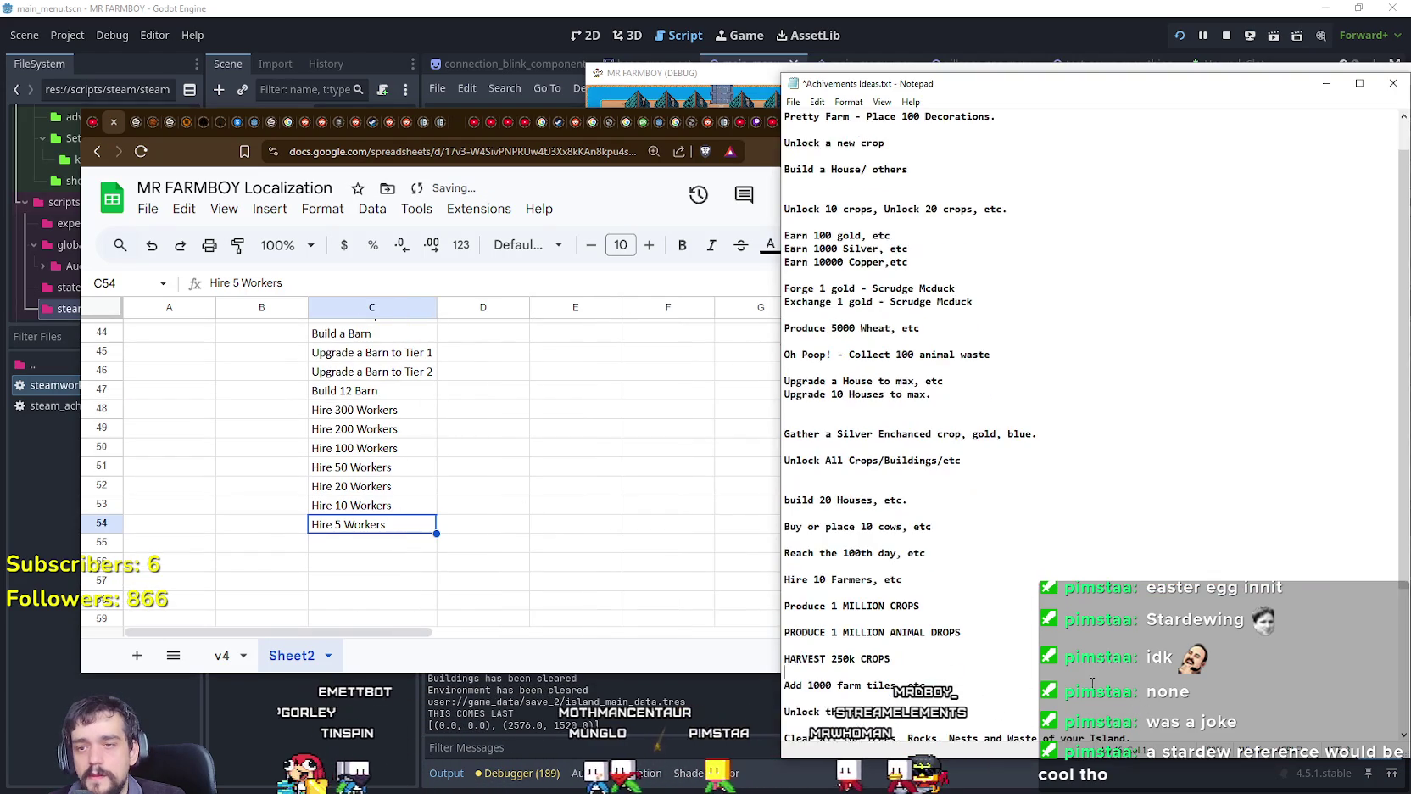
scroll(962, 635, down, 2)
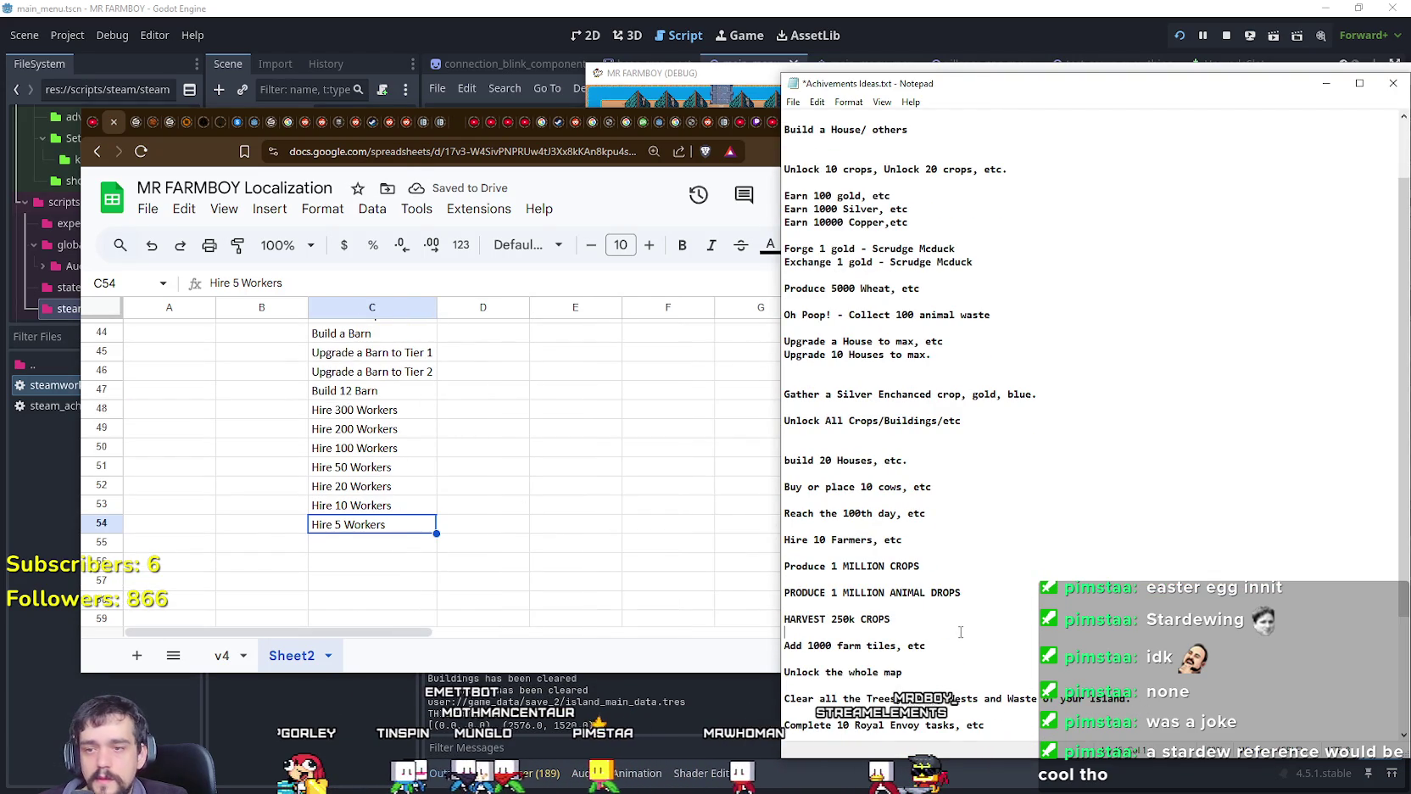
scroll(530, 520, up, 5)
scroll(497, 524, up, 5)
scroll(498, 523, up, 2)
scroll(499, 523, up, 2)
scroll(500, 522, up, 3)
scroll(501, 522, up, 1)
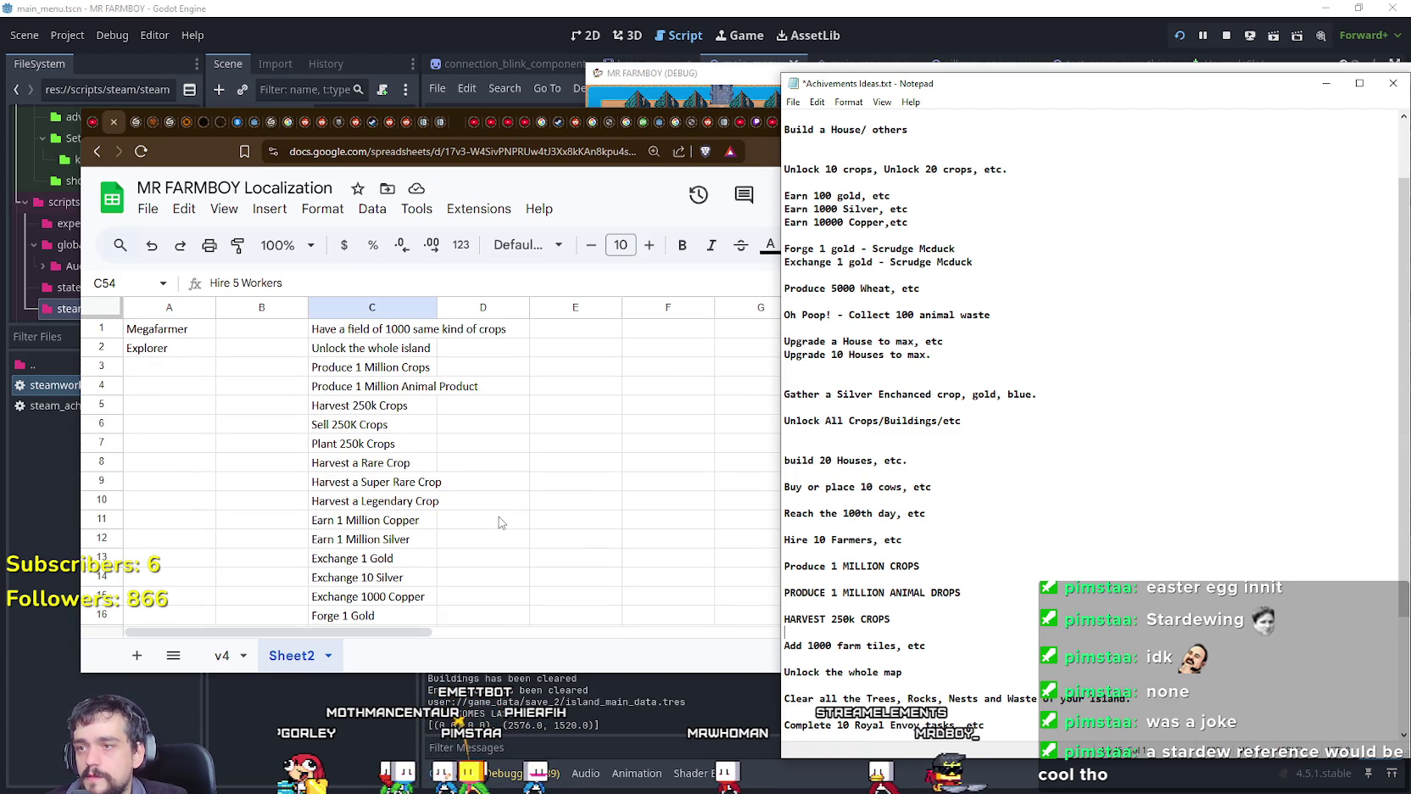
Step: Read down the achievement ideas list, checking empty cell C55 in the sheet
scroll(500, 522, down, 1)
scroll(500, 523, down, 4)
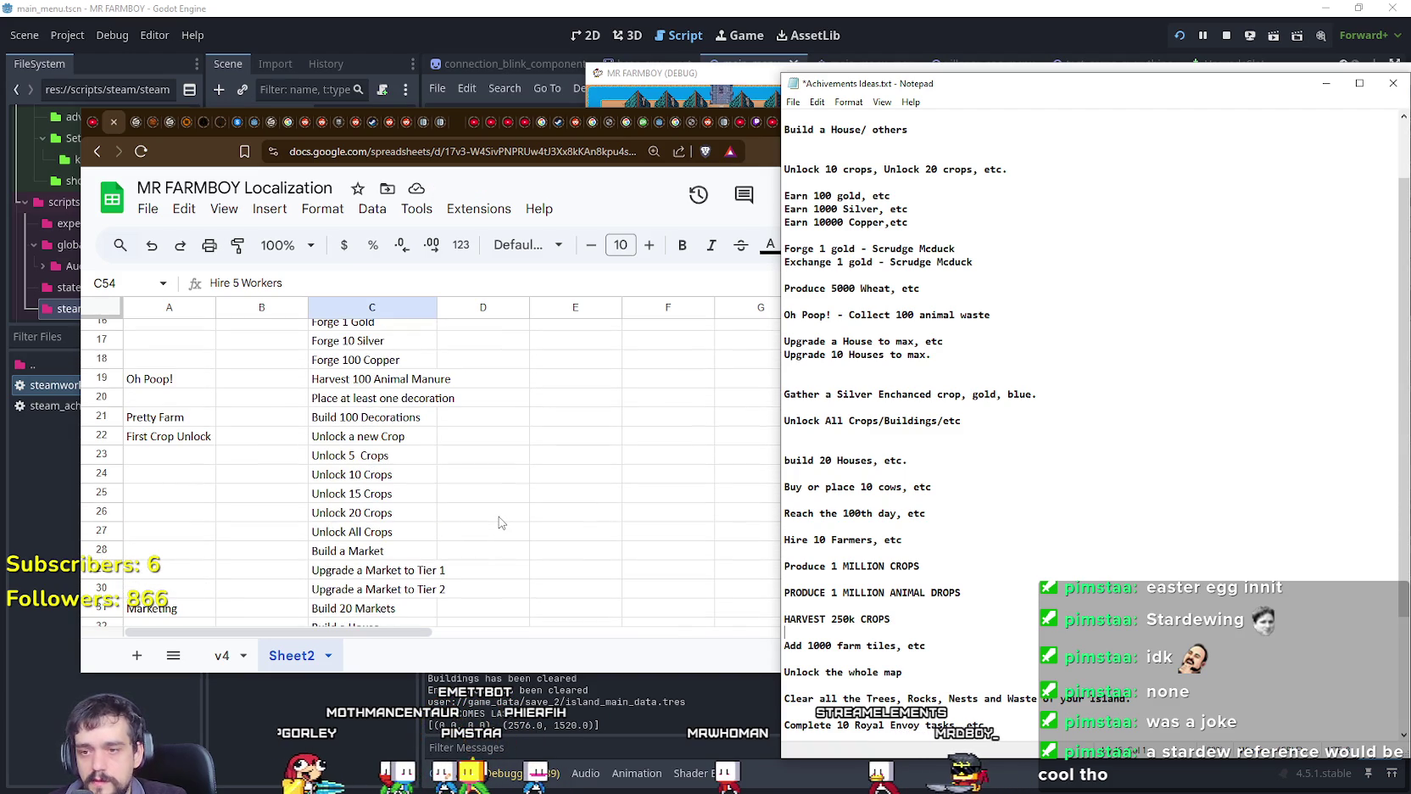
scroll(500, 522, down, 4)
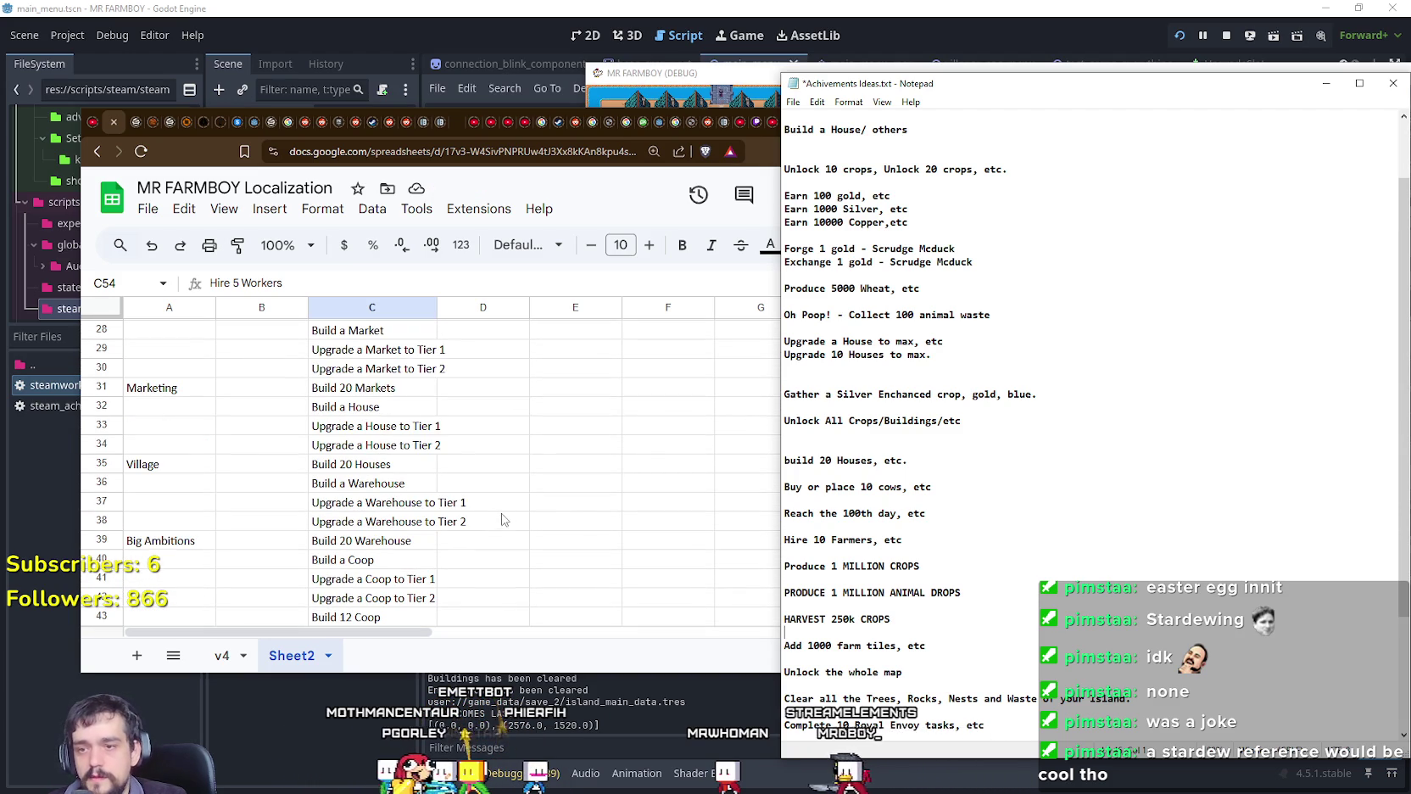
scroll(952, 530, down, 1)
scroll(951, 530, up, 4)
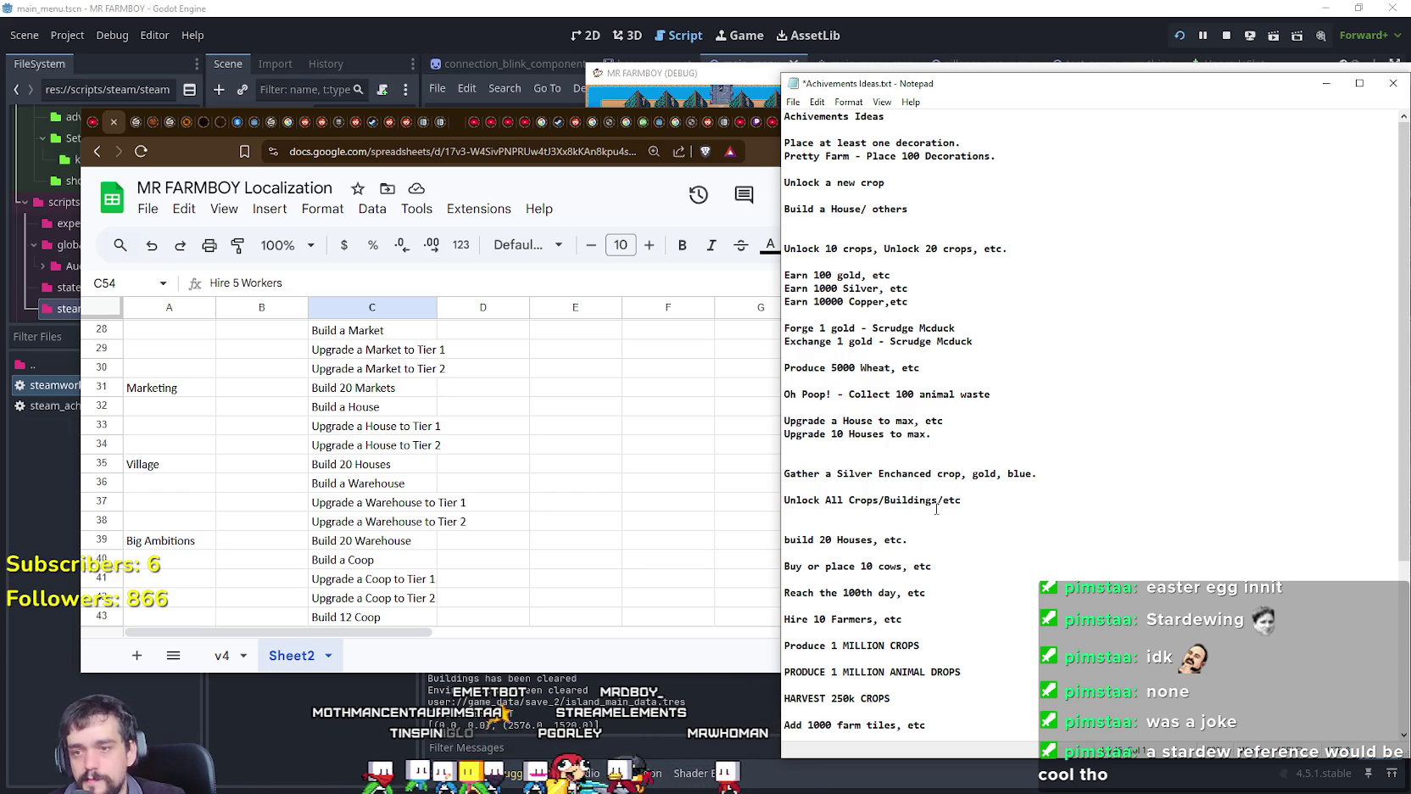
scroll(583, 479, down, 3)
scroll(475, 467, down, 2)
scroll(386, 456, down, 3)
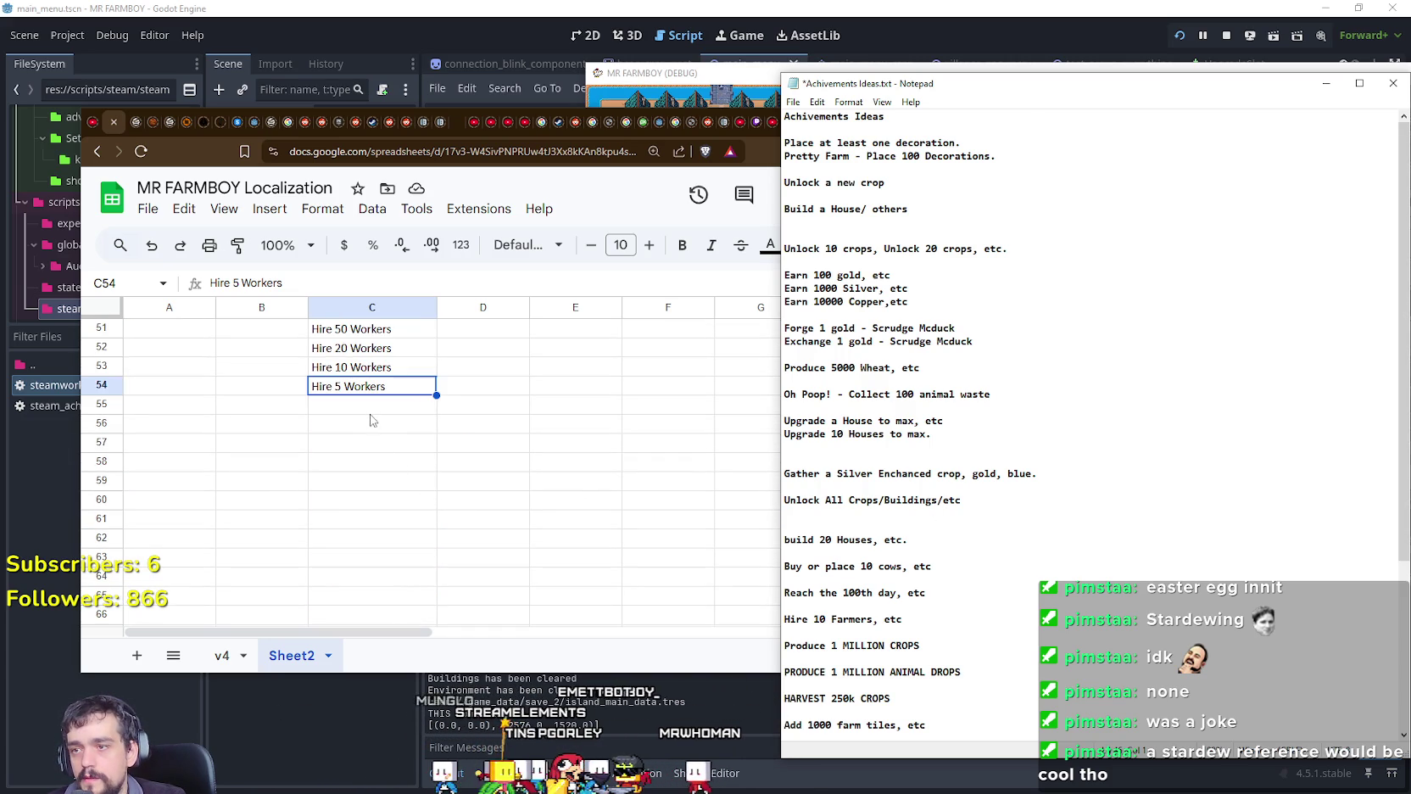
click(371, 412)
click(1213, 478)
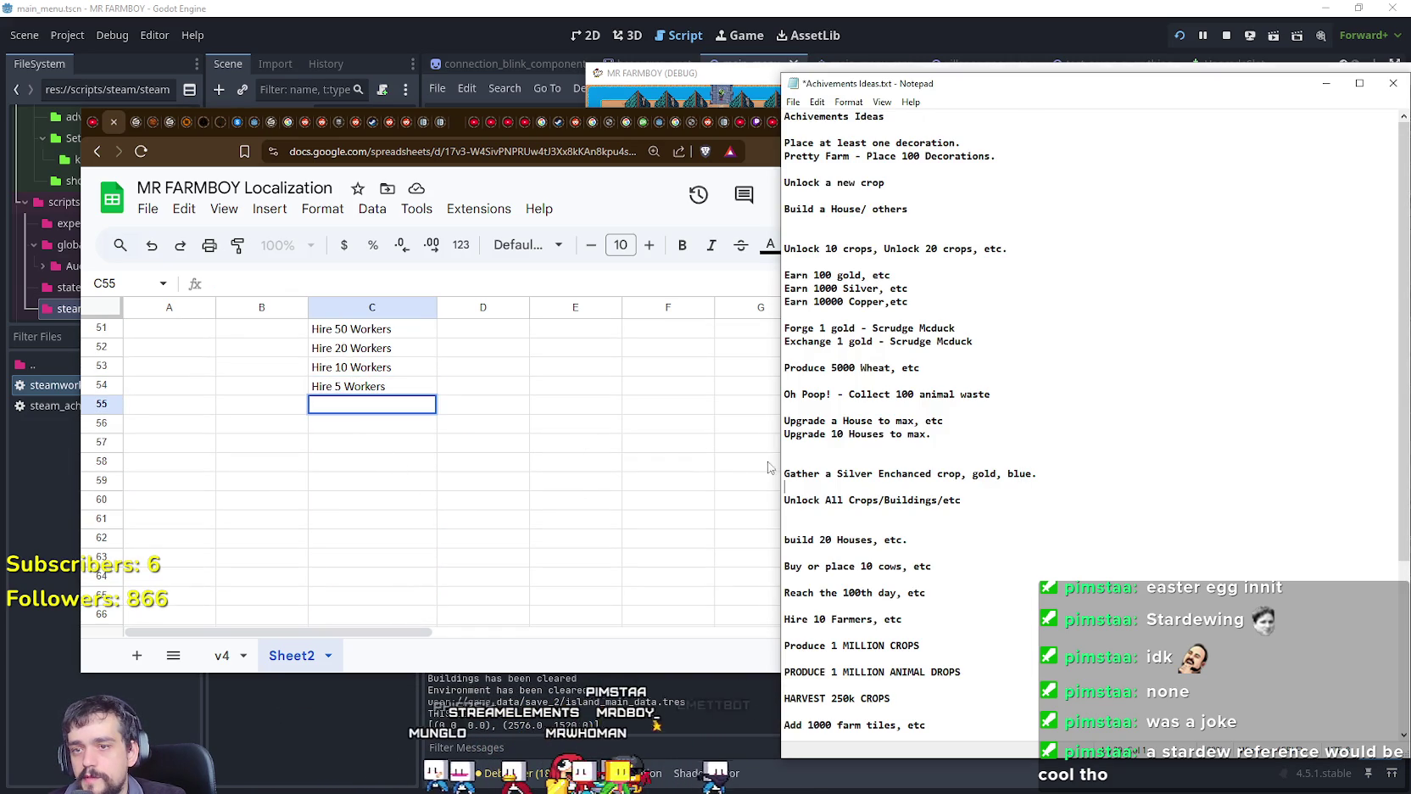
Step: Enter Buy 3 Chickens, Buy 3 Sheep and Buy 3 Cows in C55–C57, overriding autocomplete
click(322, 402)
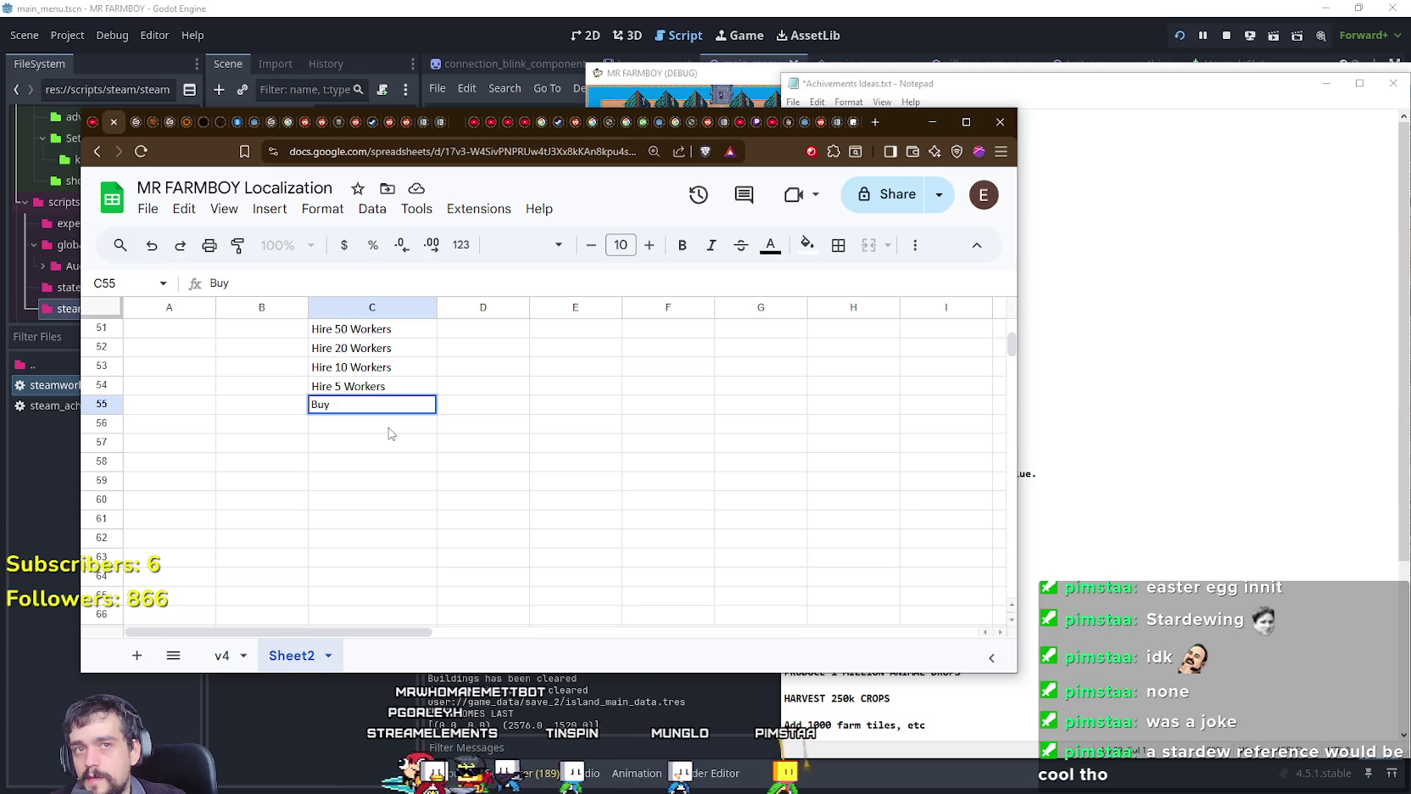
text(Buy 3 Chicken)
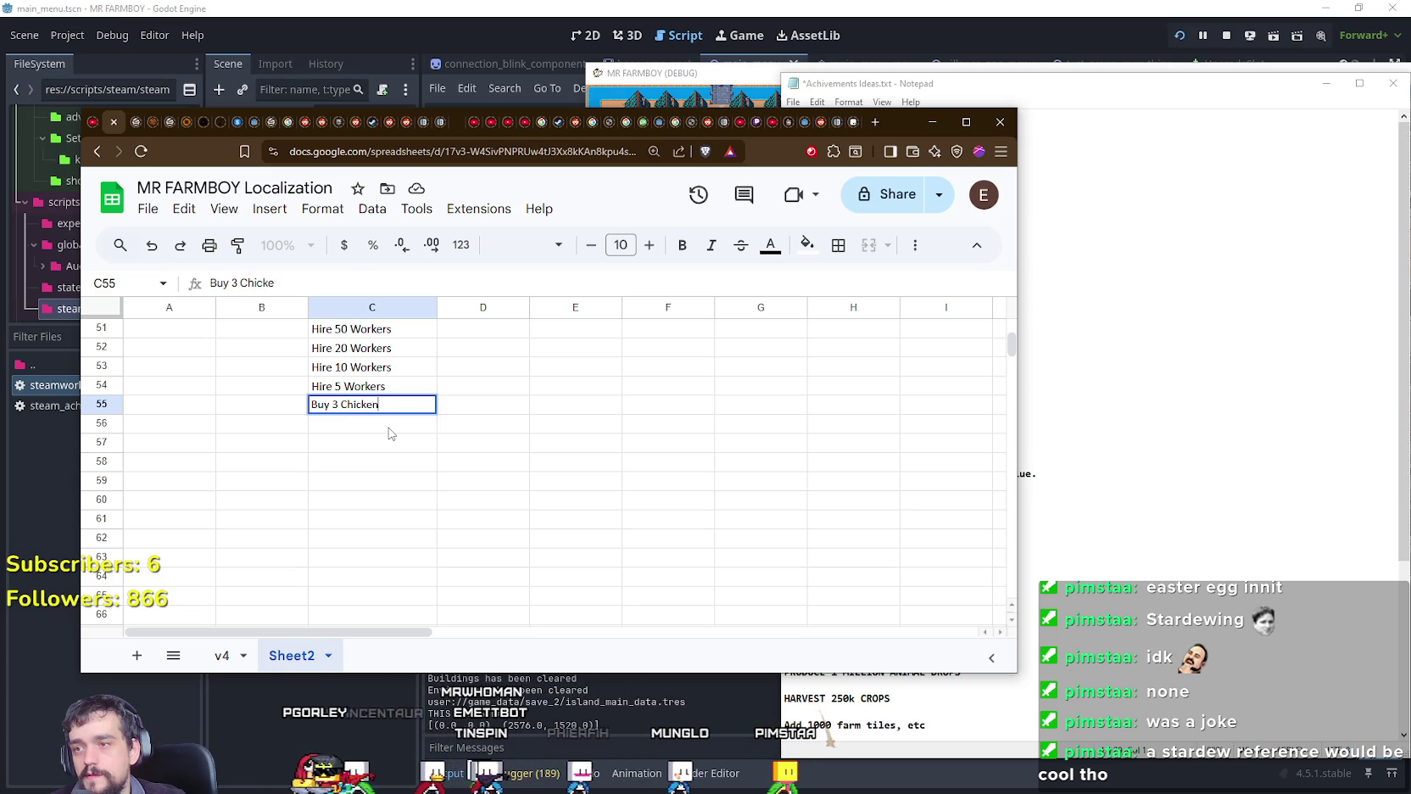
text(s)
key(Return)
text(Buy)
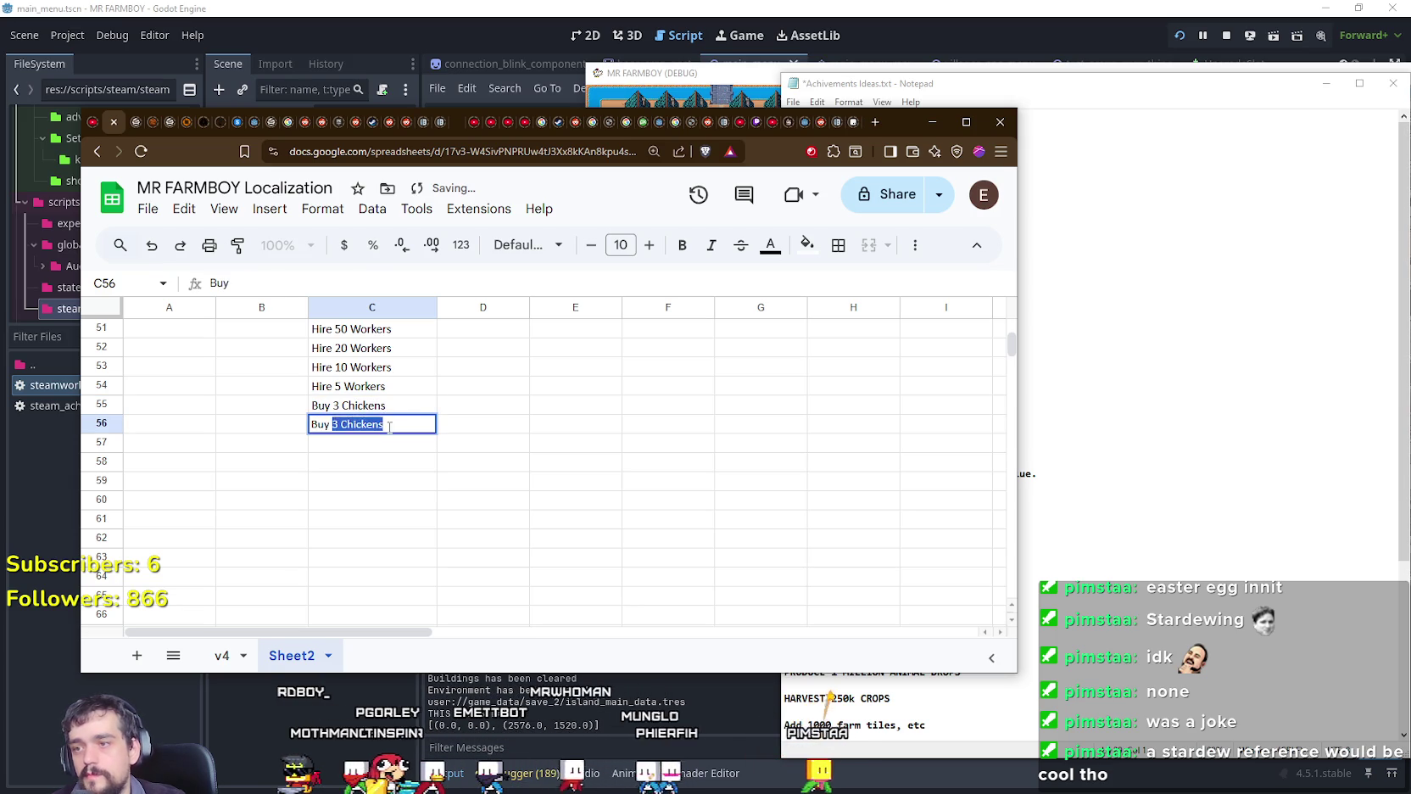
text( 3 Sheep)
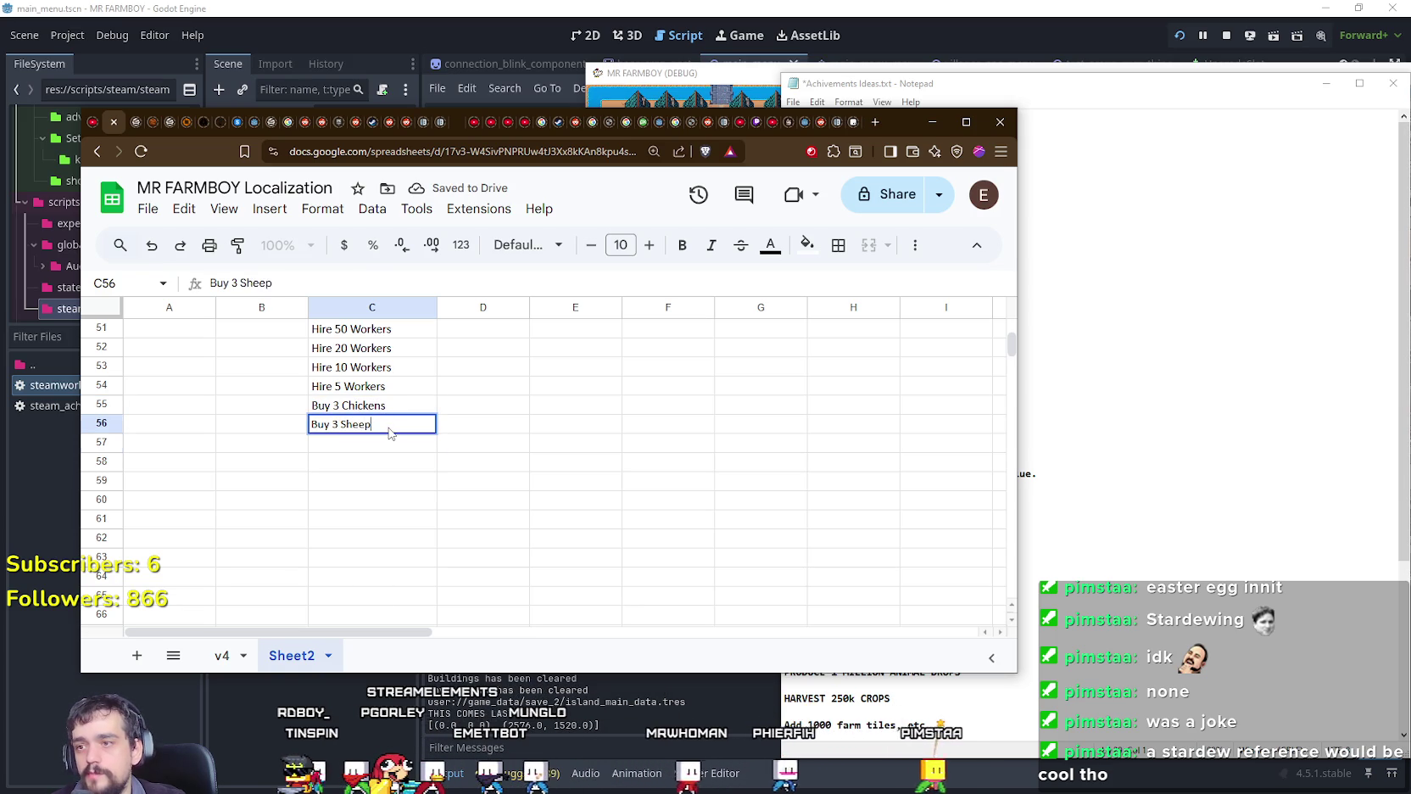
key(Return)
text(3)
key(BackSpace)
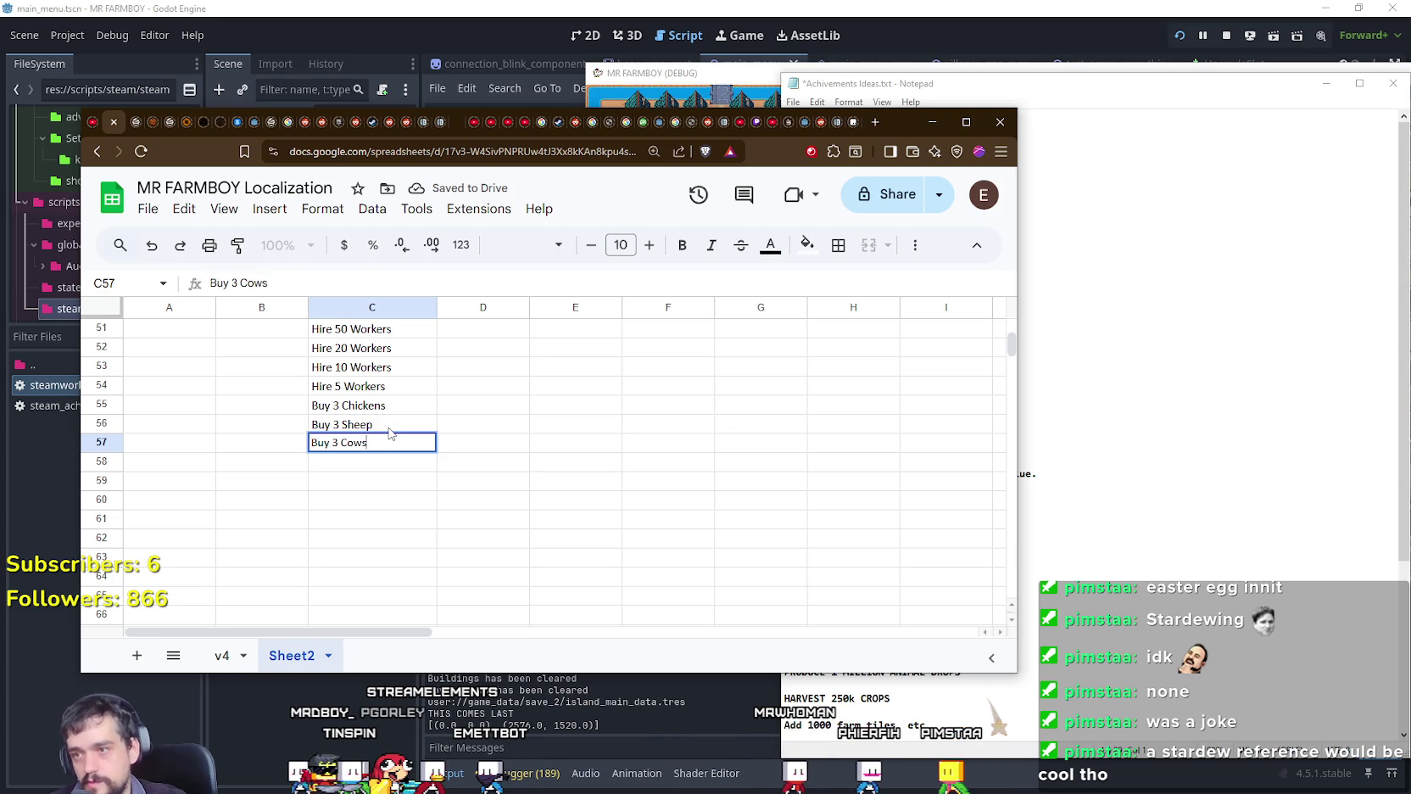
key(Return)
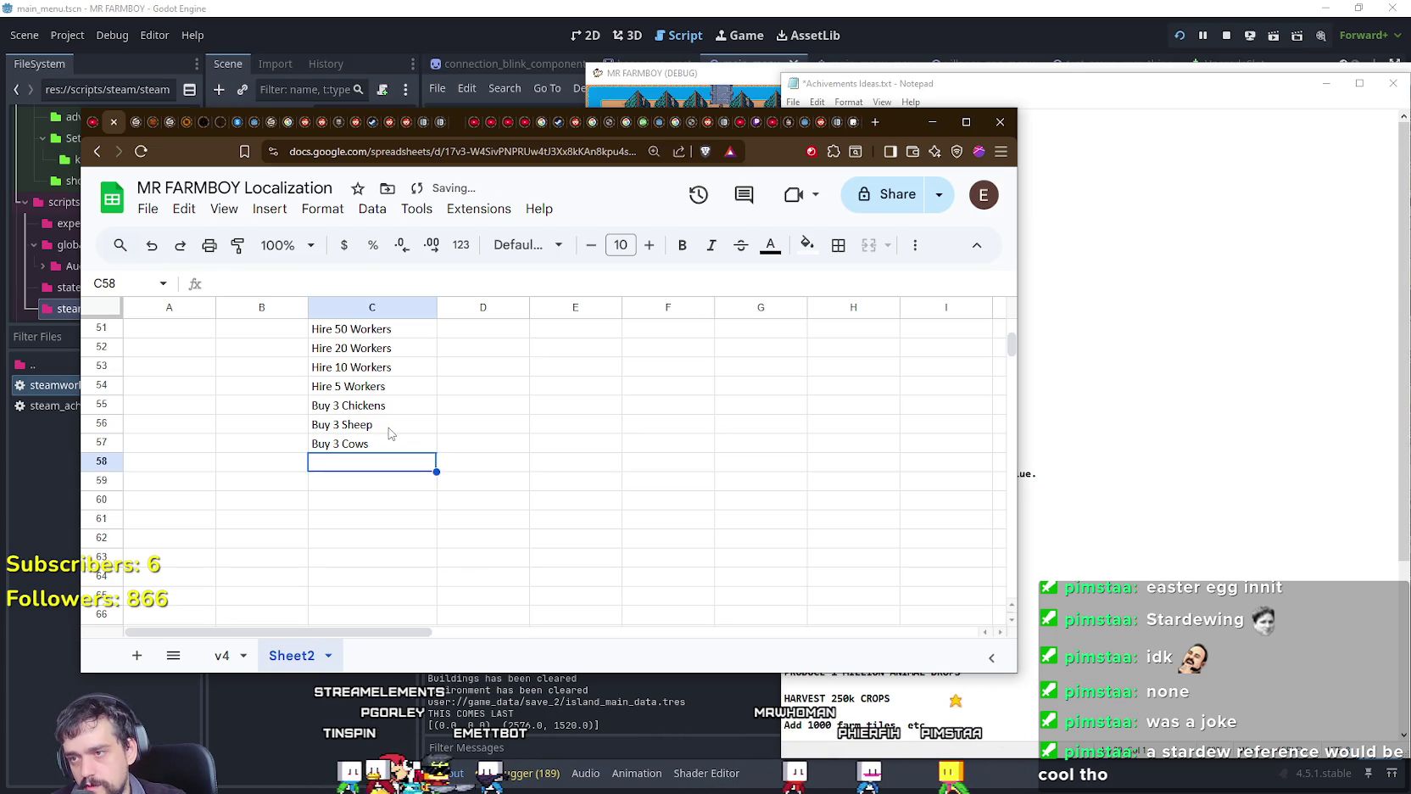
click(1069, 482)
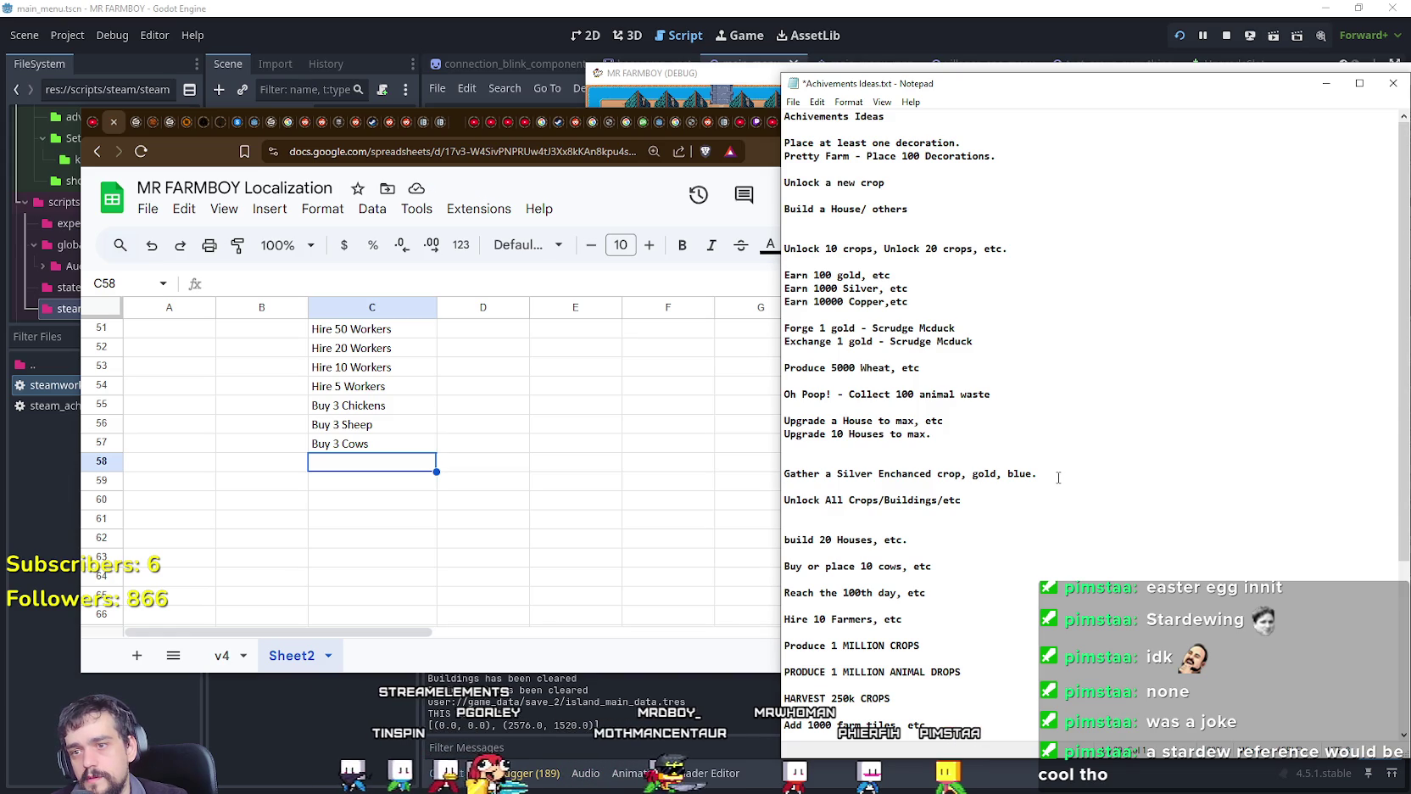
Step: Compute 12 × 6 = 72 in Calculator, then close it
scroll(1058, 478, down, 4)
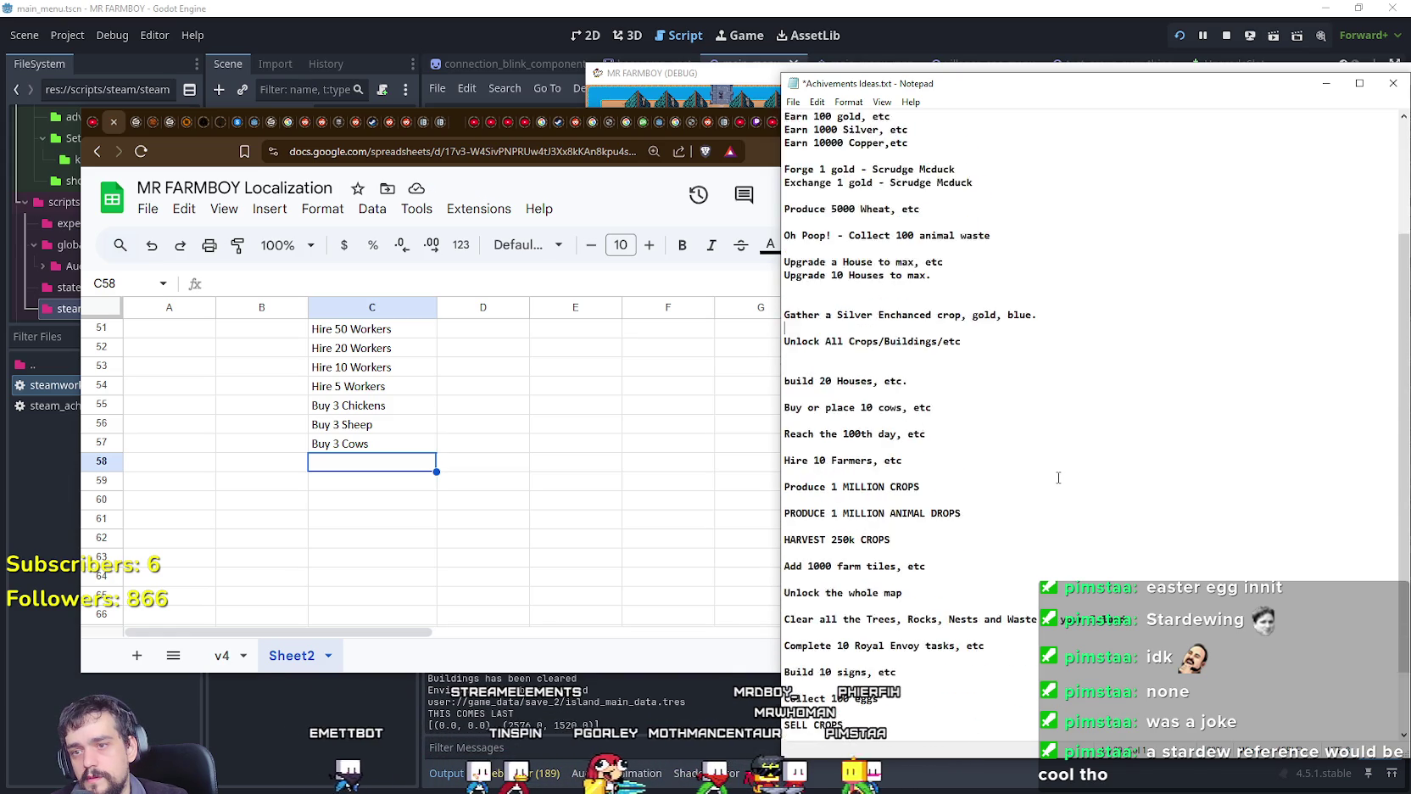
scroll(1058, 477, down, 1)
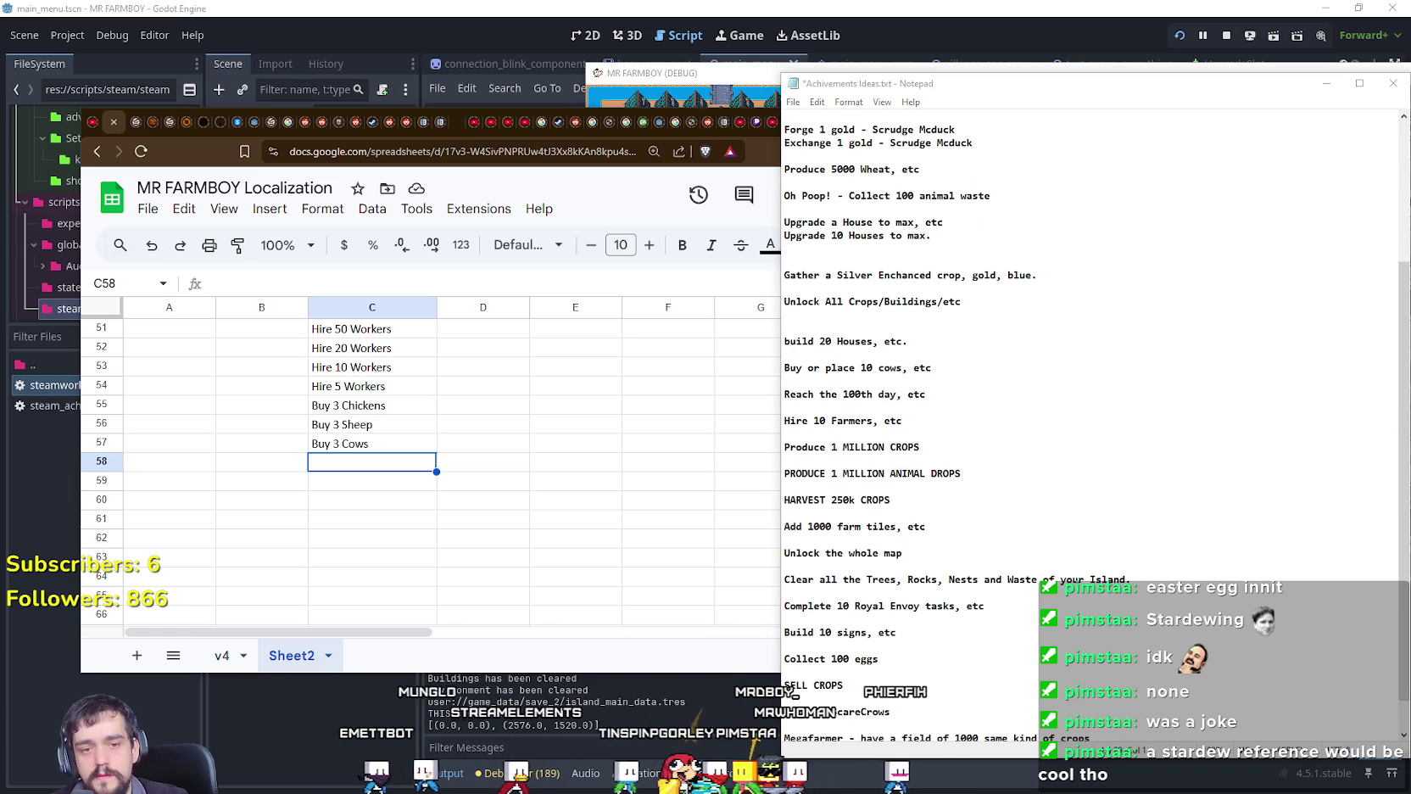
key(XF86Calculator)
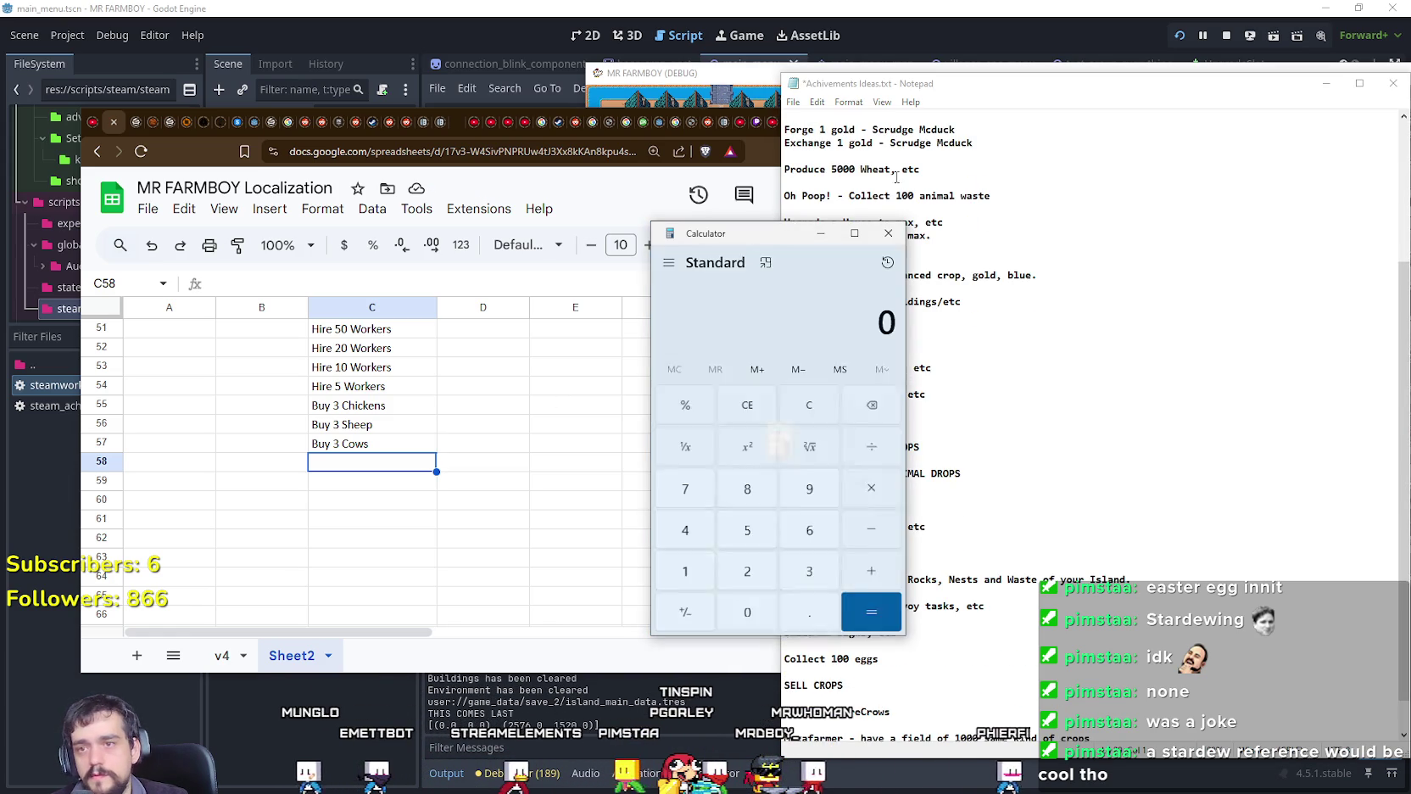
text(12 × 6)
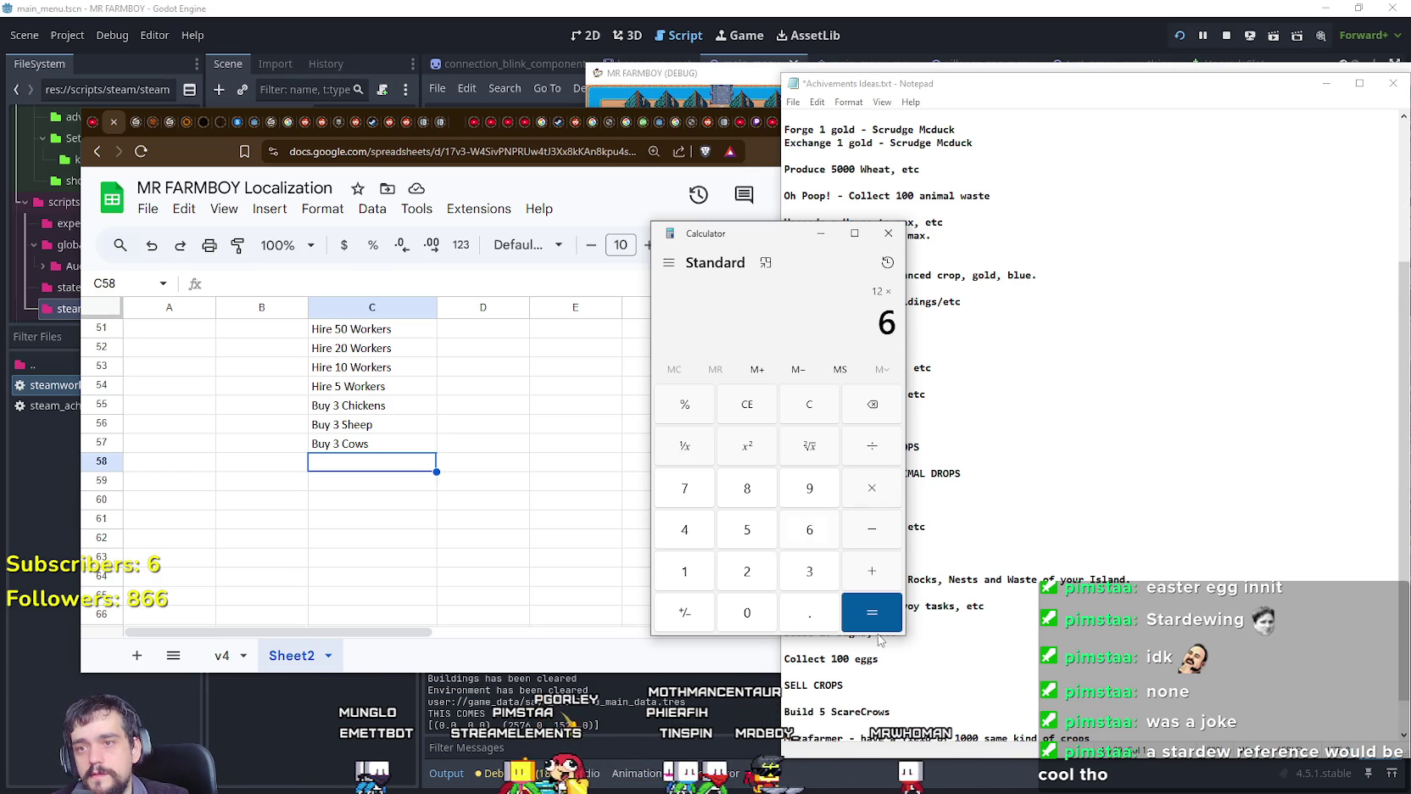
click(884, 618)
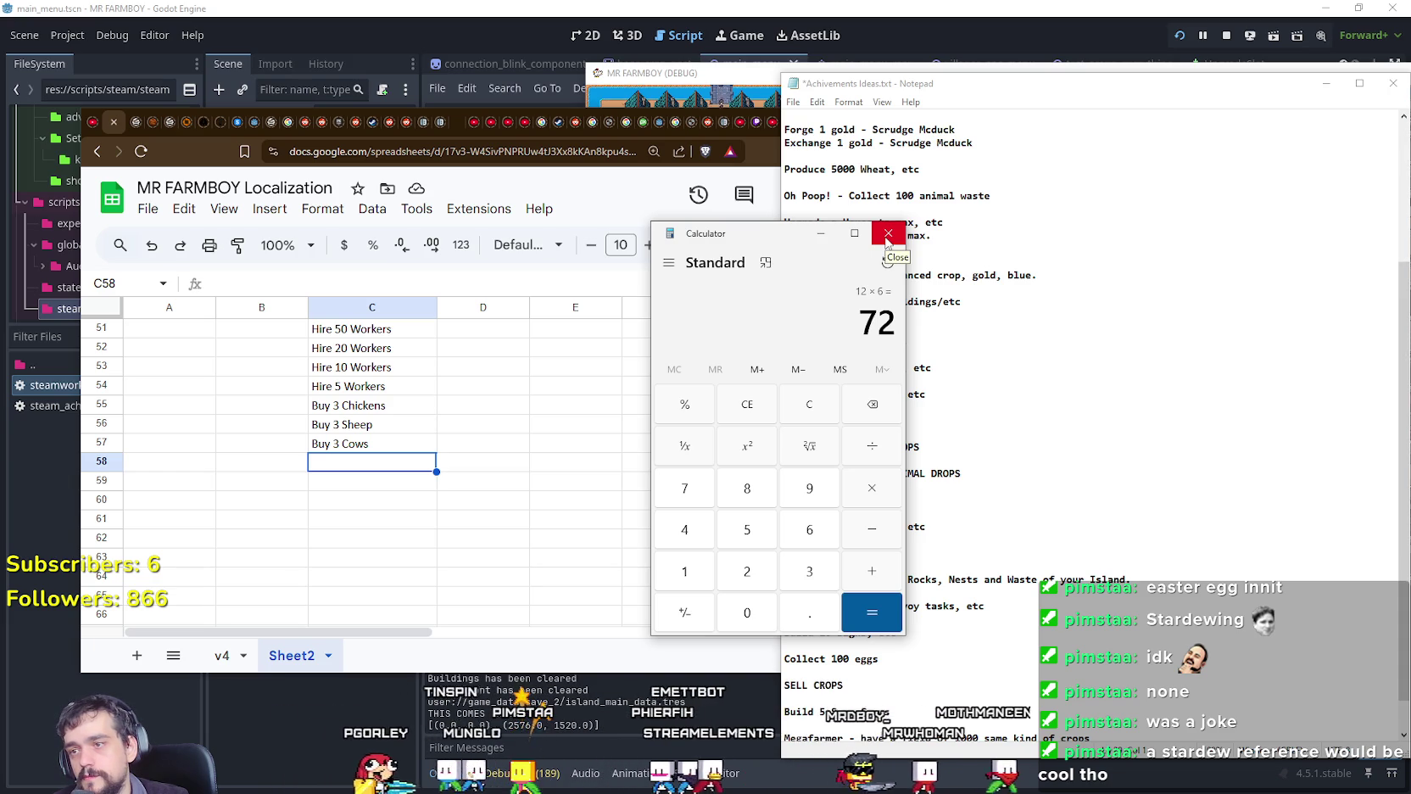
click(887, 234)
click(373, 463)
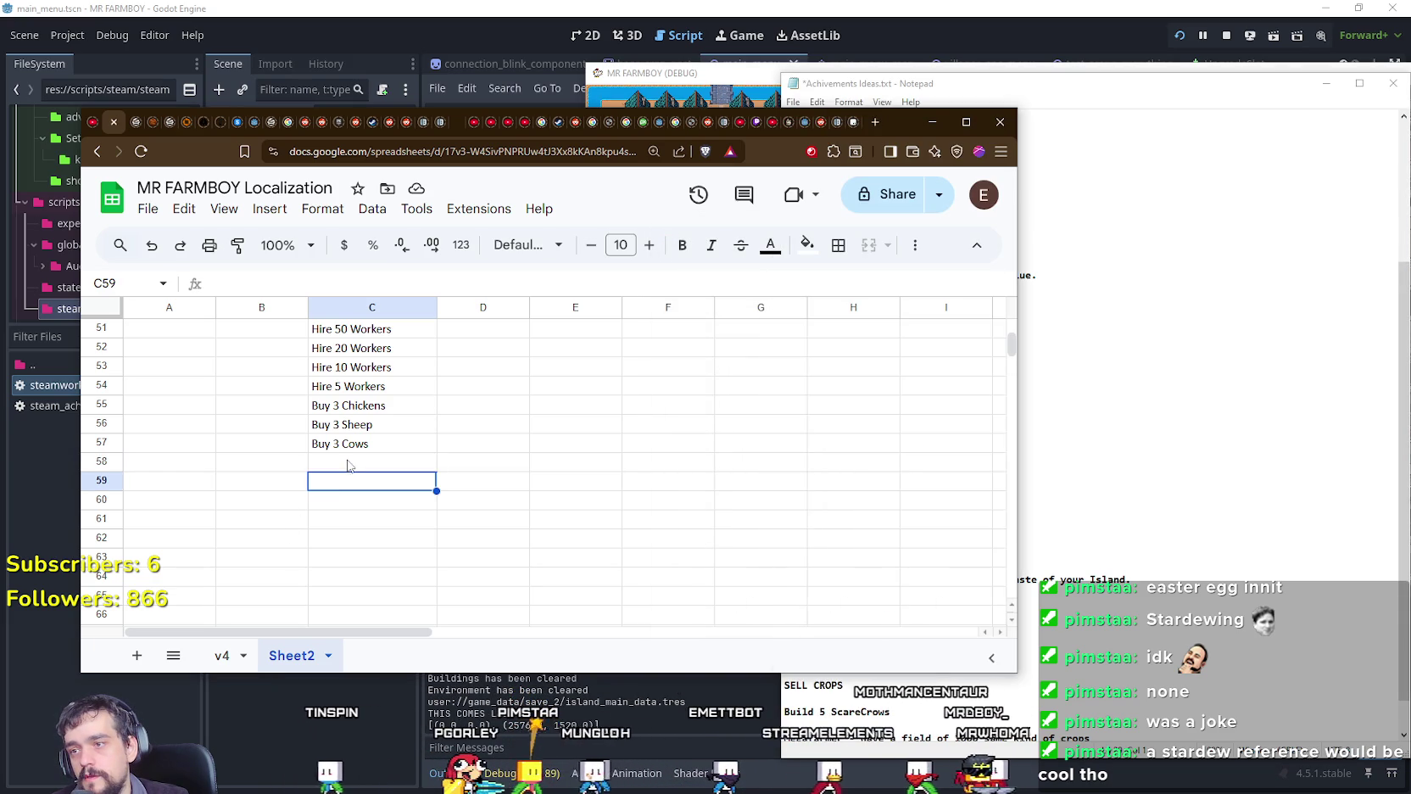
double_click(367, 464)
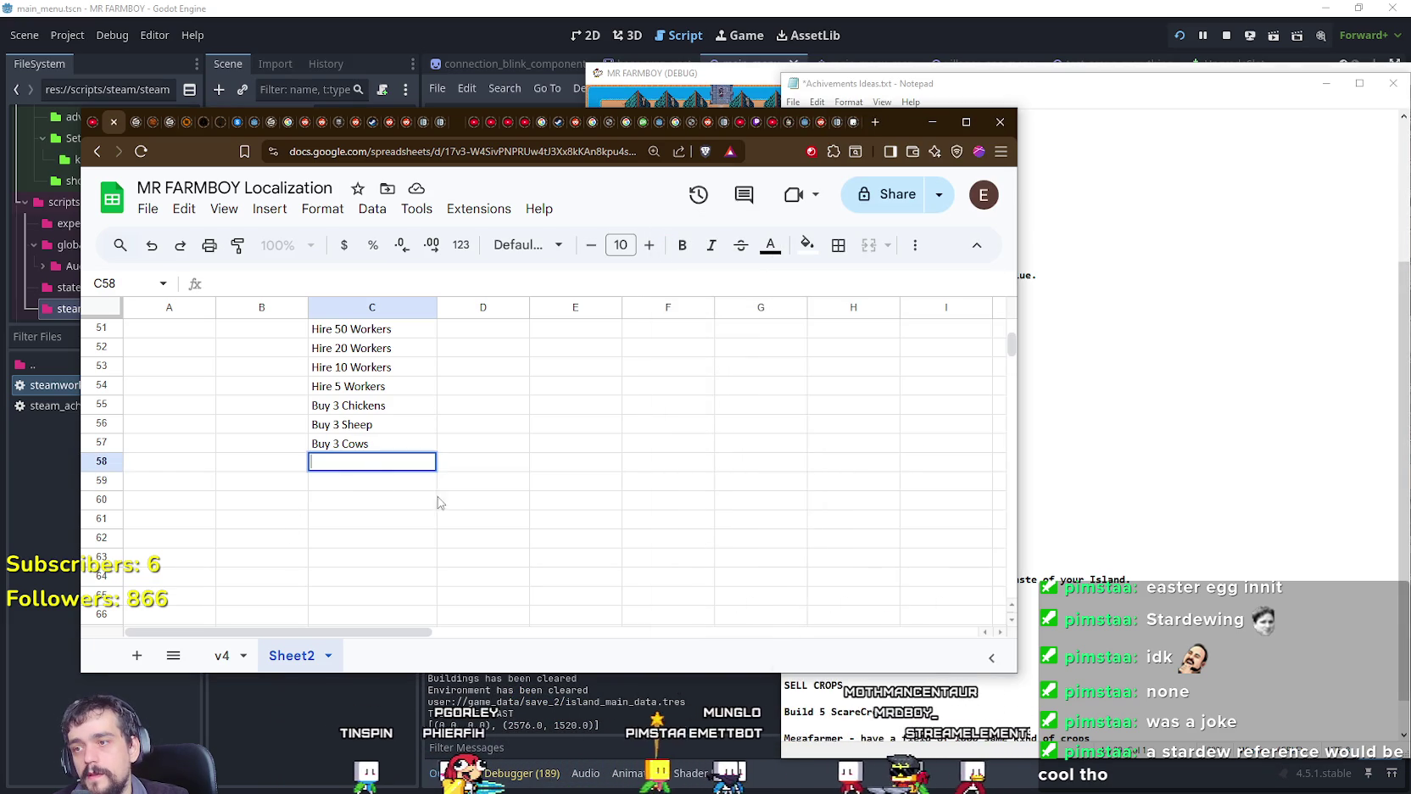
click(373, 484)
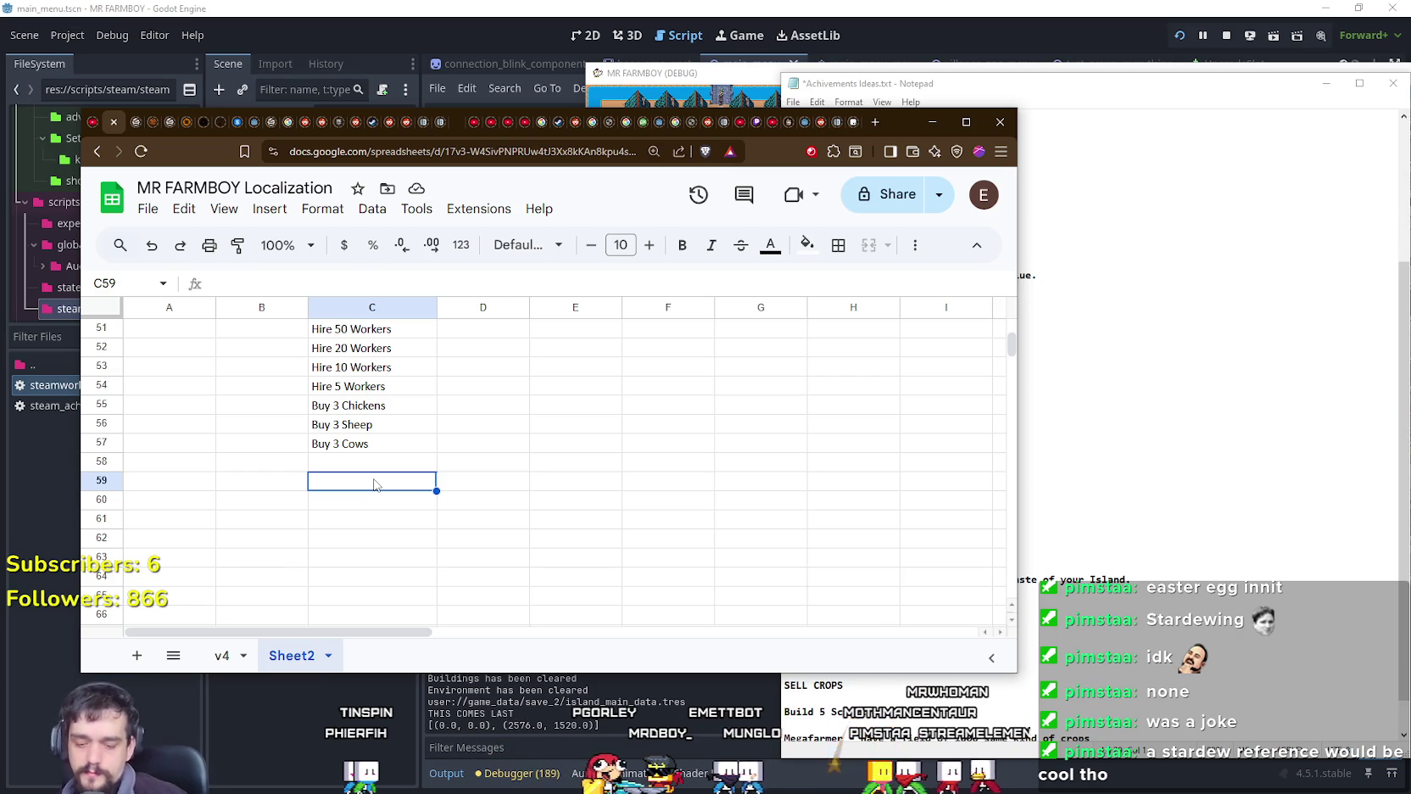
click(368, 462)
click(368, 481)
click(366, 462)
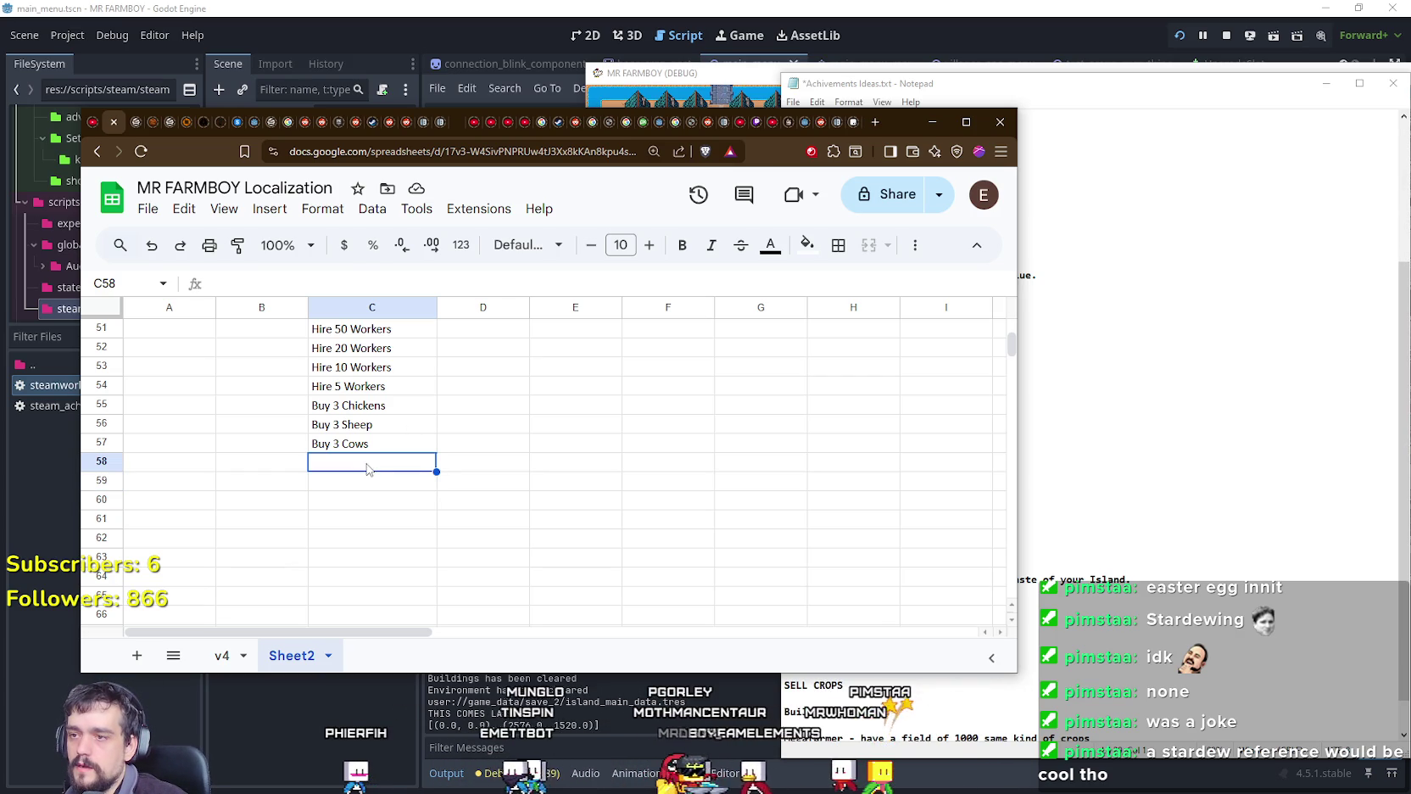
double_click(363, 466)
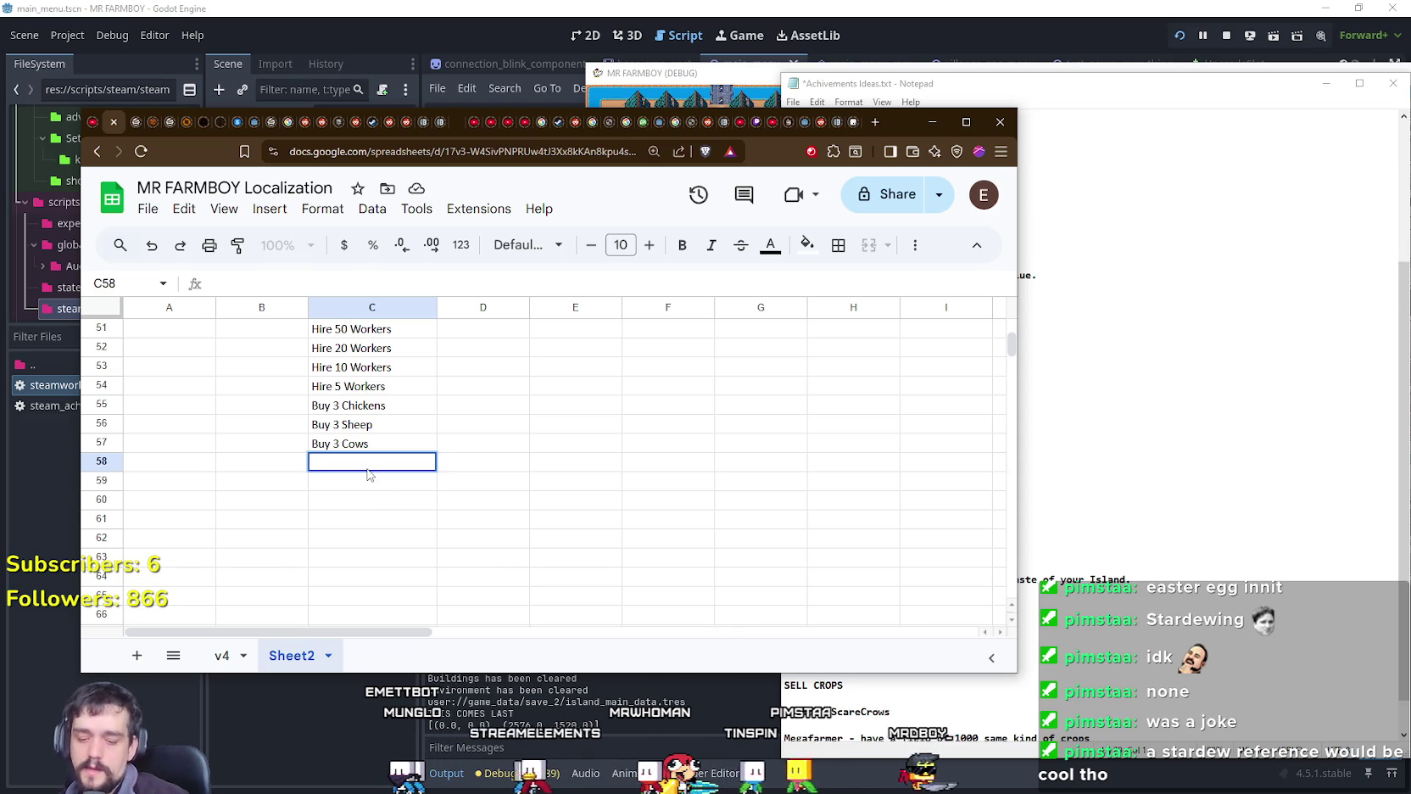
text(Buy)
key(BackSpace)
key(BackSpace)
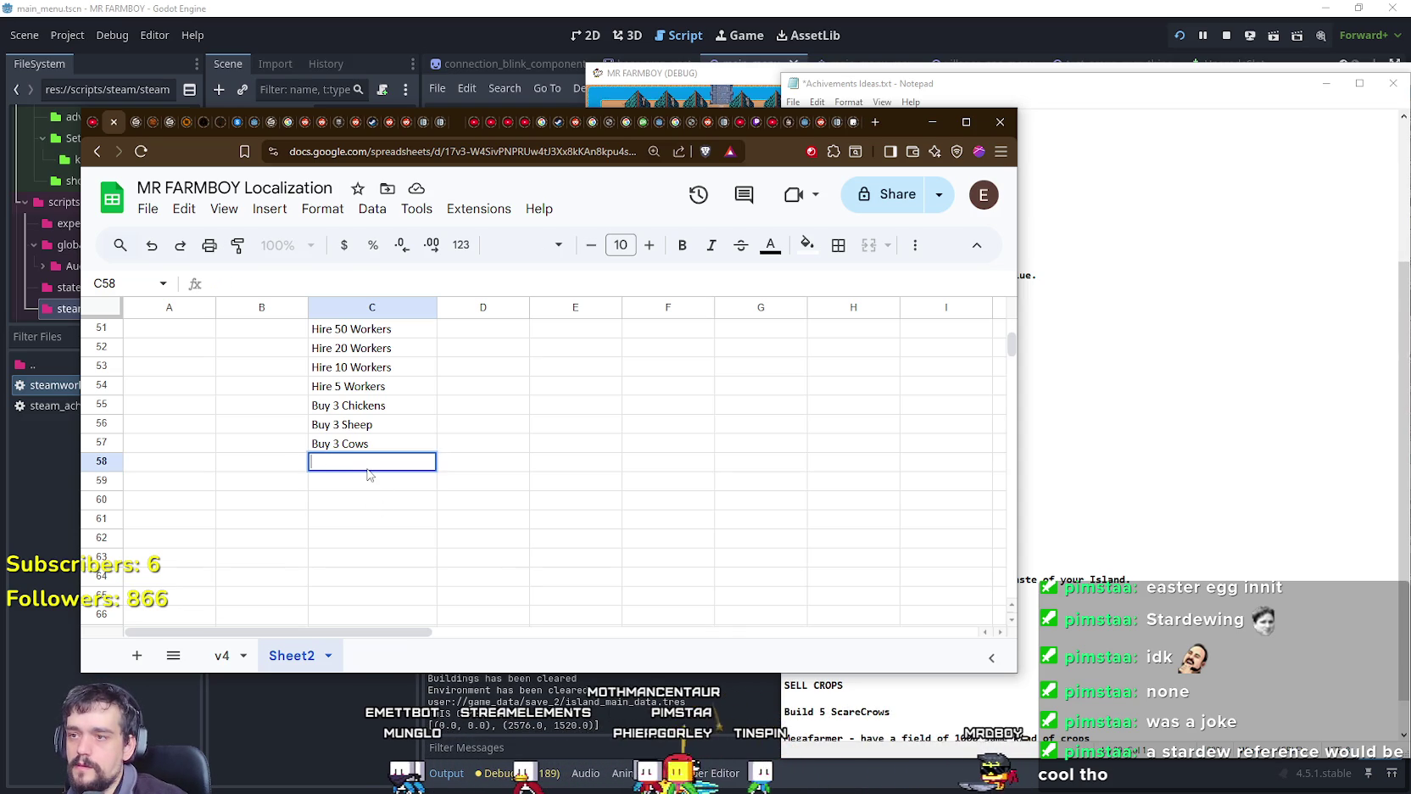
Step: Shift Sheep and Cows down and enter Buy 9, Buy 24 and Buy 50 Chickens in C56–C58
mouse_move(327, 429)
mouse_down()
mouse_move(383, 450)
mouse_move(362, 495)
mouse_up()
double_click(372, 423)
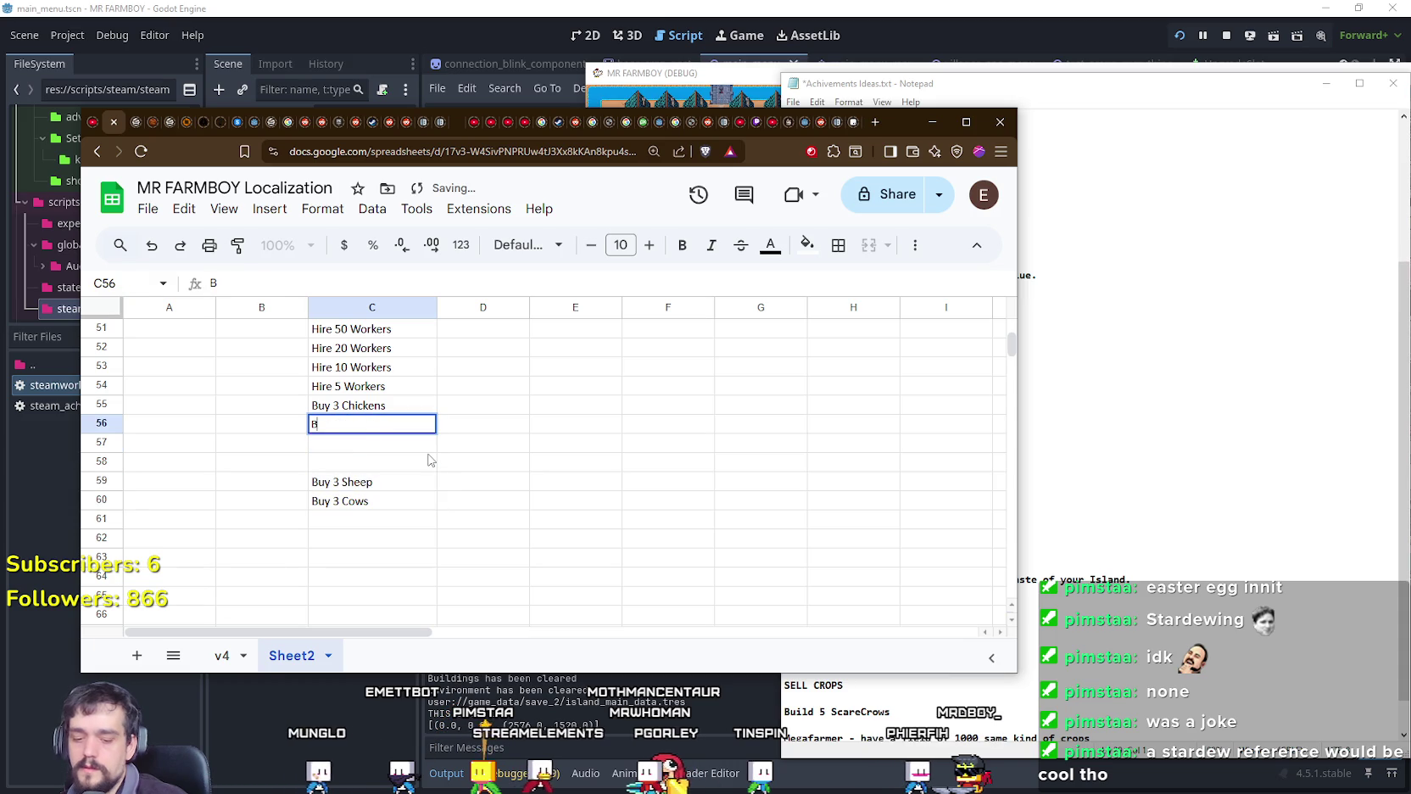
text(uy 9)
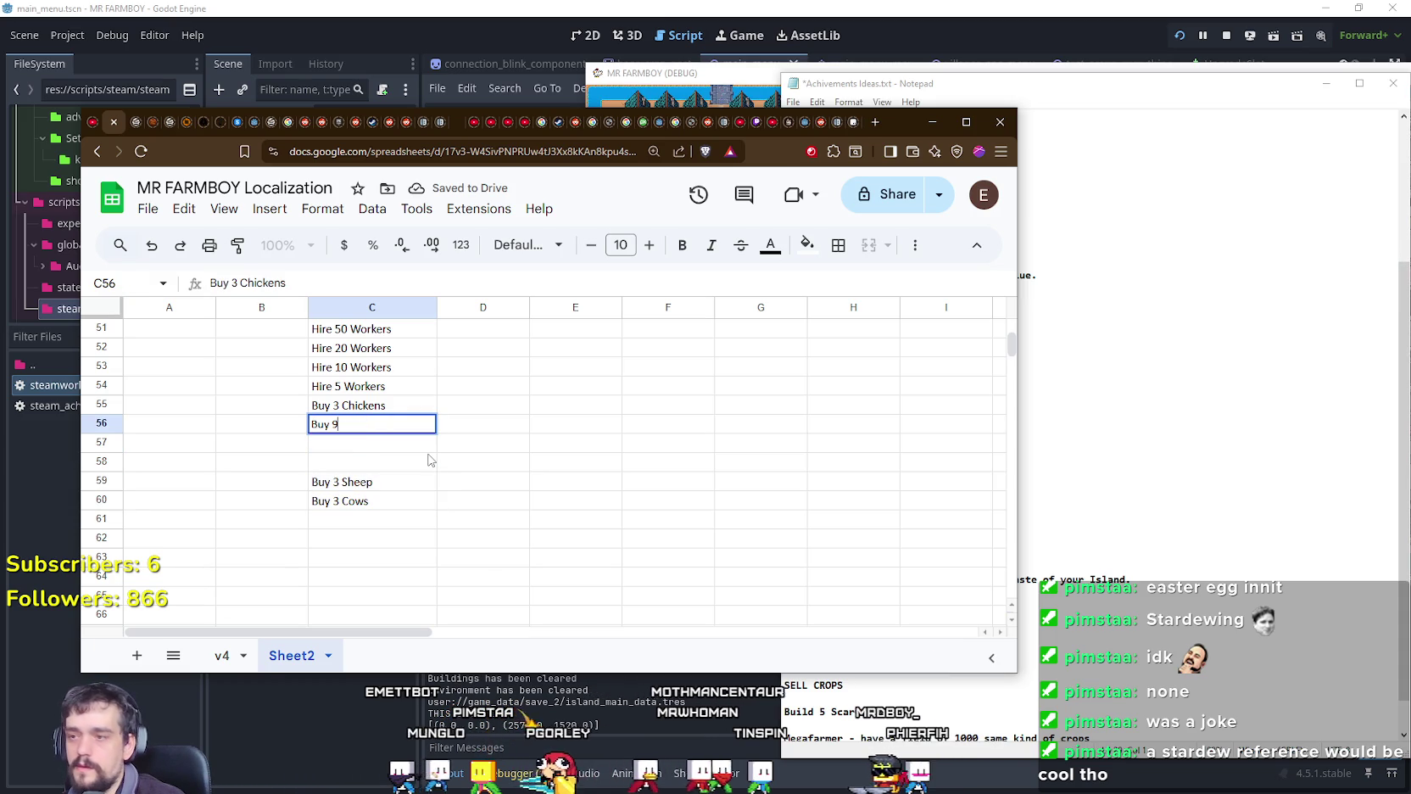
text( Chicken)
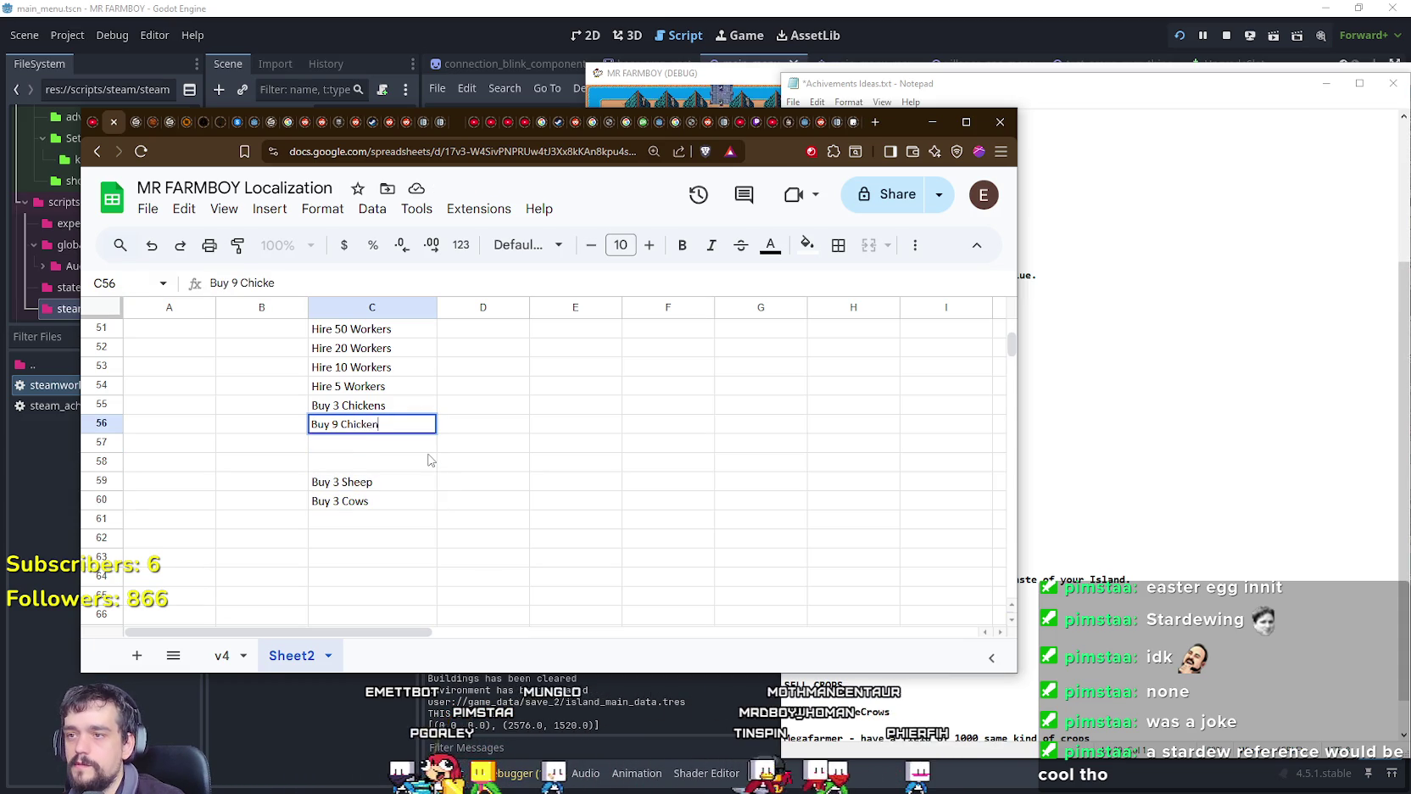
text(s)
key(Return)
text(Buy 24 Ch)
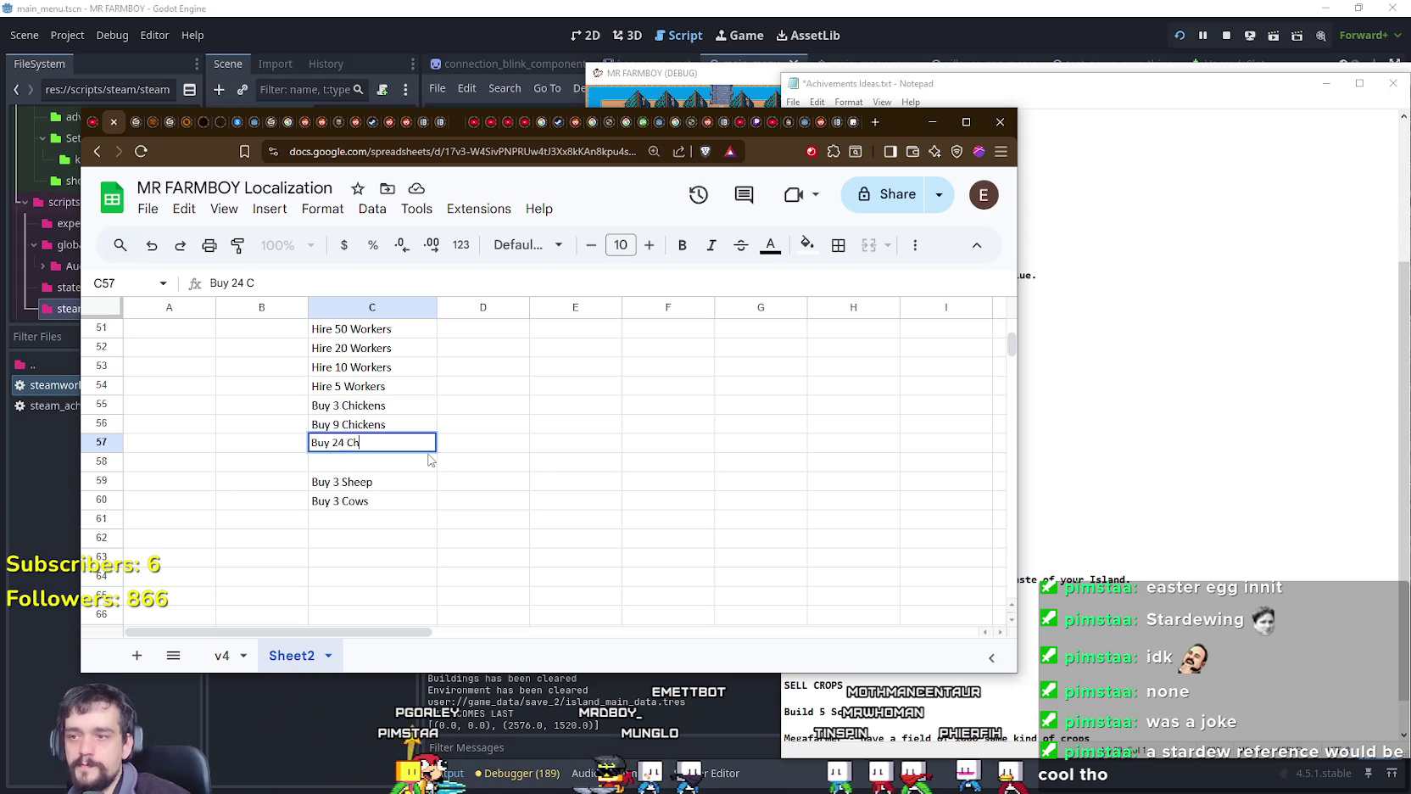
key(Return)
text(Buy)
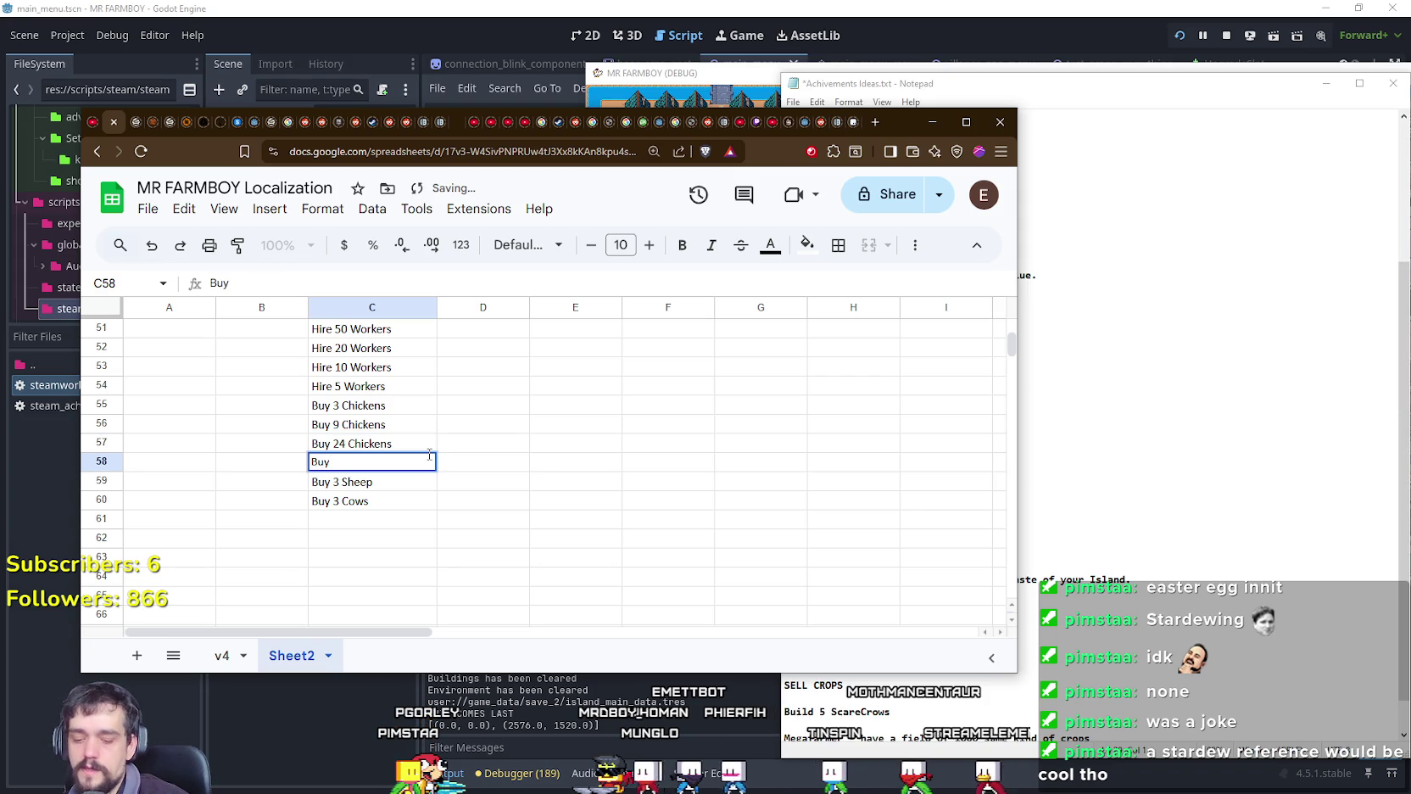
text( 50)
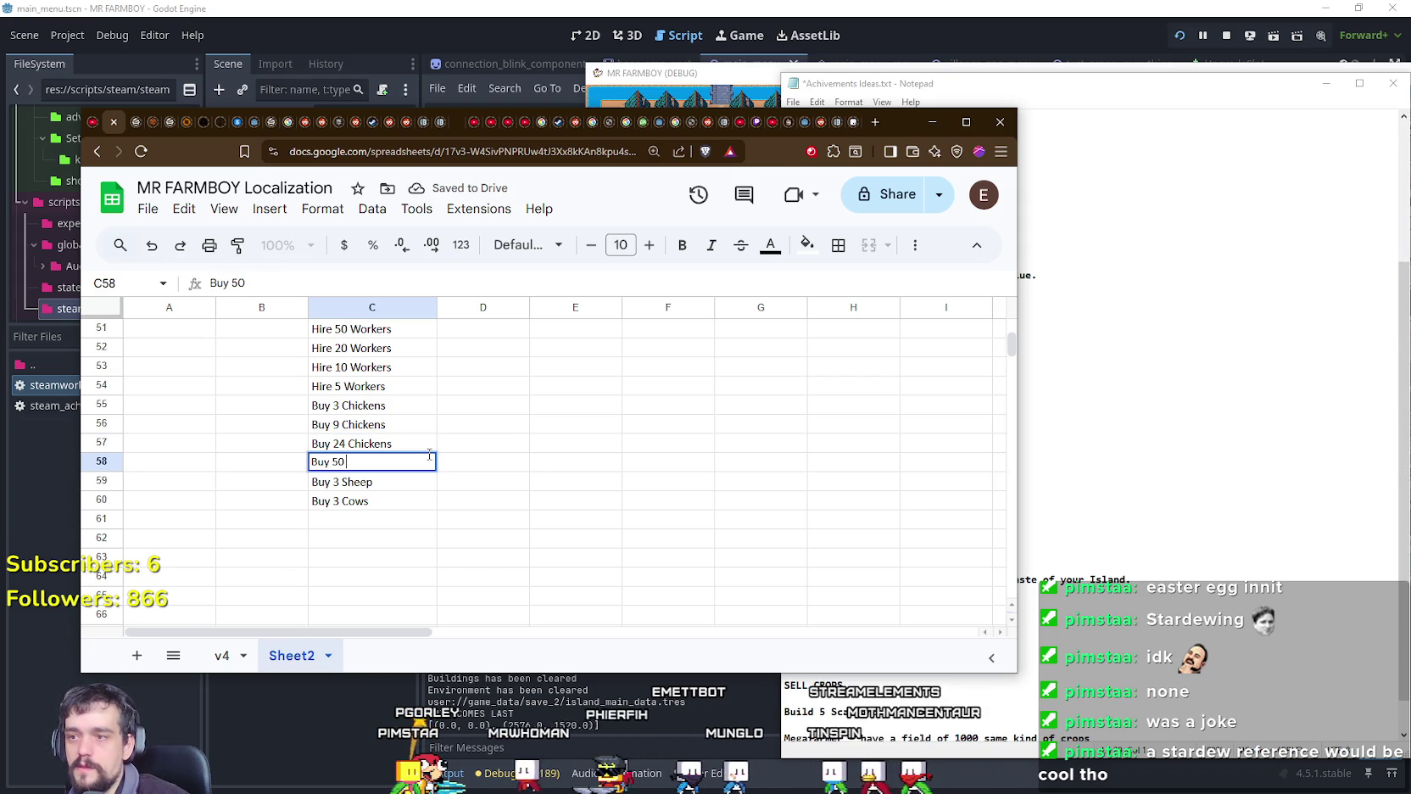
text( Chicken)
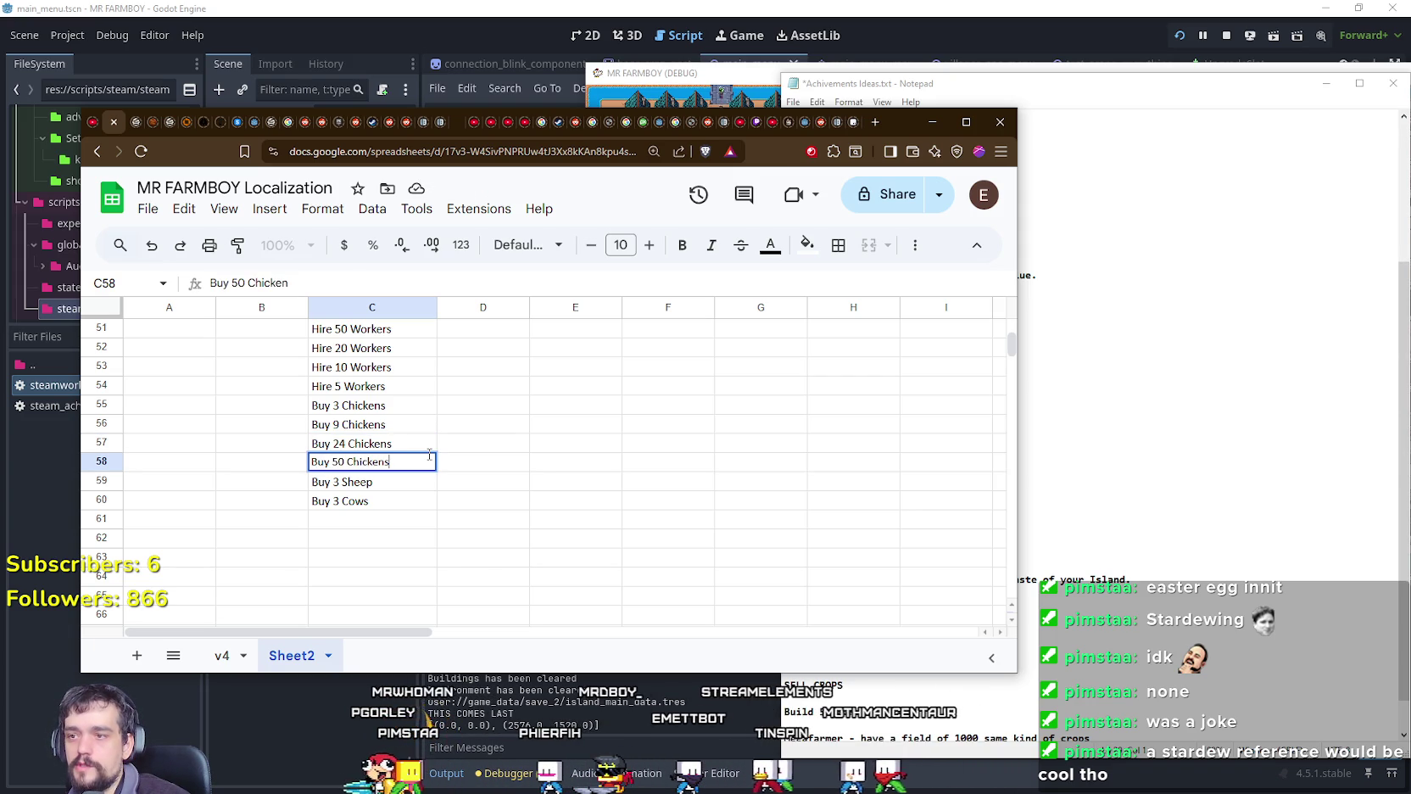
text(s)
click(371, 506)
scroll(371, 506, down, 2)
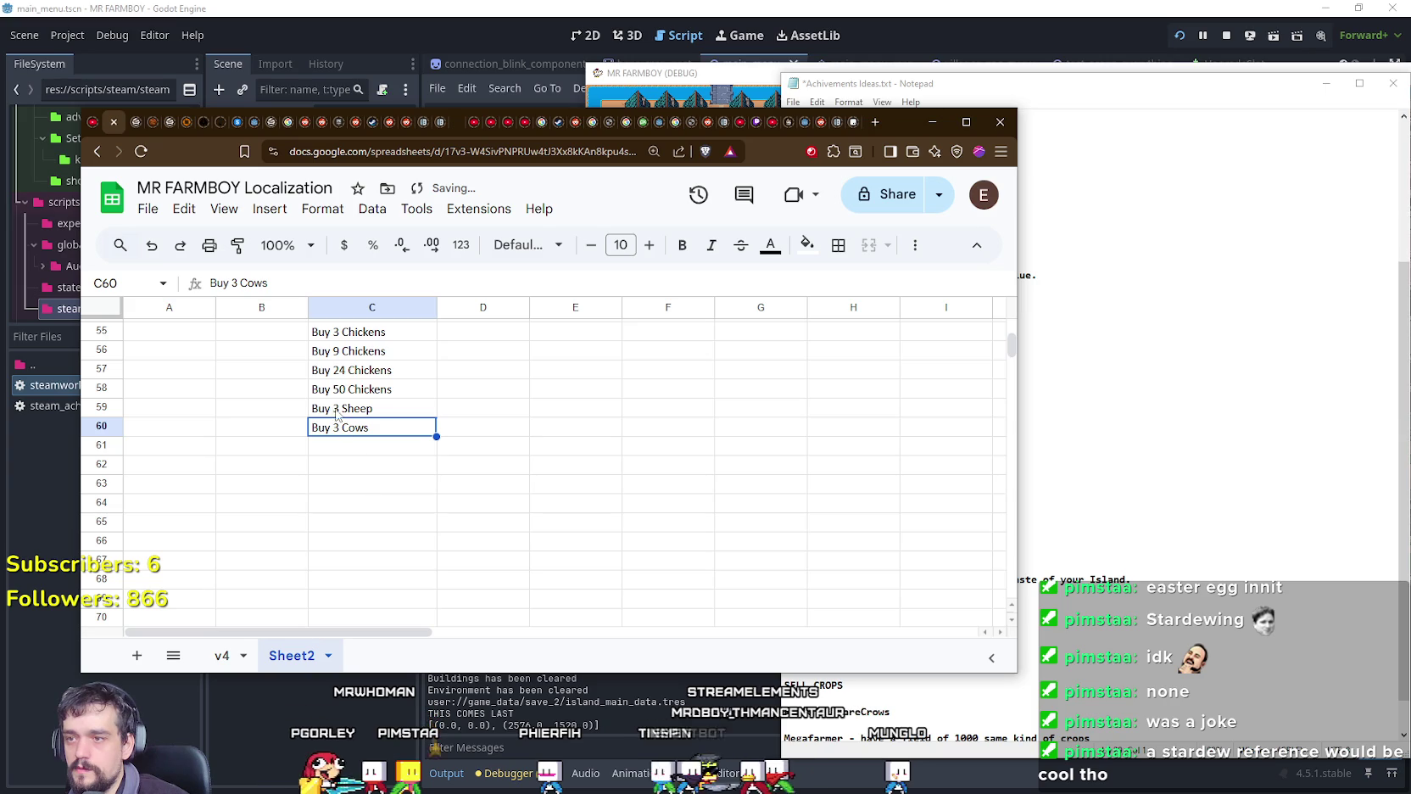
Step: Copy and drag the Buy 3 Sheep and Buy 3 Cows cells lower, freeing C59
drag(373, 408, 442, 439)
key(ctrl+c)
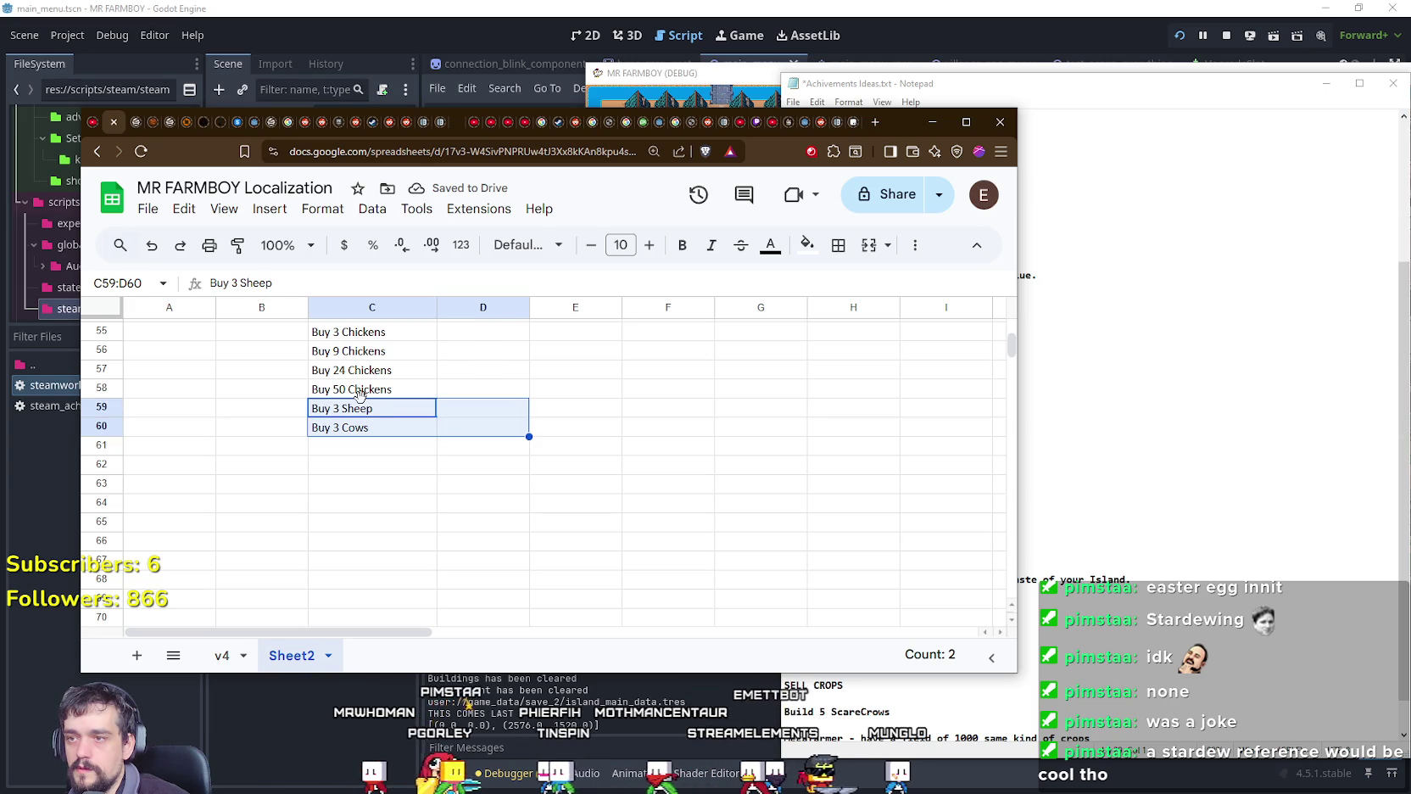
mouse_move(367, 411)
mouse_down()
mouse_move(372, 468)
mouse_move(338, 398)
mouse_up()
click(338, 458)
click(330, 486)
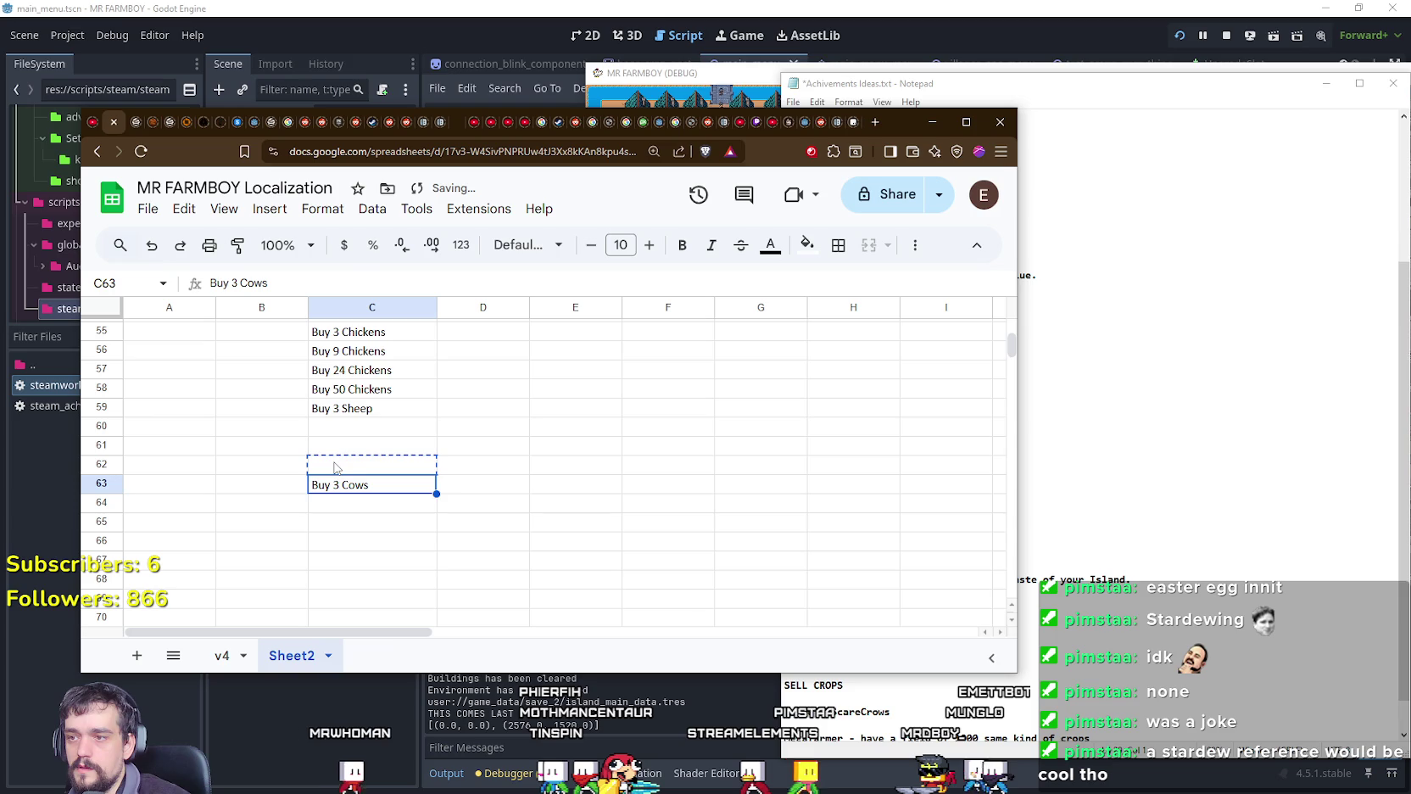
drag(336, 467, 341, 469)
click(354, 428)
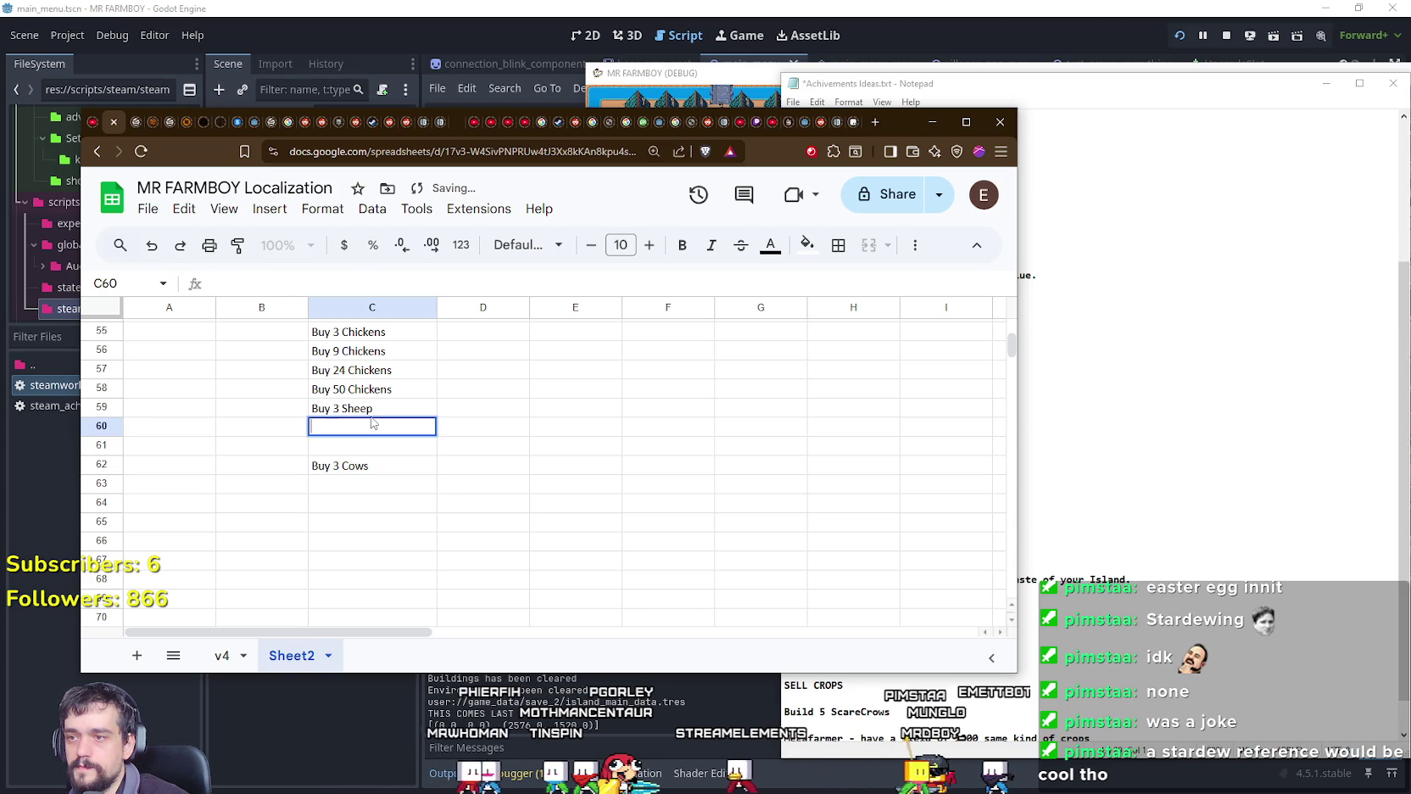
click(335, 408)
drag(332, 398, 378, 416)
Step: Enter Buy 3 Pig in C59 and move Sheep and Cows down to C64:C65
text(B)
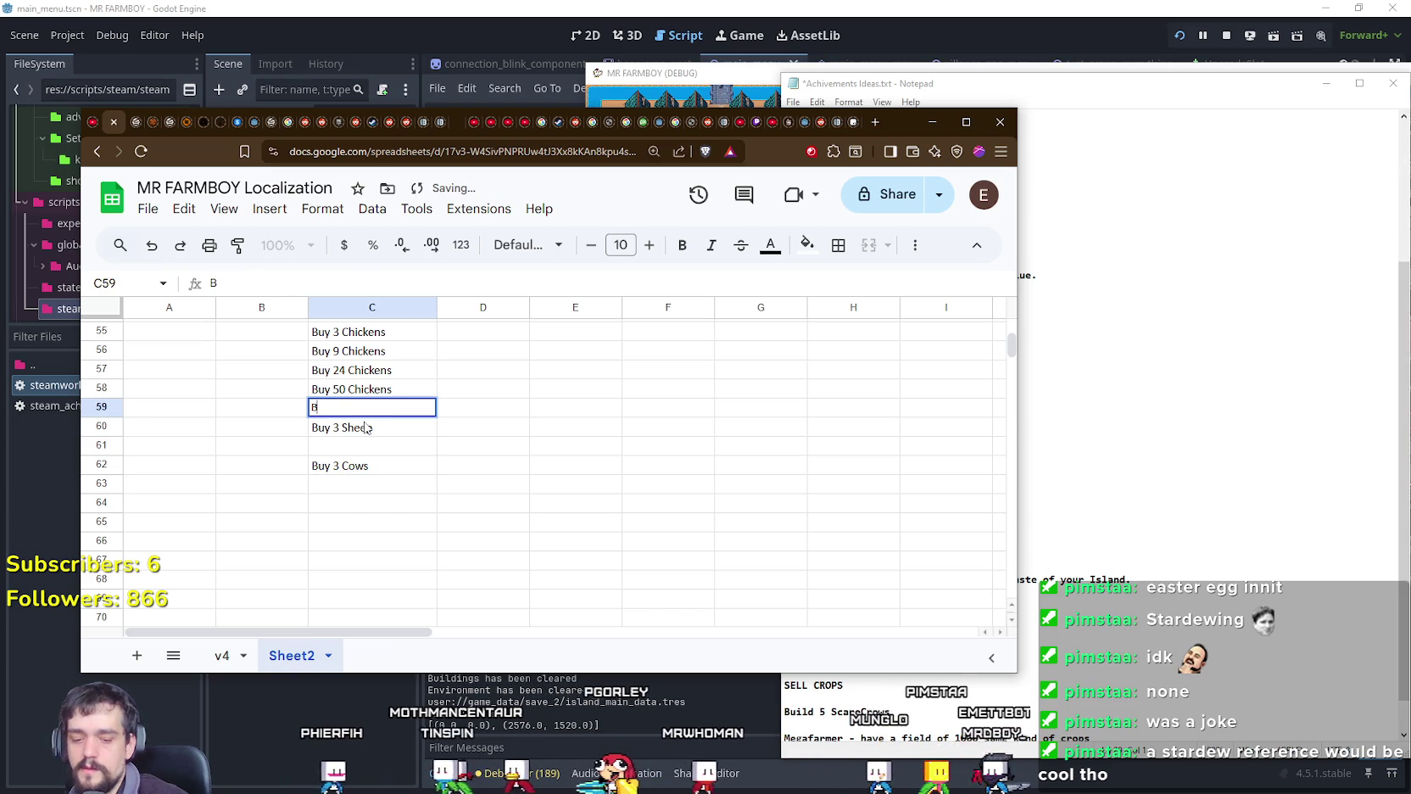
text(uy 3 Pig)
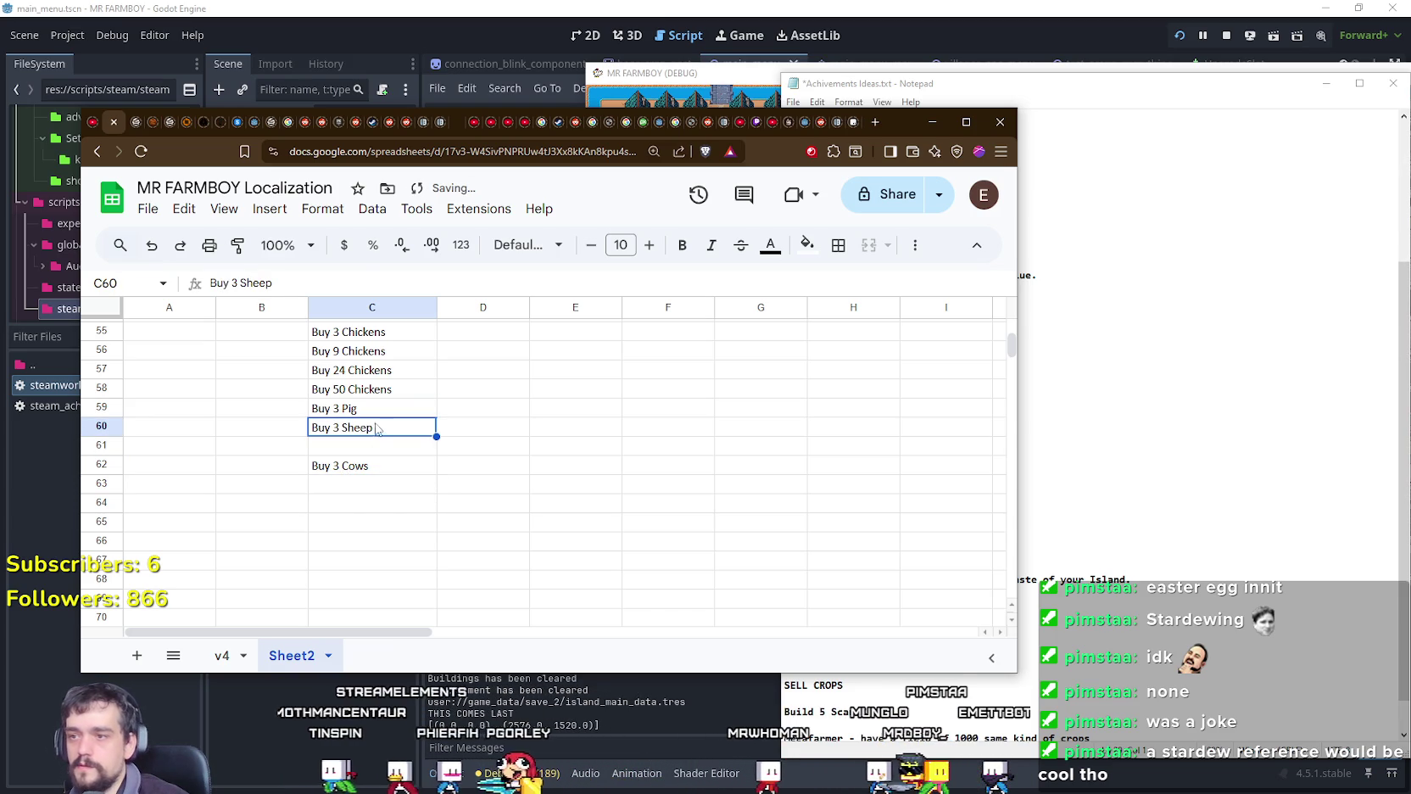
click(343, 466)
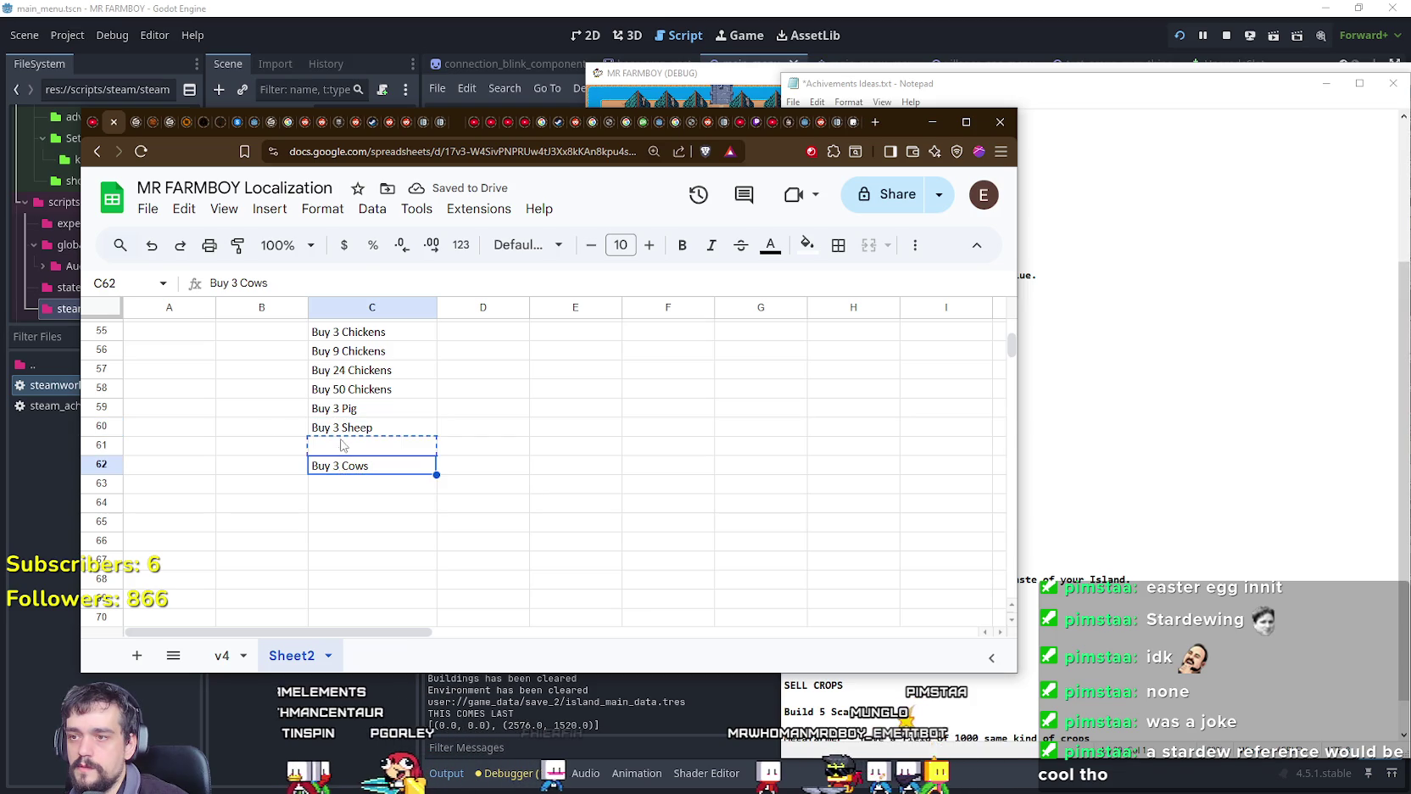
drag(343, 462, 349, 426)
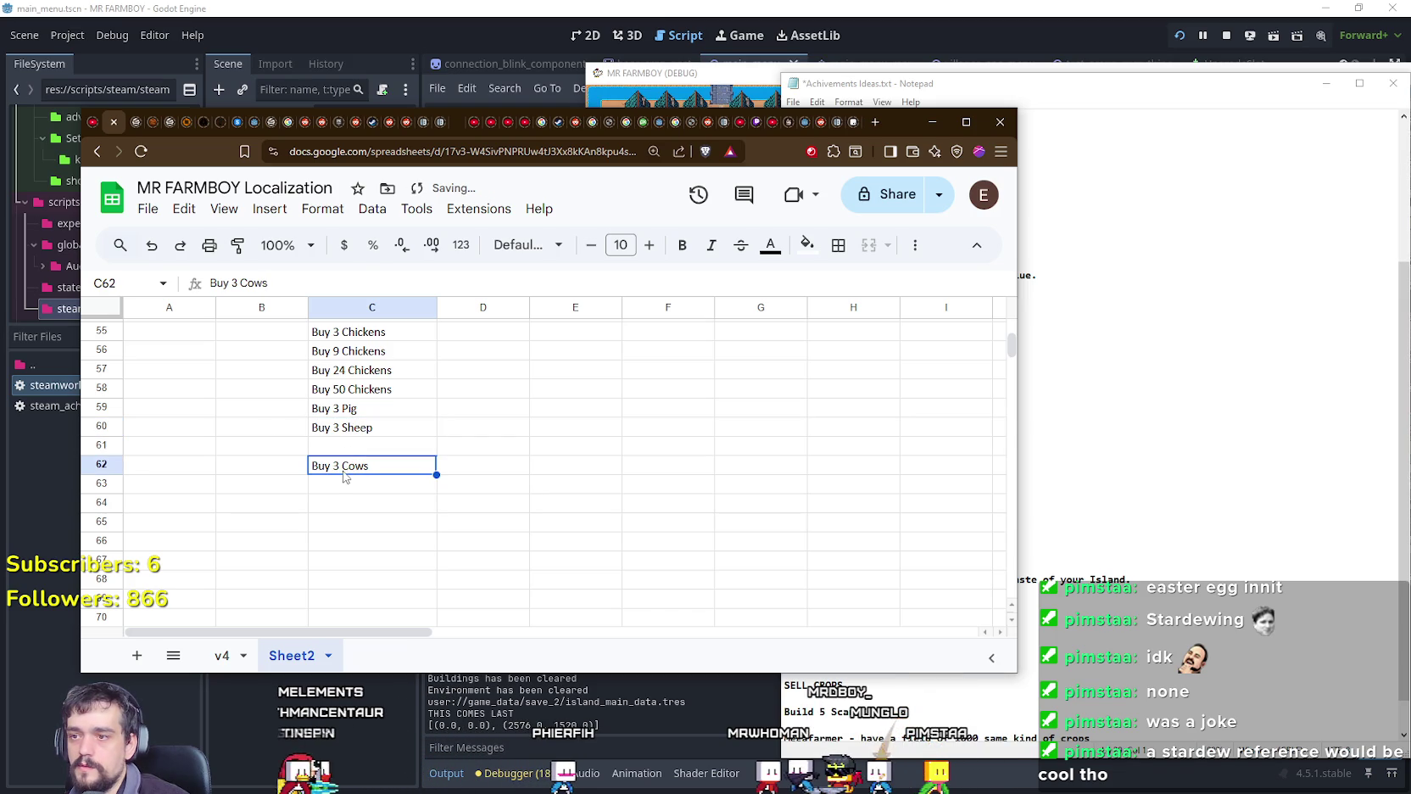
drag(348, 445, 349, 430)
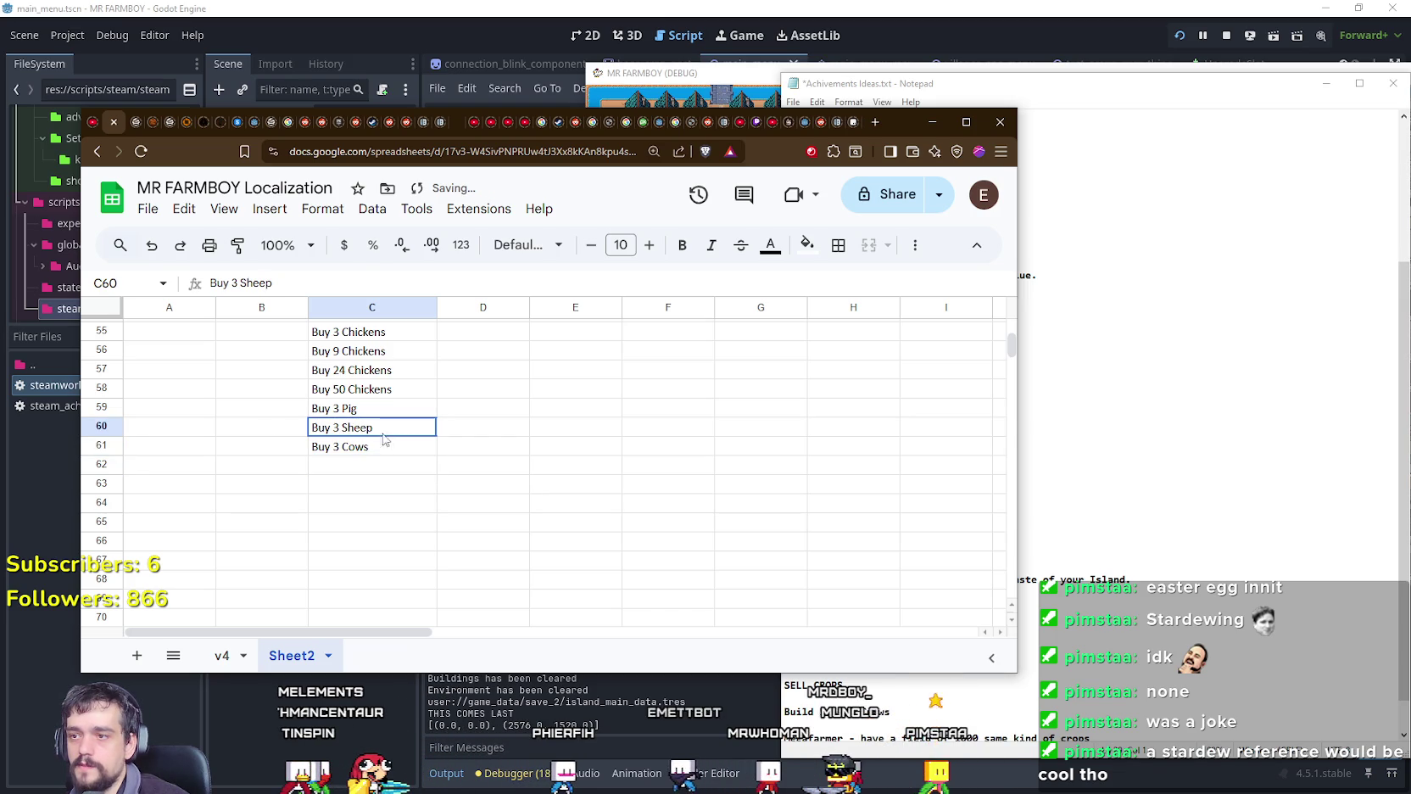
shift+click(383, 439)
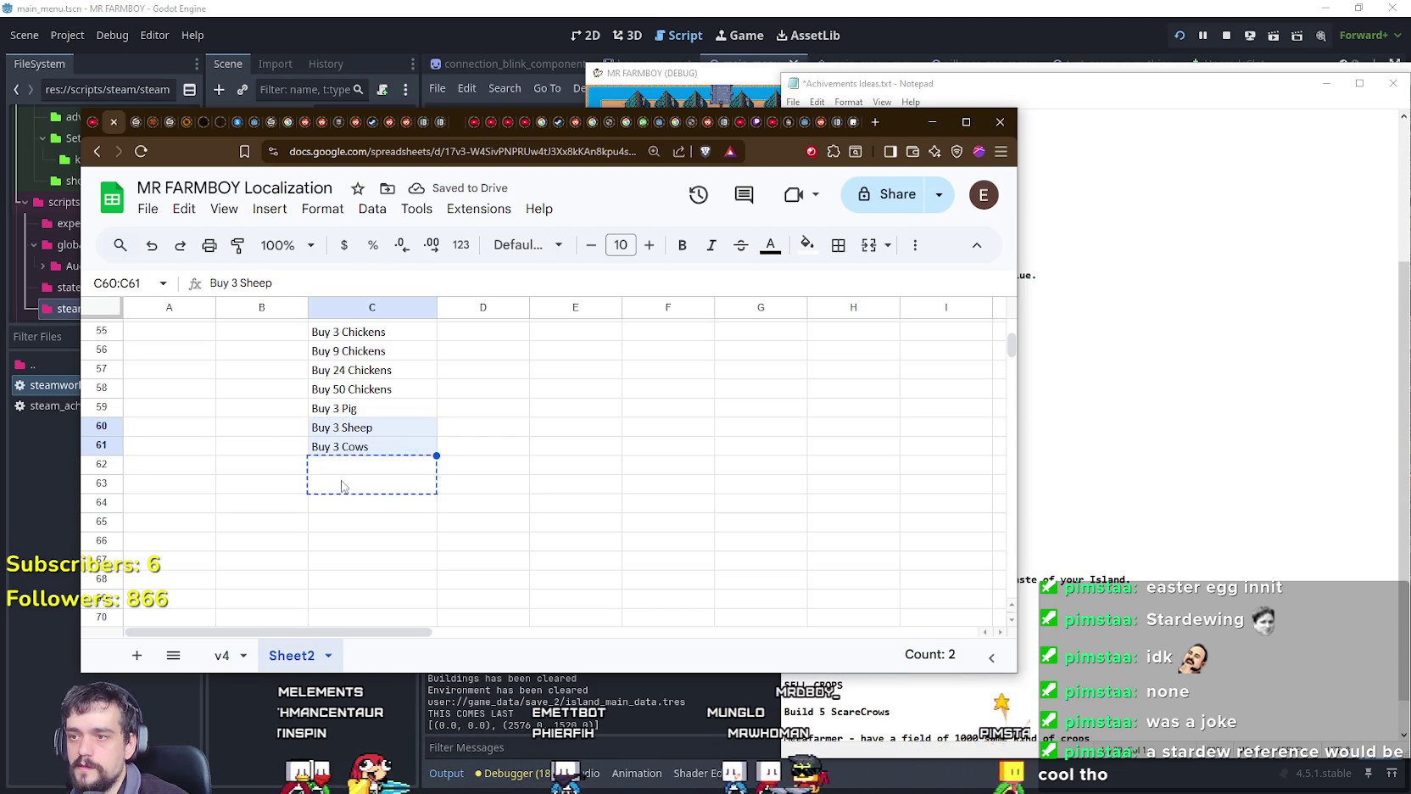
drag(337, 427, 338, 503)
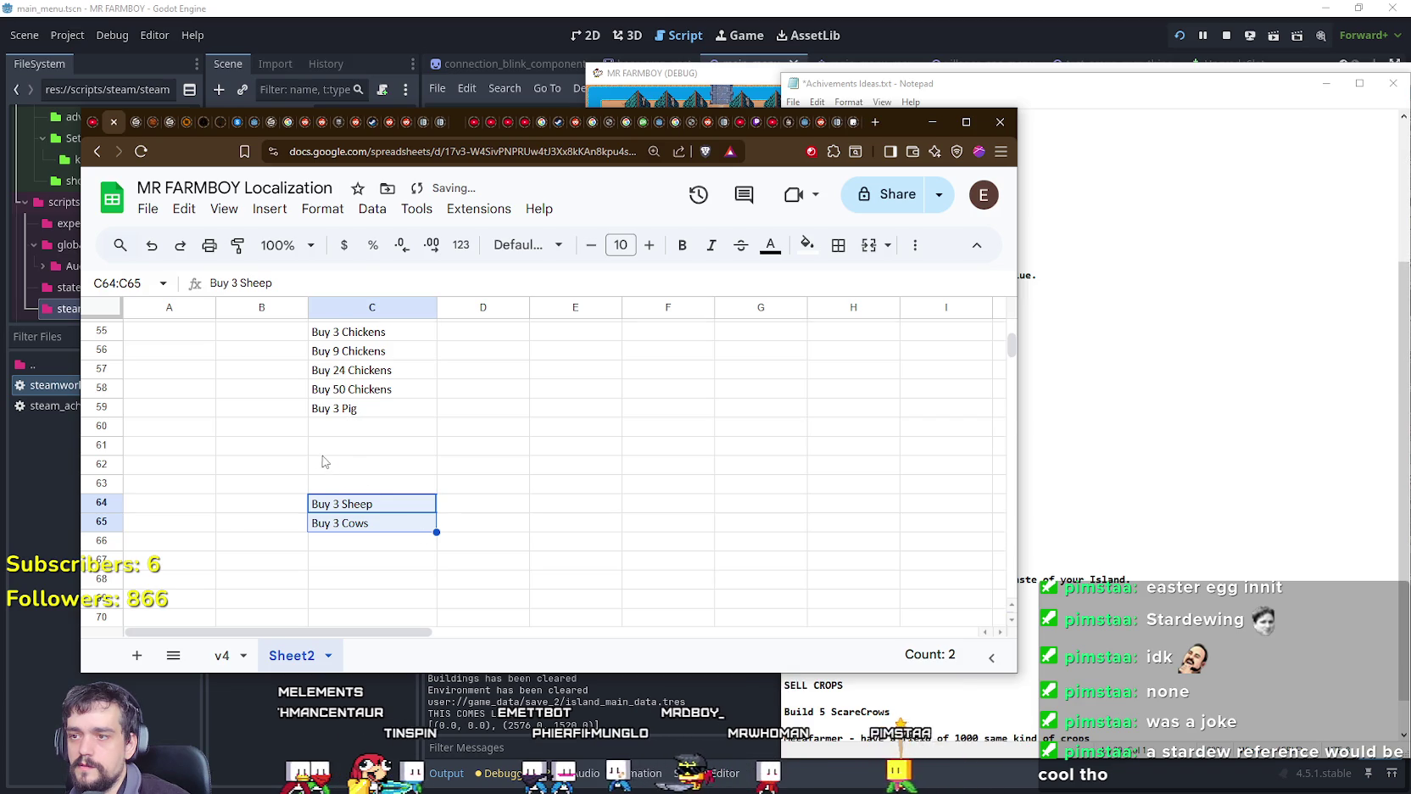
scroll(340, 441, up, 1)
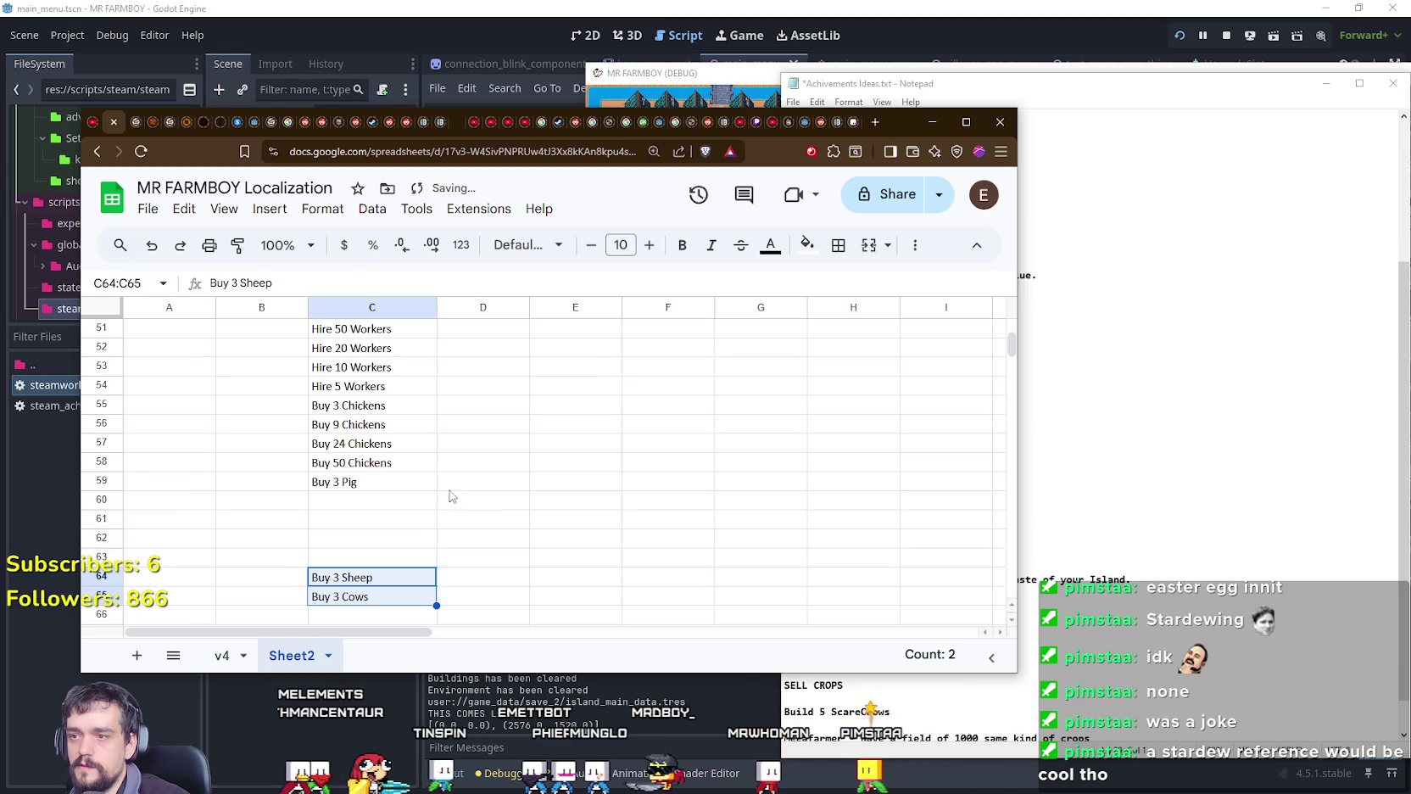
click(389, 523)
click(377, 500)
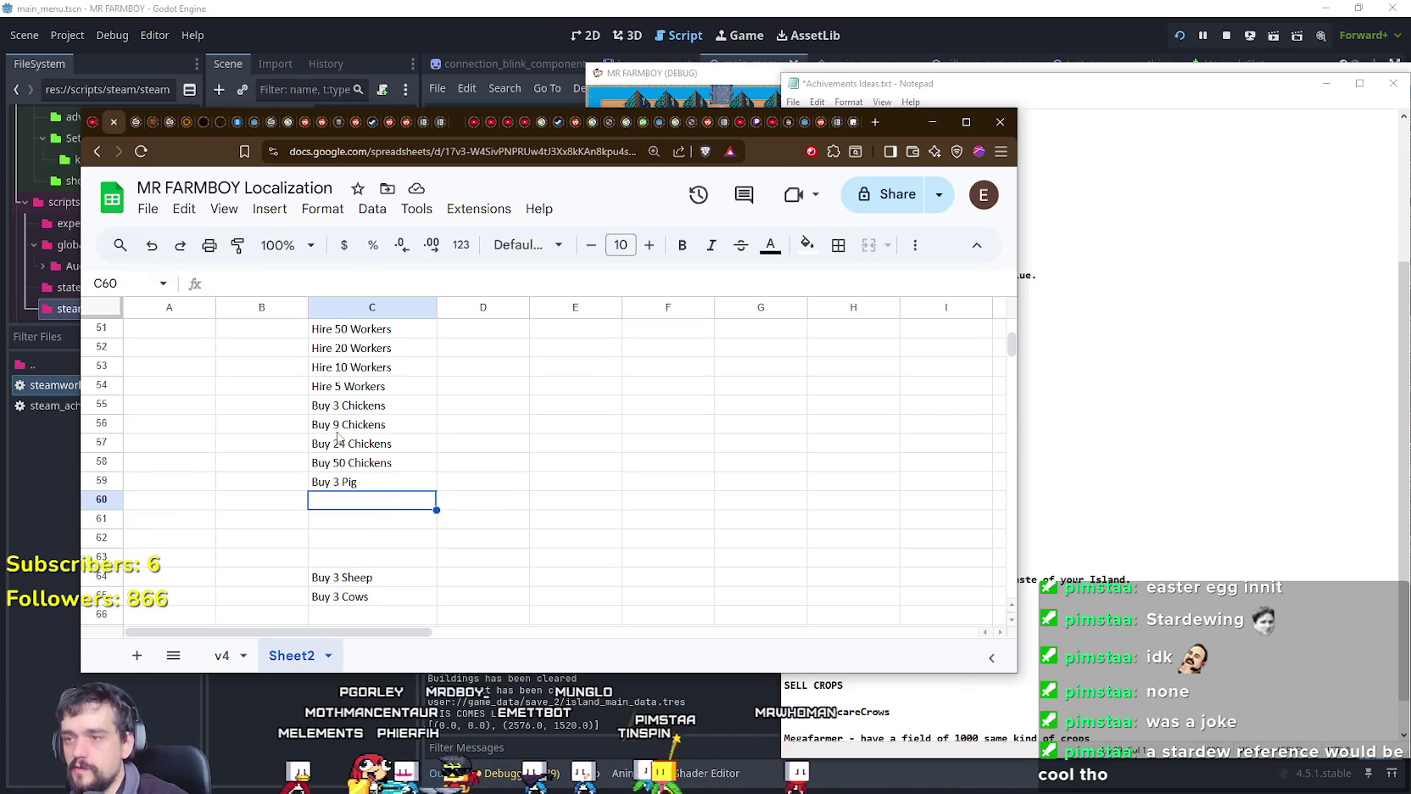
Step: Set cell C61 to Buy 20 Pig
click(342, 526)
double_click(342, 522)
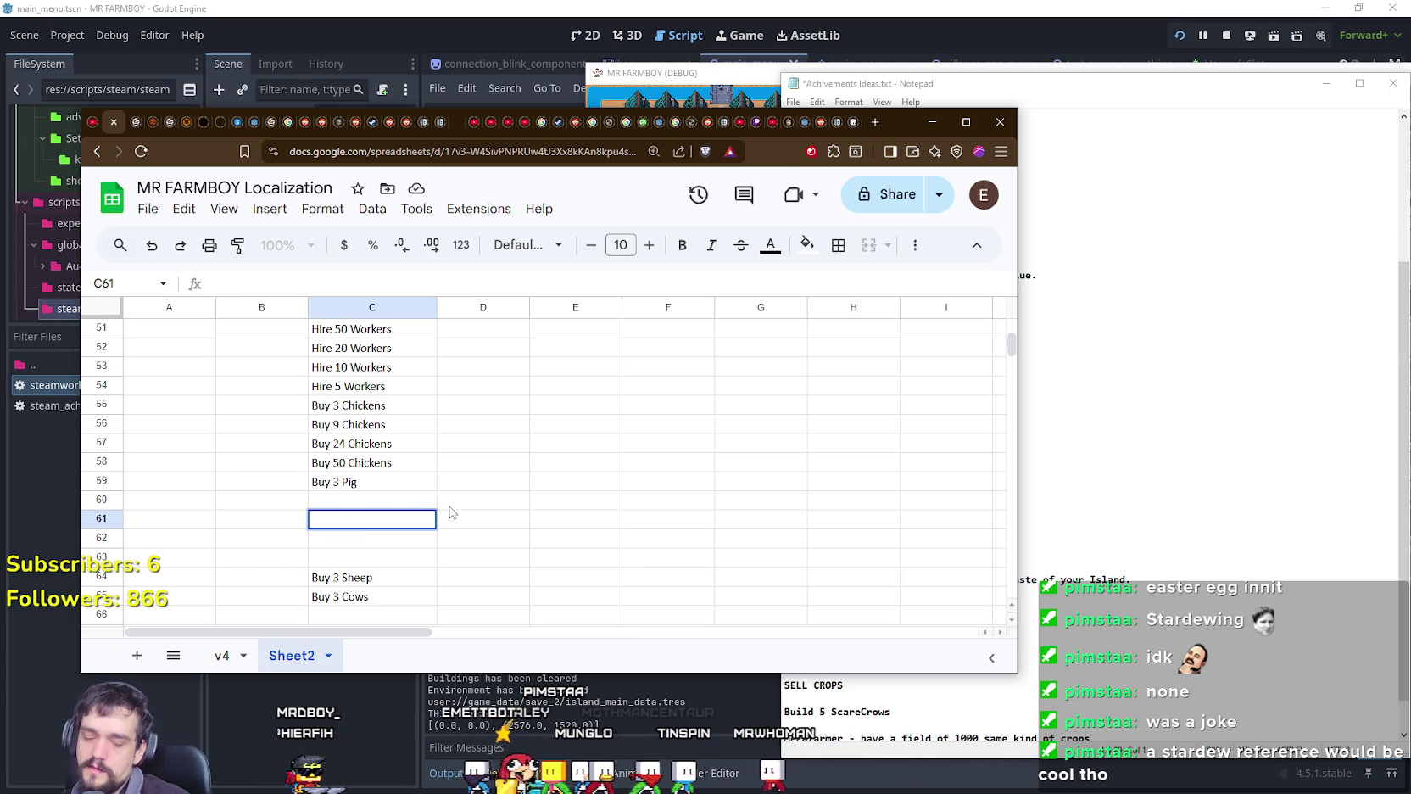
text(20)
key(Return)
click(407, 523)
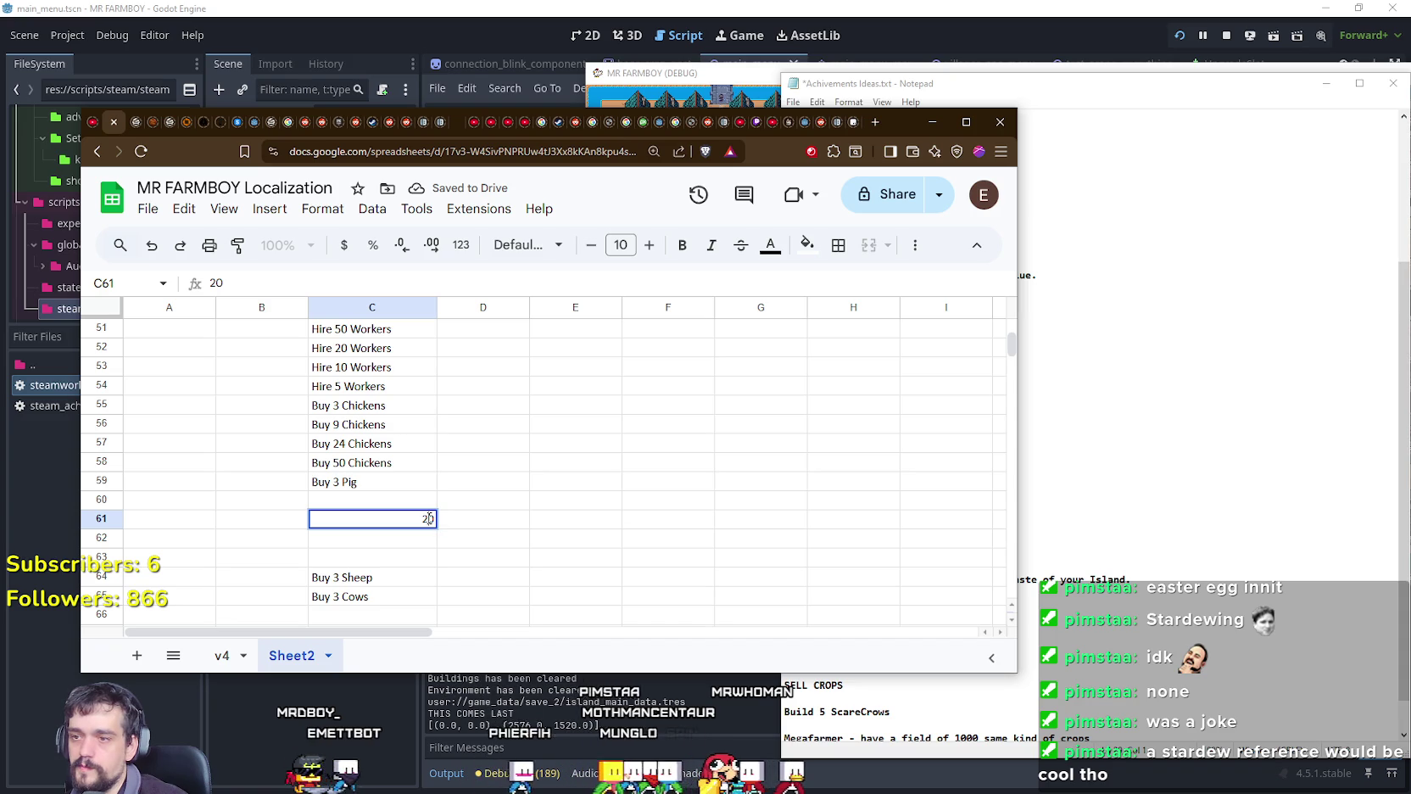
text(Buy 20 P)
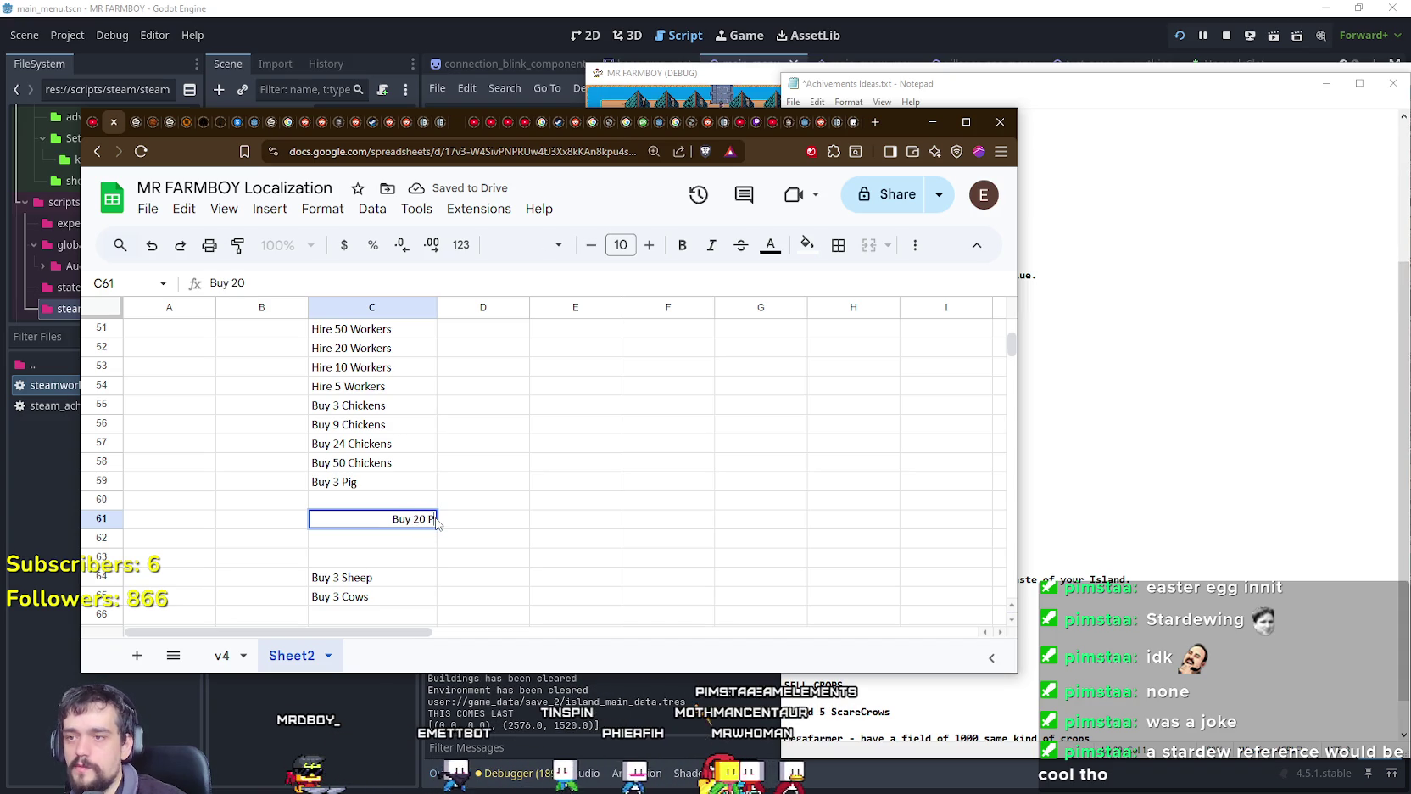
text(igs)
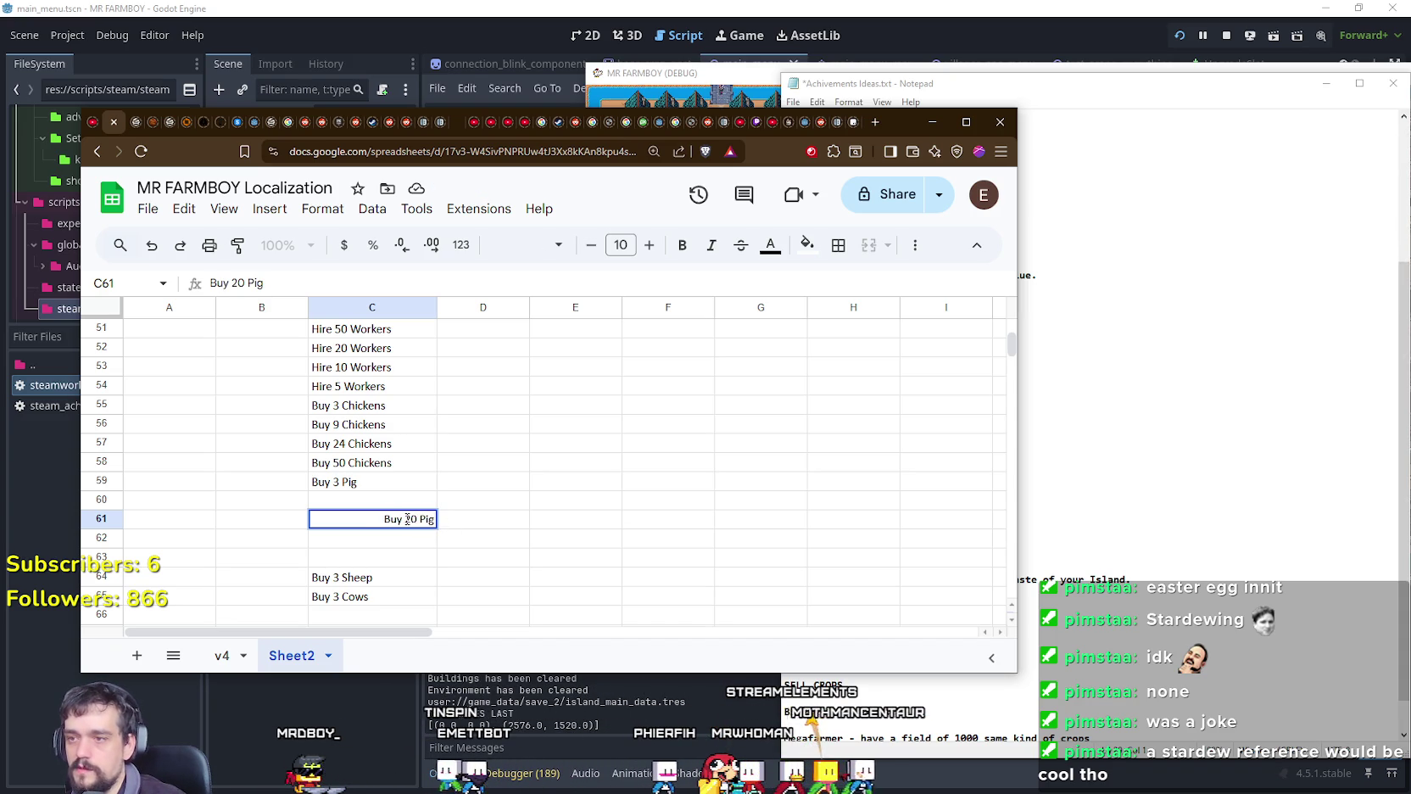
key(Return)
key(Up)
key(Up)
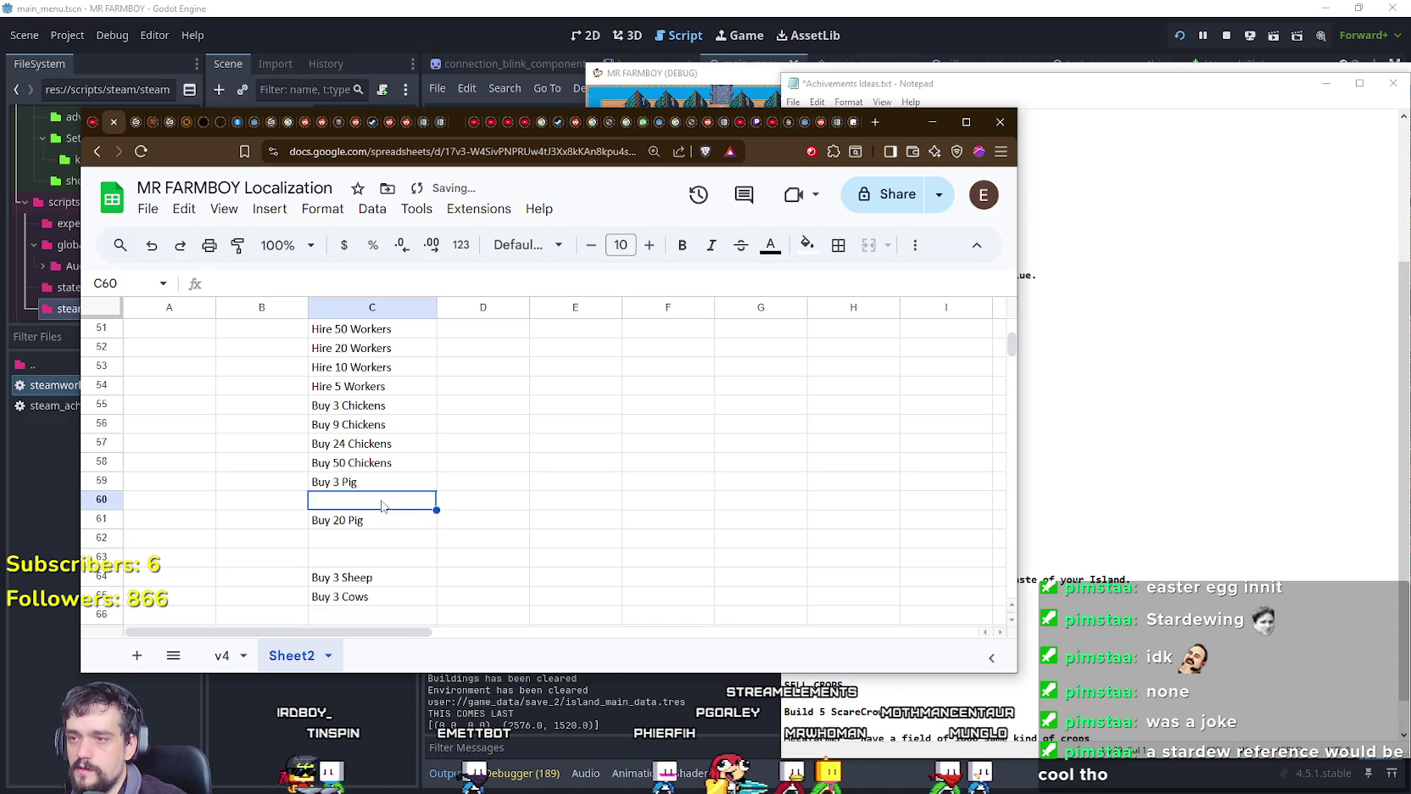
Step: Enter Buy 10 Pig in C60
text(Buy 10)
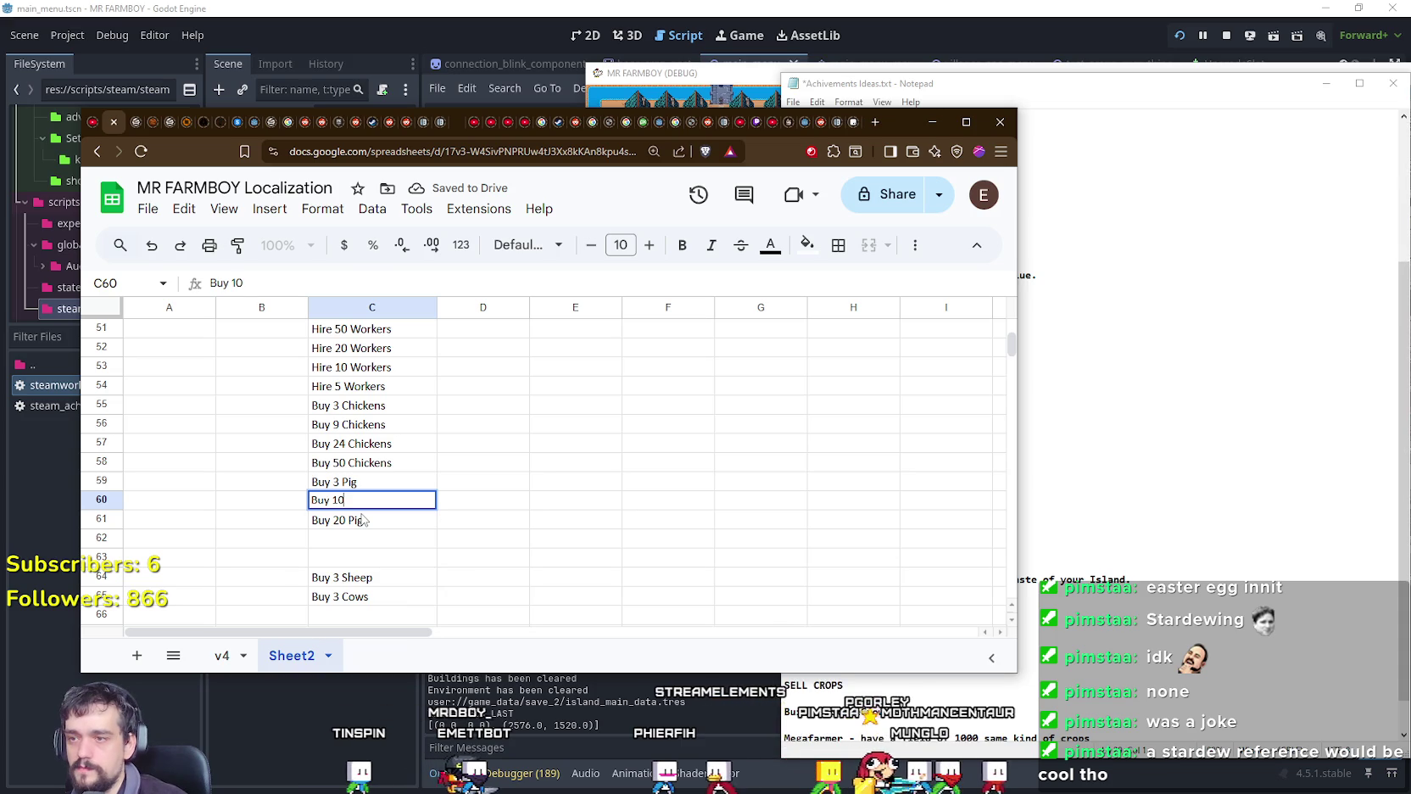
key(Return)
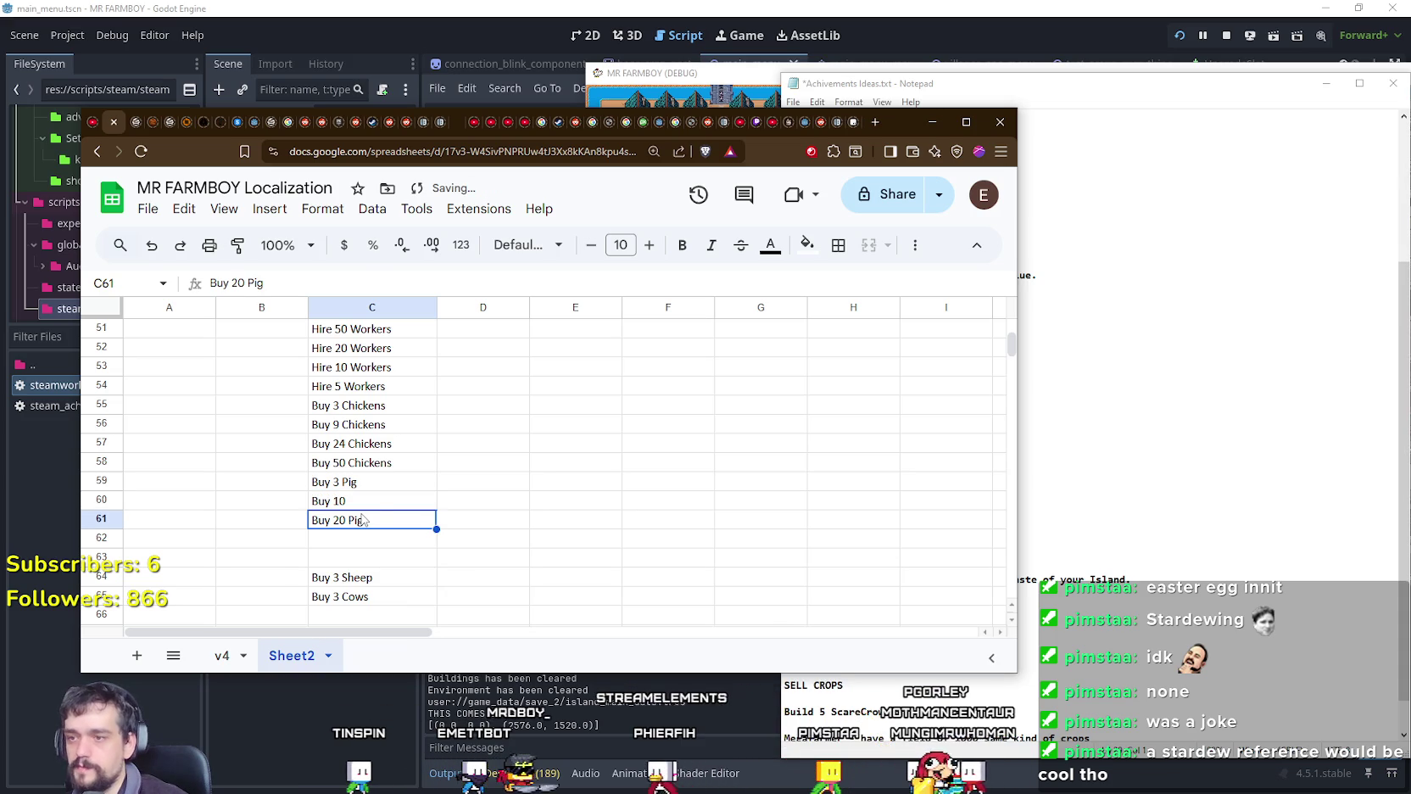
double_click(373, 503)
text(Pig)
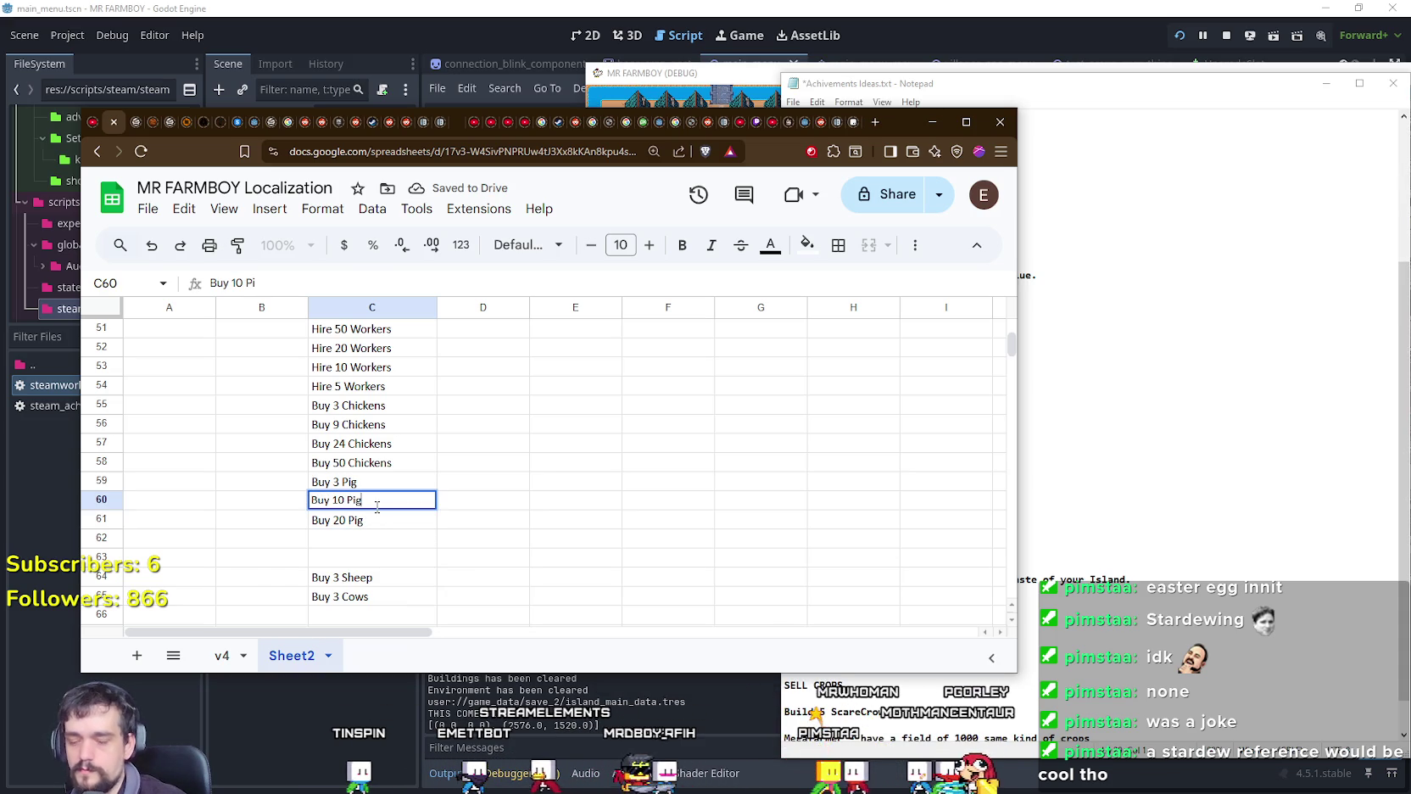
key(Return)
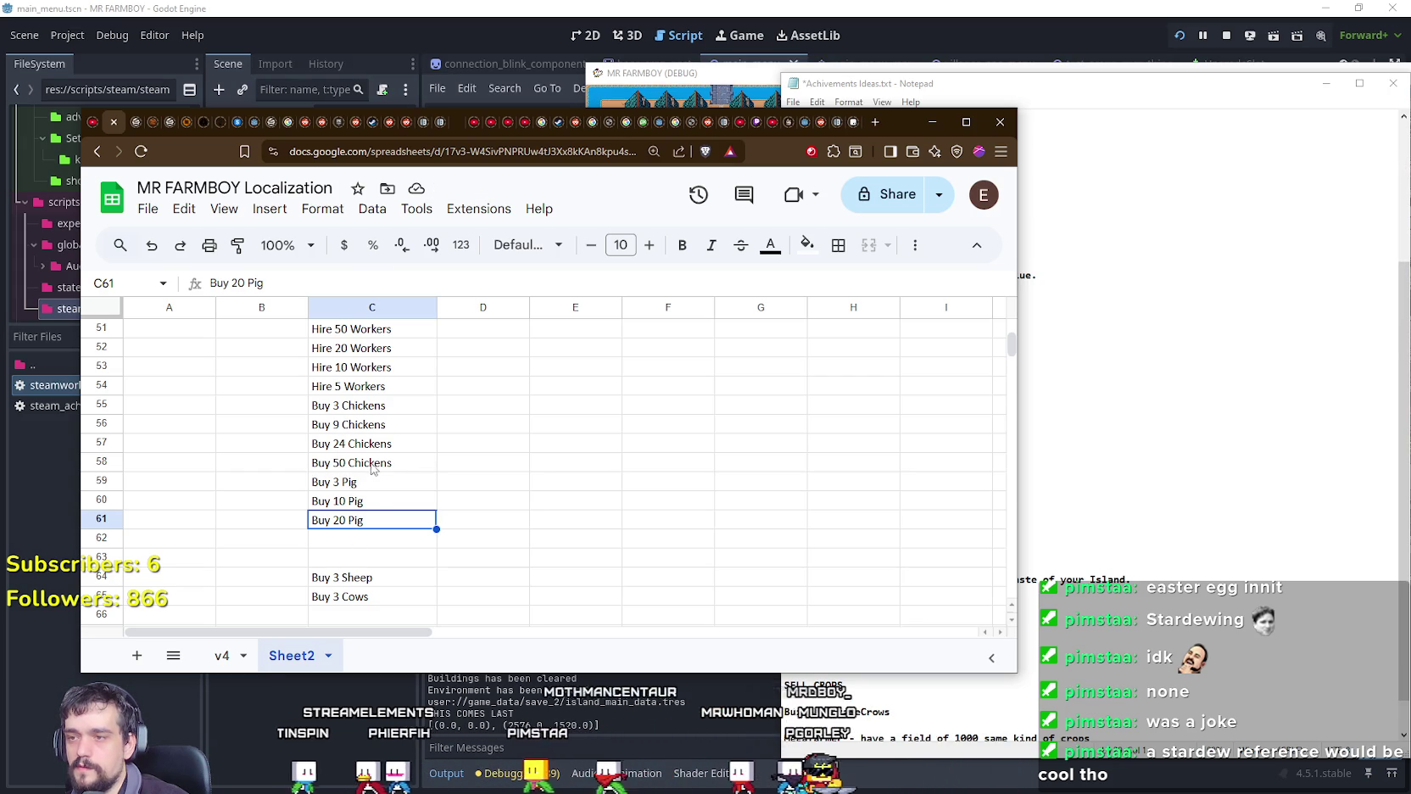
Step: Review the entries from Buy 50 Chickens down to Buy 3 Cows
click(373, 469)
scroll(456, 535, down, 1)
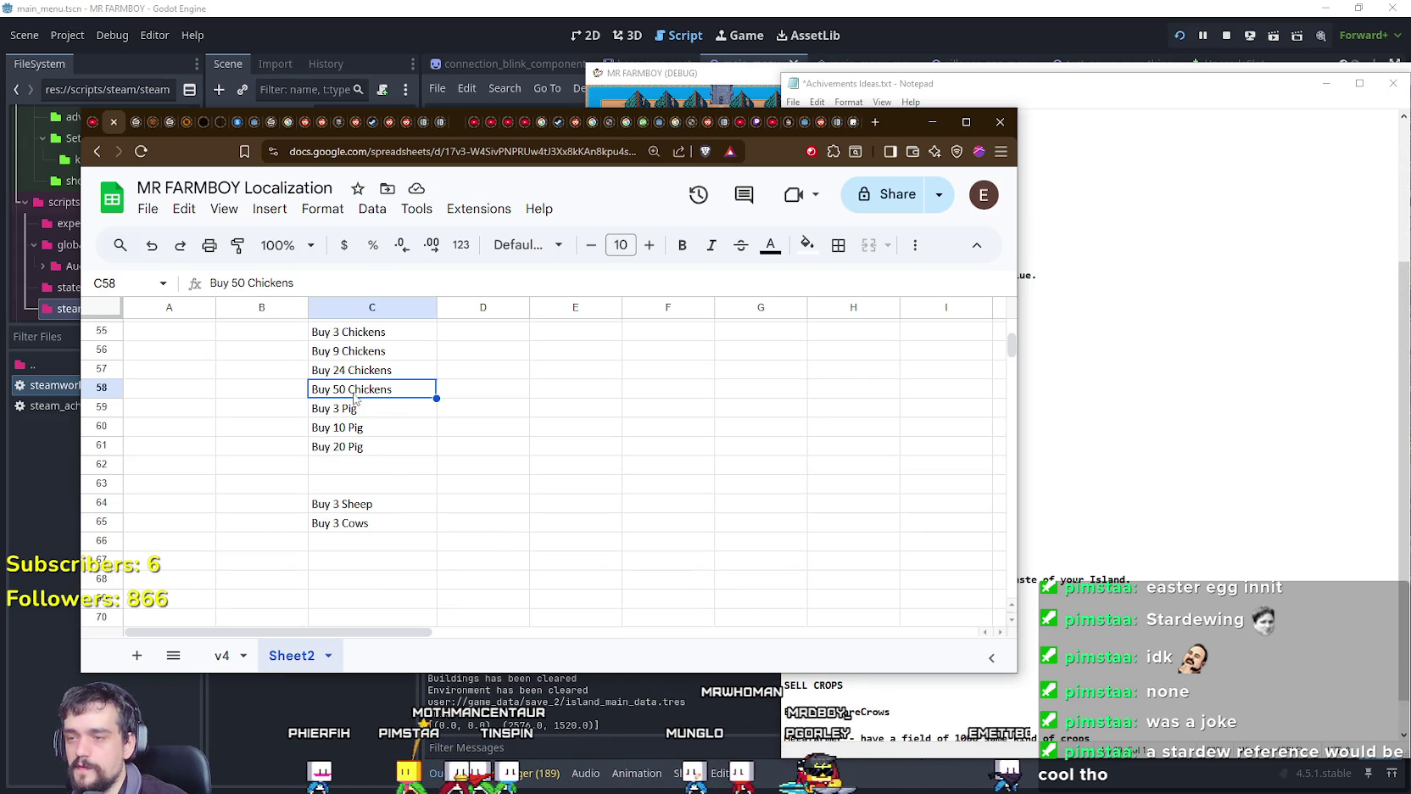
click(333, 470)
click(344, 446)
click(359, 507)
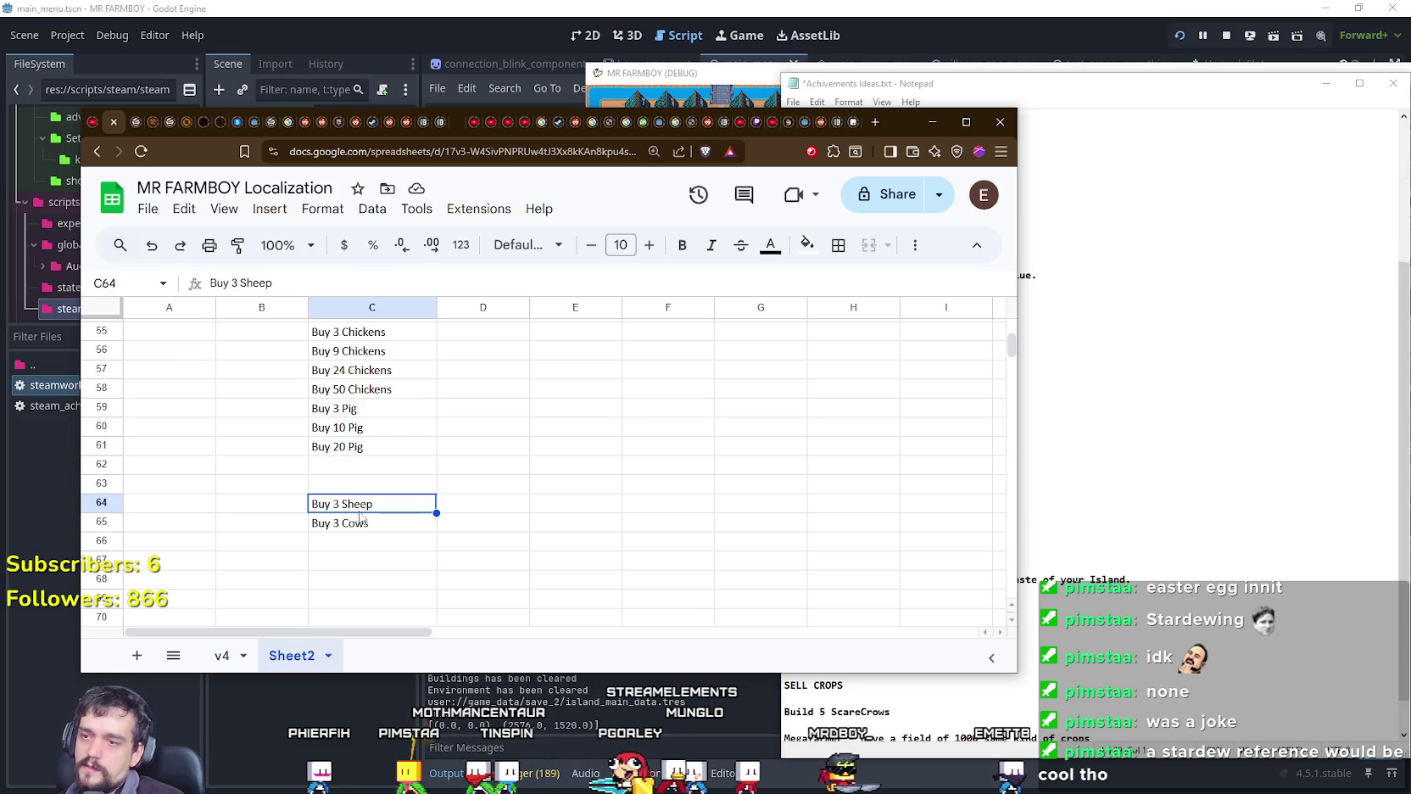
click(361, 519)
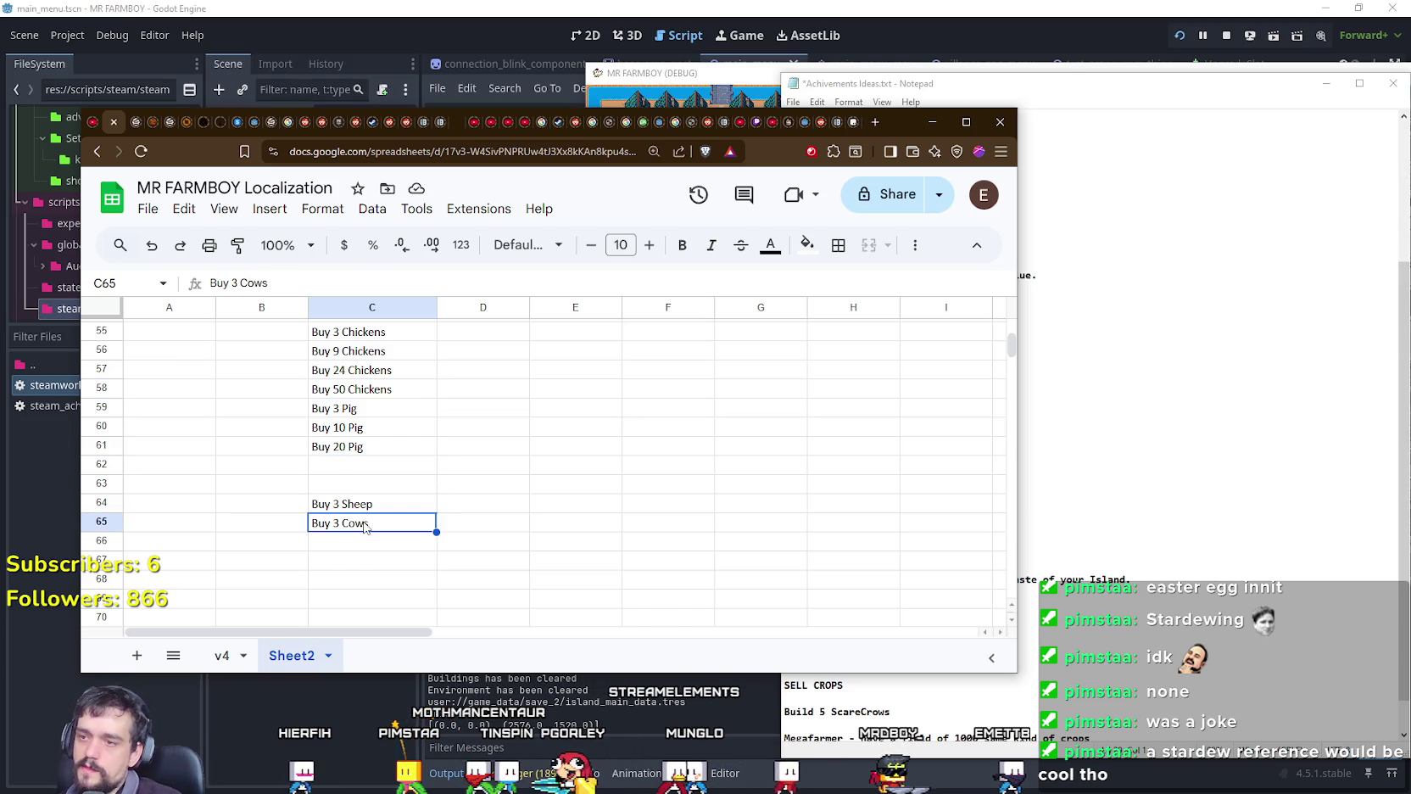
click(331, 445)
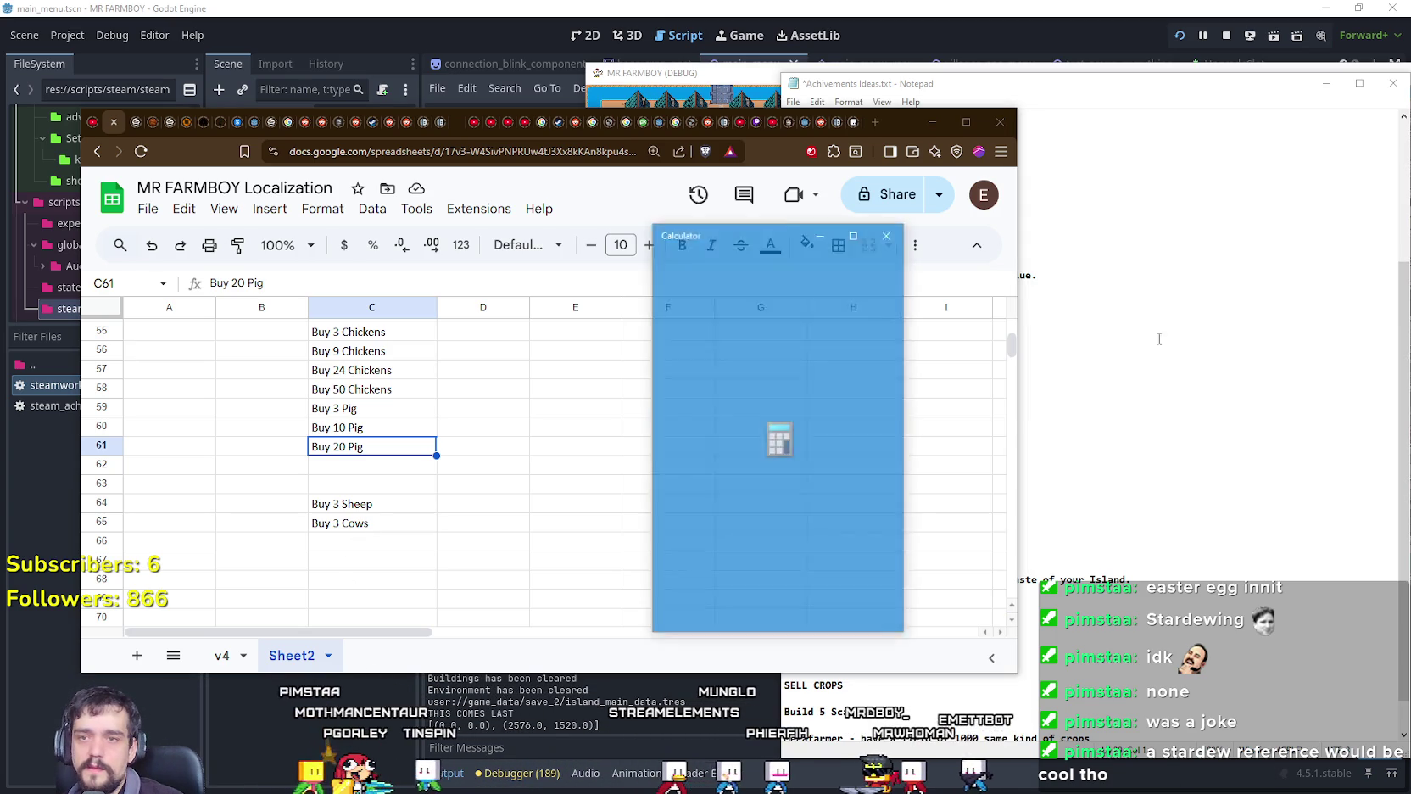
Step: Compute 50 ÷ 3 and 60 ÷ 3 = 20 in Calculator, then move it aside
text(50/3)
key(Return)
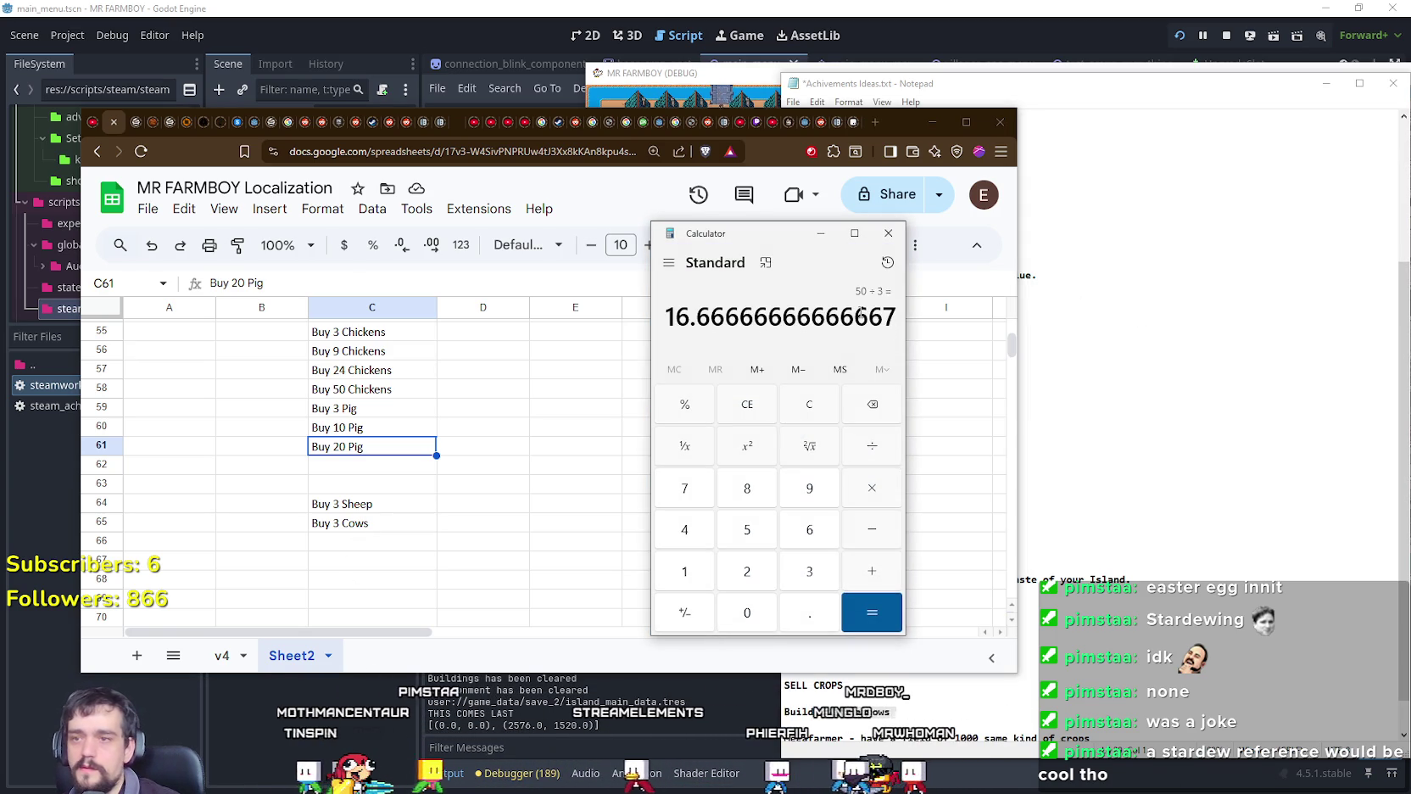
click(809, 404)
text(60/3)
key(Return)
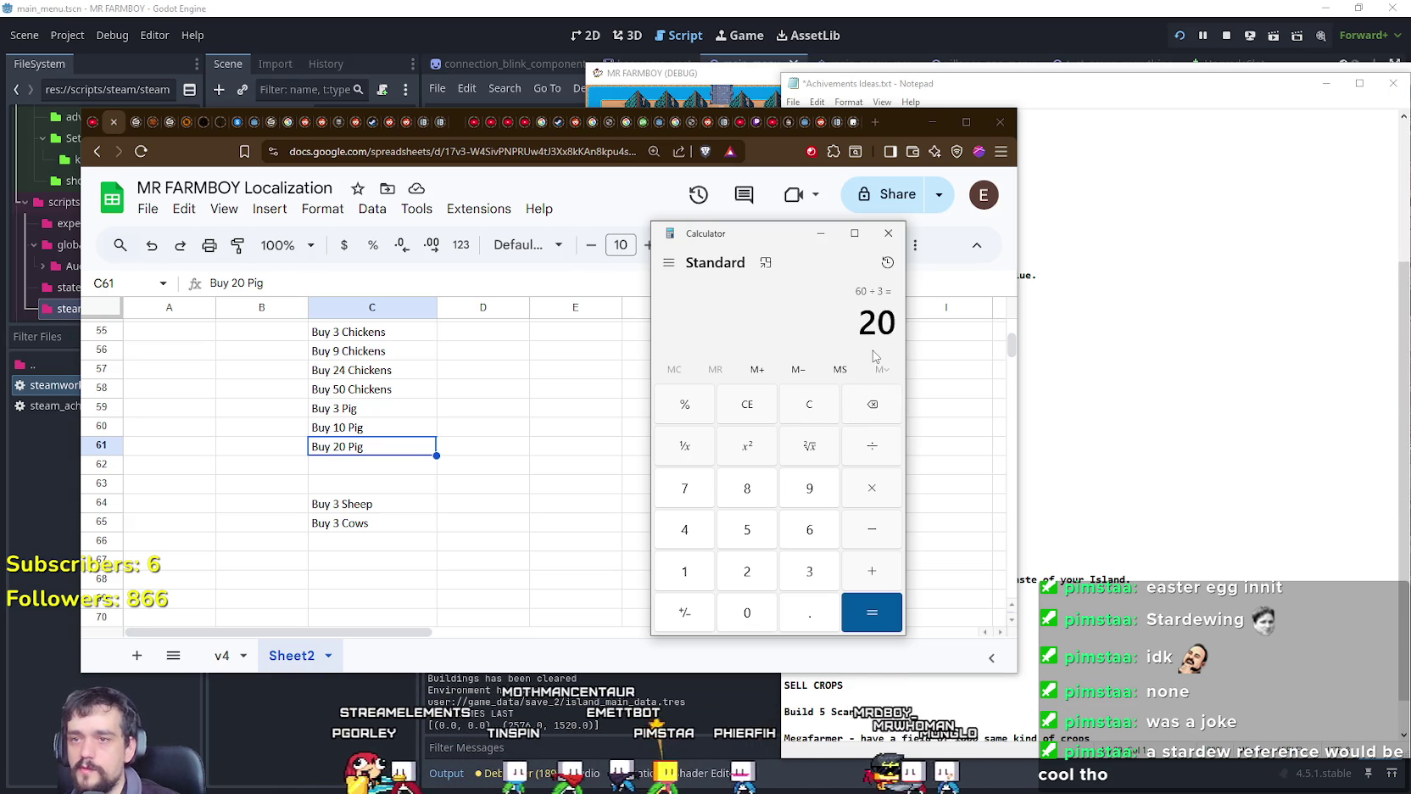
drag(713, 235, 979, 128)
Step: Change C58 from Buy 50 Chickens to Buy 60 Chickens
click(356, 388)
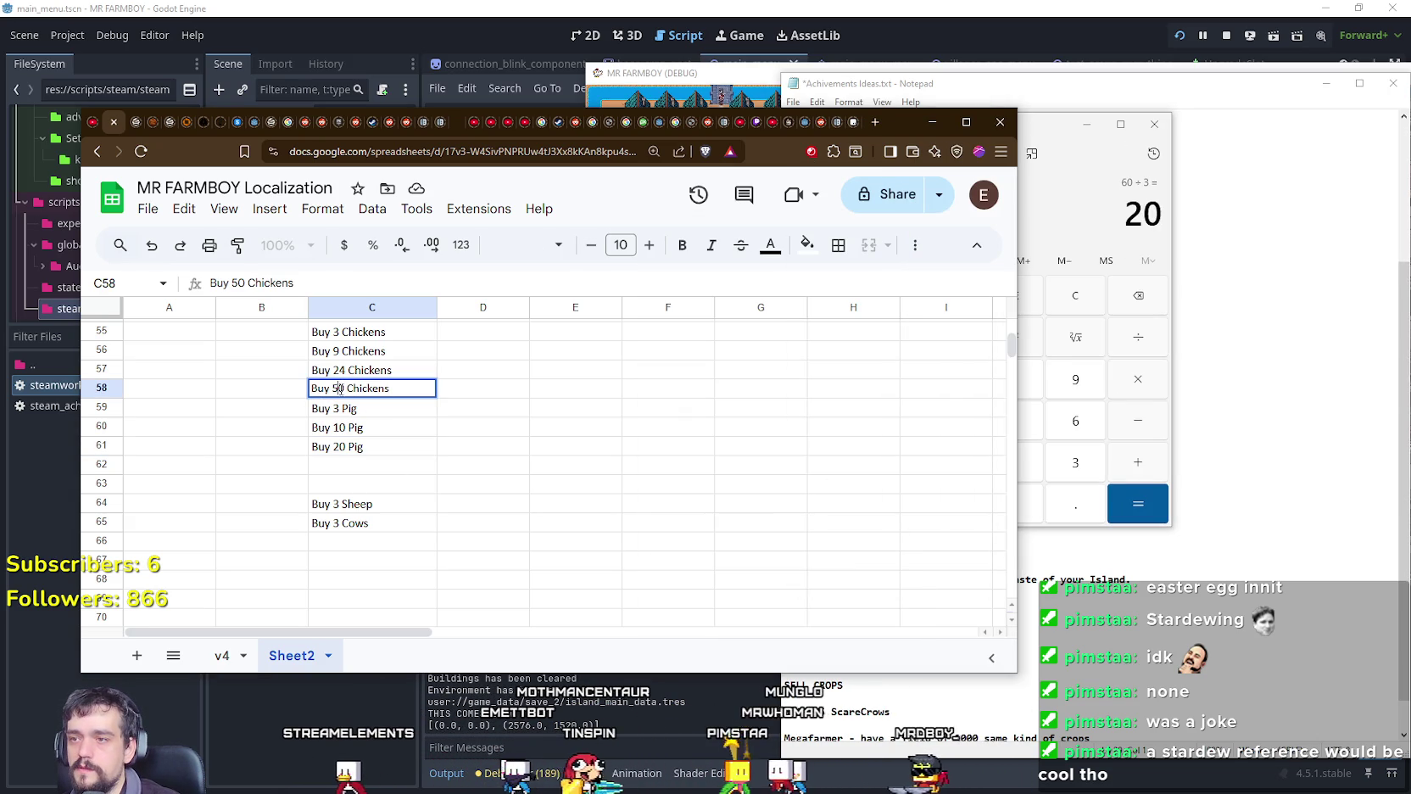
text(60)
key(Return)
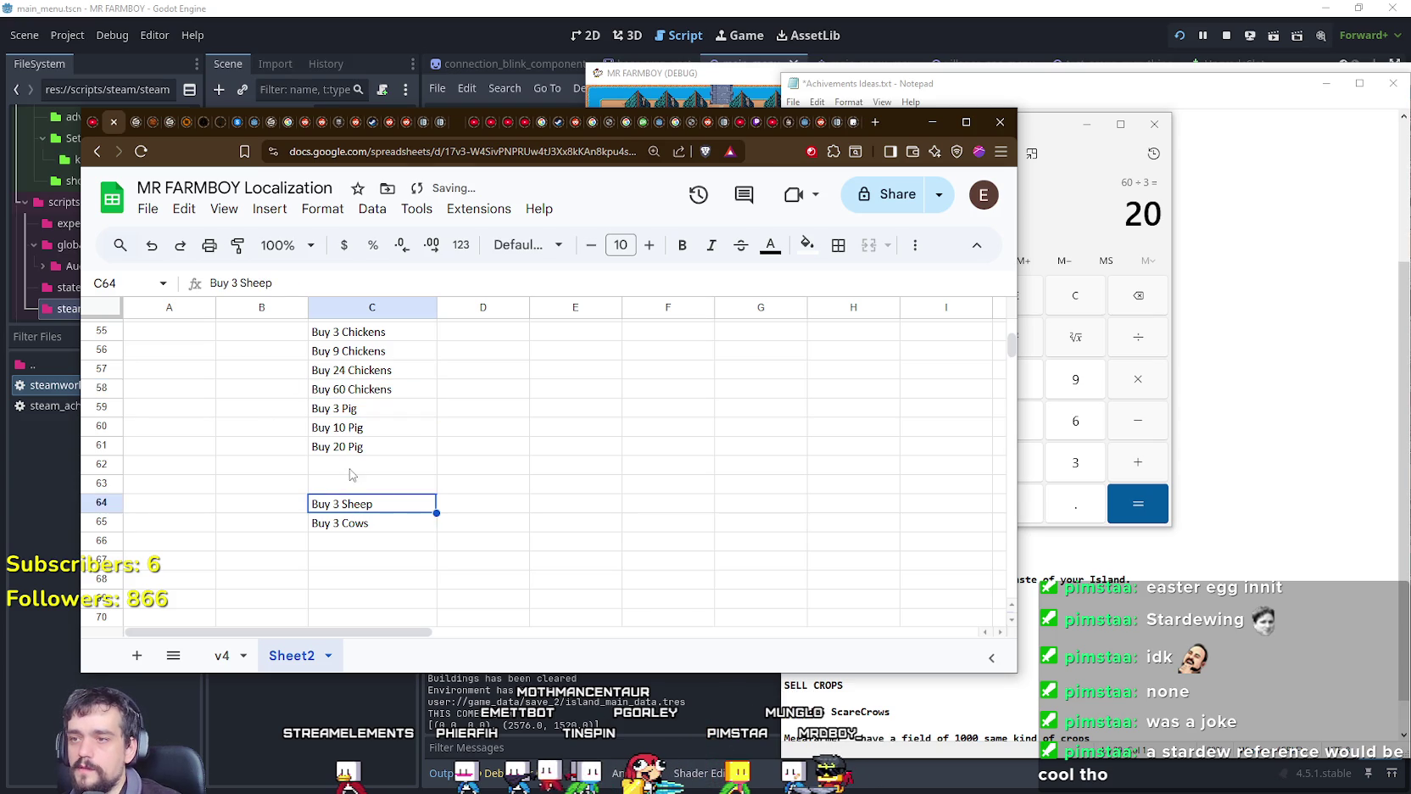
Step: Review the column from Buy 3 Cows up to Buy 3 Chickens
click(348, 523)
click(339, 501)
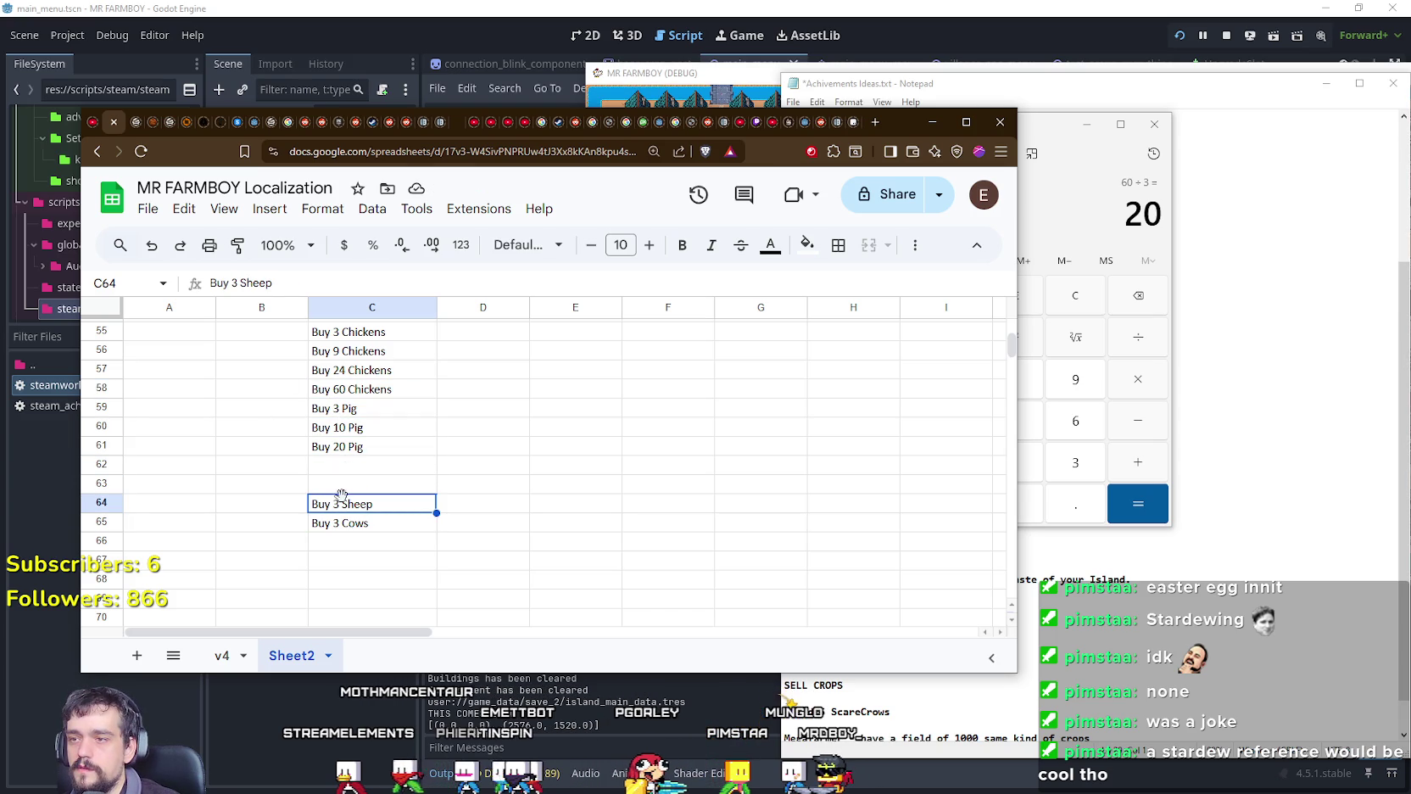
click(343, 407)
click(345, 370)
click(346, 351)
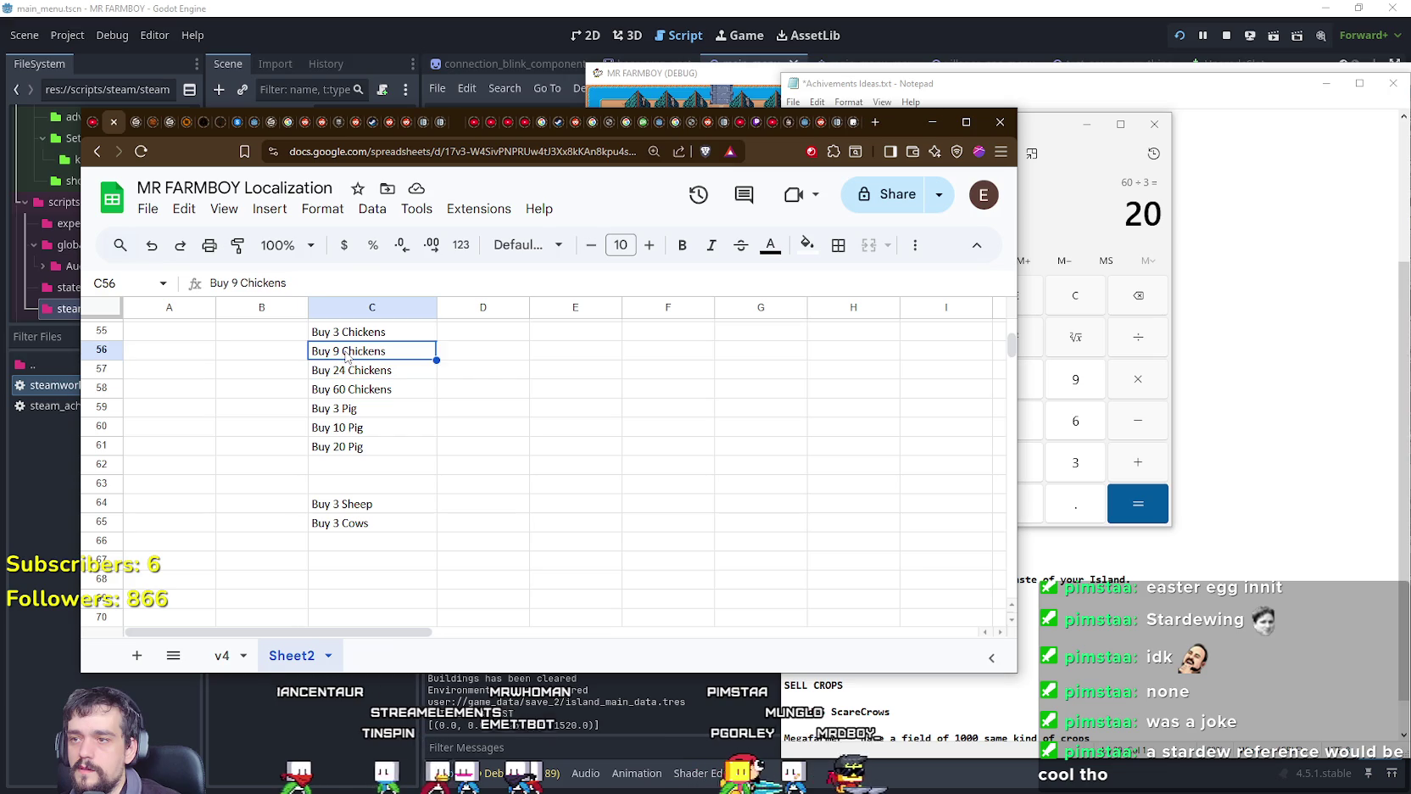
scroll(347, 356, up, 2)
click(343, 405)
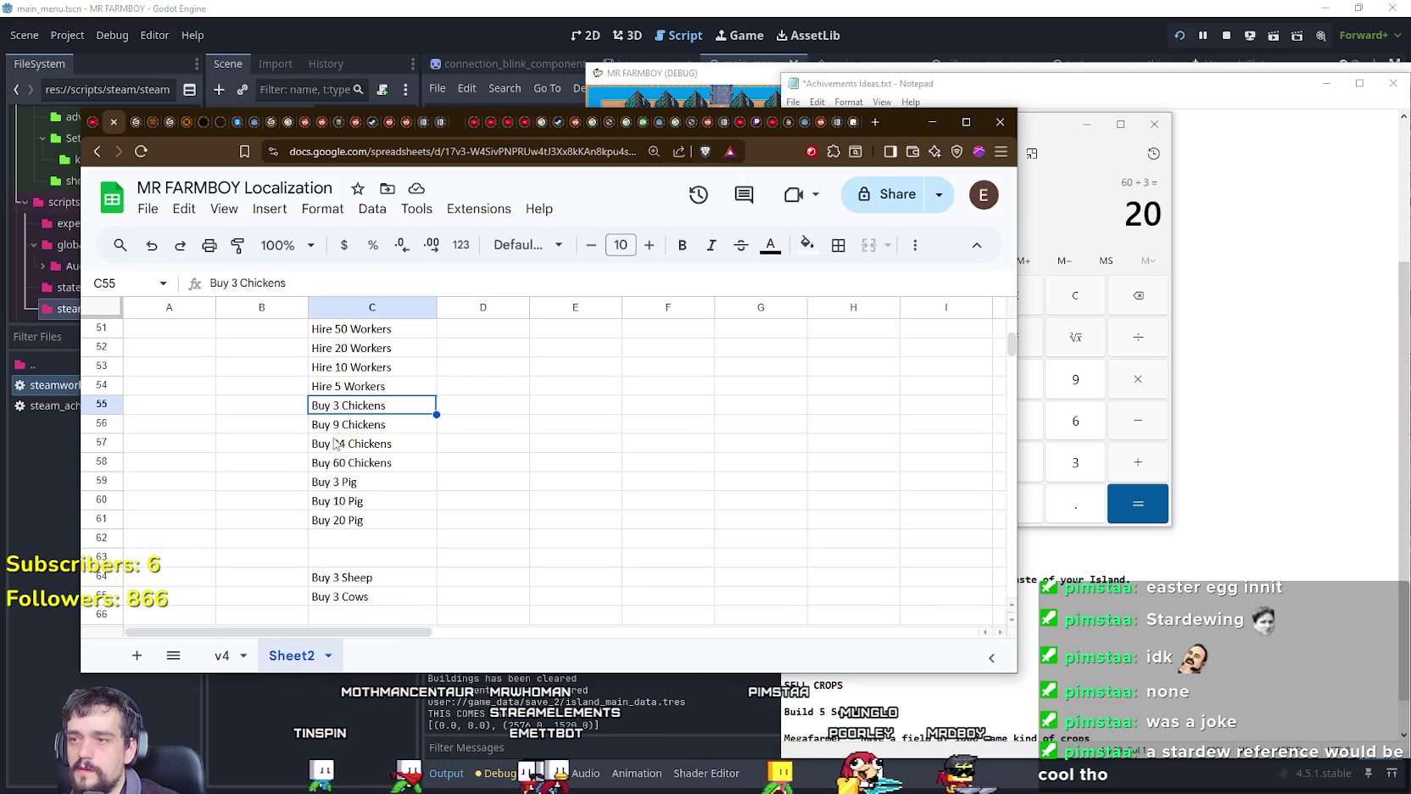
Step: Change C55–C57 to Buy 5, Buy 10 and Buy 25 Chickens
double_click(334, 404)
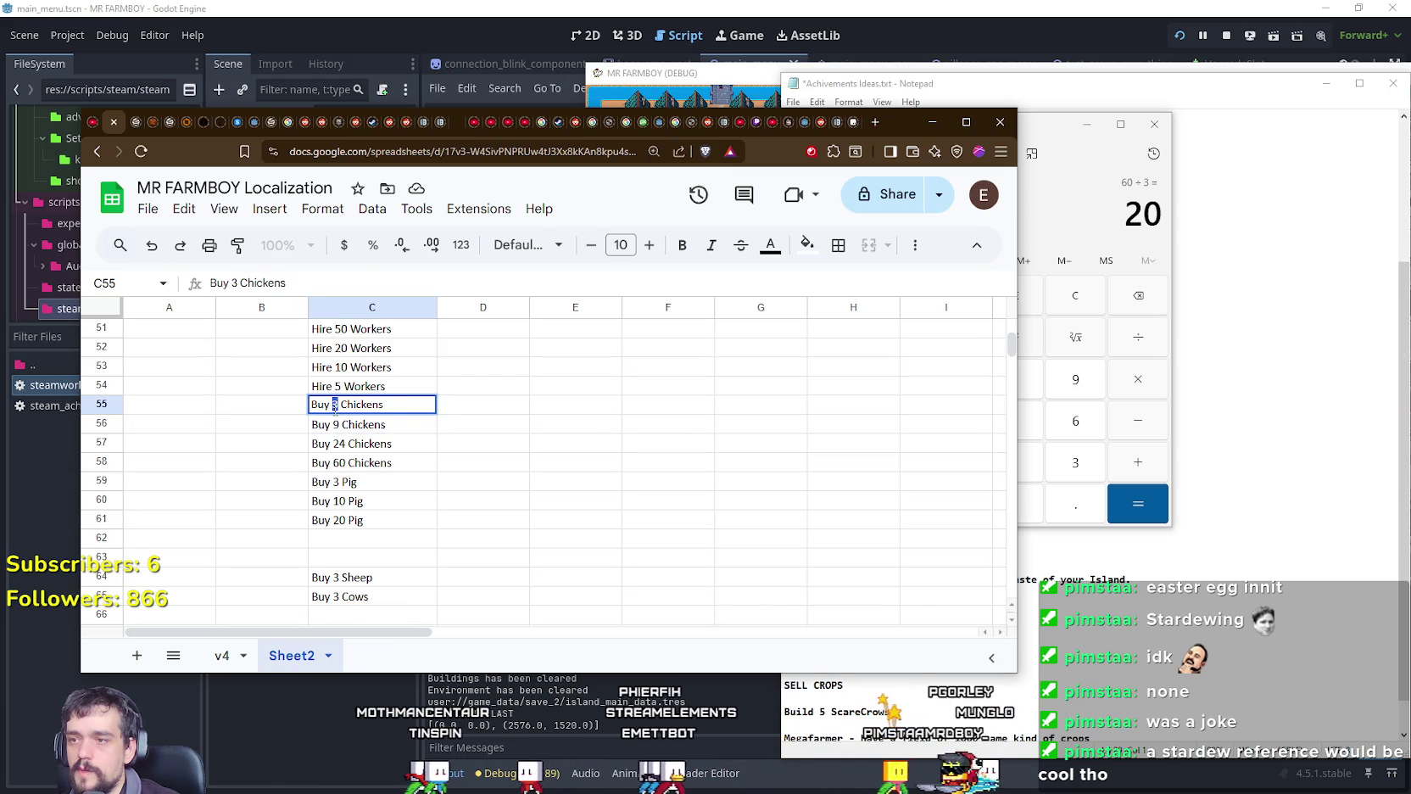
text(5)
key(Return)
double_click(333, 424)
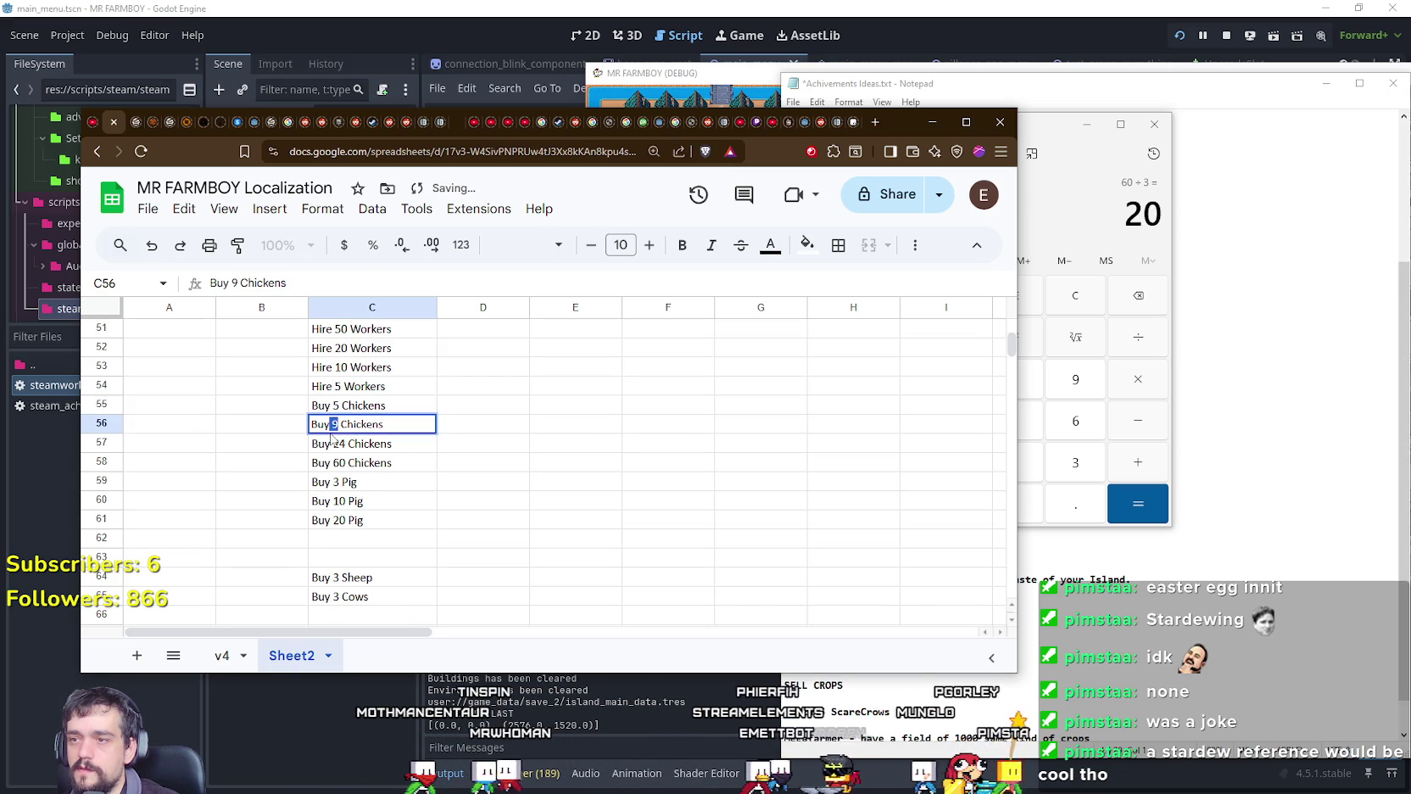
text(10)
key(Return)
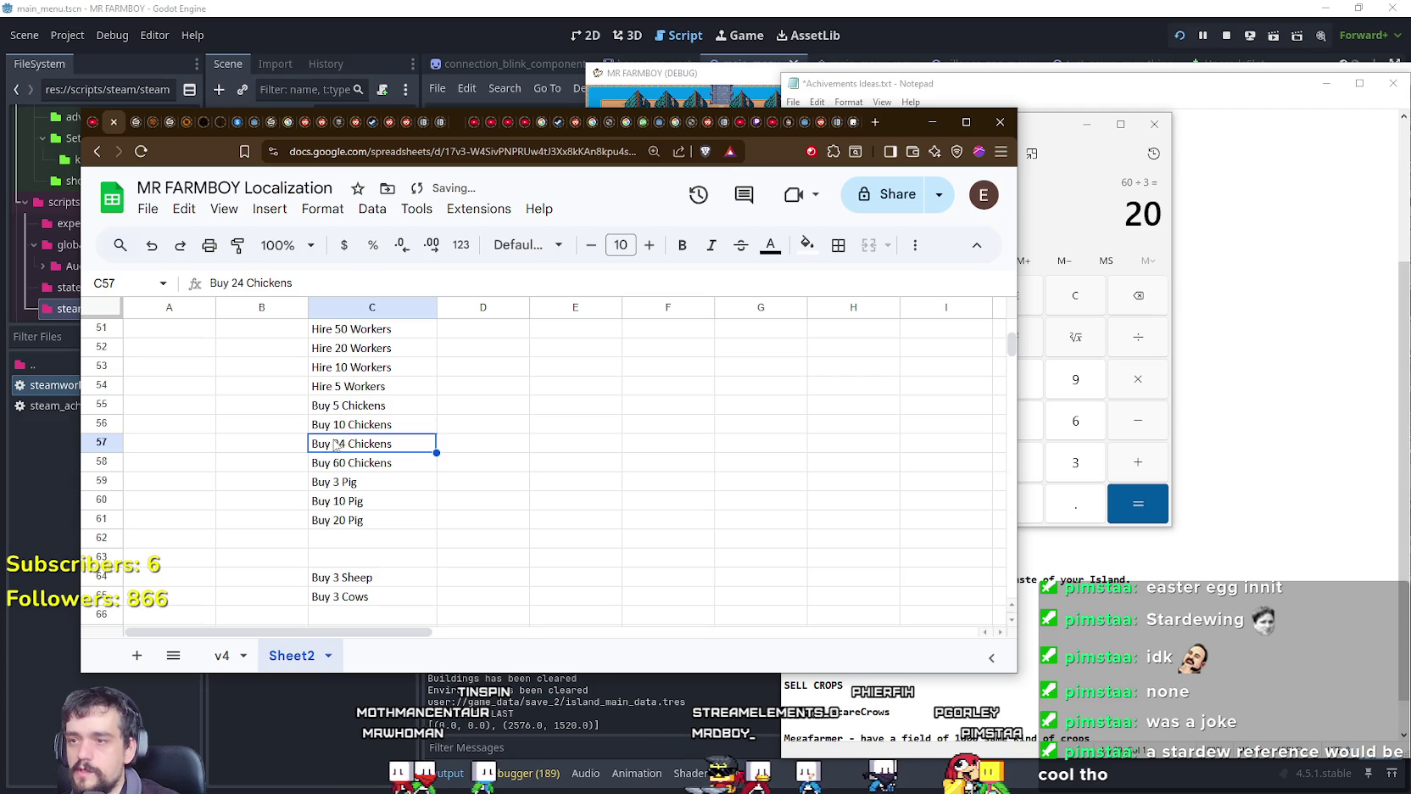
double_click(337, 443)
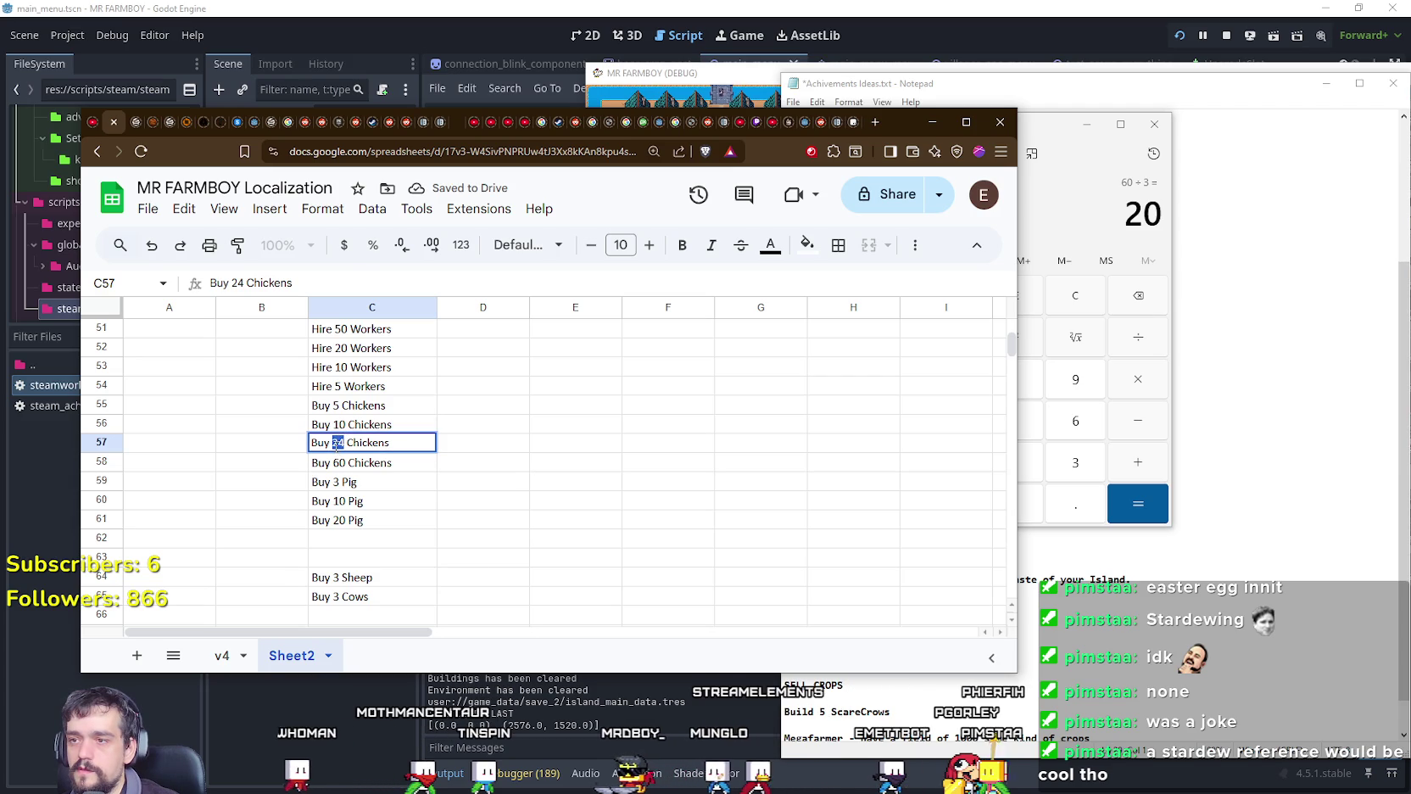
text(25)
key(Return)
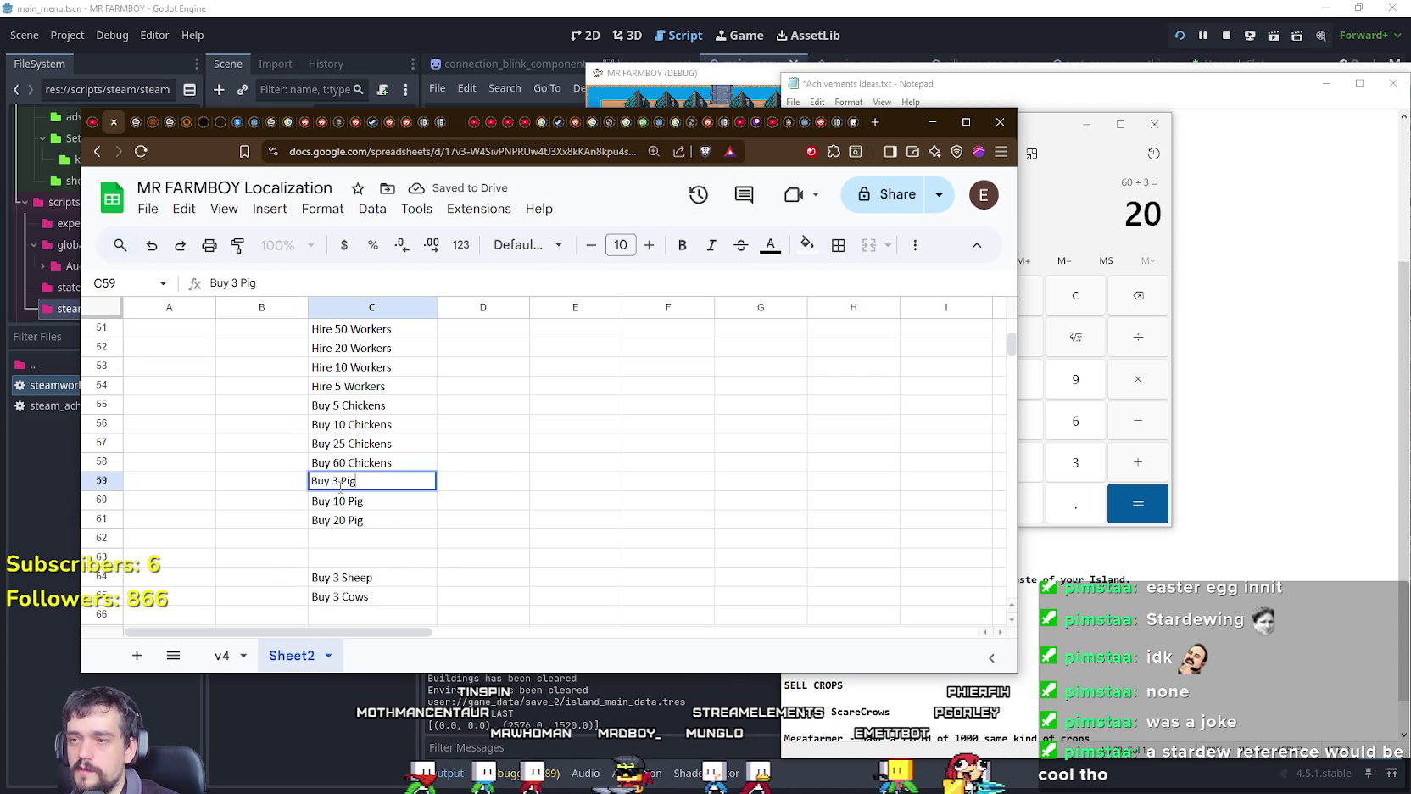
text(5)
Step: Confirm Buy 5 Pig in C59 and select the pig goals C59:C61
key(Return)
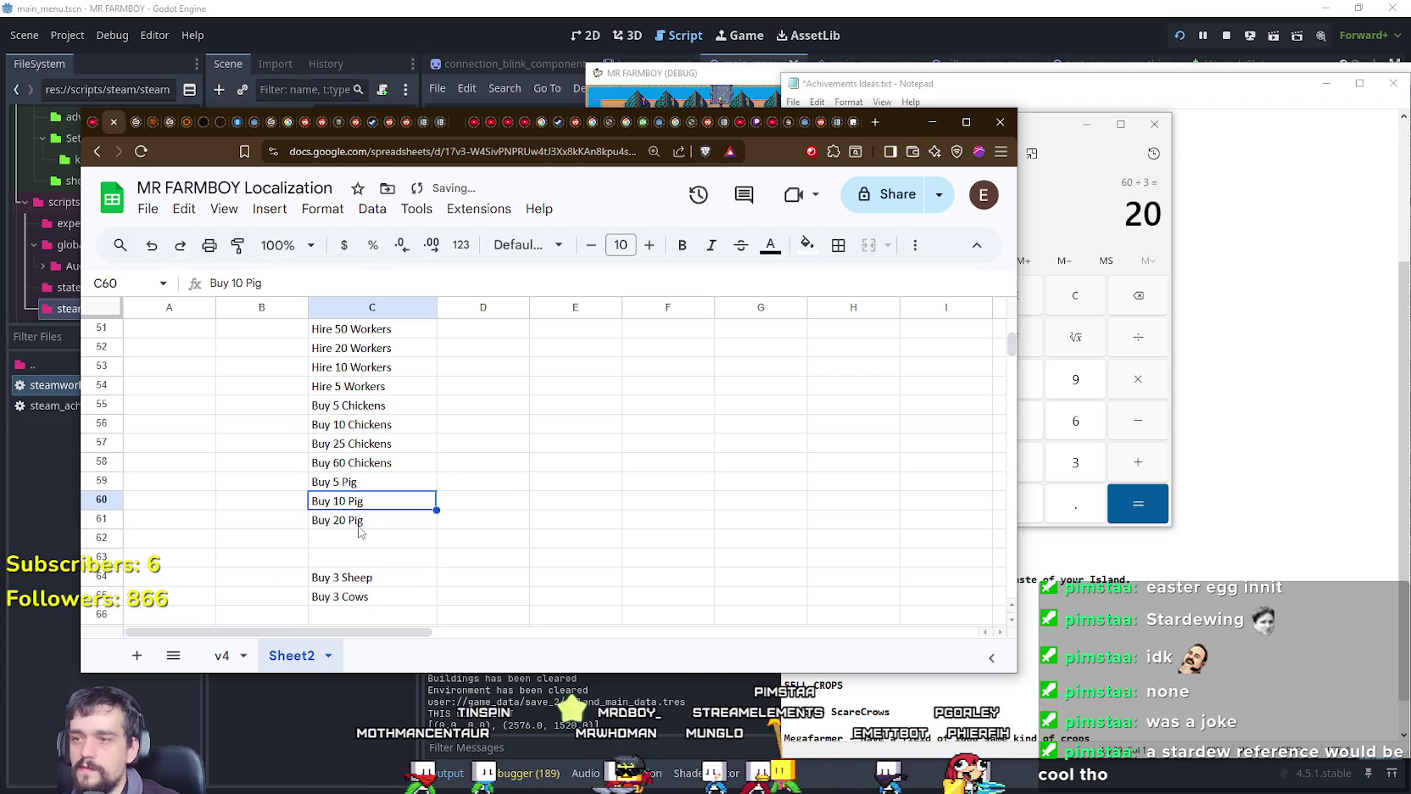
key(Down)
drag(343, 491, 396, 521)
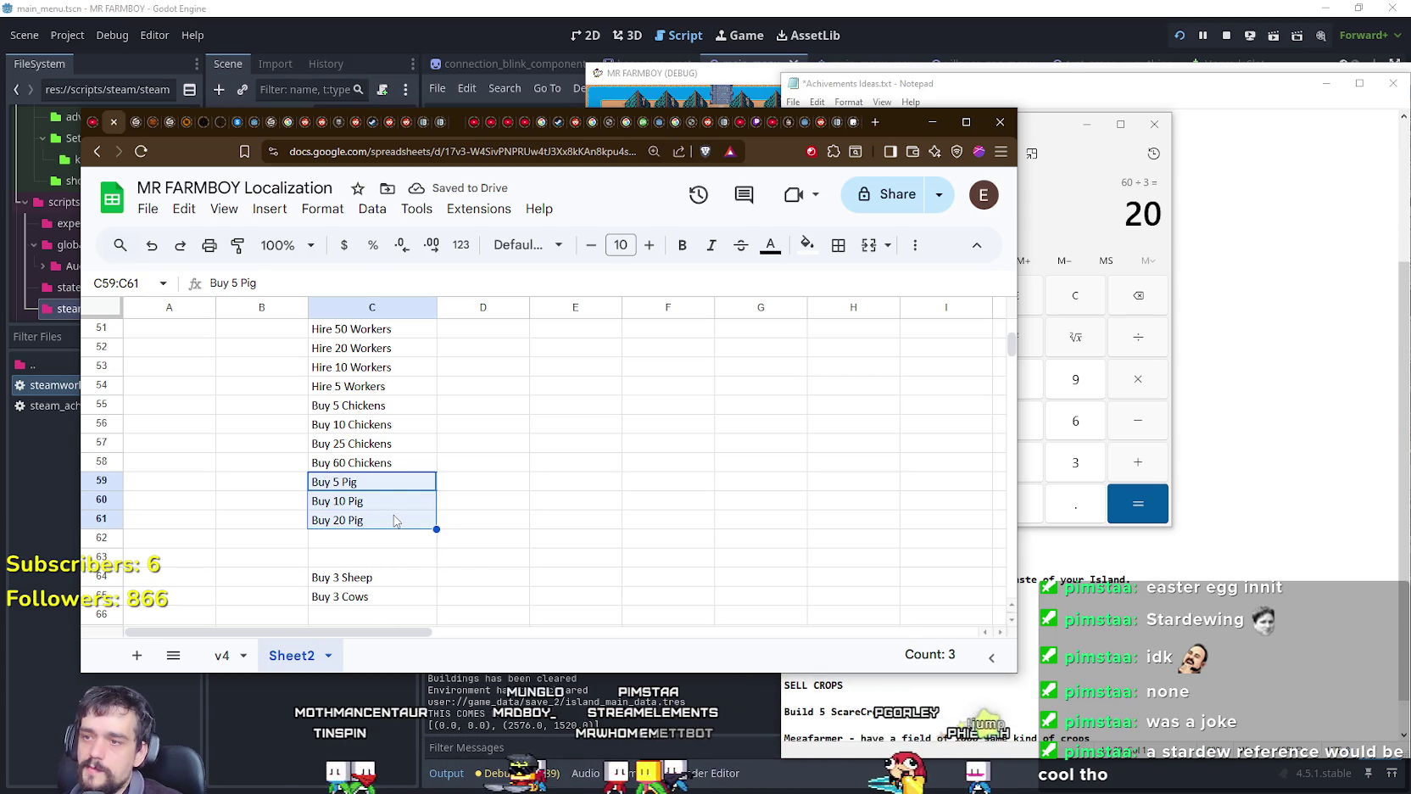
click(394, 523)
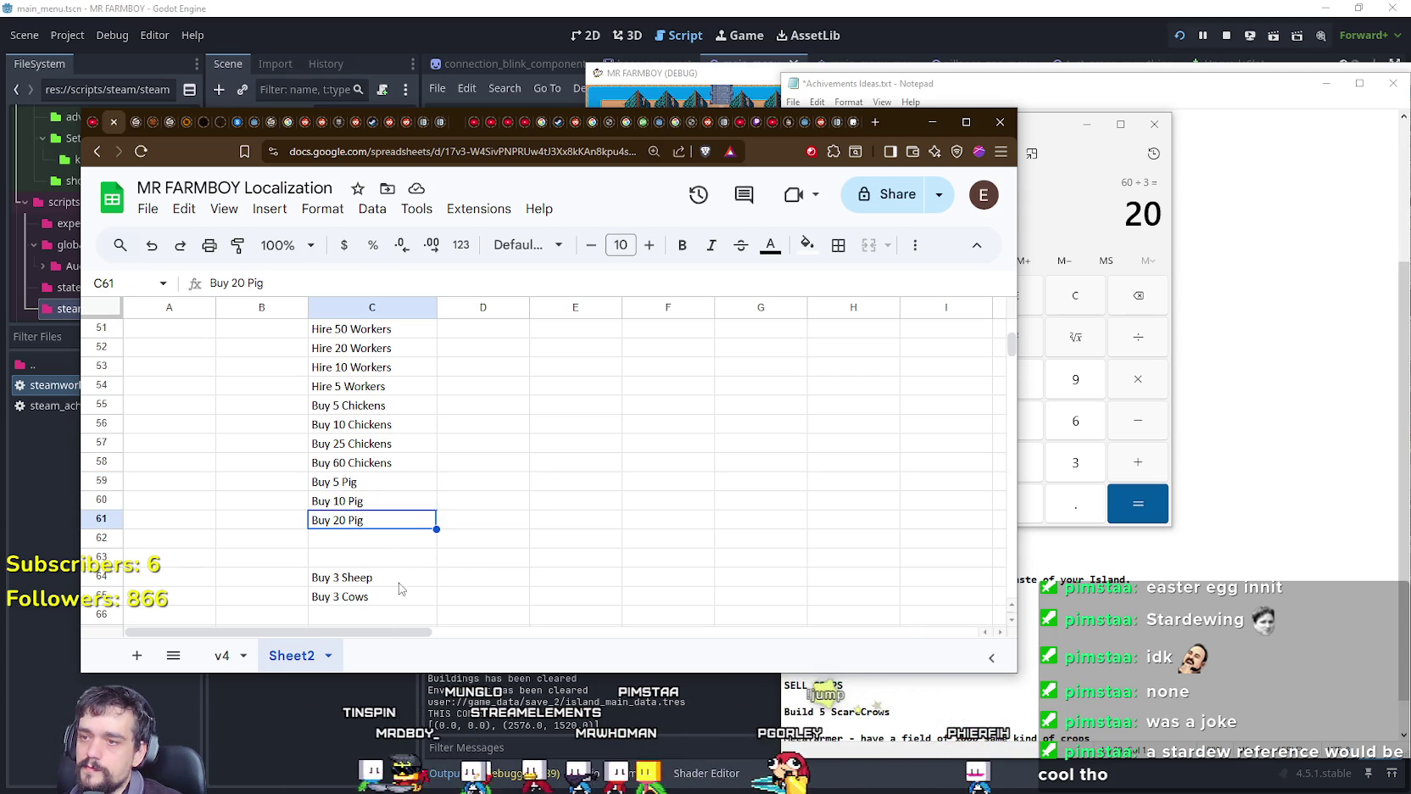
Step: Set cells C62–C64 to Buy 5 Sheep, Buy 10 Sheep and Buy 20 Sheep
scroll(356, 543, down, 2)
click(342, 511)
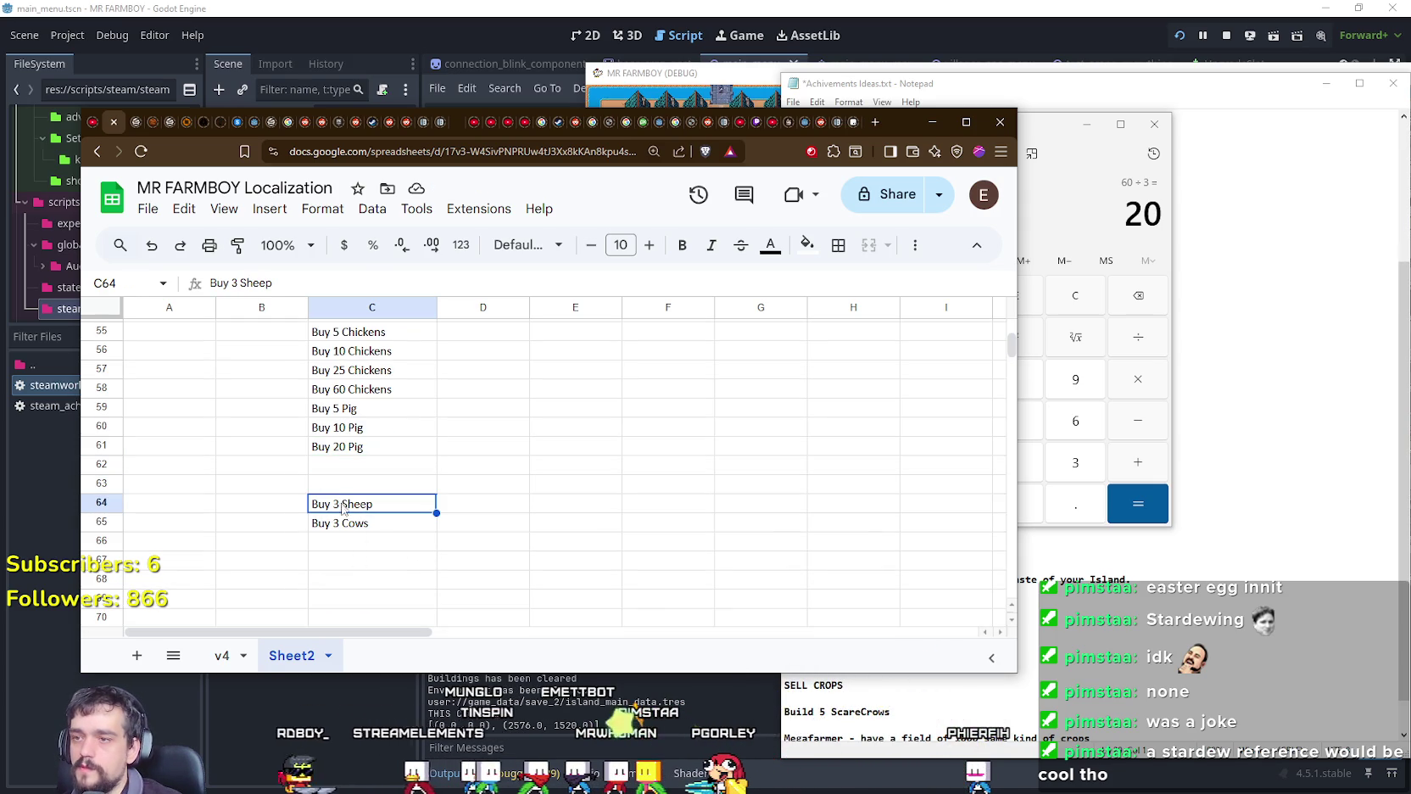
double_click(343, 506)
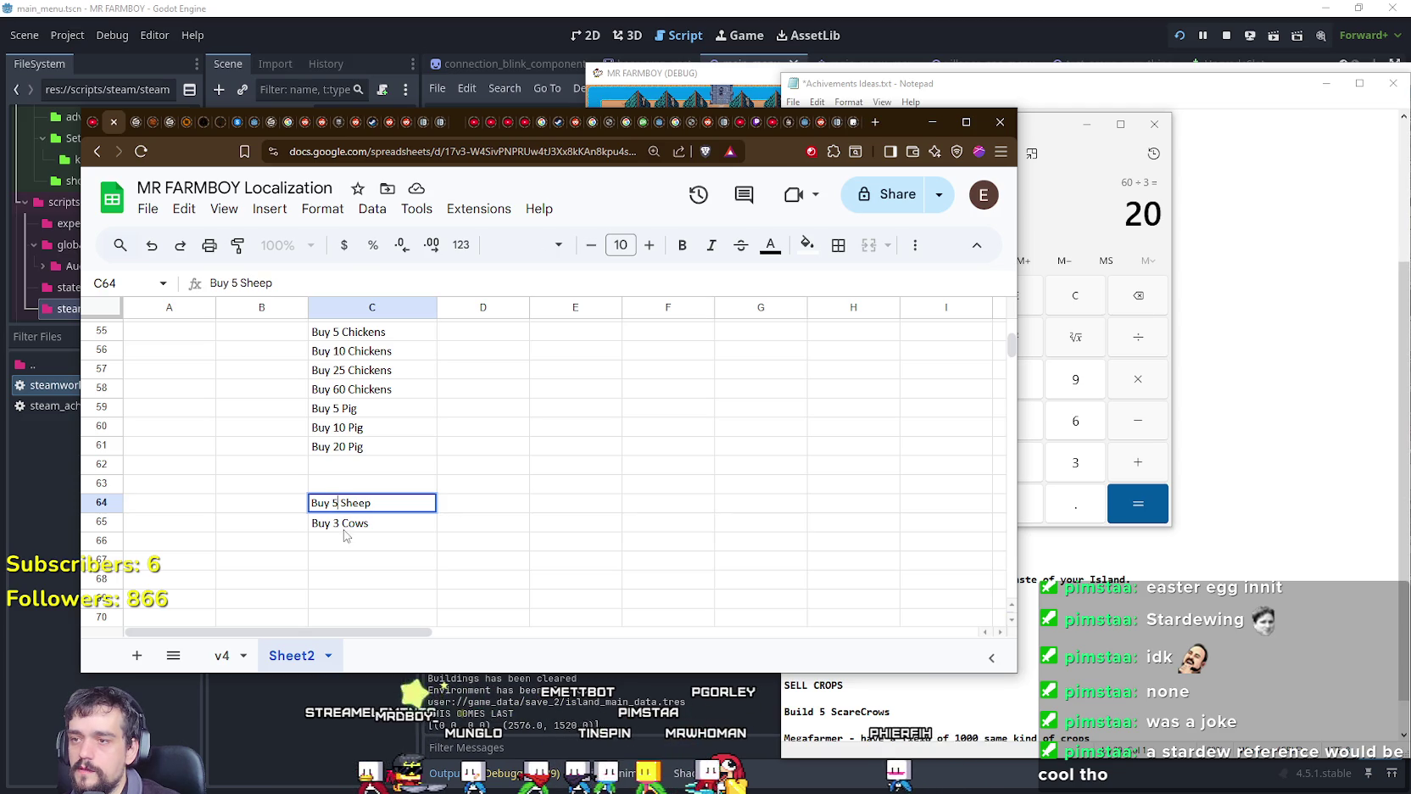
key(Return)
click(325, 506)
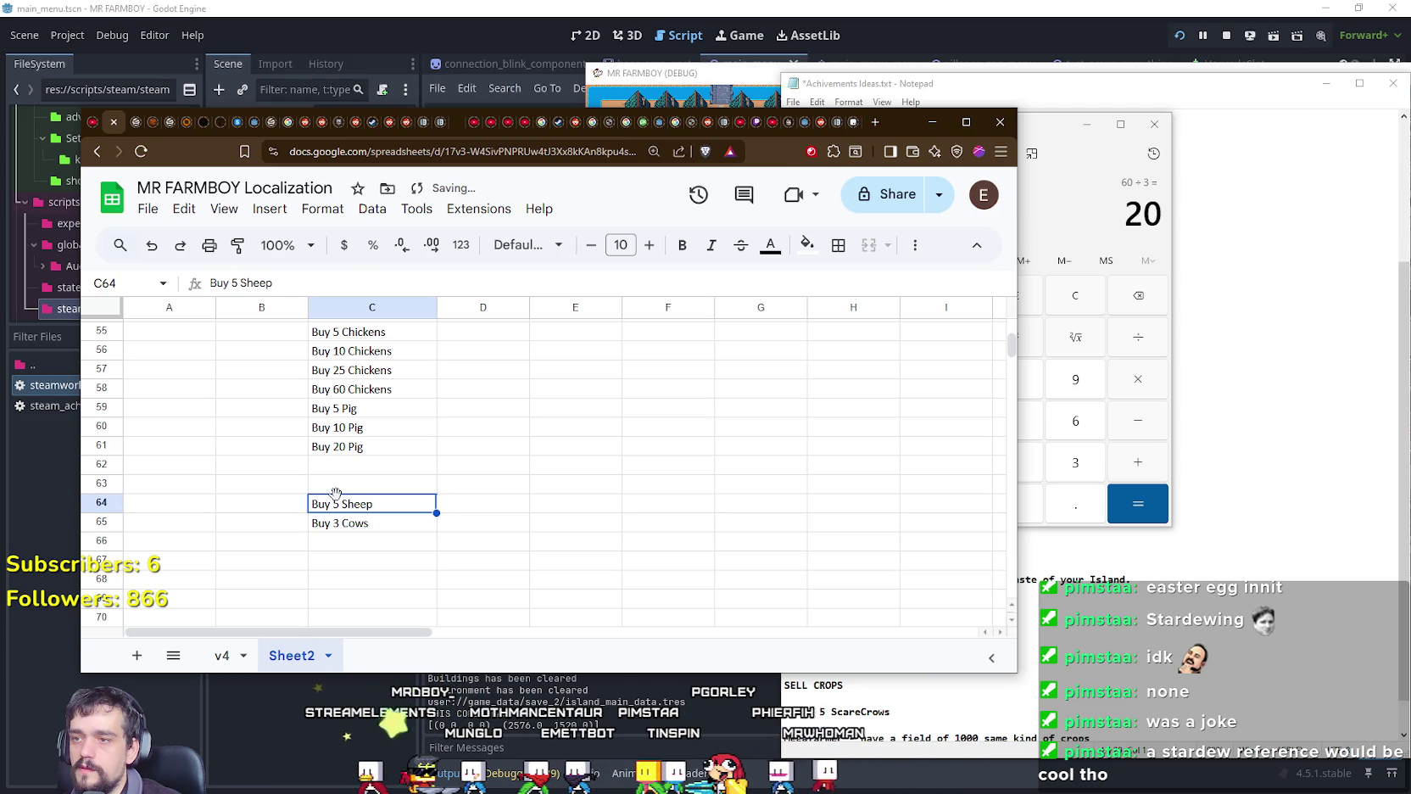
drag(345, 472, 345, 472)
key(Down)
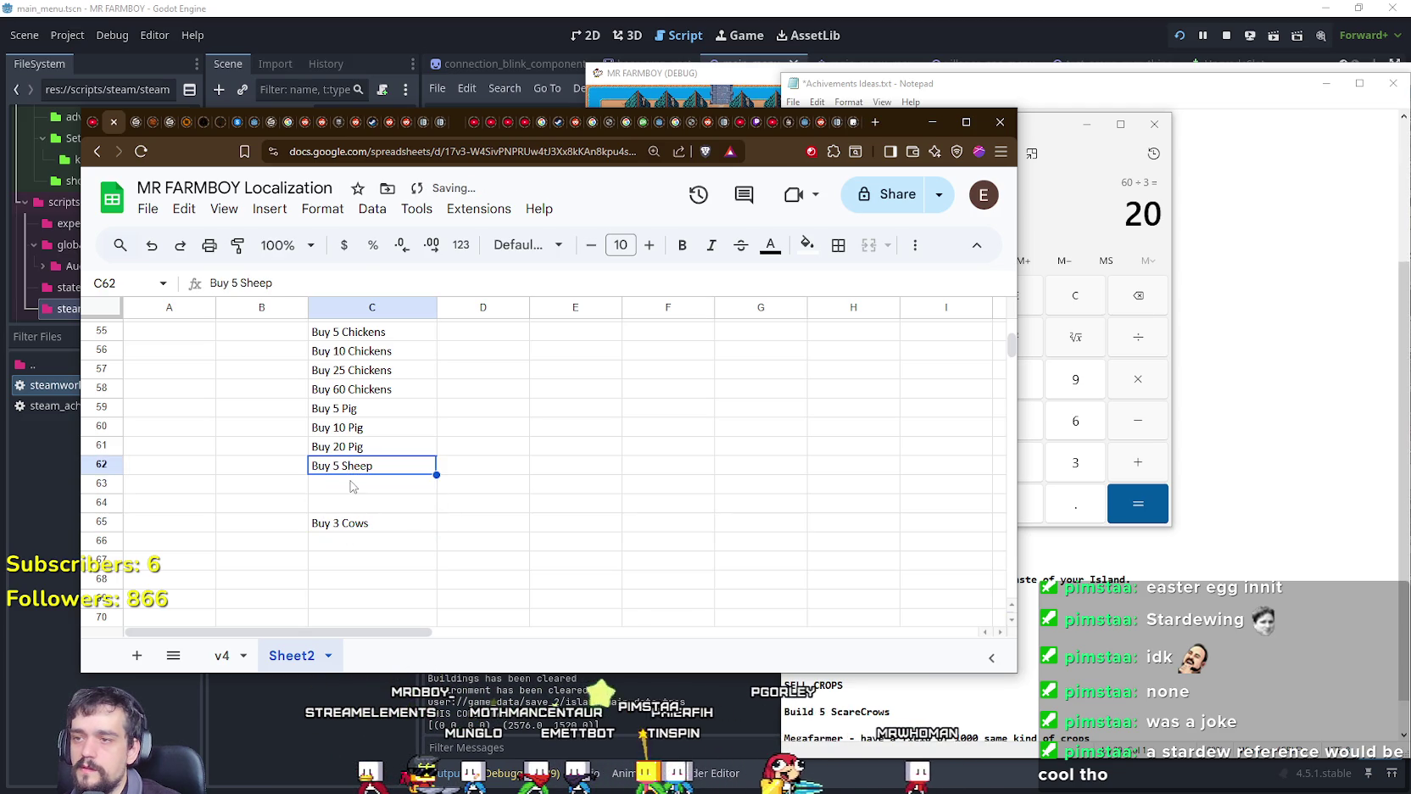
key(ctrl+v)
click(344, 506)
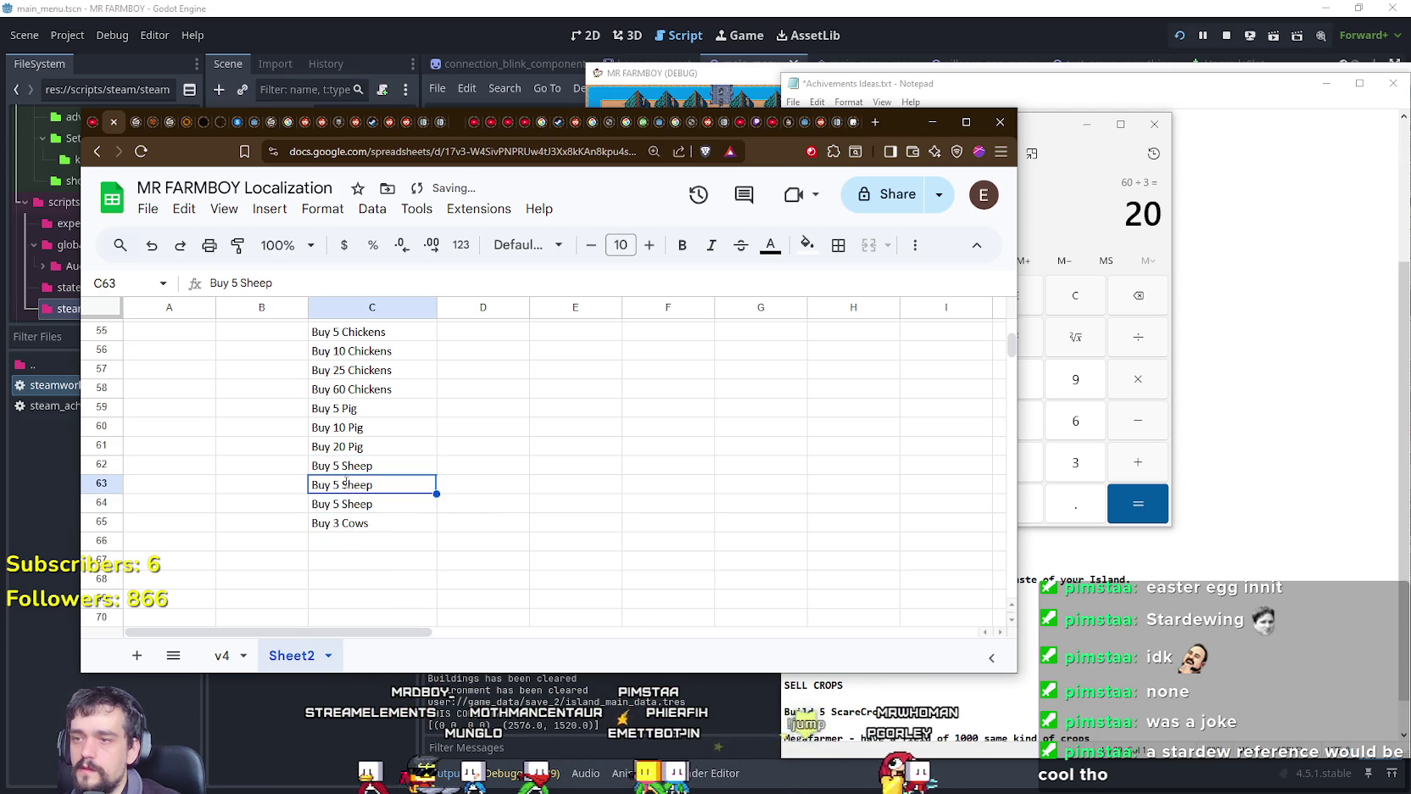
click(342, 507)
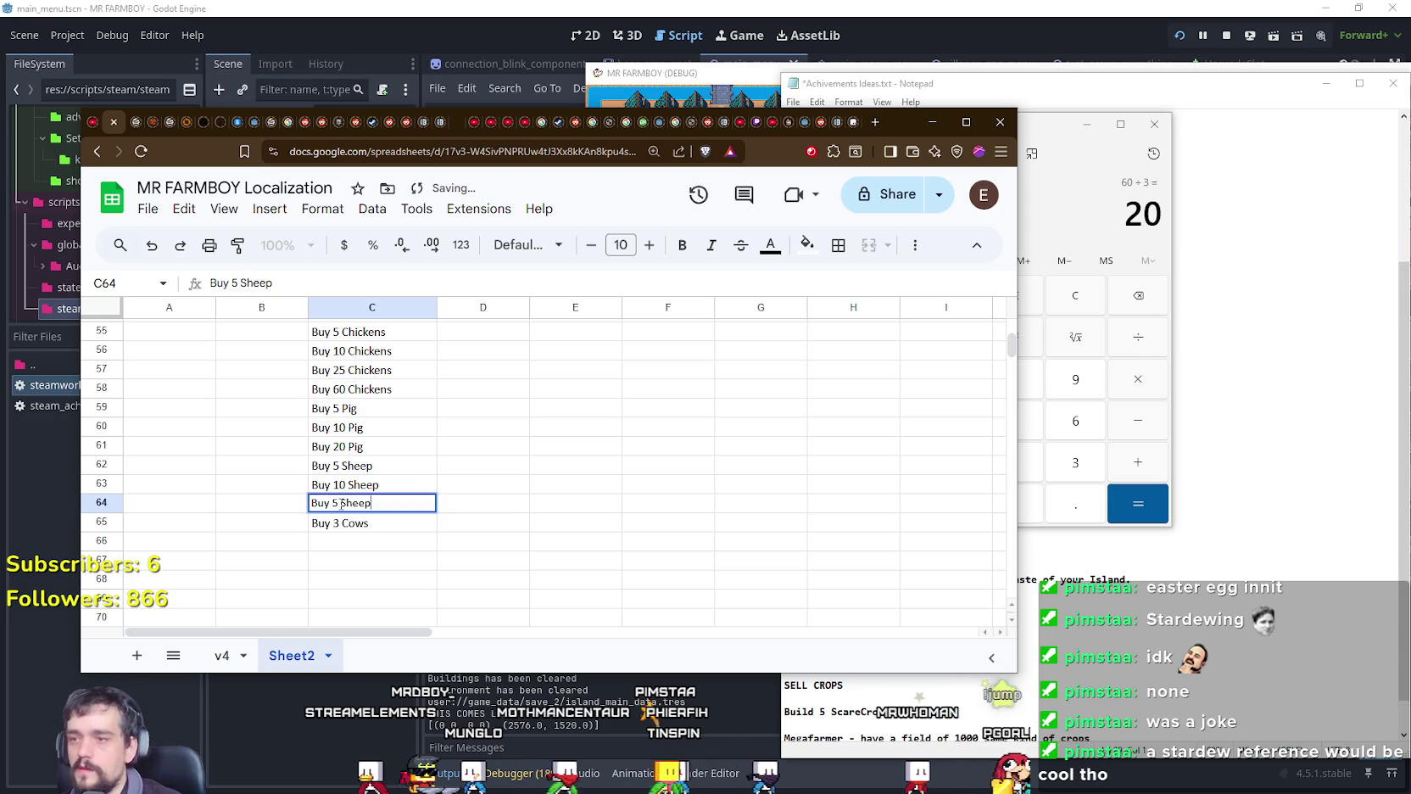
text(20)
click(339, 524)
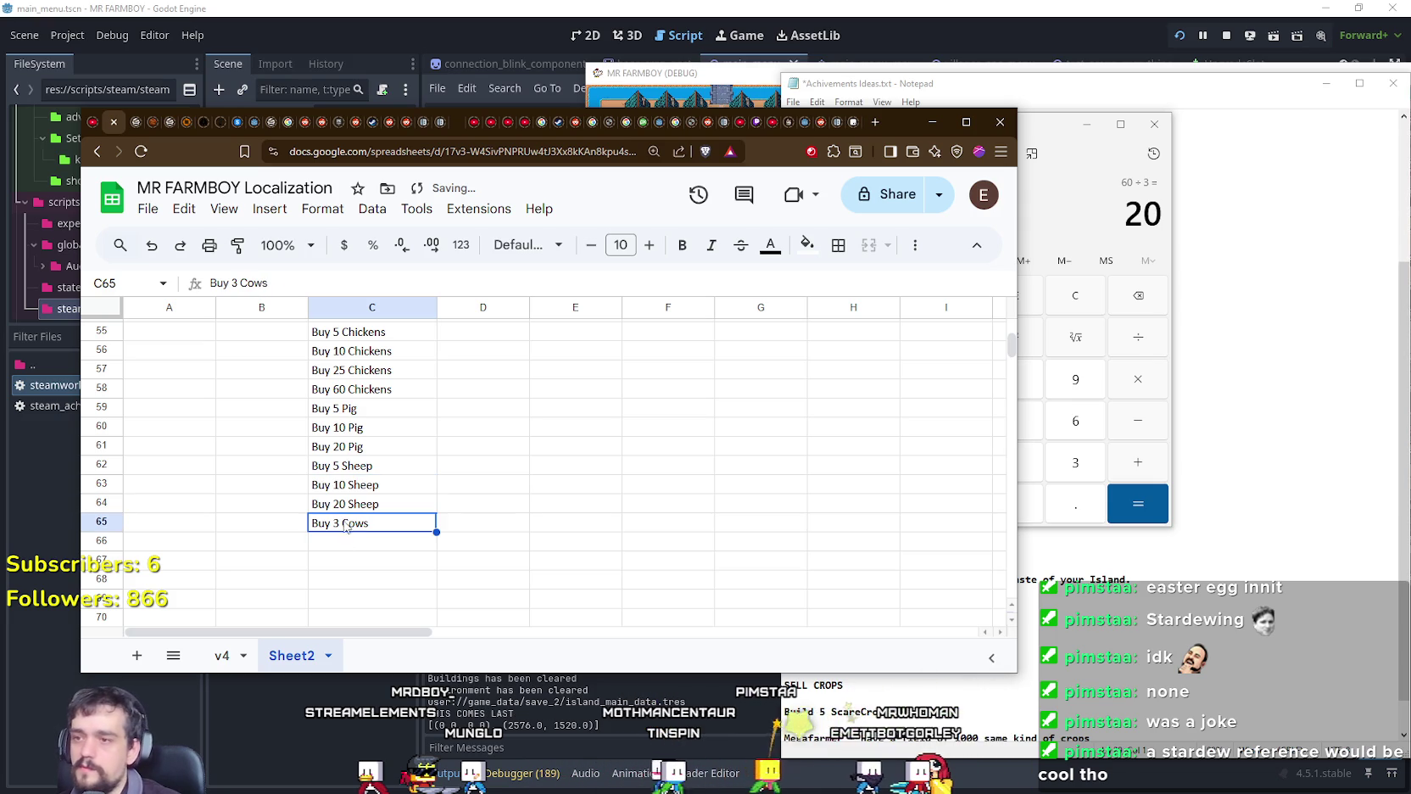
Step: Change the cows goal in C65 from Buy 3 Cows to Buy 10 Cows
key(Return)
double_click(336, 522)
text(10)
key(Return)
click(346, 524)
Step: Shorten C65 to read 'Buy 5 Cow'
double_click(342, 522)
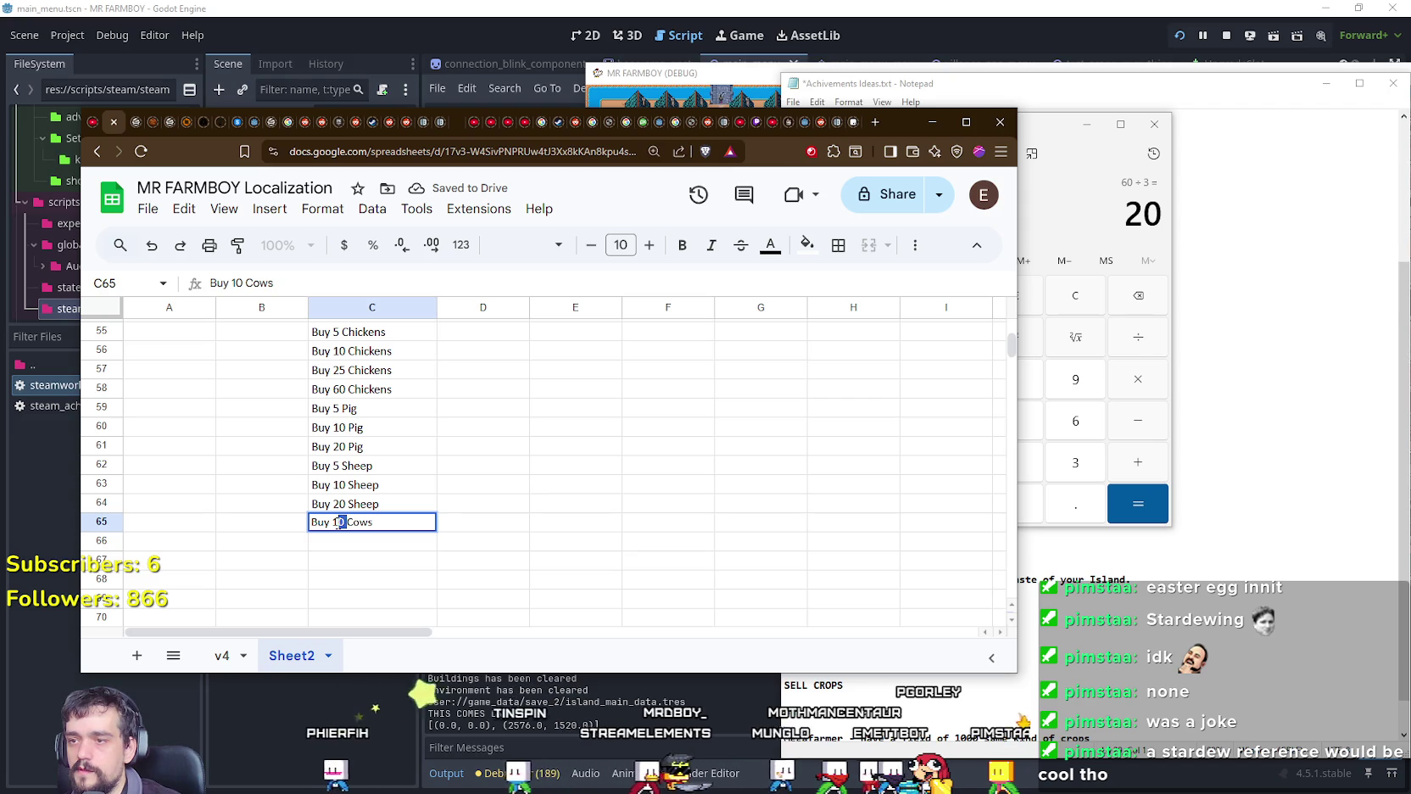
key(BackSpace)
key(Return)
key(Up)
Step: Copy the cow entry into C66 and C67 as Buy 10 Cow and Buy 20 Cow
key(ctrl+c)
key(Down)
key(ctrl+v)
click(355, 561)
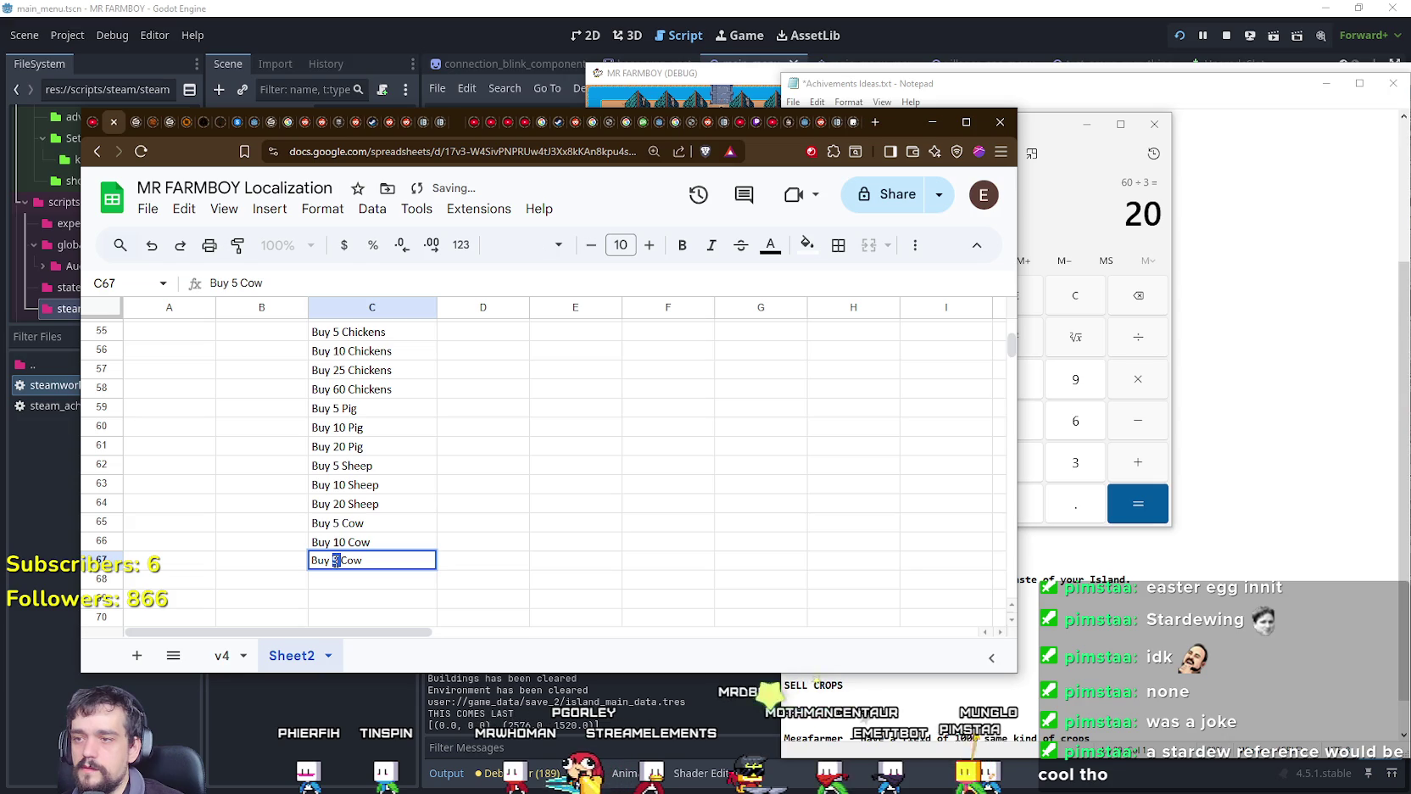
key(Up)
key(Up)
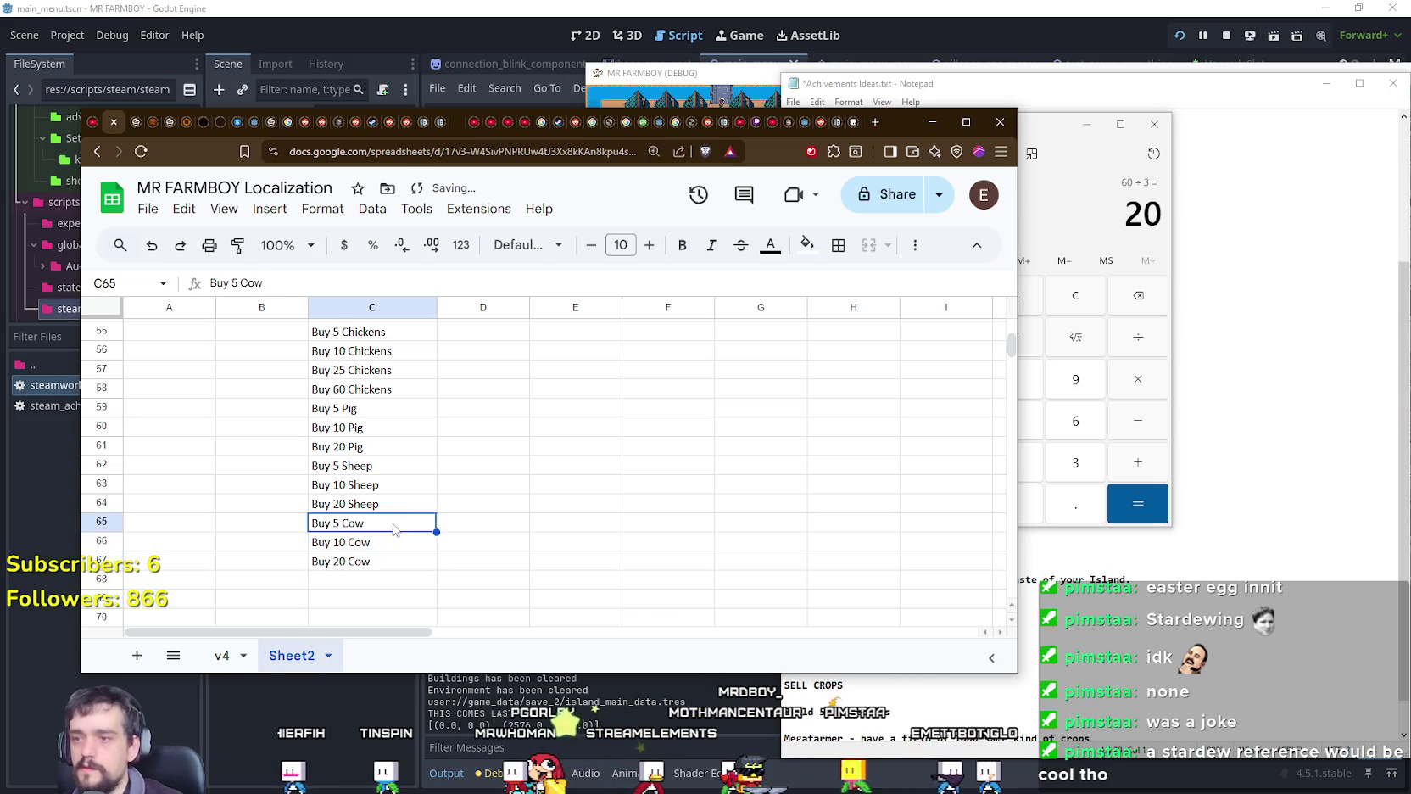
scroll(424, 543, up, 3)
scroll(424, 543, up, 3)
scroll(440, 533, down, 3)
scroll(440, 533, down, 1)
scroll(440, 533, down, 1)
scroll(440, 533, down, 1)
scroll(440, 533, up, 2)
scroll(440, 533, up, 1)
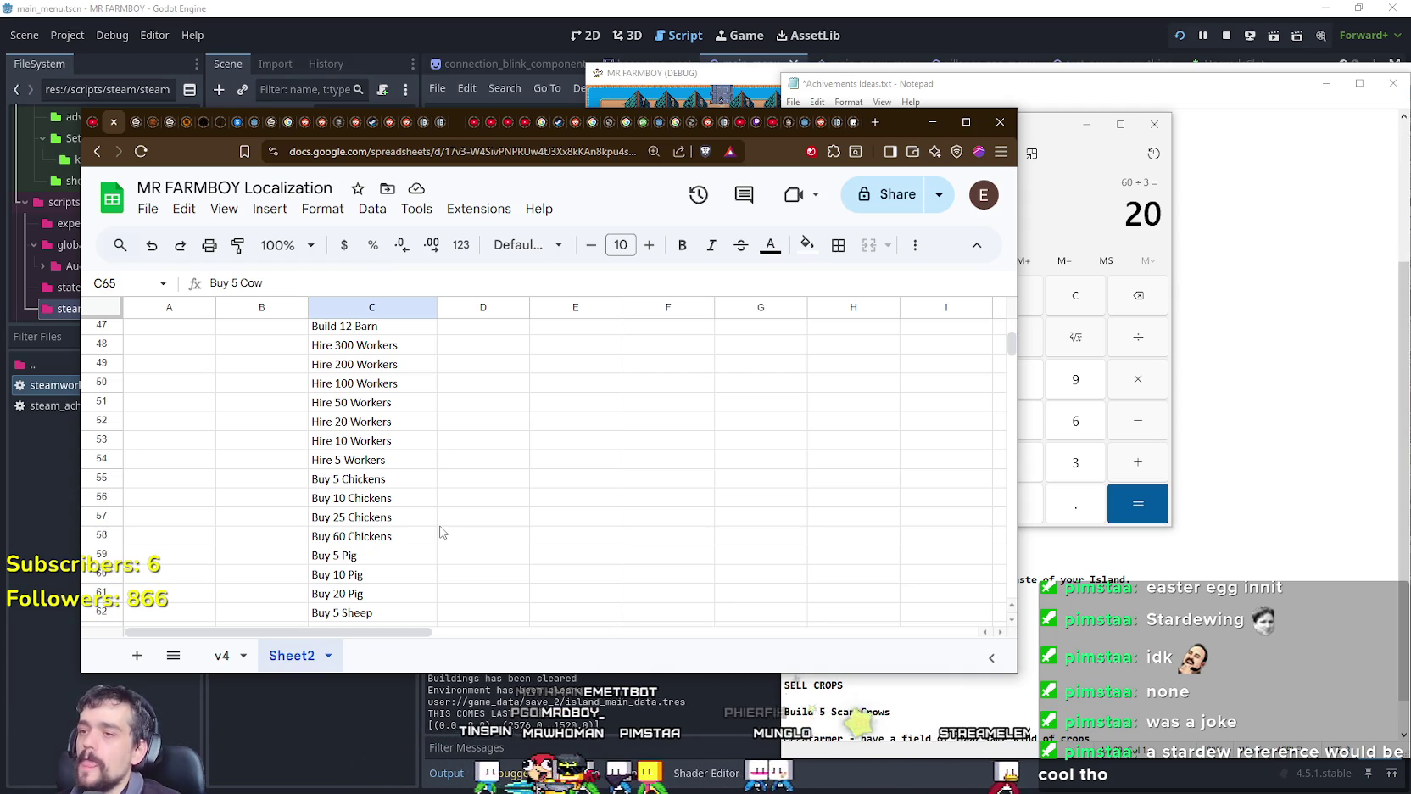
Step: Scroll up through column C to review the achievement entries
scroll(419, 519, up, 2)
scroll(419, 520, up, 3)
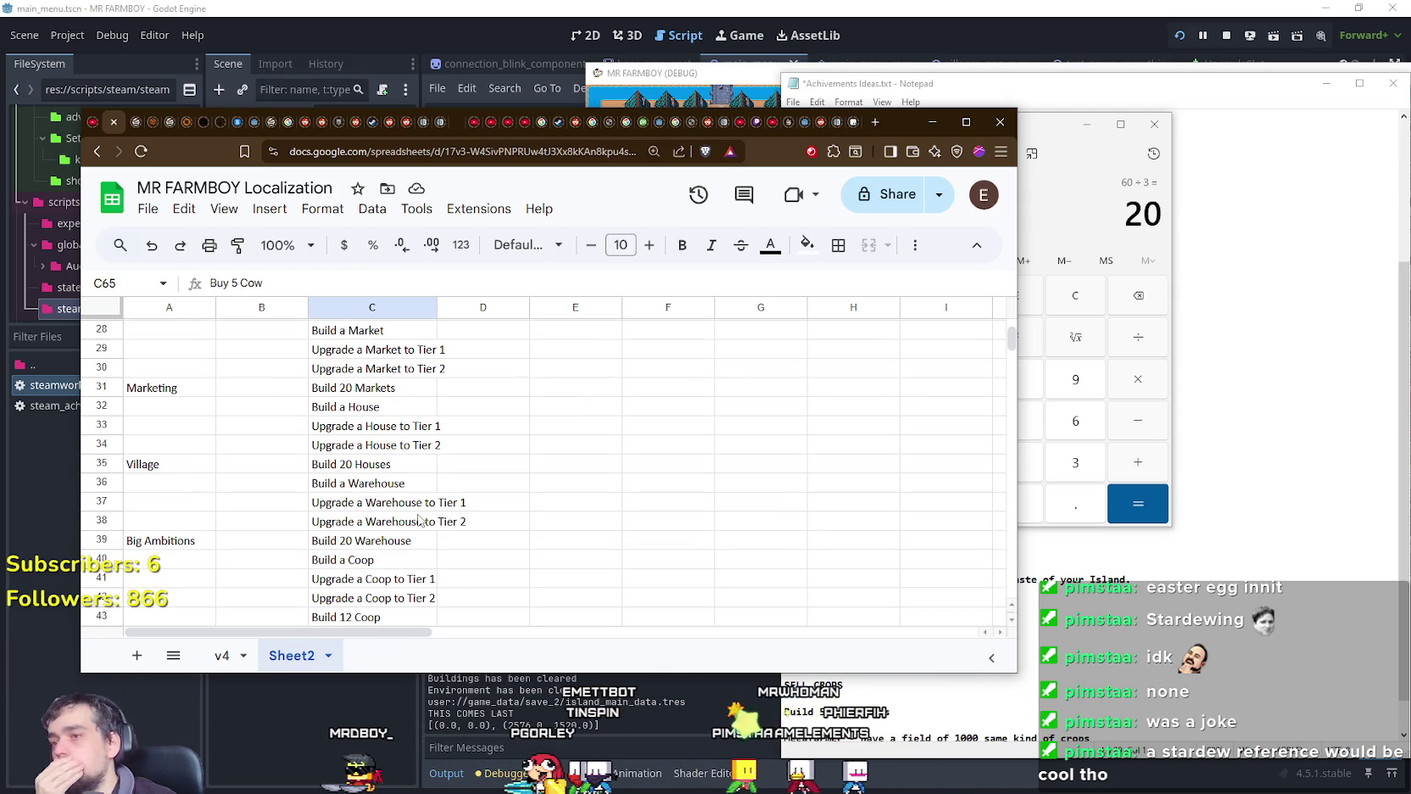
scroll(419, 520, up, 1)
scroll(419, 520, up, 1)
scroll(419, 520, down, 2)
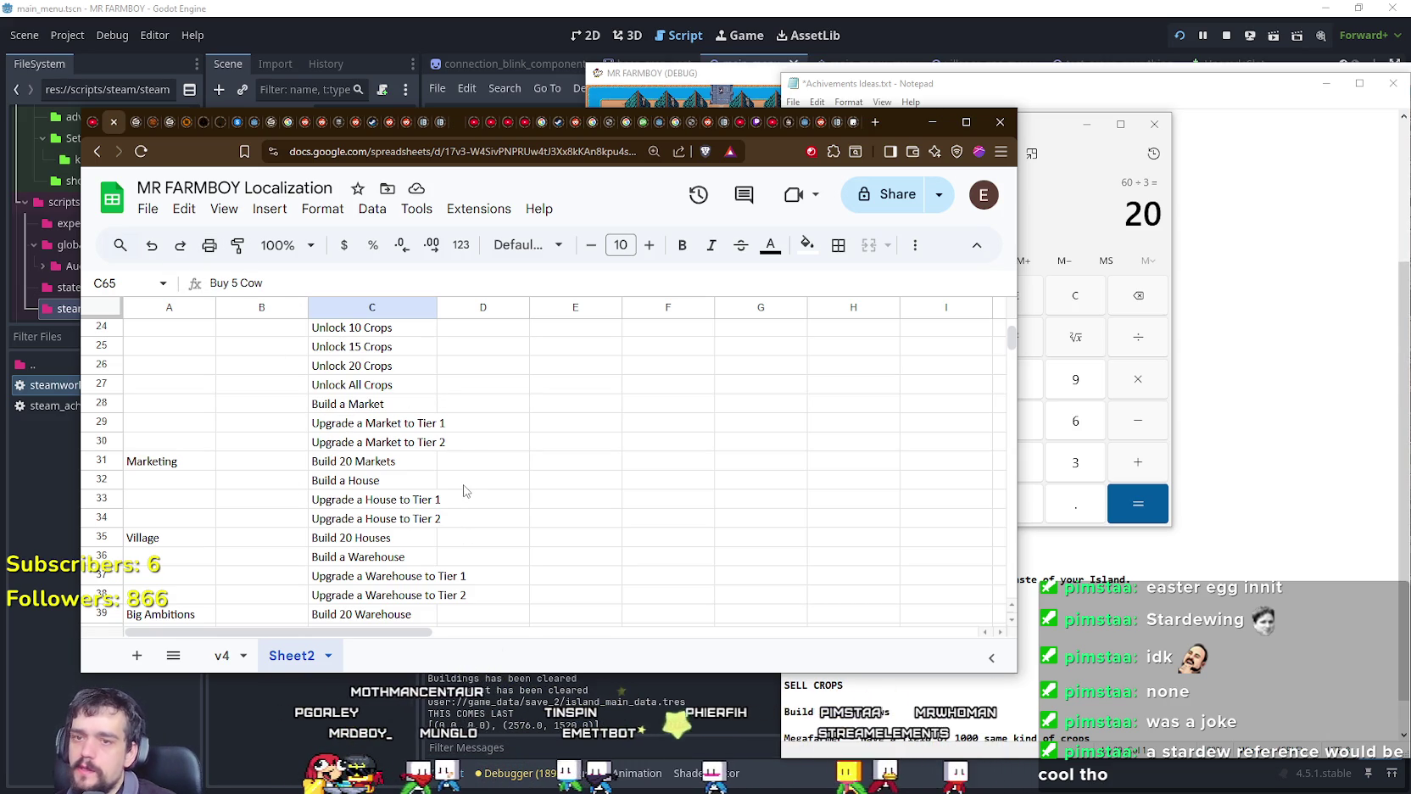
scroll(471, 474, up, 2)
scroll(467, 478, up, 3)
scroll(464, 480, up, 1)
scroll(461, 483, up, 1)
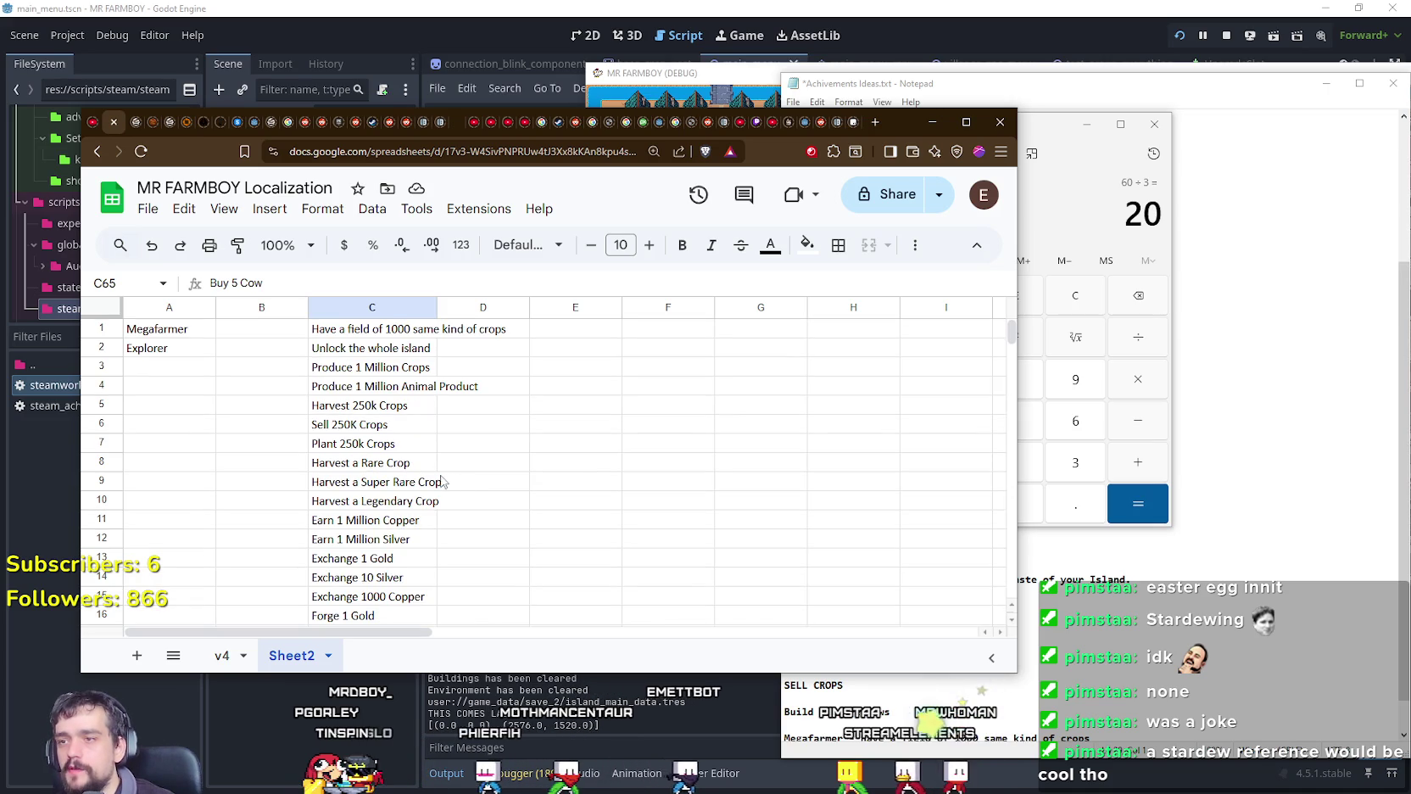
scroll(438, 480, down, 5)
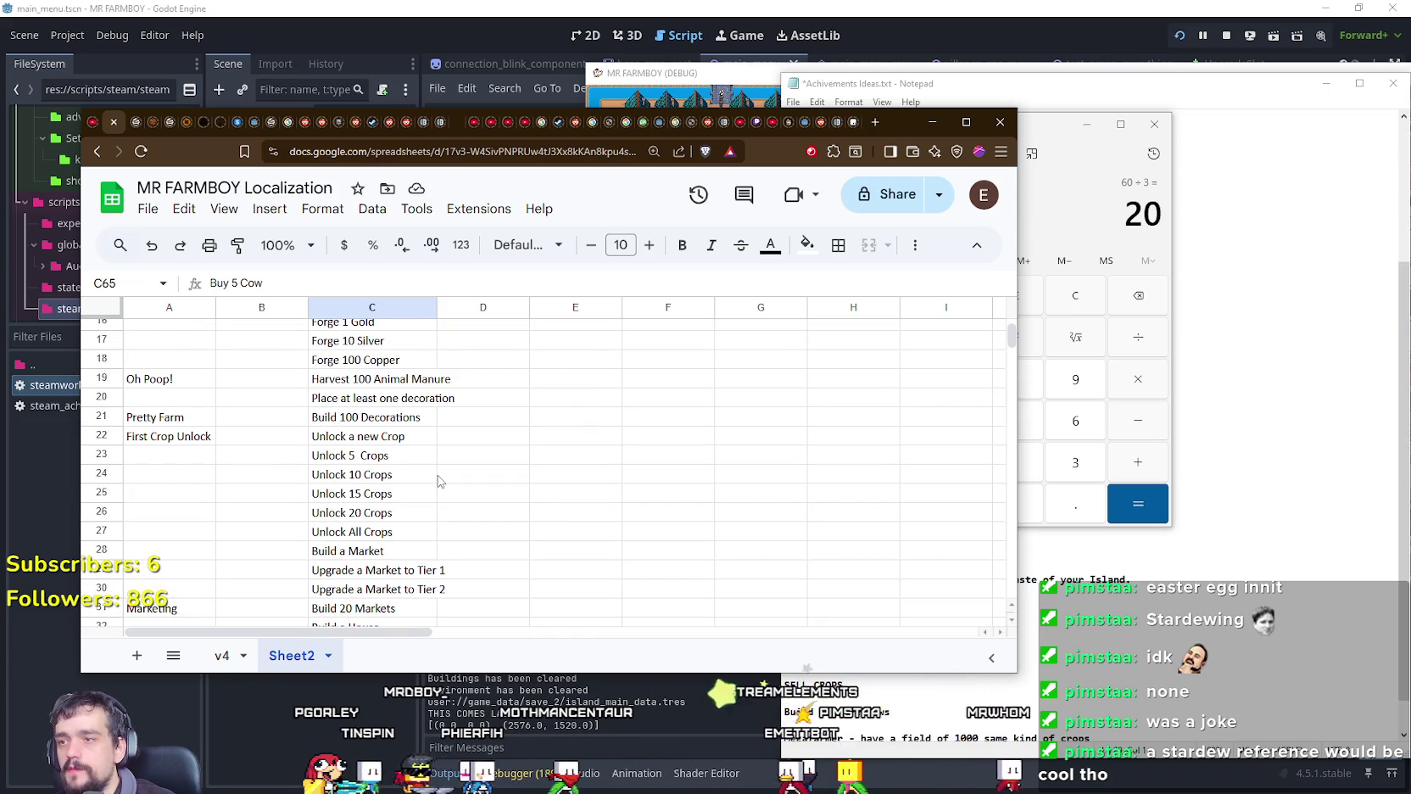
scroll(438, 481, down, 3)
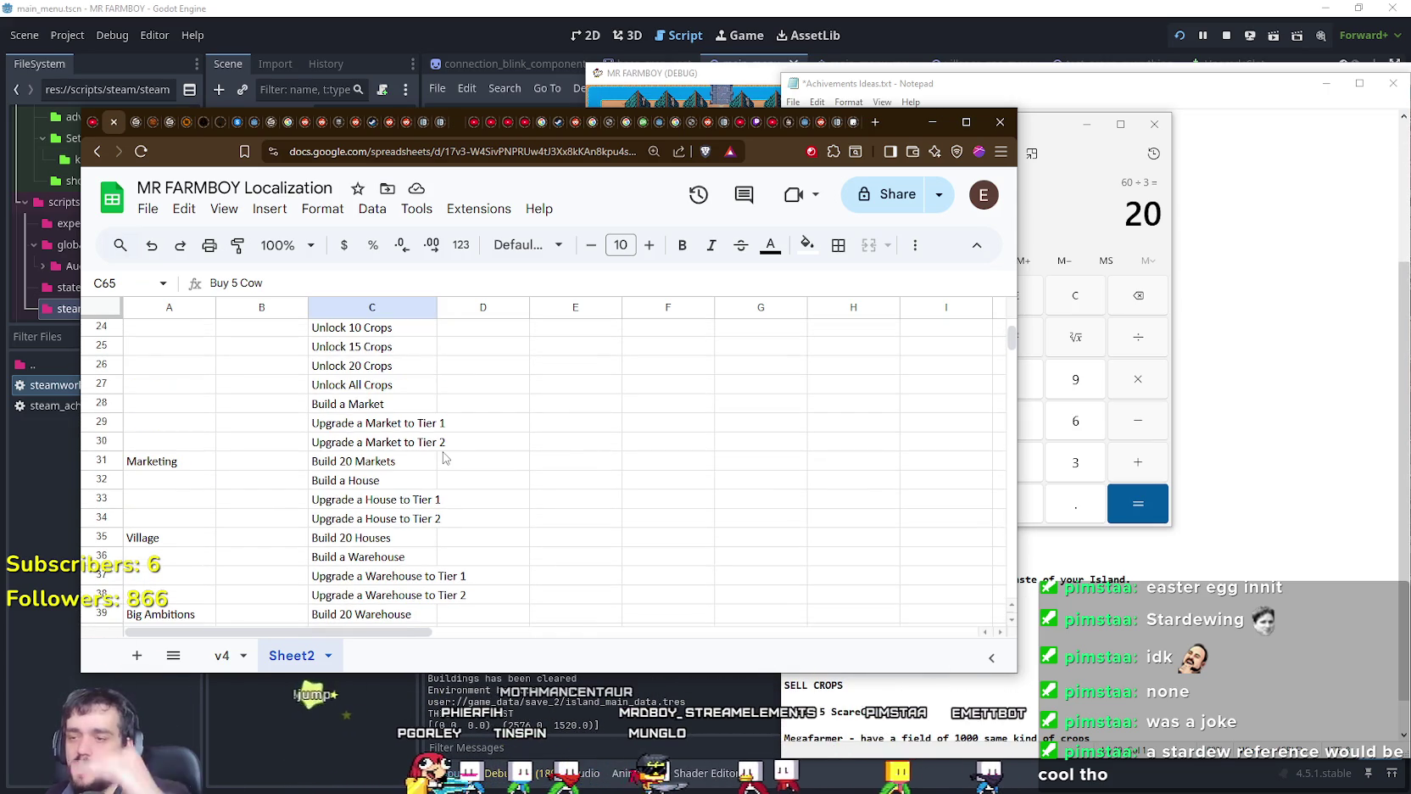
scroll(450, 472, up, 3)
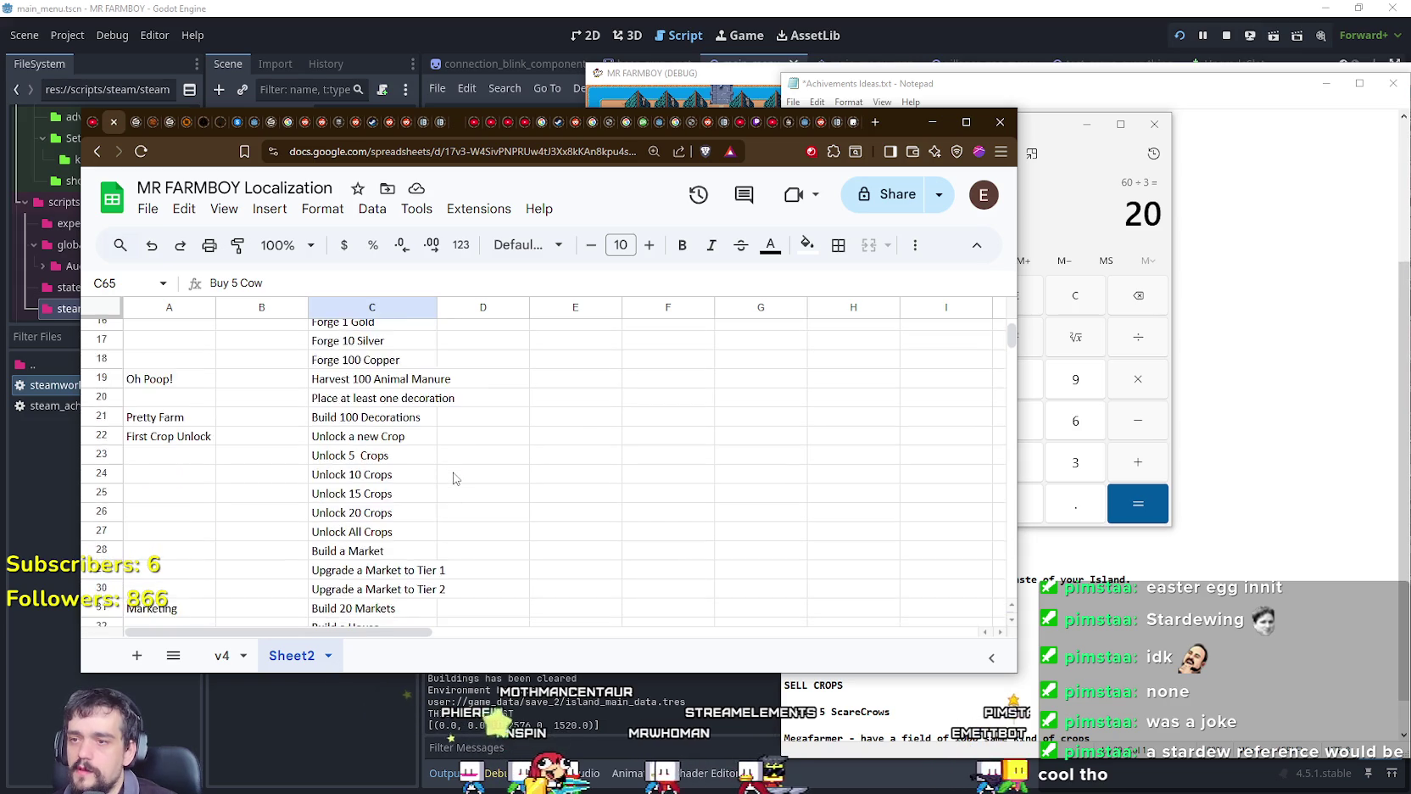
scroll(332, 372, down, 4)
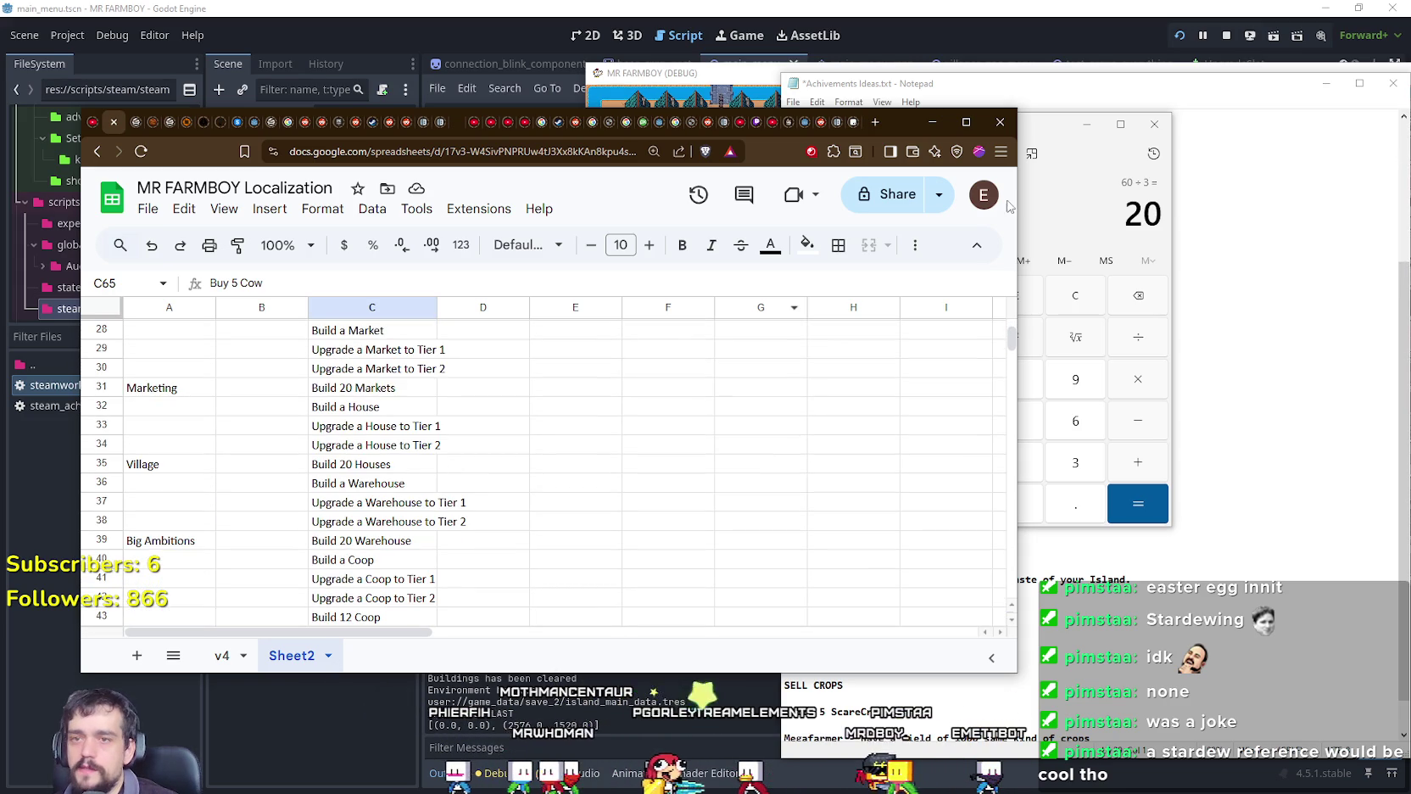
Step: Bring the Calculator window in front of the sheet, then close it
mouse_move(1050, 126)
mouse_down()
mouse_move(1035, 113)
mouse_move(1077, 98)
mouse_up()
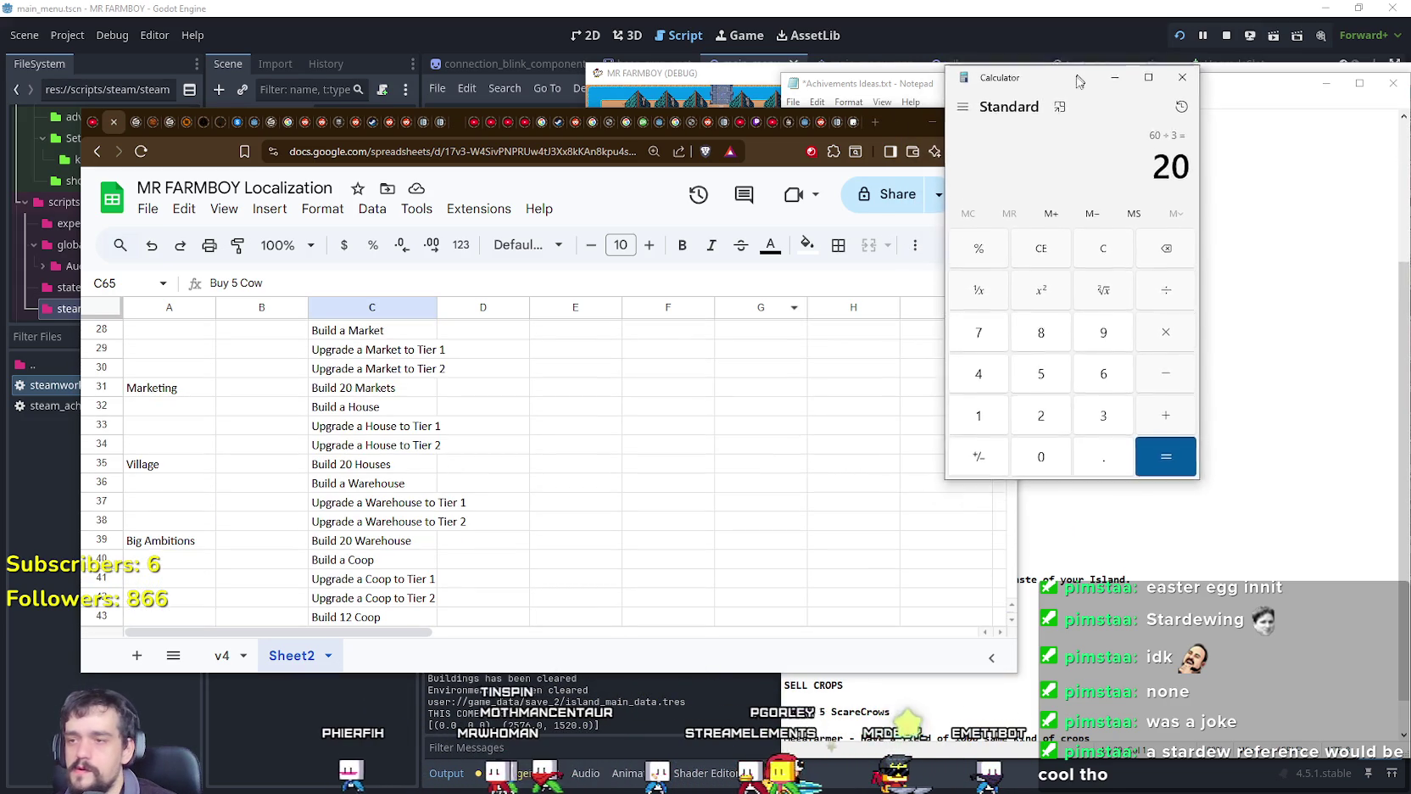
scroll(425, 548, down, 4)
scroll(425, 548, down, 4)
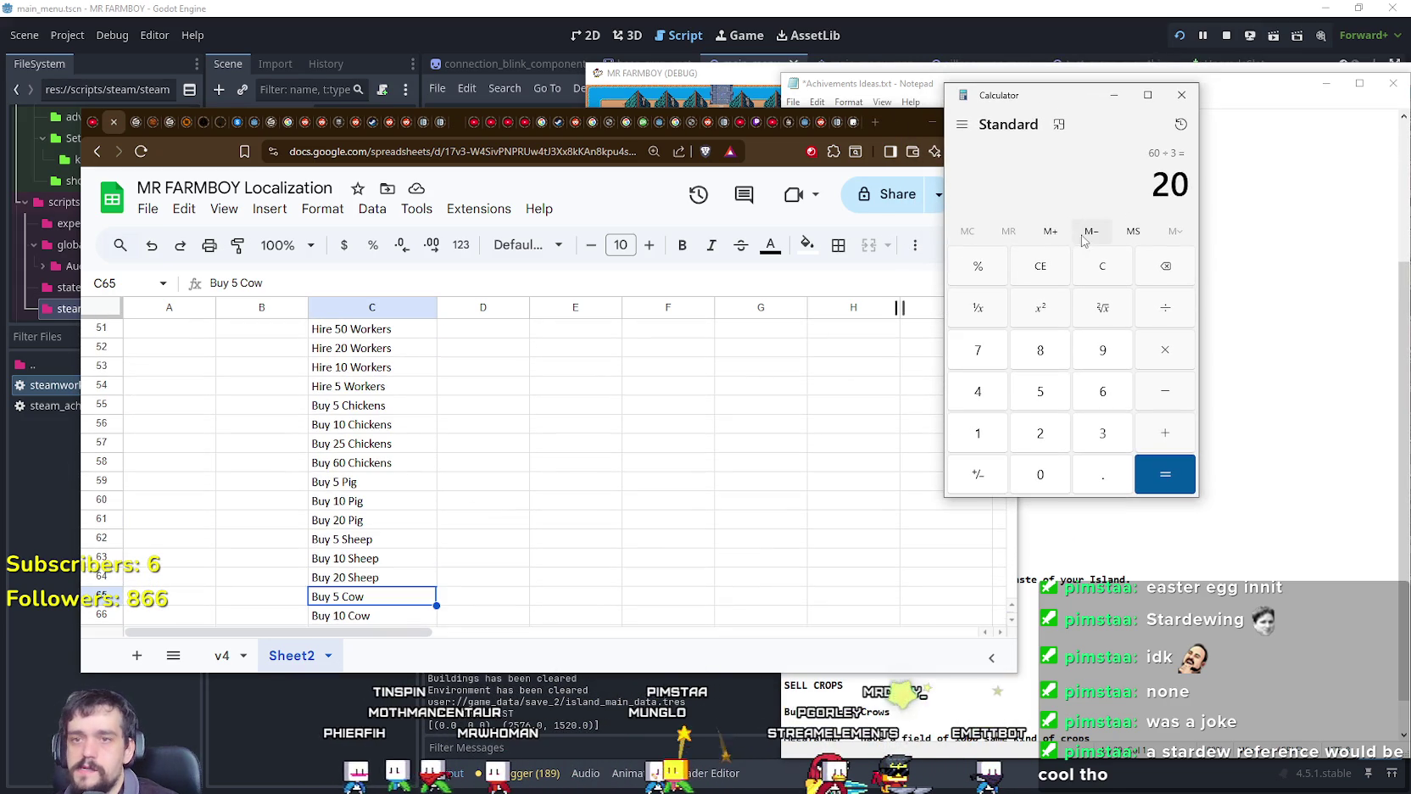
click(1181, 94)
Step: Select the Buy 20 Cow cell, glance at the ideas notes, and return to empty row 68
scroll(499, 560, down, 4)
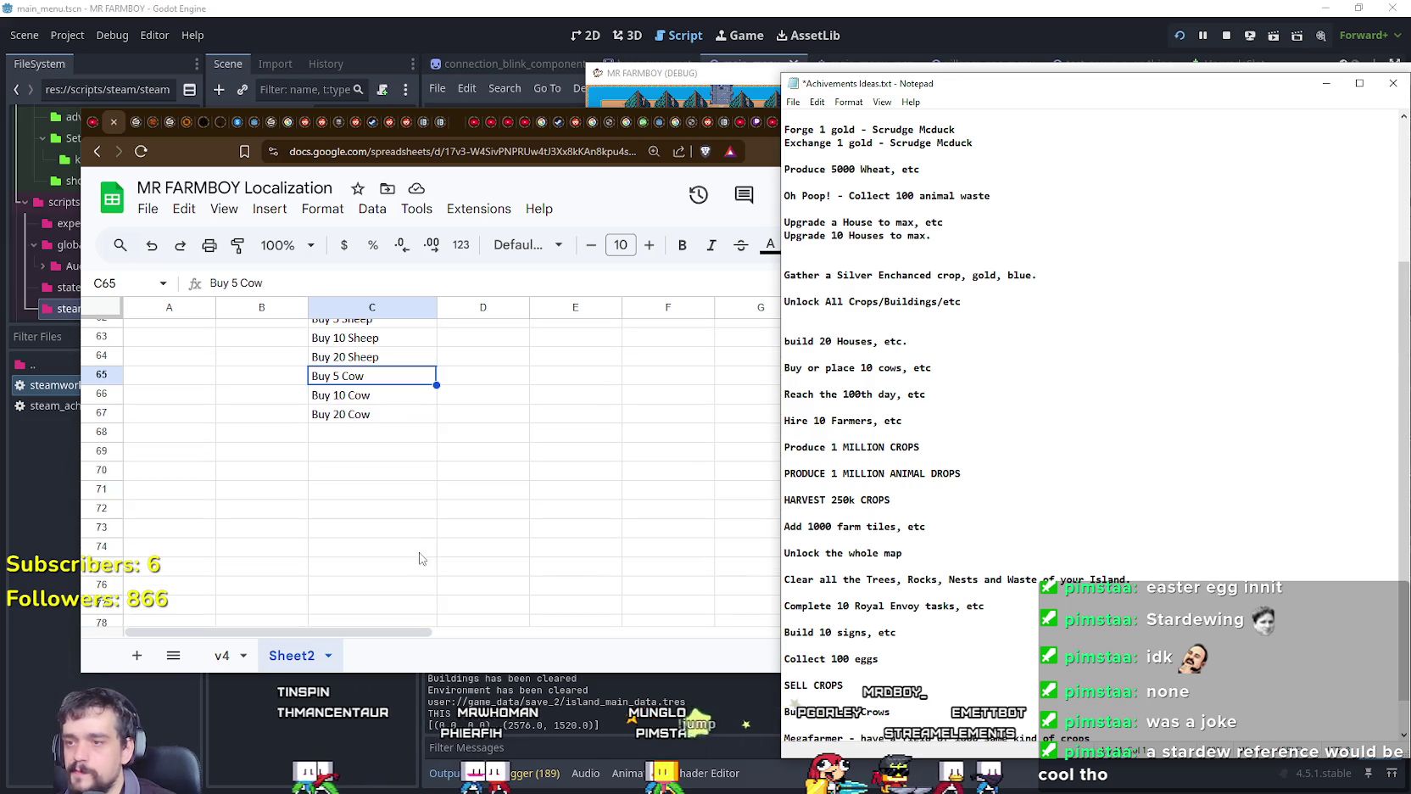
click(352, 414)
click(1090, 414)
scroll(1069, 509, down, 1)
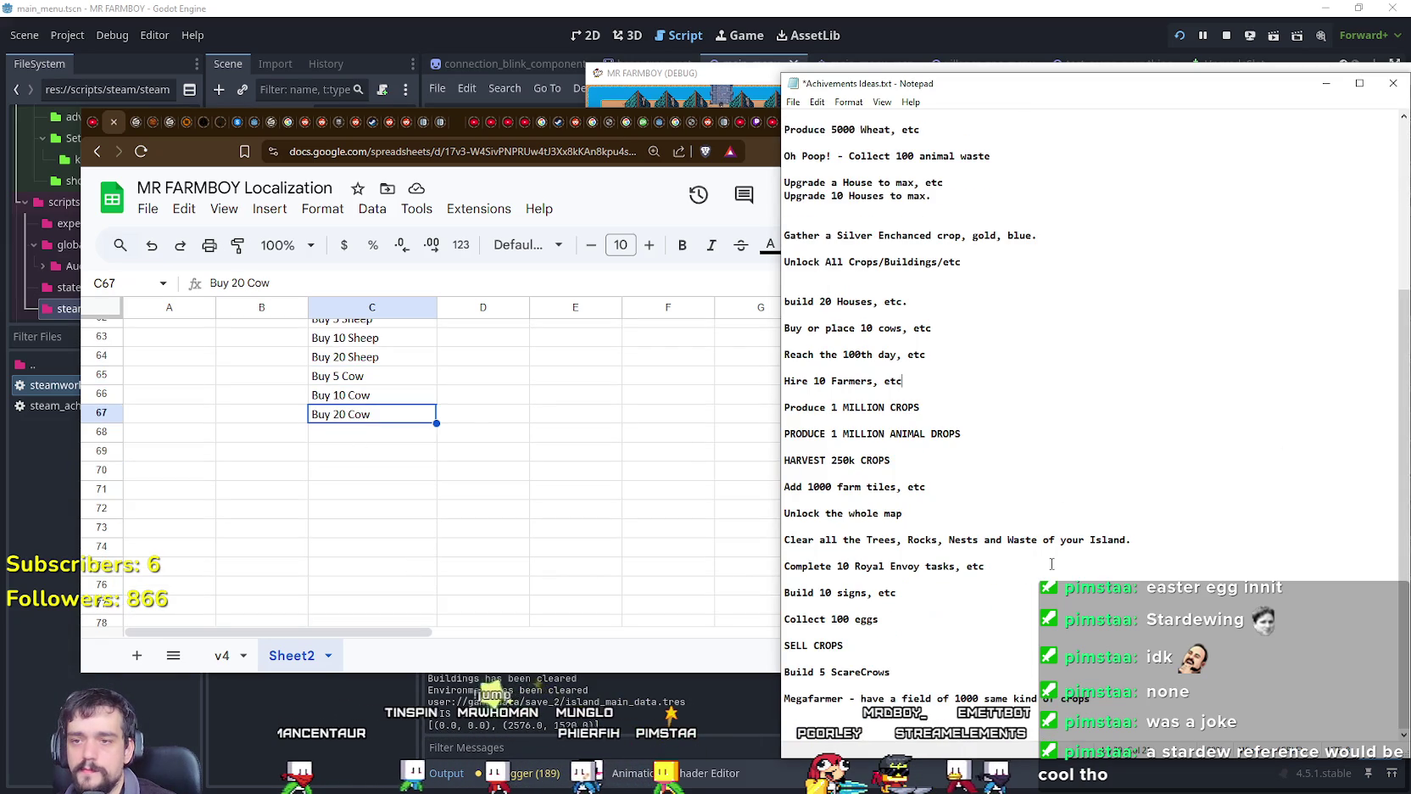
click(369, 431)
Step: Find the 'Collect 100 eggs' idea line in the Notepad achievement notes
scroll(424, 482, up, 4)
scroll(509, 526, up, 2)
scroll(550, 558, up, 4)
scroll(550, 558, up, 2)
scroll(548, 555, up, 3)
scroll(547, 552, up, 2)
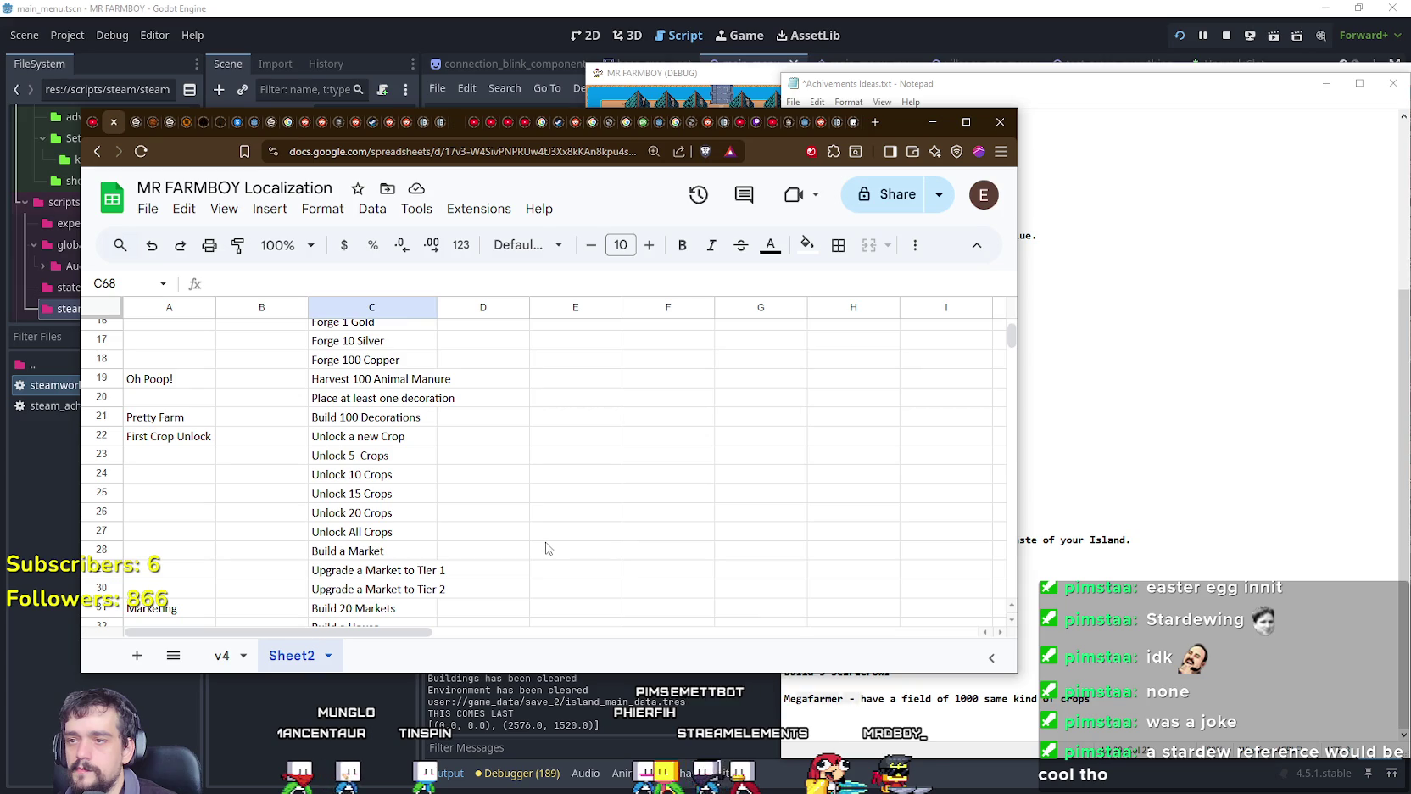
scroll(546, 545, up, 1)
scroll(543, 543, down, 2)
scroll(550, 537, down, 1)
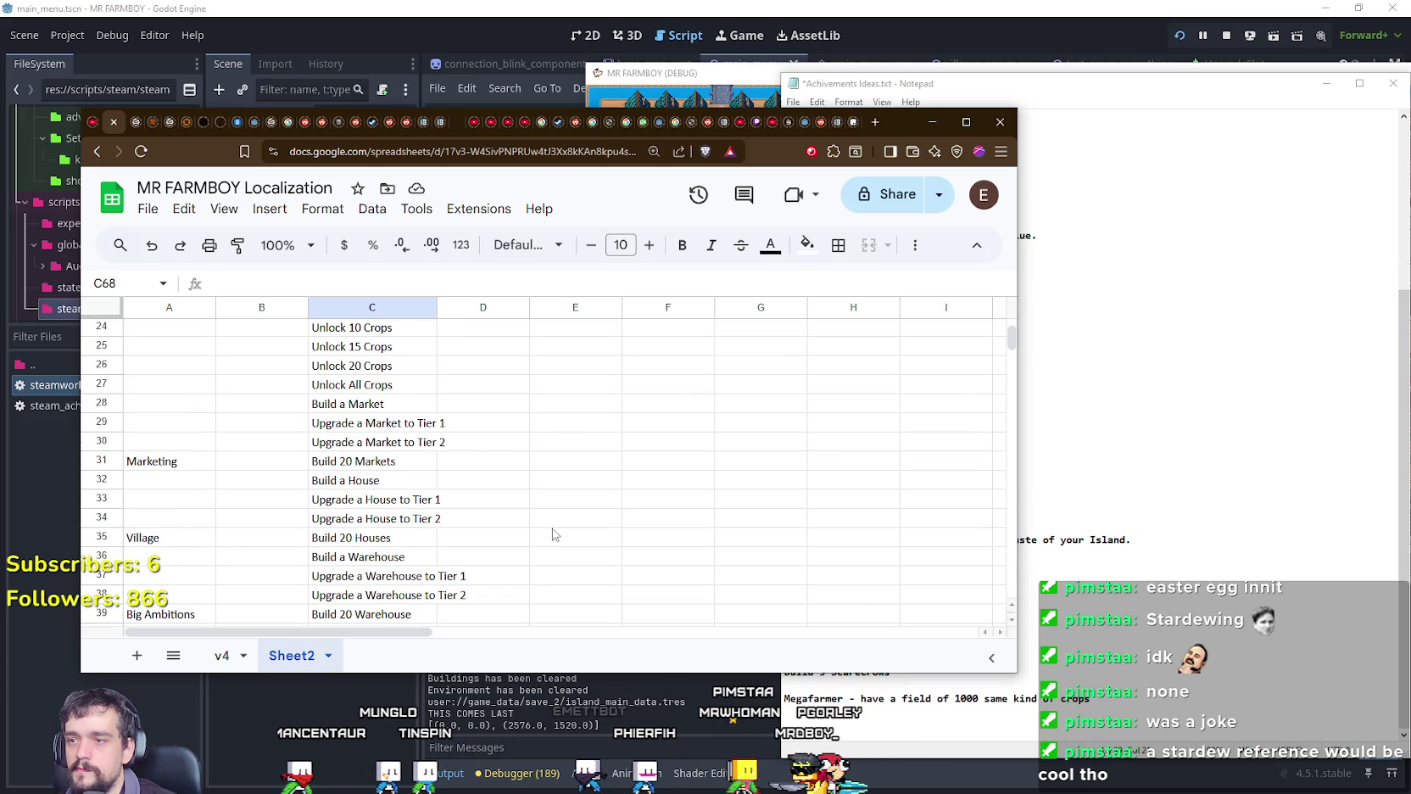
click(1069, 539)
triple_click(889, 615)
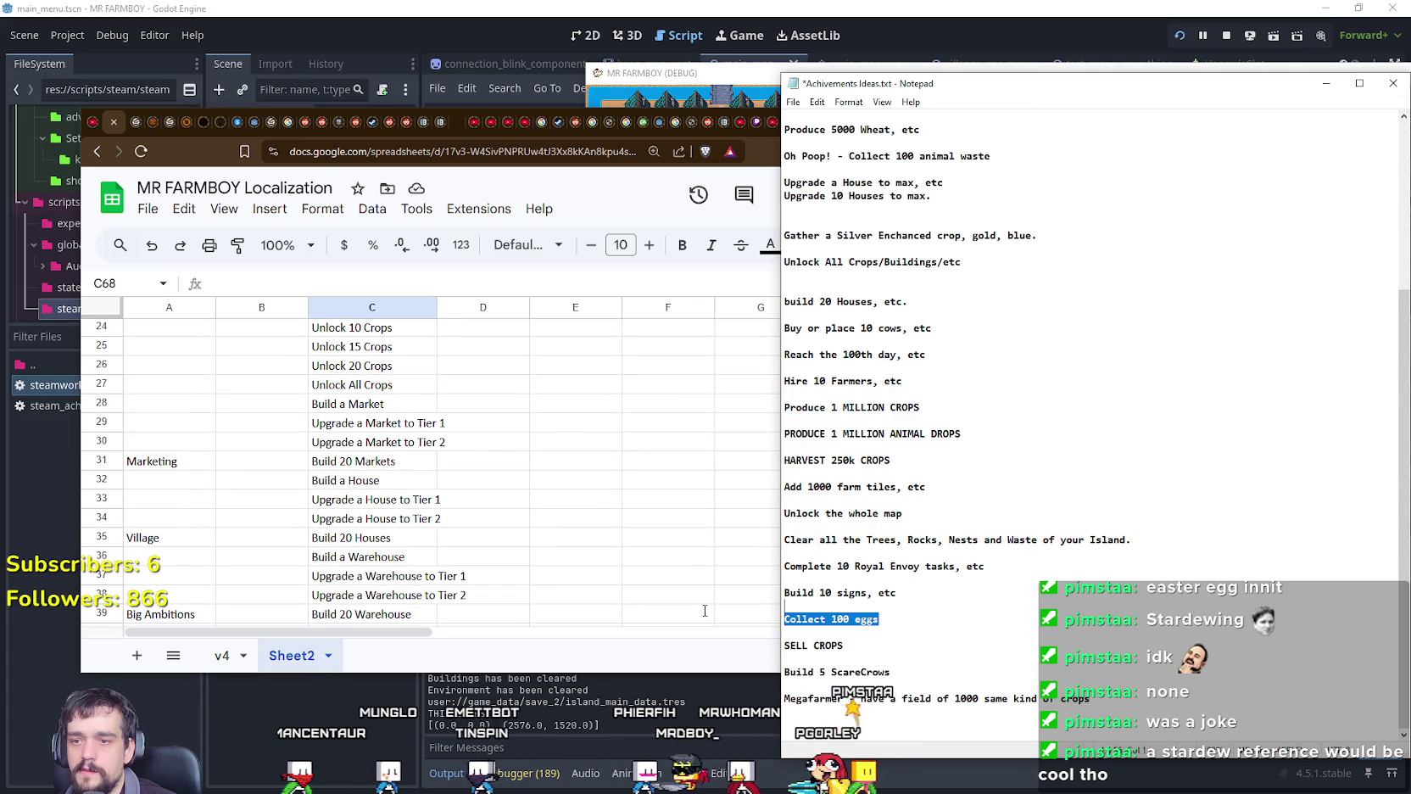
click(895, 622)
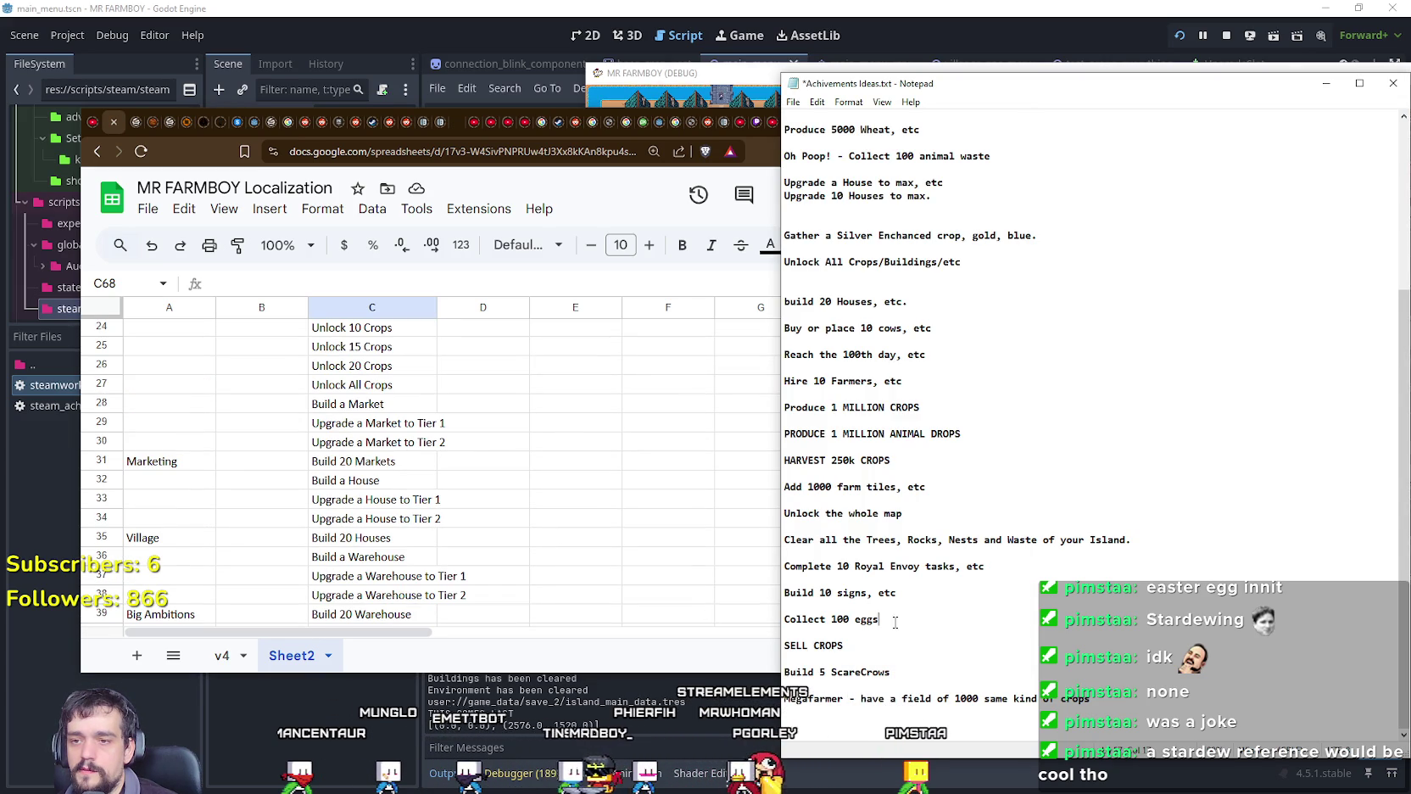
Step: Go back to the localization sheet and scroll through the achievements list
click(445, 594)
scroll(443, 589, down, 3)
scroll(373, 519, down, 4)
scroll(371, 492, down, 4)
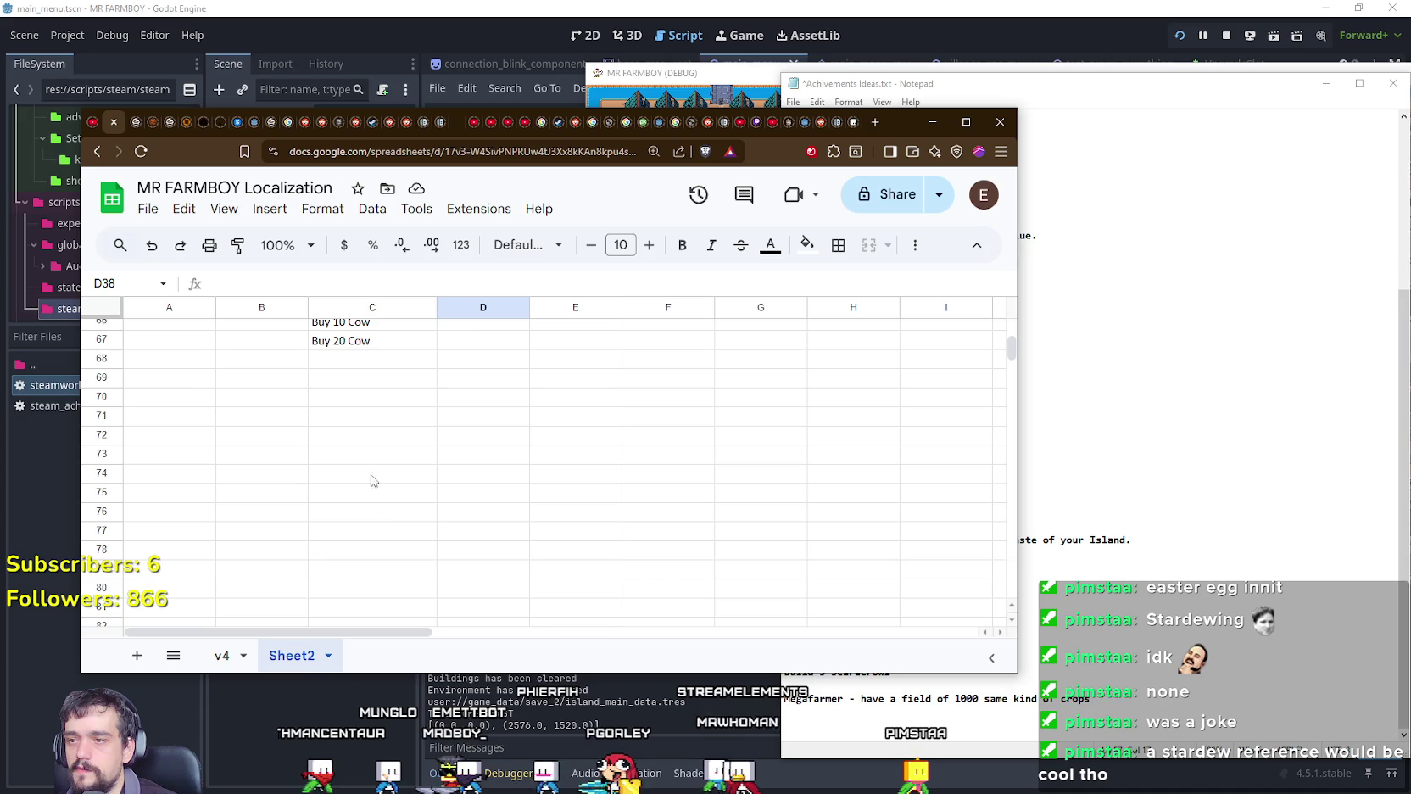
click(373, 371)
scroll(392, 443, up, 3)
scroll(393, 443, up, 3)
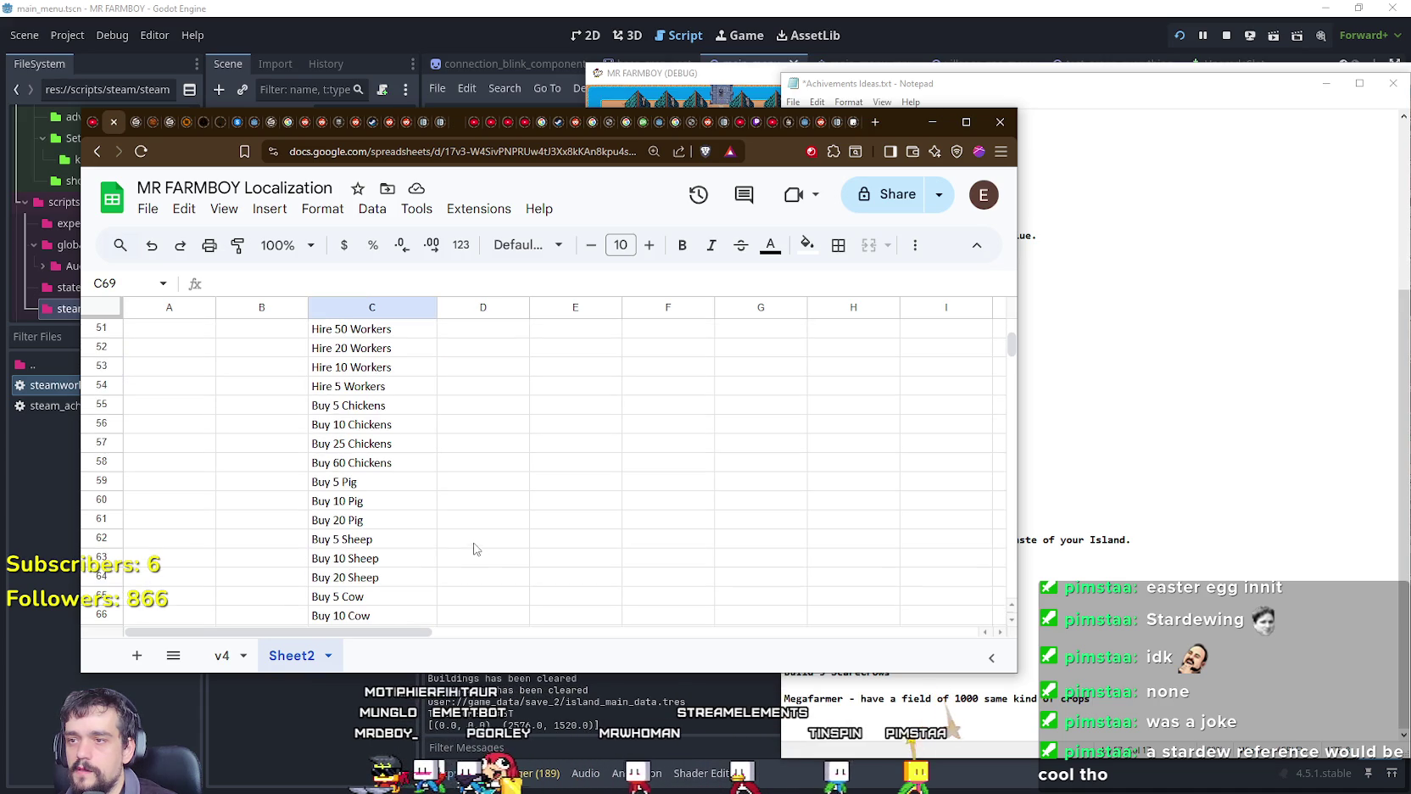
scroll(400, 498, up, 1)
scroll(404, 506, up, 4)
scroll(416, 509, up, 2)
scroll(458, 516, up, 3)
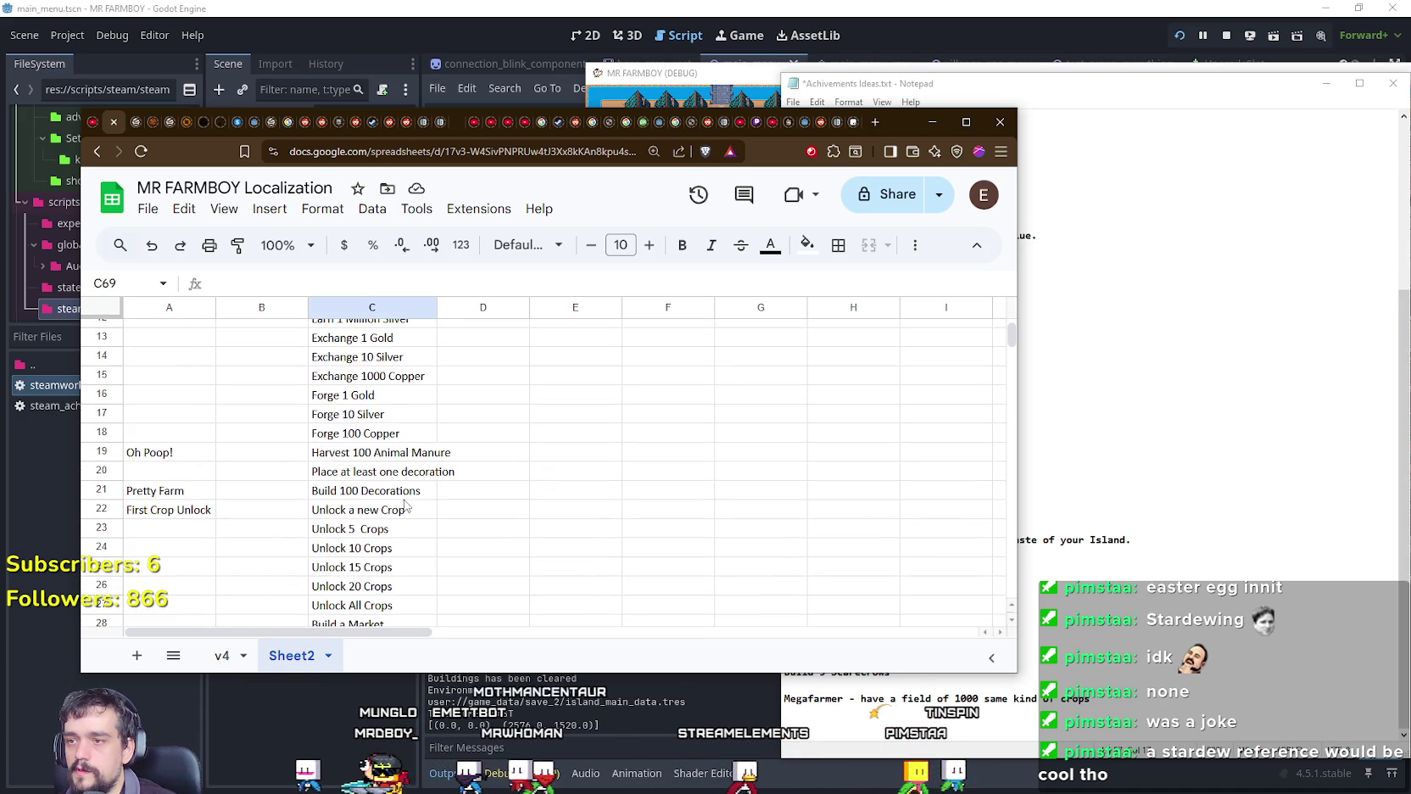
scroll(500, 522, up, 1)
scroll(403, 518, down, 1)
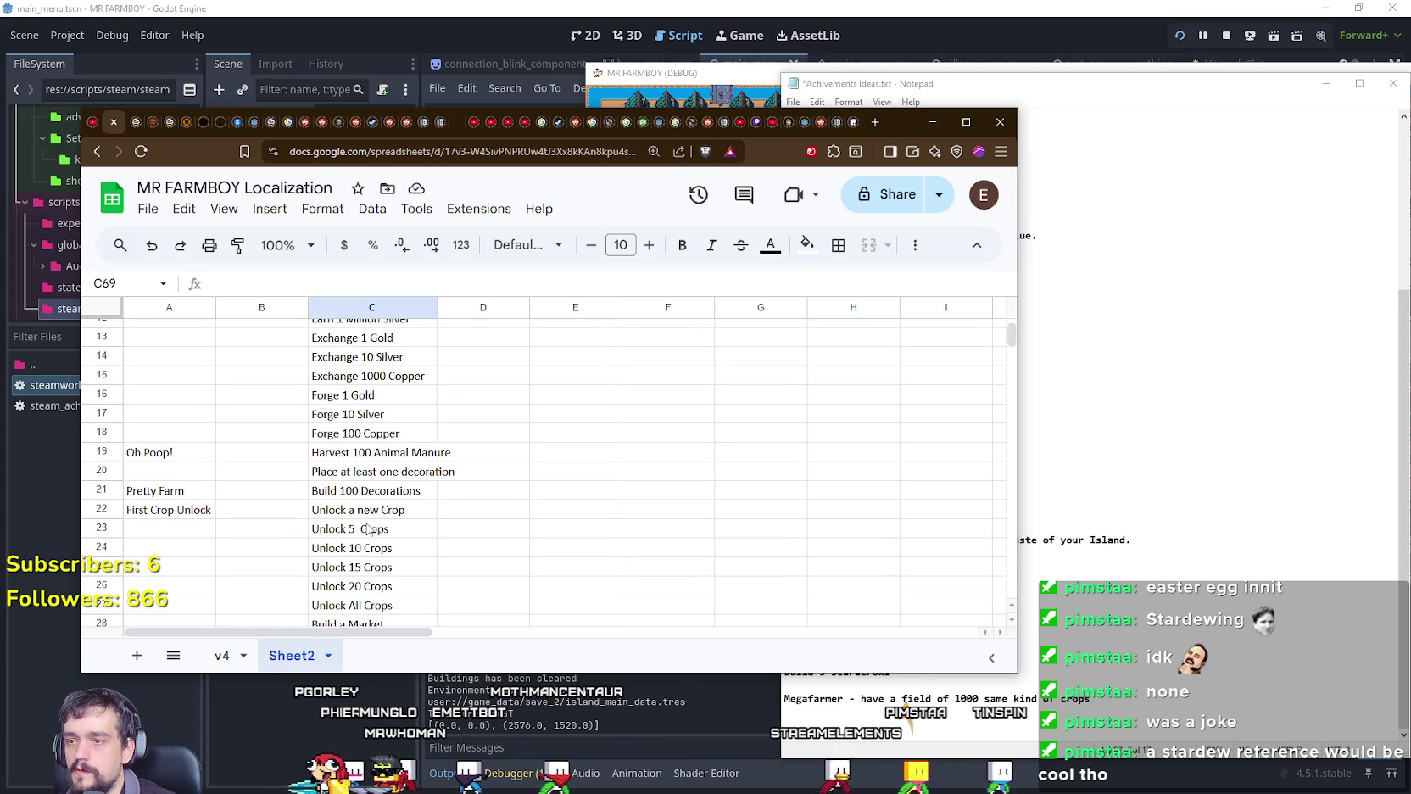
scroll(368, 528, up, 4)
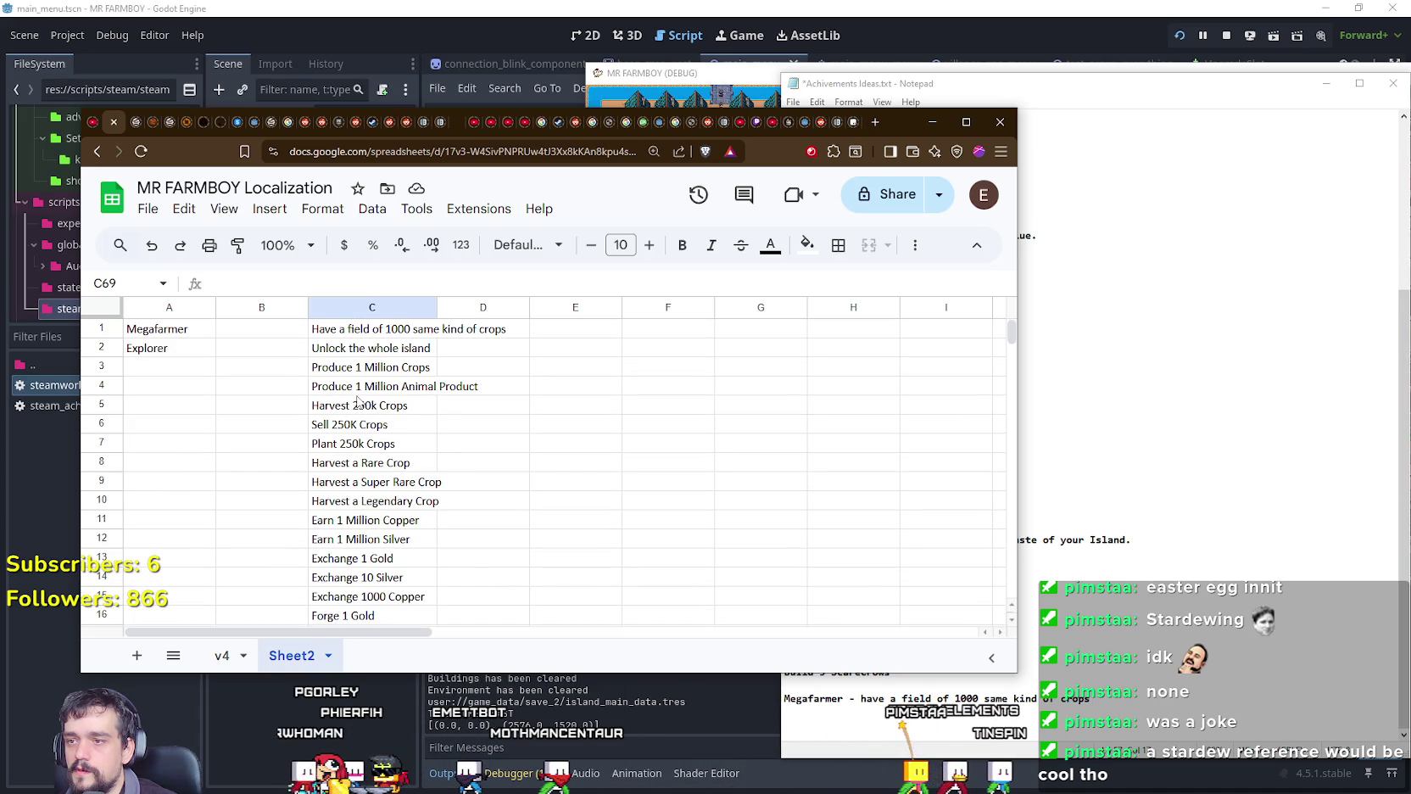
scroll(357, 401, down, 3)
scroll(346, 498, down, 3)
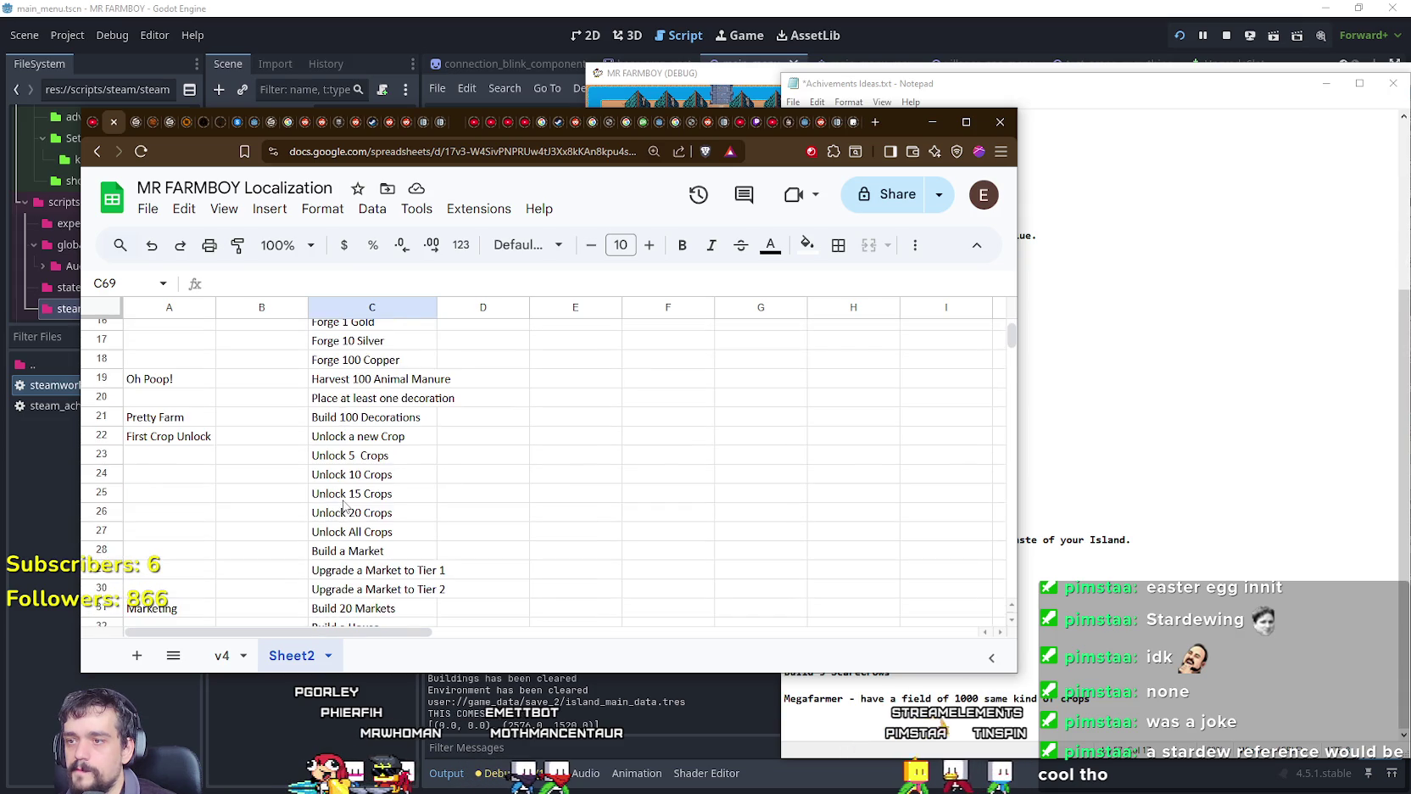
scroll(346, 475, up, 2)
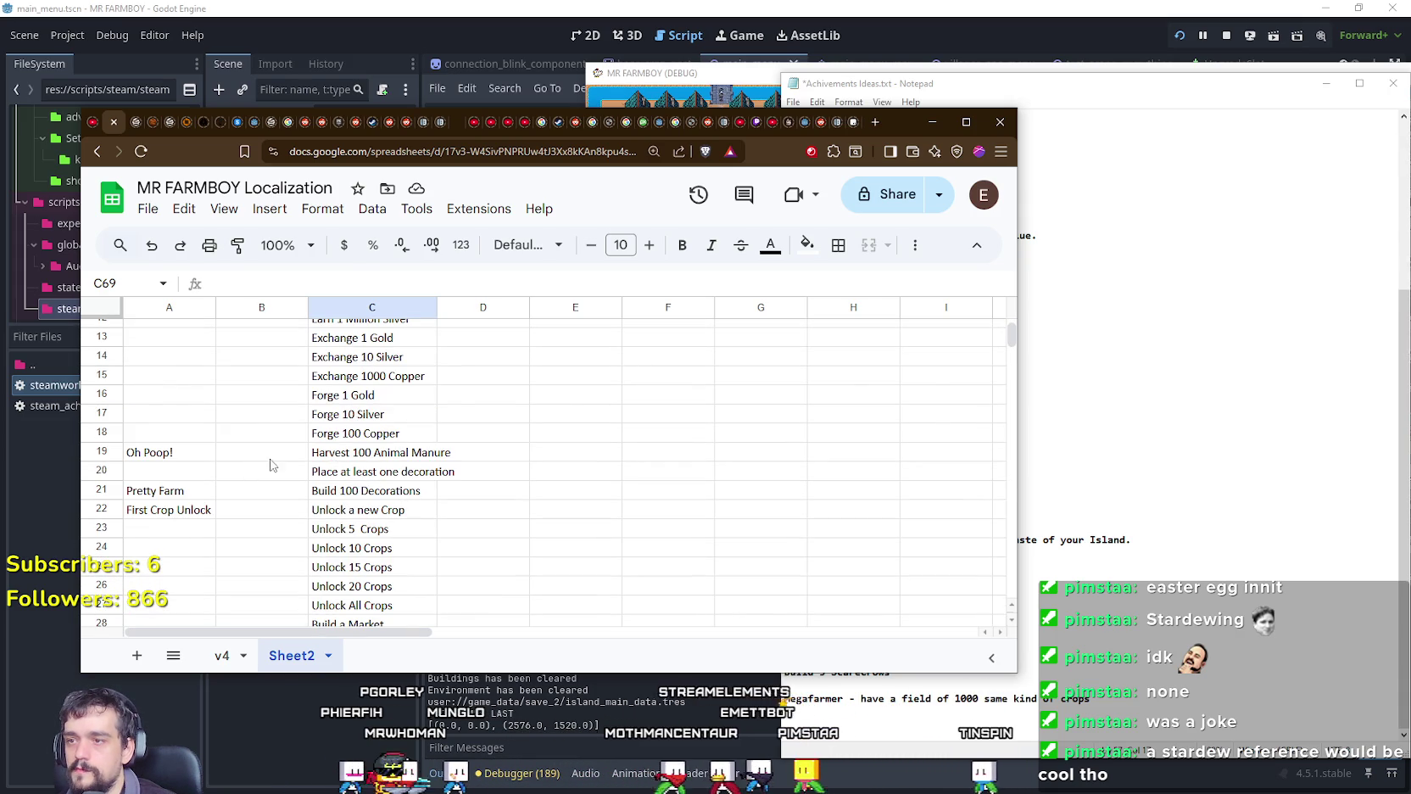
Step: Check the decoration achievement in C20, then select empty cell C68 below the cows
click(339, 471)
scroll(339, 471, down, 7)
scroll(339, 469, down, 7)
scroll(337, 471, down, 4)
click(344, 359)
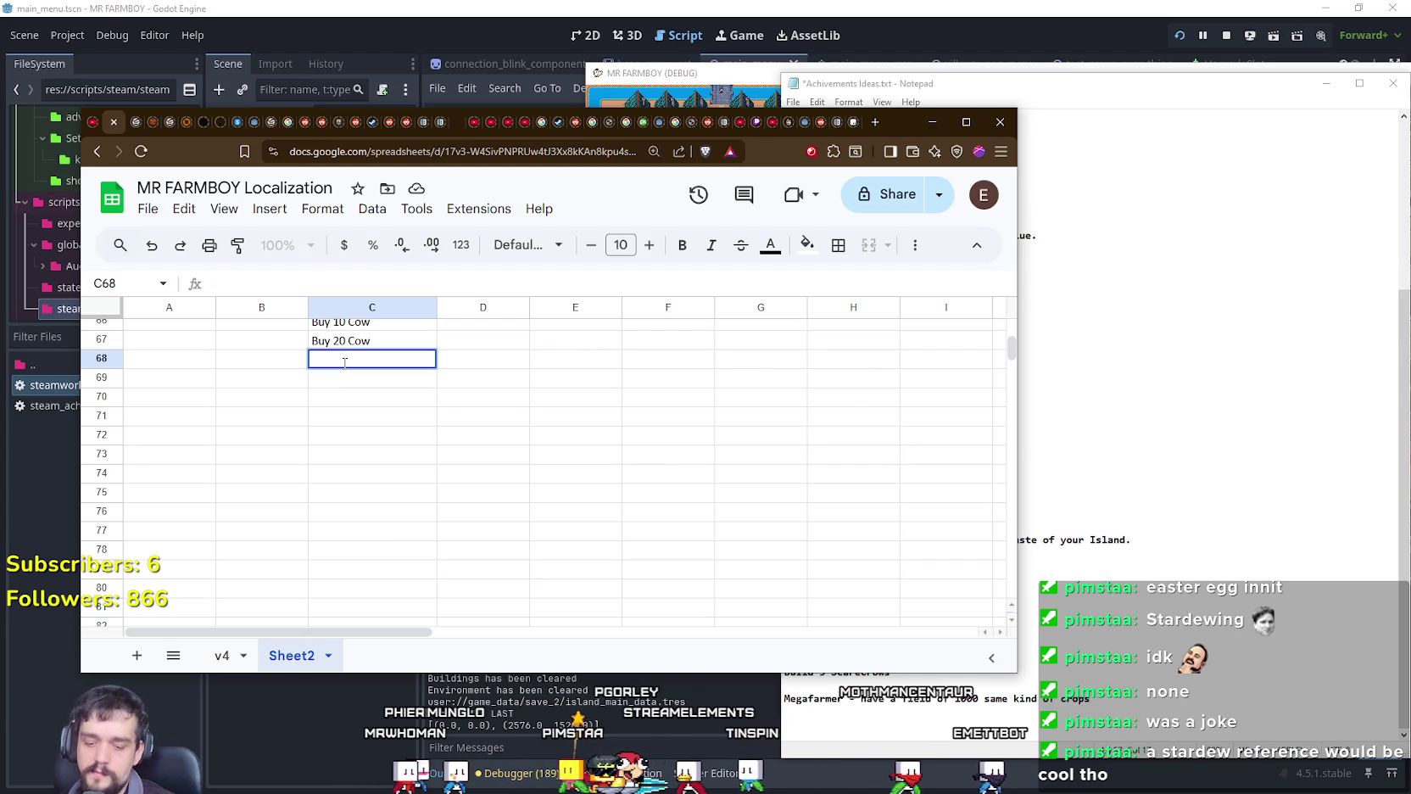
Step: Enter Harvest 100 Eggs, Harvest 100 Wool and Harvest 100 Milk in C68–C70
text(Harvest 10)
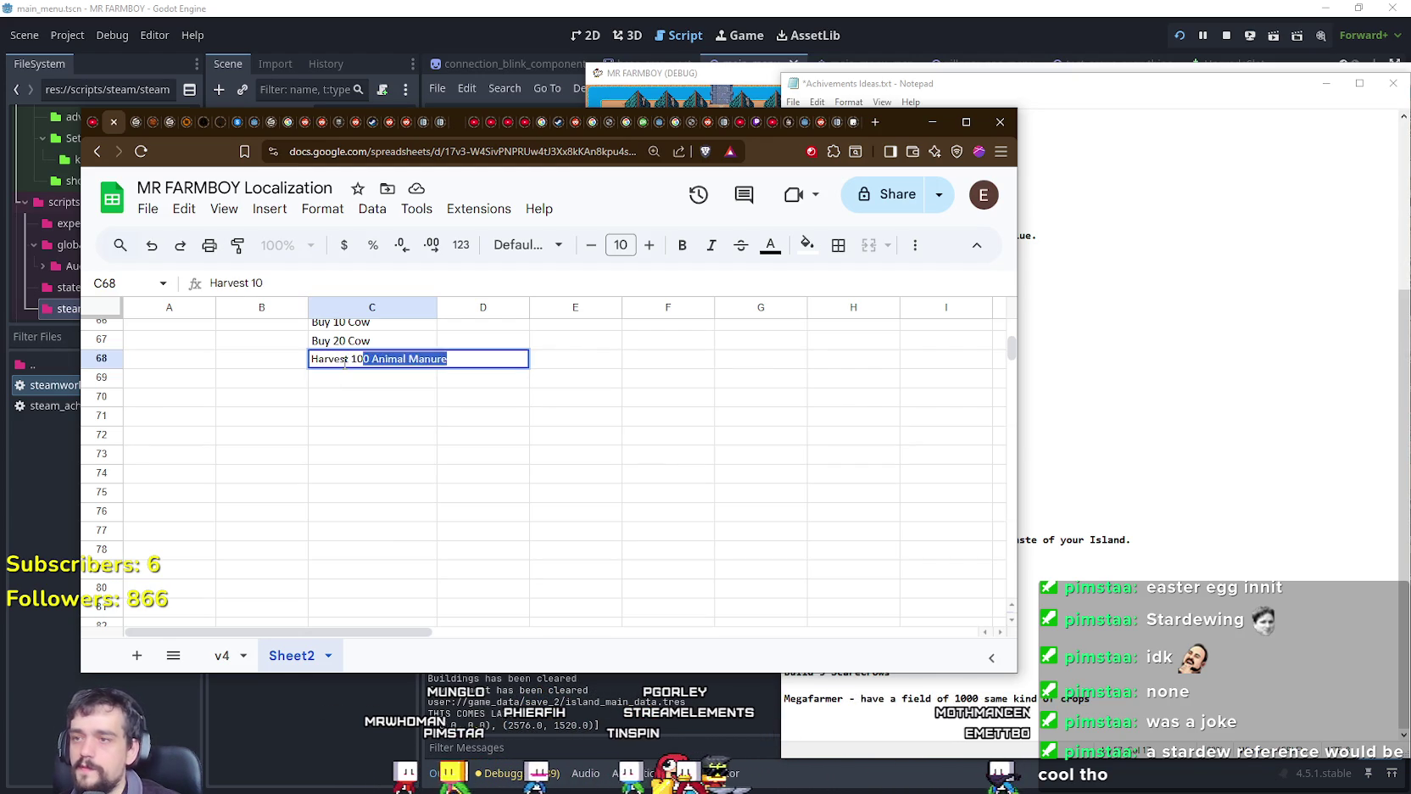
text(0 Eggs)
key(Return)
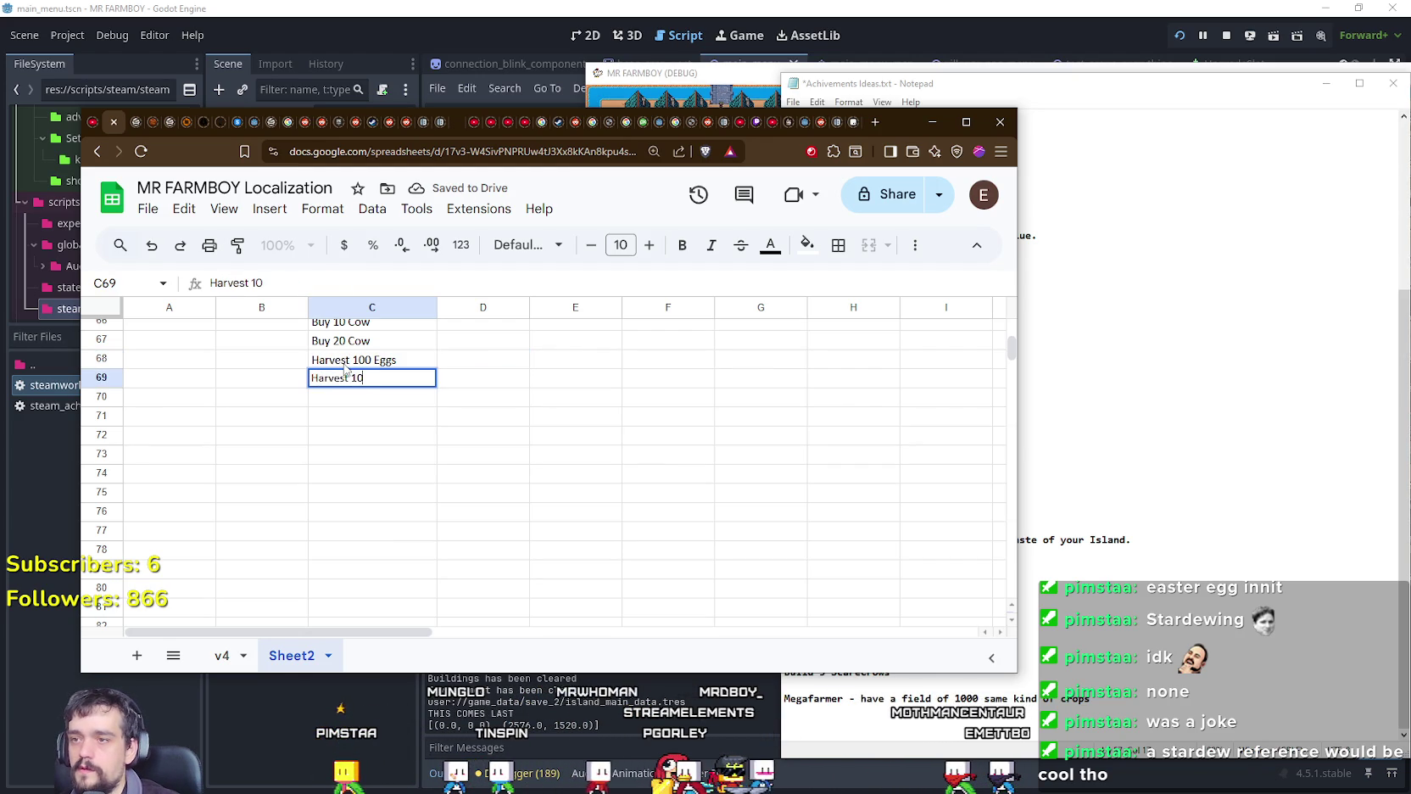
key(Return)
text(Harvest 100 Mi)
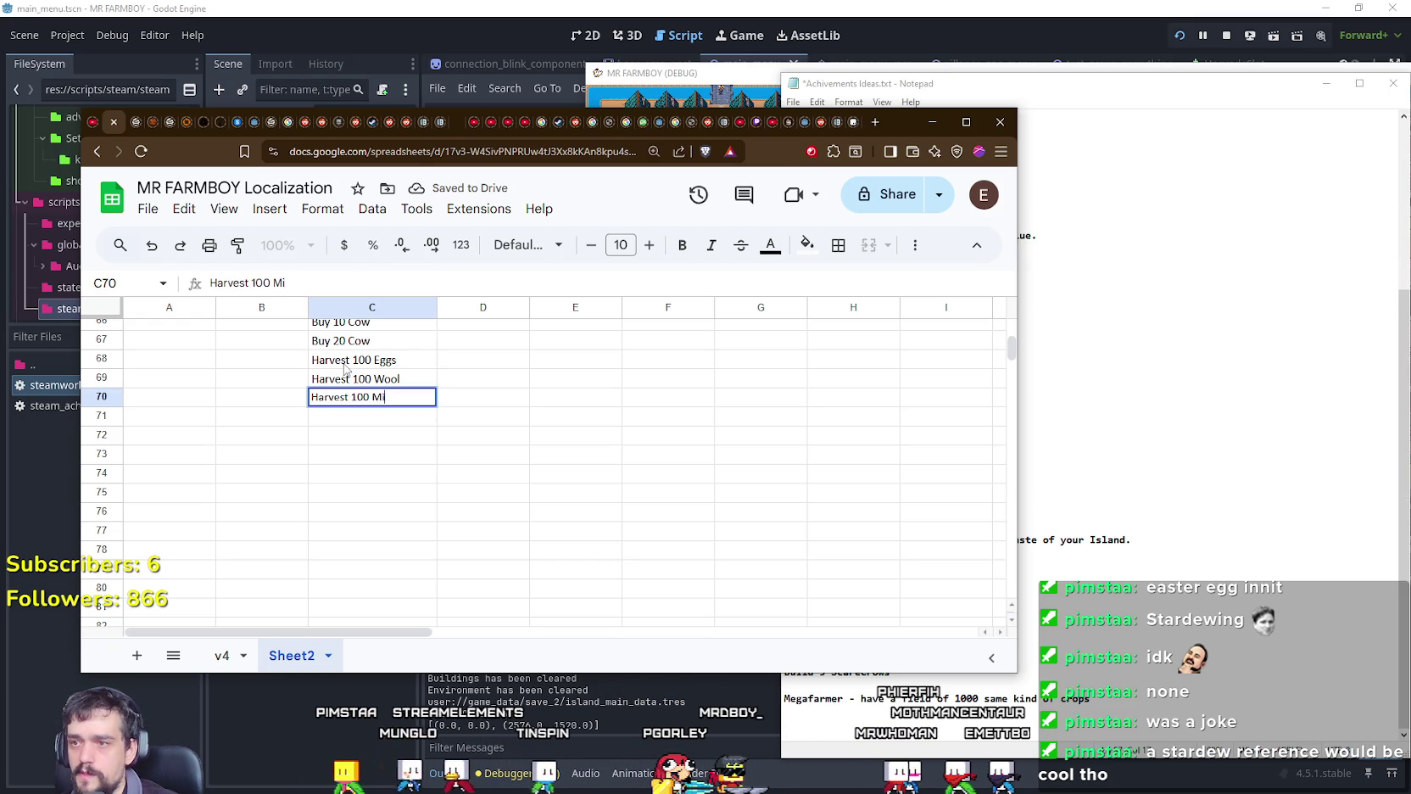
text(lk)
key(Return)
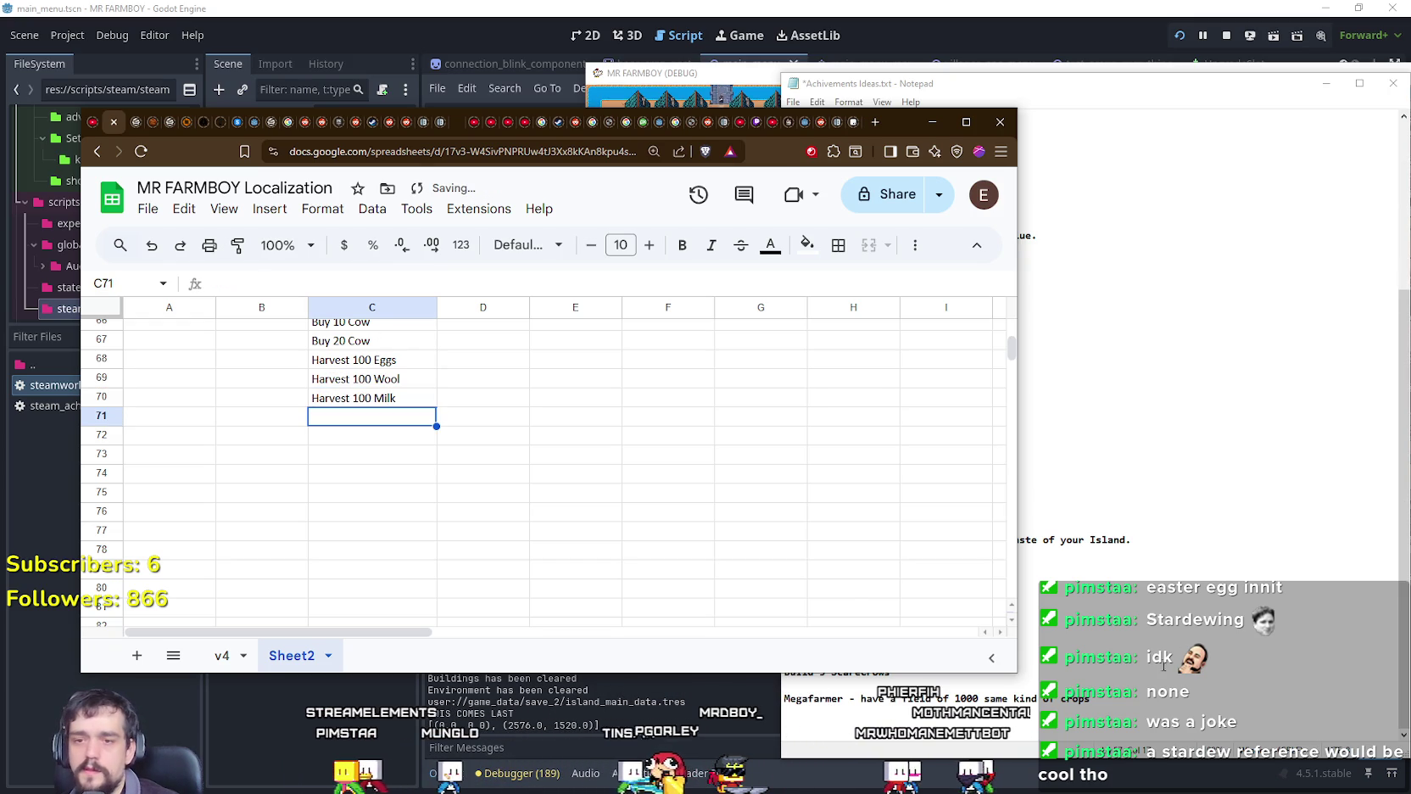
Step: Bring the achievement ideas notes forward and scroll back through earlier entries
click(1164, 666)
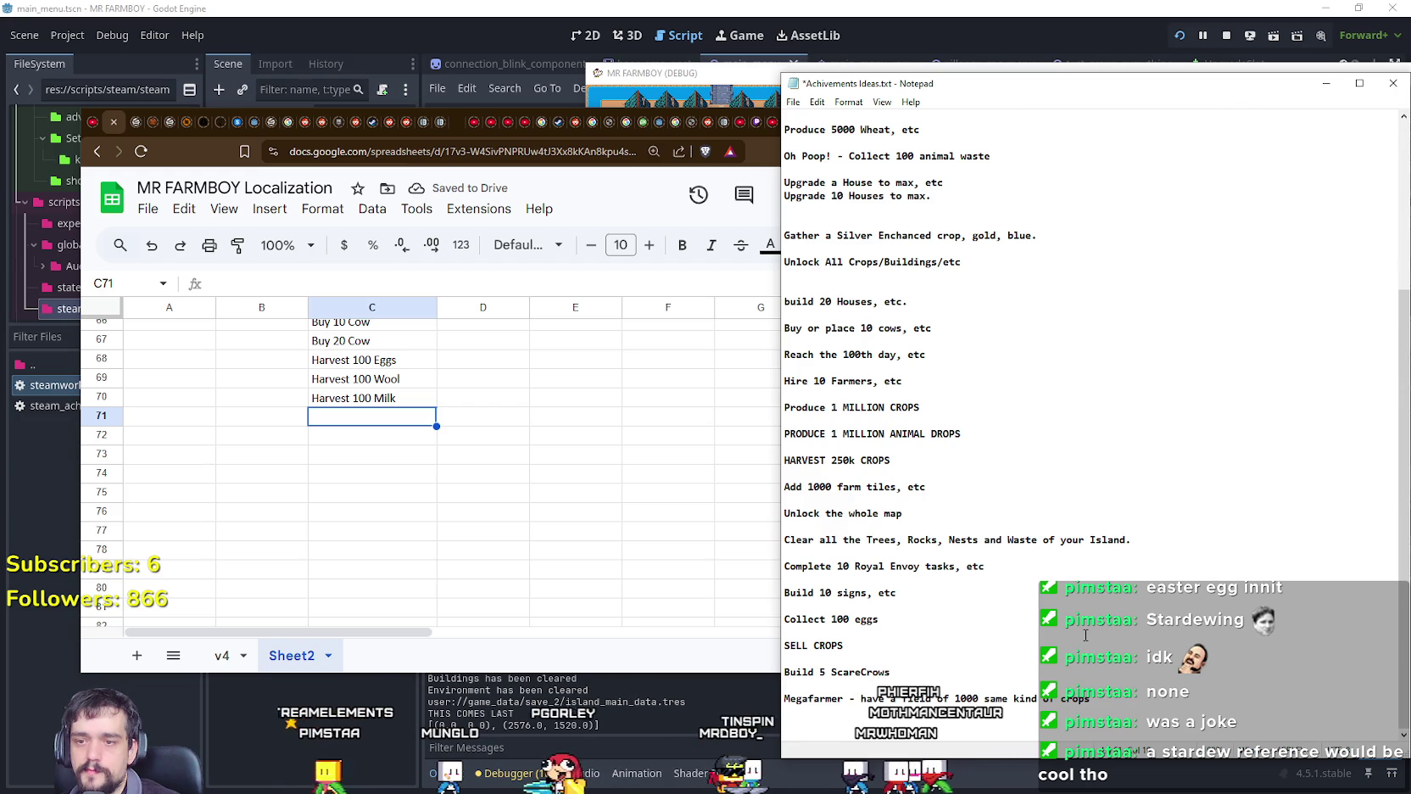
scroll(1090, 424, up, 2)
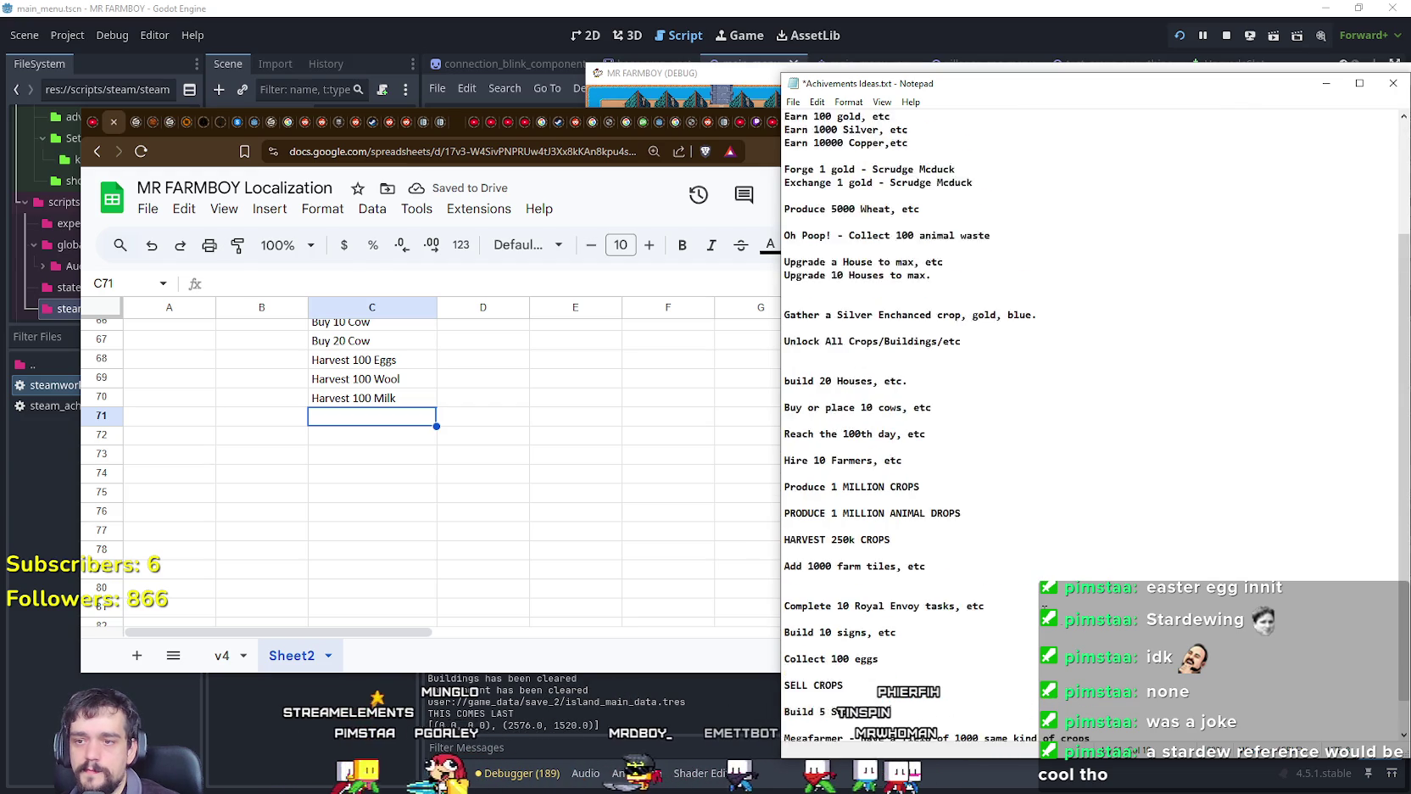
scroll(1090, 424, up, 1)
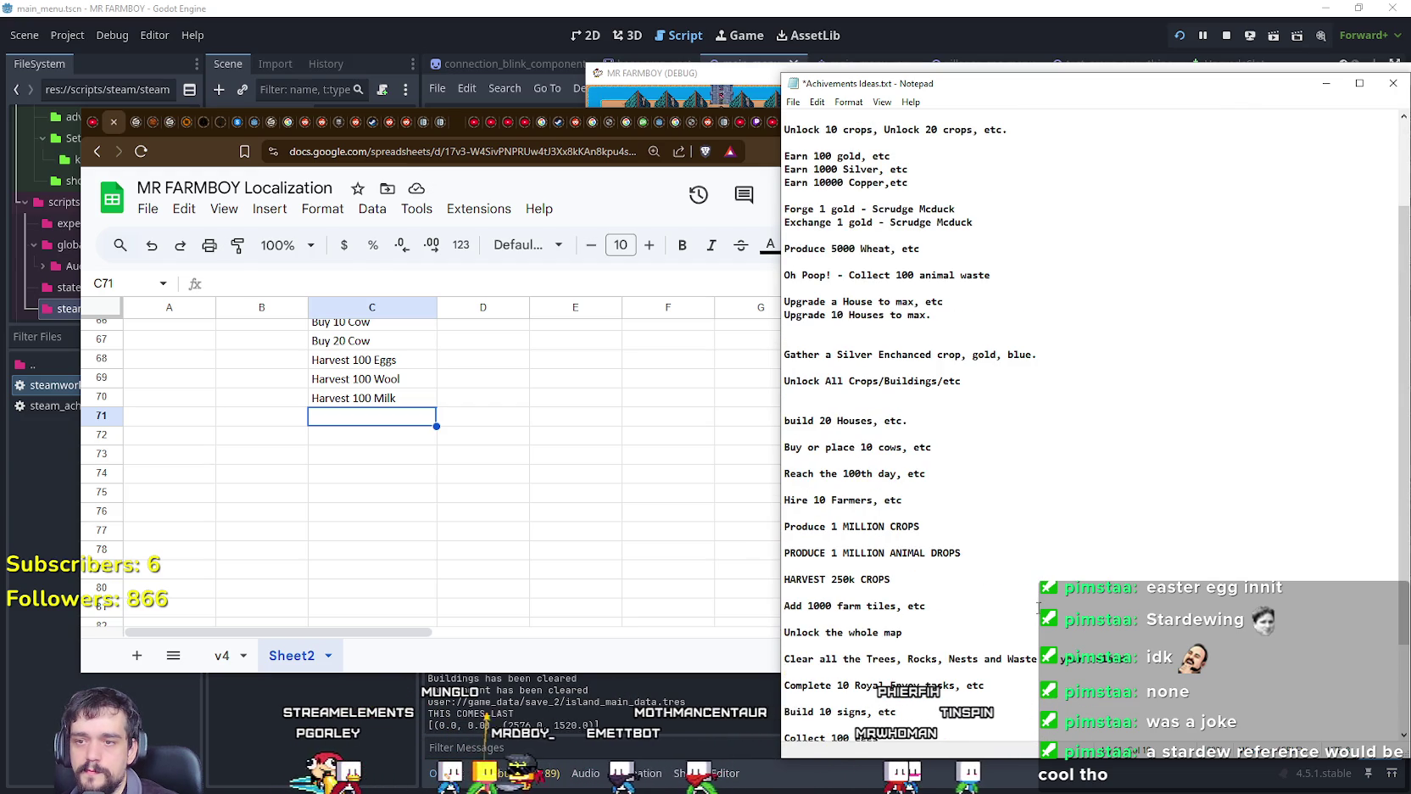
scroll(1038, 608, up, 1)
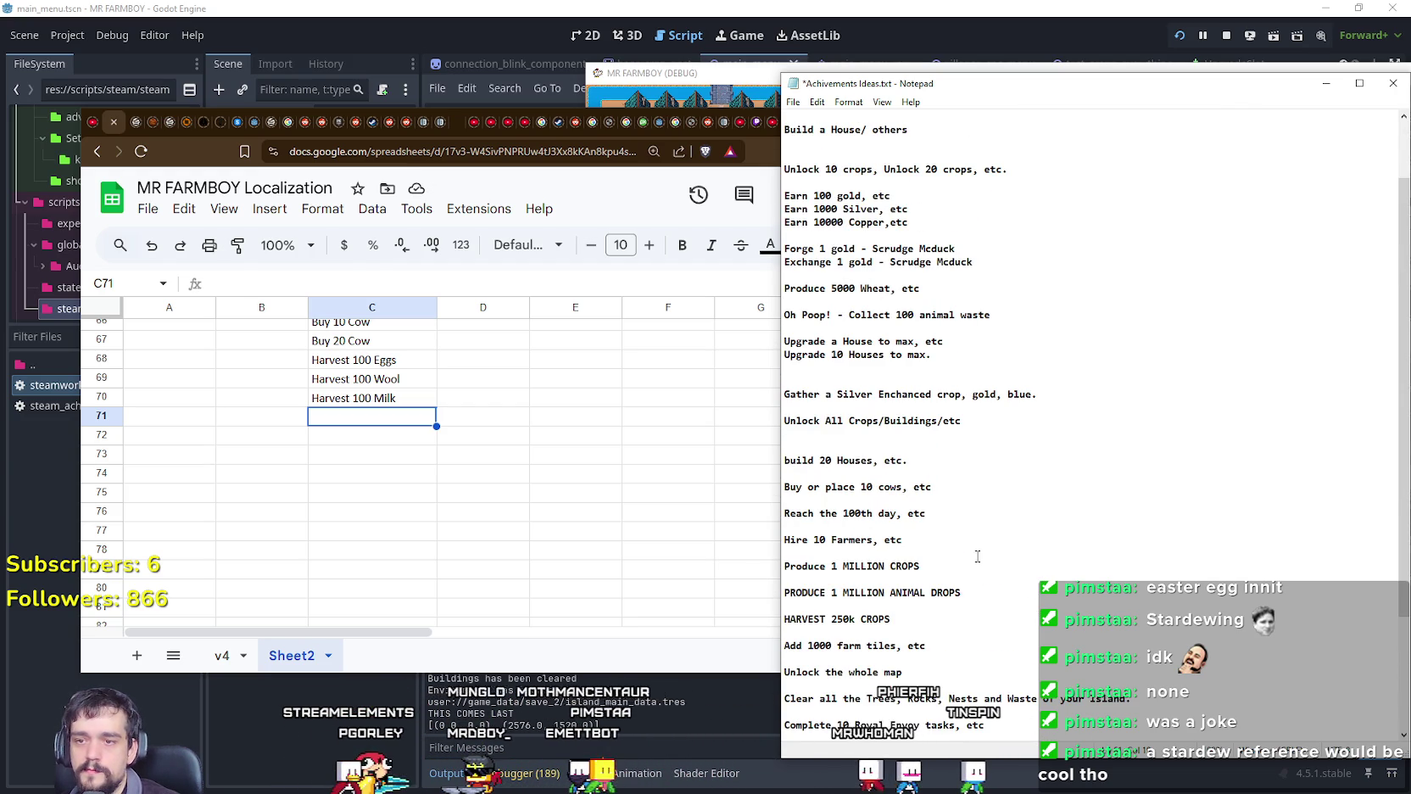
double_click(344, 417)
text(Reach 100th Day)
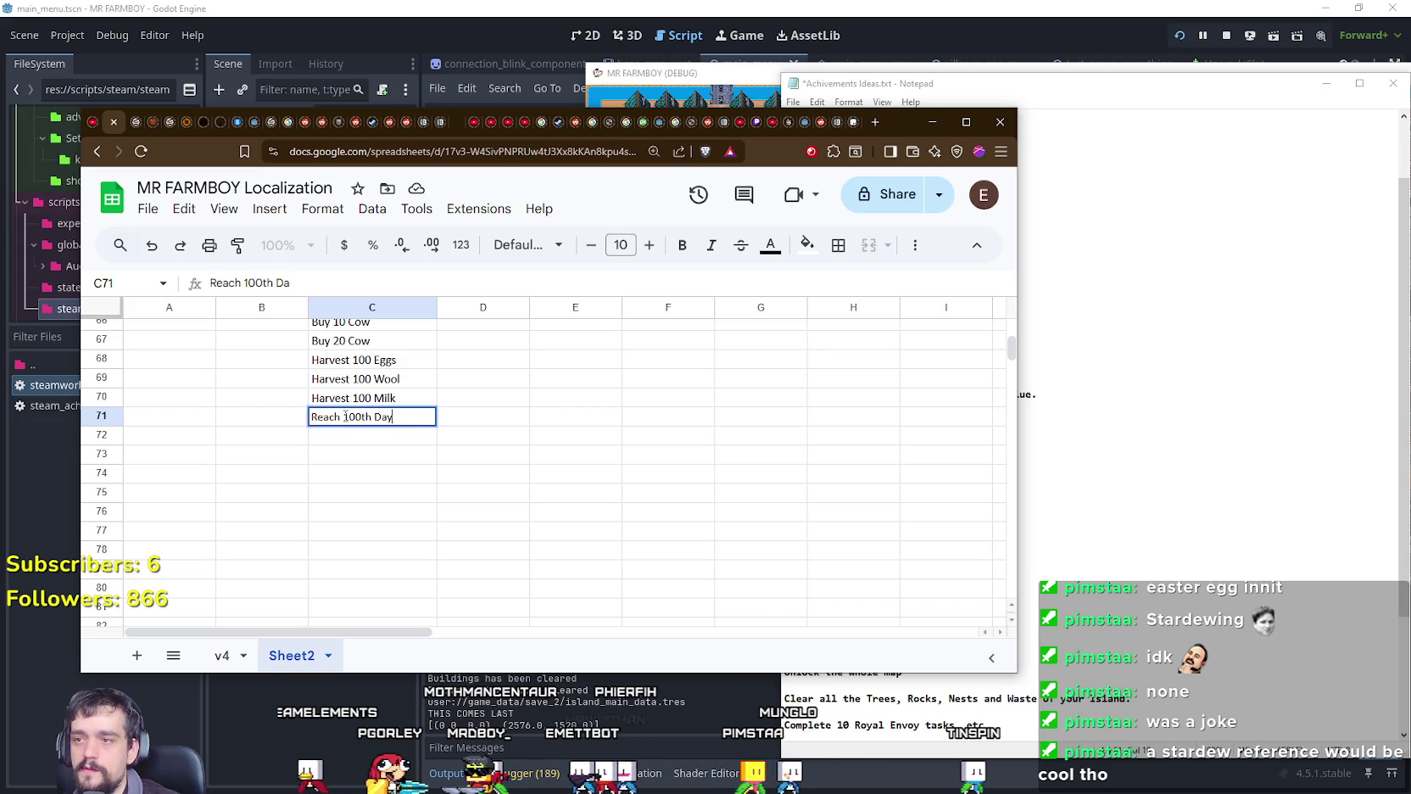
Step: Enter Reach 100th Day in C71 and Reach 200th Day in C72, fixing 'Th' to 'th'
key(Return)
text(Reach 2)
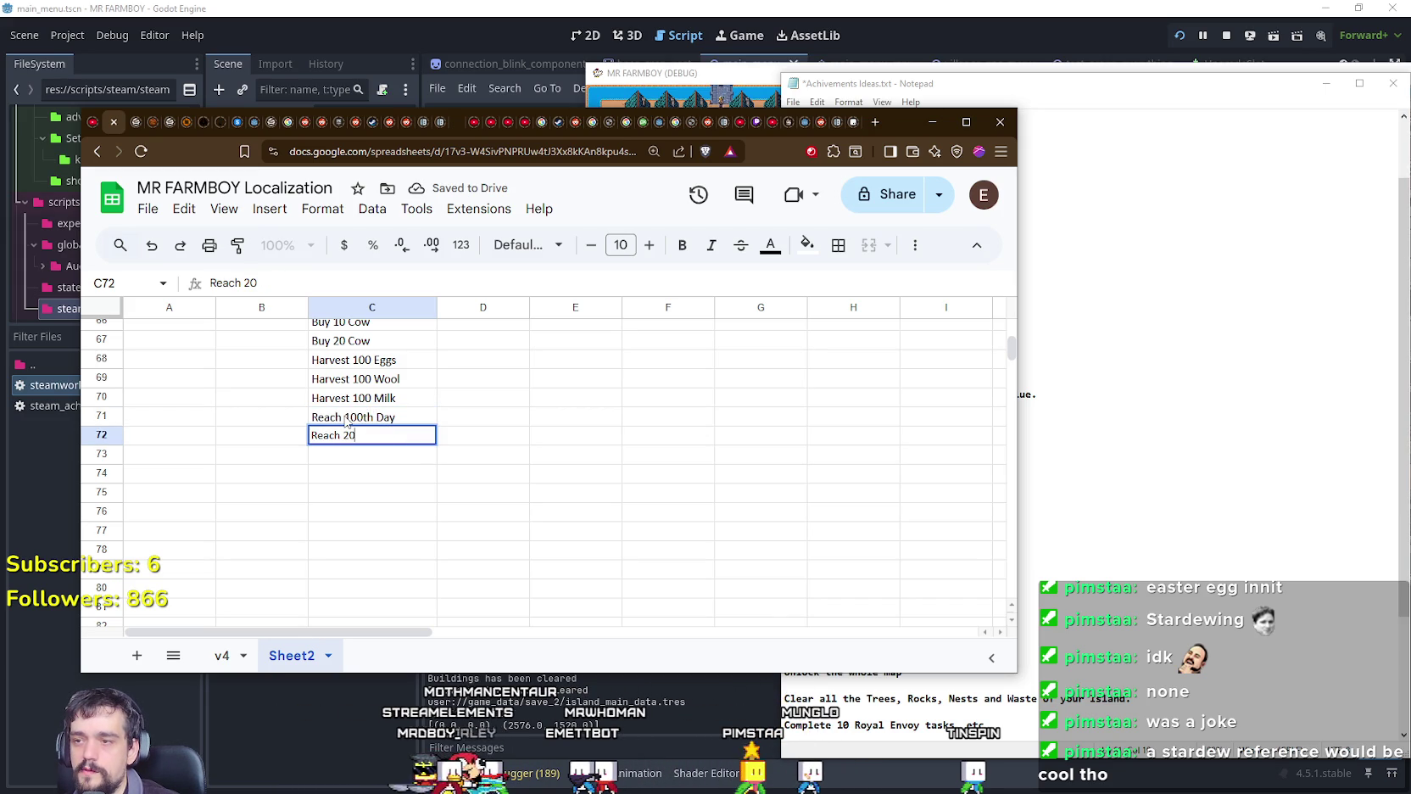
text(0Th)
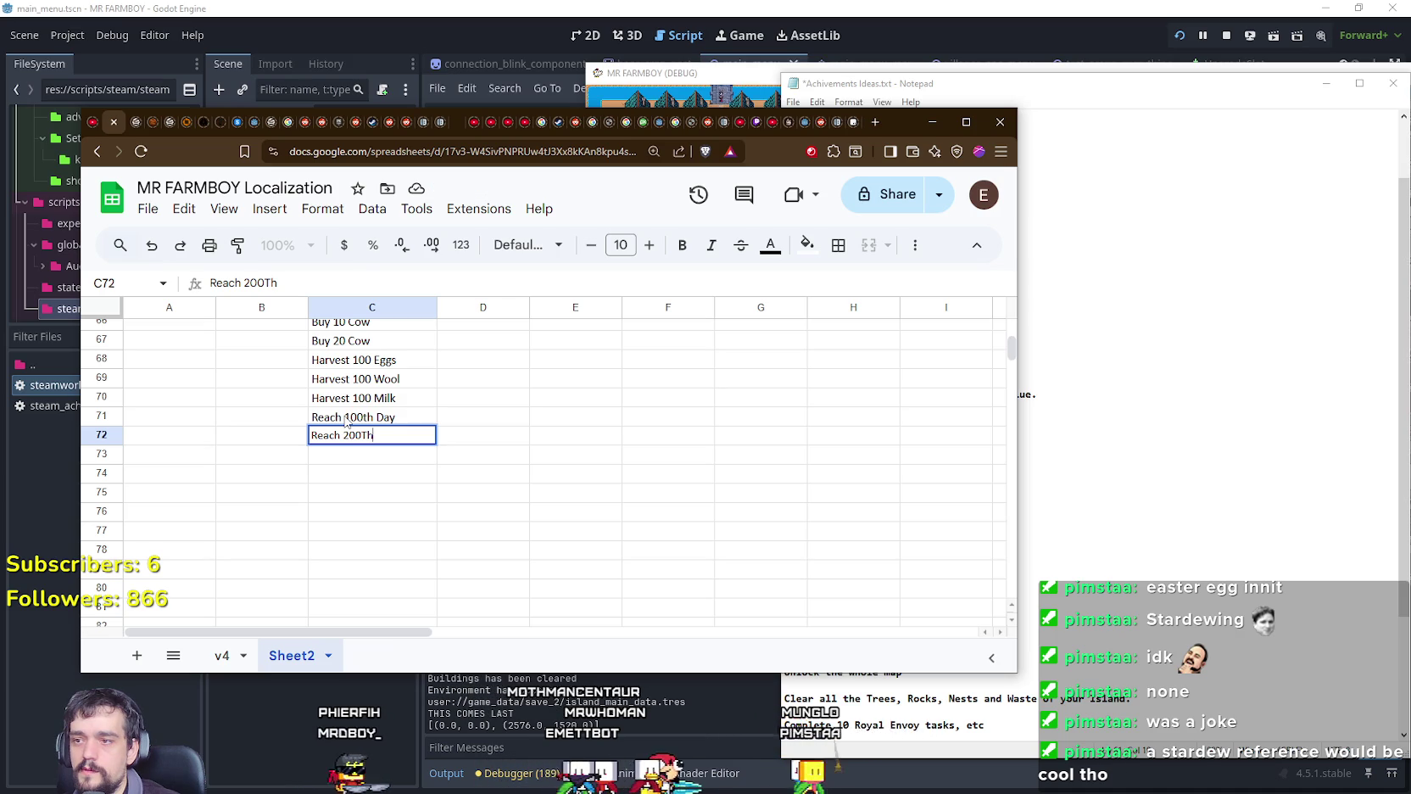
text( Day)
key(Return)
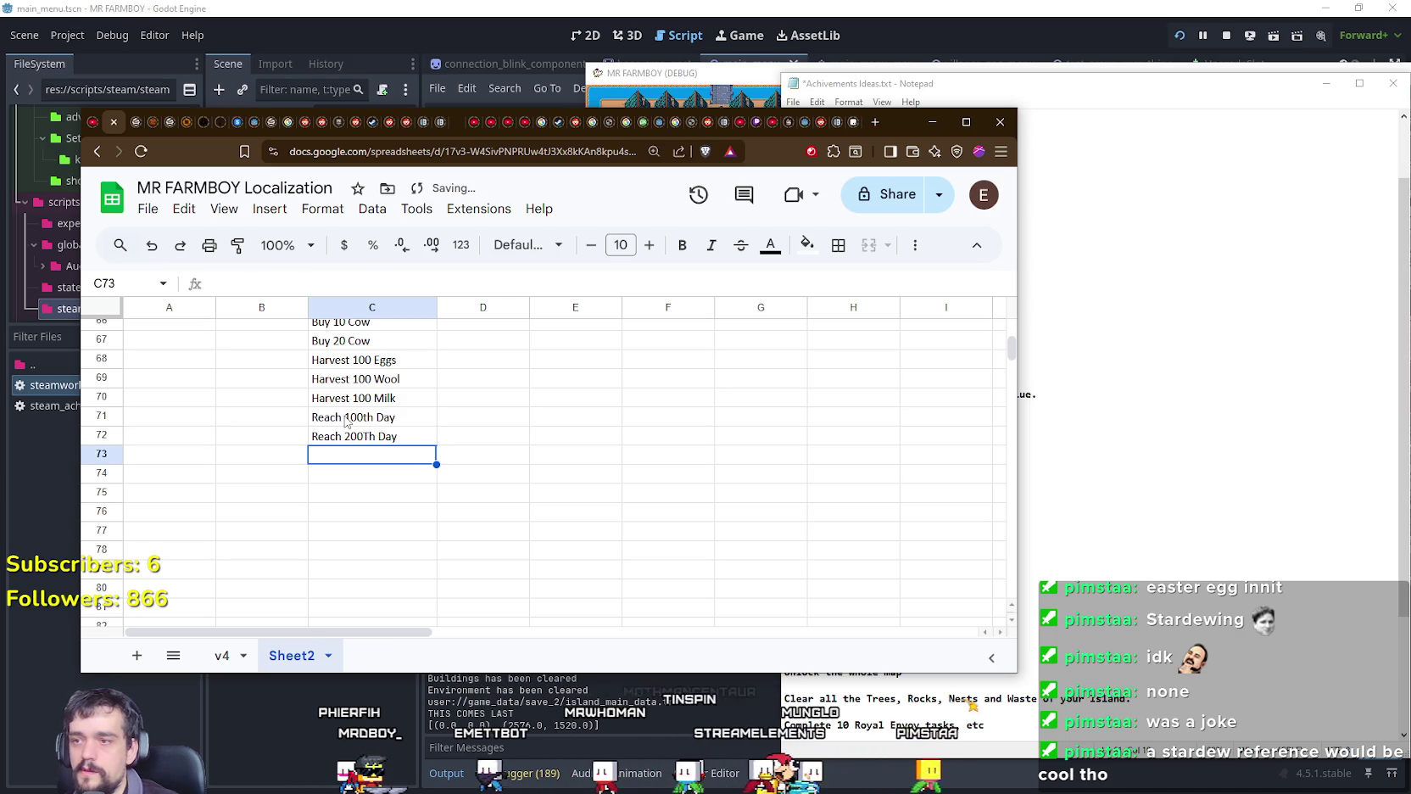
click(369, 436)
drag(373, 435, 361, 435)
key(Return)
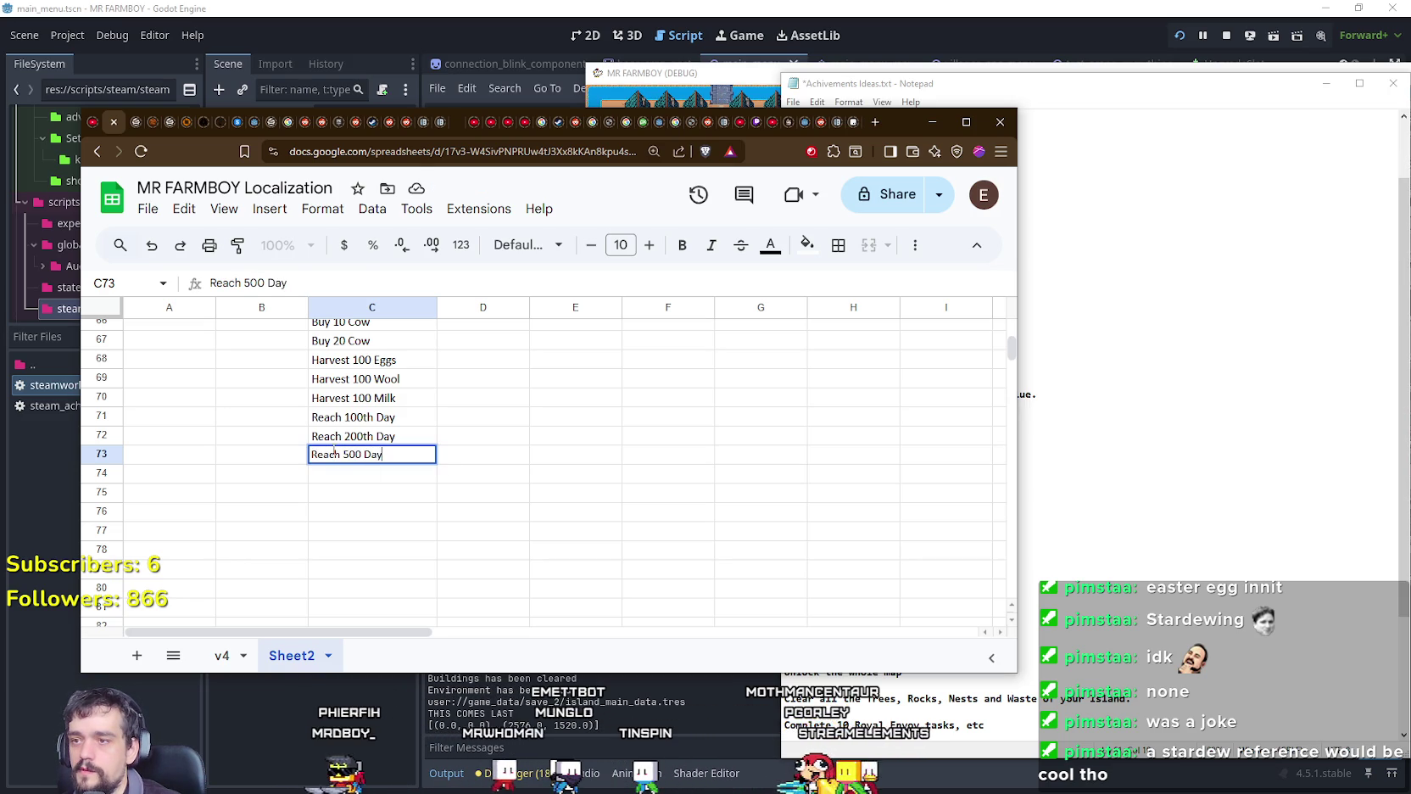
Step: Add Reach 500th Day, Reach 1000th Day and Reach 2000th Day in C73–C75
text(th Da)
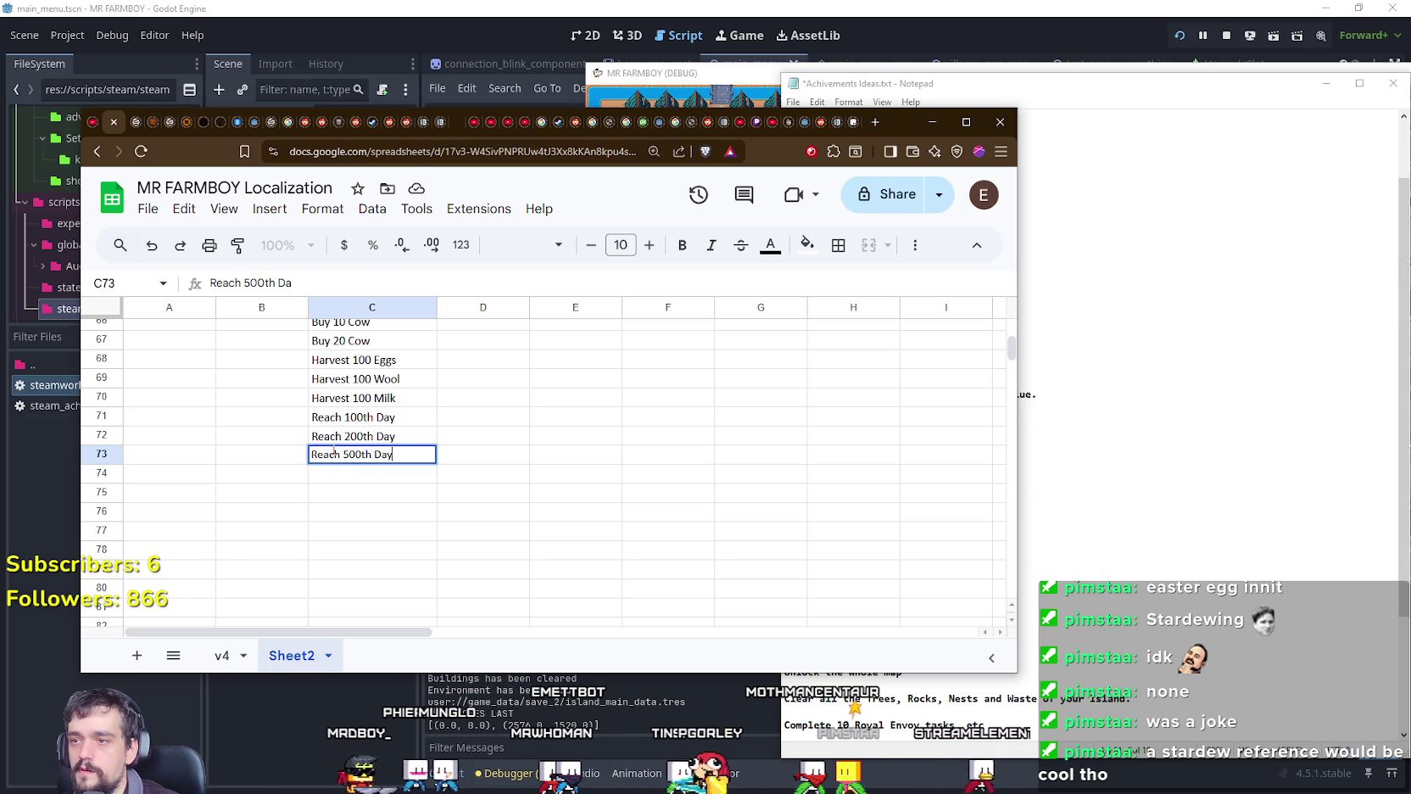
text(y)
key(Return)
text(Reach 100)
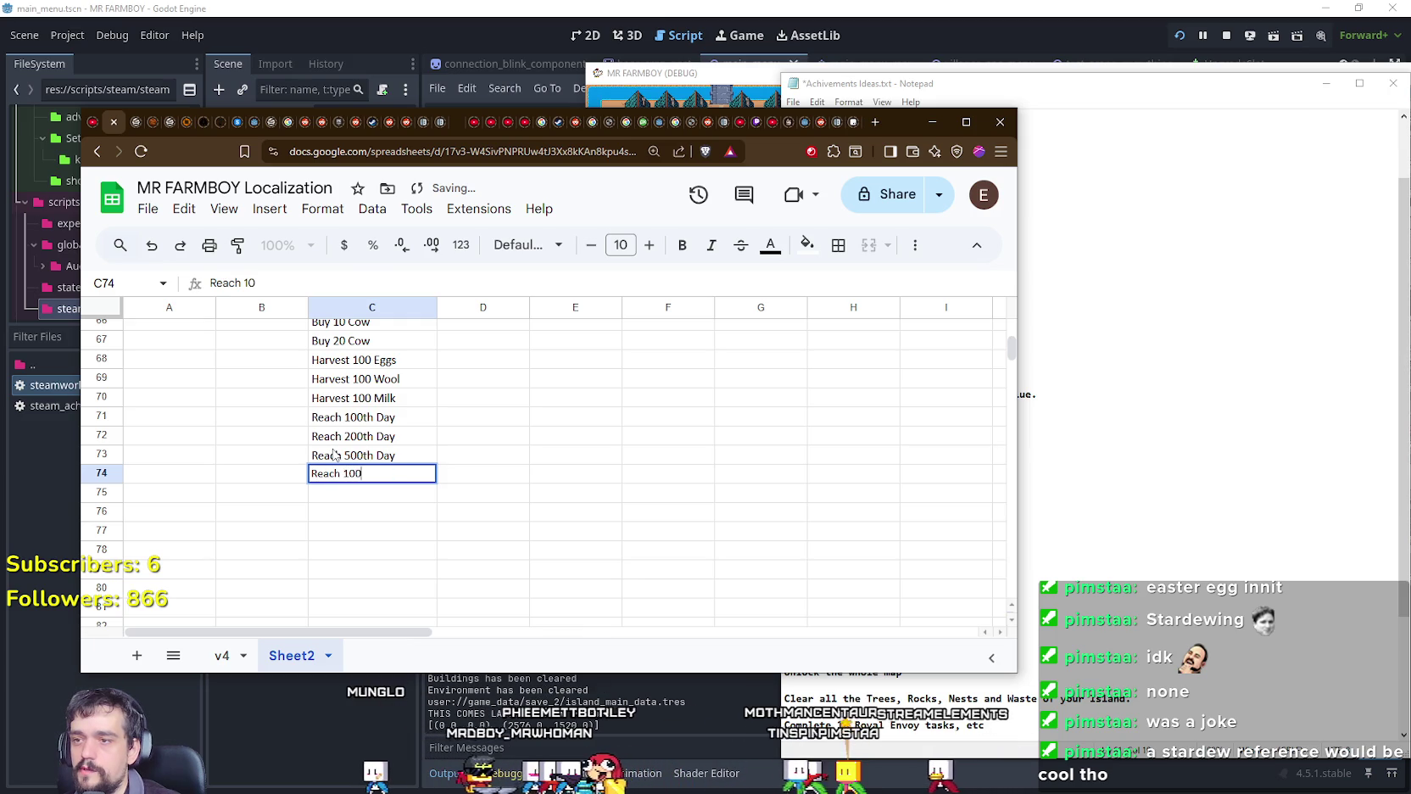
text(0th Day)
key(Return)
text(Reach)
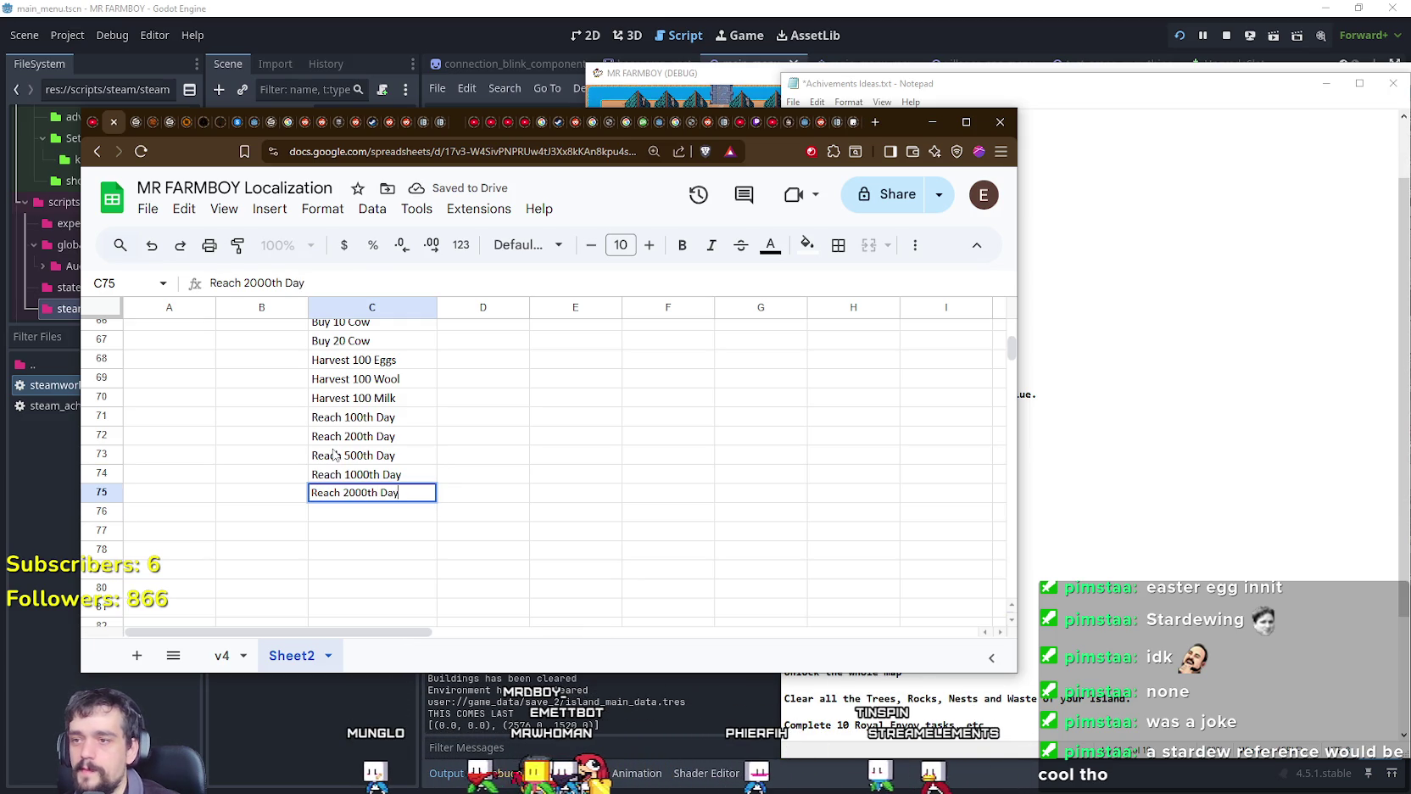
key(Return)
Step: Bring the achievement ideas notes back up, then the game's Advancements panel
click(703, 434)
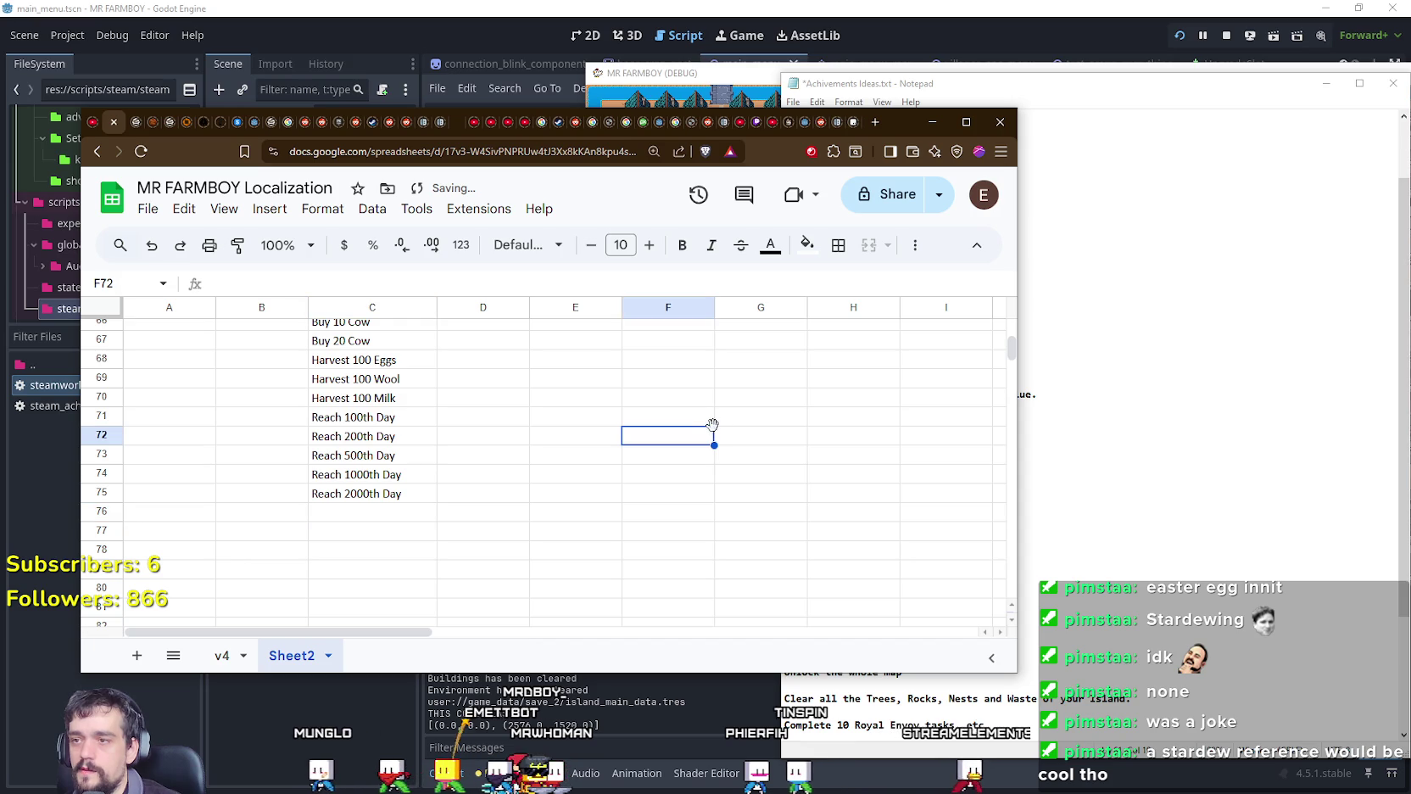
click(1094, 487)
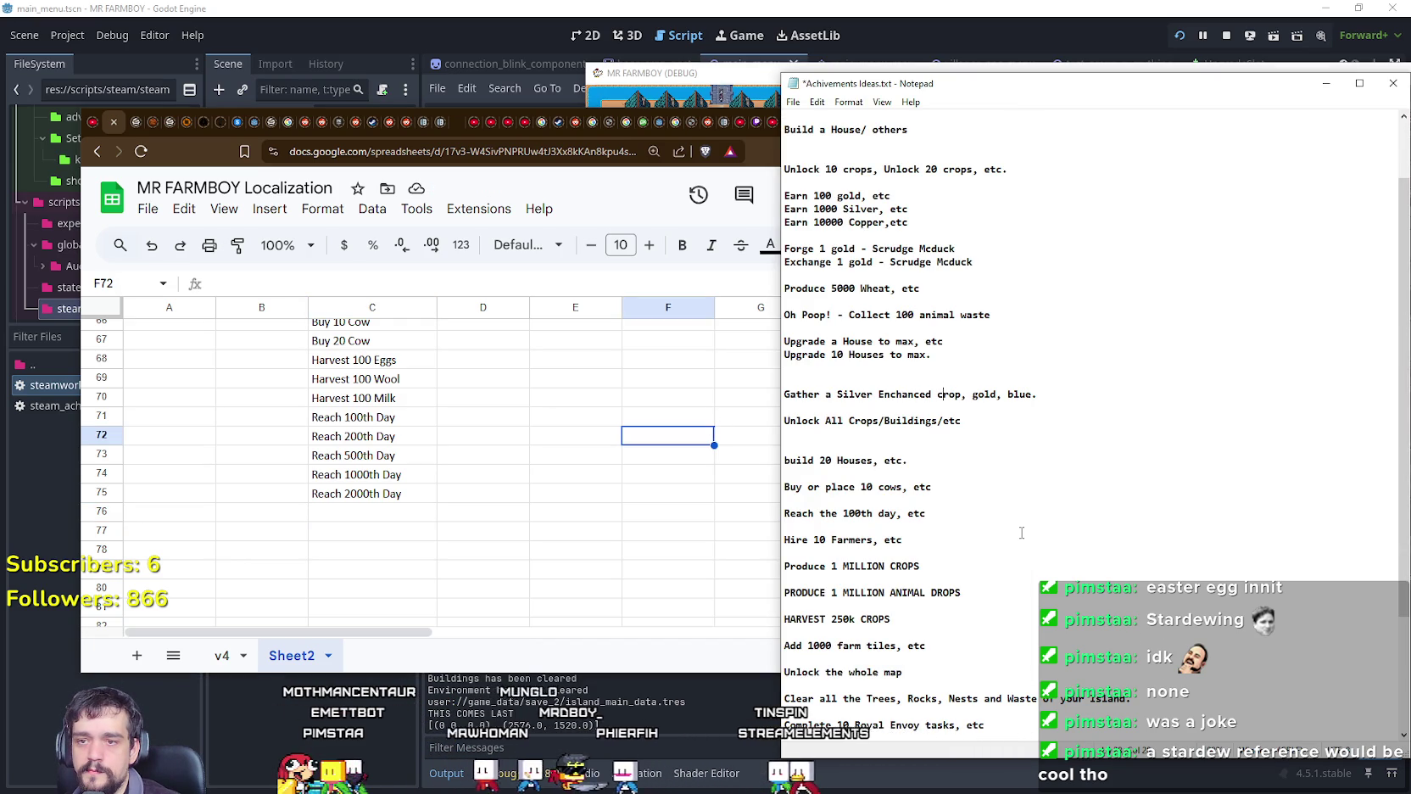
scroll(1020, 531, down, 2)
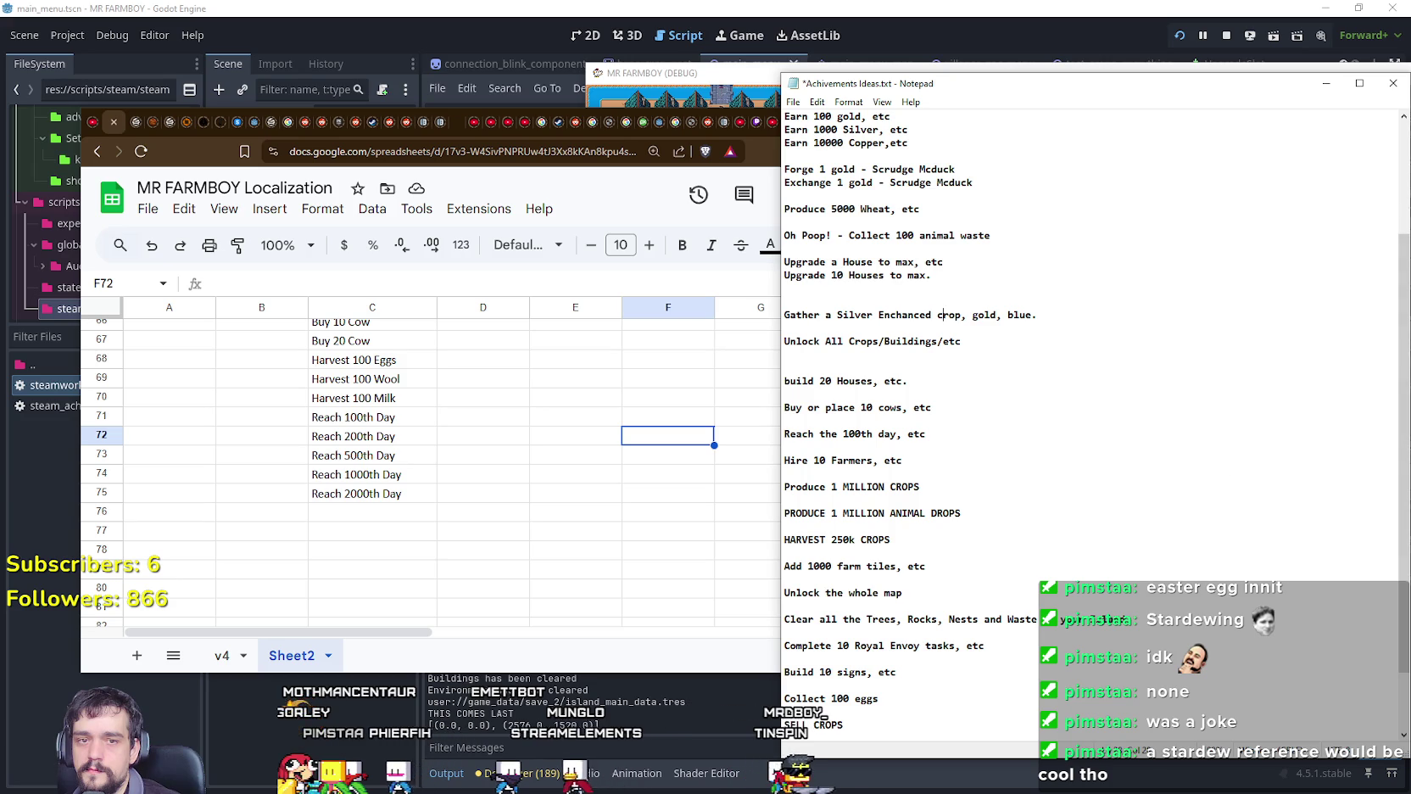
click(682, 93)
Step: Browse the Animals, Workers, Crops, Decorations and Land advancement pages
click(964, 184)
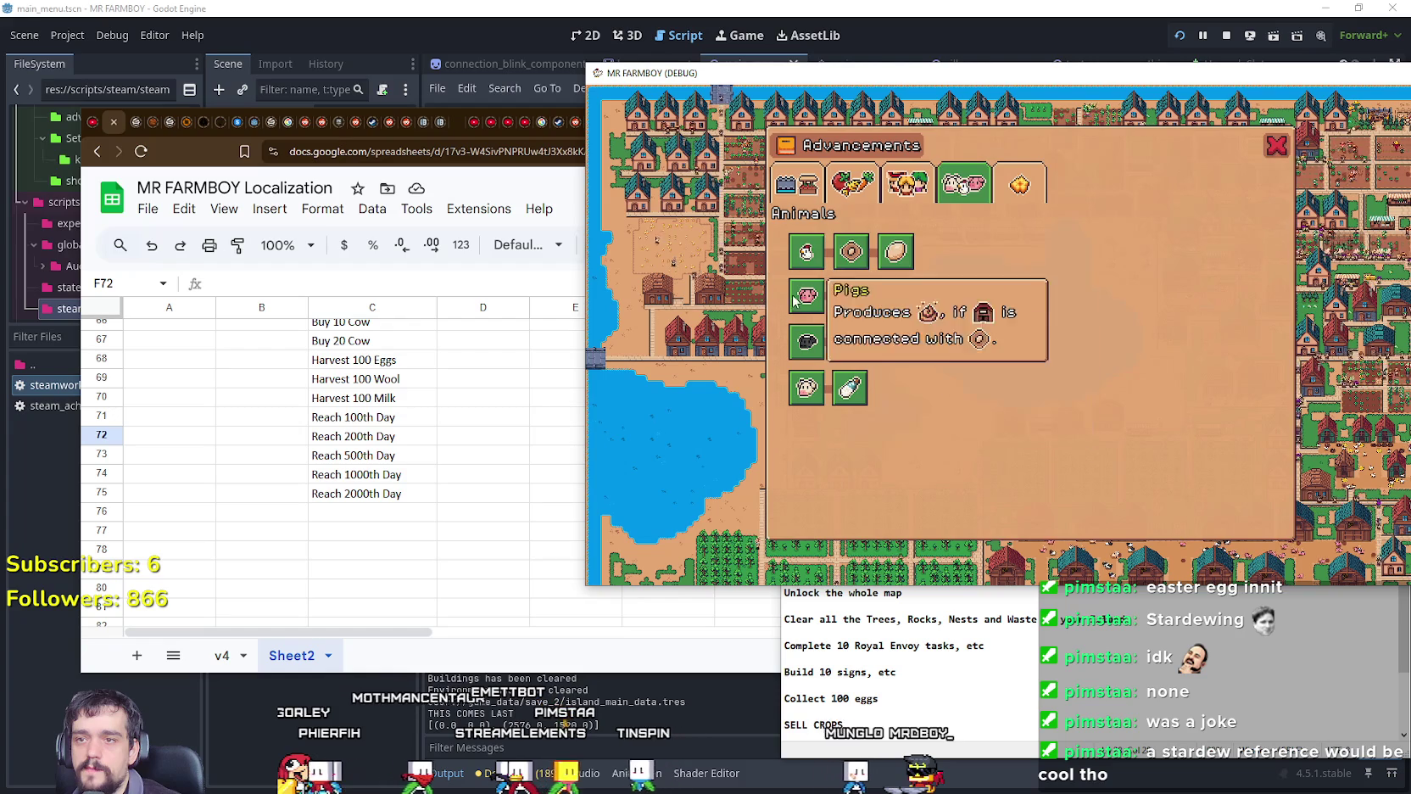
click(909, 192)
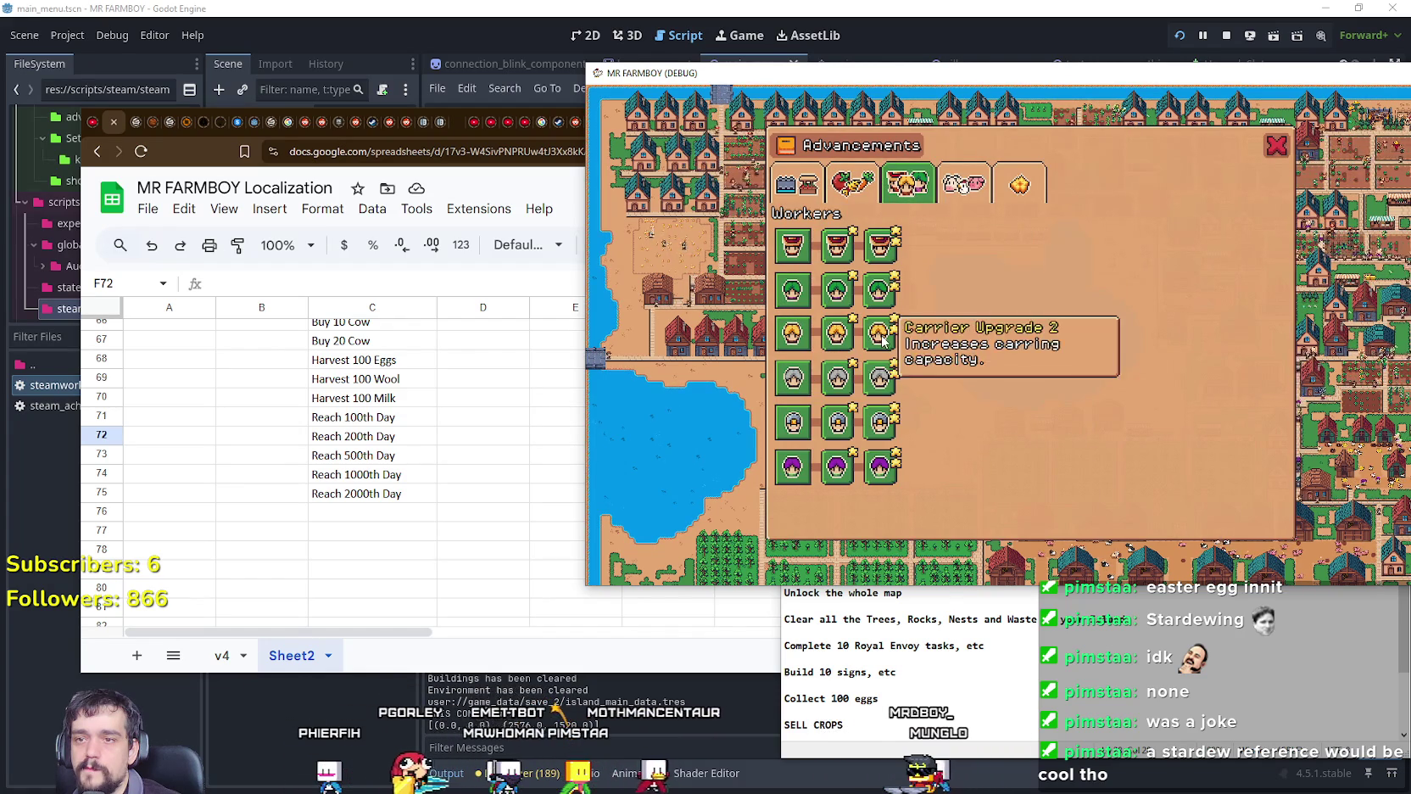
click(852, 183)
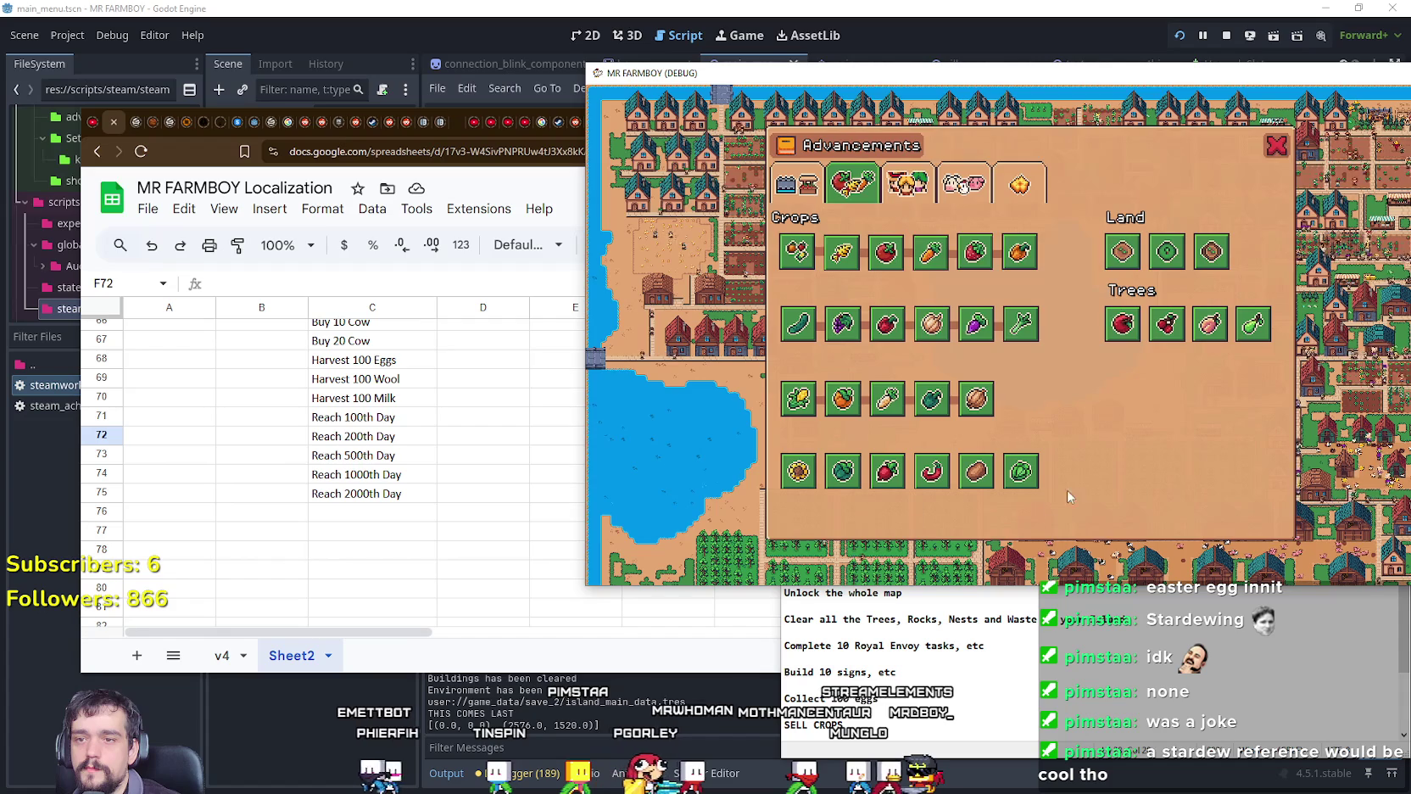
click(1016, 186)
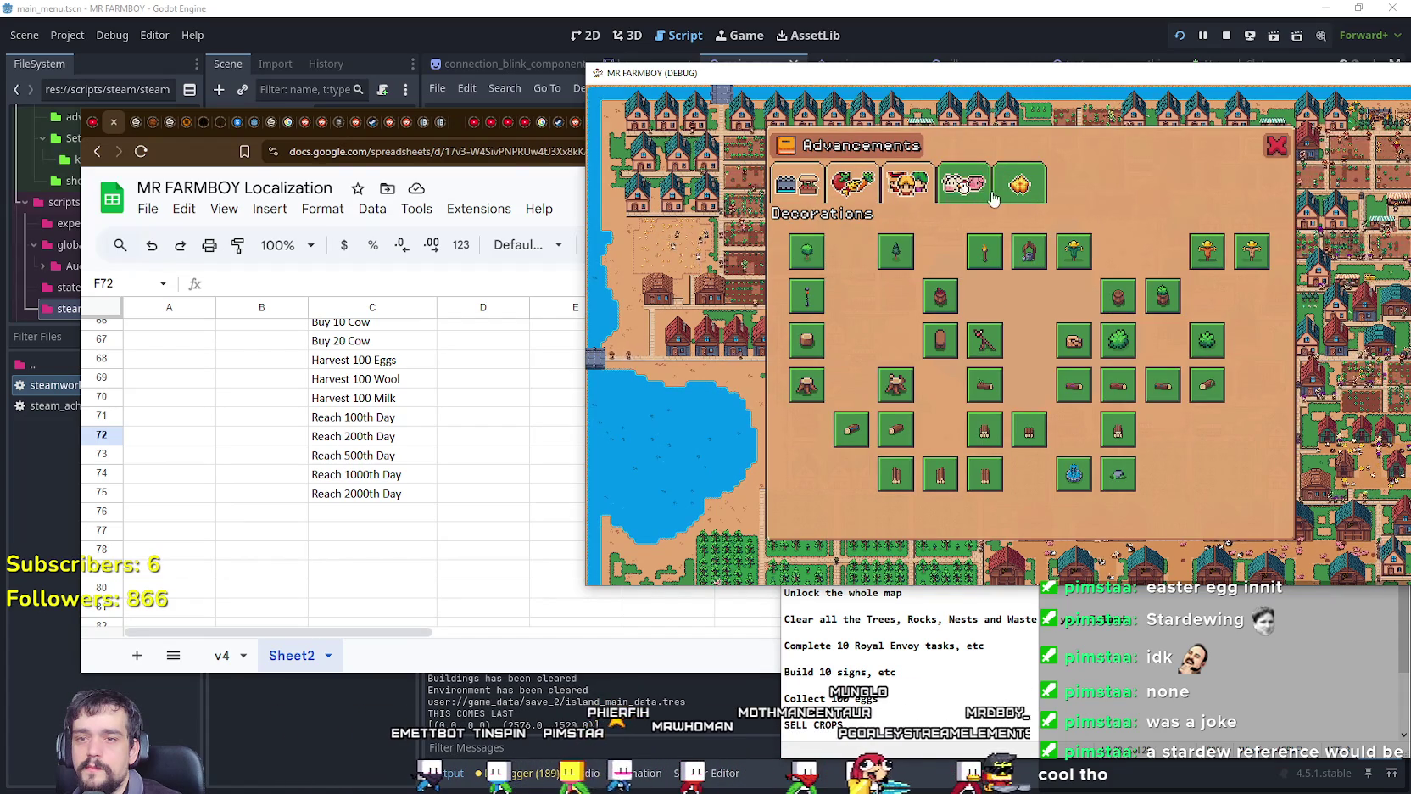
click(806, 185)
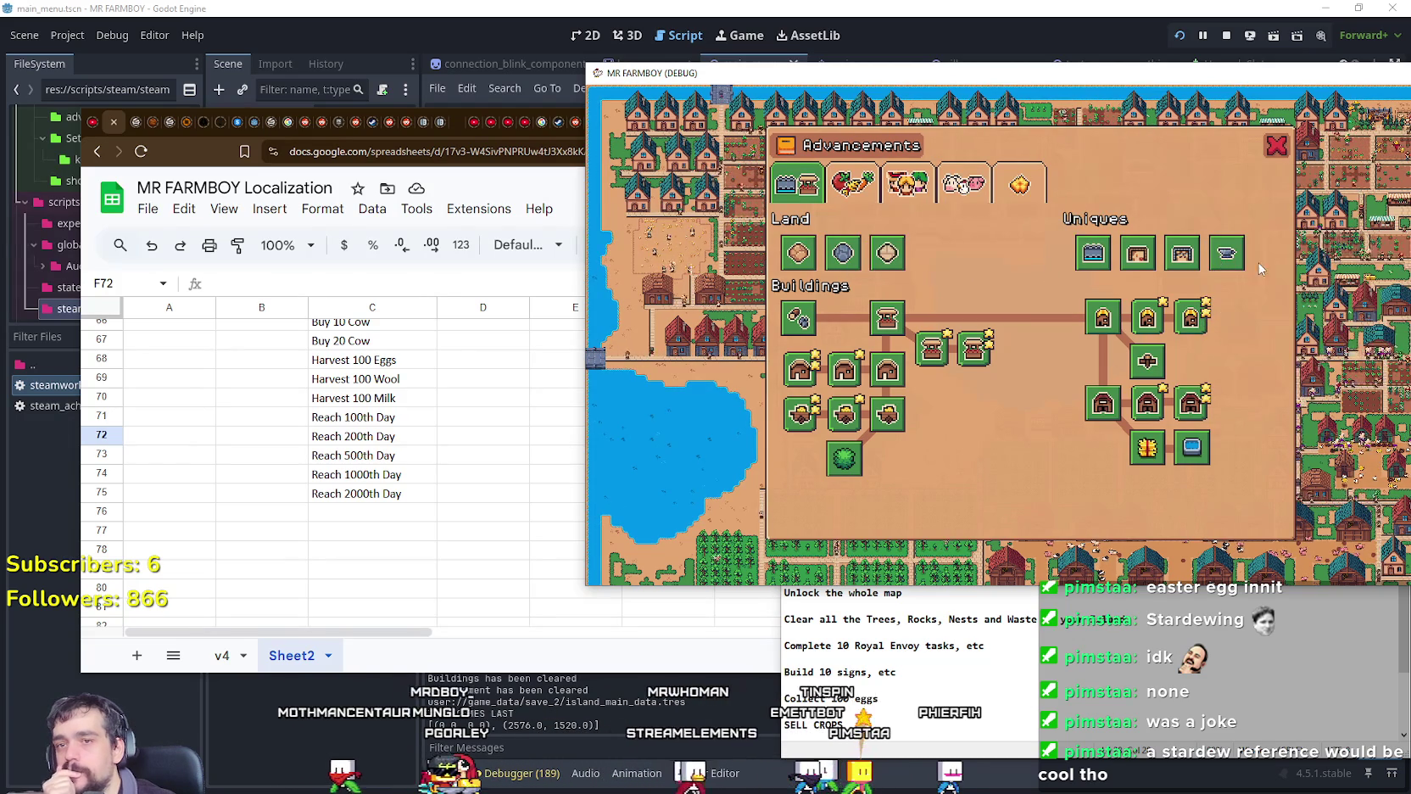
Step: Revisit the Crops, Workers and Animals pages, finishing on Decorations
click(856, 186)
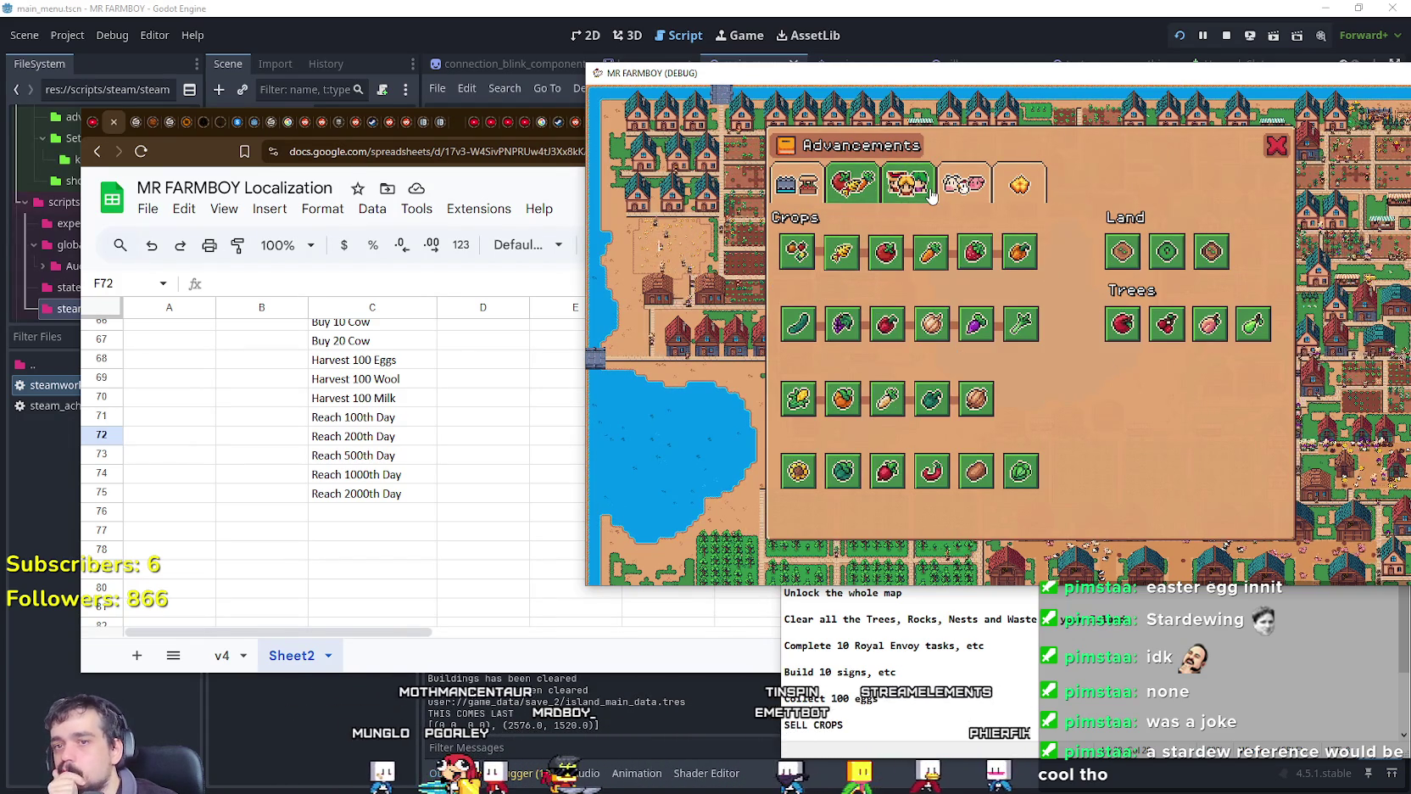
click(909, 185)
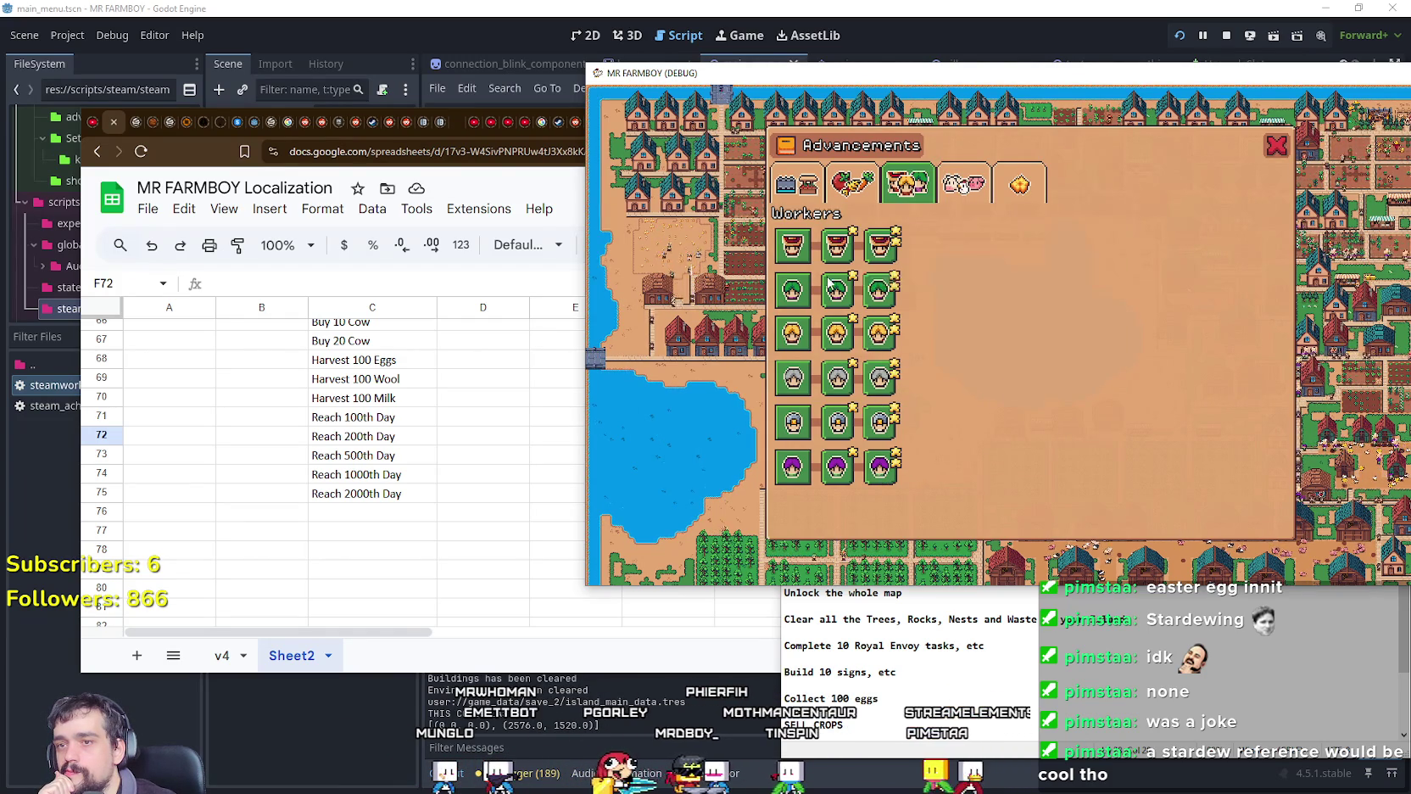
click(985, 194)
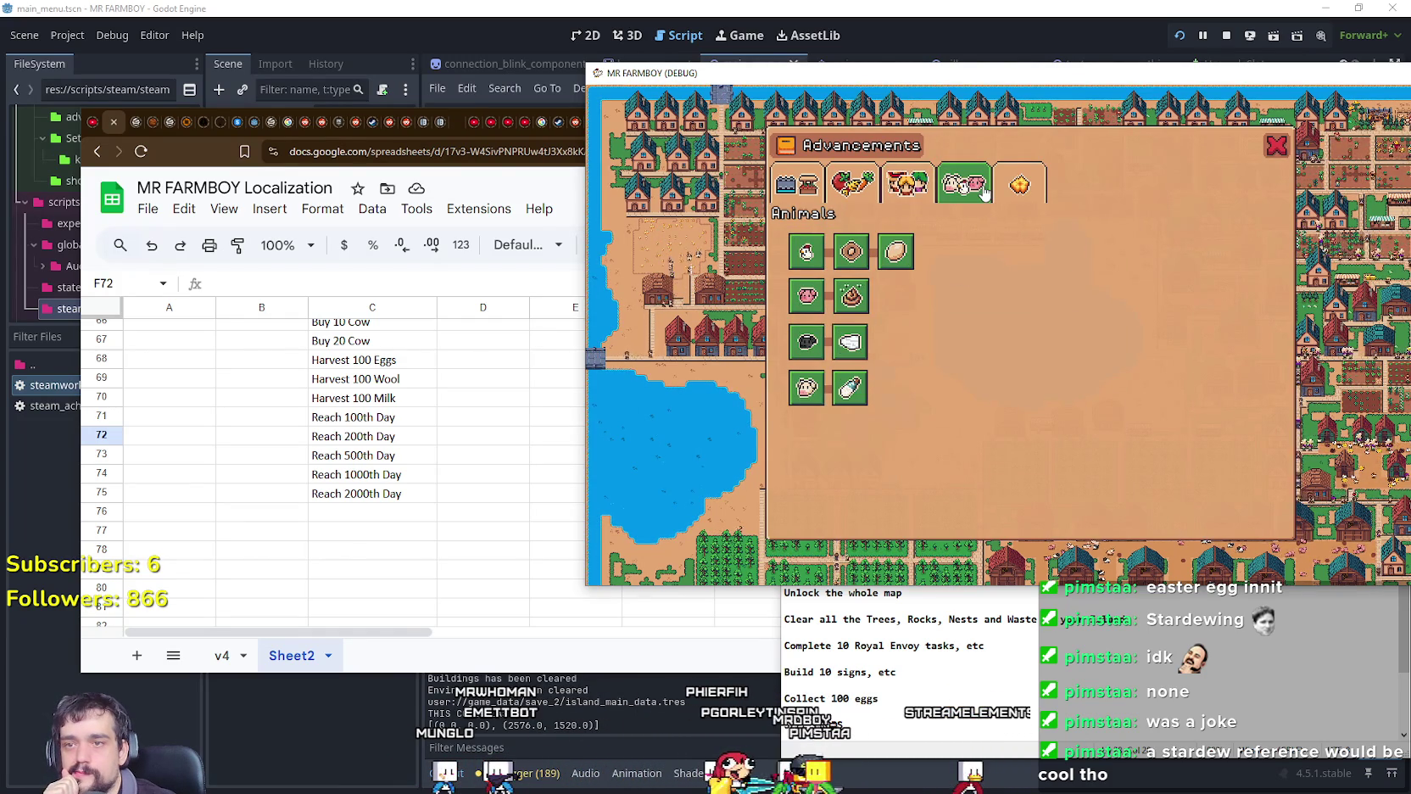
click(1009, 192)
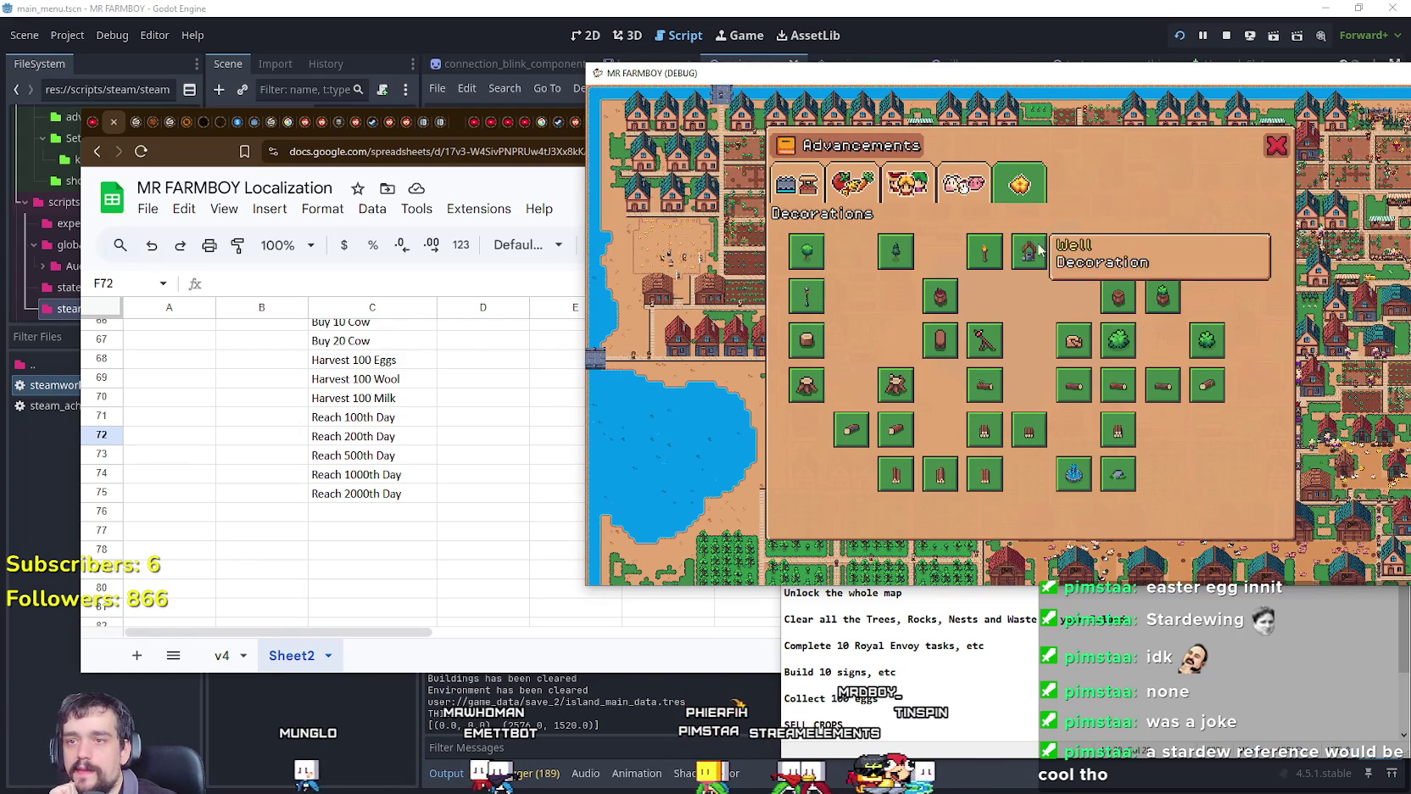
click(351, 529)
Step: Type 'Unlock all Decorations' into cell C76 and check the entry
click(384, 510)
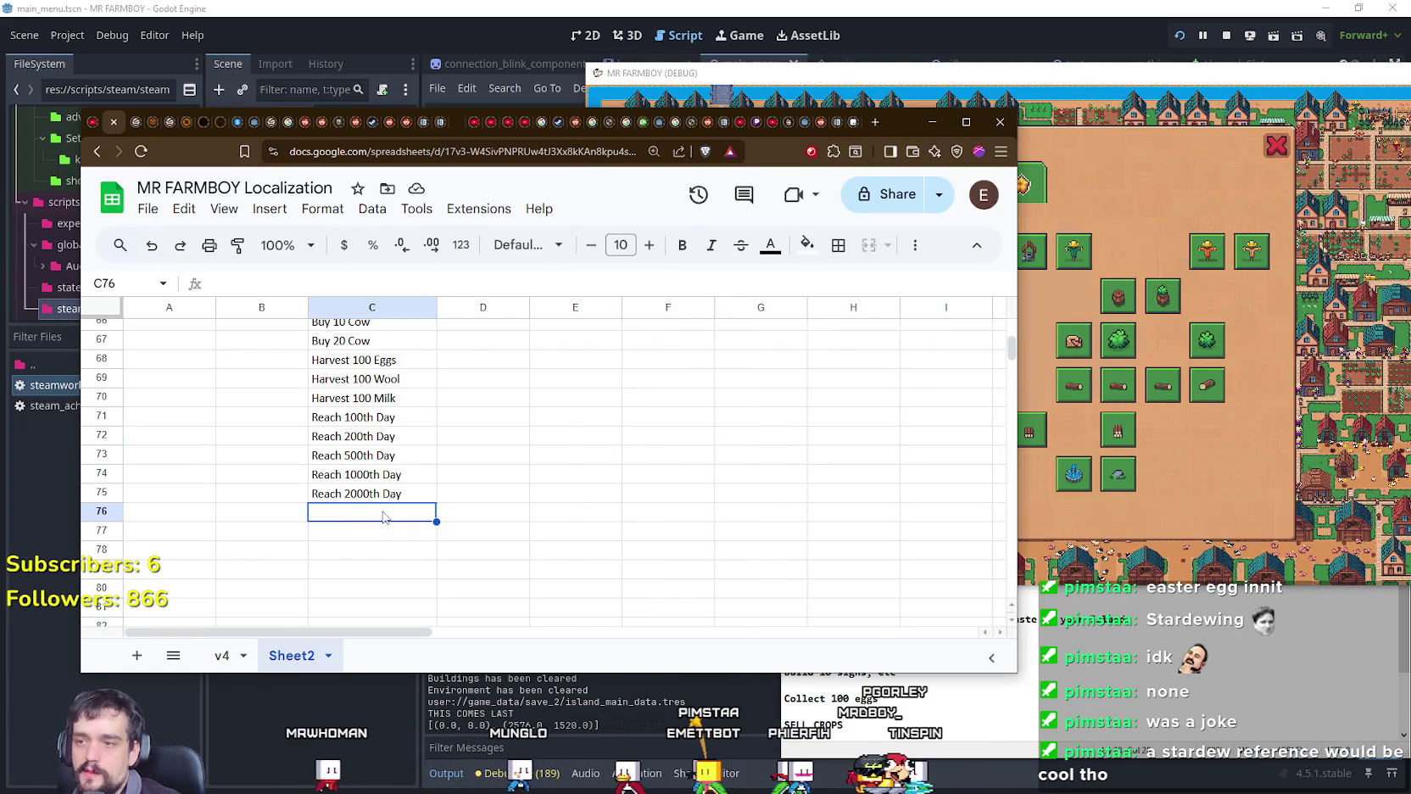
double_click(383, 511)
text(Unlock all Decorations)
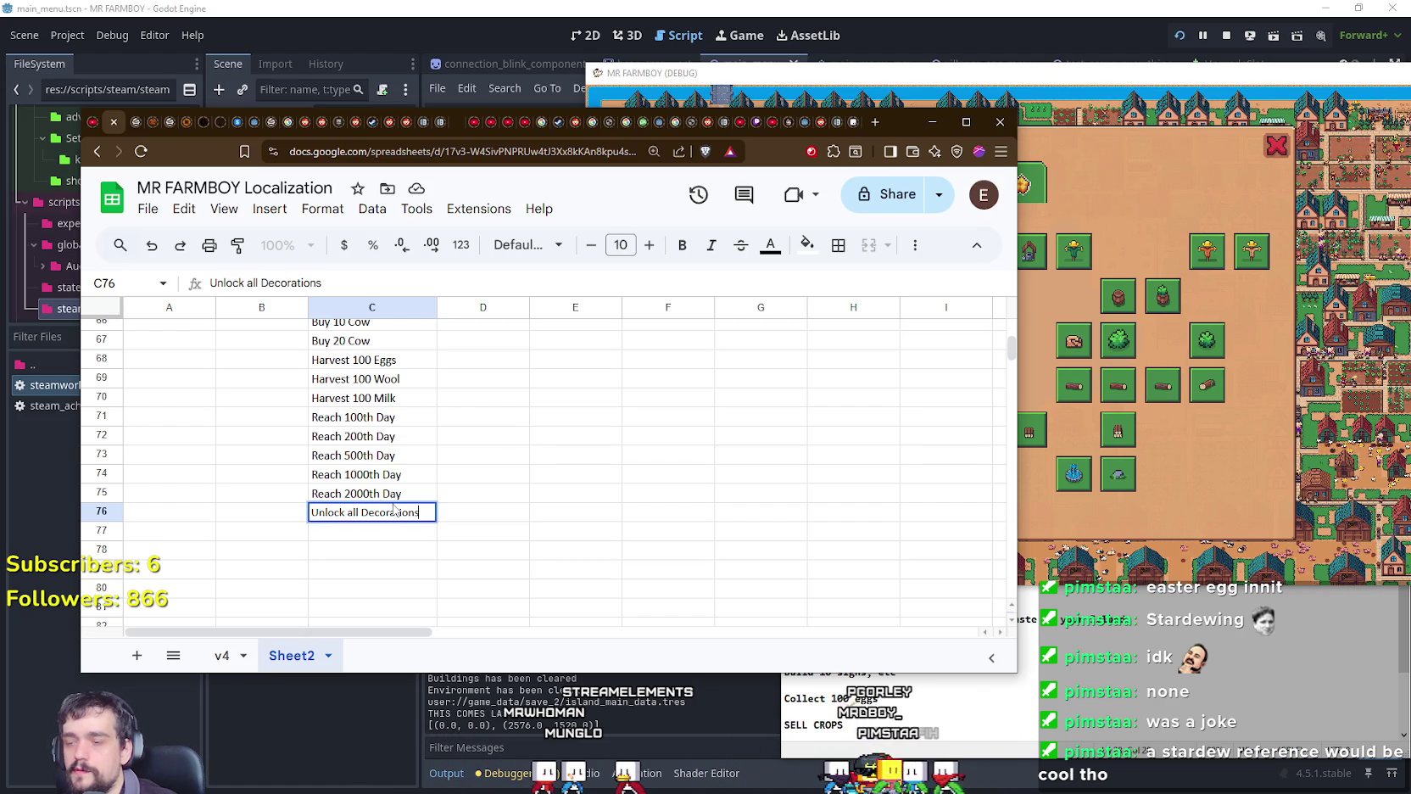
click(374, 531)
click(355, 515)
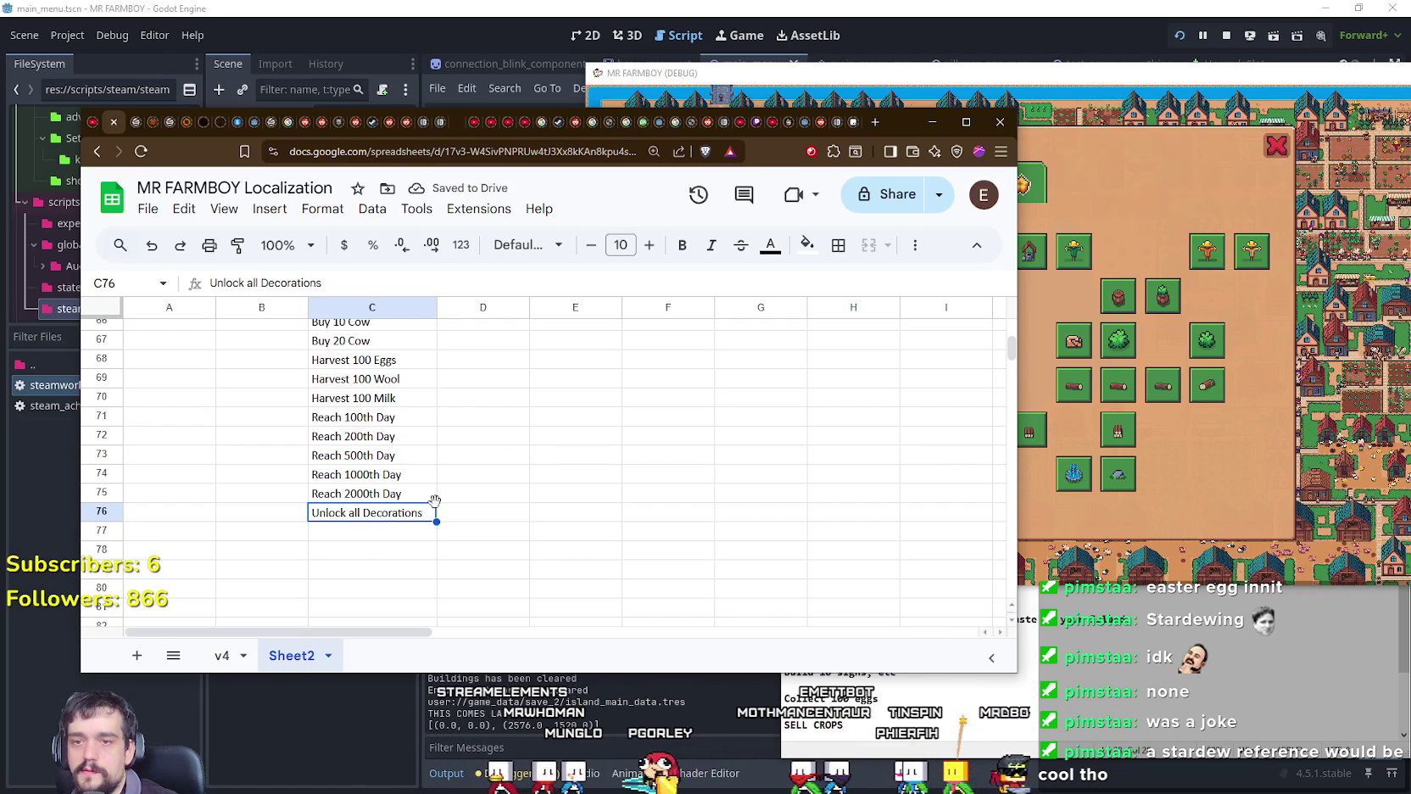
click(1190, 483)
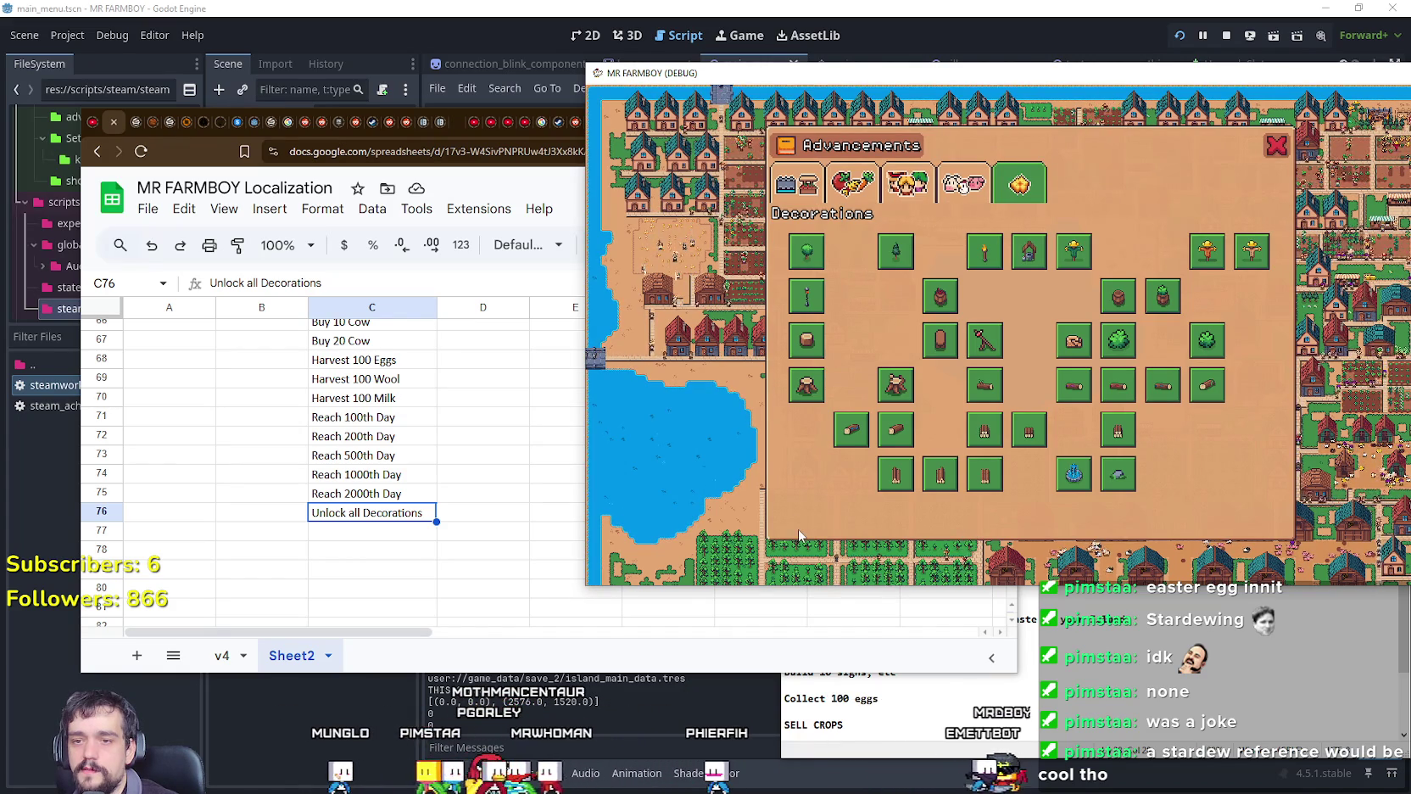
Step: Move 'Unlock all Decorations' from C76 down to C79, leaving C76–C78 empty
click(348, 514)
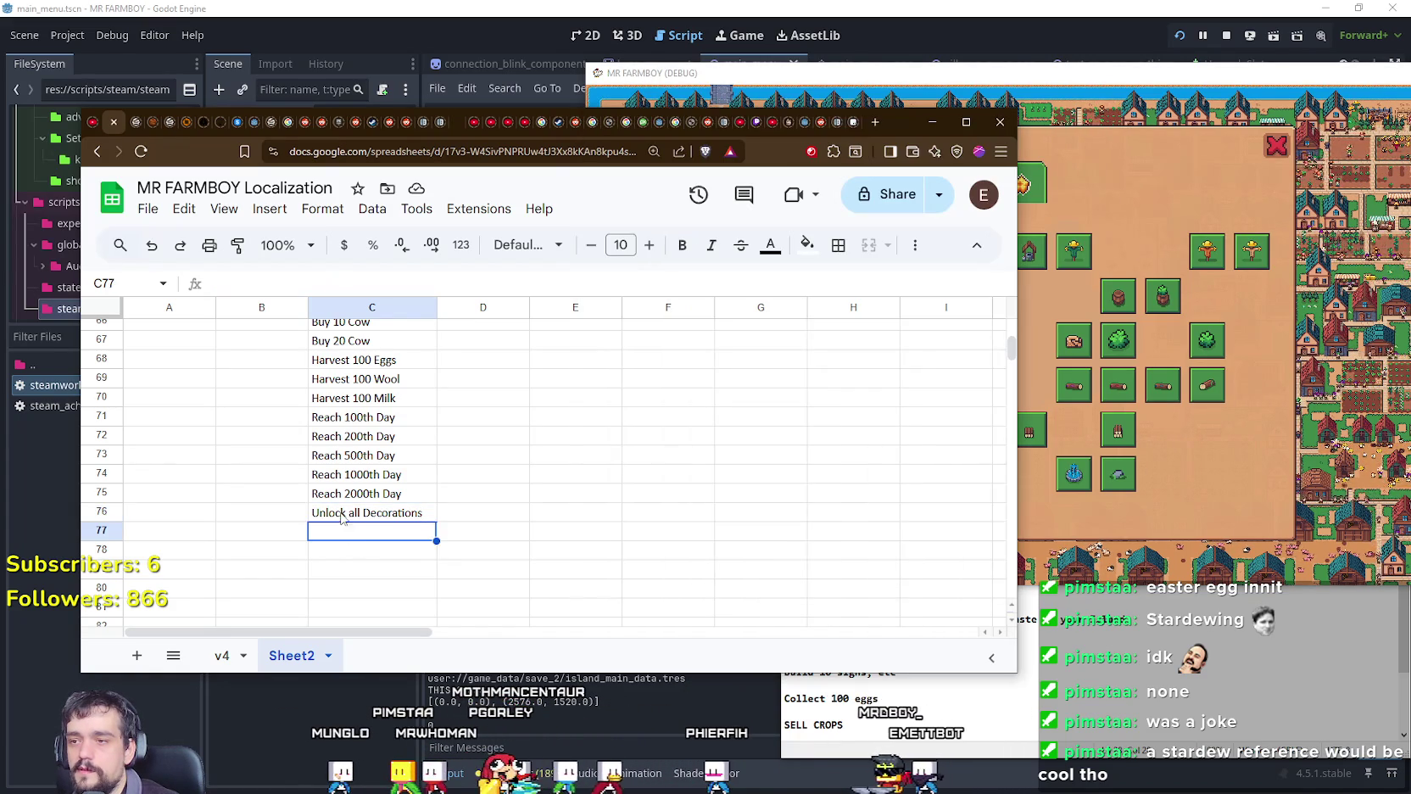
mouse_move(436, 520)
mouse_down()
mouse_move(356, 546)
mouse_move(360, 566)
mouse_up()
double_click(371, 512)
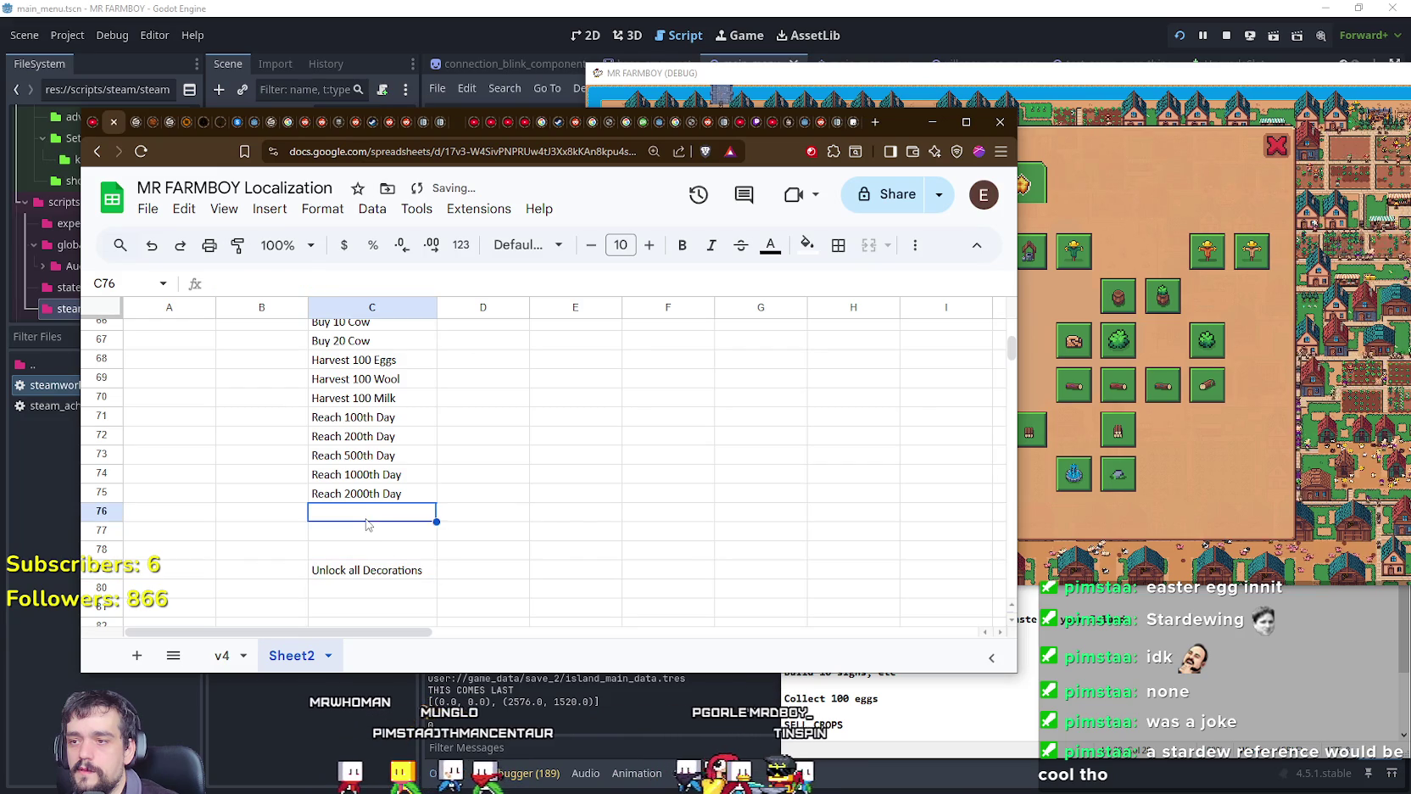
click(575, 530)
Step: Scroll to the top of column C and back down to select empty cell C76
scroll(585, 534, up, 5)
scroll(598, 534, up, 4)
scroll(604, 532, up, 4)
scroll(607, 531, up, 3)
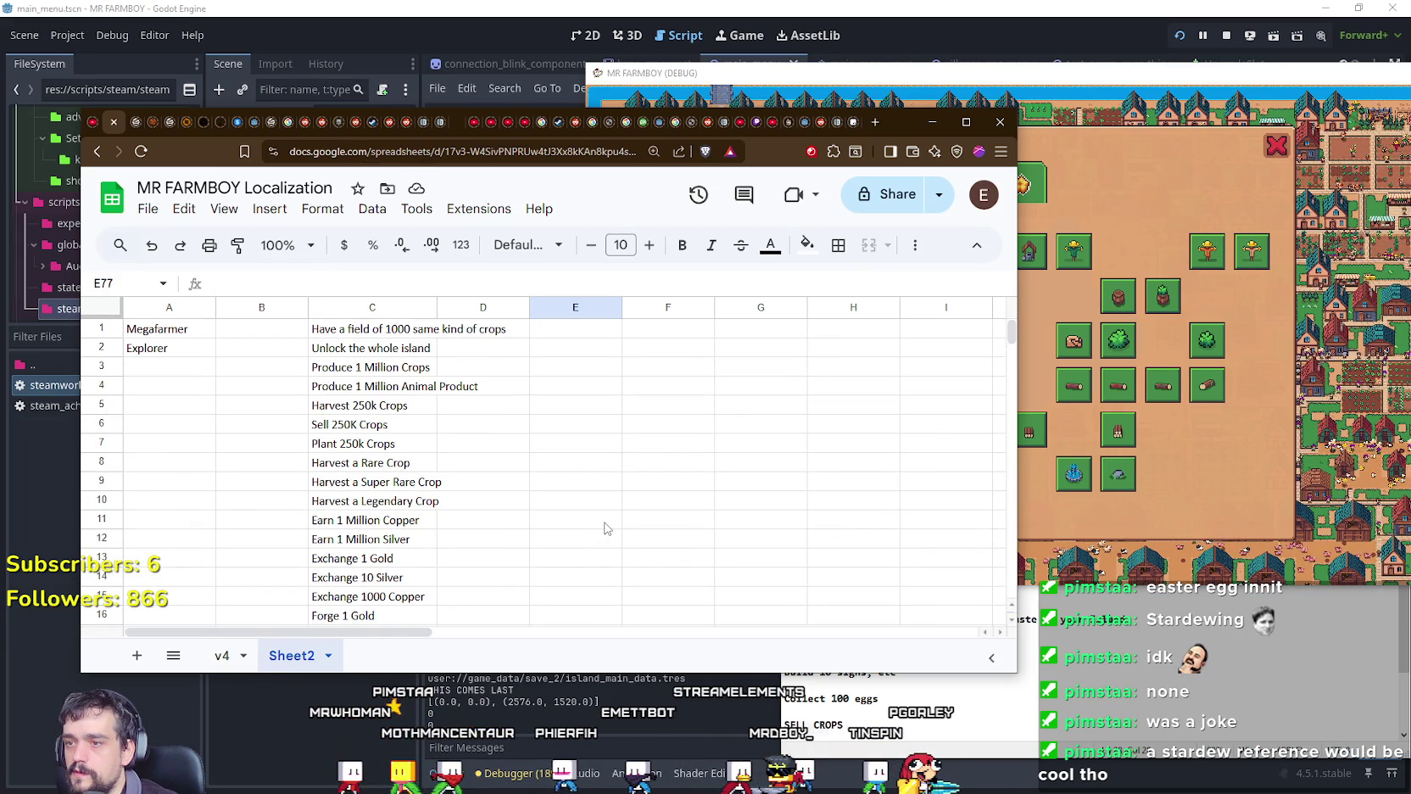
scroll(606, 528, down, 1)
scroll(604, 530, up, 1)
scroll(600, 529, down, 7)
scroll(597, 530, down, 4)
scroll(596, 530, down, 4)
scroll(594, 529, down, 4)
click(373, 445)
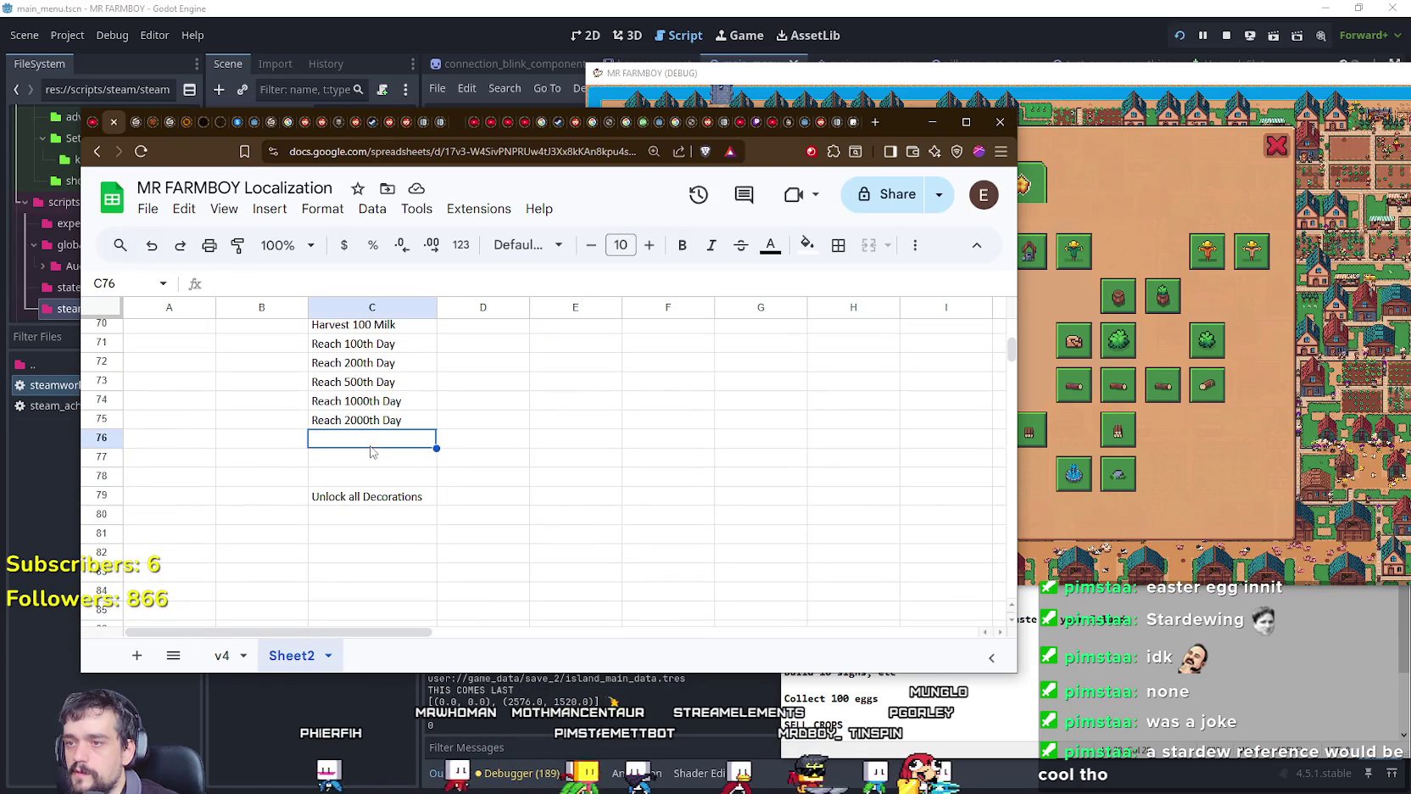
Step: Begin the C76 entry with 'Unlock' while scrolling column C to compare existing achievement wording
text(Unlock )
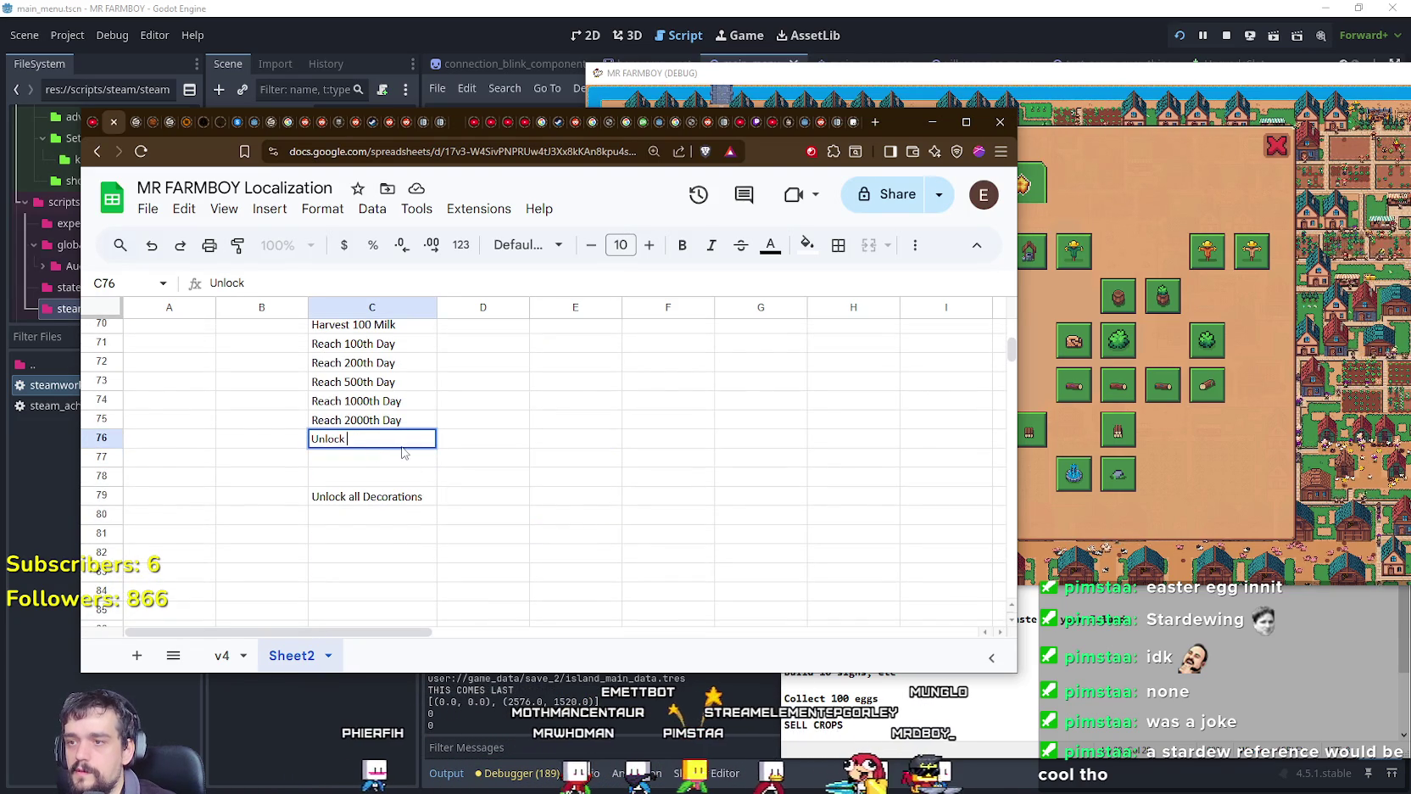
text(1)
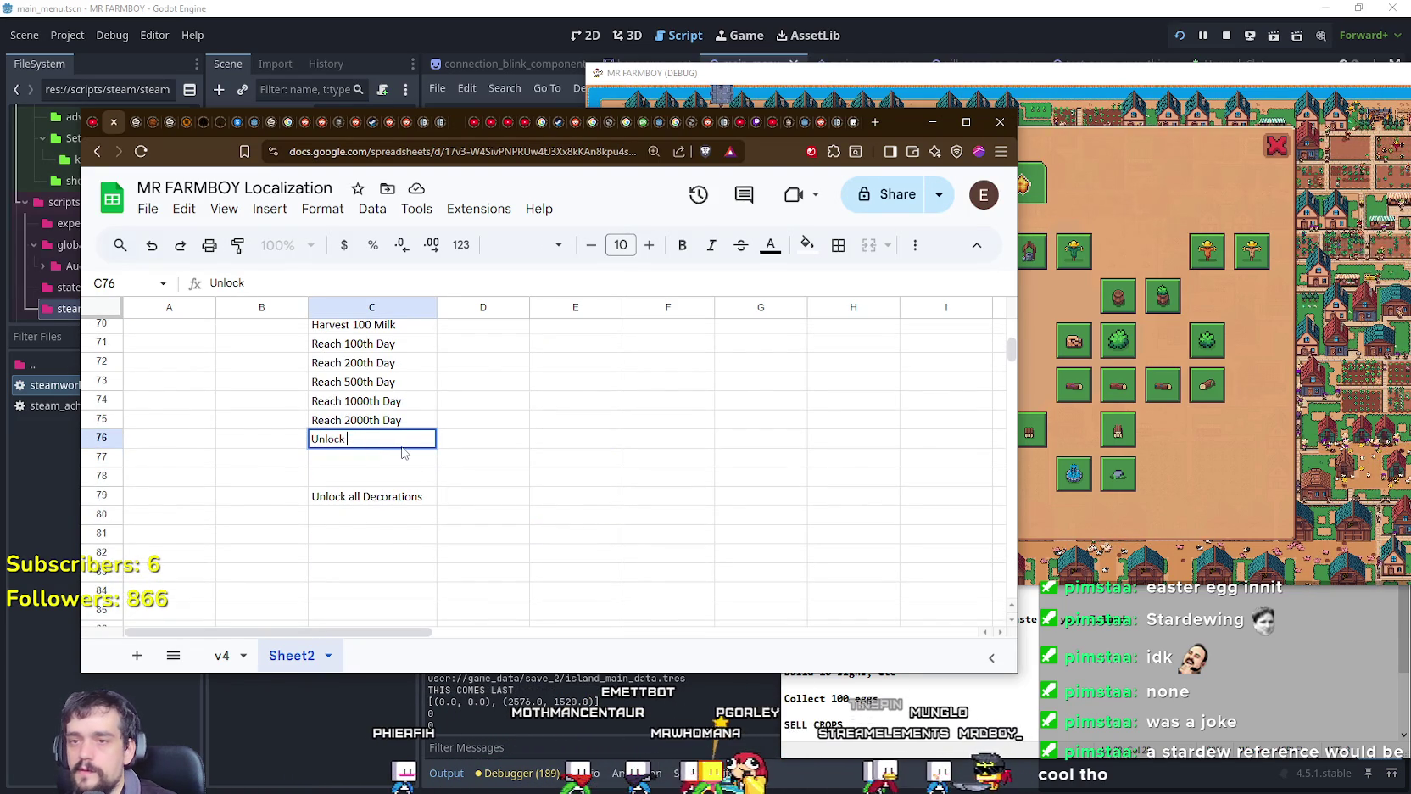
drag(1009, 348, 1009, 331)
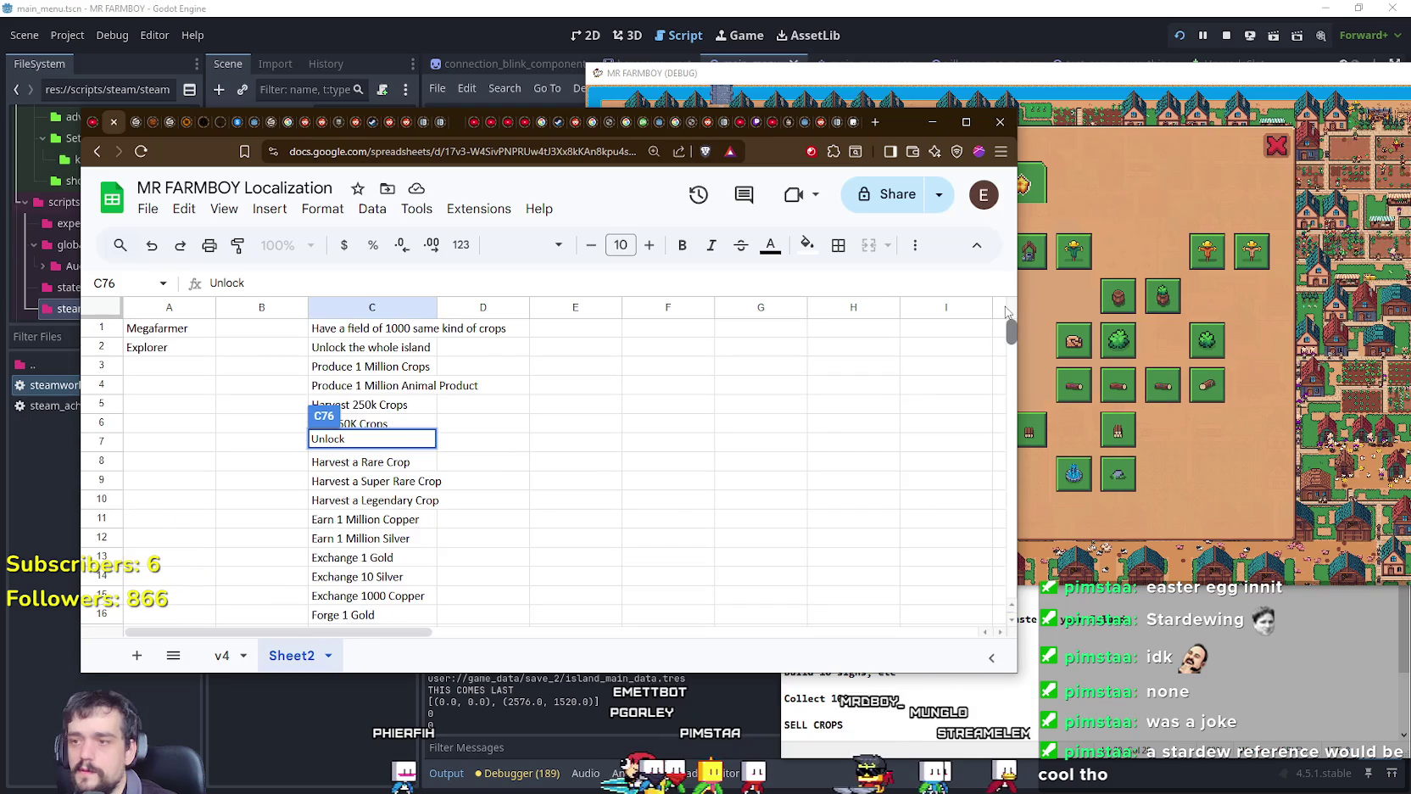
scroll(534, 506, down, 2)
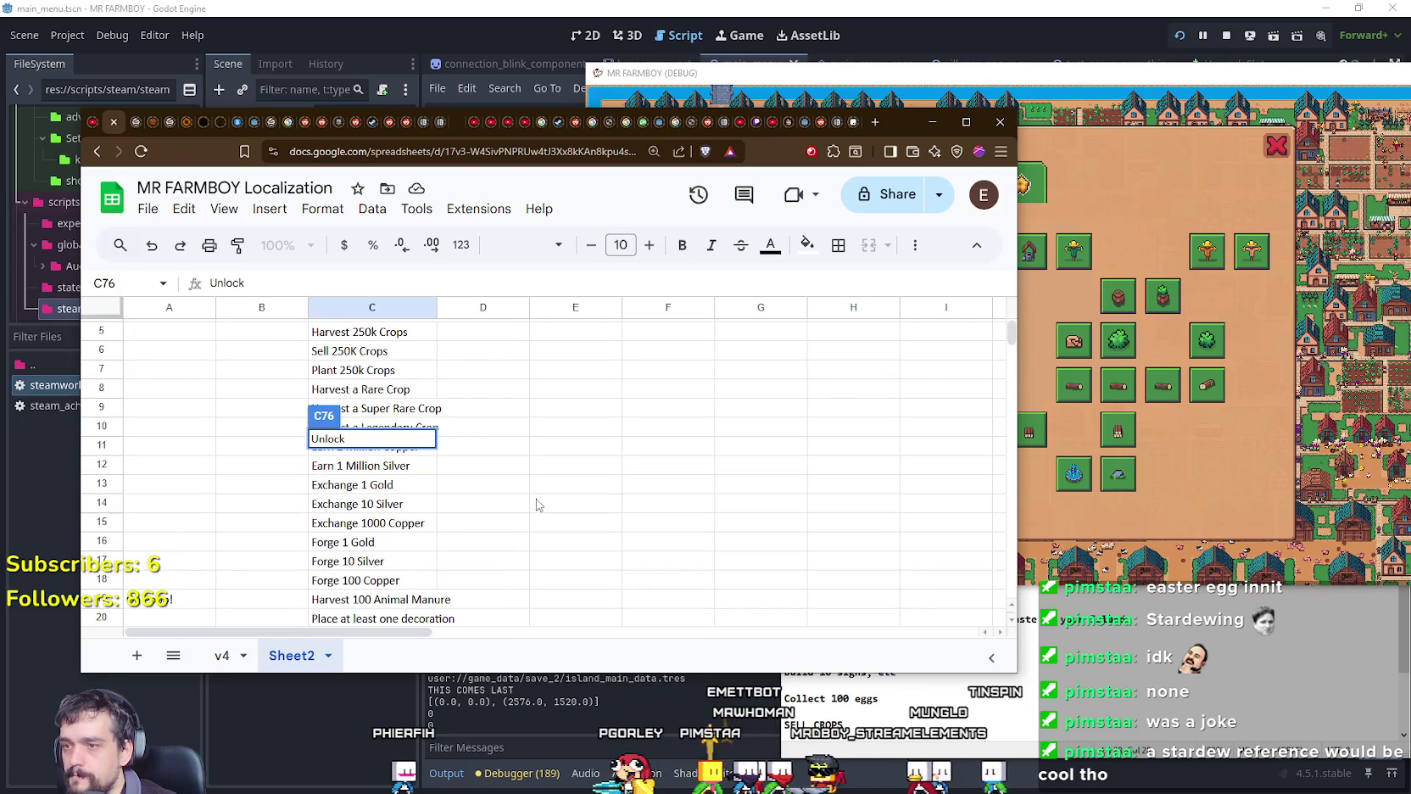
scroll(540, 503, up, 2)
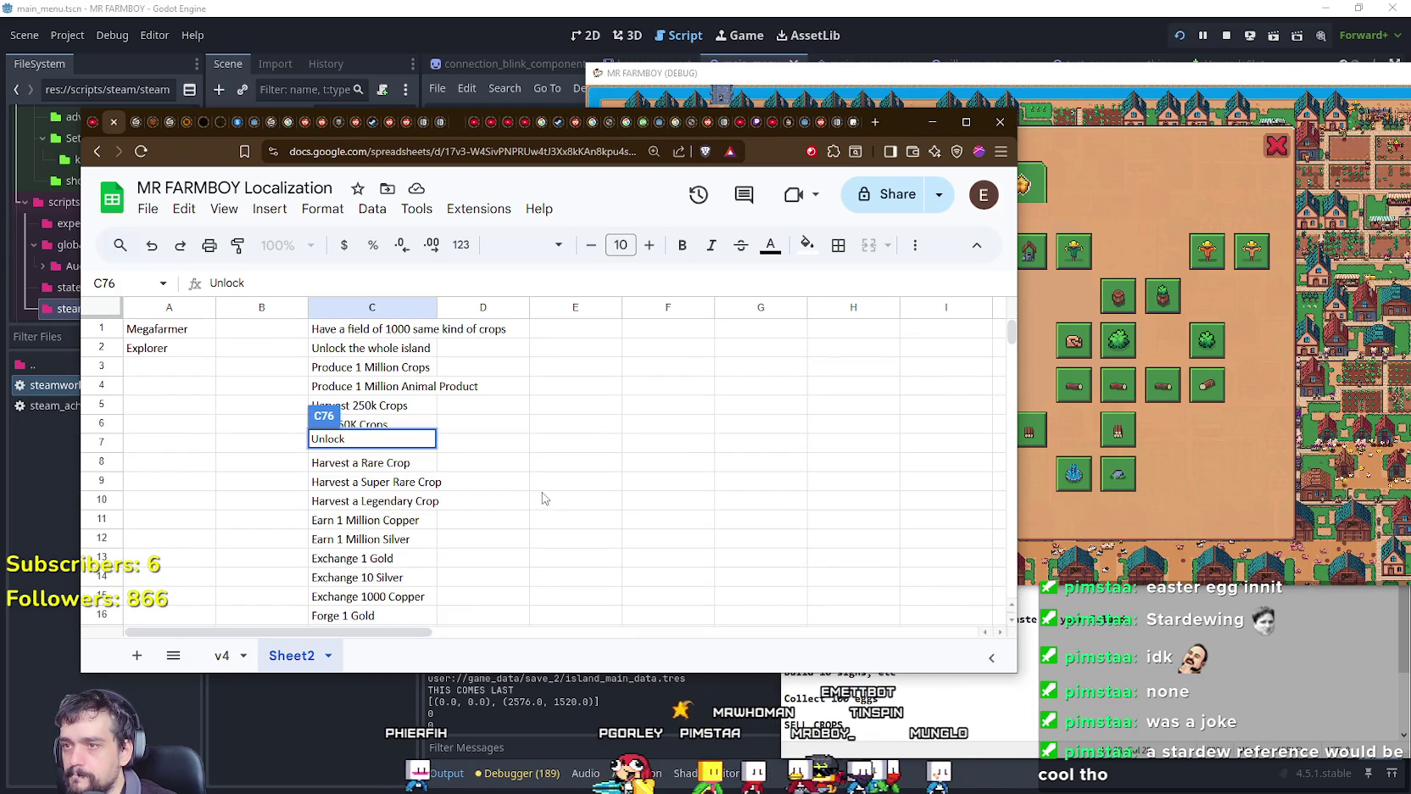
scroll(553, 445, down, 2)
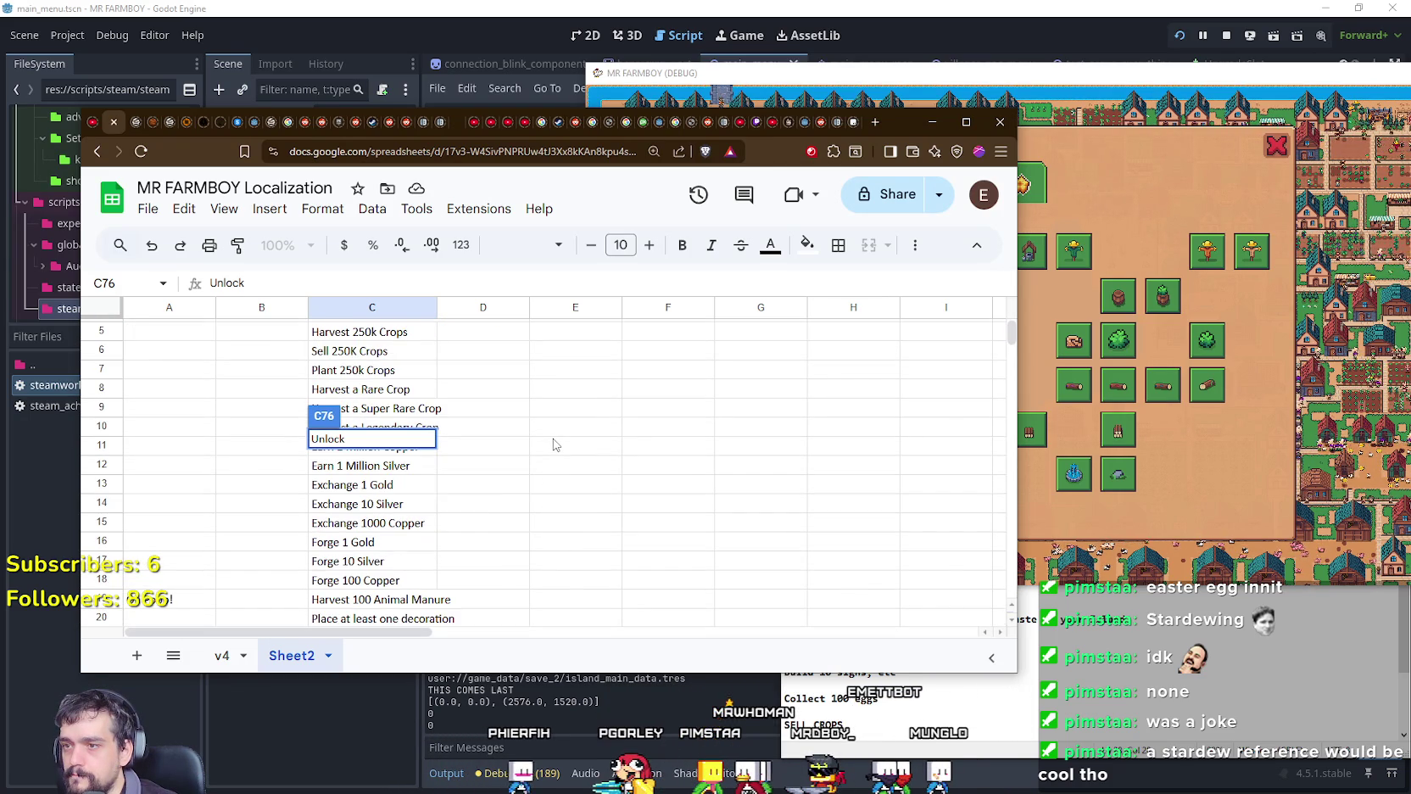
scroll(553, 444, down, 2)
scroll(553, 444, up, 4)
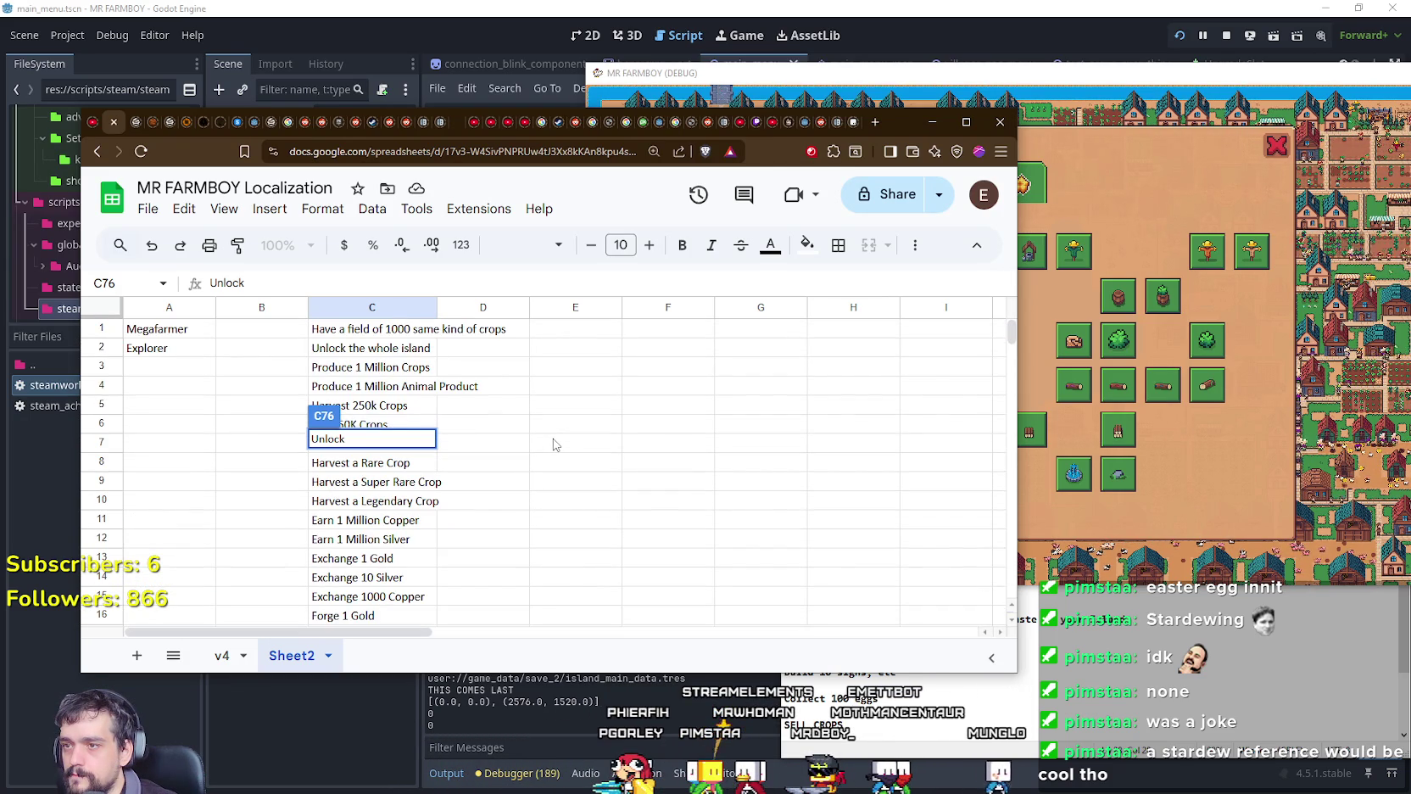
scroll(553, 444, down, 2)
scroll(553, 444, down, 2)
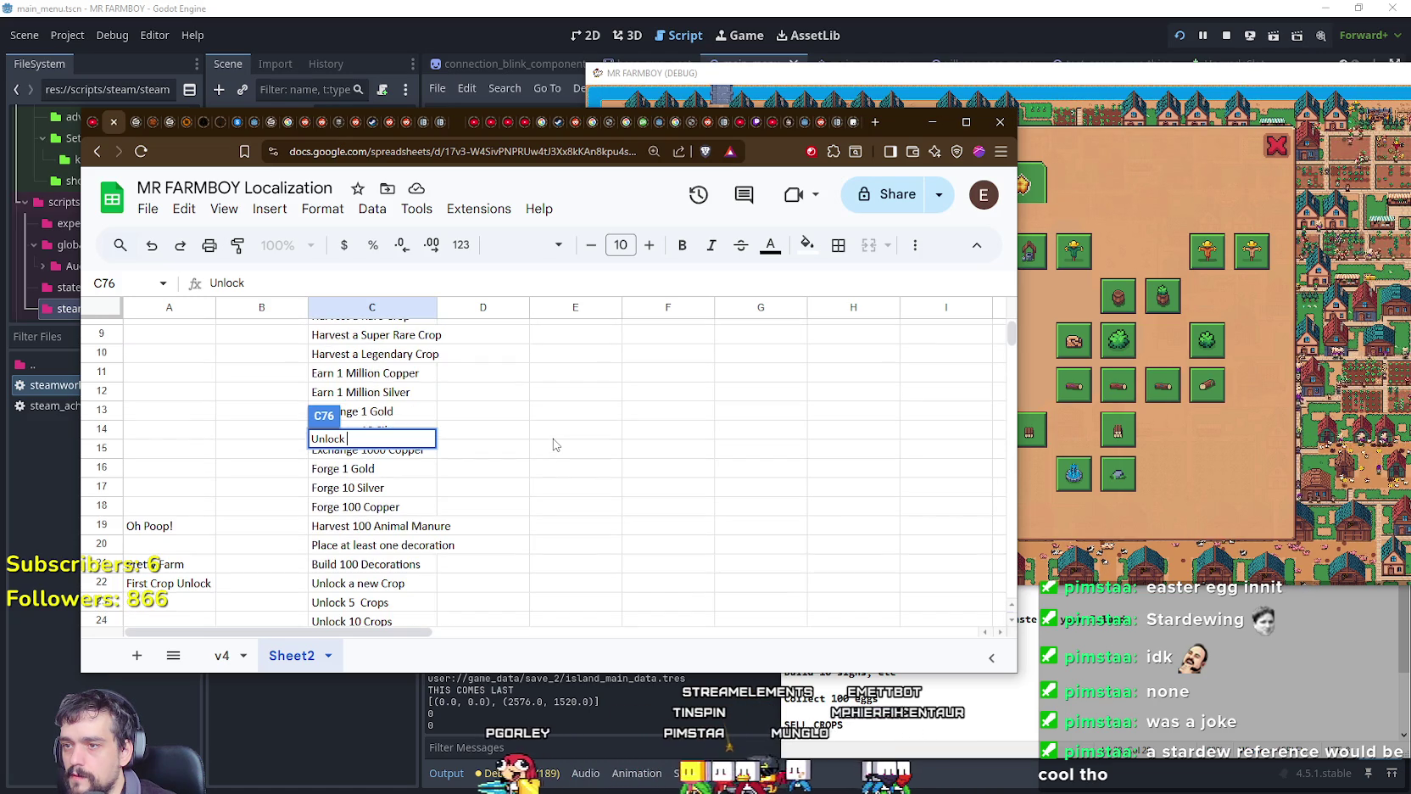
scroll(553, 445, down, 2)
scroll(553, 445, down, 5)
scroll(553, 445, down, 5)
scroll(553, 445, down, 5)
scroll(553, 445, down, 4)
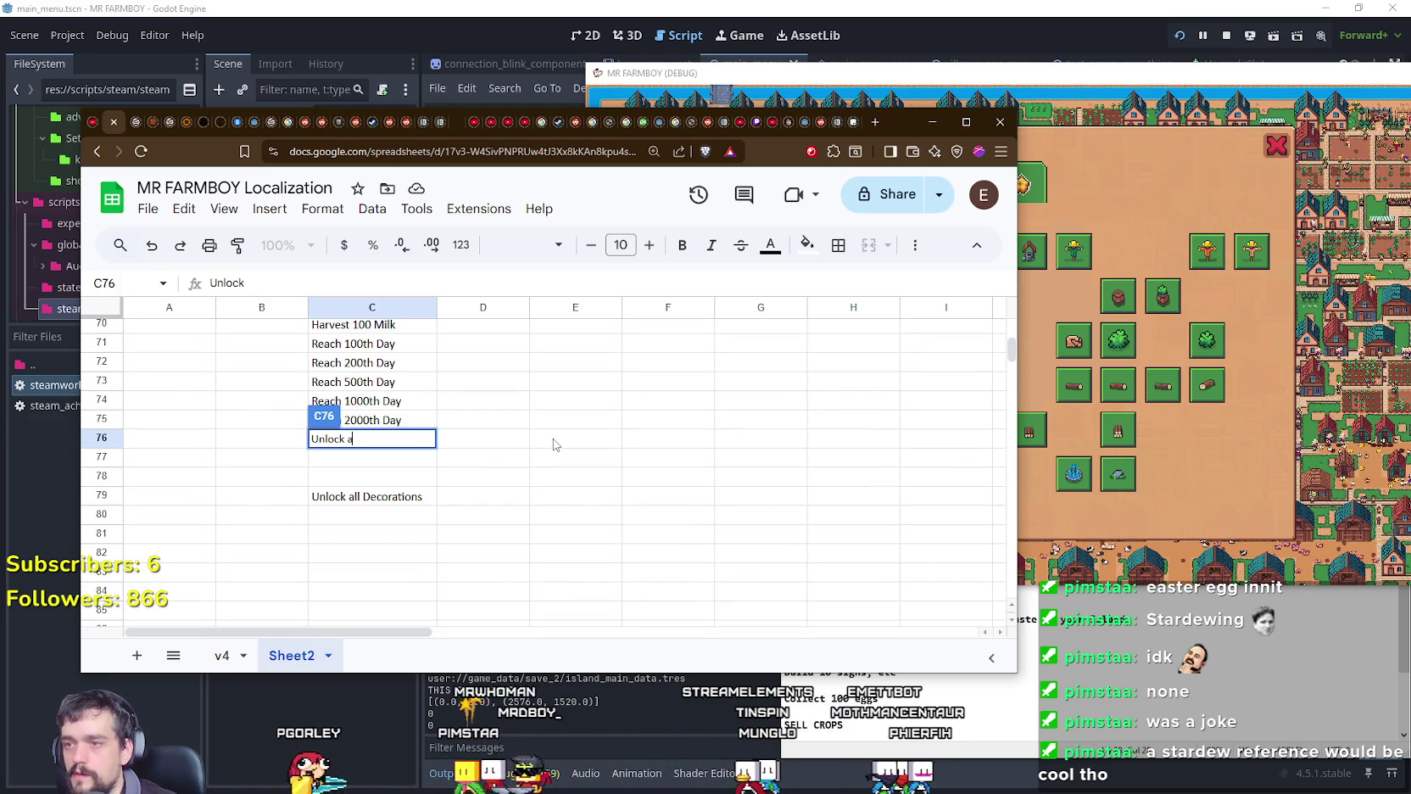
Step: Complete C76 as 'Unlock a New Decoration' and enter 'Unlock 5 Decorations' in C77
text(a New Decoratio)
key(BackSpace)
key(BackSpace)
text(ion)
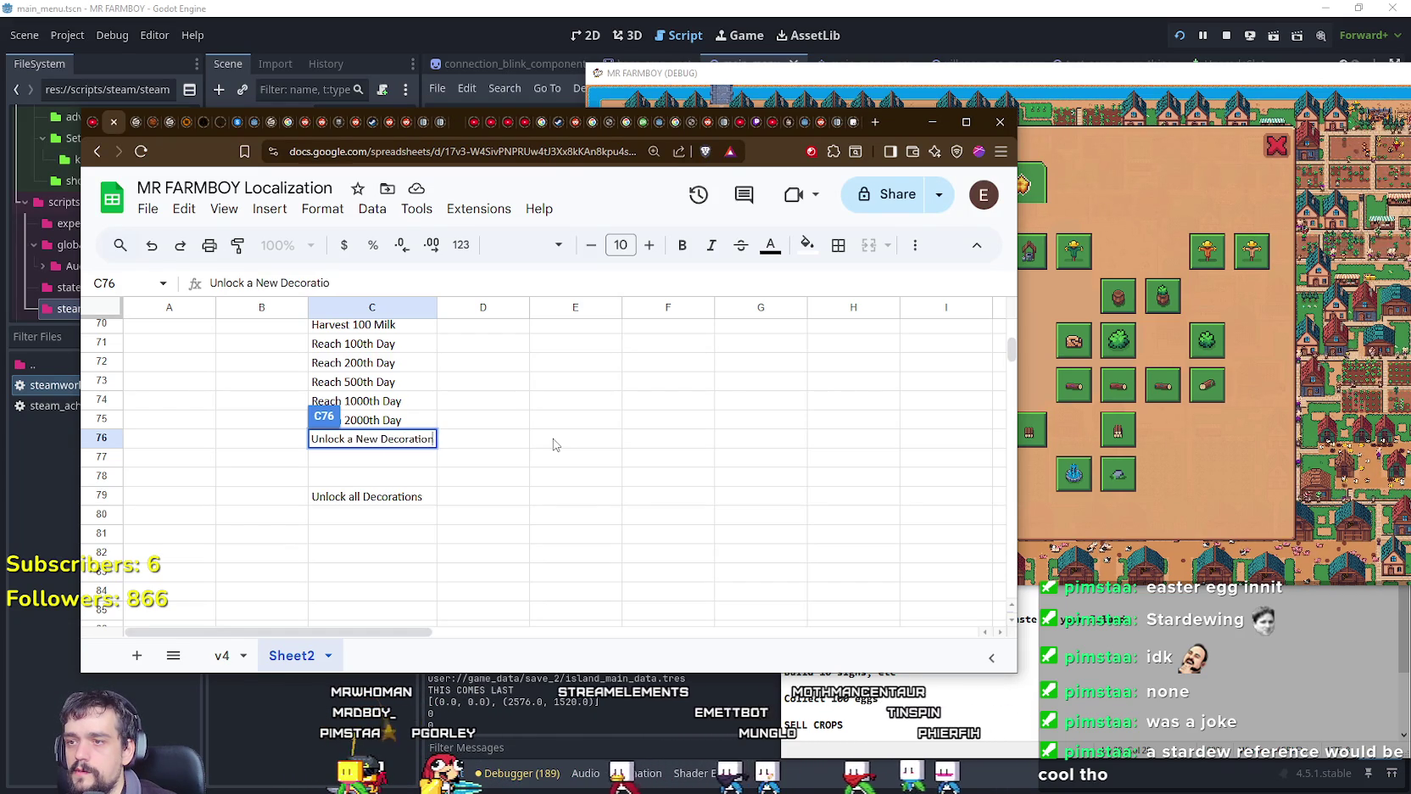
key(Return)
text(Unlock 5 Decorations)
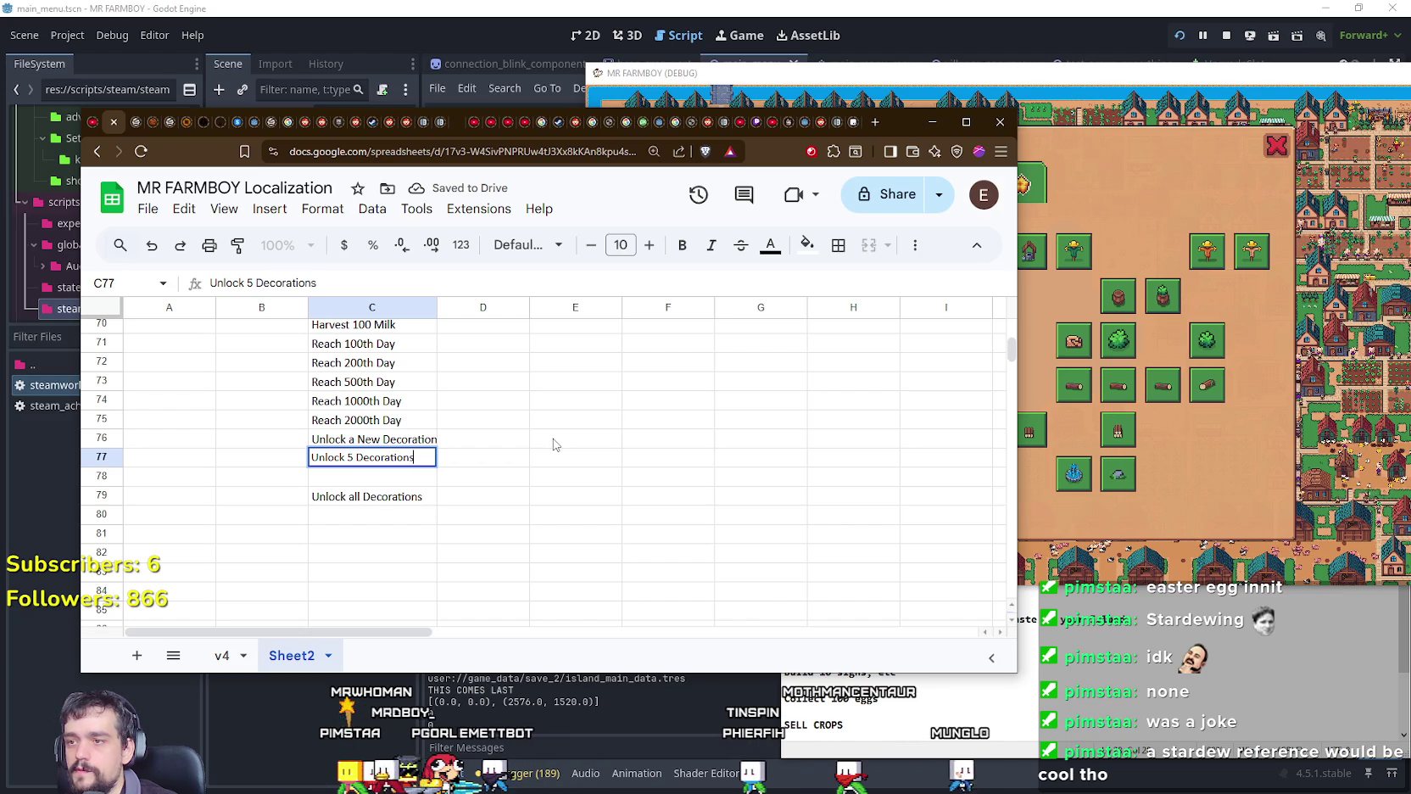
key(Return)
Step: Enter 'Unlock 25 Decorations' in C78, correcting the autocompleted text and count
text(lock 20)
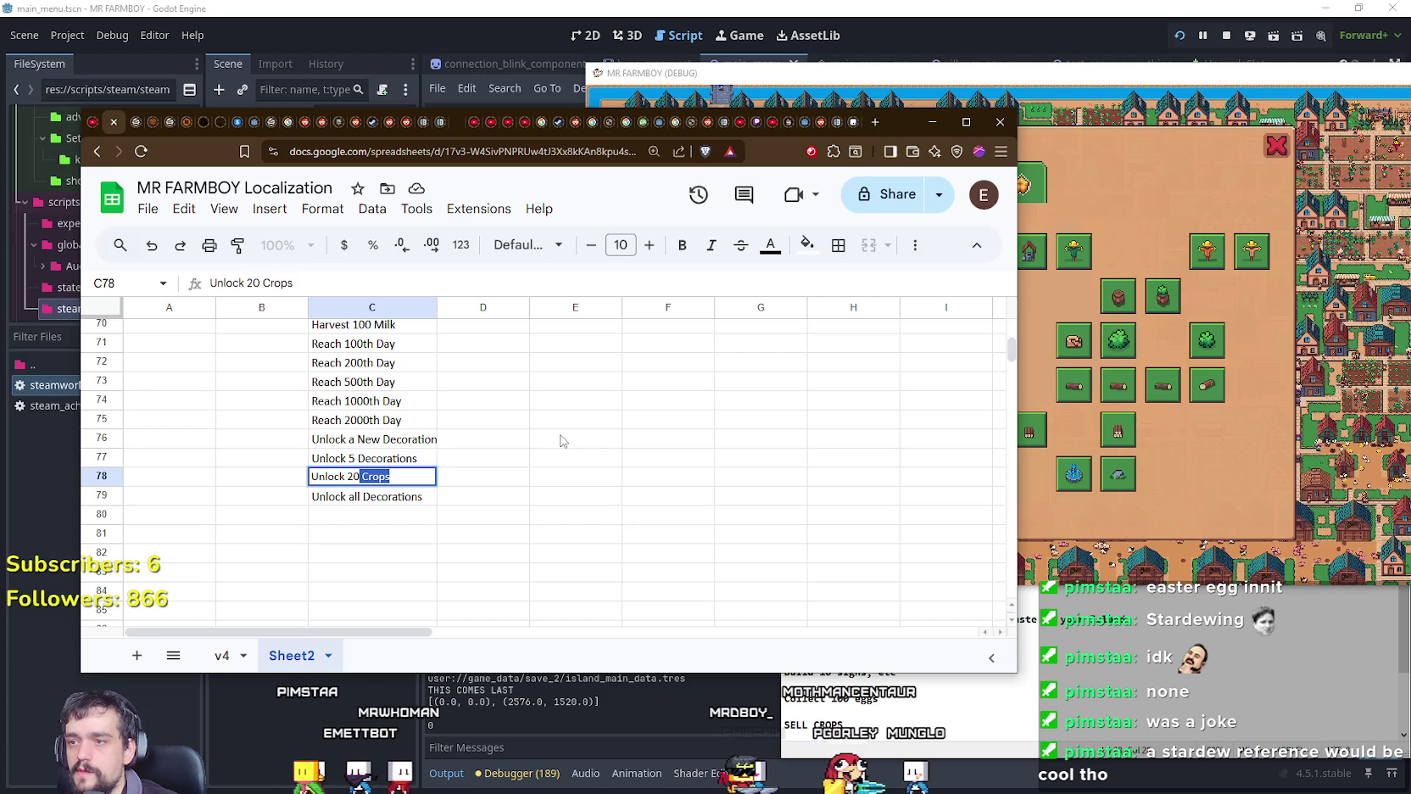
key(BackSpace)
key(BackSpace)
key(BackSpace)
text(25)
key(BackSpace)
key(BackSpace)
text(5 D)
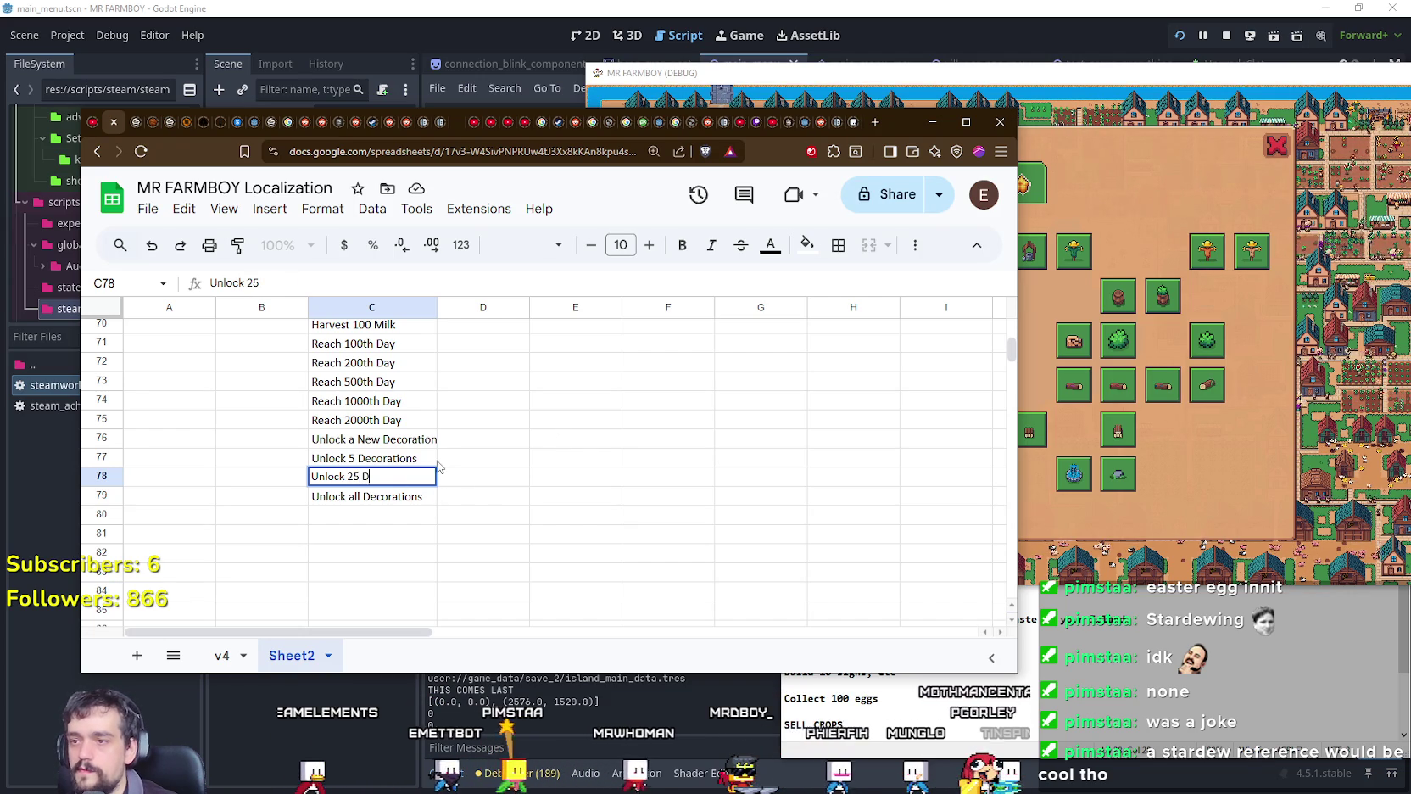
text(ecorations)
key(Return)
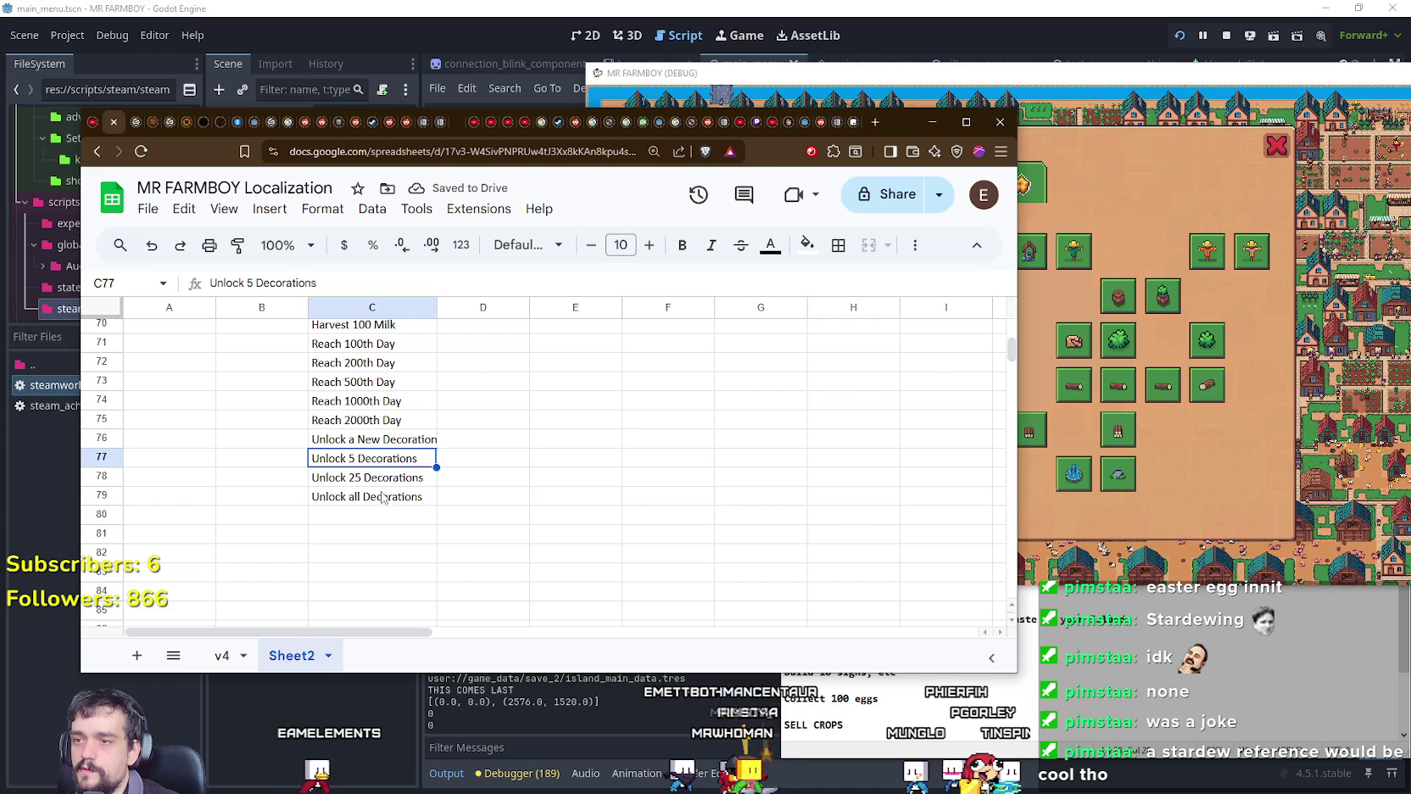
Step: Review the new decoration entries and widen column C so they fit
key(Down)
key(Up)
click(354, 500)
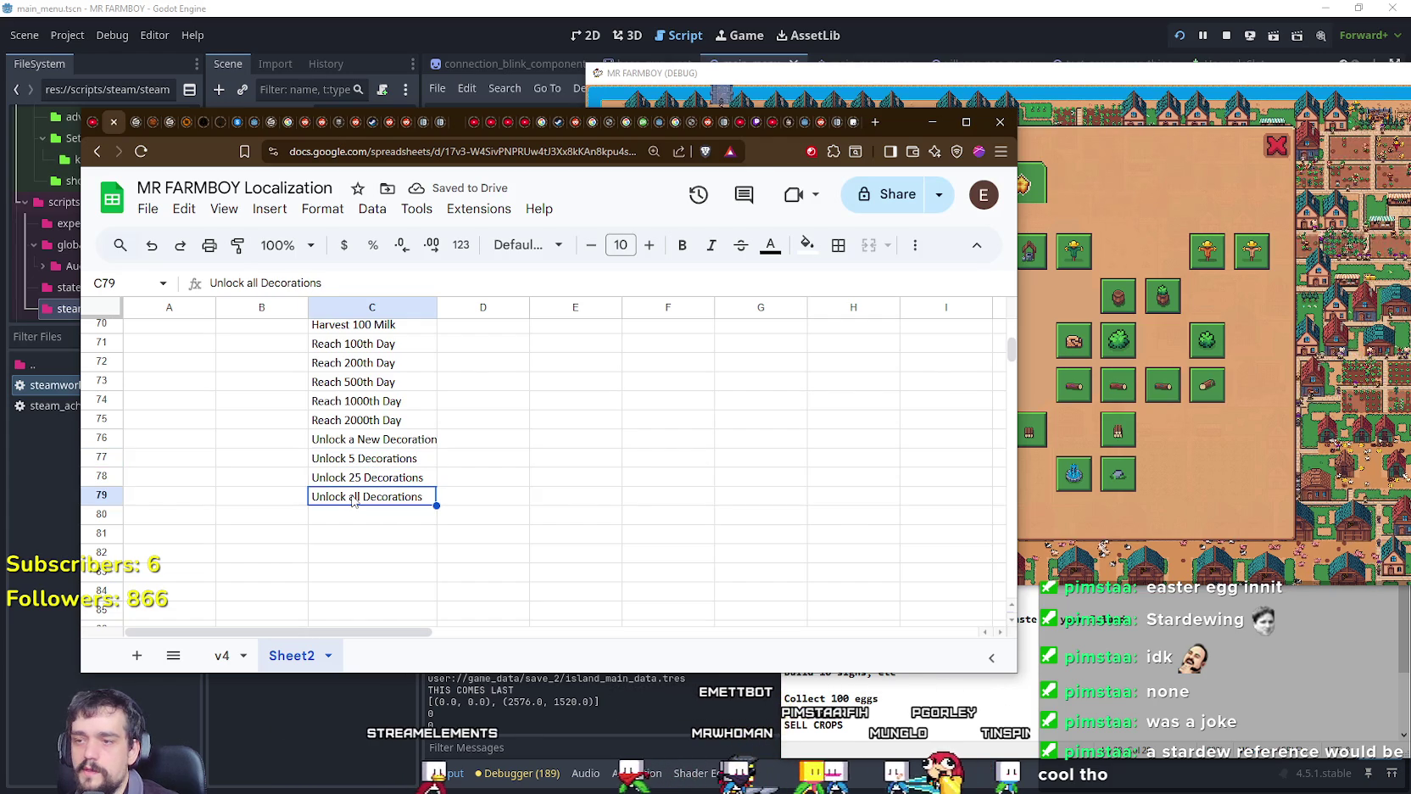
click(379, 437)
click(636, 462)
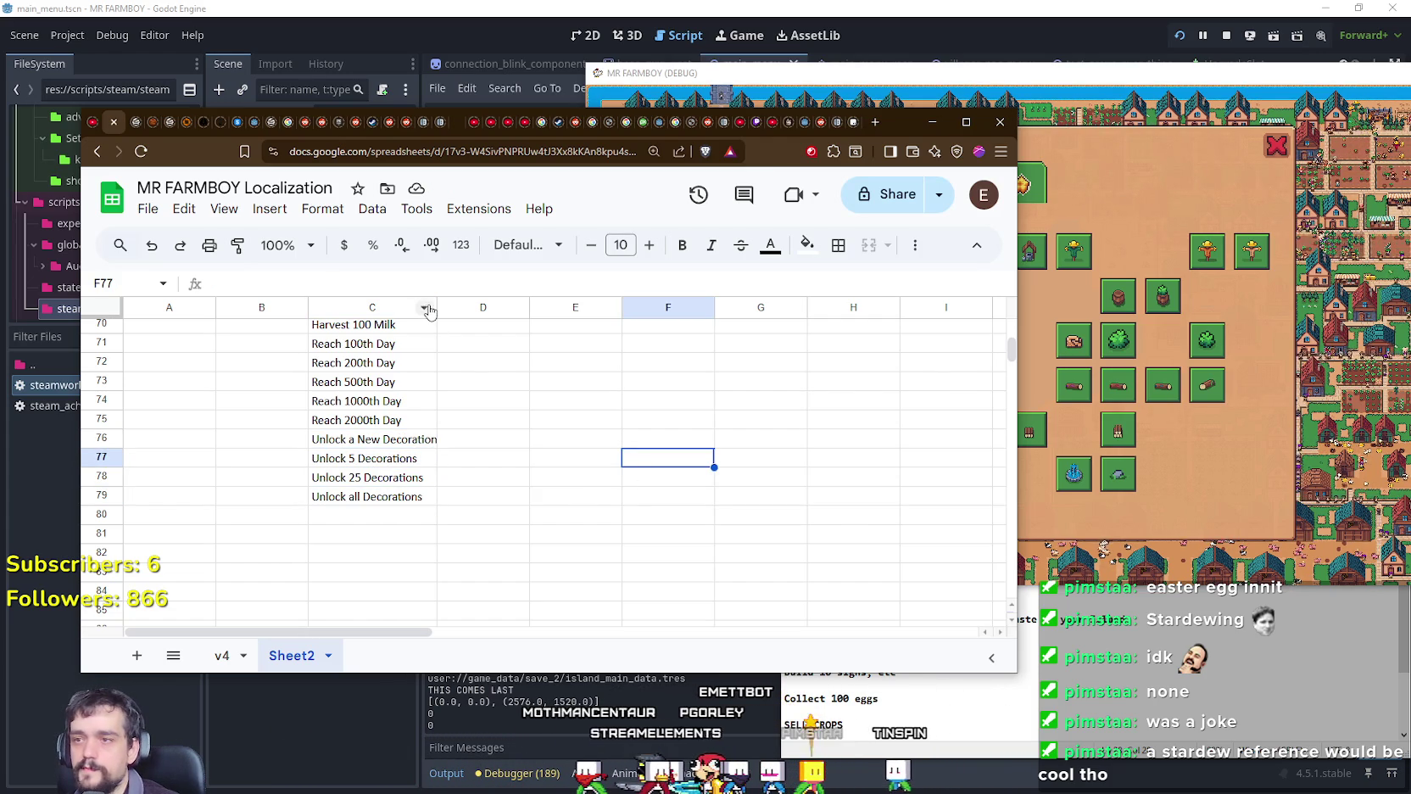
drag(436, 307, 461, 307)
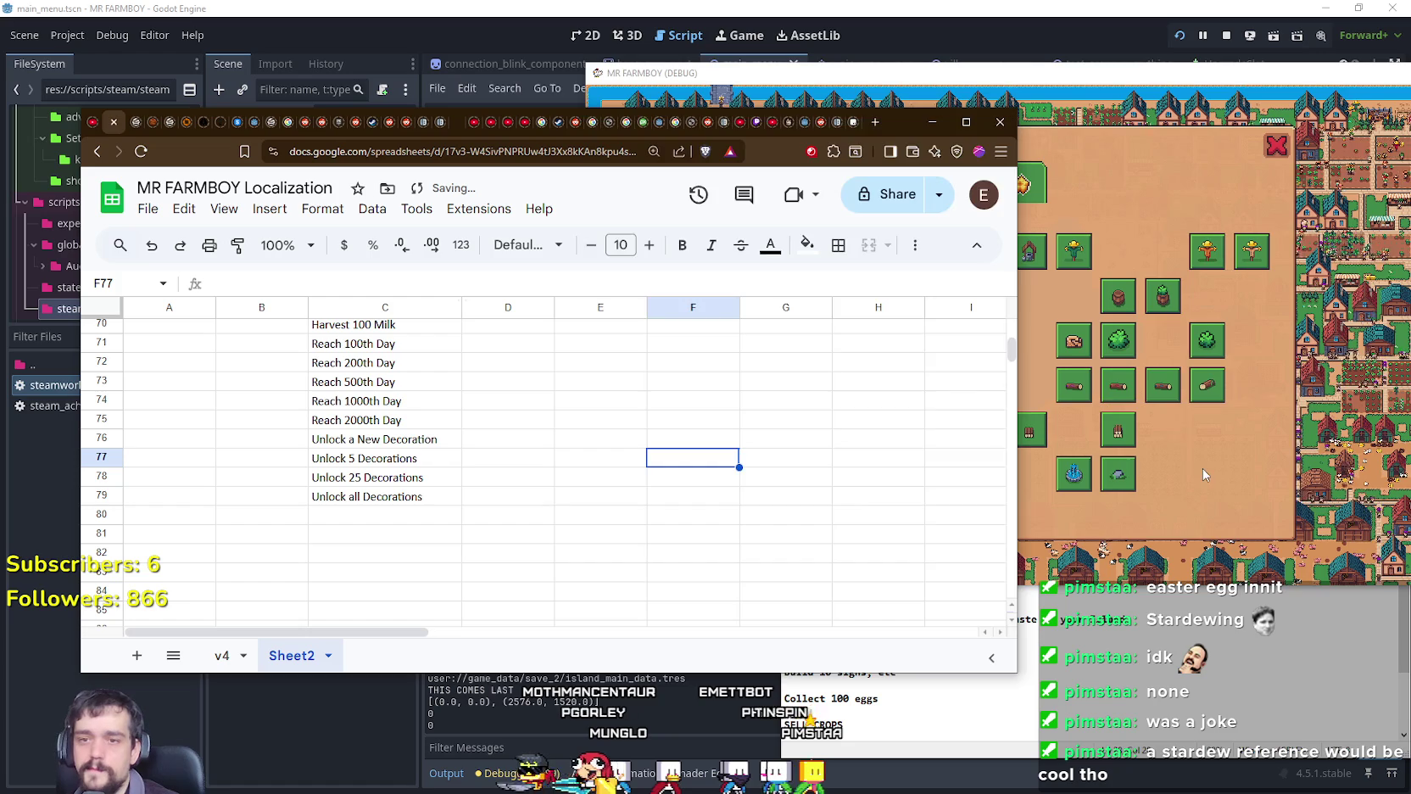
Step: Check the game's Workers and Crops, Land and Trees advancement pages
click(1202, 473)
click(909, 183)
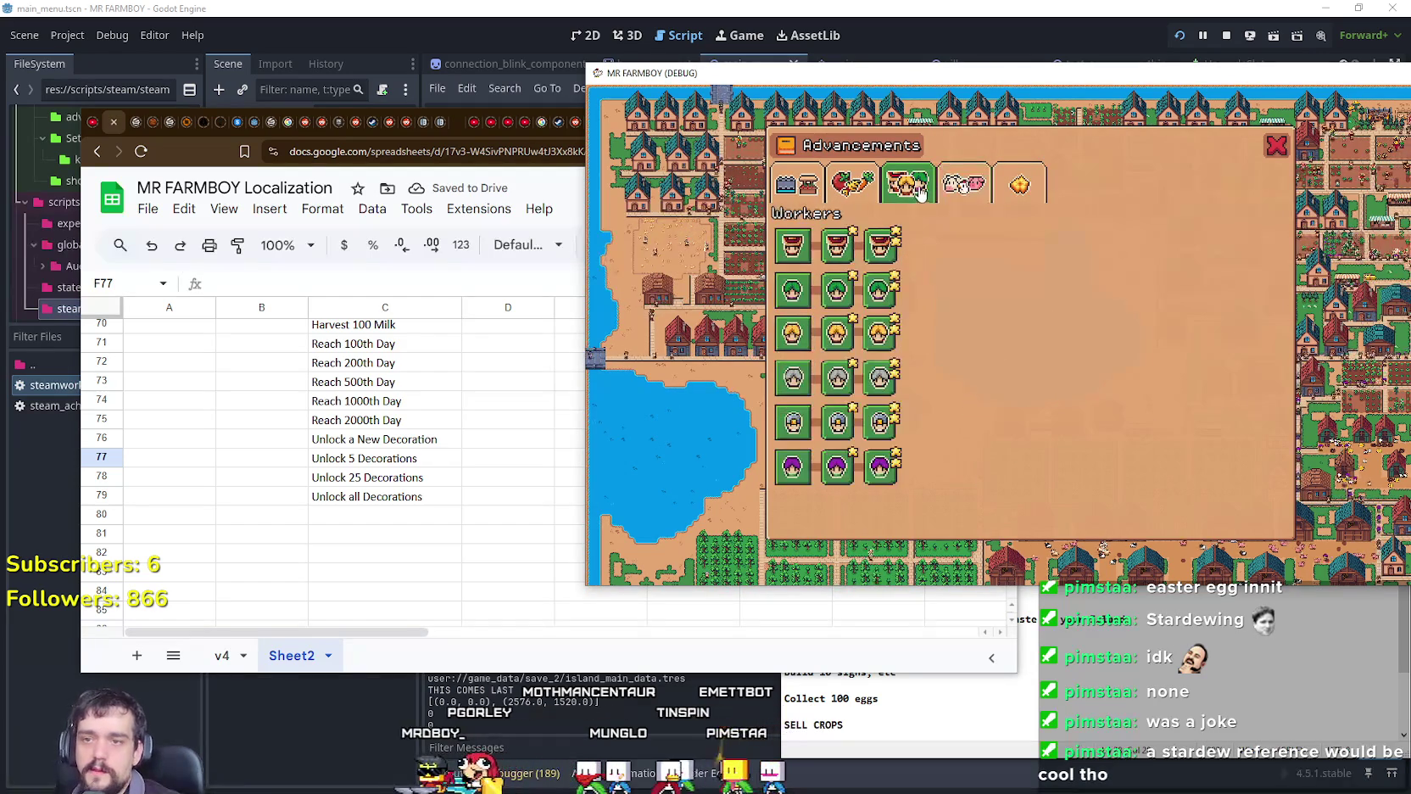
click(855, 185)
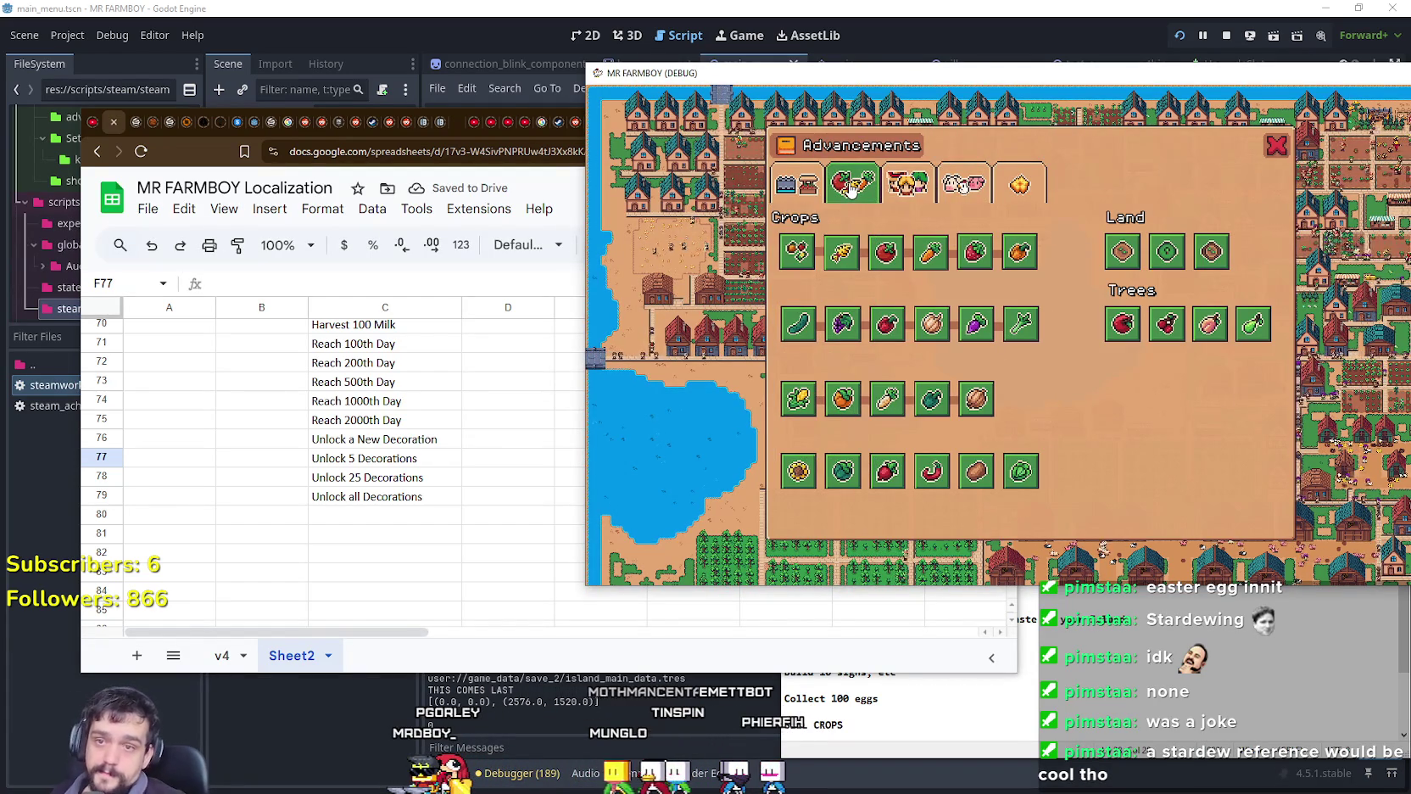
Step: Return to the spreadsheet and scroll up through column C's achievements
click(332, 532)
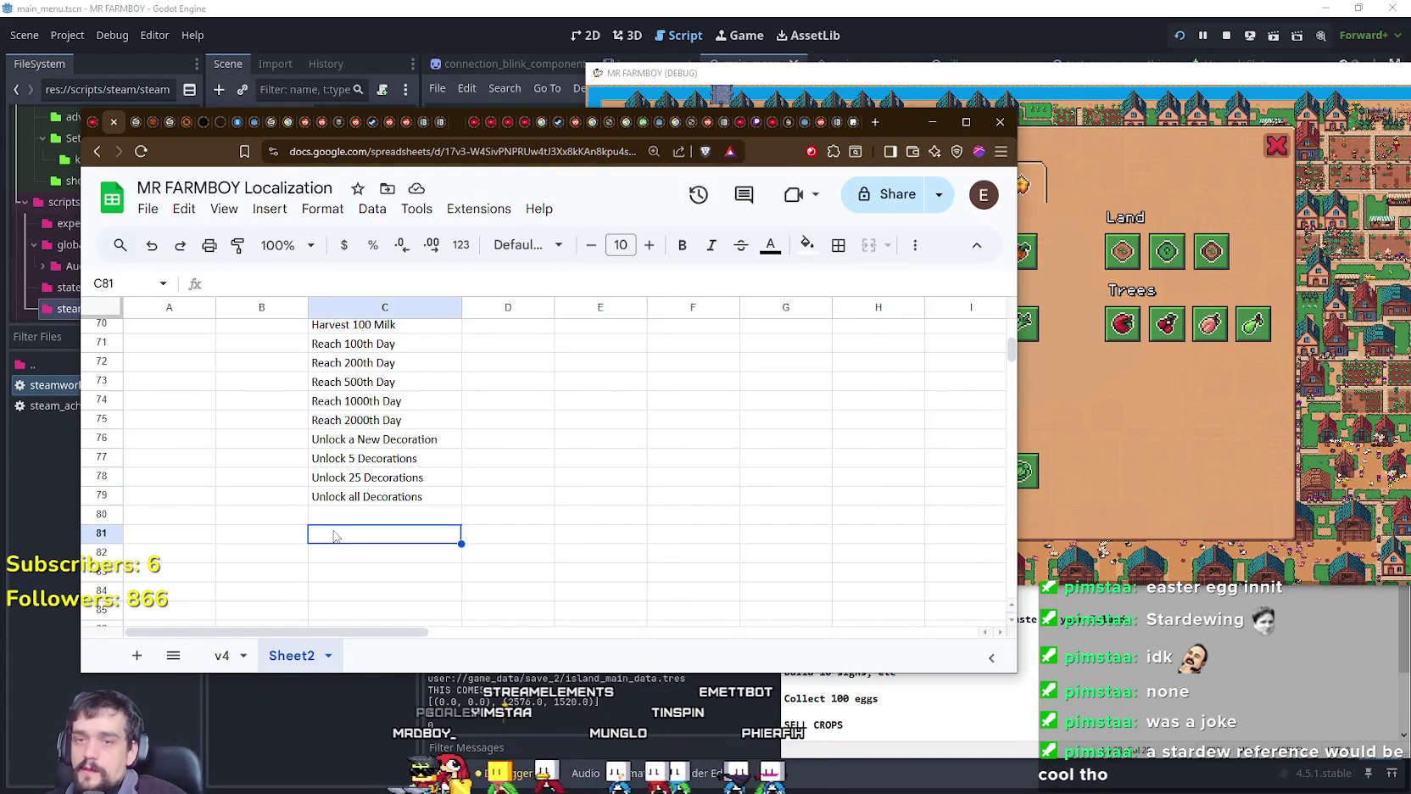
scroll(333, 532, up, 6)
scroll(339, 532, up, 5)
scroll(352, 530, up, 3)
scroll(368, 528, up, 5)
scroll(373, 532, up, 1)
scroll(390, 543, up, 2)
scroll(411, 556, up, 2)
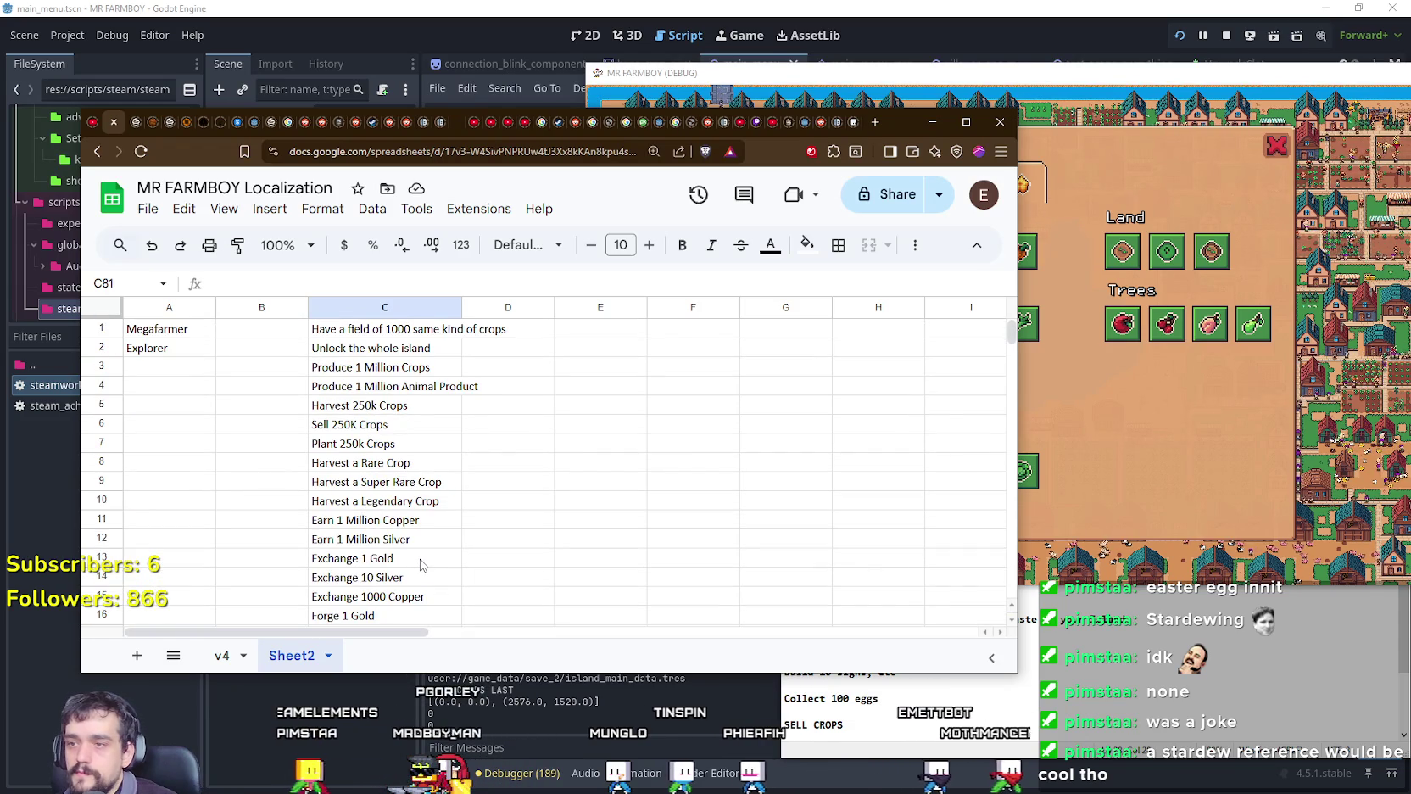
Step: Review the Plant 250k Crops, Exchange 10 Silver, Forge 100 Copper and decoration entries
click(411, 445)
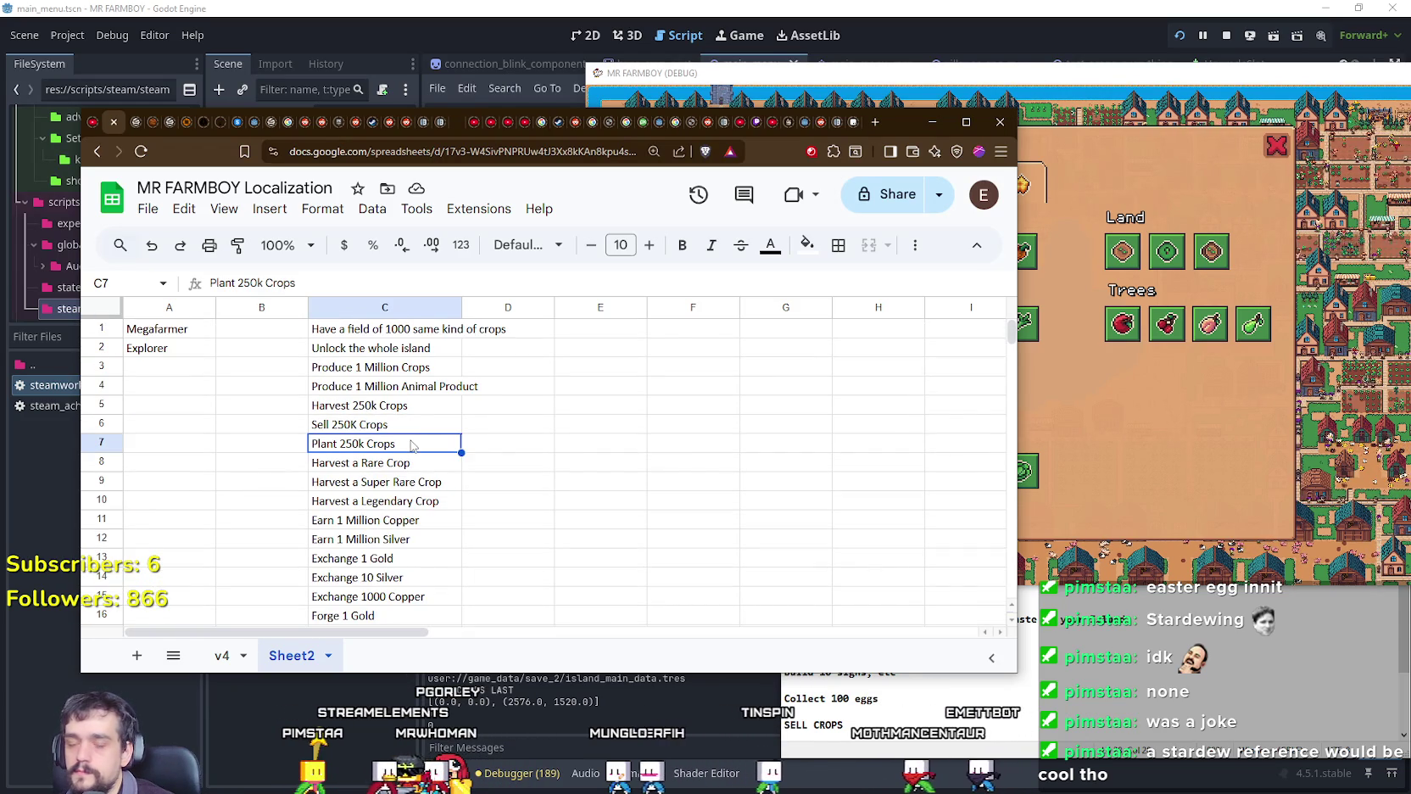
scroll(405, 474, down, 2)
click(391, 498)
scroll(392, 507, down, 2)
click(392, 507)
scroll(407, 500, down, 1)
click(429, 475)
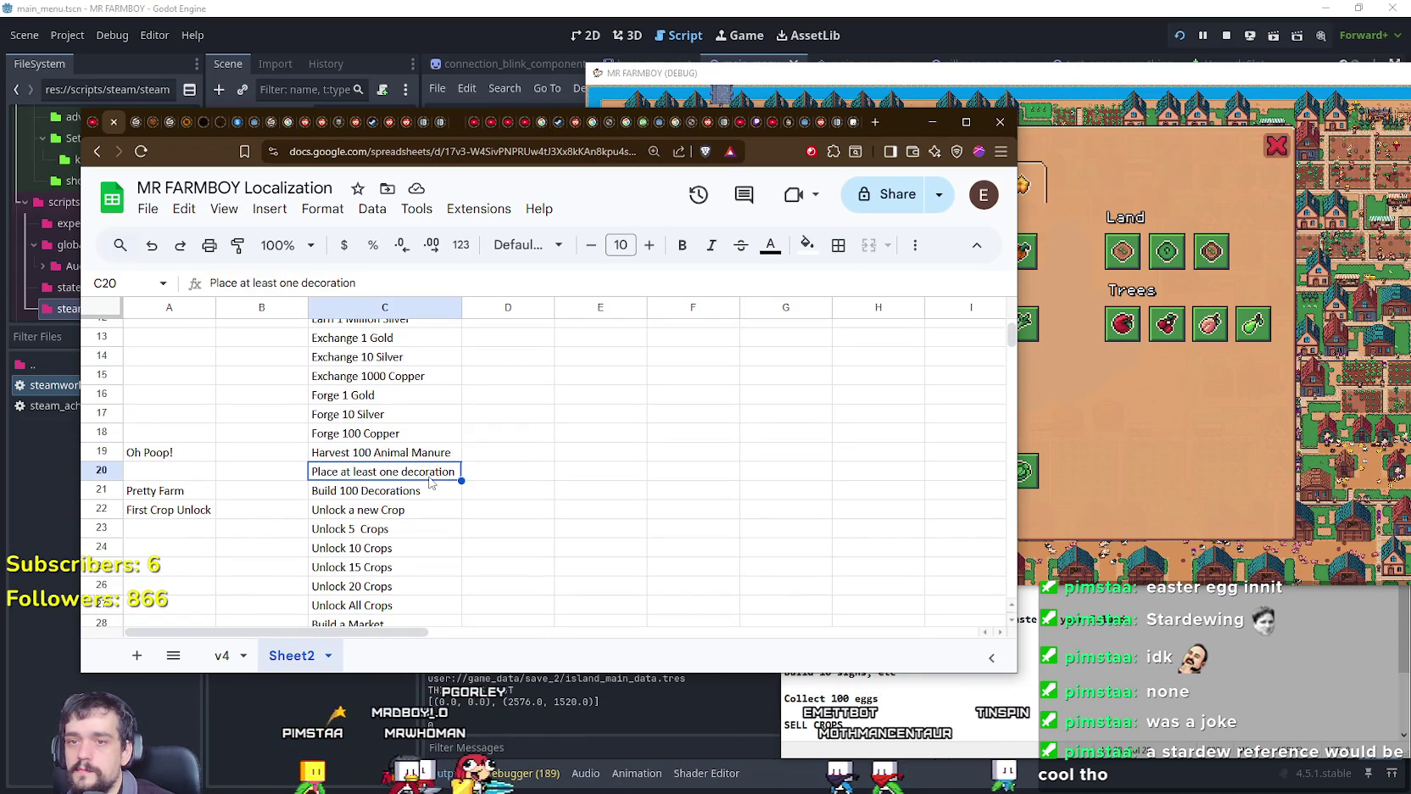
click(398, 490)
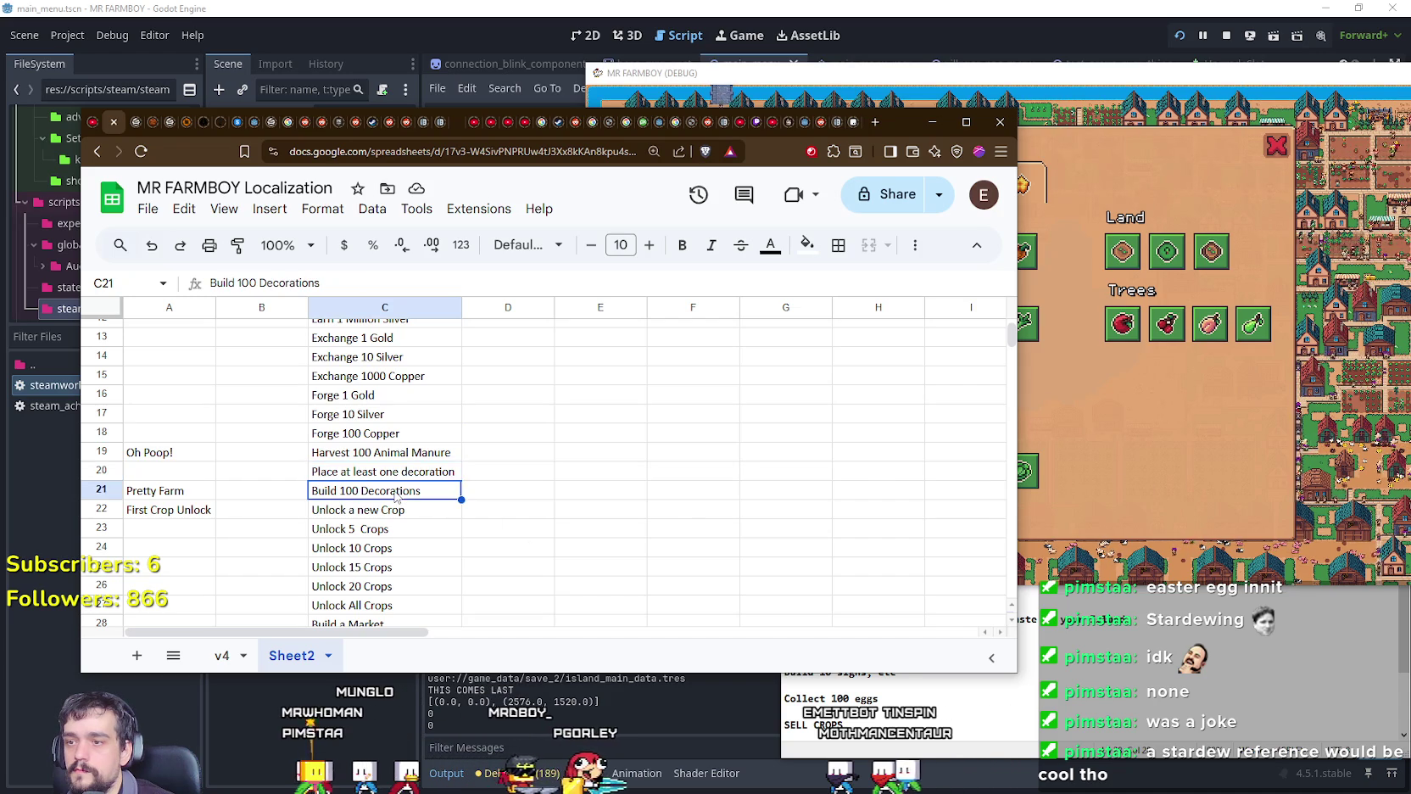
Step: Scroll to the end of the list and compare with the game's Advancements panel
scroll(402, 494, up, 1)
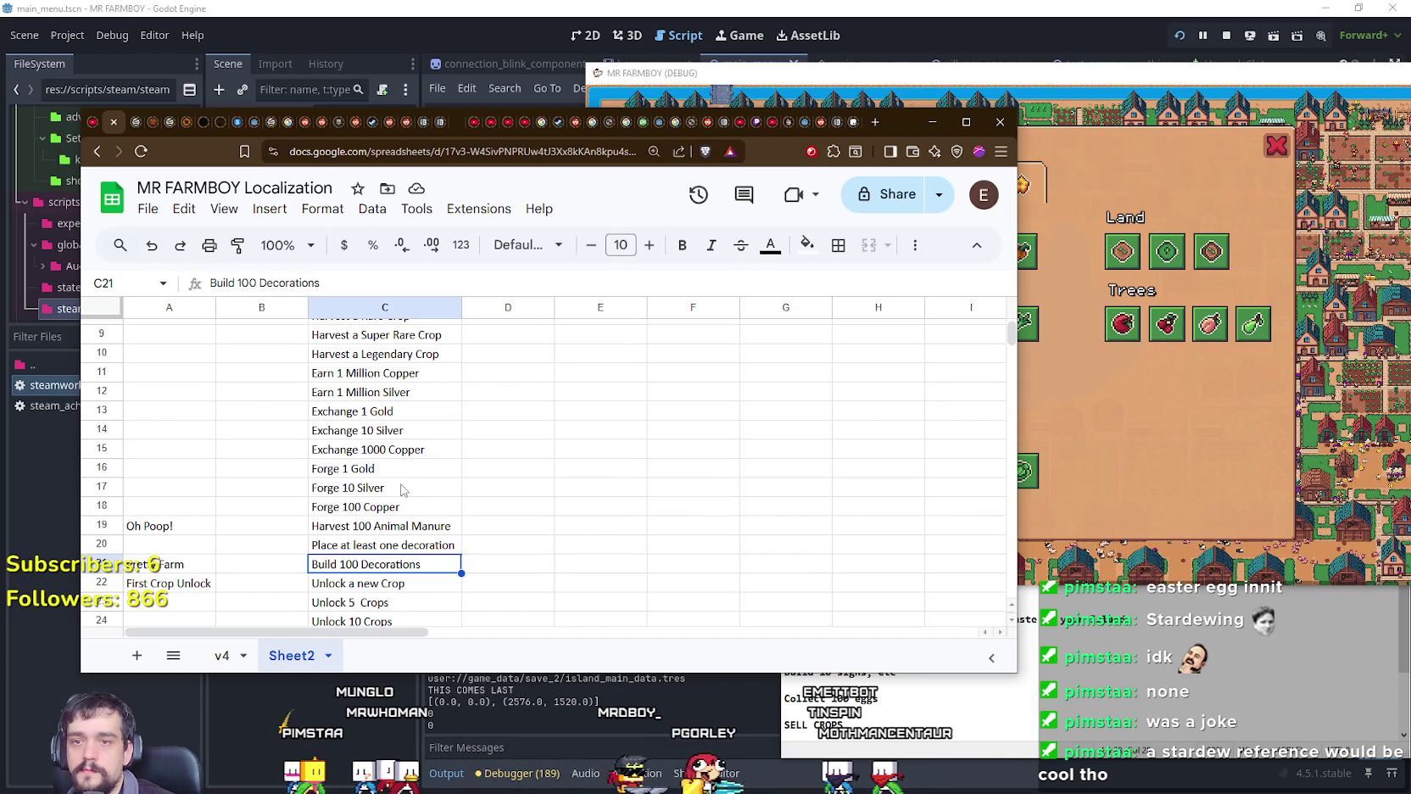
scroll(402, 489, down, 4)
scroll(402, 490, down, 4)
scroll(403, 489, down, 4)
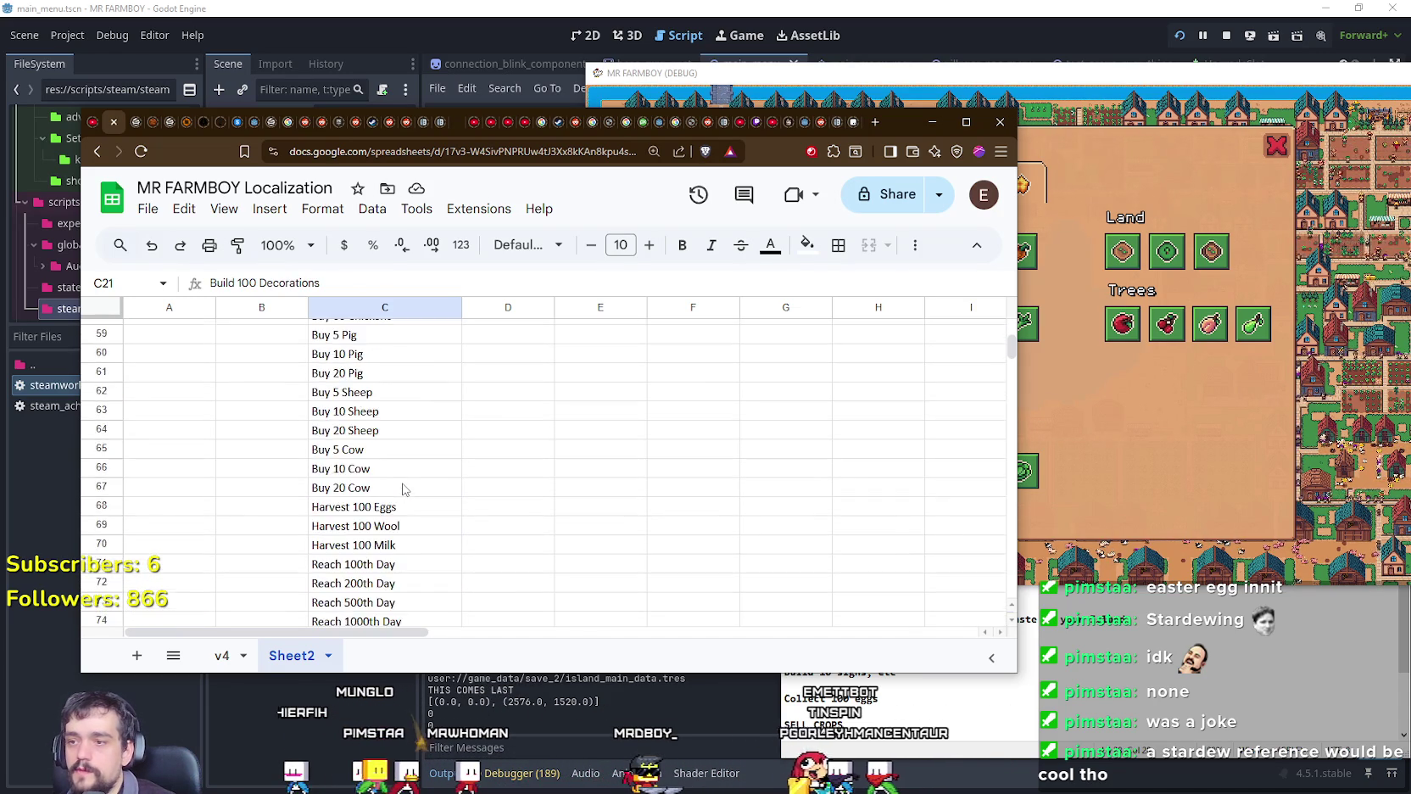
scroll(403, 489, down, 4)
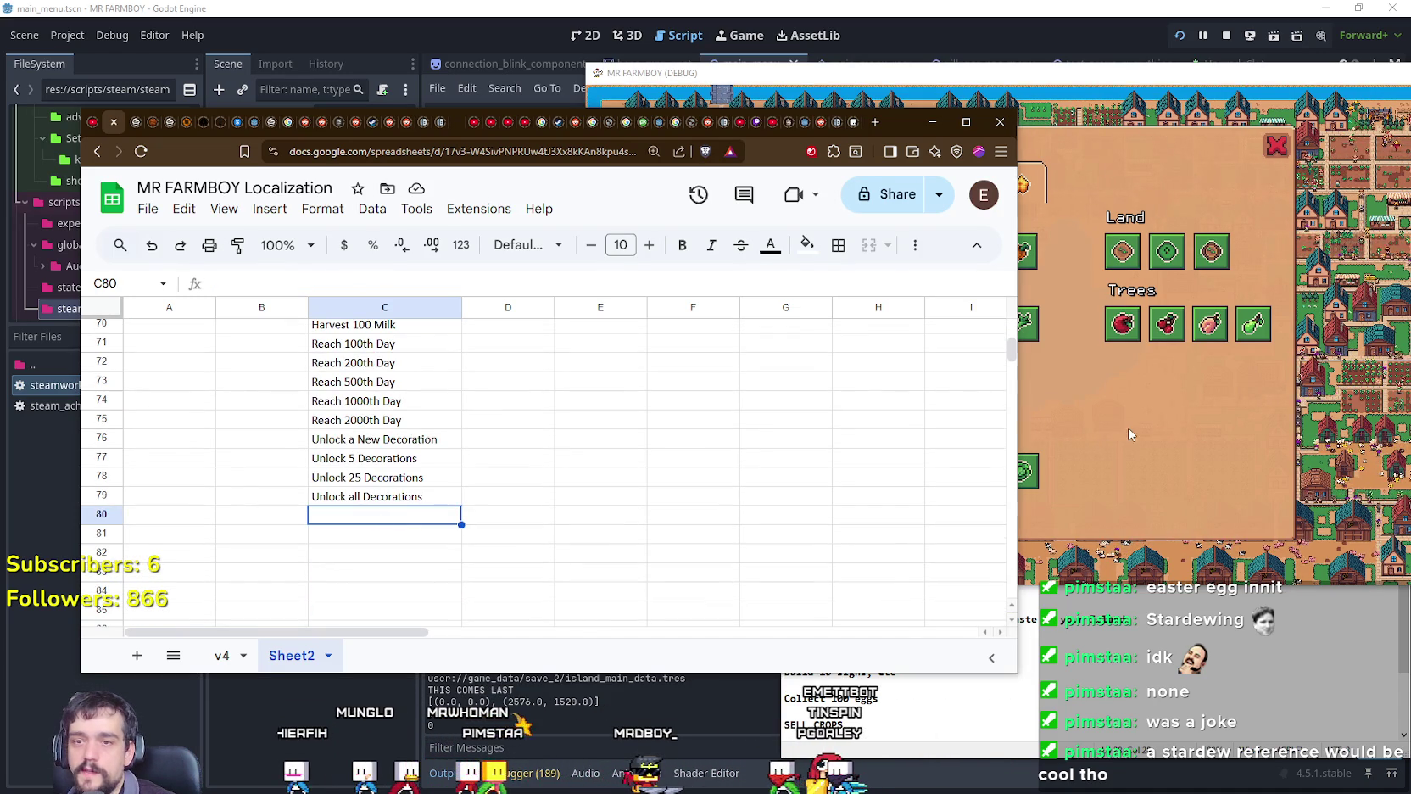
click(1129, 430)
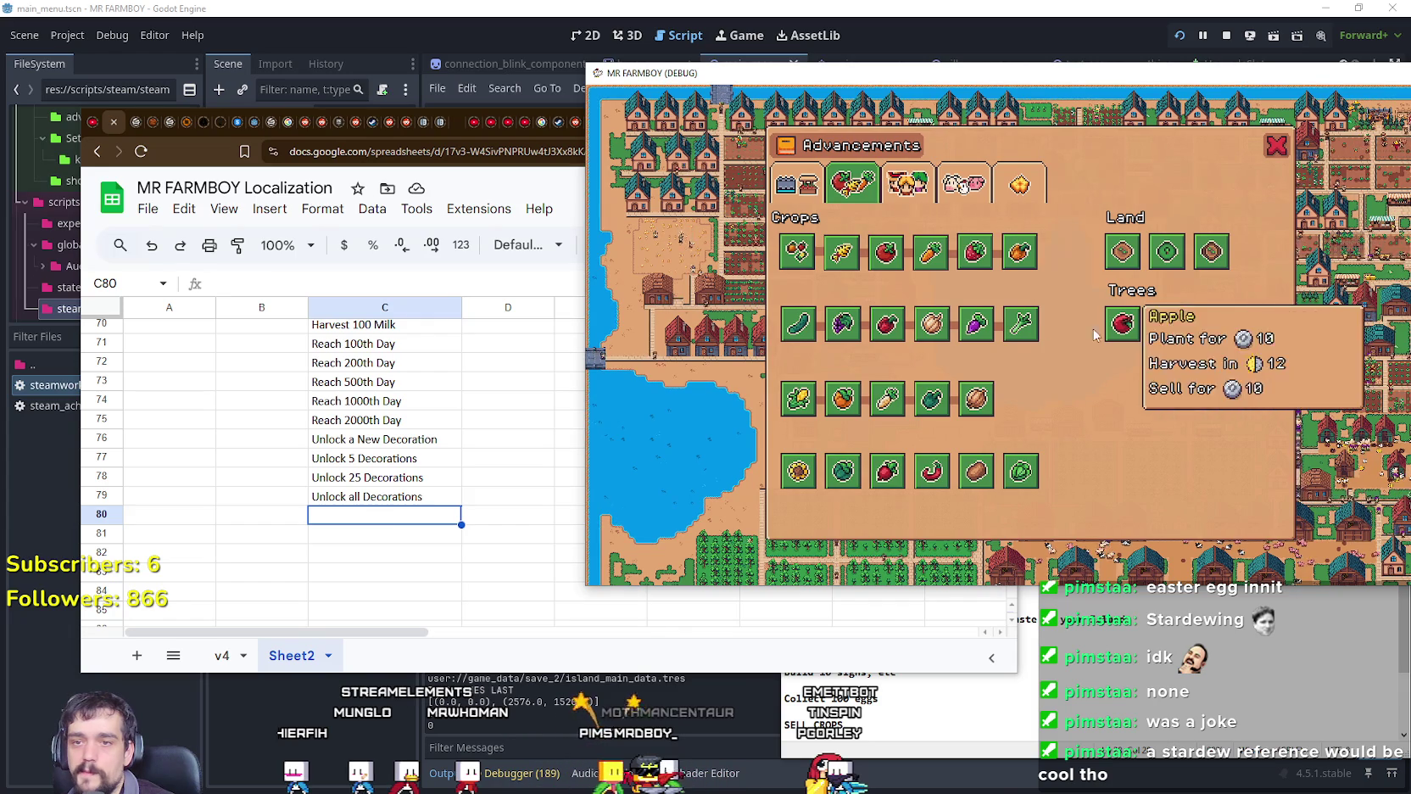
click(348, 521)
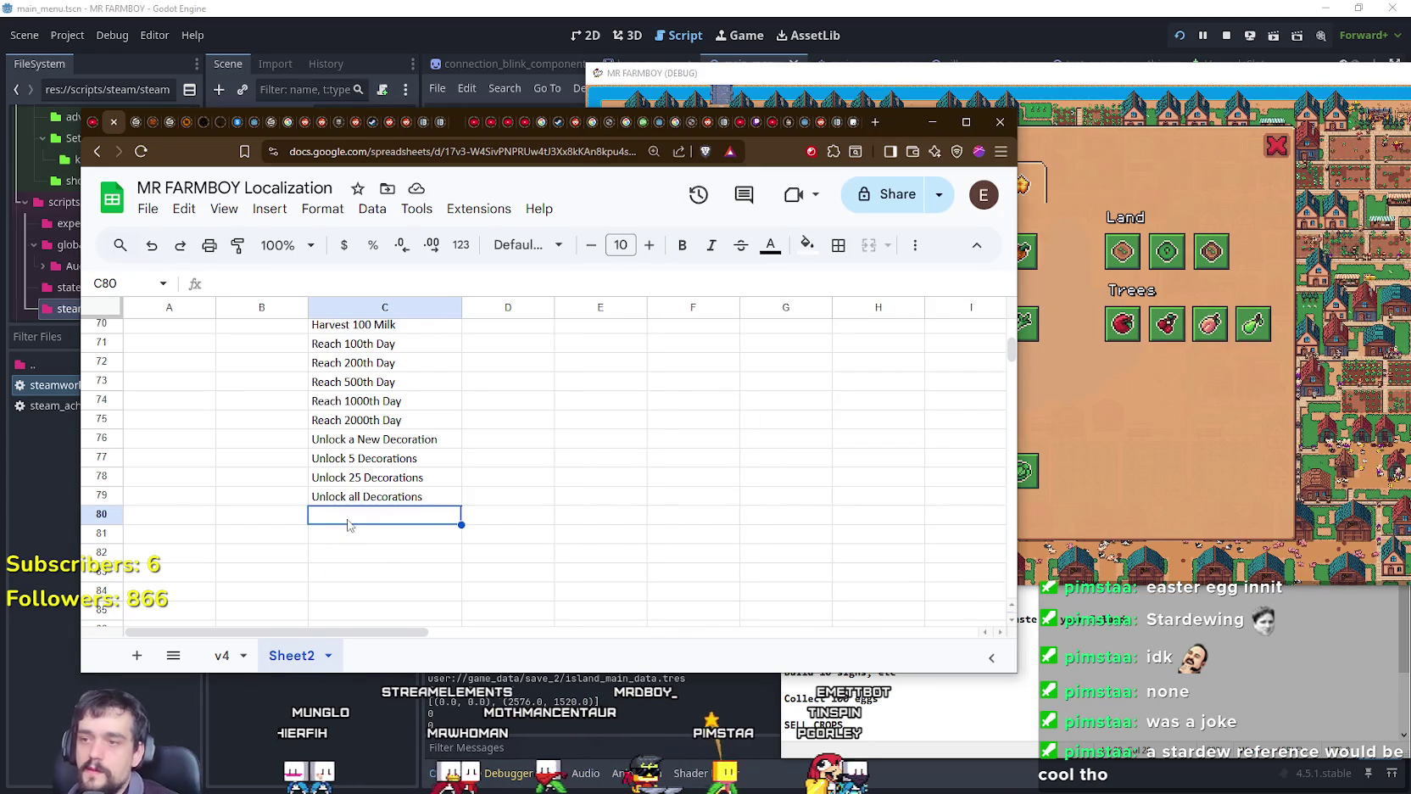
Step: Enter 'Plant 25 Apple Trees' in C80 and 'Plant 25 Cherry Trees' in C81
text(Plant )
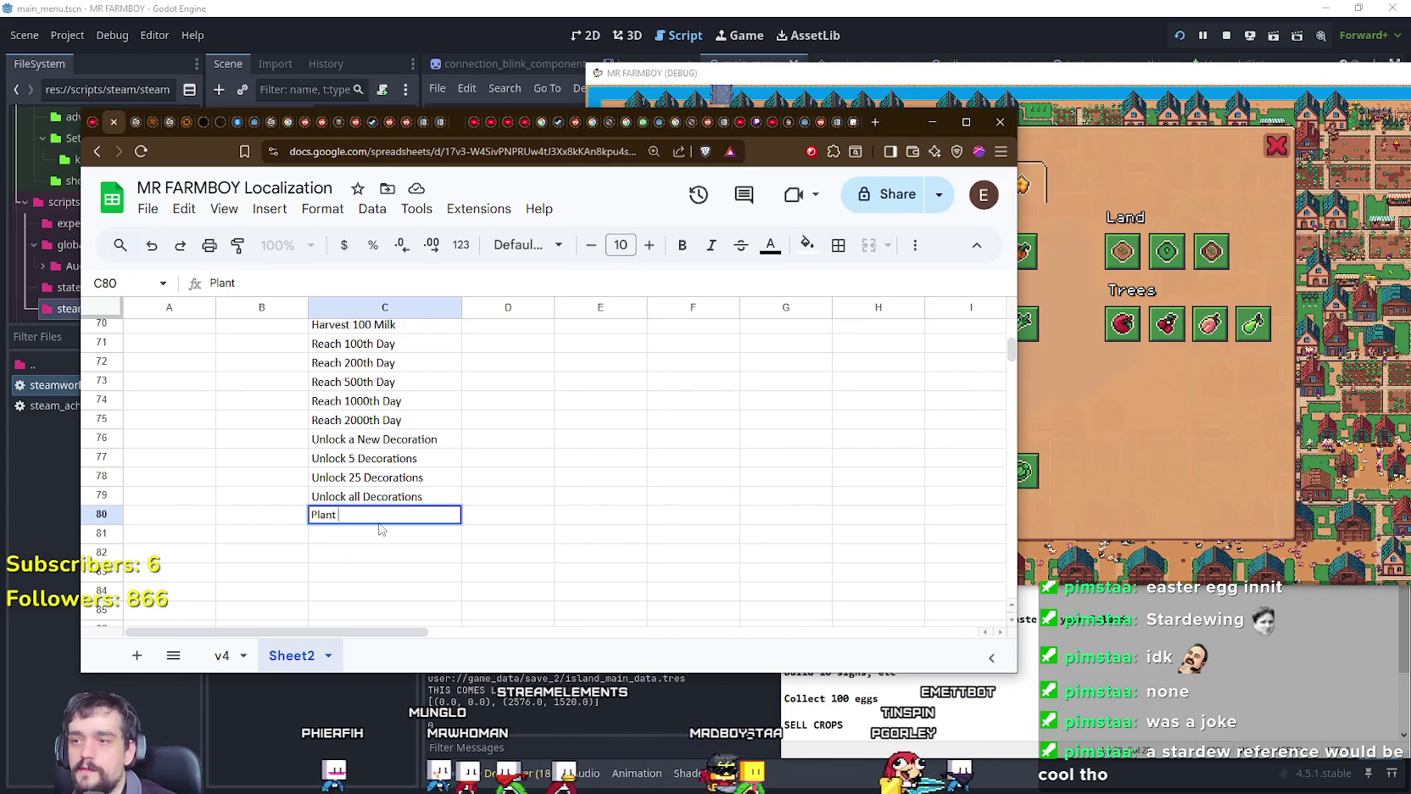
text(25)
key(BackSpace)
text(Apple Trees)
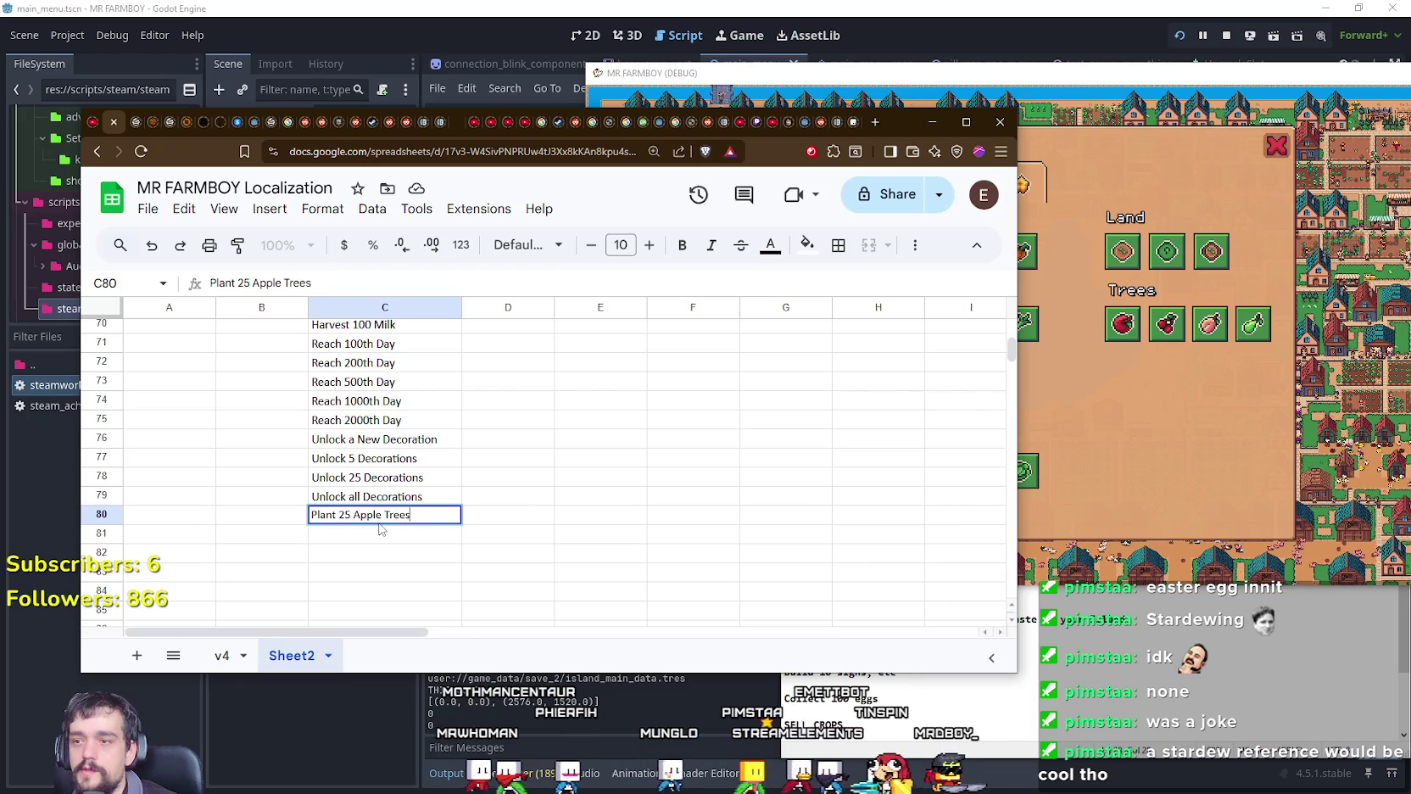
key(Return)
text(Plant 25 Cherry Trees)
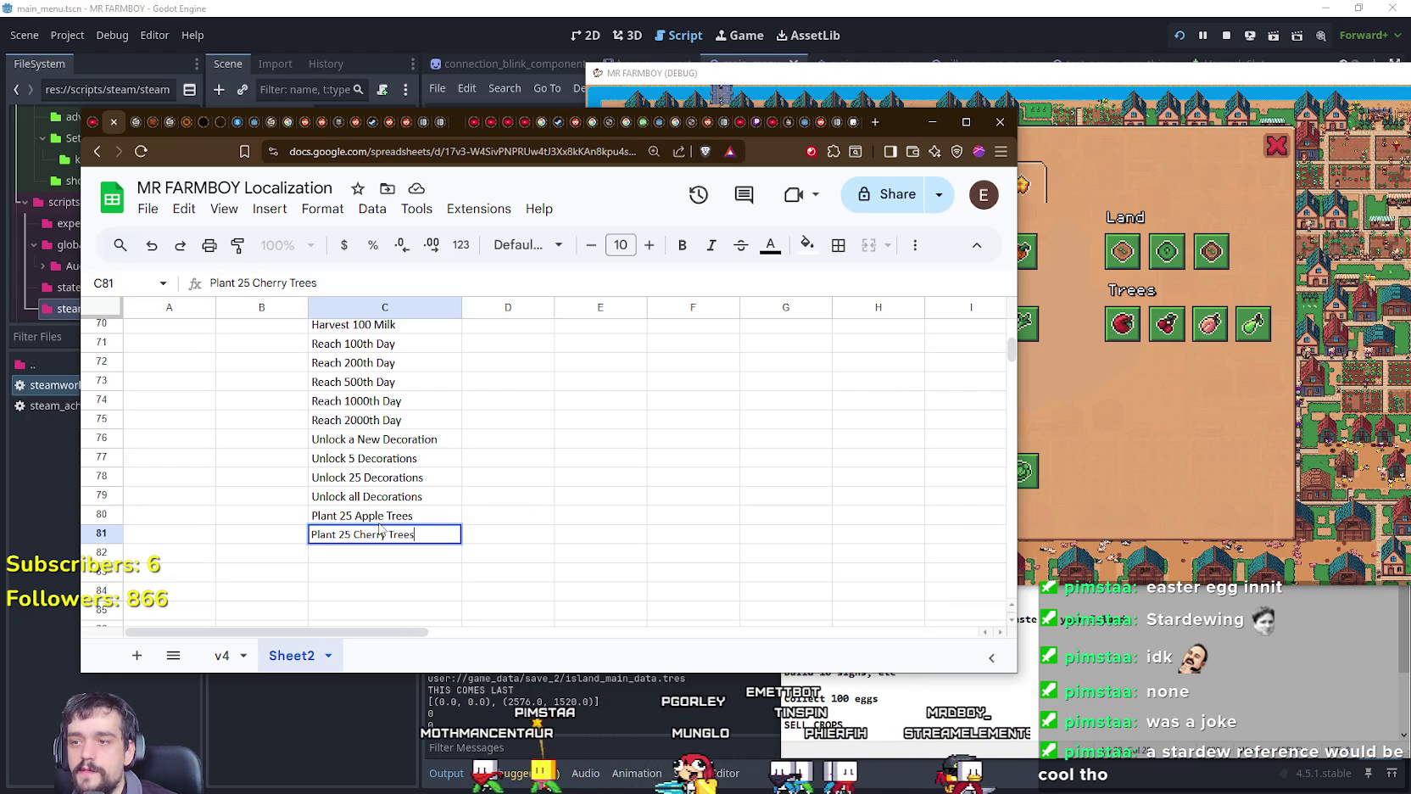
key(Return)
text(Plant 25 Peach Tr)
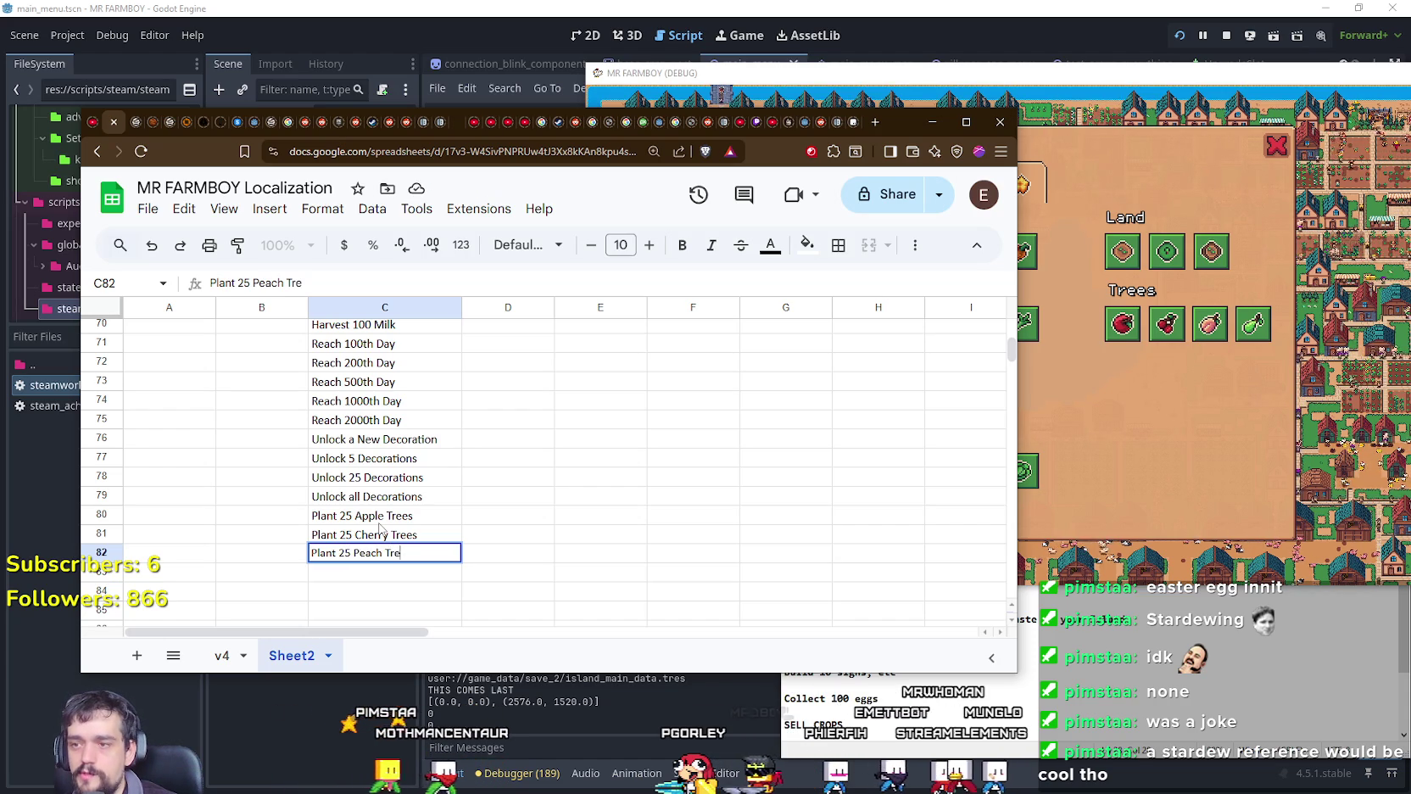
Step: Enter 'Plant 25 Peach Trees' in C82 and 'Plant 25 Pear Trees' in C83
text(es)
key(Return)
text(Plant 25 Pear Tre)
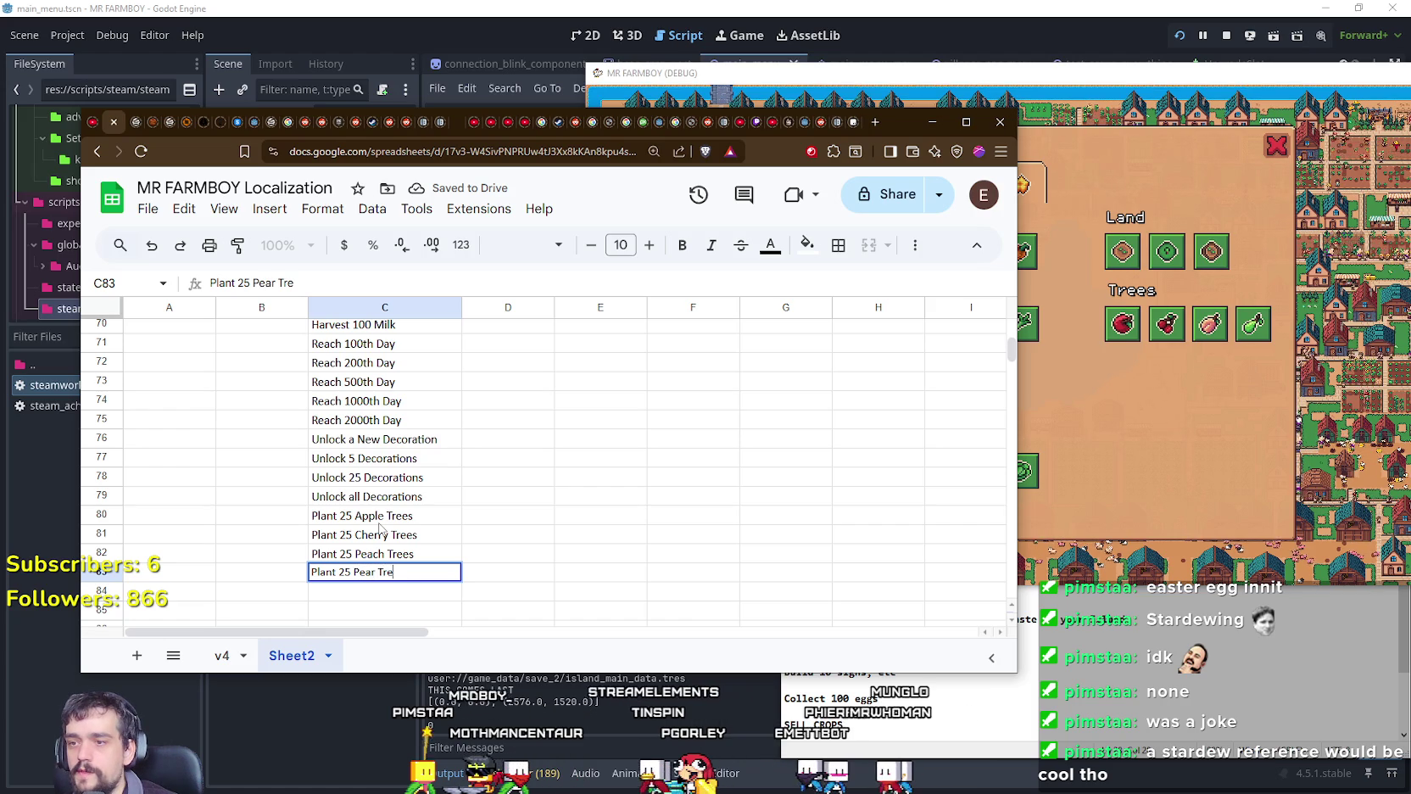
key(Return)
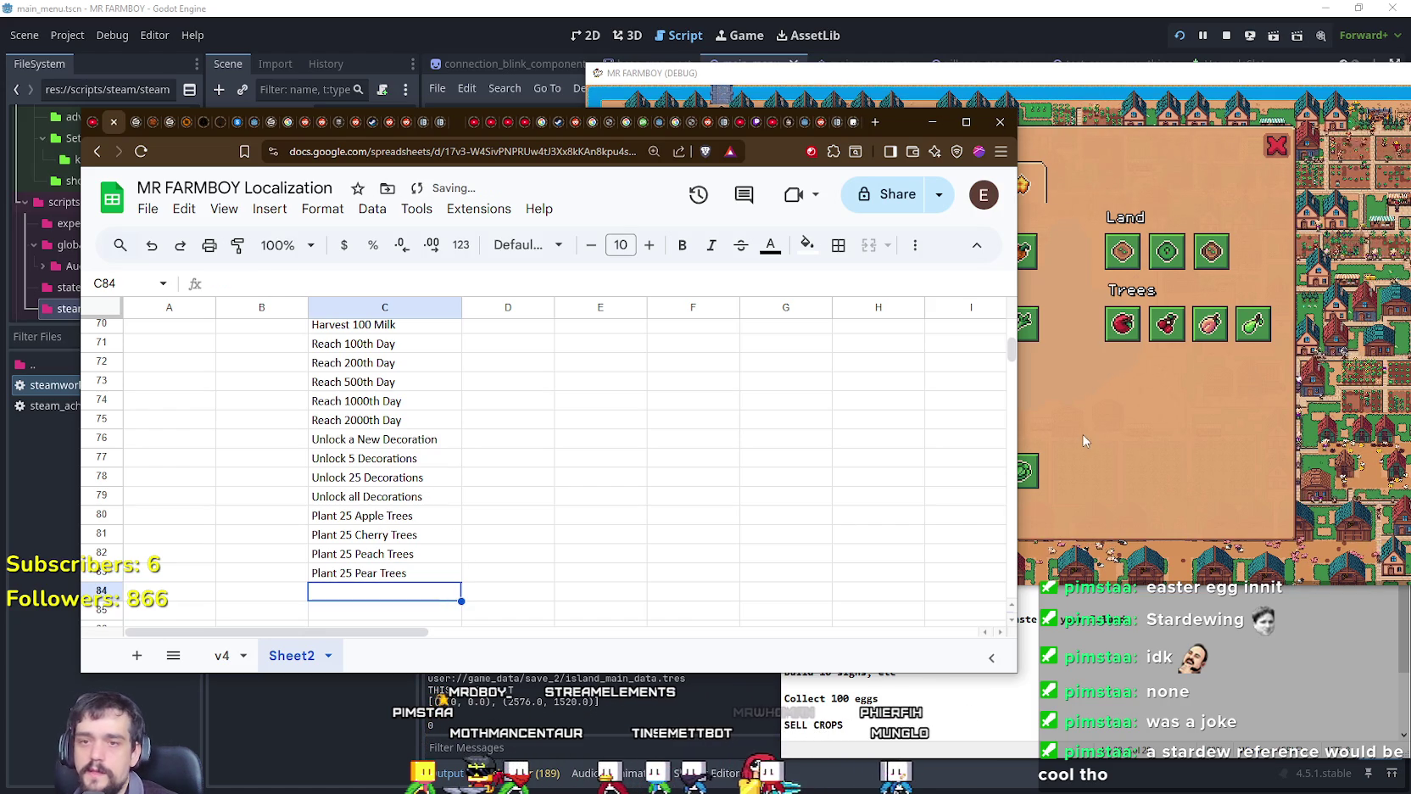
scroll(509, 492, up, 3)
scroll(420, 526, up, 4)
scroll(419, 526, up, 4)
scroll(437, 527, up, 5)
scroll(437, 528, up, 4)
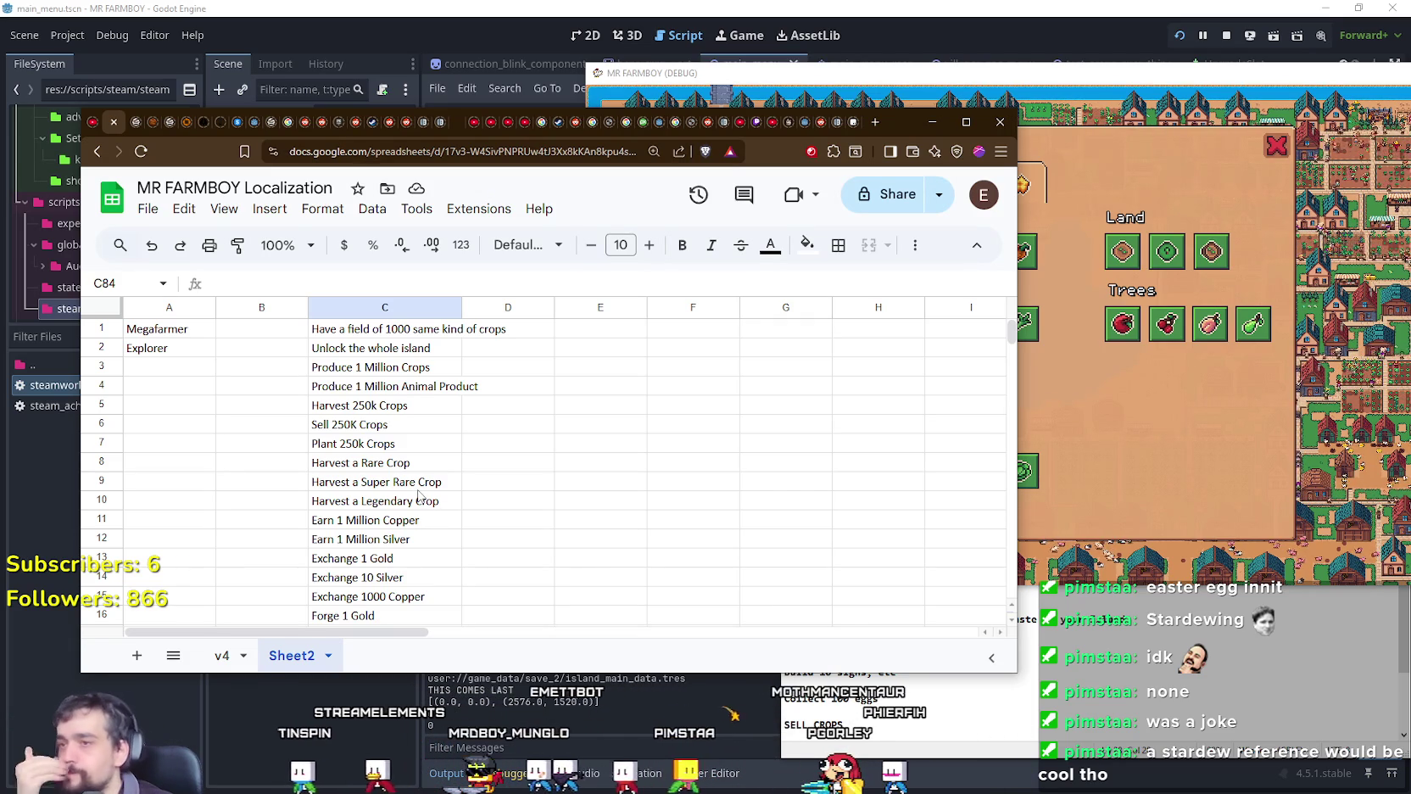
Step: Scroll through column C's entries, then bring the MR FARMBOY Advancements panel forward
scroll(418, 496, down, 4)
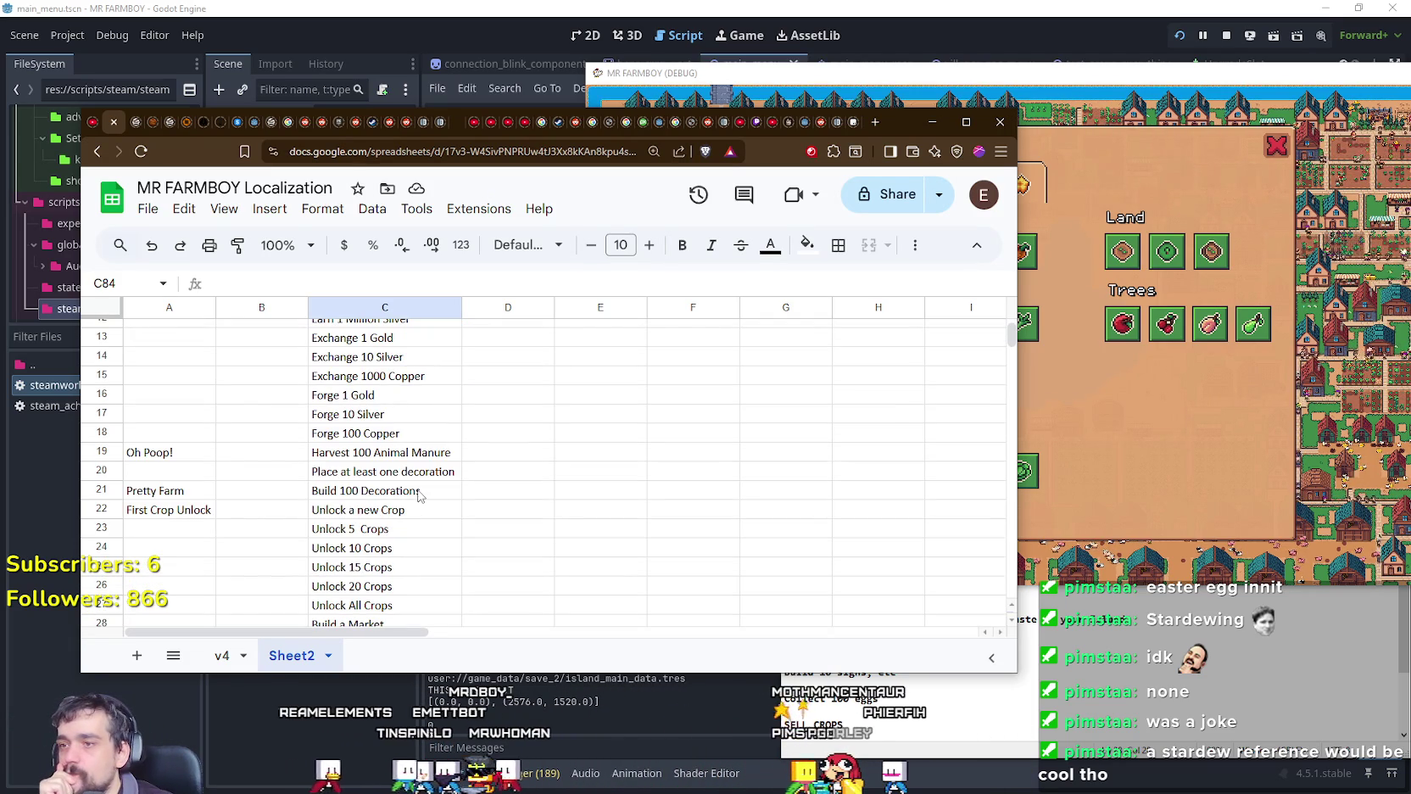
scroll(417, 497, up, 3)
scroll(417, 497, up, 2)
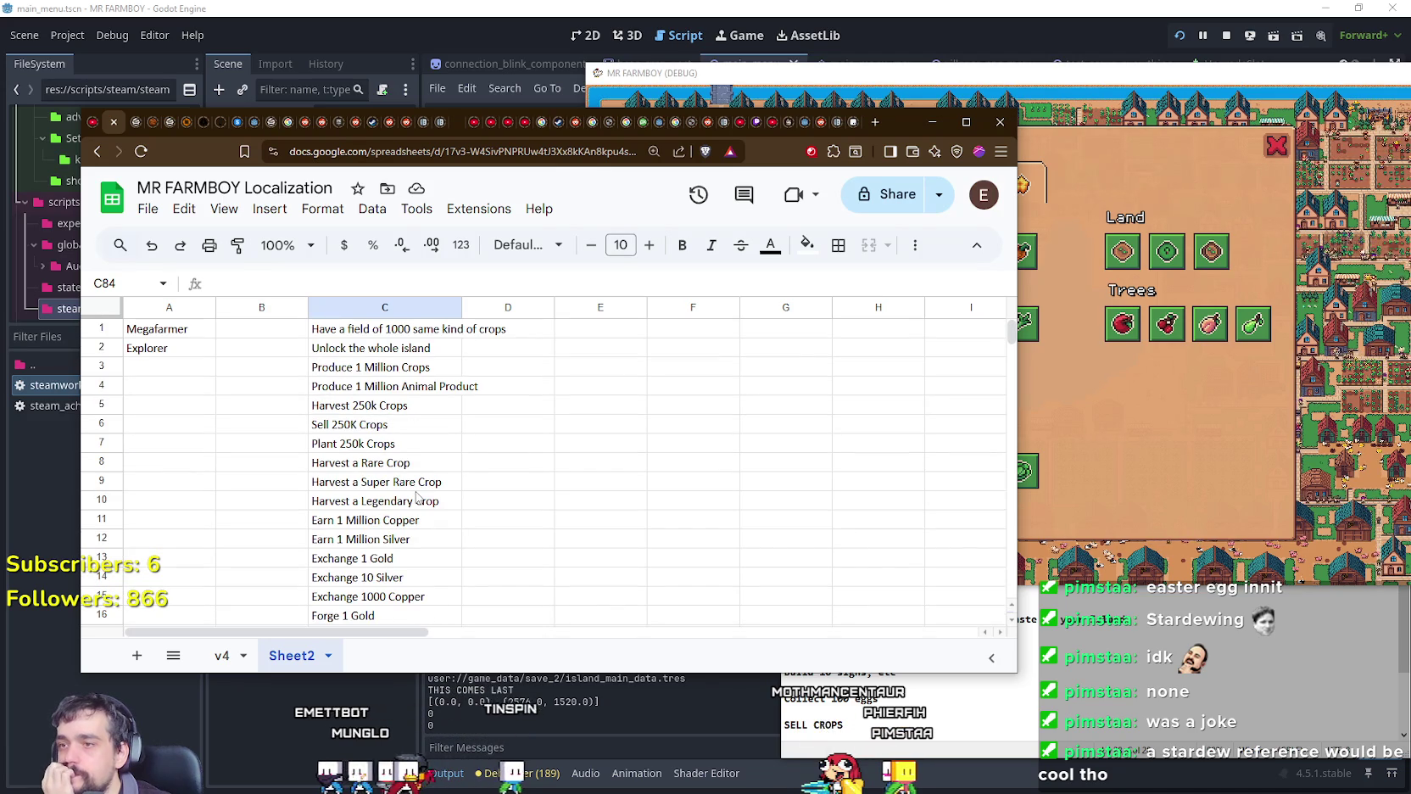
scroll(416, 497, down, 5)
scroll(416, 497, down, 6)
scroll(415, 496, down, 8)
scroll(414, 495, down, 8)
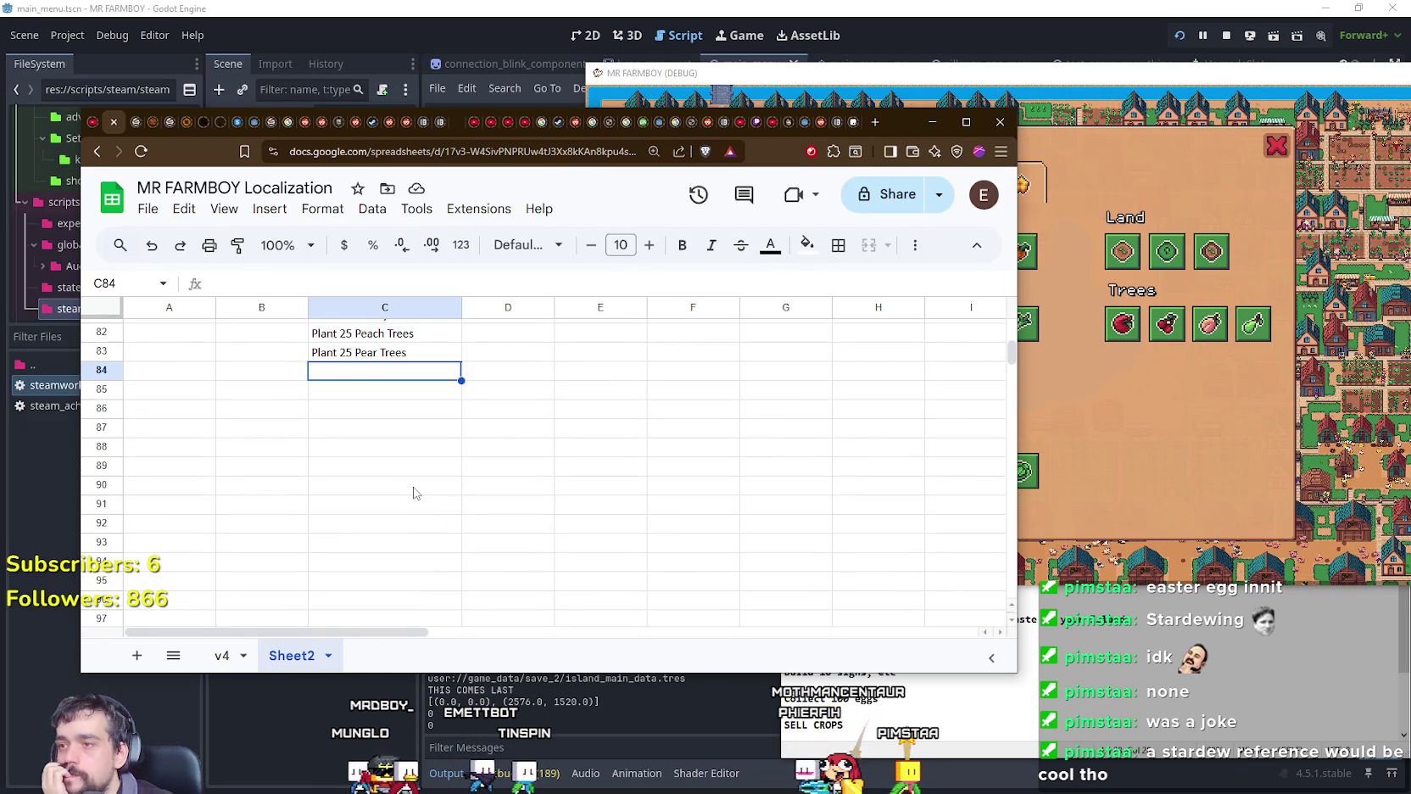
click(1089, 391)
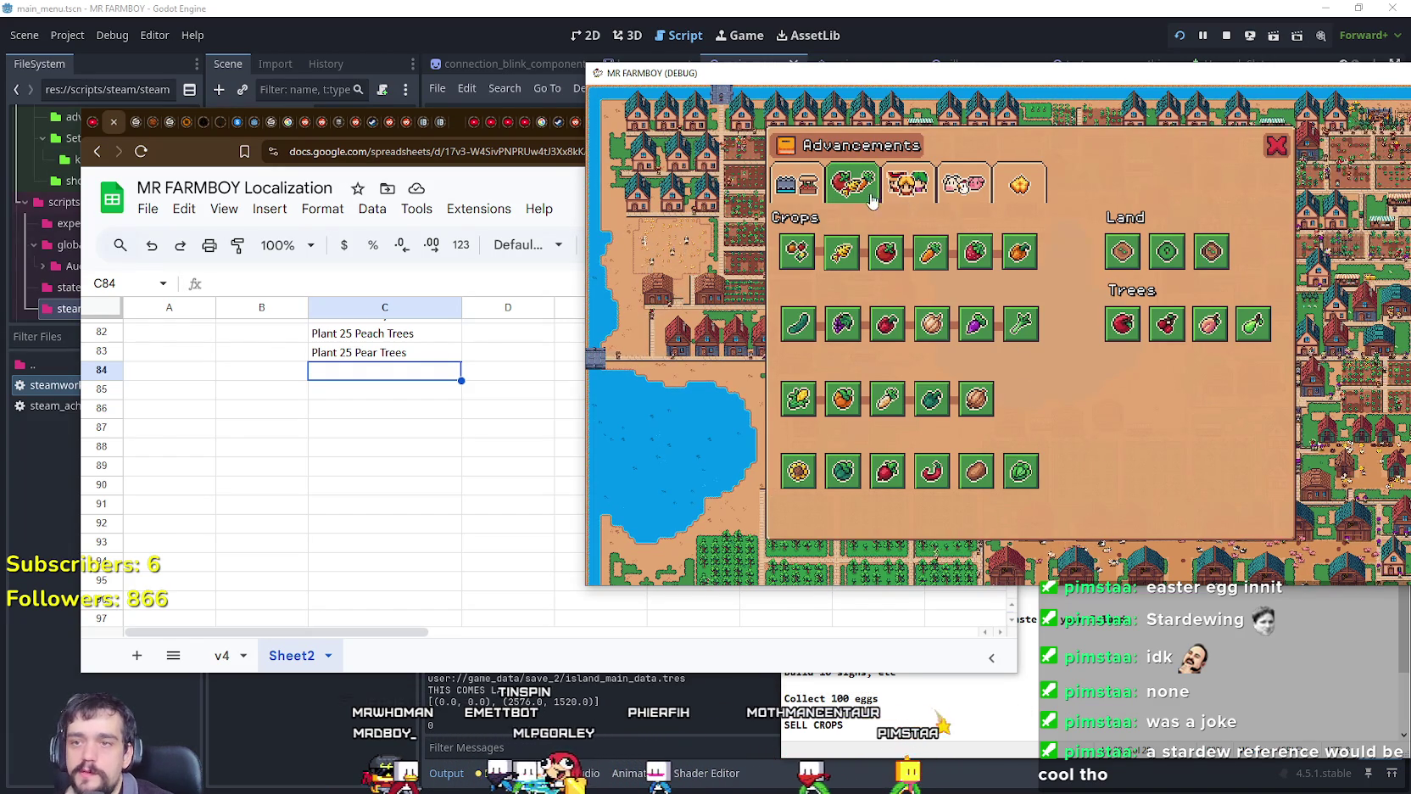
click(797, 184)
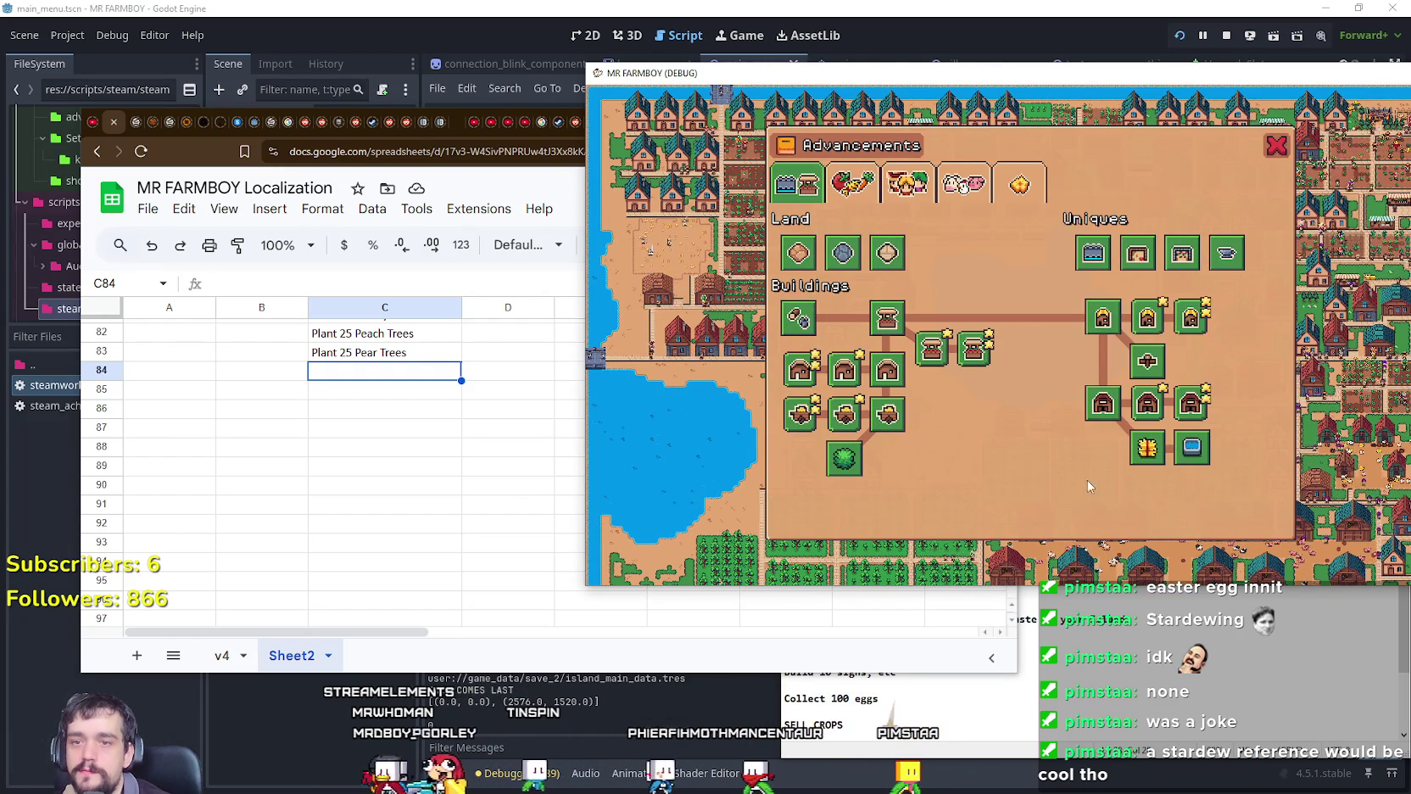
click(852, 184)
scroll(374, 500, up, 4)
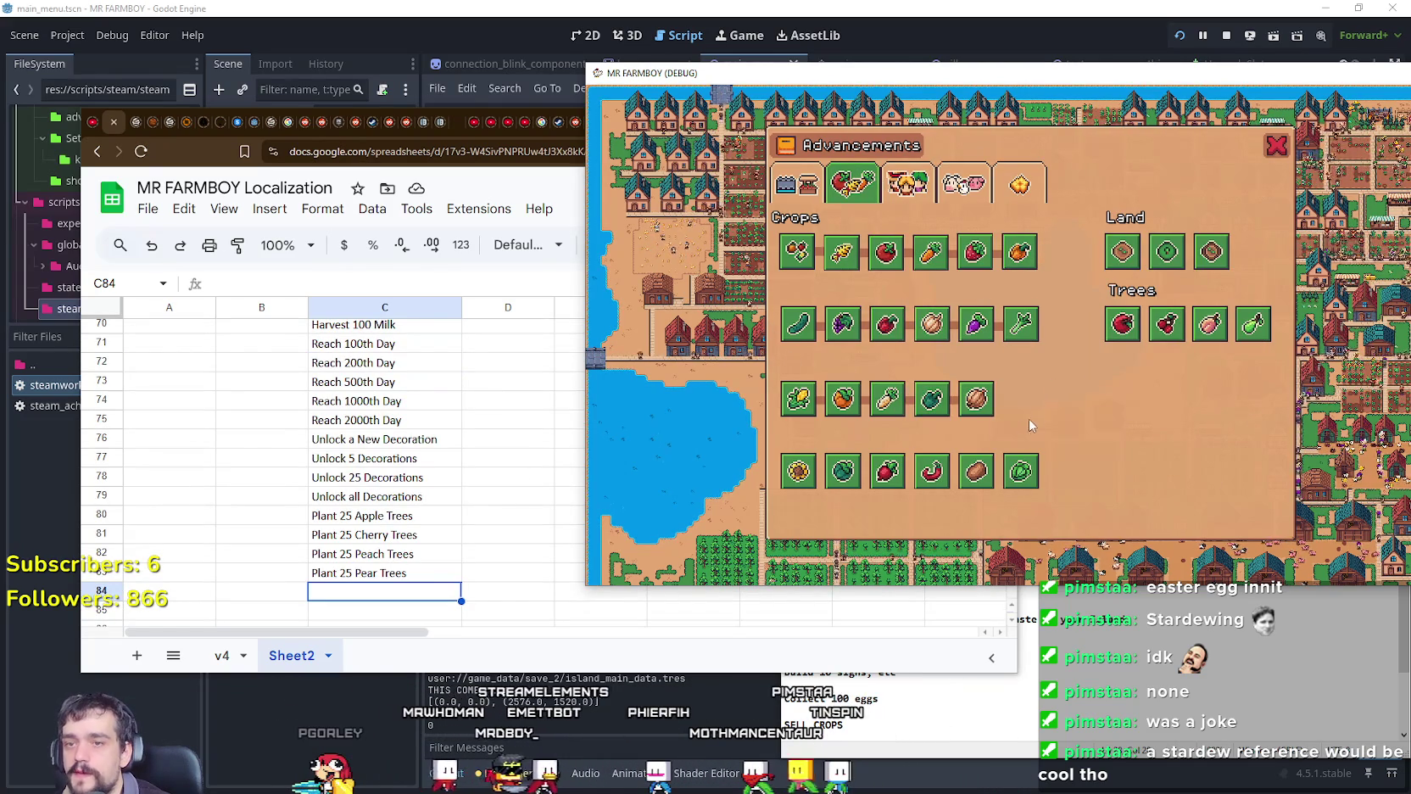
scroll(330, 574, up, 2)
scroll(335, 573, up, 2)
scroll(339, 571, up, 4)
scroll(346, 570, up, 3)
scroll(351, 568, up, 3)
scroll(353, 566, up, 2)
scroll(354, 569, up, 2)
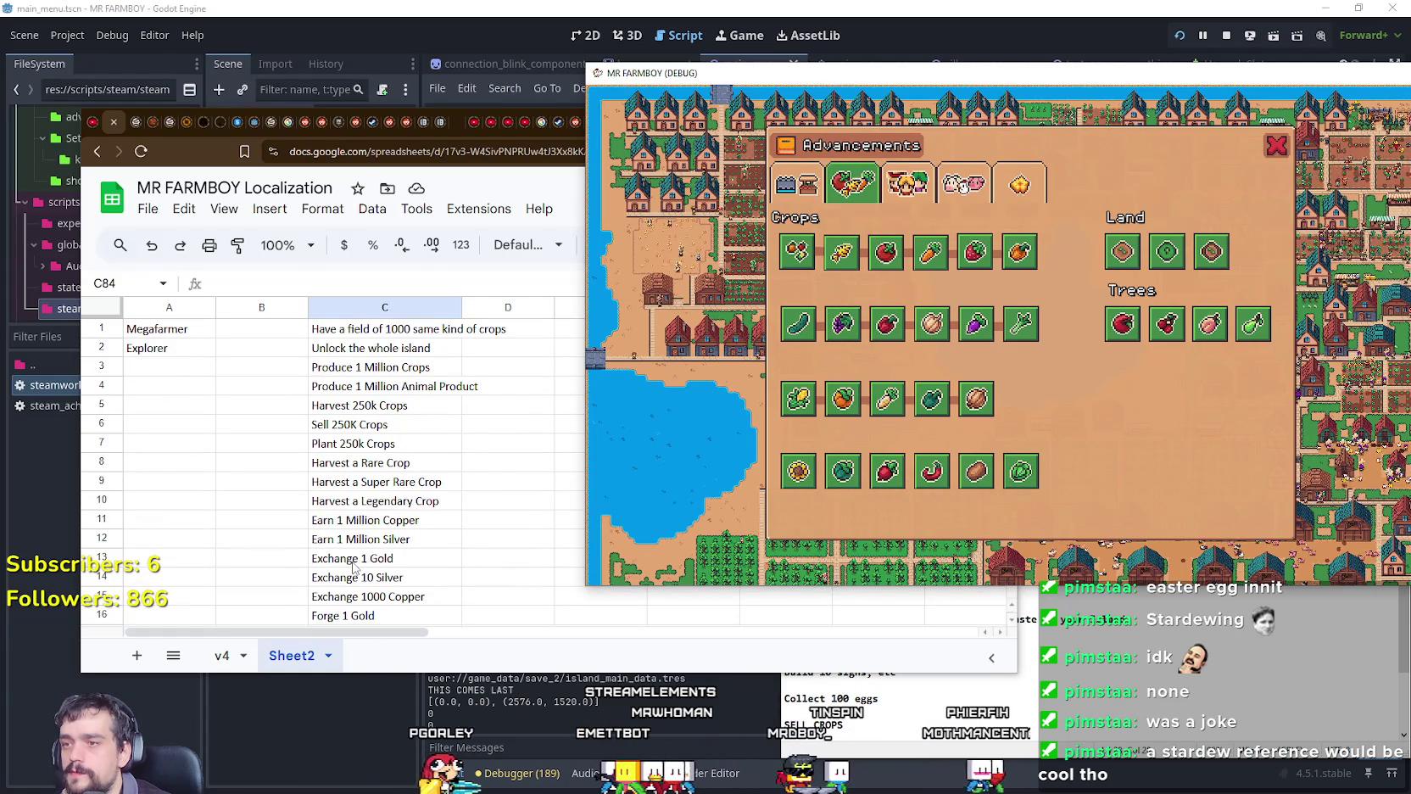
scroll(354, 571, down, 4)
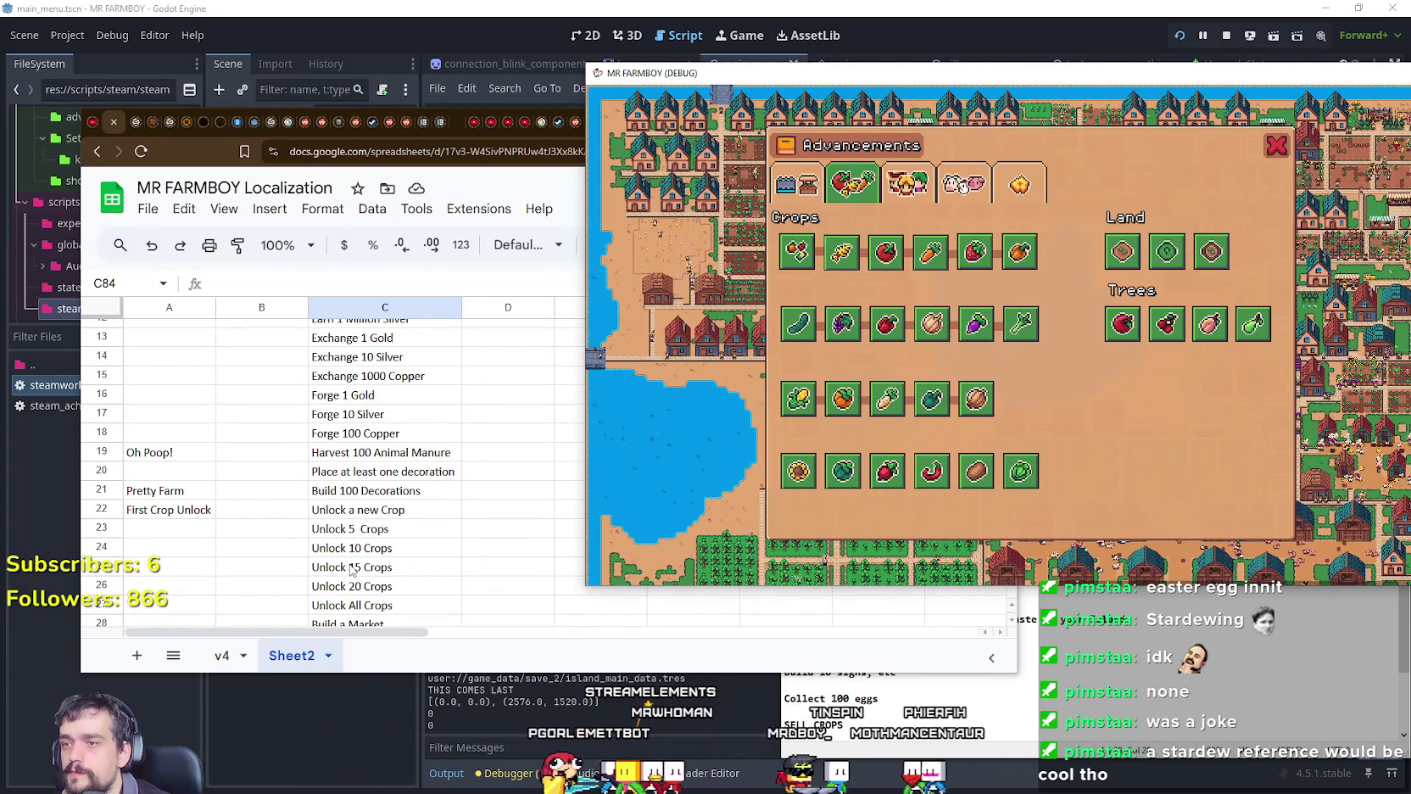
scroll(351, 570, down, 5)
scroll(349, 570, down, 5)
scroll(350, 569, up, 2)
scroll(351, 570, up, 4)
scroll(350, 570, up, 6)
scroll(350, 571, up, 3)
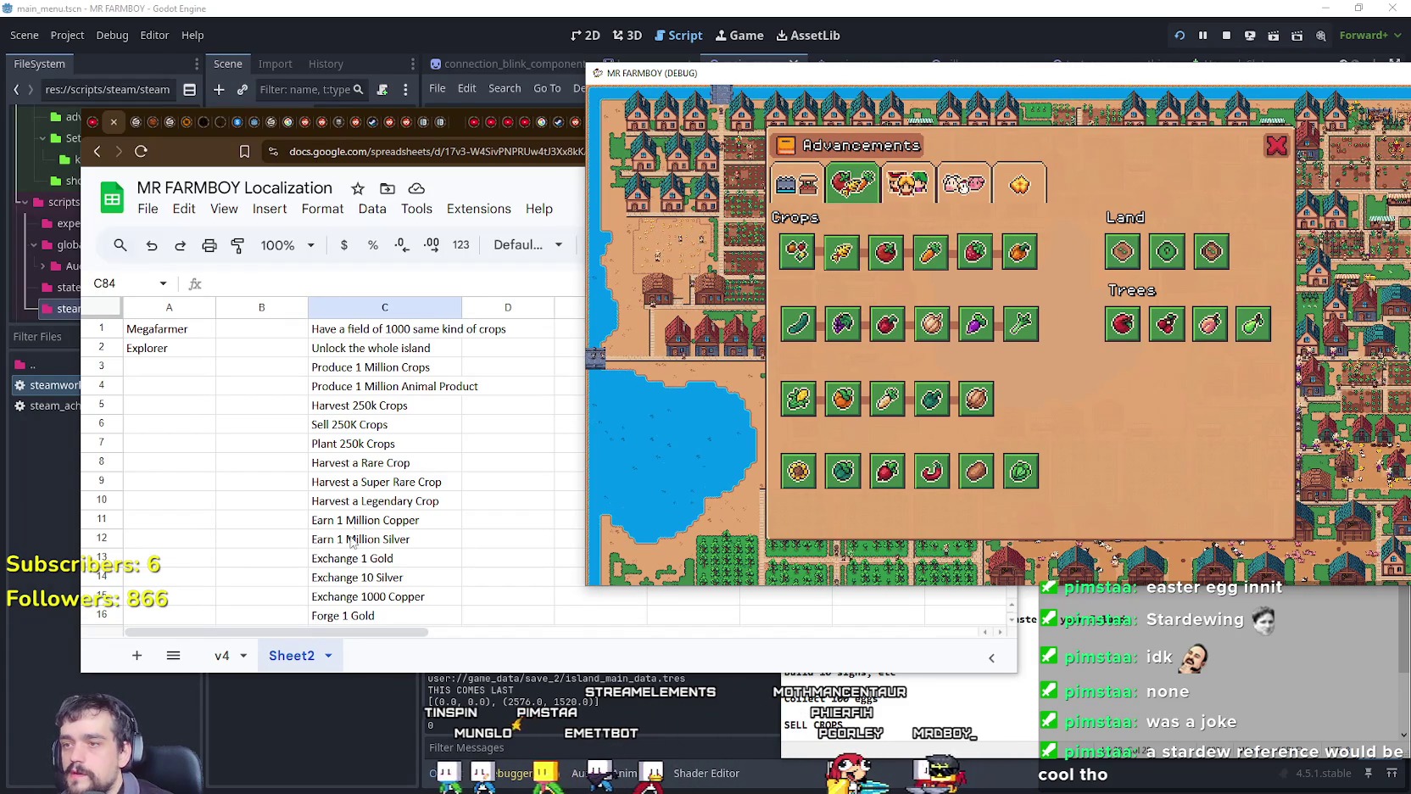
scroll(471, 593, down, 2)
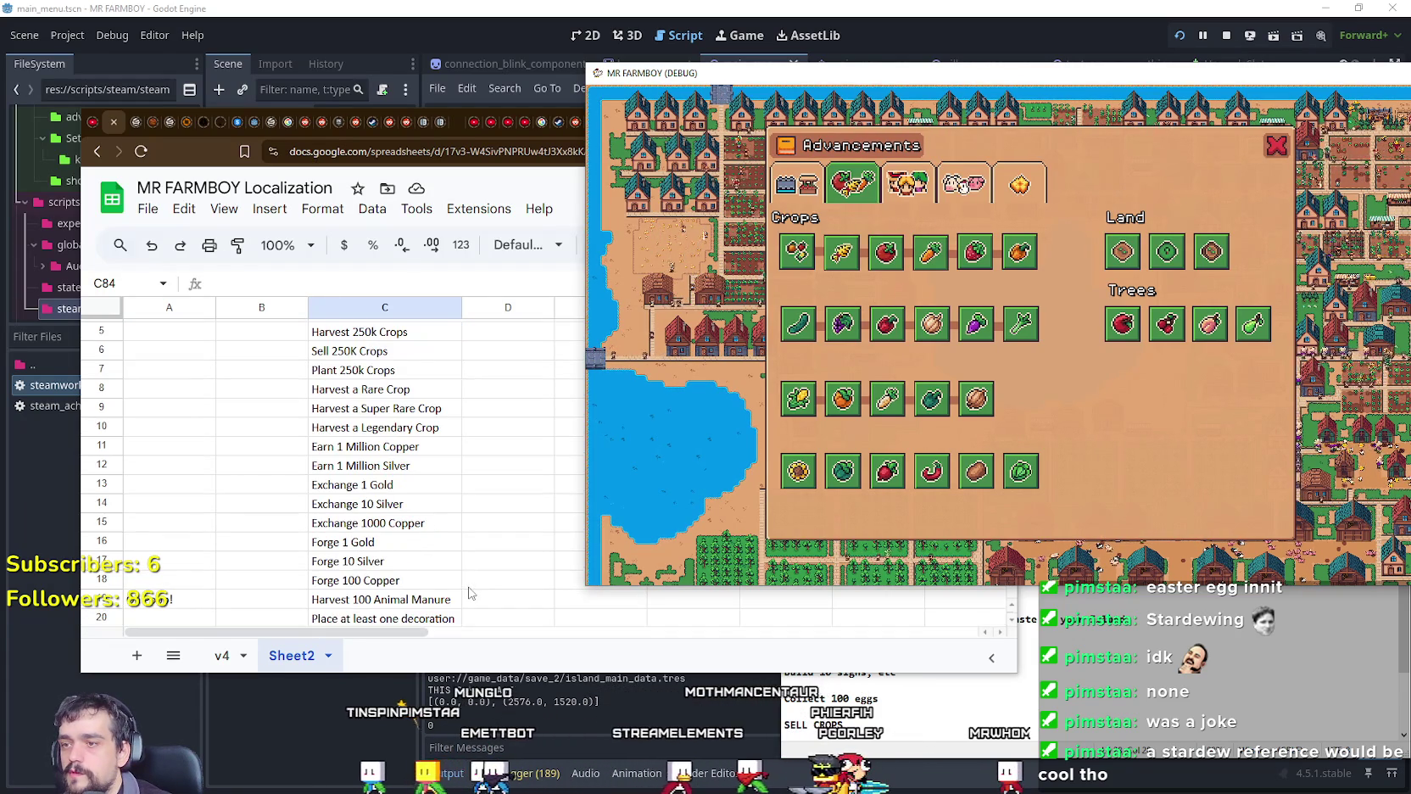
scroll(374, 418, up, 2)
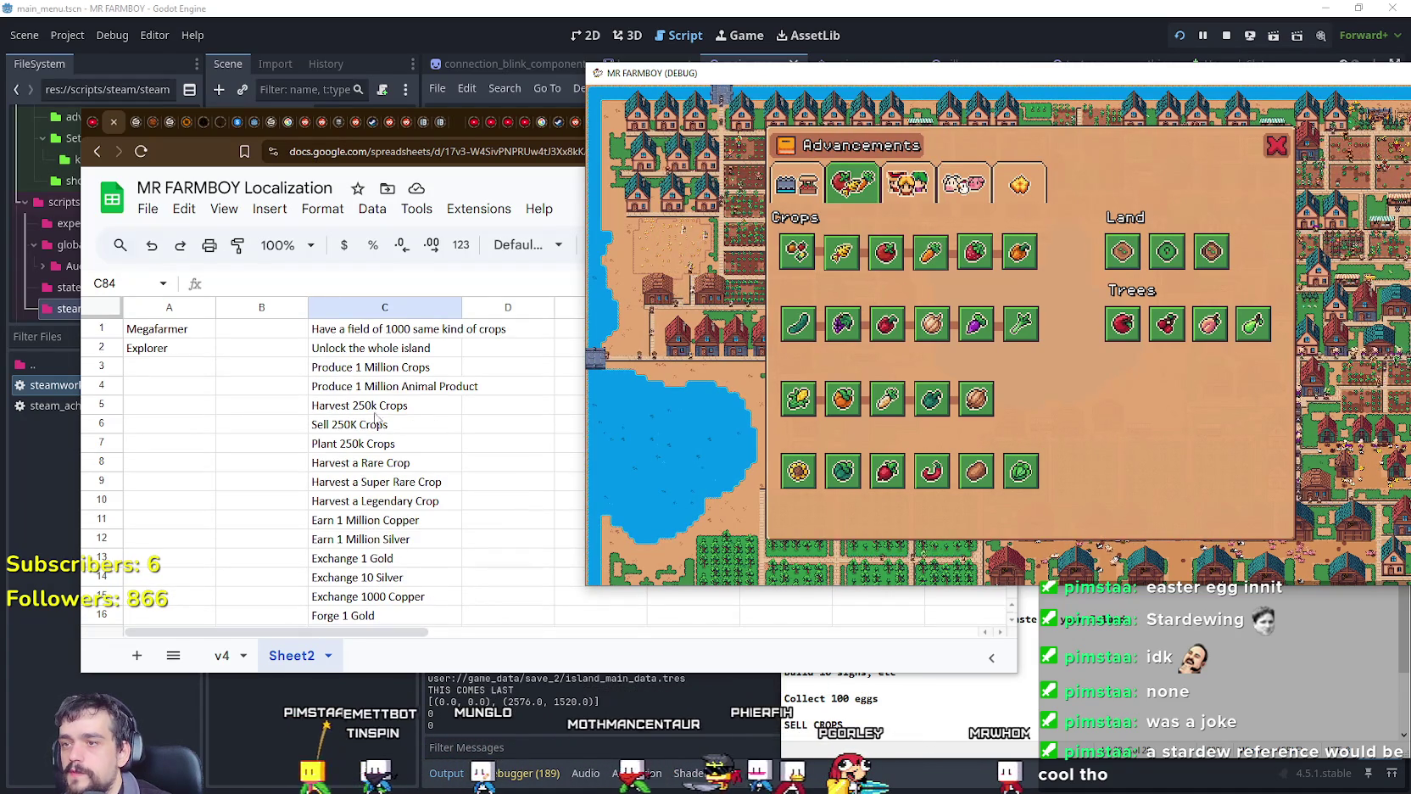
Step: Select C3 and look over the crop achievements between C3 and C9
click(373, 367)
key(Down)
key(Up)
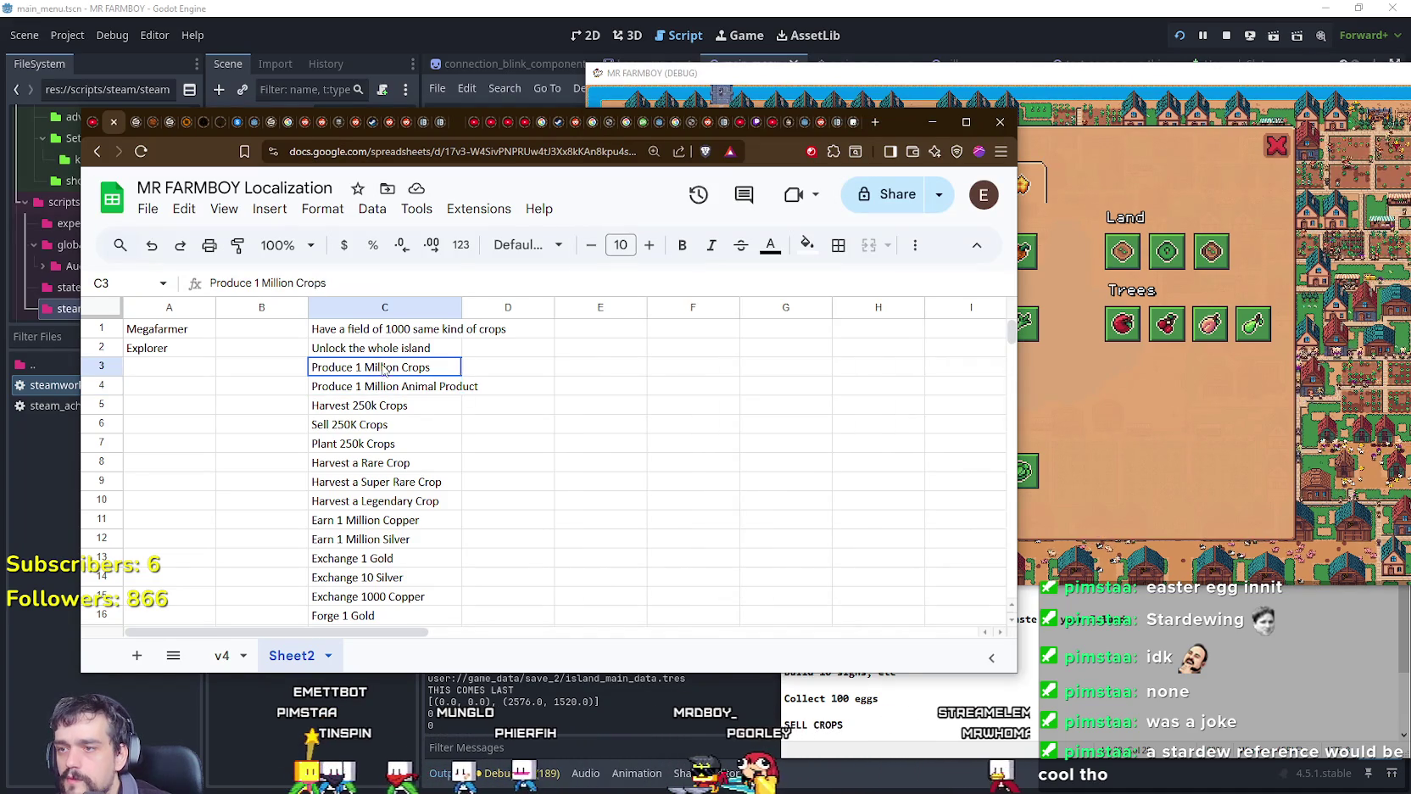
click(378, 501)
click(373, 484)
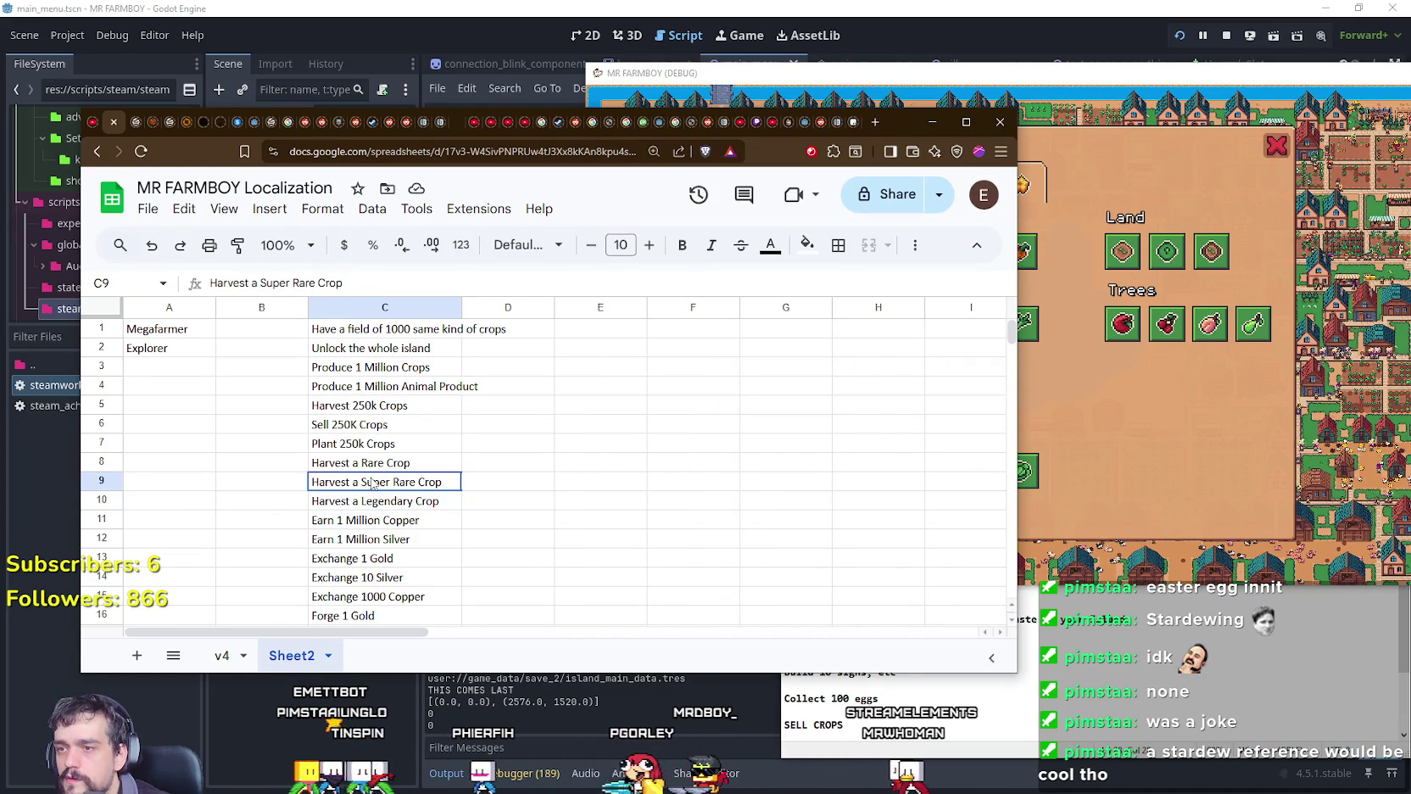
key(Up)
key(Up)
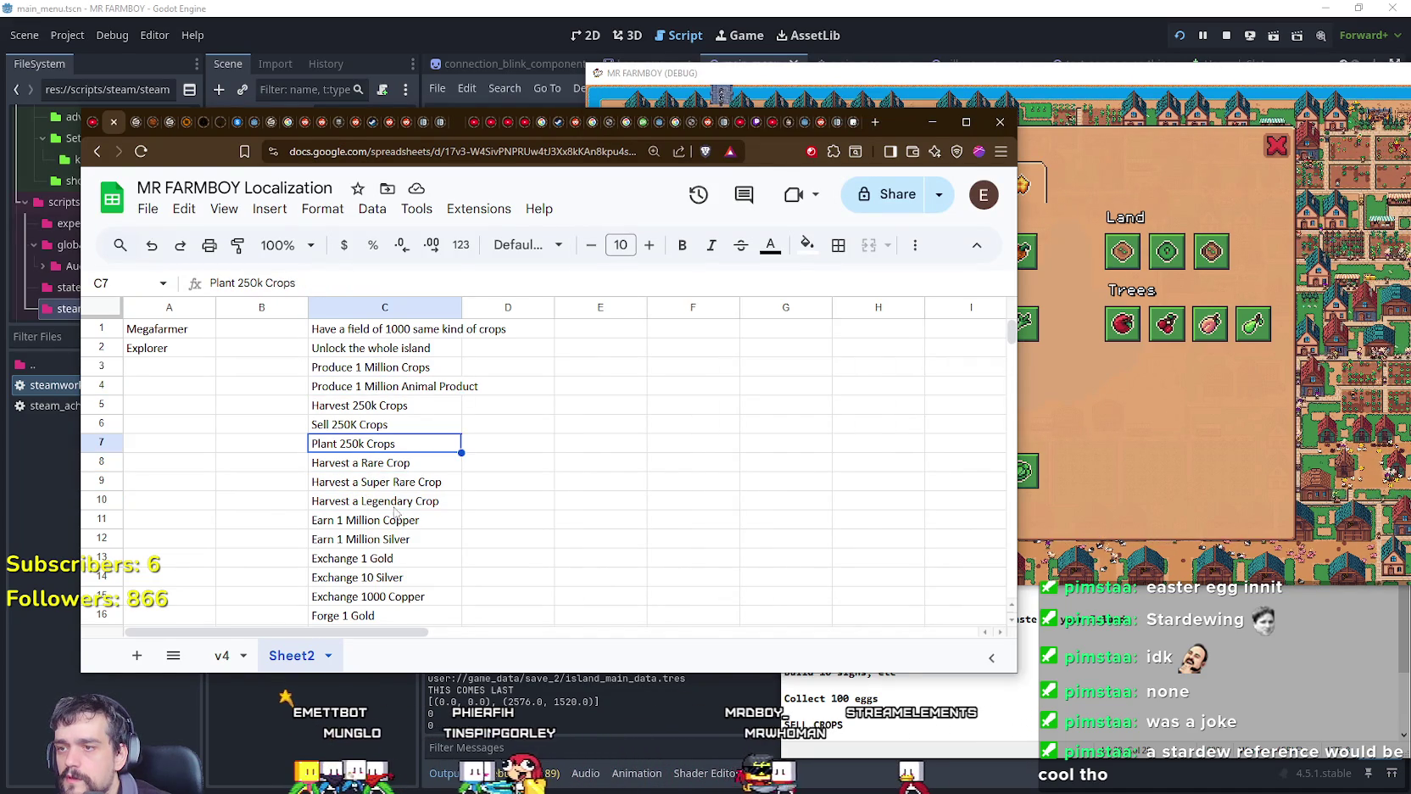
key(Up)
key(Up)
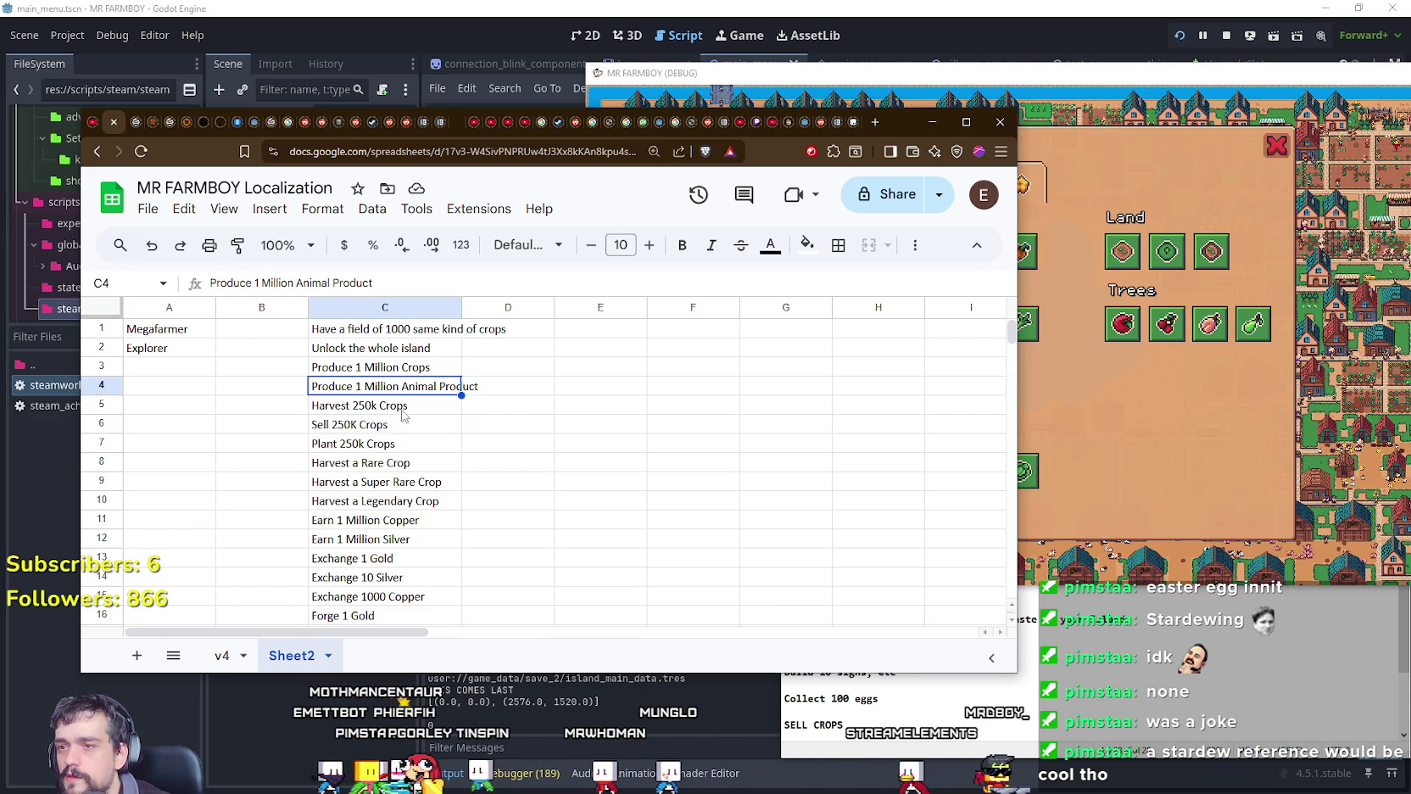
Step: Replace 'Produce' with 'Harvest' at the start of C3 and C4
double_click(331, 366)
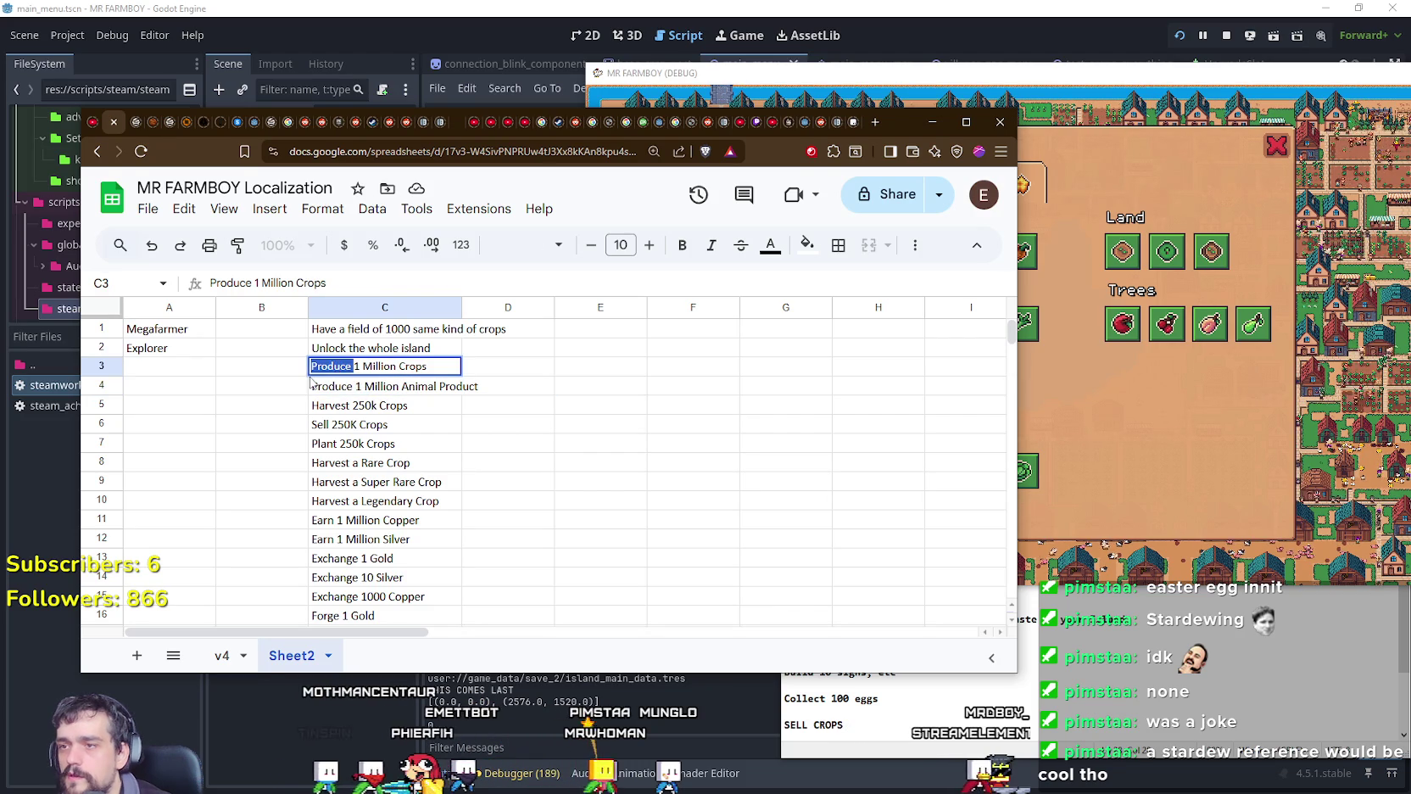
text(Harvest)
double_click(346, 381)
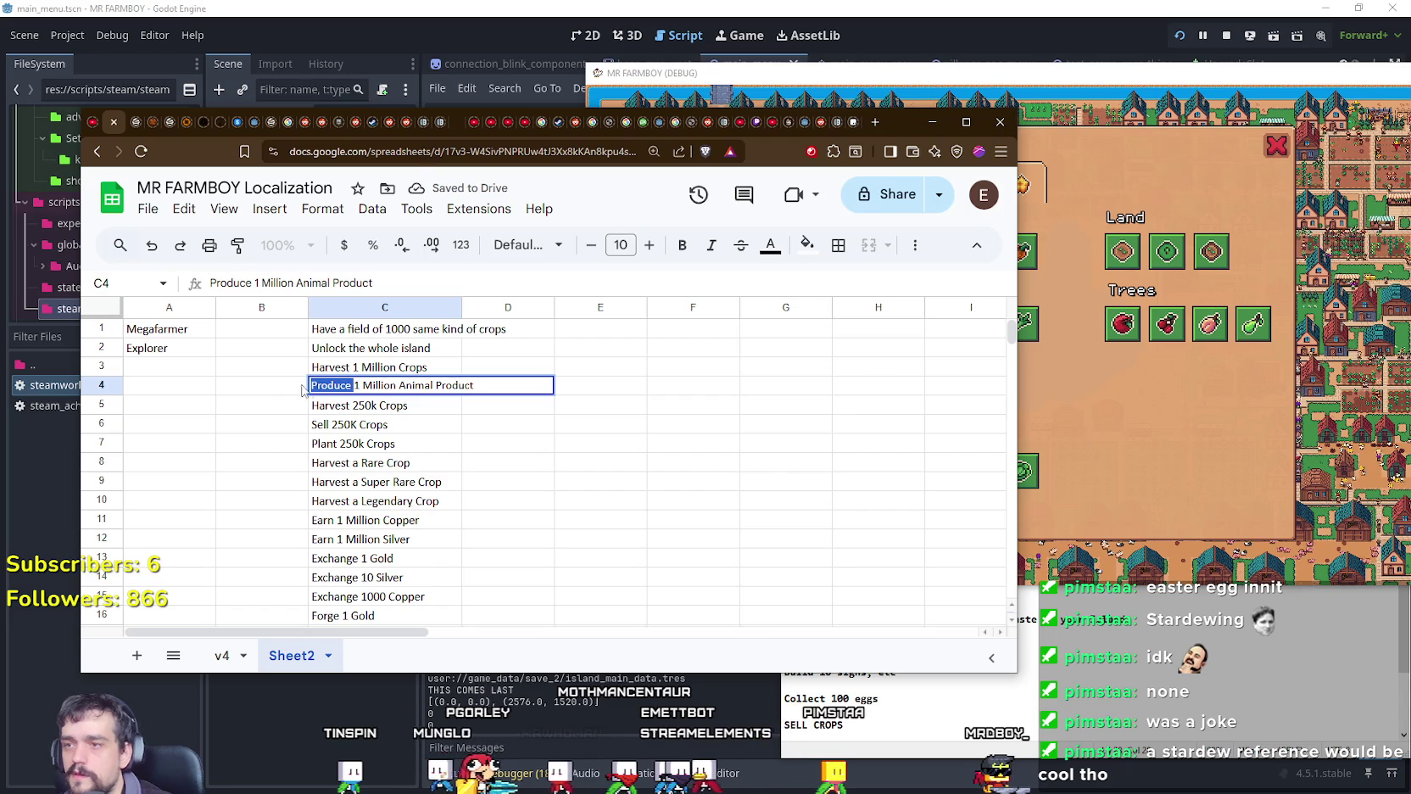
text(Harvest)
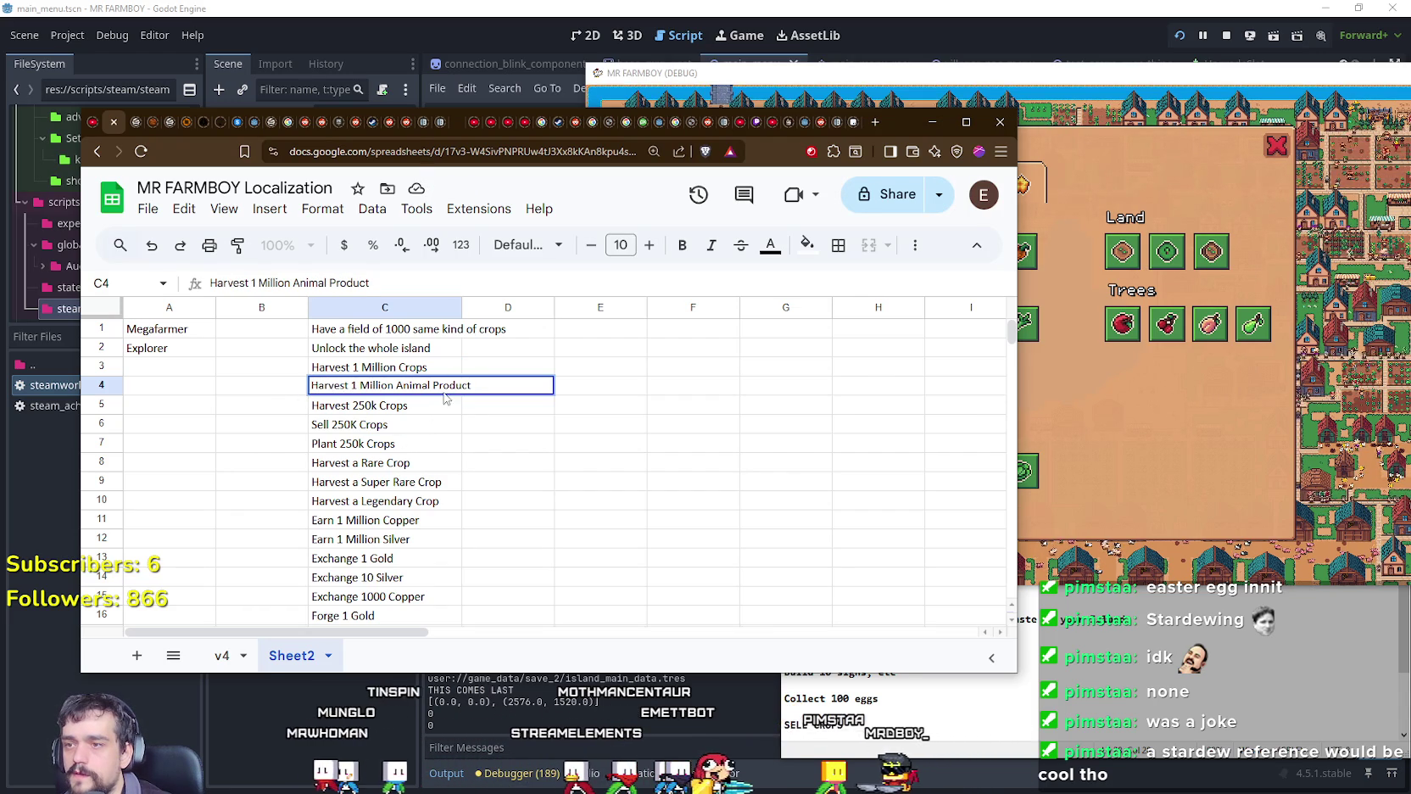
key(Return)
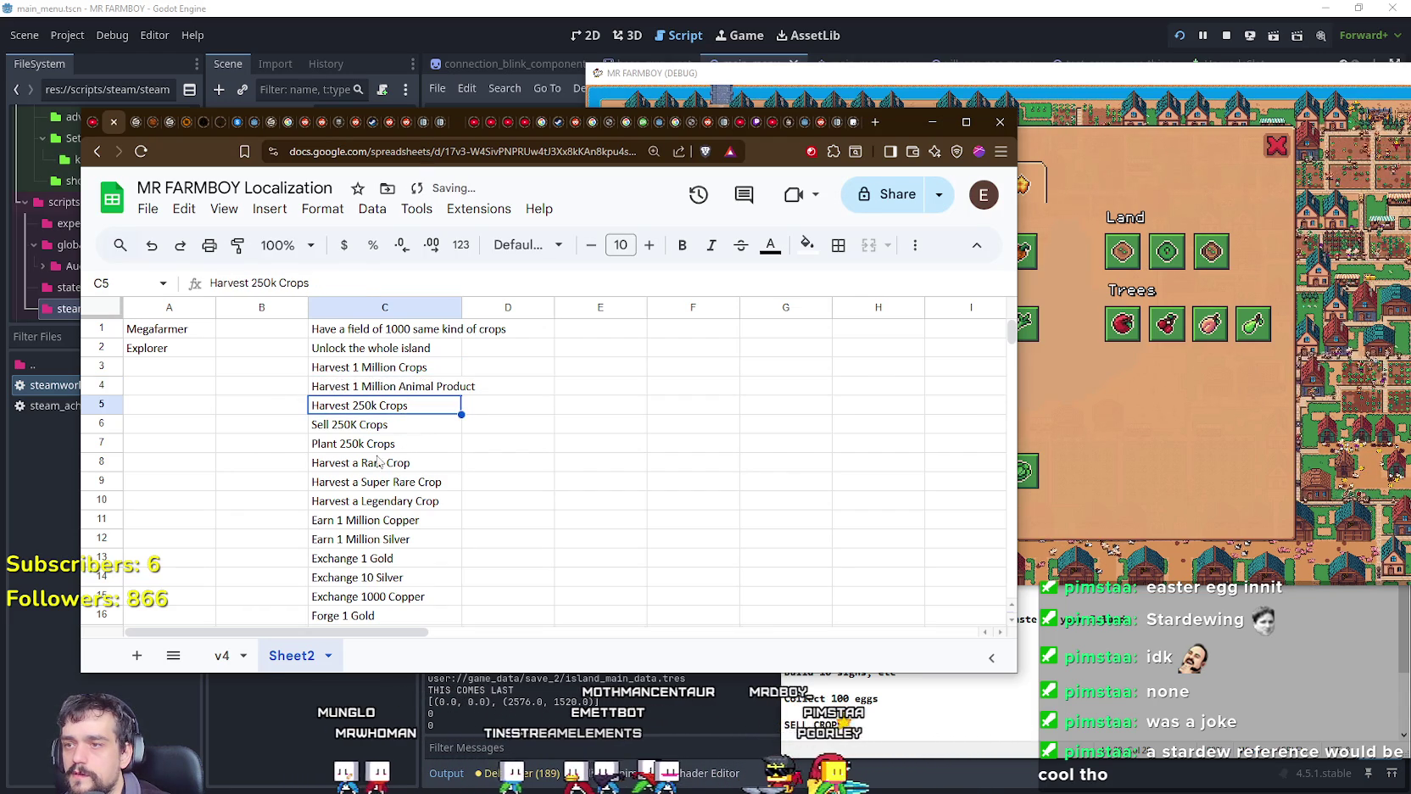
key(Down)
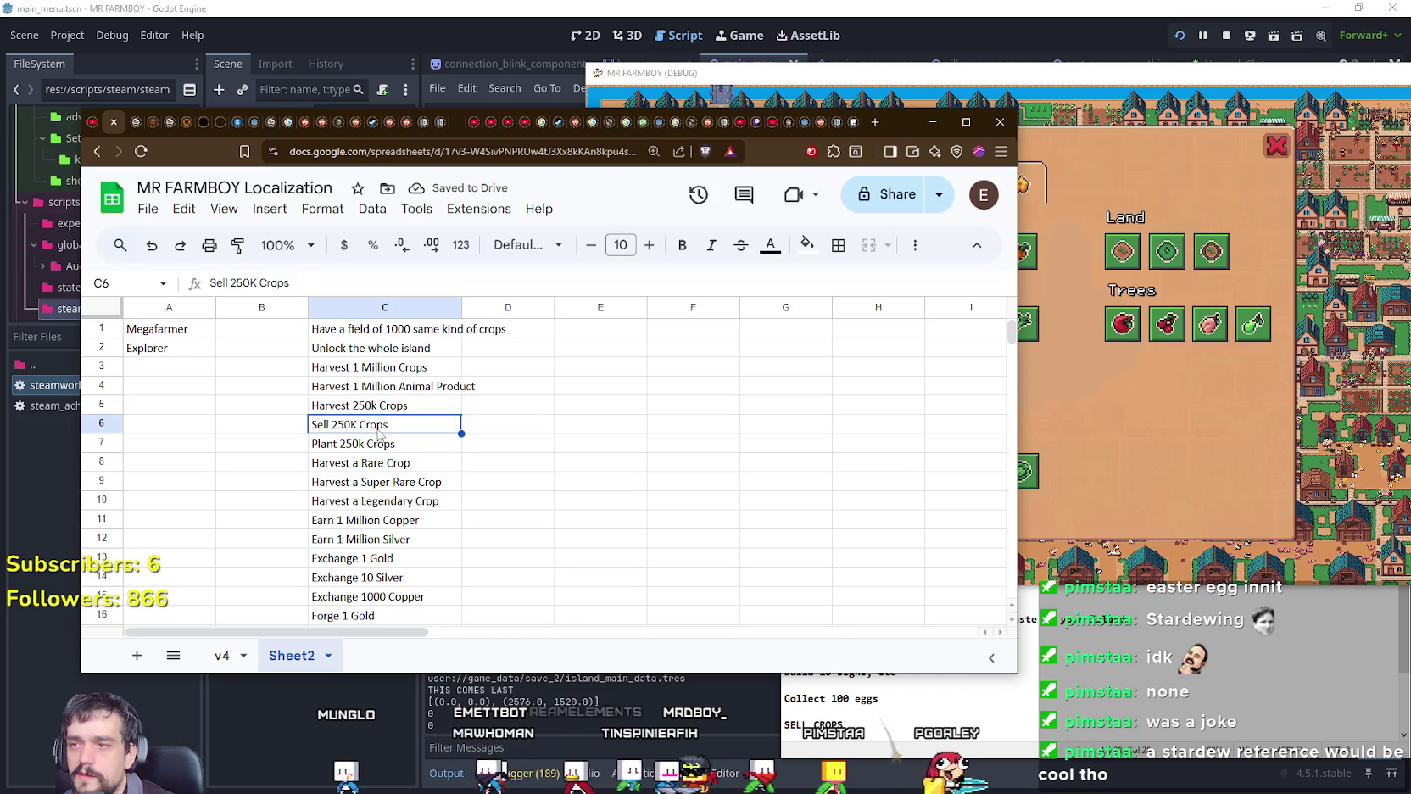
key(Down)
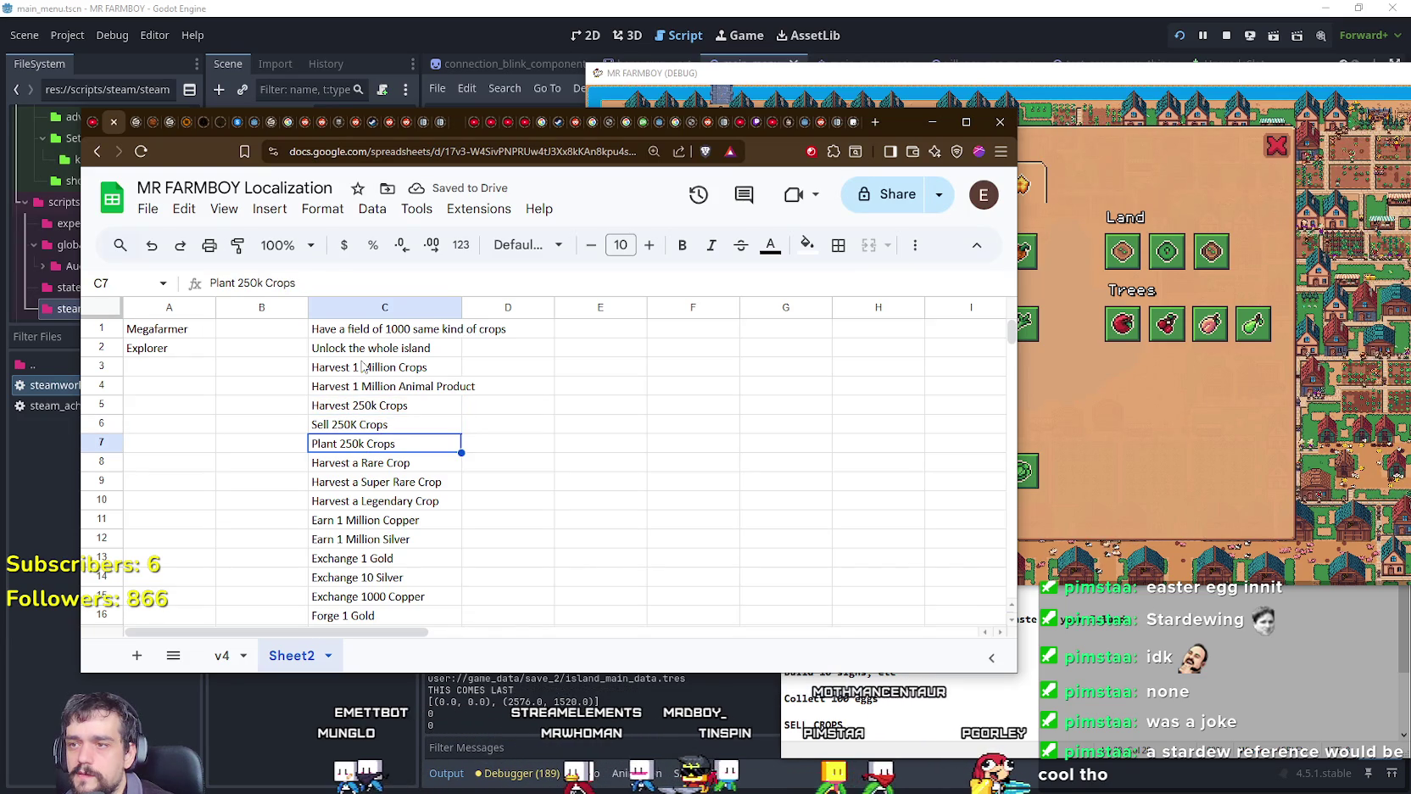
Step: Recheck C3 and rewrite C4 as 'Harvest 1 Million Animal Product'
click(352, 372)
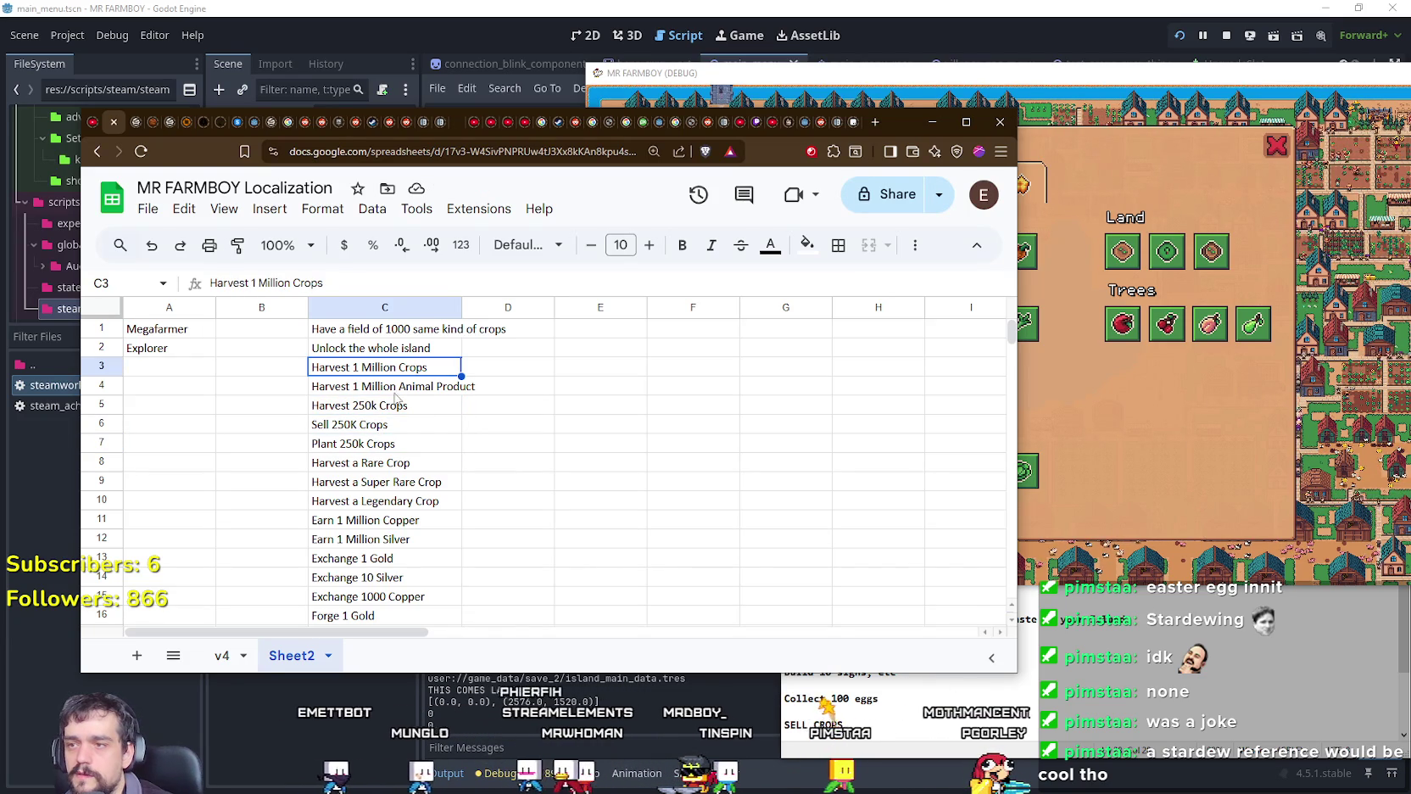
key(Down)
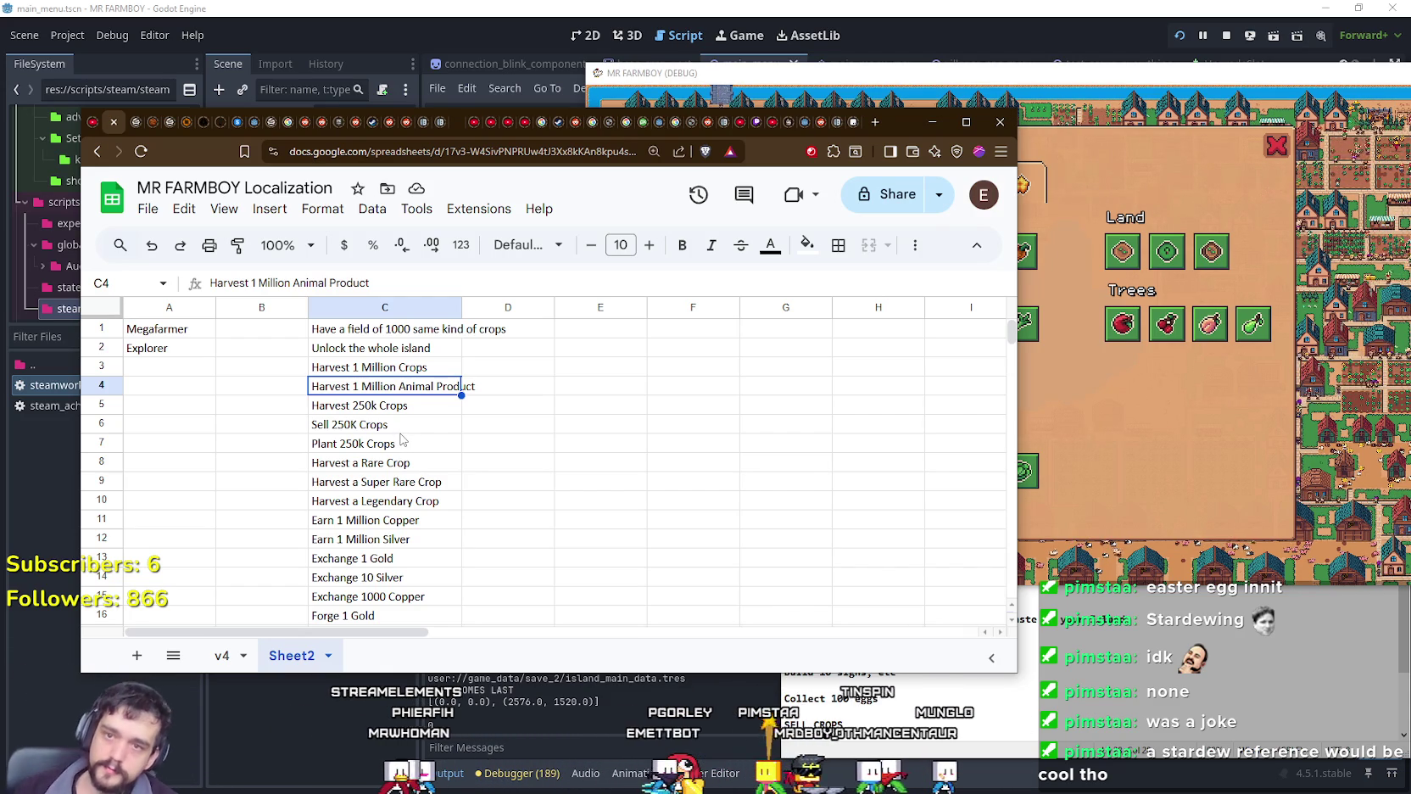
key(BackSpace)
click(528, 393)
click(394, 381)
text(Harvest 1 Million Animal Product)
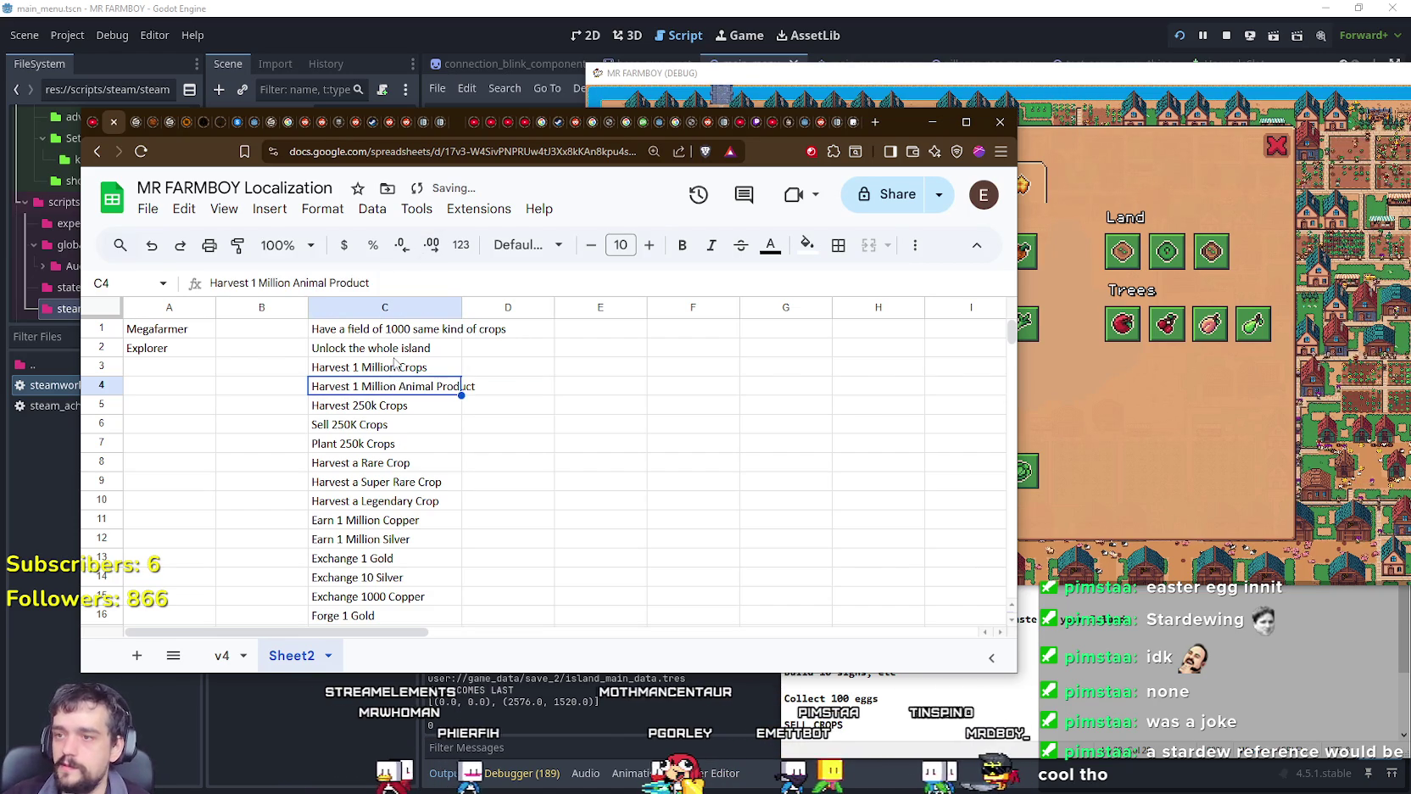
click(507, 404)
click(1157, 461)
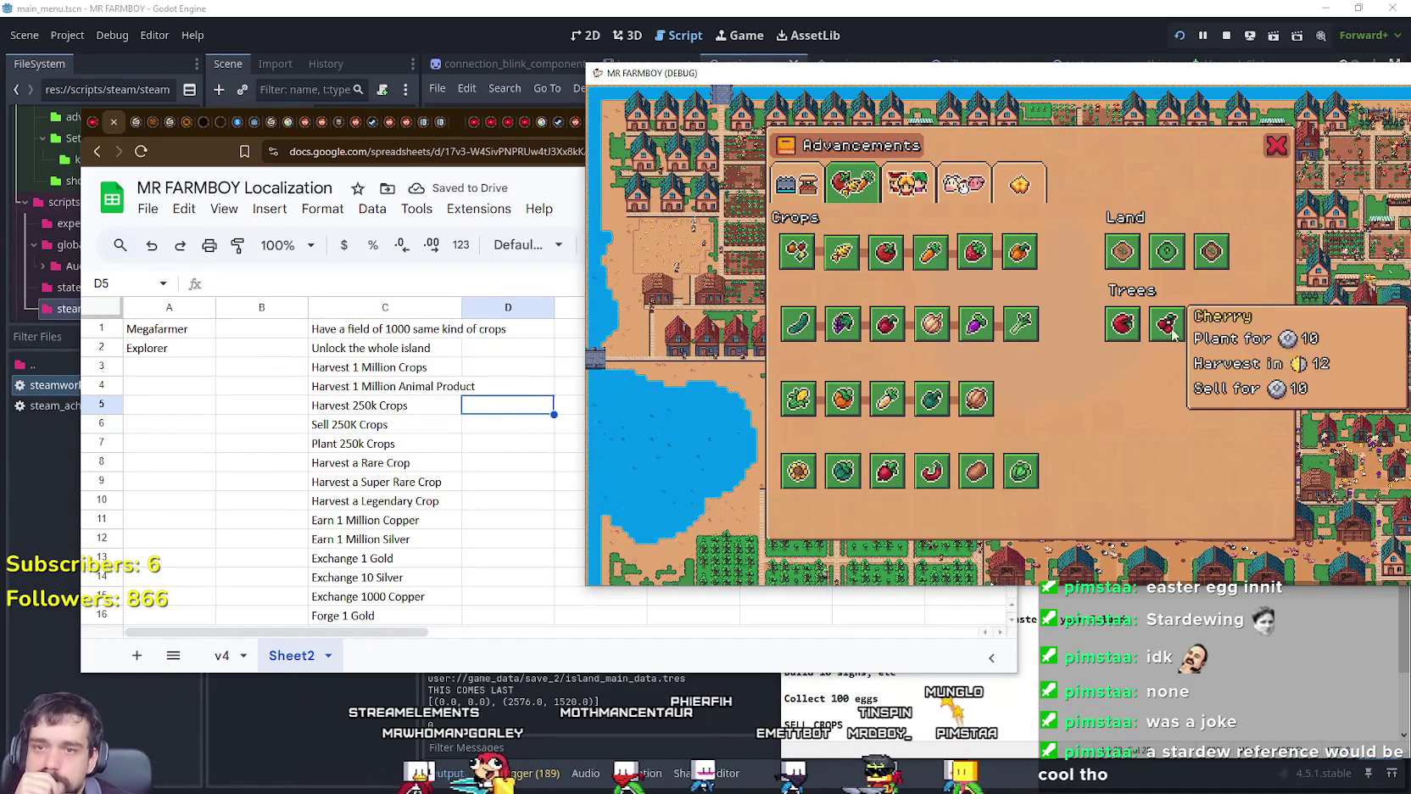
Step: Browse the game's Workers, Animals and Land/Buildings advancement pages and the achievement ideas notes
click(897, 188)
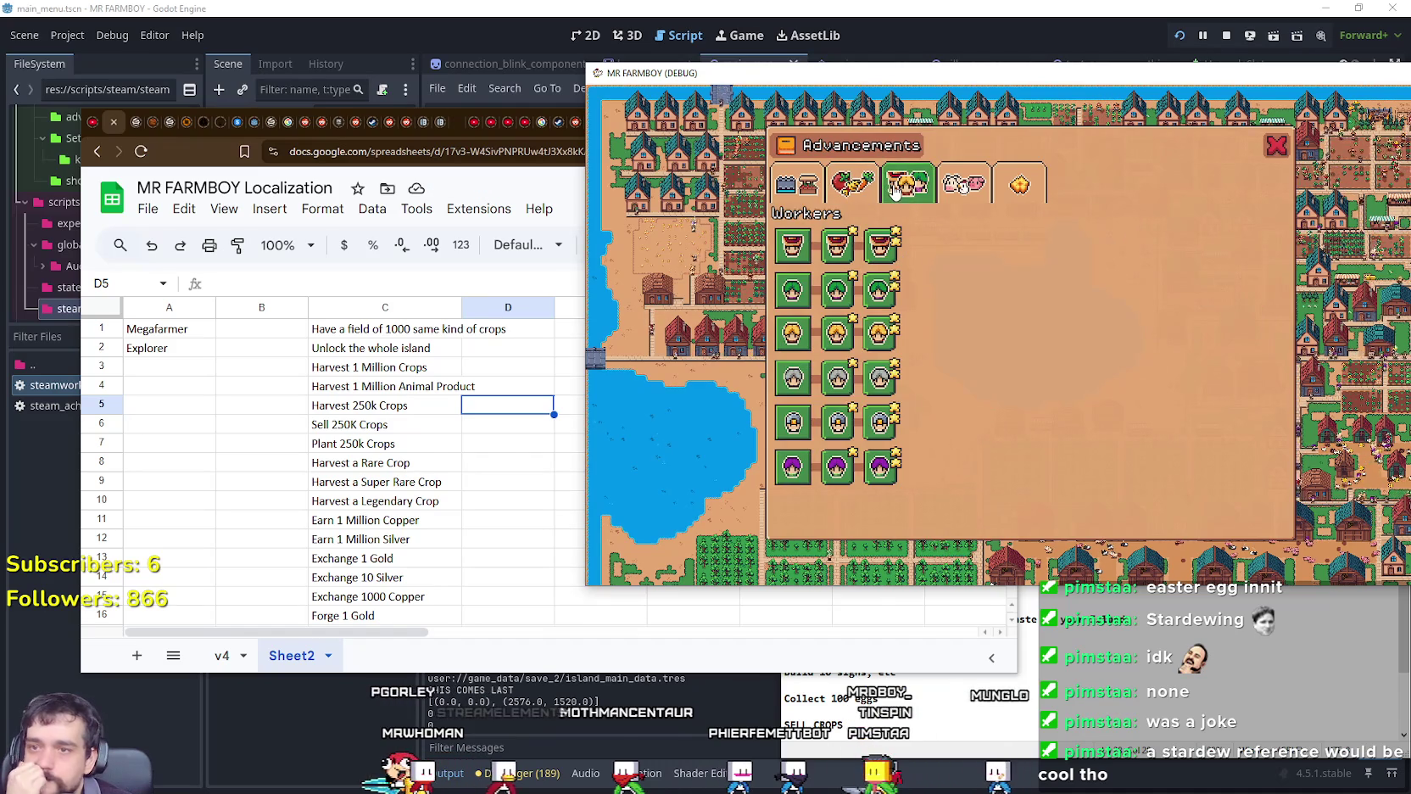
click(964, 185)
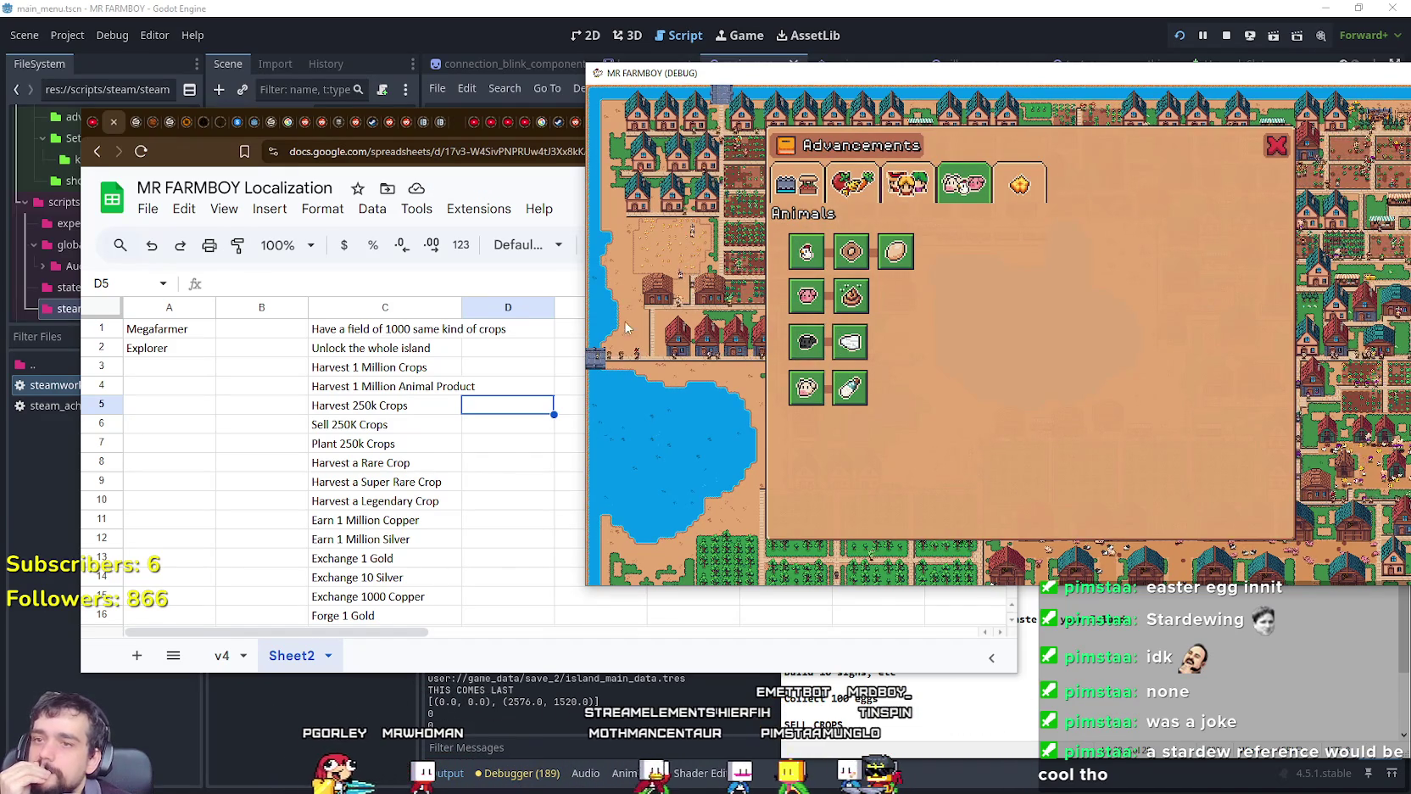
click(797, 190)
click(1234, 665)
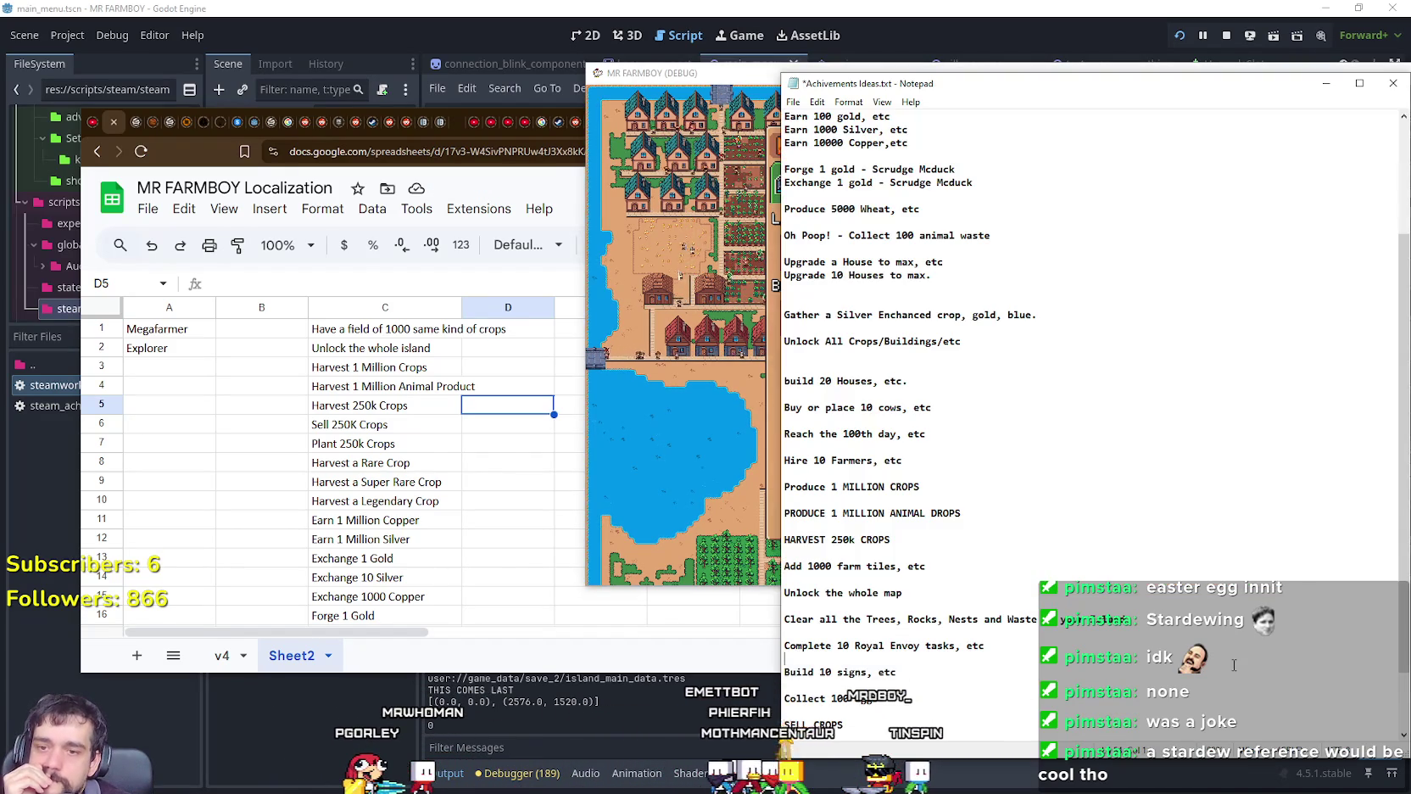
click(754, 337)
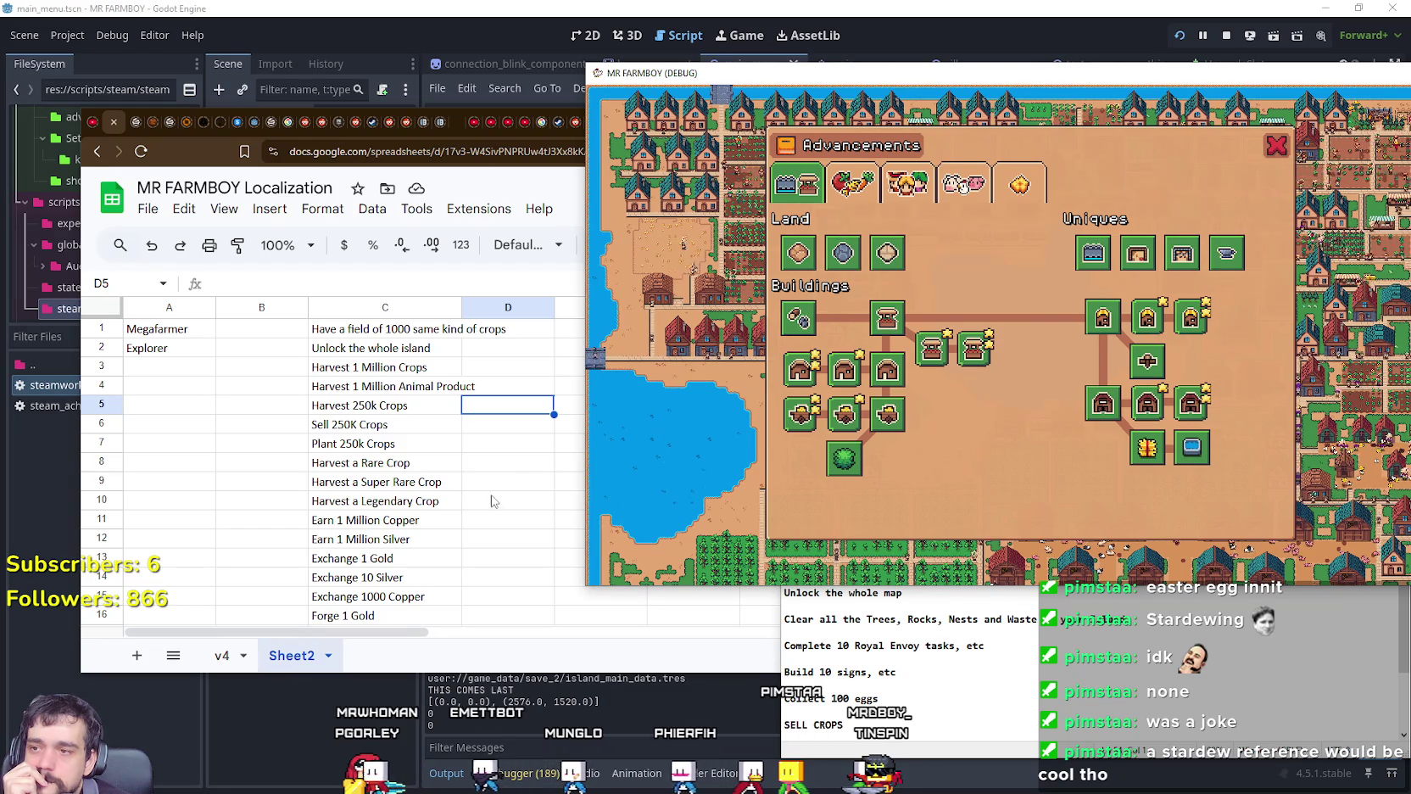
mouse_move(886, 253)
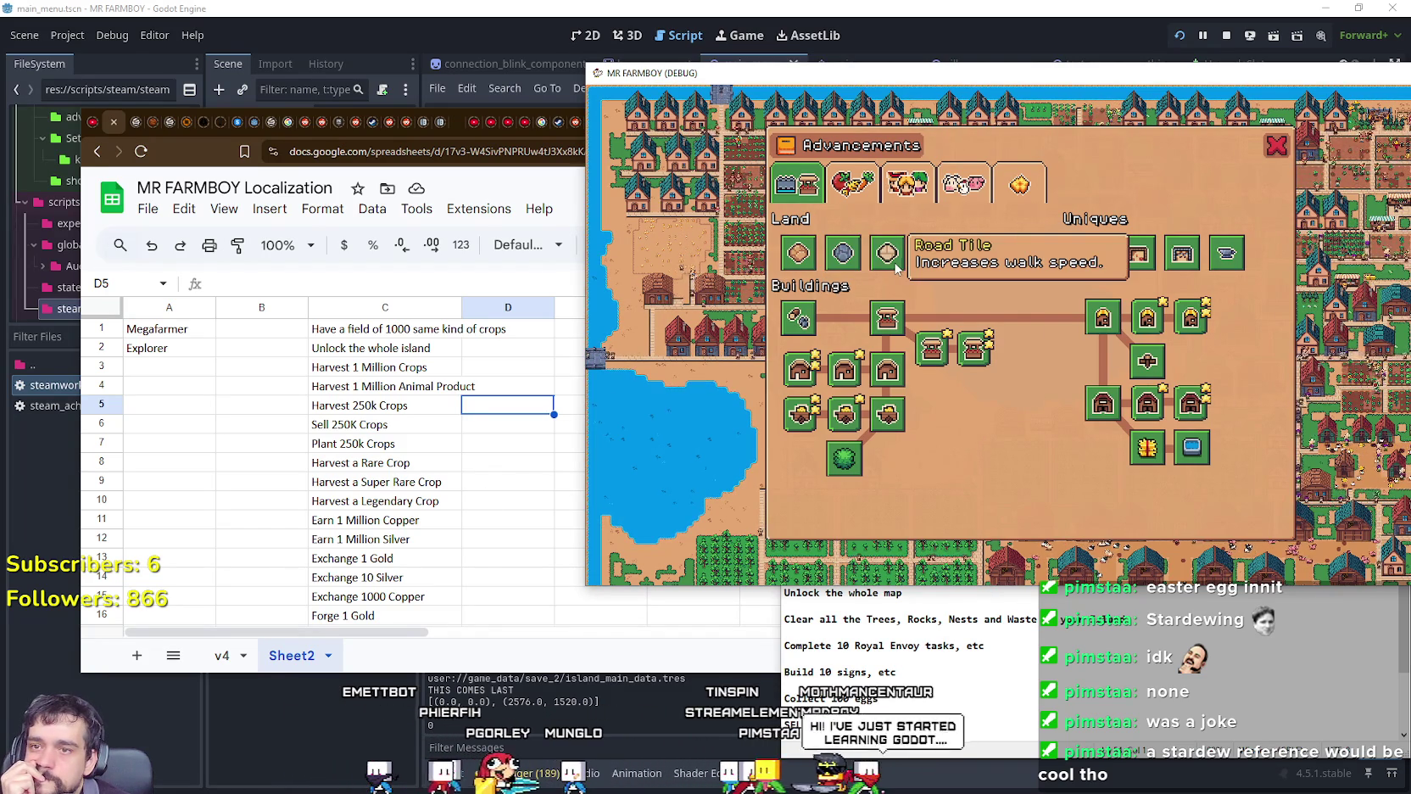
click(381, 526)
scroll(386, 522, down, 3)
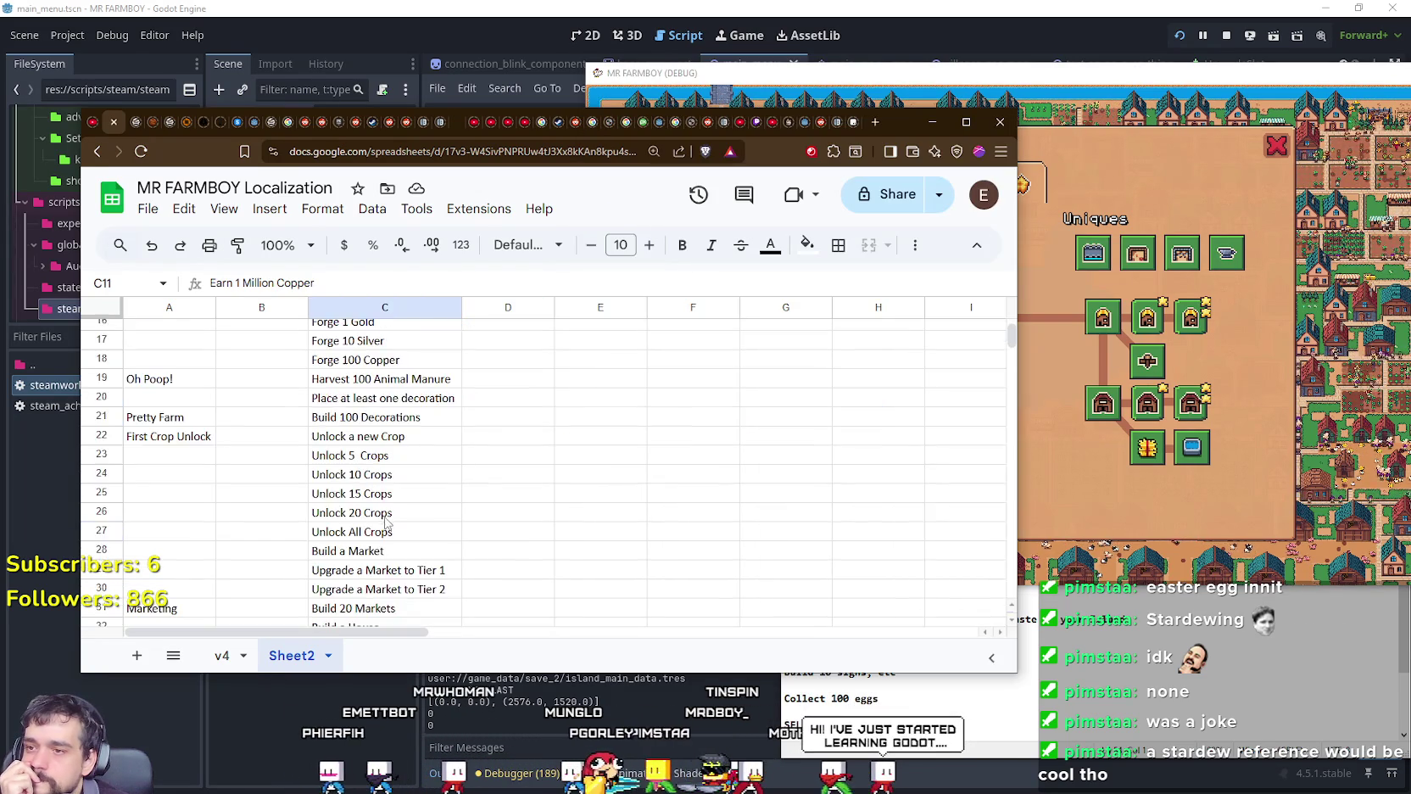
Step: Scroll down below the tree-planting entries and select the first empty cell, C84
scroll(390, 517, down, 5)
scroll(394, 513, down, 4)
scroll(402, 510, down, 2)
scroll(402, 509, down, 4)
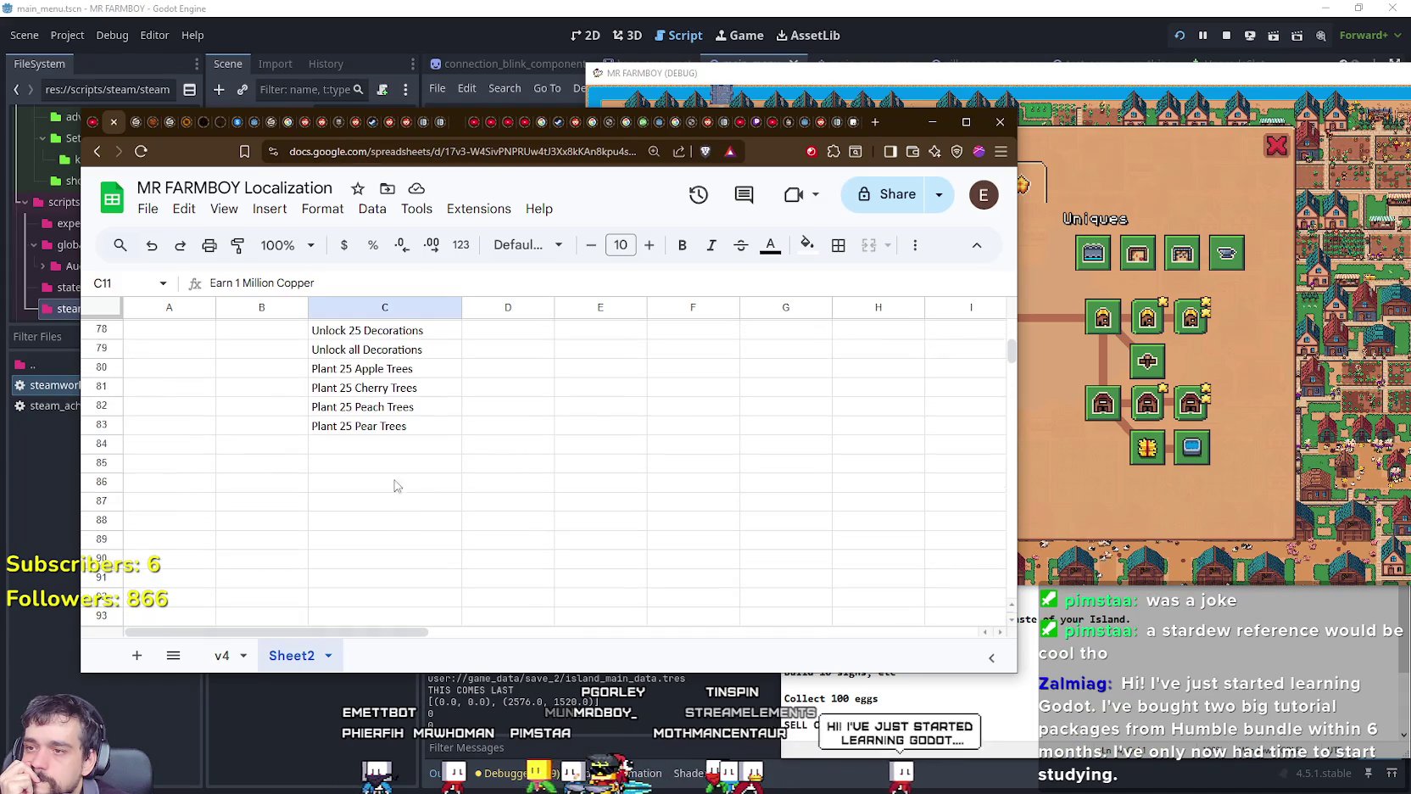
click(353, 468)
double_click(352, 466)
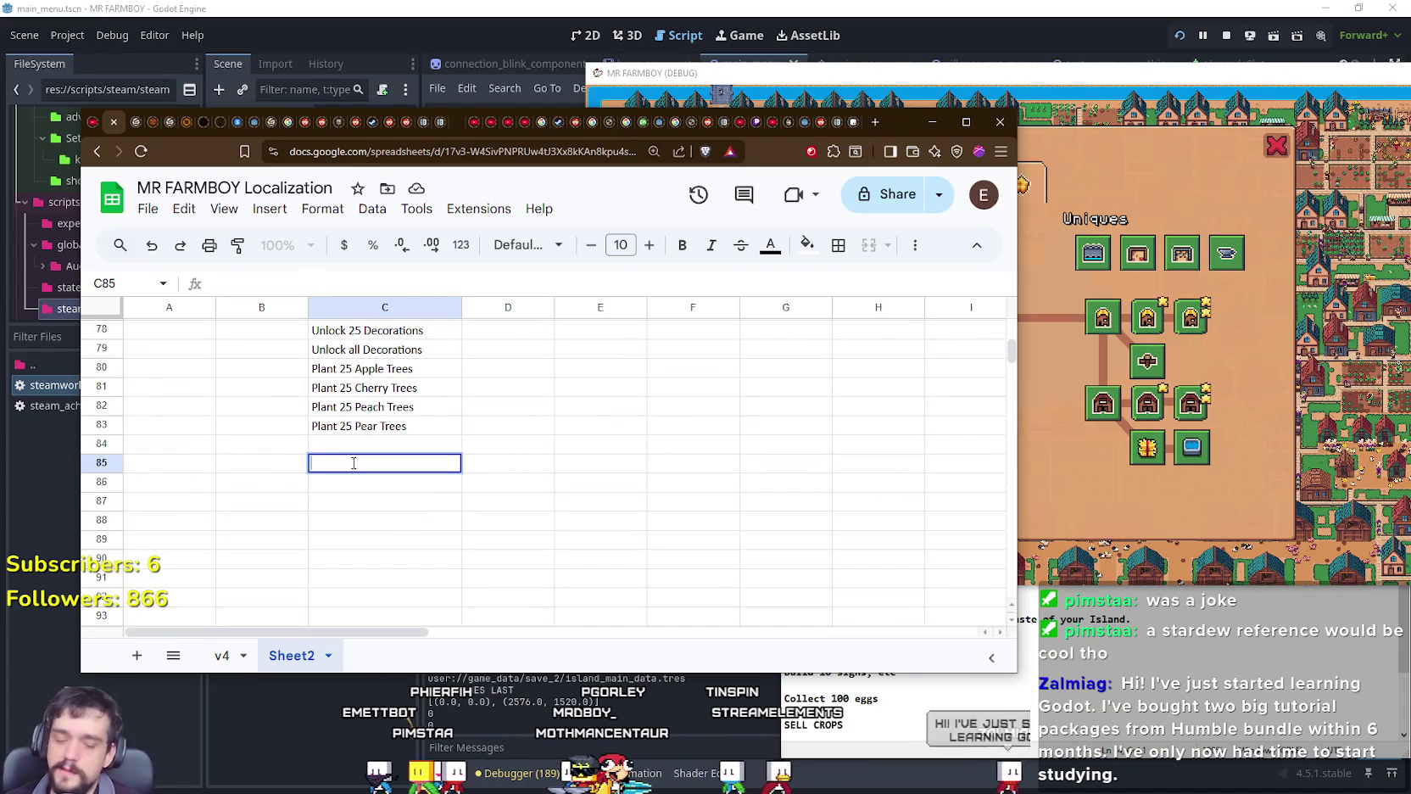
click(328, 443)
text(Build)
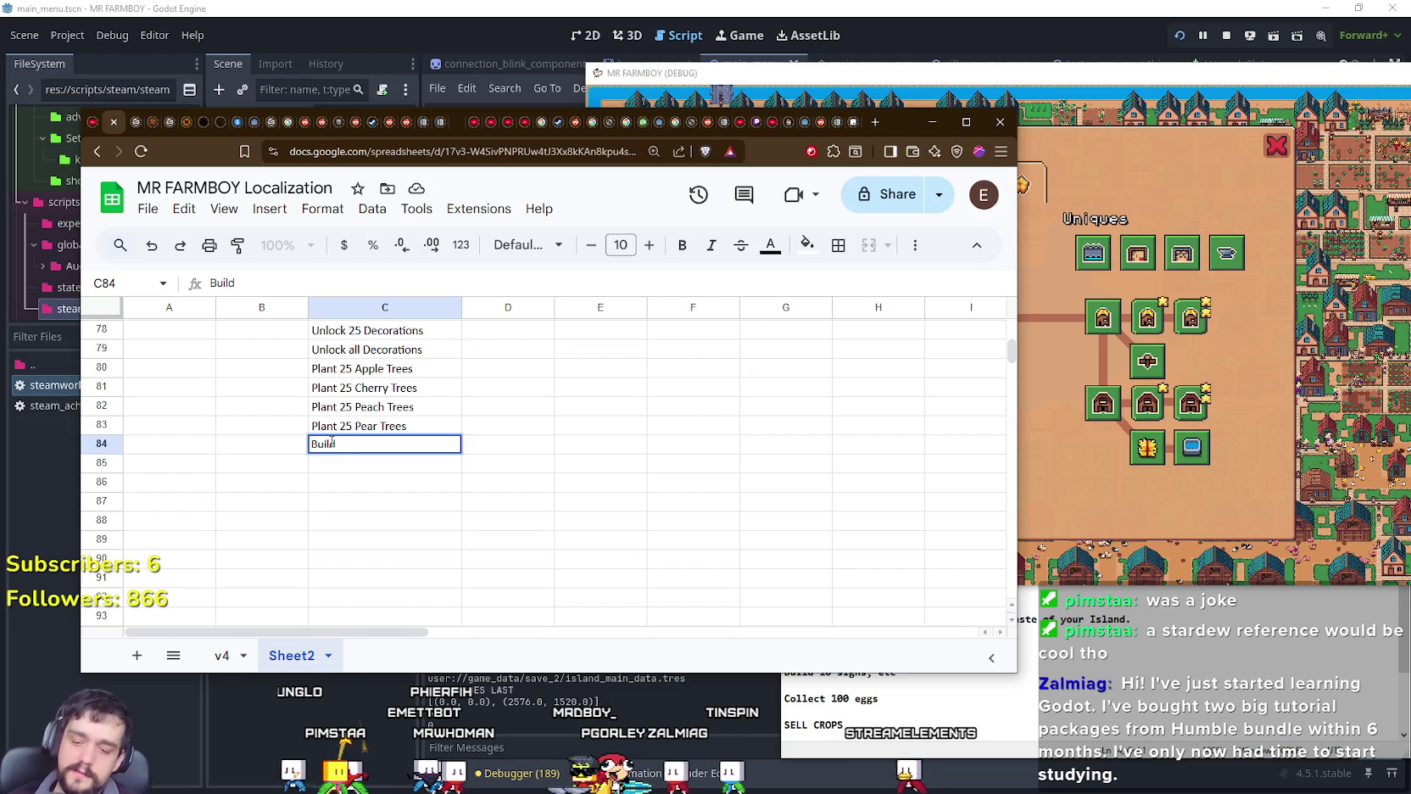
Step: Enter 'Place 100 Road Tiles' in cell C84
text( 10)
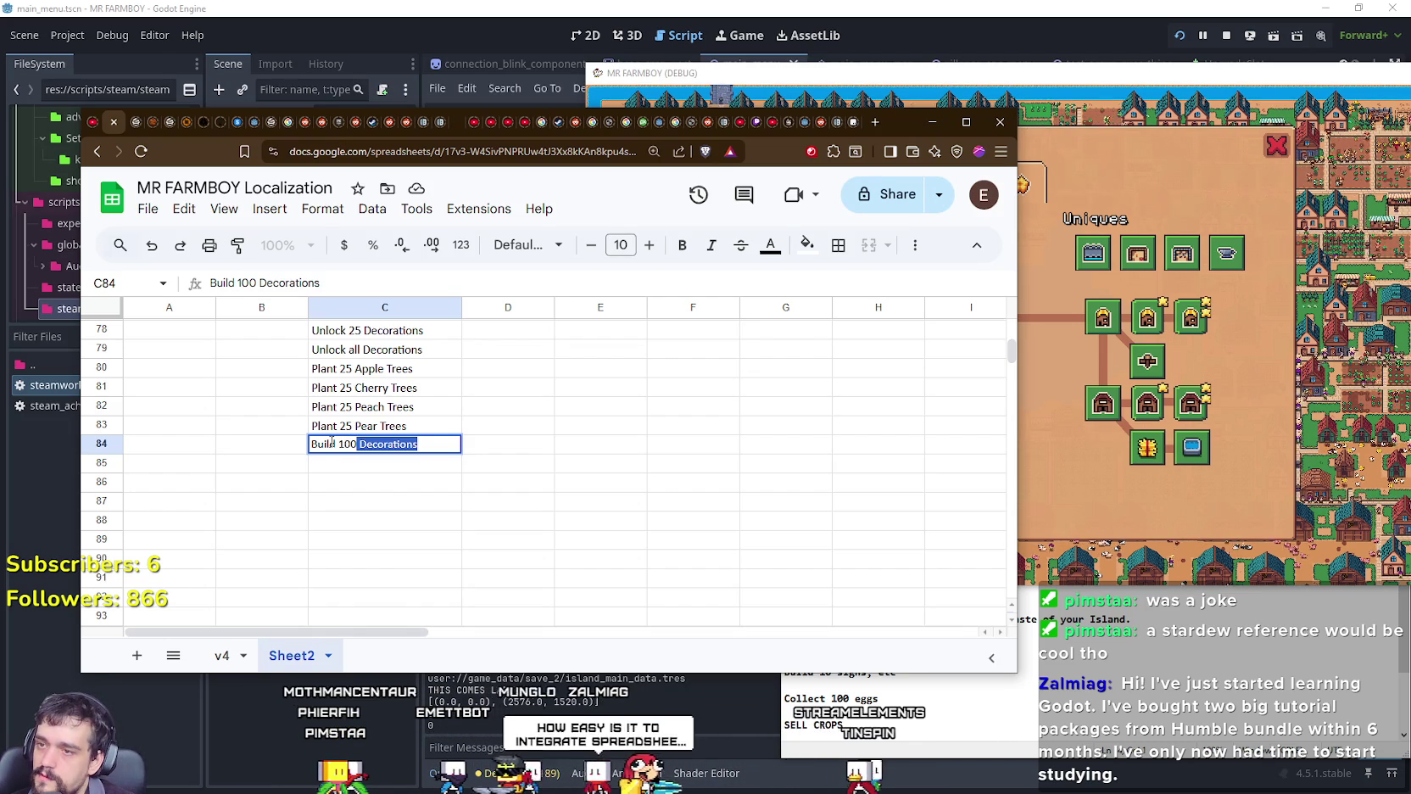
key(BackSpace)
key(BackSpace)
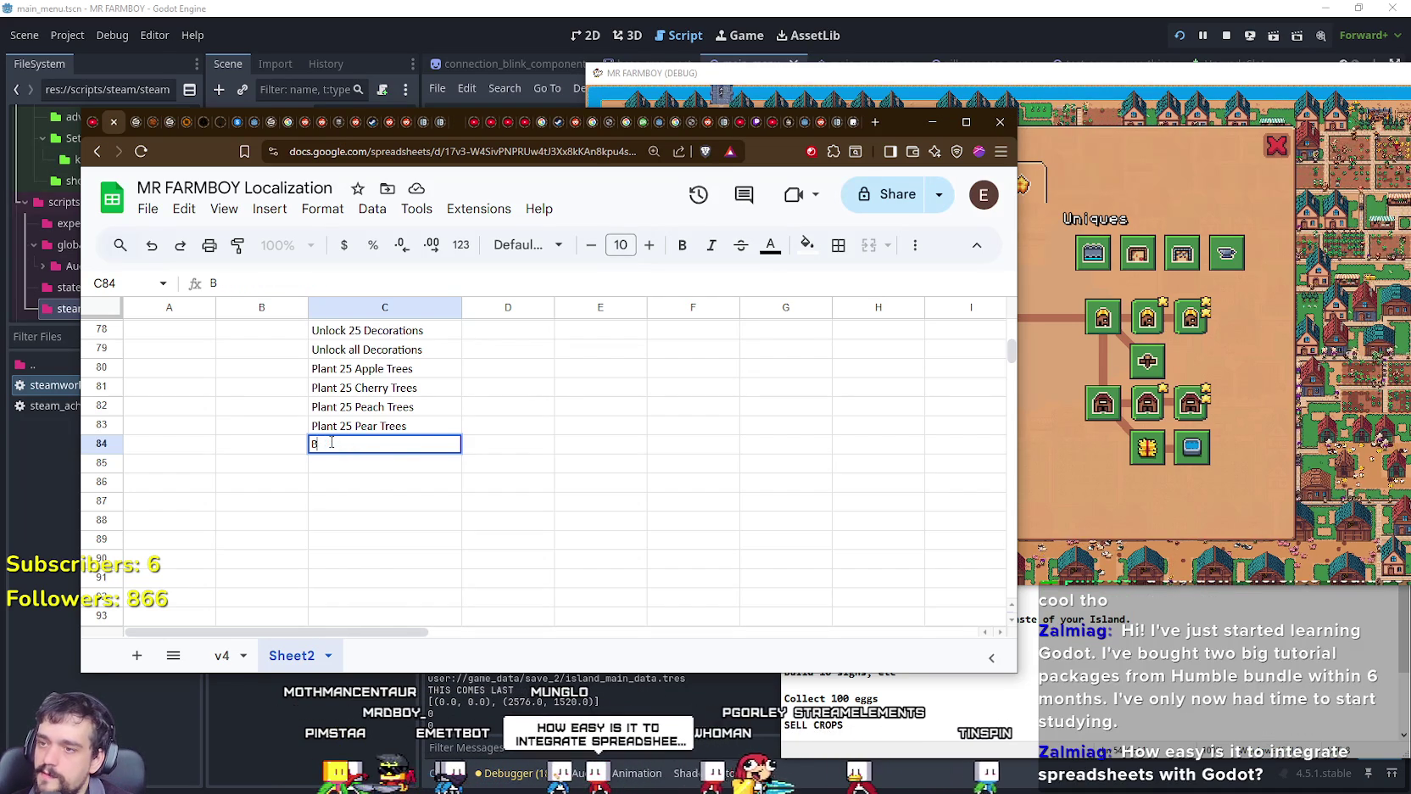
key(BackSpace)
text(Place 100 Til)
key(BackSpace)
key(BackSpace)
key(BackSpace)
text(Road Tiles)
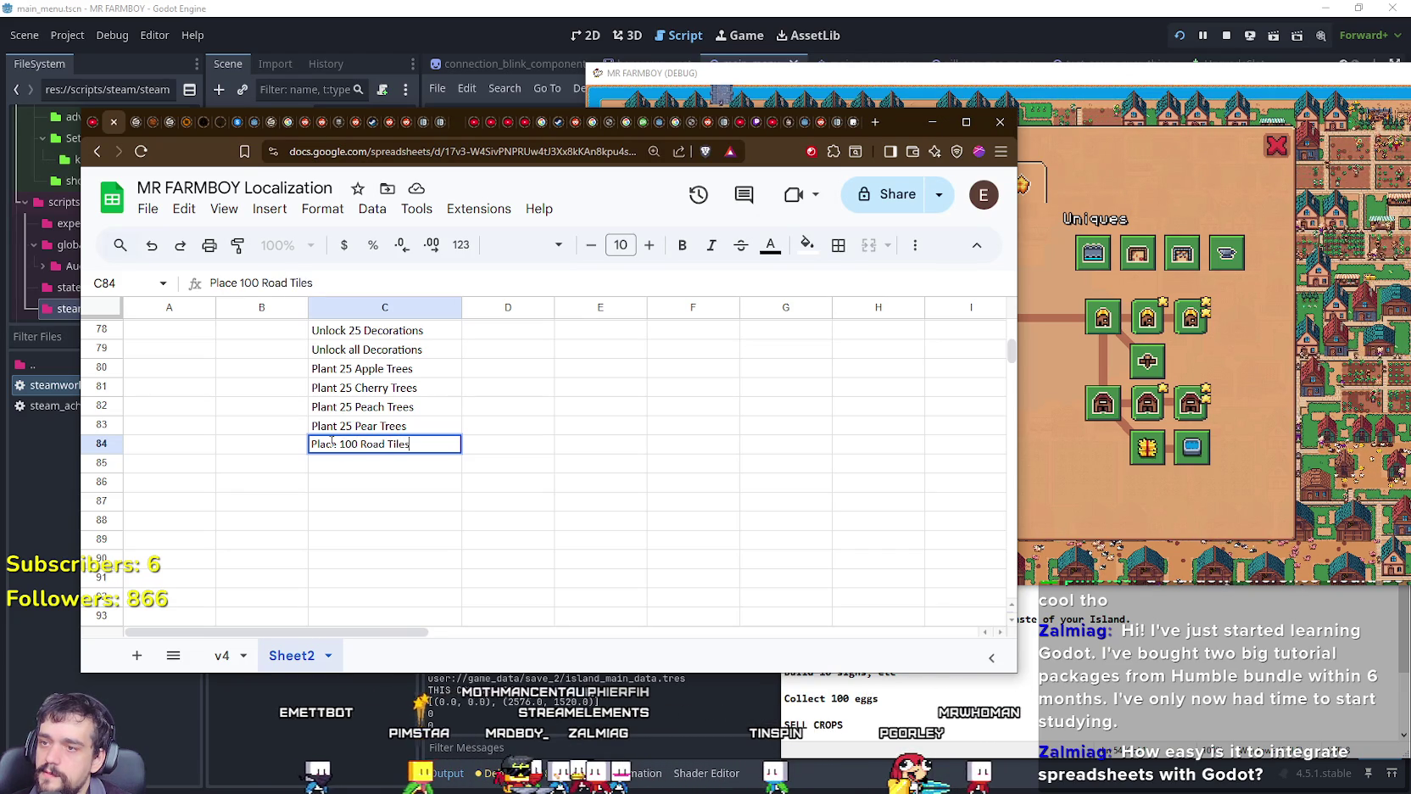
key(Return)
Step: Add the second road tile entry, 'Place 100 Road Tiles Tier 1', in C85
text(Place 100 R)
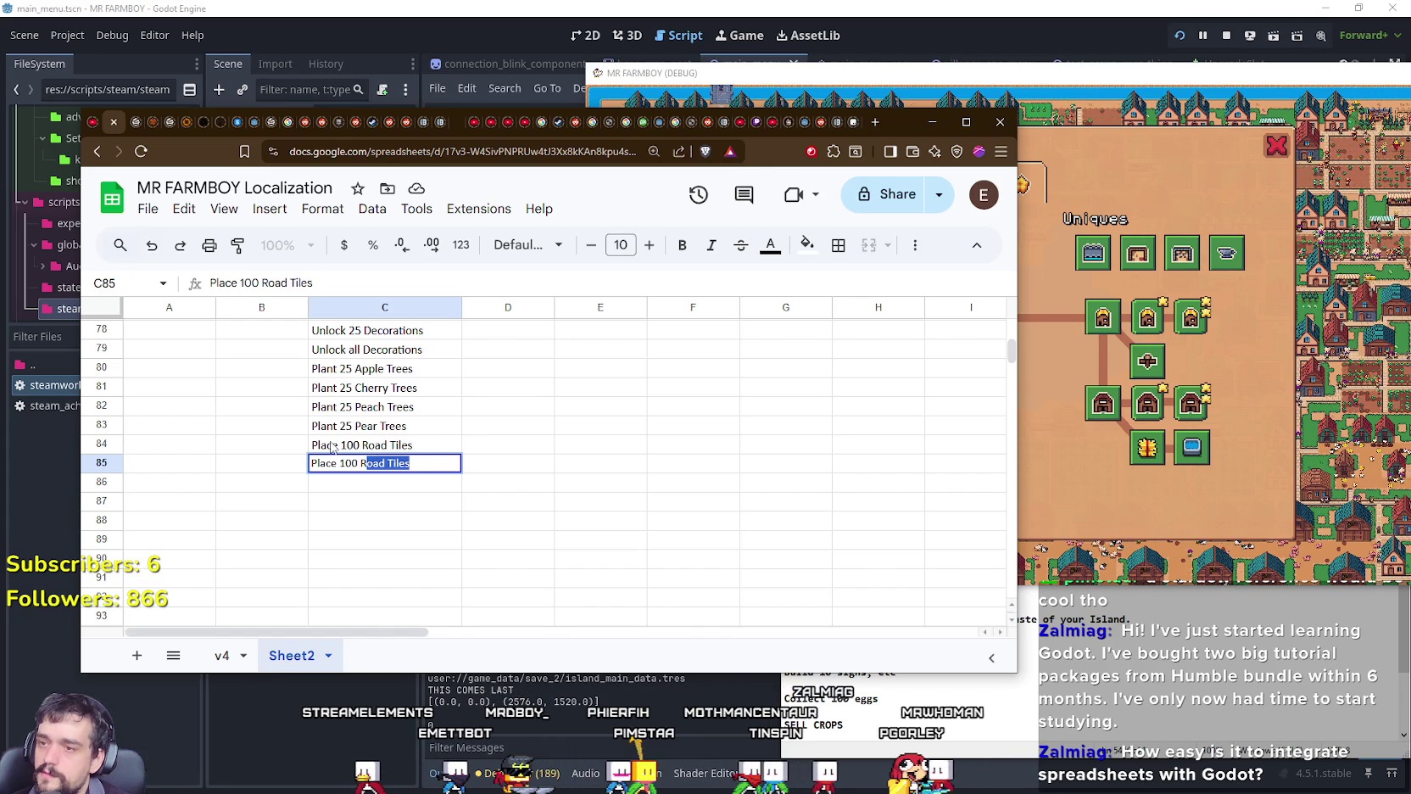
click(485, 497)
scroll(501, 501, up, 3)
scroll(509, 504, up, 4)
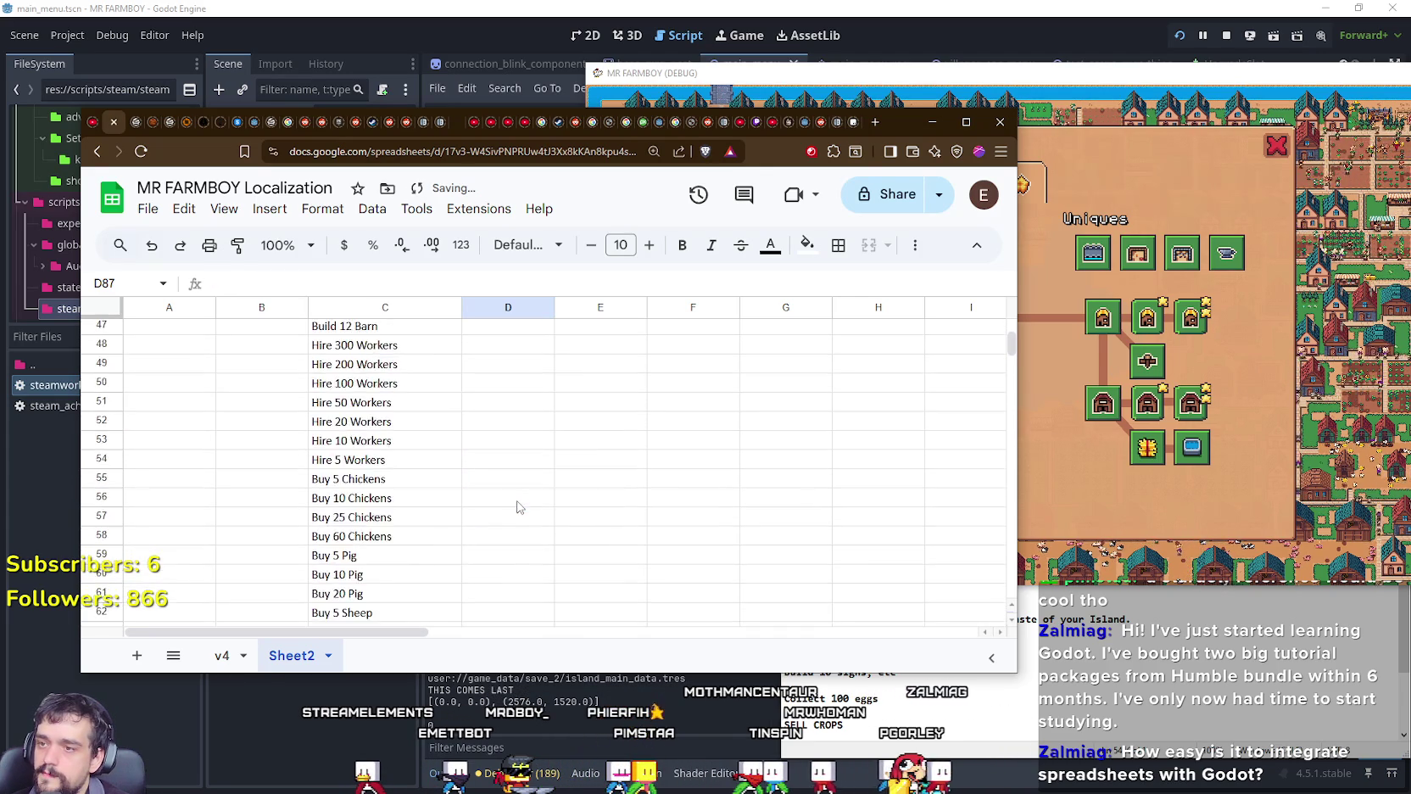
scroll(515, 506, up, 2)
scroll(518, 508, up, 1)
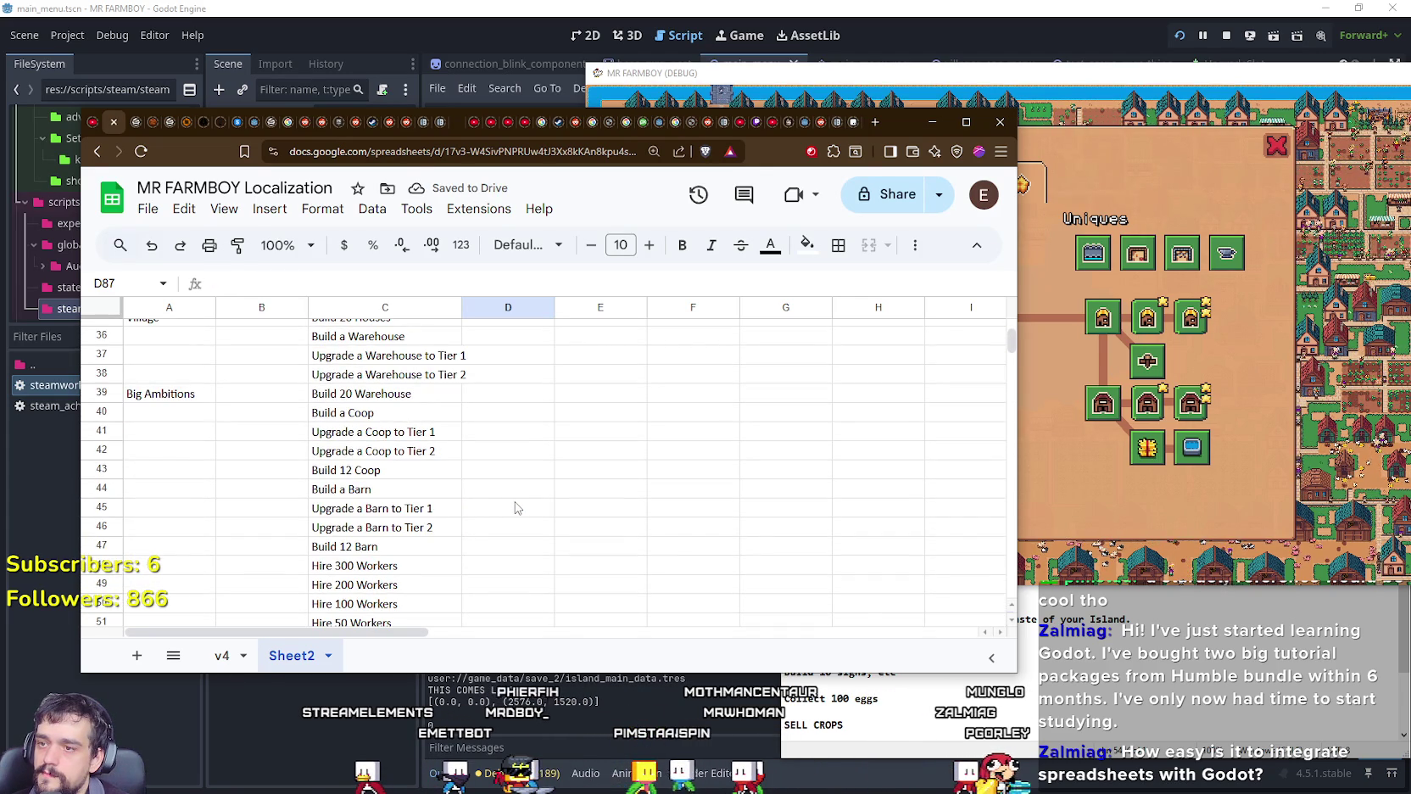
scroll(425, 524, down, 10)
scroll(416, 517, down, 5)
scroll(402, 513, up, 3)
Step: Correct C85 to read 'Place 100 Road Tiles Tier 1' and discard stray text in C86
click(382, 408)
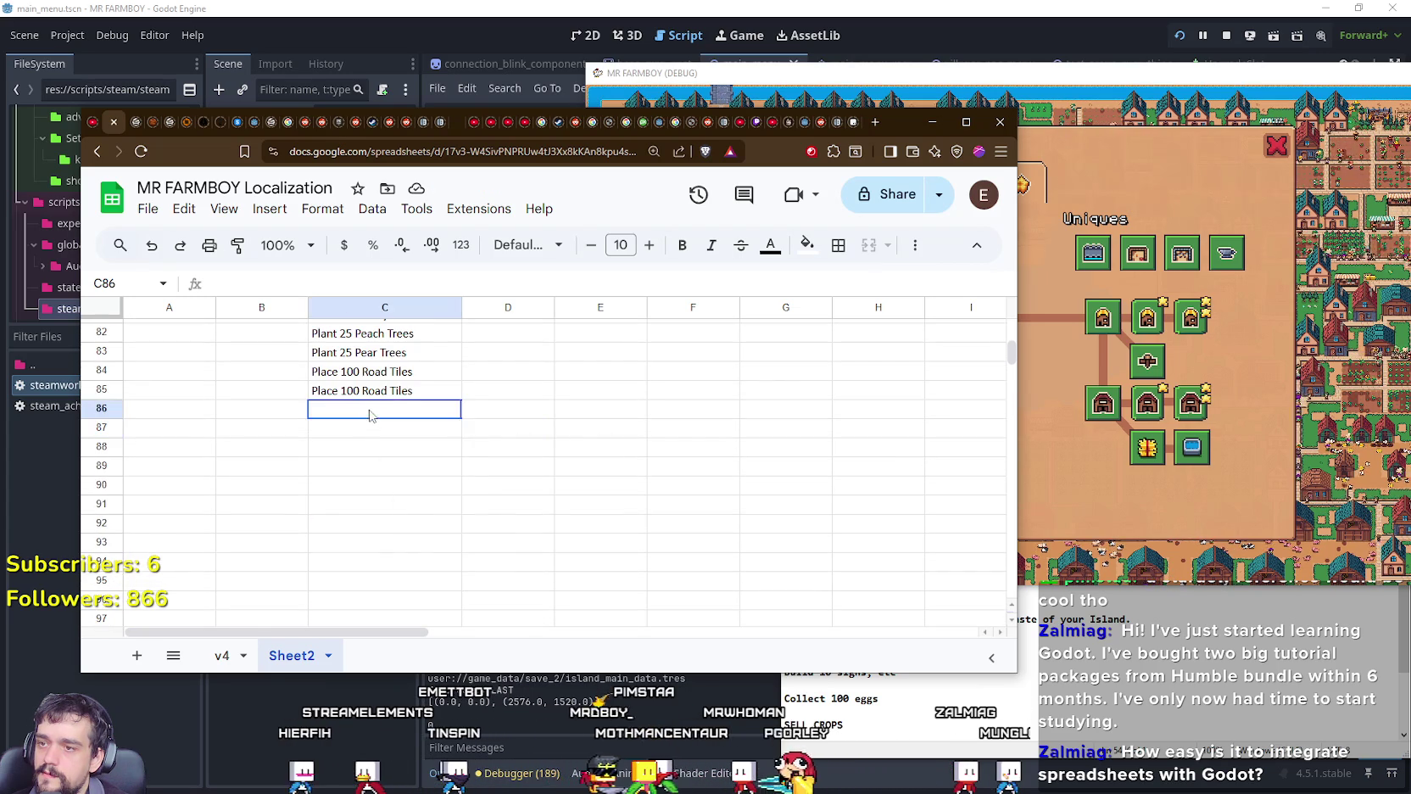
click(409, 392)
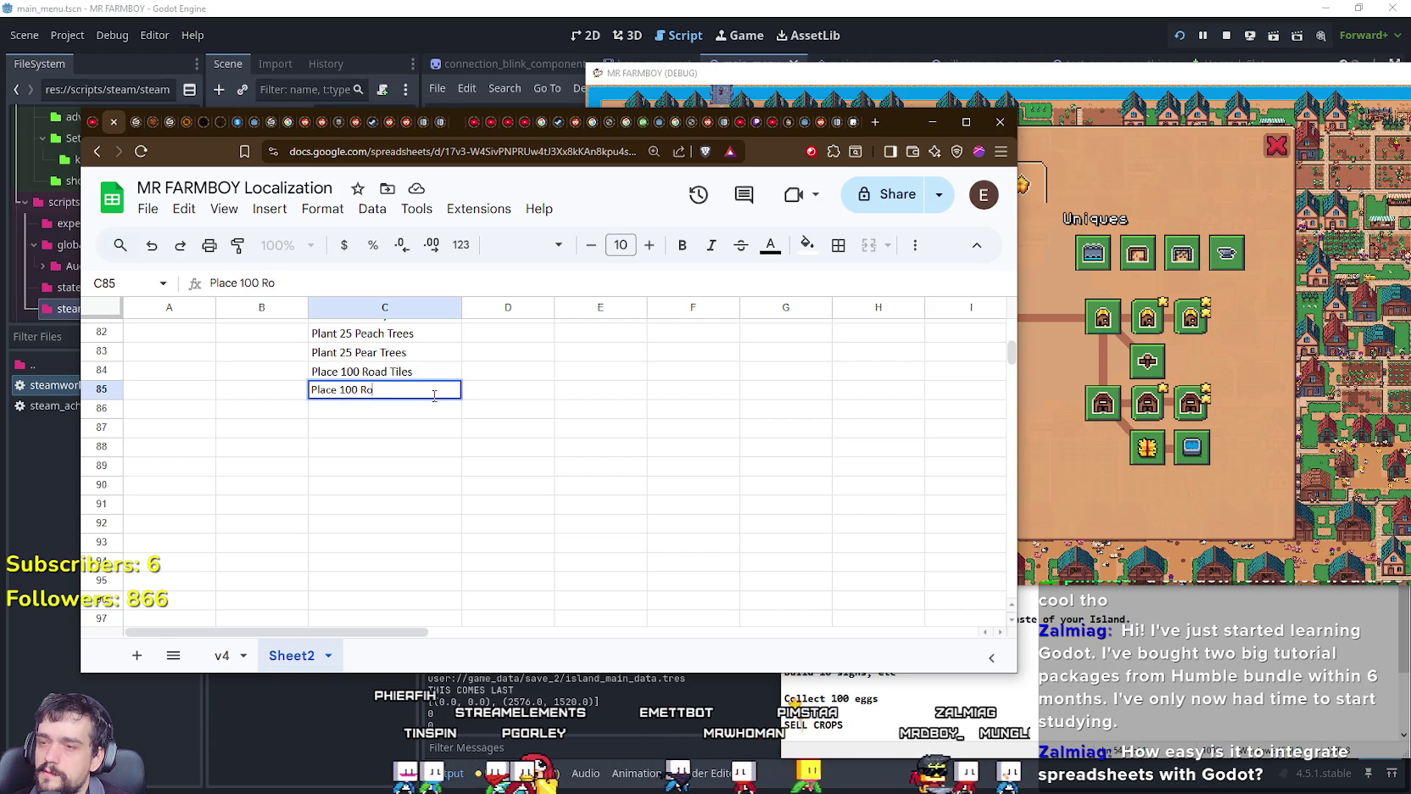
key(BackSpace)
key(BackSpace)
text(Tiles Tier 1)
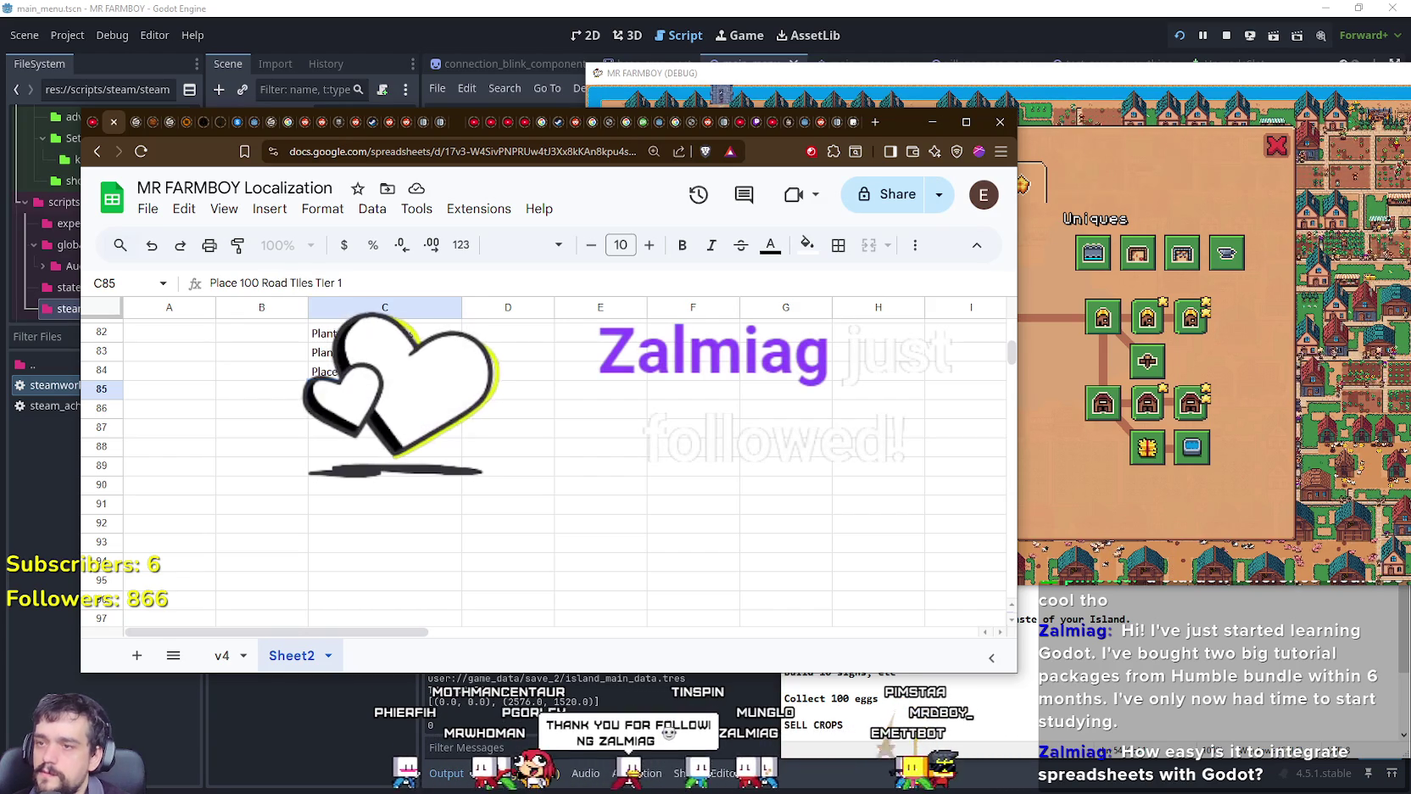
key(Return)
text(Okace)
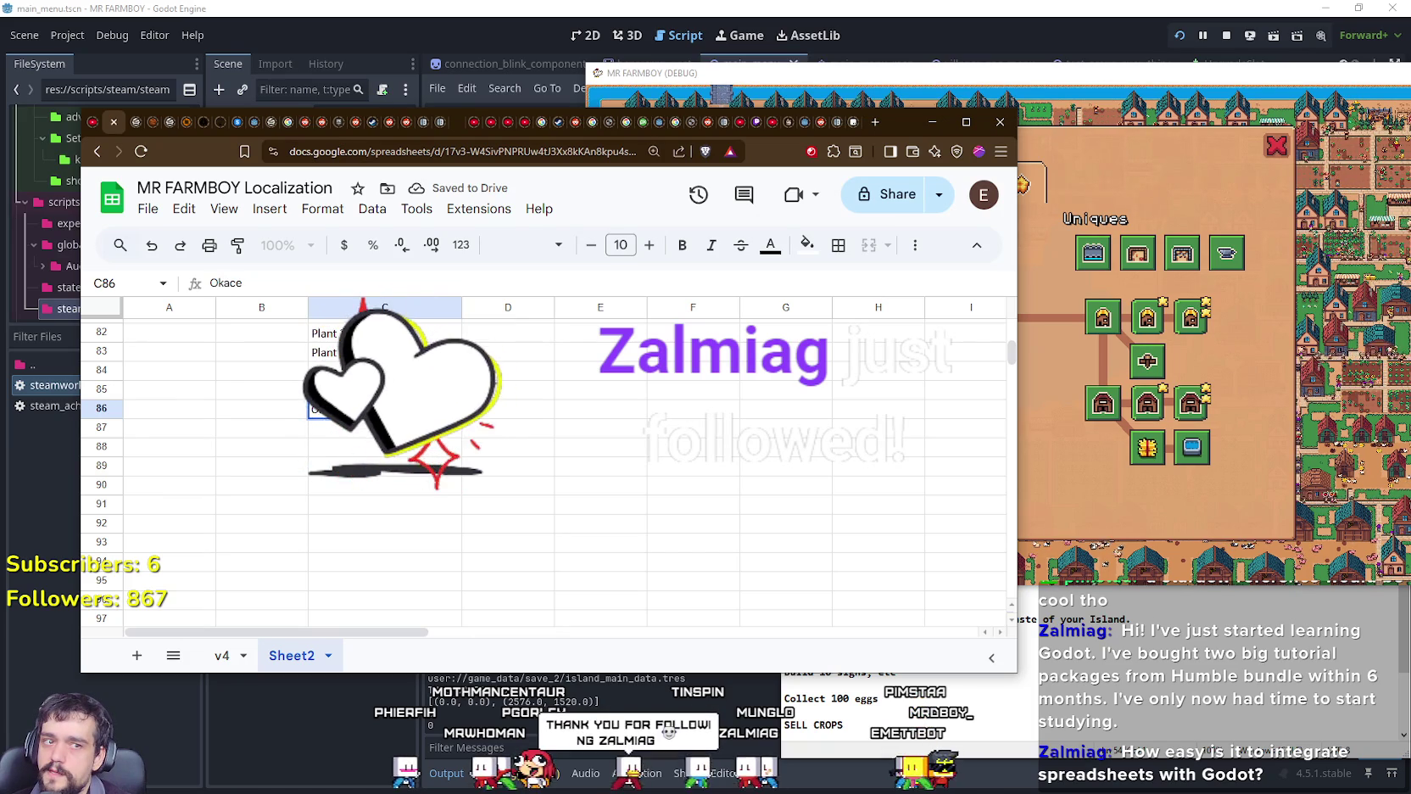
key(Escape)
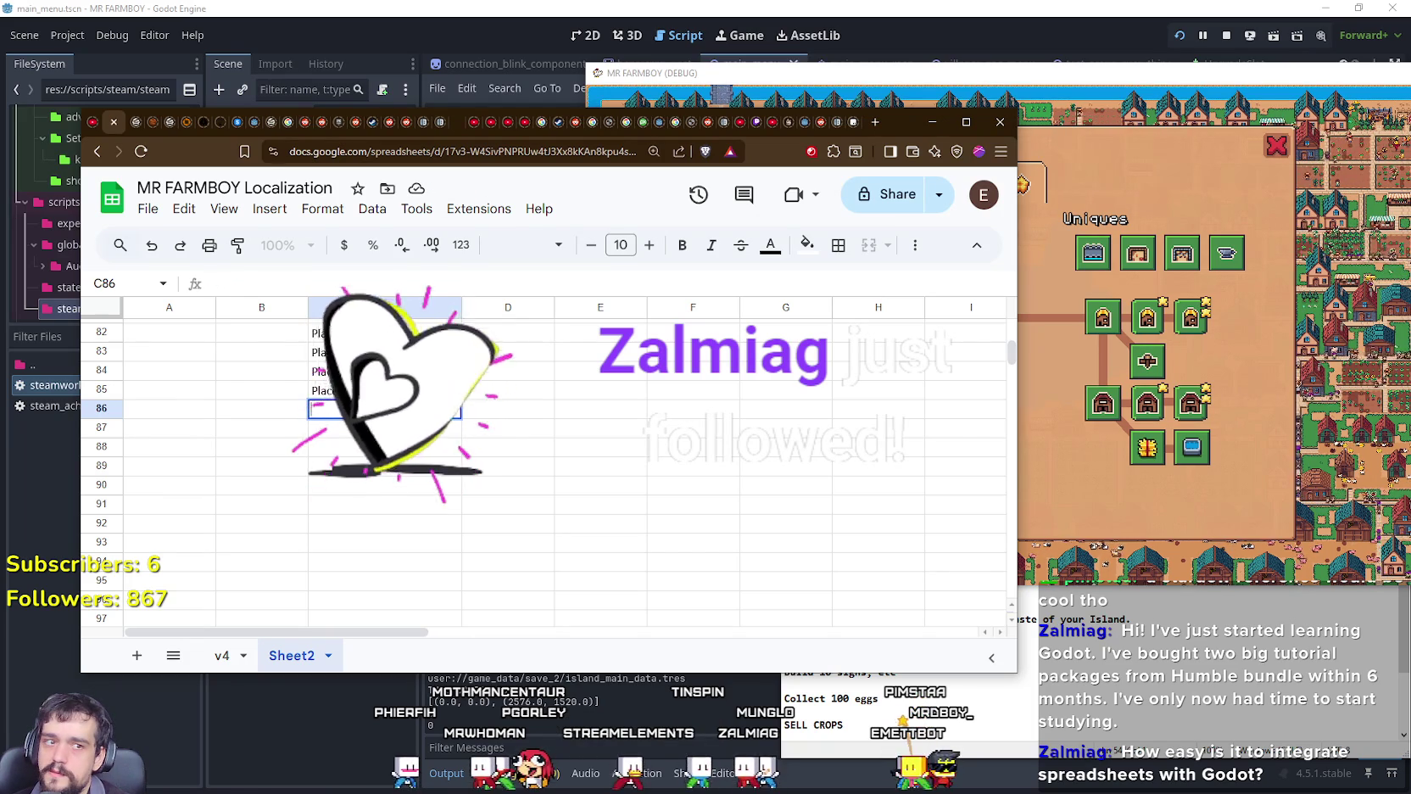
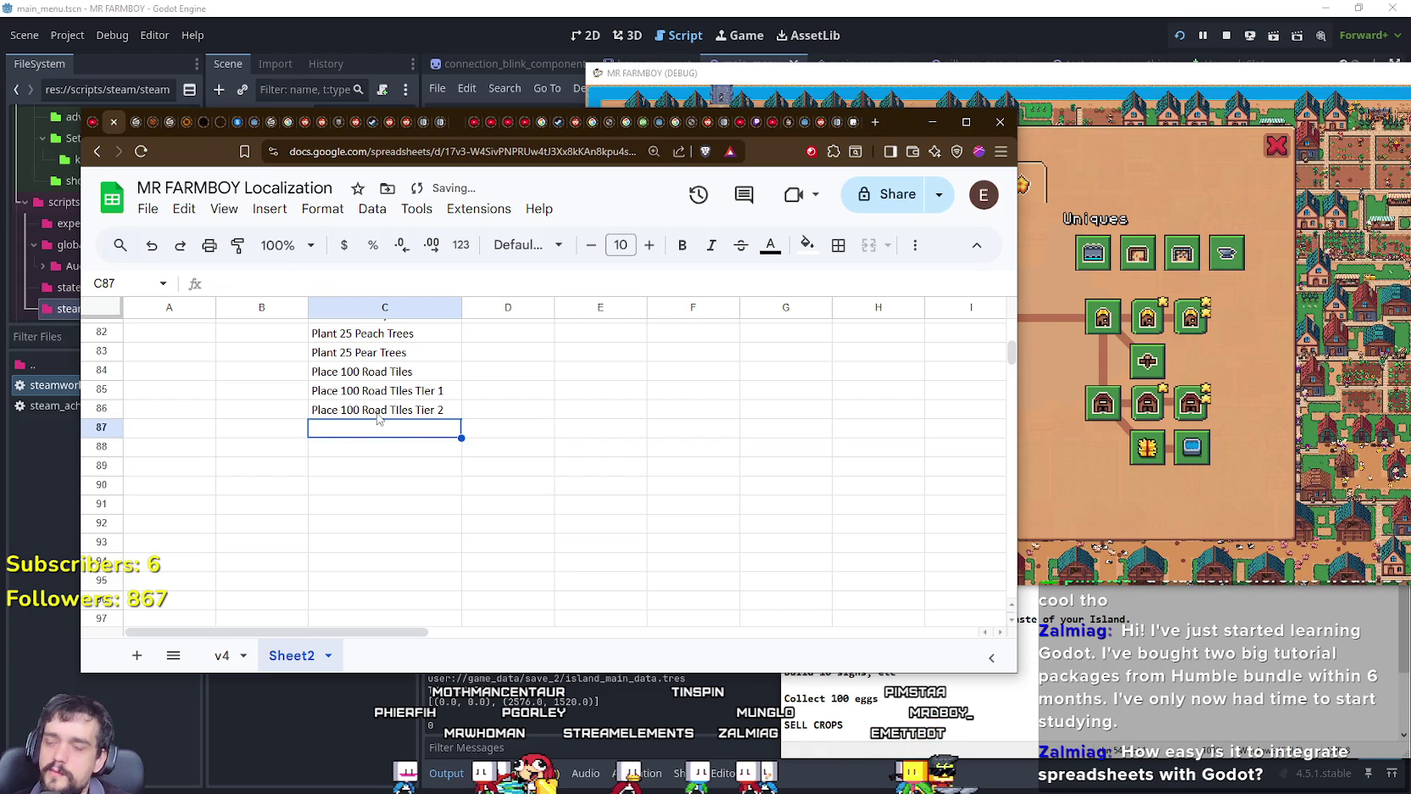
Step: Close the game's Advancements panel, then maximize and zoom in on the MR FARMBOY window
scroll(382, 424, up, 5)
scroll(398, 441, up, 5)
scroll(415, 454, up, 3)
scroll(427, 462, up, 3)
scroll(436, 492, up, 2)
scroll(444, 515, up, 3)
scroll(447, 519, up, 1)
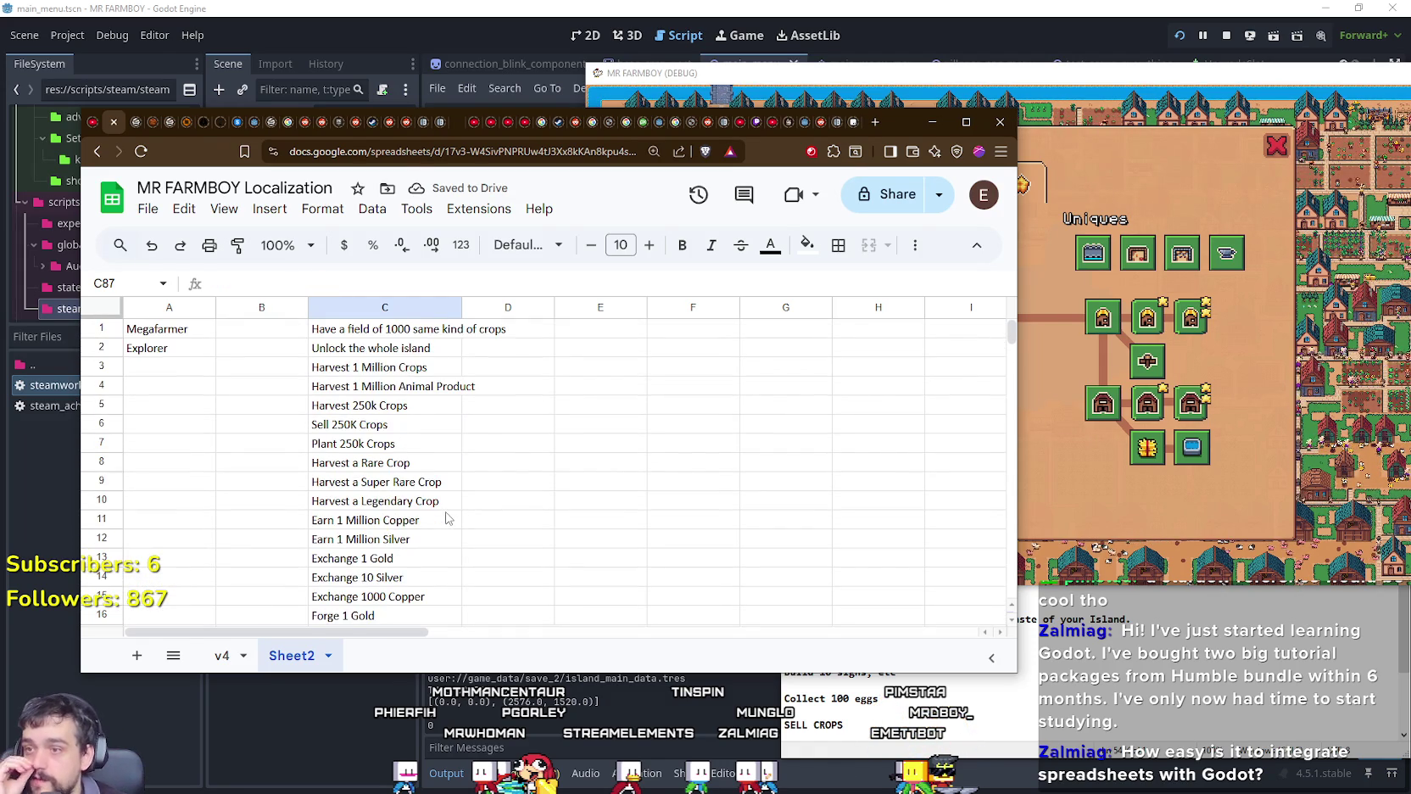
scroll(413, 393, down, 5)
scroll(413, 393, down, 3)
scroll(402, 402, down, 5)
scroll(402, 402, down, 4)
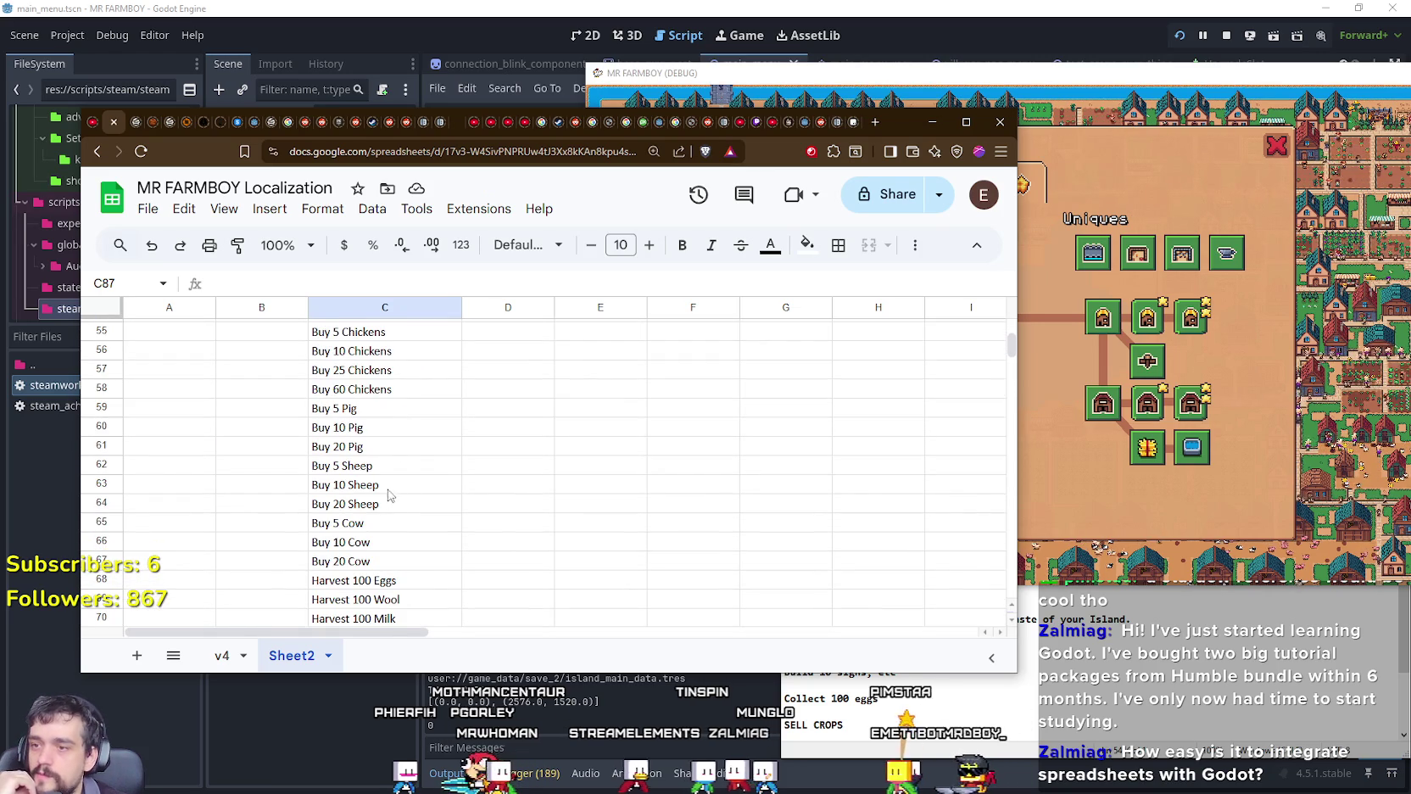
scroll(402, 402, down, 4)
click(1159, 293)
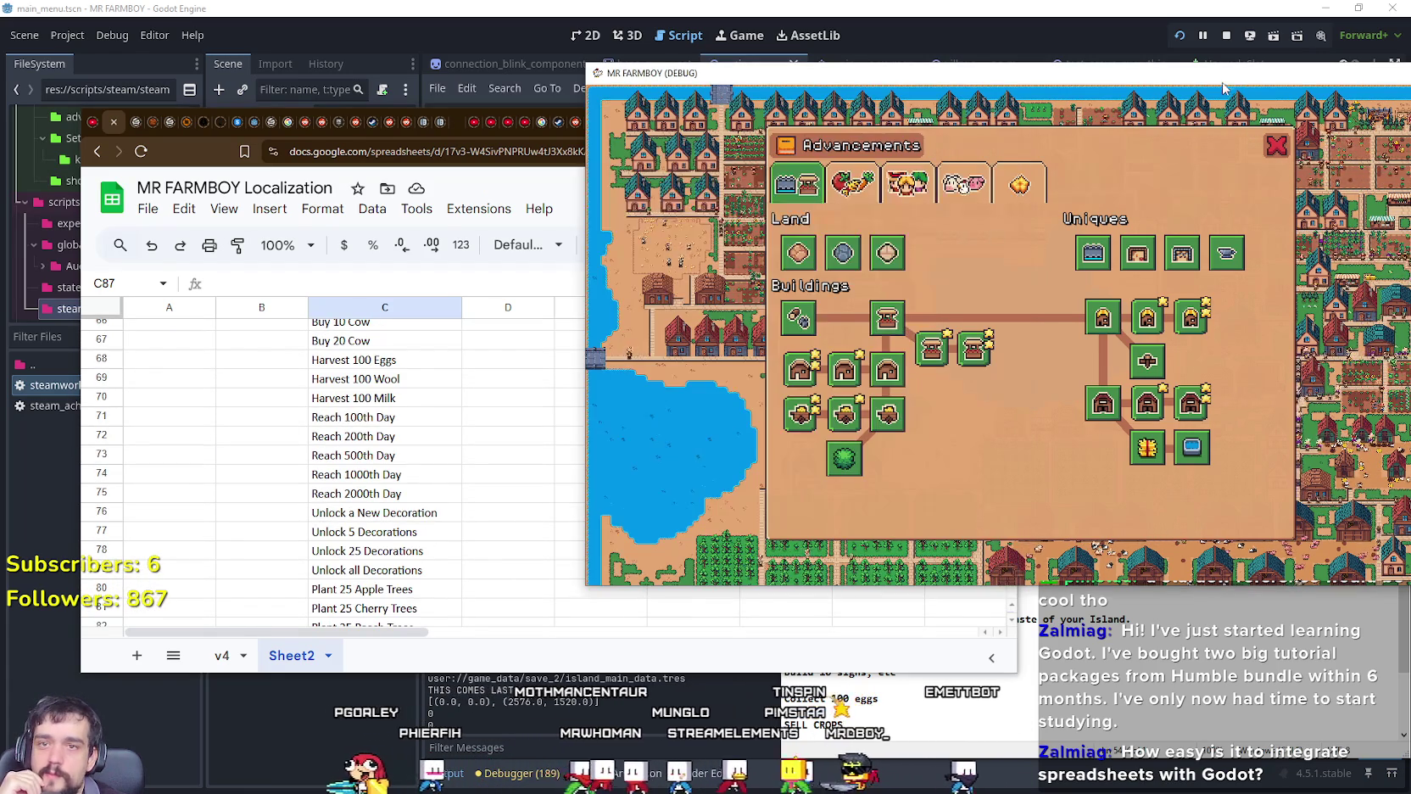
drag(848, 72, 632, 27)
click(1063, 105)
click(1249, 34)
scroll(705, 397, up, 3)
scroll(705, 397, up, 3)
scroll(976, 433, up, 2)
scroll(975, 433, up, 3)
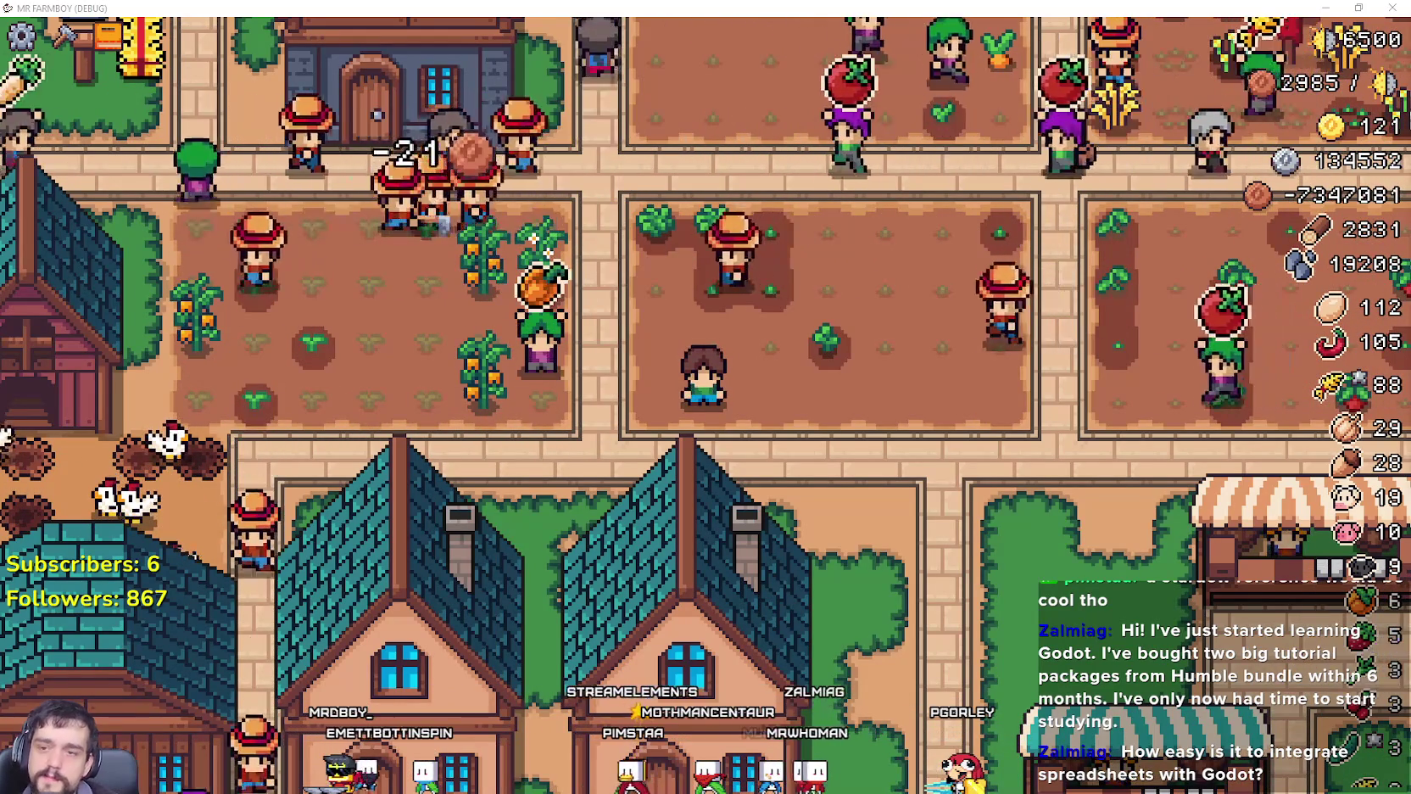
Step: Walk the farmer past the carrot, tomato and grape plots to the chicken coops, then leave fullscreen
key(w)
key(d)
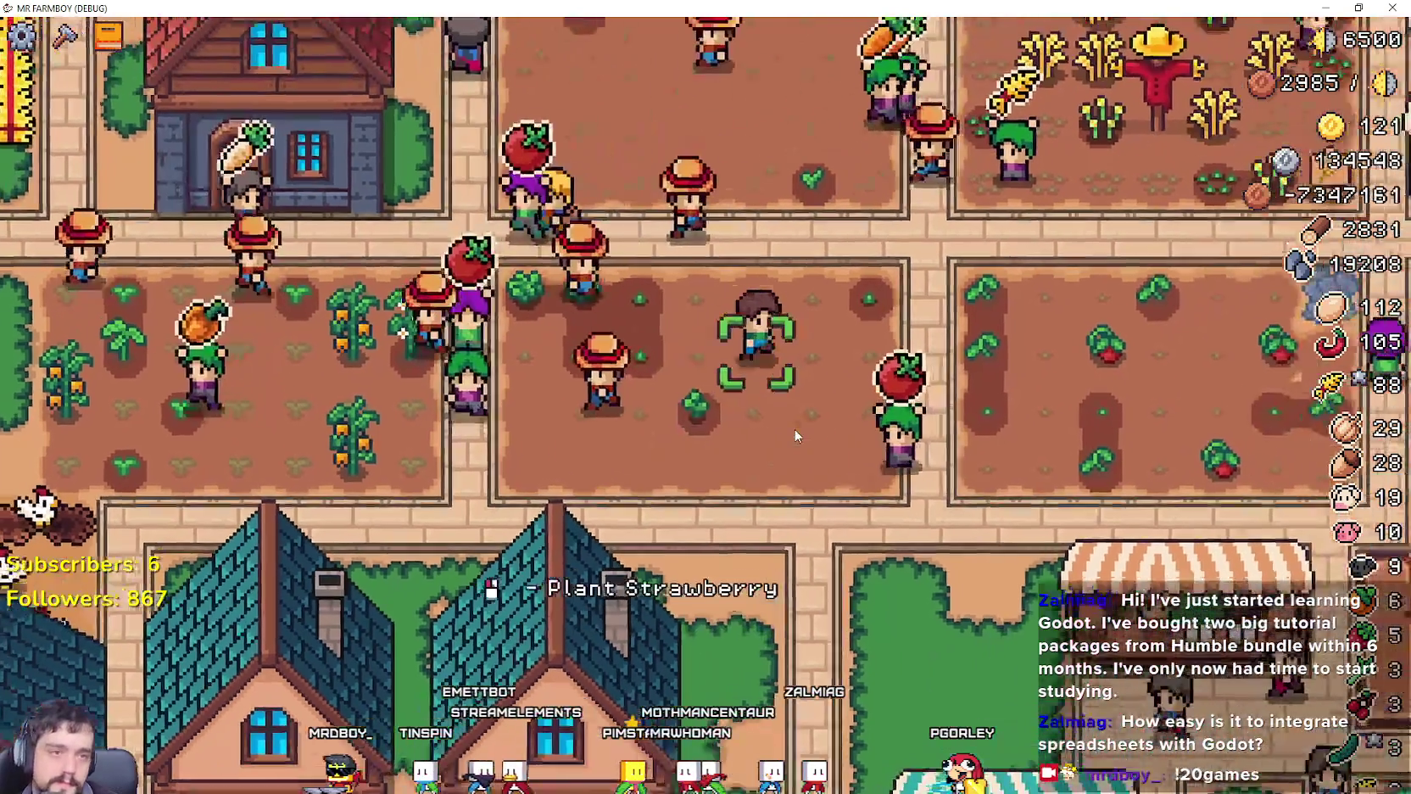
key(d)
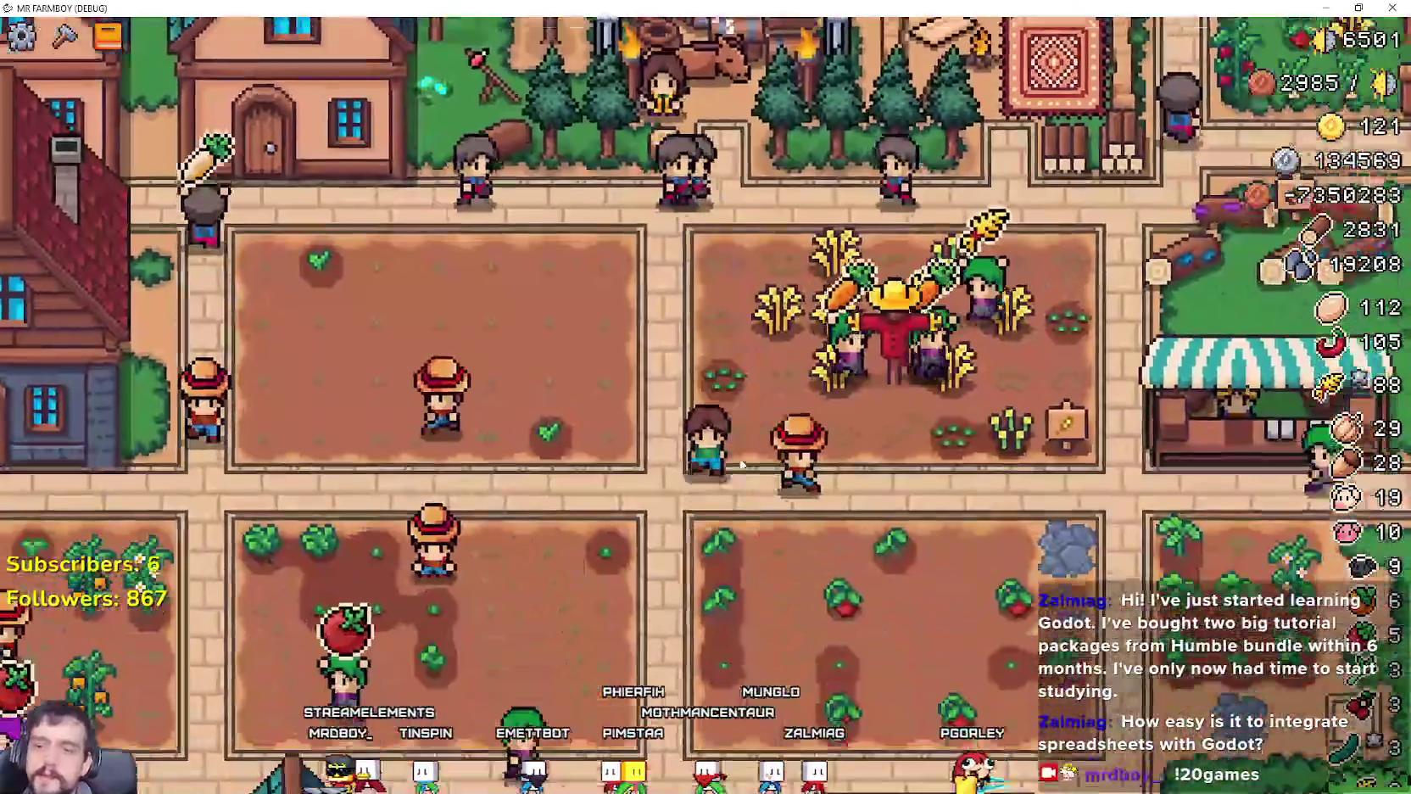
key(d)
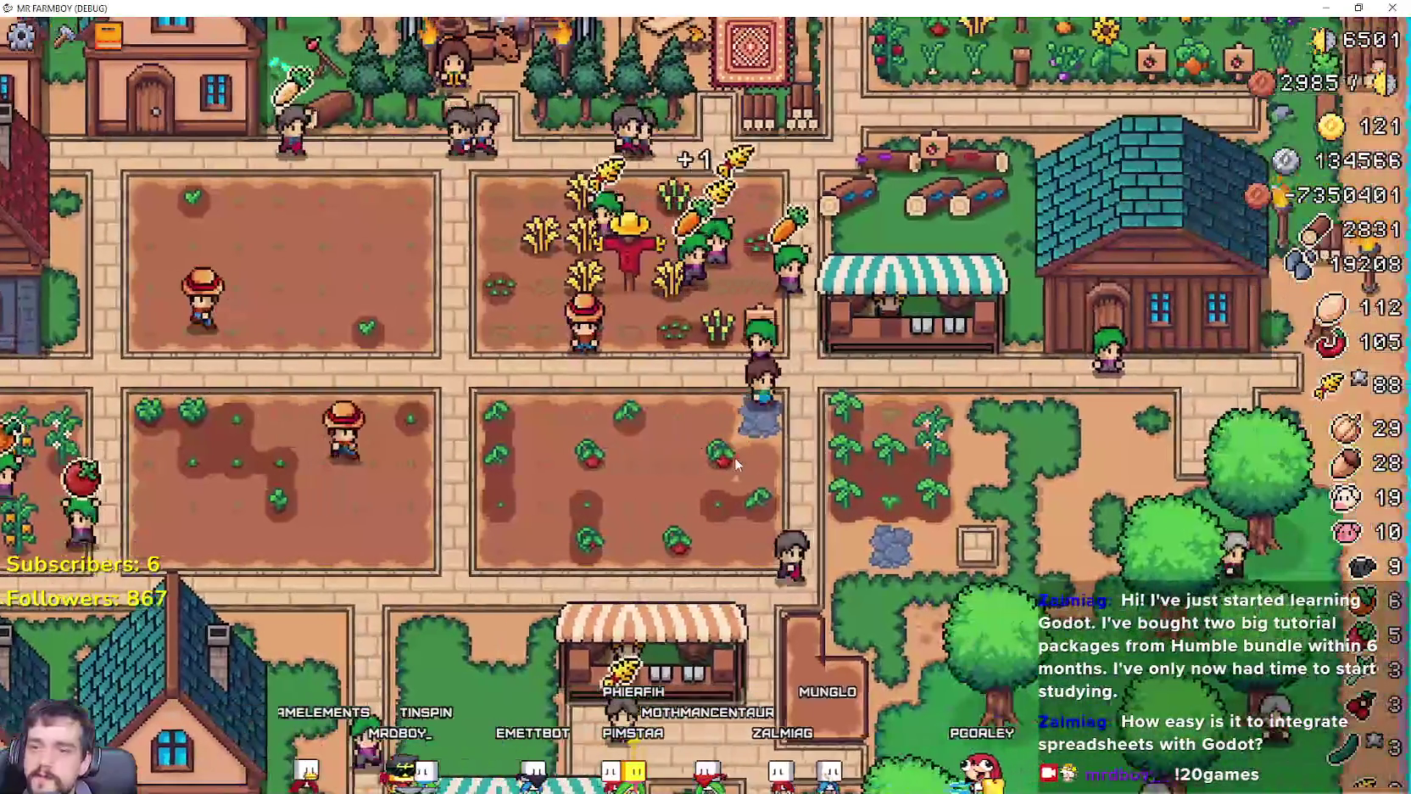
key(a)
key(s)
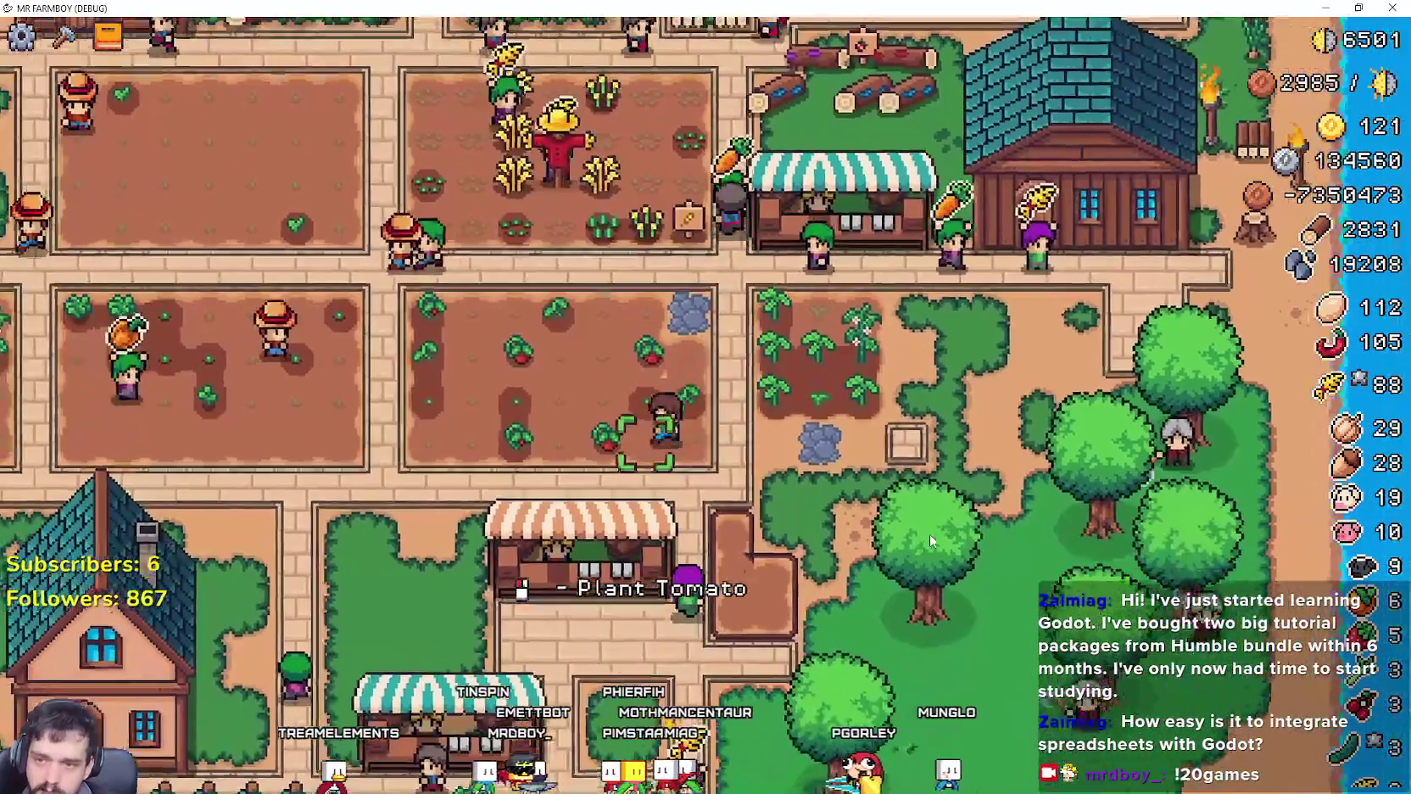
key(a)
key(s)
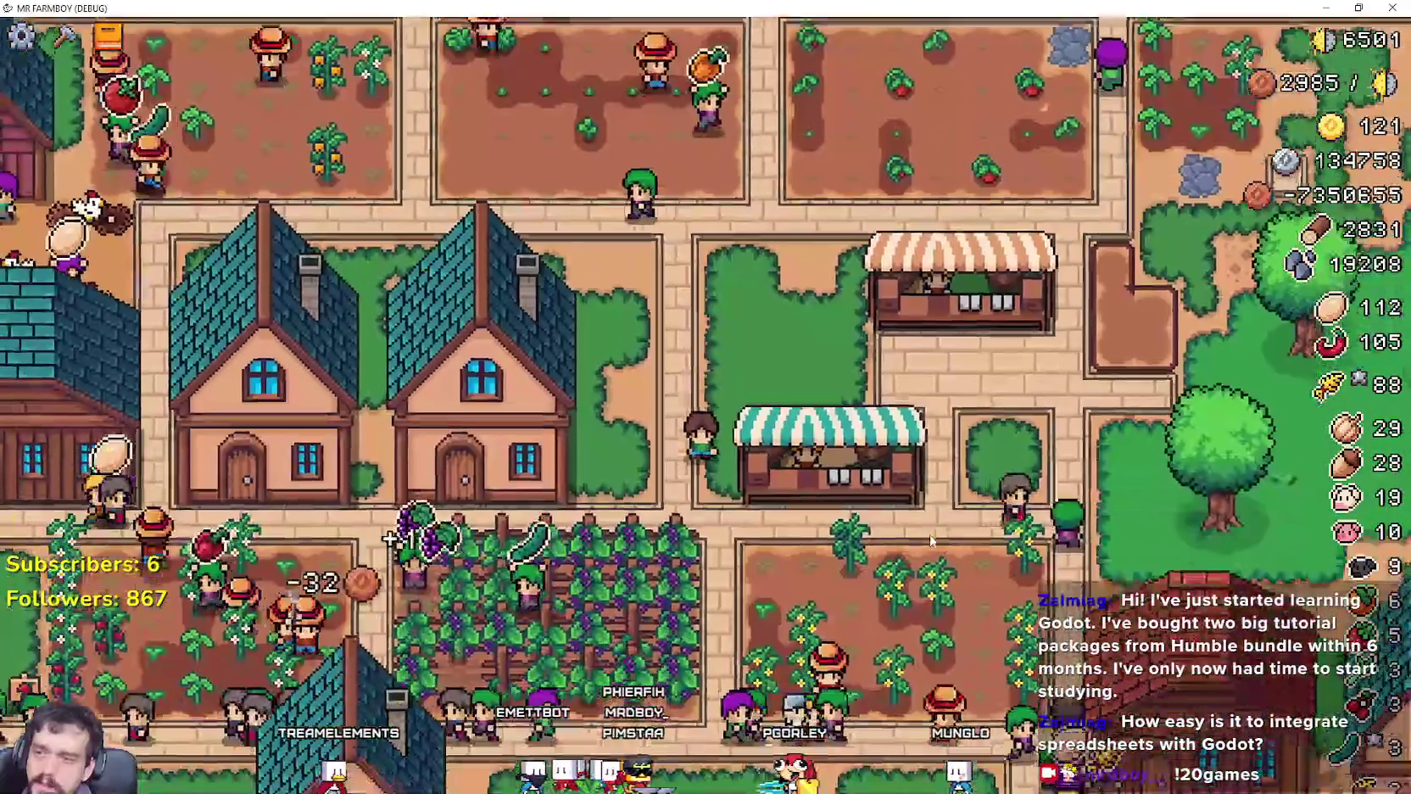
key(a)
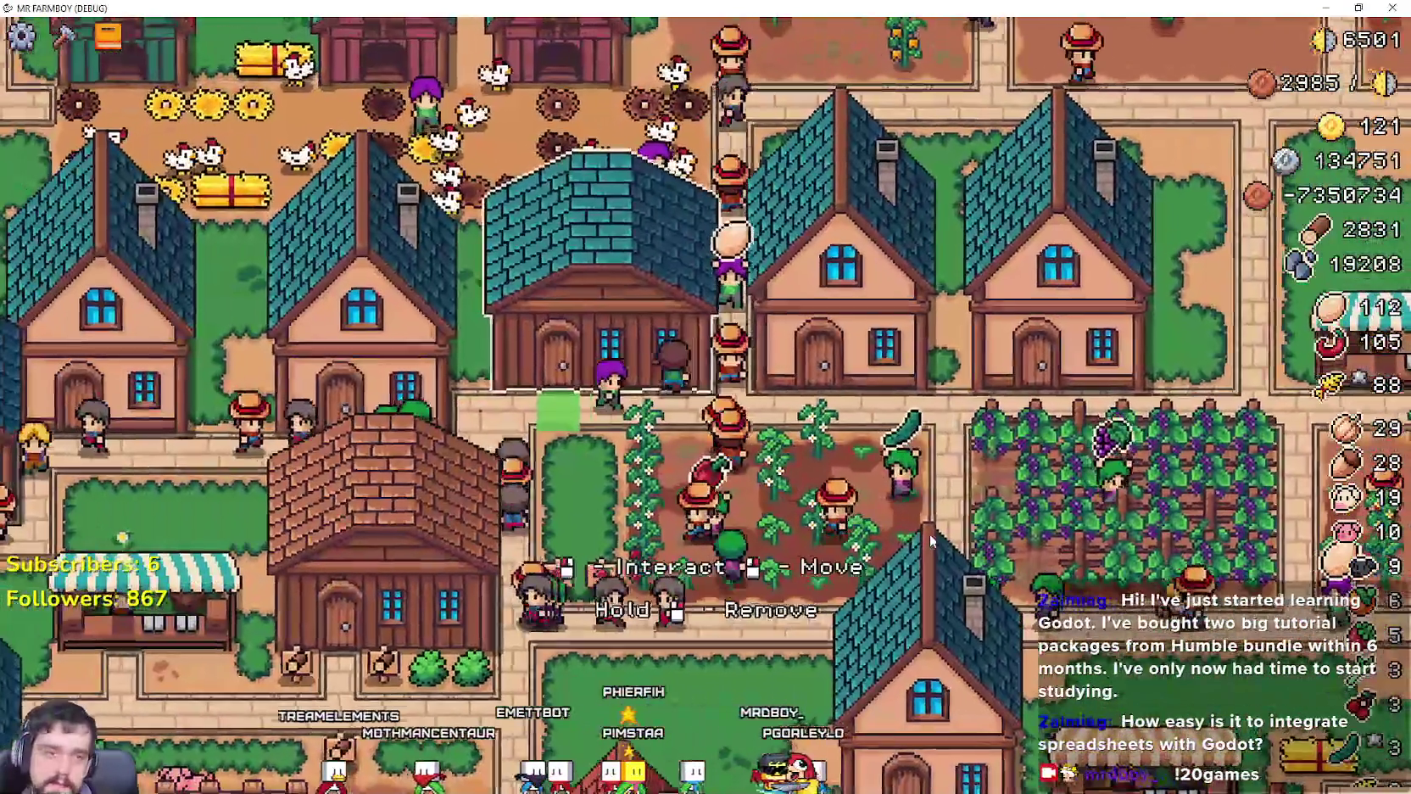
key(w)
key(a)
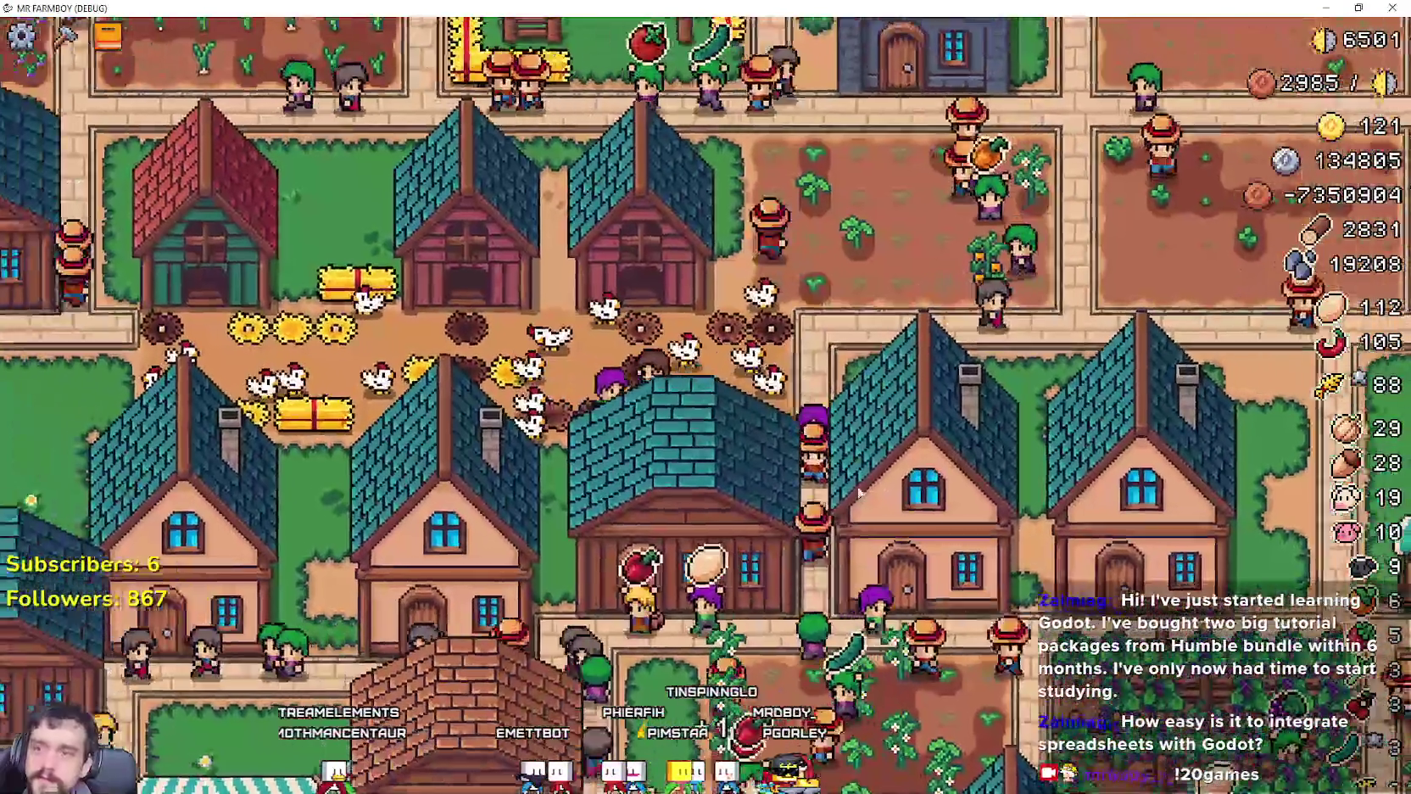
scroll(784, 441, down, 3)
key(w)
key(a)
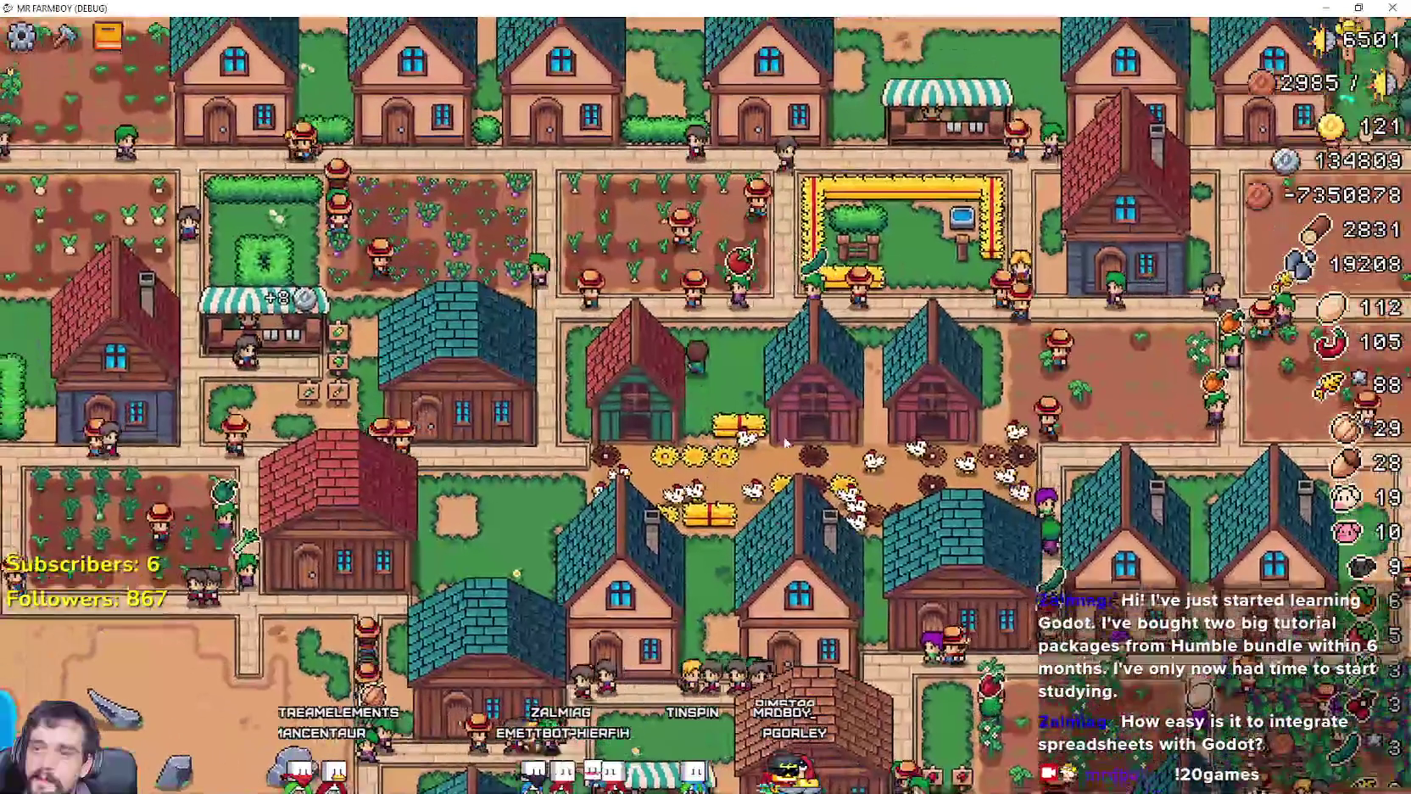
key(alt+Tab)
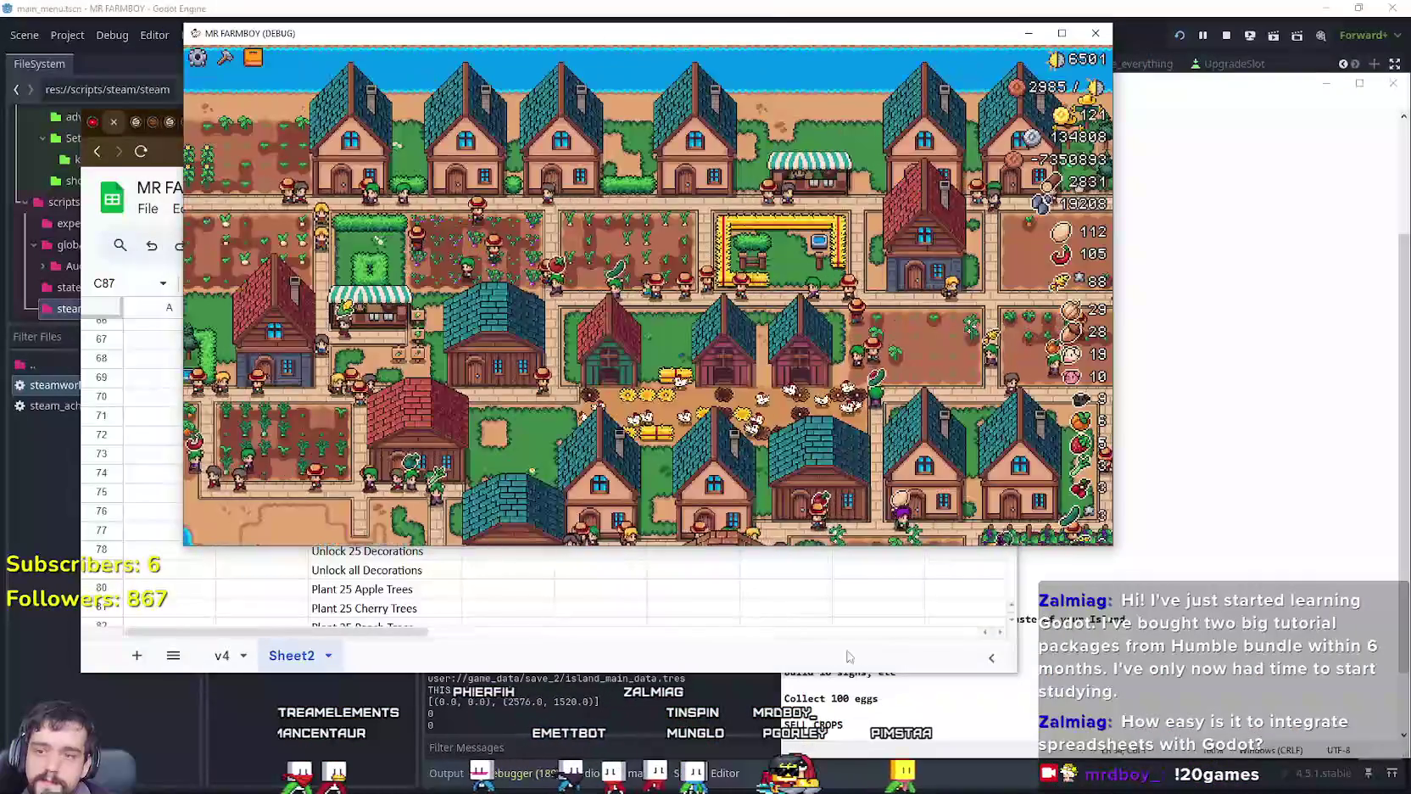
Step: Highlight the signs, eggs, selling crops and scarecrows ideas in Achivements Ideas.txt
scroll(708, 604, down, 4)
scroll(509, 576, up, 1)
scroll(393, 563, down, 1)
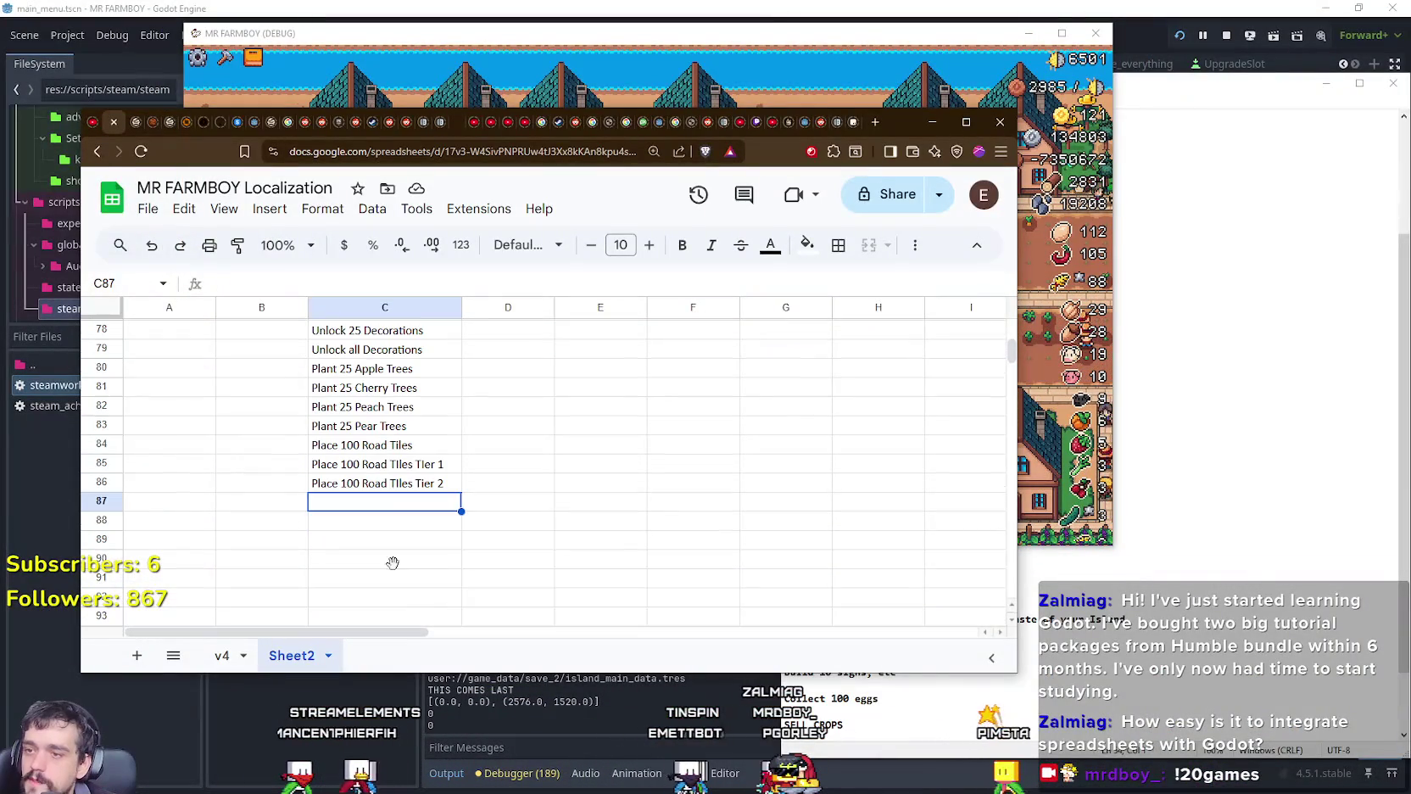
click(1133, 638)
drag(915, 650, 784, 592)
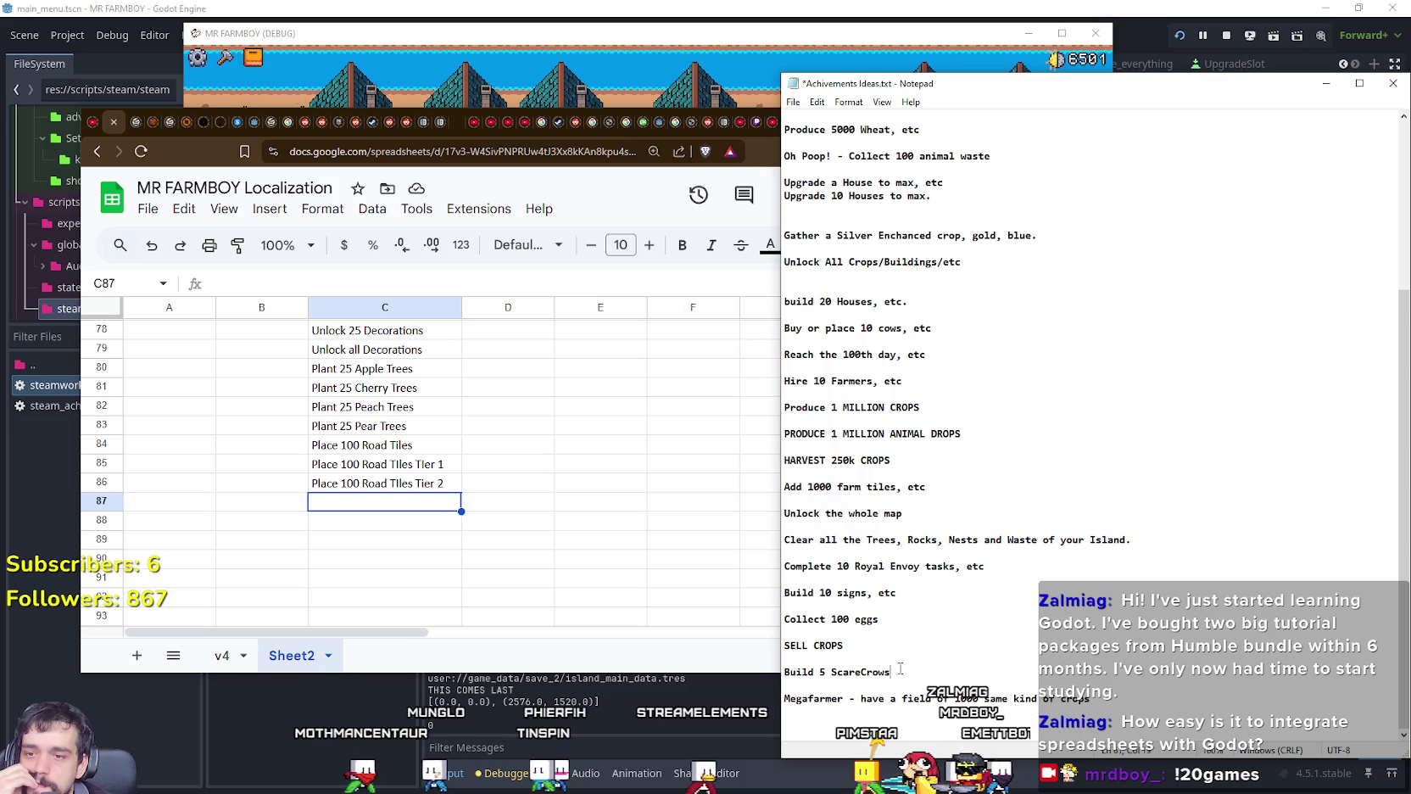
drag(900, 669, 785, 619)
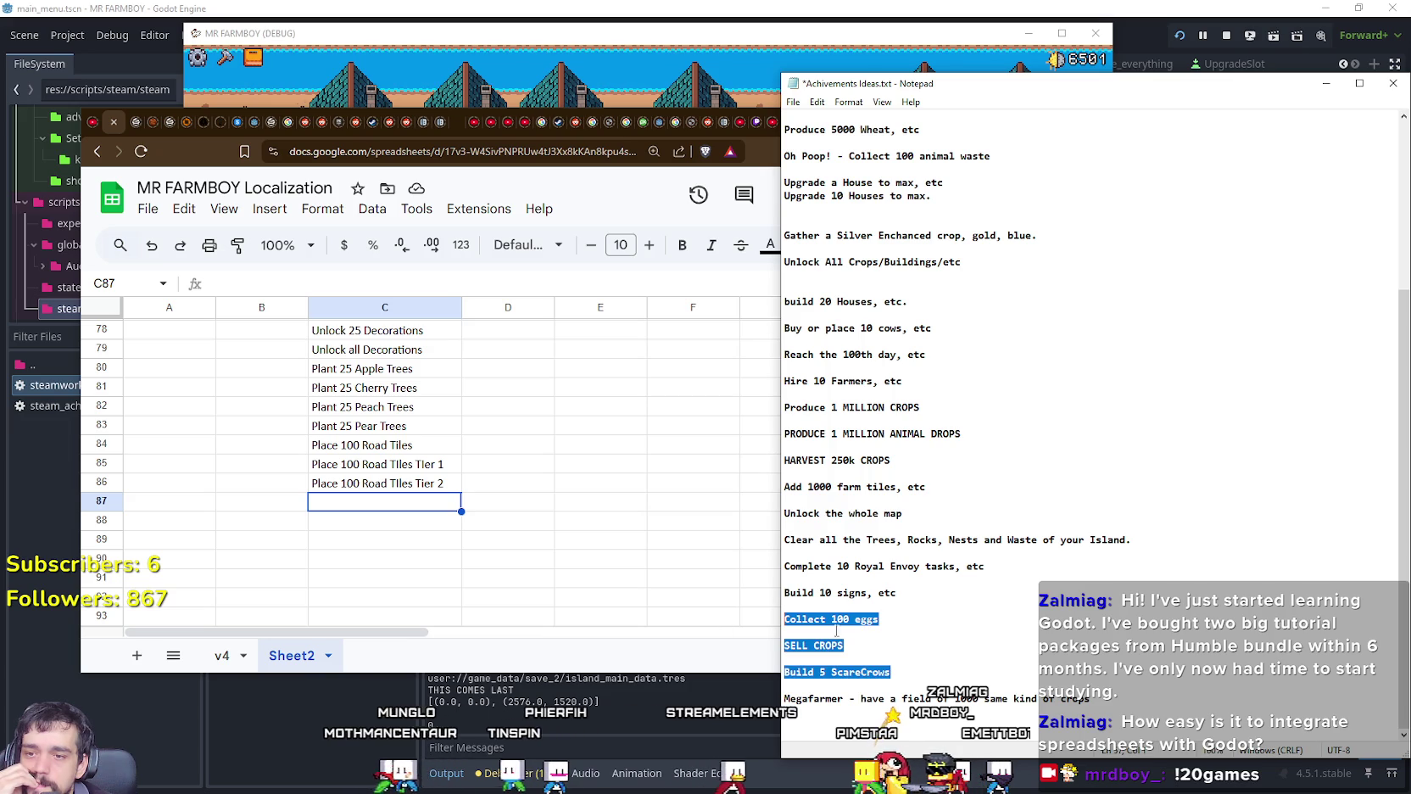
click(380, 512)
click(1058, 634)
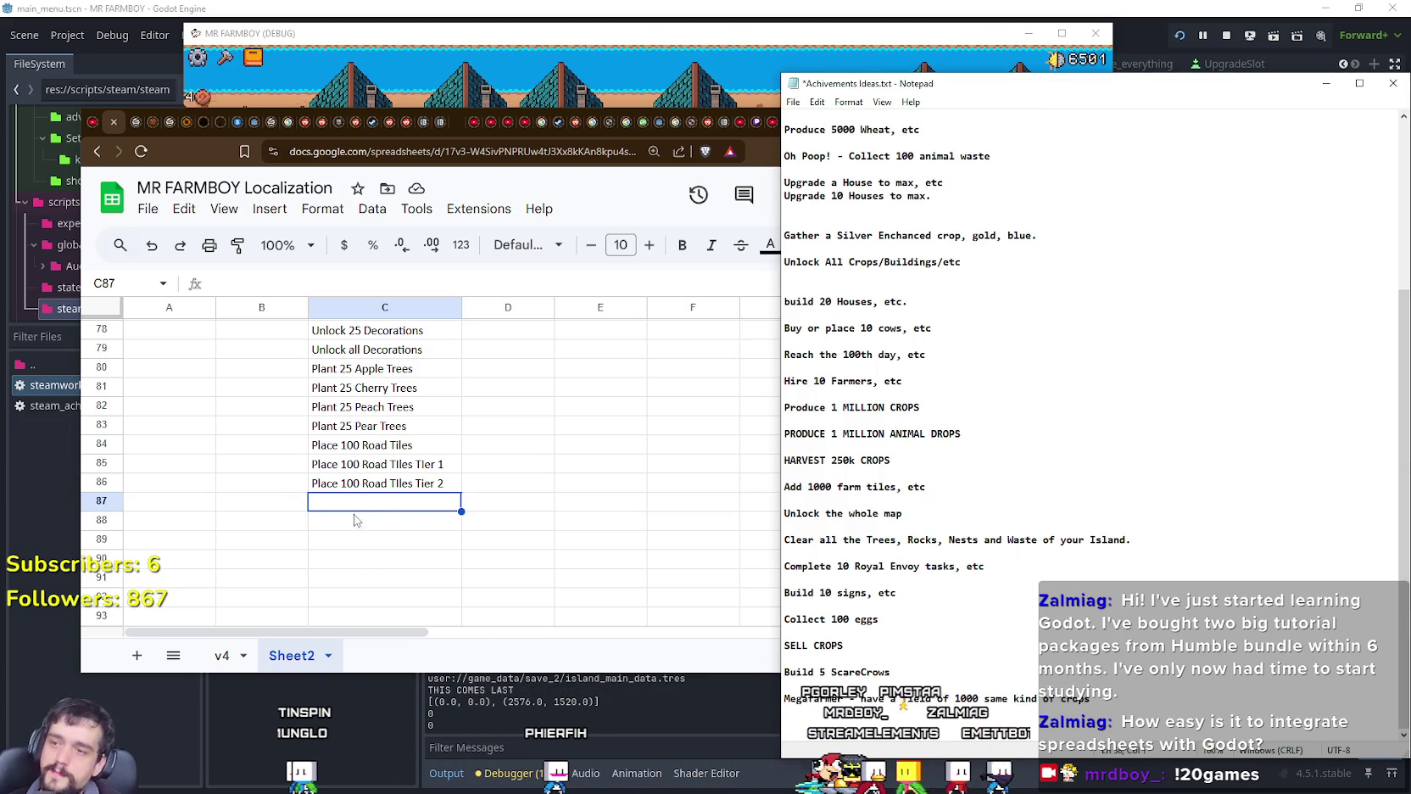
Step: Return to the MR FARMBOY sheet and start editing cell C87
click(356, 519)
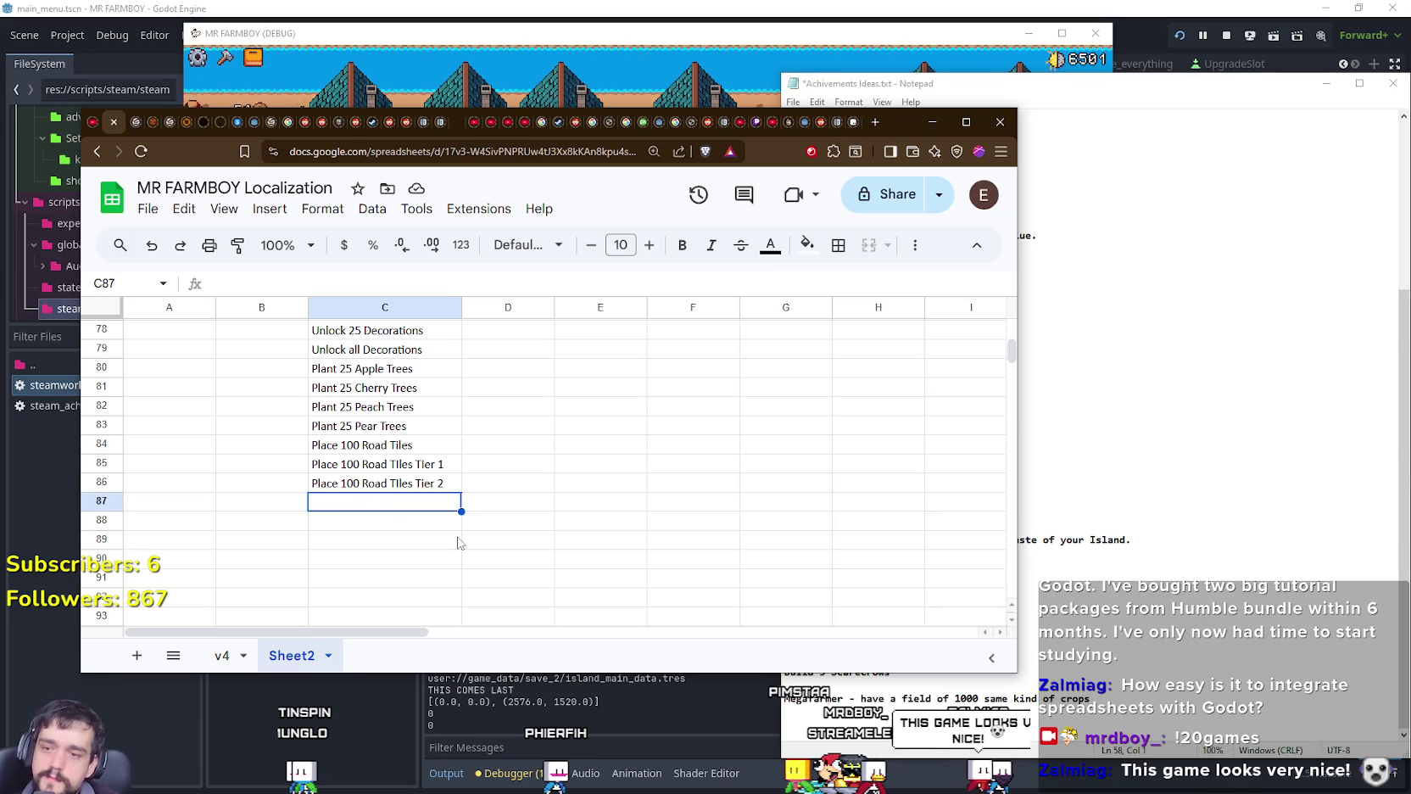
click(858, 689)
click(377, 505)
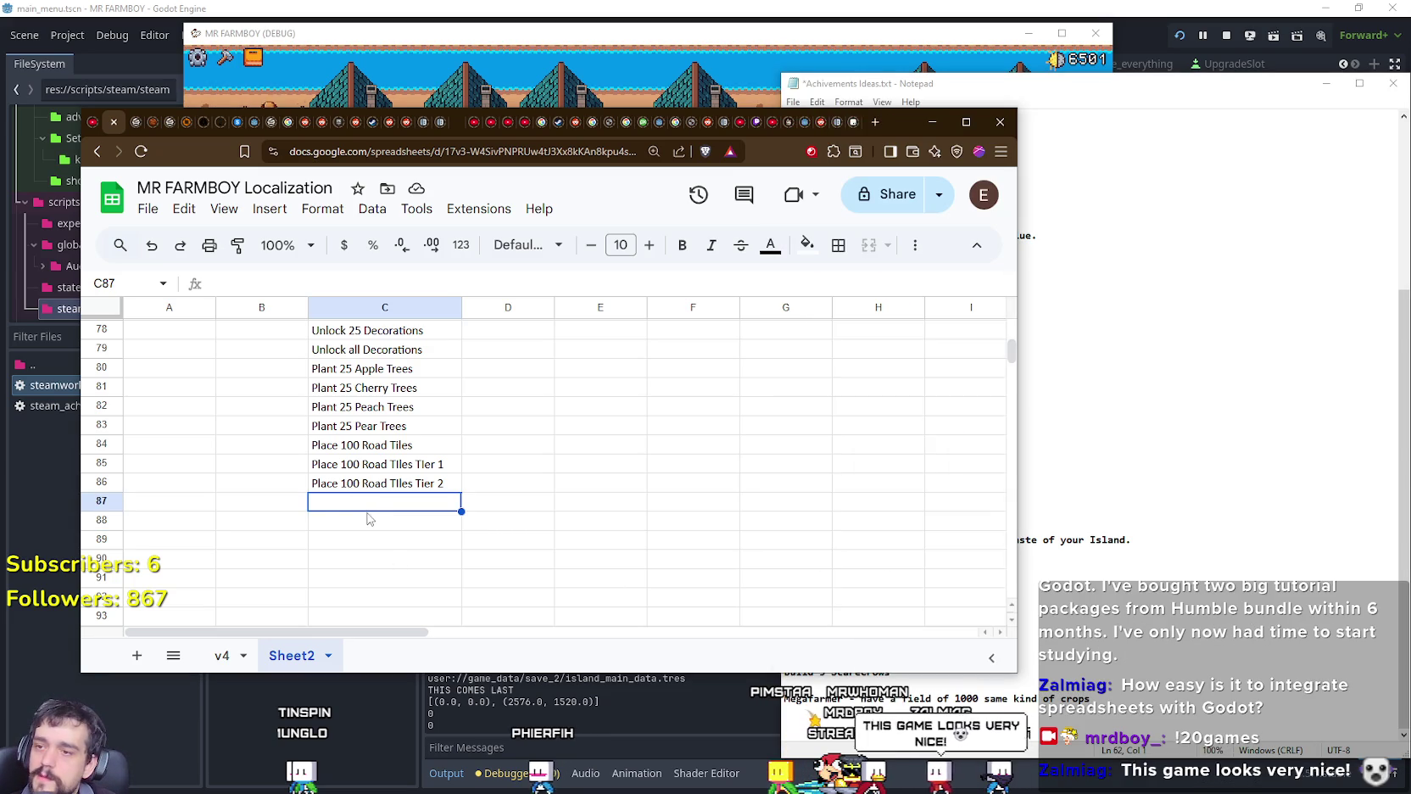
scroll(373, 517, up, 2)
scroll(373, 519, up, 2)
scroll(376, 524, up, 3)
scroll(375, 524, up, 4)
scroll(369, 525, down, 8)
scroll(364, 525, down, 2)
key(Return)
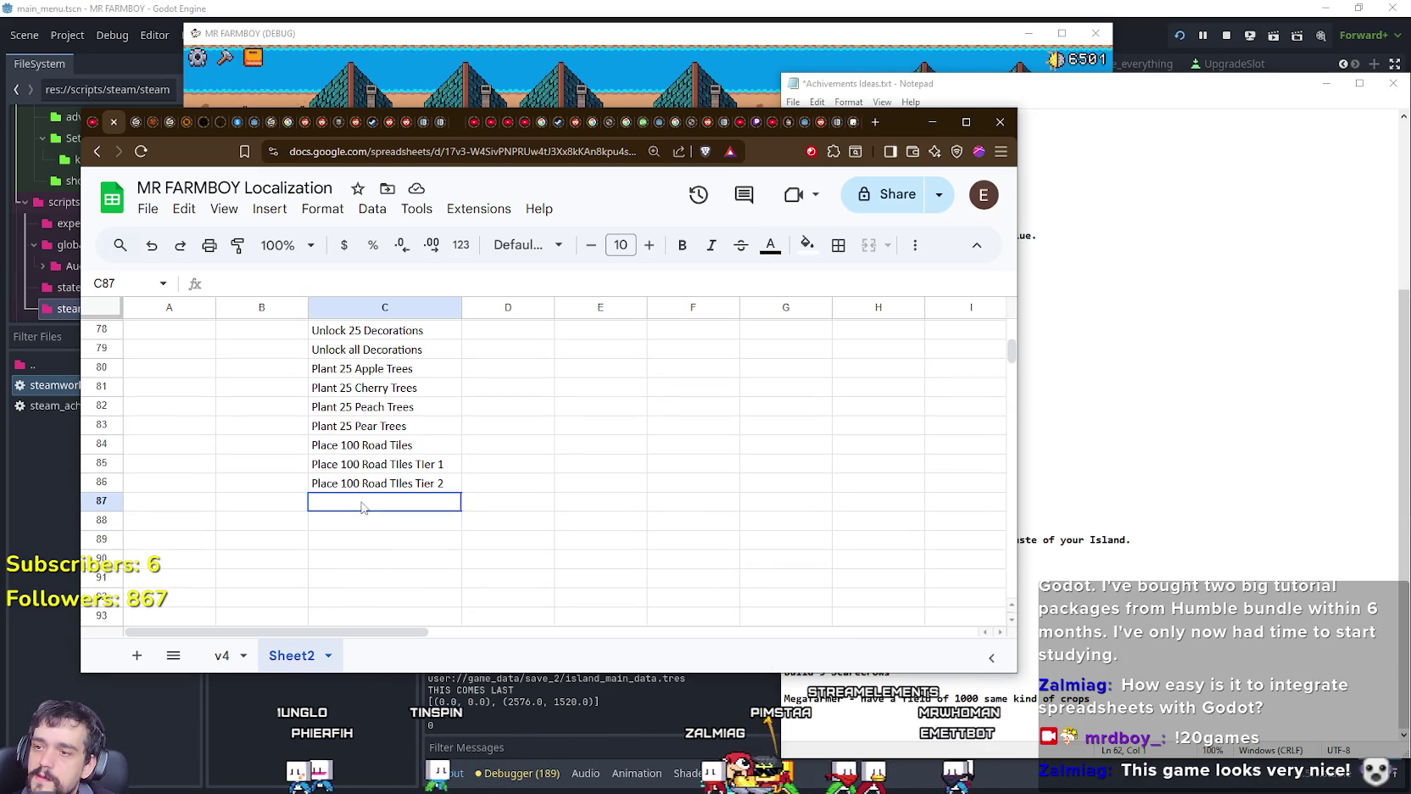
Step: Enter 'Build 10 Signs' in cell C87
mouse_move(776, 675)
mouse_down()
mouse_move(769, 559)
mouse_move(772, 700)
mouse_up()
text(Build 10 Signs)
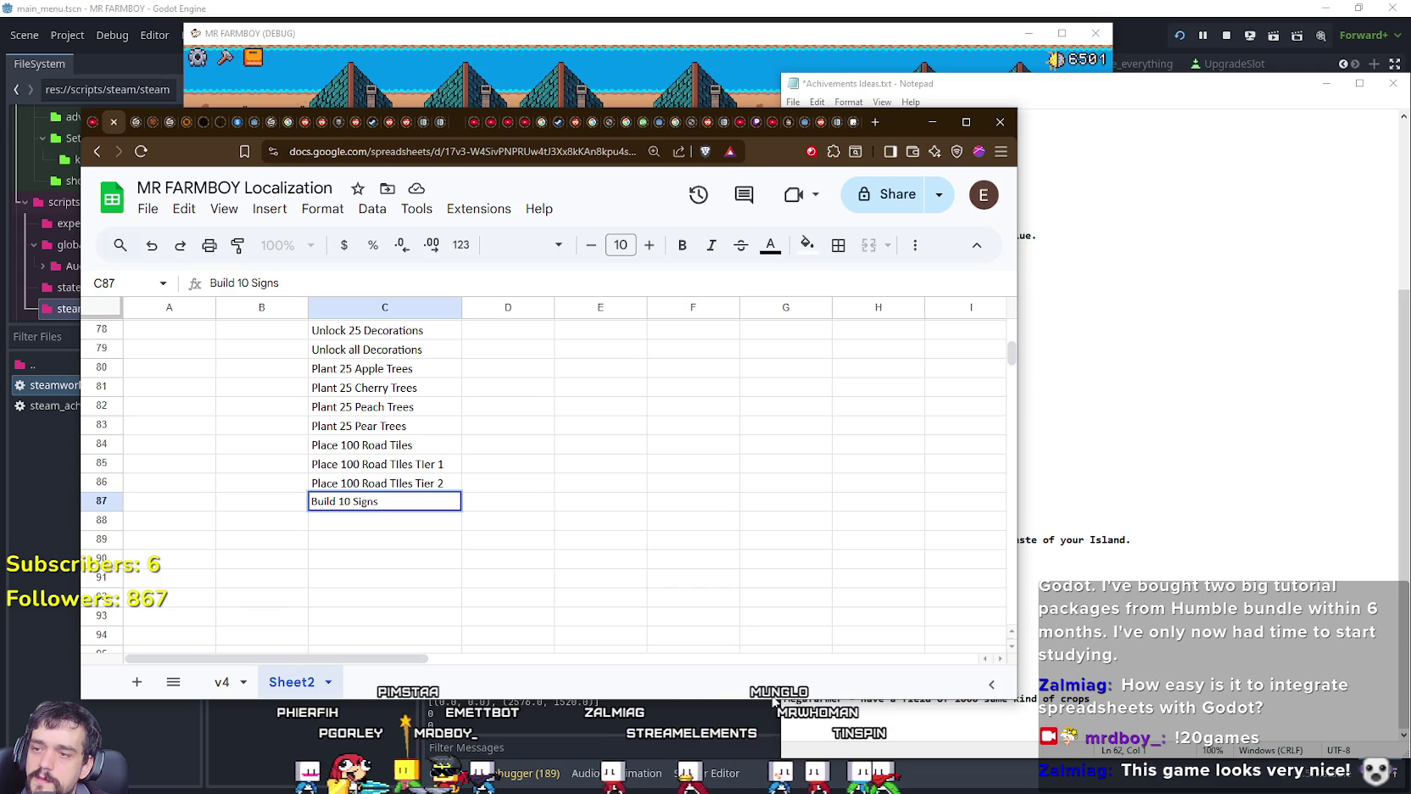
key(Return)
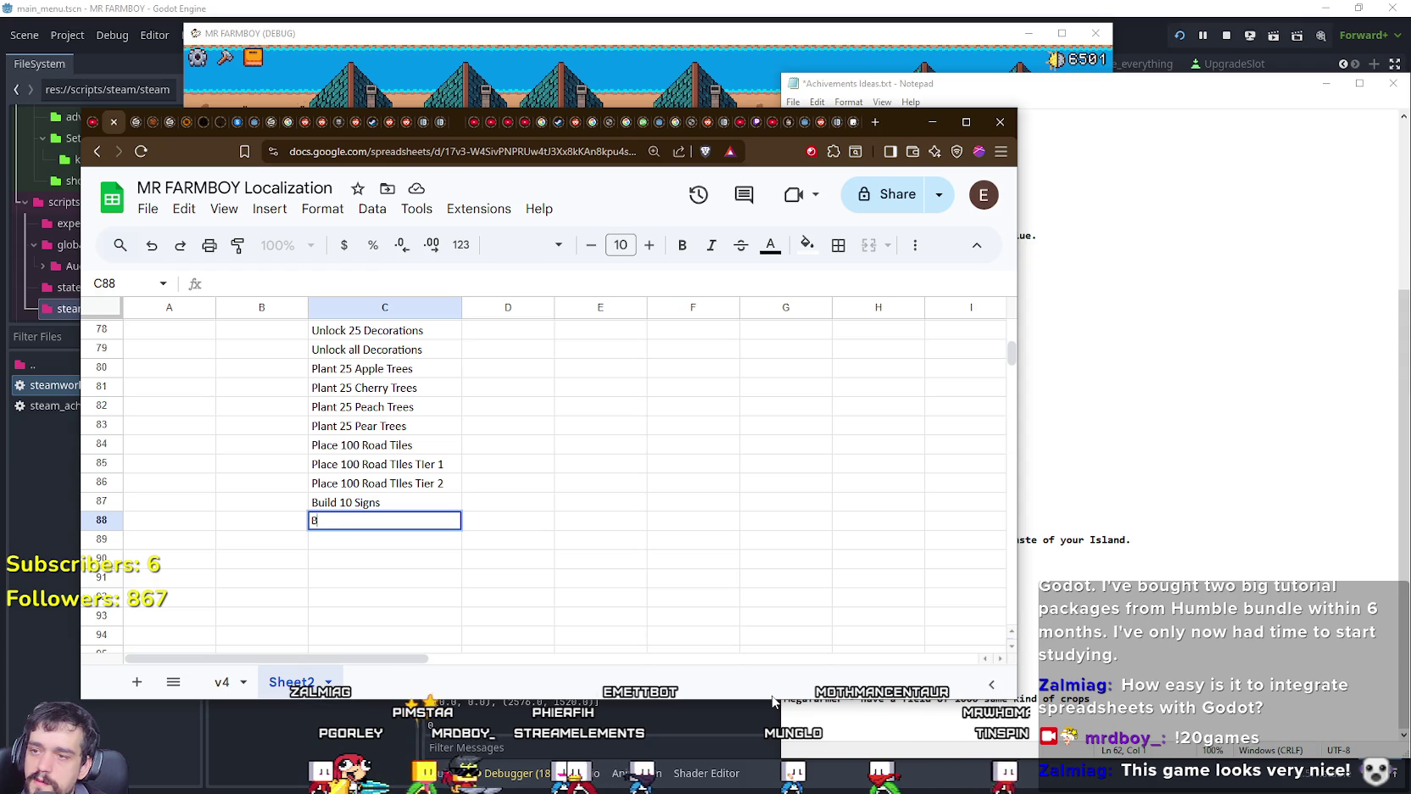
Step: Type 'Build 10 Scarecrows' into C88 after checking its wording in the ideas notes
text(uild 10)
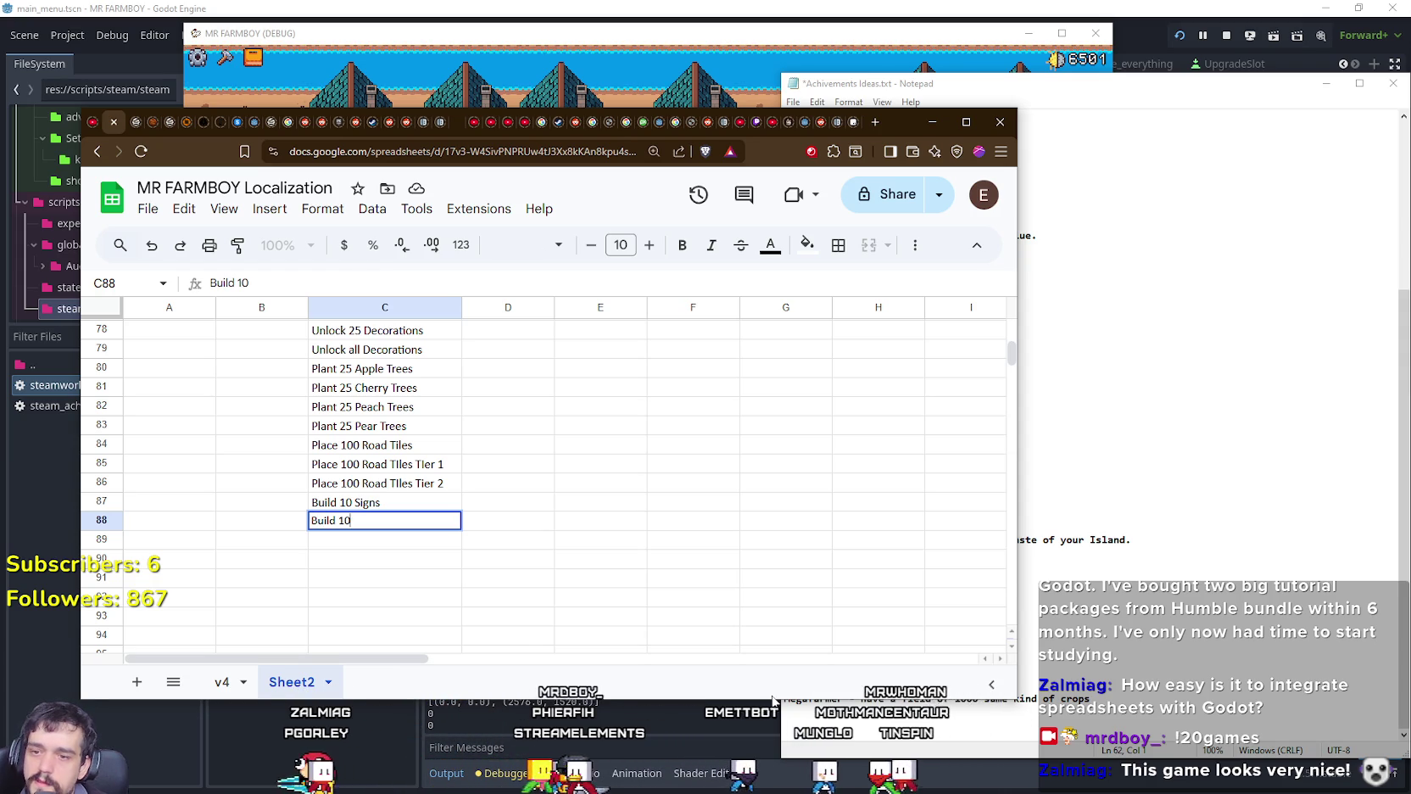
click(1201, 602)
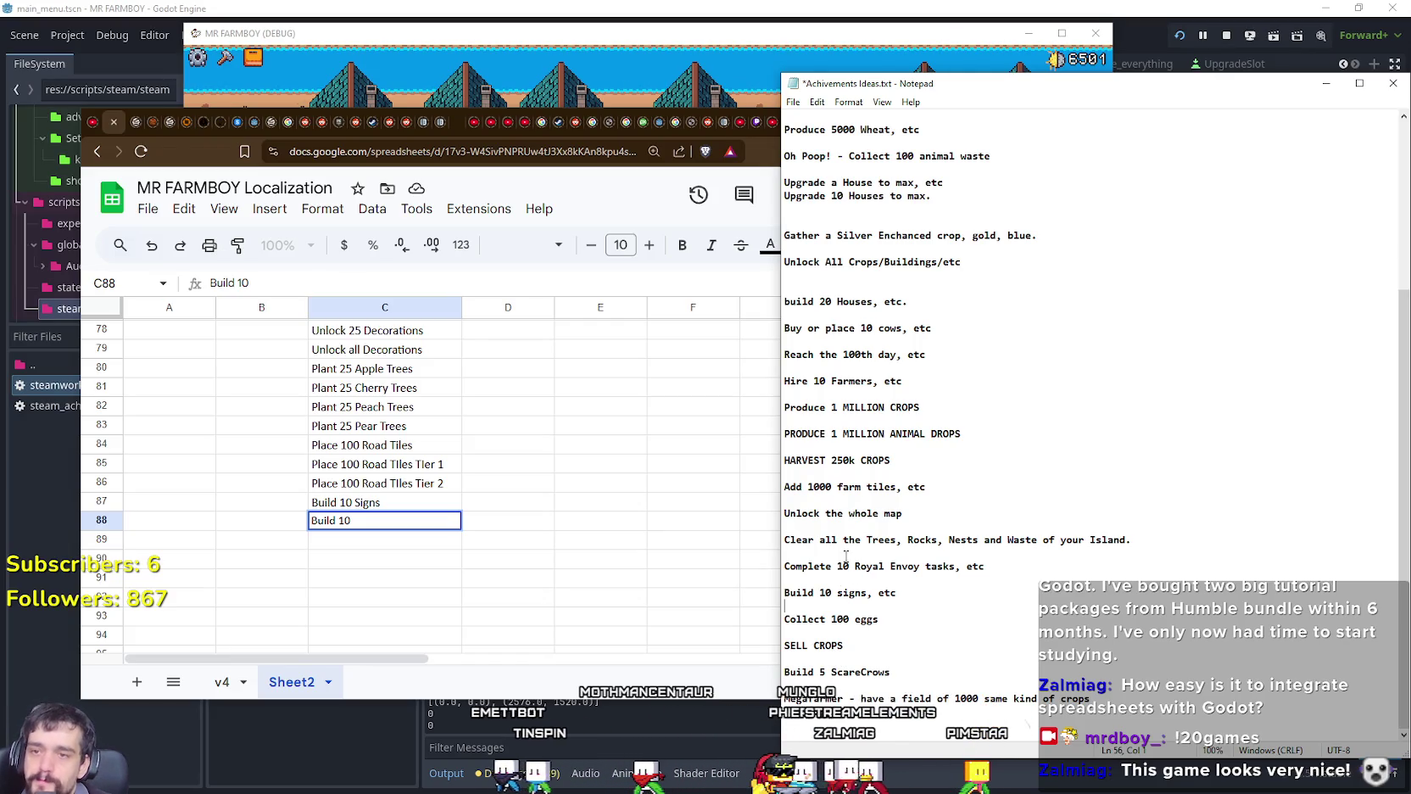
click(372, 521)
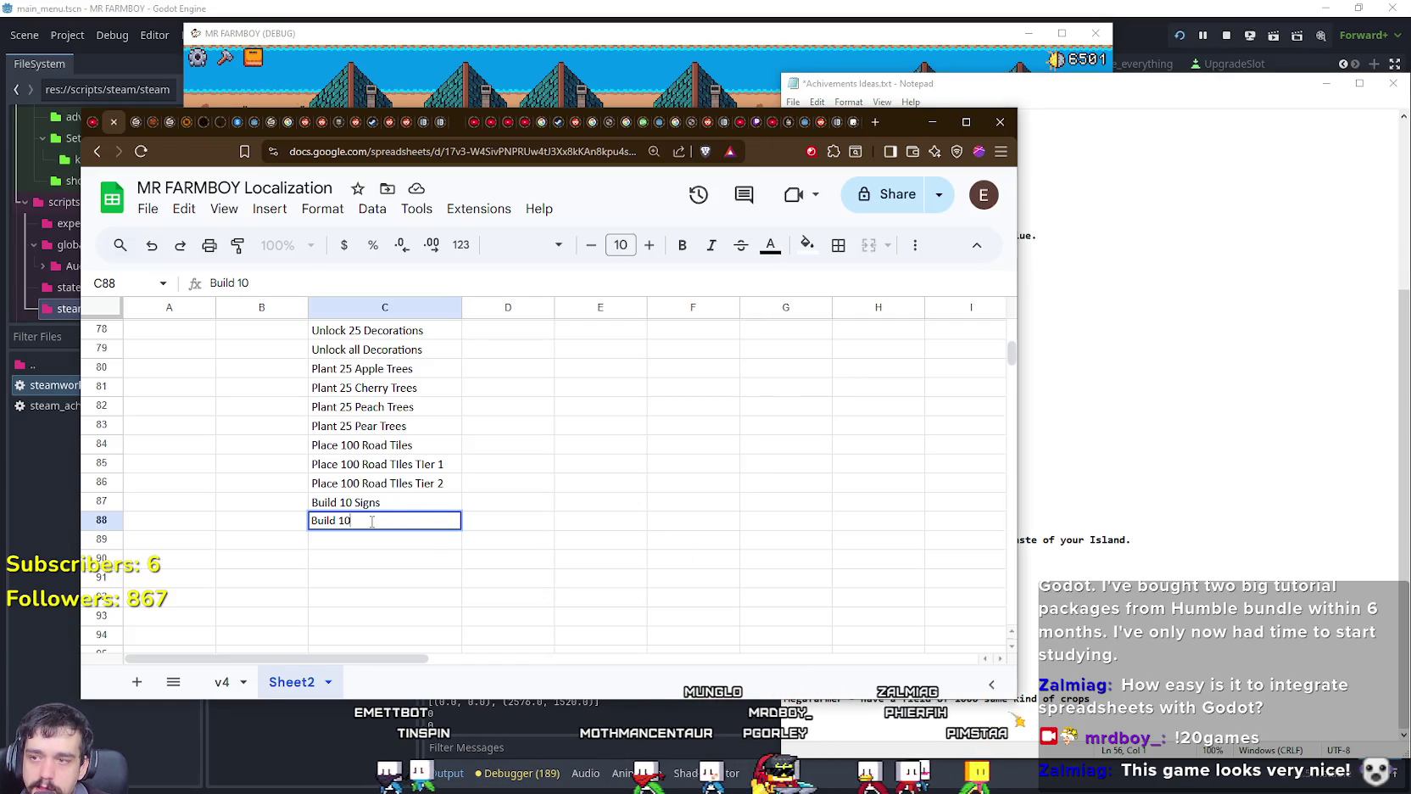
text( Scare)
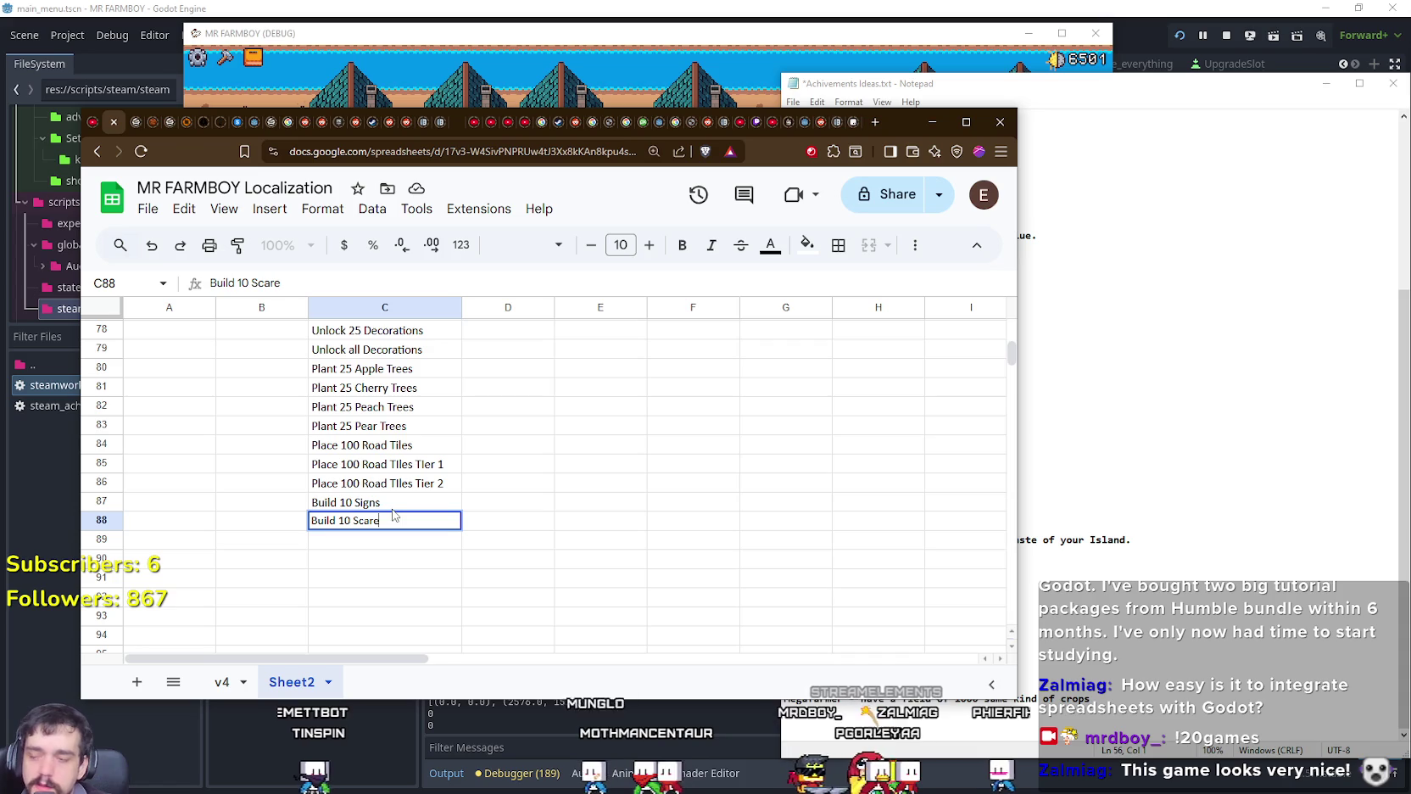
text(Cro)
key(BackSpace)
key(BackSpace)
key(BackSpace)
key(BackSpace)
key(BackSpace)
text(crow)
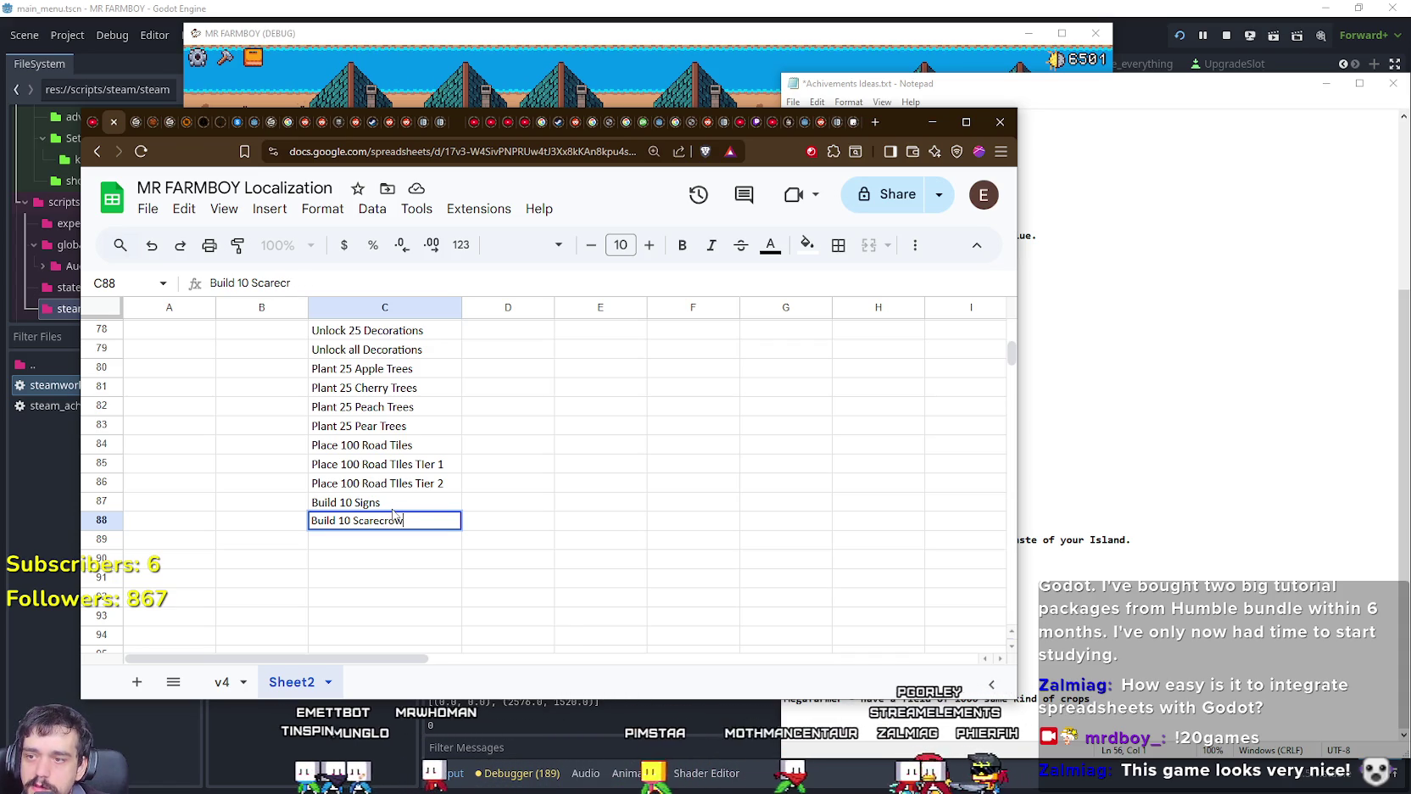
text(s)
key(Return)
click(1139, 579)
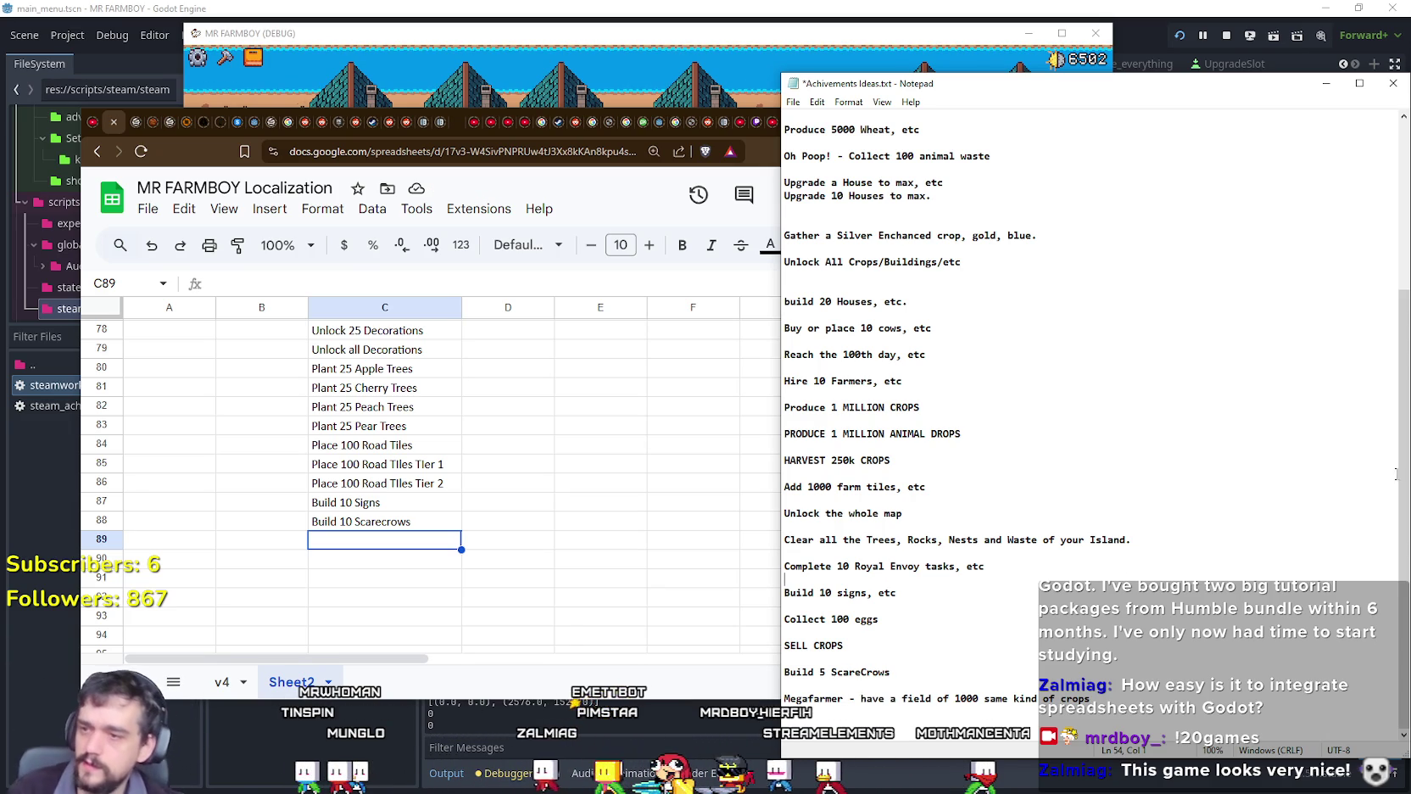
click(403, 509)
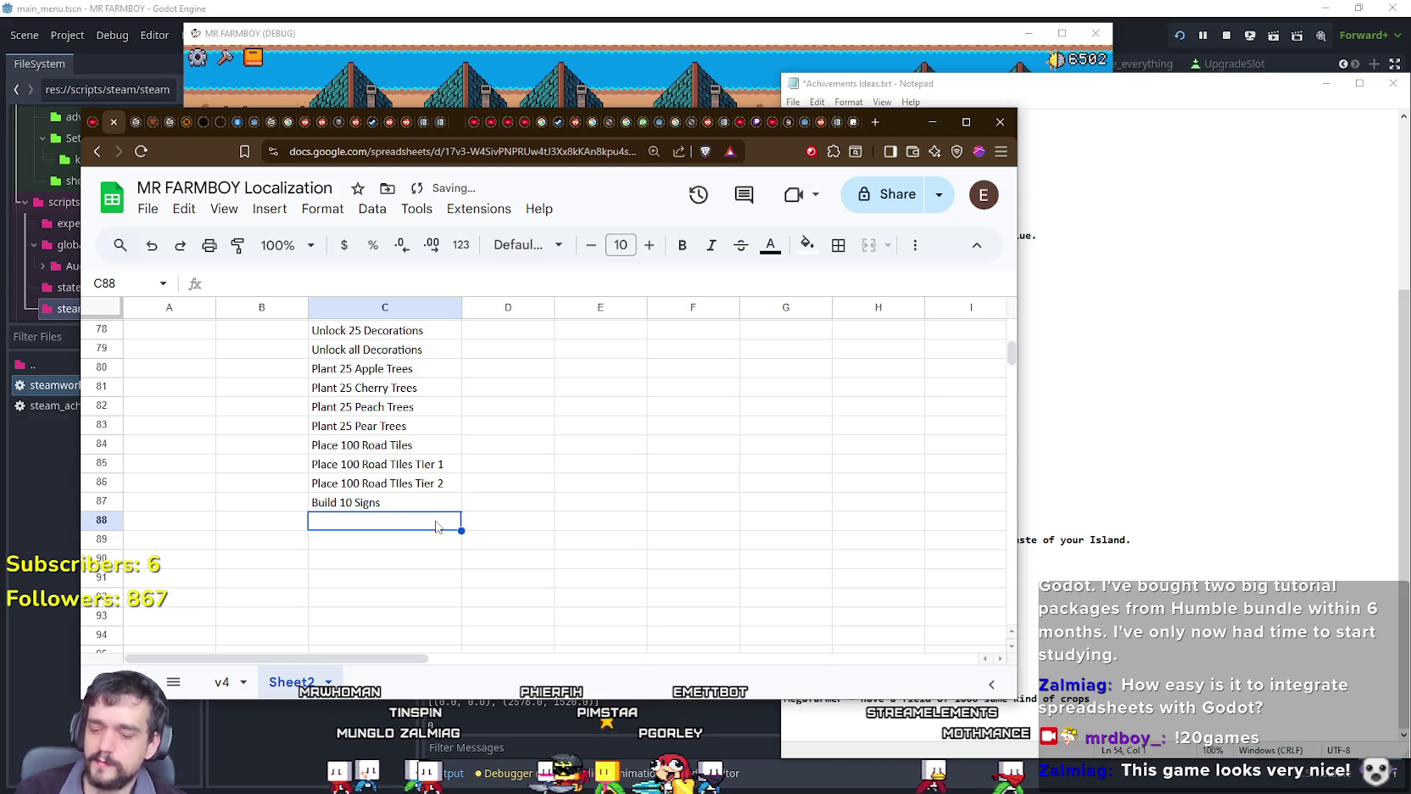
text(Build 10 Scarecrows)
key(Tab)
scroll(547, 508, up, 3)
scroll(547, 508, up, 3)
scroll(547, 508, up, 4)
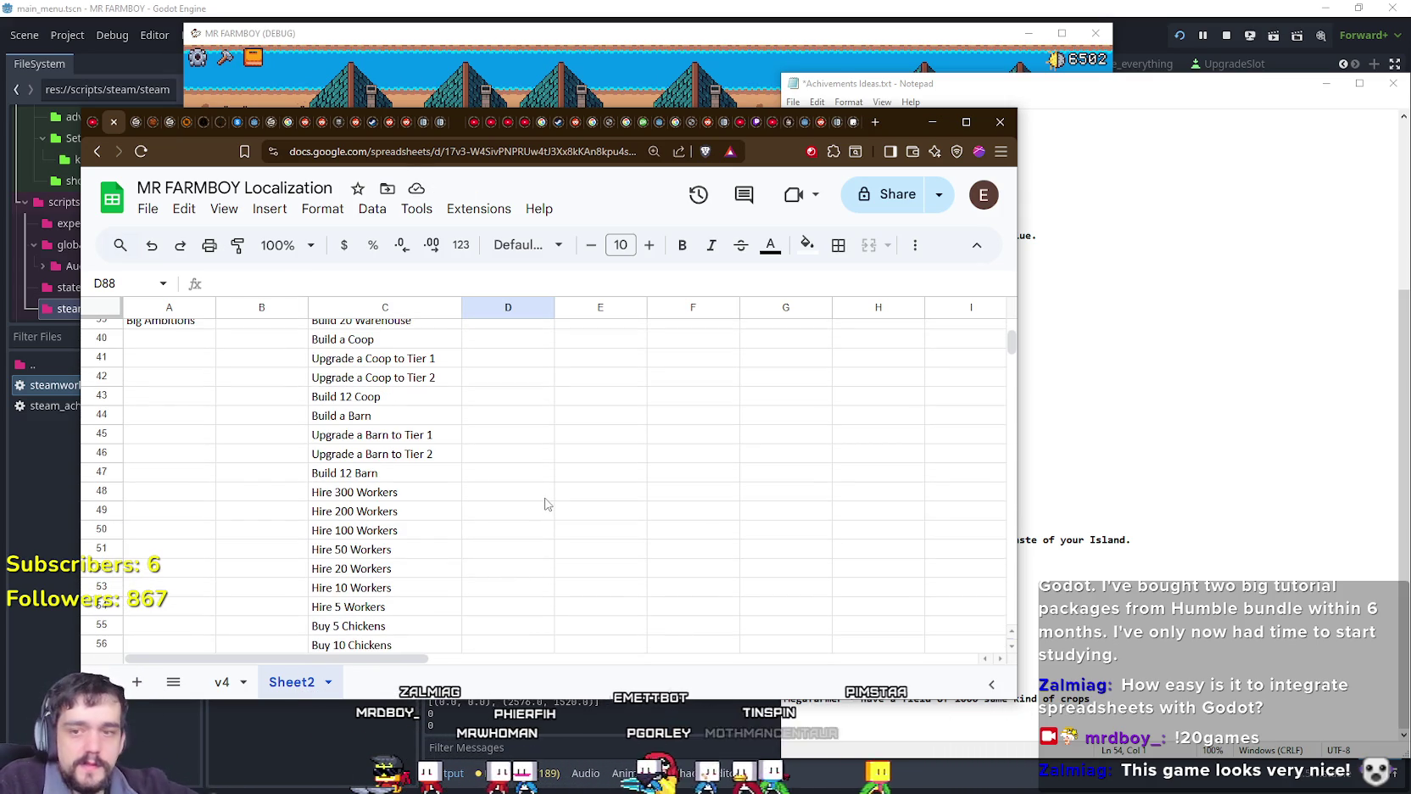
click(1235, 480)
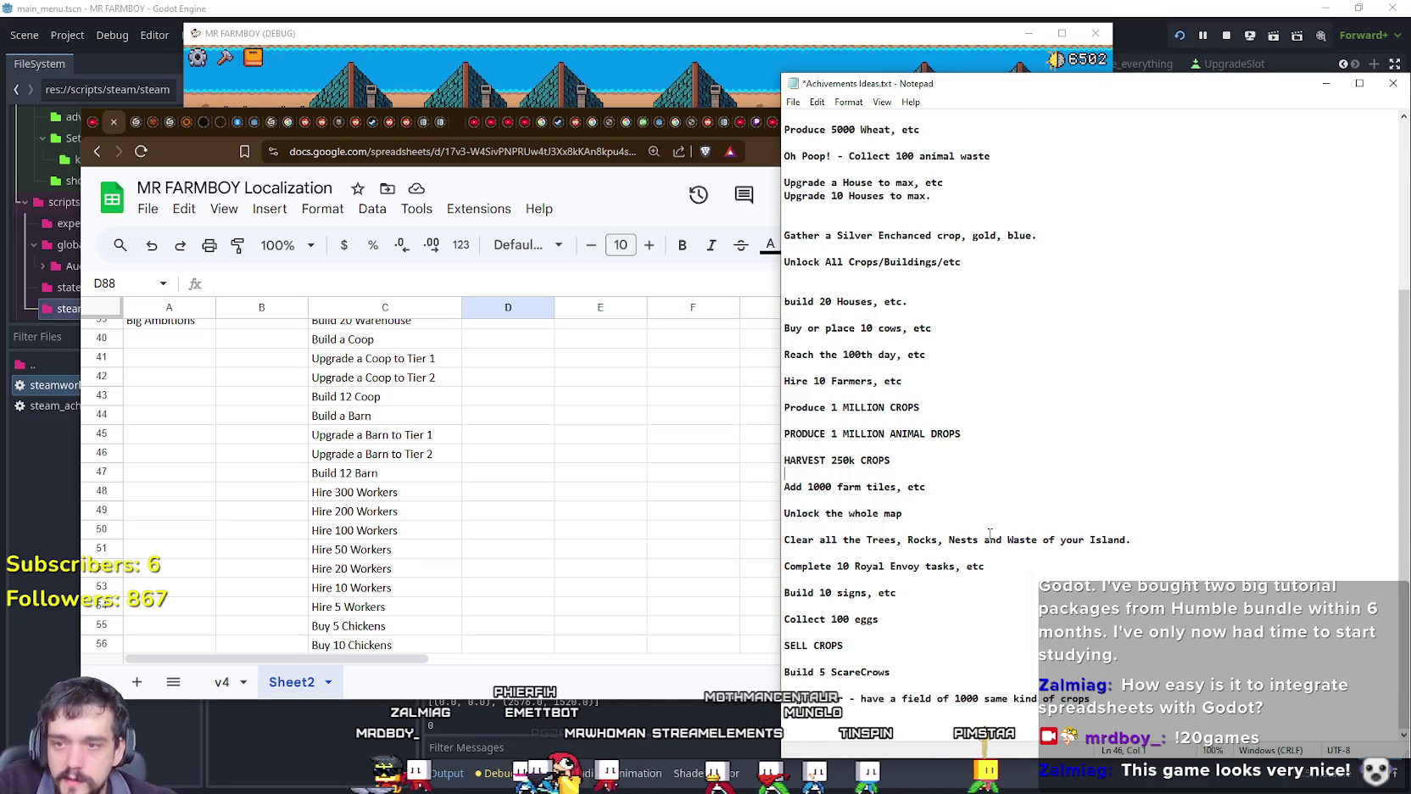
scroll(990, 533, up, 2)
scroll(1002, 532, up, 2)
scroll(1009, 527, up, 2)
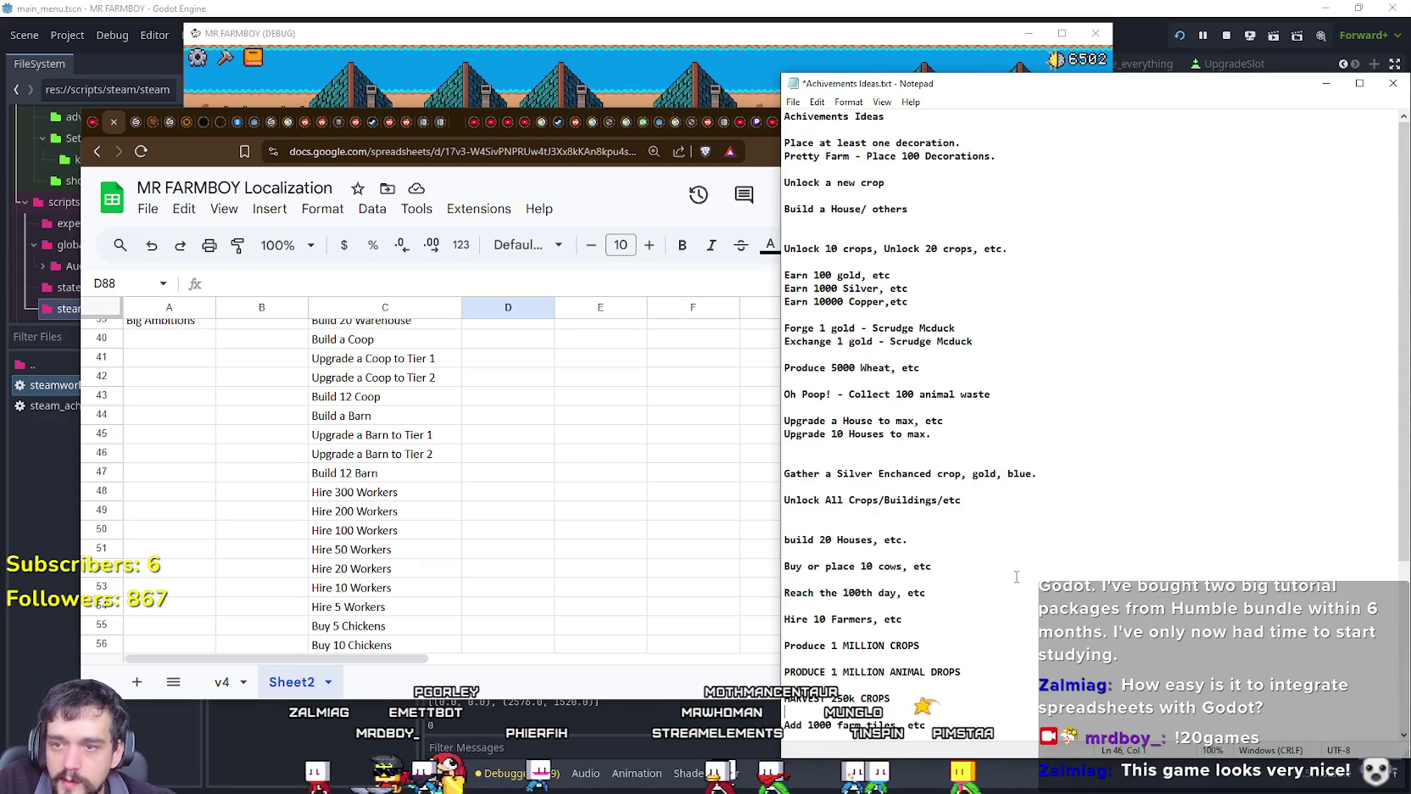
click(947, 432)
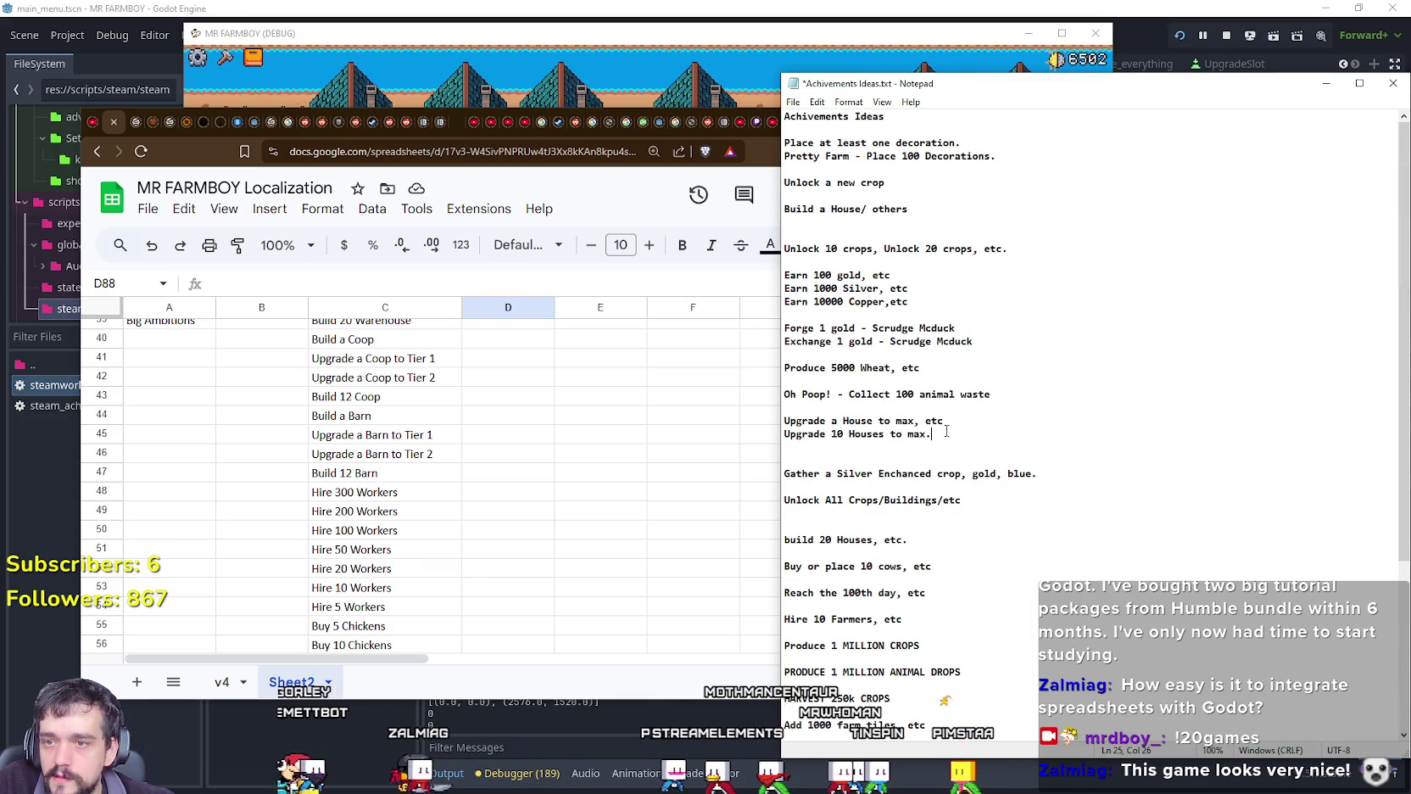
click(329, 538)
scroll(373, 539, up, 2)
scroll(398, 540, up, 3)
scroll(408, 540, up, 3)
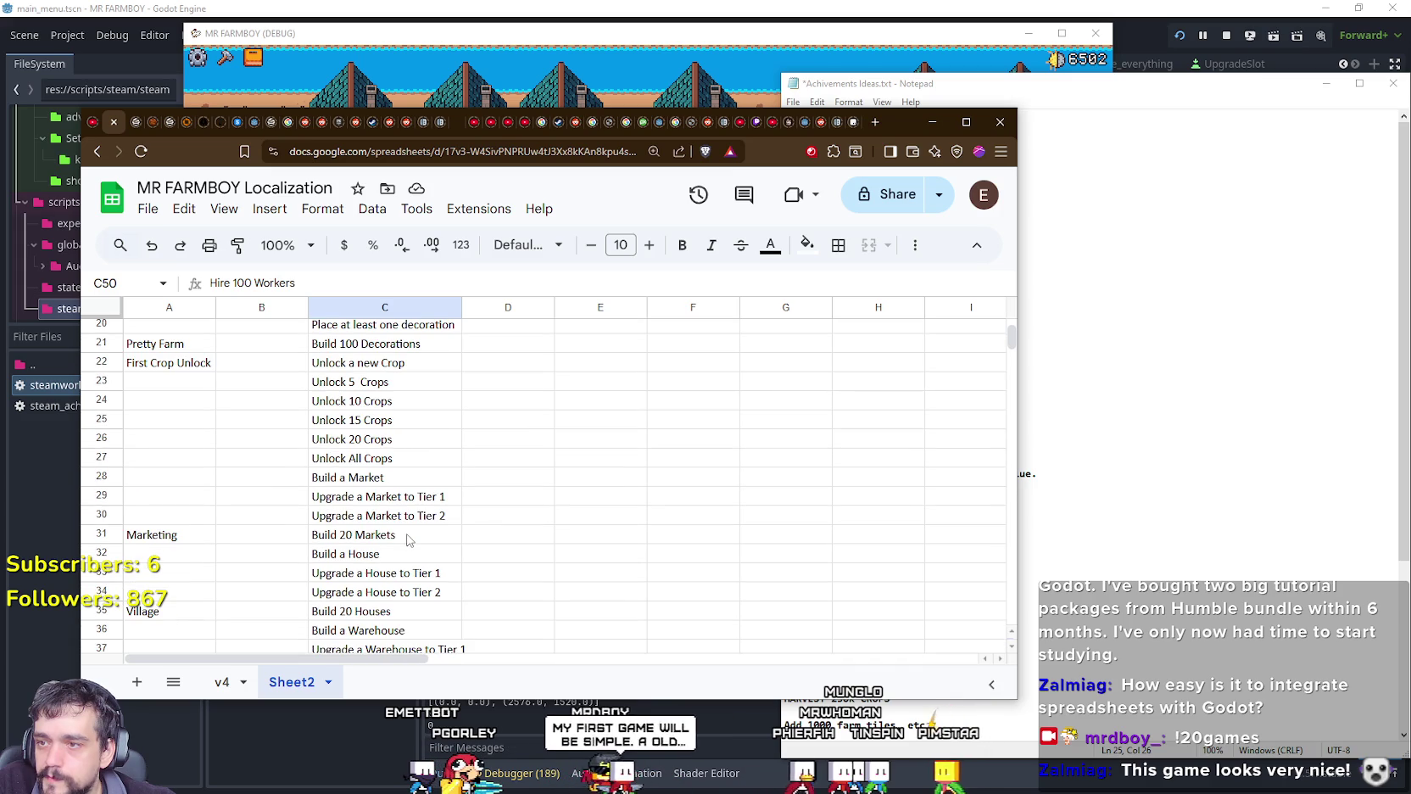
click(1108, 493)
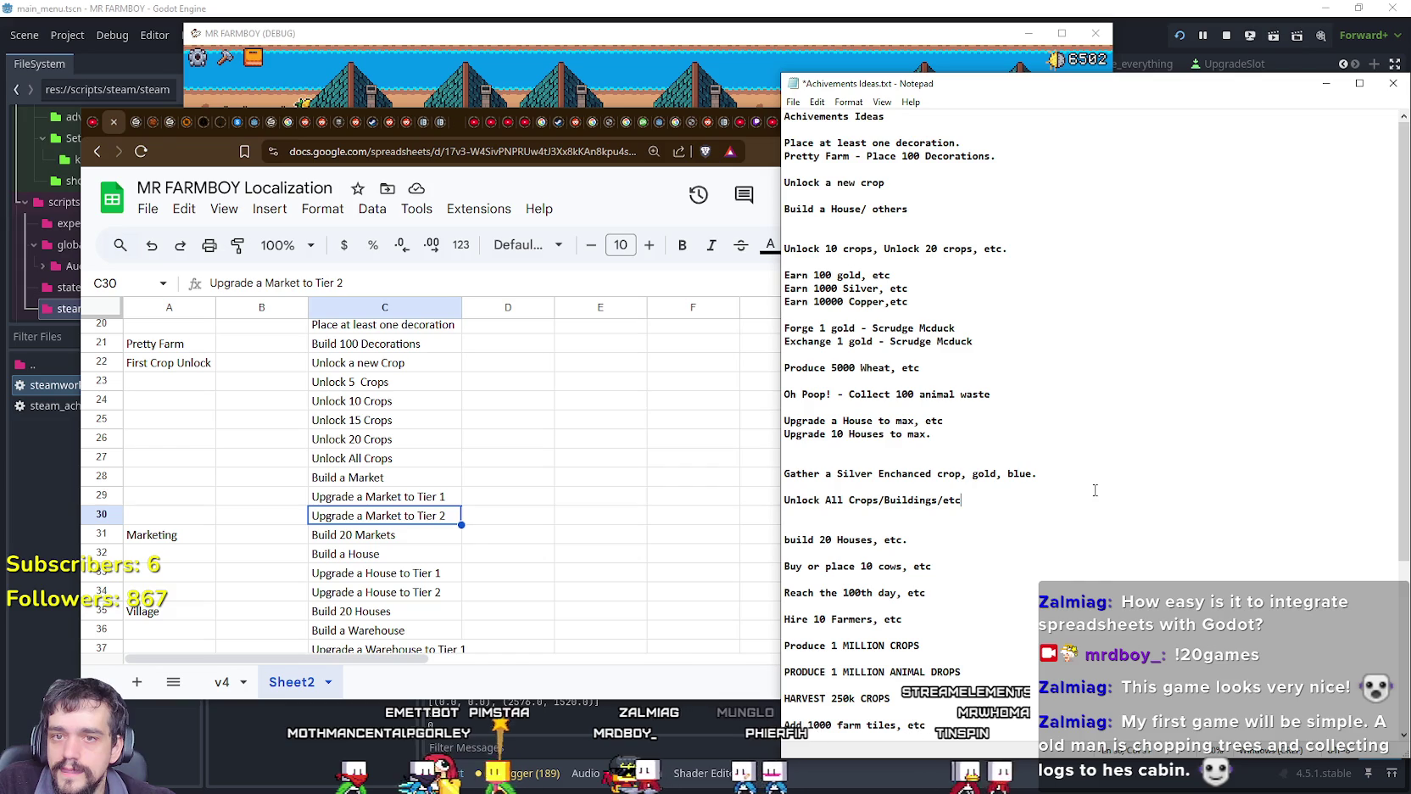
click(849, 260)
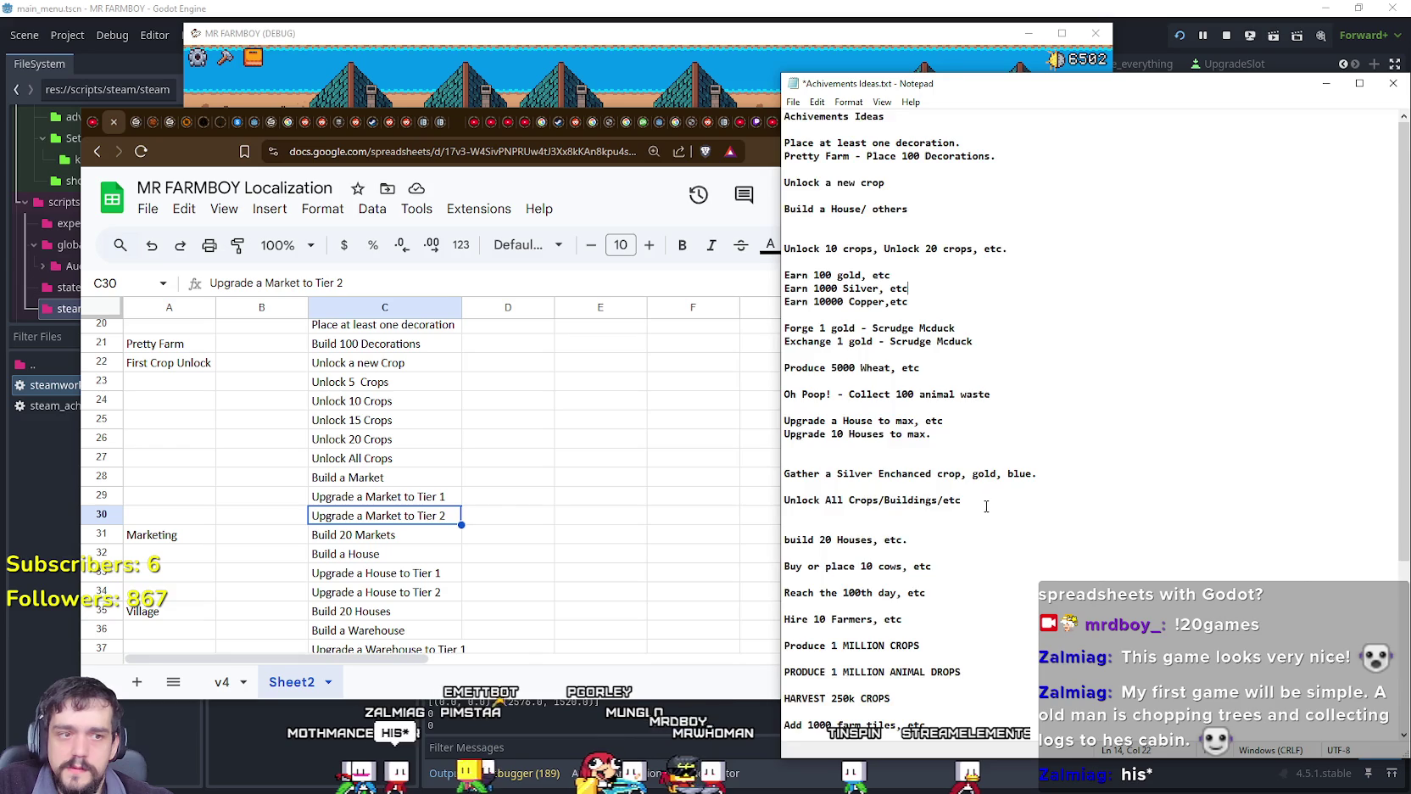
scroll(984, 502, down, 5)
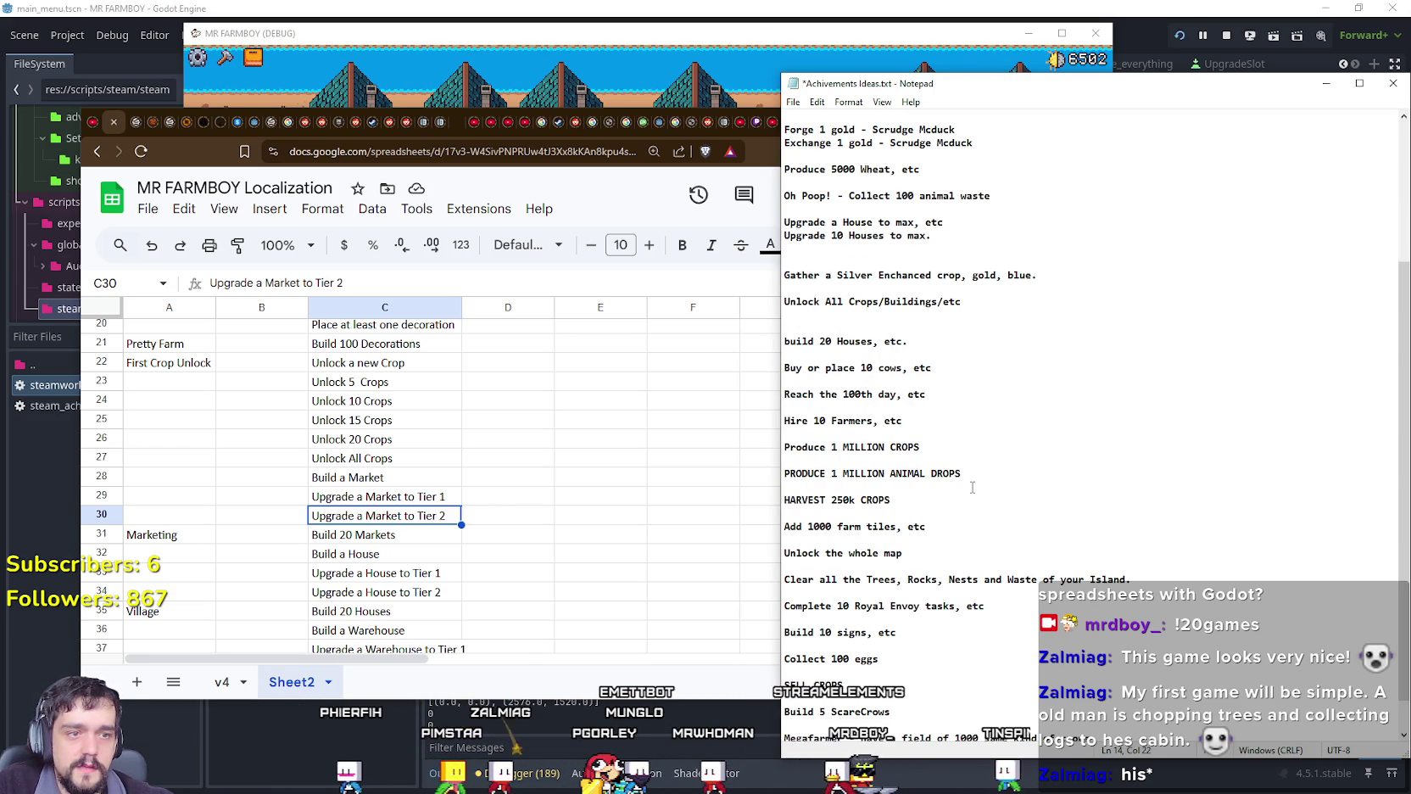
scroll(973, 487, down, 1)
click(955, 501)
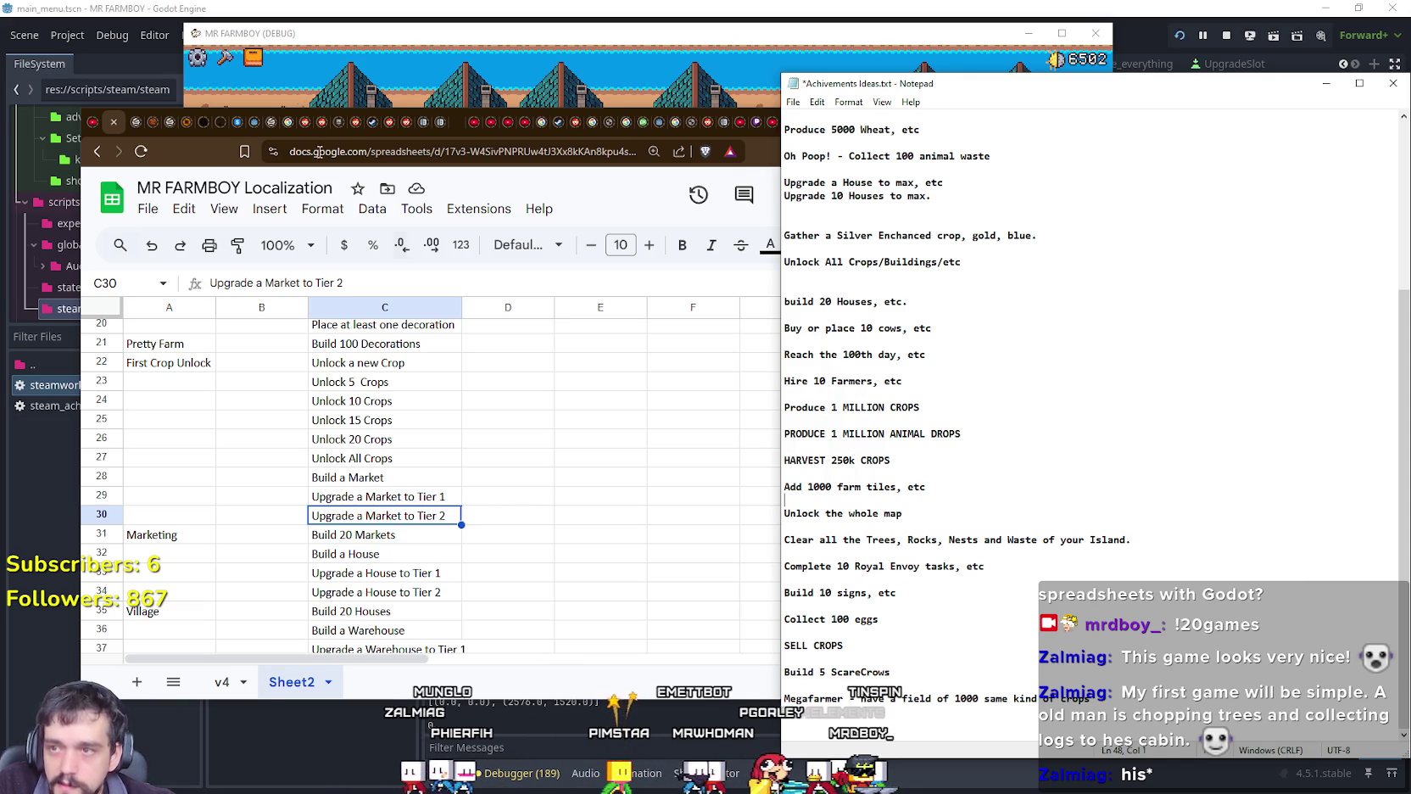
key(alt+Tab)
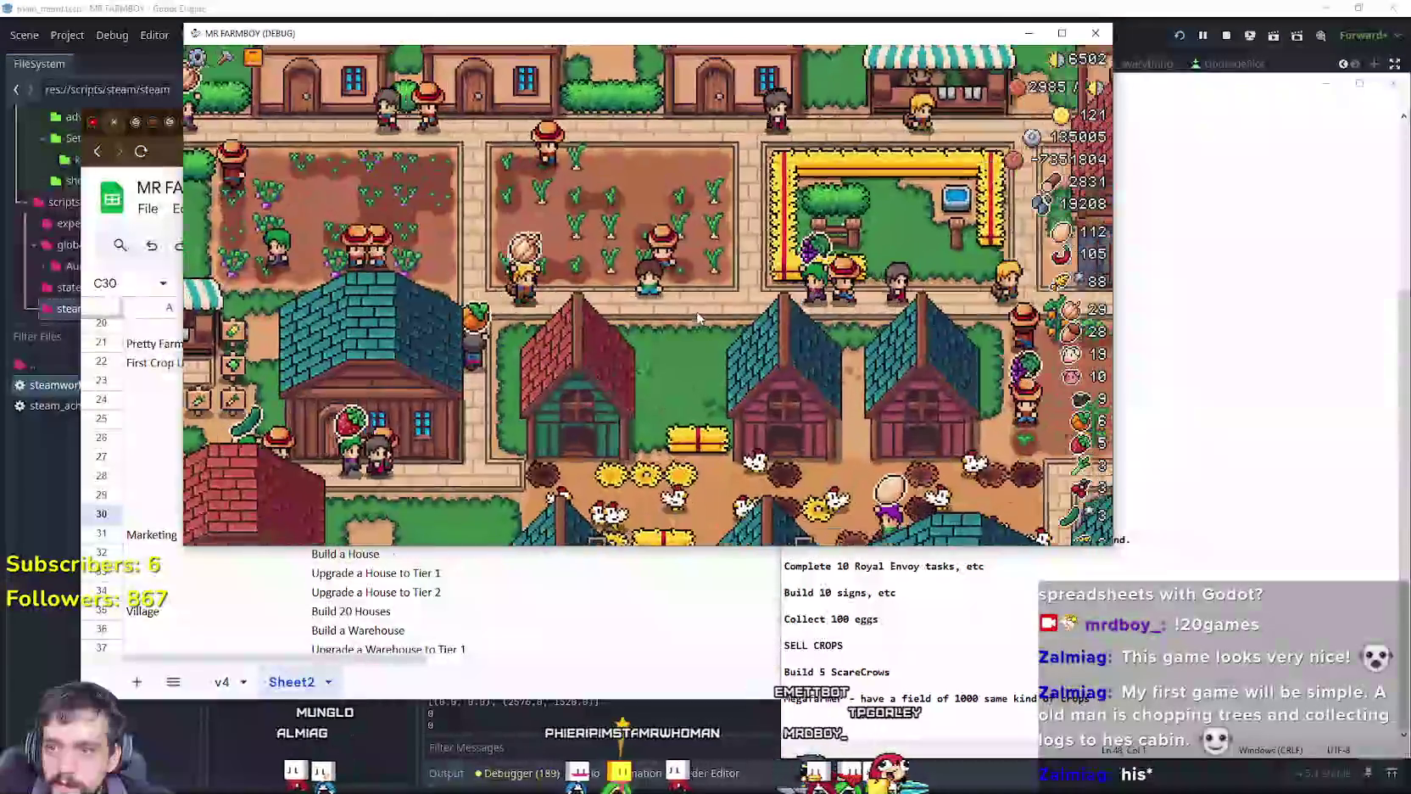
scroll(697, 318, up, 3)
key(alt+Tab)
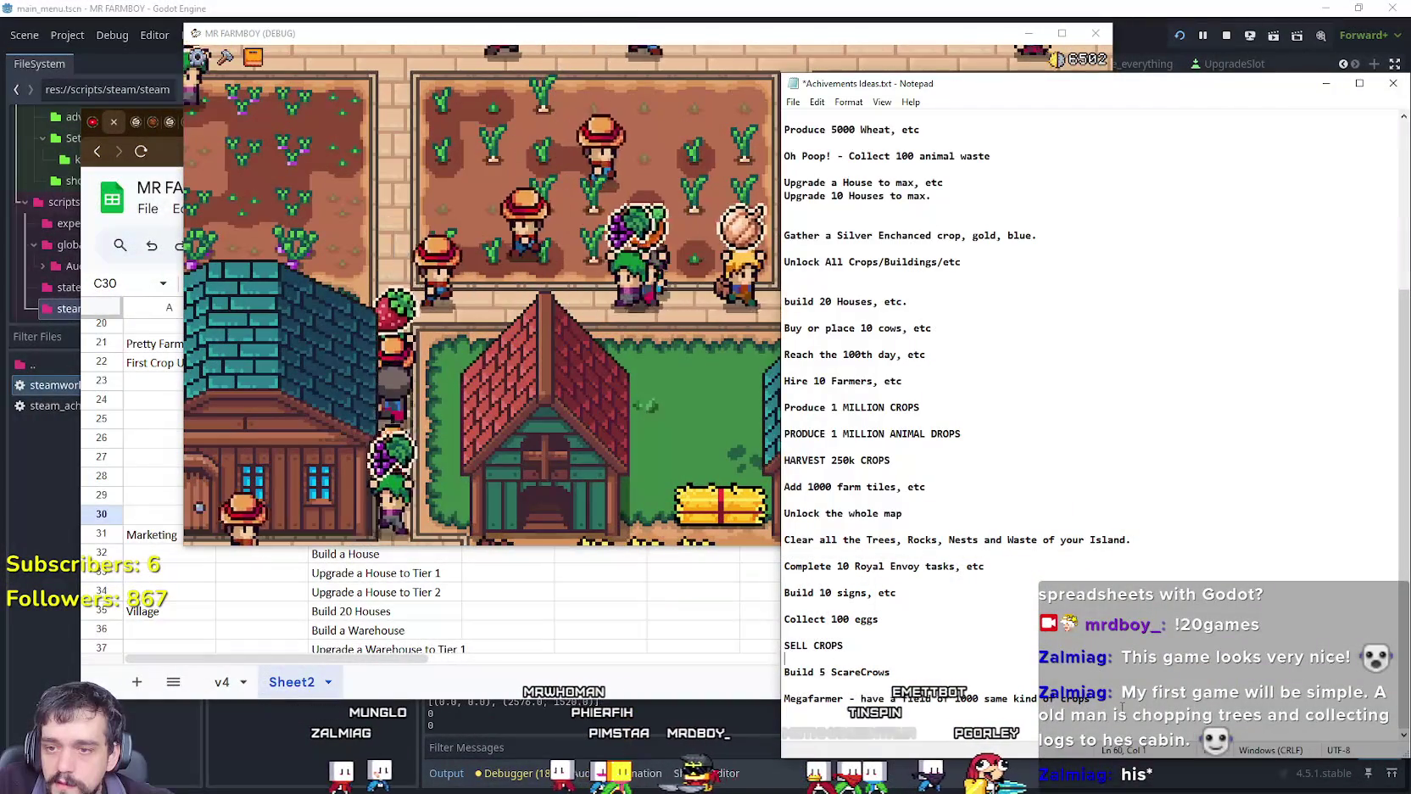
click(567, 628)
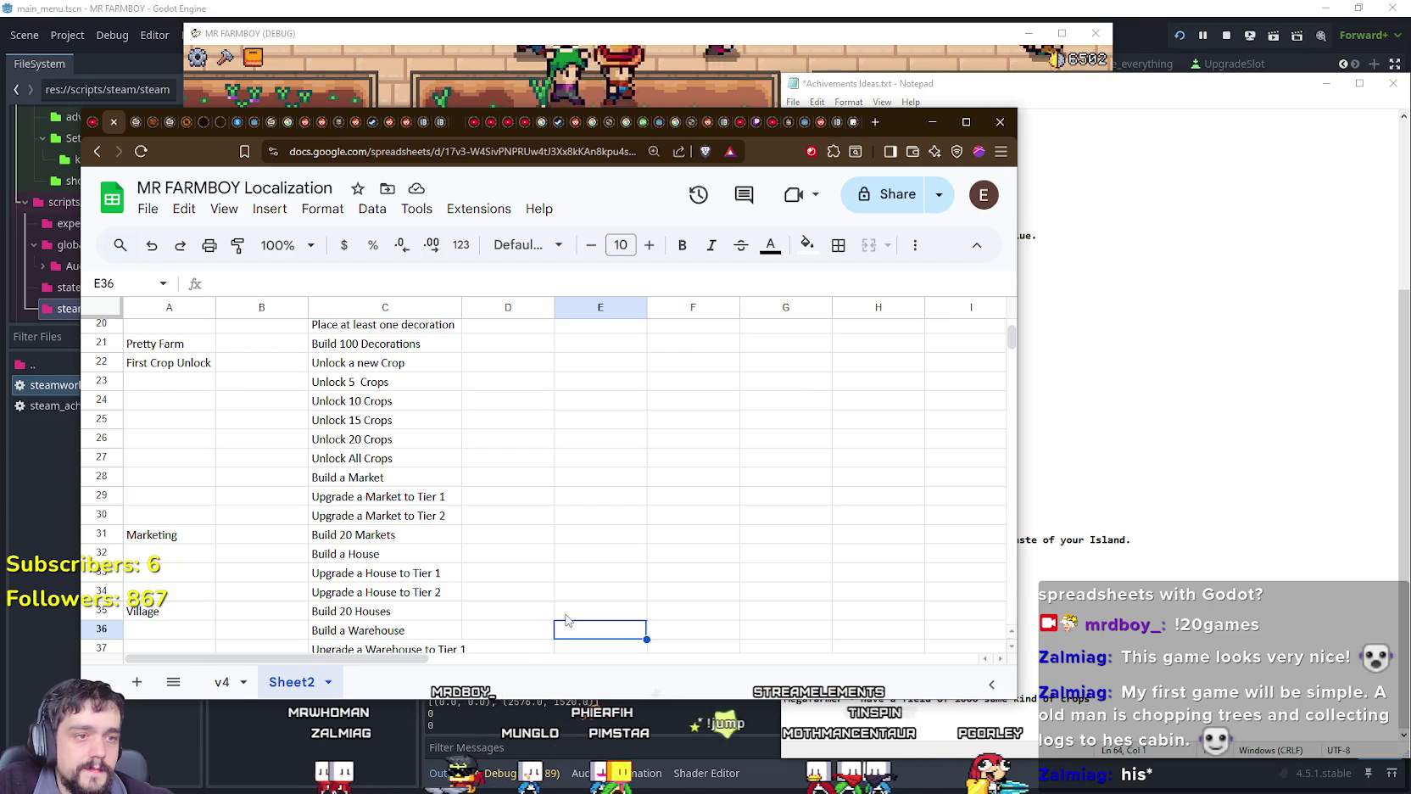
click(542, 556)
scroll(542, 555, down, 3)
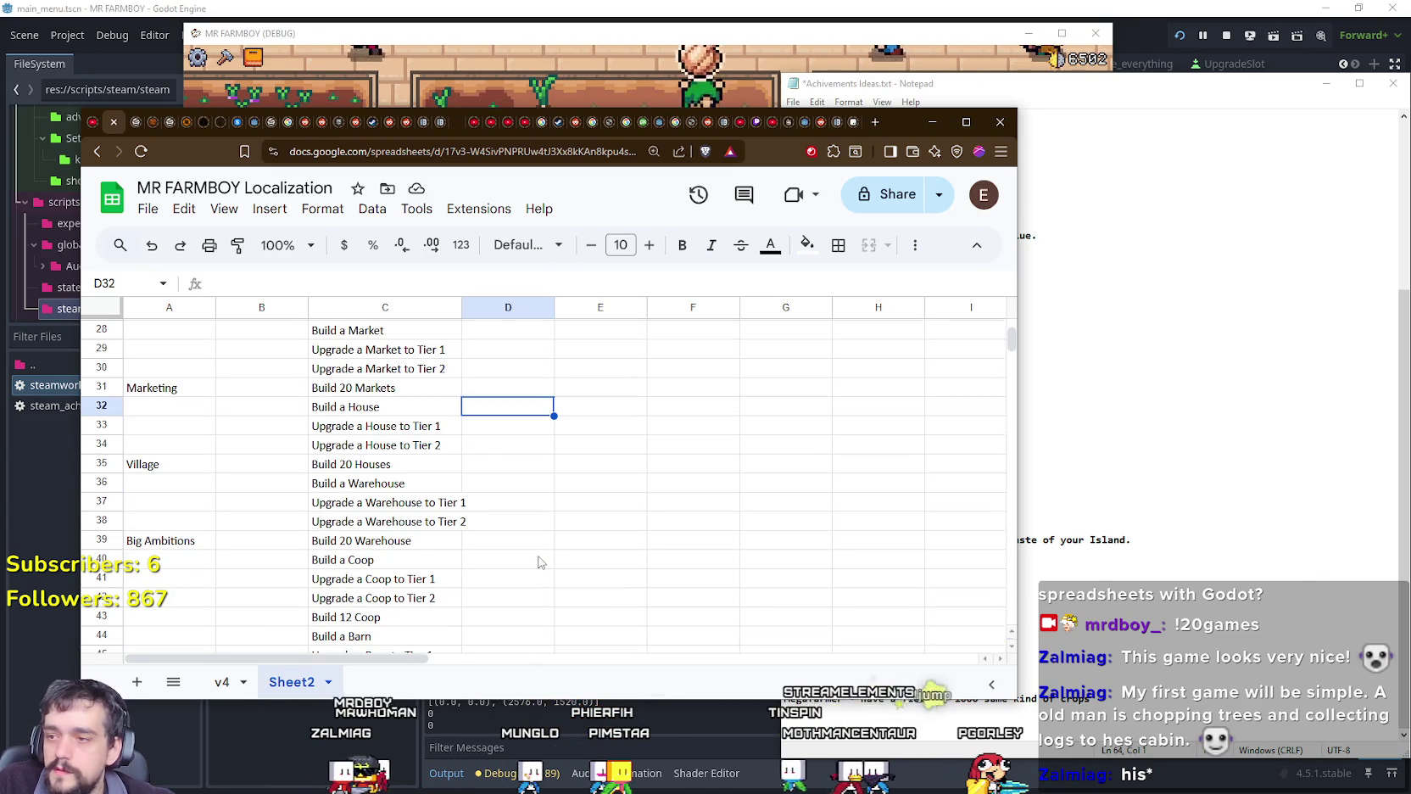
scroll(272, 650, down, 4)
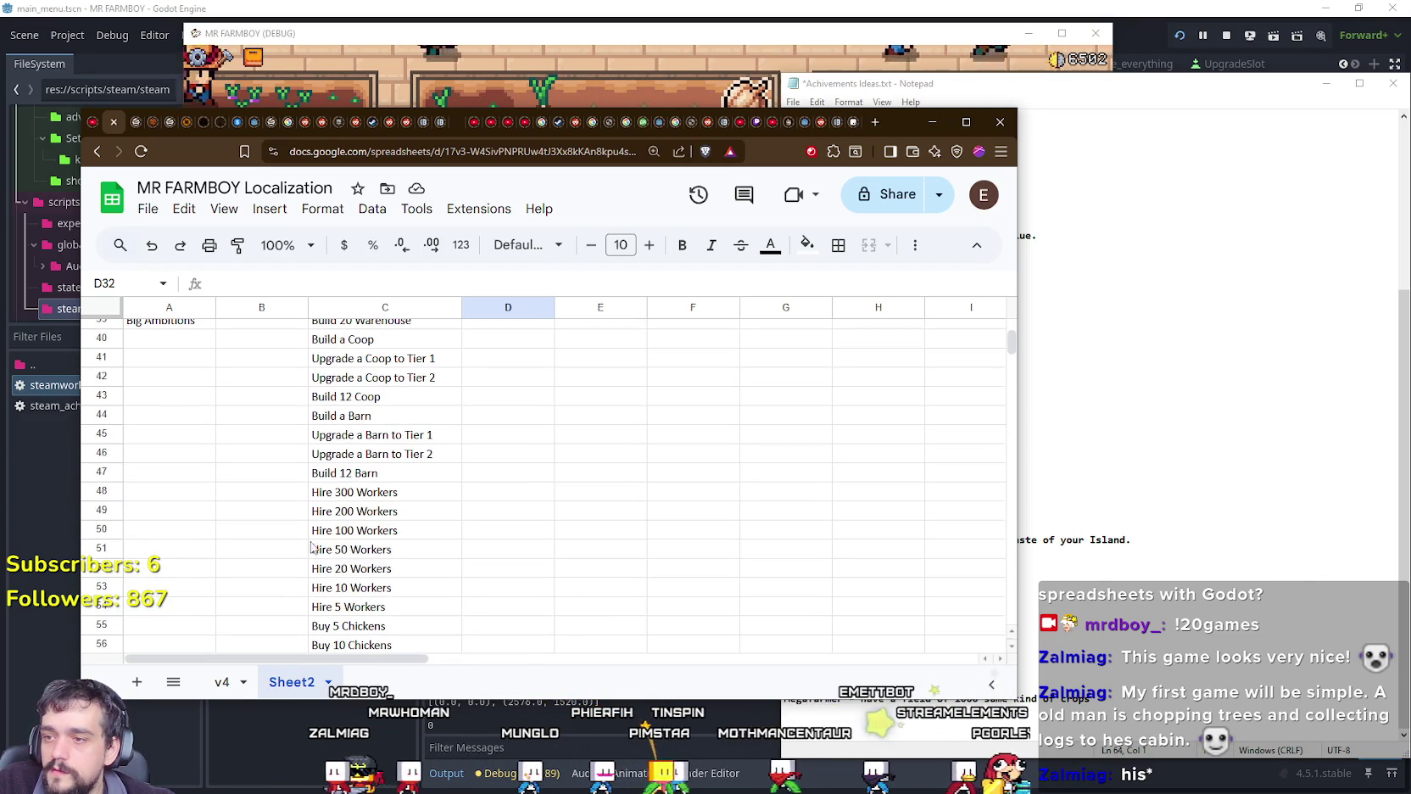
scroll(441, 589, down, 3)
scroll(429, 584, down, 3)
scroll(429, 584, down, 4)
scroll(427, 582, down, 3)
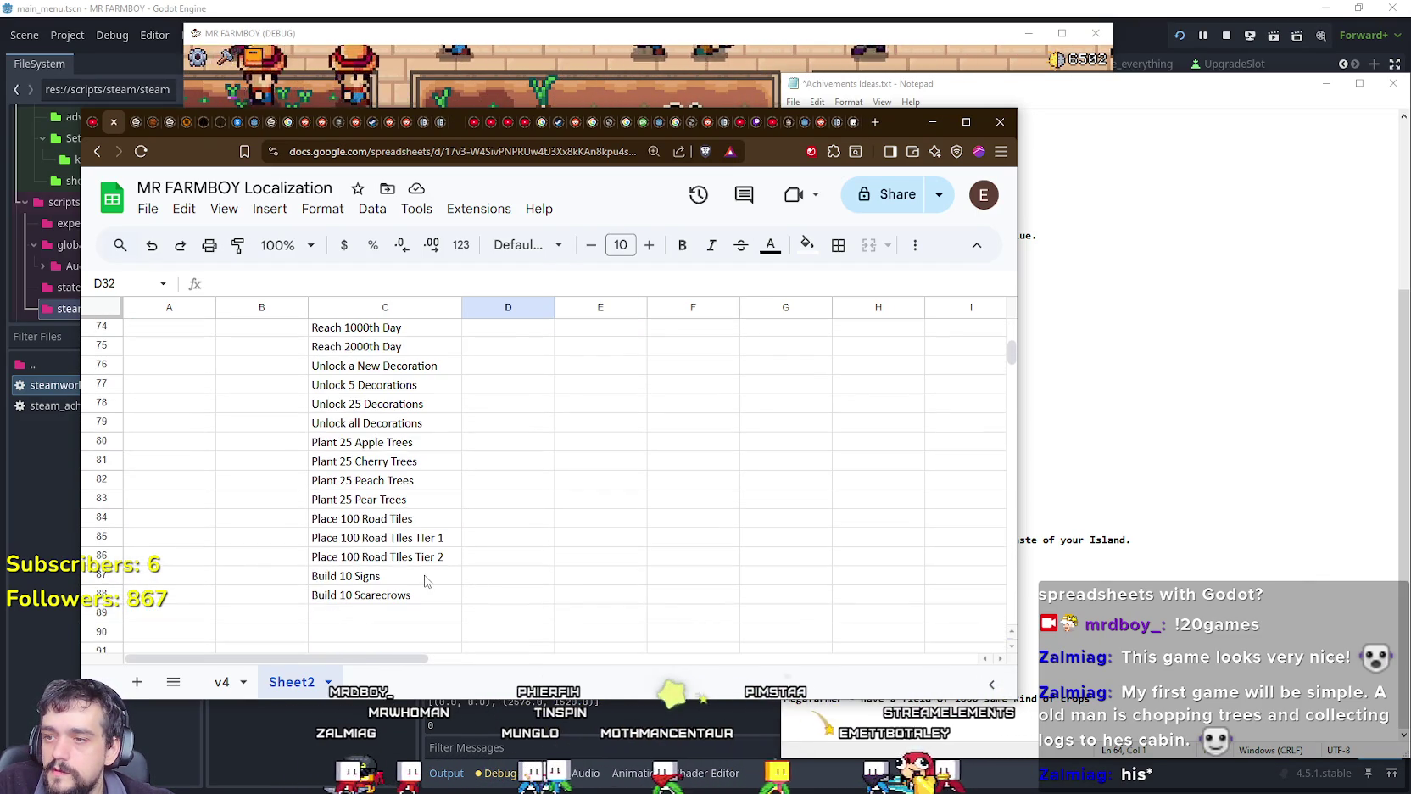
scroll(426, 581, down, 1)
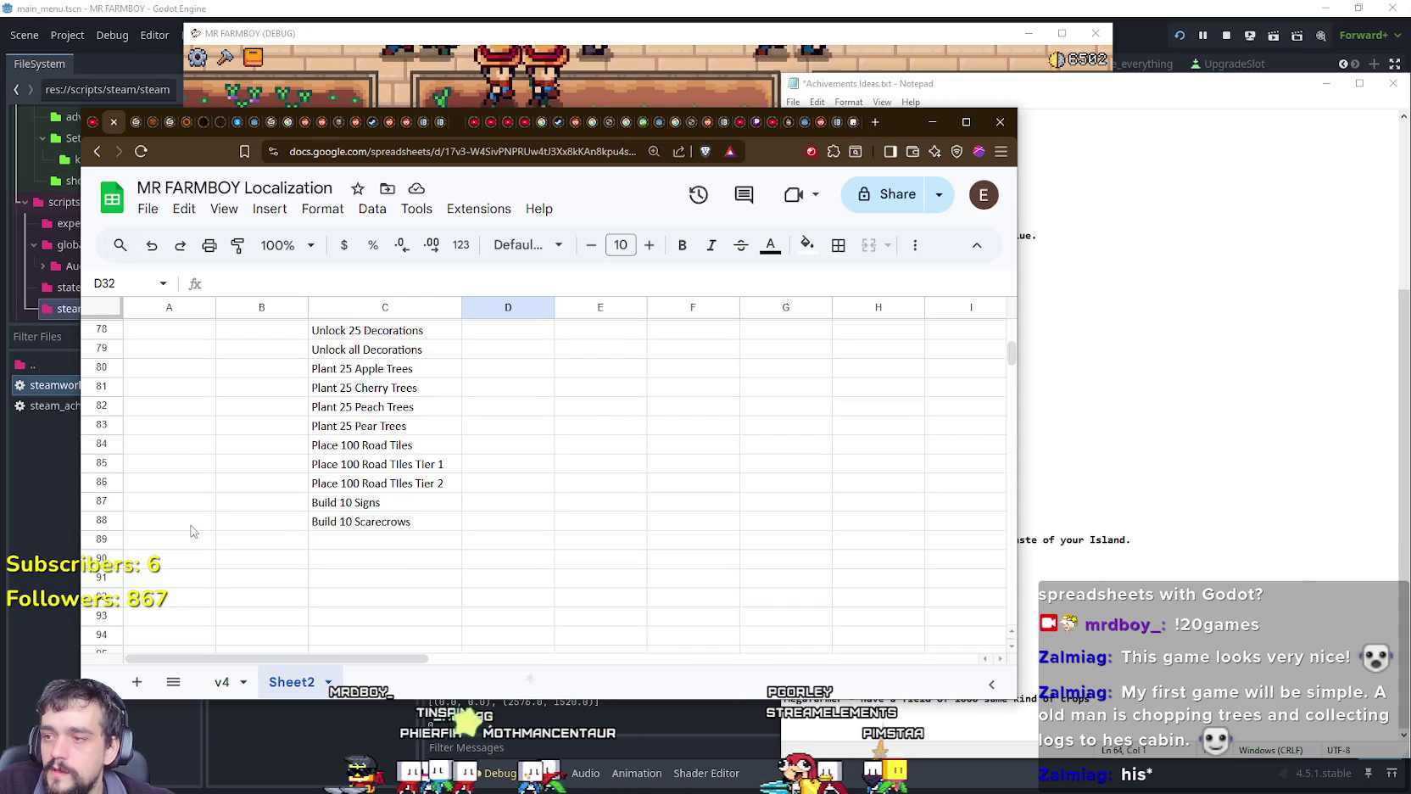
scroll(149, 475, down, 2)
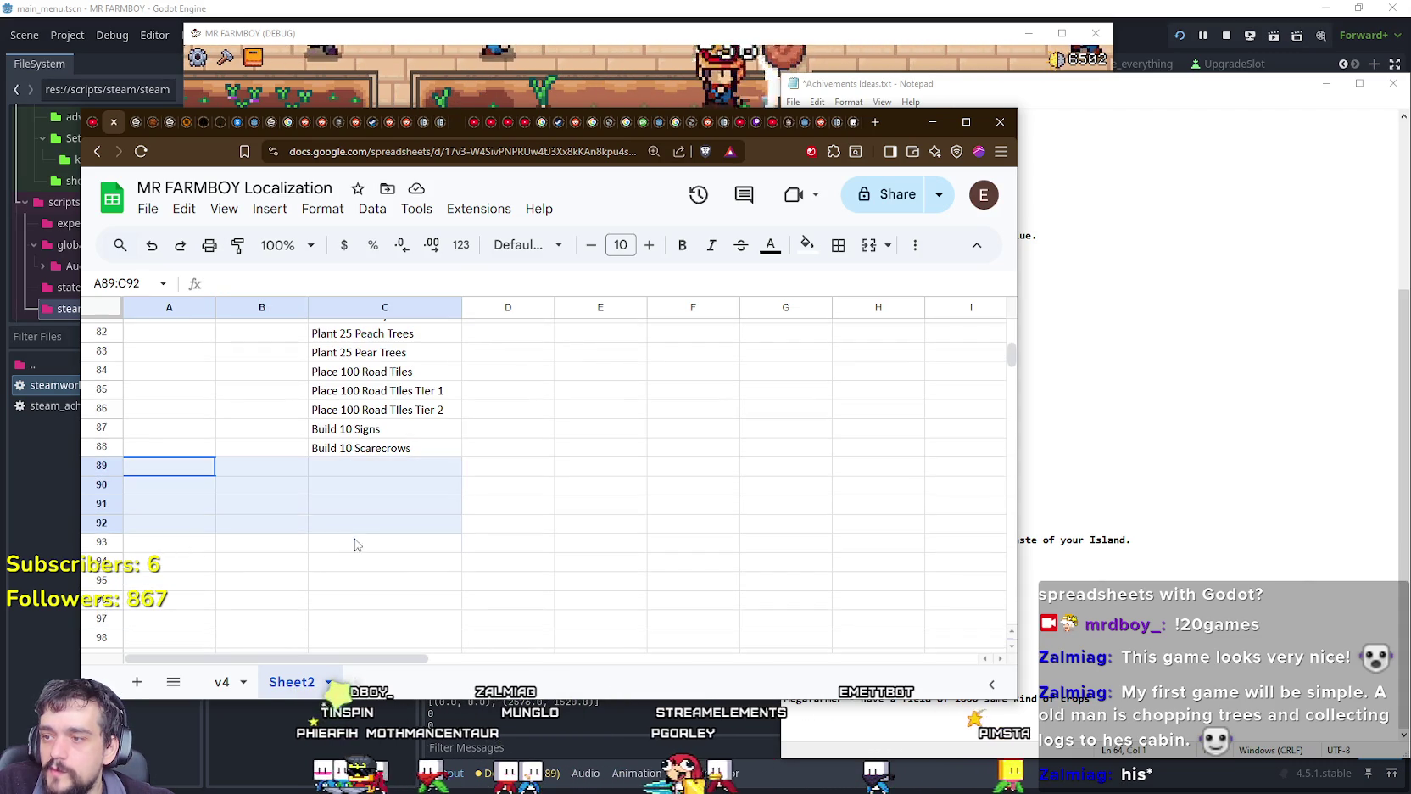
drag(143, 467, 394, 618)
scroll(327, 557, down, 2)
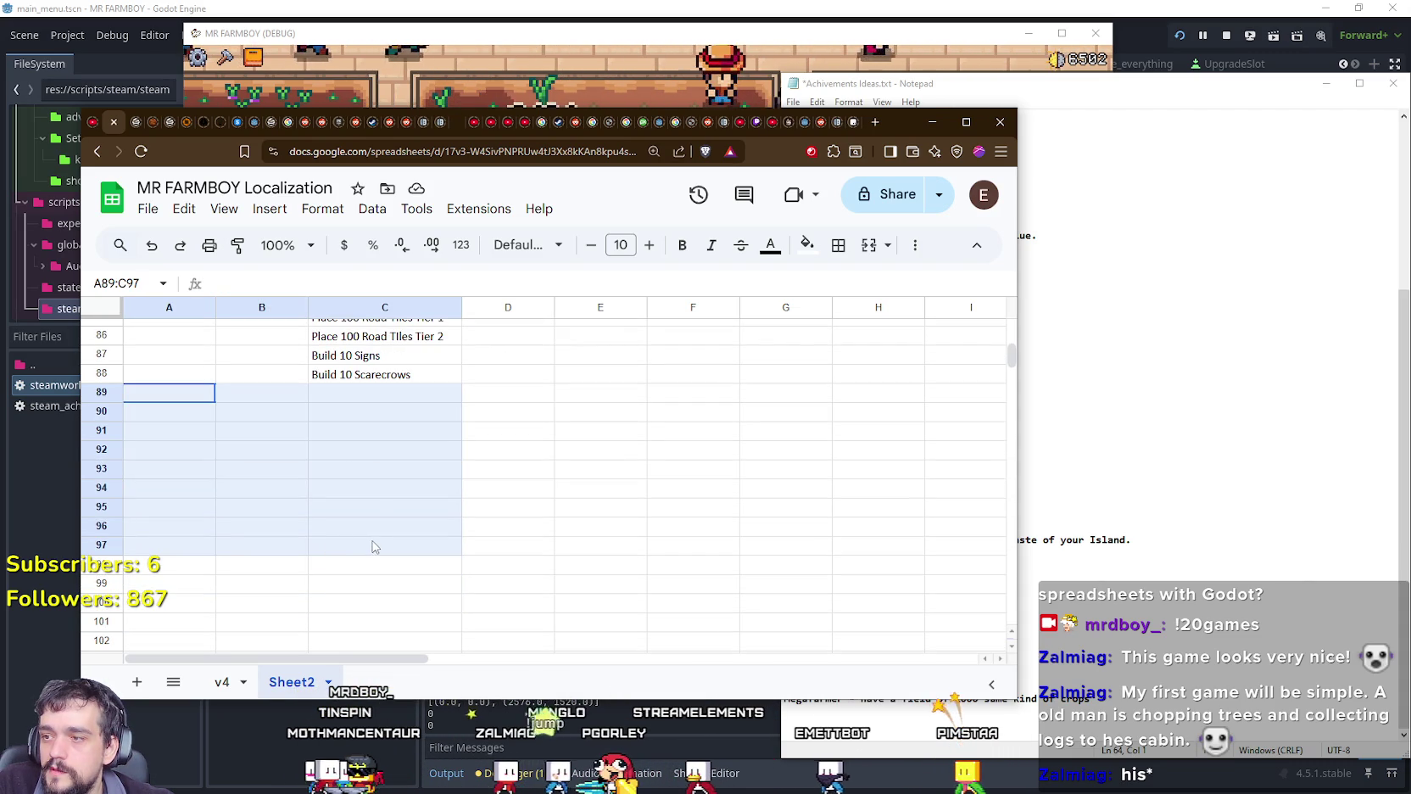
drag(376, 550, 396, 614)
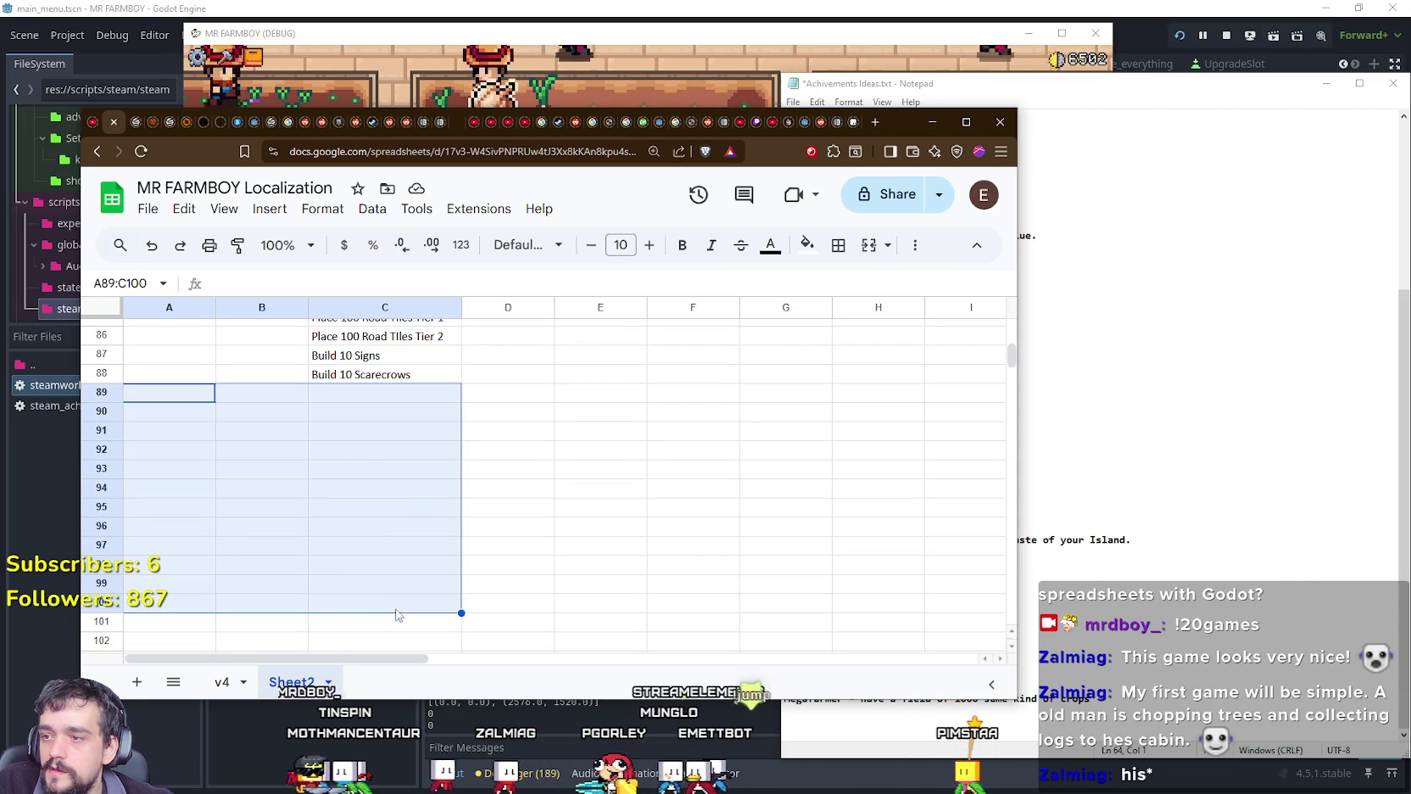
scroll(417, 576, up, 2)
mouse_move(1014, 357)
mouse_down()
mouse_move(1020, 316)
mouse_move(1014, 351)
mouse_up()
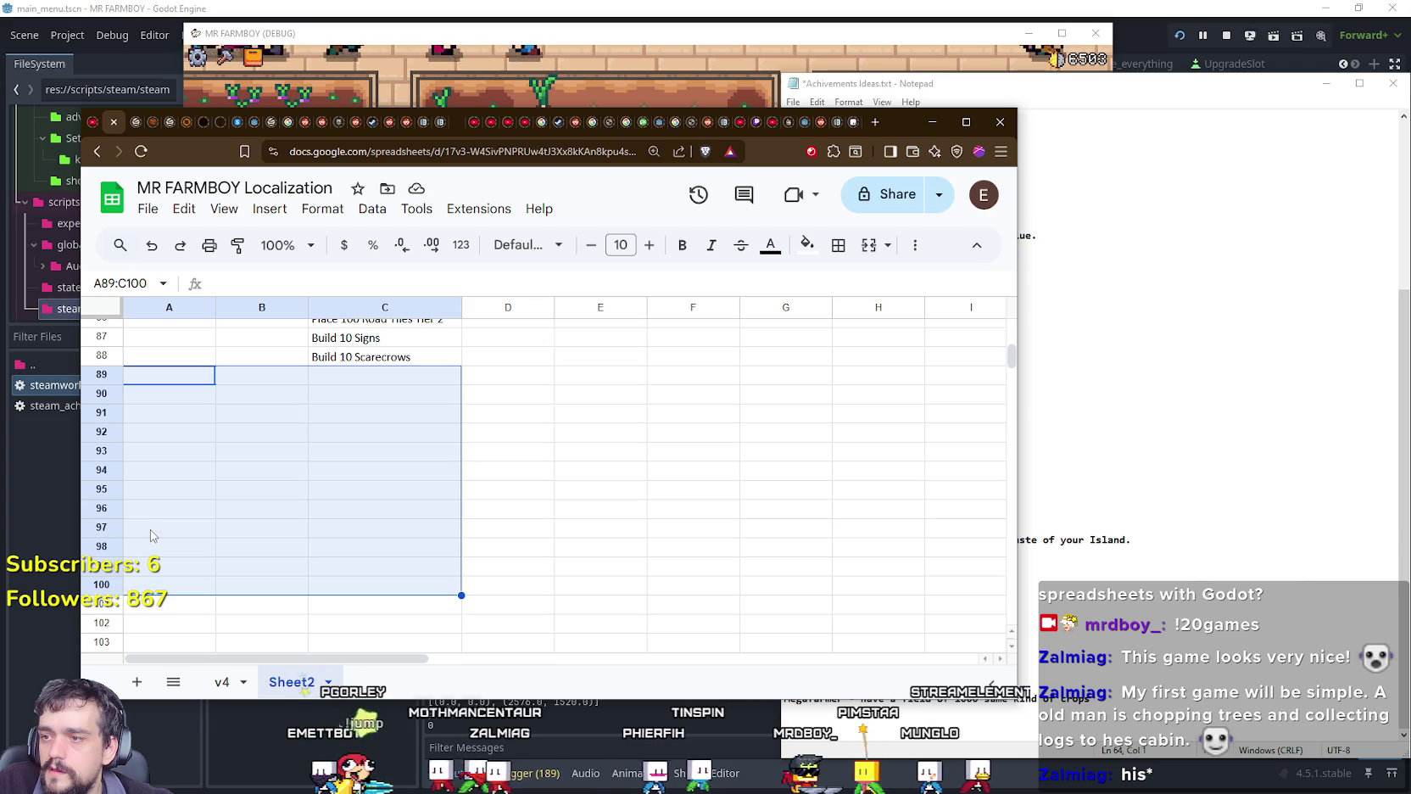
click(571, 534)
click(1094, 532)
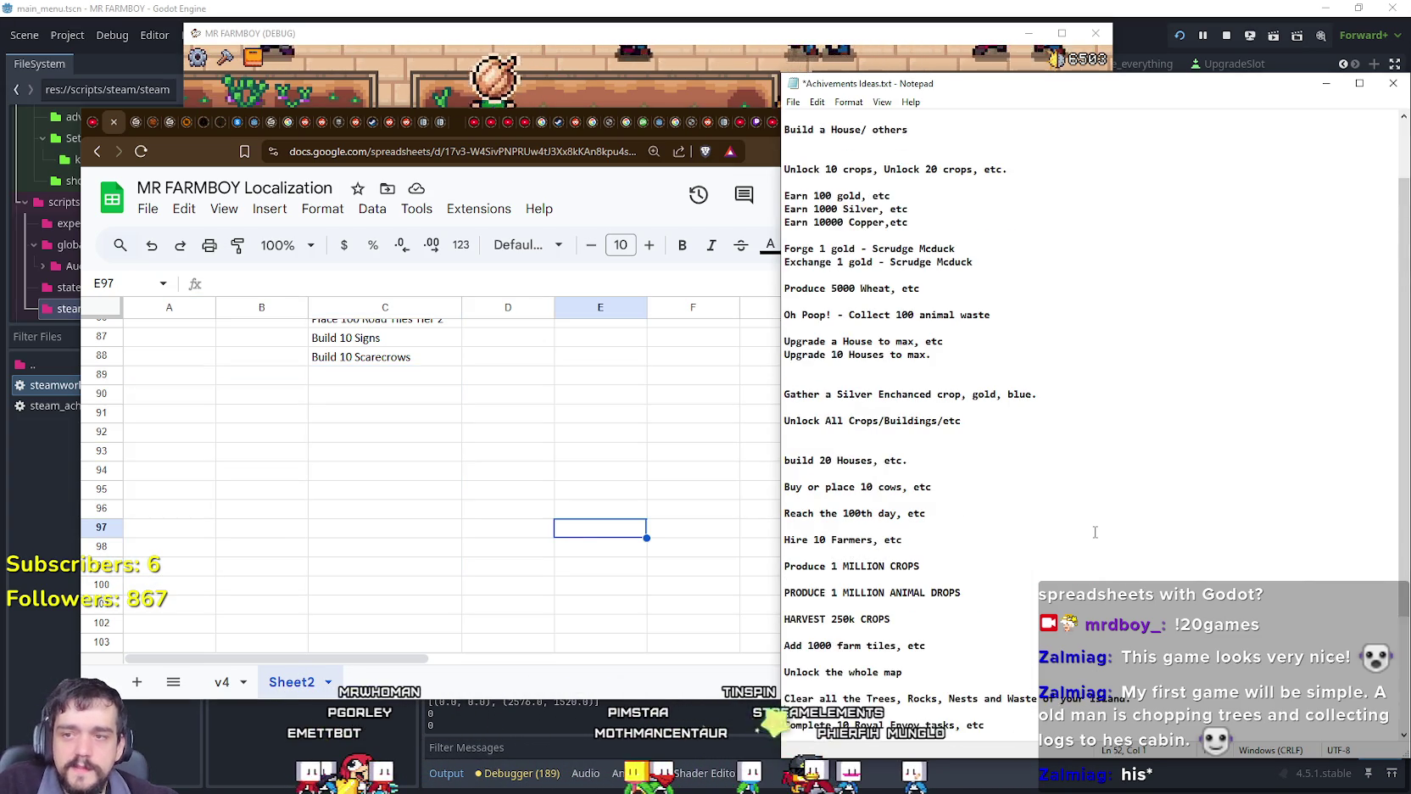
scroll(1094, 532, up, 2)
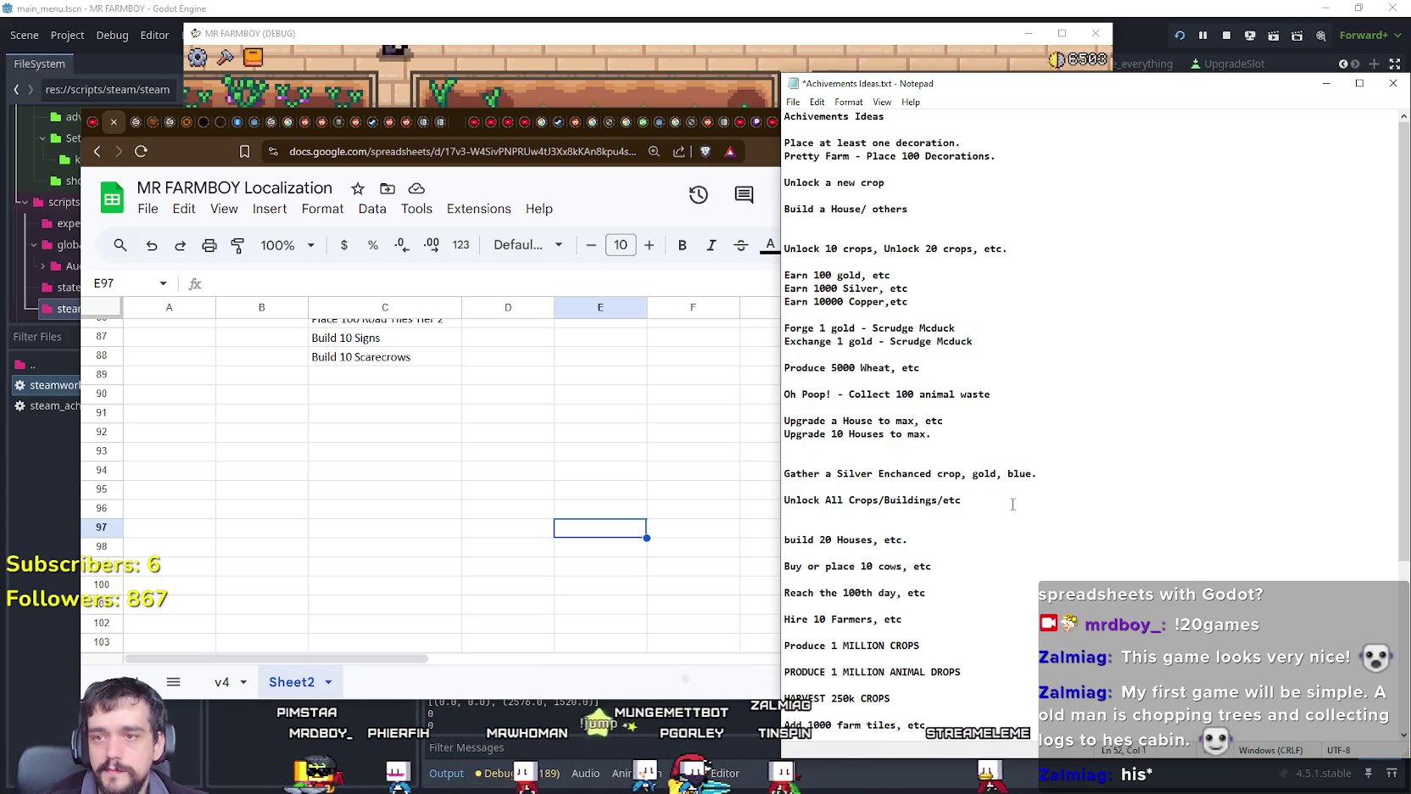
scroll(251, 446, up, 4)
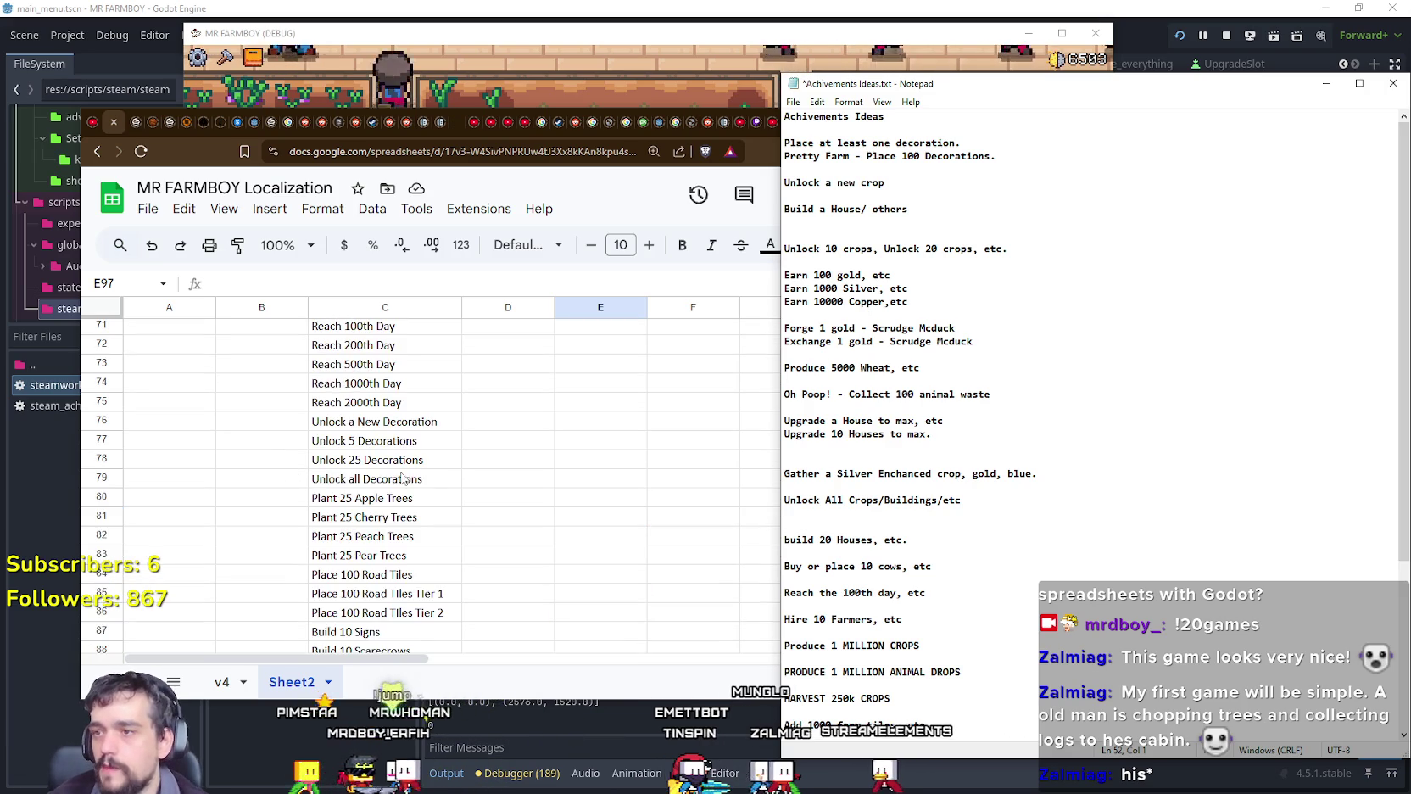
scroll(458, 492, up, 4)
scroll(466, 480, up, 4)
scroll(475, 481, up, 4)
scroll(475, 481, up, 3)
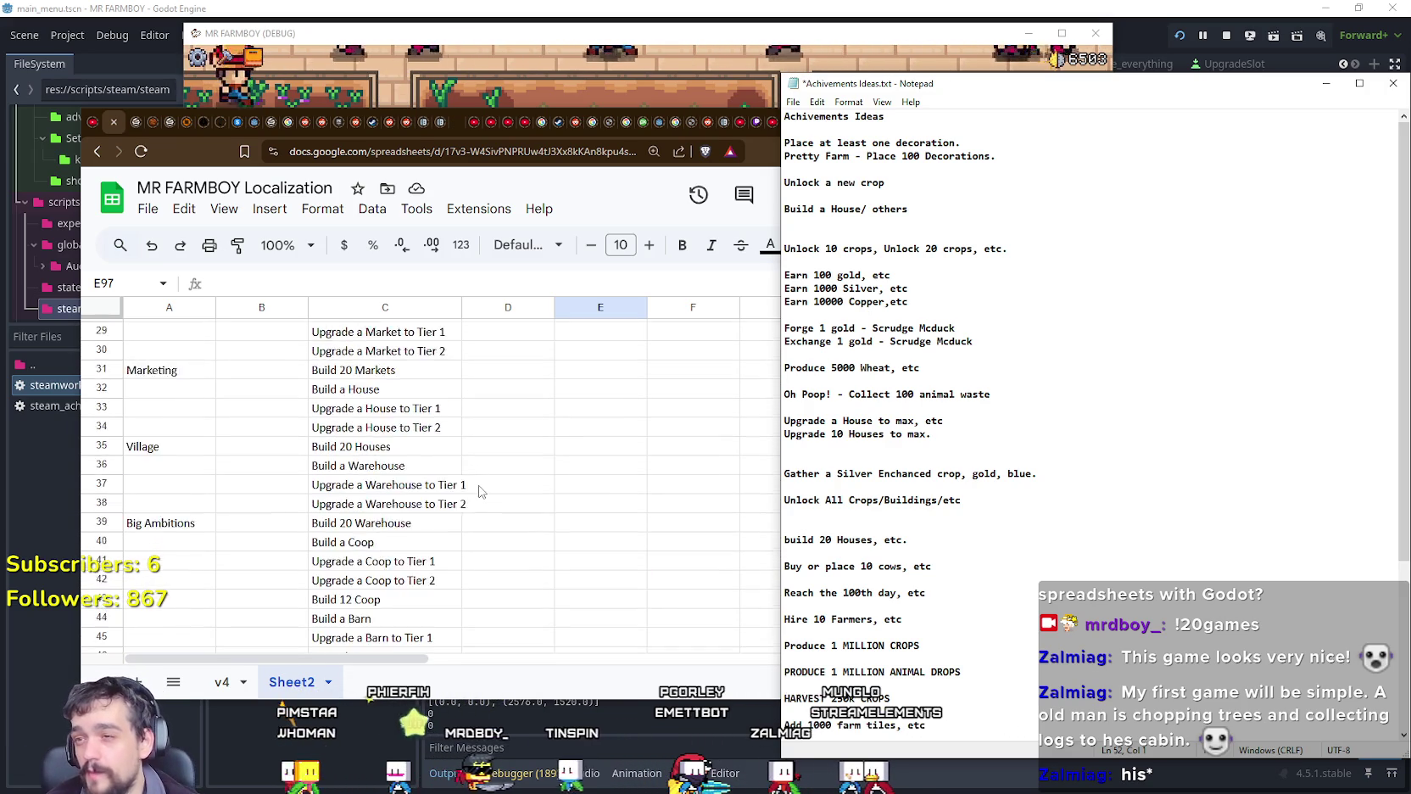
scroll(477, 485, up, 3)
scroll(479, 488, up, 3)
scroll(479, 492, up, 3)
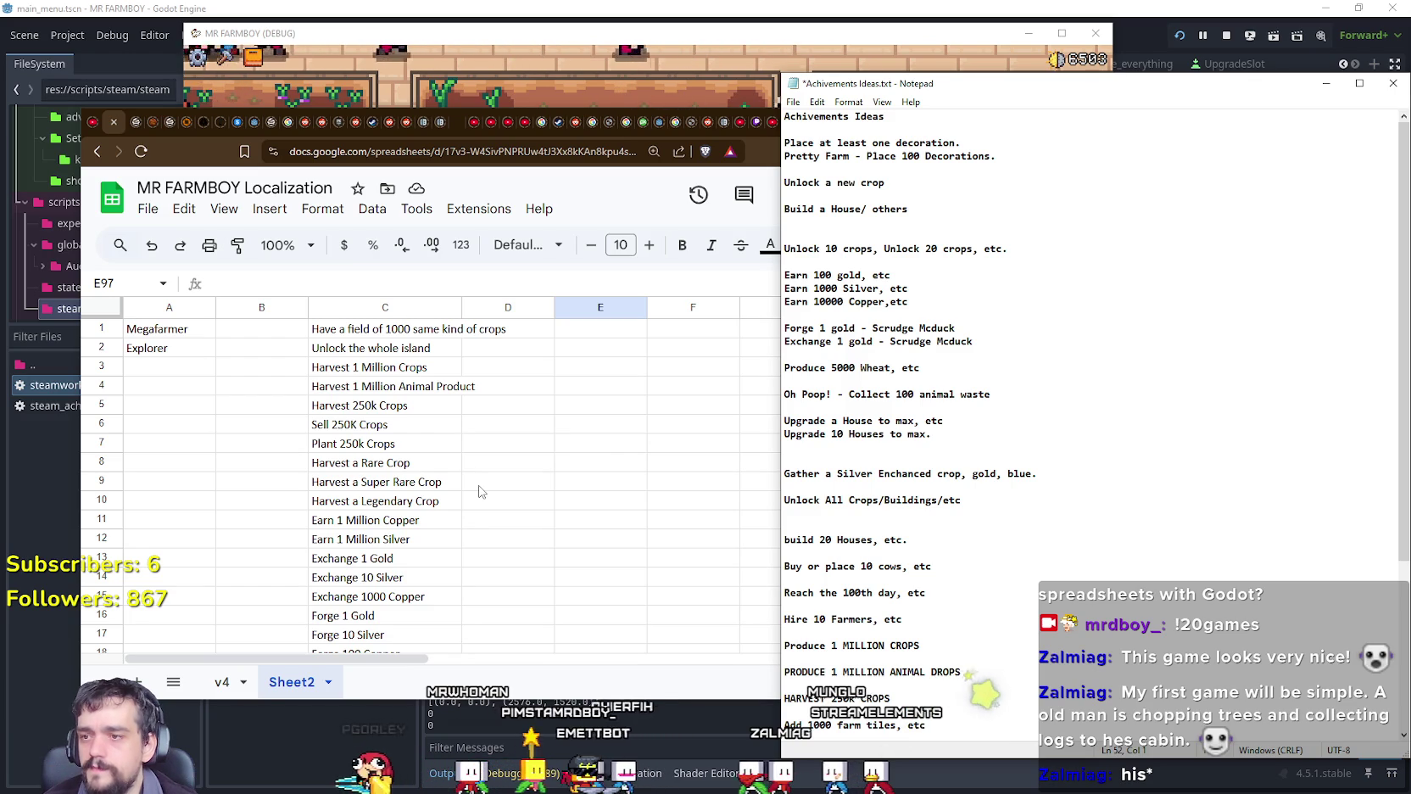
scroll(479, 492, down, 2)
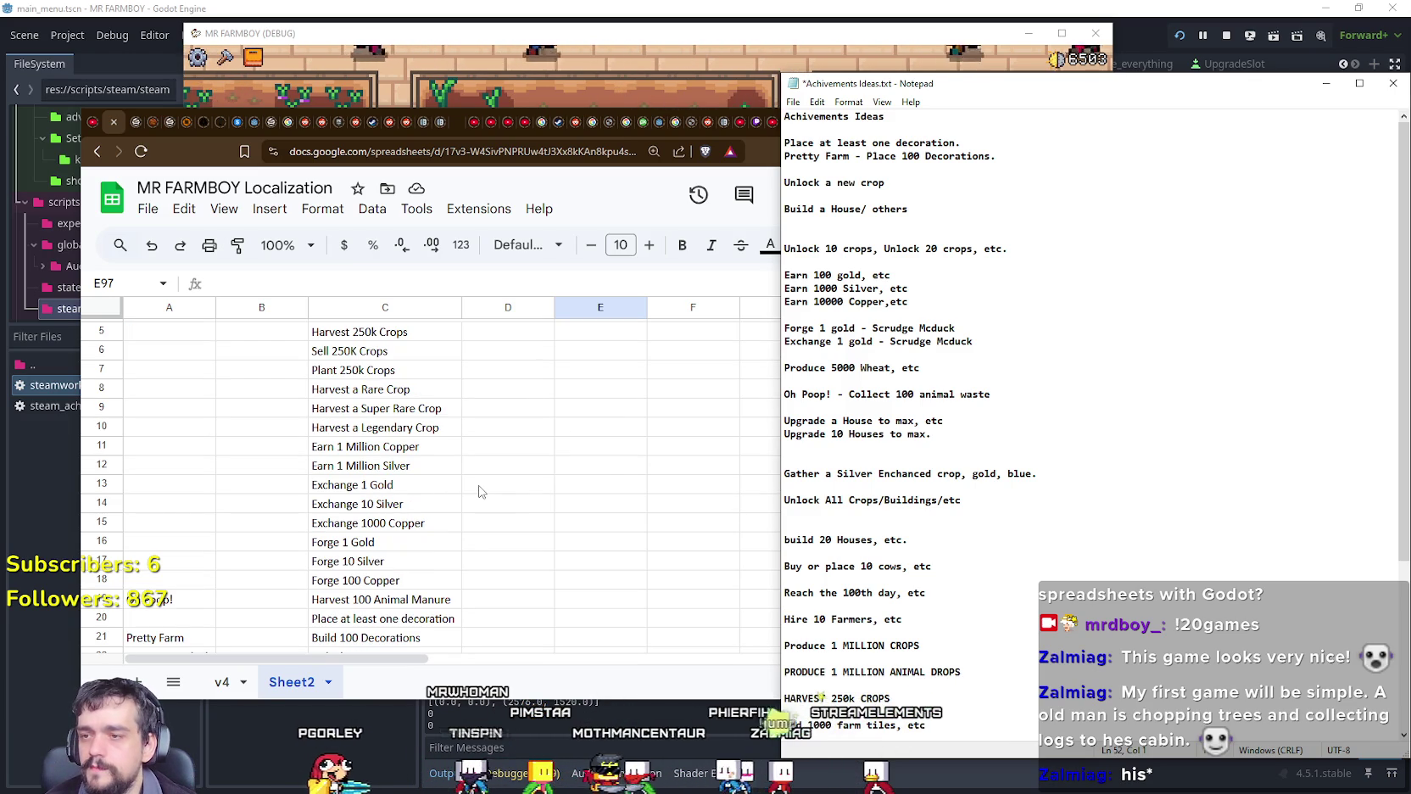
scroll(480, 491, down, 2)
scroll(479, 492, down, 3)
scroll(480, 492, down, 3)
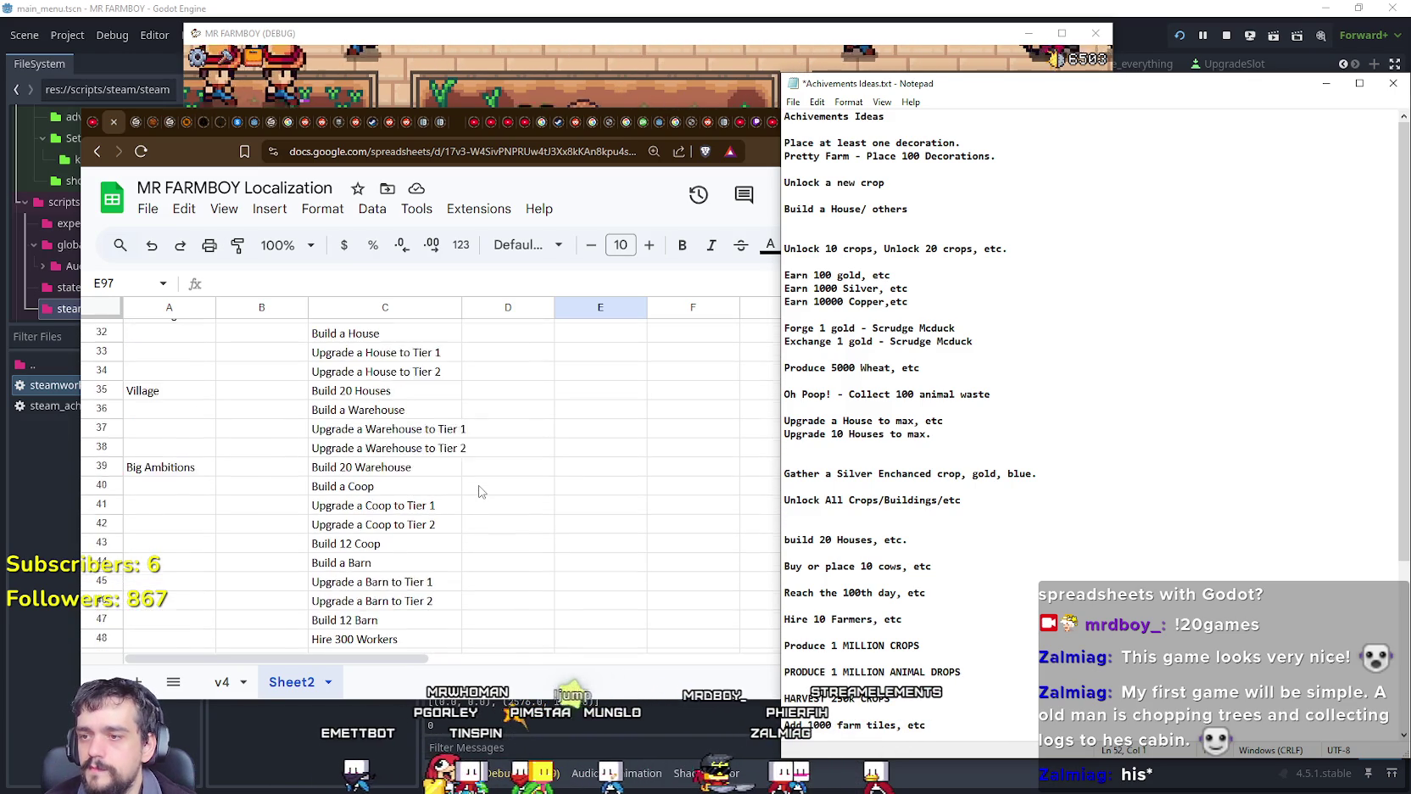
scroll(479, 492, down, 1)
scroll(479, 492, down, 3)
scroll(479, 492, down, 1)
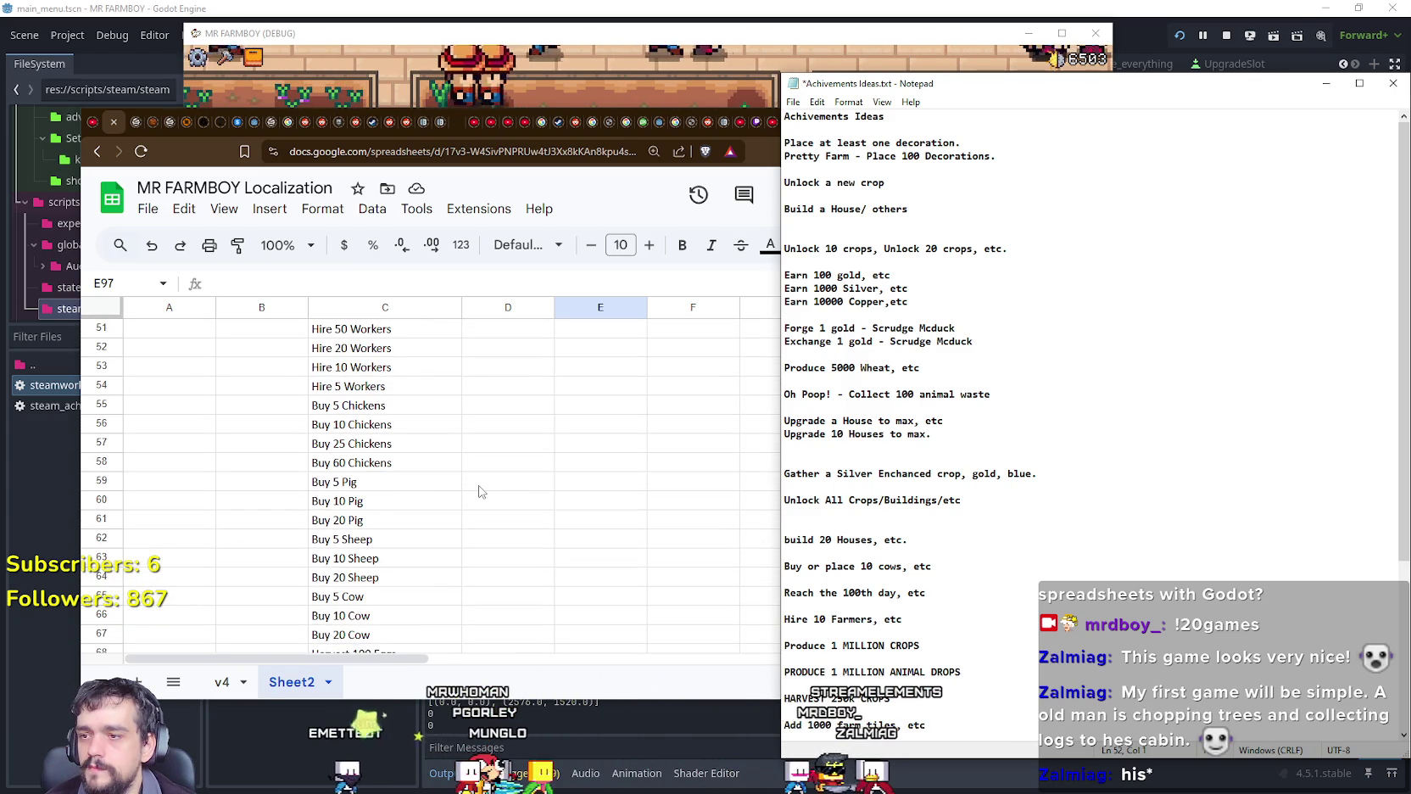
scroll(479, 492, down, 3)
scroll(480, 492, down, 3)
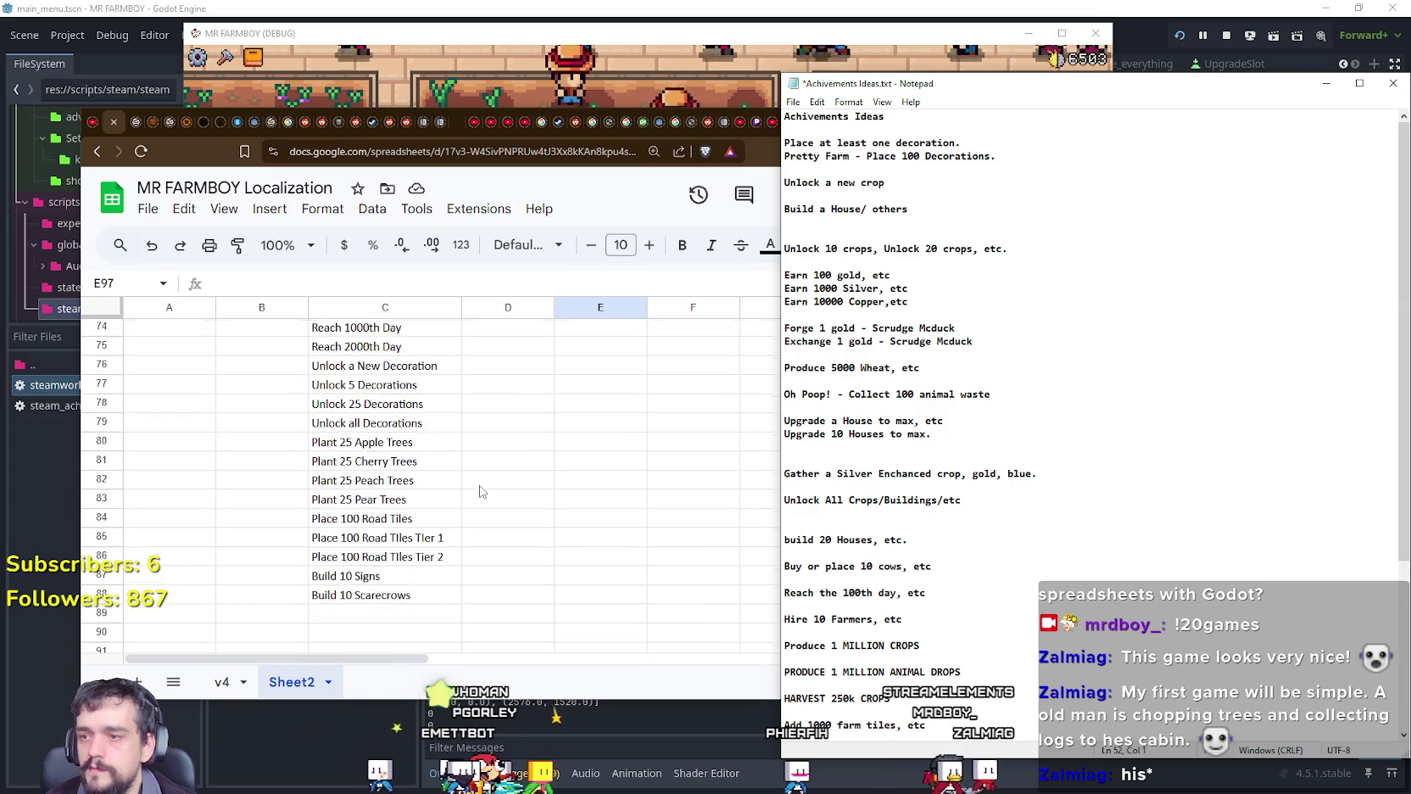
scroll(479, 492, down, 1)
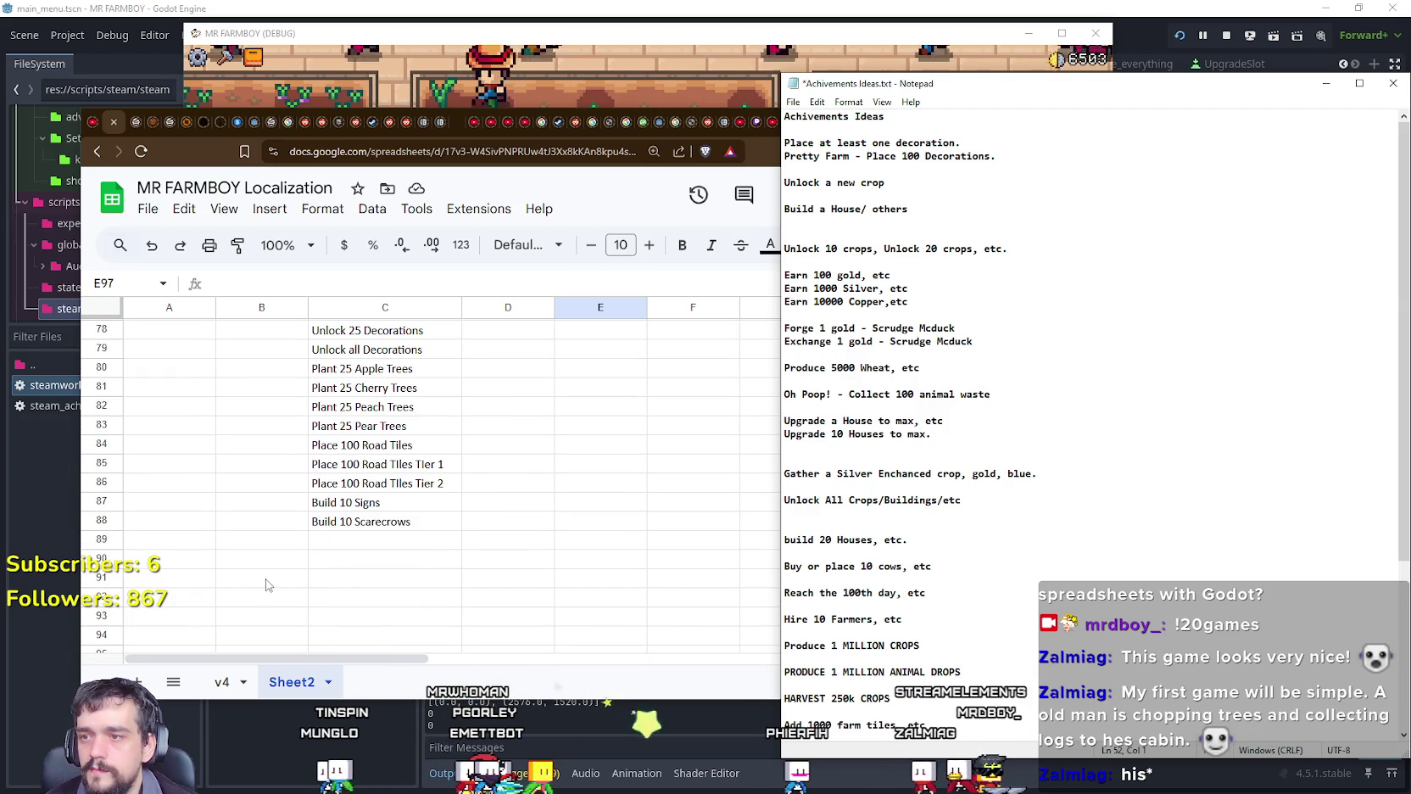
scroll(268, 583, up, 5)
scroll(268, 583, up, 2)
scroll(268, 583, up, 5)
scroll(268, 583, up, 1)
scroll(268, 583, up, 3)
scroll(268, 583, down, 6)
scroll(268, 583, down, 5)
scroll(268, 583, down, 8)
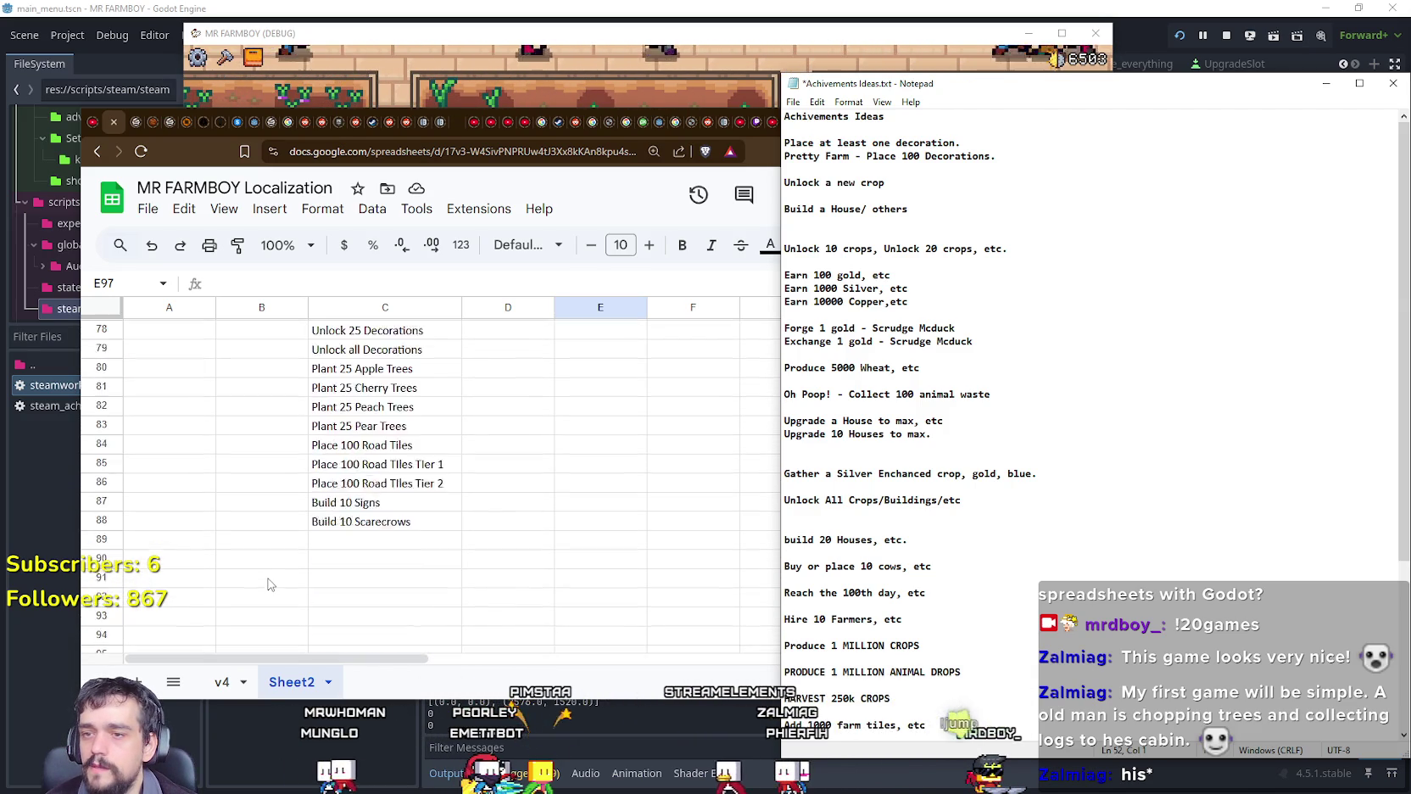
scroll(268, 584, down, 3)
click(331, 467)
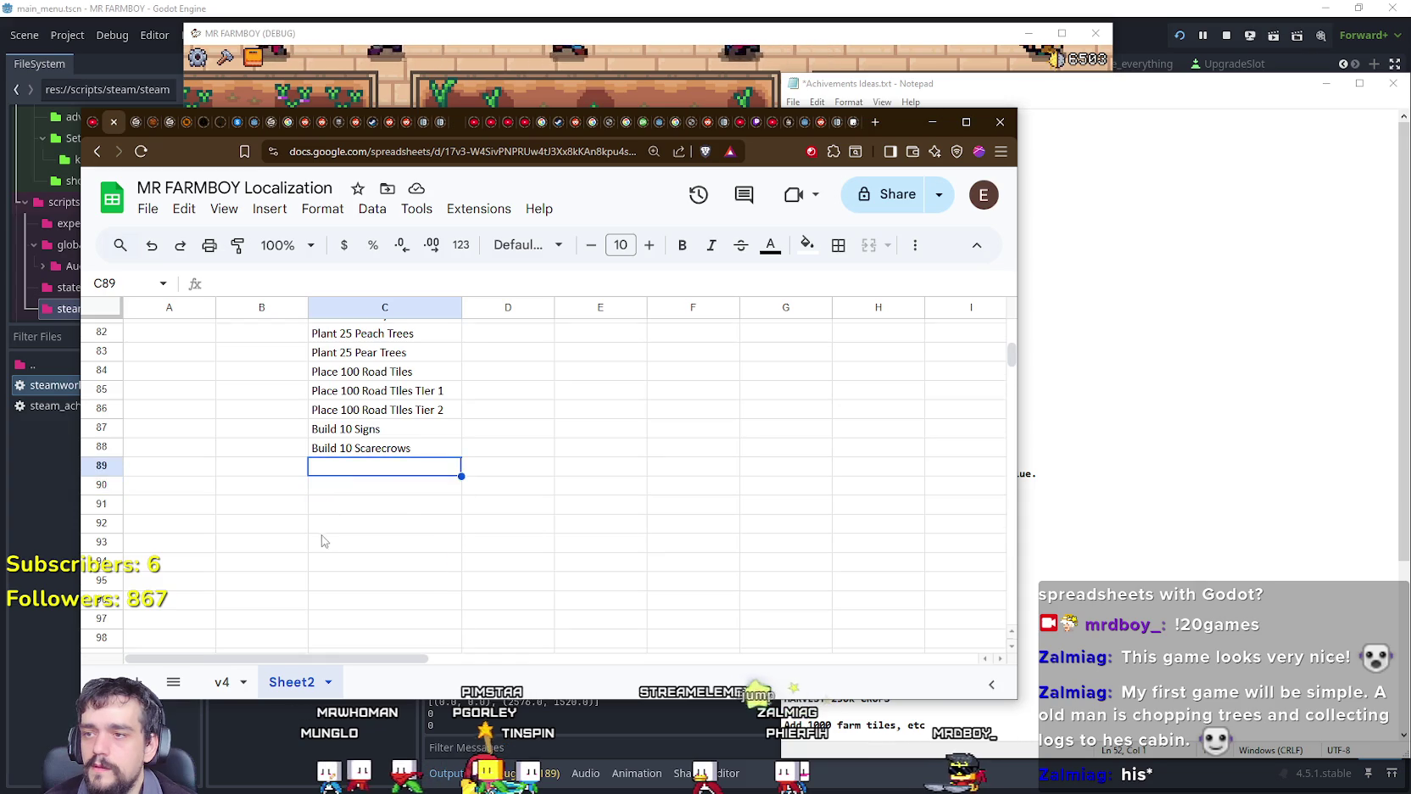
Step: Review the crop, forging, decoration and crop-unlock tasks in column C down to Build a Market
scroll(323, 535, up, 5)
scroll(480, 625, up, 5)
scroll(481, 623, up, 6)
scroll(482, 622, up, 6)
scroll(483, 620, up, 2)
scroll(483, 620, up, 3)
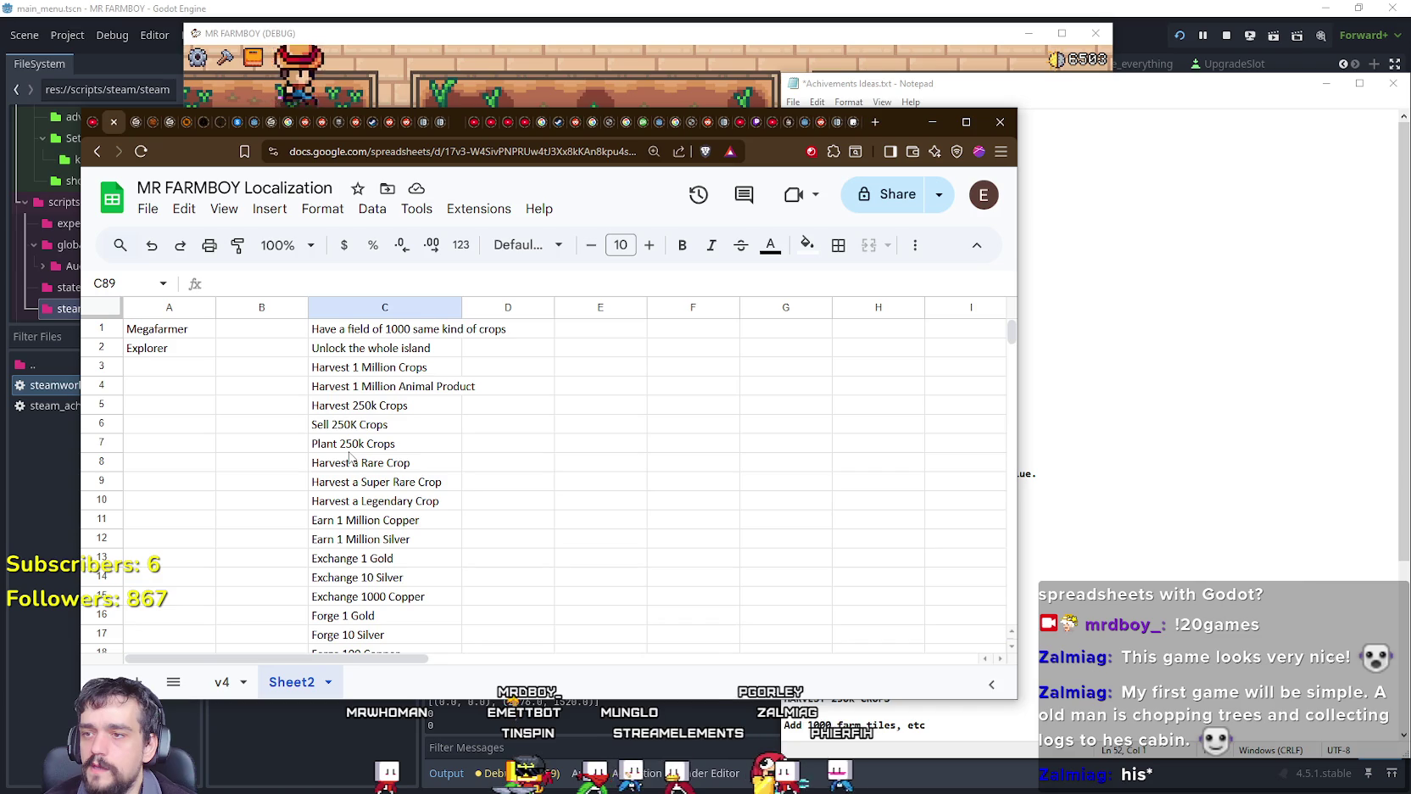
click(382, 444)
scroll(579, 543, down, 3)
click(404, 510)
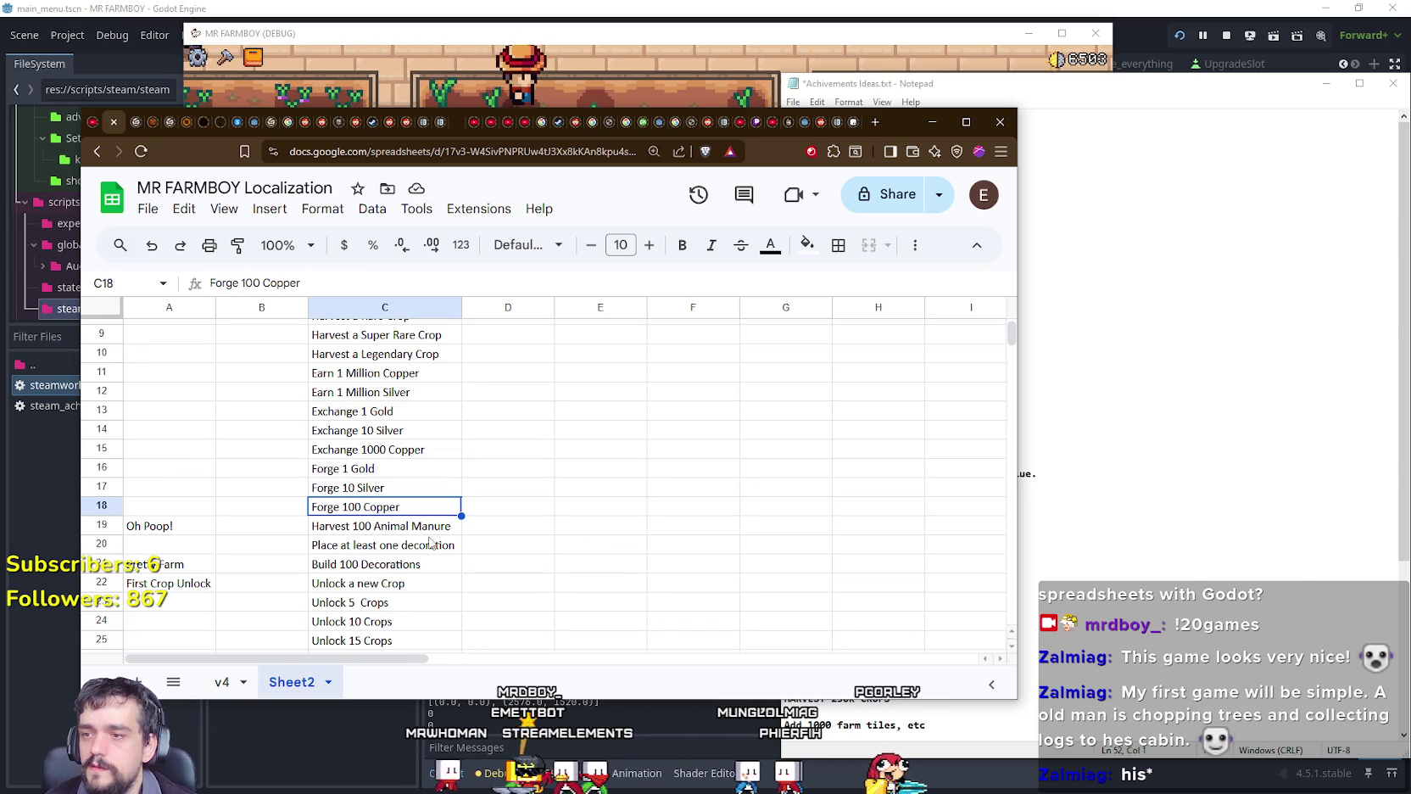
click(430, 543)
click(365, 584)
scroll(356, 594, down, 3)
click(350, 494)
click(351, 513)
click(353, 532)
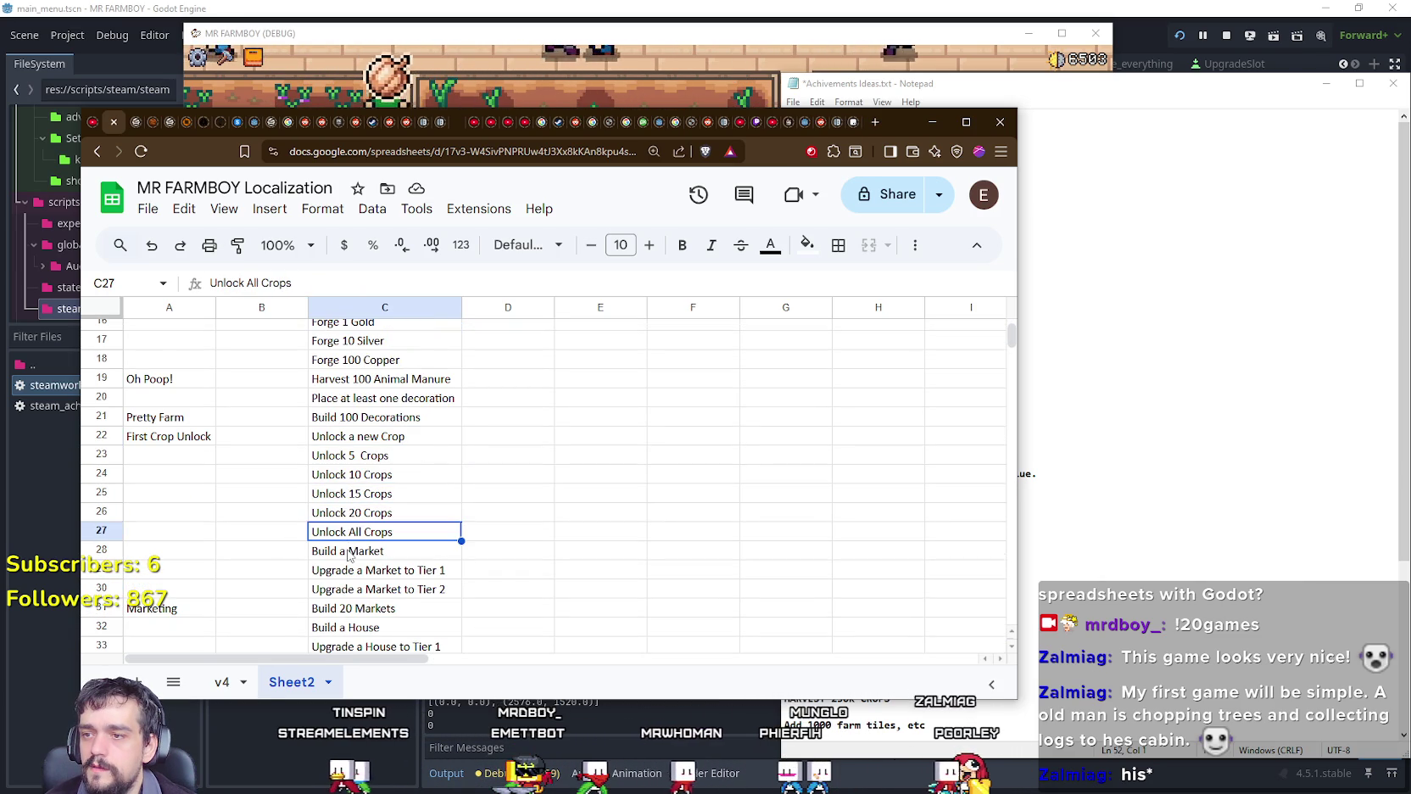
click(348, 552)
Step: Undo an accidental paste into cell C27, leaving the task list unchanged
click(1106, 471)
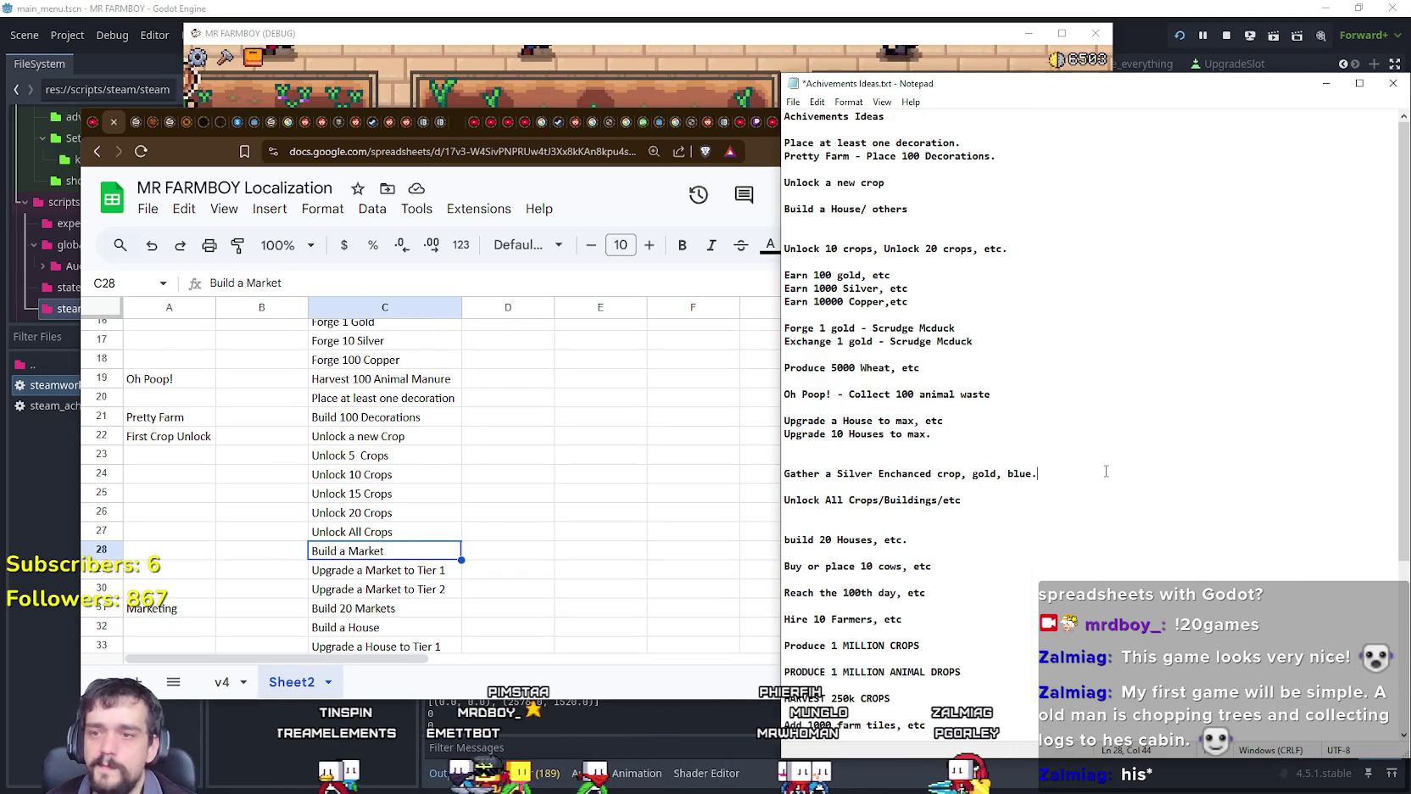
click(386, 536)
text(Build a Market)
key(ctrl+z)
click(390, 549)
click(393, 477)
Step: Compare the Harvest, Sell and Plant 250k Crops tasks, then bring up the ideas notes
scroll(393, 483, down, 3)
scroll(393, 487, up, 5)
scroll(399, 486, up, 1)
scroll(403, 485, up, 4)
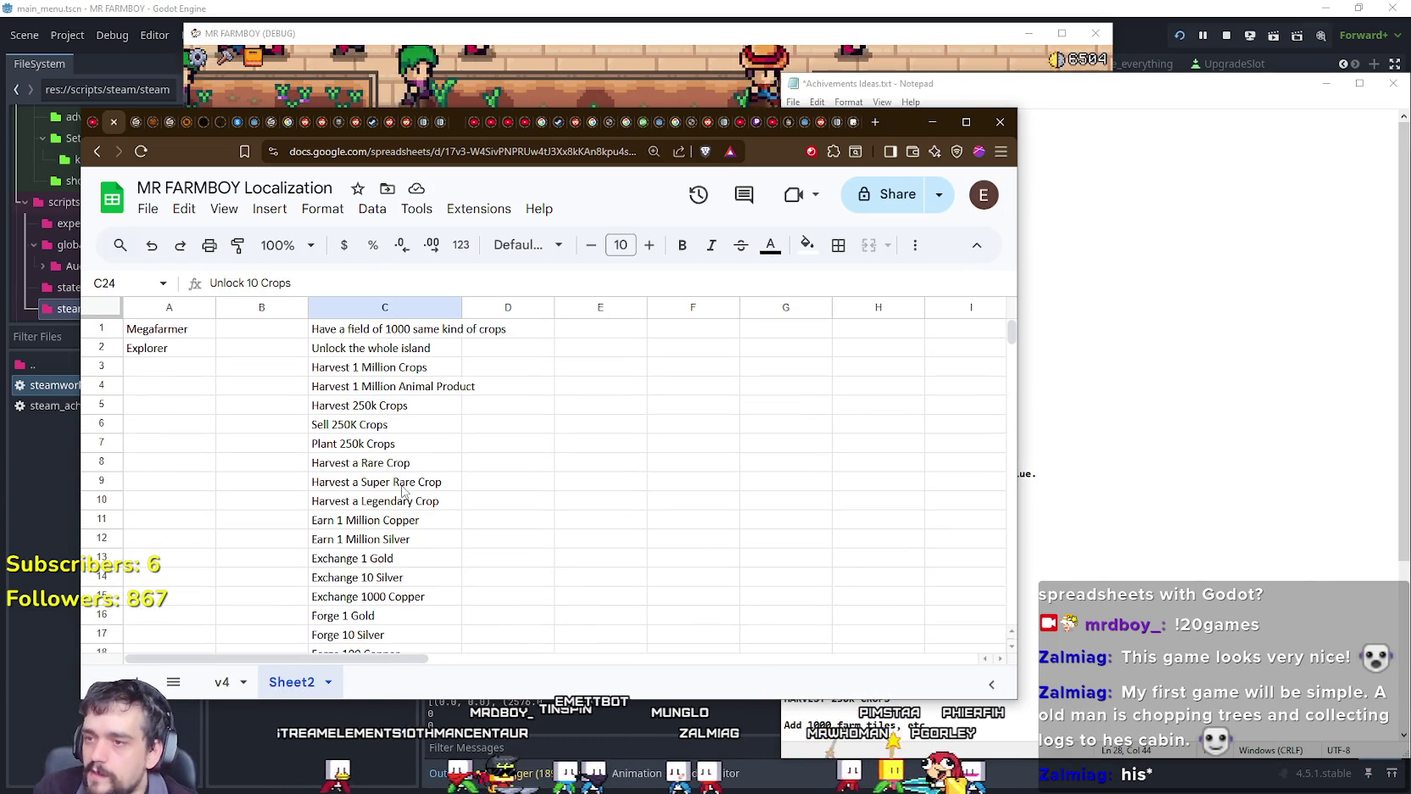
click(358, 424)
click(373, 444)
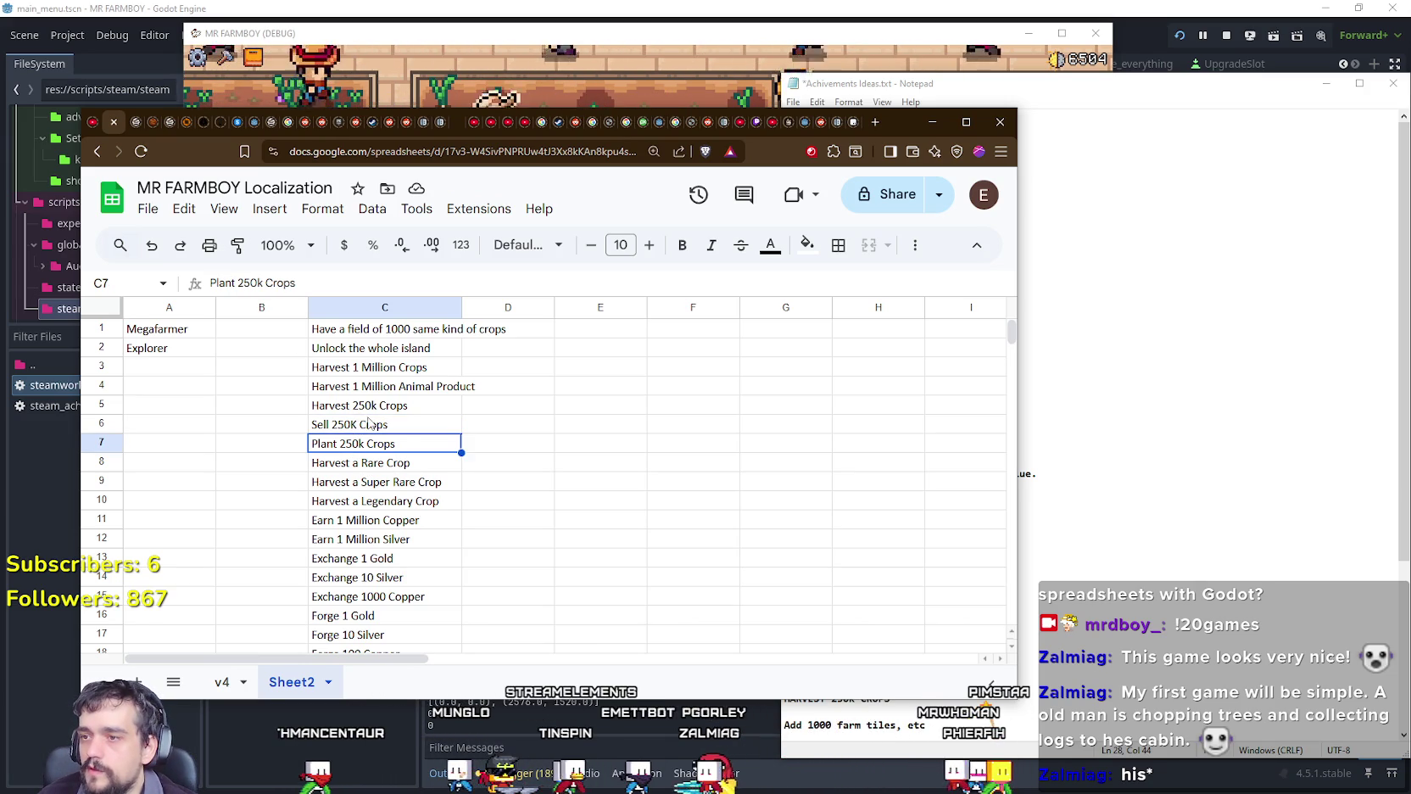
key(Up)
key(Up)
key(Down)
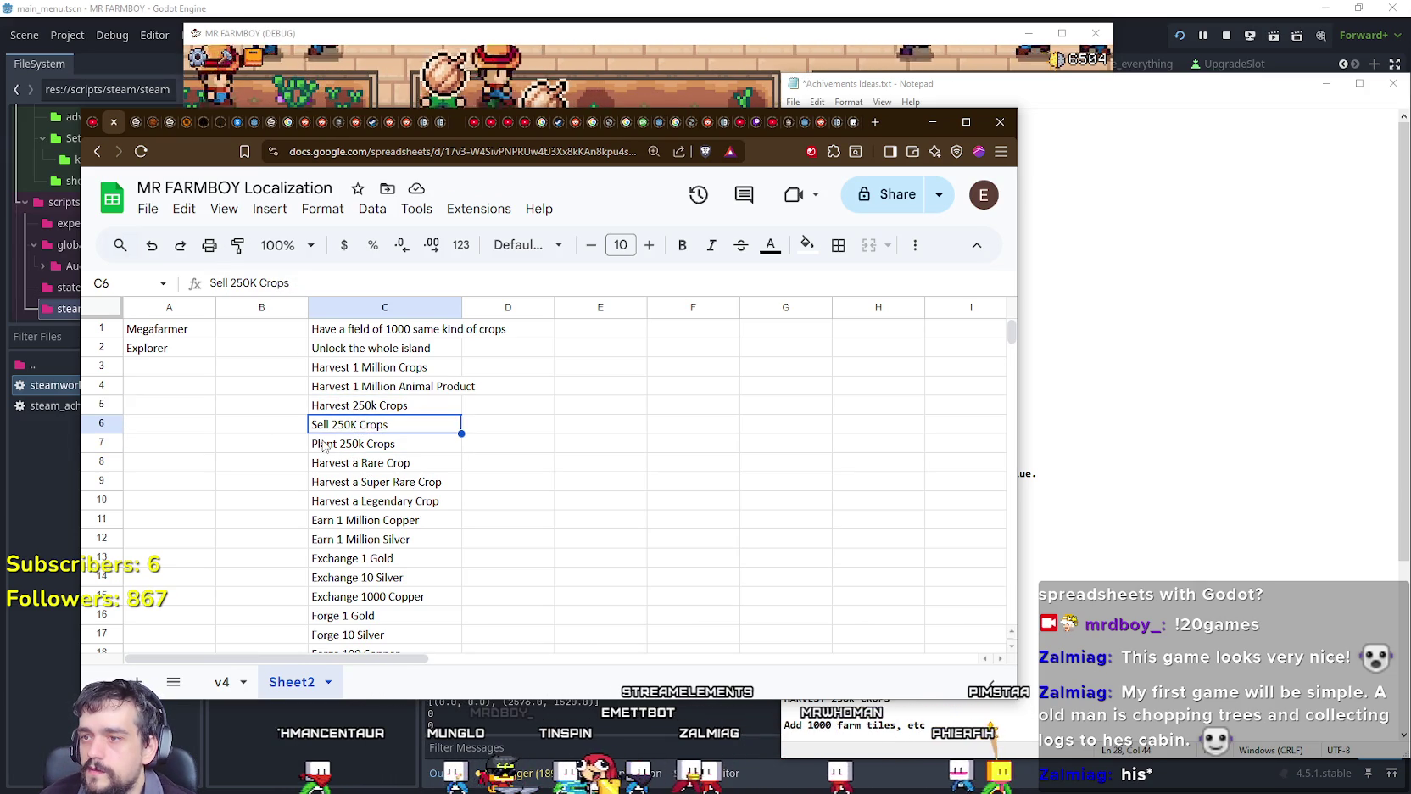
key(Down)
click(379, 417)
click(379, 411)
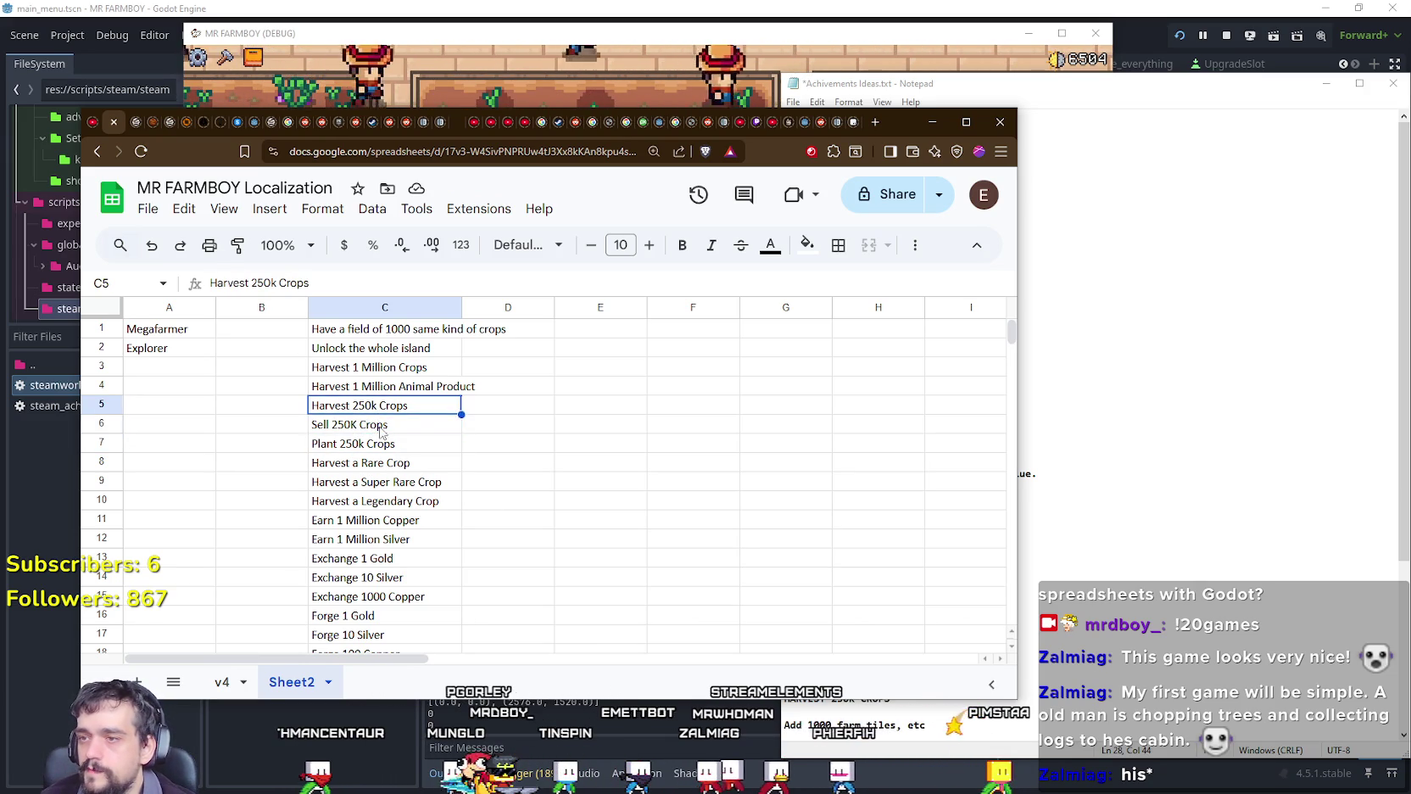
click(378, 446)
click(390, 422)
click(386, 442)
click(382, 405)
click(376, 446)
click(382, 422)
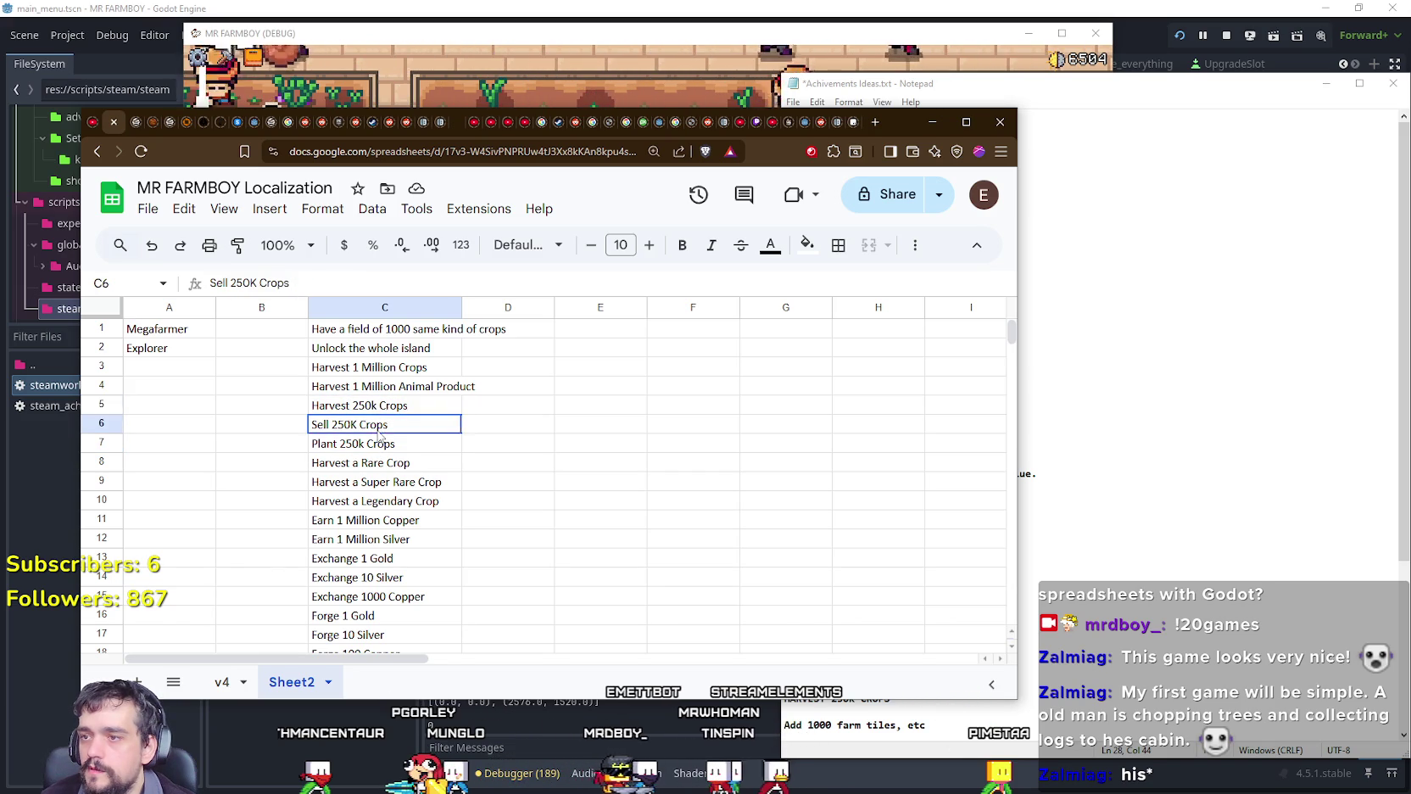
click(374, 462)
click(383, 403)
click(341, 448)
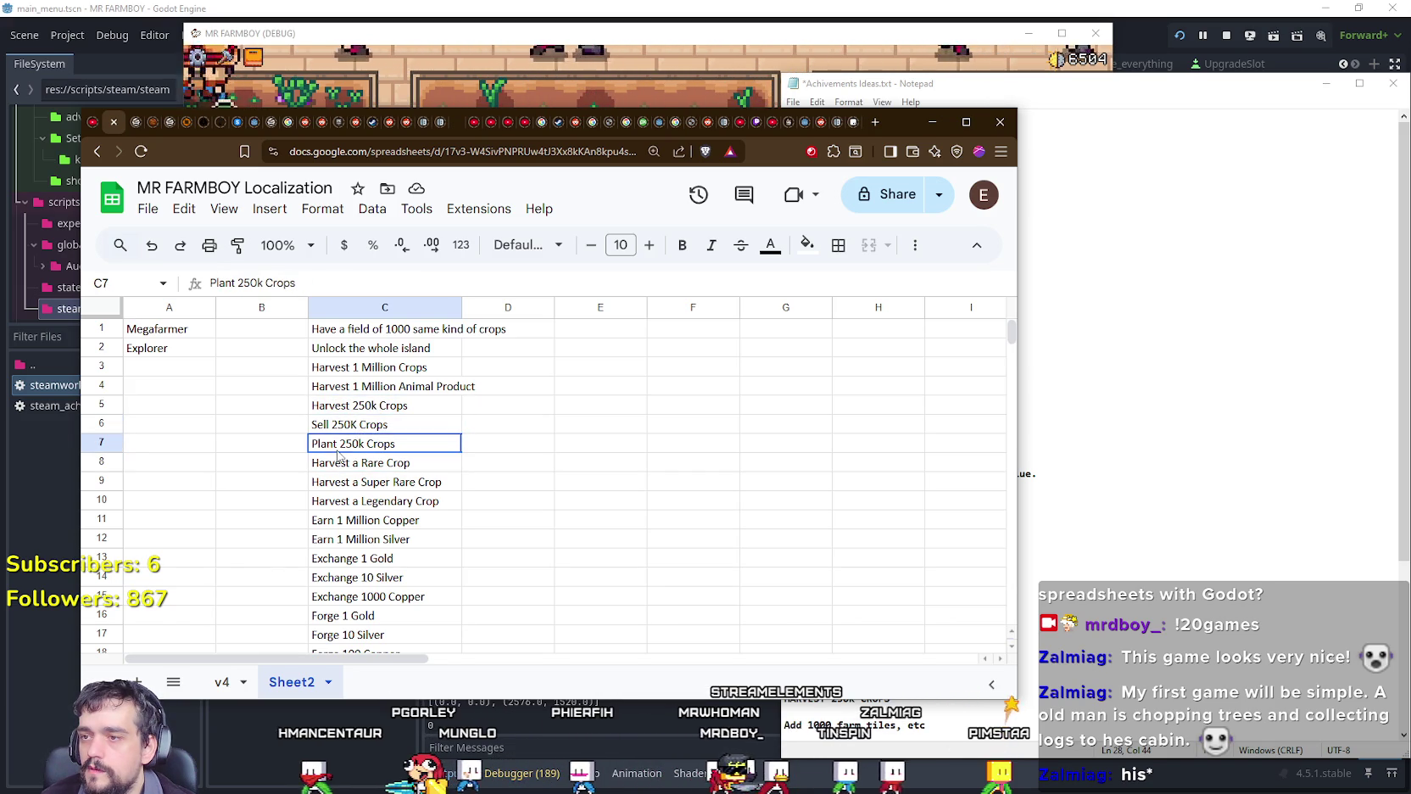
click(382, 424)
click(356, 444)
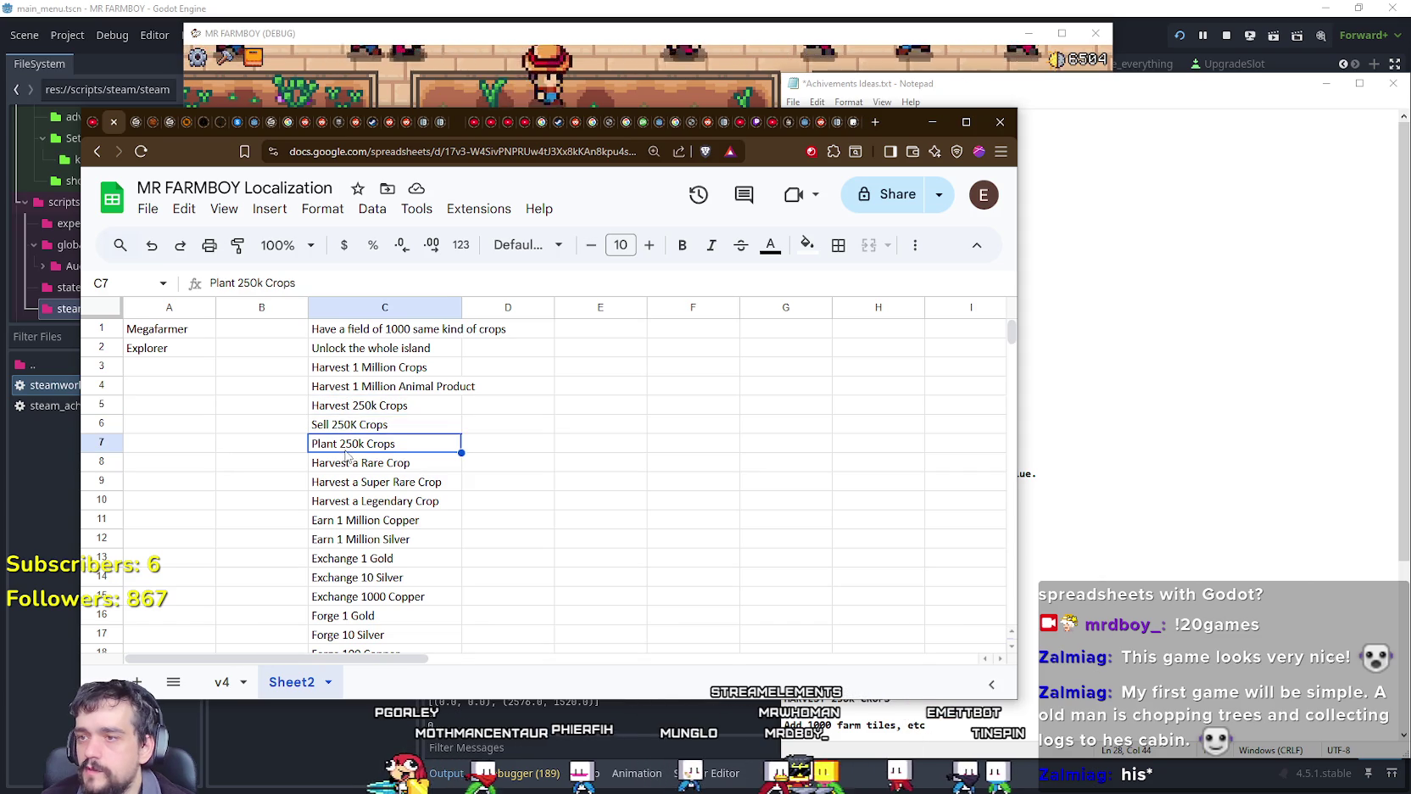
key(Up)
key(Up)
key(Down)
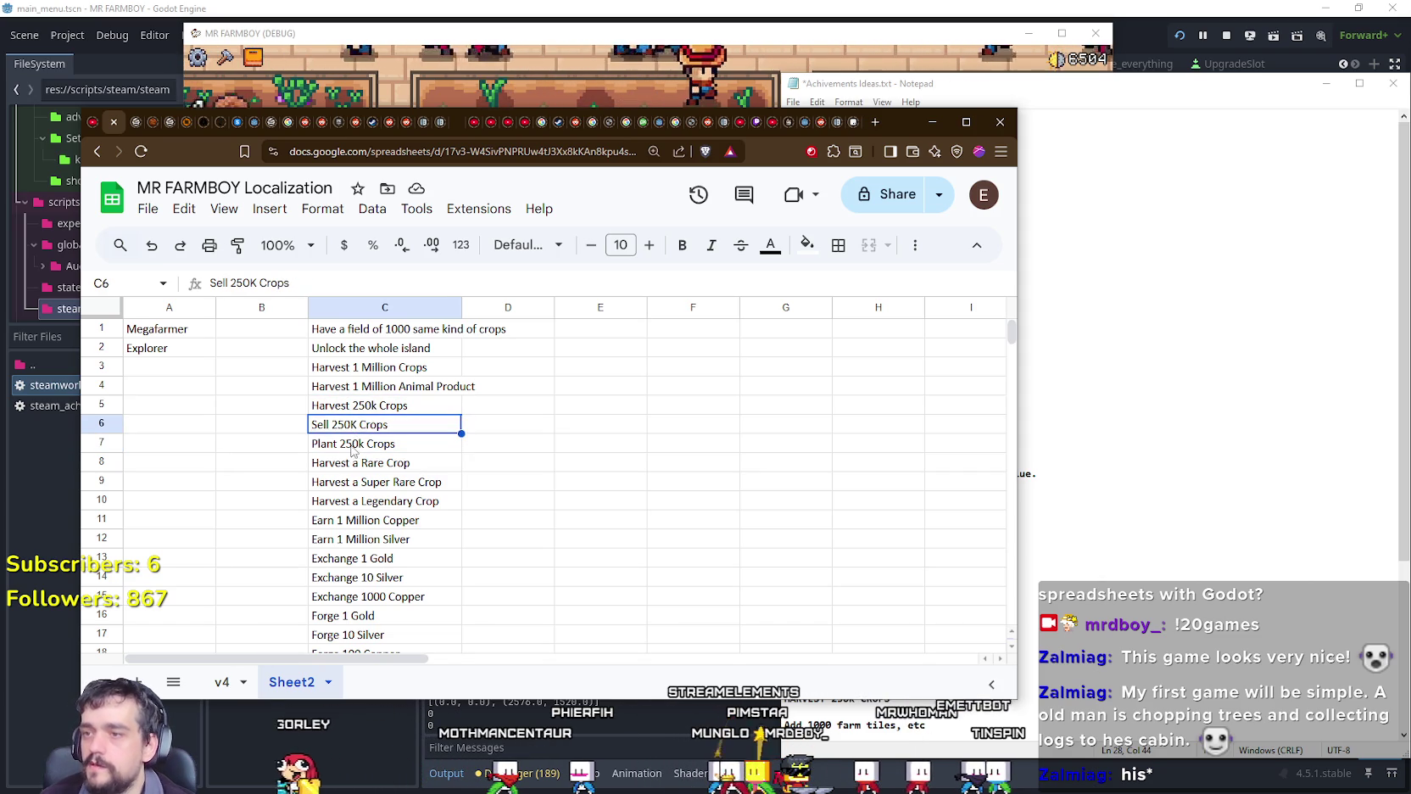
key(Down)
key(Down)
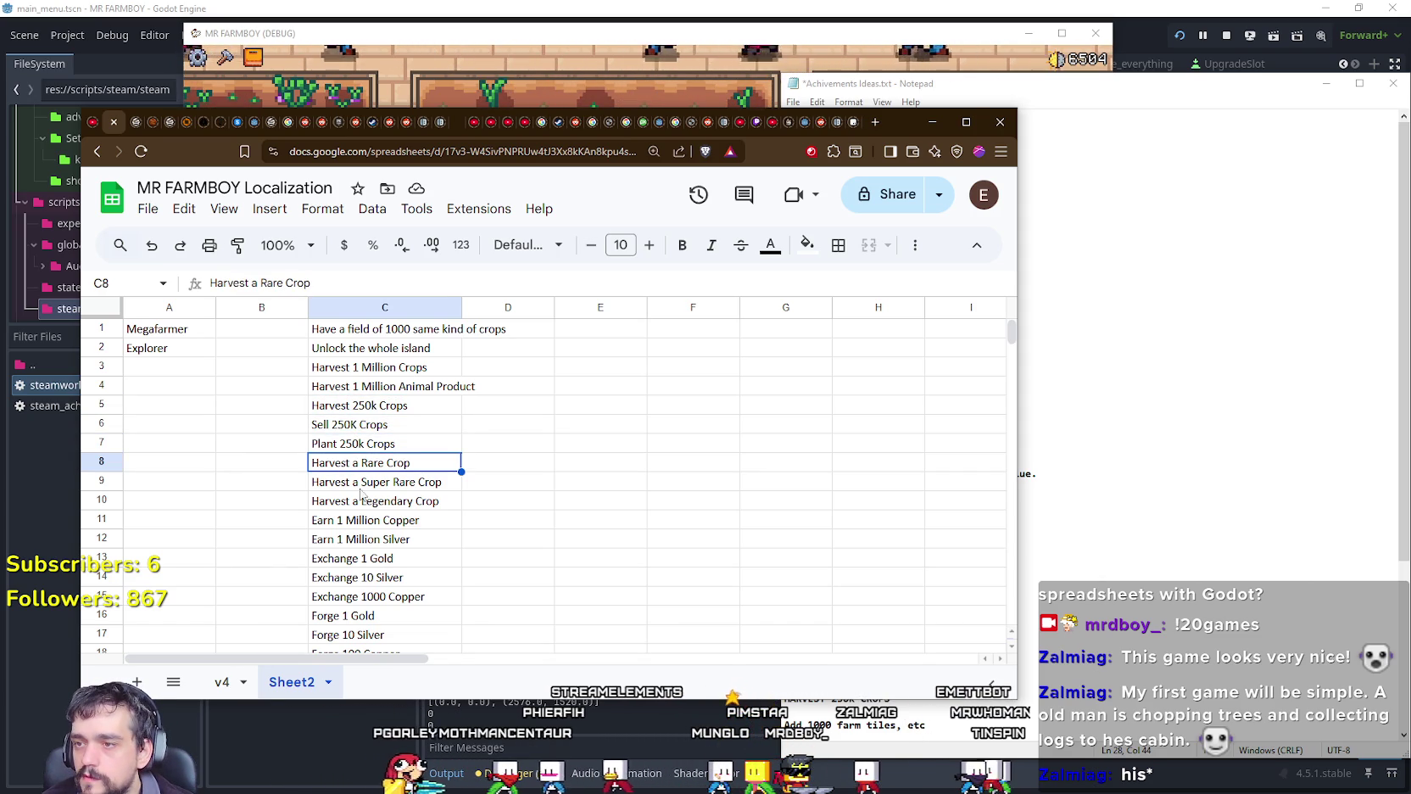
click(1206, 402)
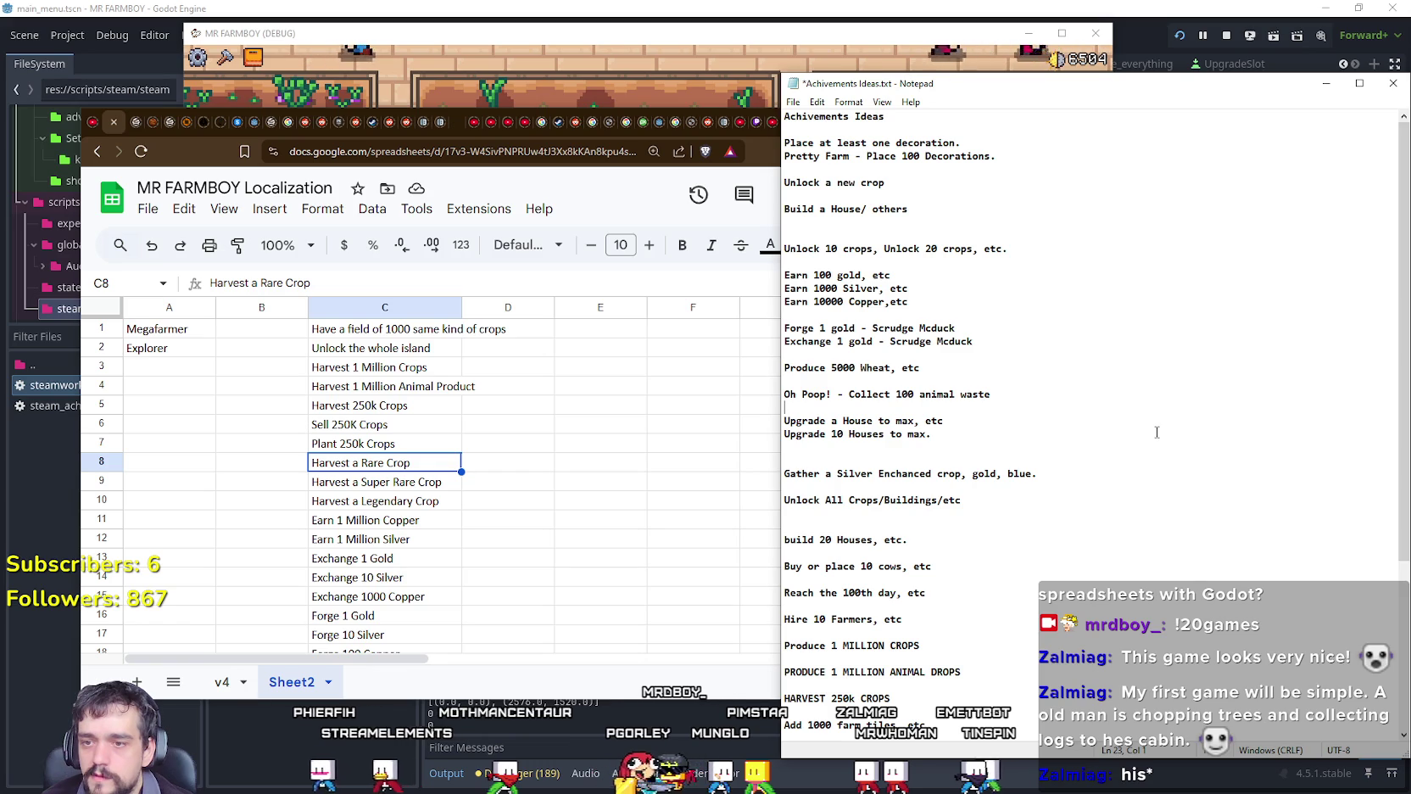
Step: Scroll through the achievement ideas in Notepad, then return to the sheet at Harvest 250k Crops
scroll(1155, 433, down, 2)
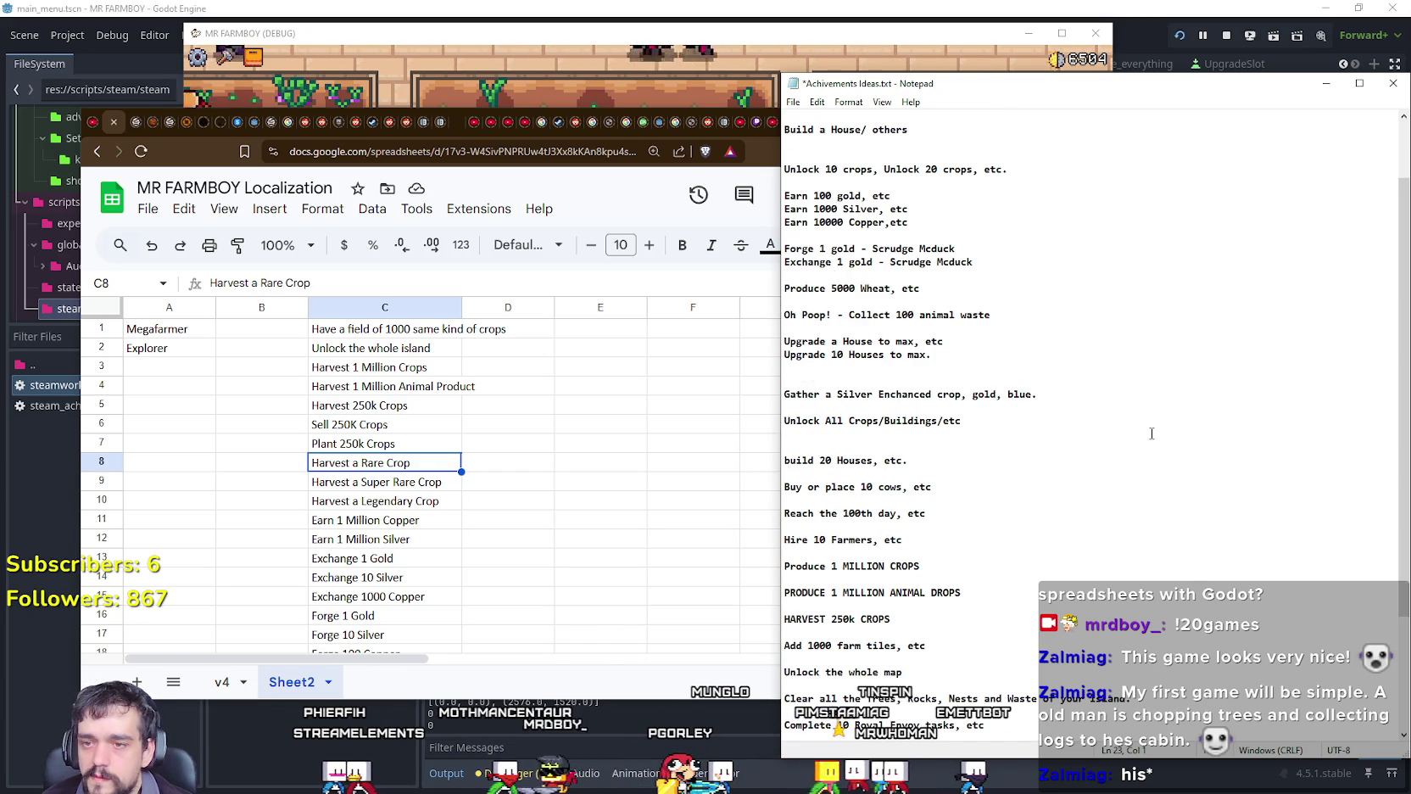
scroll(1152, 433, down, 1)
scroll(1151, 433, down, 1)
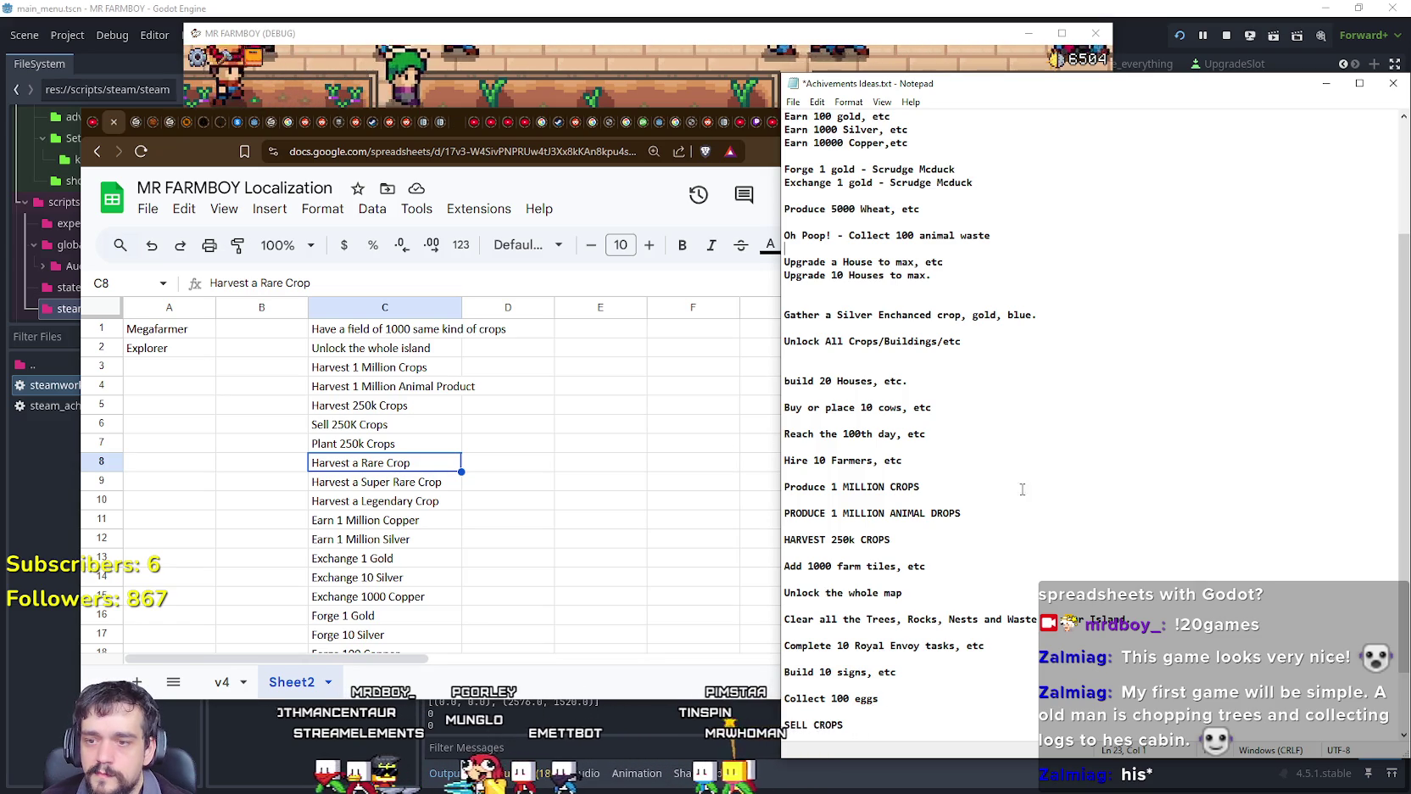
scroll(1142, 580, down, 2)
scroll(1141, 579, up, 2)
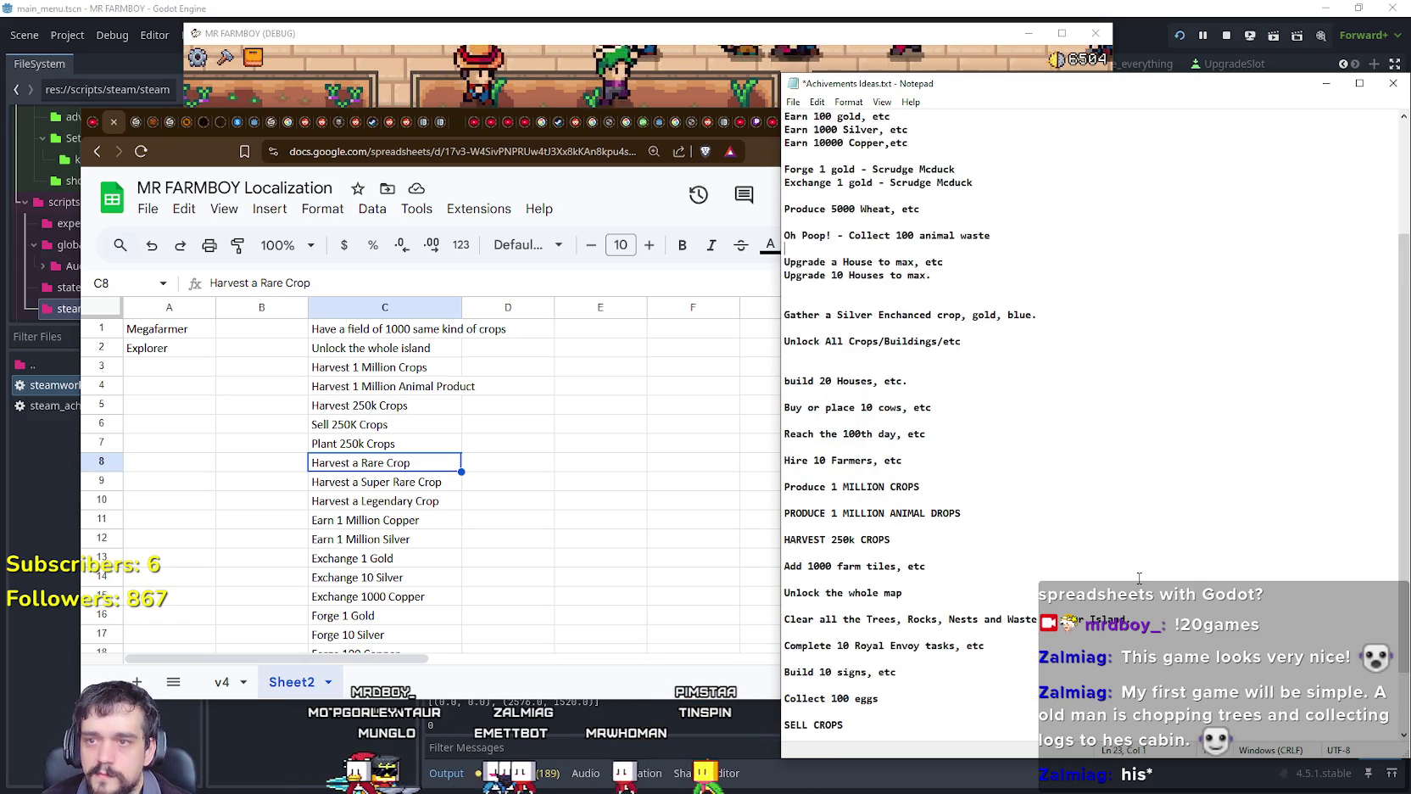
scroll(1139, 576, up, 1)
scroll(1139, 577, up, 2)
scroll(1139, 576, up, 1)
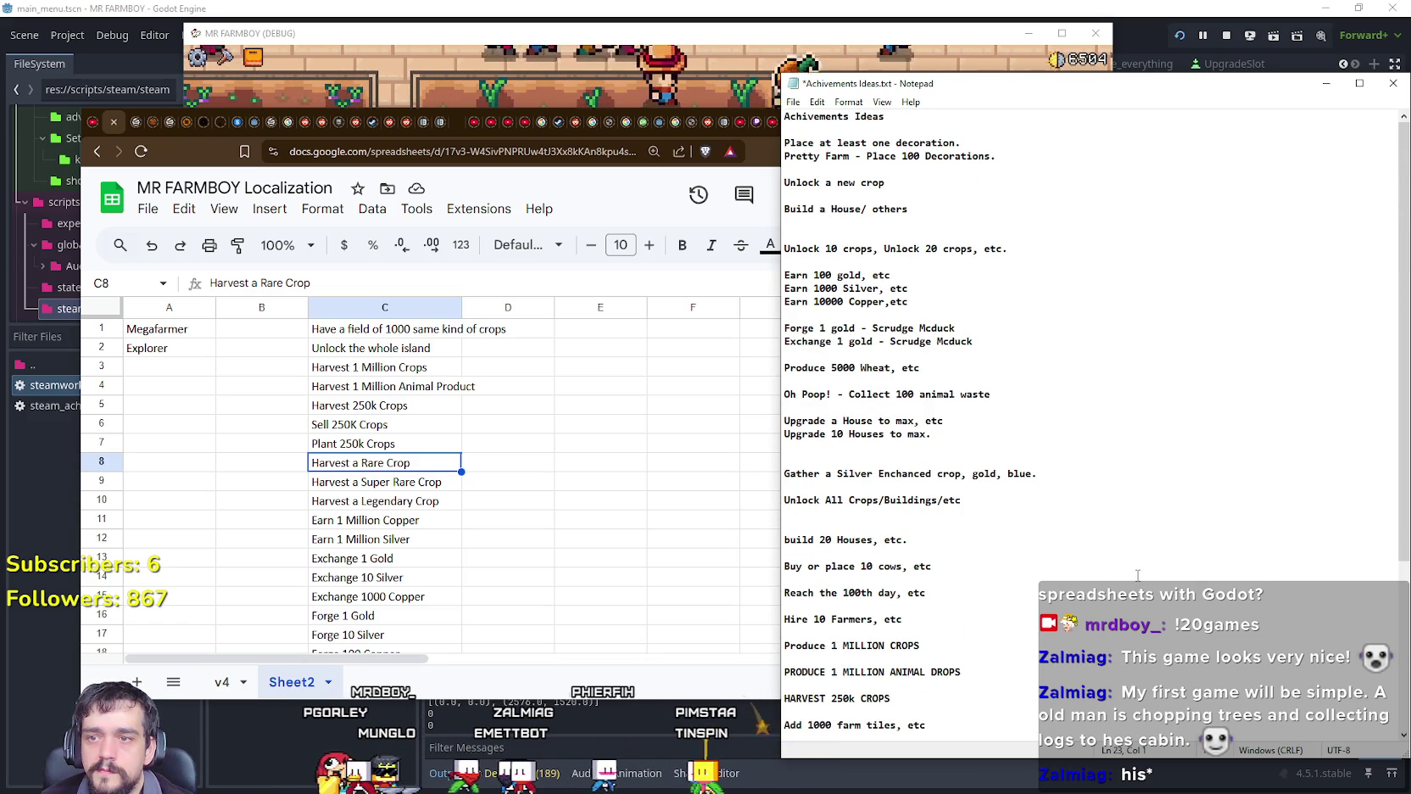
scroll(1136, 572, down, 5)
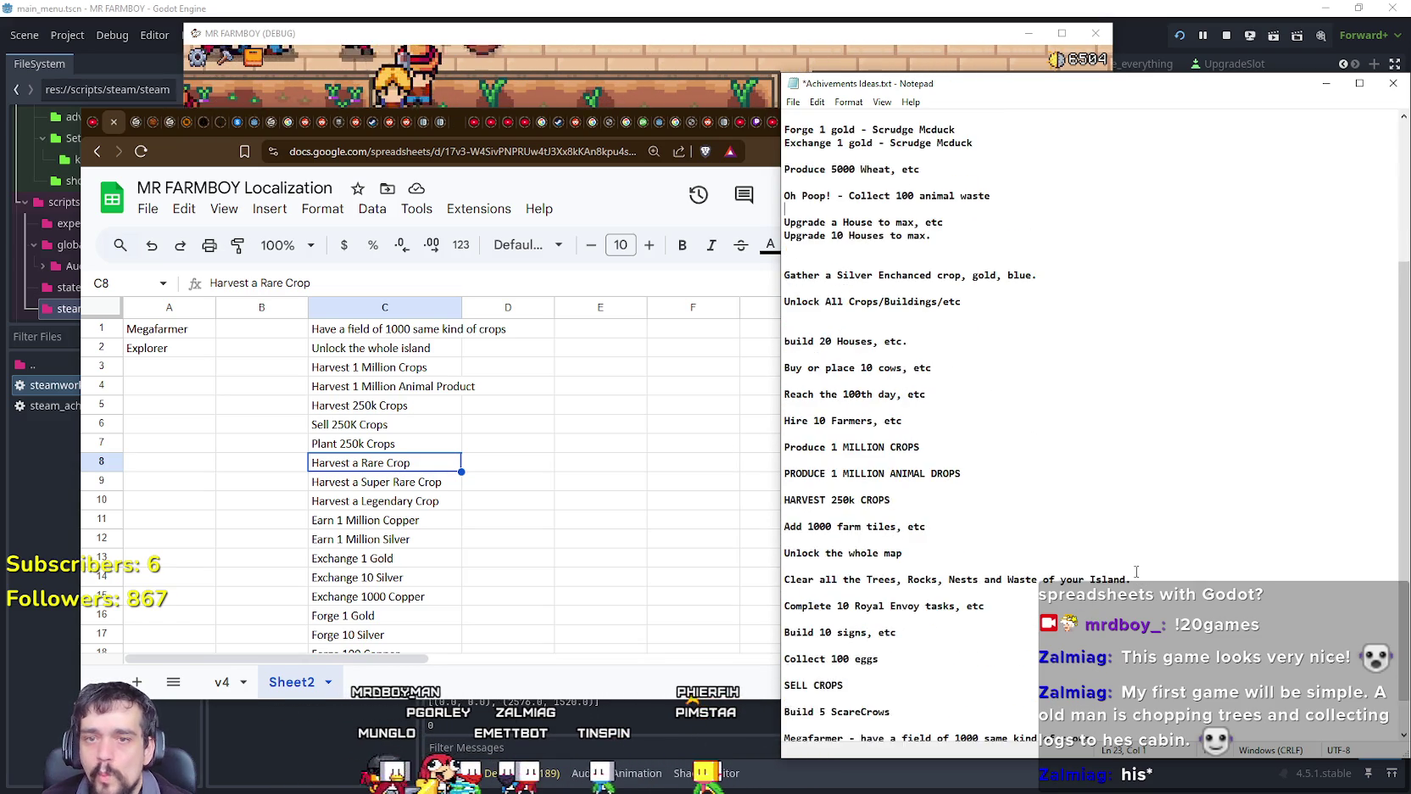
scroll(1137, 572, down, 1)
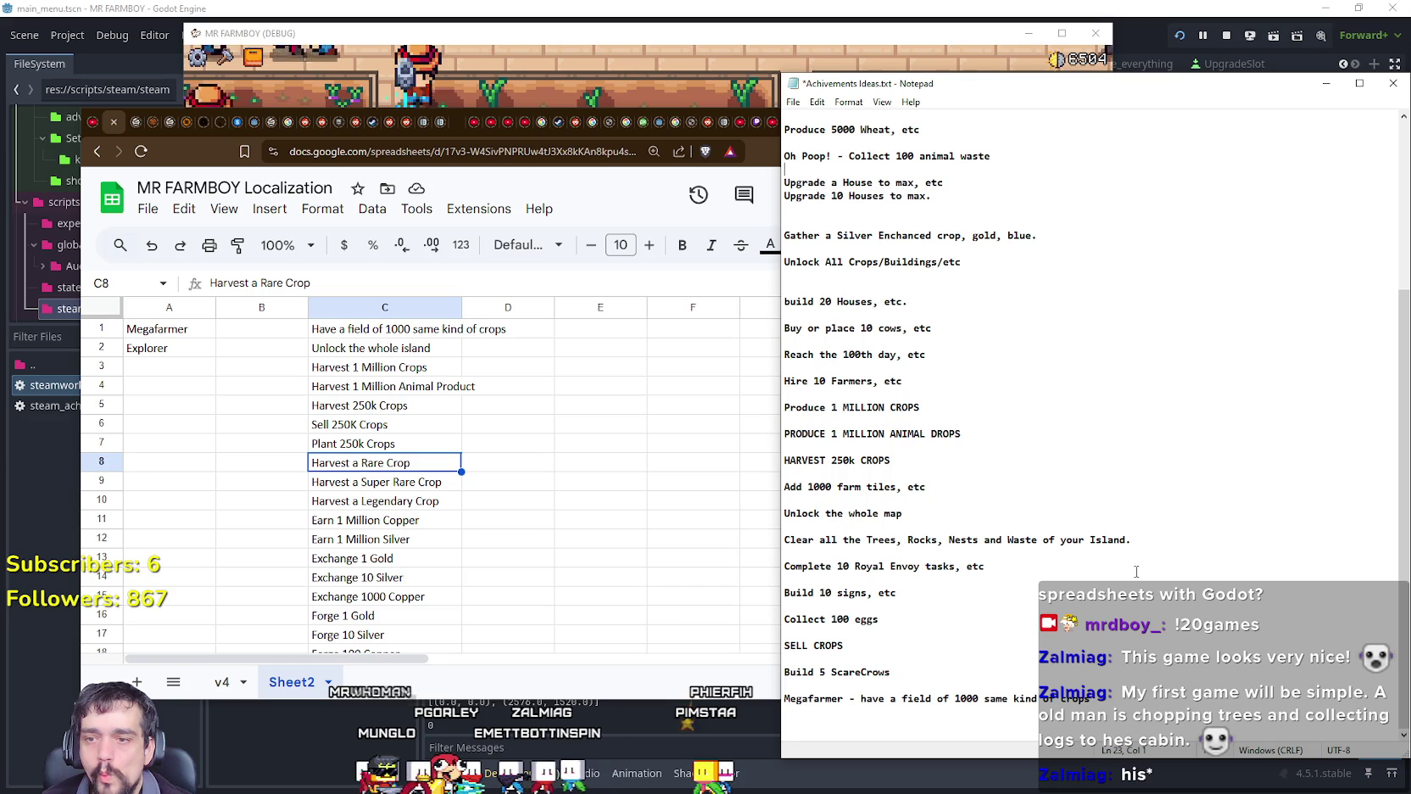
click(353, 426)
click(381, 408)
scroll(428, 564, down, 4)
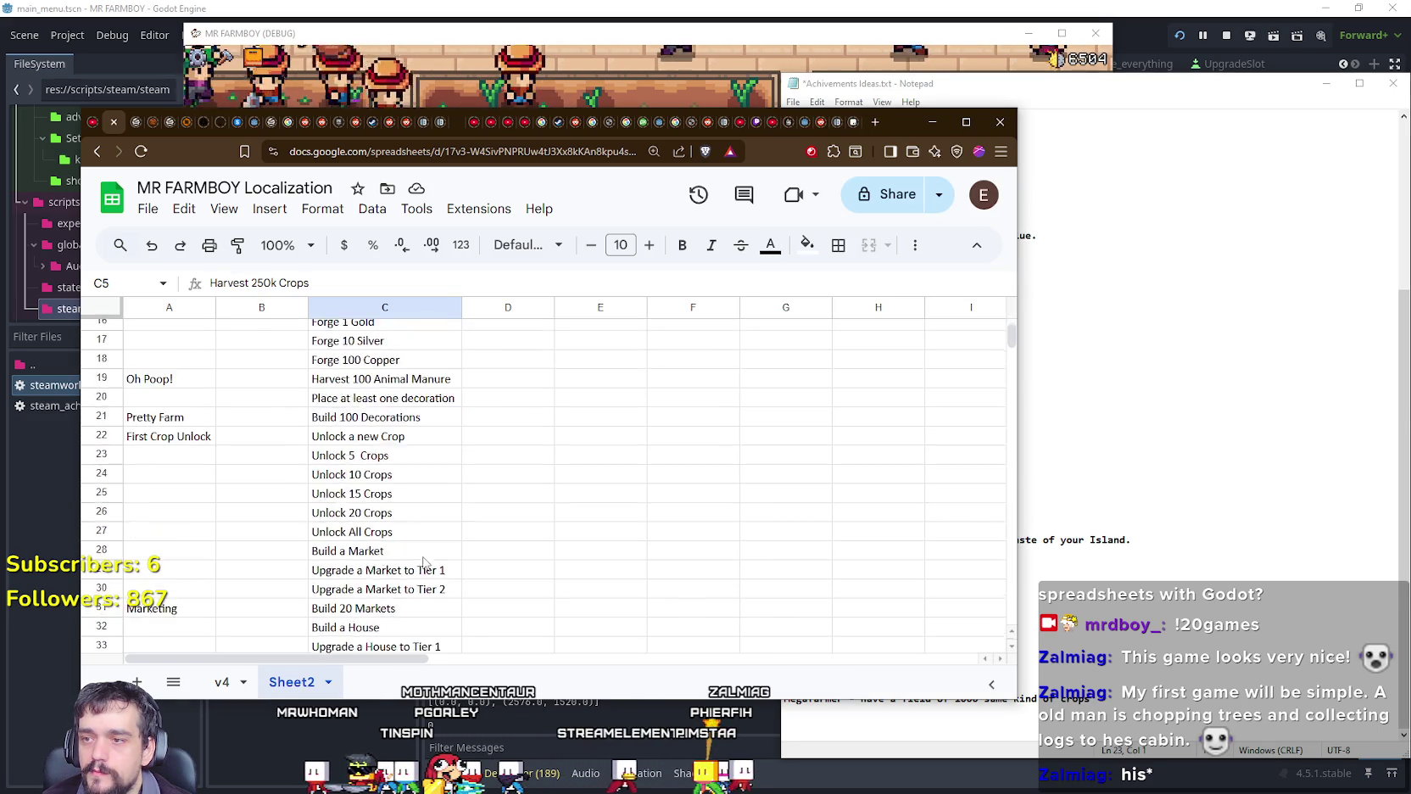
Step: Enter Gather 100 Wood in C89 with Gather 100 Stone below it
scroll(428, 564, down, 5)
scroll(424, 560, down, 4)
scroll(424, 560, down, 2)
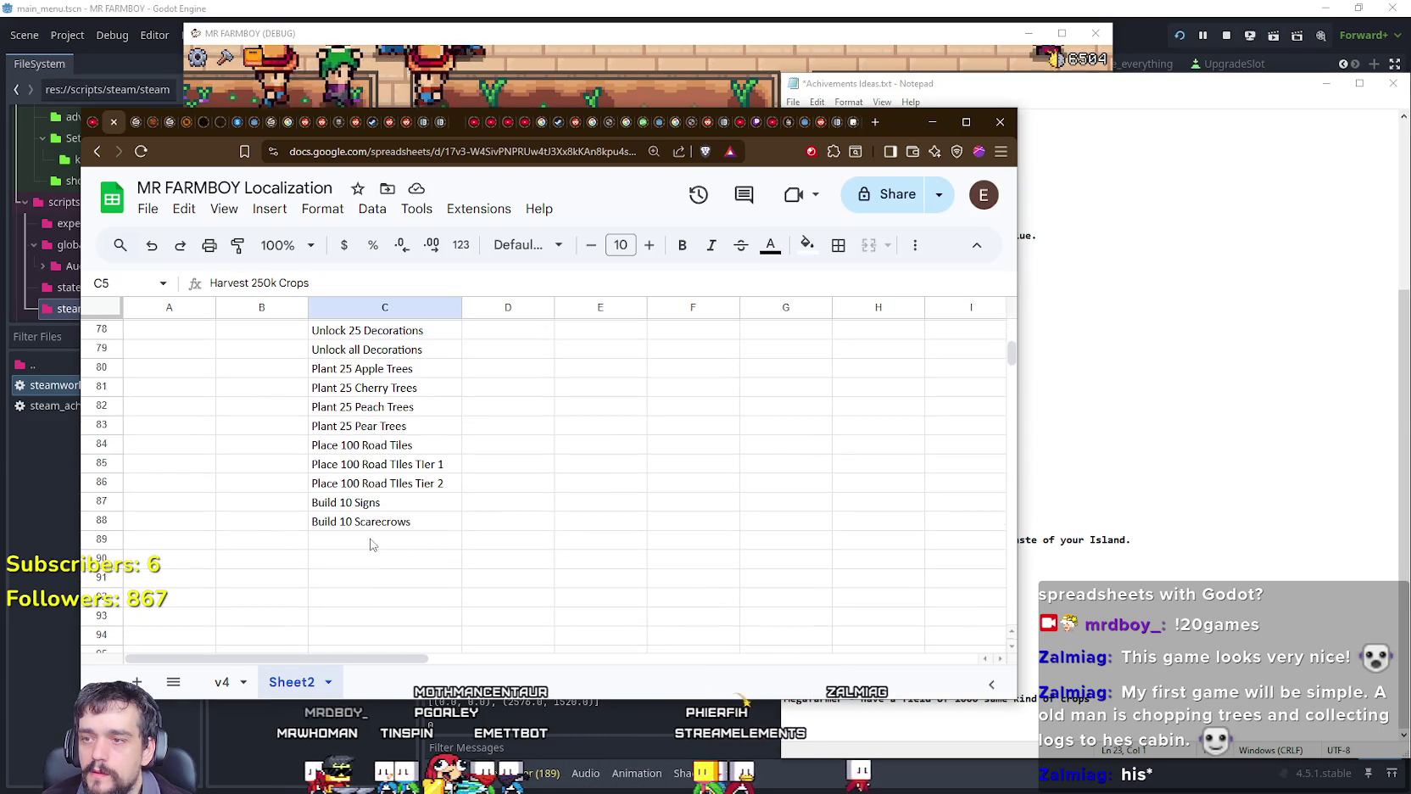
click(368, 541)
click(174, 544)
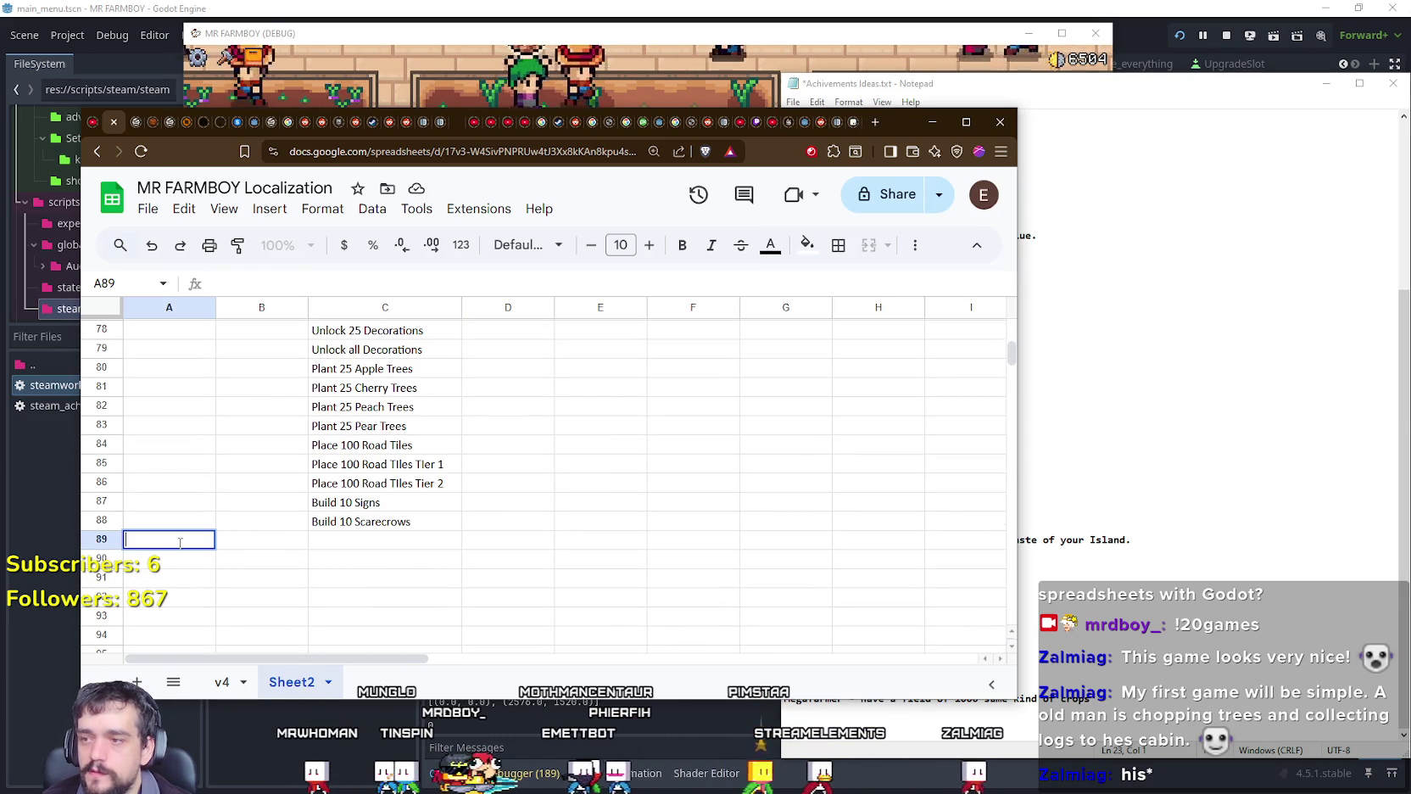
click(372, 539)
text(CollecGat)
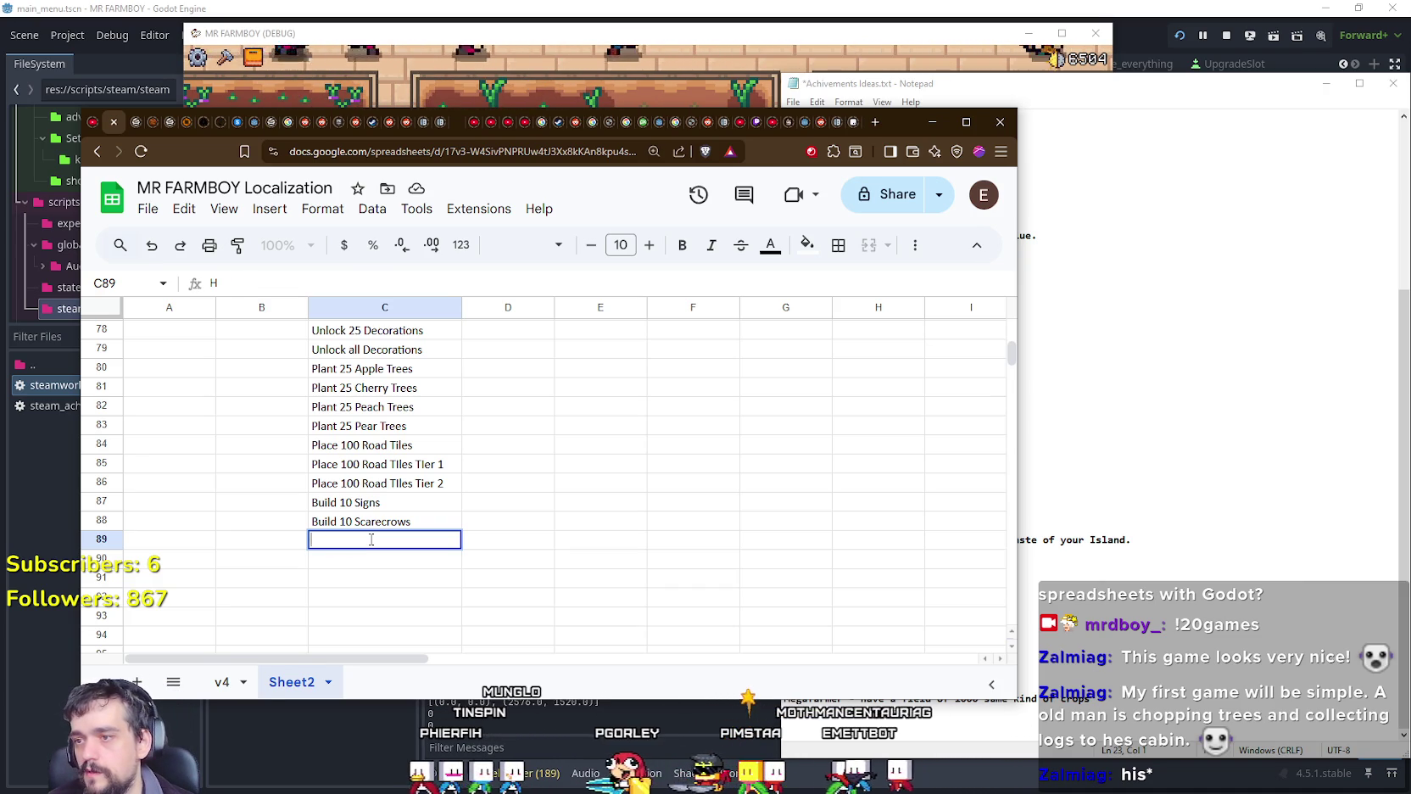
text(her )
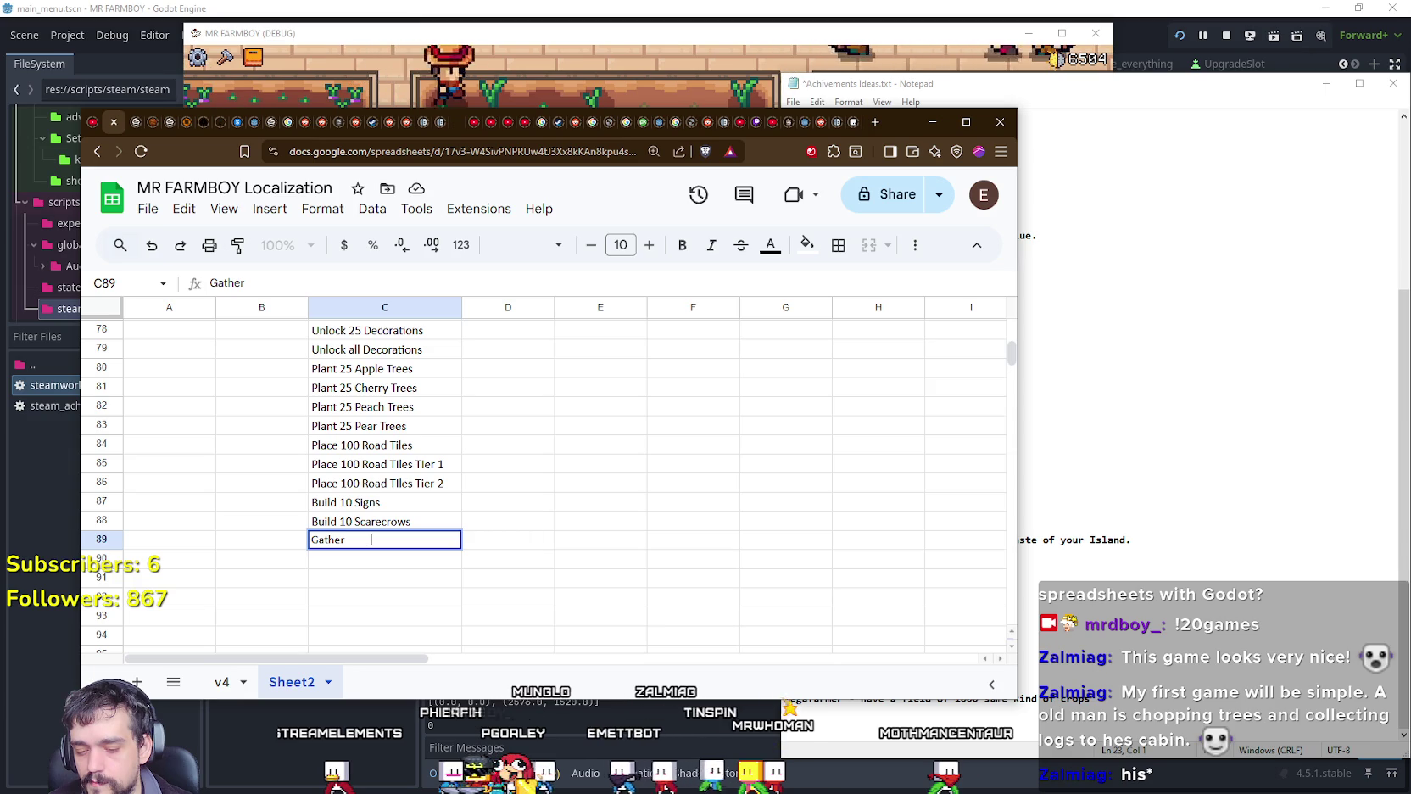
text(100)
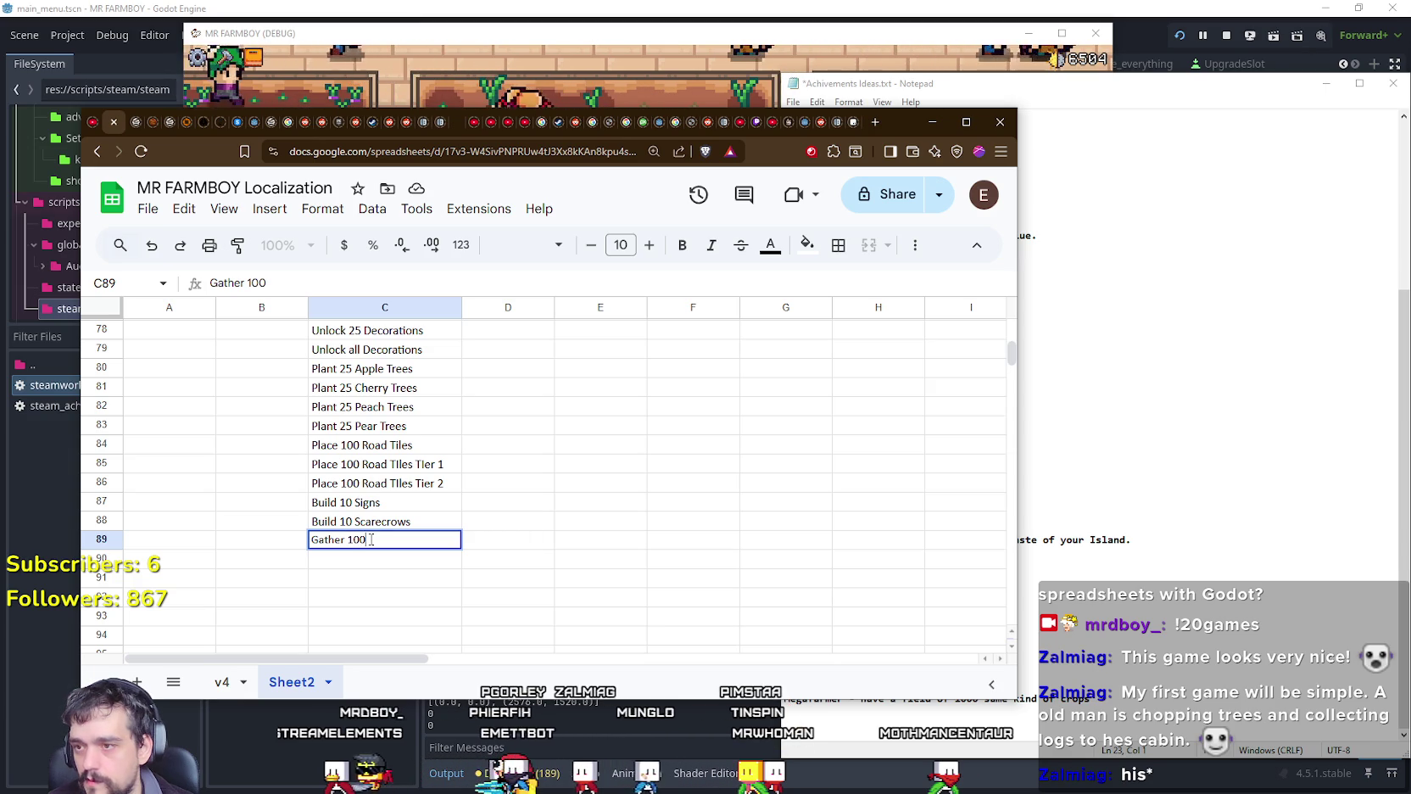
text( Wood)
key(Return)
text(G)
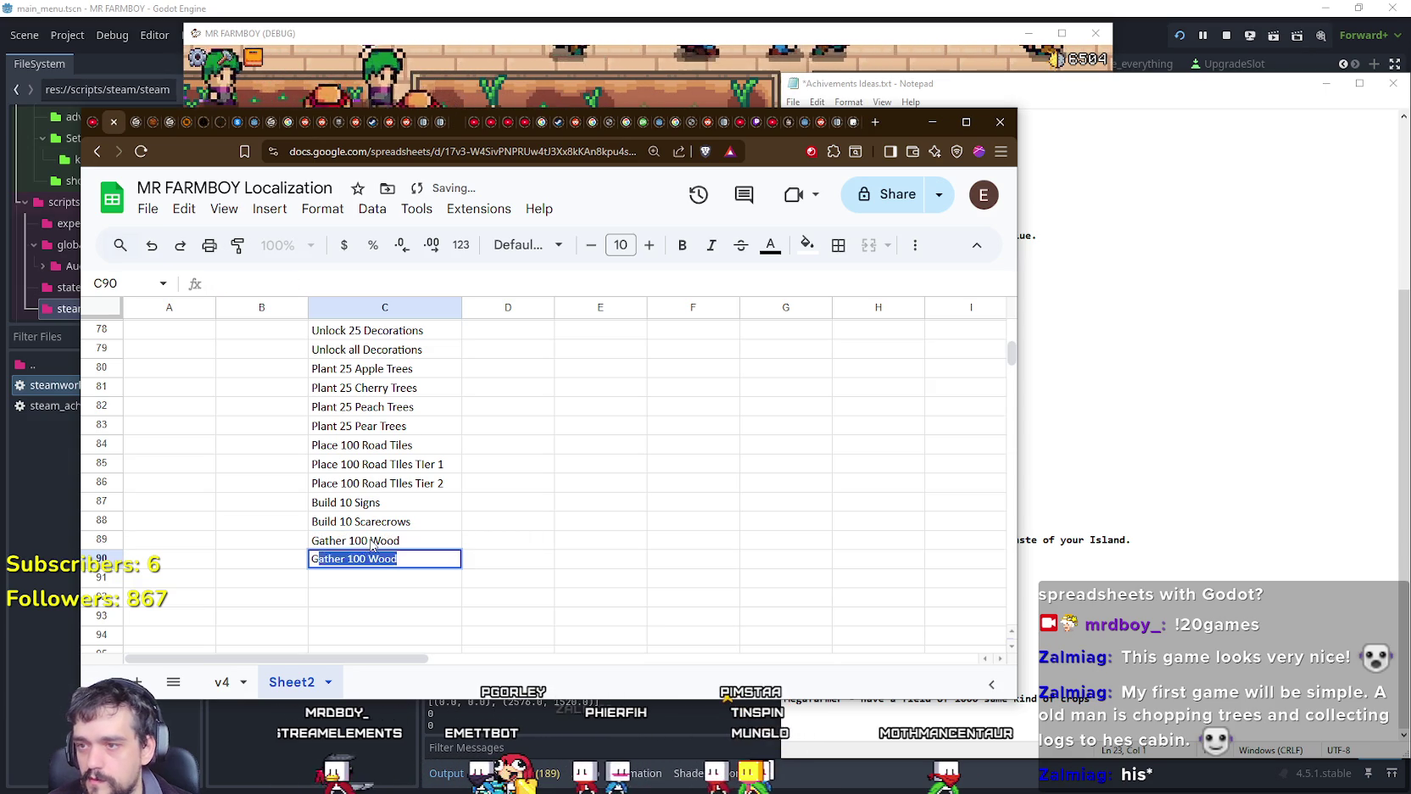
text(ather 100 S)
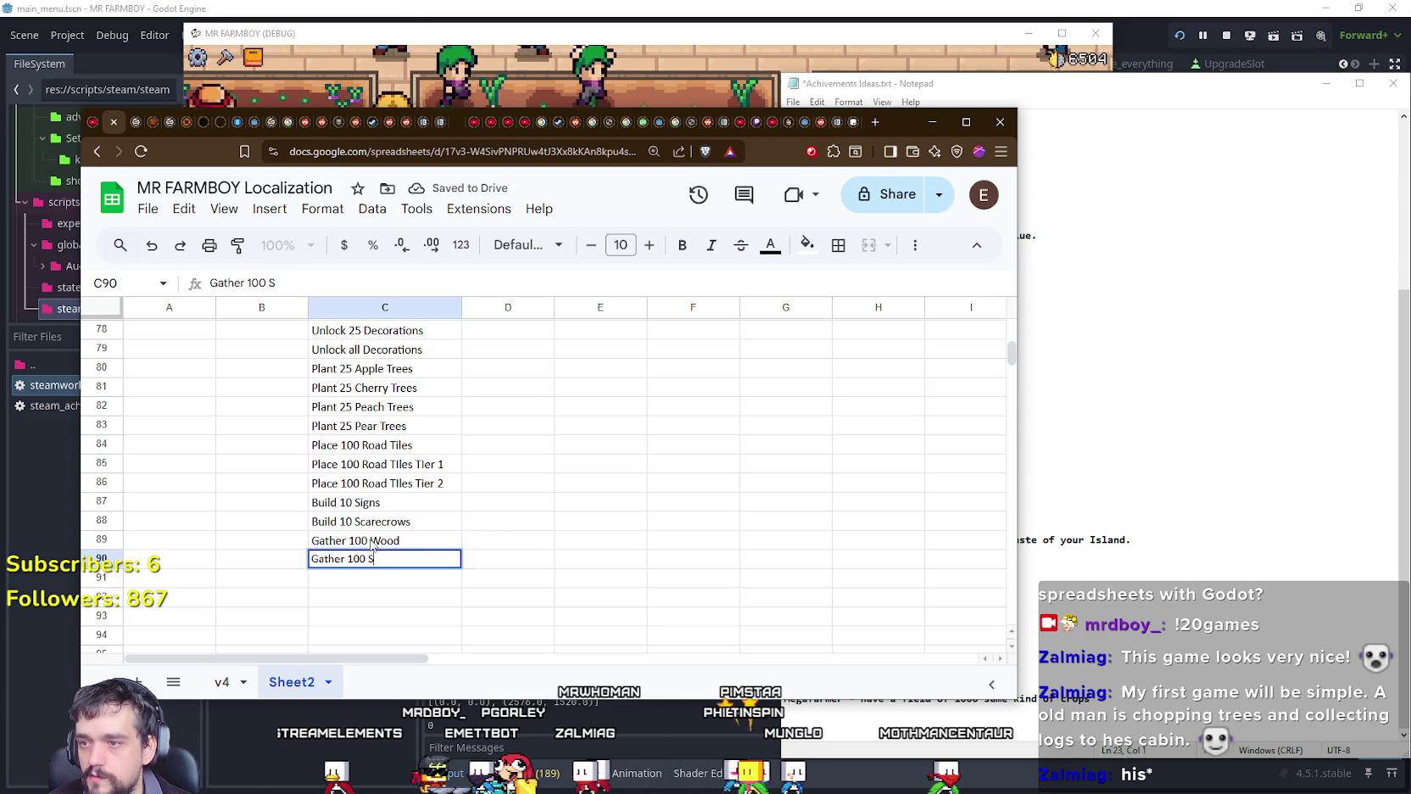
text(tone)
key(Return)
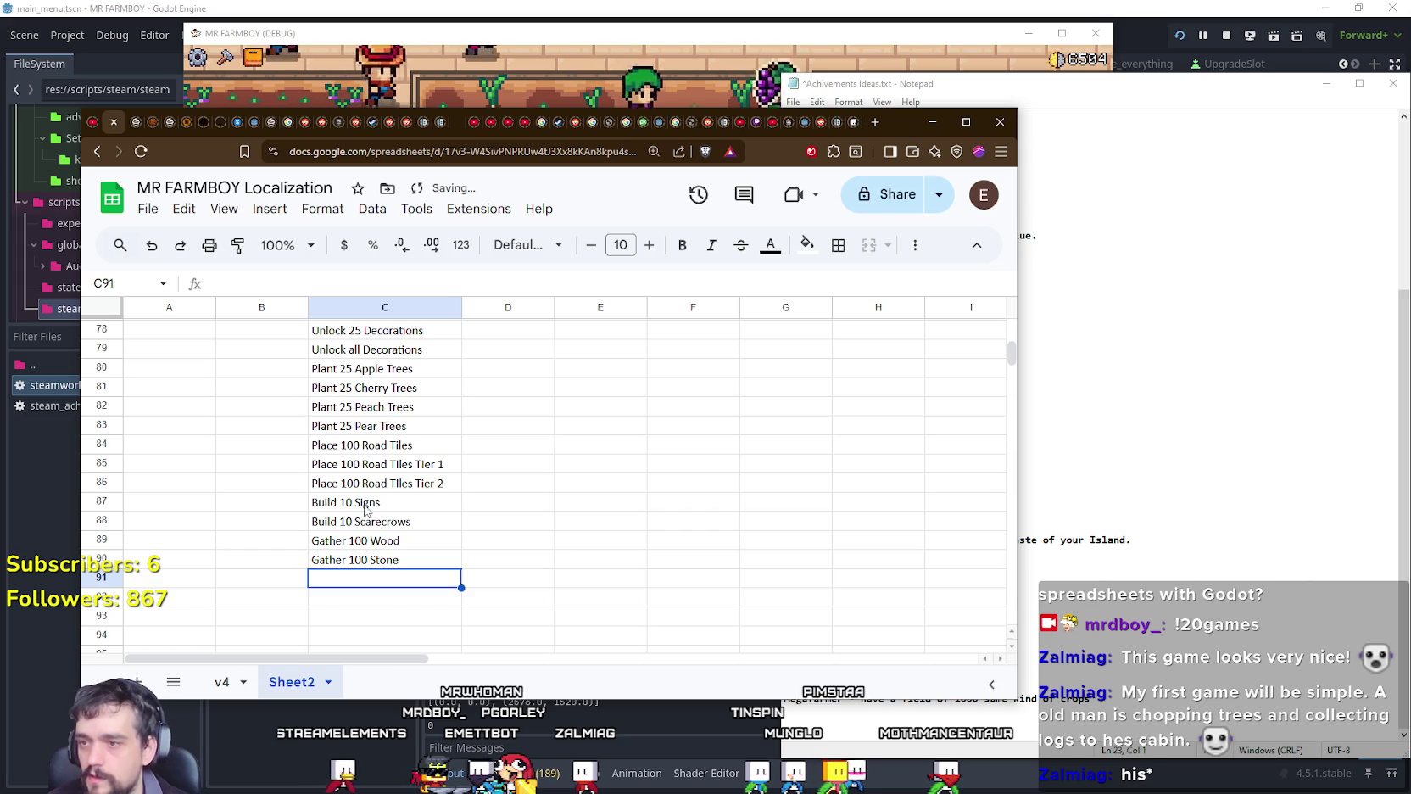
Step: Move Gather 100 Stone down to C94 and enter Gather 500 Wood in C90
scroll(301, 501, down, 3)
scroll(374, 437, up, 3)
drag(193, 482, 434, 490)
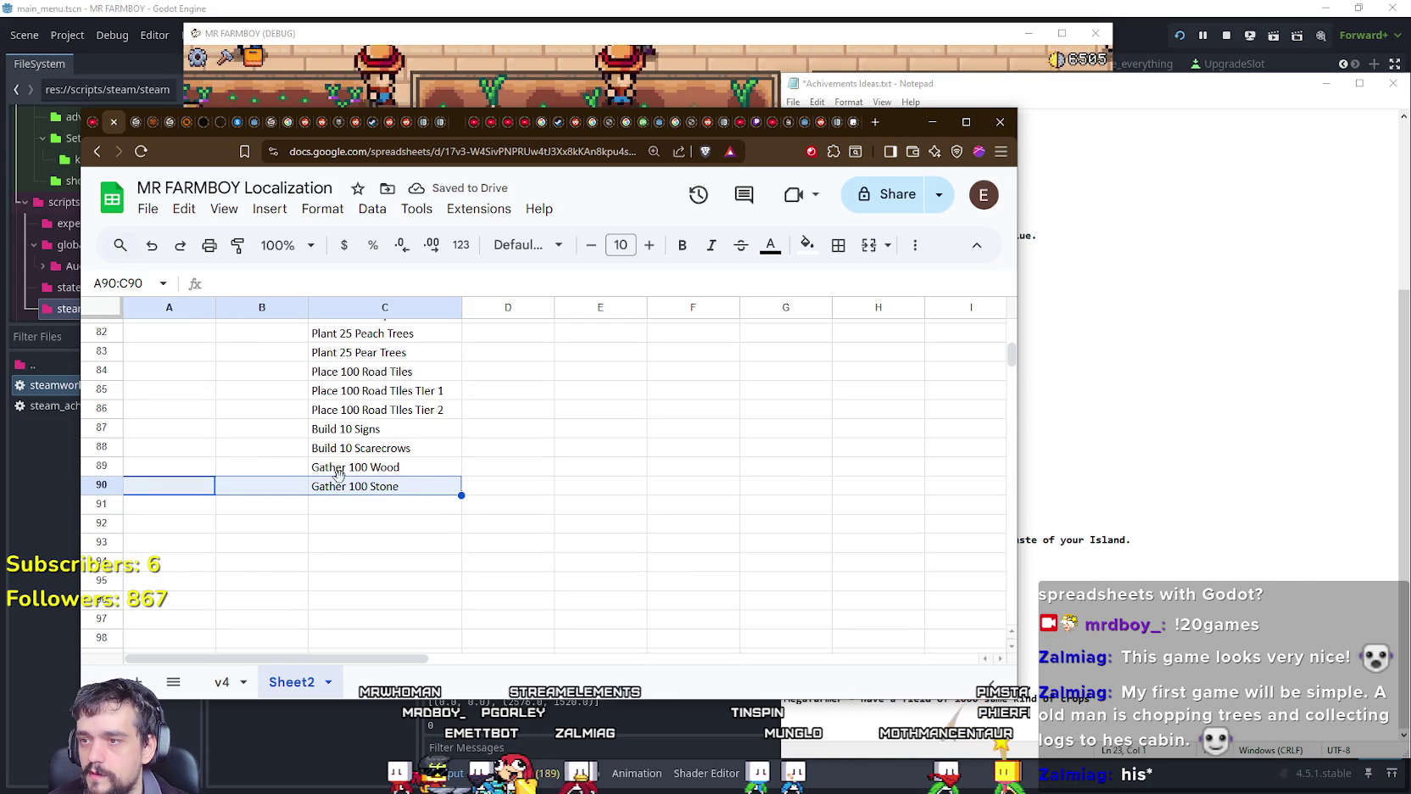
drag(353, 563, 354, 564)
double_click(356, 486)
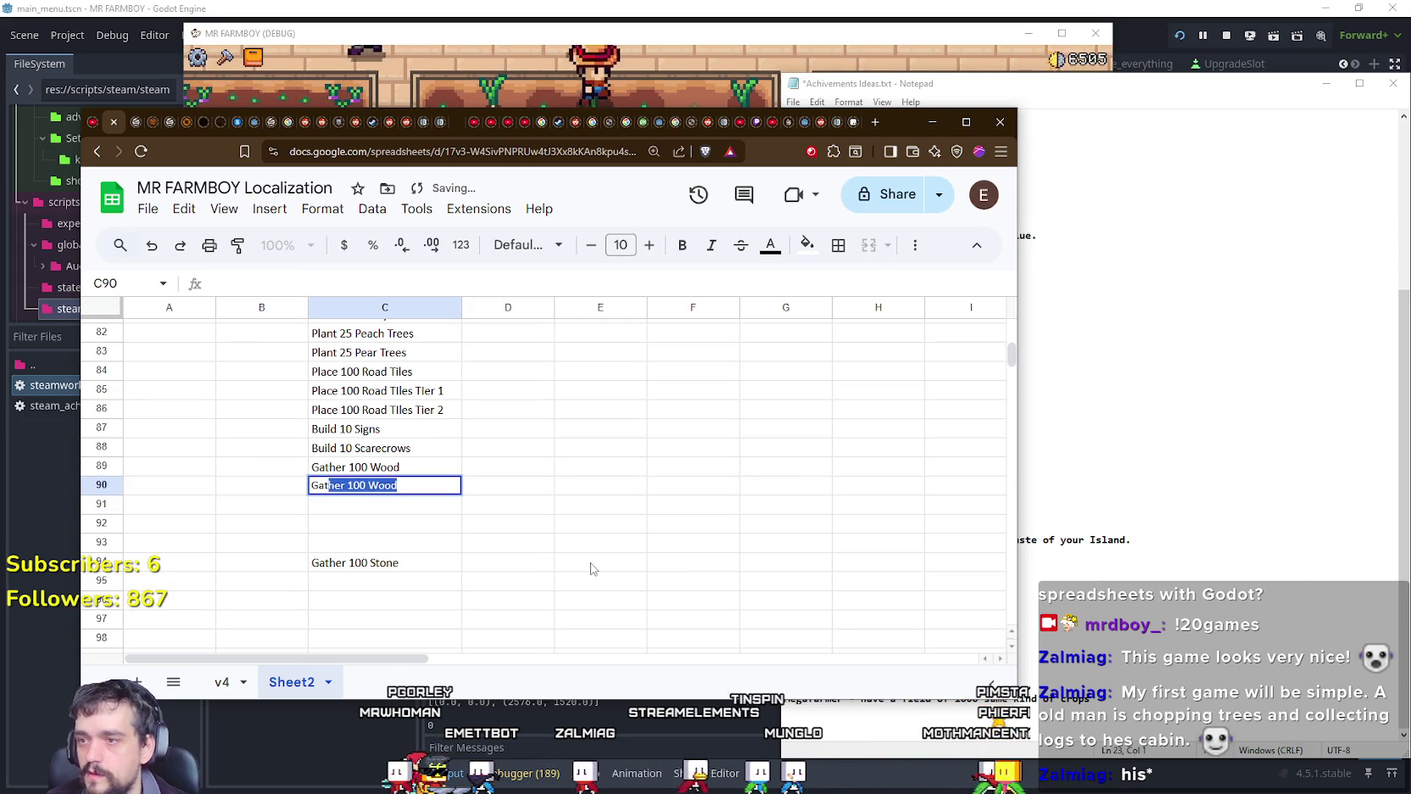
text(500 Wood)
key(Return)
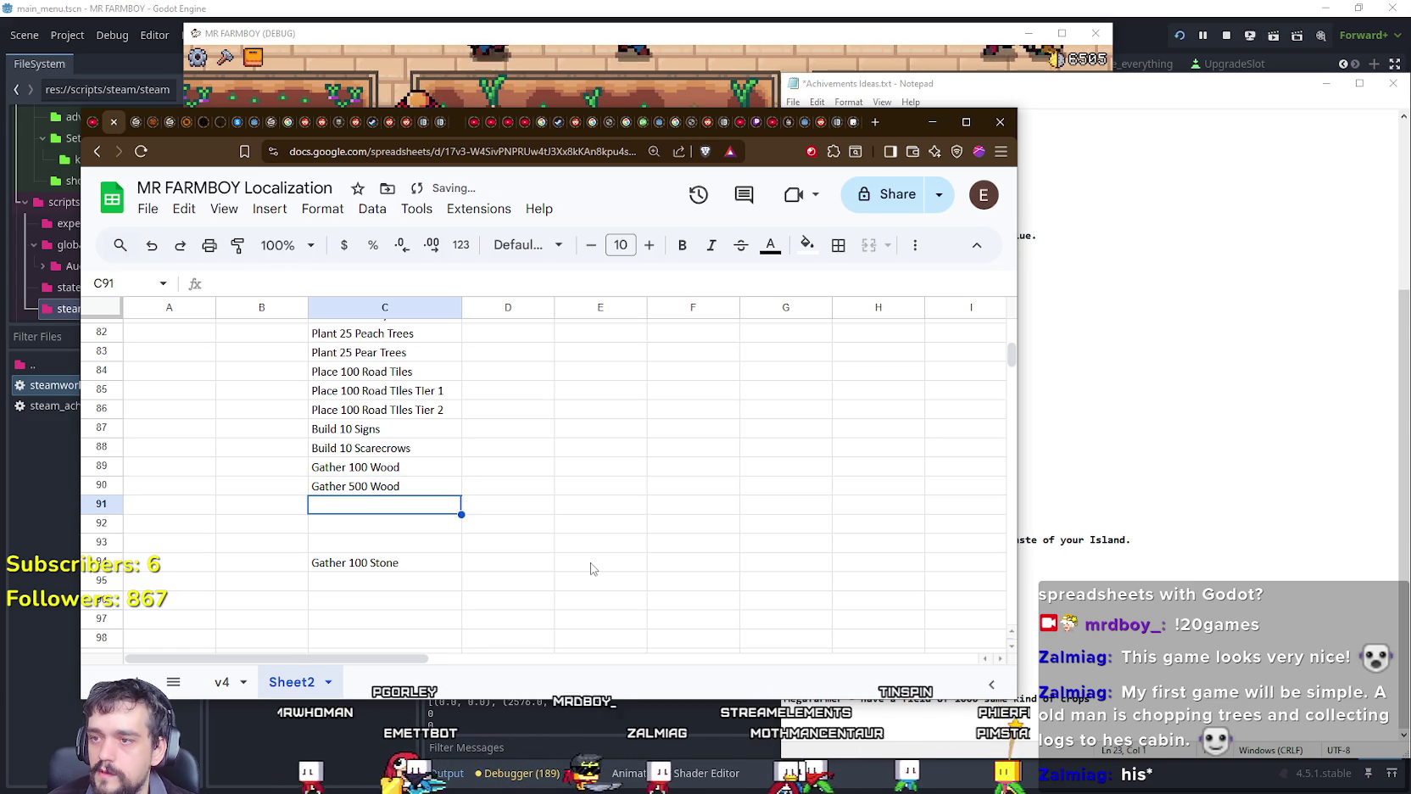
Step: Add Gather 2000, 10000 and 50000 Wood in C91–C93 and select the four Wood tasks
text(Gather 2000 Wood)
key(Return)
text(Gather 10000 W)
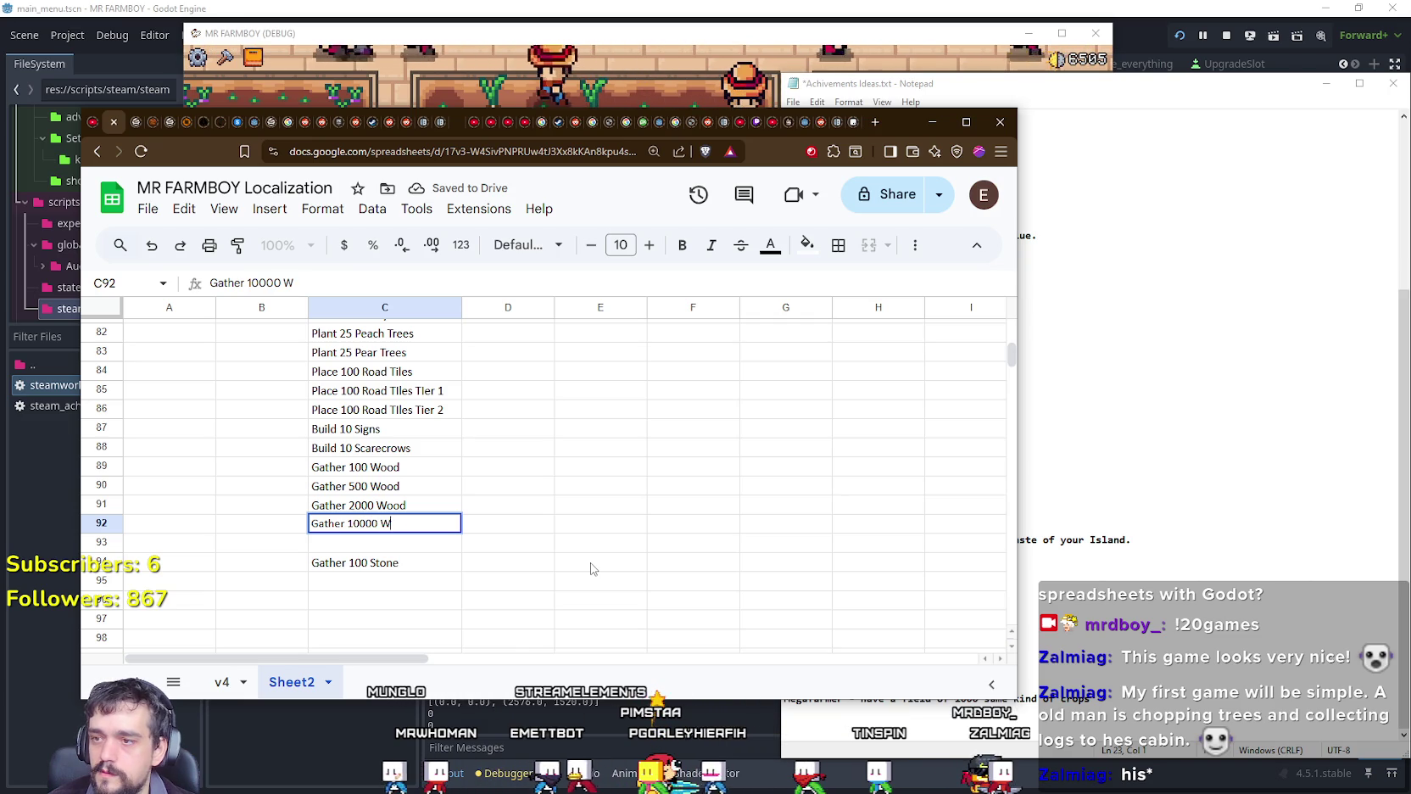
key(Return)
text(Gather 50000 Wood)
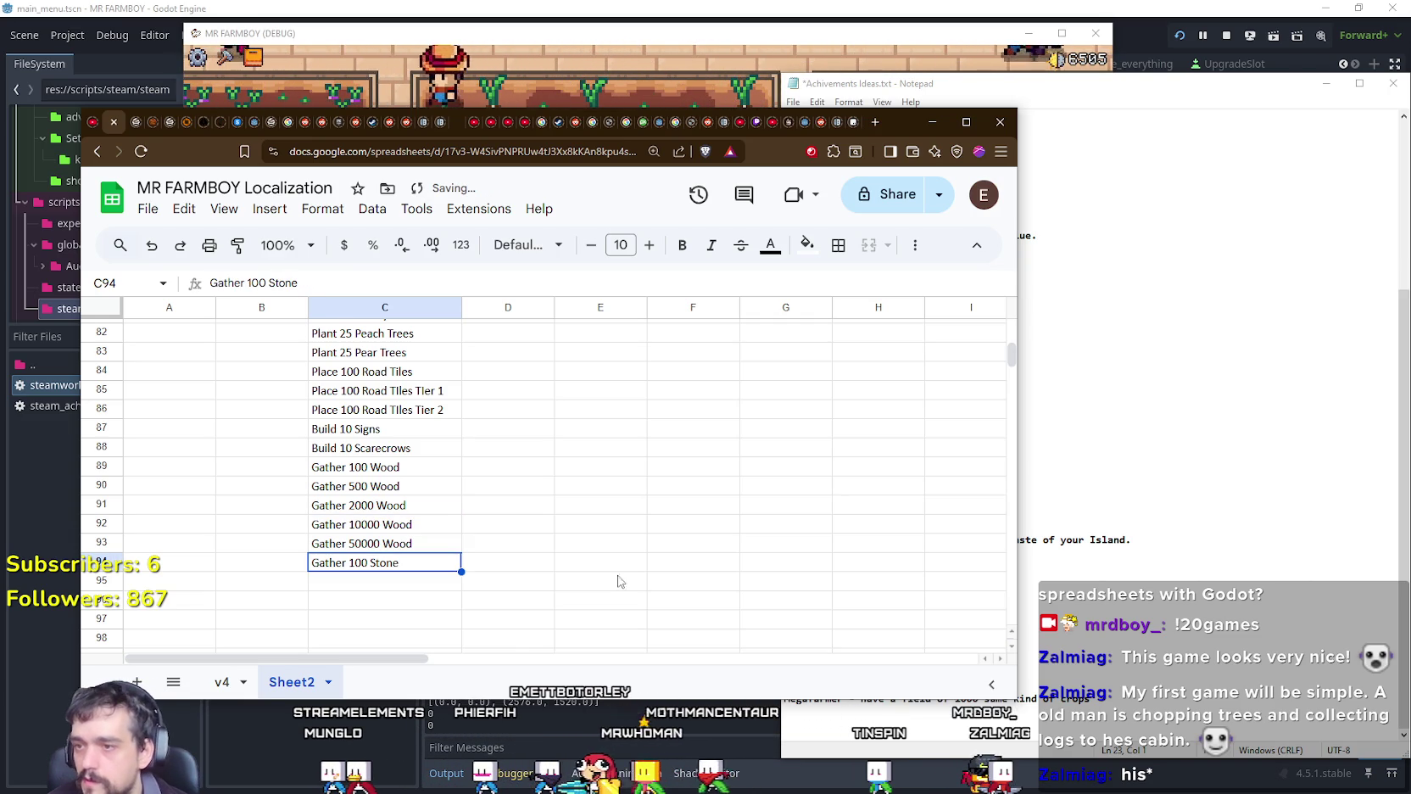
scroll(413, 510, down, 2)
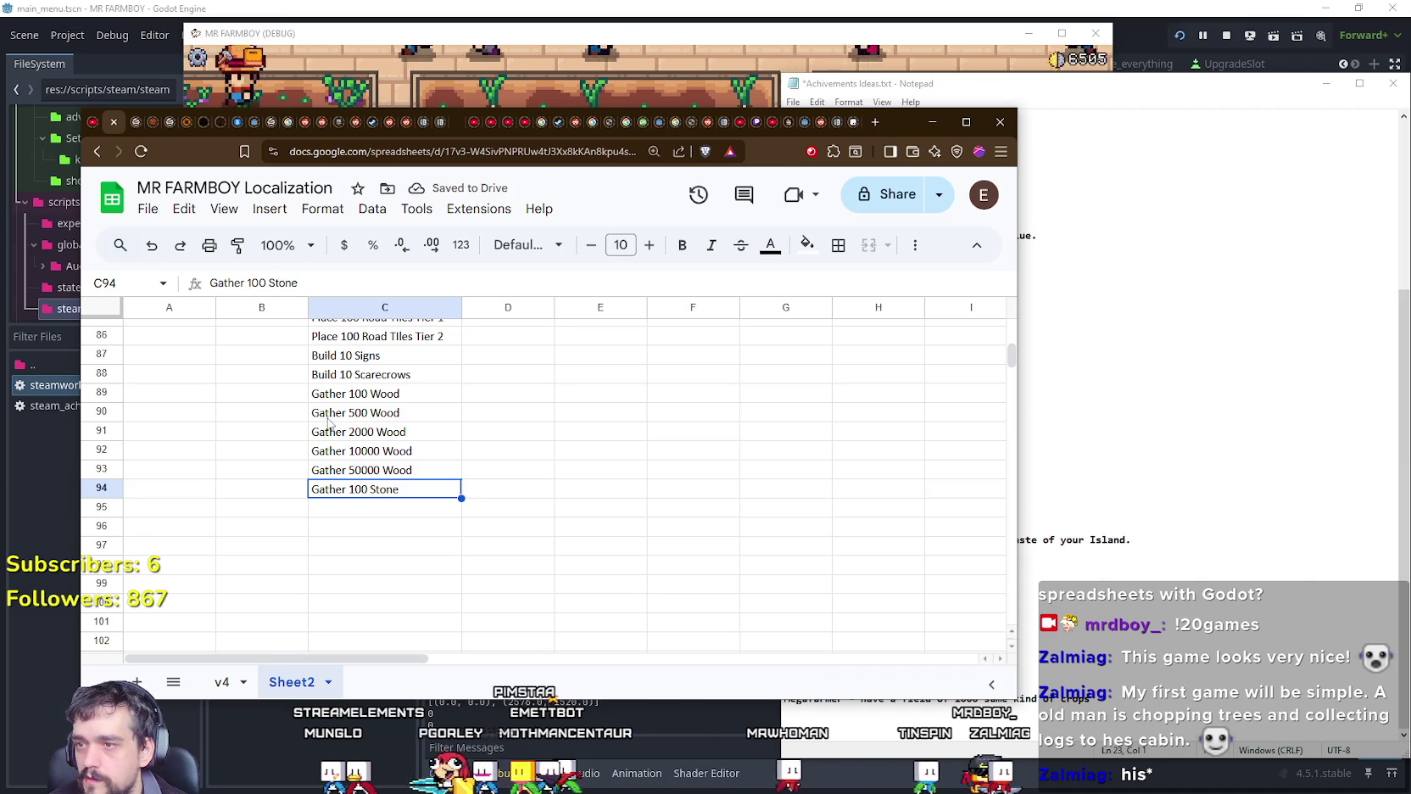
drag(329, 422, 382, 469)
Step: Copy the four Wood tasks into C95–C98 below Gather 100 Stone
key(ctrl+c)
click(388, 507)
key(ctrl+v)
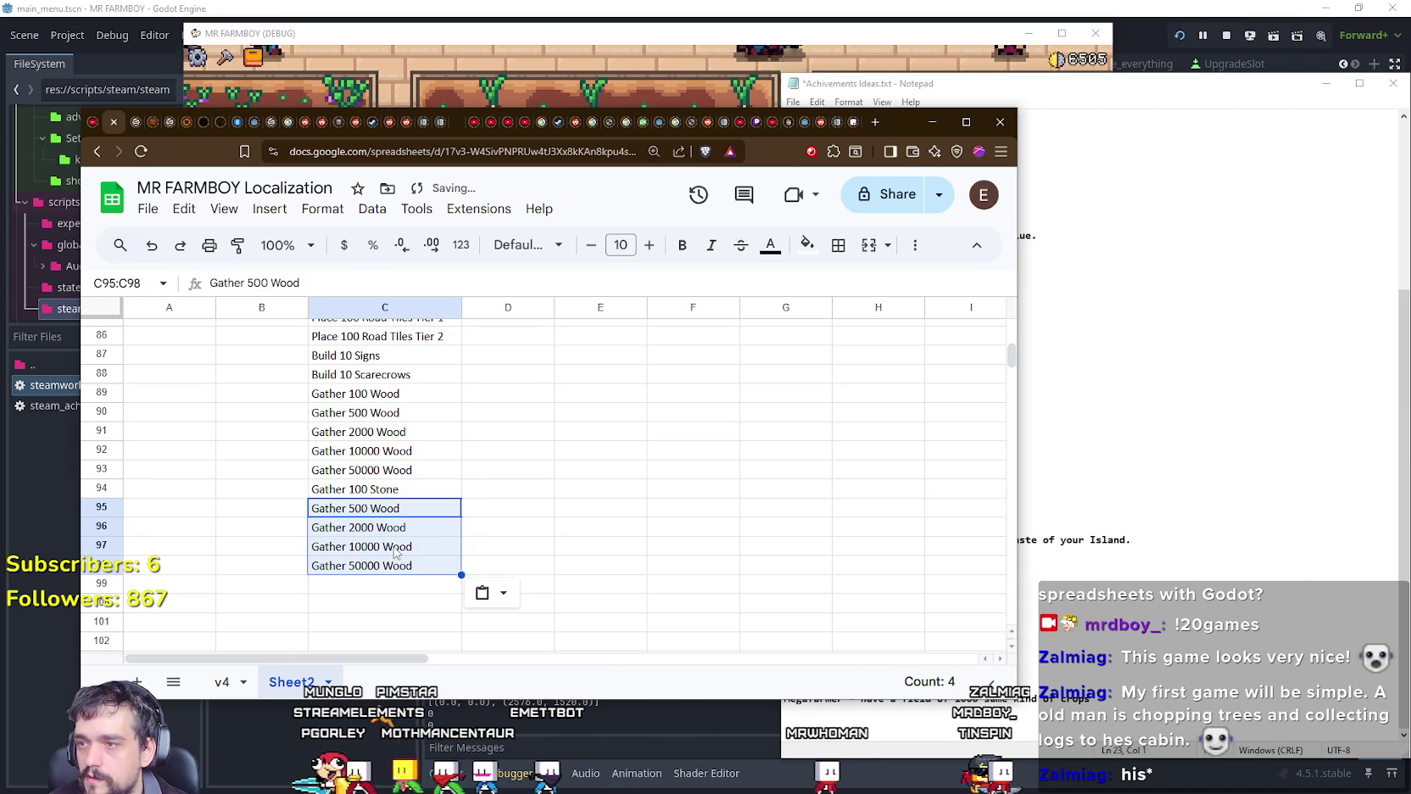
click(385, 570)
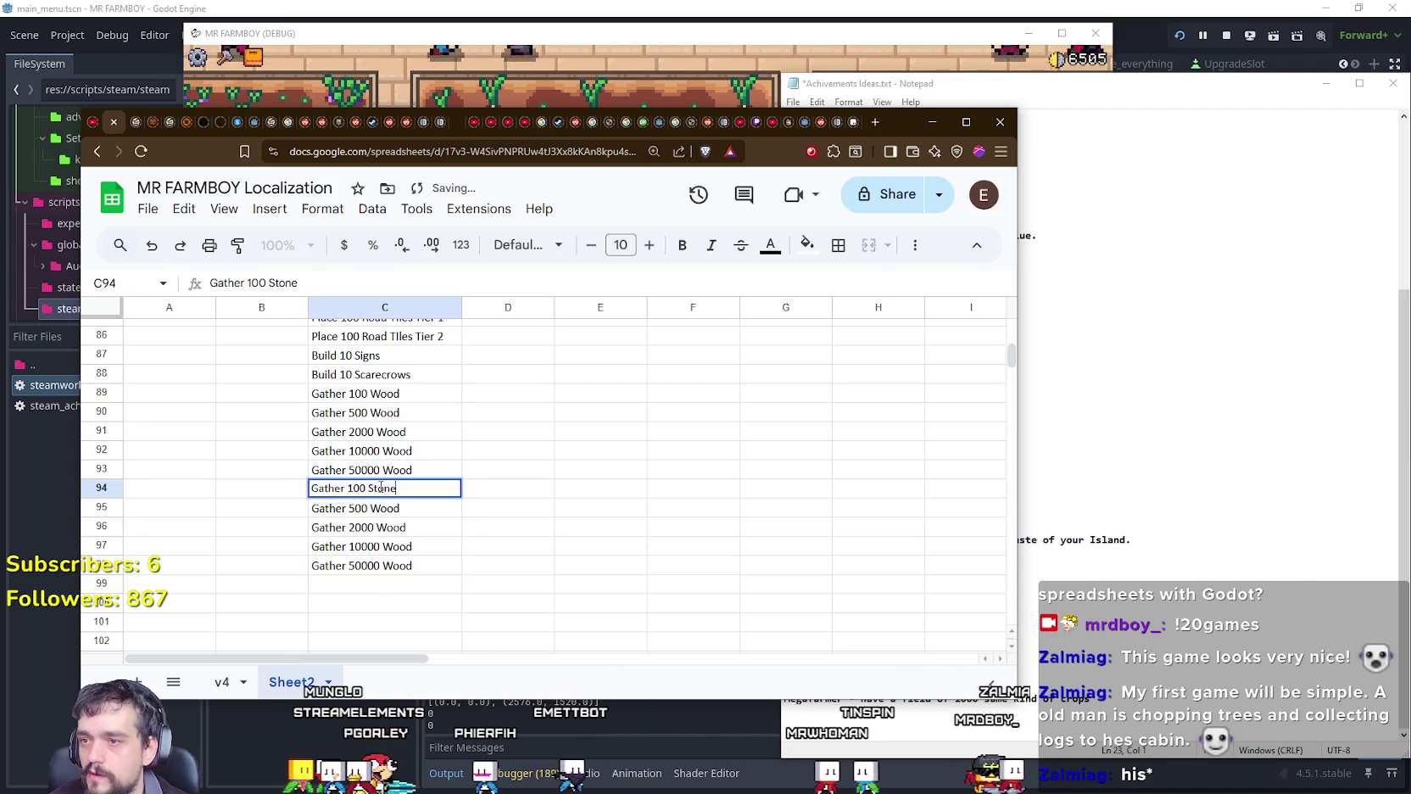
Step: Change Wood to Stone in C95–C98, then bring the achievement ideas notes forward
double_click(379, 487)
click(396, 508)
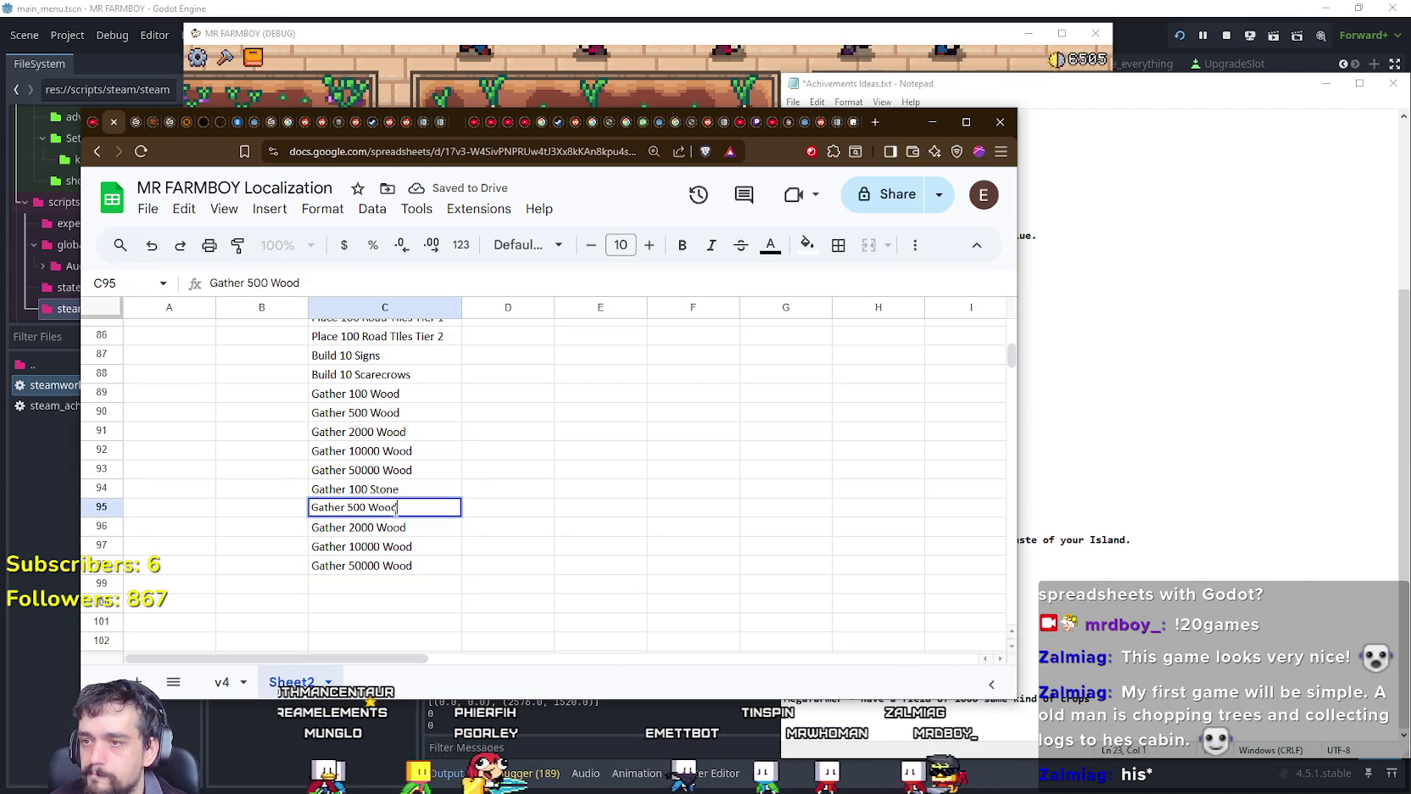
text(Stone)
key(Return)
double_click(392, 527)
text(Stone)
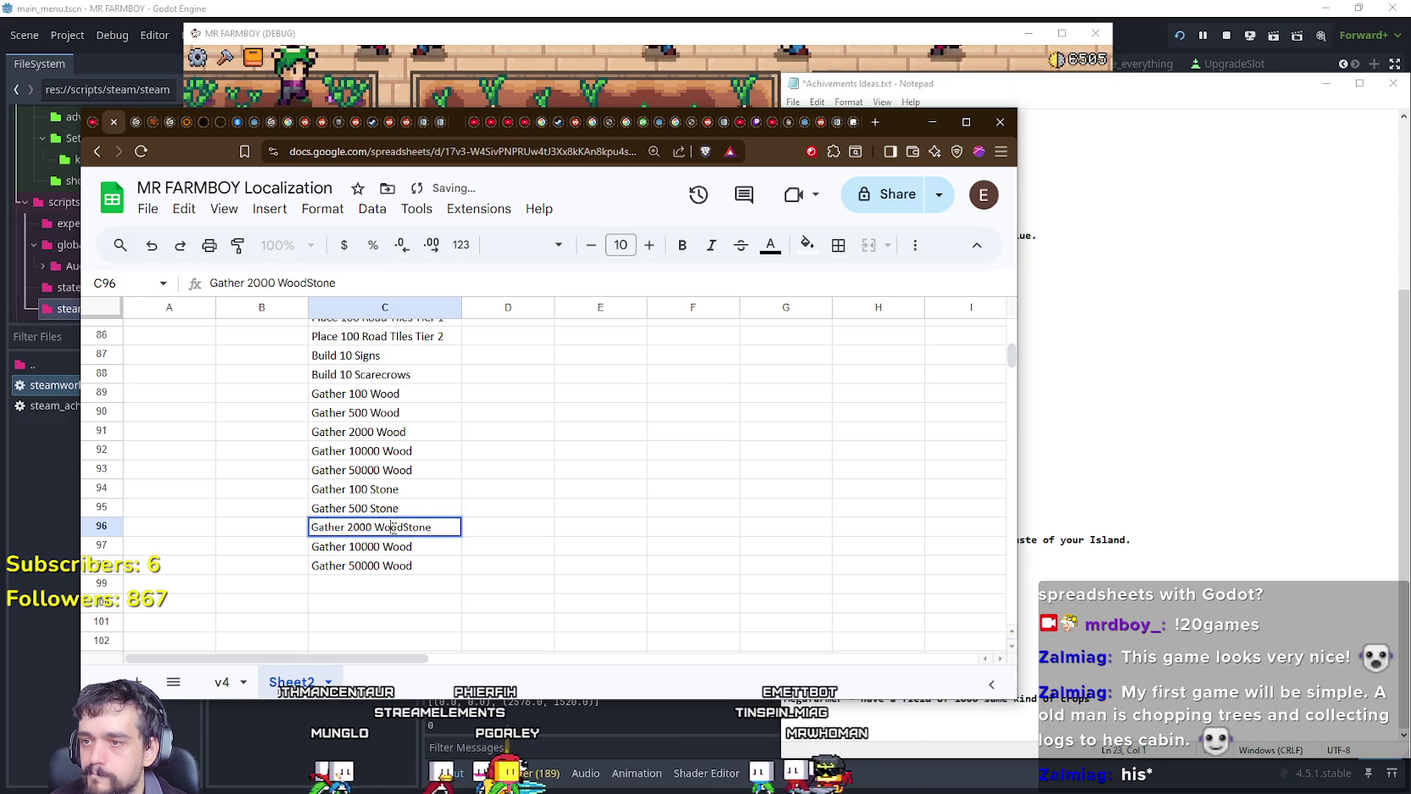
key(Return)
double_click(402, 547)
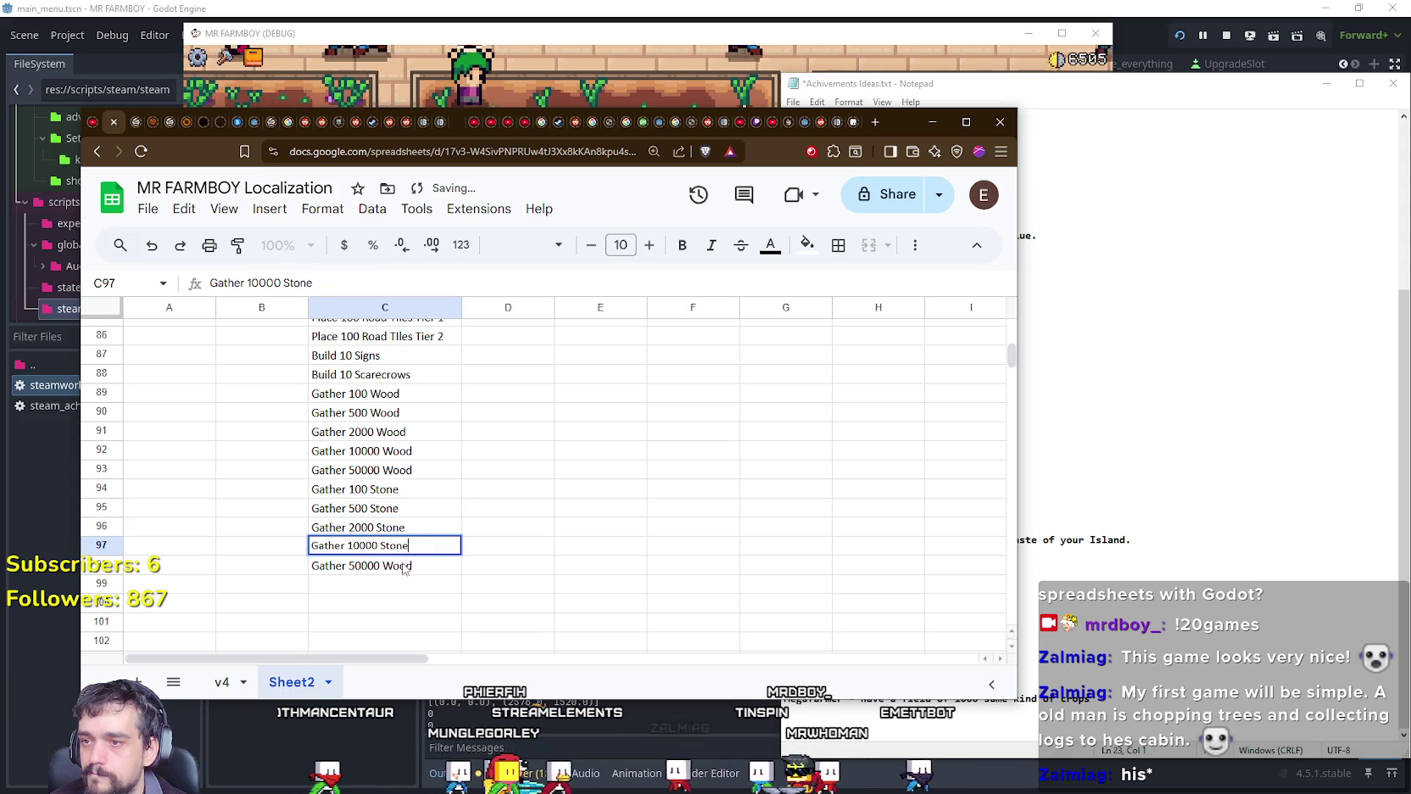
text(Stone)
click(591, 566)
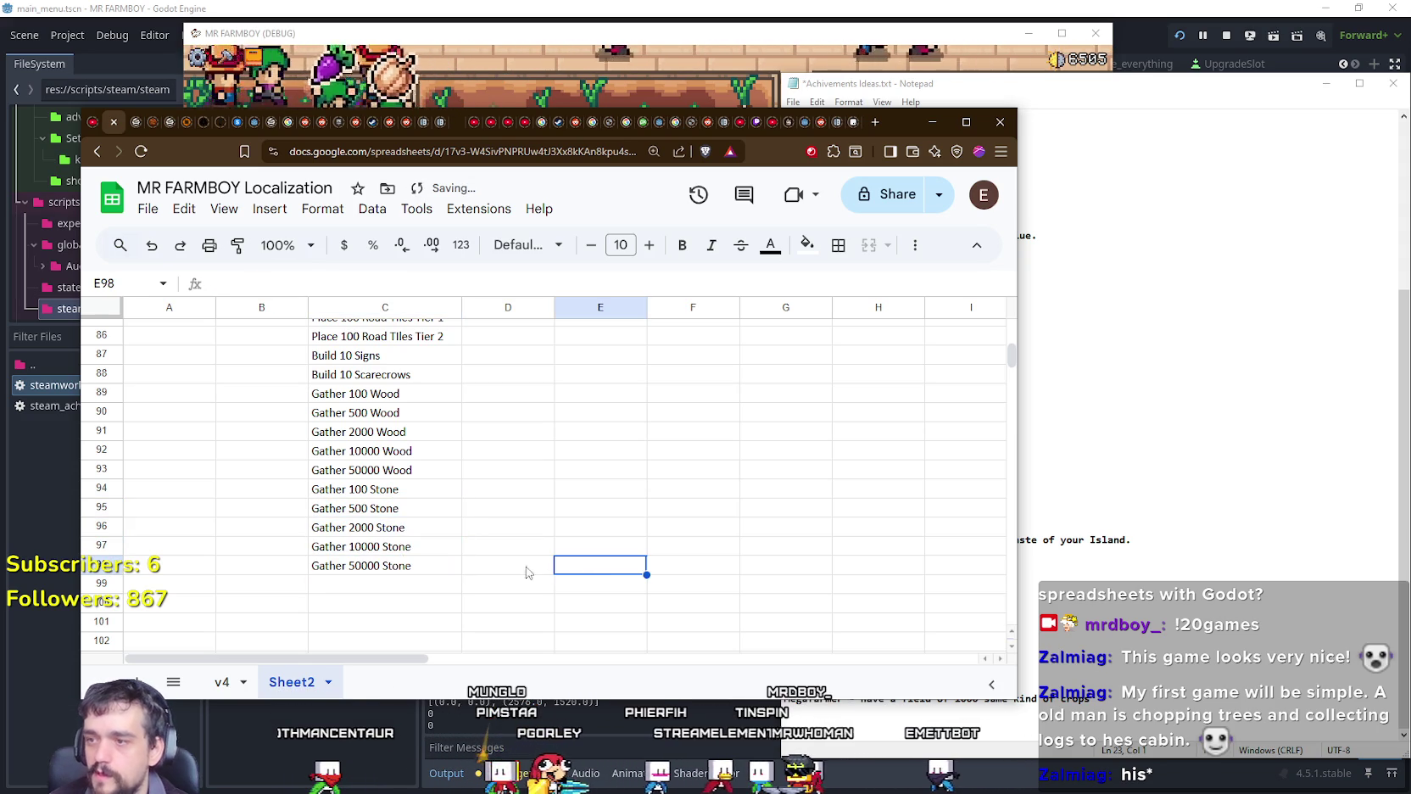
click(335, 604)
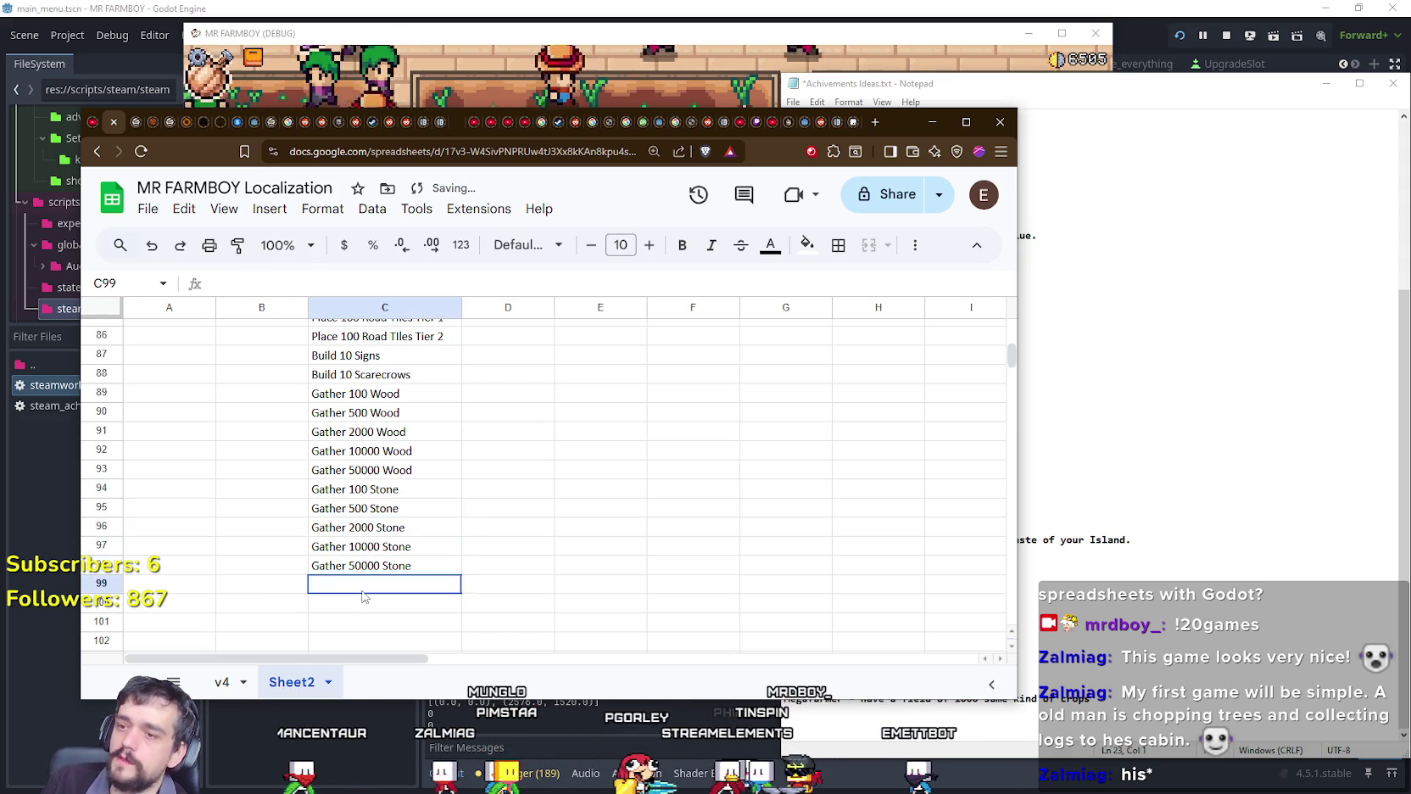
click(1157, 582)
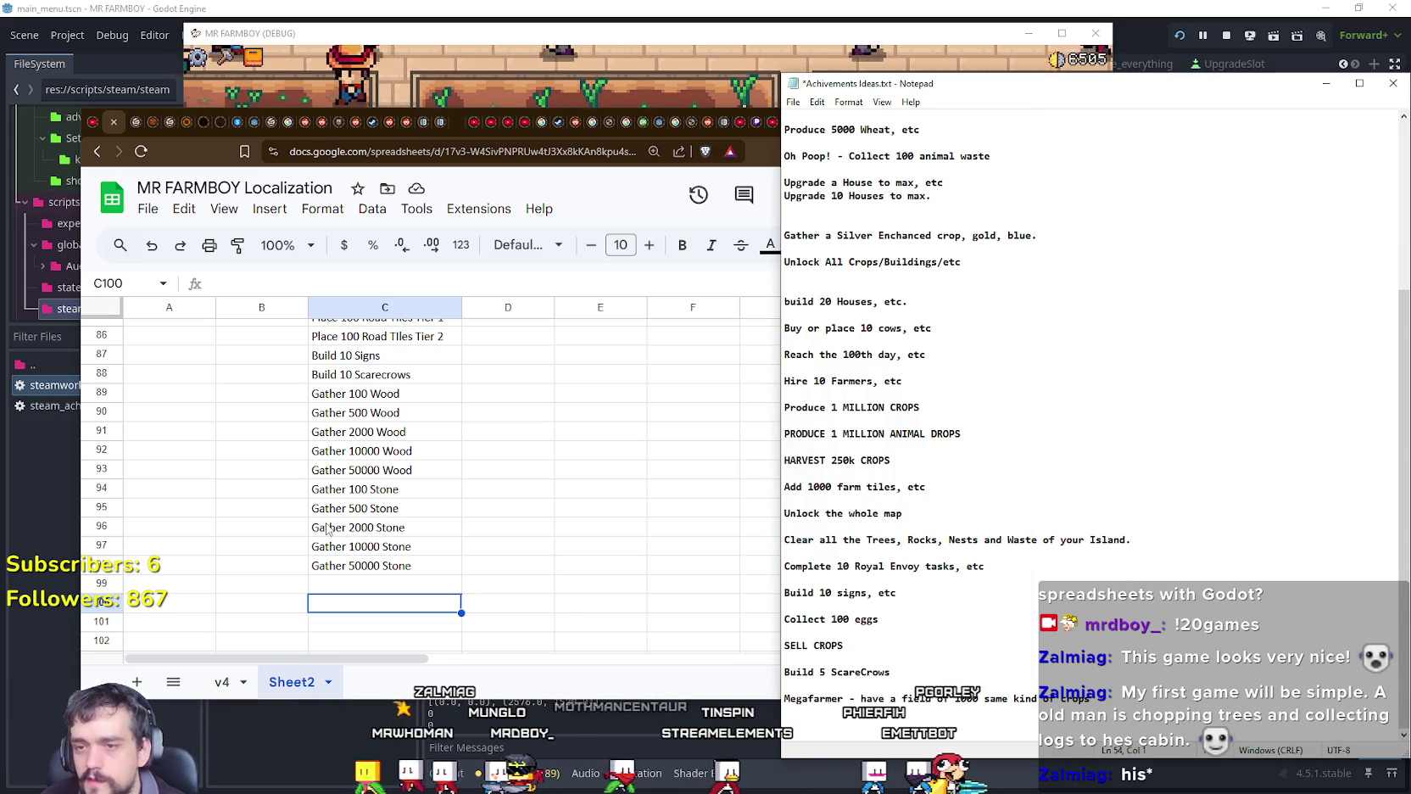
Step: Enter 'Complete all 4 King's Tasks' in C99
click(386, 591)
scroll(388, 585, up, 5)
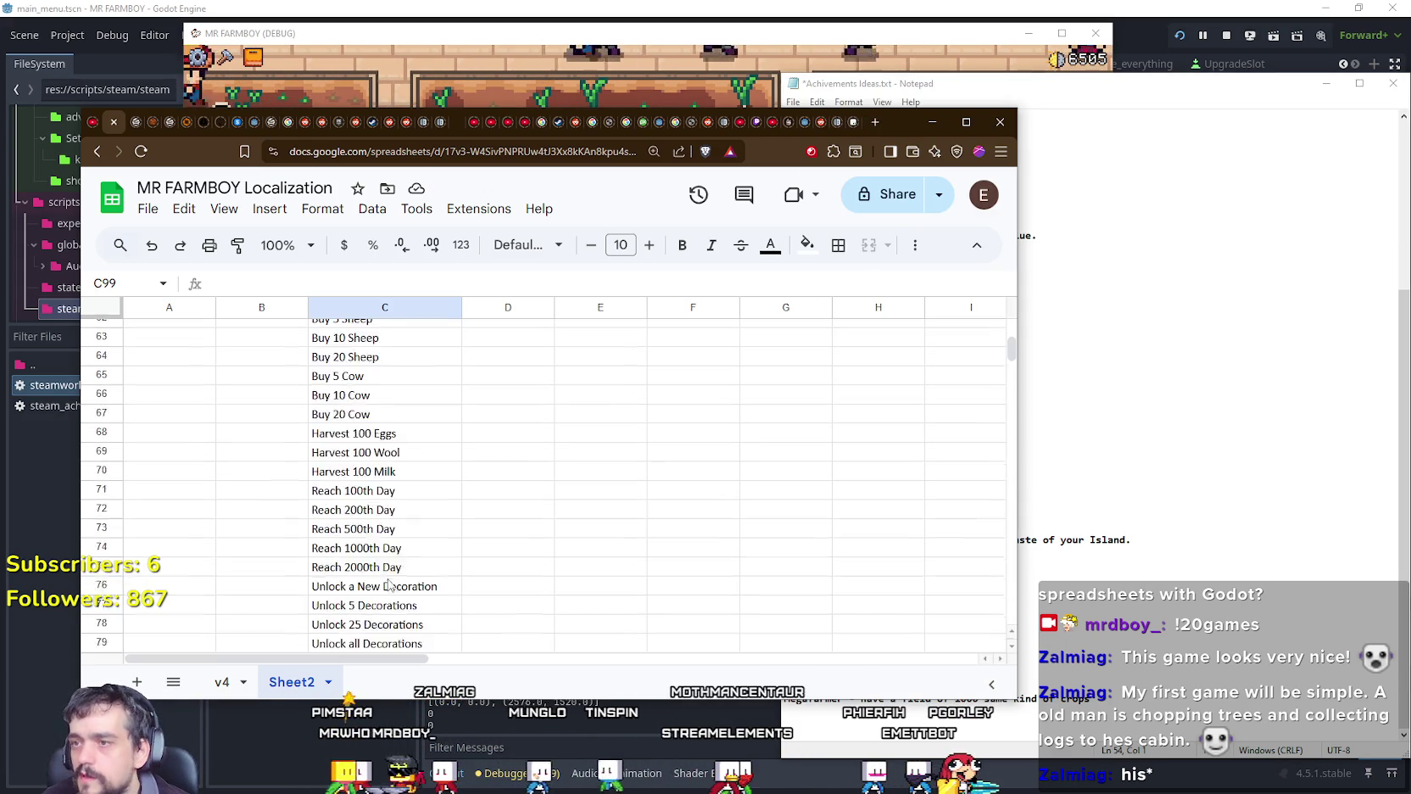
scroll(388, 585, up, 5)
scroll(390, 583, up, 5)
scroll(389, 582, up, 2)
scroll(389, 582, up, 3)
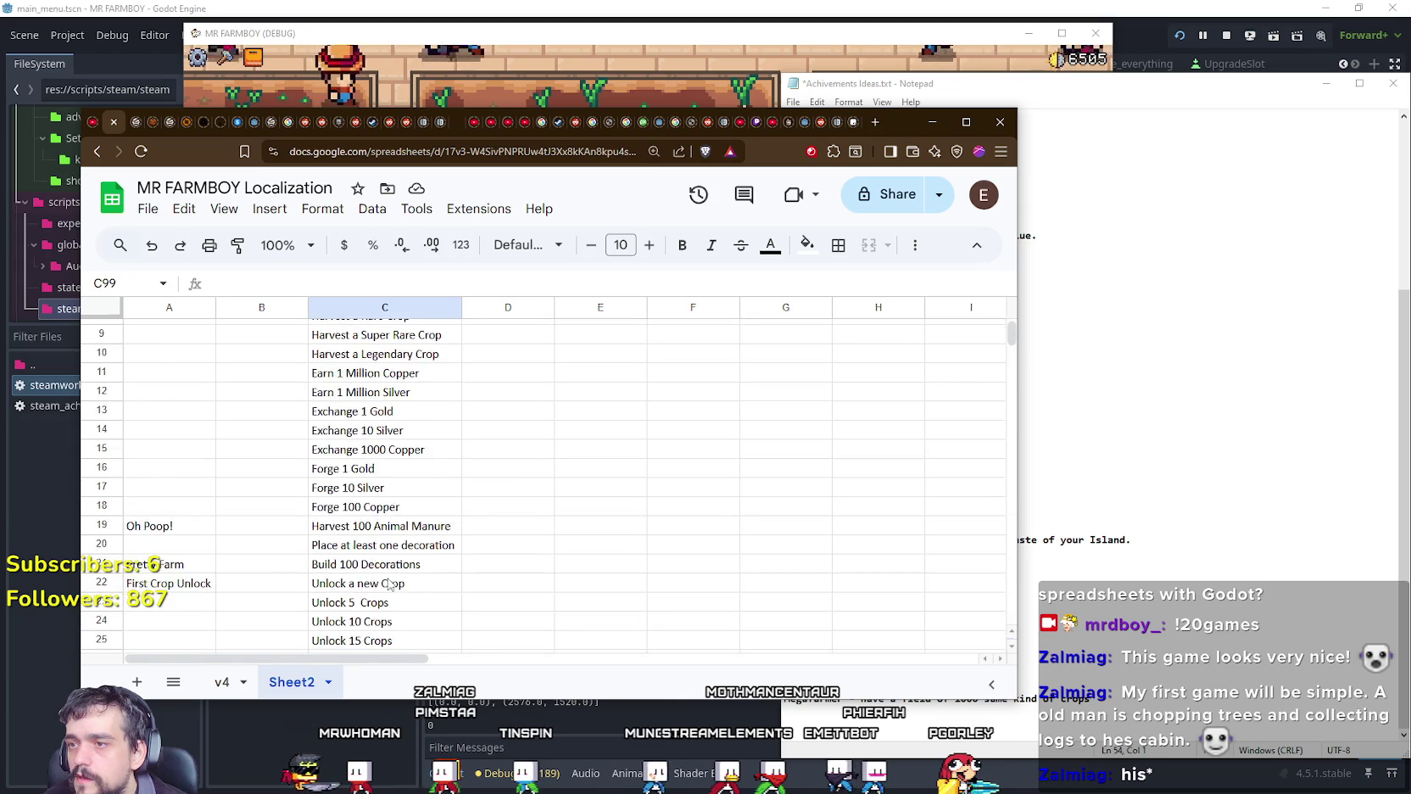
scroll(390, 582, up, 3)
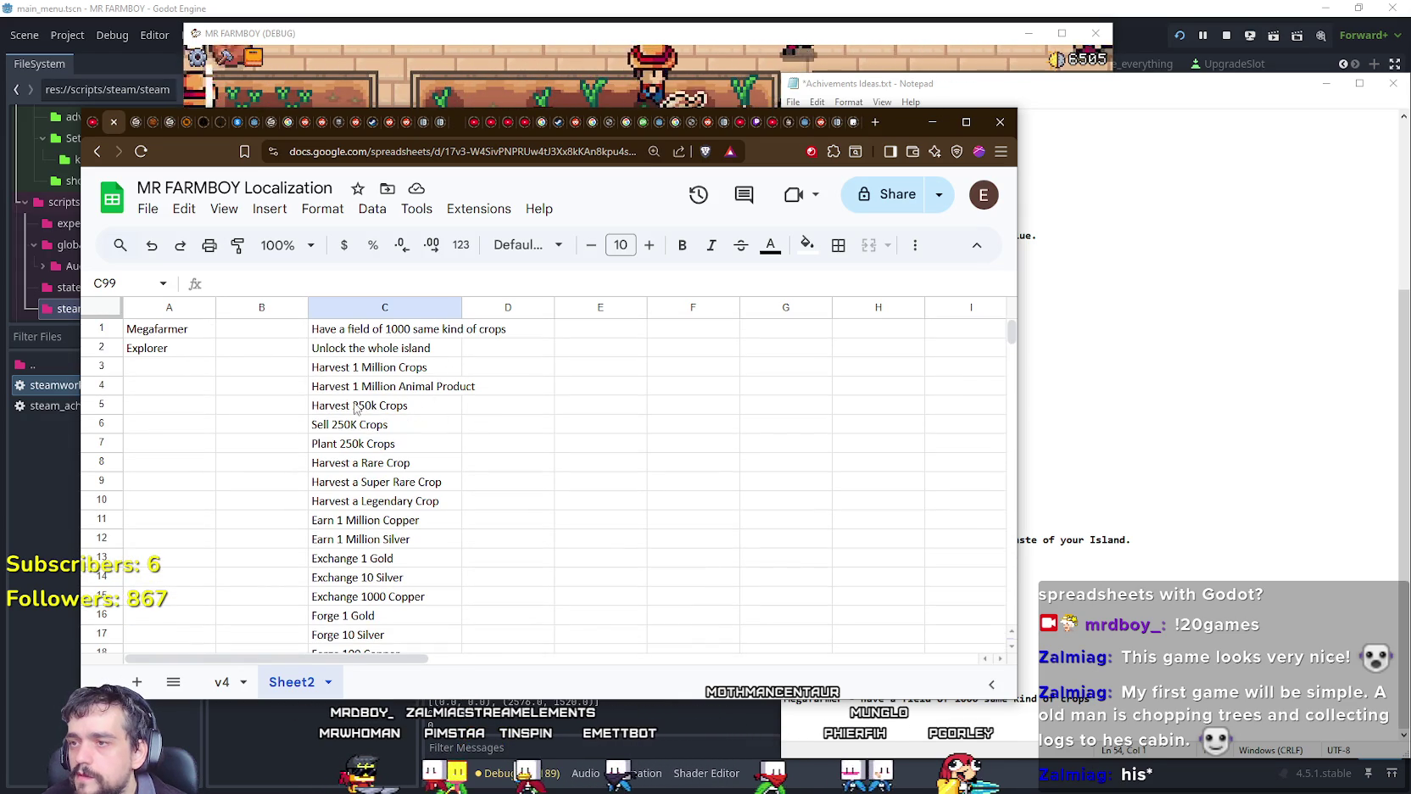
scroll(321, 391, down, 1)
scroll(319, 390, down, 2)
scroll(318, 389, down, 1)
scroll(426, 604, down, 5)
scroll(407, 594, down, 5)
scroll(407, 577, down, 5)
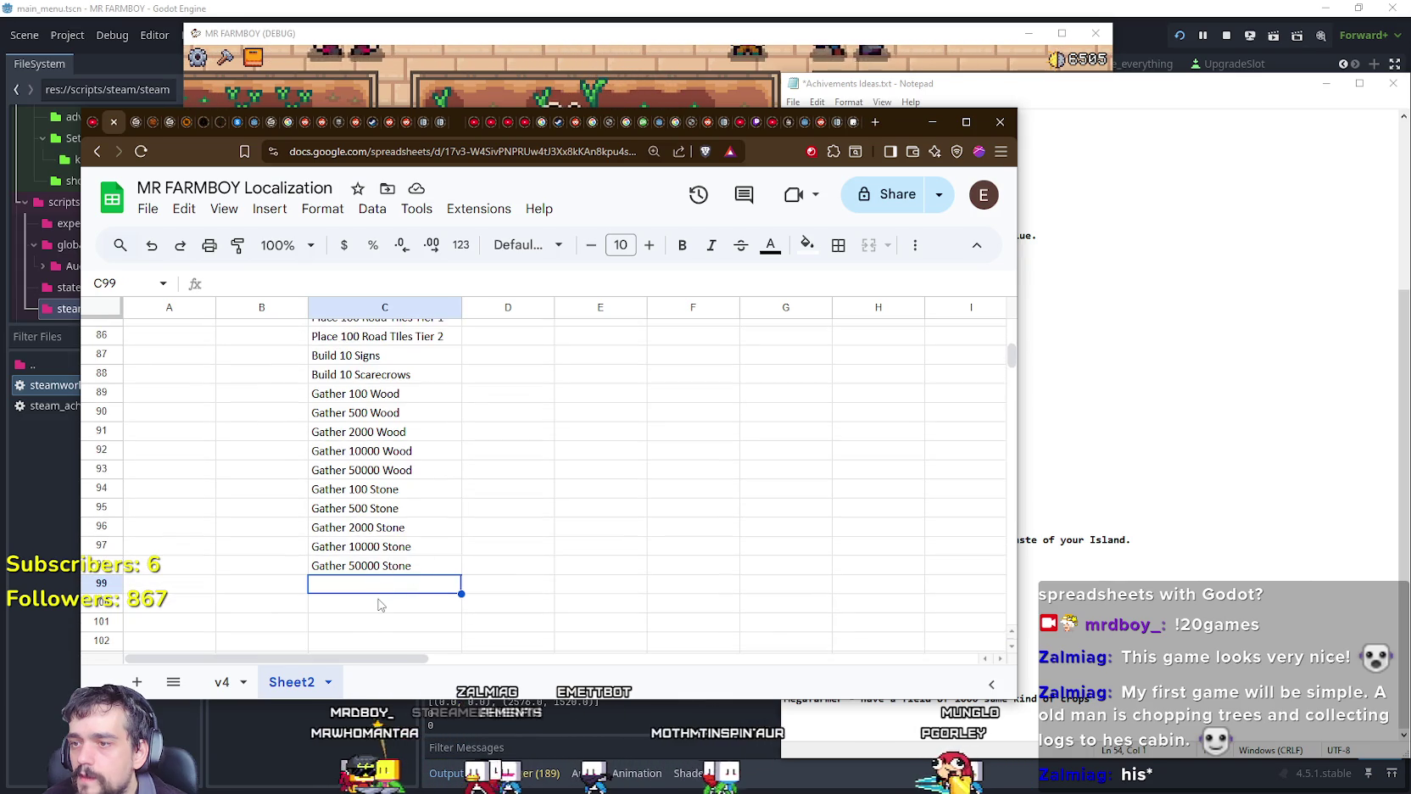
text(Complete all 4)
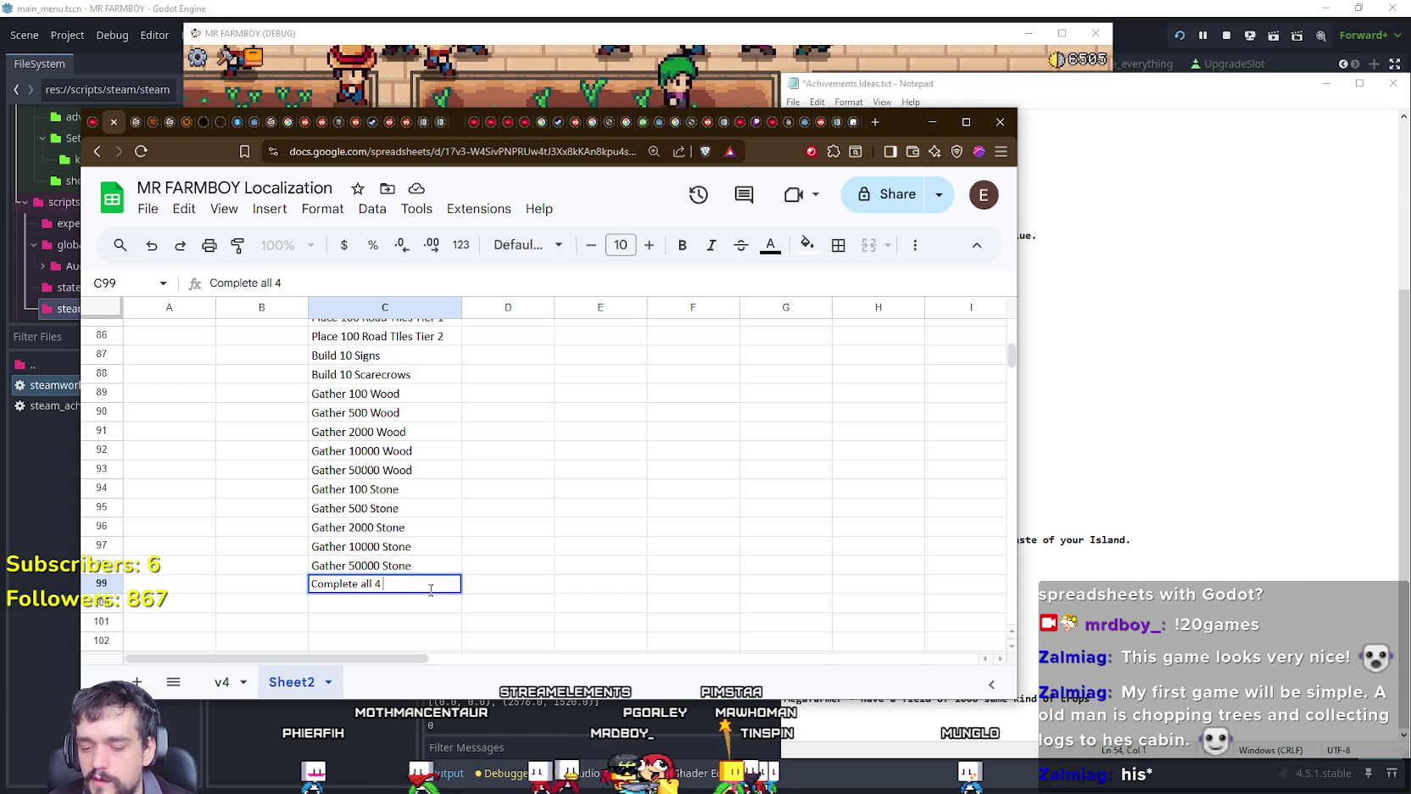
text(King's)
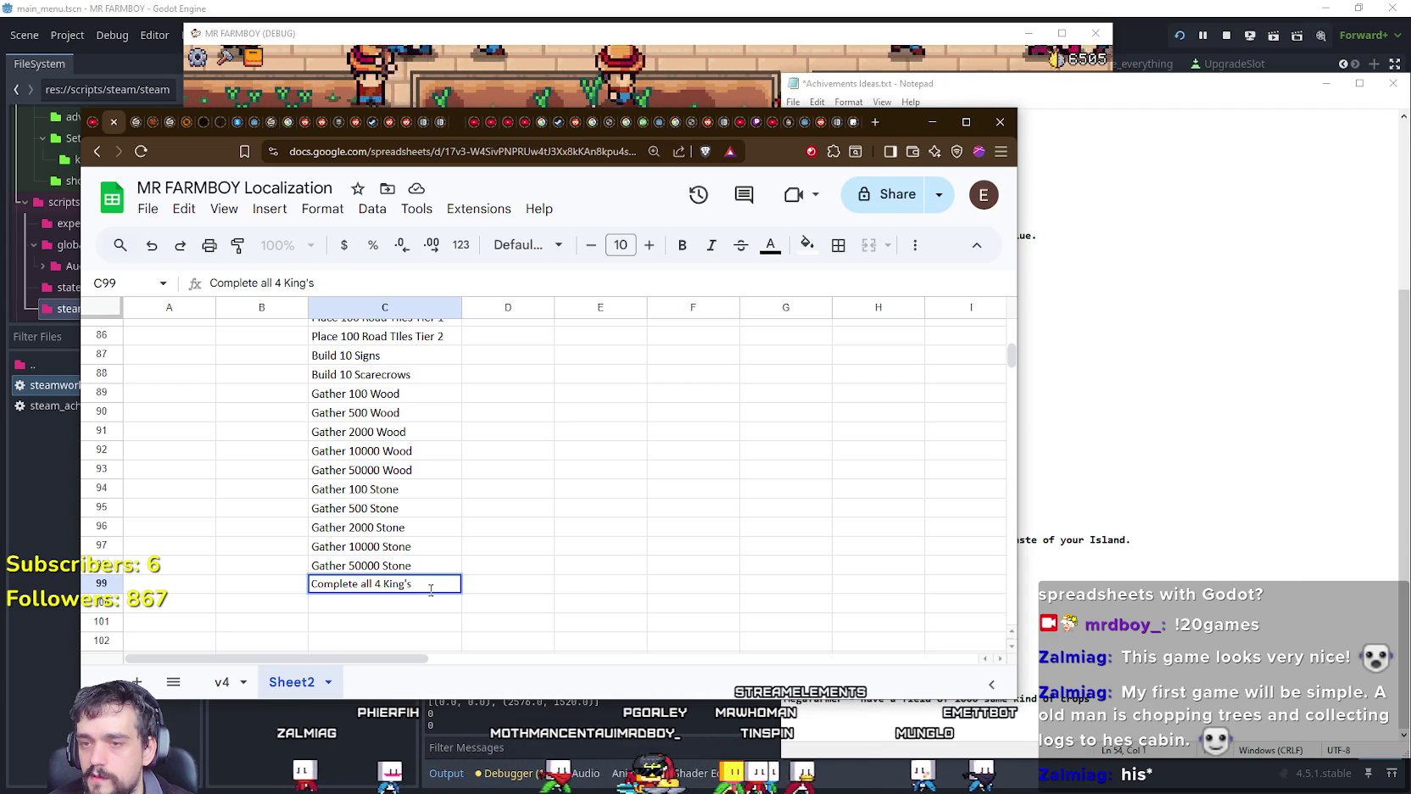
text( Tasks)
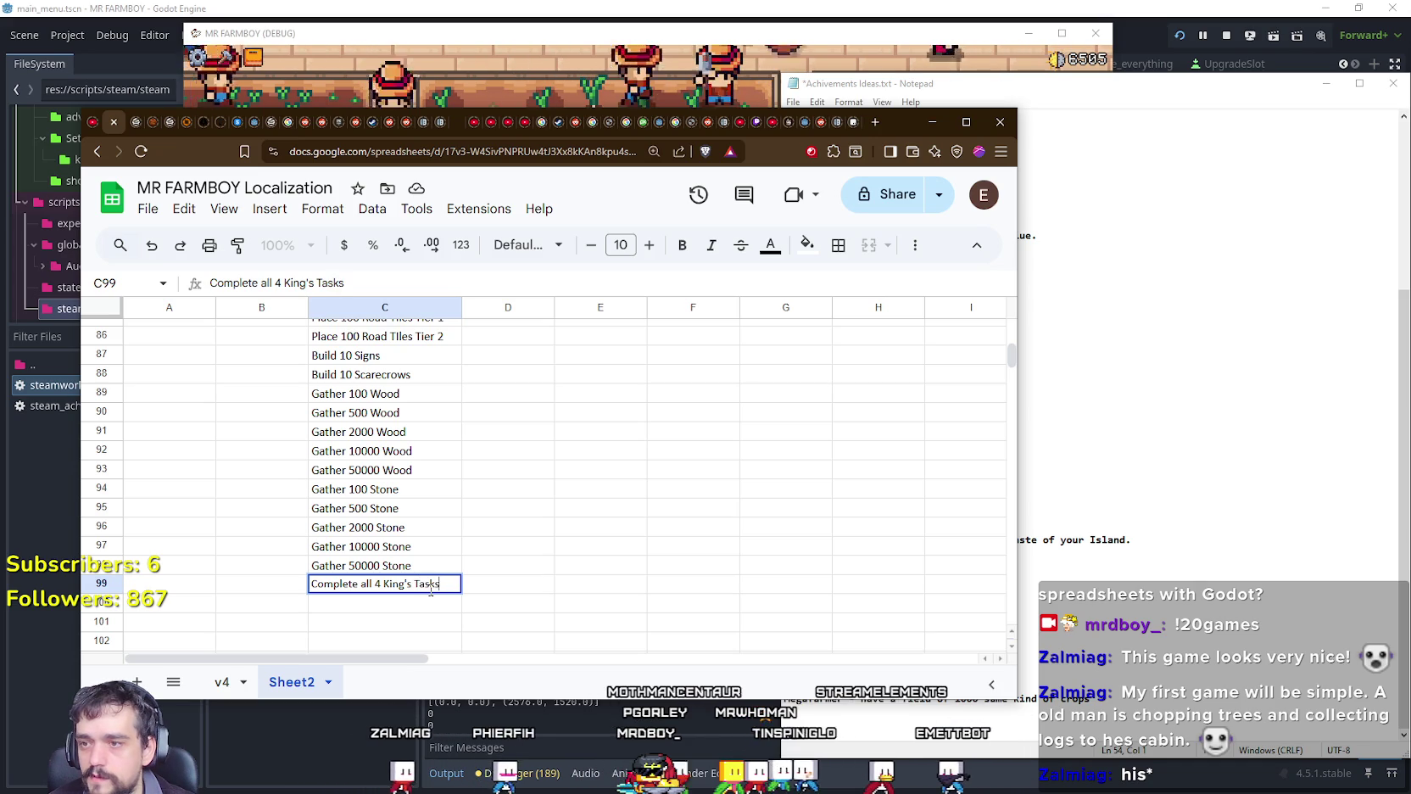
key(BackSpace)
text(s)
key(Return)
Step: Enter 'Complete 10 Royal Envoy Tasks' in C100, checking the achievement ideas notes
text(Co)
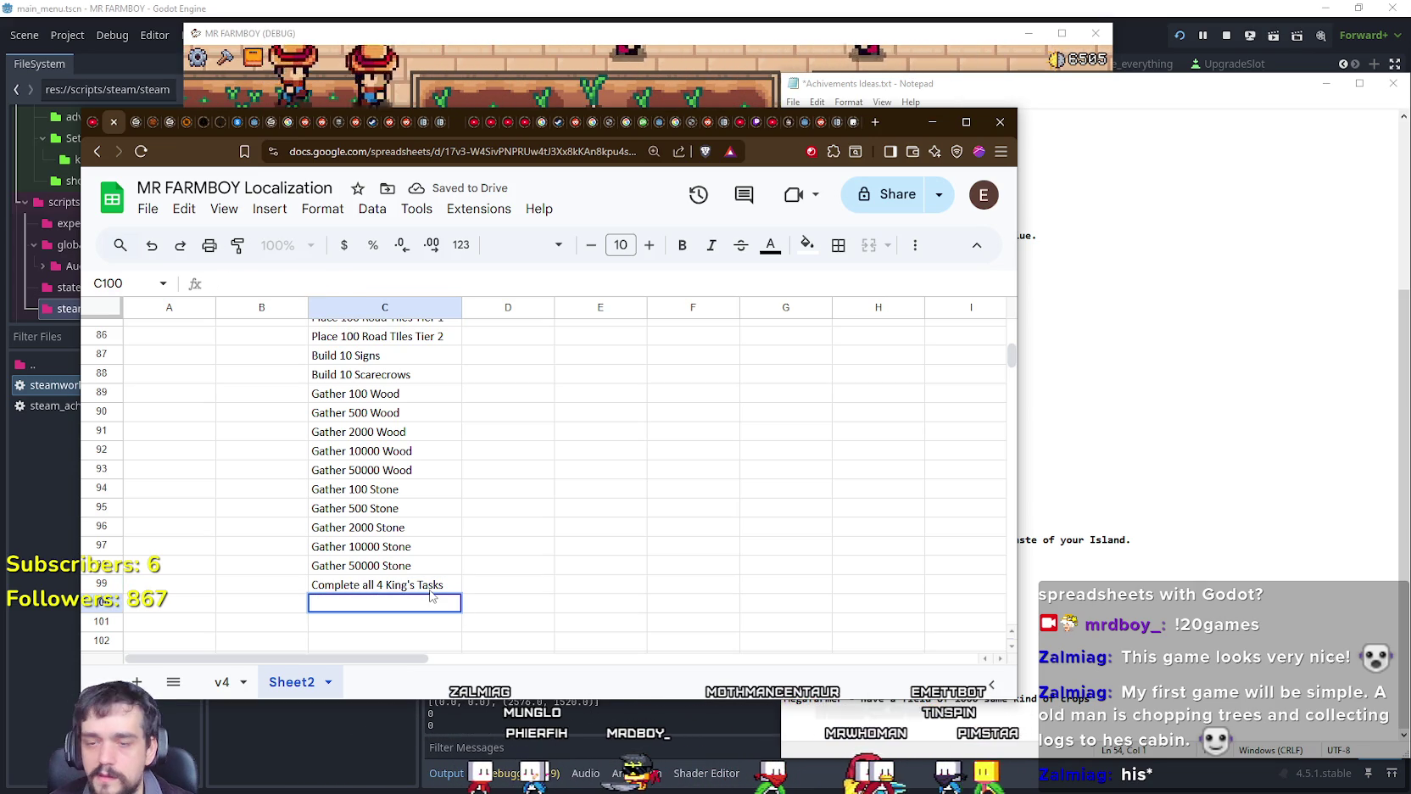
click(1108, 677)
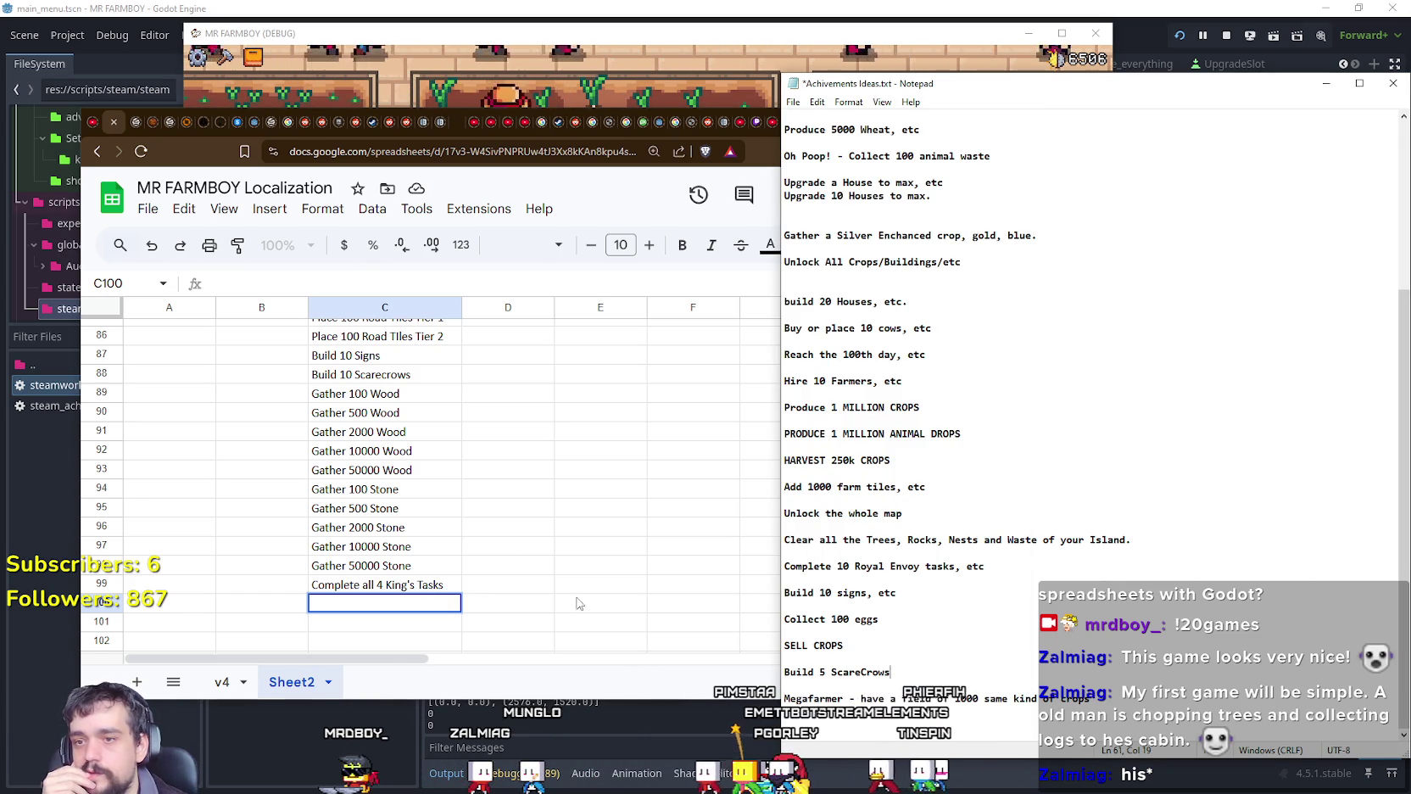
double_click(342, 606)
text(C)
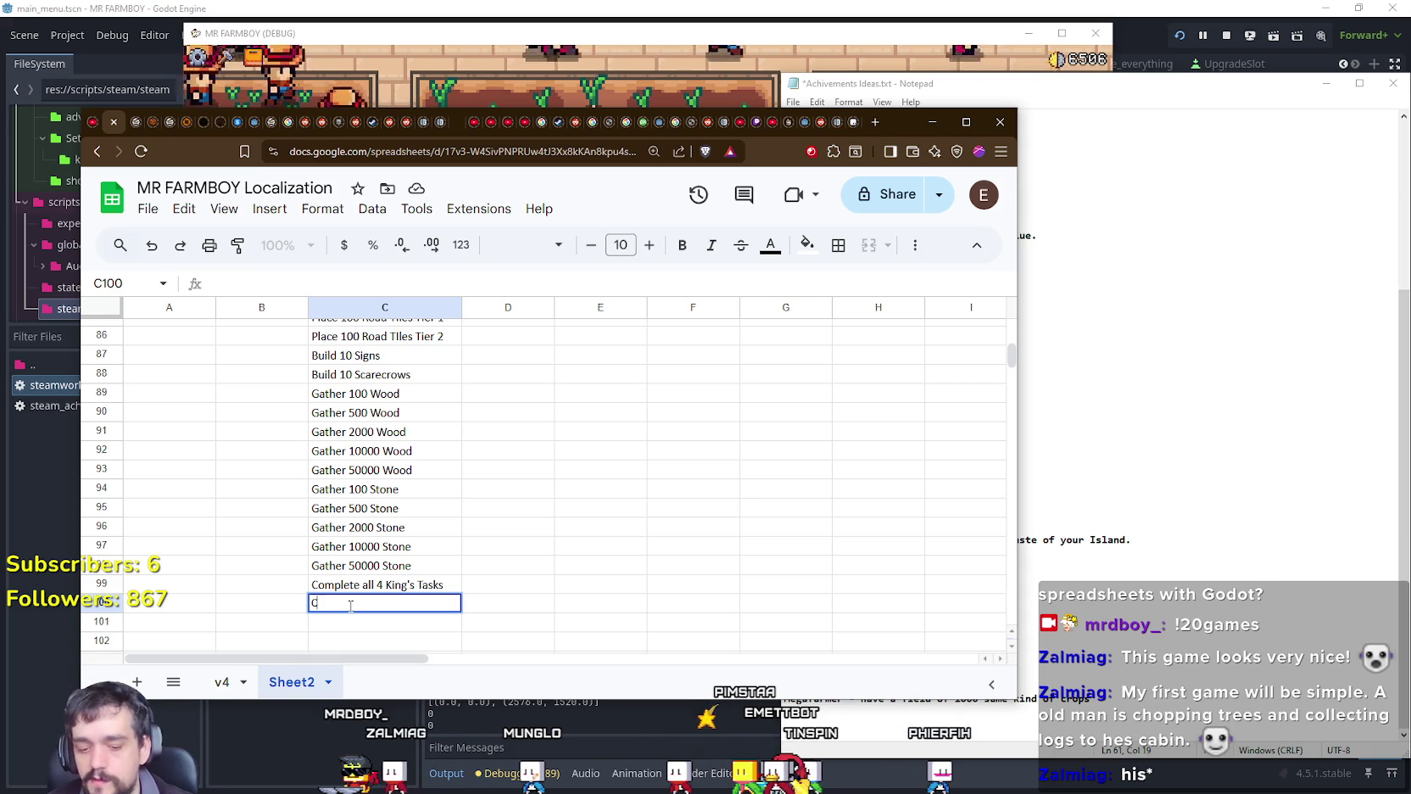
text(omplete 10 Royal Envoy)
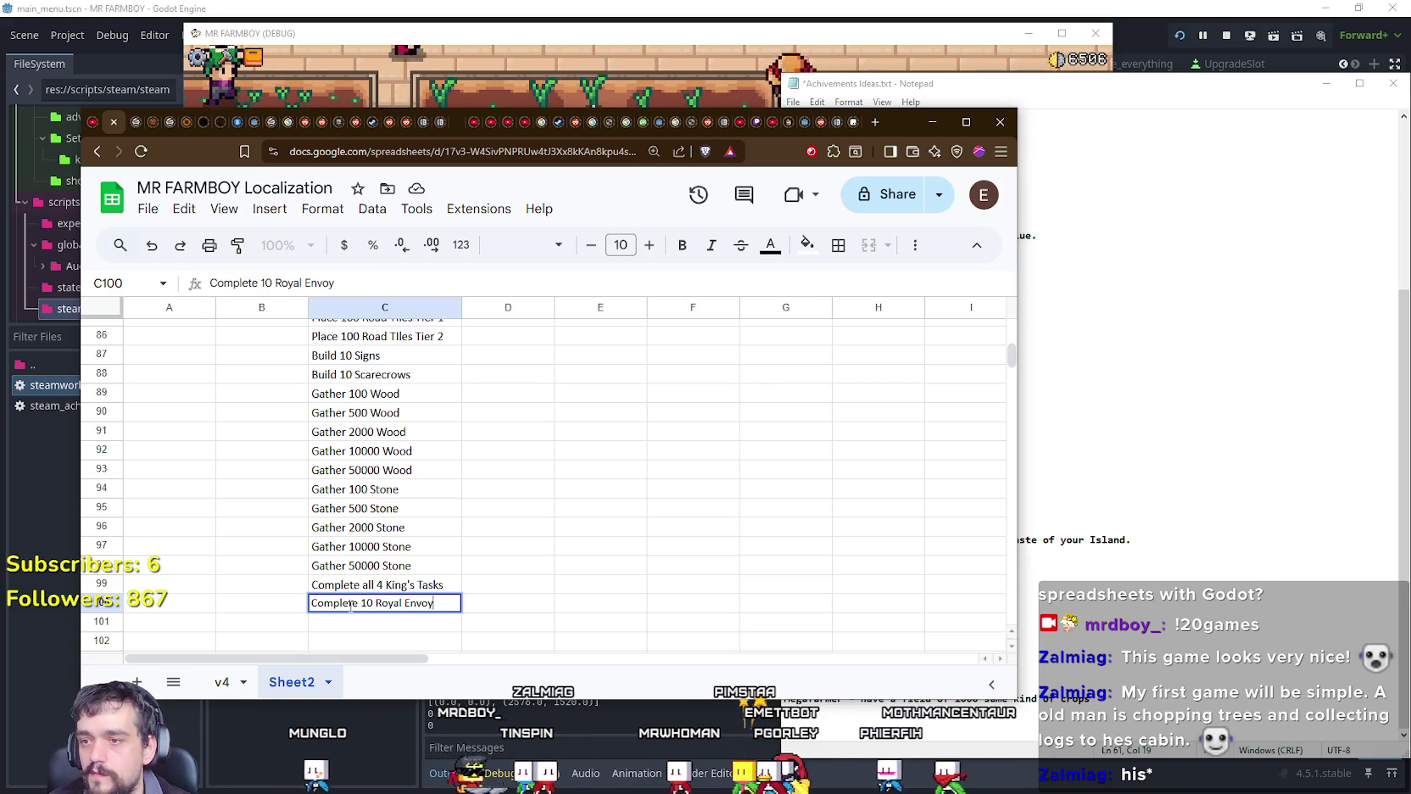
text( Tasks)
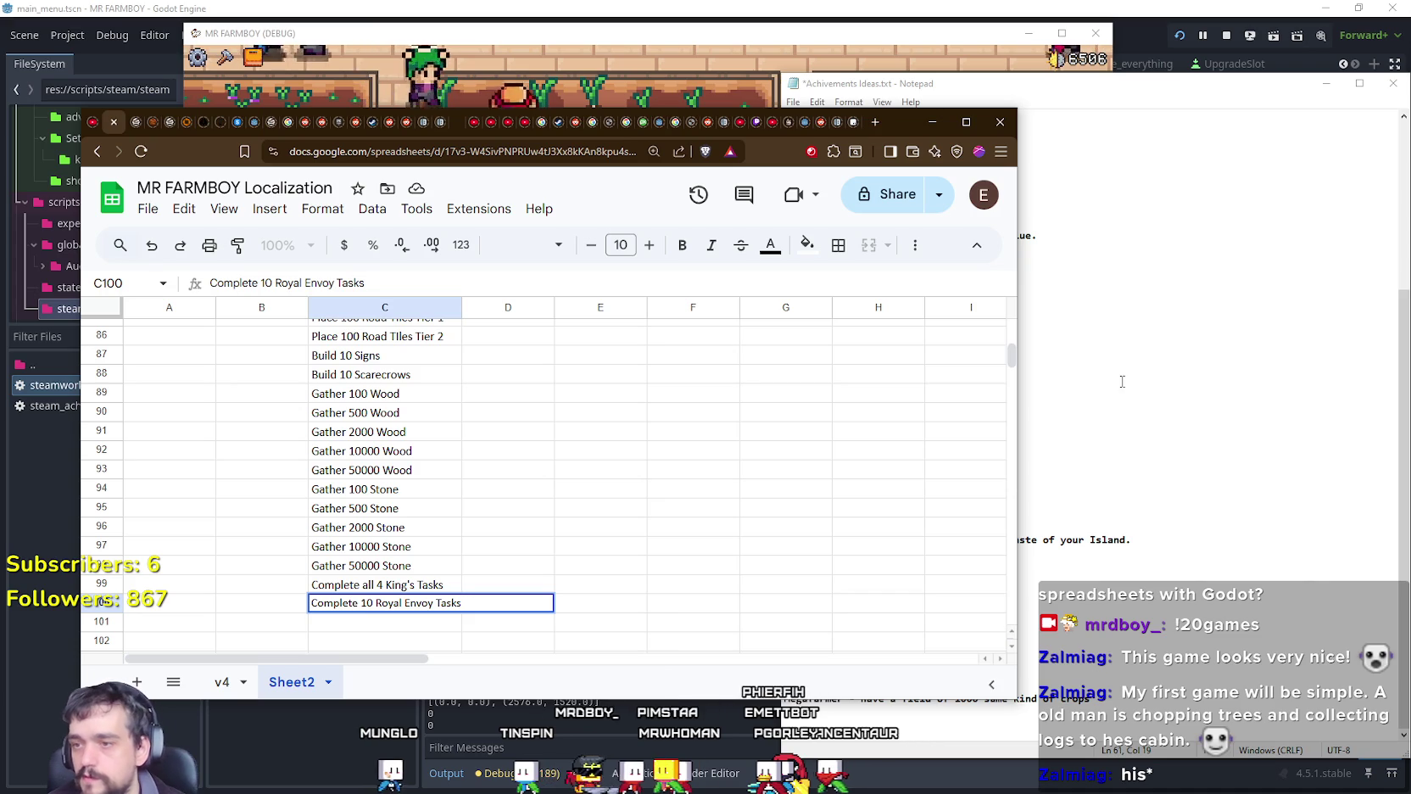
click(433, 591)
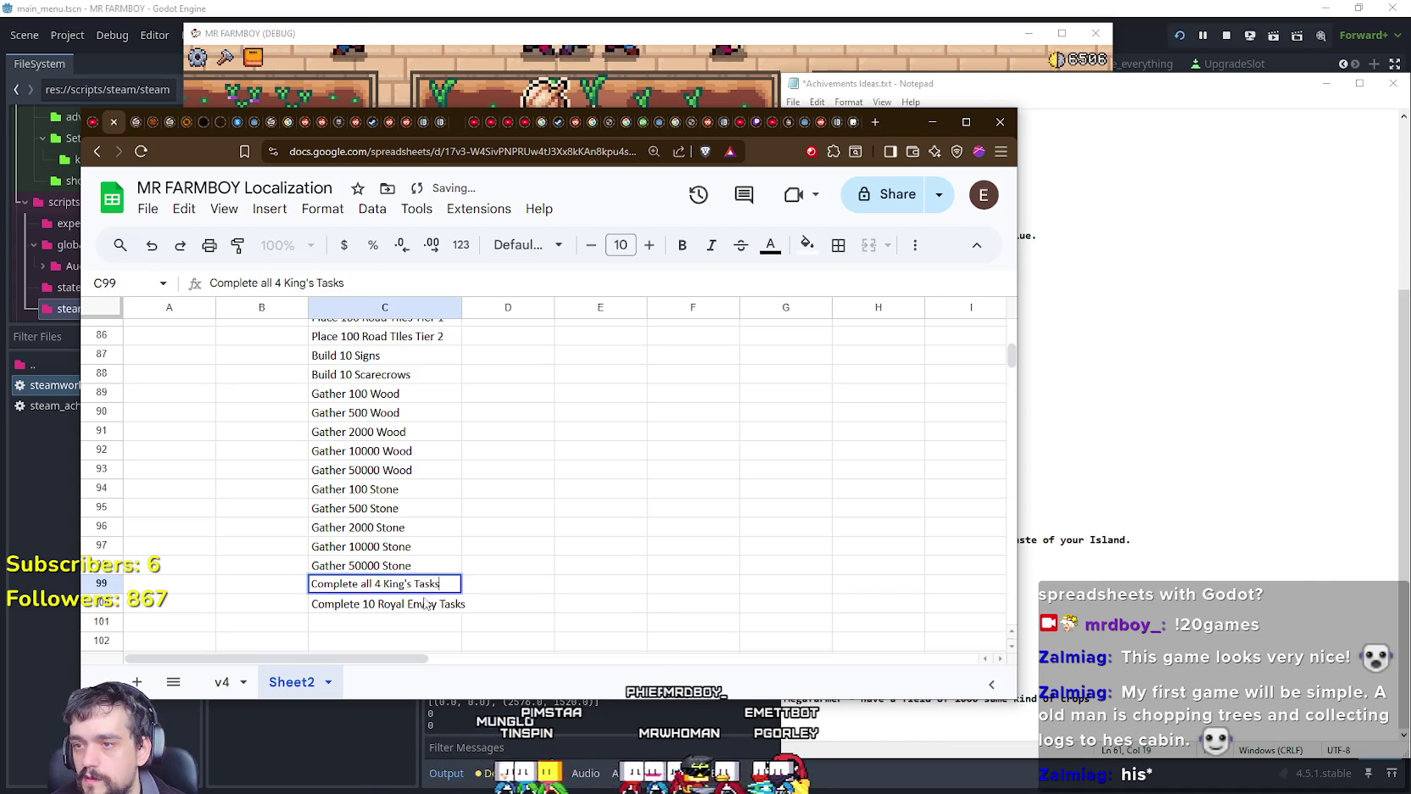
Step: Reword the C99 task from King's Tasks to King Envoy Tasks
drag(443, 585, 385, 587)
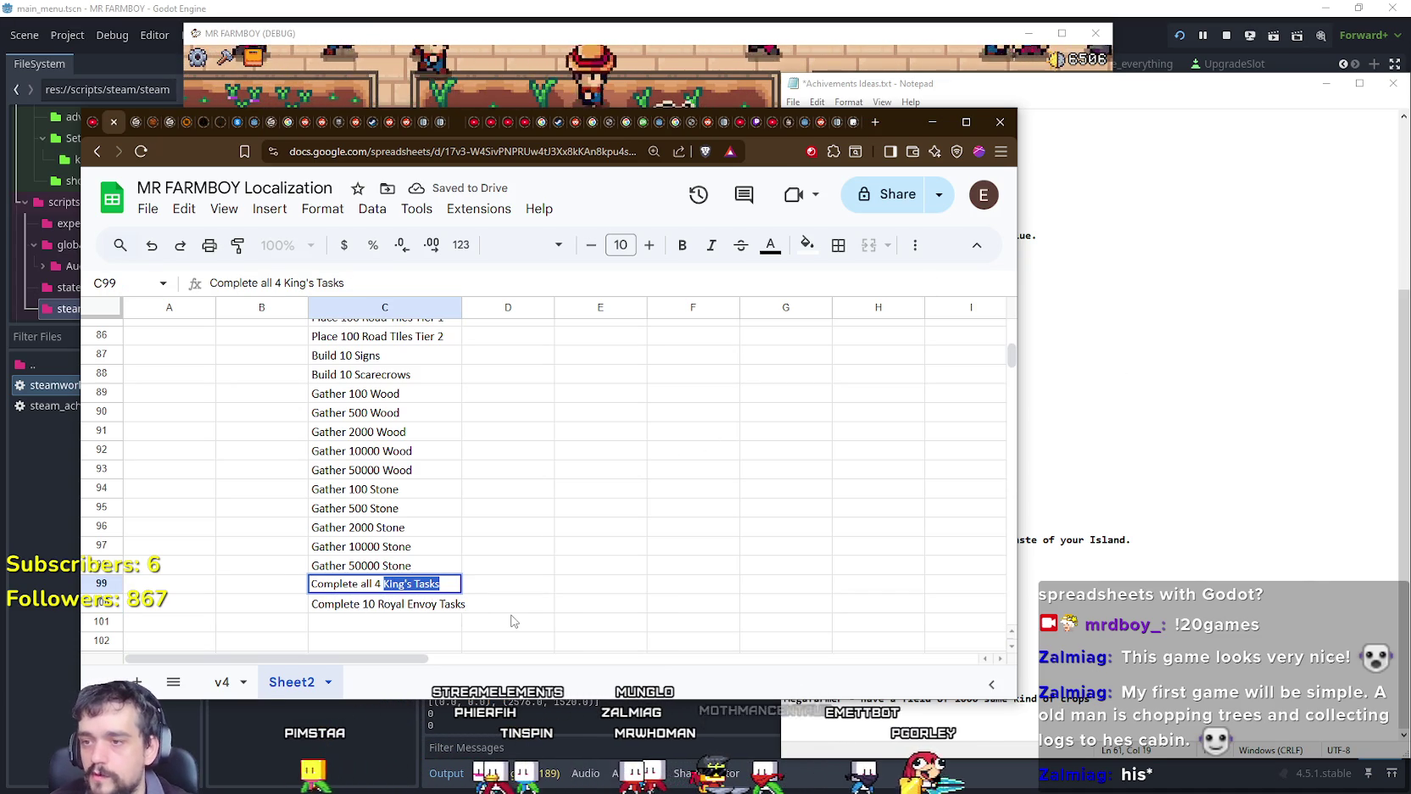
text(King Roya)
key(BackSpace)
key(BackSpace)
key(BackSpace)
key(BackSpace)
text(Envoy T)
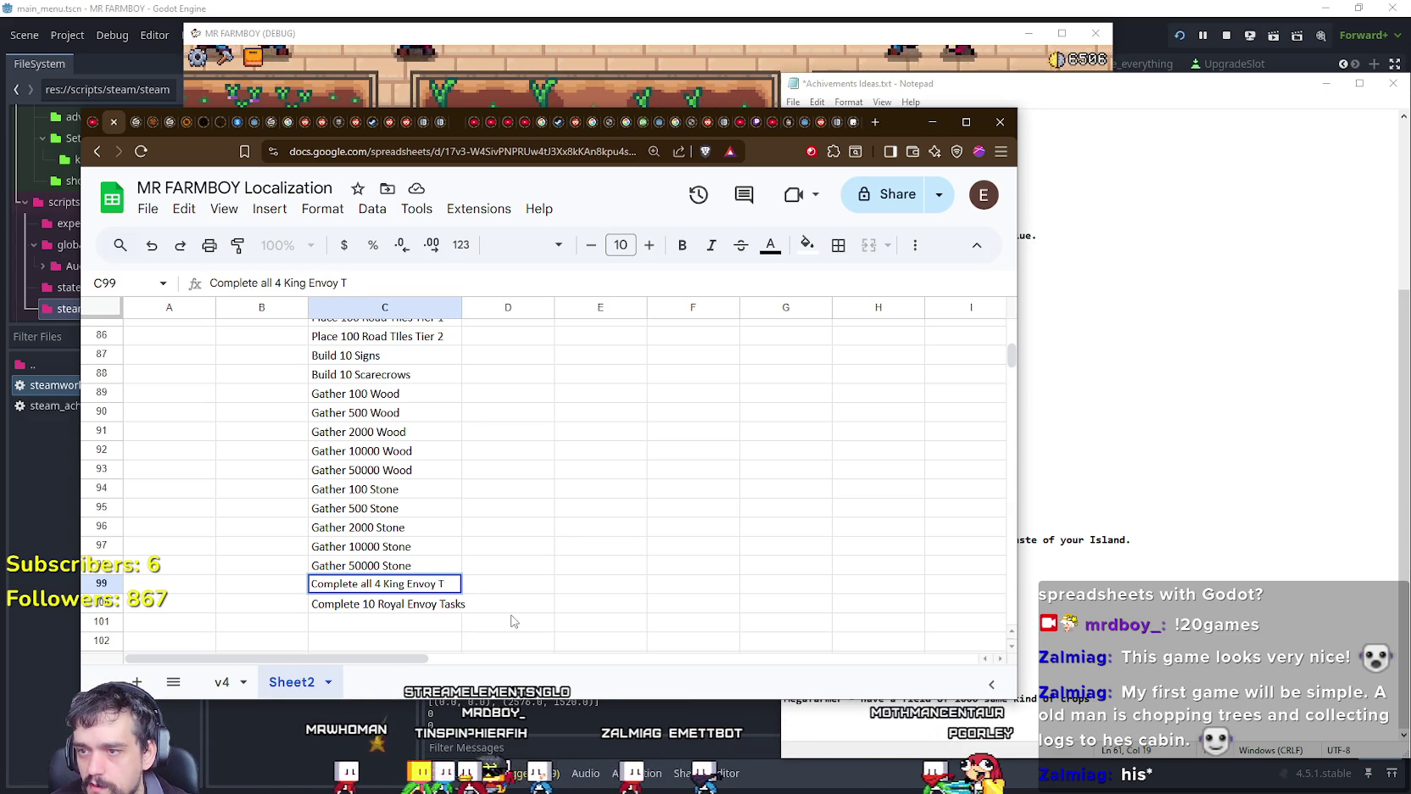
text(asks)
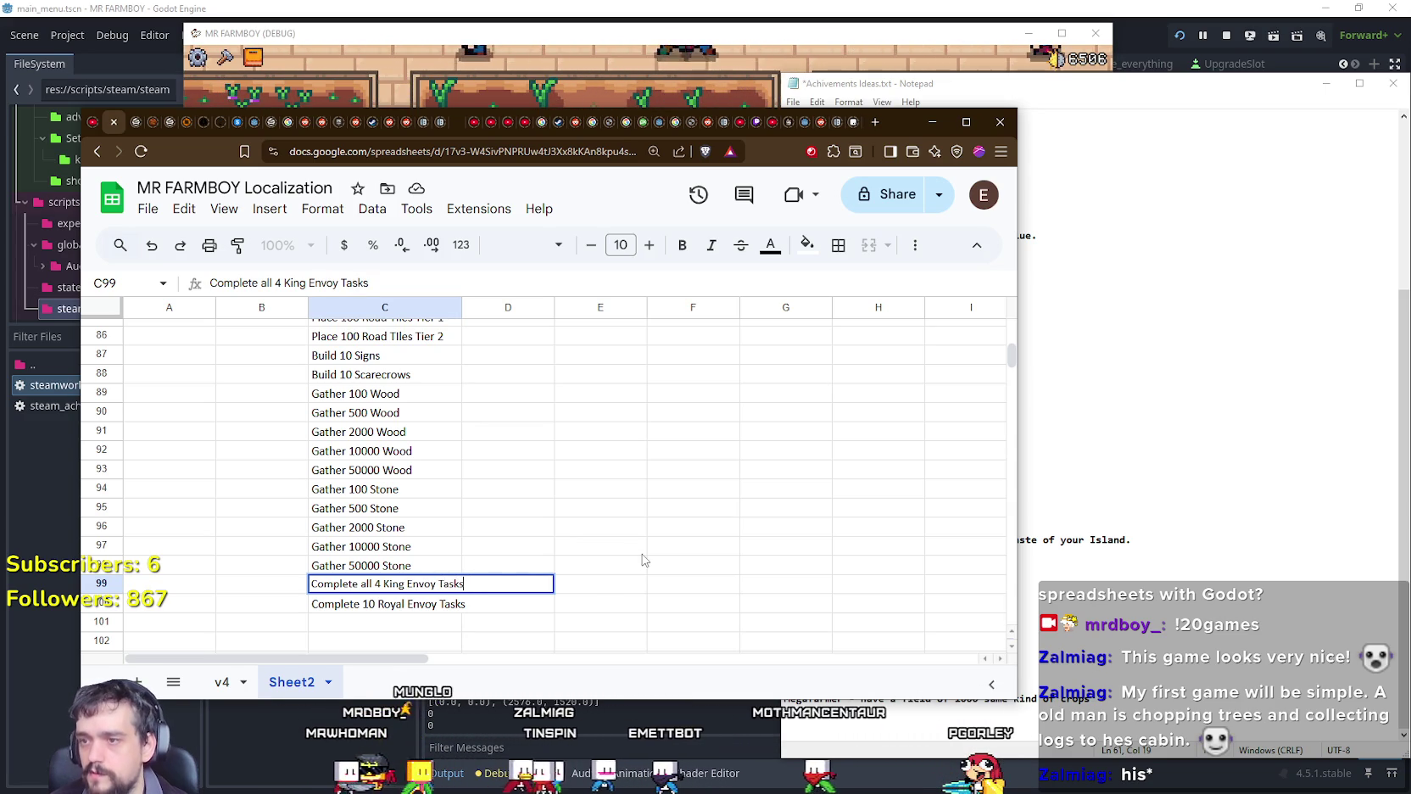
click(642, 554)
click(533, 603)
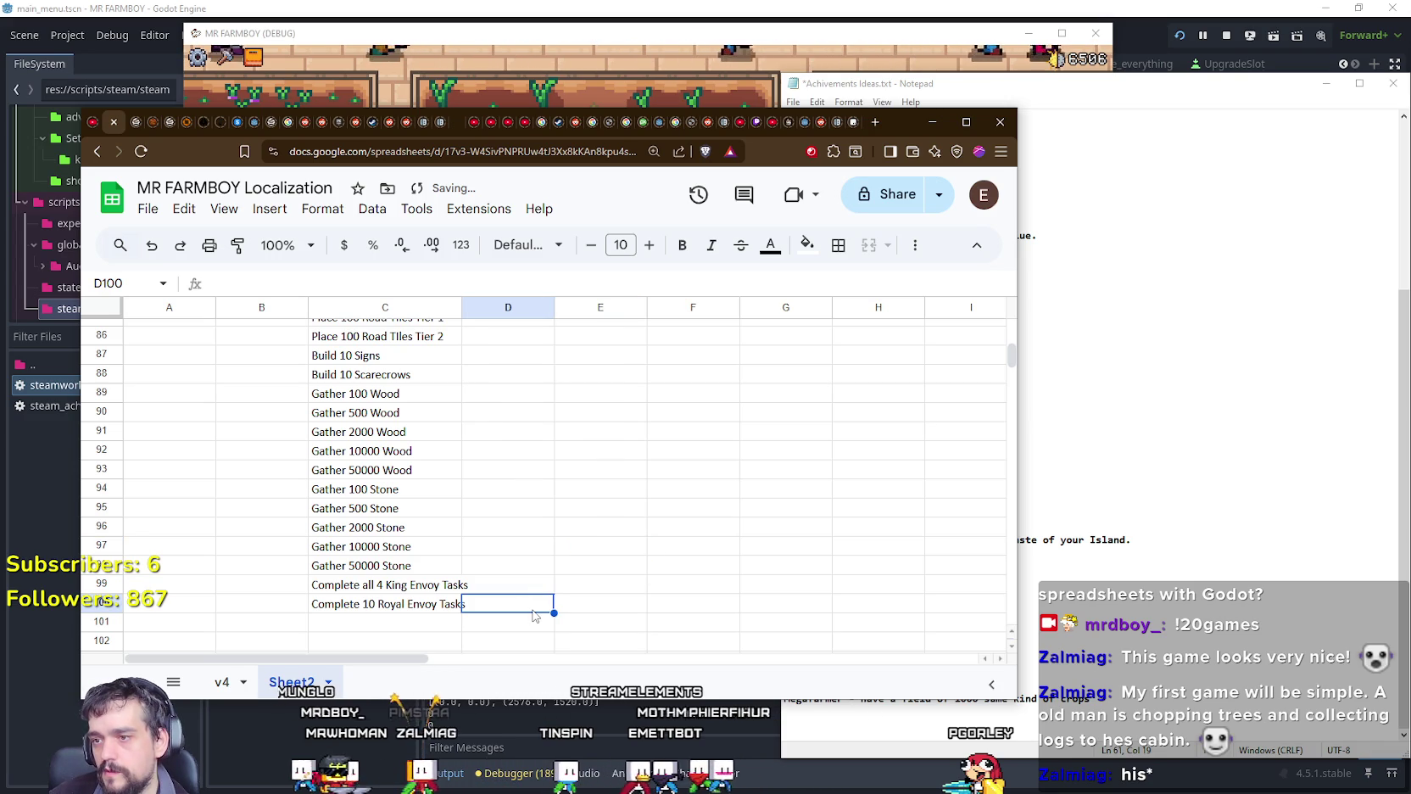
click(407, 585)
click(407, 602)
Step: Review the task list against the achievement ideas notes for the envoy counts
scroll(403, 604, up, 5)
scroll(401, 605, up, 5)
scroll(401, 605, up, 4)
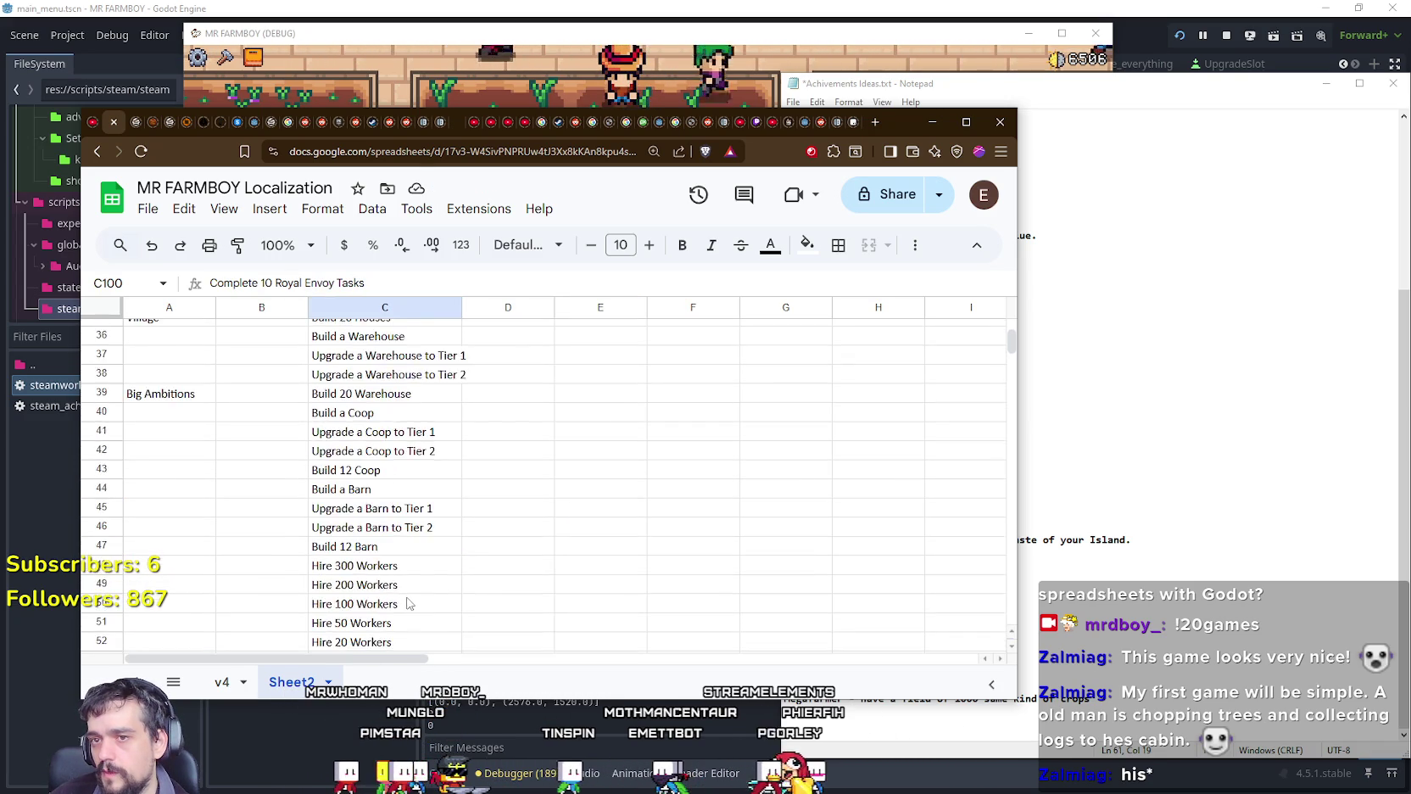
scroll(405, 601, up, 8)
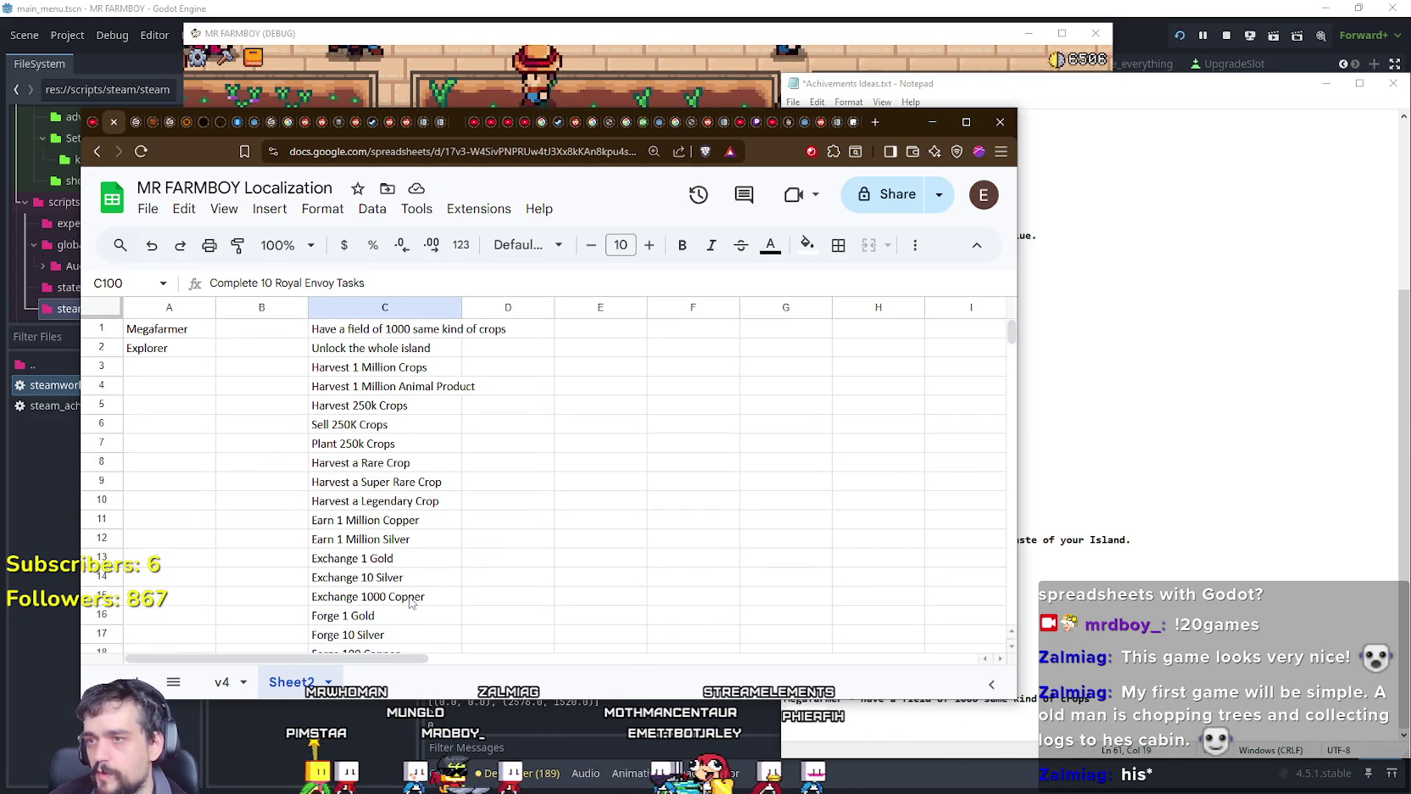
scroll(255, 525, down, 1)
scroll(290, 435, up, 2)
click(351, 350)
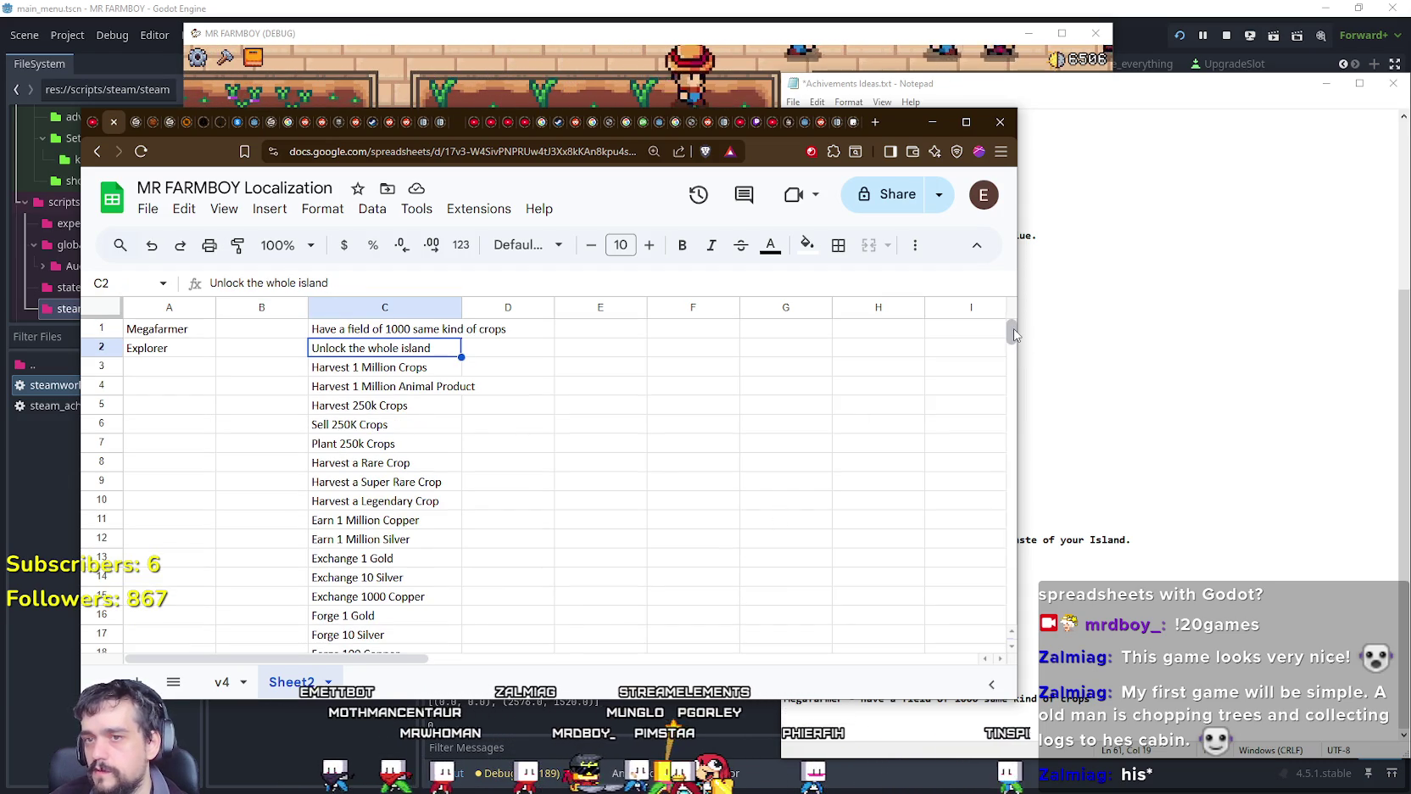
drag(1013, 330, 1020, 356)
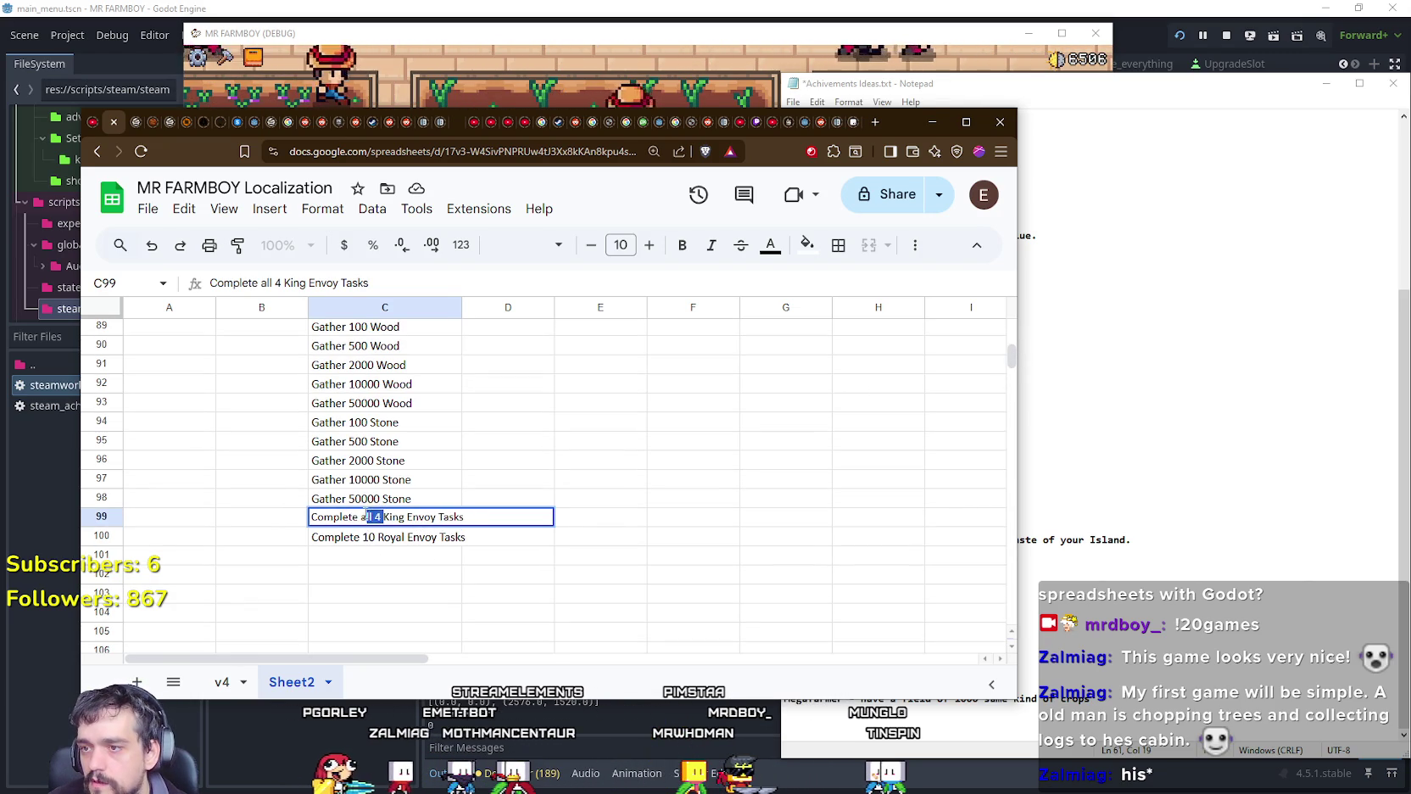
text(2)
click(380, 558)
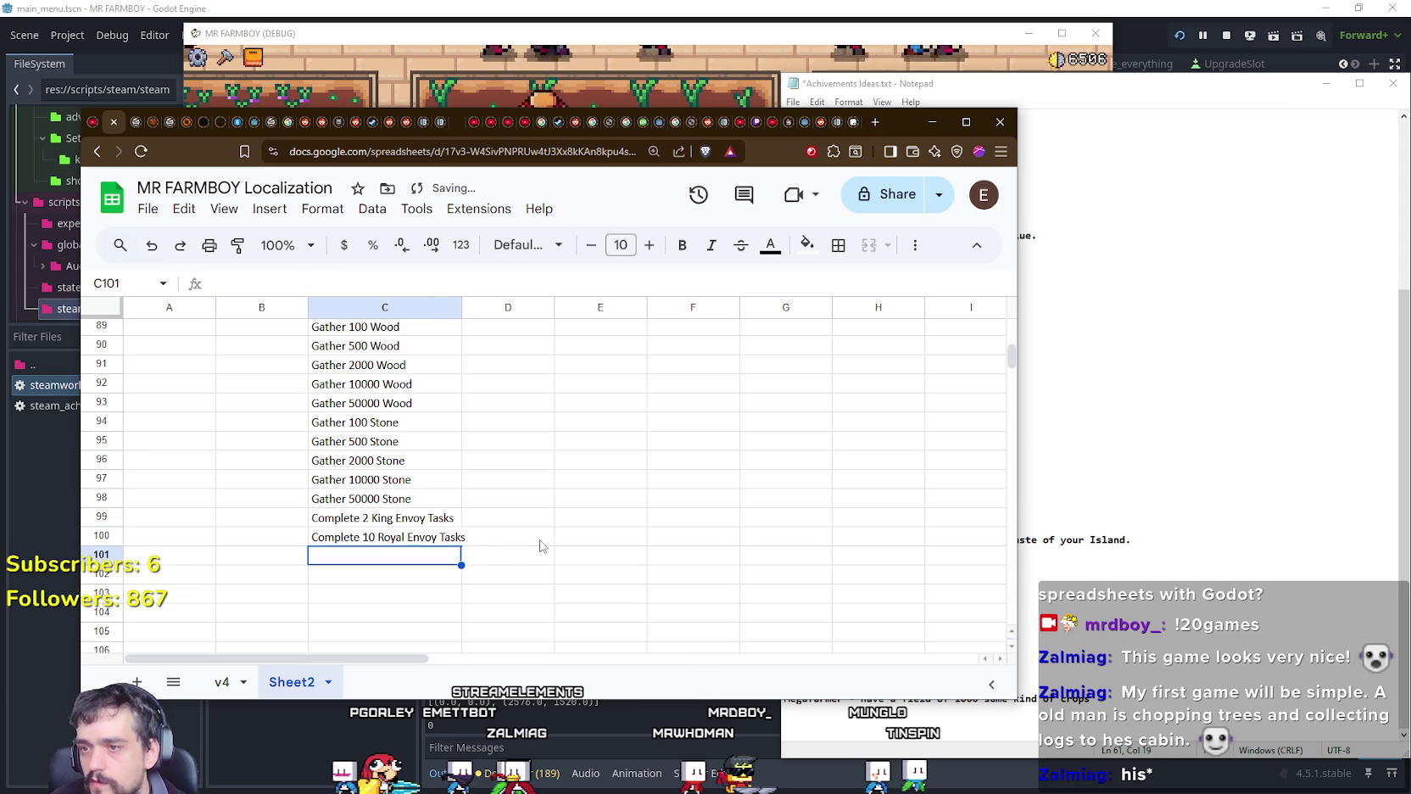
click(542, 543)
click(1060, 539)
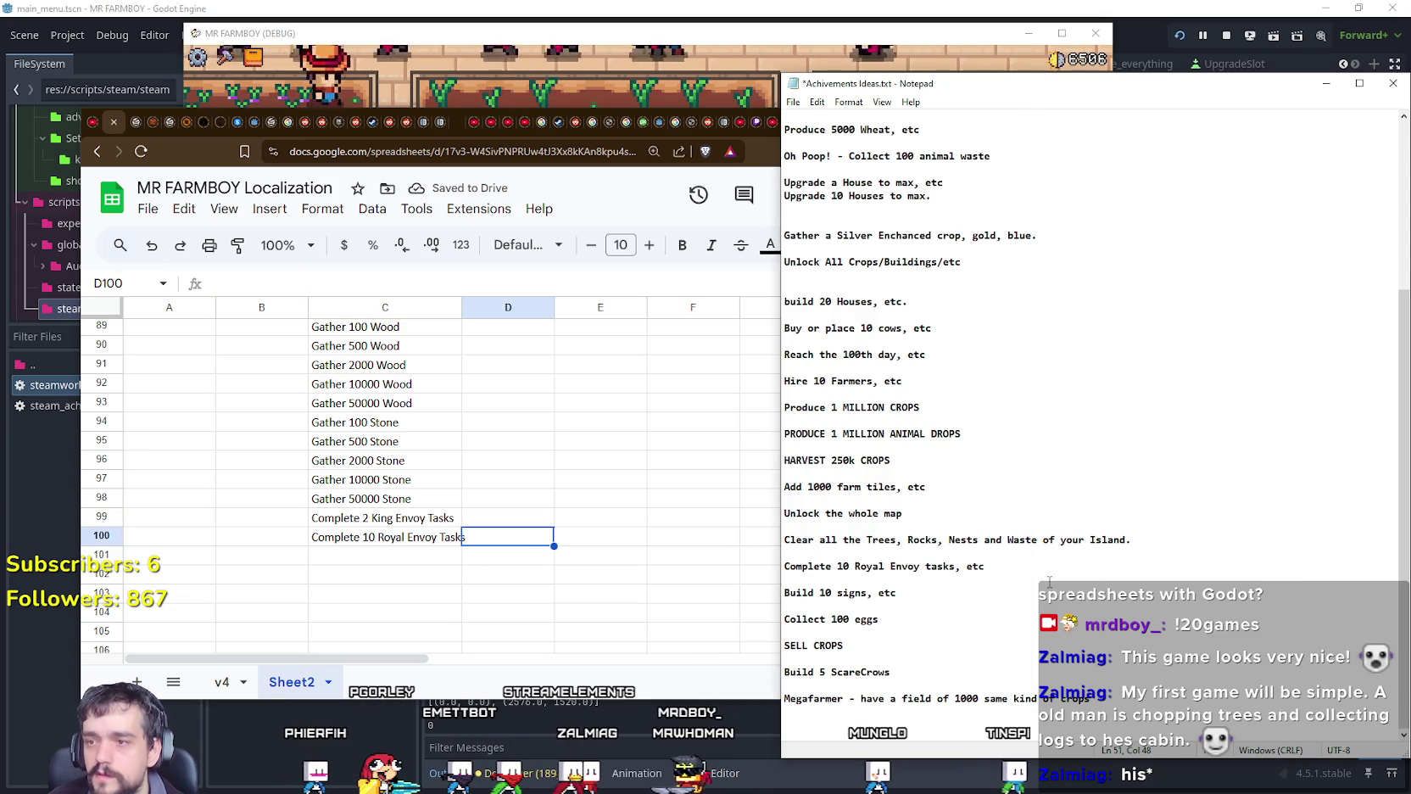
key(Down)
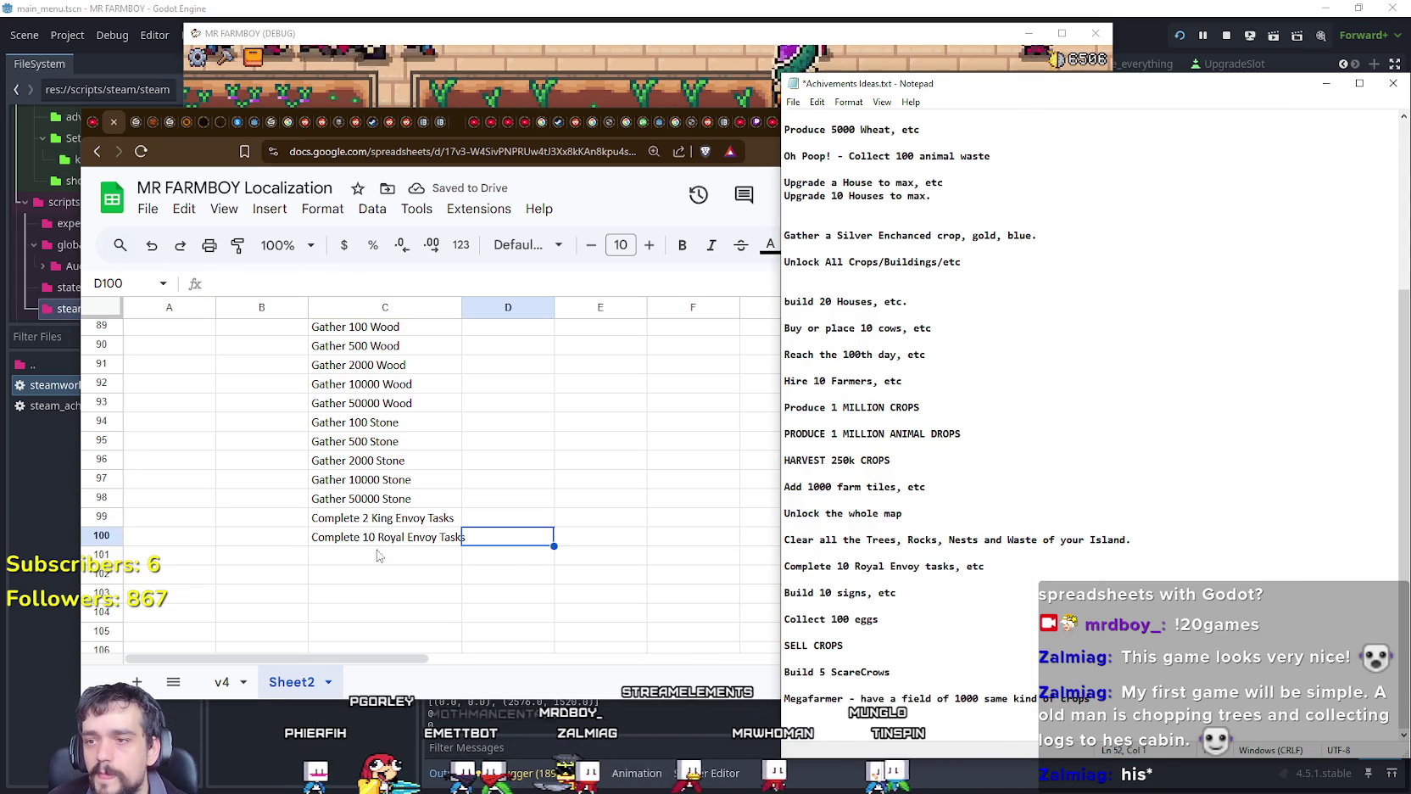
Step: Change C99 to 'Complete 1 King Envoy Task'
click(379, 516)
click(379, 517)
double_click(363, 516)
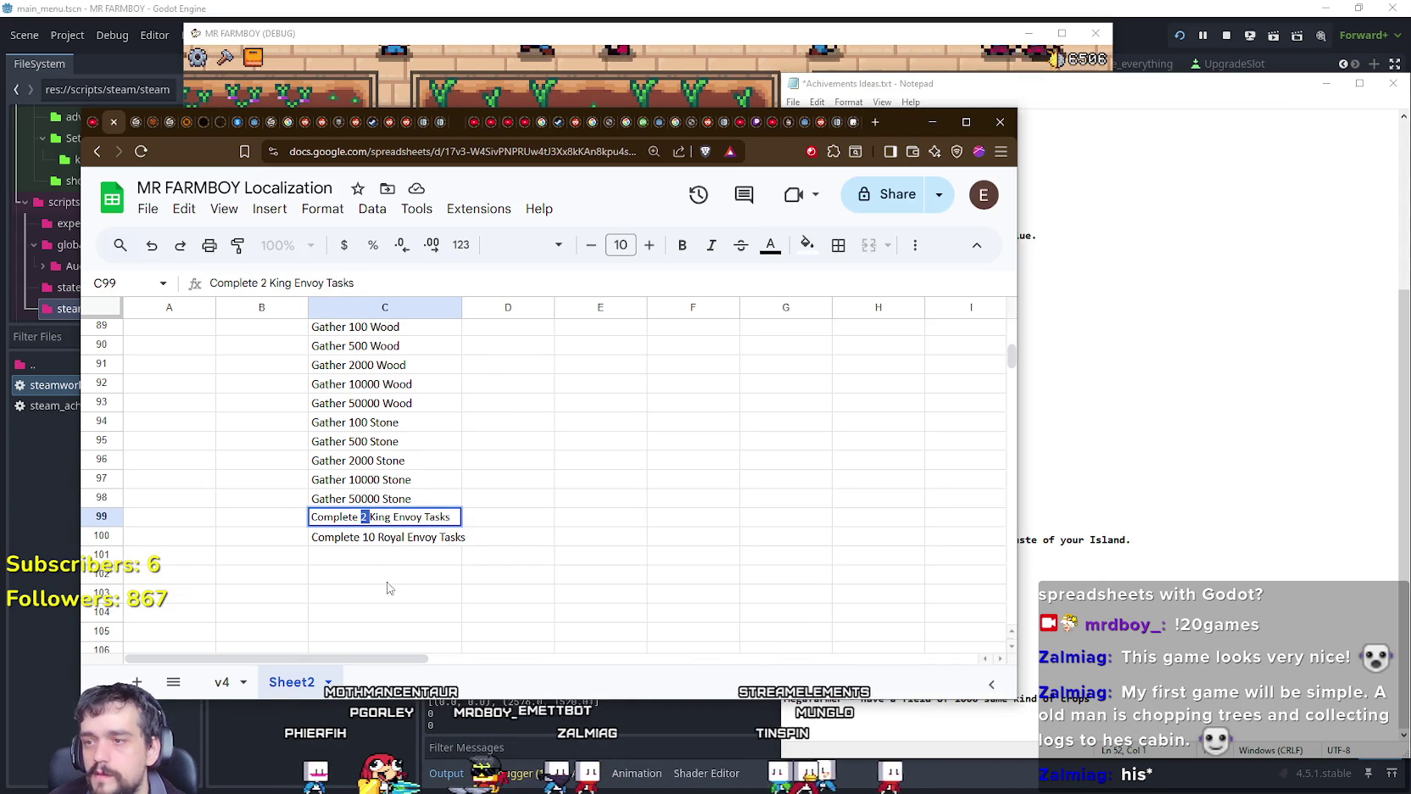
text(1)
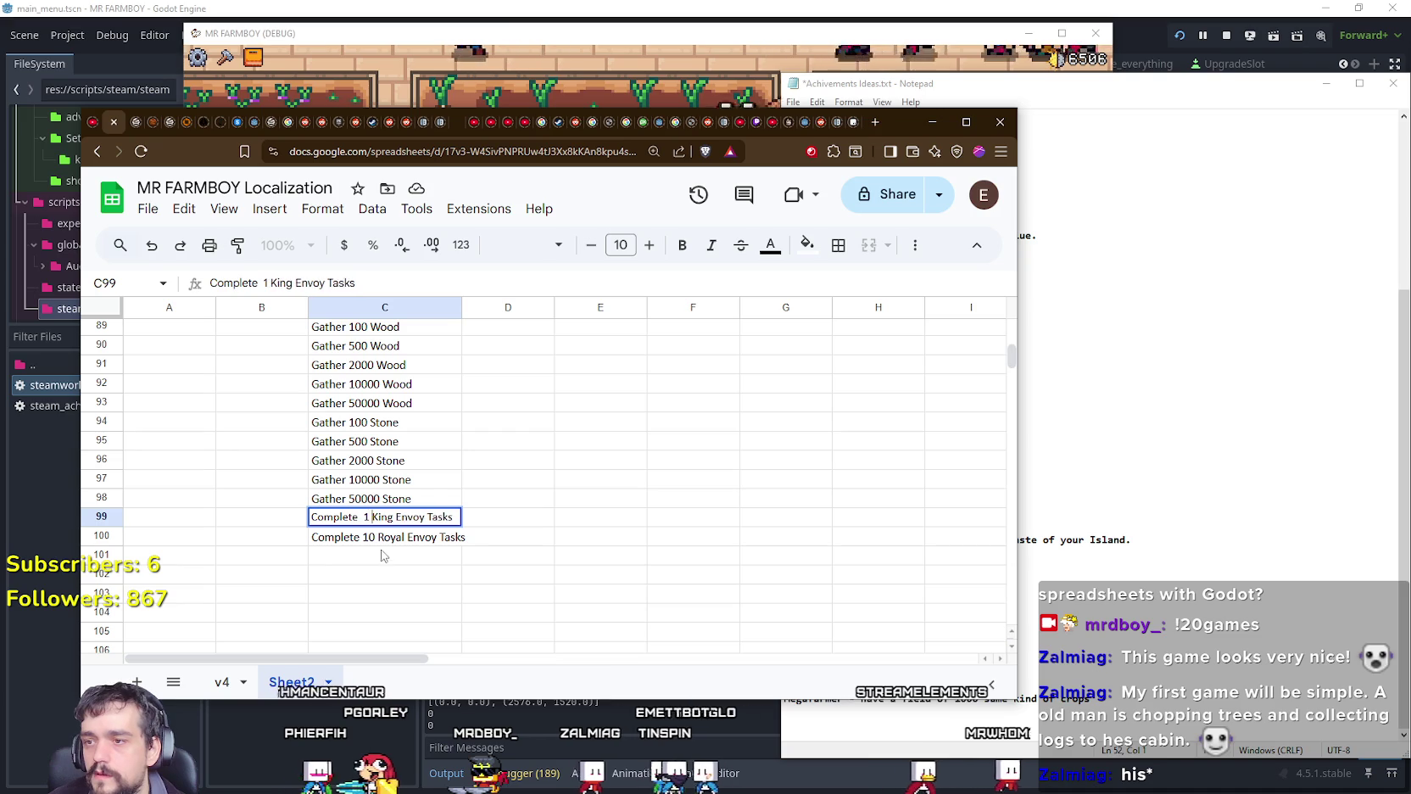
click(382, 556)
key(Up)
key(Up)
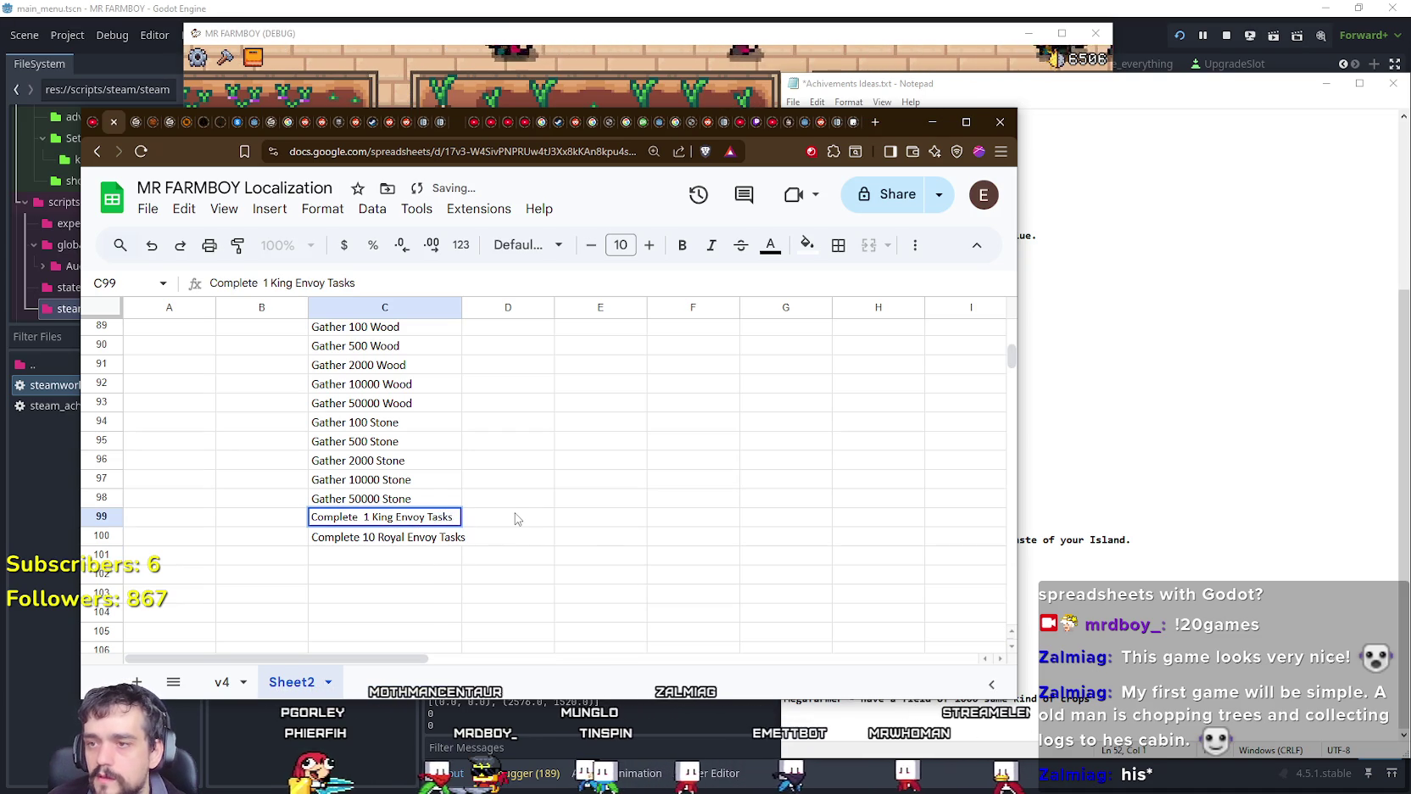
key(BackSpace)
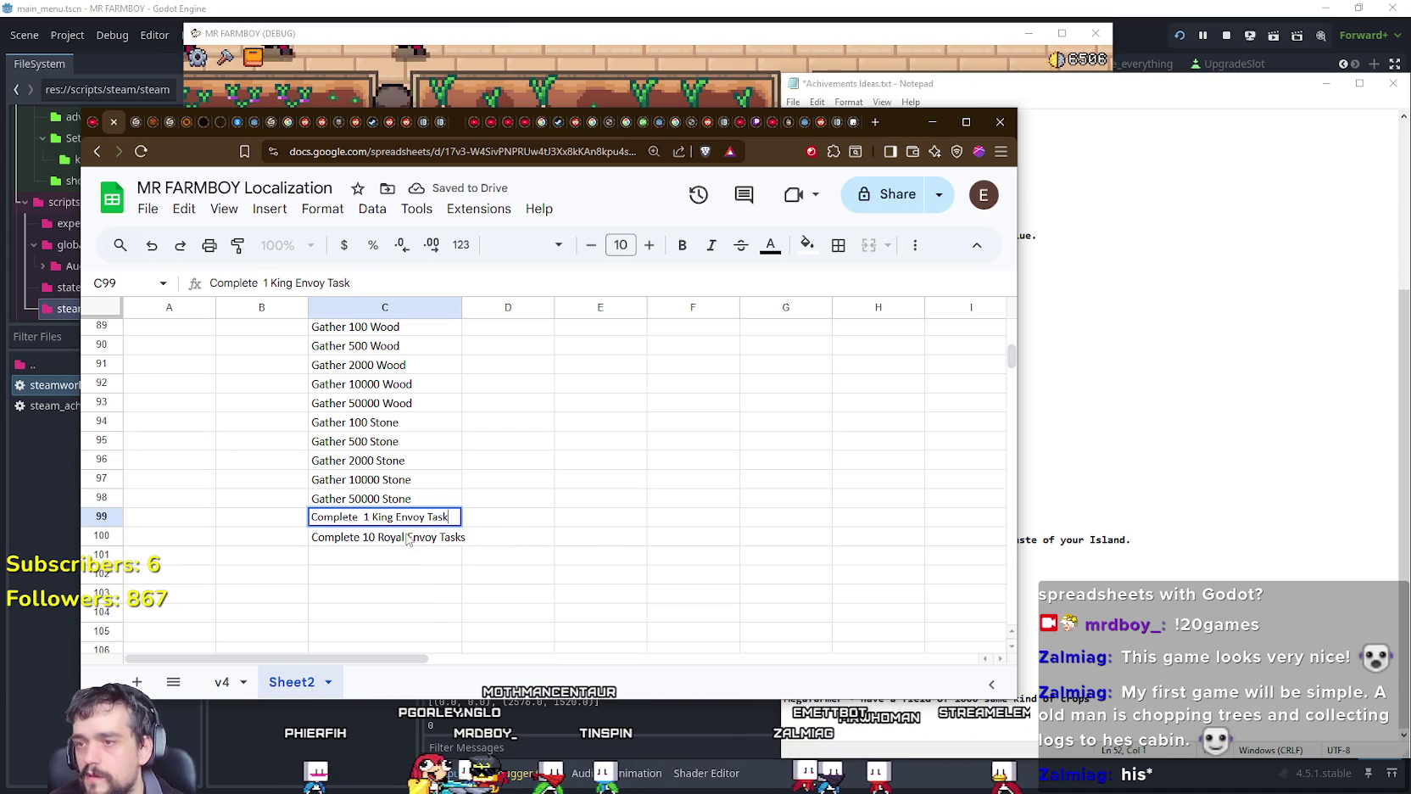
Step: Change C100 to 'Complete 1 Royal Envoy Task' and fix spacing in the King Envoy task
click(407, 539)
double_click(445, 550)
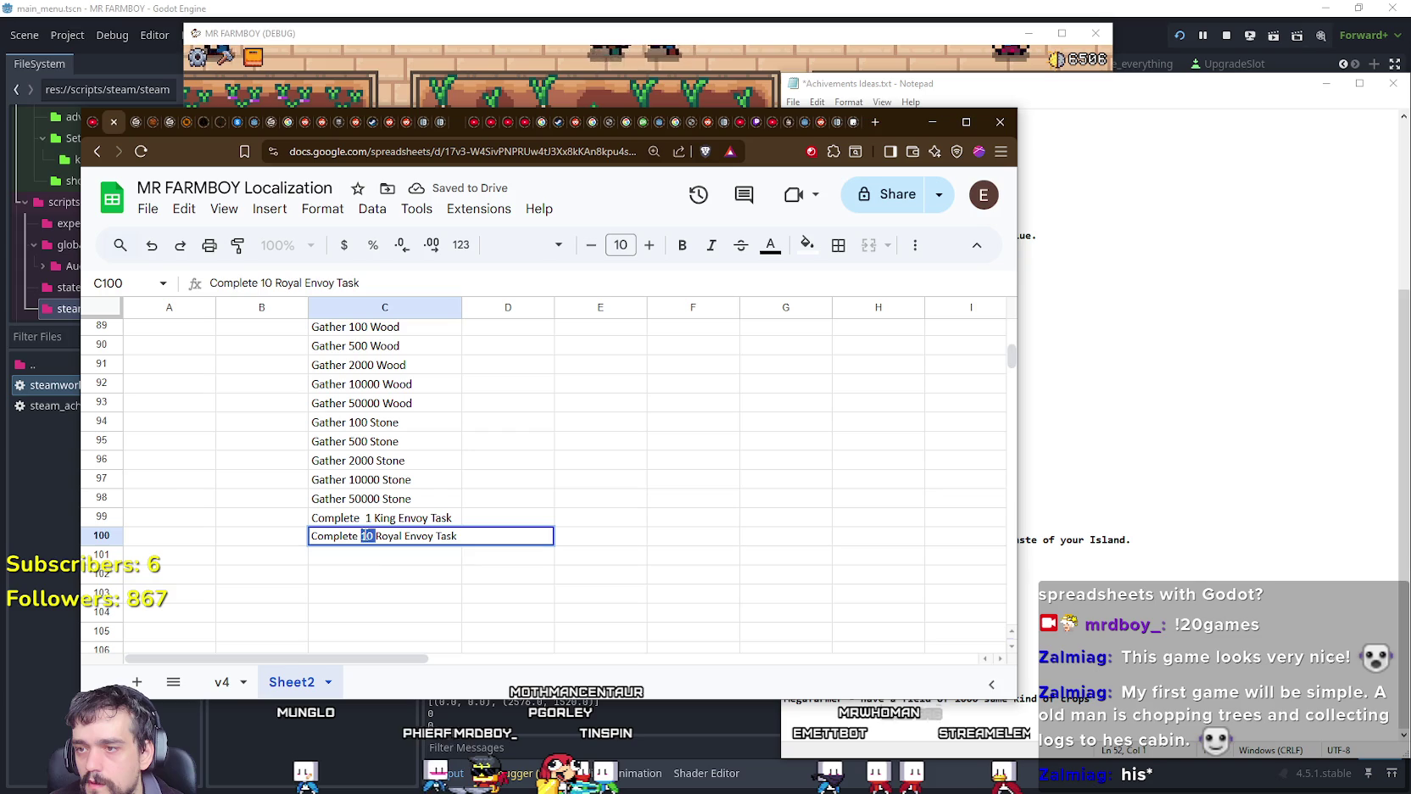
click(378, 565)
click(382, 540)
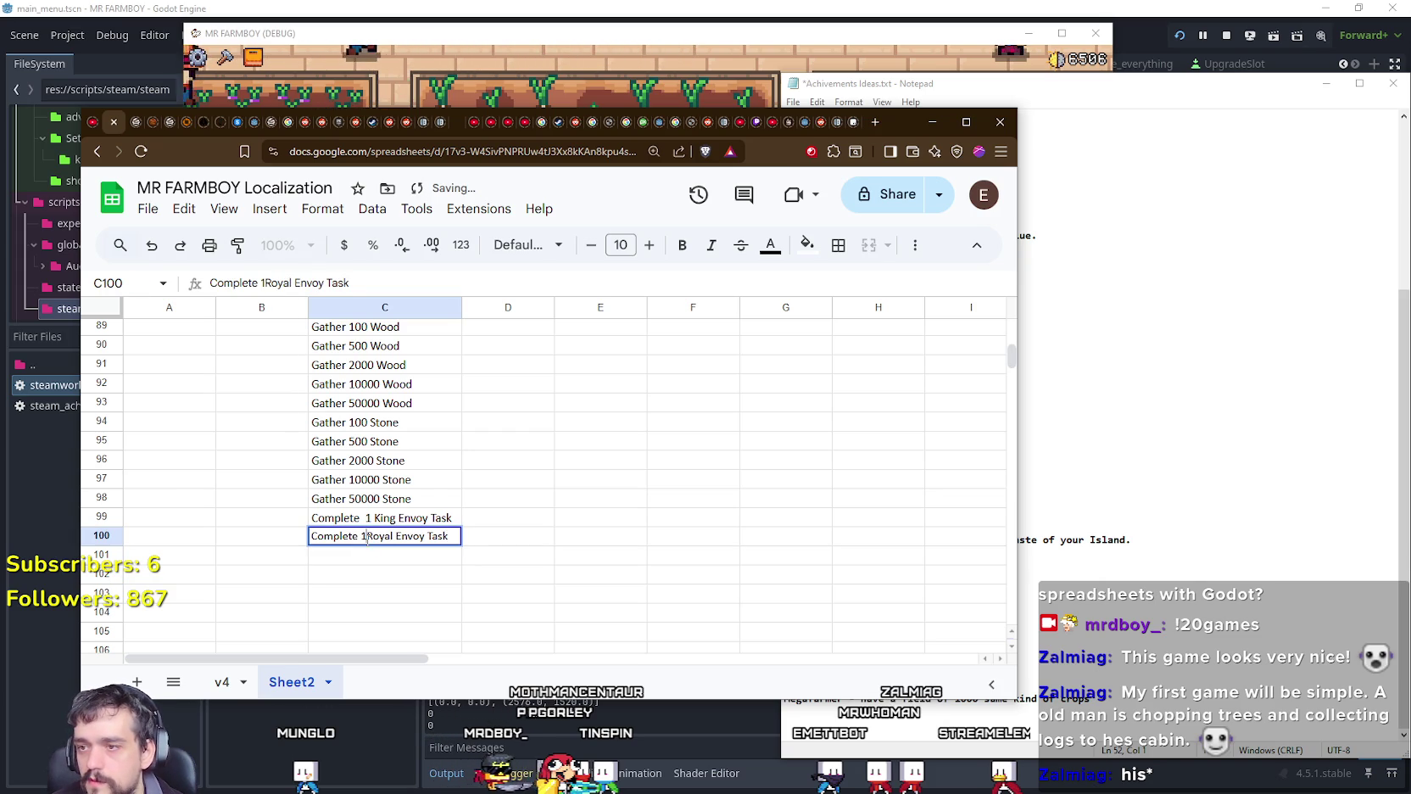
double_click(413, 517)
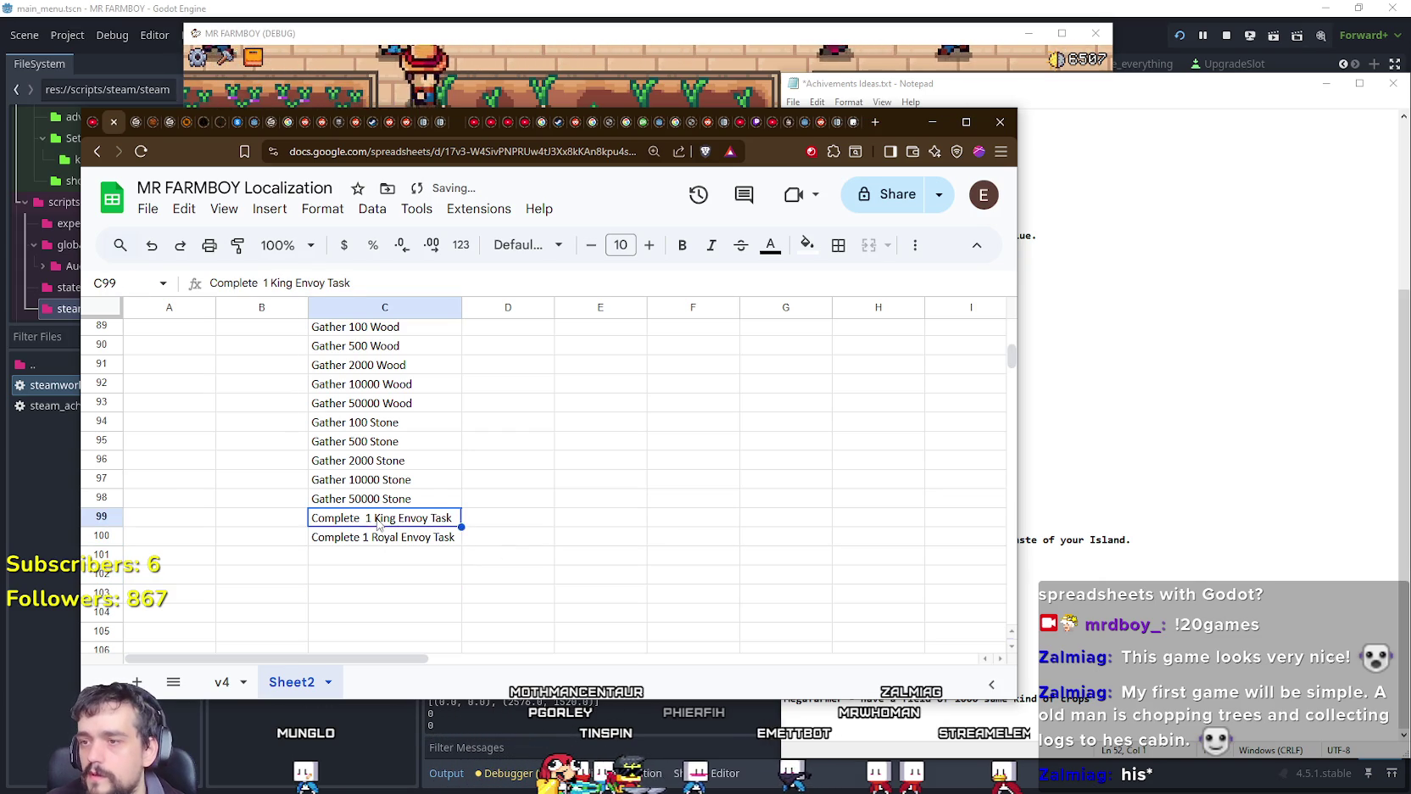
click(402, 582)
click(1077, 562)
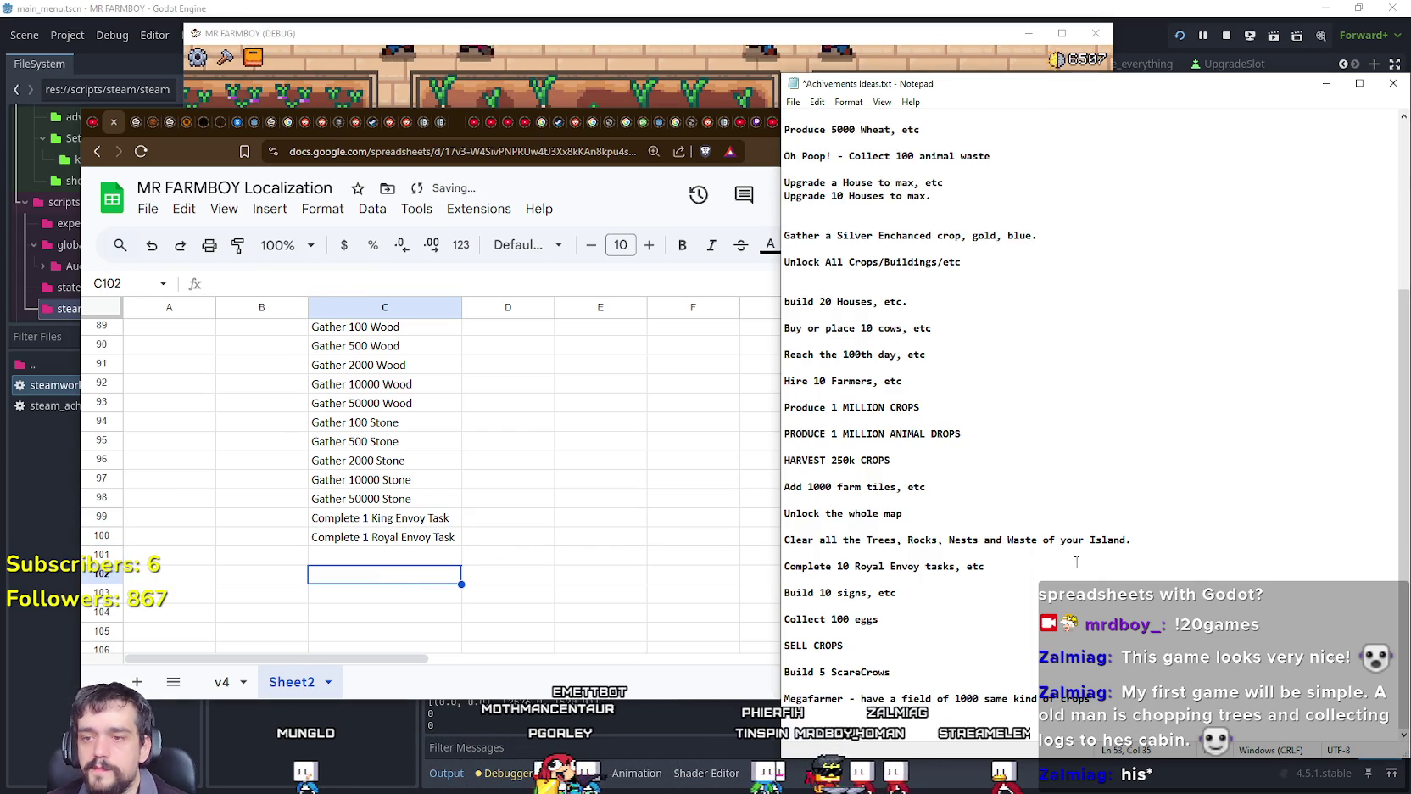
Step: Scroll the achievement ideas notes to the top, then scroll Sheet2 back up toward row 1
scroll(1077, 561, up, 1)
scroll(1075, 564, up, 1)
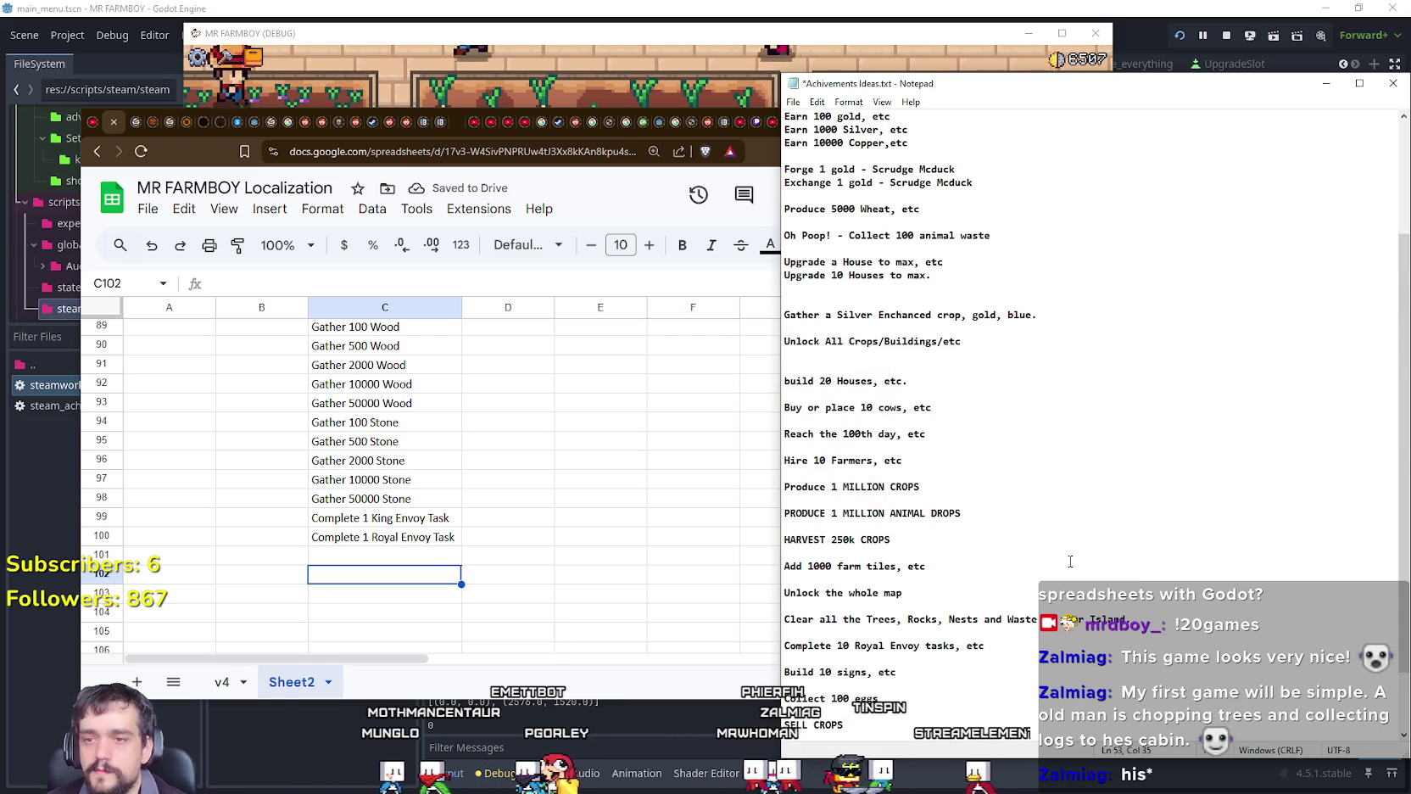
scroll(1072, 562, up, 1)
scroll(1070, 561, up, 1)
scroll(1071, 561, up, 2)
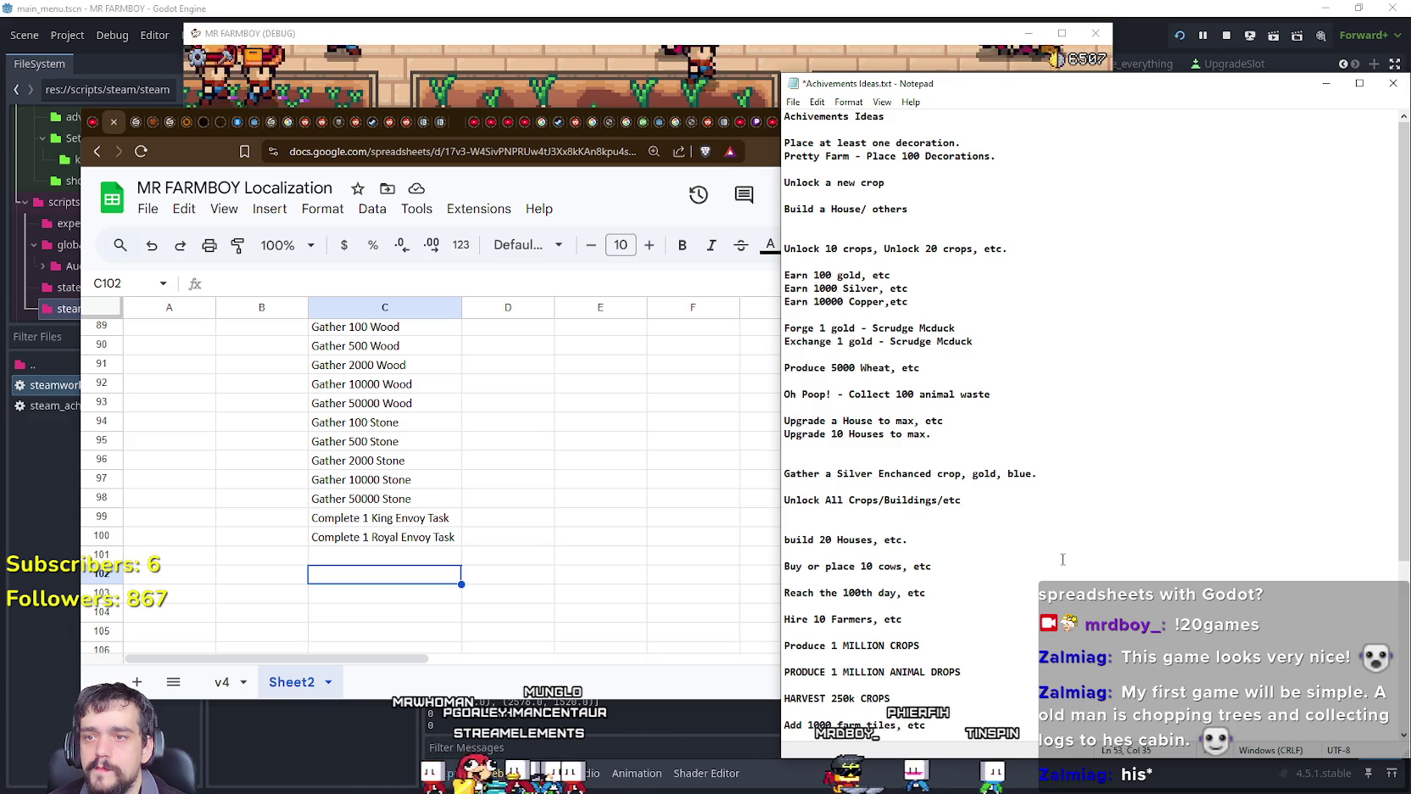
click(599, 490)
scroll(598, 494, up, 10)
scroll(409, 526, up, 2)
scroll(416, 523, up, 7)
scroll(416, 523, up, 3)
scroll(418, 520, up, 5)
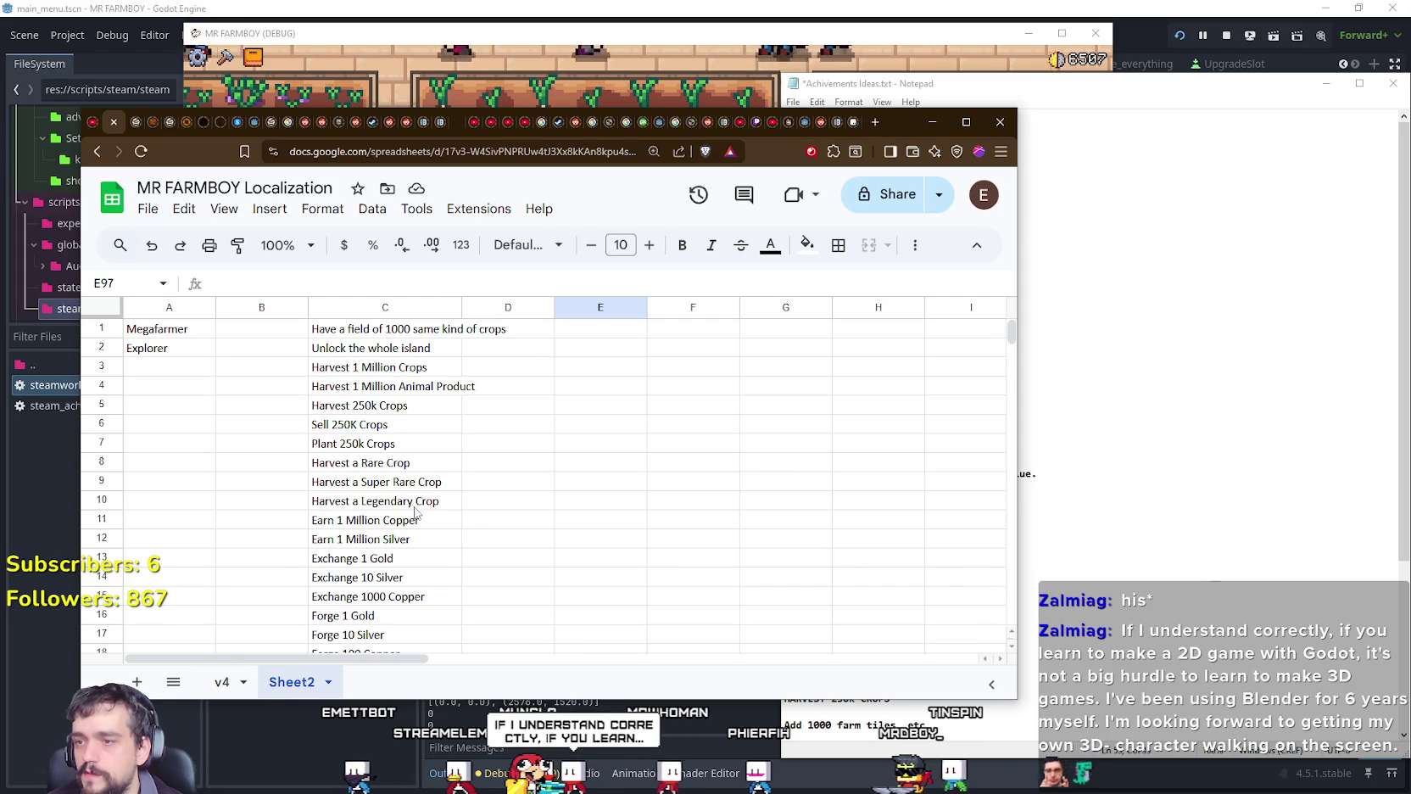
Step: Select the exchange/forge rows and the Earn 1 Million Silver entry, checking the earning ideas notes
scroll(412, 515, down, 2)
drag(374, 580, 197, 490)
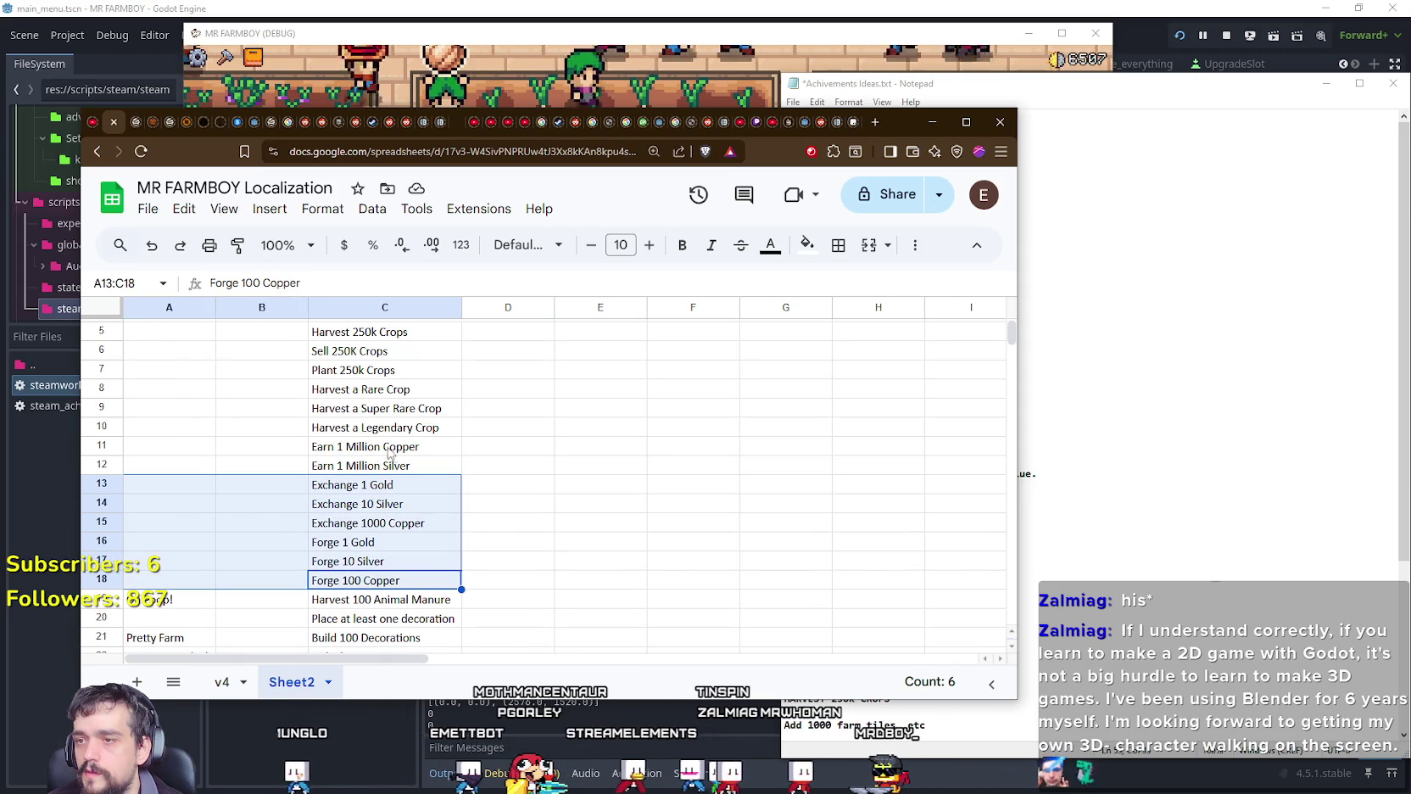
drag(374, 446, 374, 465)
click(1138, 440)
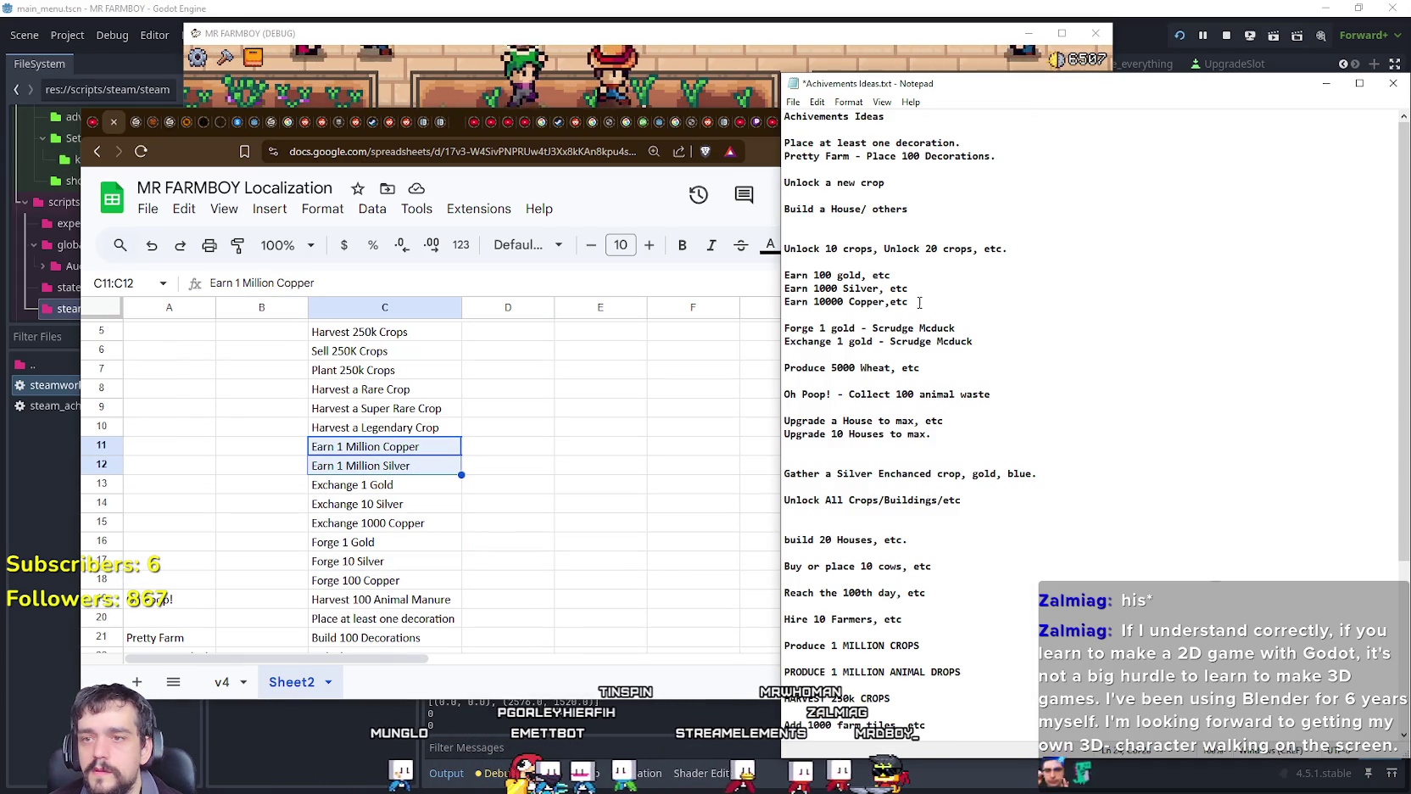
click(352, 466)
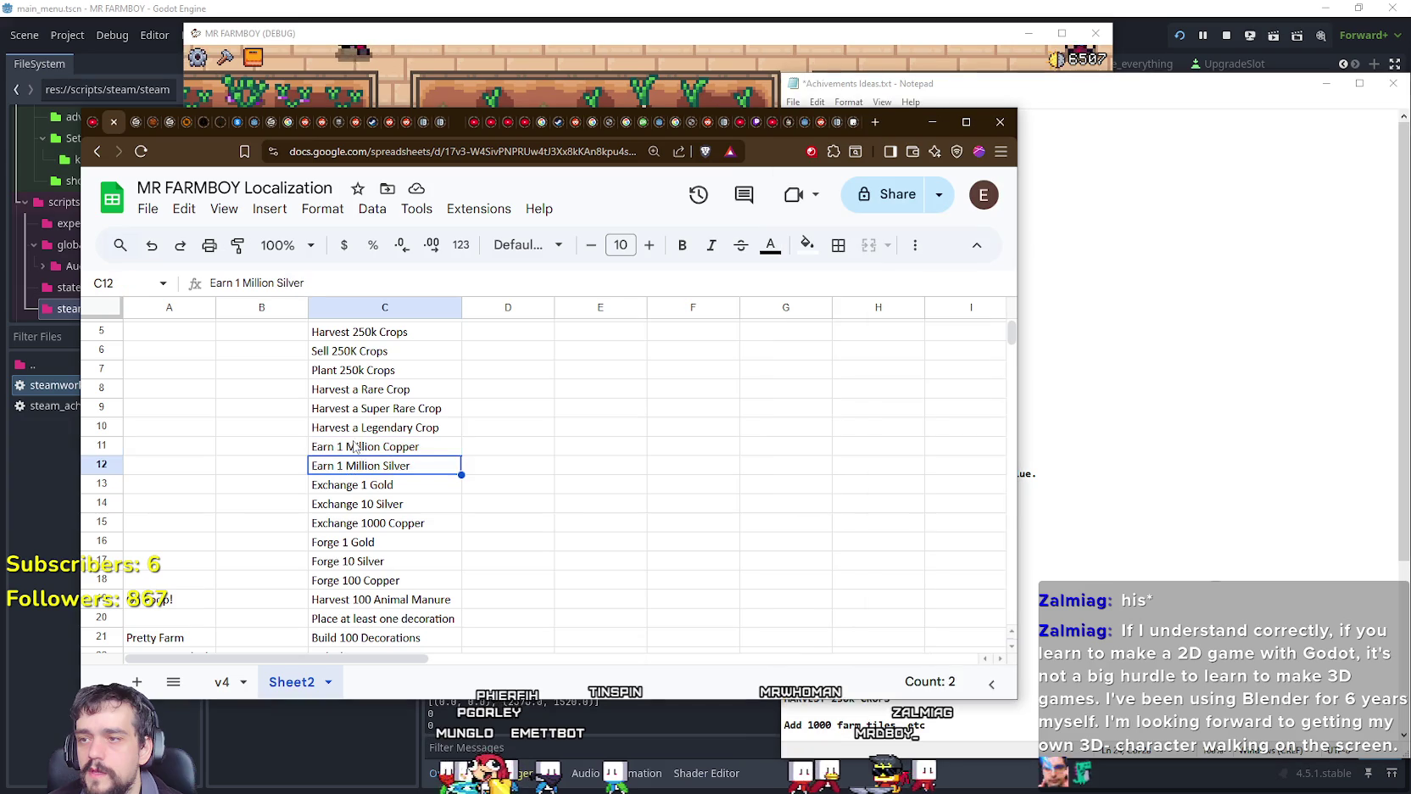
click(339, 468)
Step: Scroll through the task list and select empty cell D6 beside it
scroll(368, 521, down, 5)
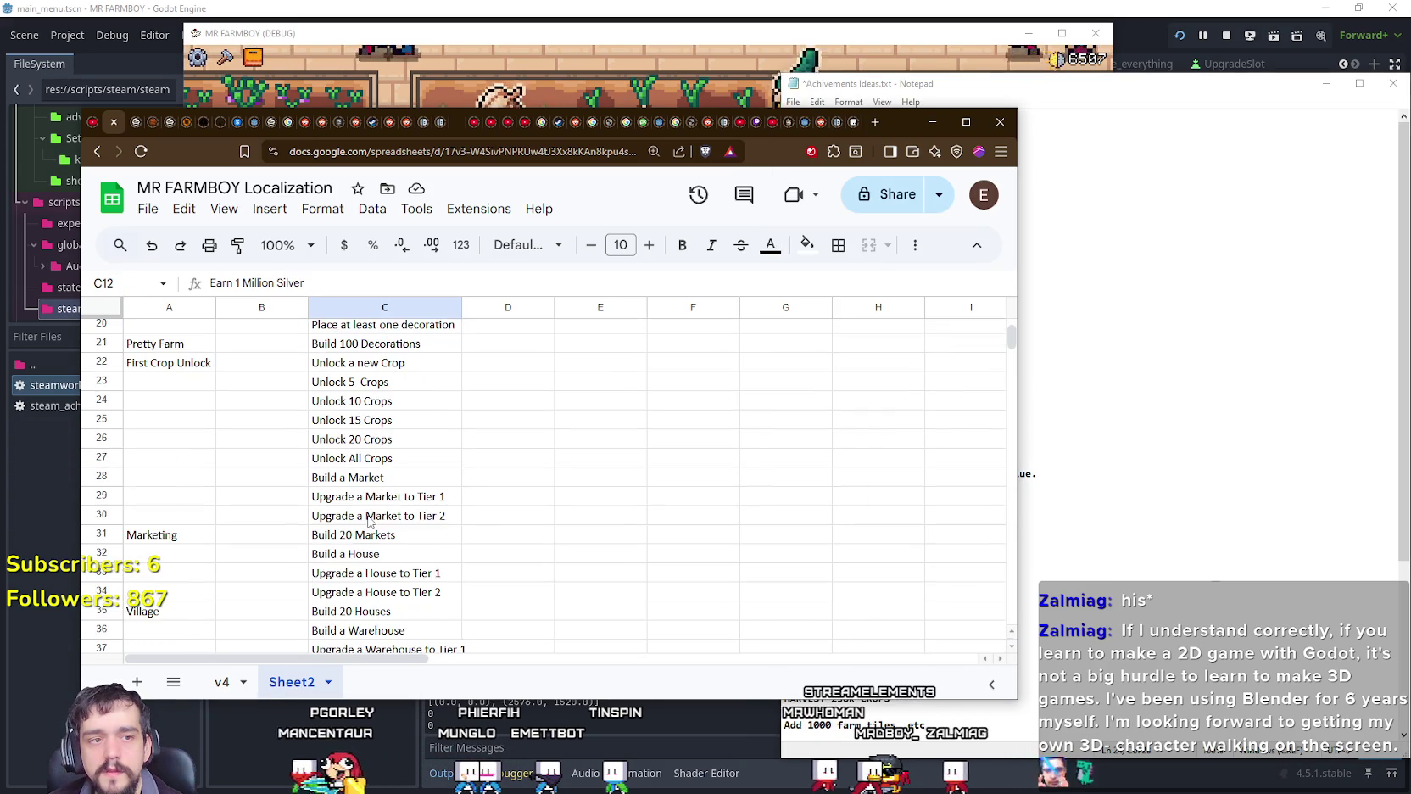
scroll(367, 521, down, 1)
scroll(367, 522, down, 1)
scroll(369, 526, down, 2)
scroll(378, 543, down, 3)
scroll(386, 567, down, 4)
scroll(386, 567, down, 4)
scroll(390, 560, down, 3)
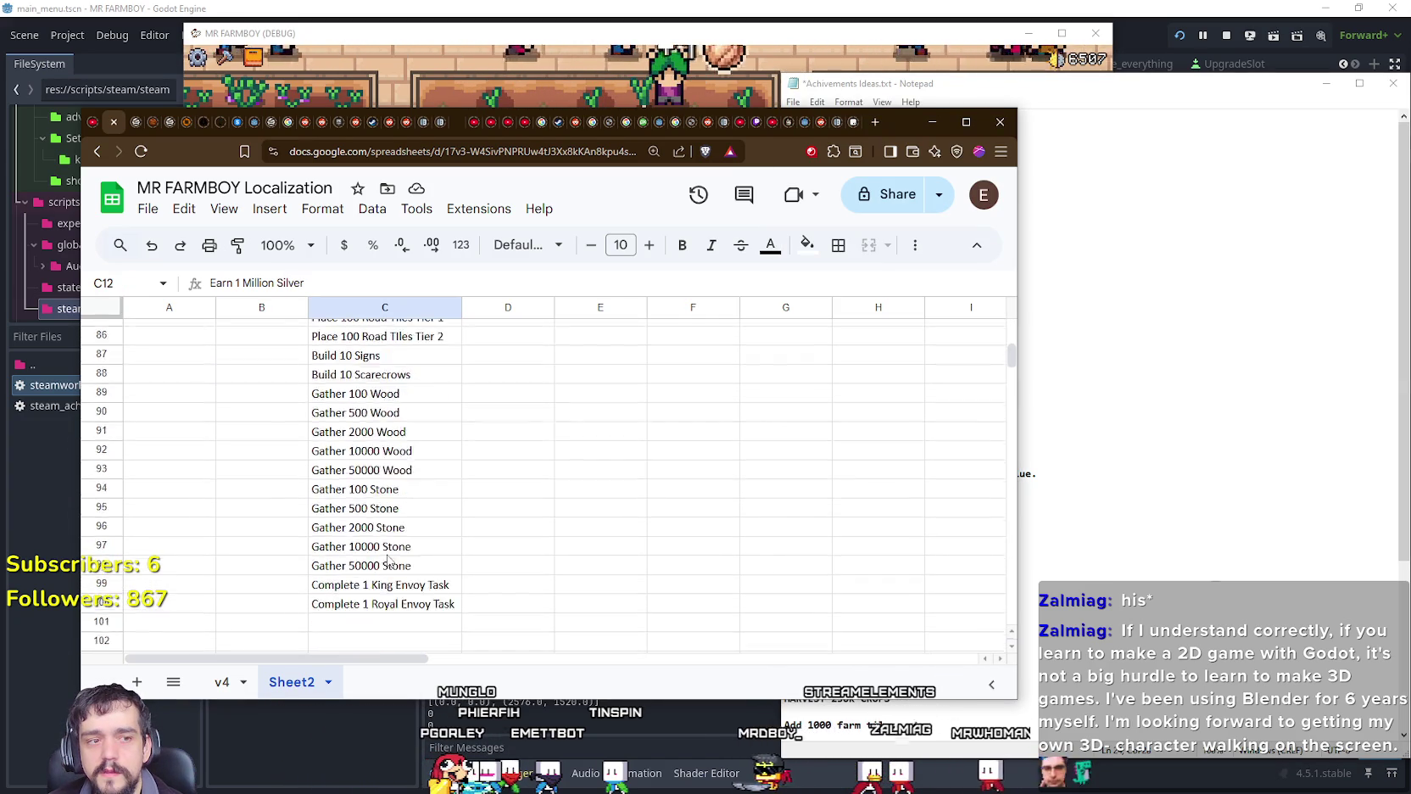
scroll(395, 552, down, 2)
scroll(404, 532, up, 10)
scroll(402, 531, up, 7)
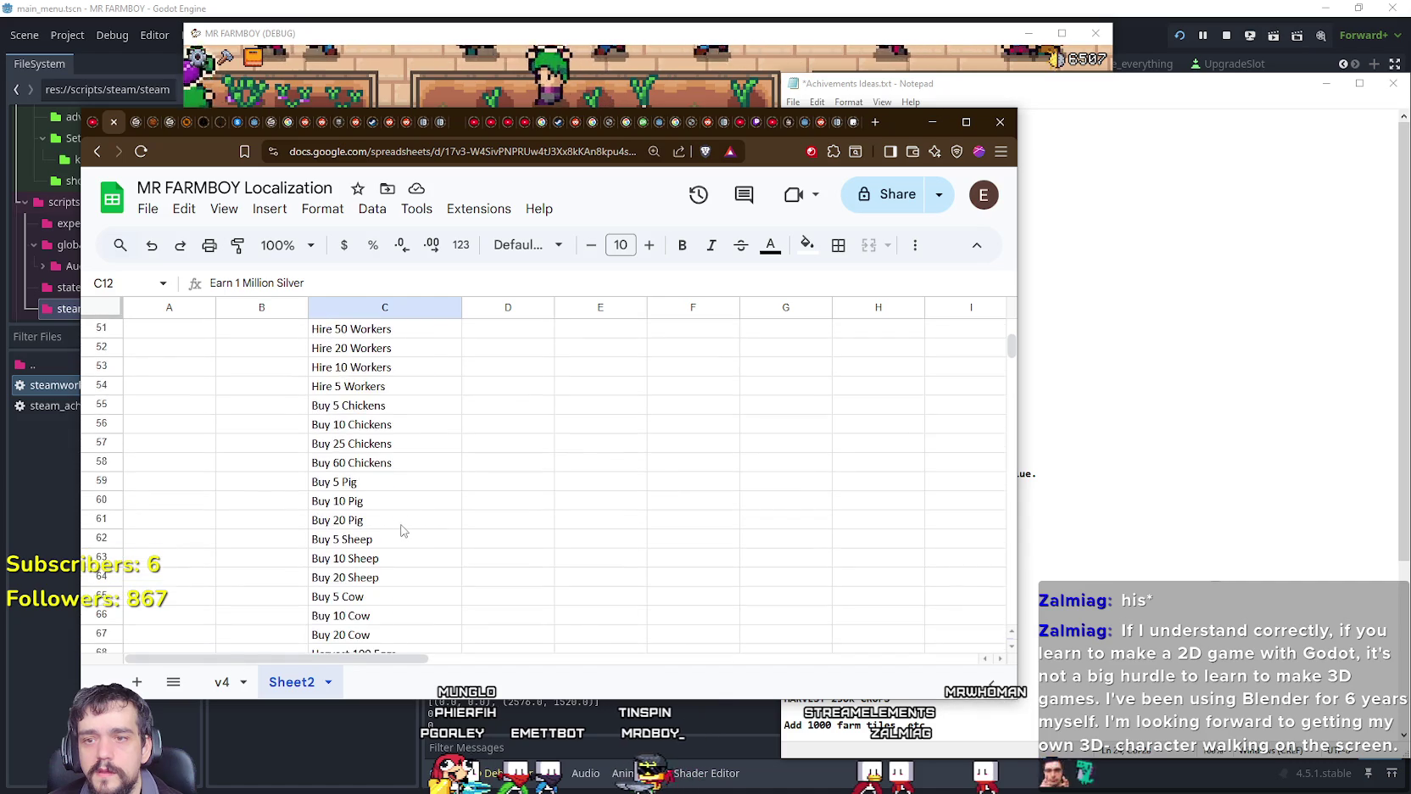
scroll(401, 530, up, 7)
scroll(400, 529, up, 4)
scroll(449, 483, up, 3)
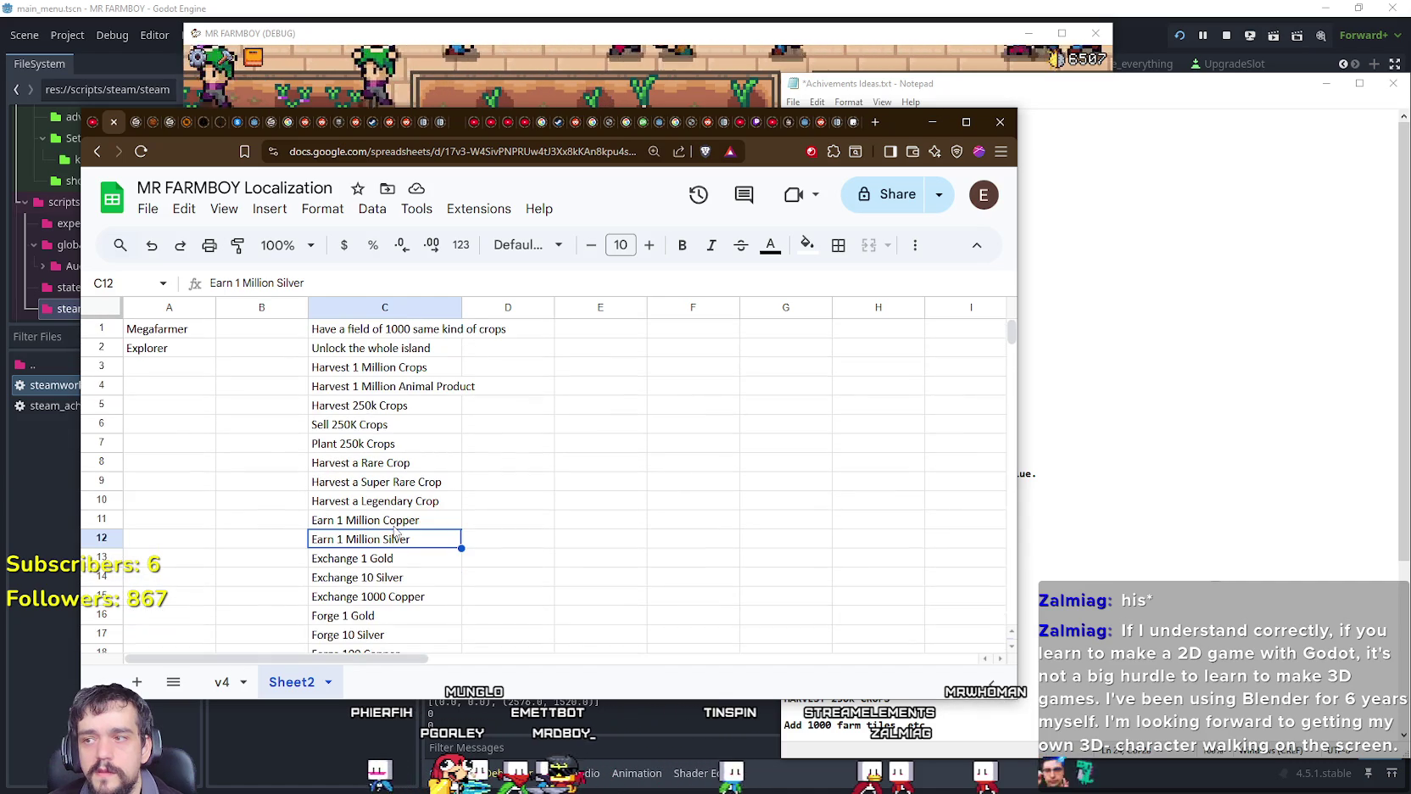
click(505, 424)
scroll(494, 475, down, 6)
scroll(494, 473, down, 5)
scroll(489, 476, down, 3)
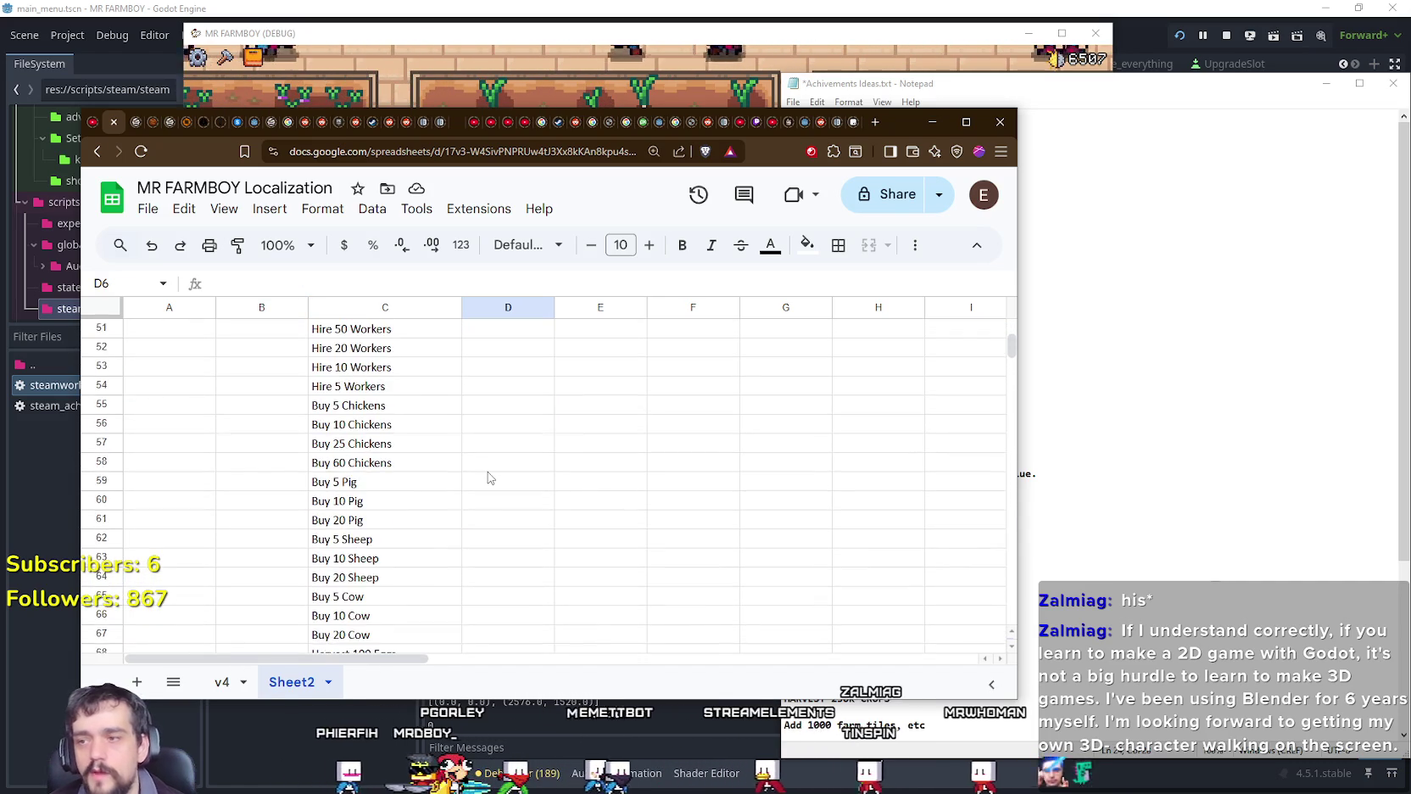
scroll(441, 526, down, 4)
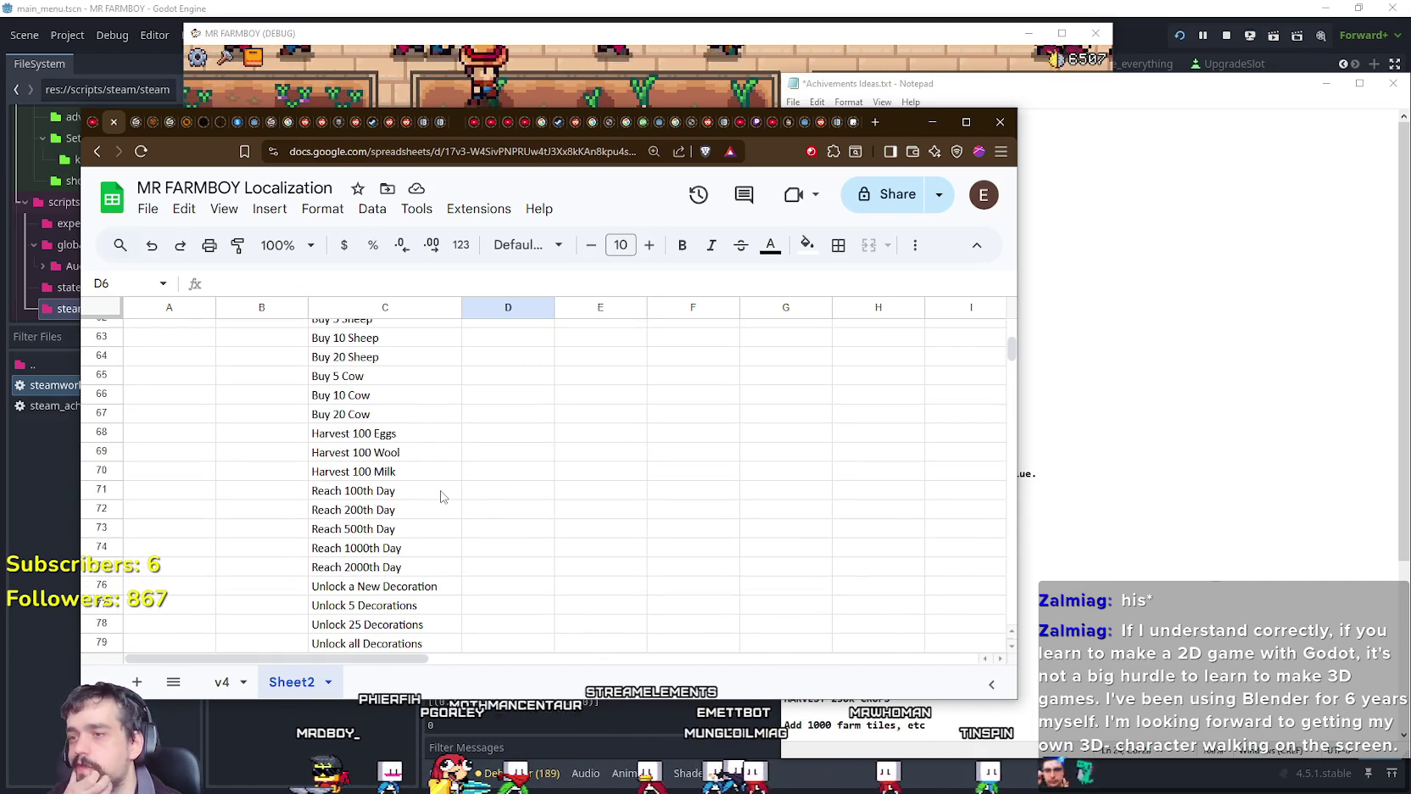
scroll(439, 501, down, 4)
scroll(439, 492, down, 4)
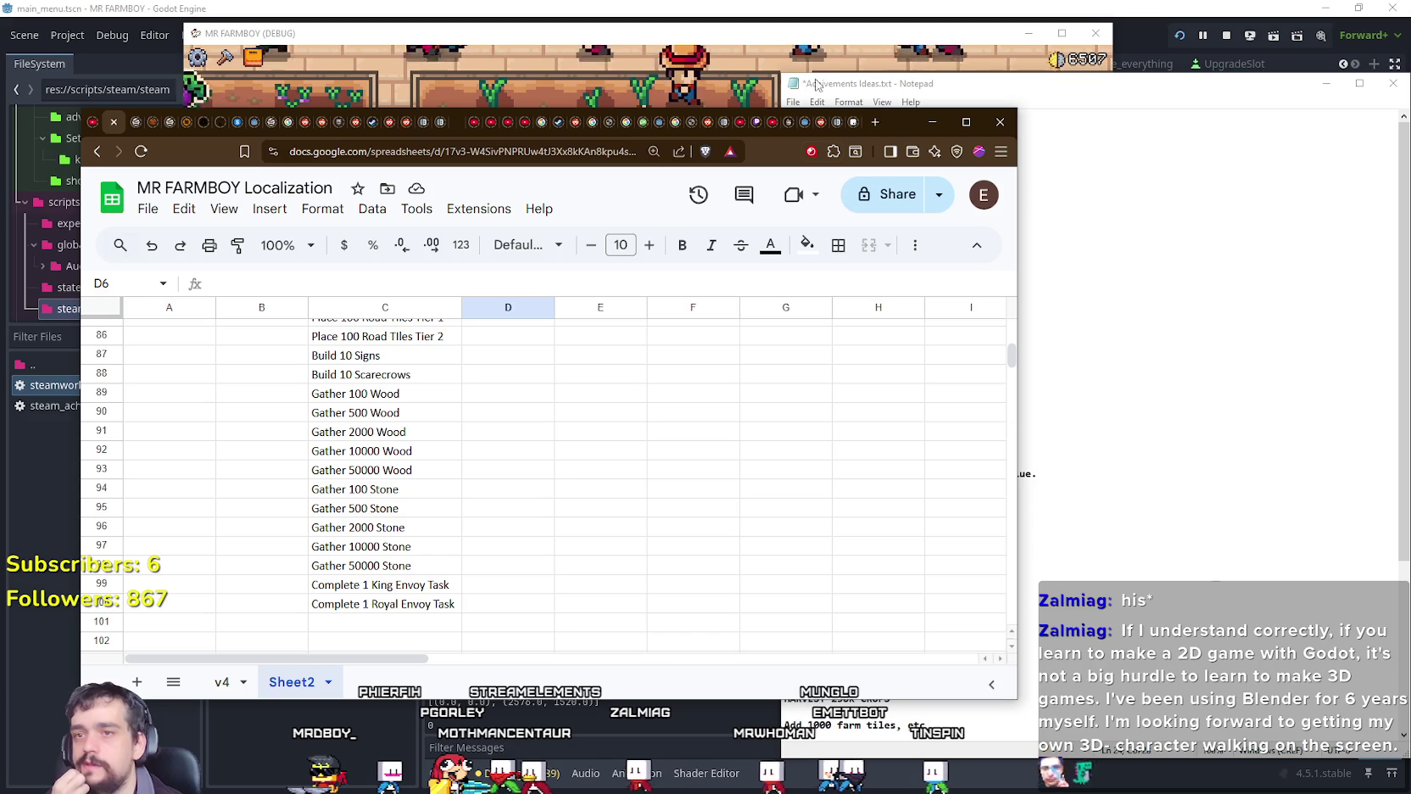
Step: Drag the browser window's top edge up to the screen top and scroll back to row 1
drag(896, 111, 896, 2)
scroll(297, 591, up, 3)
scroll(297, 591, up, 2)
scroll(297, 591, up, 6)
scroll(297, 591, up, 5)
scroll(322, 572, up, 4)
scroll(343, 555, up, 3)
scroll(360, 544, up, 2)
scroll(360, 545, up, 2)
scroll(364, 558, up, 4)
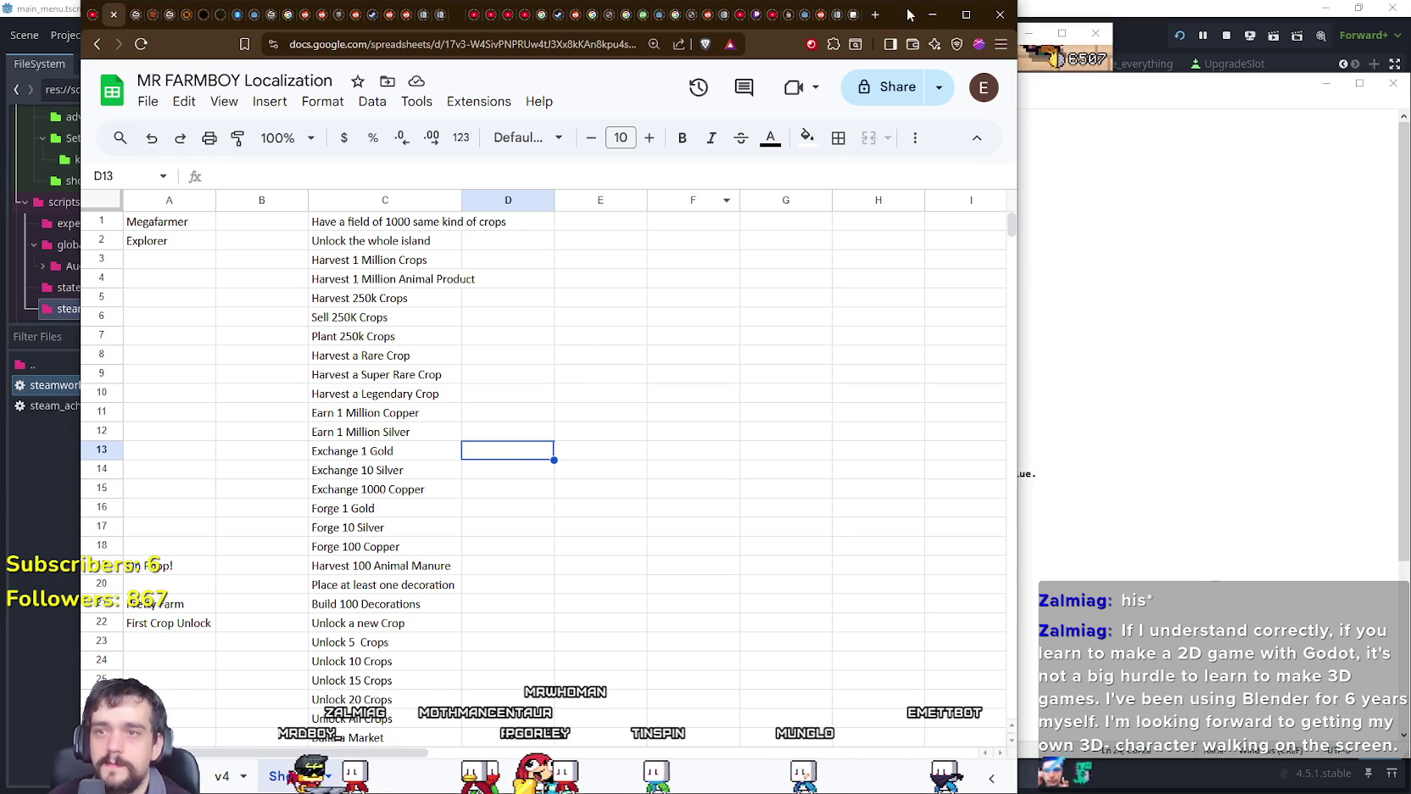
drag(907, 14, 1108, 14)
click(745, 360)
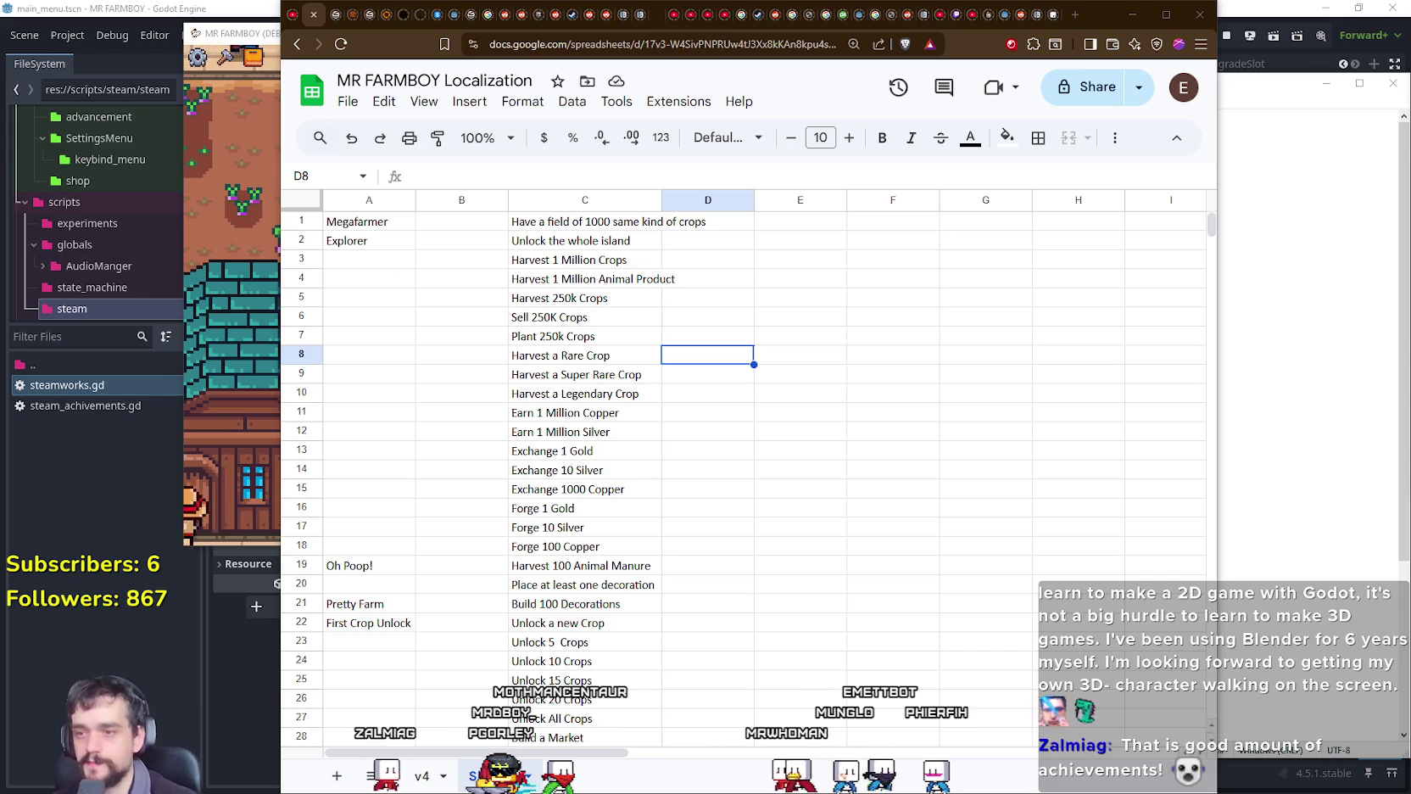
click(708, 431)
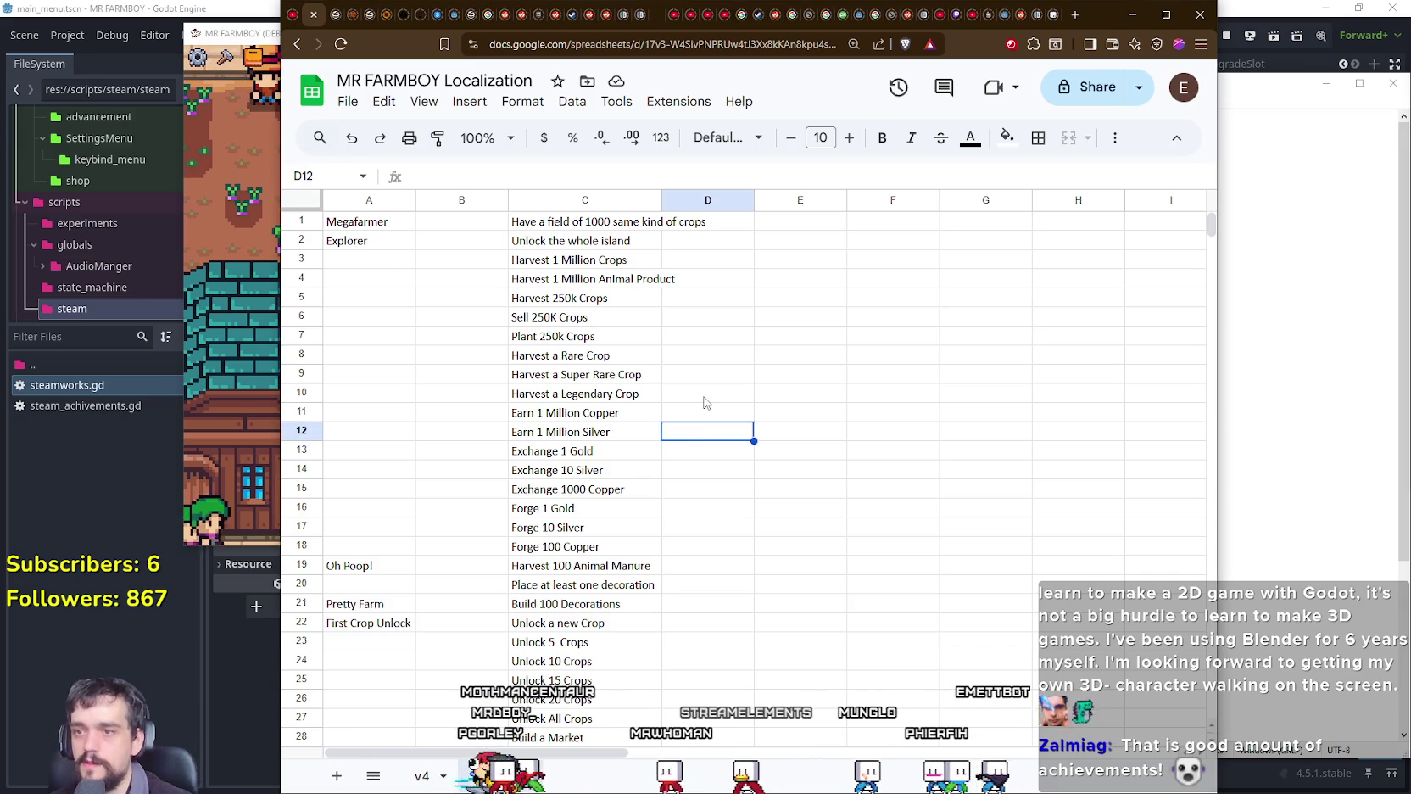
click(716, 374)
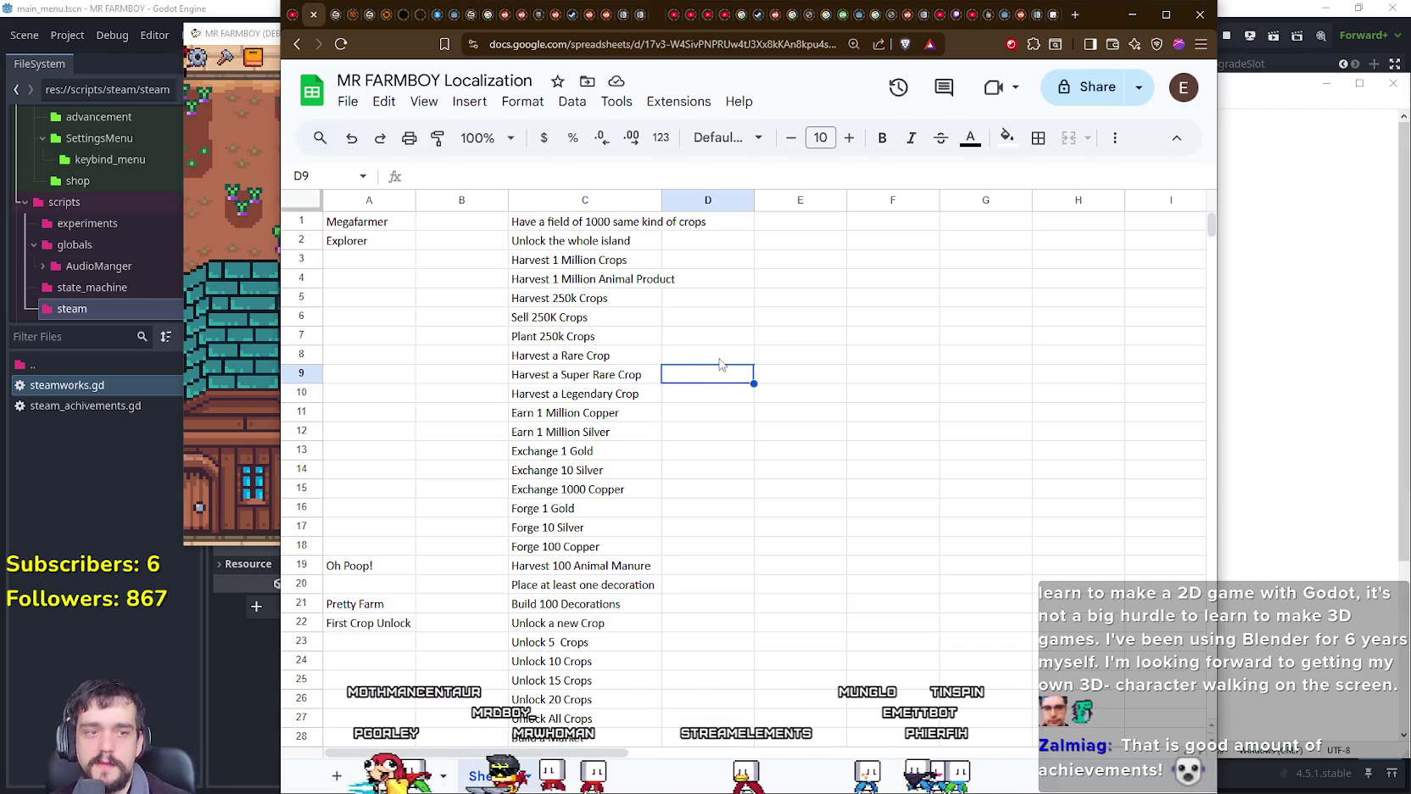
click(719, 363)
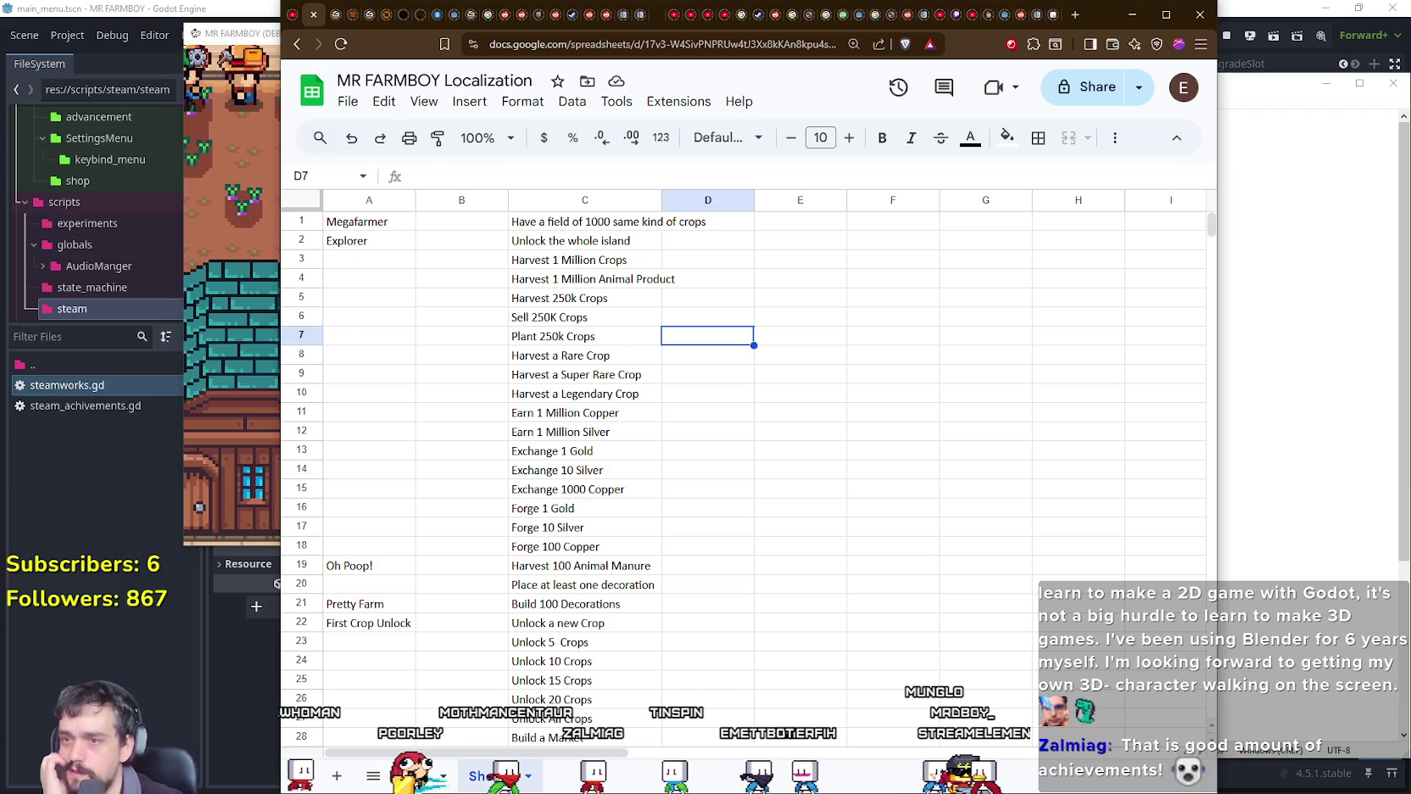
click(690, 361)
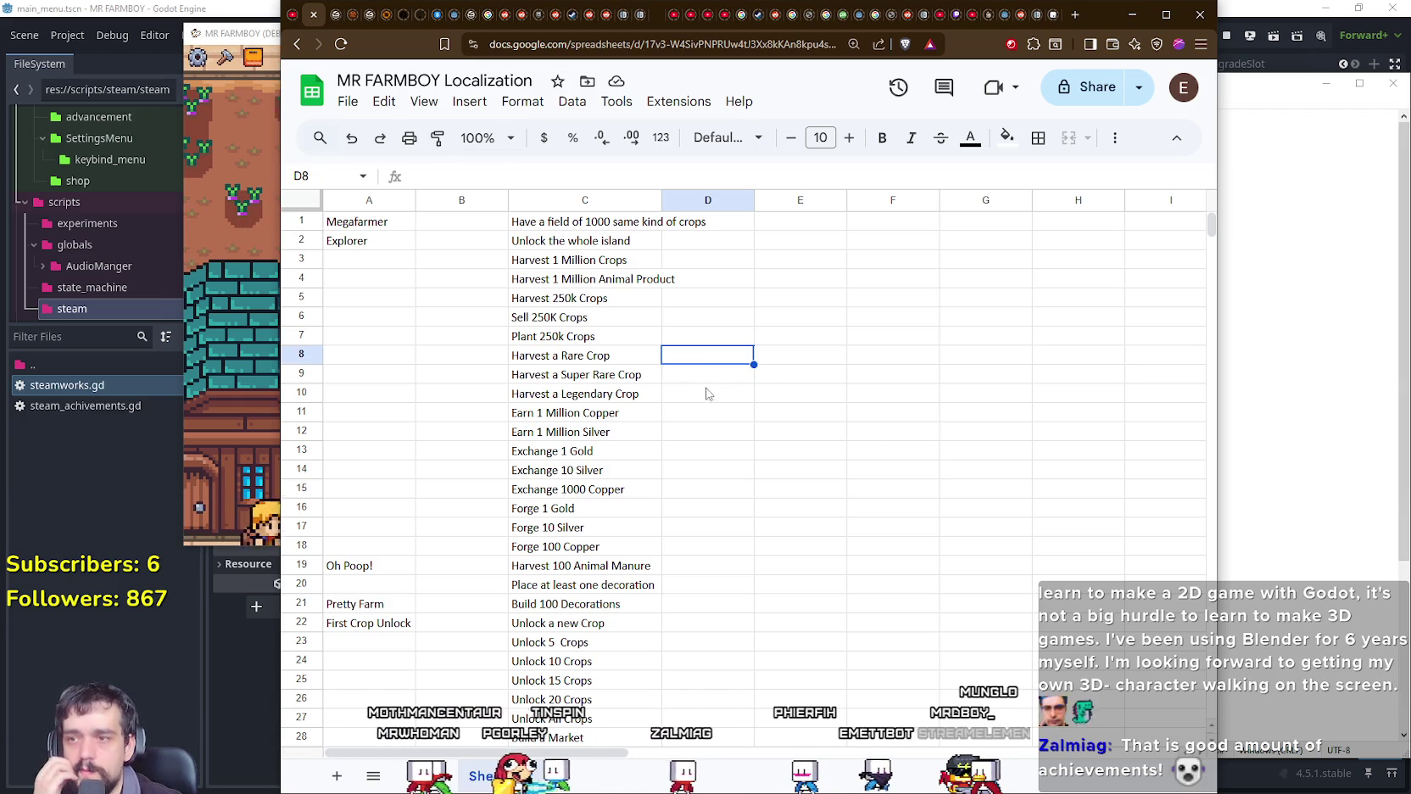
click(721, 377)
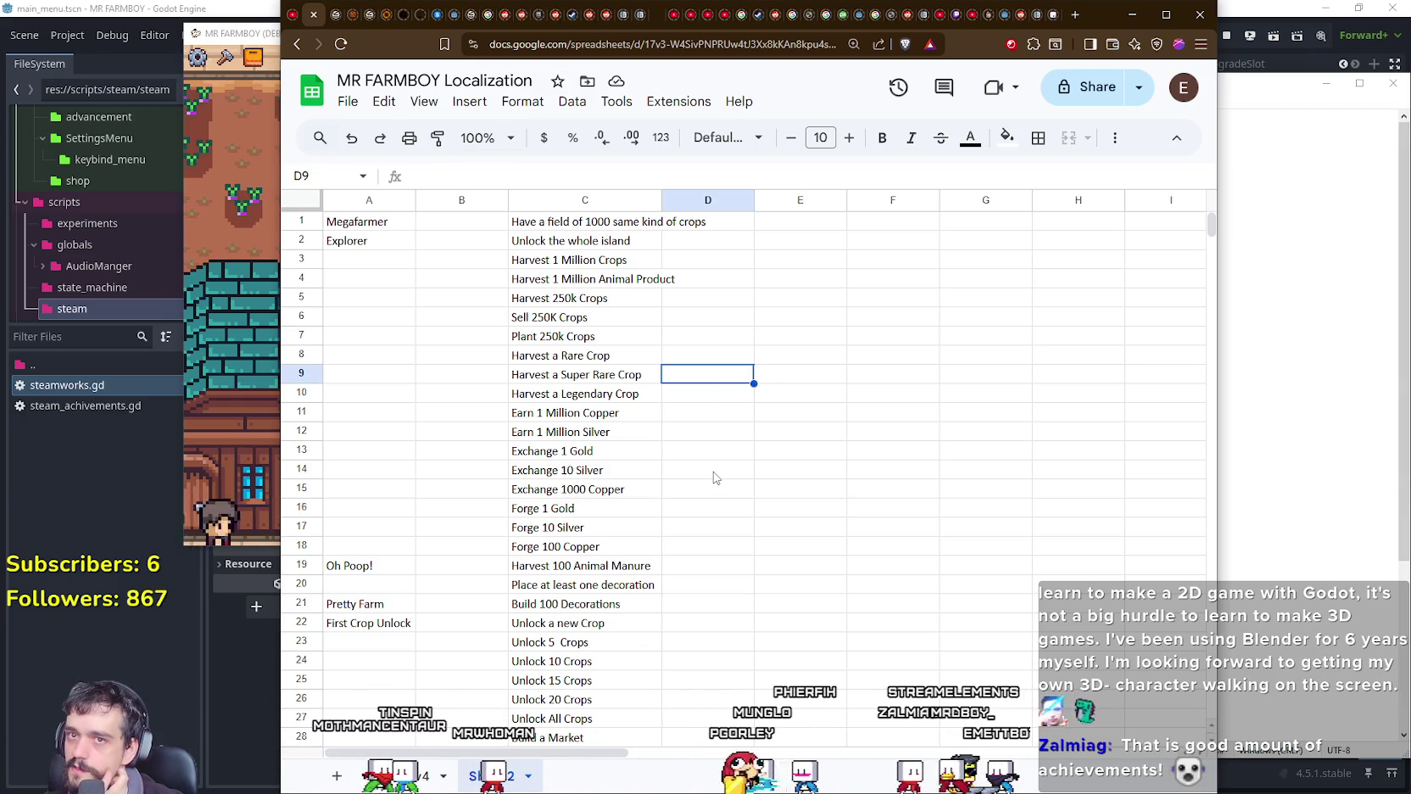
click(722, 451)
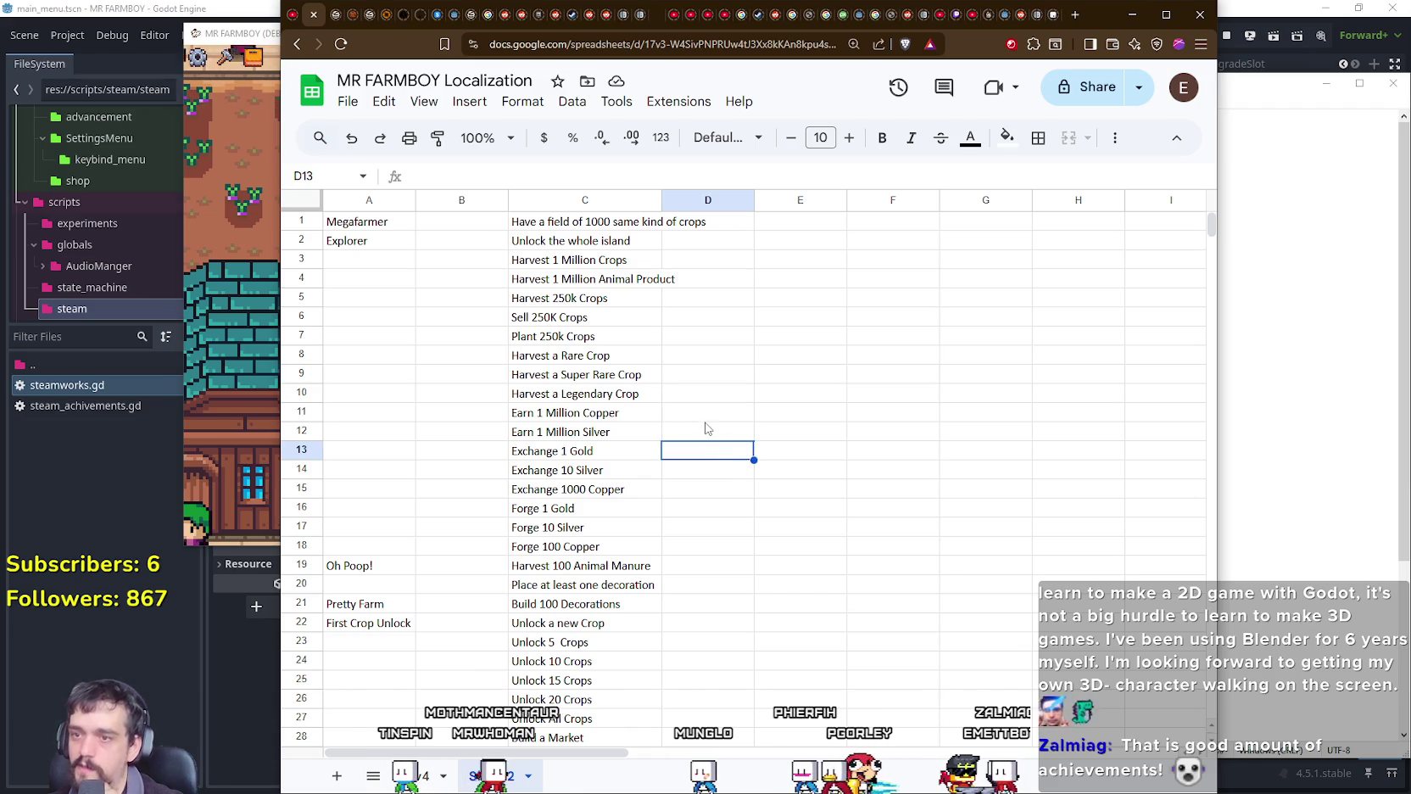
scroll(708, 432, down, 3)
scroll(706, 432, down, 1)
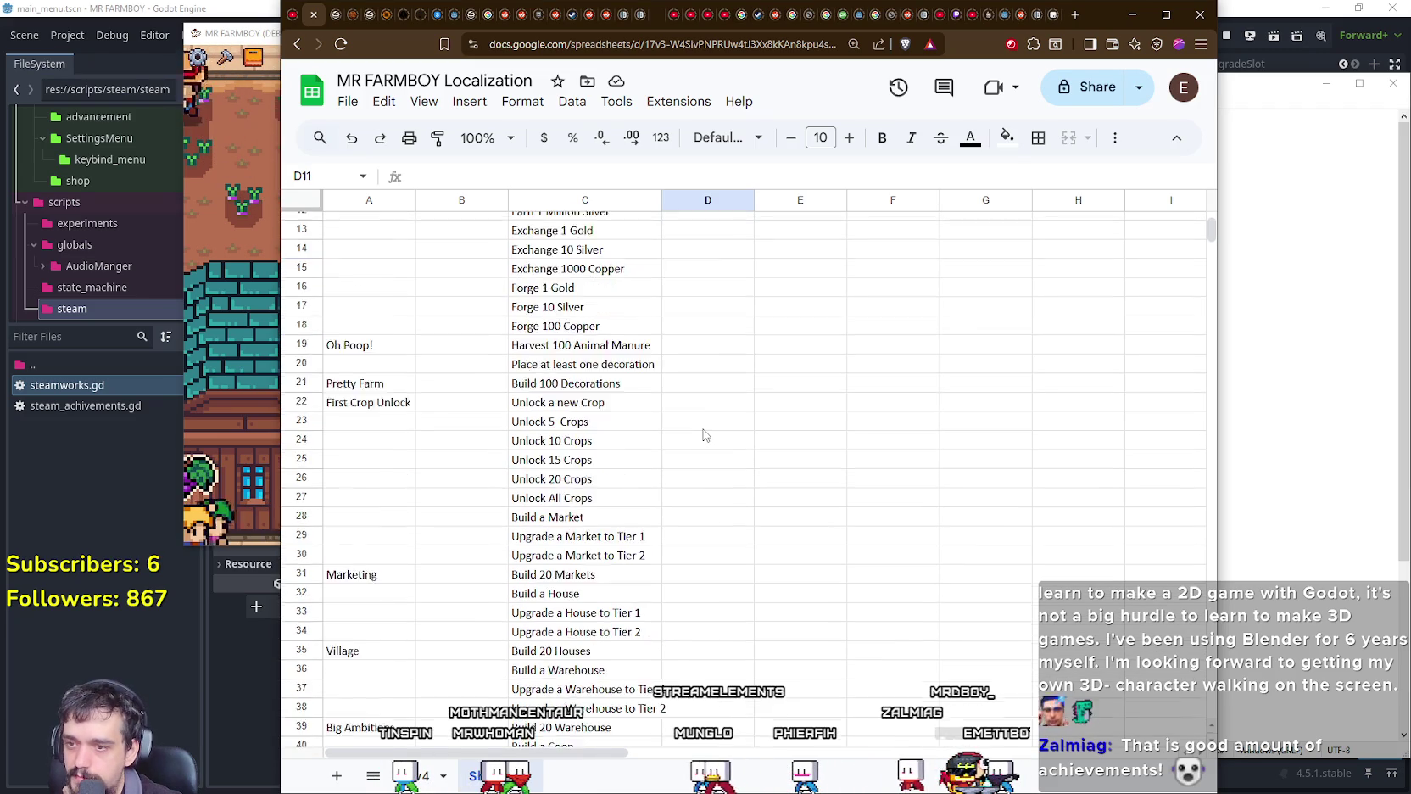
scroll(705, 433, down, 3)
scroll(703, 435, down, 3)
scroll(703, 435, down, 4)
scroll(703, 435, down, 1)
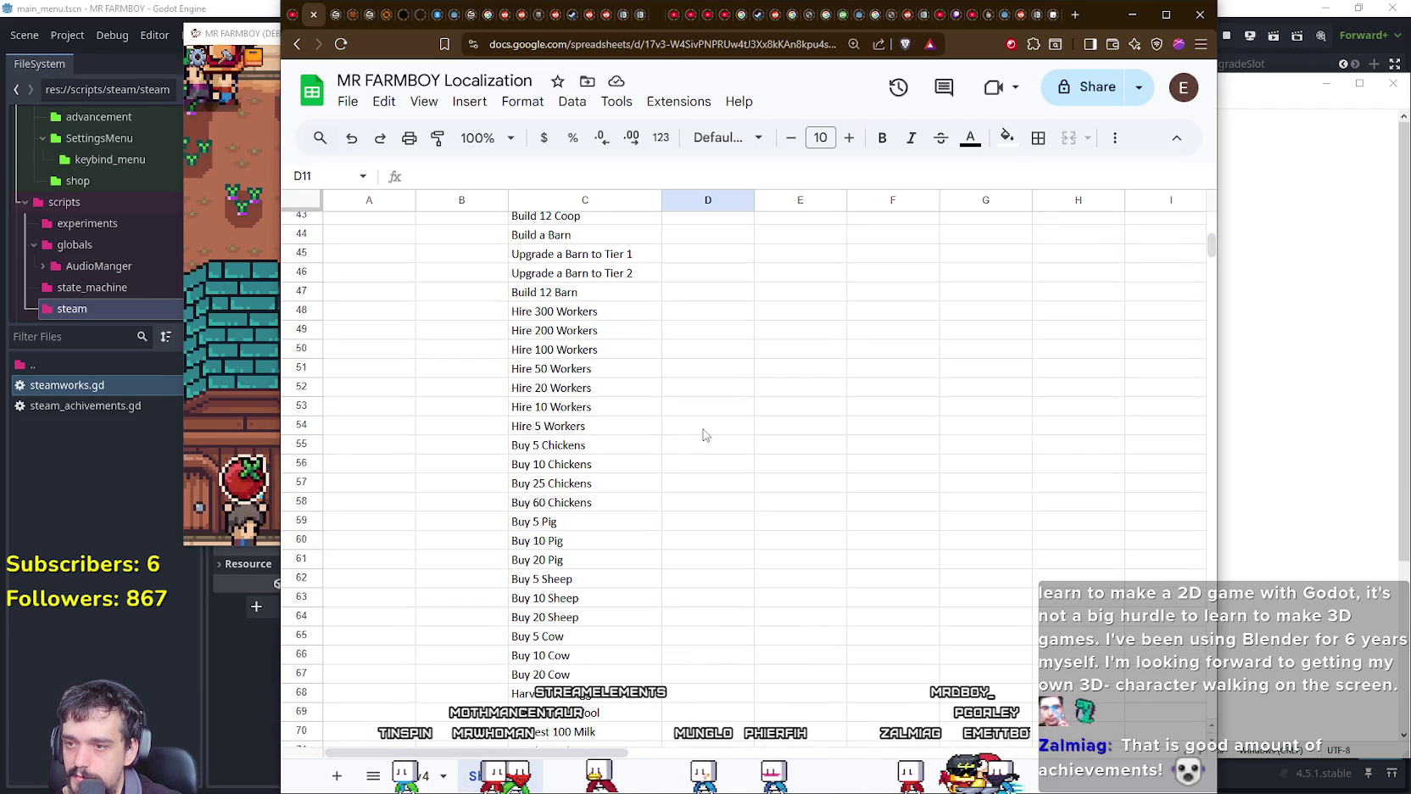
scroll(703, 436, down, 1)
scroll(703, 435, down, 4)
scroll(703, 435, down, 4)
scroll(704, 435, down, 1)
scroll(703, 435, down, 4)
scroll(704, 437, up, 8)
scroll(713, 458, up, 10)
scroll(712, 460, up, 4)
scroll(712, 461, up, 6)
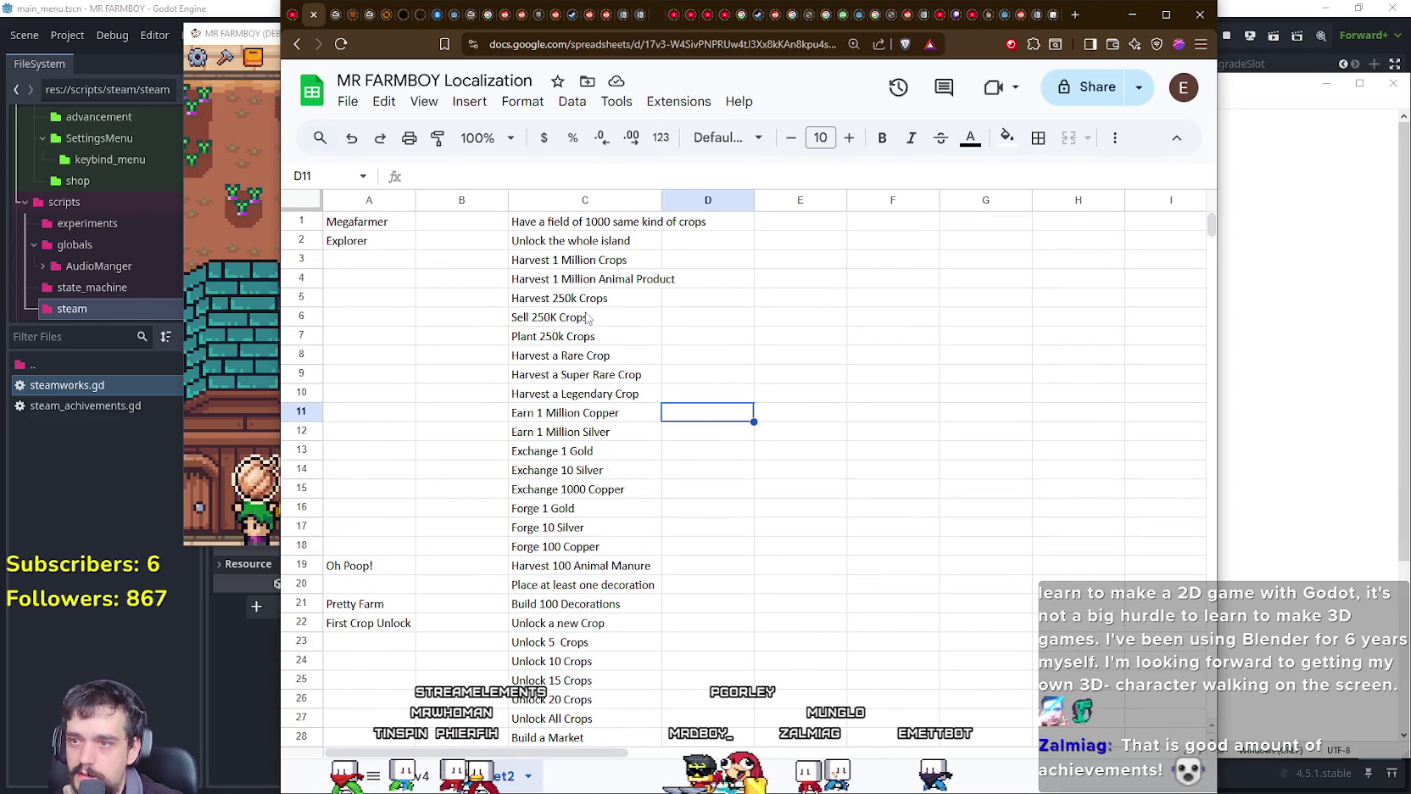
click(584, 432)
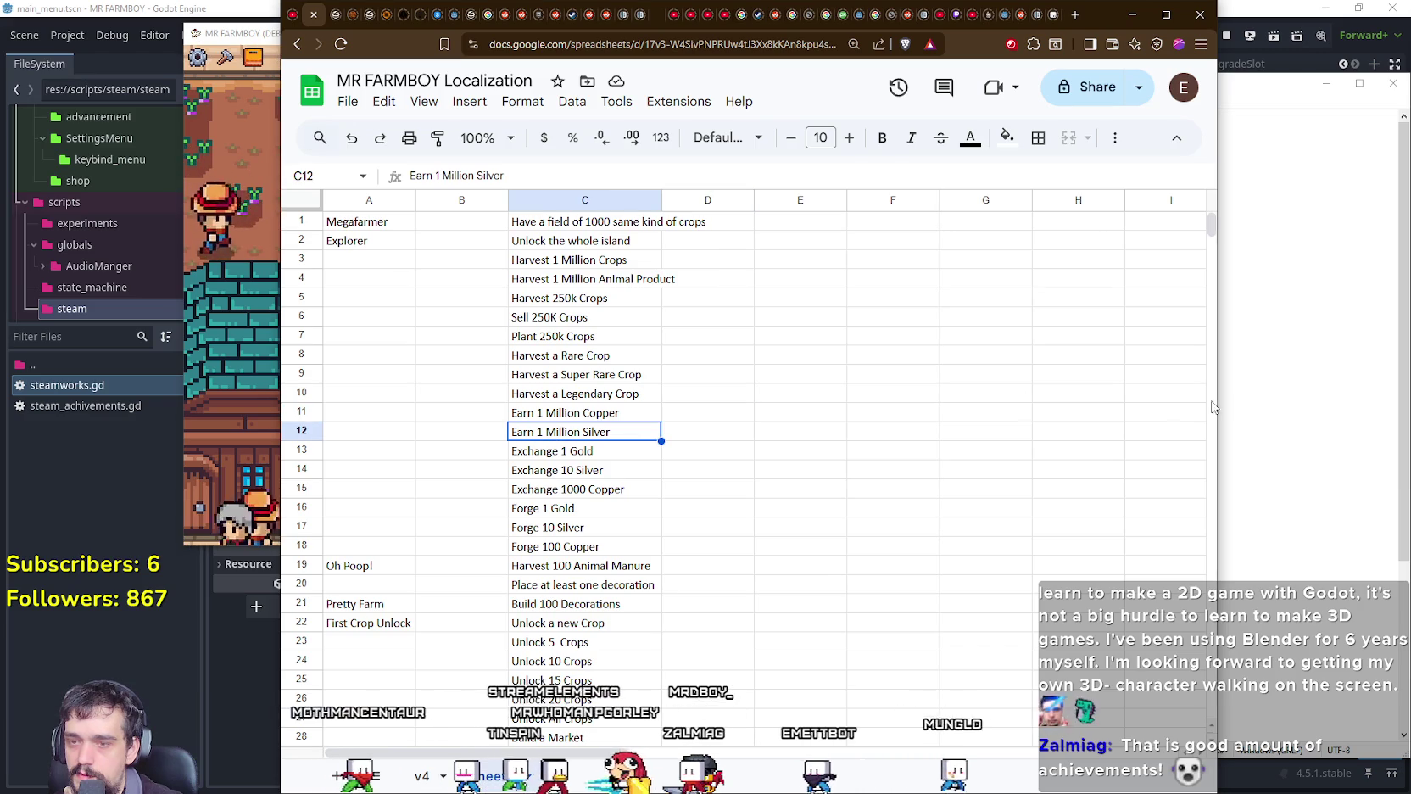
click(1247, 365)
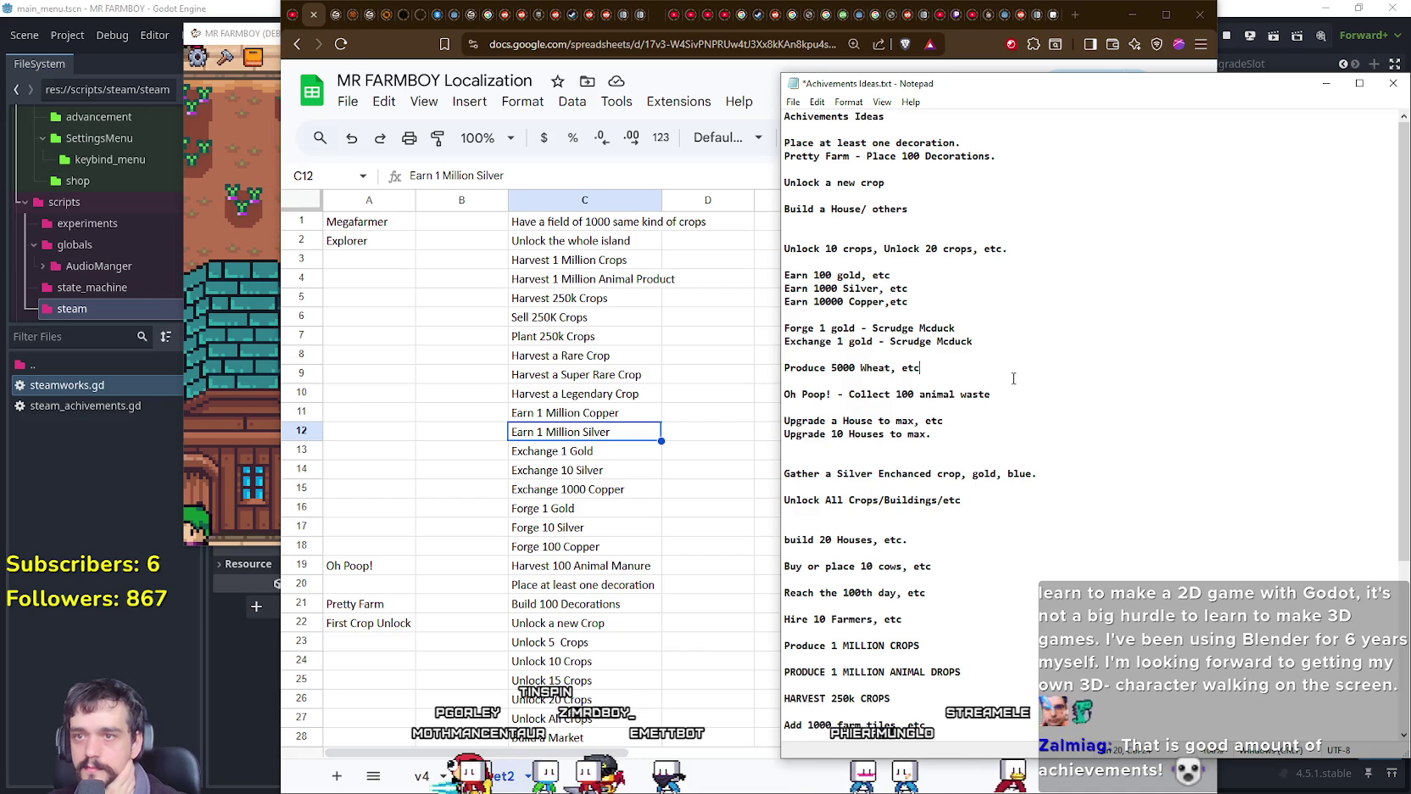
scroll(1033, 464, down, 2)
scroll(1033, 465, down, 3)
scroll(1032, 466, down, 1)
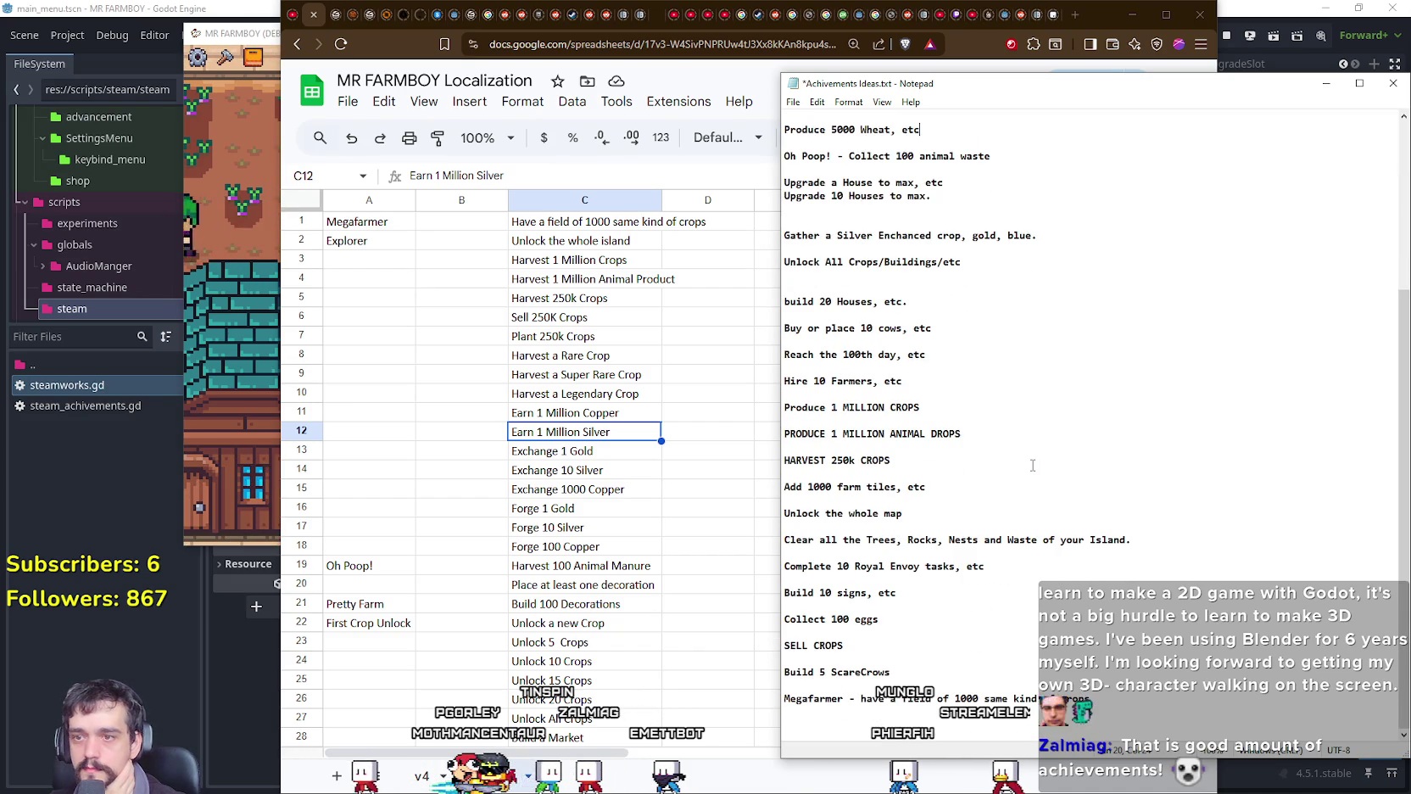
click(399, 434)
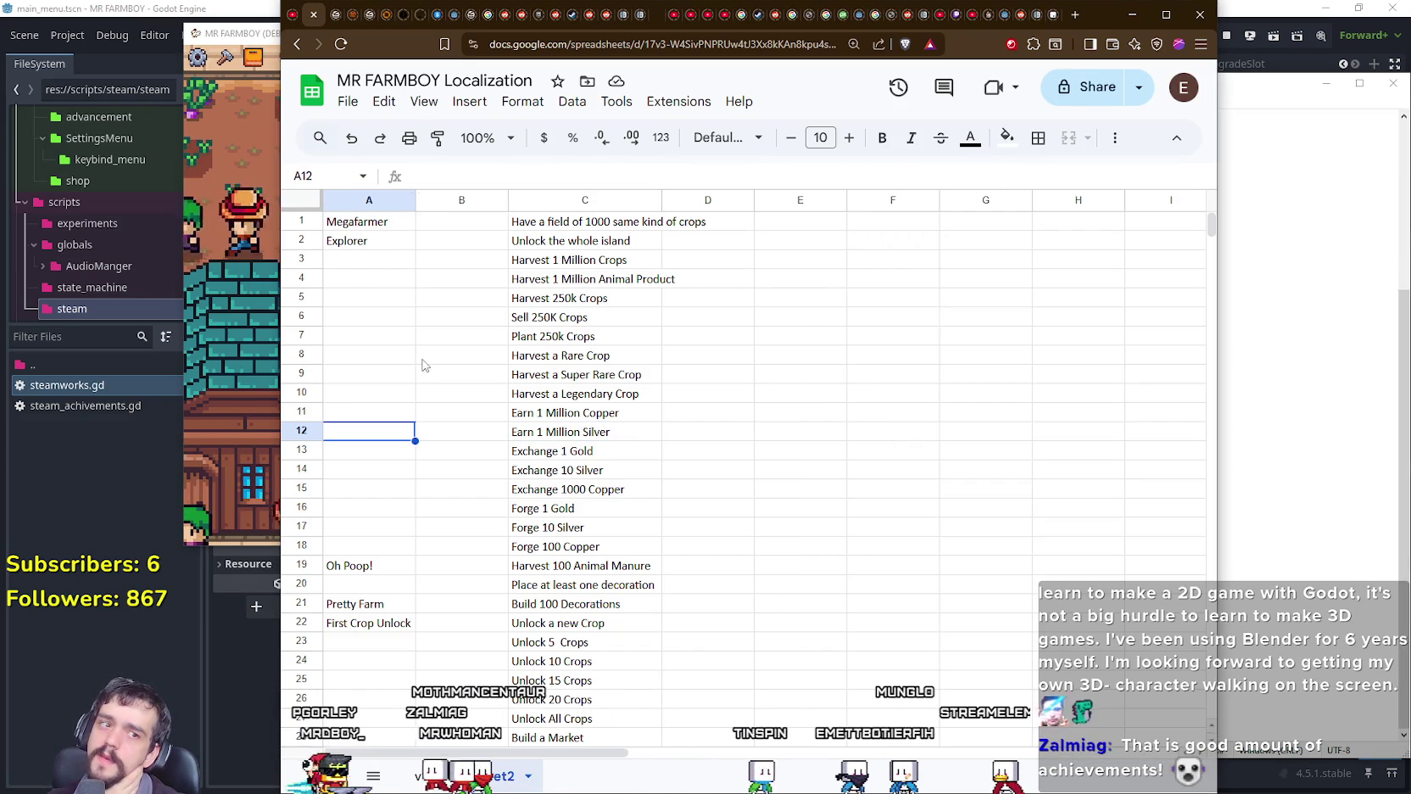
click(370, 260)
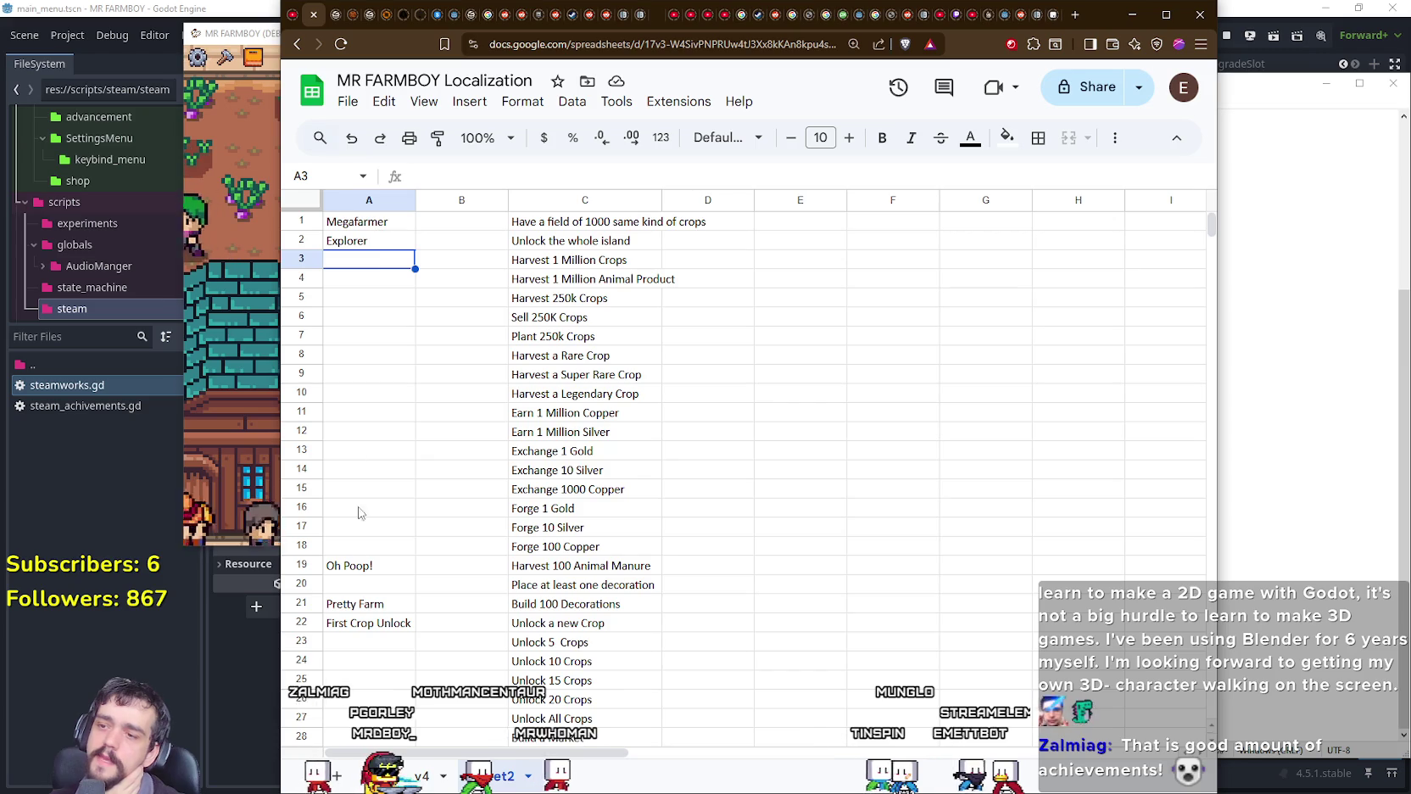
scroll(358, 512, down, 3)
scroll(356, 551, down, 2)
scroll(354, 593, down, 1)
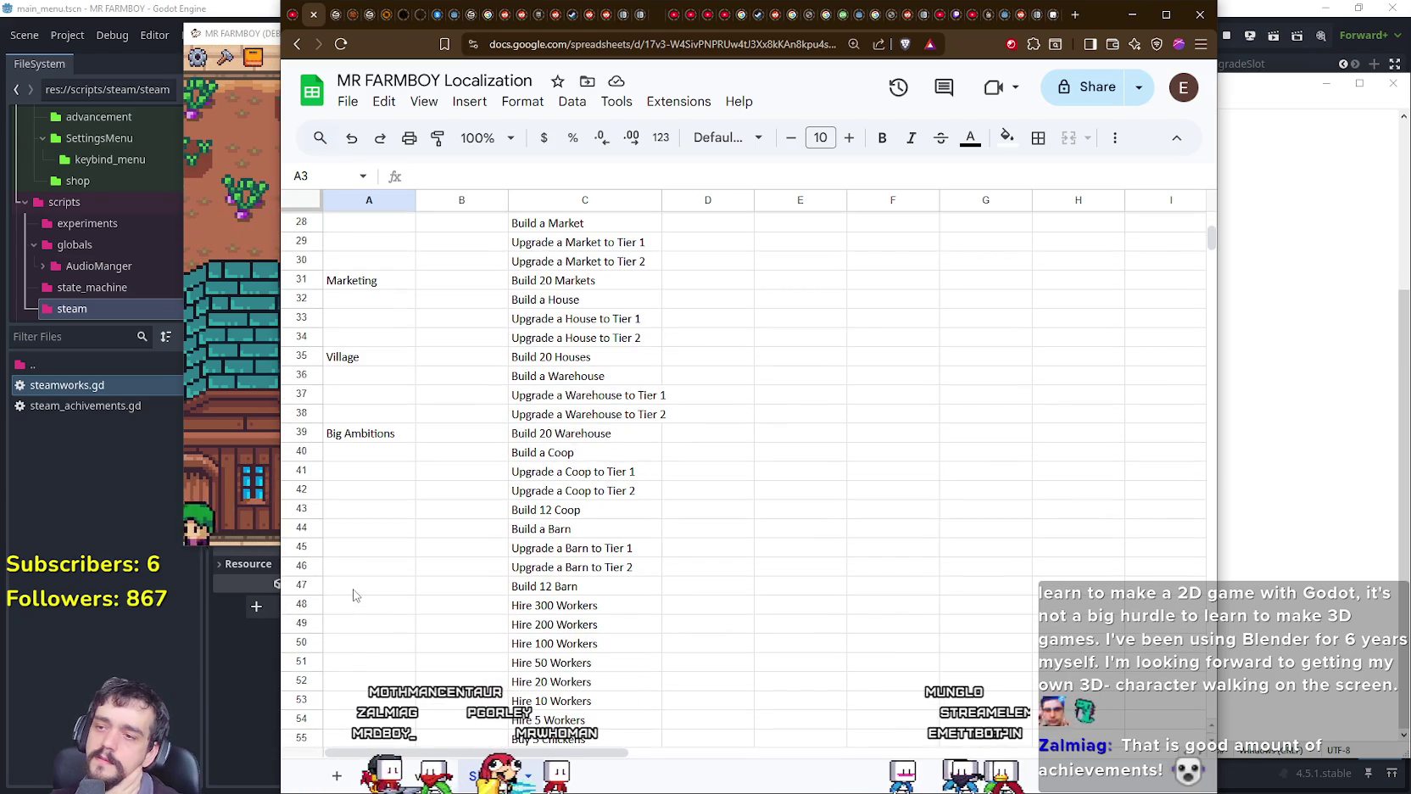
click(361, 437)
key(Return)
scroll(424, 551, up, 1)
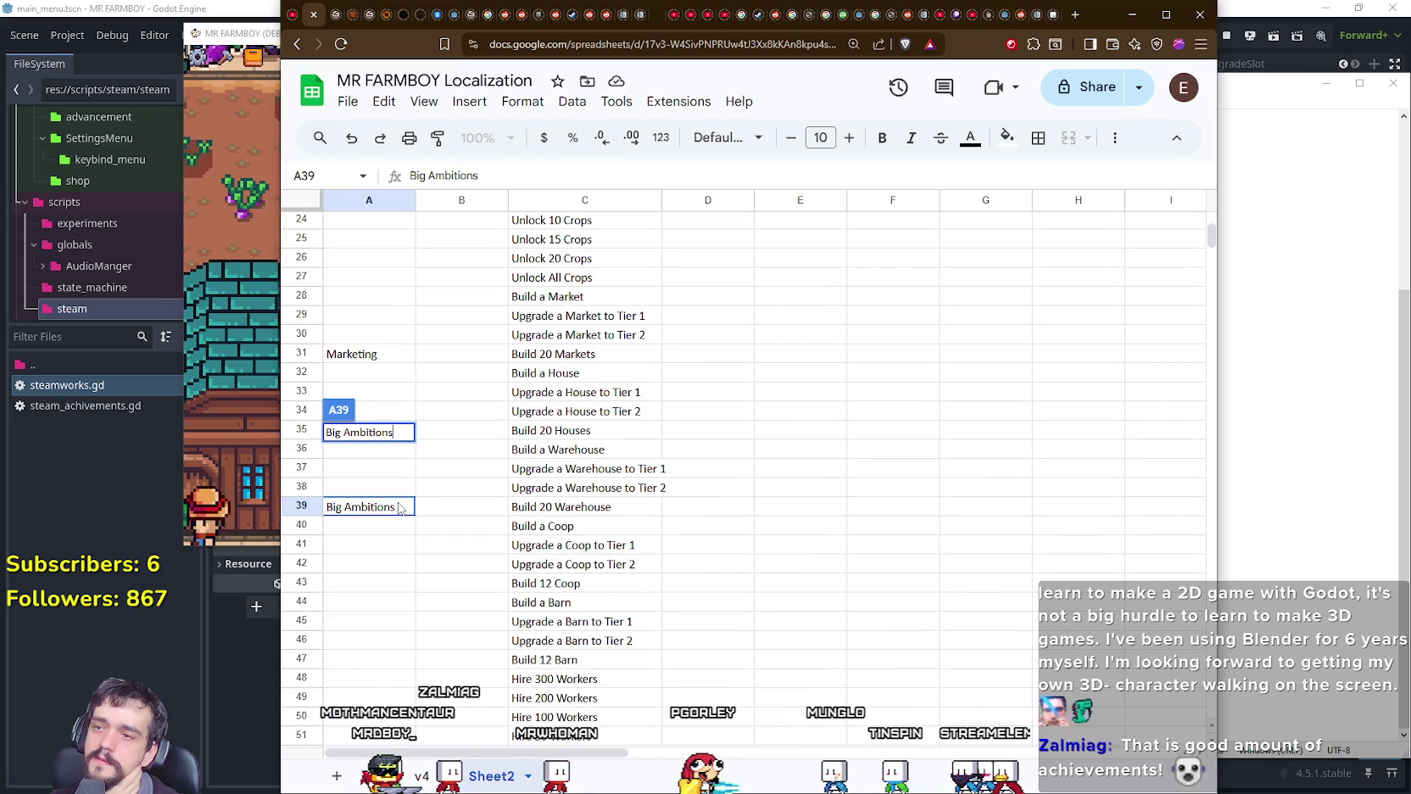
scroll(398, 507, up, 1)
scroll(399, 506, up, 1)
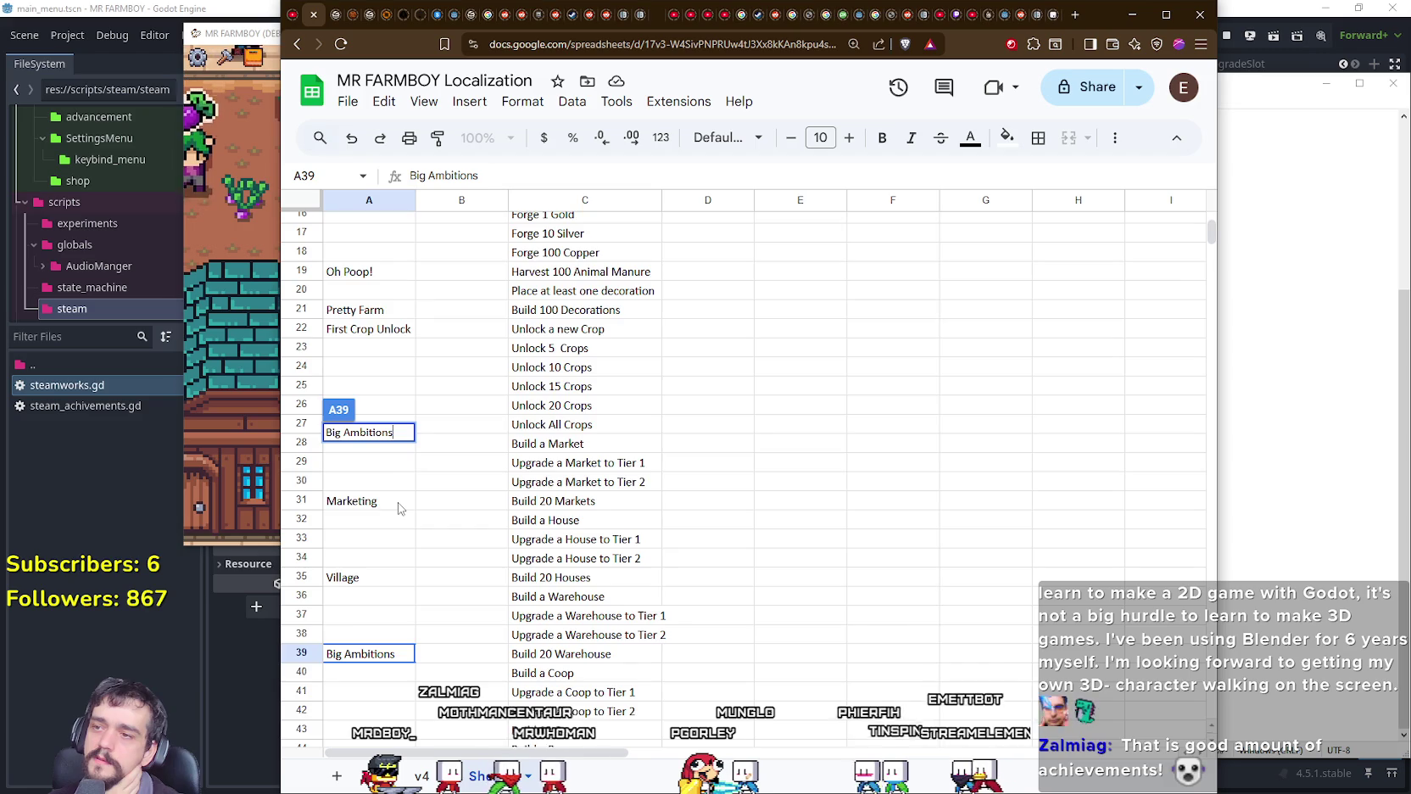
scroll(399, 506, up, 1)
scroll(399, 507, up, 2)
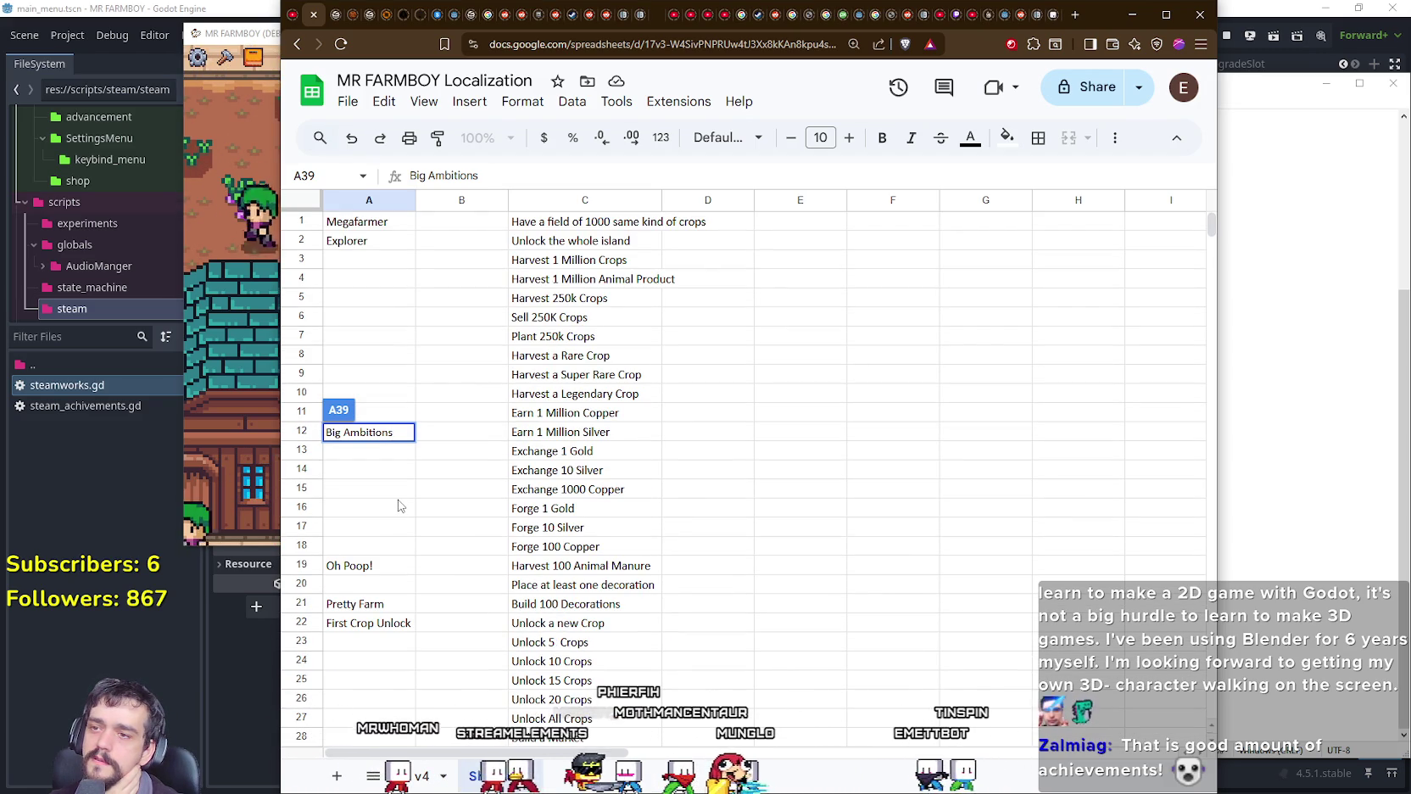
scroll(399, 506, down, 2)
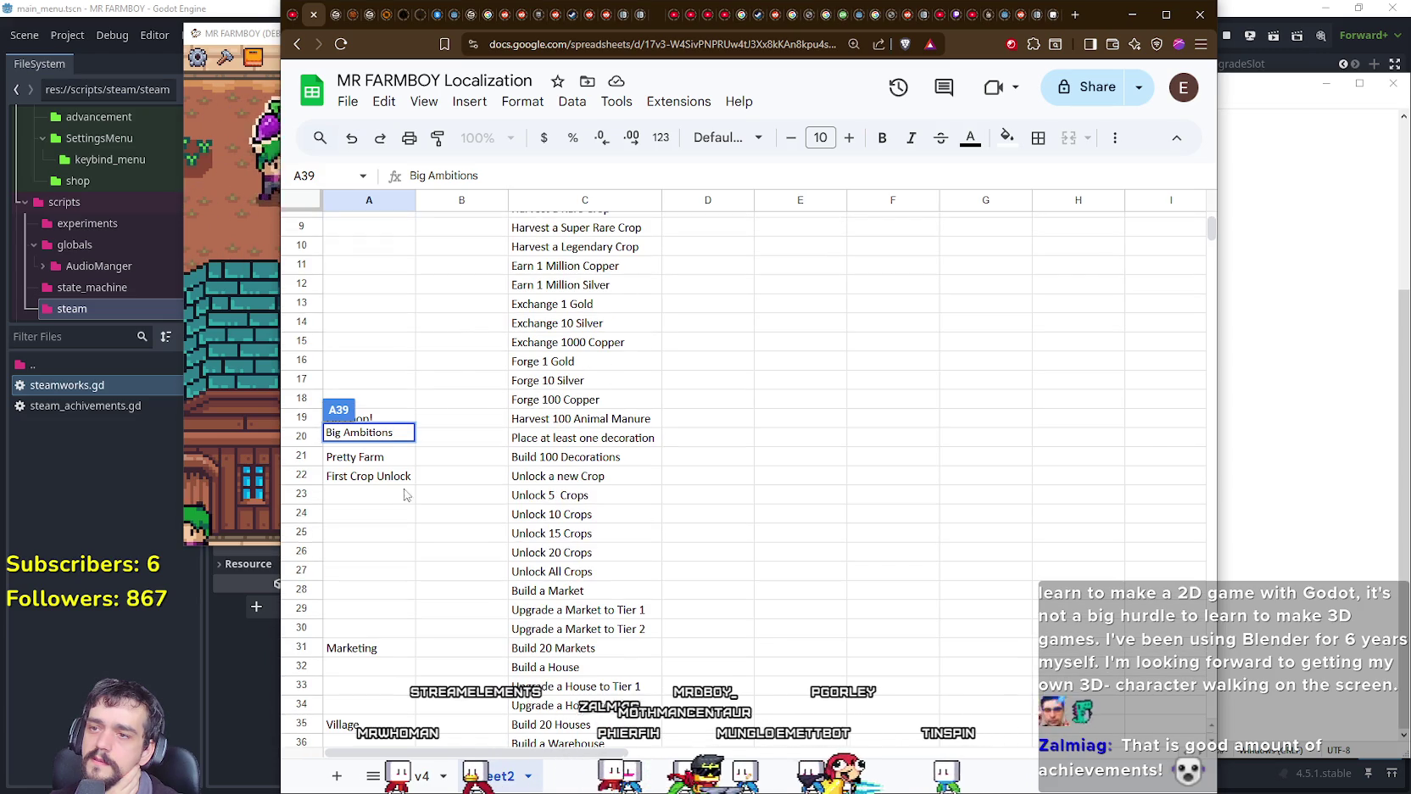
click(410, 269)
scroll(480, 510, down, 5)
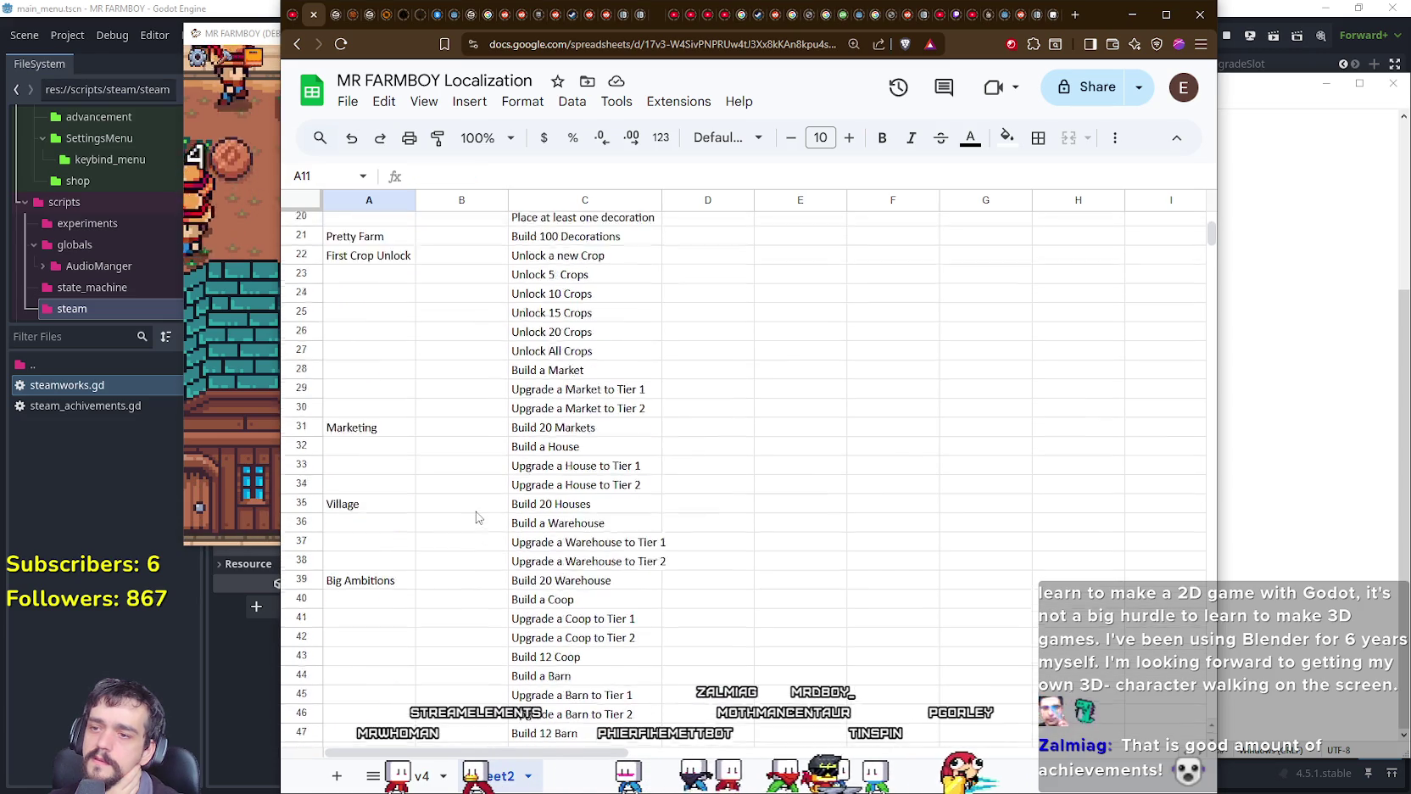
scroll(480, 510, down, 5)
scroll(480, 510, down, 1)
scroll(480, 510, down, 3)
scroll(480, 510, down, 3)
scroll(480, 510, down, 2)
scroll(480, 510, down, 5)
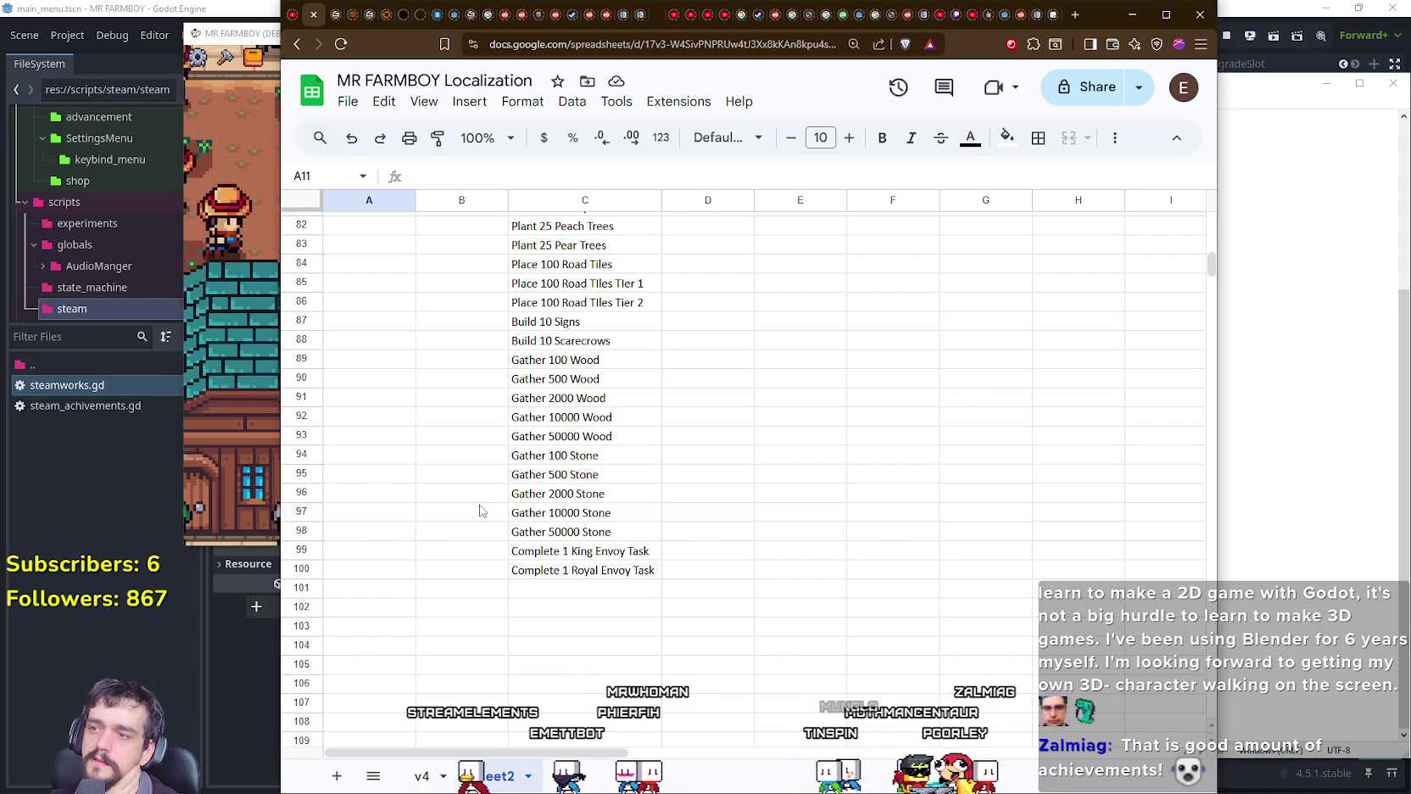
key(alt+Tab)
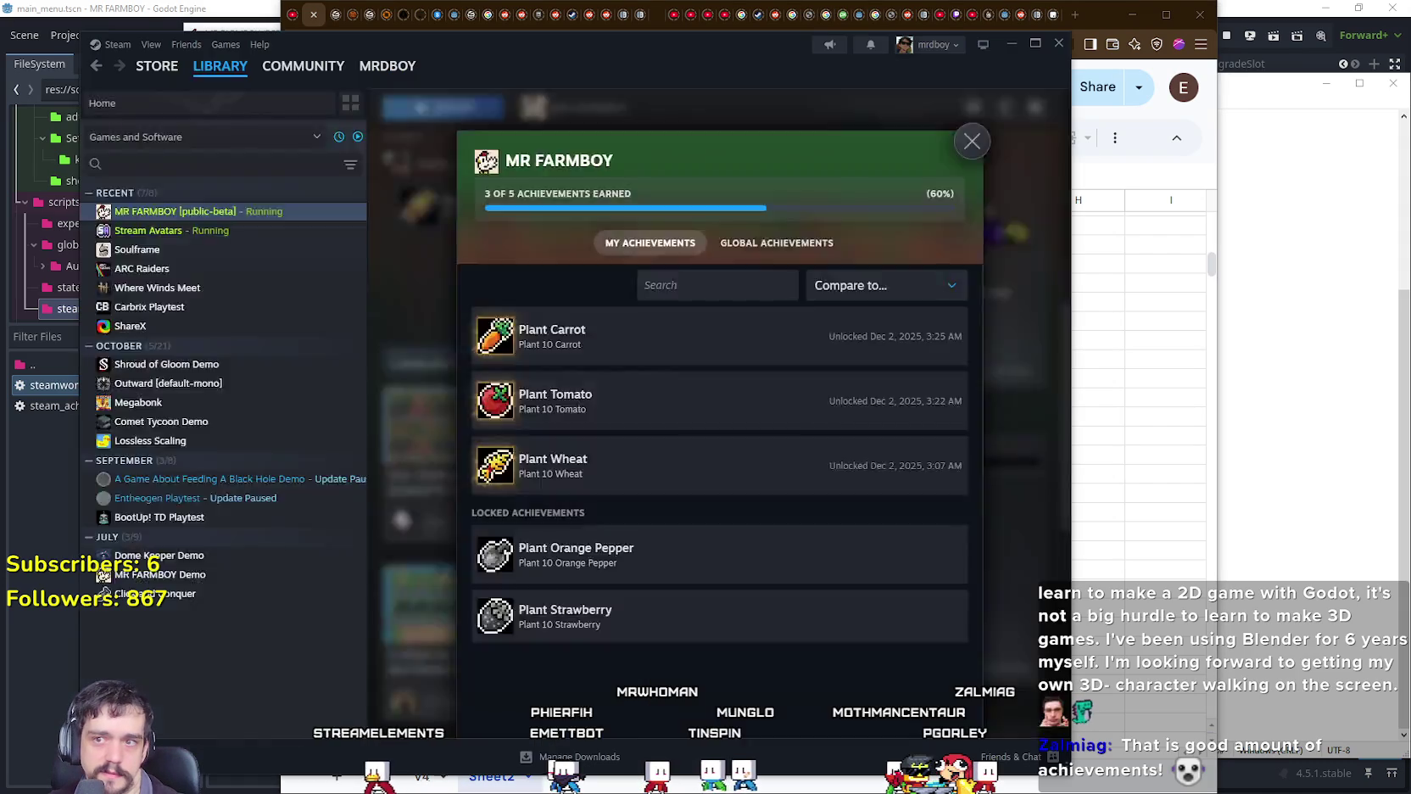
Step: Move Steam to the right and open the Rusty's Retirement store page via a 'rusty' search
mouse_move(683, 68)
mouse_down()
mouse_move(1017, 74)
mouse_move(890, 67)
mouse_up()
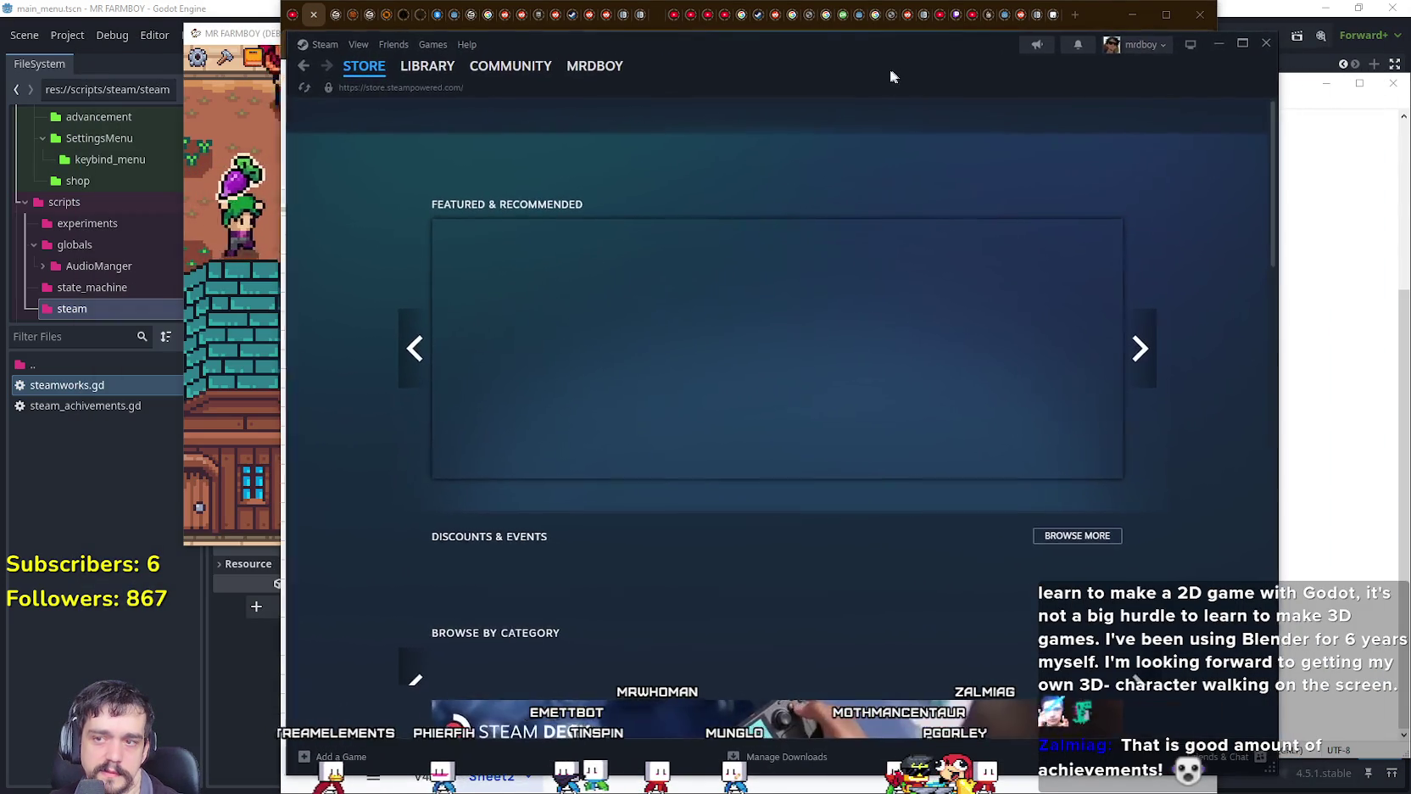
click(971, 116)
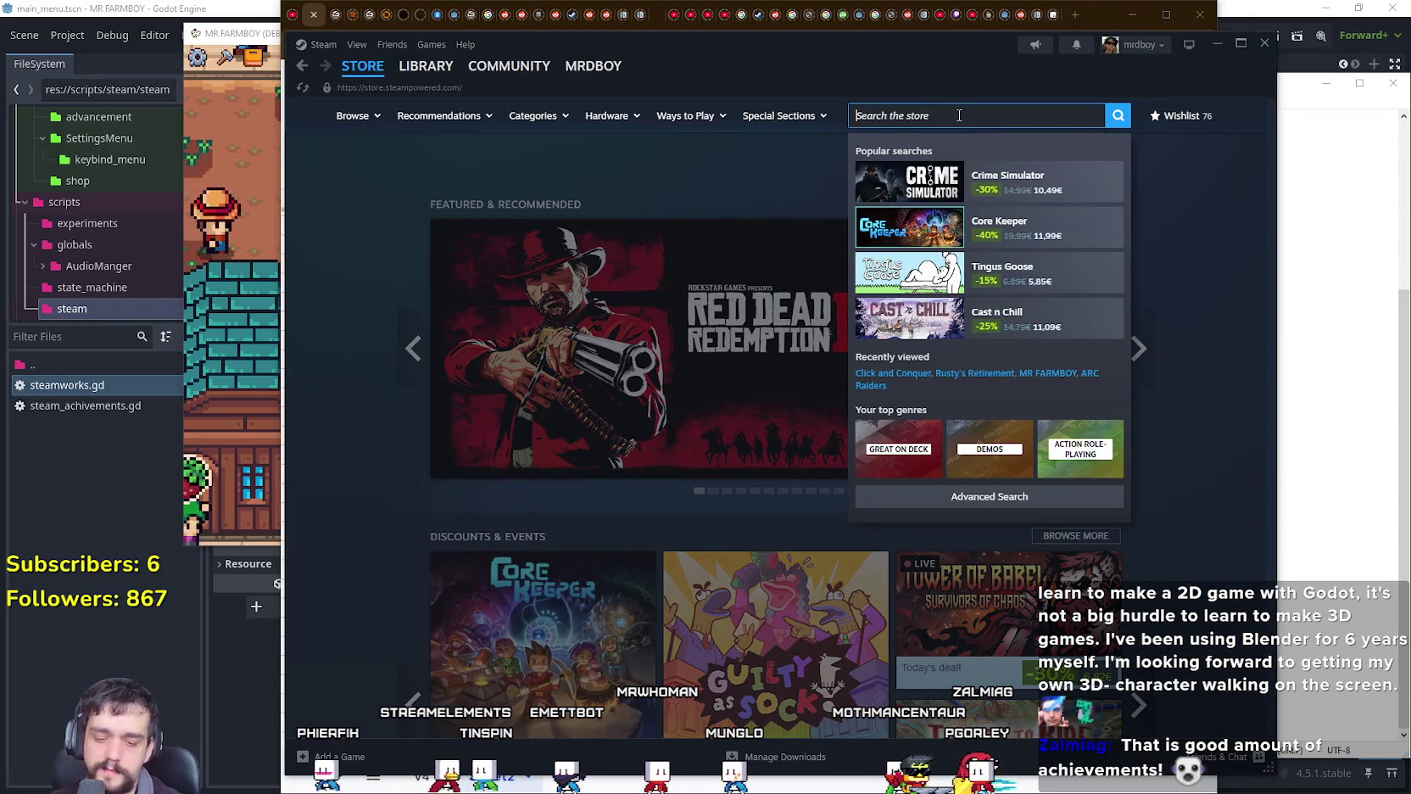
text(rusty)
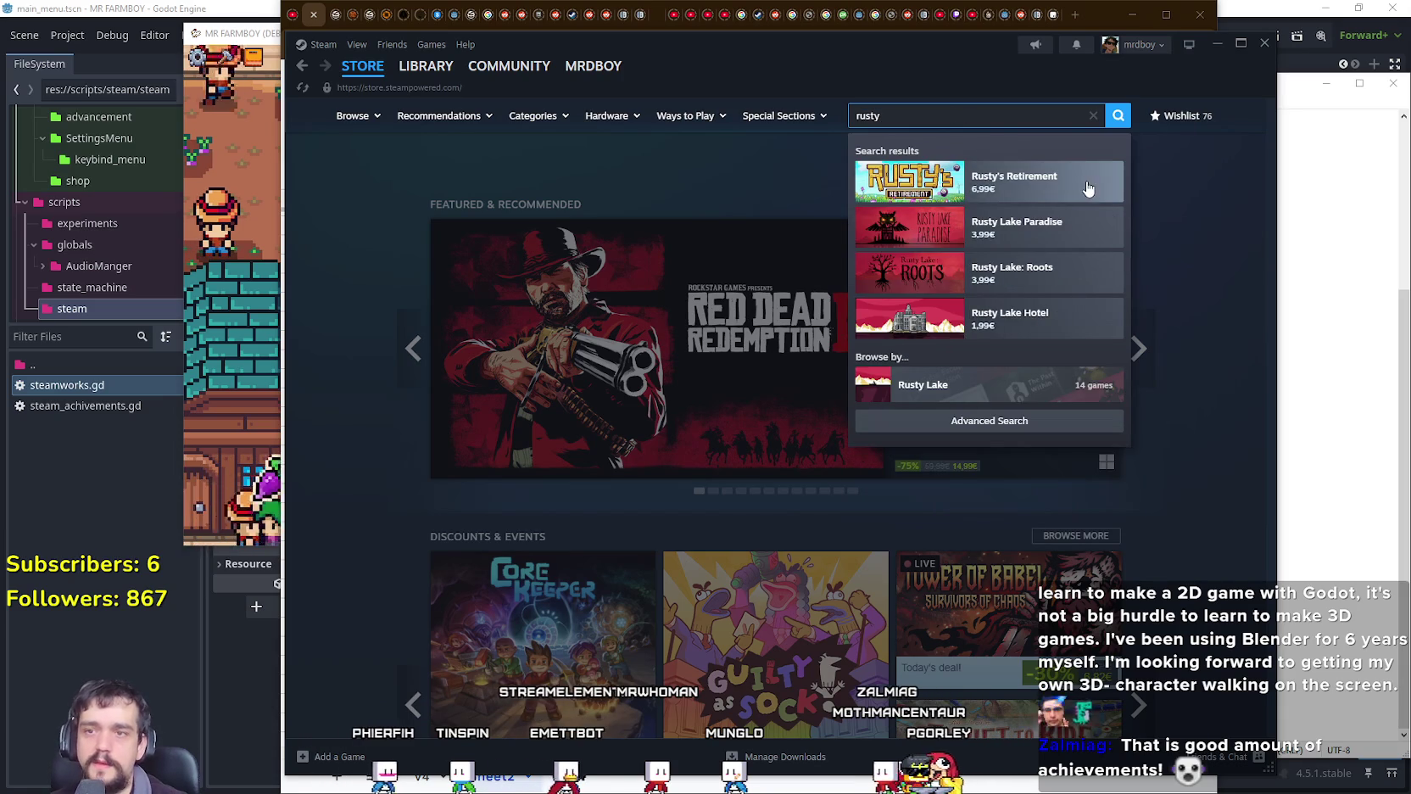
click(1088, 188)
Step: Scroll the store page and open the game's global achievements list
scroll(1014, 472, down, 3)
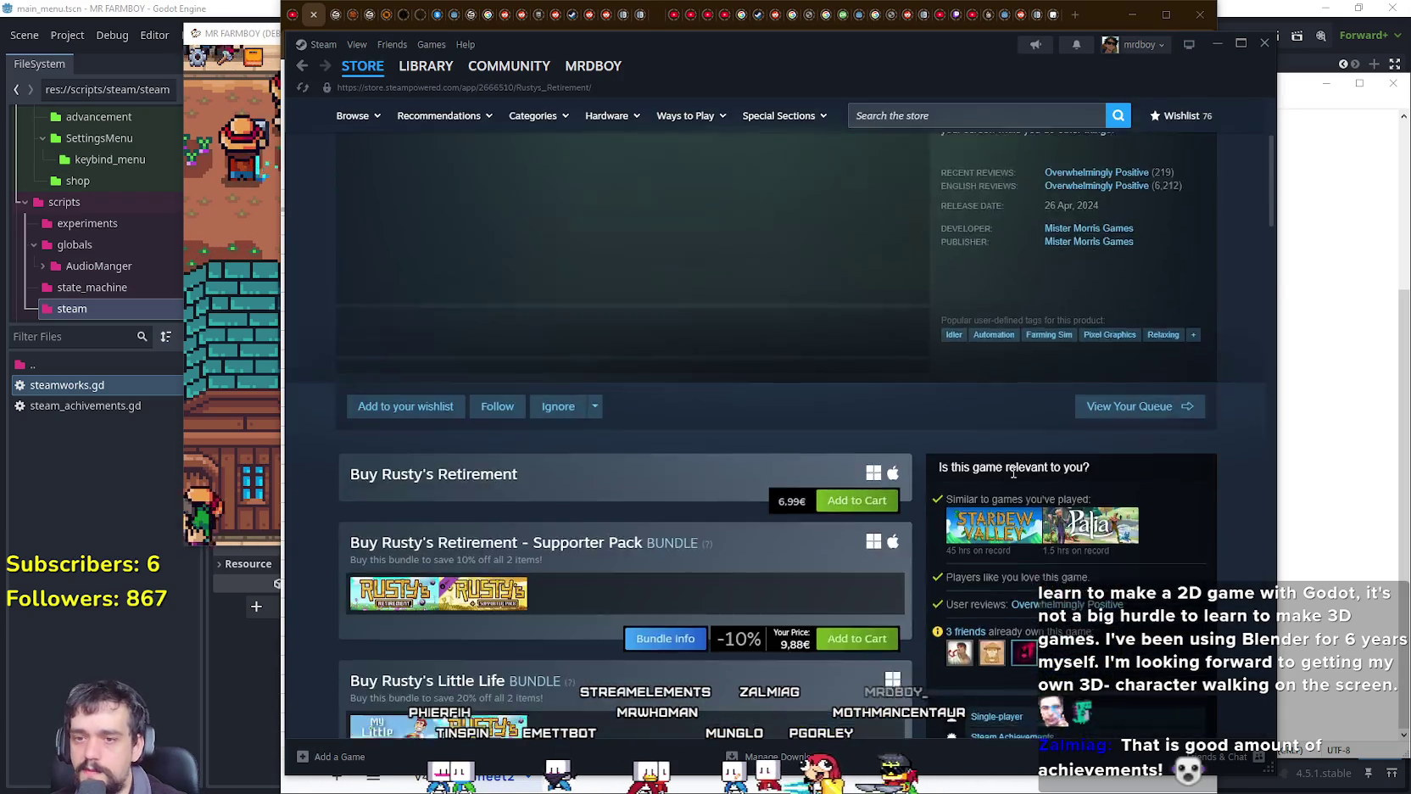
scroll(1014, 471, down, 5)
scroll(1052, 485, up, 2)
scroll(1091, 499, down, 4)
click(1176, 474)
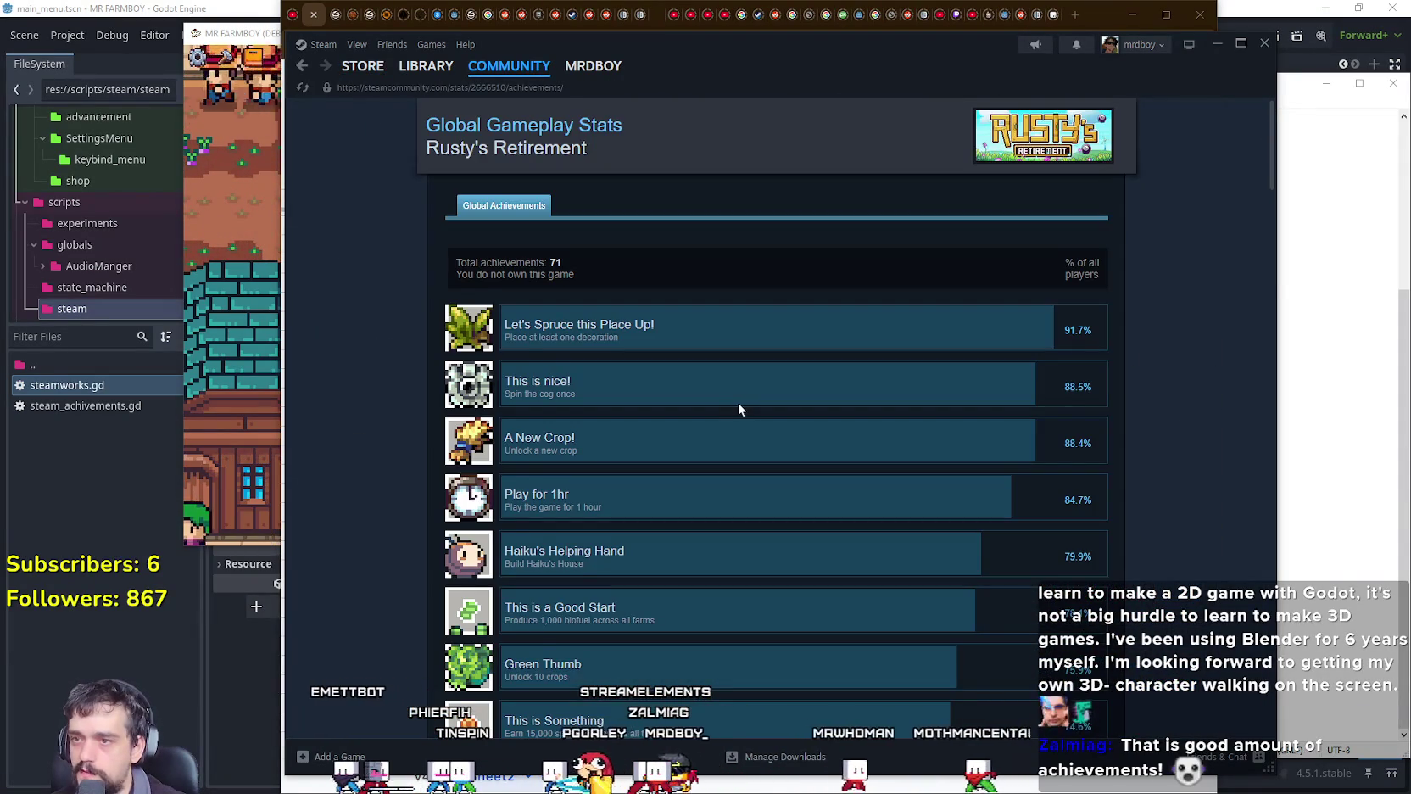
Step: Browse the achievements, selecting and then clearing the A Small Production Line name
scroll(738, 410, down, 3)
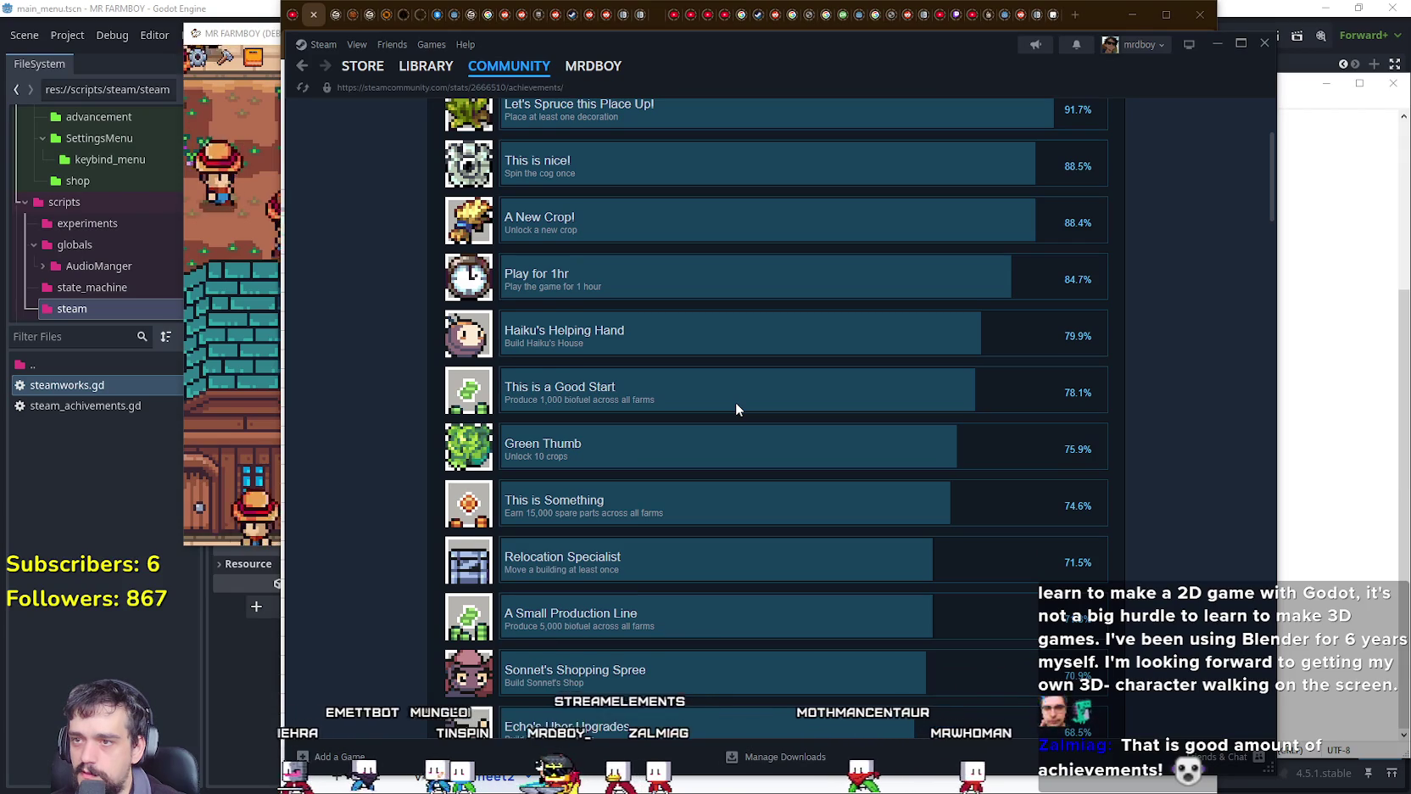
scroll(736, 403, down, 2)
scroll(735, 410, up, 3)
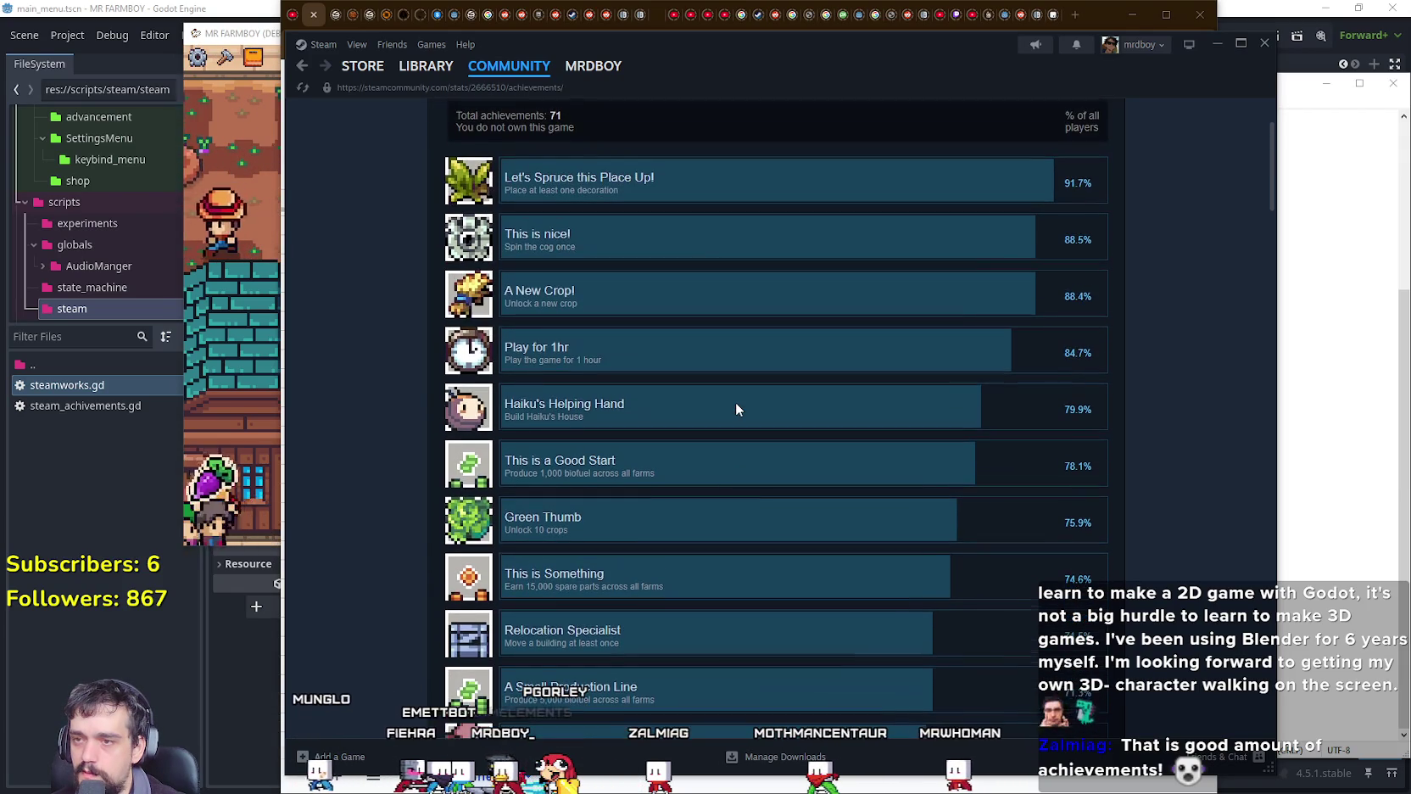
scroll(735, 409, down, 1)
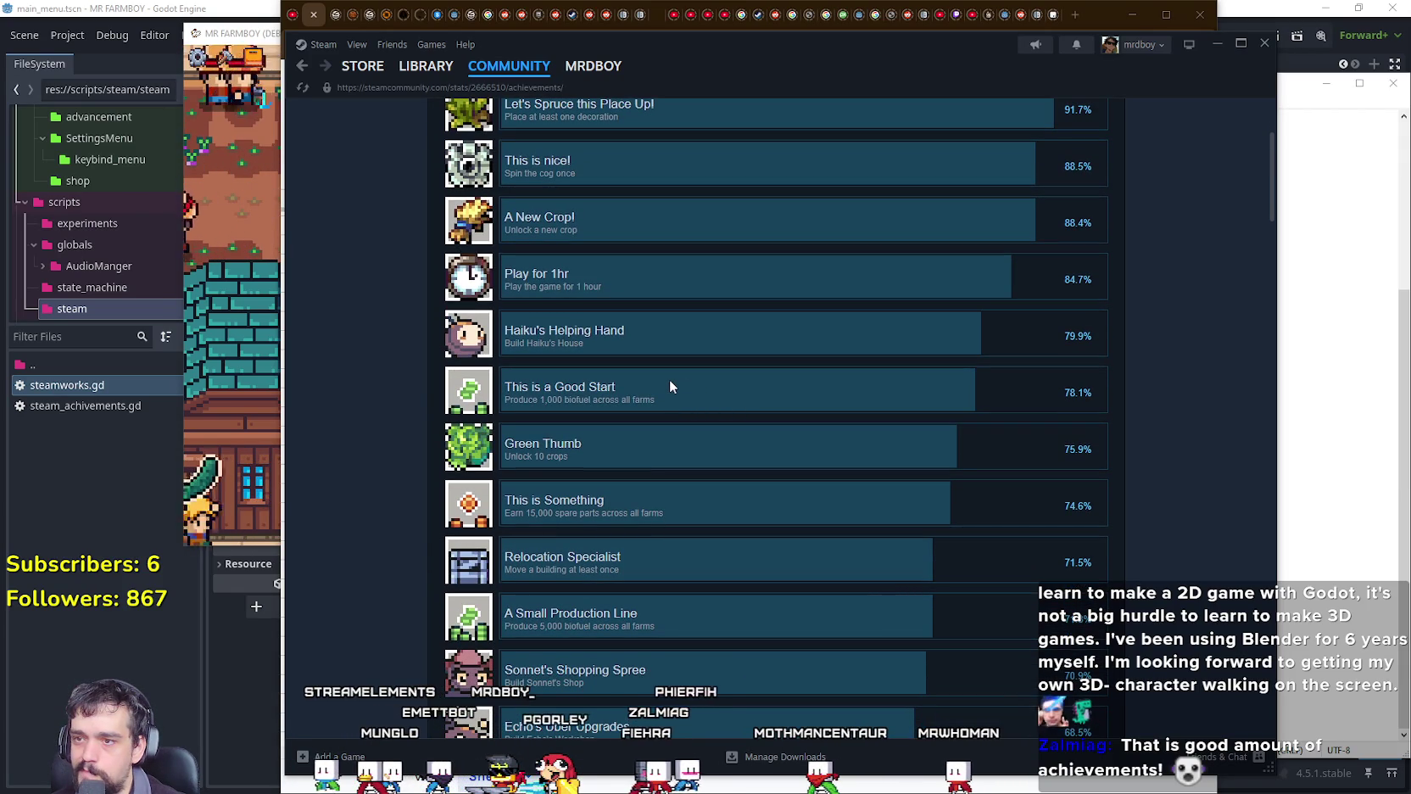
scroll(727, 483, down, 2)
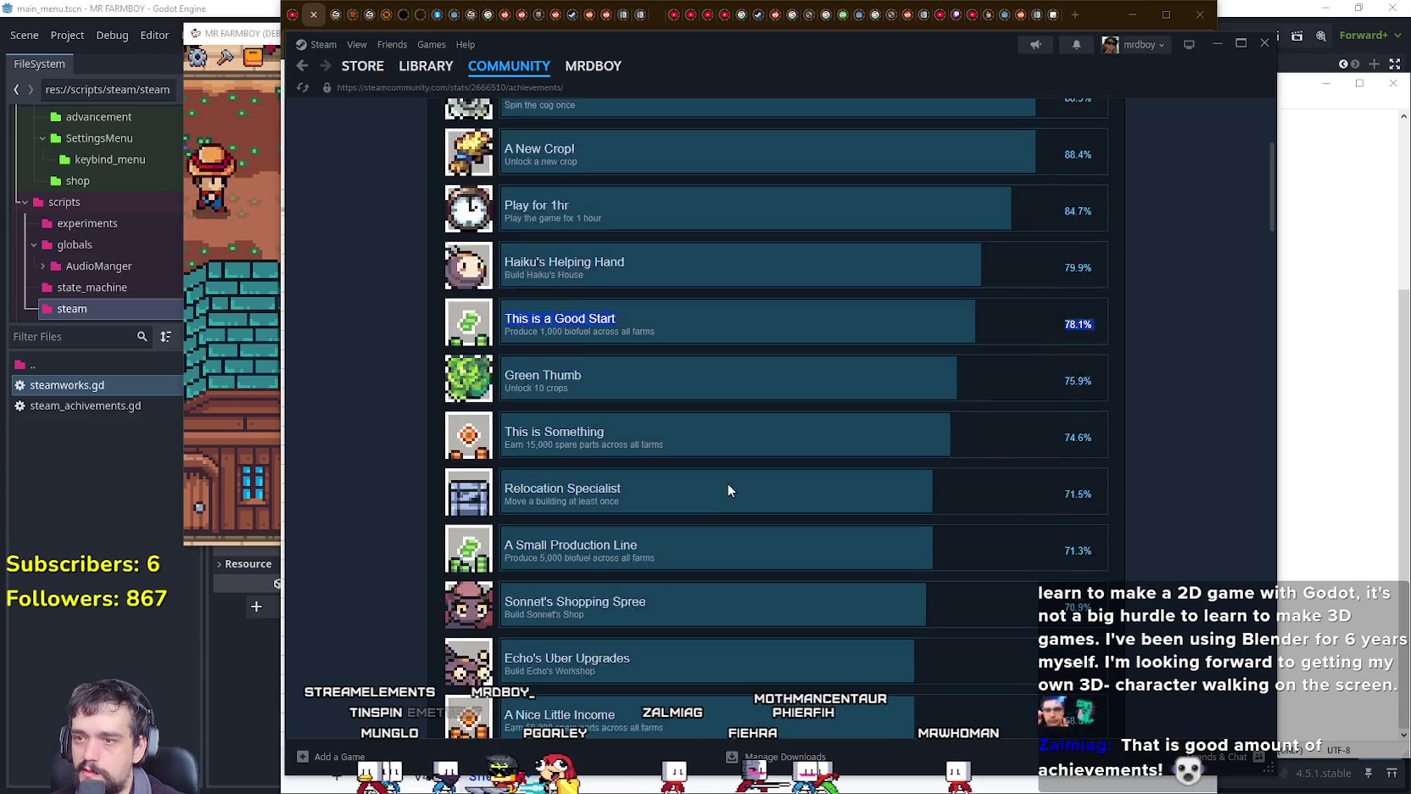
drag(610, 284, 416, 298)
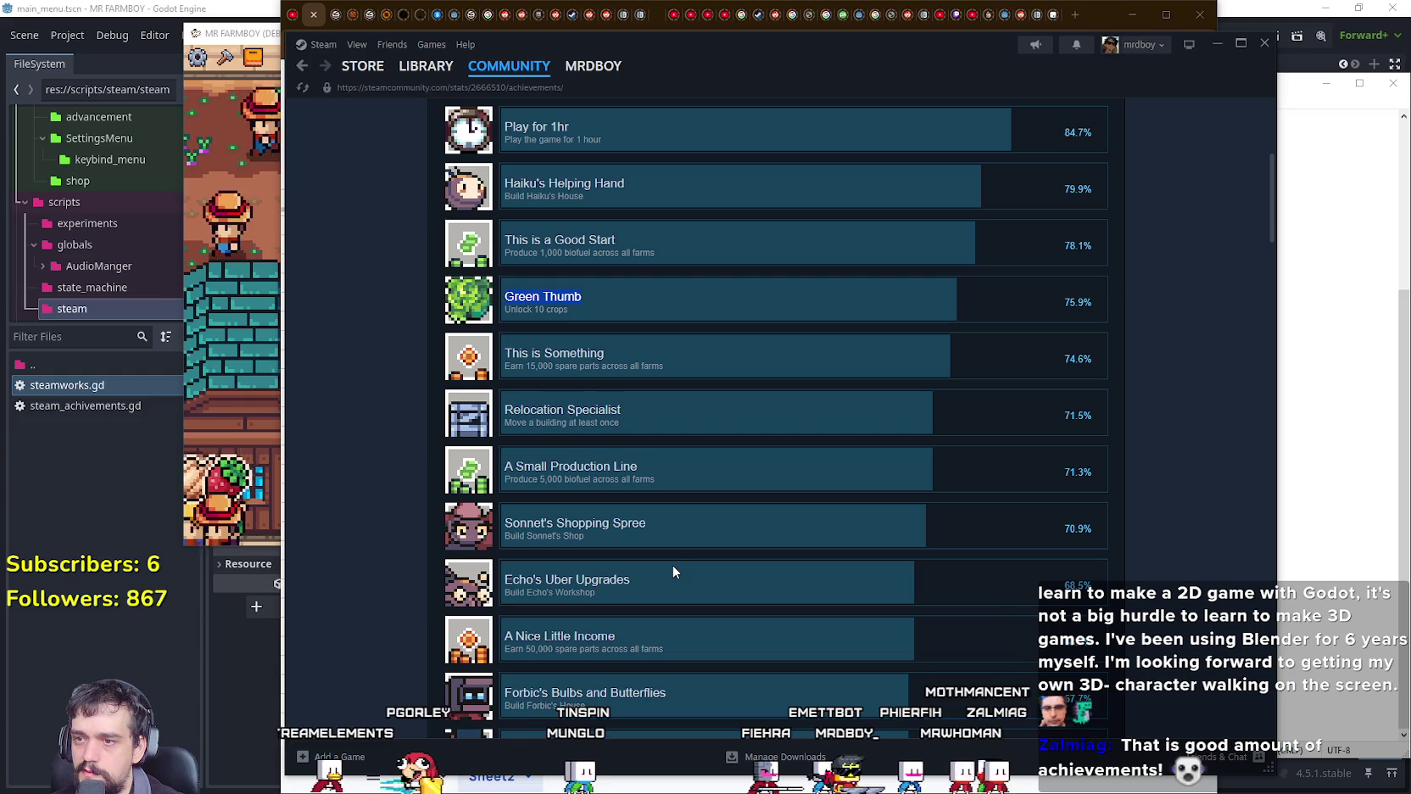
scroll(672, 555, down, 2)
triple_click(644, 325)
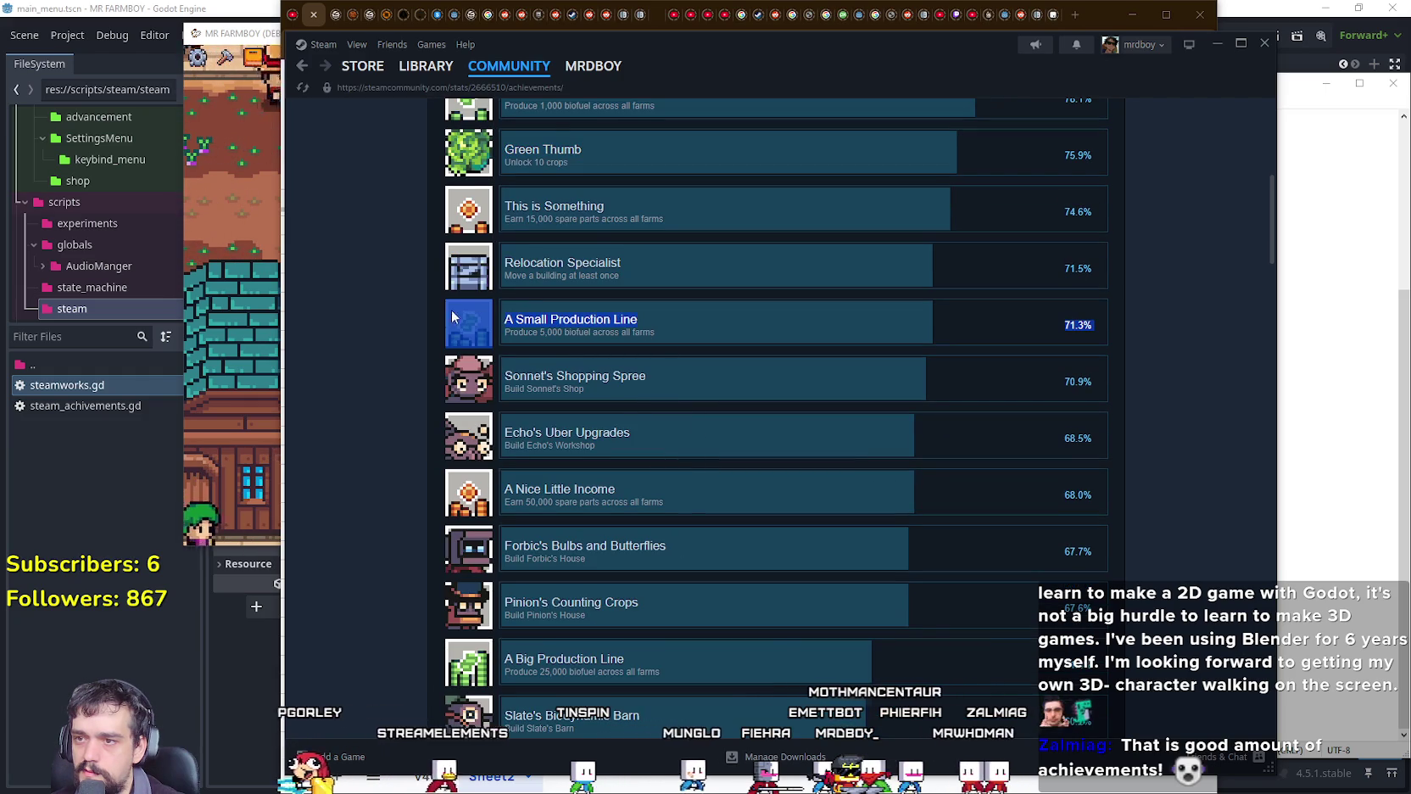
click(683, 321)
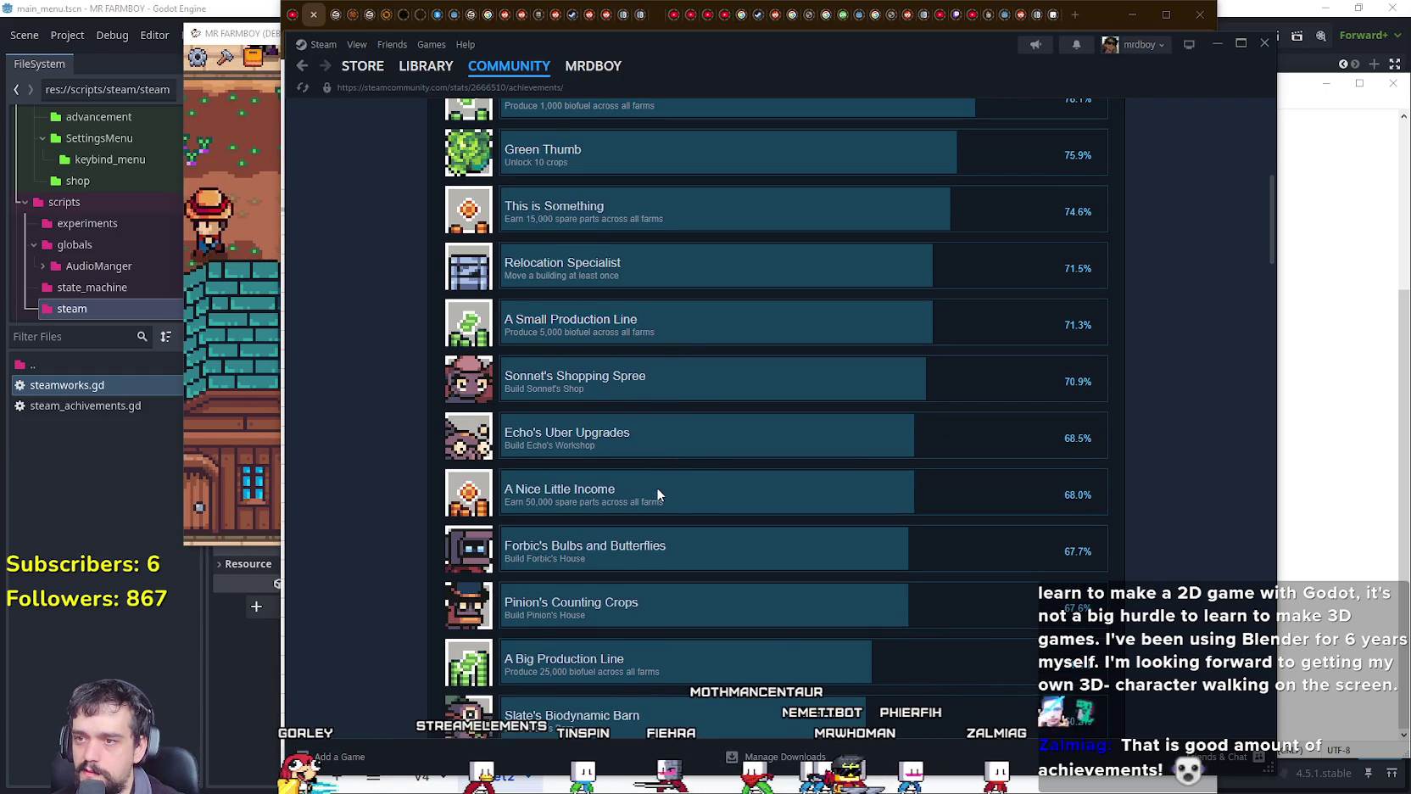
Step: Select the A Nice Little Income and Horticulturist achievement names
scroll(657, 487, down, 2)
drag(623, 351, 593, 341)
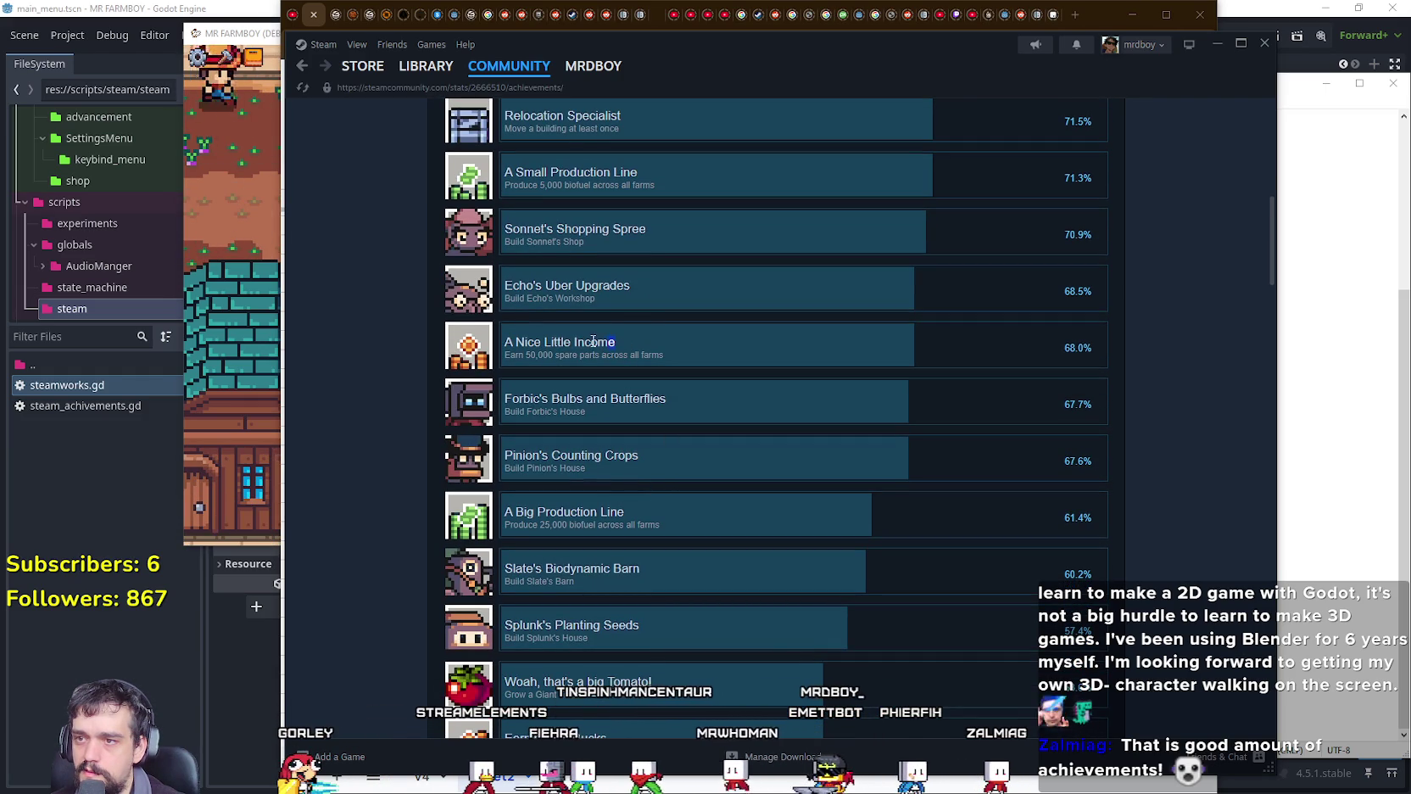
scroll(667, 587, down, 2)
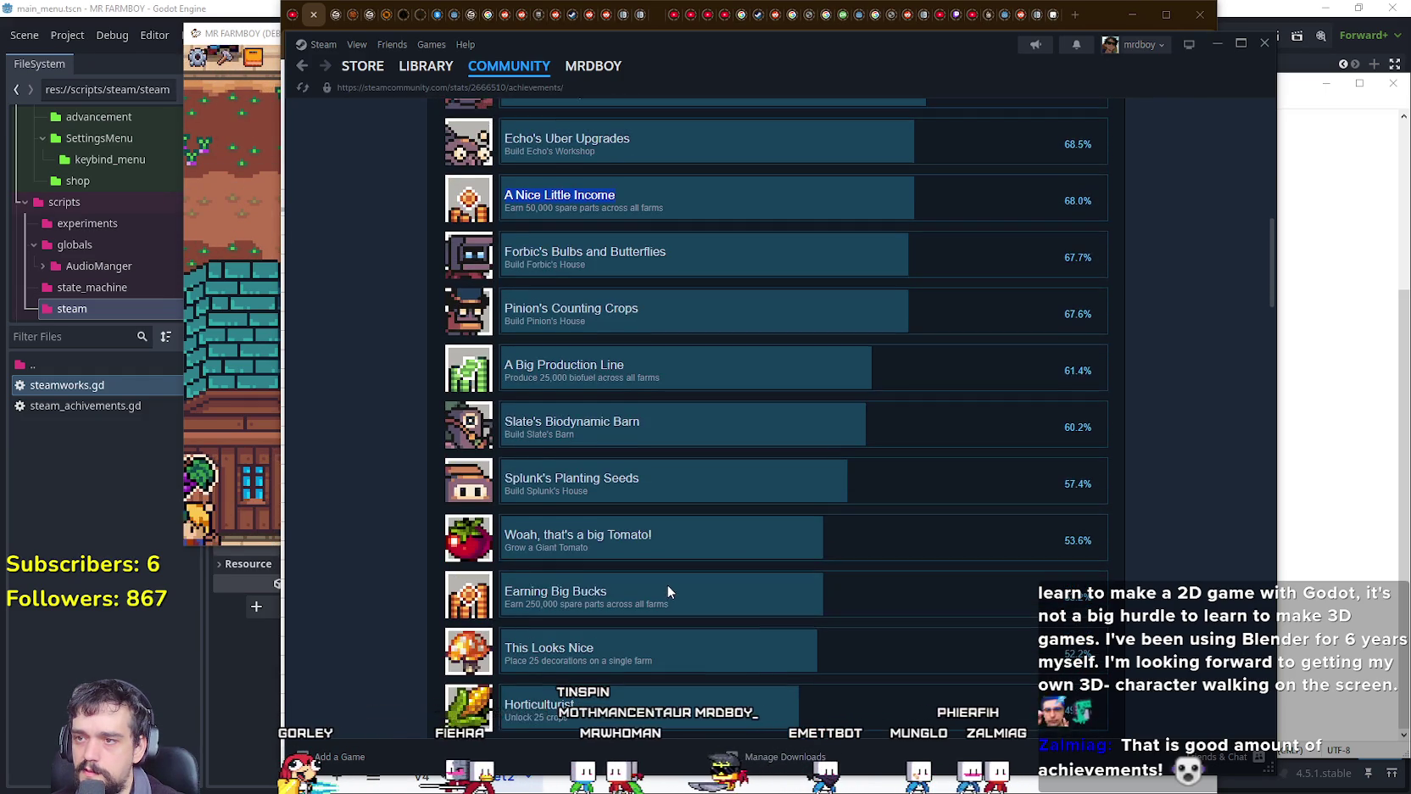
scroll(666, 584, down, 2)
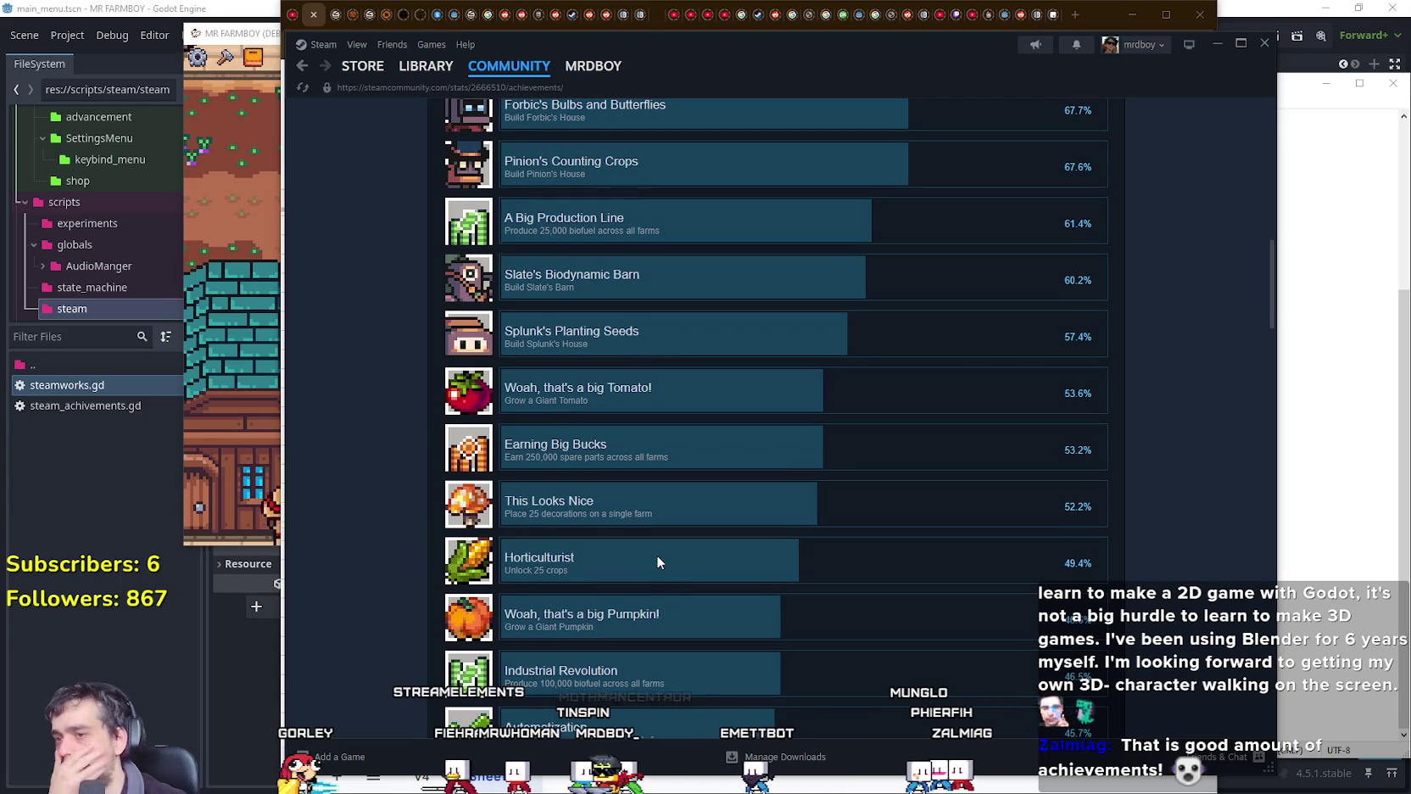
double_click(606, 558)
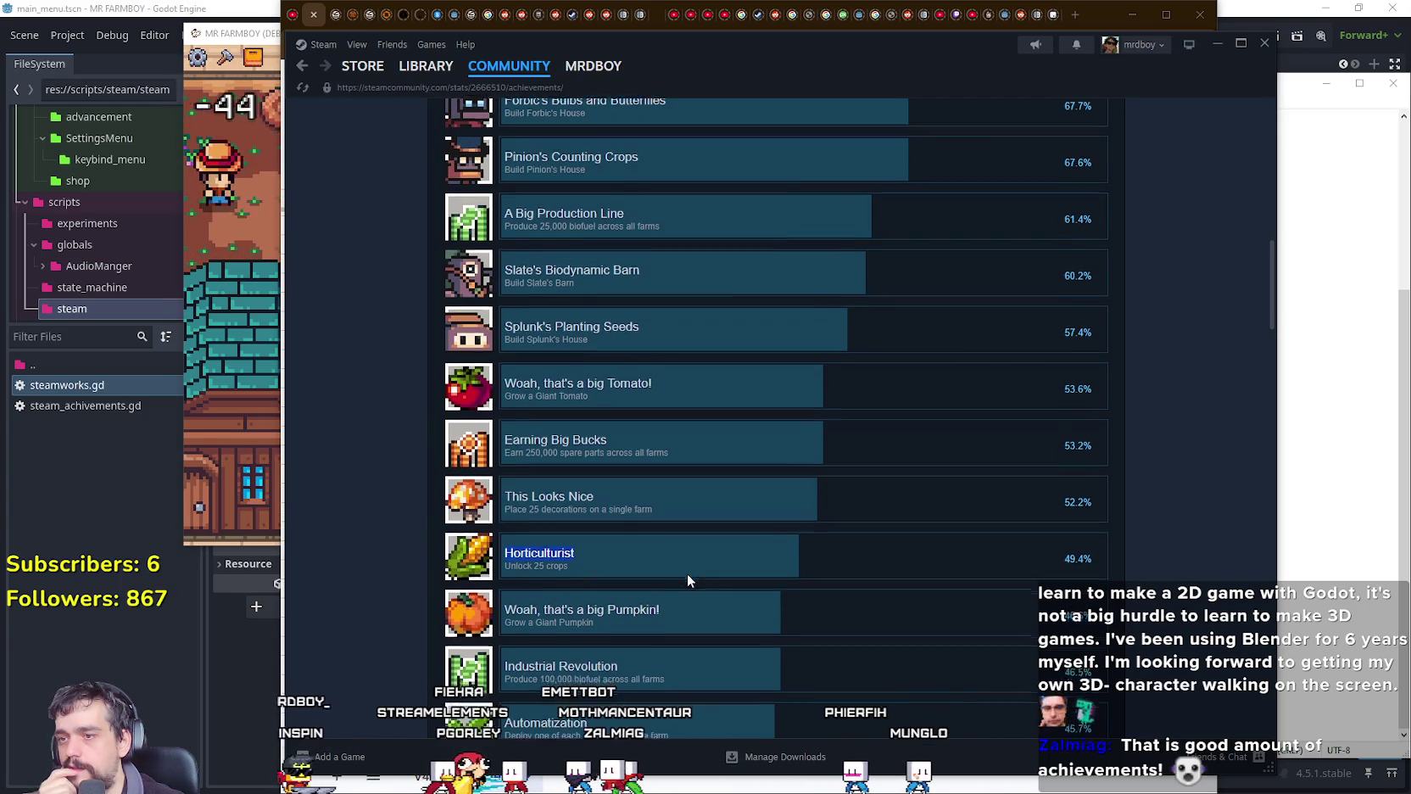
Step: Scroll down to select the Crop Collector name, then bring the Achivements Ideas notes forward
scroll(687, 574, down, 3)
scroll(686, 573, down, 2)
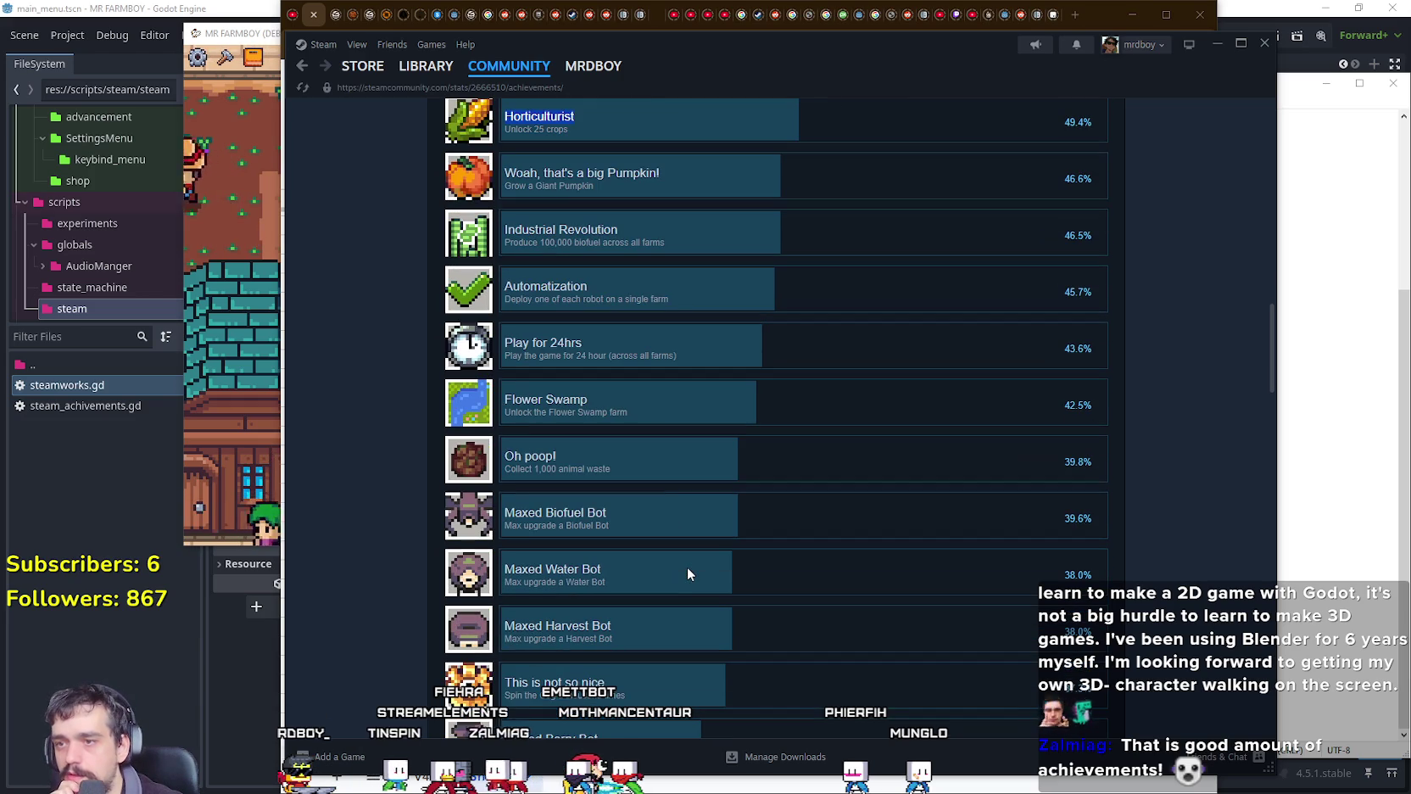
scroll(687, 571, down, 3)
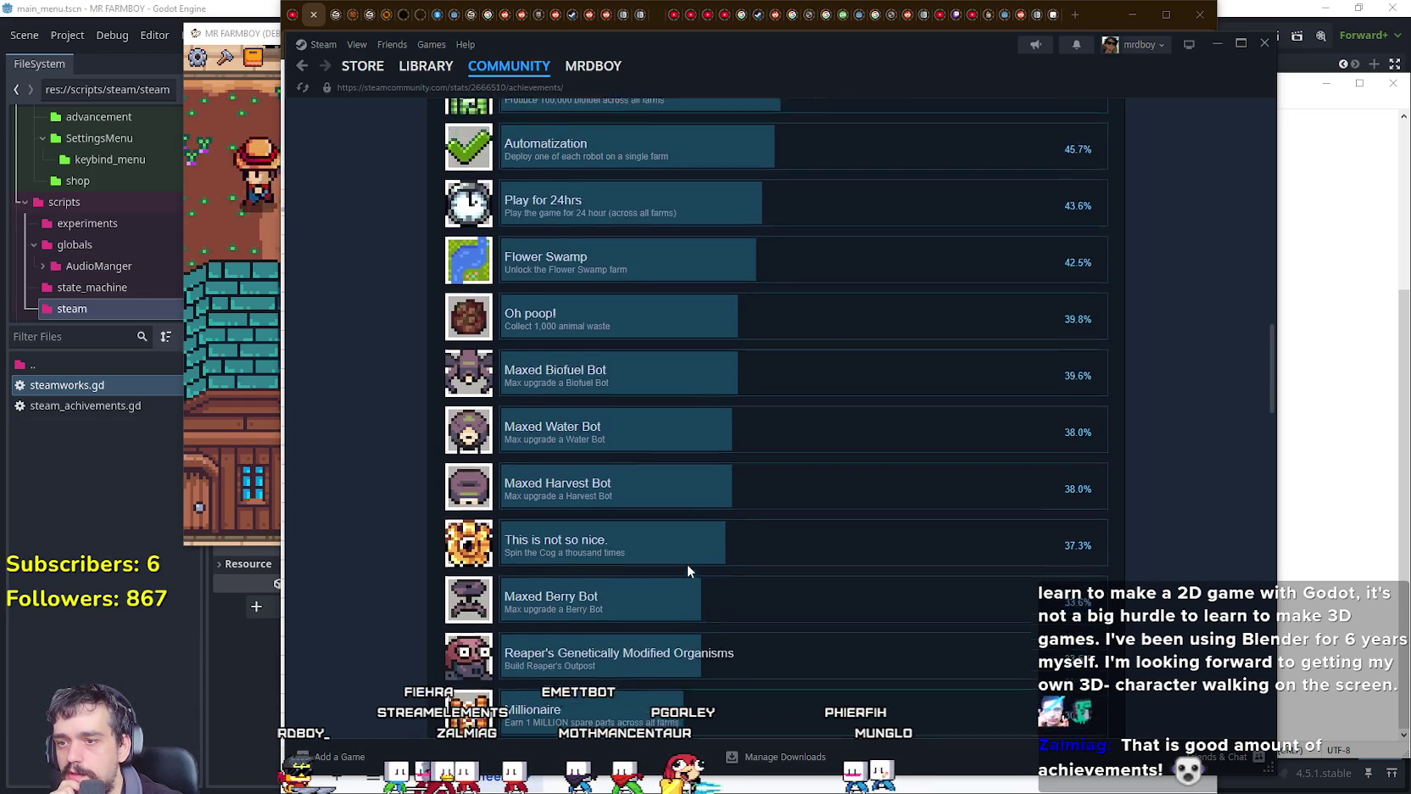
scroll(687, 571, down, 3)
scroll(686, 563, down, 3)
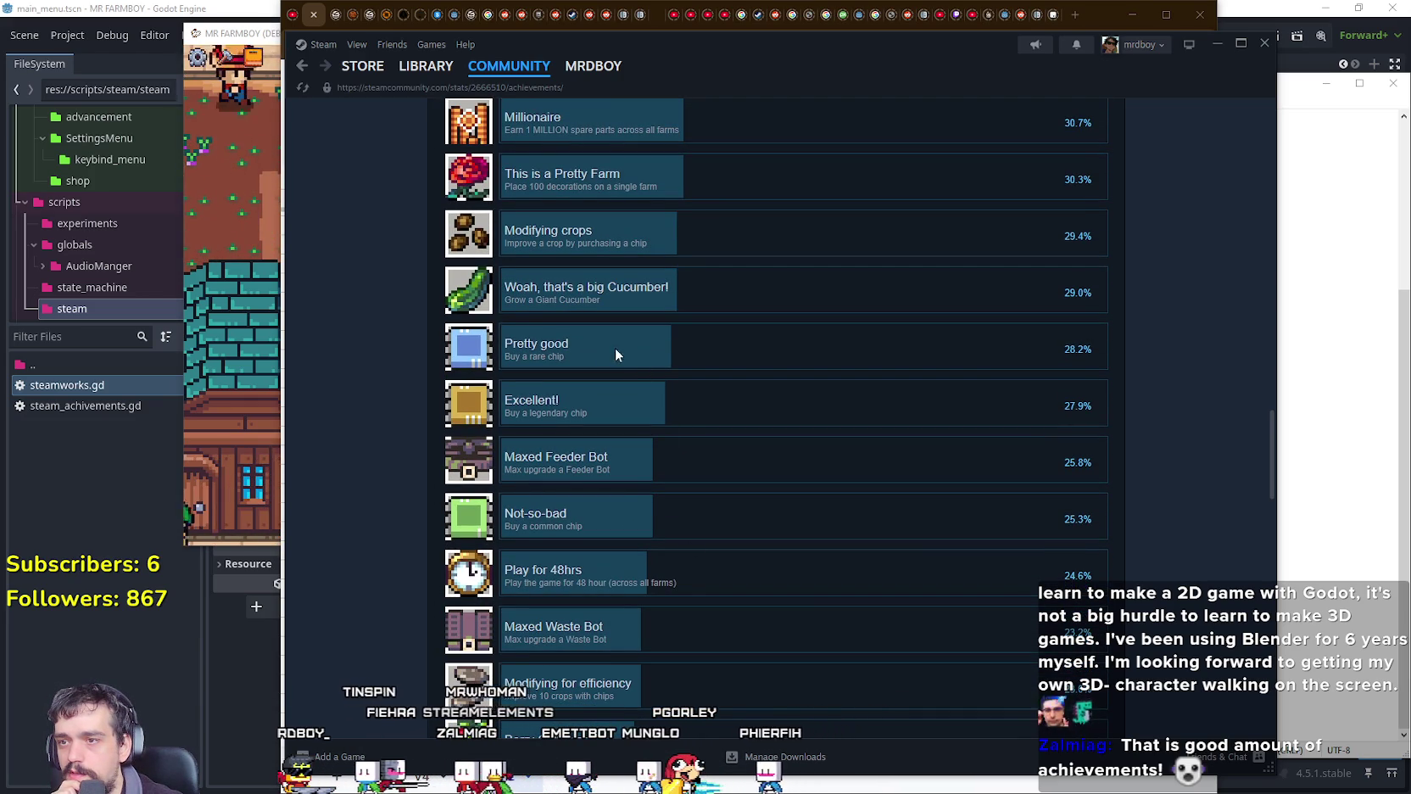
scroll(556, 455, down, 3)
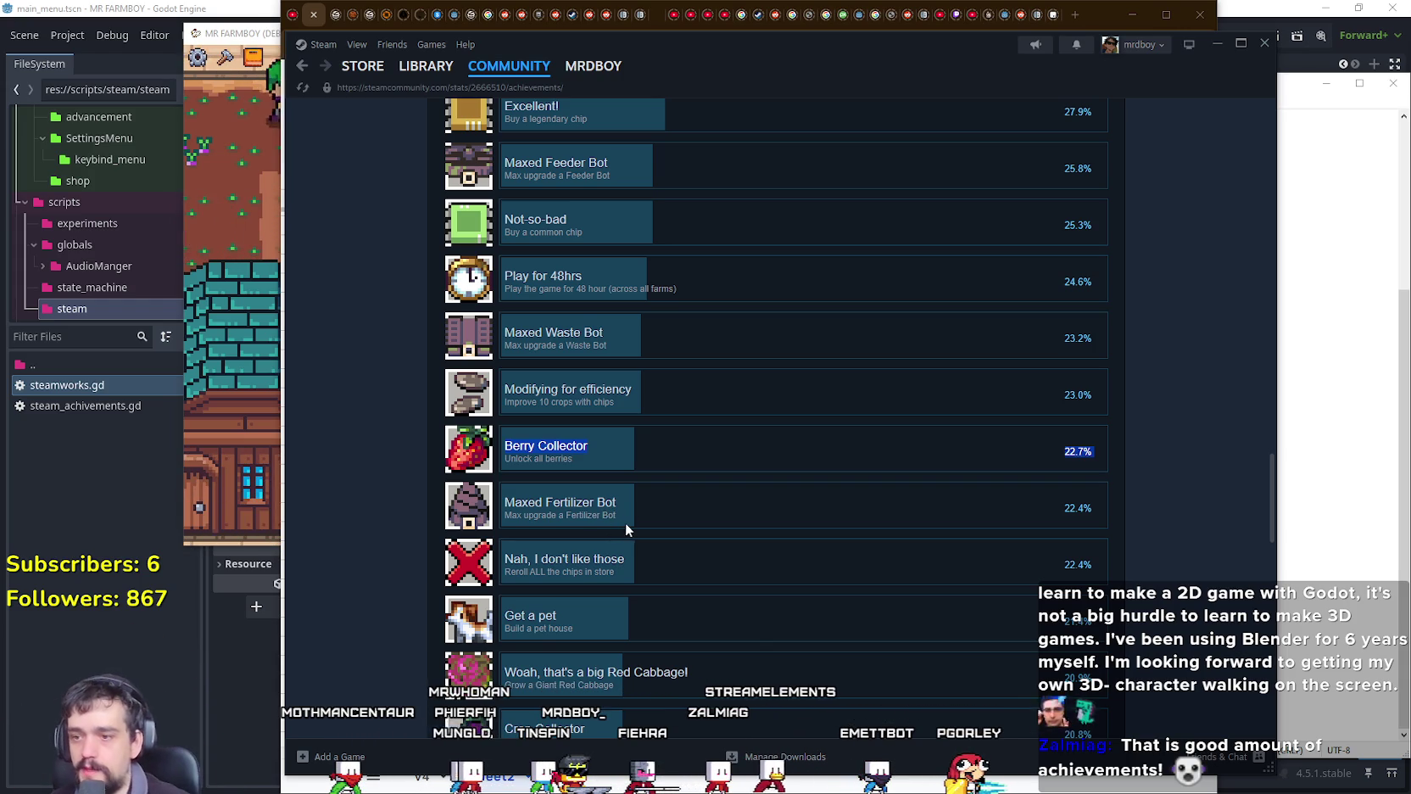
scroll(611, 519, down, 3)
triple_click(600, 436)
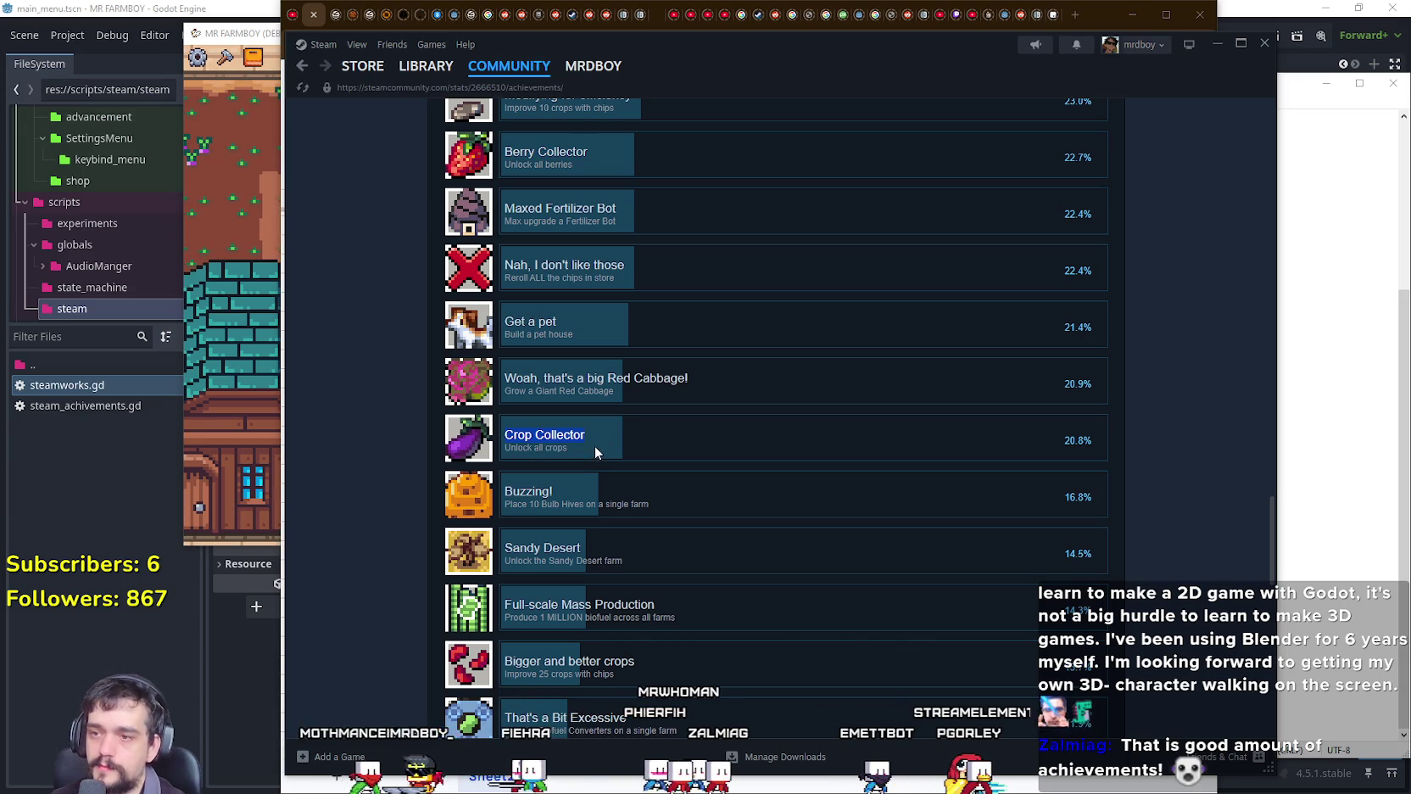
click(1295, 407)
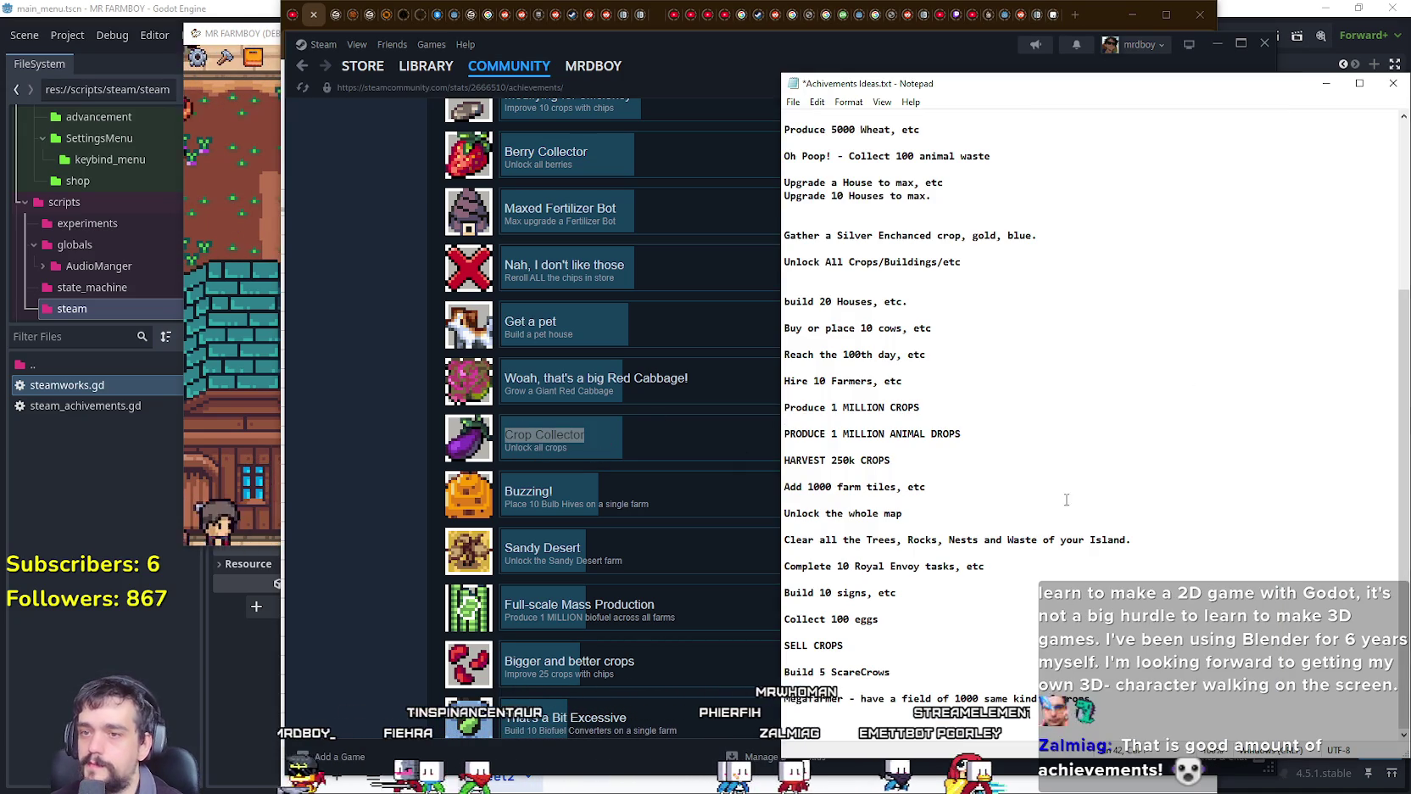
Step: Return to the spreadsheet and bring Sheet2's task list into view around Unlock All Crops
key(alt+Tab)
click(665, 400)
scroll(665, 439, up, 3)
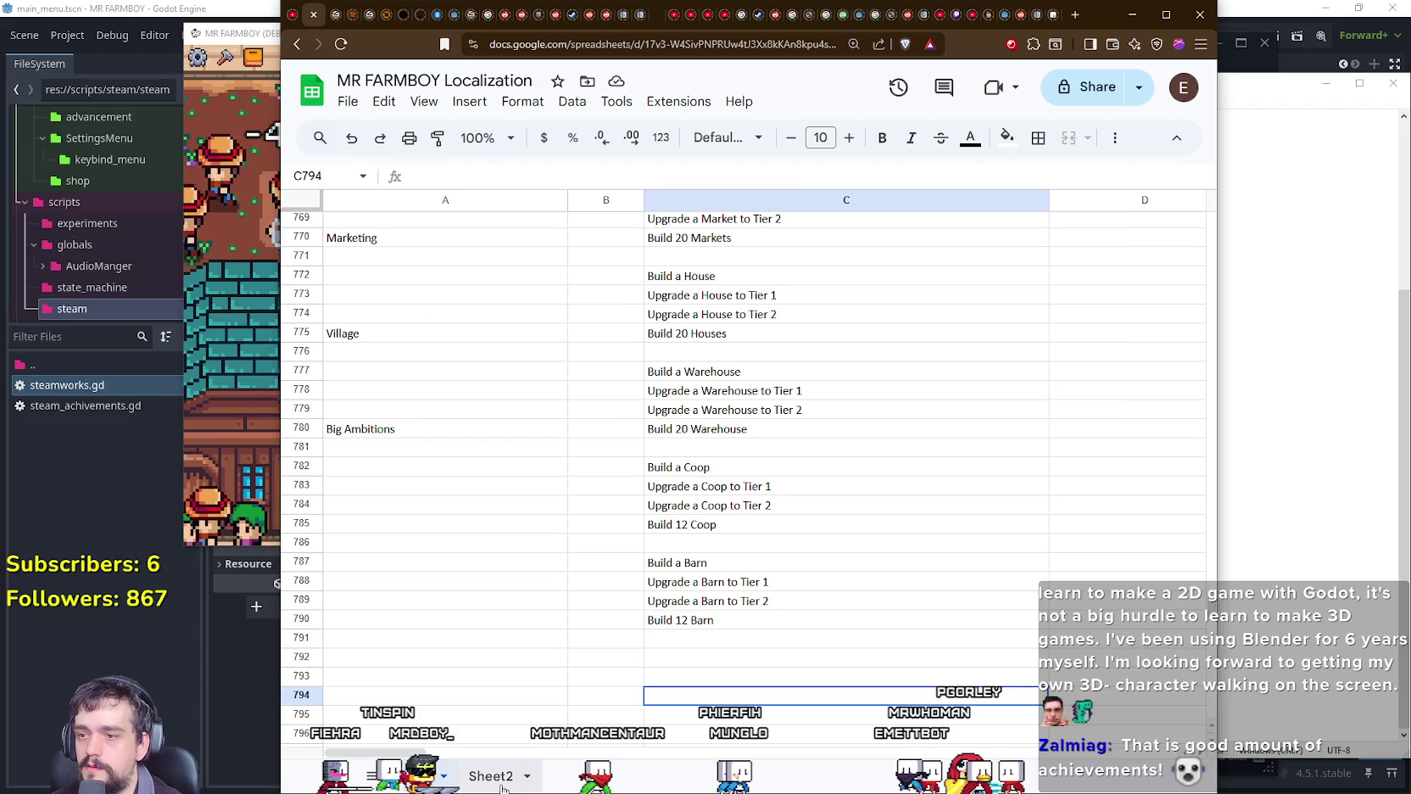
key(ctrl+Page_Down)
scroll(503, 591, up, 3)
scroll(502, 592, up, 2)
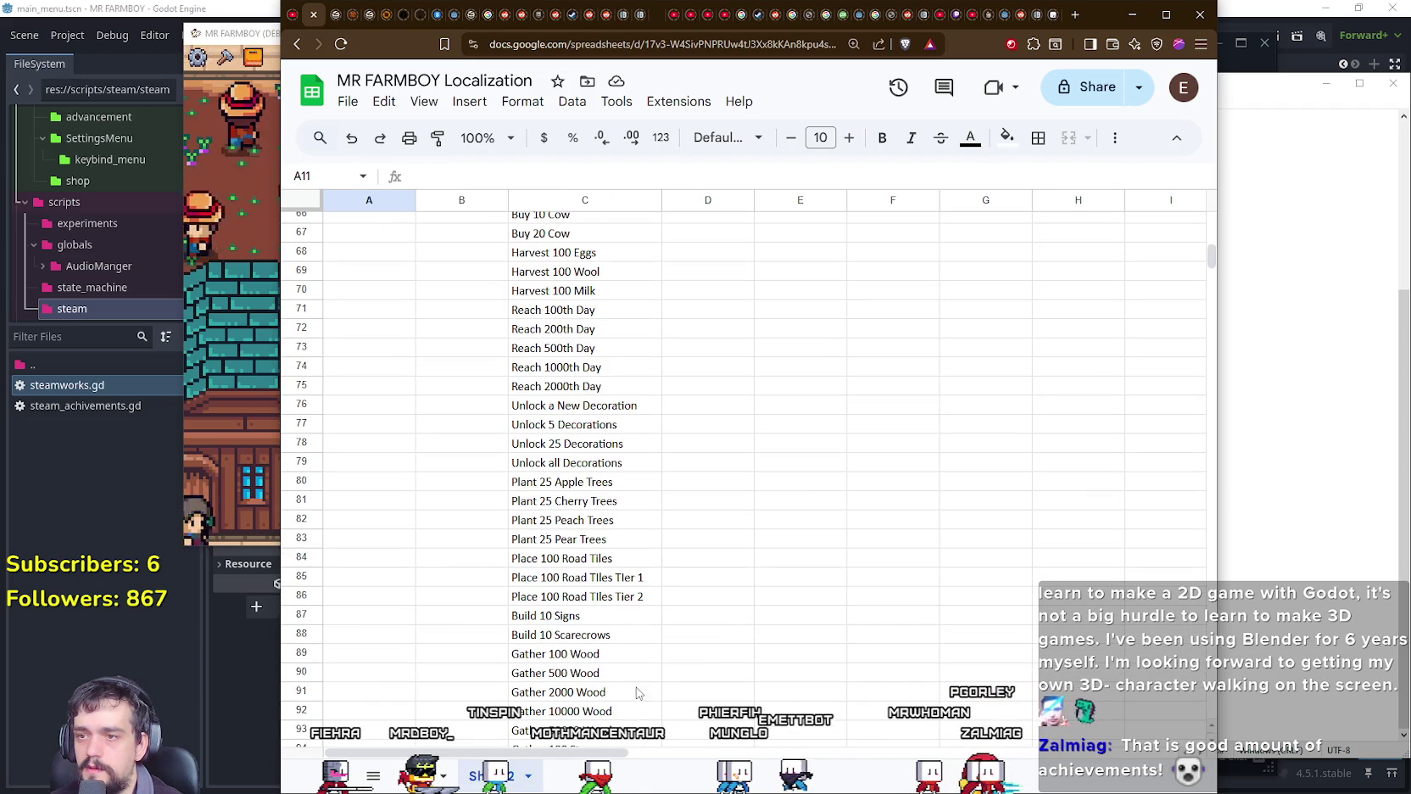
scroll(557, 574, up, 1)
scroll(557, 574, up, 3)
scroll(556, 586, down, 5)
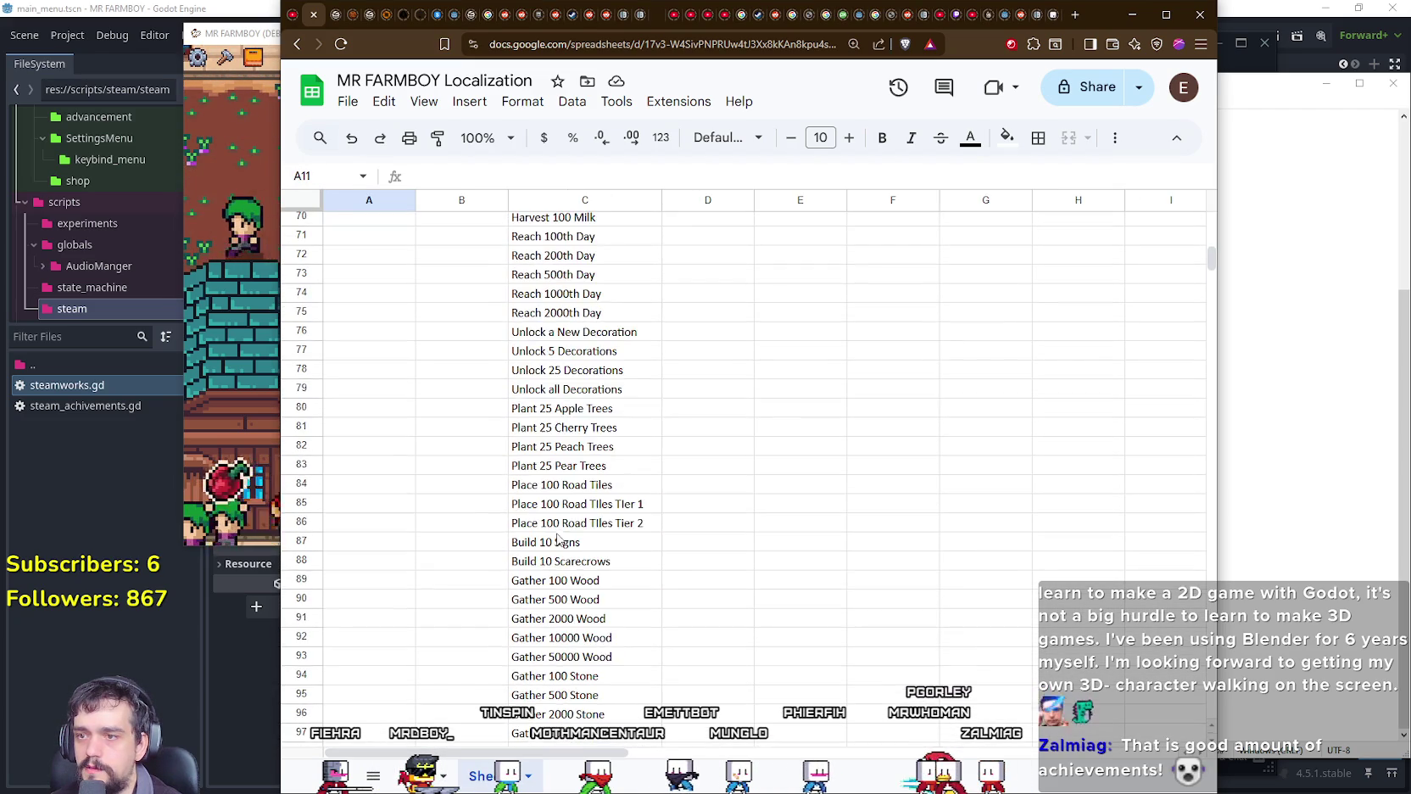
scroll(556, 591, down, 3)
scroll(499, 670, up, 6)
scroll(502, 666, up, 2)
scroll(506, 659, up, 3)
scroll(511, 650, up, 3)
scroll(512, 650, up, 5)
scroll(514, 650, up, 4)
scroll(515, 649, up, 2)
scroll(517, 647, up, 2)
scroll(516, 647, down, 6)
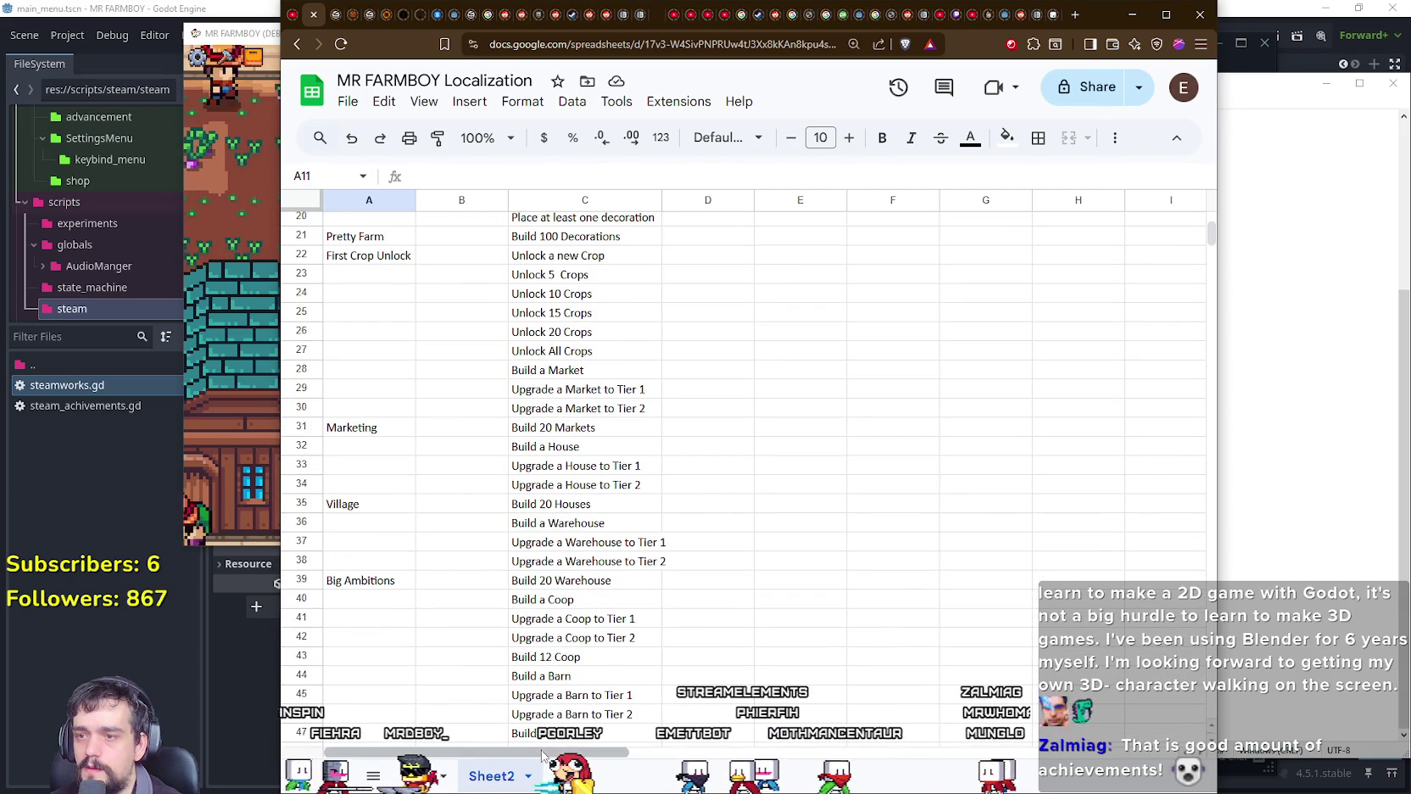
Step: Enter 'Crop Collector' in cell A27 beside Unlock All Crops, then go back to Steam
double_click(359, 350)
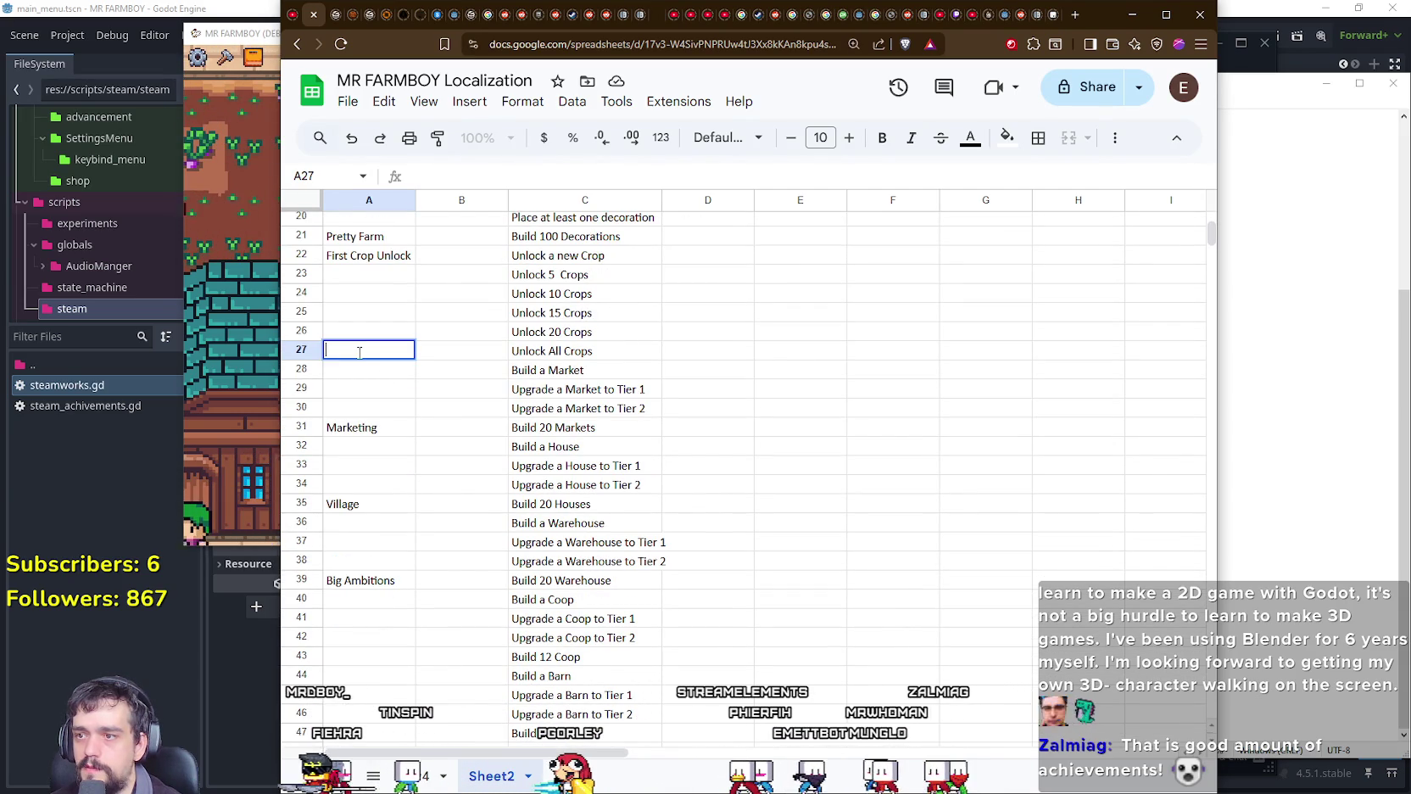
text(Crop Col)
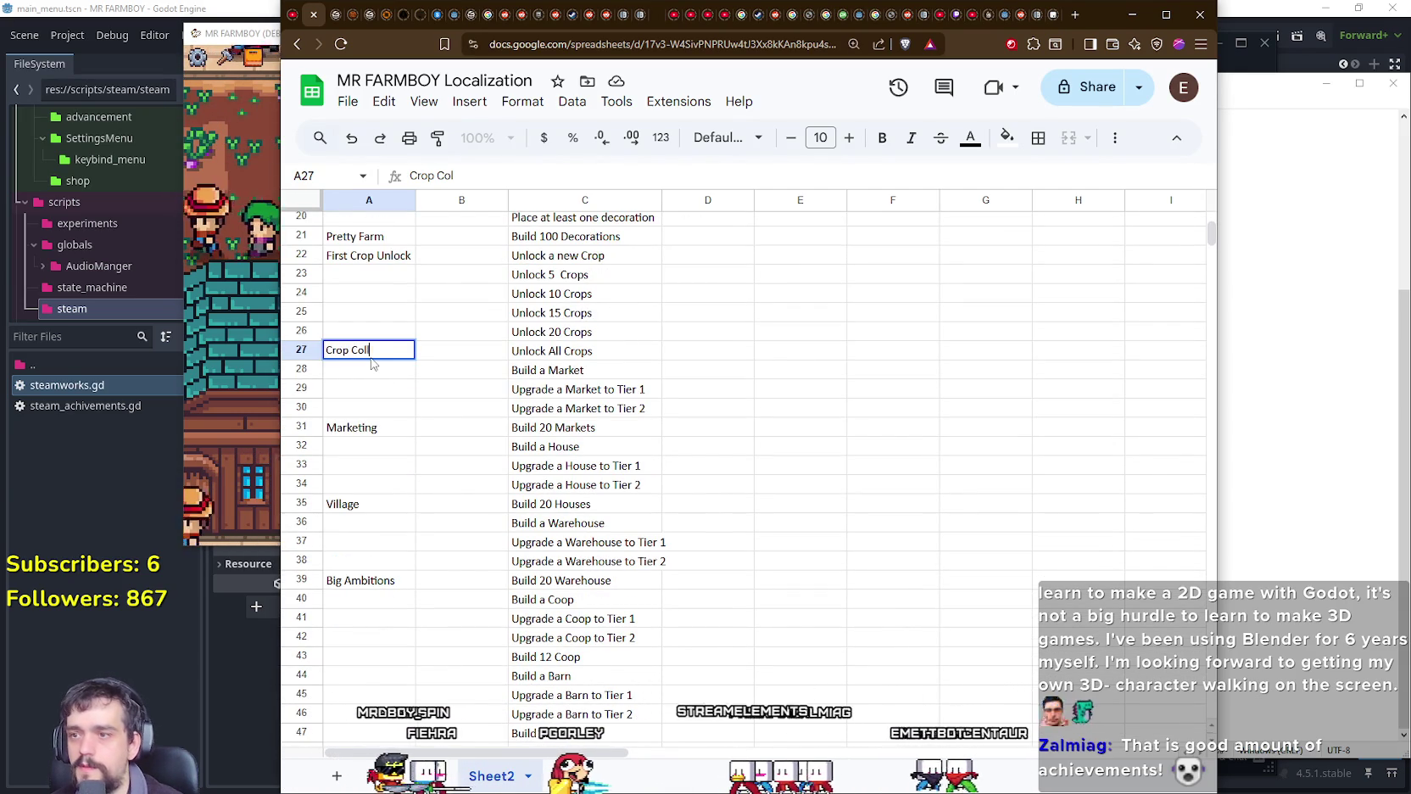
text(le)
key(BackSpace)
key(BackSpace)
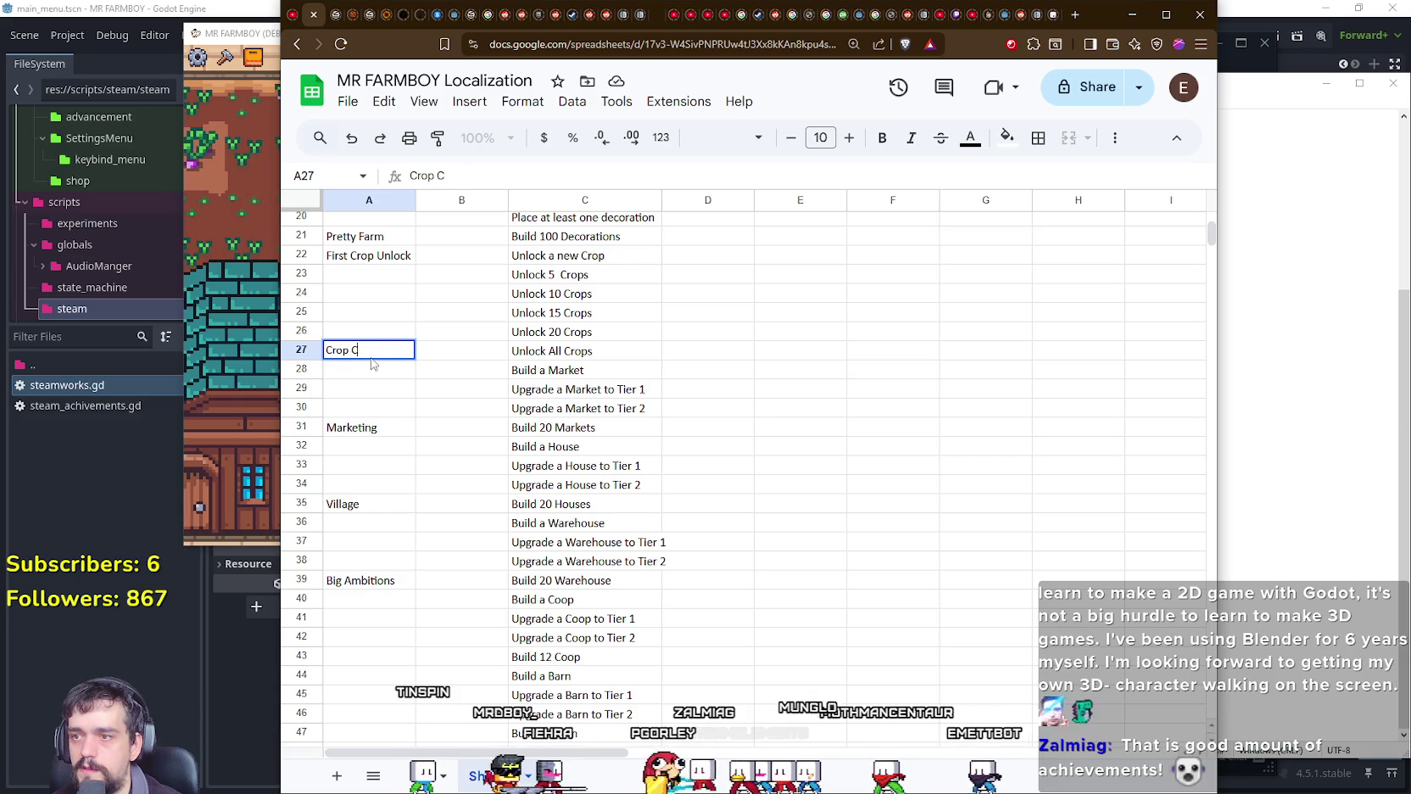
text(ollector)
key(Return)
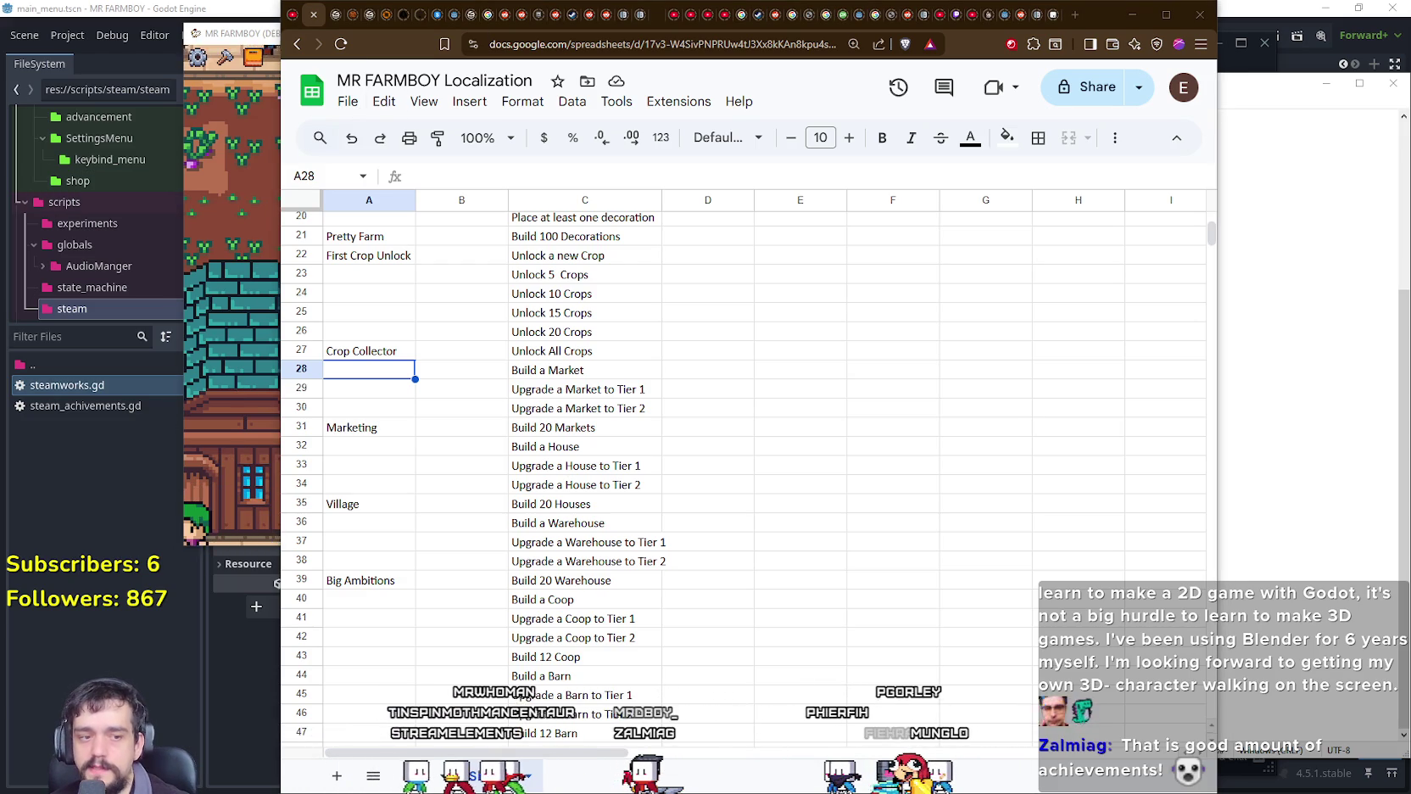
key(alt+Tab)
Step: Select the words Collector and Berry in Steam's achievement list while scrolling up
double_click(547, 438)
scroll(598, 469, up, 2)
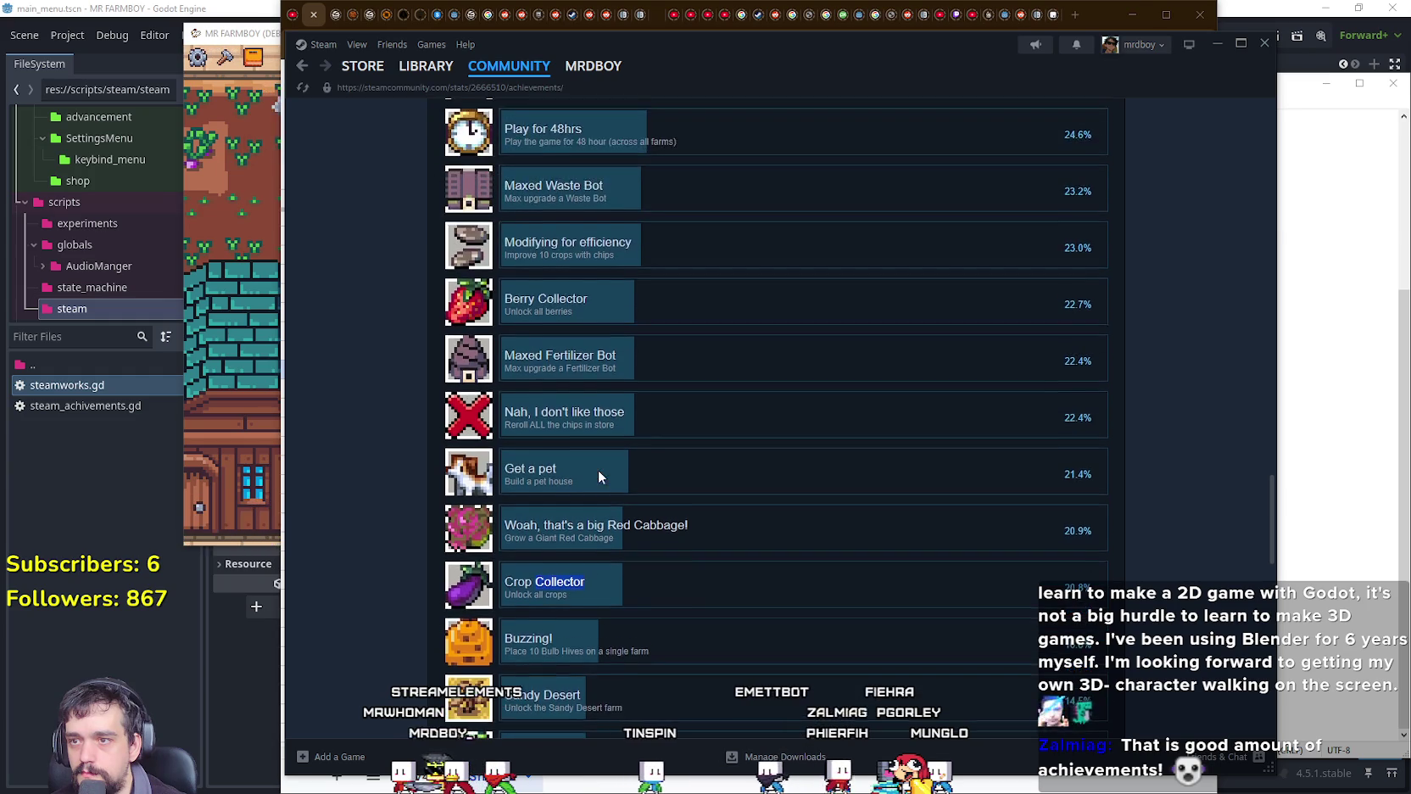
scroll(598, 477, up, 2)
double_click(520, 445)
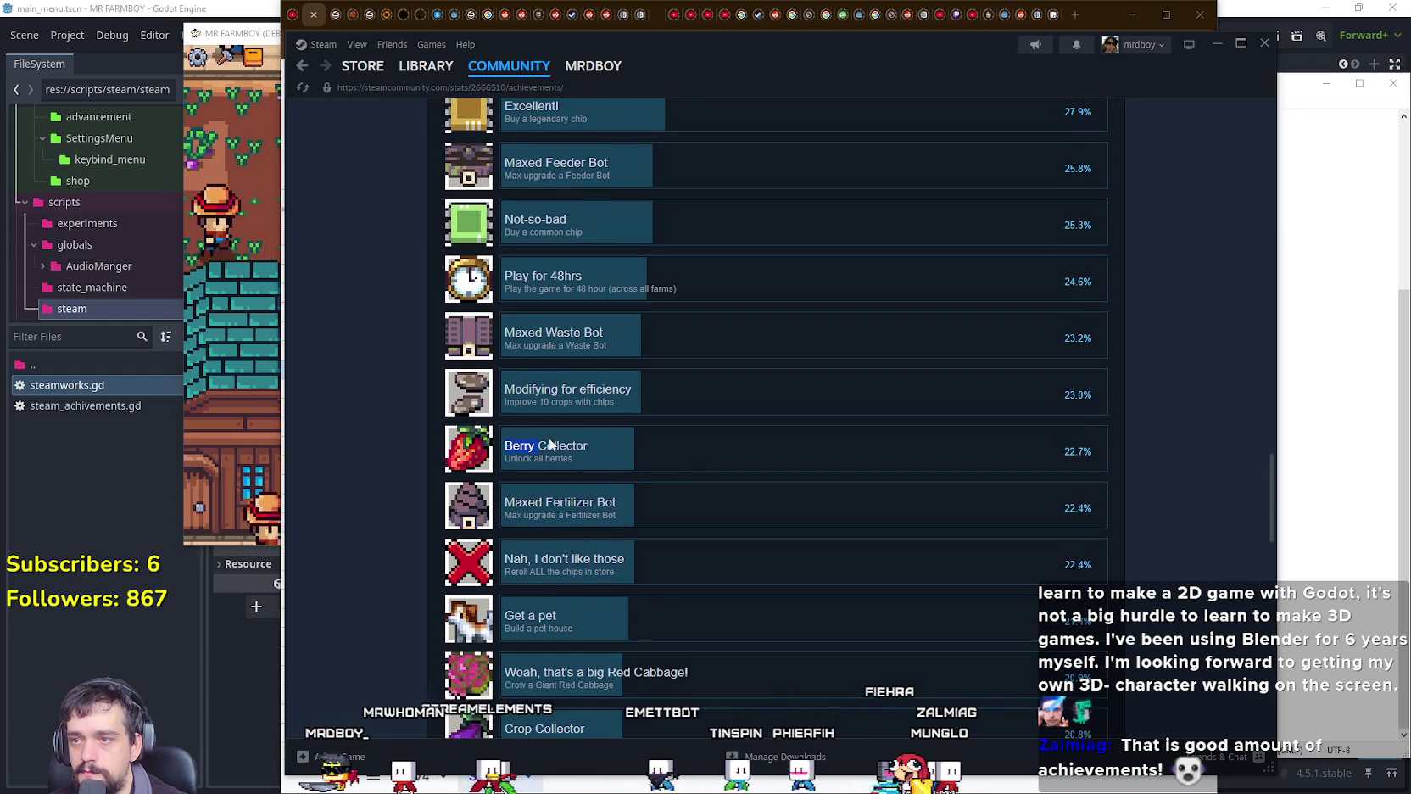
scroll(564, 443, up, 1)
scroll(585, 443, up, 2)
scroll(598, 475, up, 3)
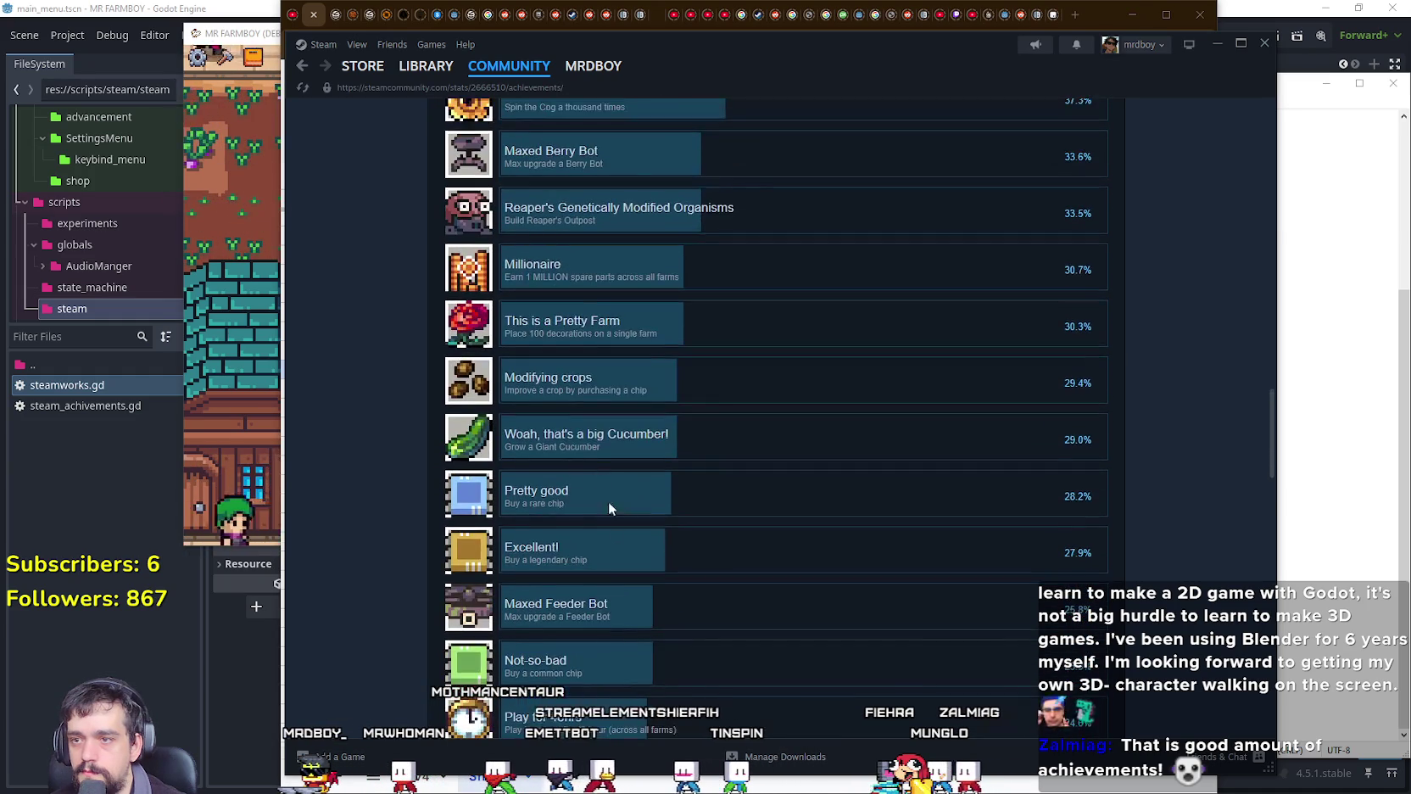
scroll(615, 549, up, 3)
scroll(615, 541, up, 4)
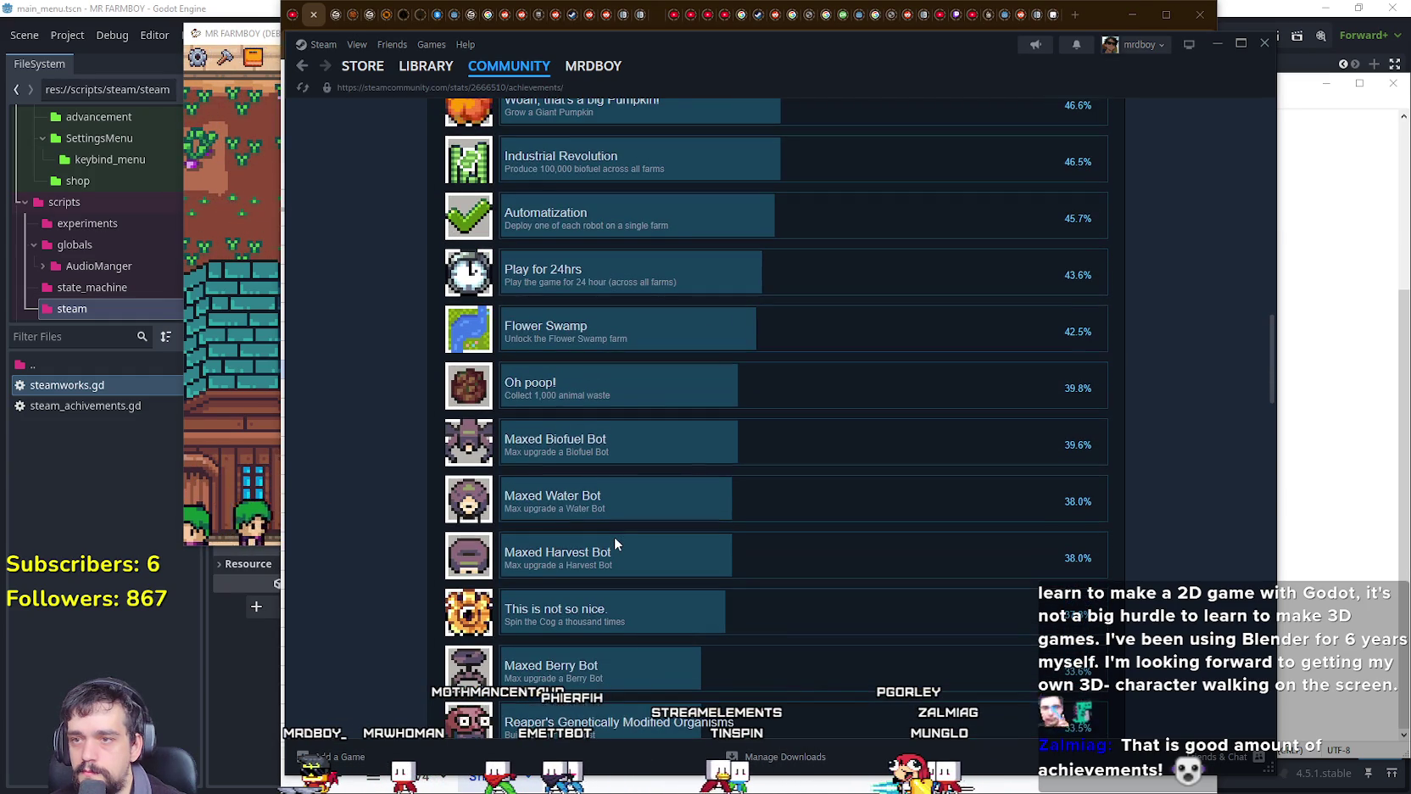
Step: Select the Horticulturist name, then pick cell A26 beside Unlock 20 Crops in the spreadsheet
scroll(614, 536, up, 1)
scroll(614, 534, up, 2)
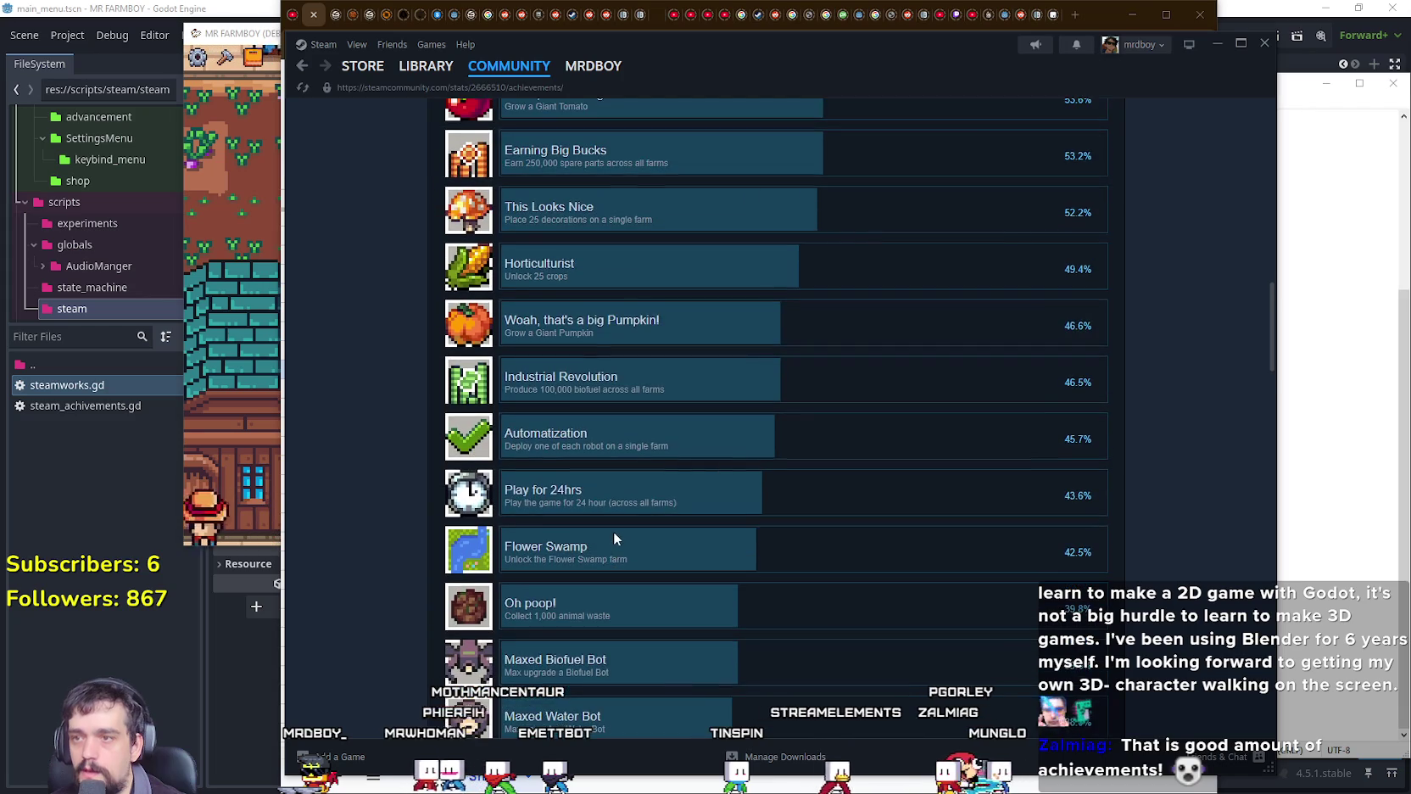
scroll(615, 531, up, 2)
double_click(540, 411)
key(ctrl+c)
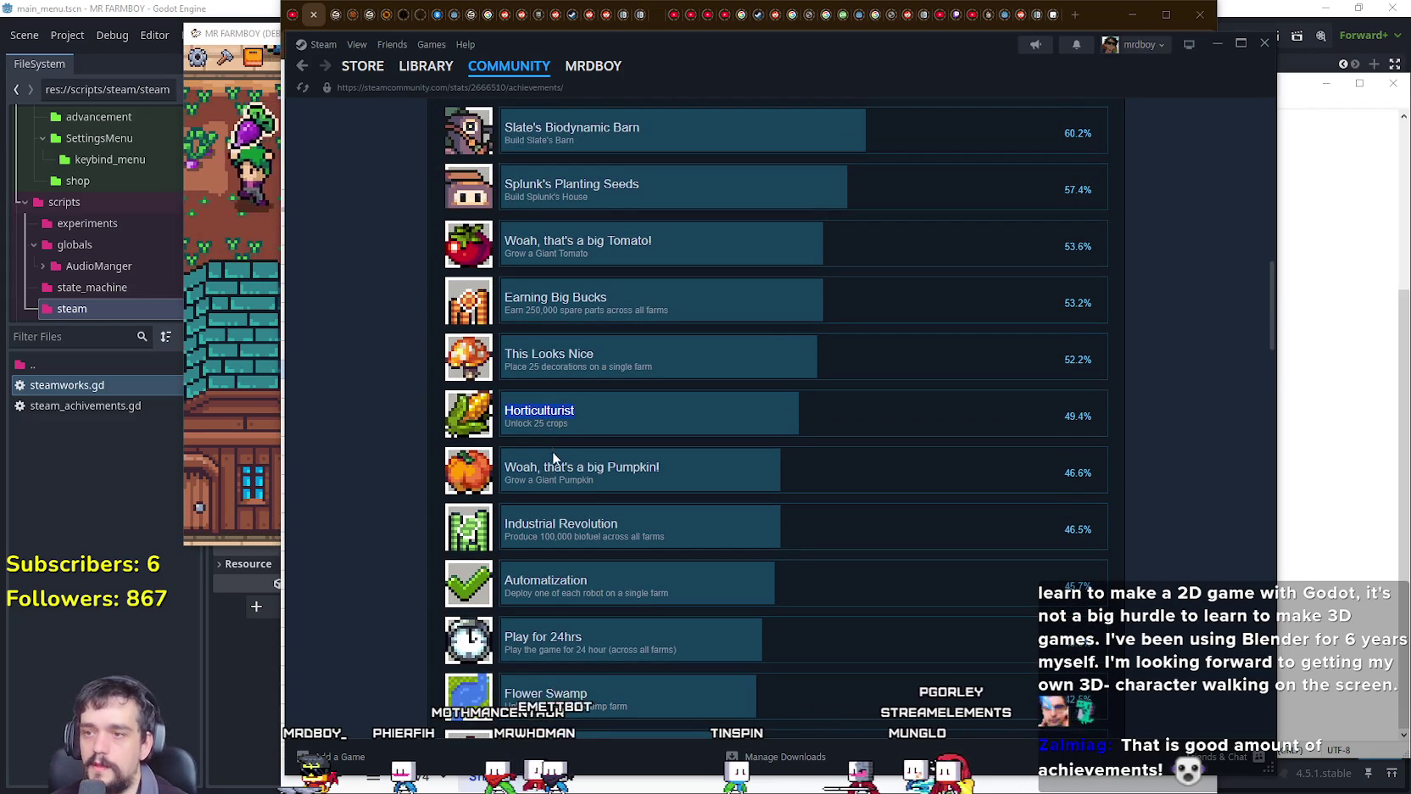
click(596, 789)
click(341, 334)
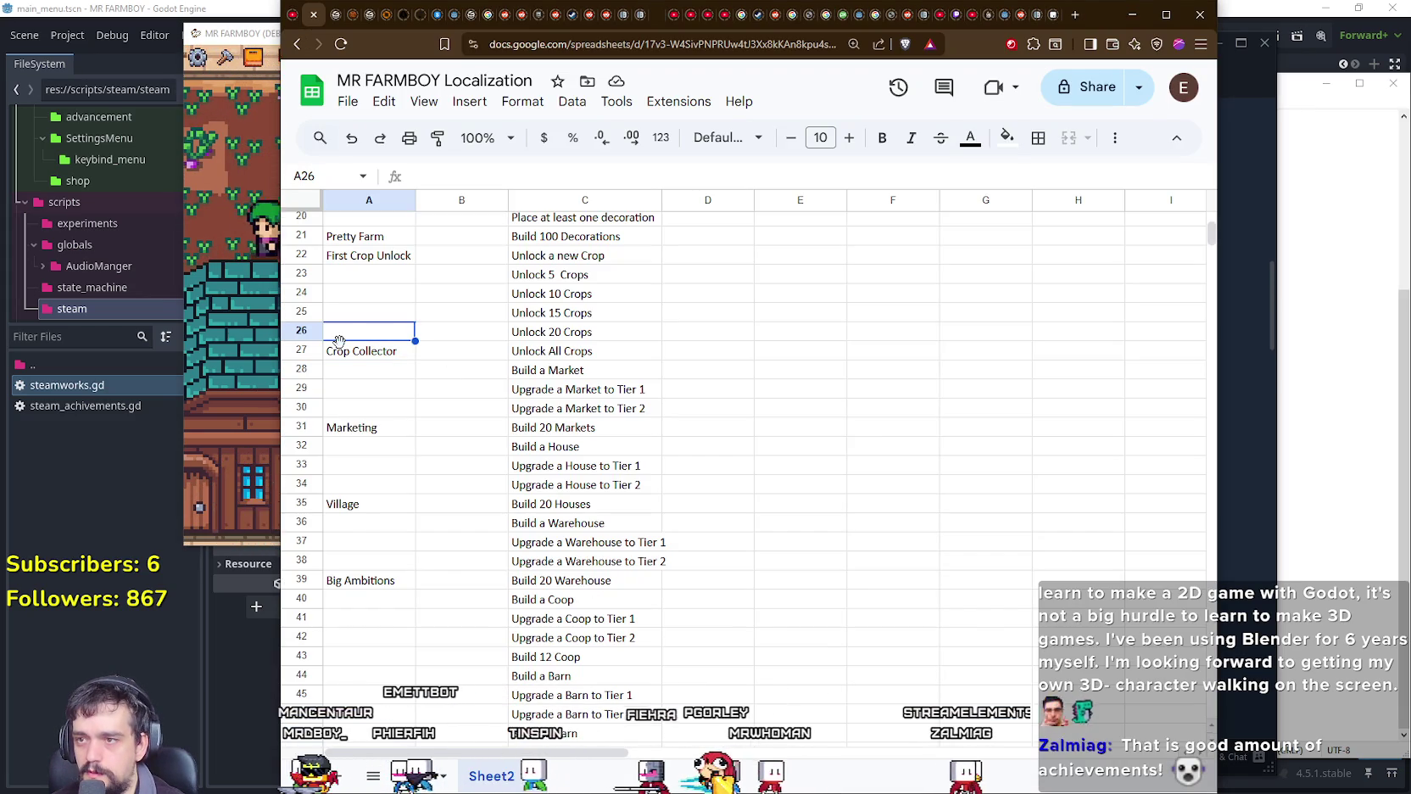
Step: Paste 'Horticulturist' into A26 beside Unlock 20 Crops, check it, and return to Steam
key(ctrl+v)
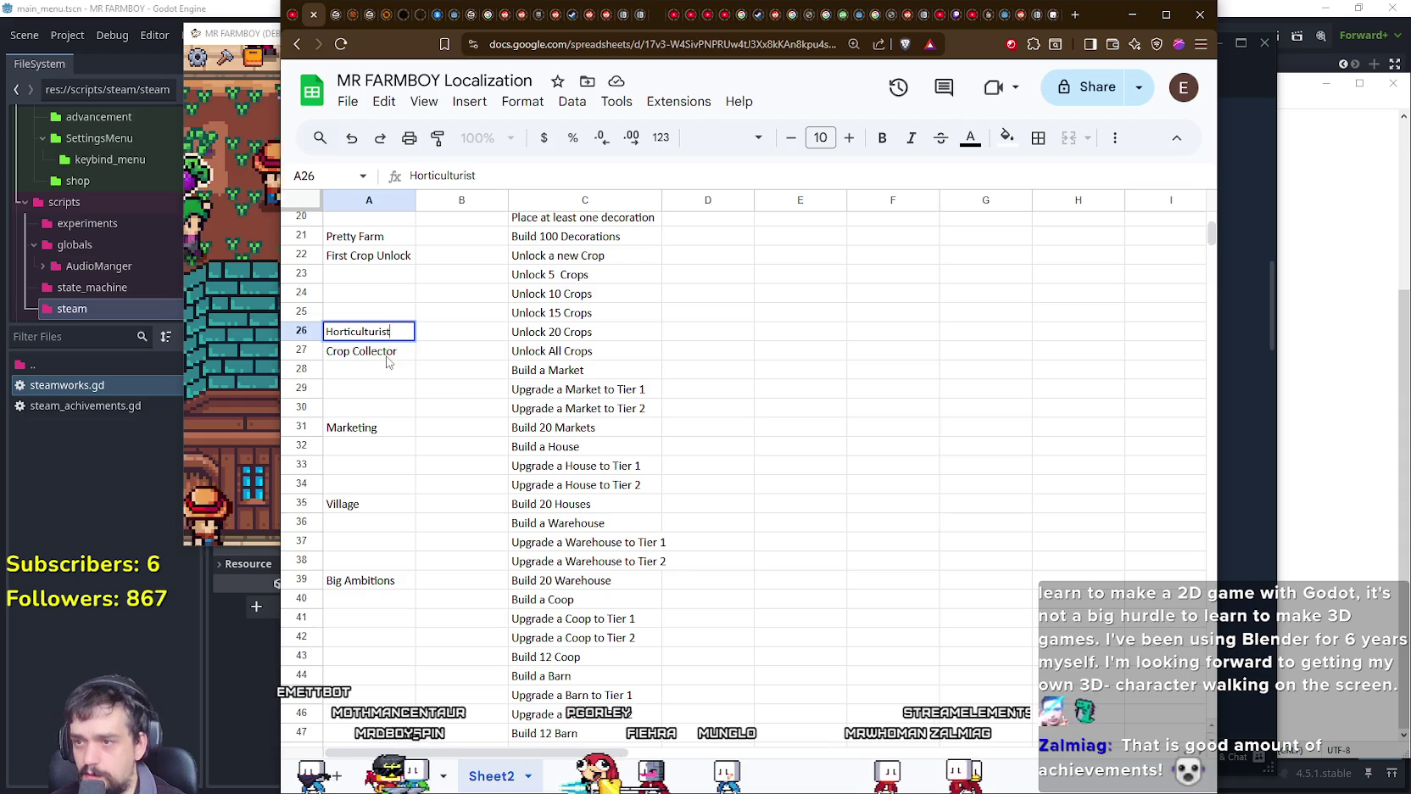
key(Return)
double_click(374, 333)
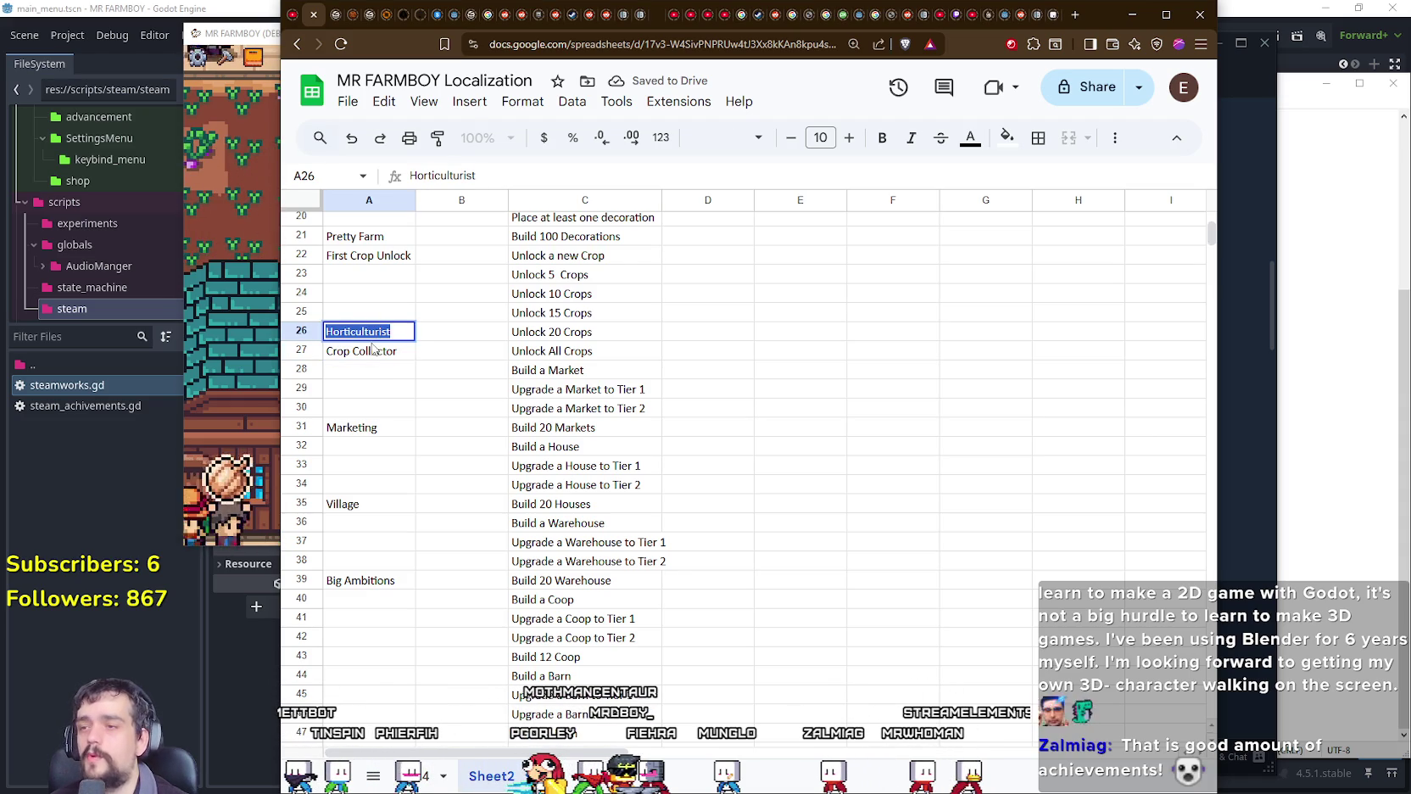
key(Escape)
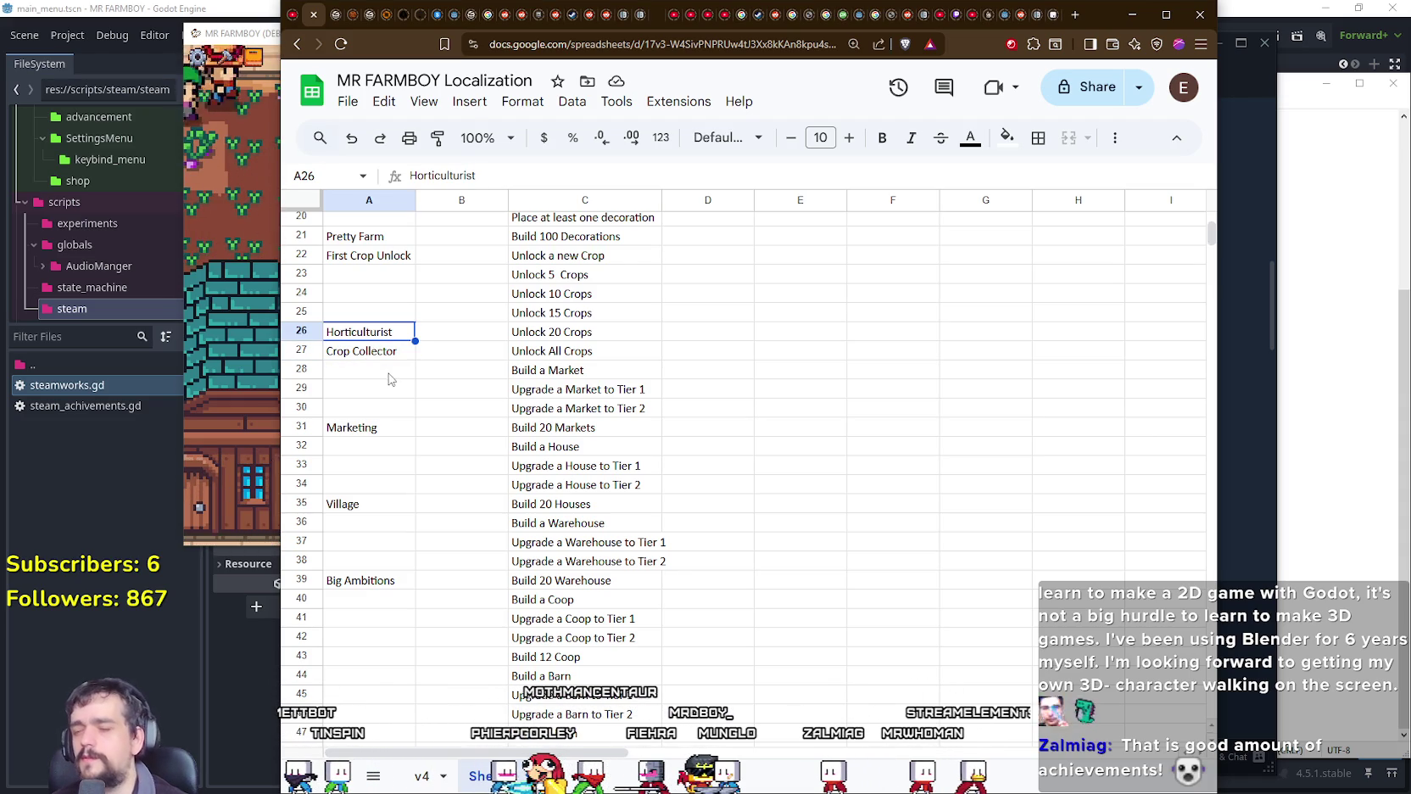
key(alt+Tab)
scroll(551, 408, up, 2)
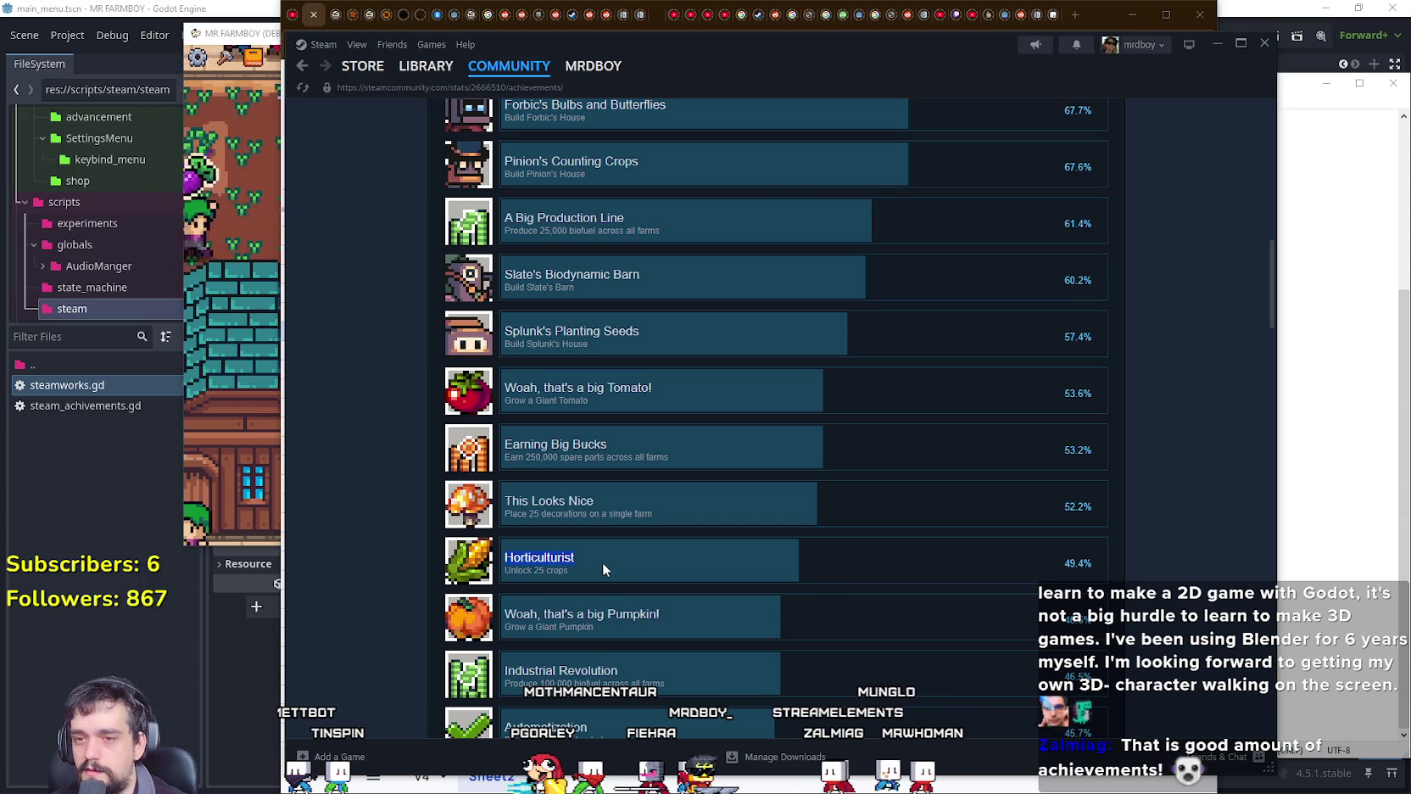
Step: Deselect Horticulturist and resize the windows so the sheet's column A shows beside Steam's list
click(579, 549)
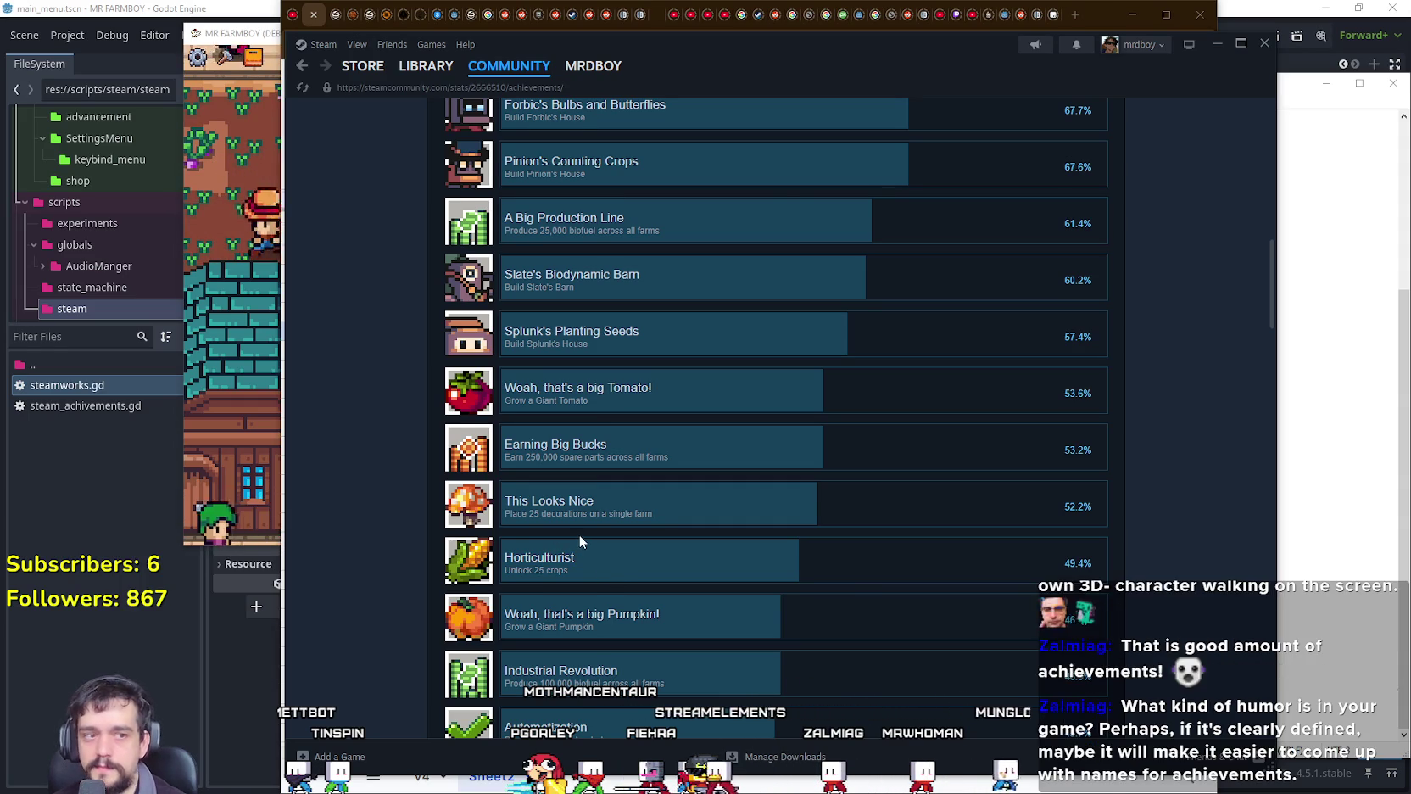
scroll(579, 537, up, 1)
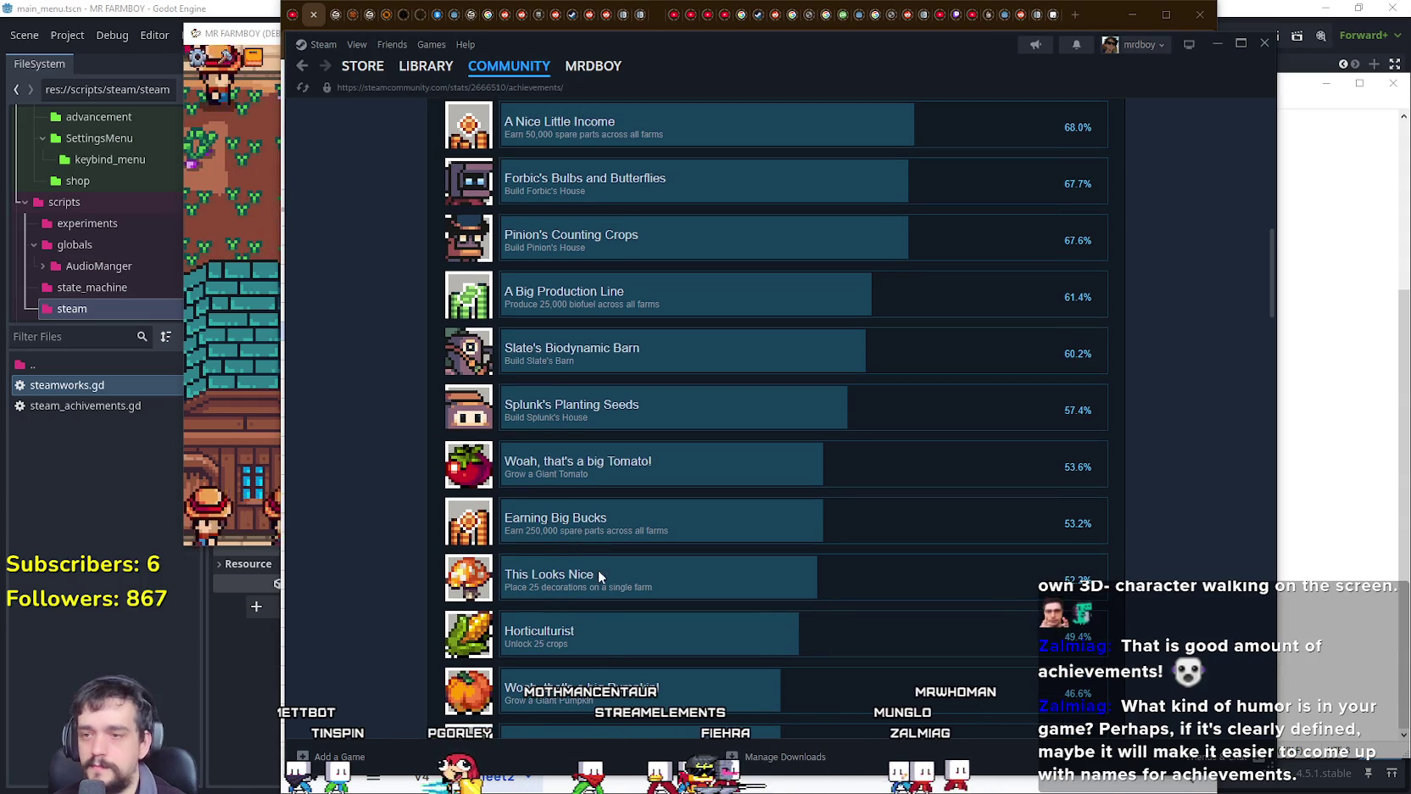
scroll(597, 627, up, 3)
scroll(585, 607, down, 3)
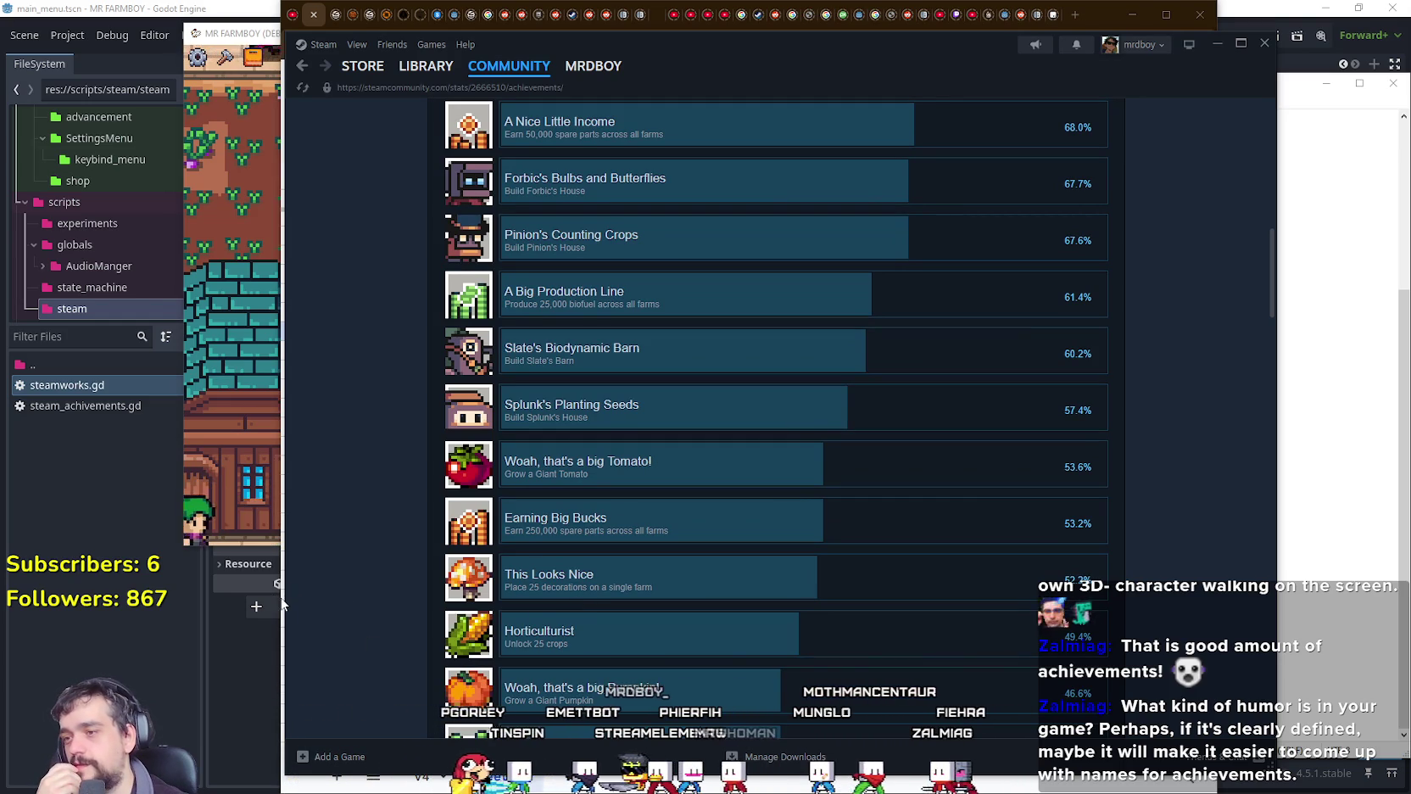
mouse_move(282, 603)
mouse_down()
mouse_move(303, 604)
mouse_move(189, 605)
mouse_up()
click(283, 627)
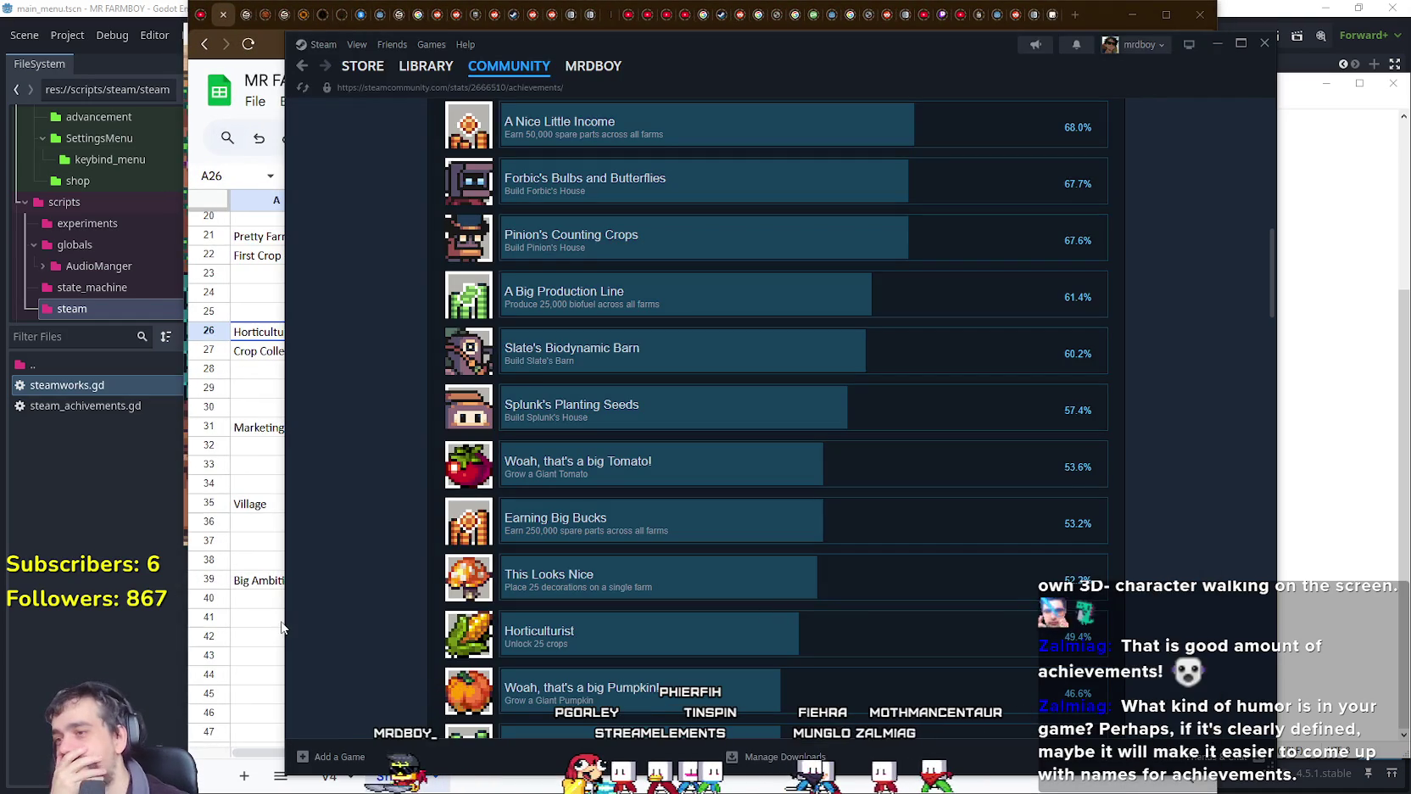
drag(285, 623, 523, 604)
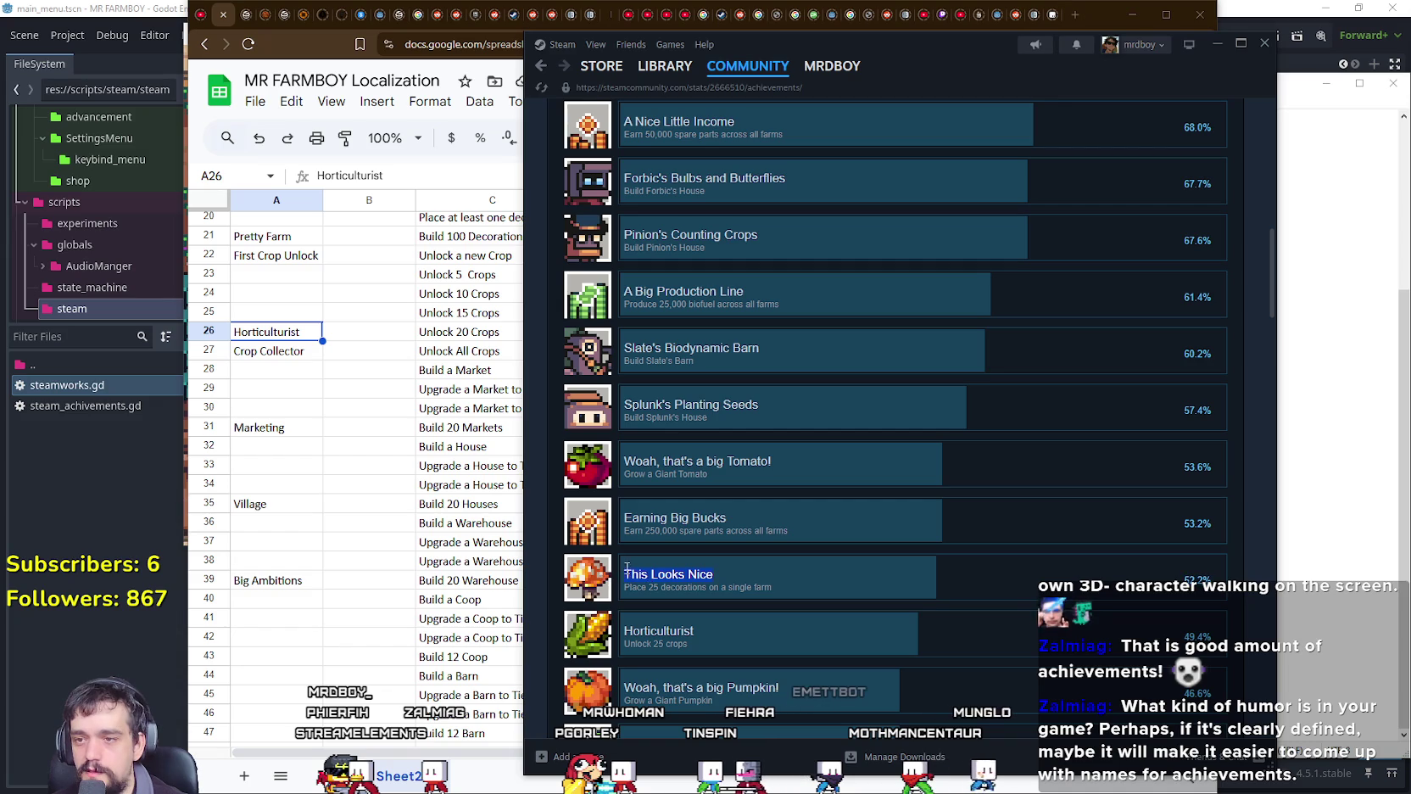
click(319, 558)
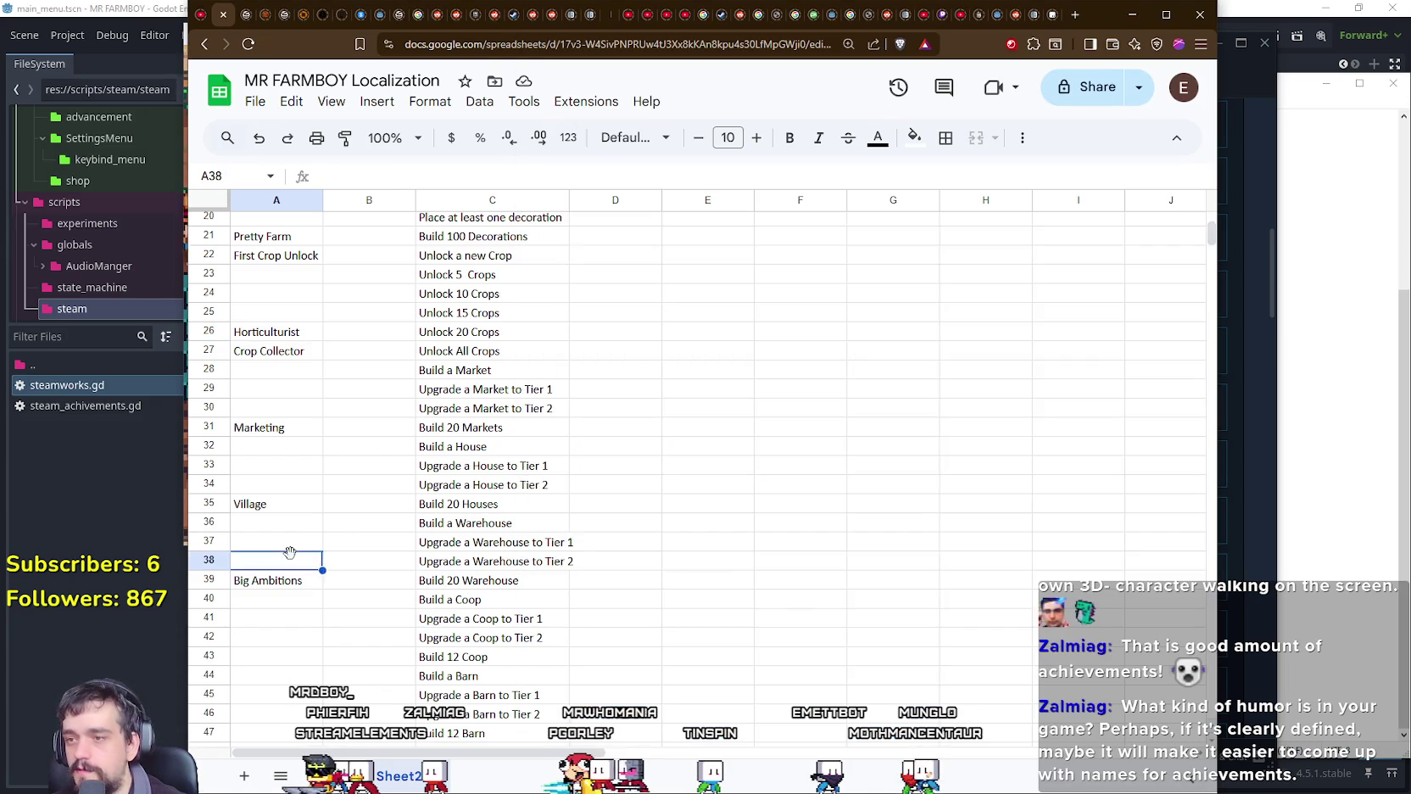
Step: Scroll through the achievement task list and back, then select the Pretty Farm name in row 21
scroll(323, 568, down, 5)
scroll(322, 577, down, 2)
scroll(325, 578, down, 2)
scroll(324, 578, down, 3)
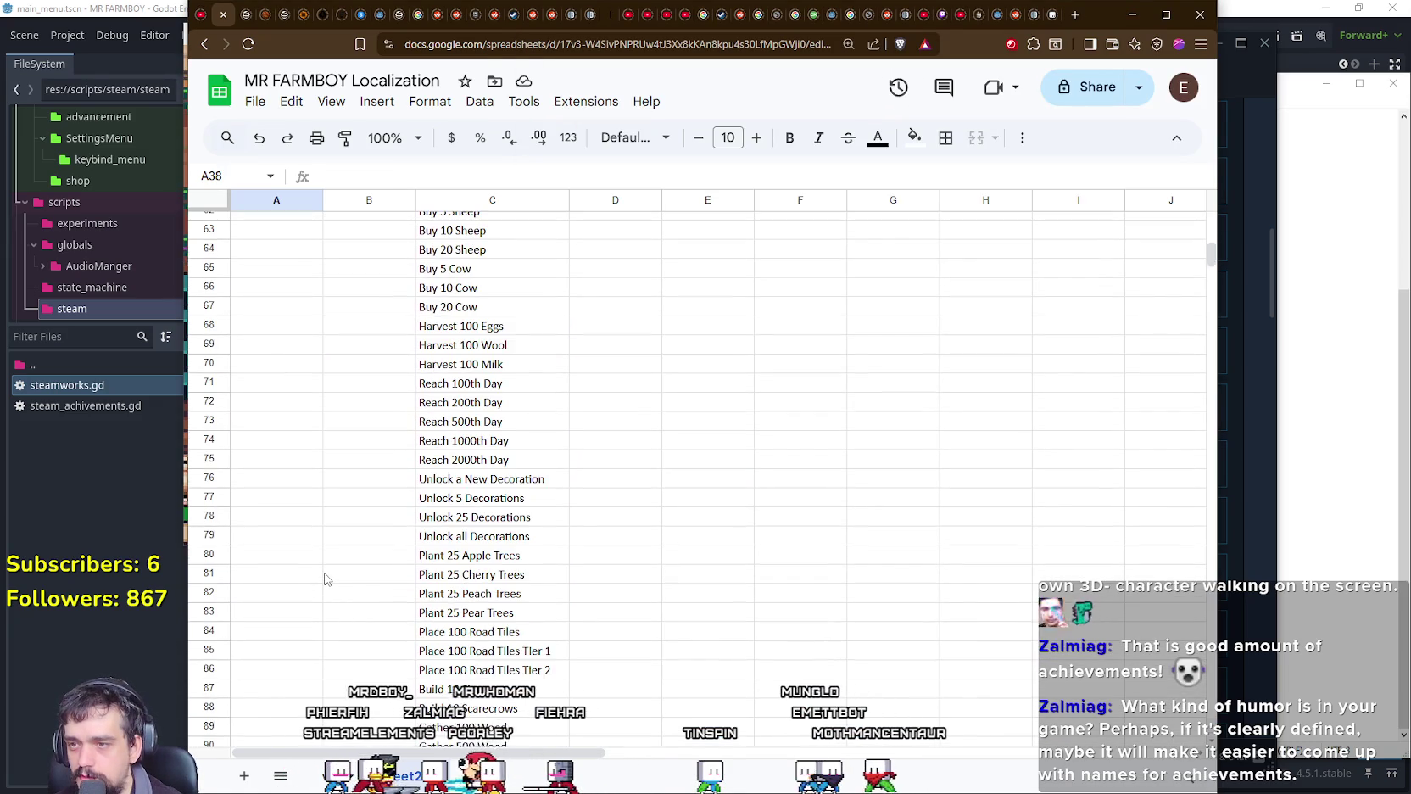
scroll(325, 579, down, 3)
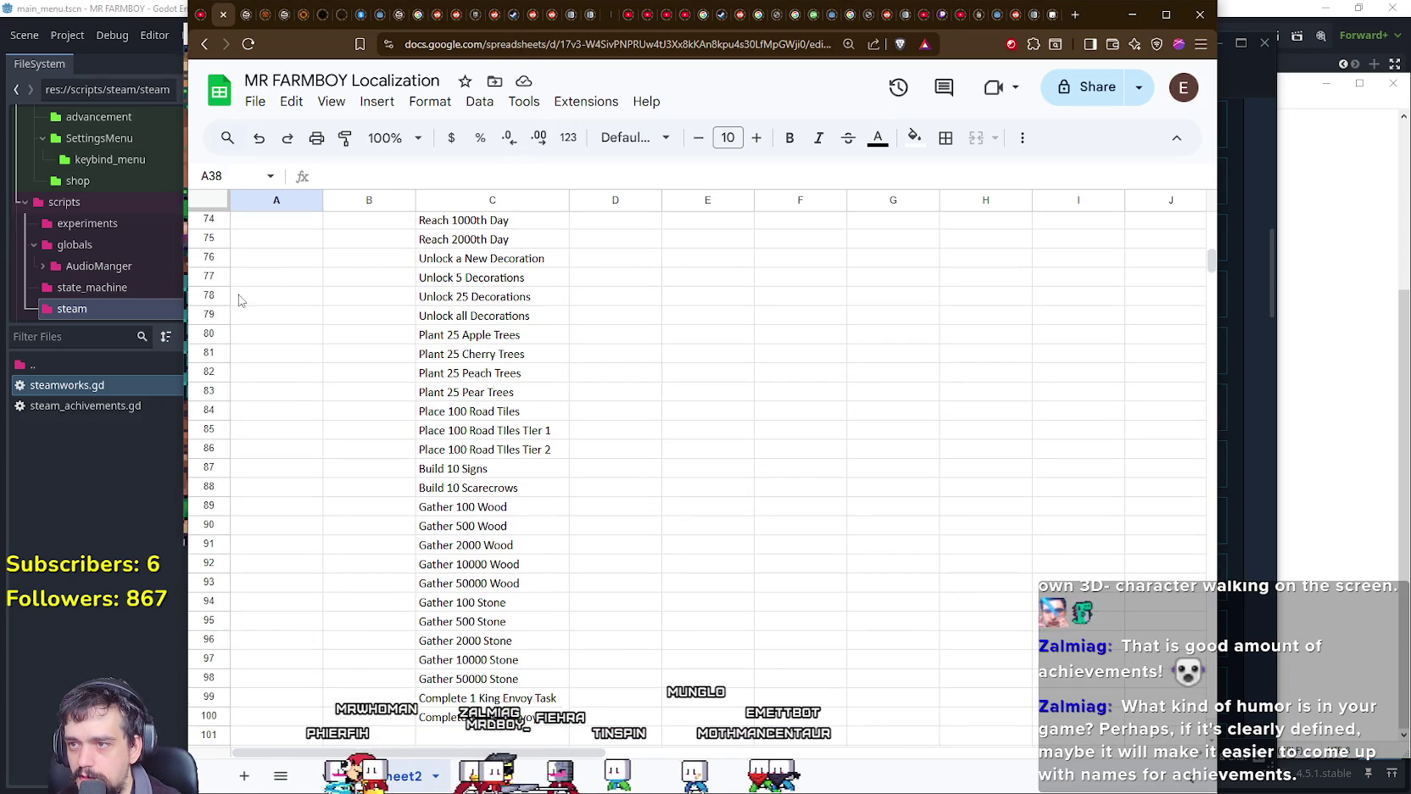
scroll(348, 556, down, 1)
scroll(609, 653, up, 1)
scroll(609, 652, up, 3)
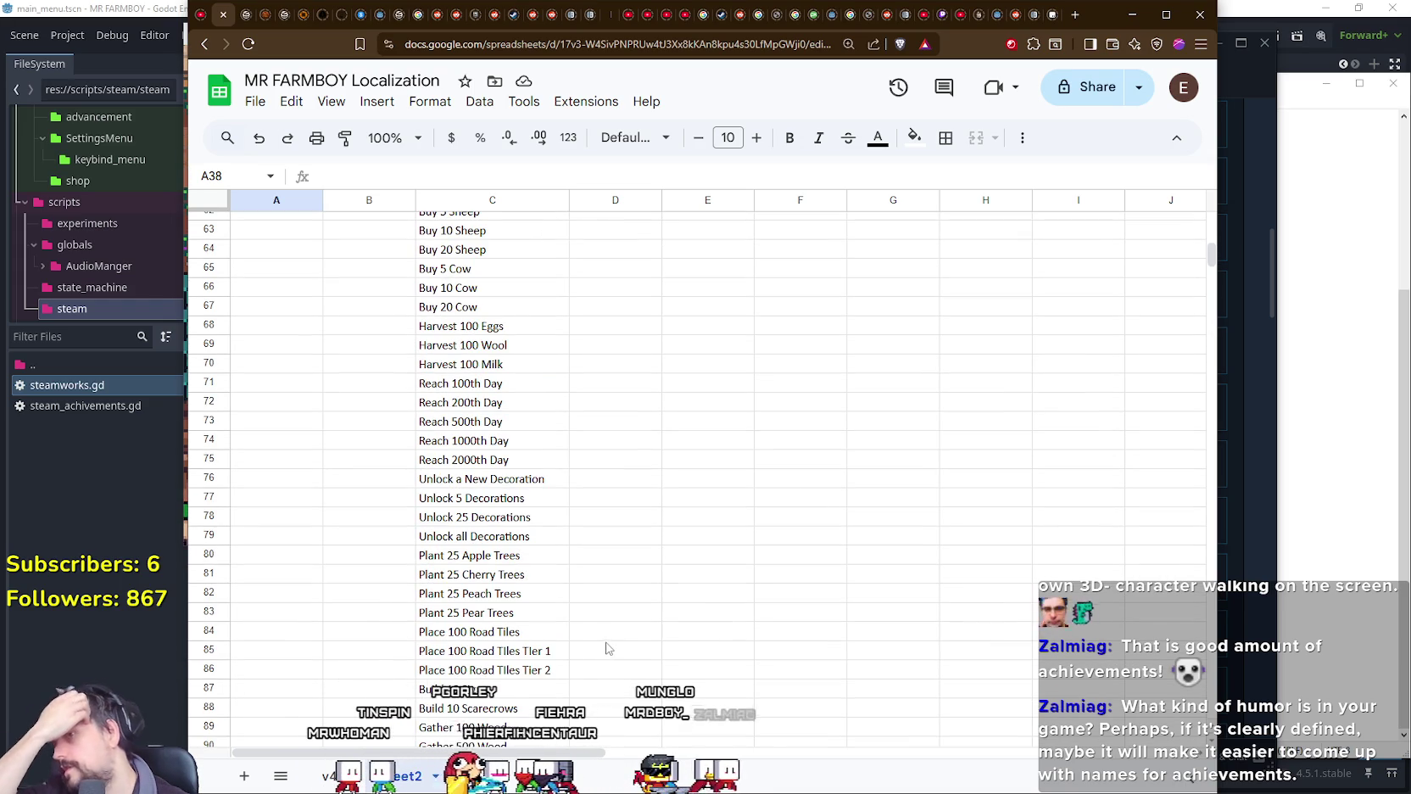
scroll(564, 623, up, 1)
scroll(561, 620, up, 1)
scroll(561, 620, up, 2)
scroll(561, 620, up, 3)
scroll(560, 620, up, 1)
scroll(561, 620, up, 3)
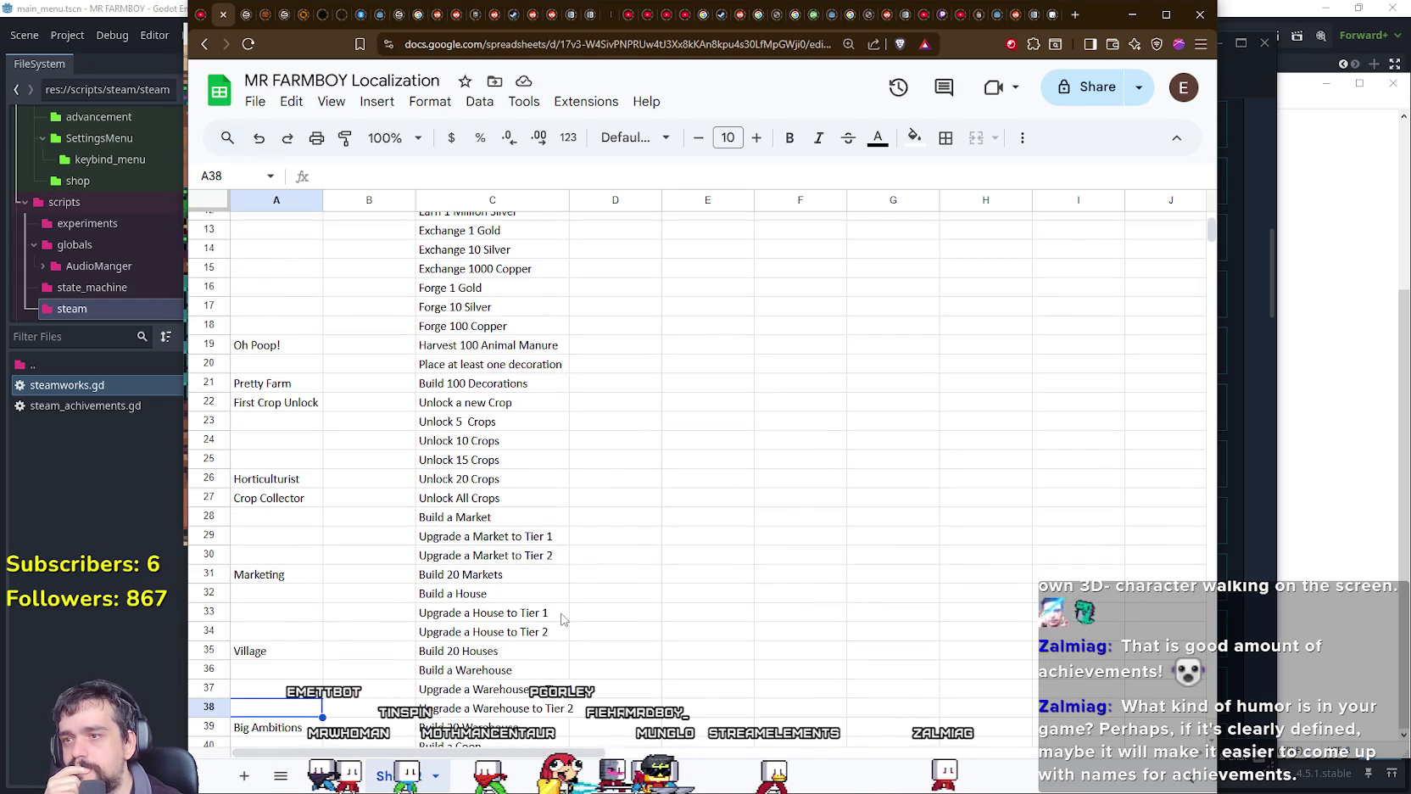
scroll(561, 620, up, 3)
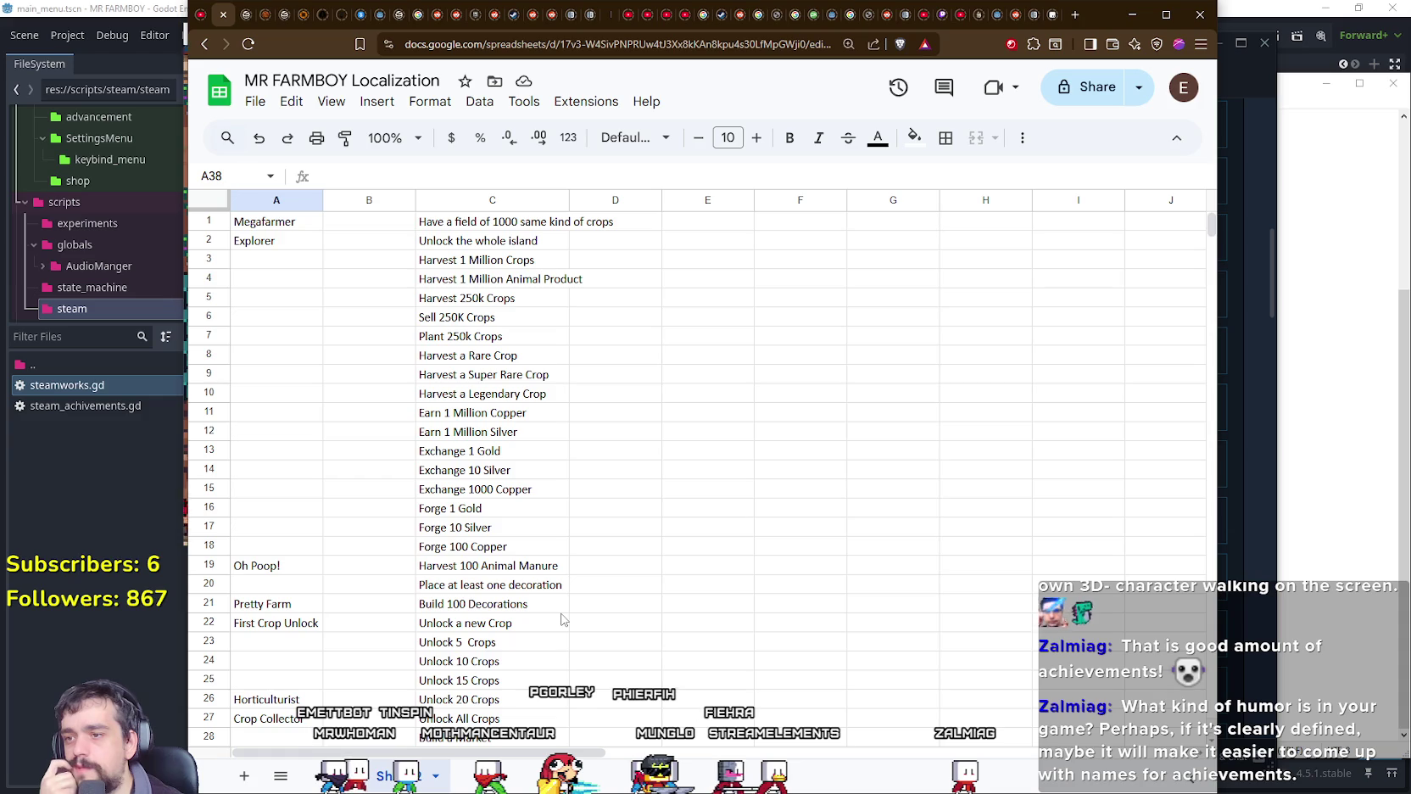
scroll(561, 620, down, 3)
scroll(561, 620, up, 3)
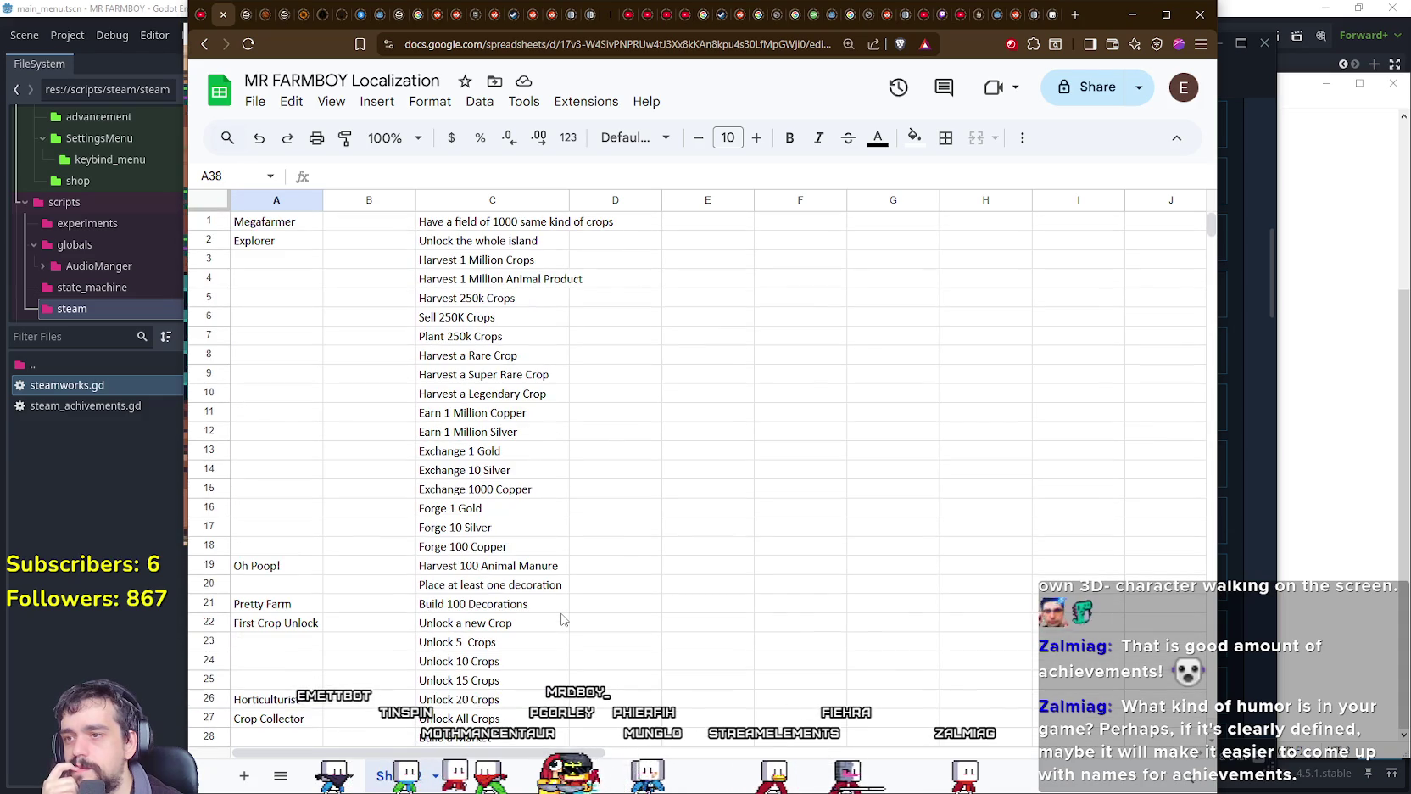
scroll(561, 620, down, 2)
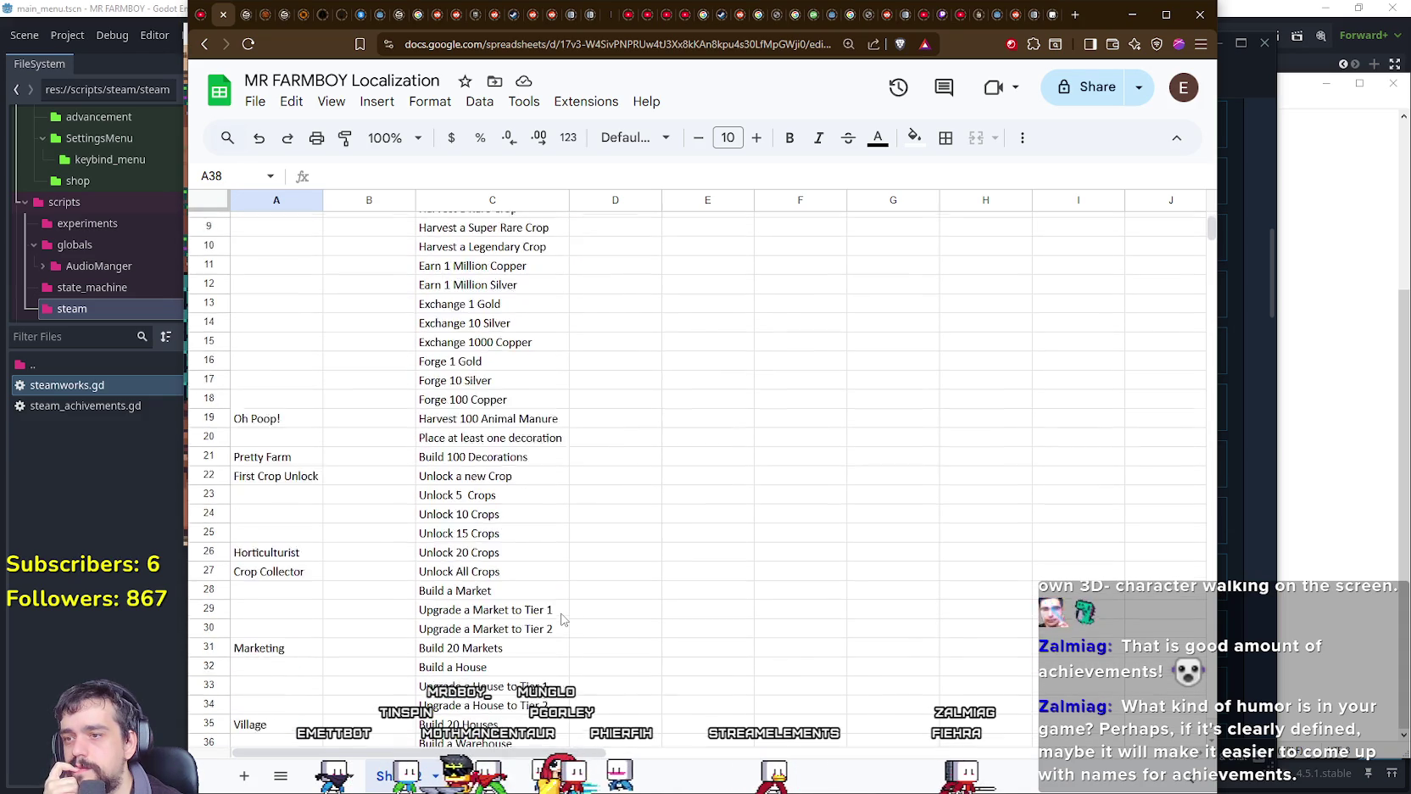
scroll(560, 620, down, 1)
click(433, 387)
Step: Enter 'Here we go!' as the achievement name in the empty cell A20
click(262, 388)
click(546, 367)
click(288, 369)
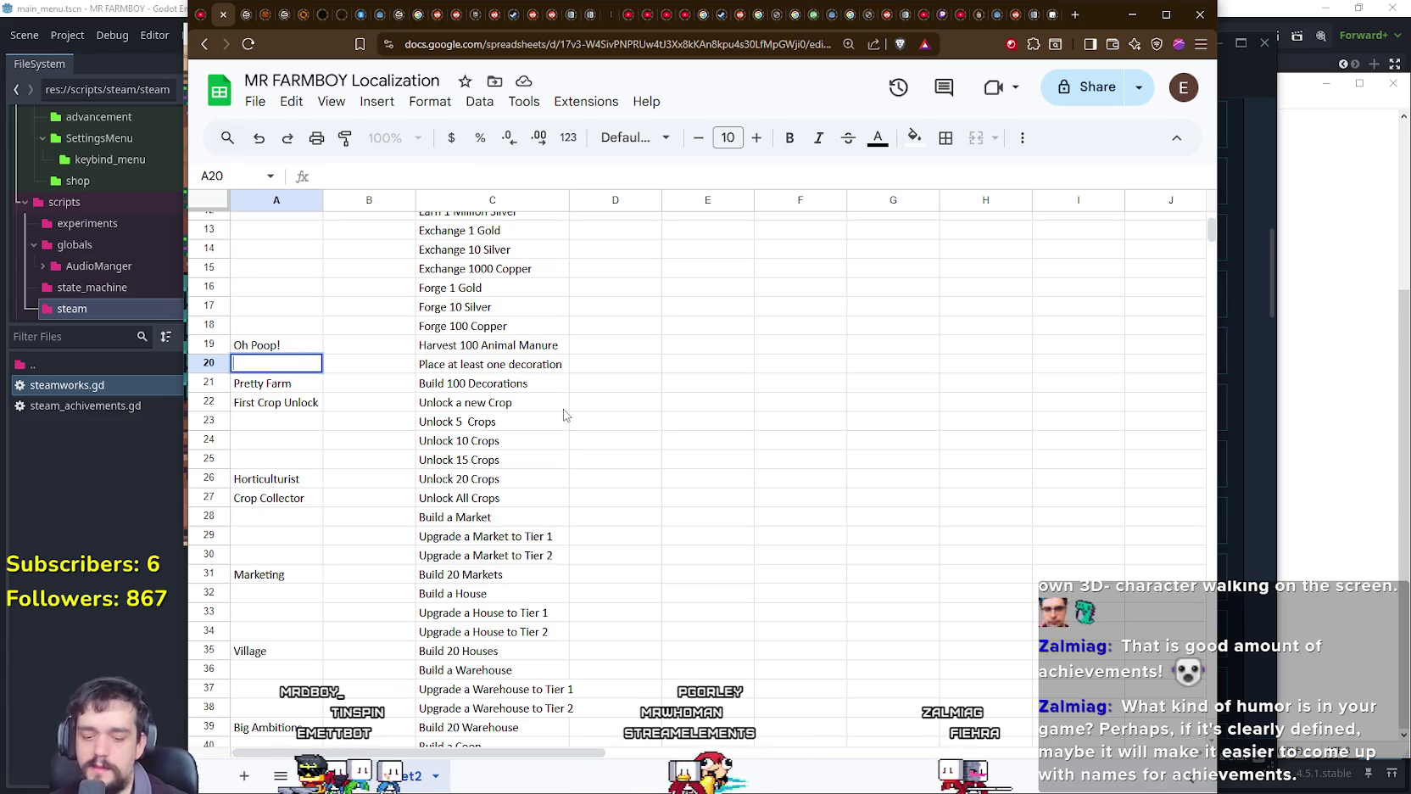
text(Here we go!)
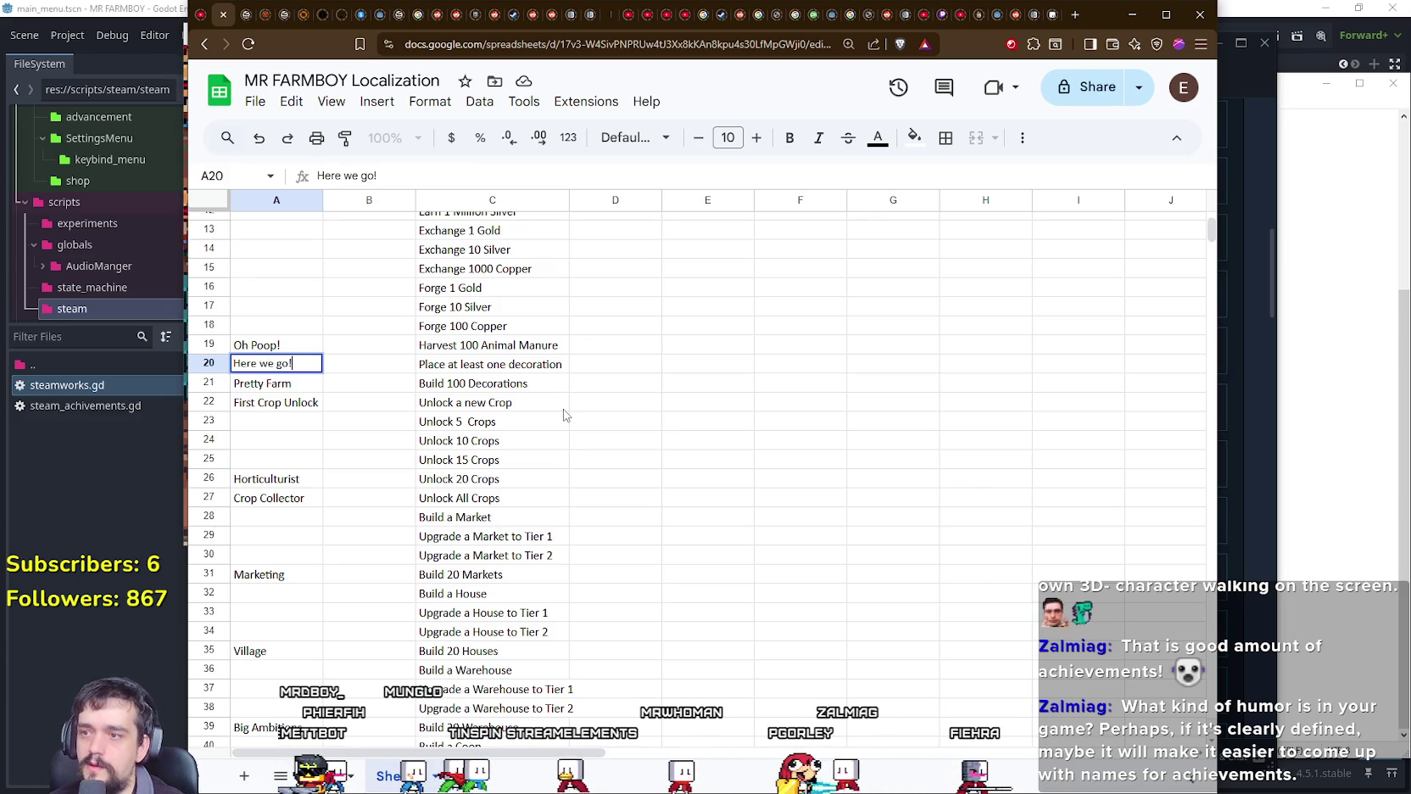
click(564, 409)
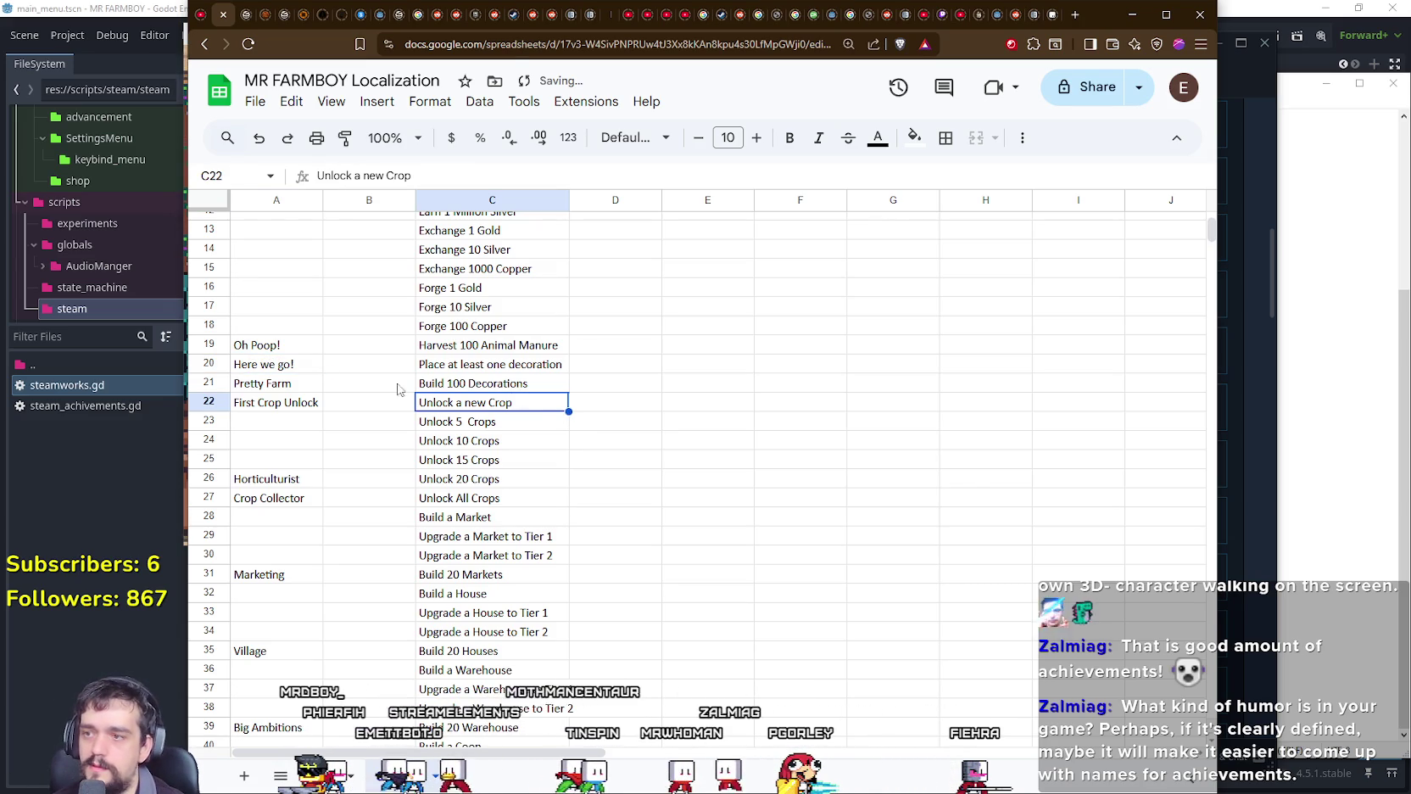
Step: Change A21 to 'Pretty Farm!' and start renaming A22 from First Crop Unlock to 'A new Start'
double_click(303, 384)
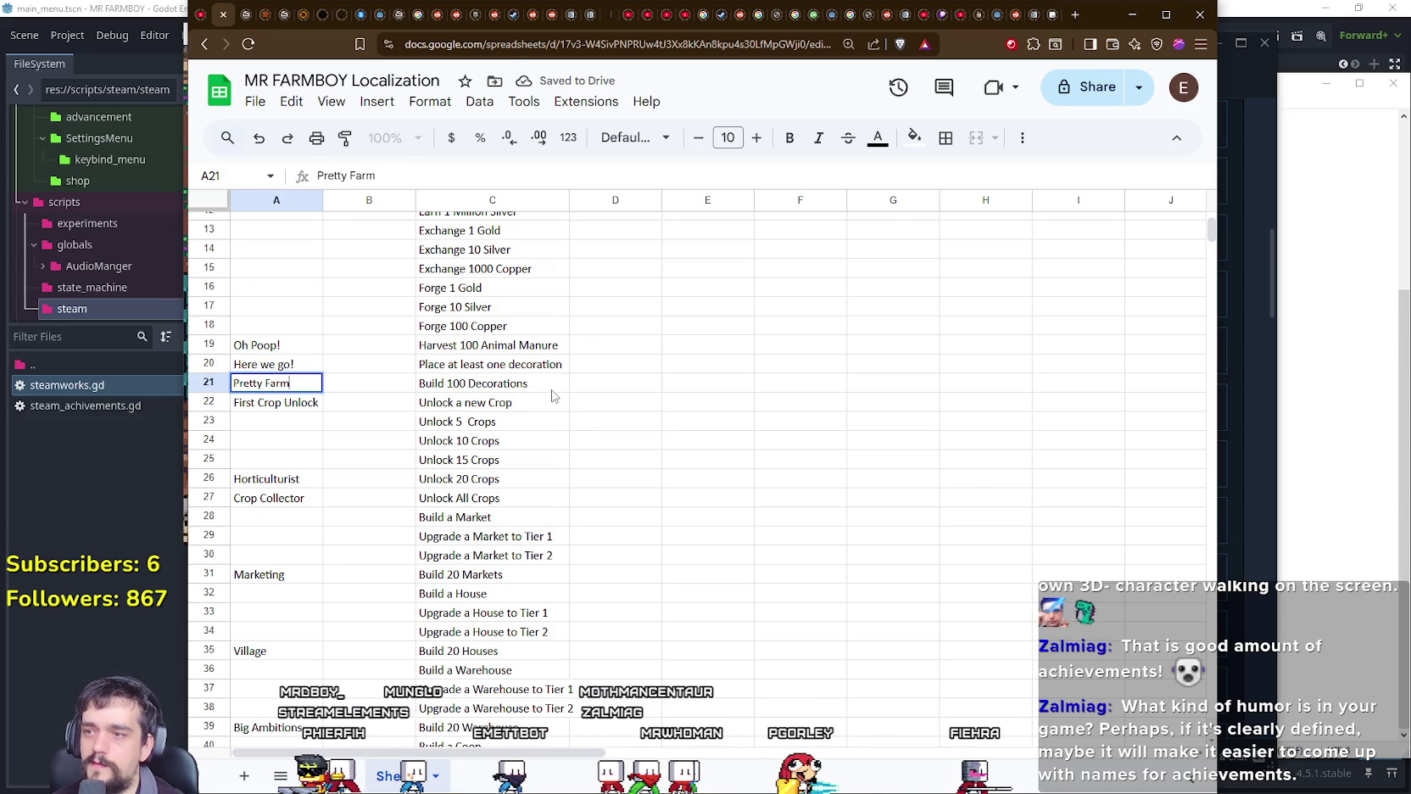
text(!)
click(616, 384)
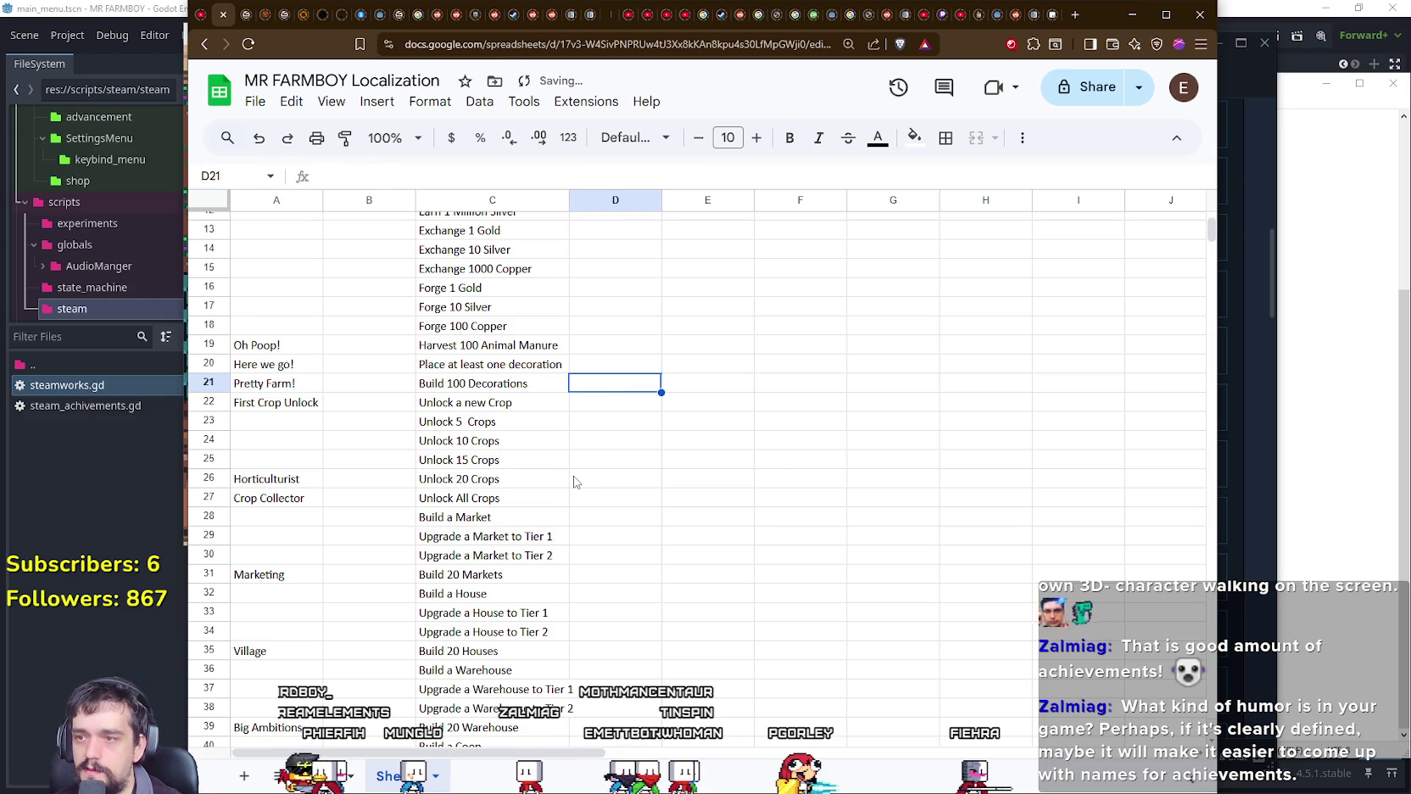
scroll(574, 479, down, 3)
scroll(574, 474, up, 3)
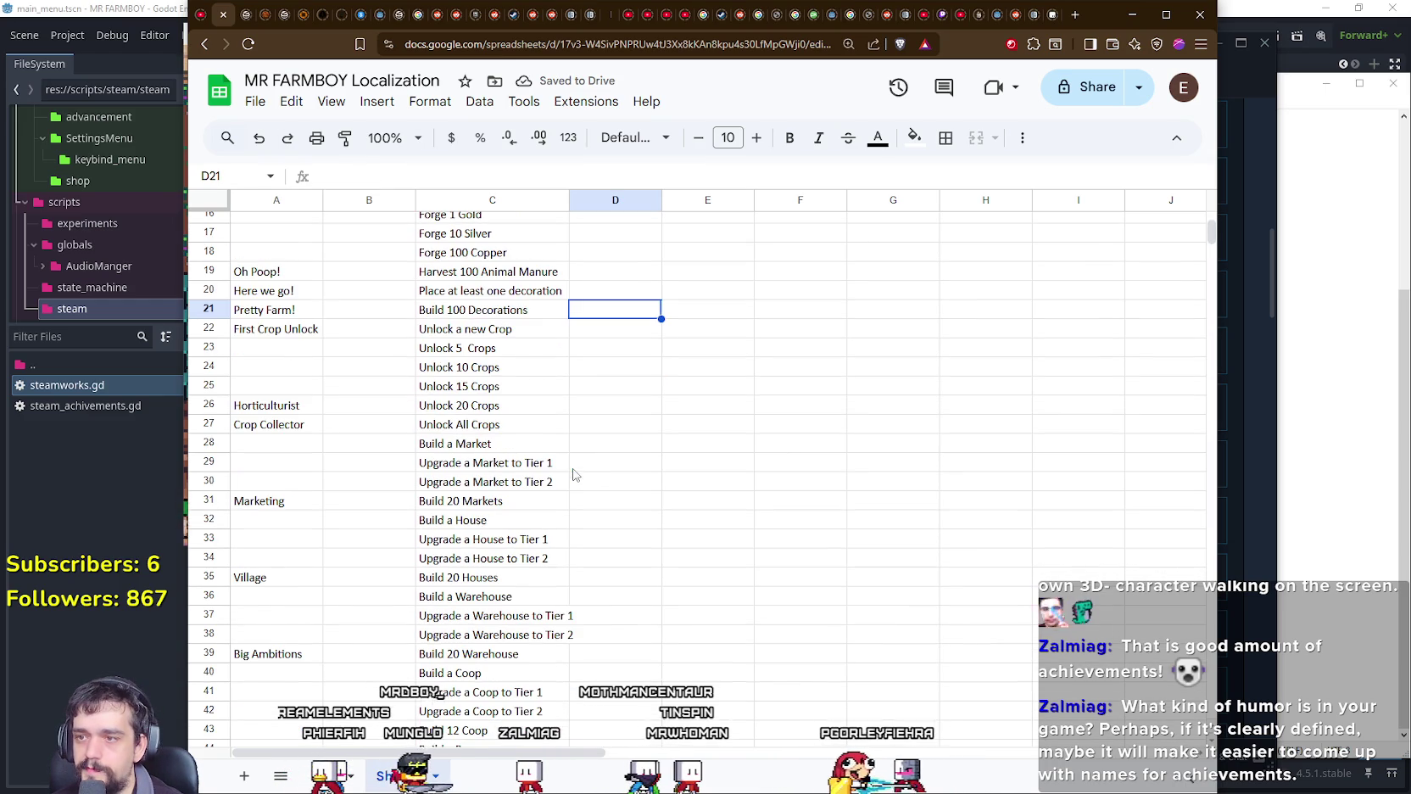
click(258, 331)
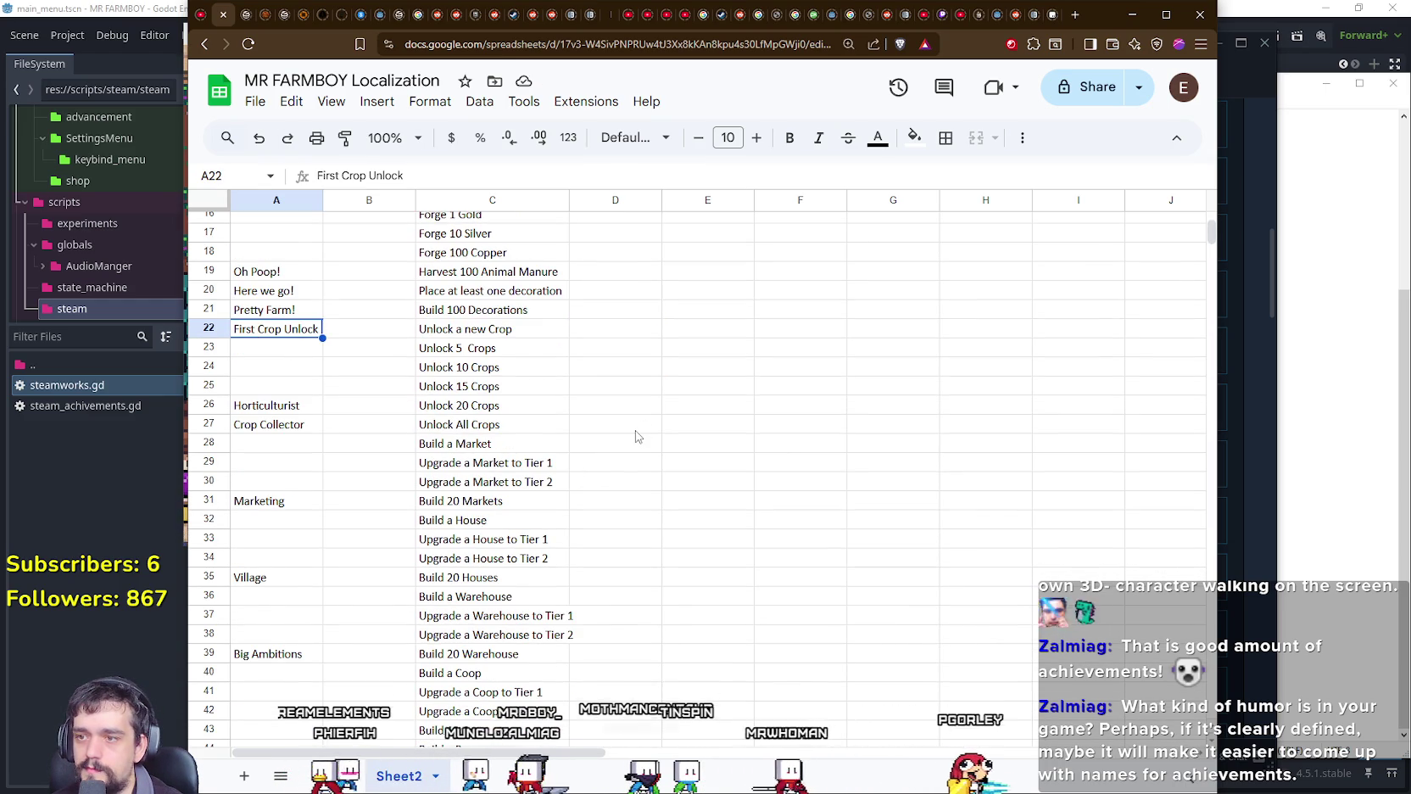
double_click(285, 333)
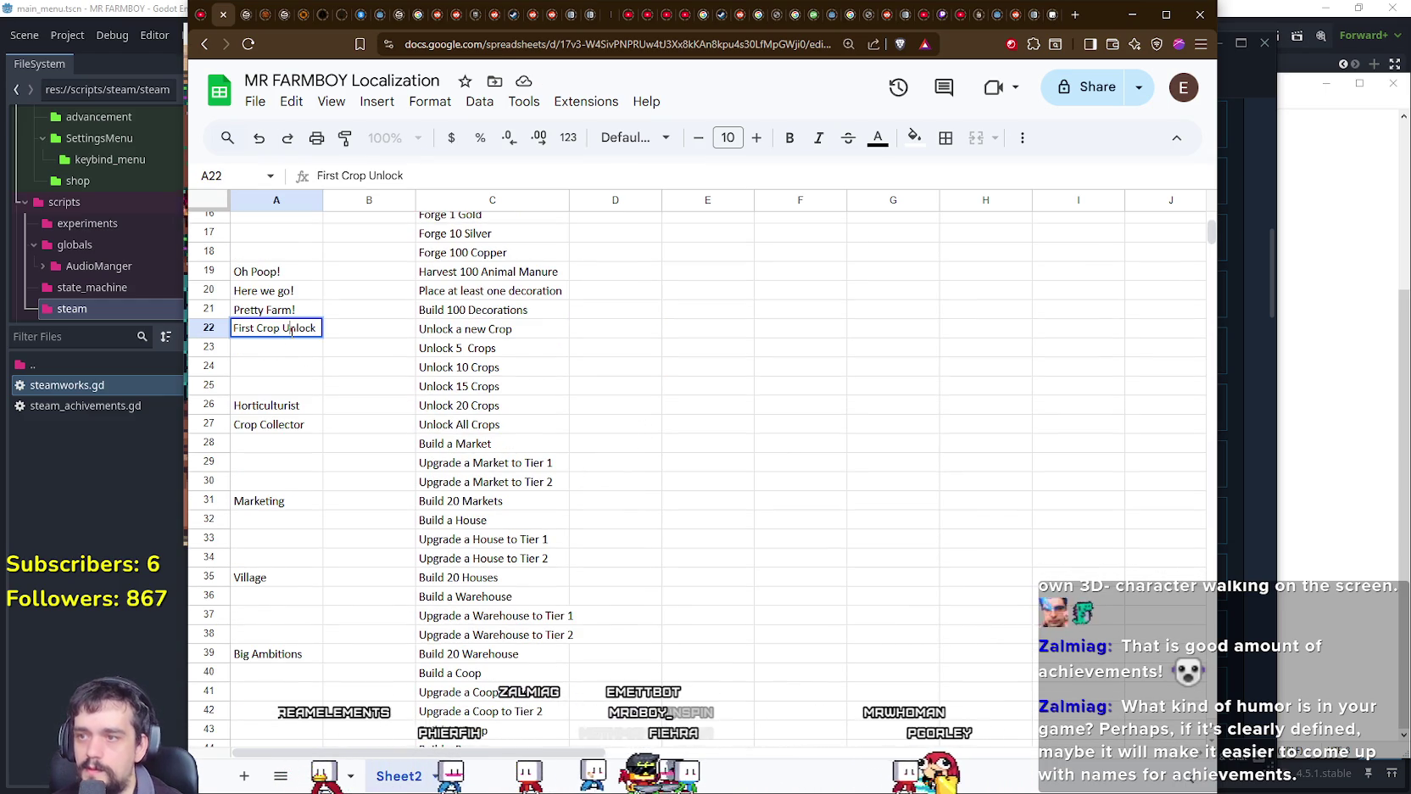
text(A new Start)
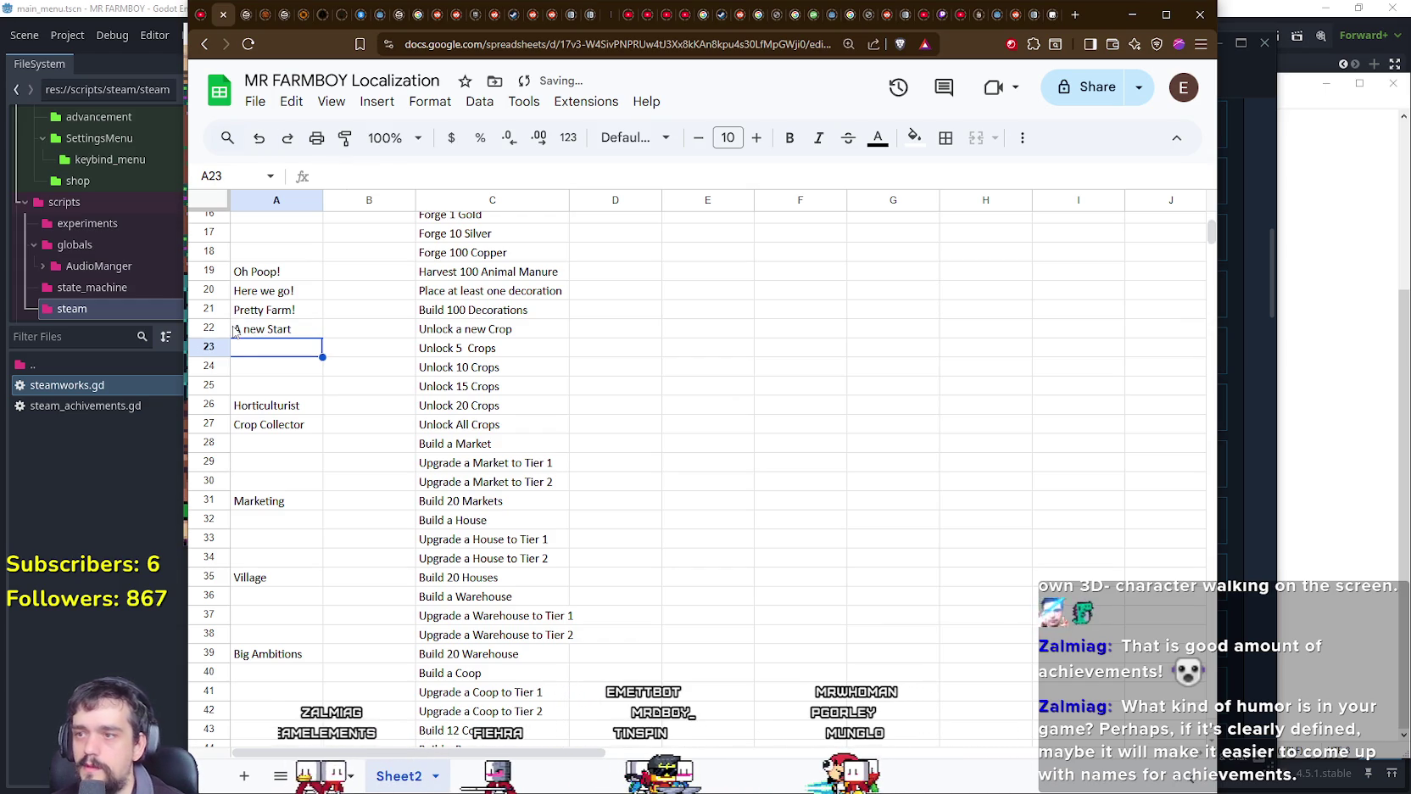
Step: Review the remaining task list in the sheet, then maximize the MR FARMBOY (DEBUG) game window
scroll(410, 374, down, 1)
scroll(509, 424, down, 2)
scroll(631, 477, down, 1)
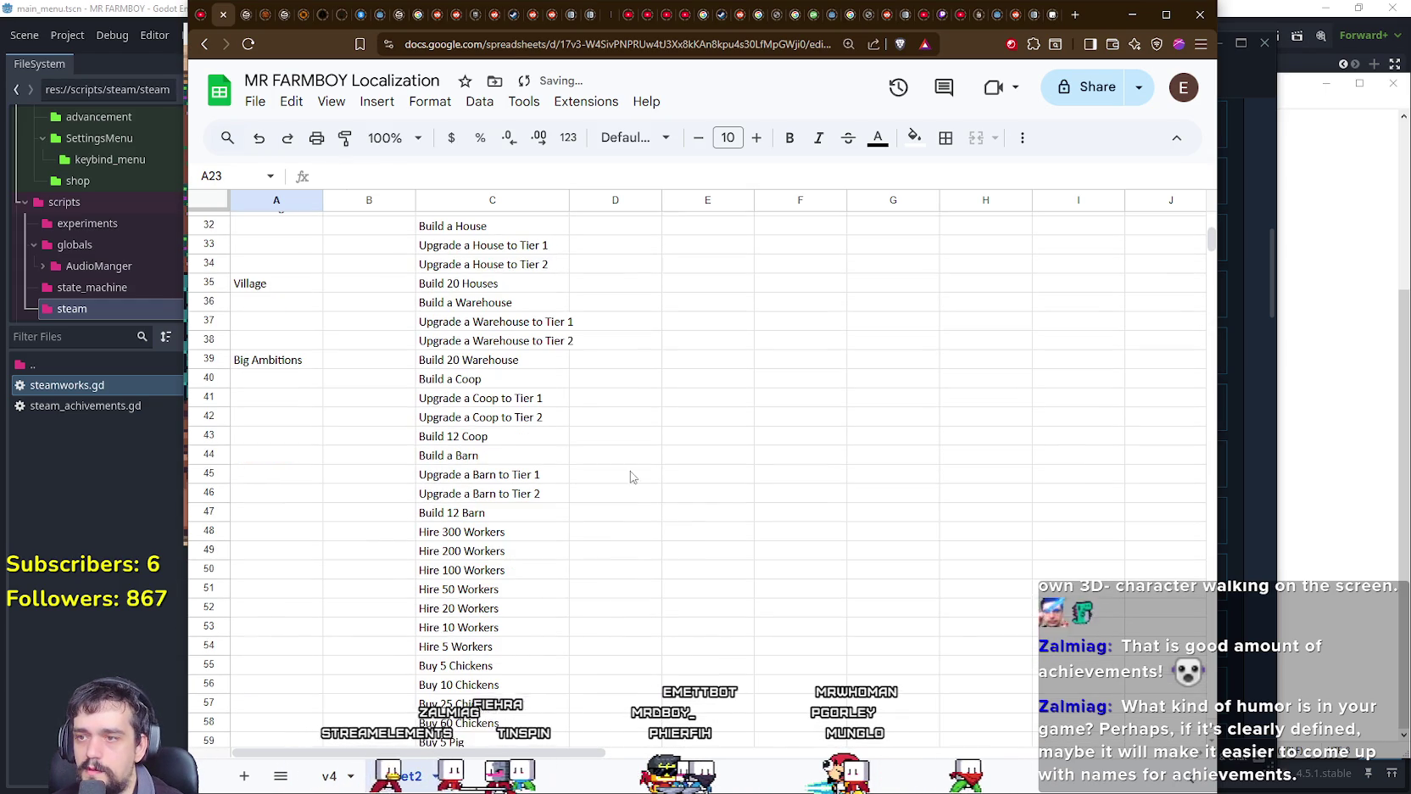
scroll(666, 488, up, 1)
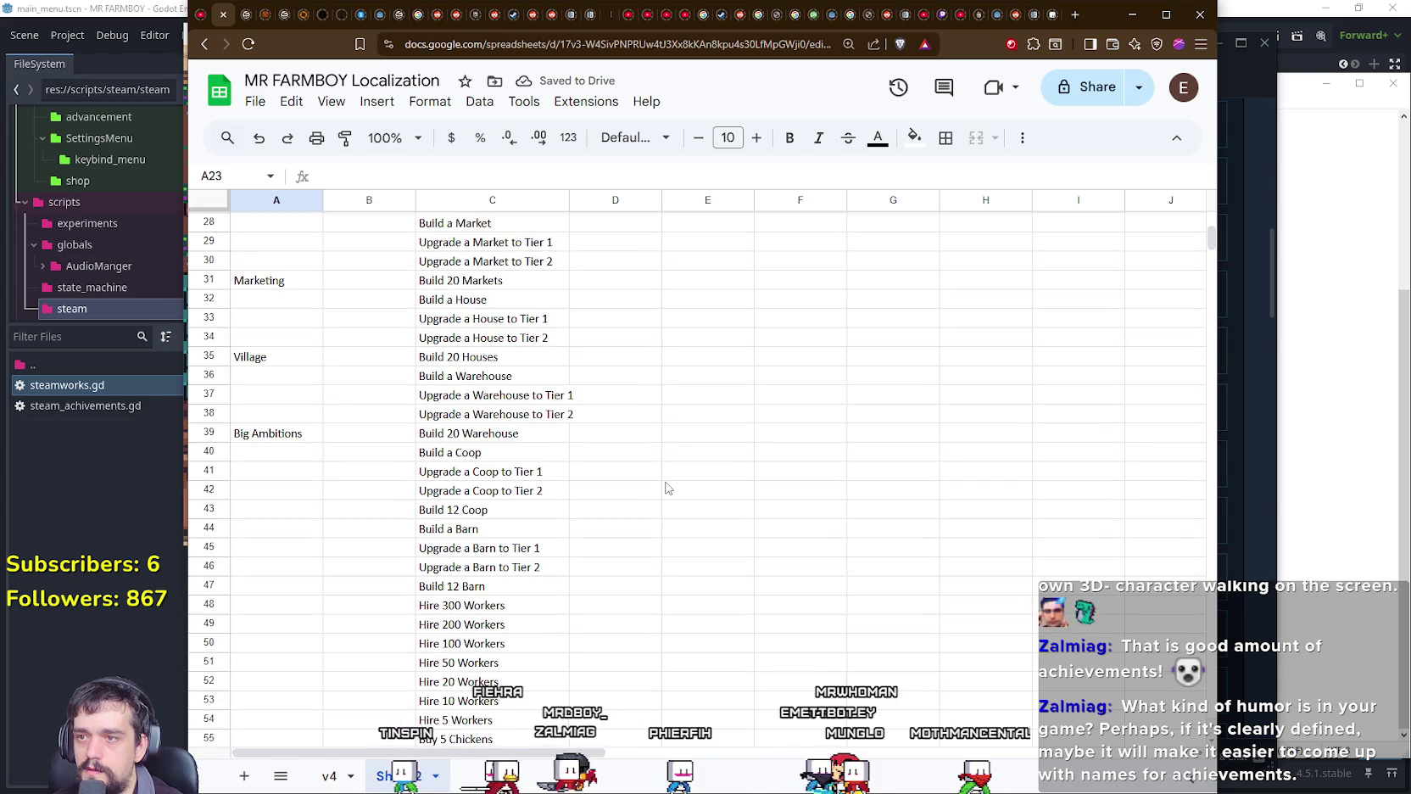
scroll(666, 487, up, 2)
scroll(456, 394, down, 4)
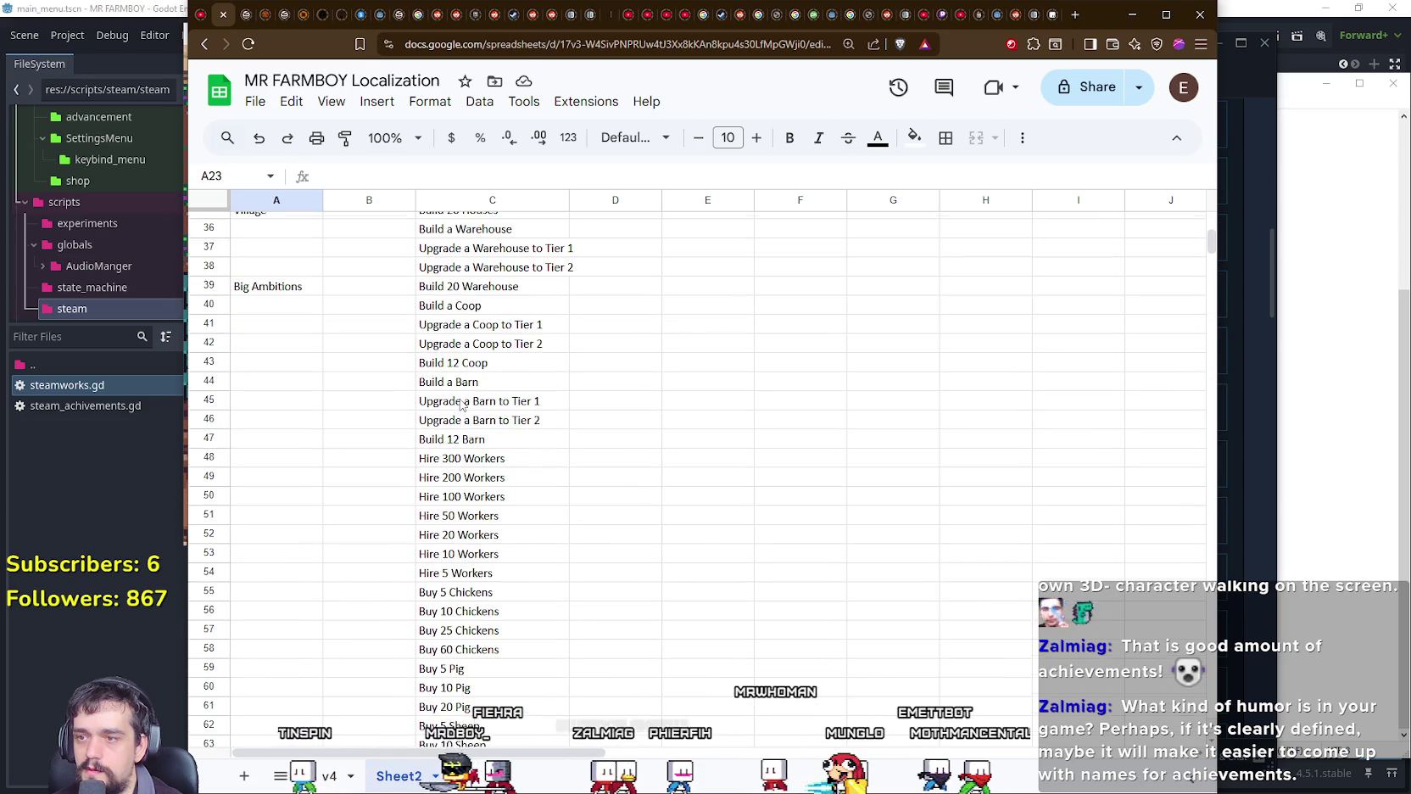
scroll(535, 523, down, 3)
scroll(534, 518, down, 2)
scroll(533, 513, down, 1)
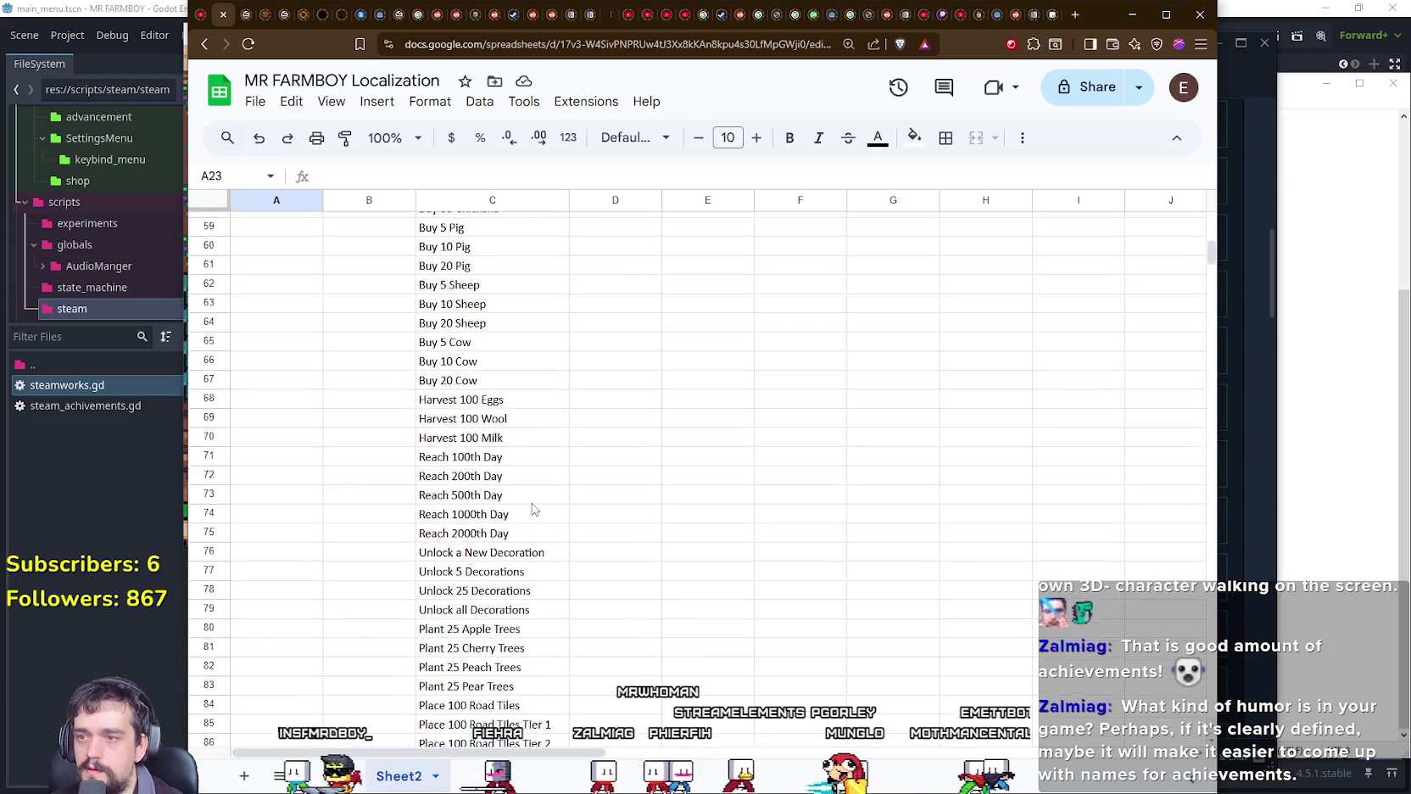
scroll(532, 508, down, 2)
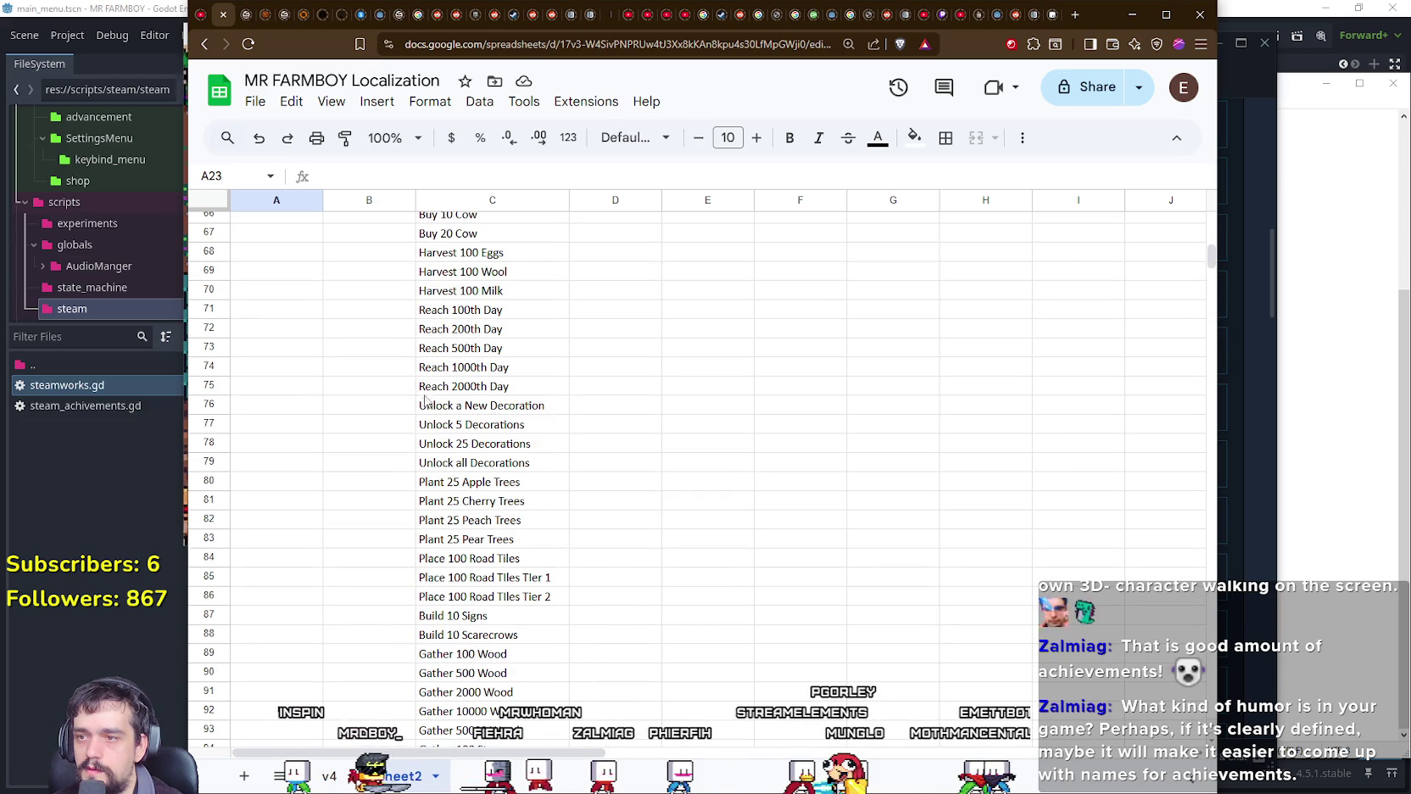
scroll(505, 449, down, 1)
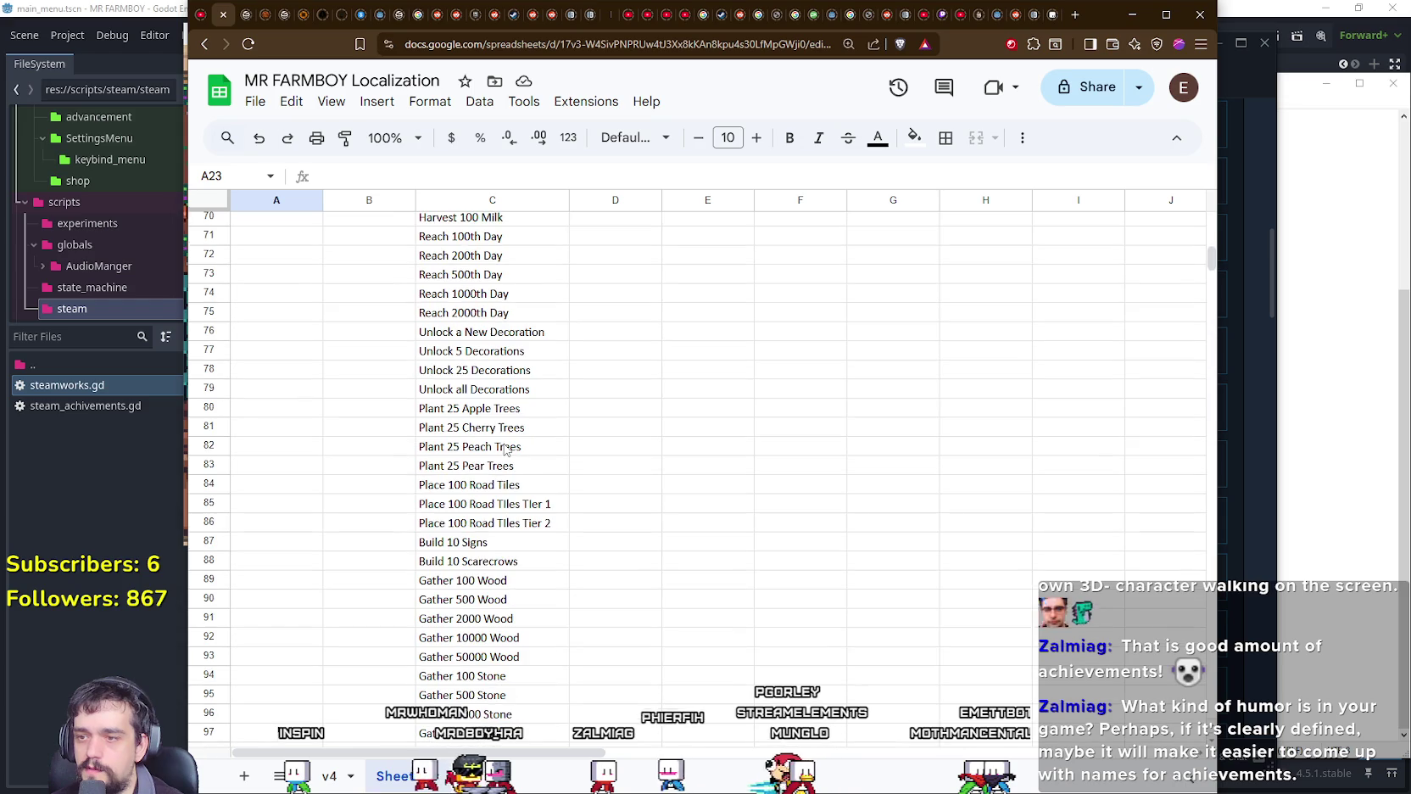
scroll(517, 462, down, 3)
scroll(576, 520, up, 3)
scroll(570, 519, up, 3)
scroll(573, 523, up, 3)
scroll(573, 522, up, 3)
scroll(574, 524, up, 2)
scroll(576, 524, up, 3)
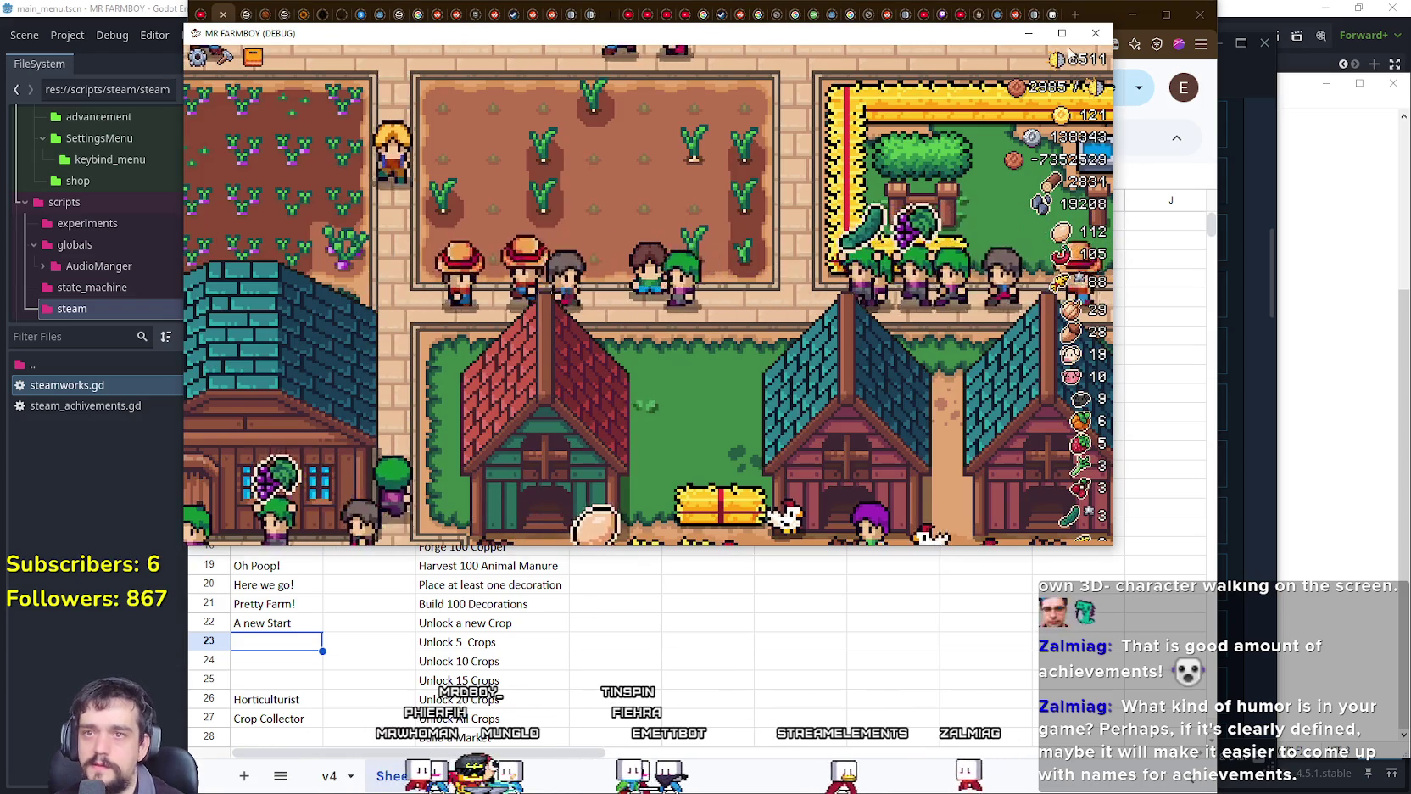
click(1062, 33)
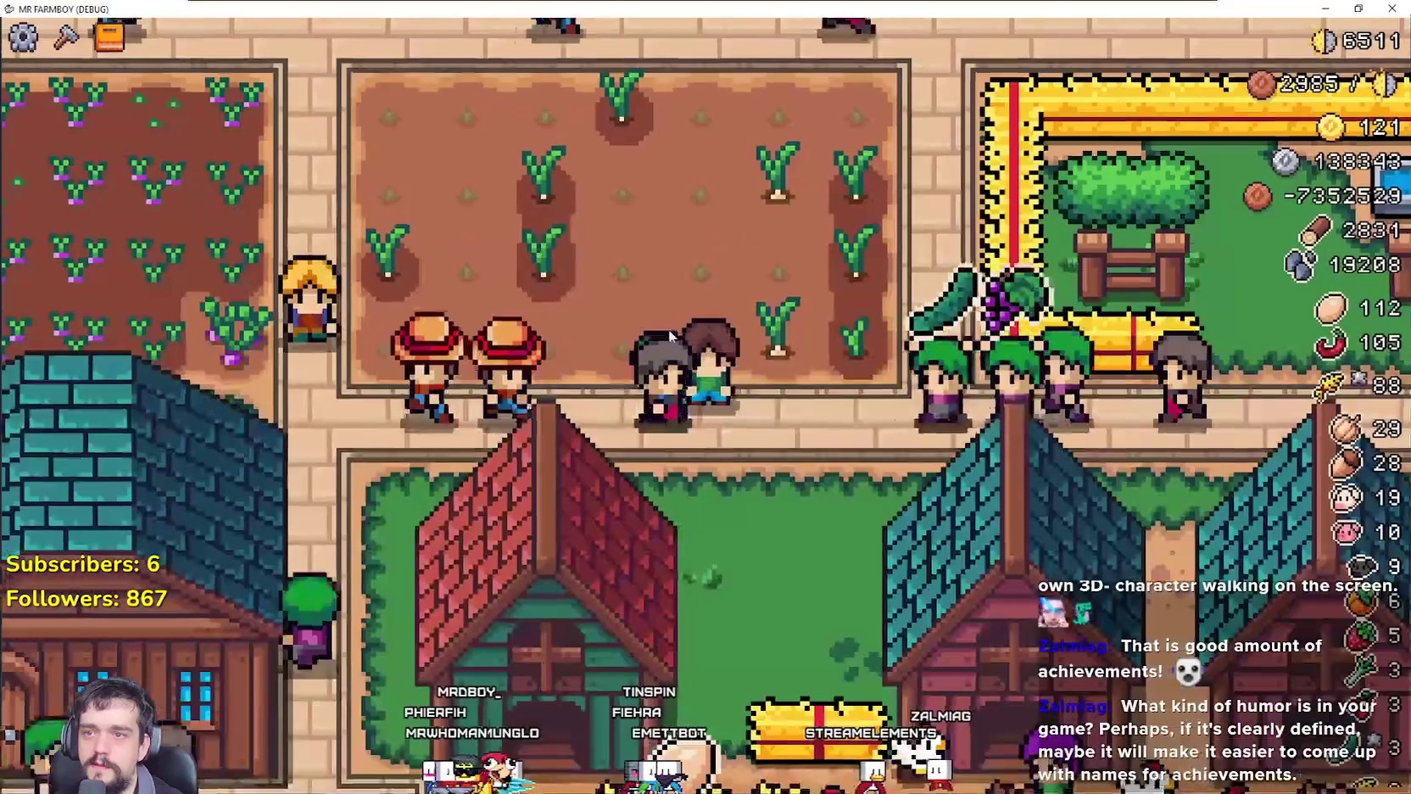
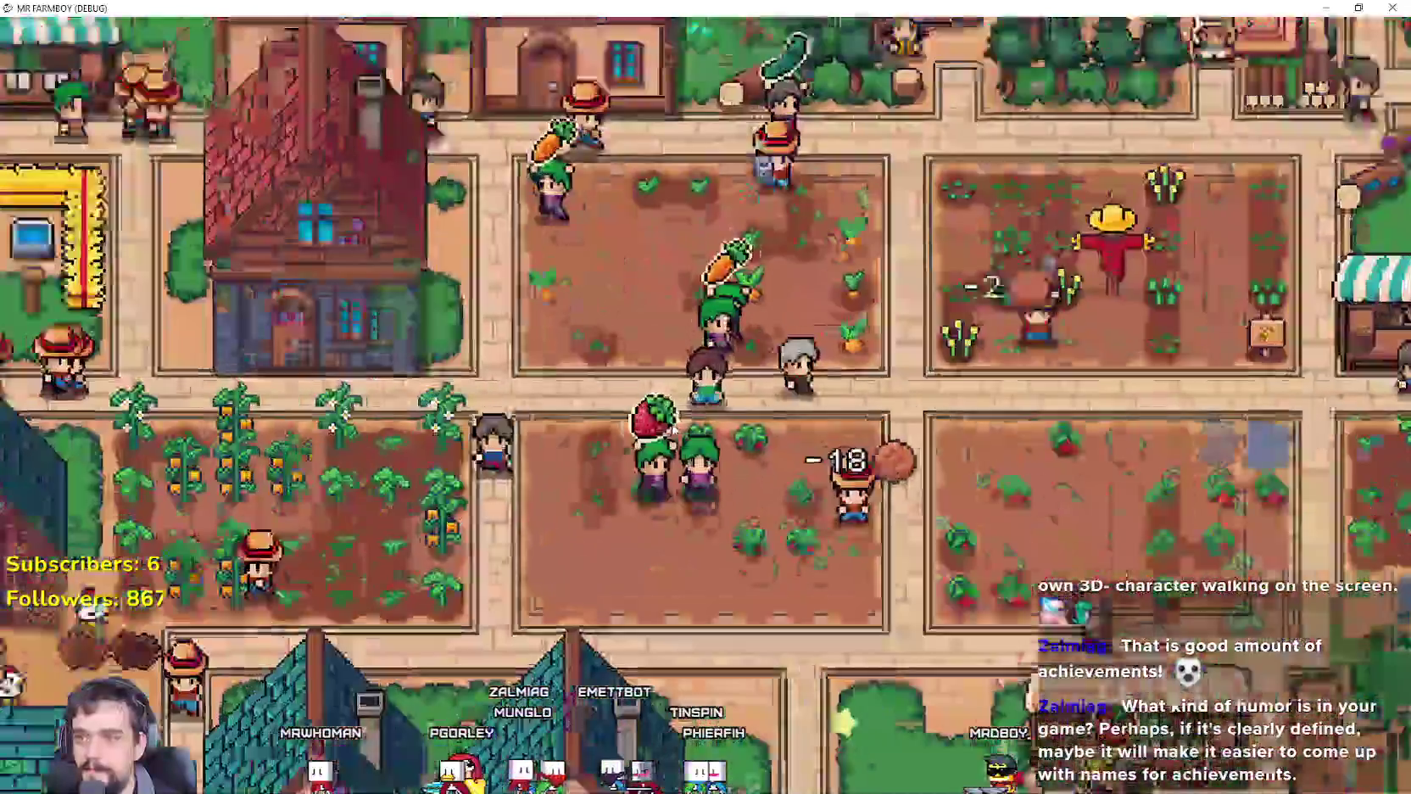
Step: Switch from the game to the MR FARMBOY Localization spreadsheet and scroll down its achievement list
key(alt+Tab)
scroll(673, 430, down, 3)
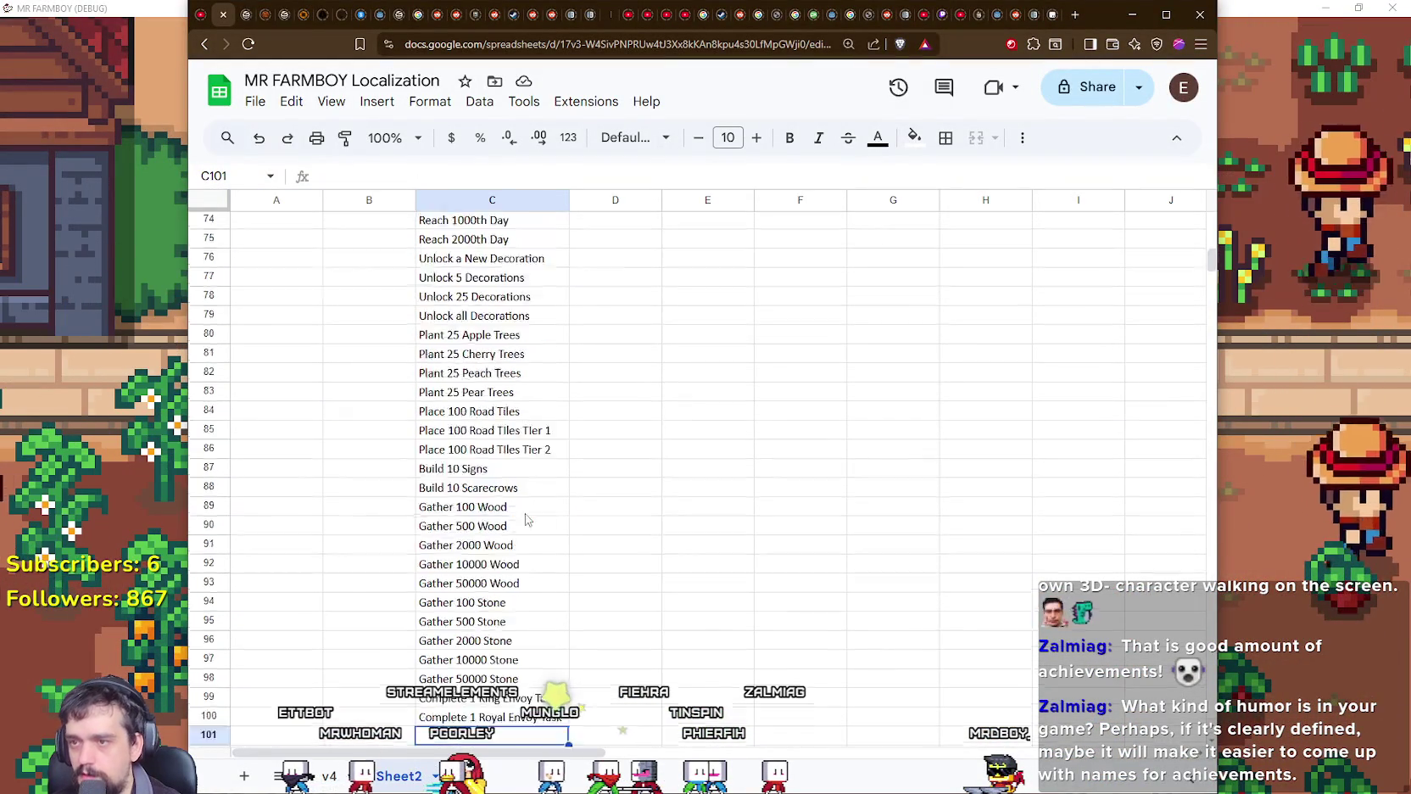
scroll(526, 519, up, 8)
scroll(526, 519, up, 5)
scroll(525, 519, up, 4)
scroll(526, 519, up, 2)
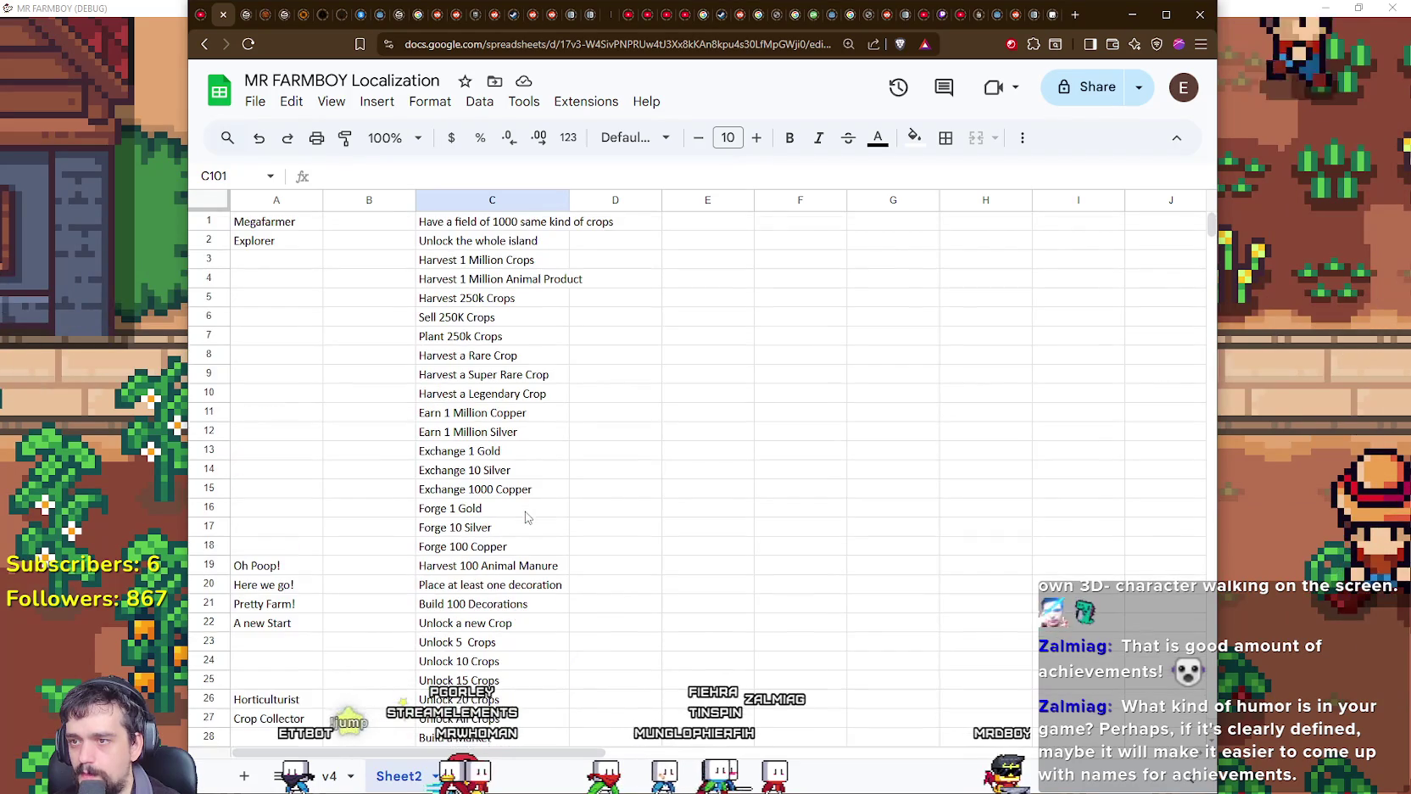
click(503, 416)
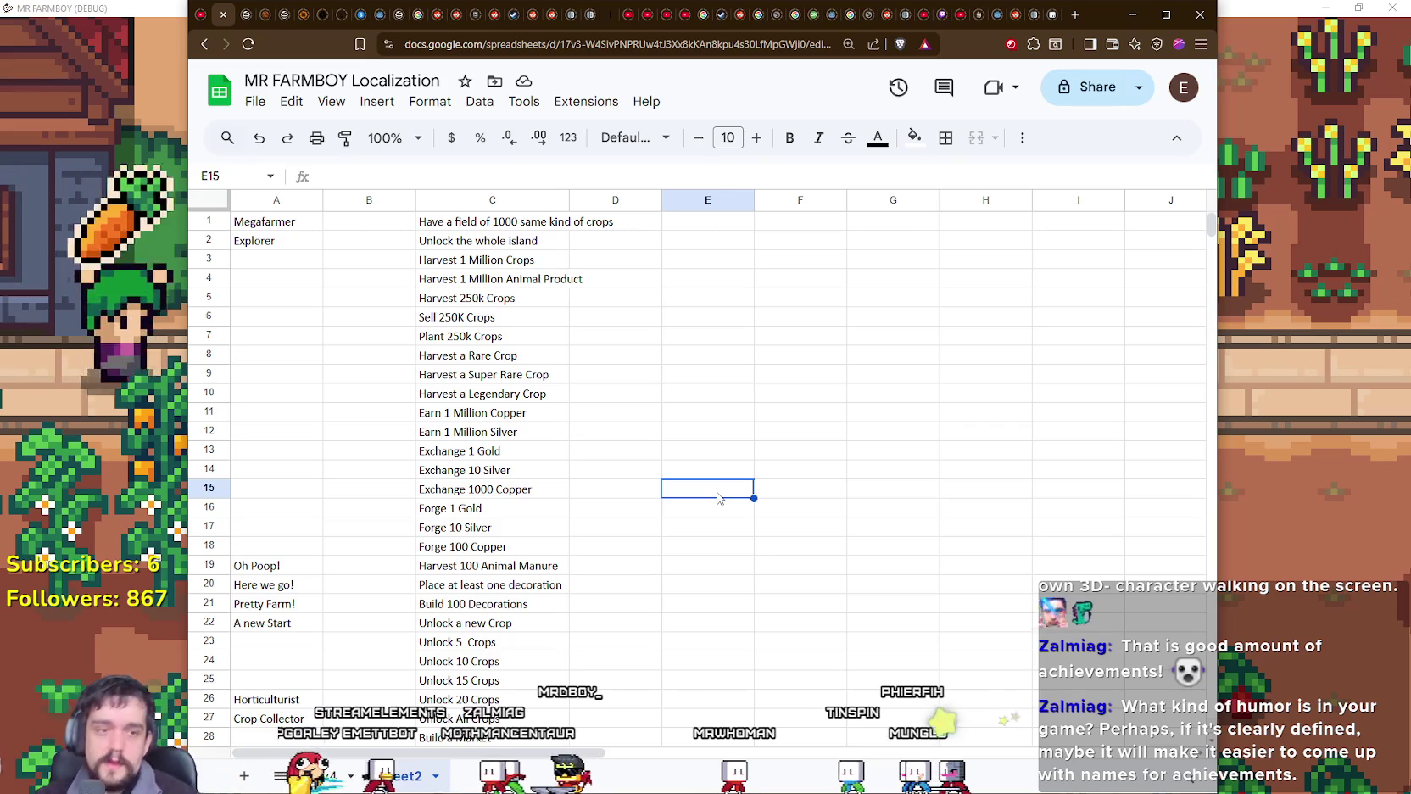
scroll(718, 542, down, 6)
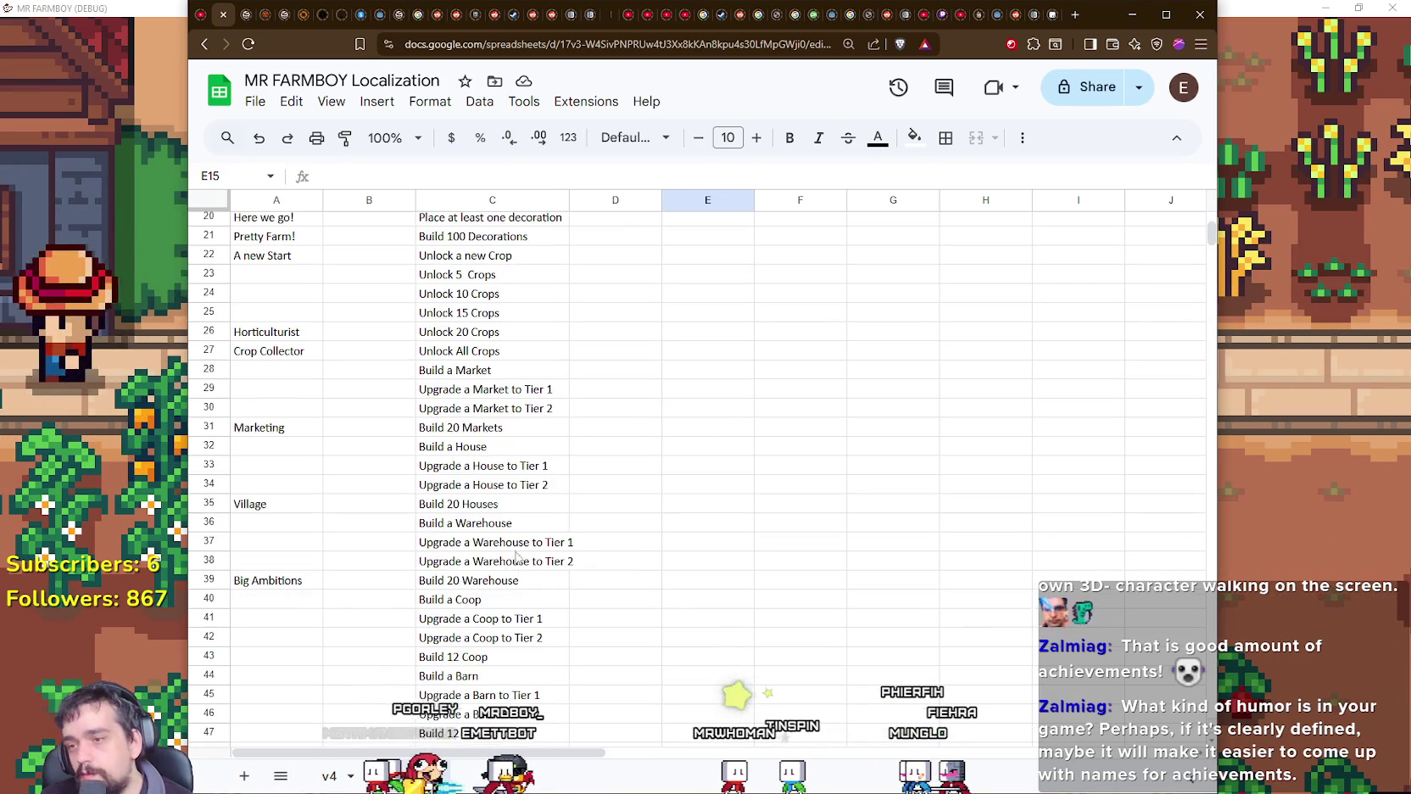
scroll(520, 553, down, 8)
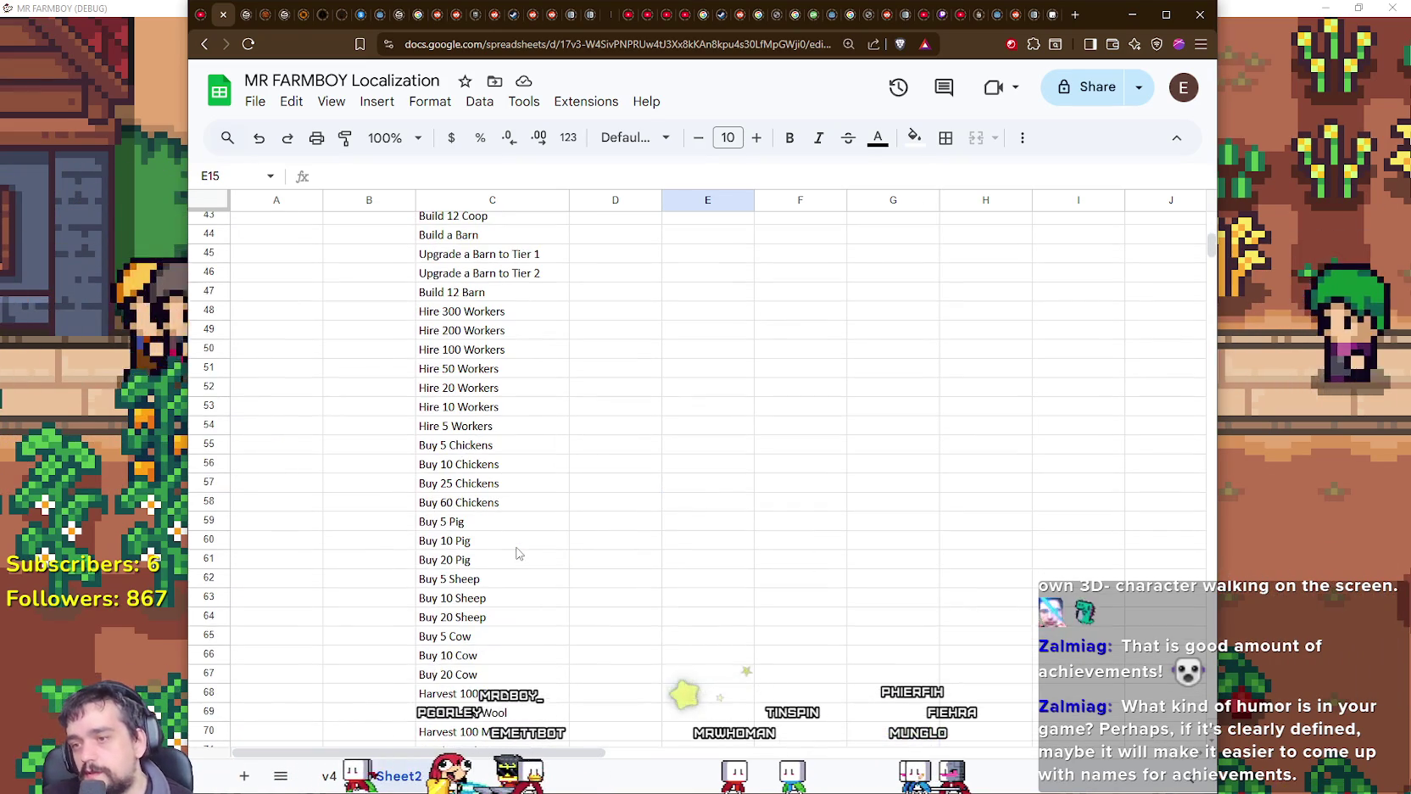
click(472, 295)
scroll(690, 599, down, 2)
scroll(689, 596, down, 5)
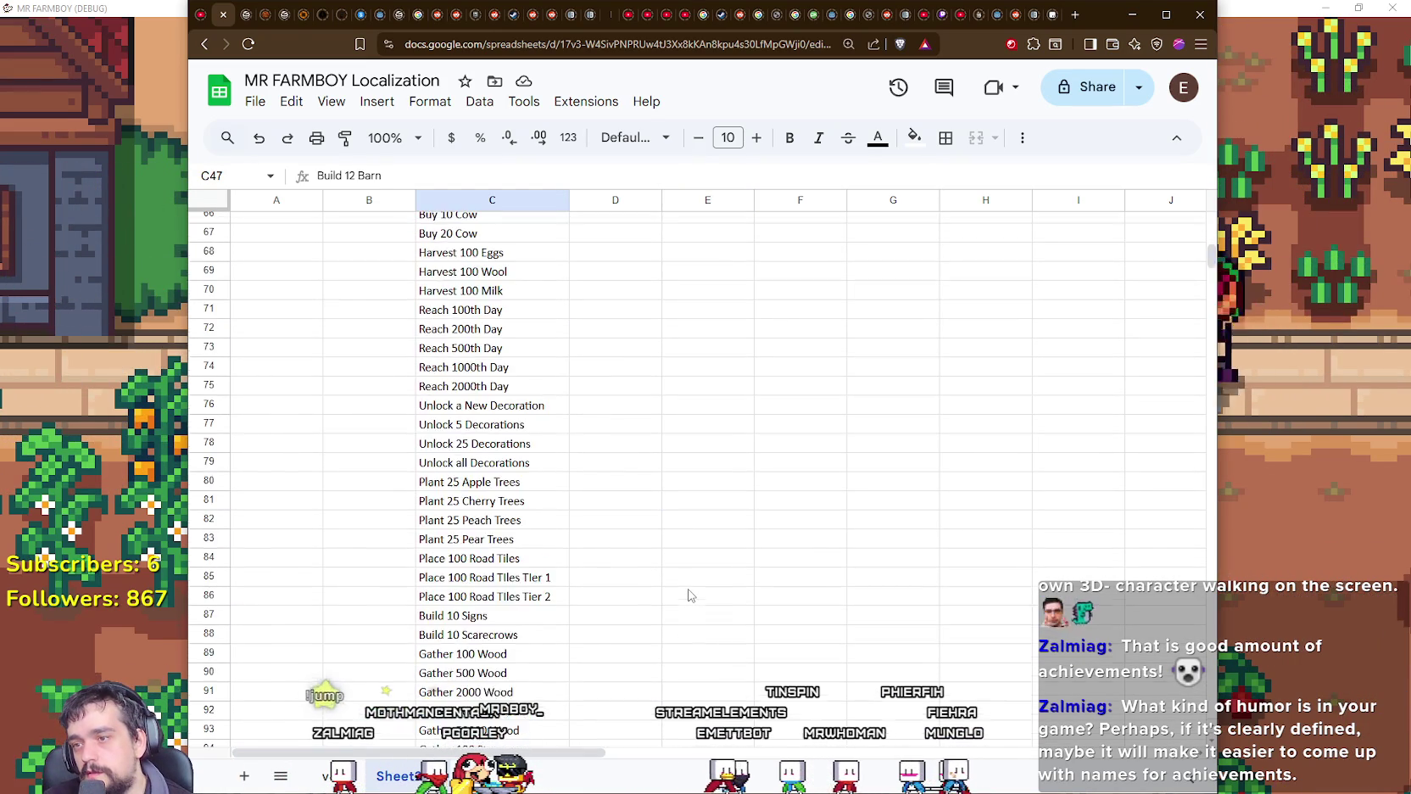
scroll(688, 595, down, 5)
scroll(690, 594, up, 5)
scroll(690, 593, up, 6)
scroll(690, 593, up, 3)
scroll(690, 592, up, 6)
scroll(668, 596, up, 5)
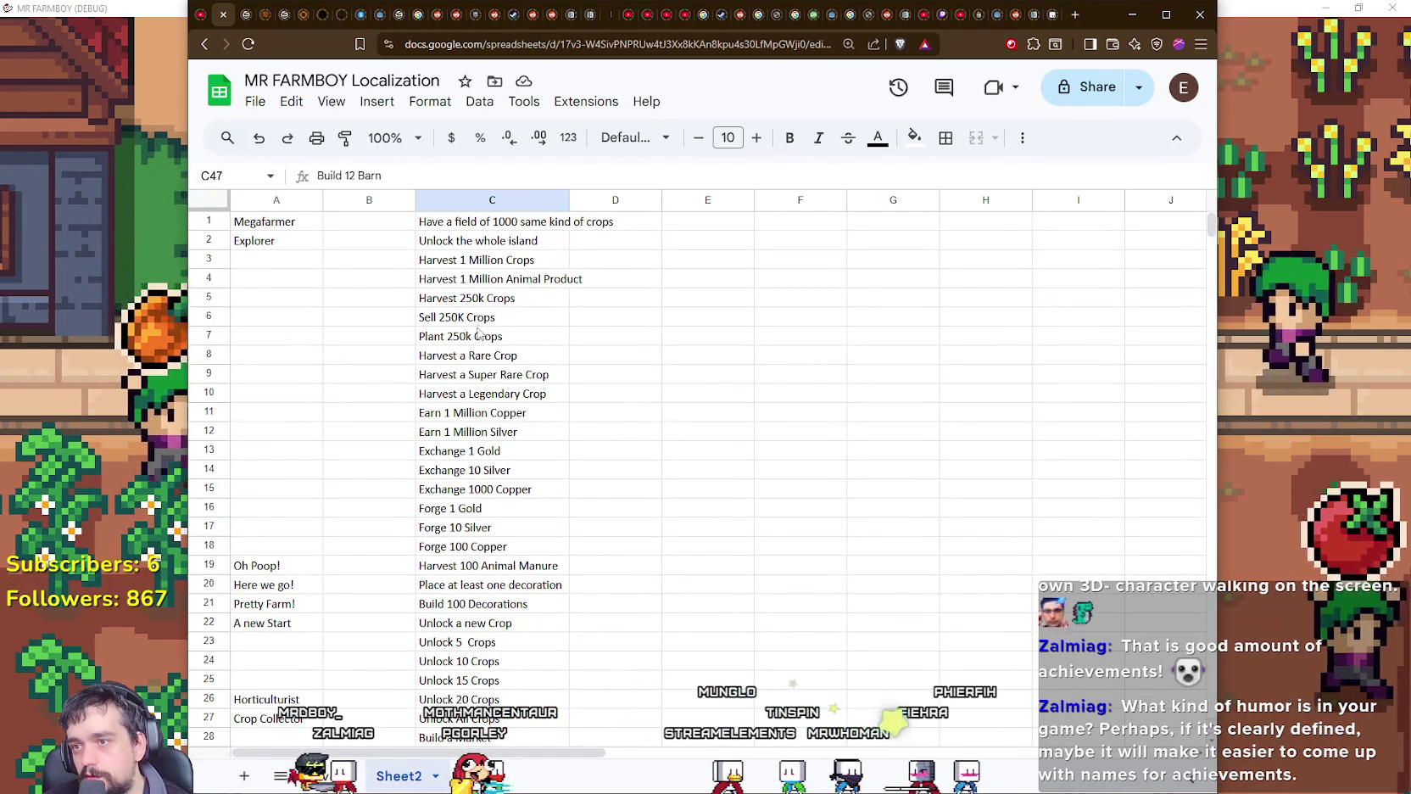
scroll(581, 585, down, 3)
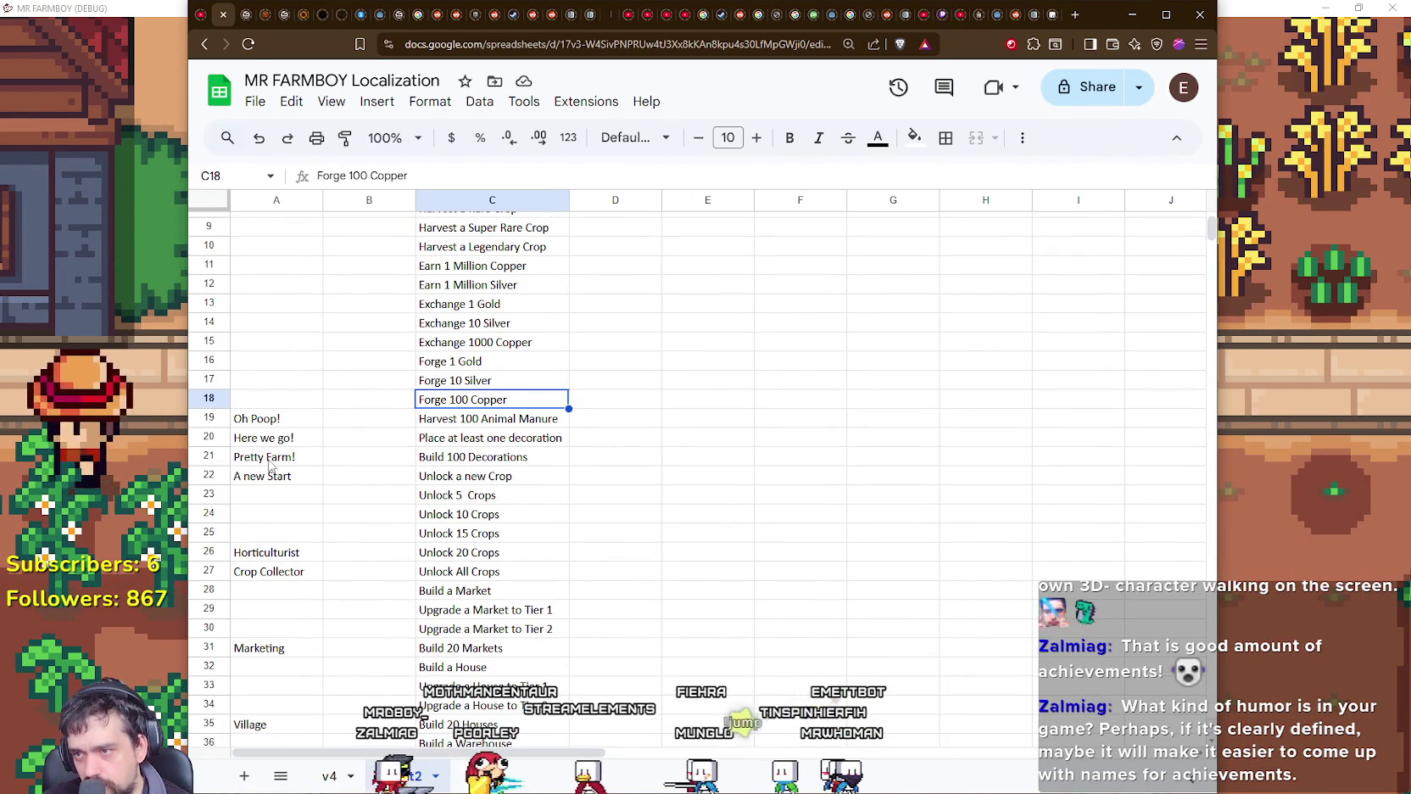
Step: Move the block from Pretty Farm! onward down three rows to free rows 21–23
drag(268, 458, 526, 458)
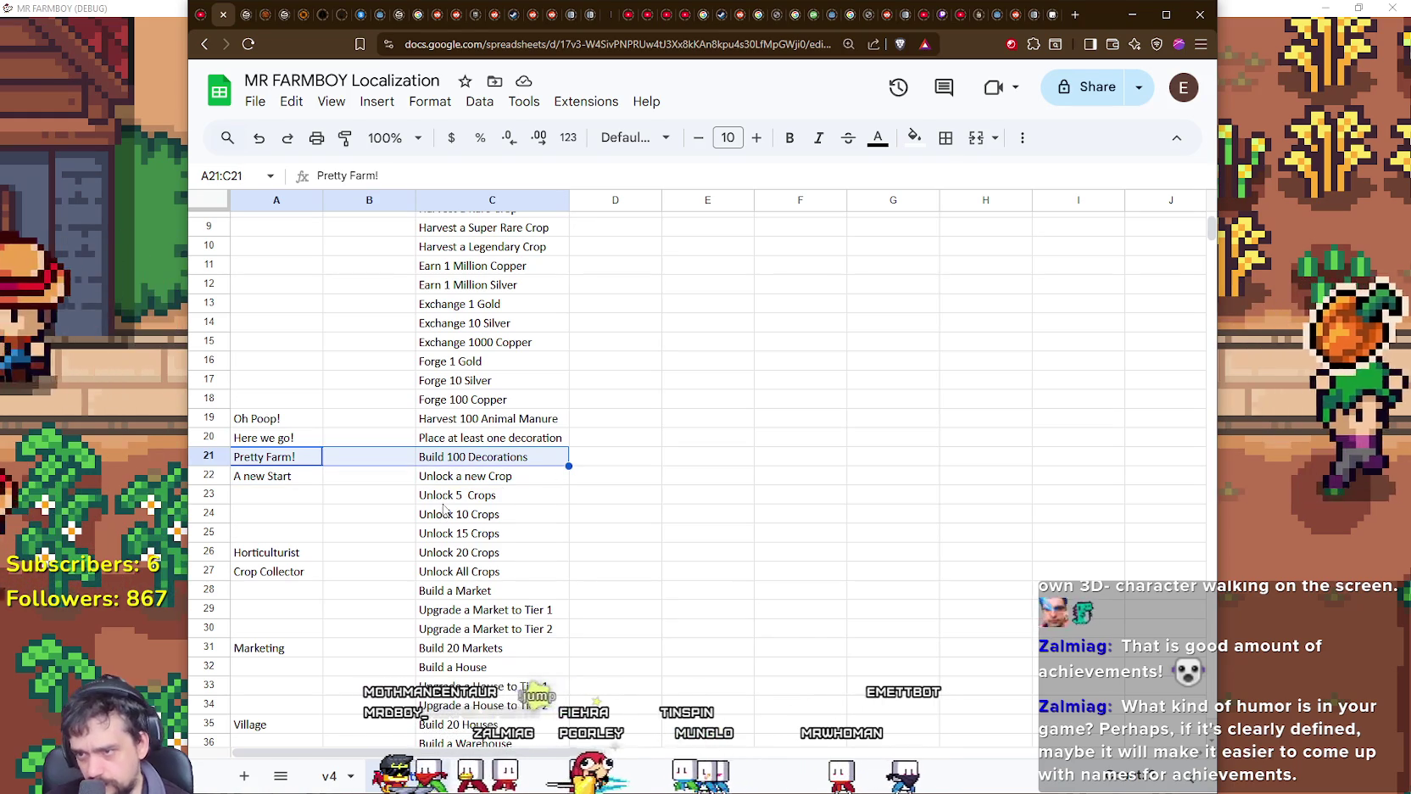
click(424, 480)
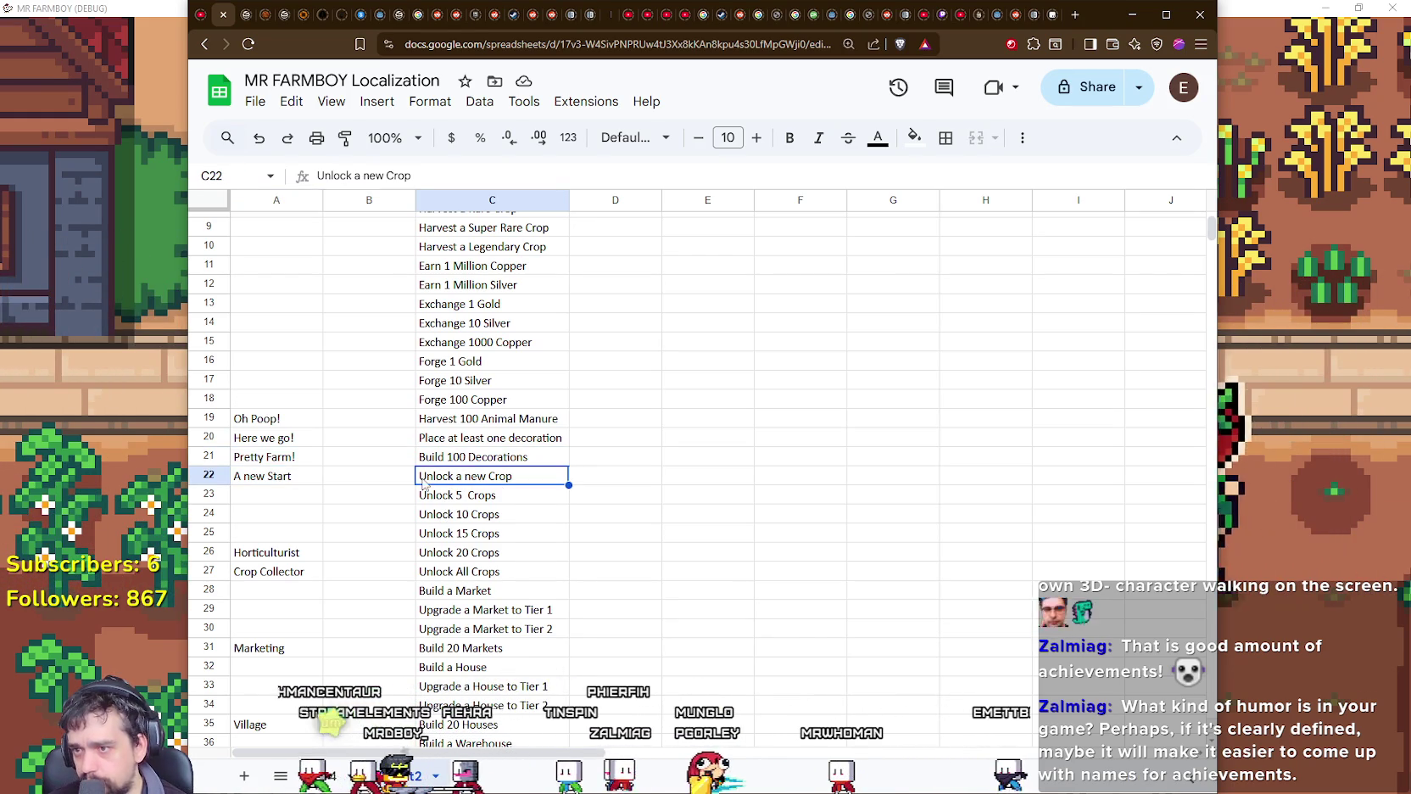
drag(254, 457, 482, 463)
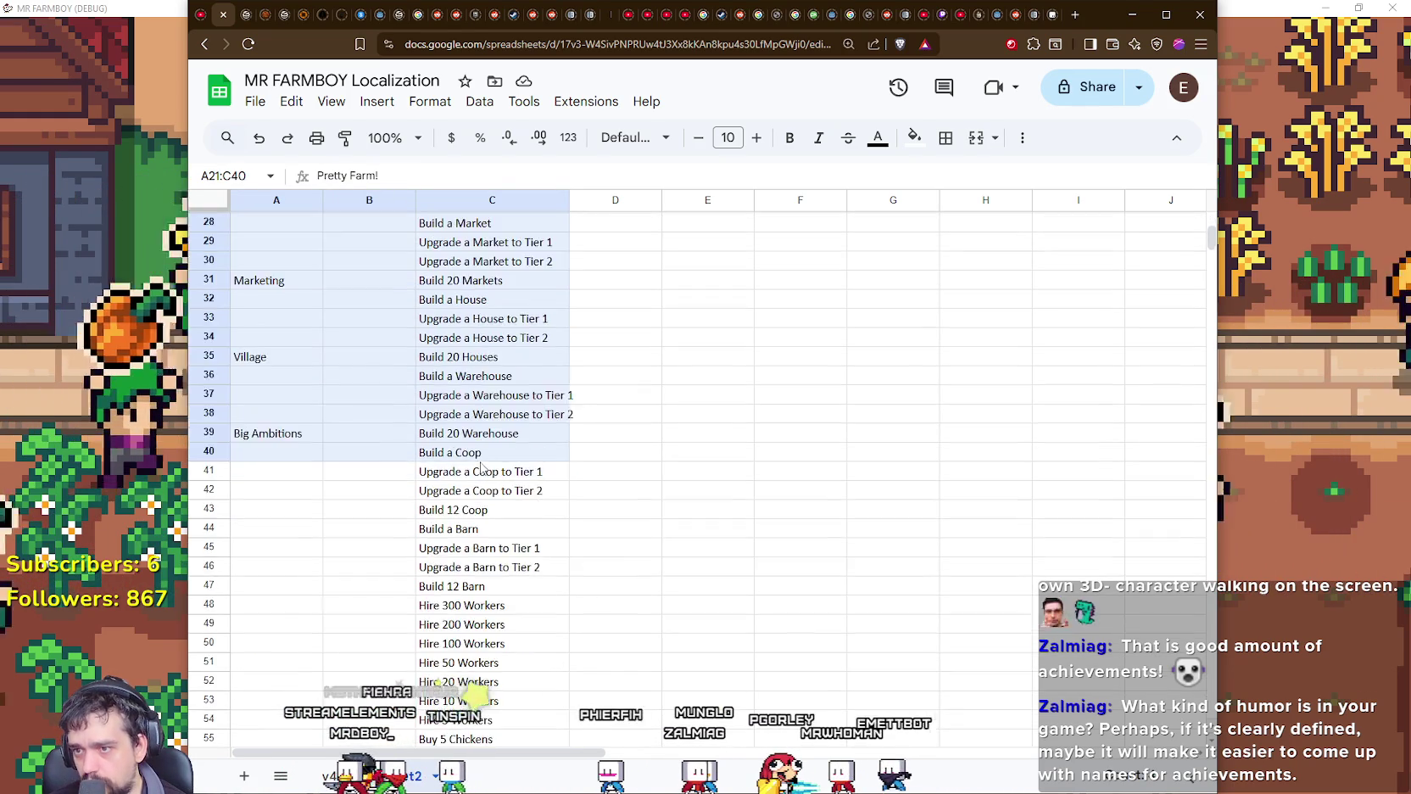
drag(483, 463, 503, 391)
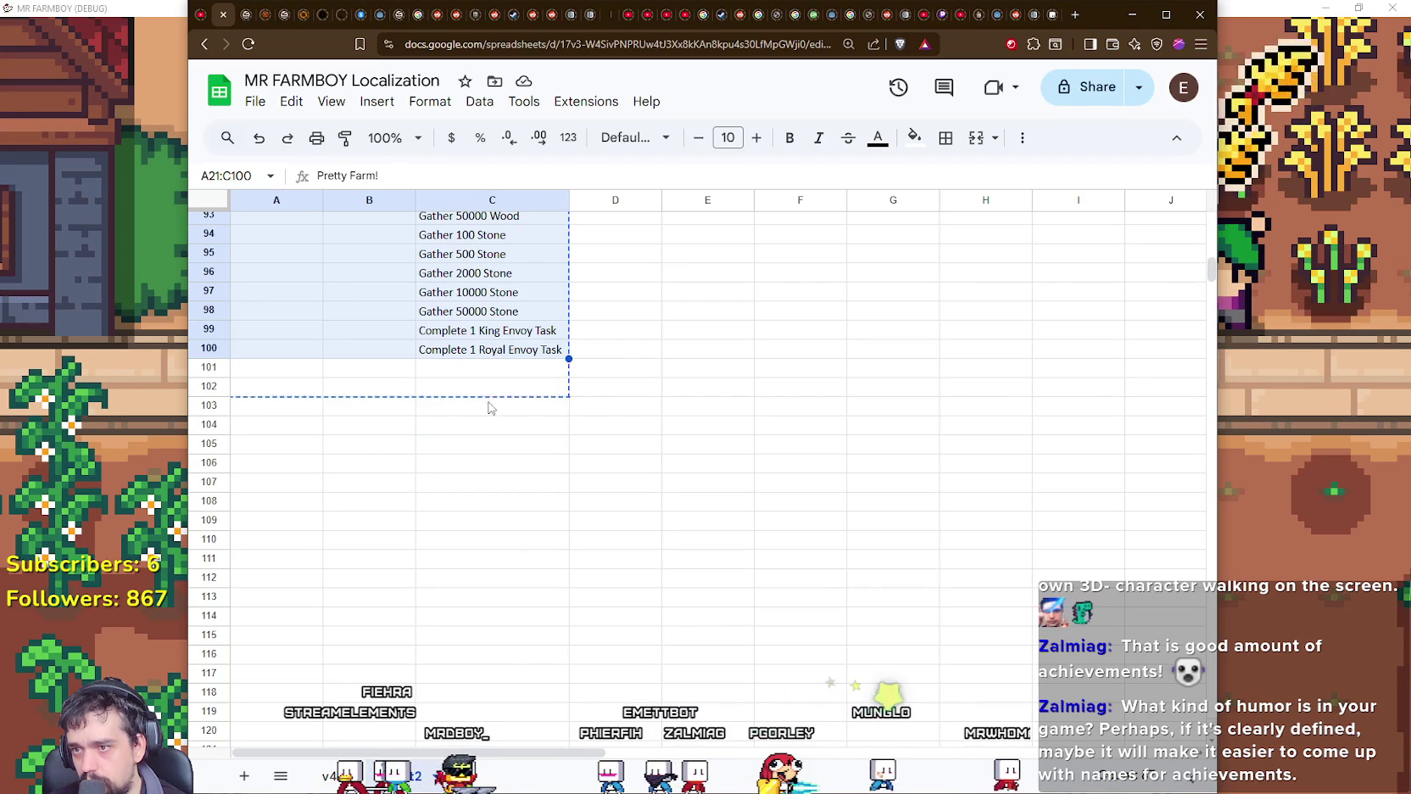
drag(483, 356, 489, 405)
Step: Enter Build 10 Decorations and Build 20 Decorations in C21–C22, then start editing C23
click(399, 601)
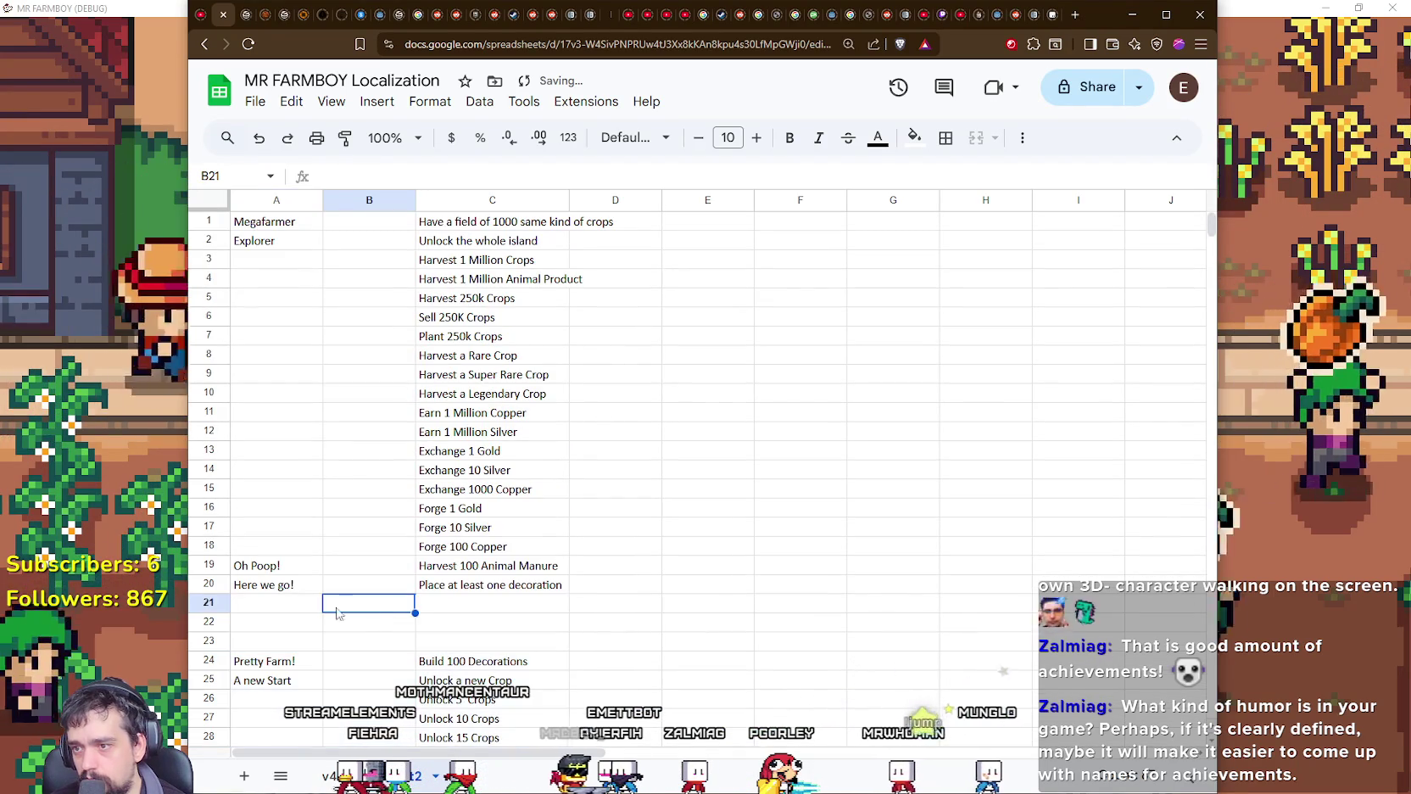
click(492, 585)
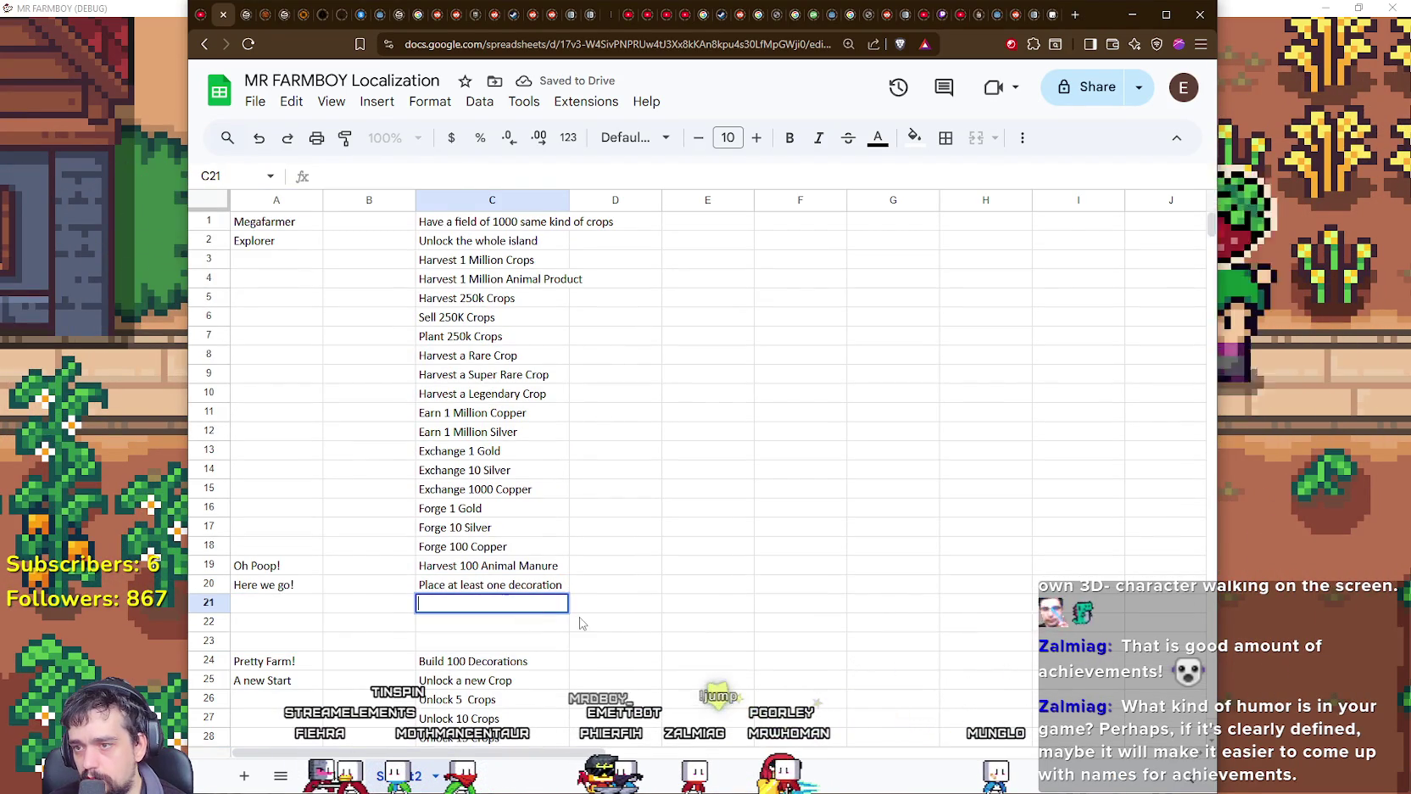
text(Bu)
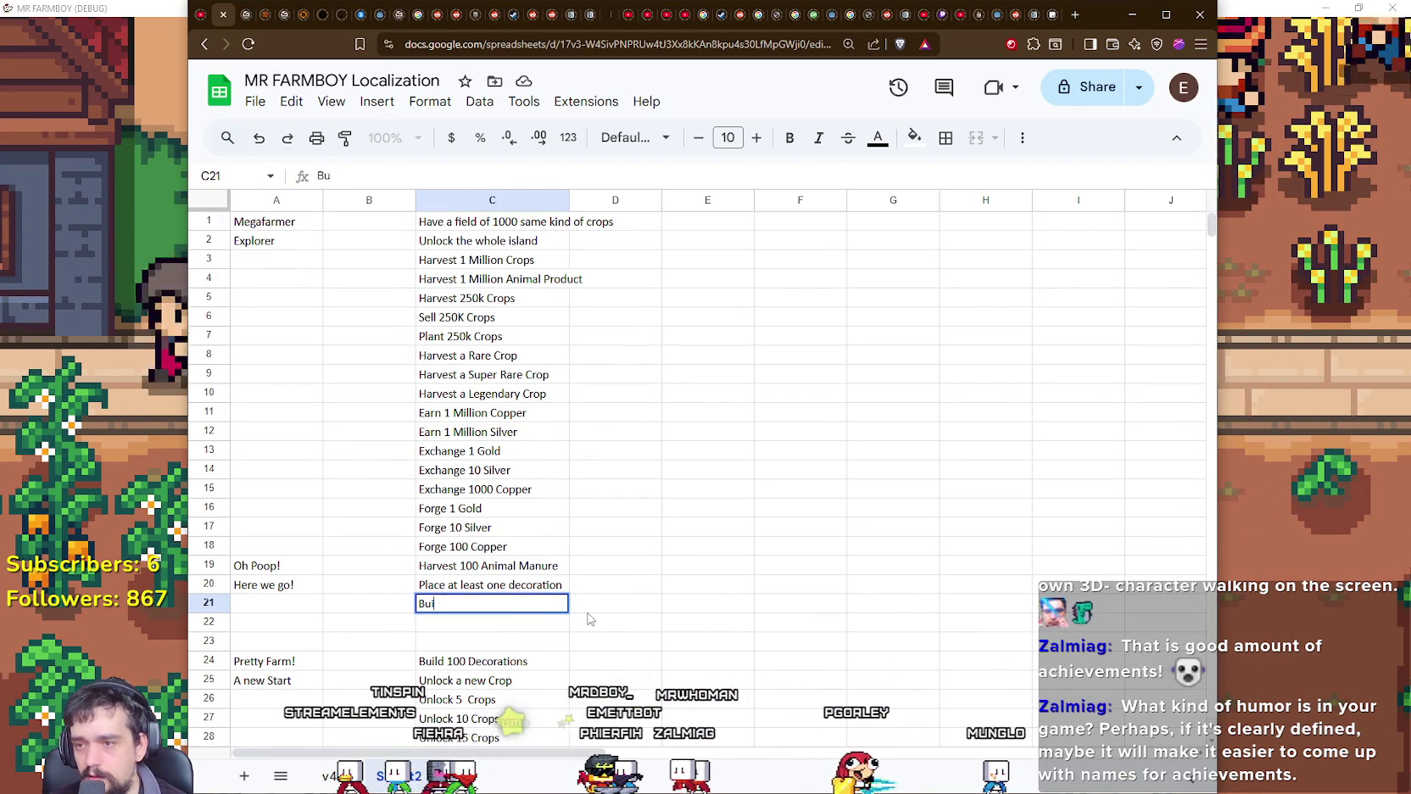
text(ild 10)
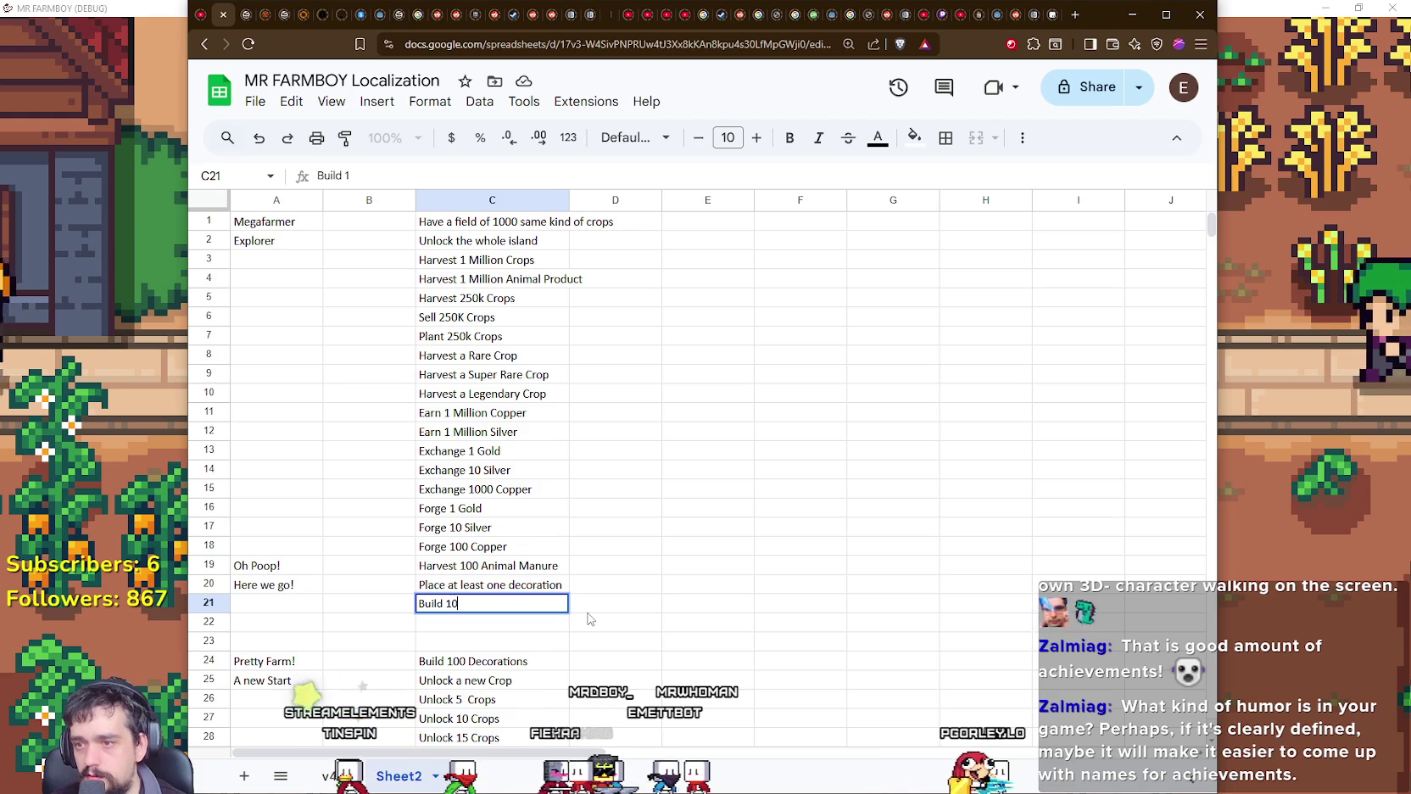
text( Decorations)
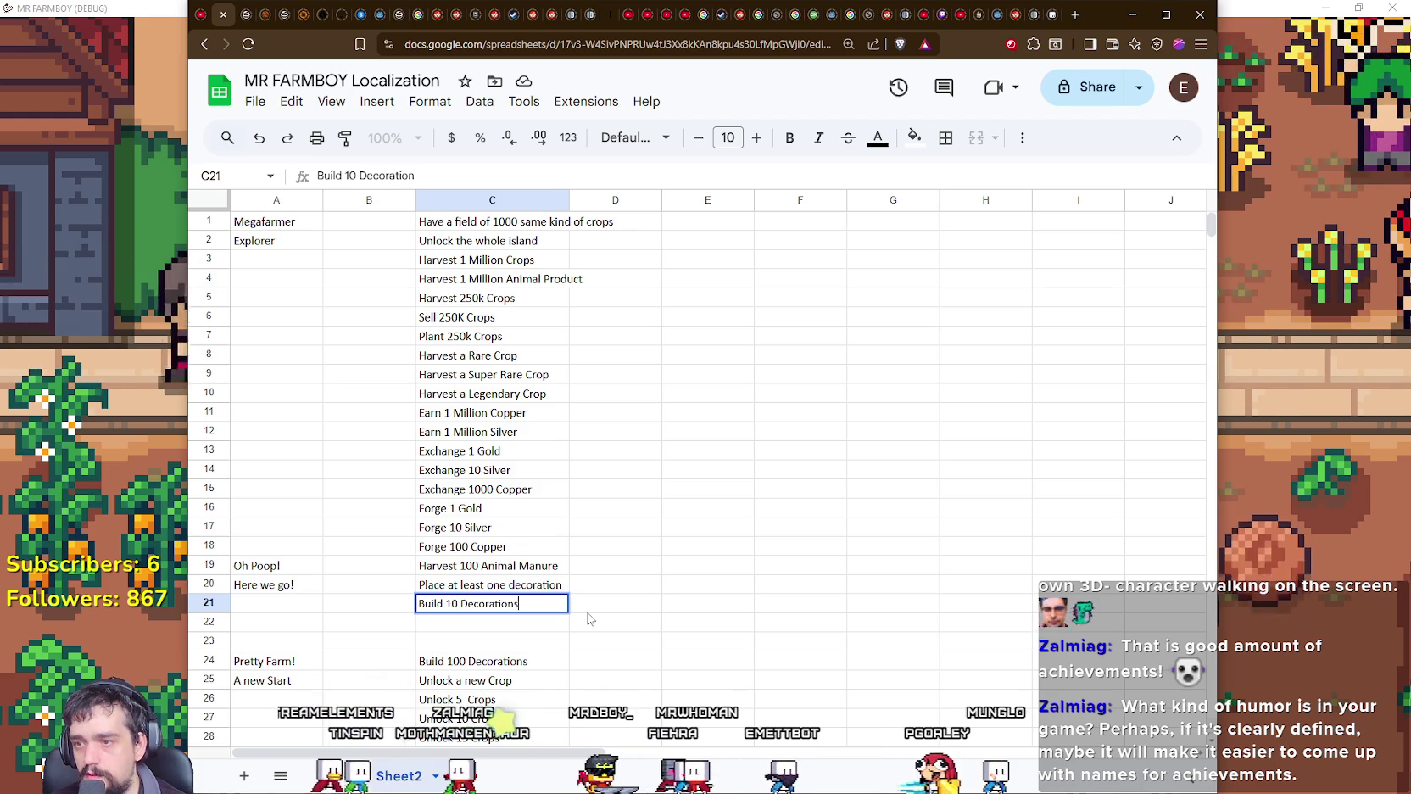
key(Return)
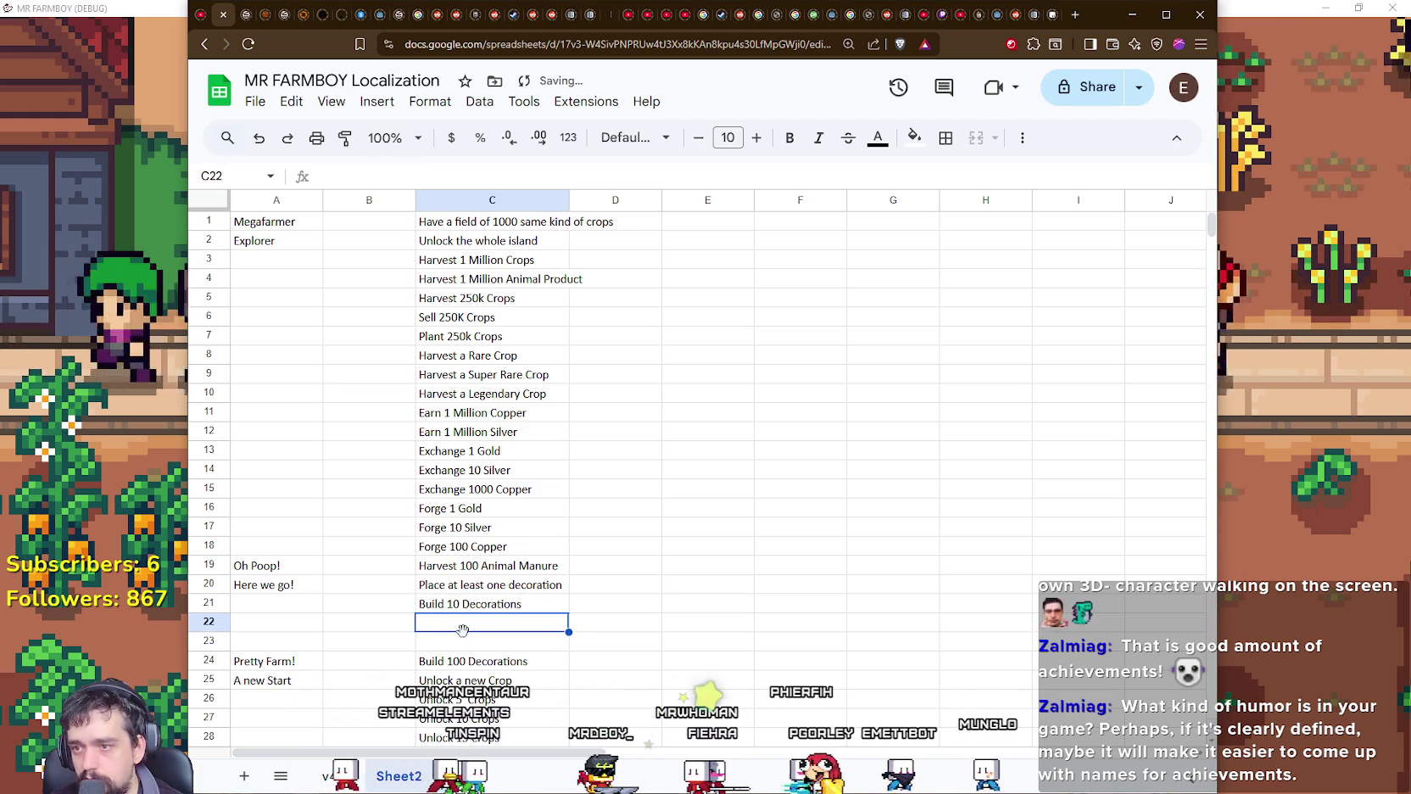
text(Bu)
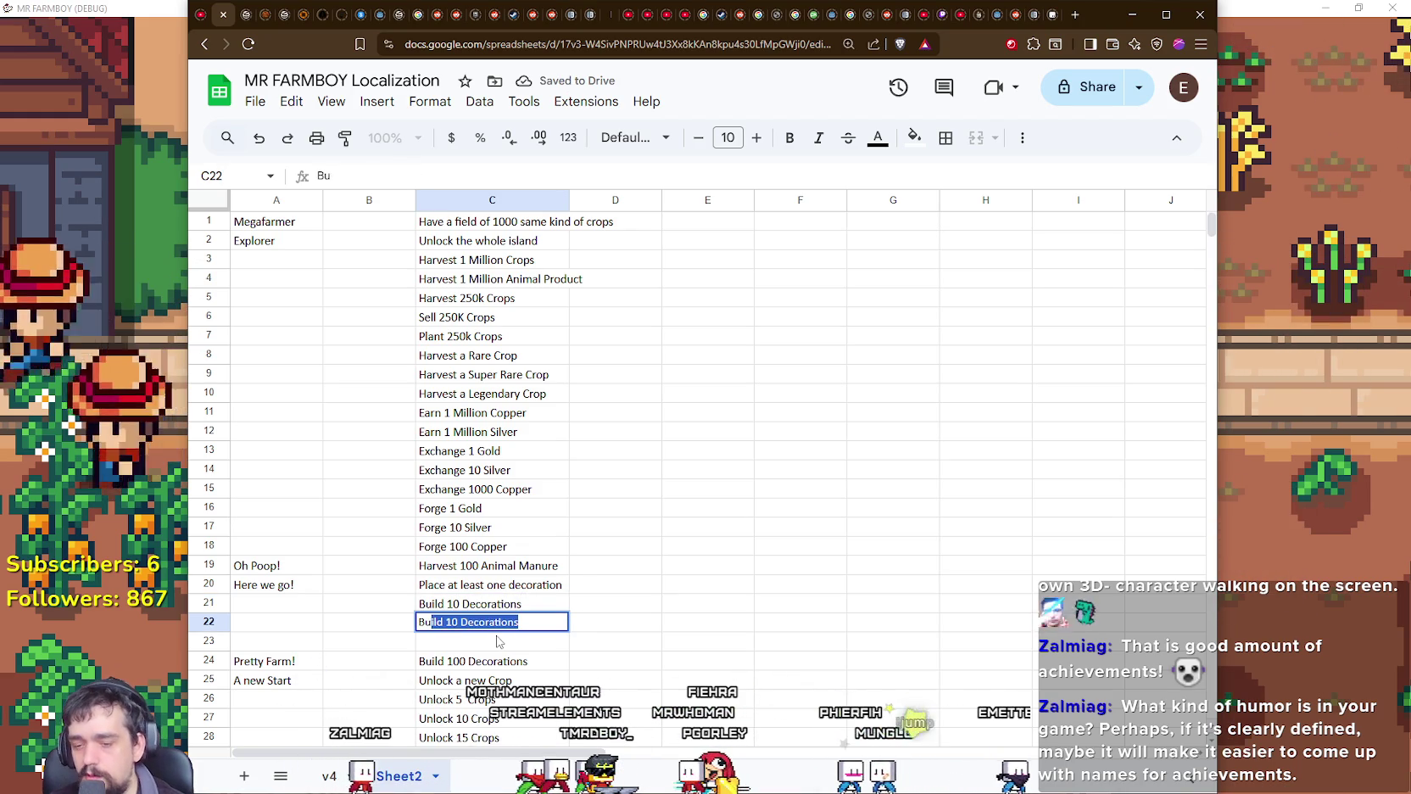
text(ild 20 Decorations)
key(Return)
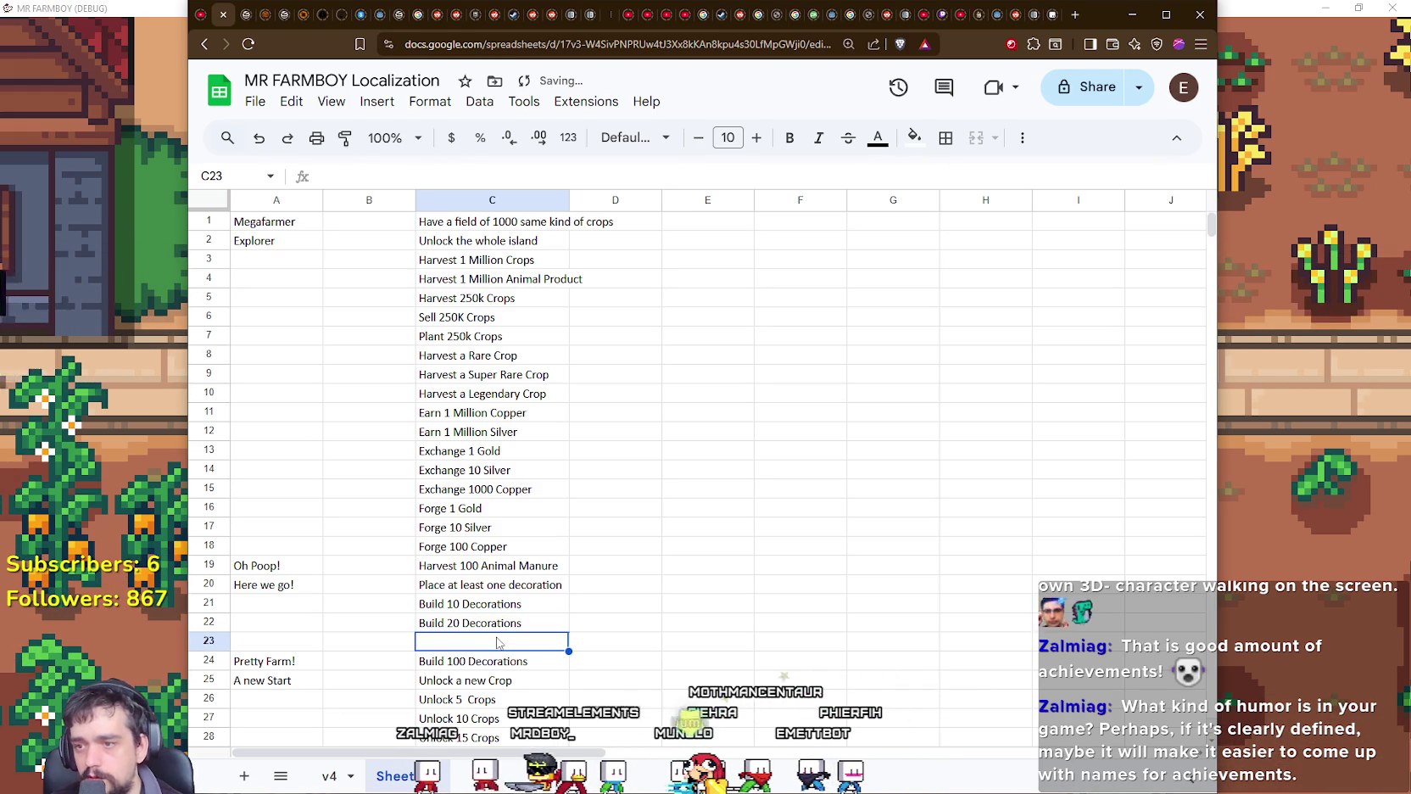
double_click(514, 647)
text(Build 50 Decorations)
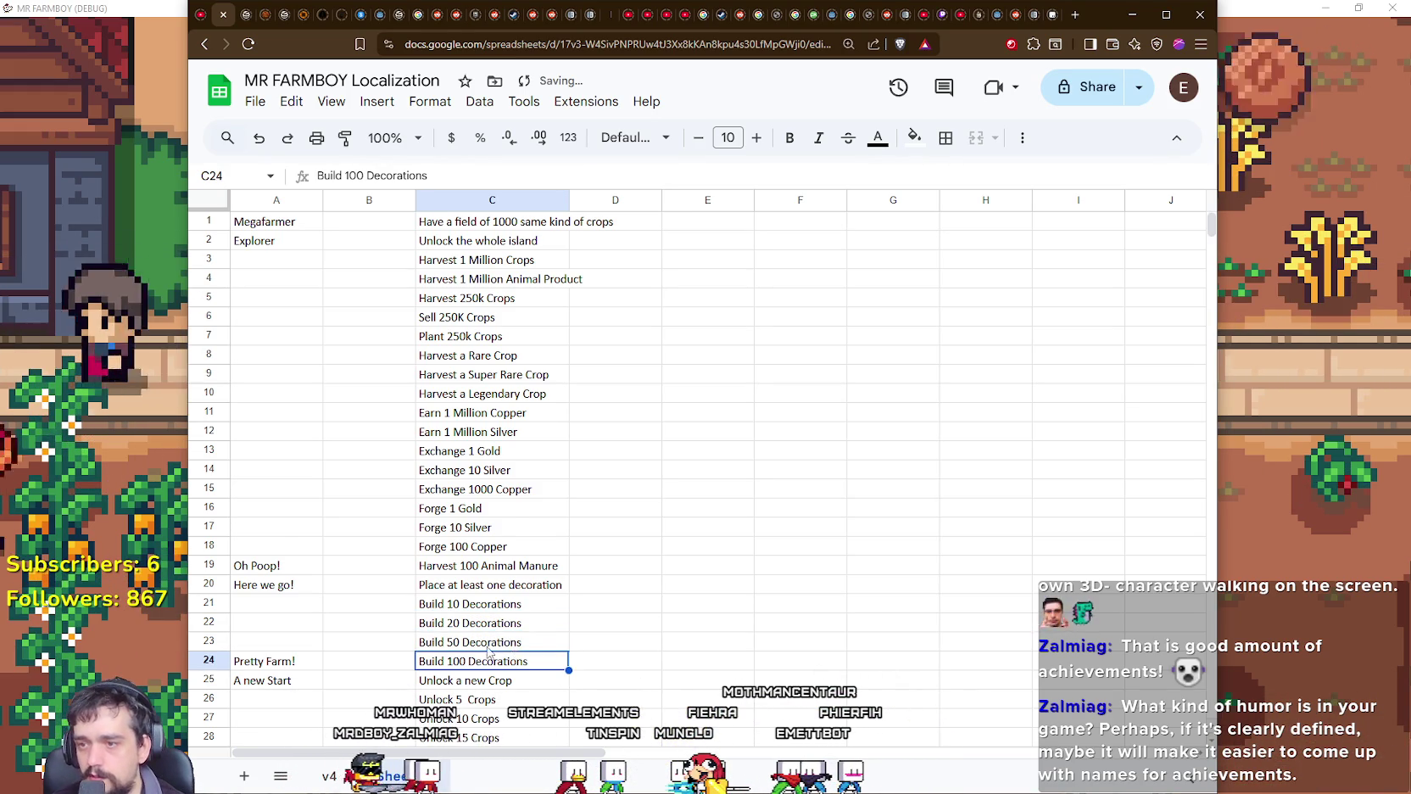
scroll(489, 651, down, 2)
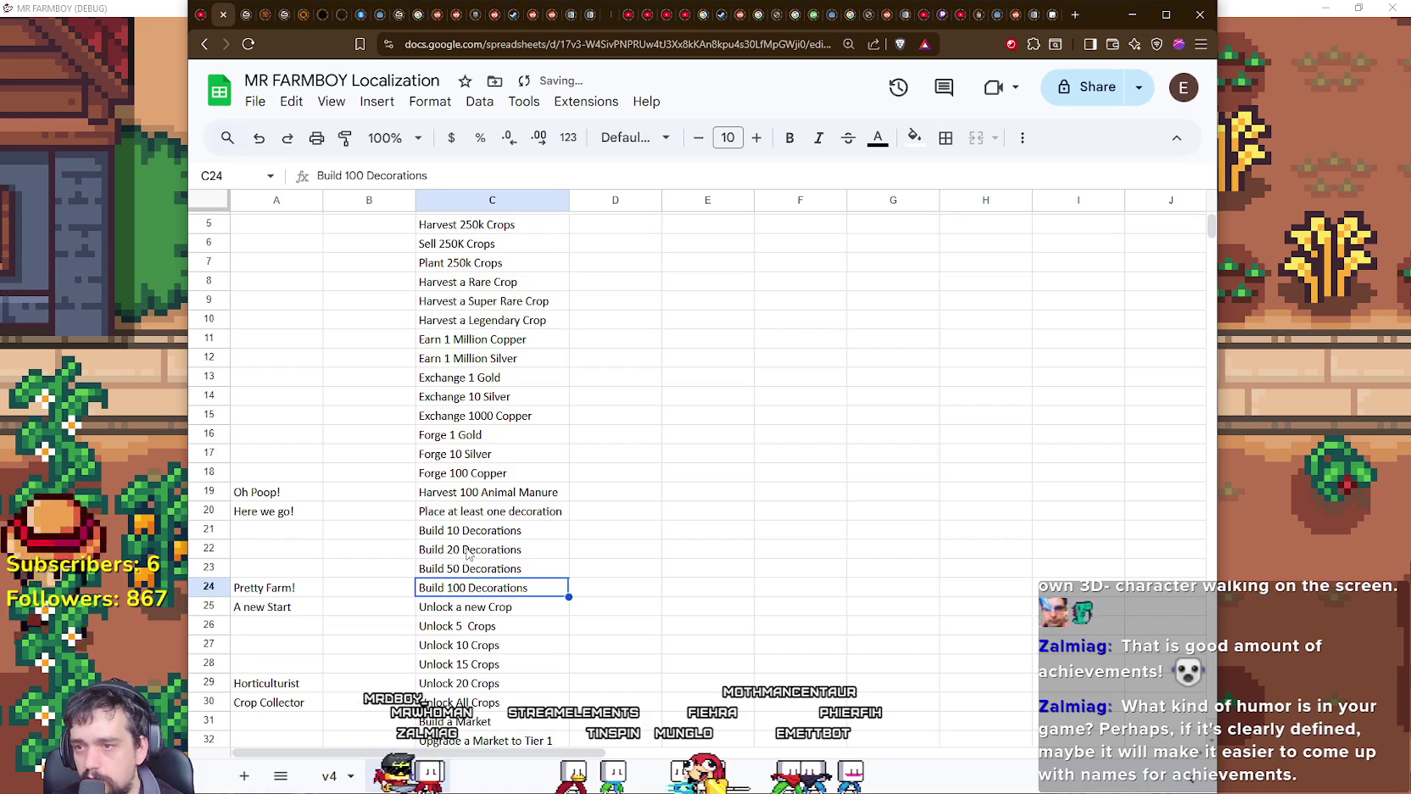
scroll(301, 495, down, 2)
scroll(359, 504, down, 10)
scroll(364, 506, down, 8)
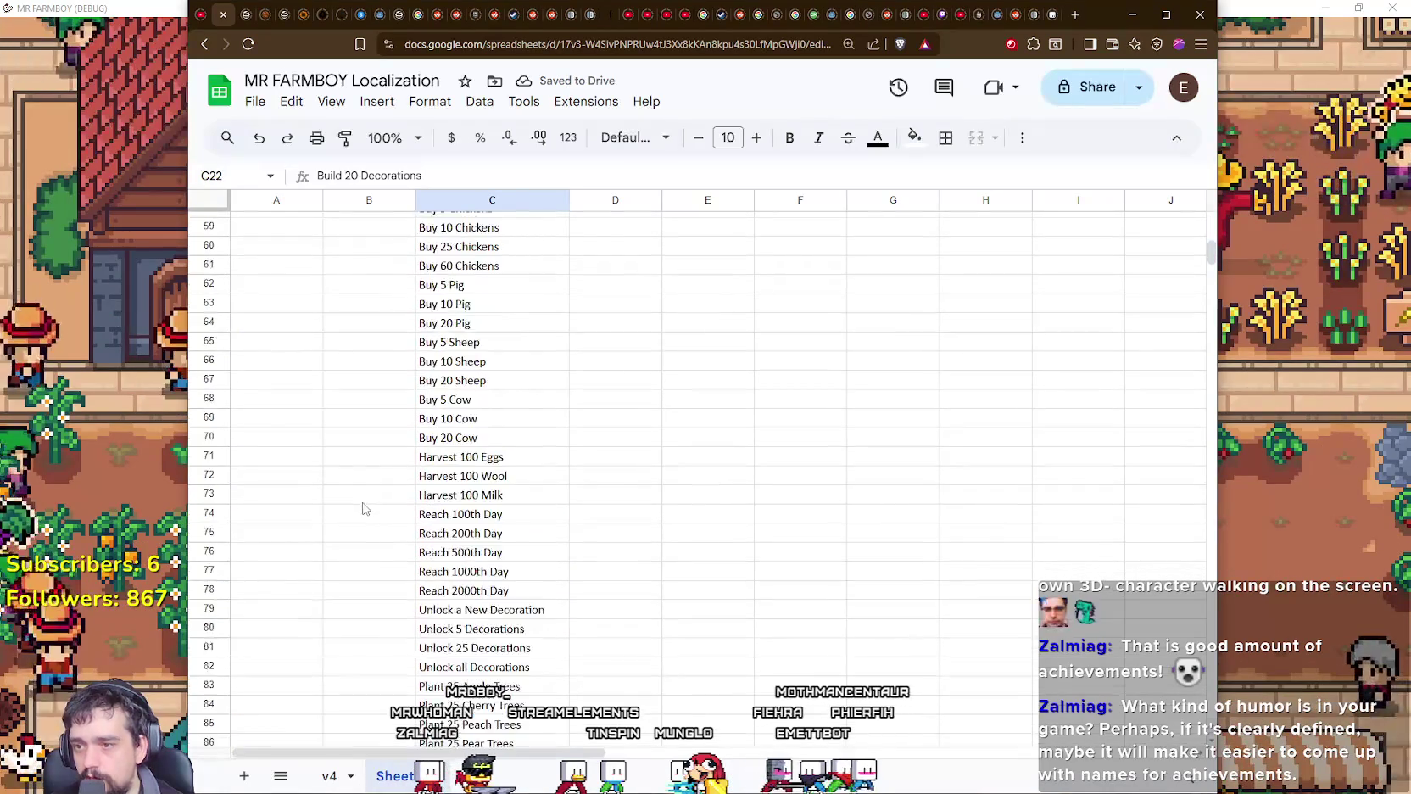
scroll(367, 508, down, 8)
scroll(413, 535, down, 3)
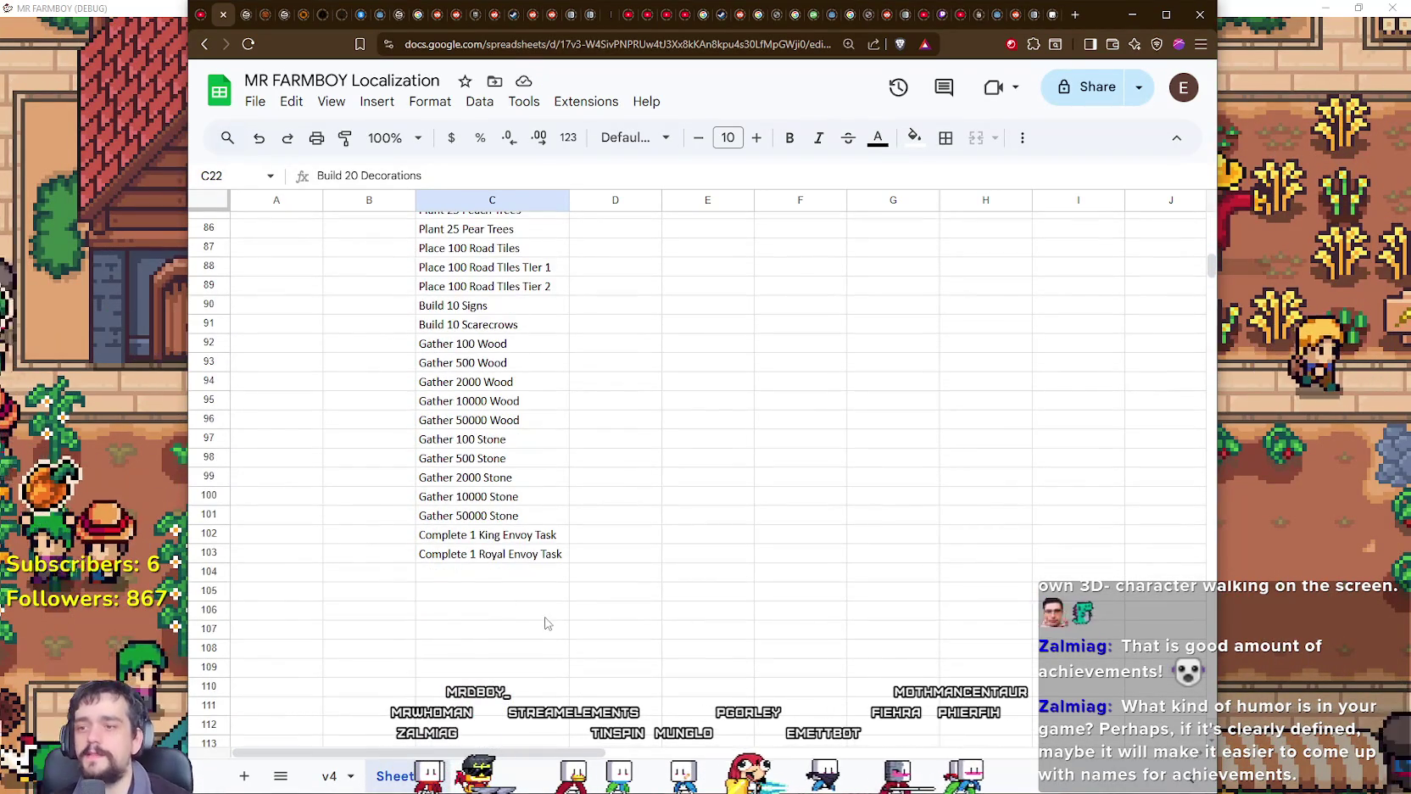
scroll(543, 617, up, 8)
scroll(551, 614, up, 11)
scroll(557, 611, up, 7)
scroll(559, 609, up, 5)
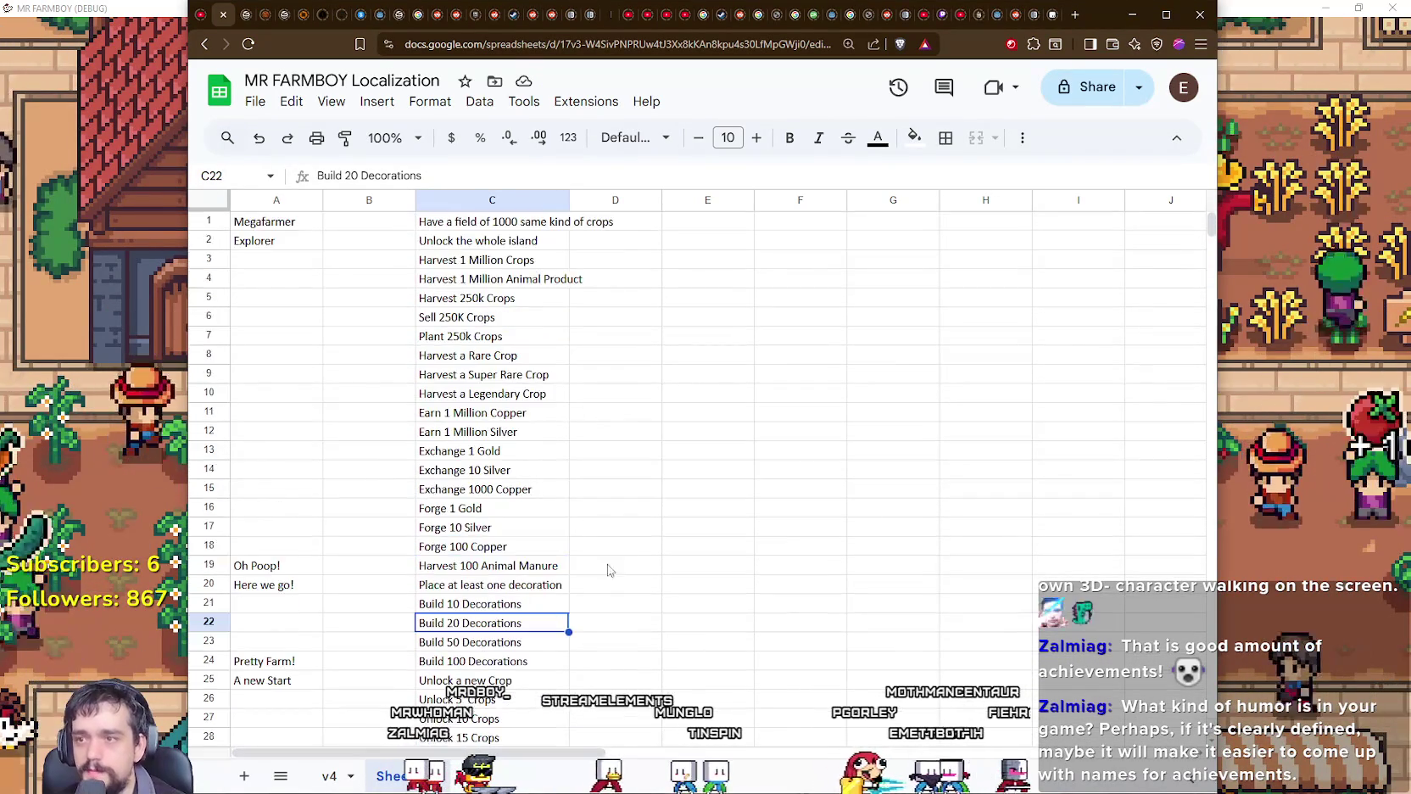
click(623, 524)
scroll(698, 469, down, 2)
scroll(698, 468, up, 2)
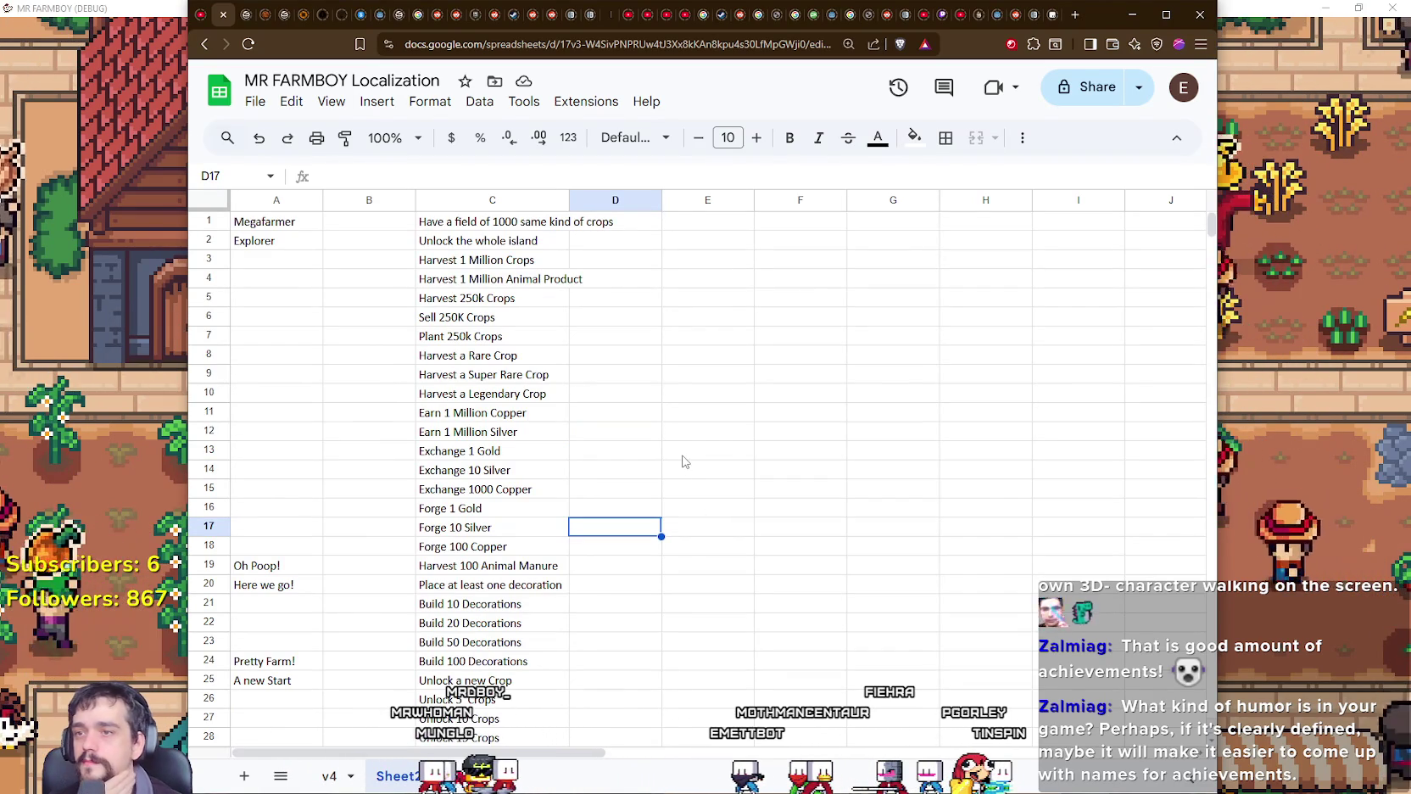
mouse_move(569, 198)
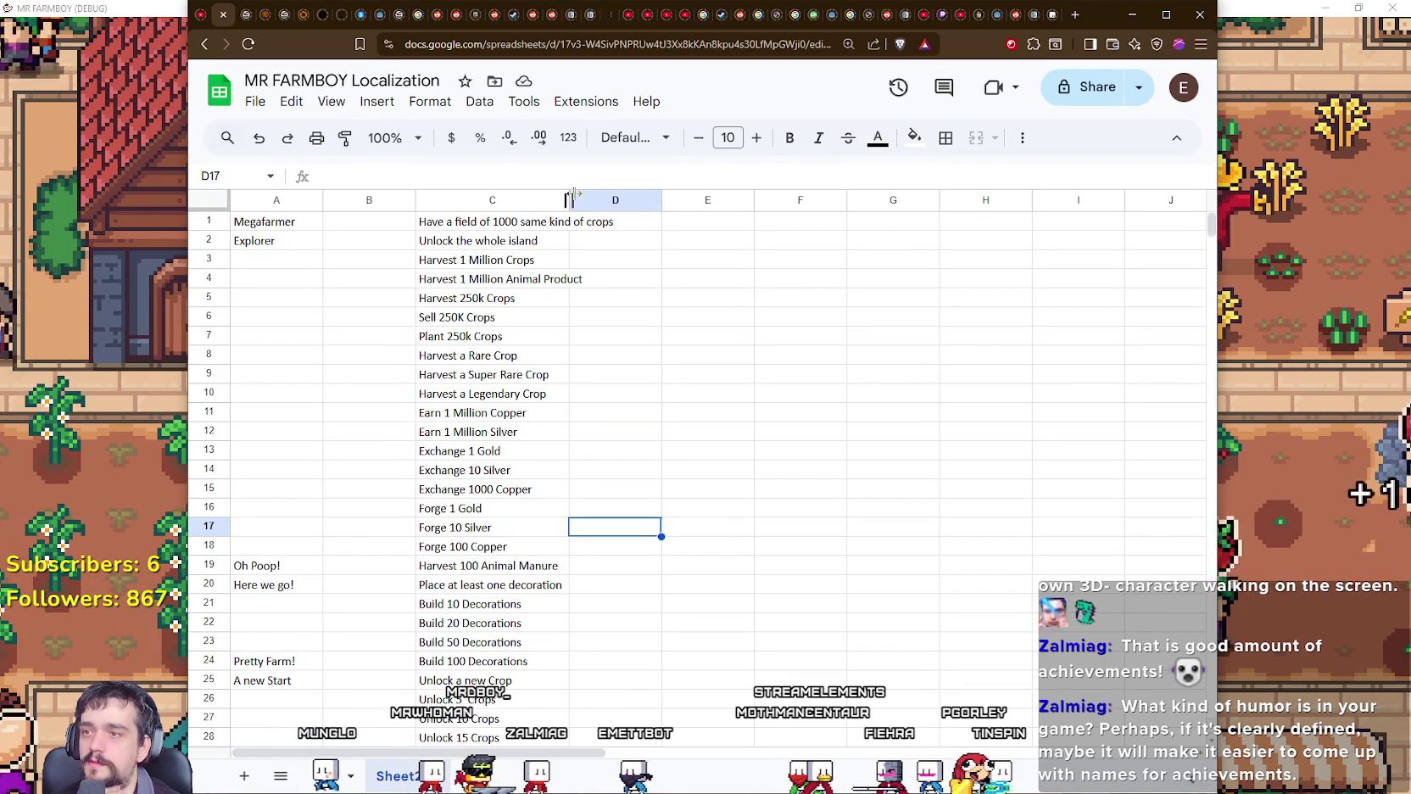
click(618, 196)
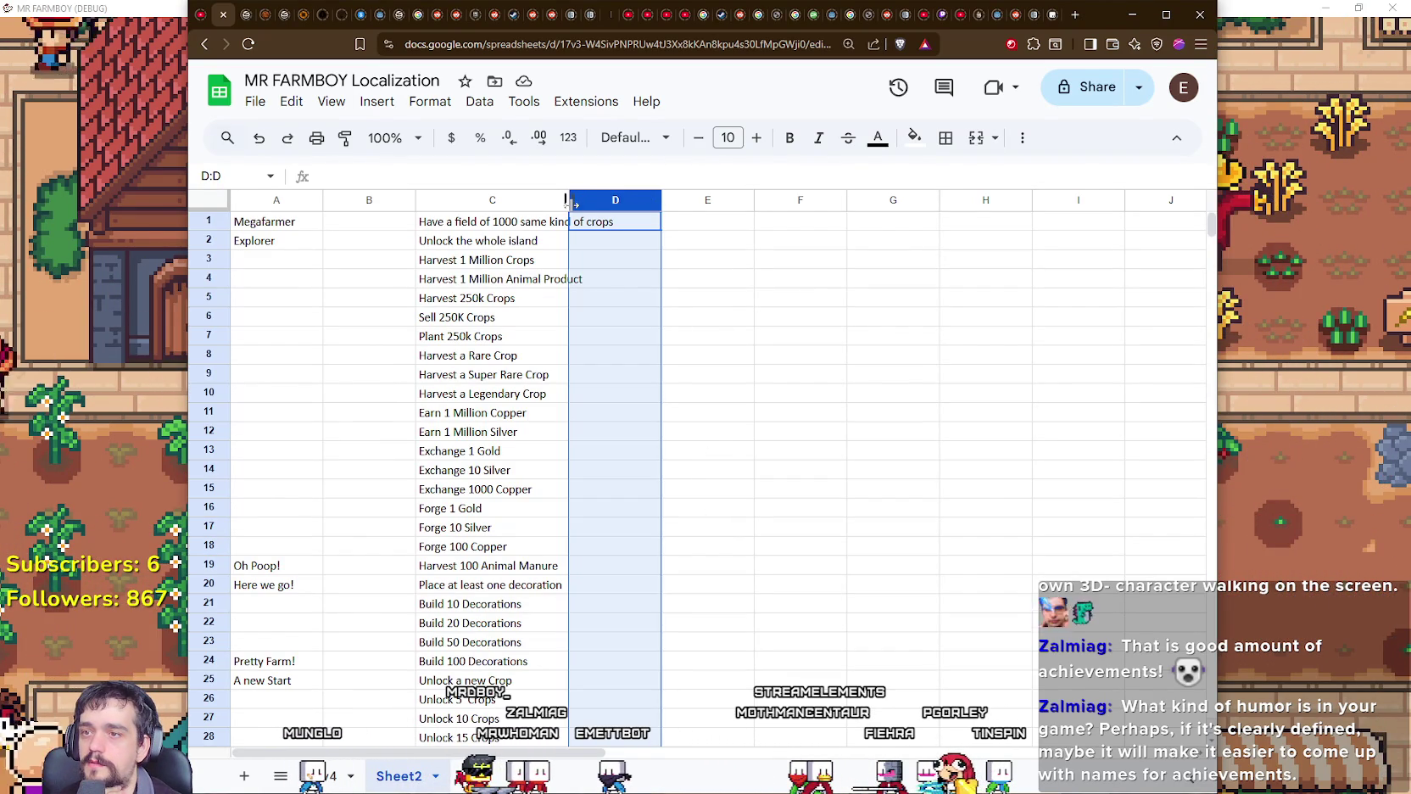
drag(621, 196, 620, 196)
click(668, 280)
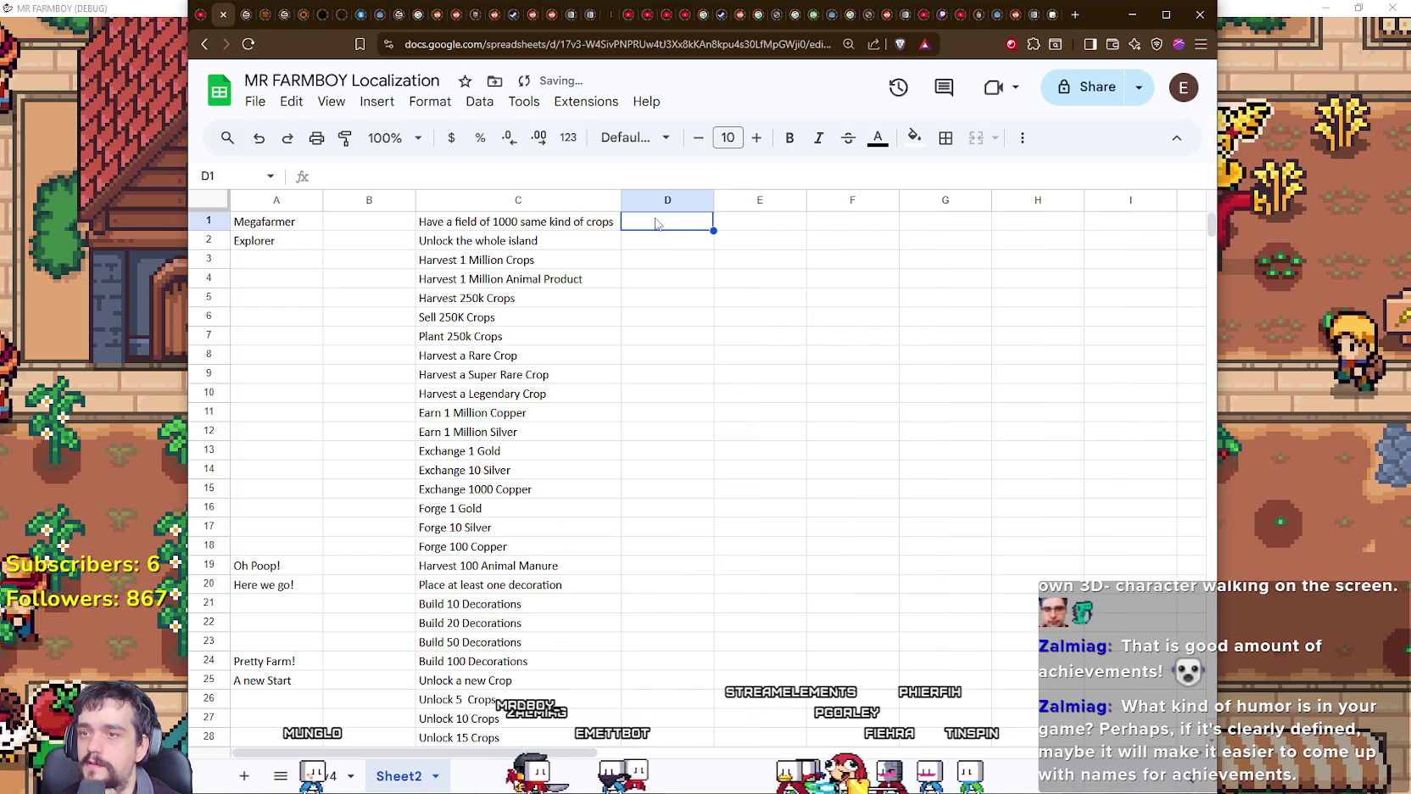
click(640, 227)
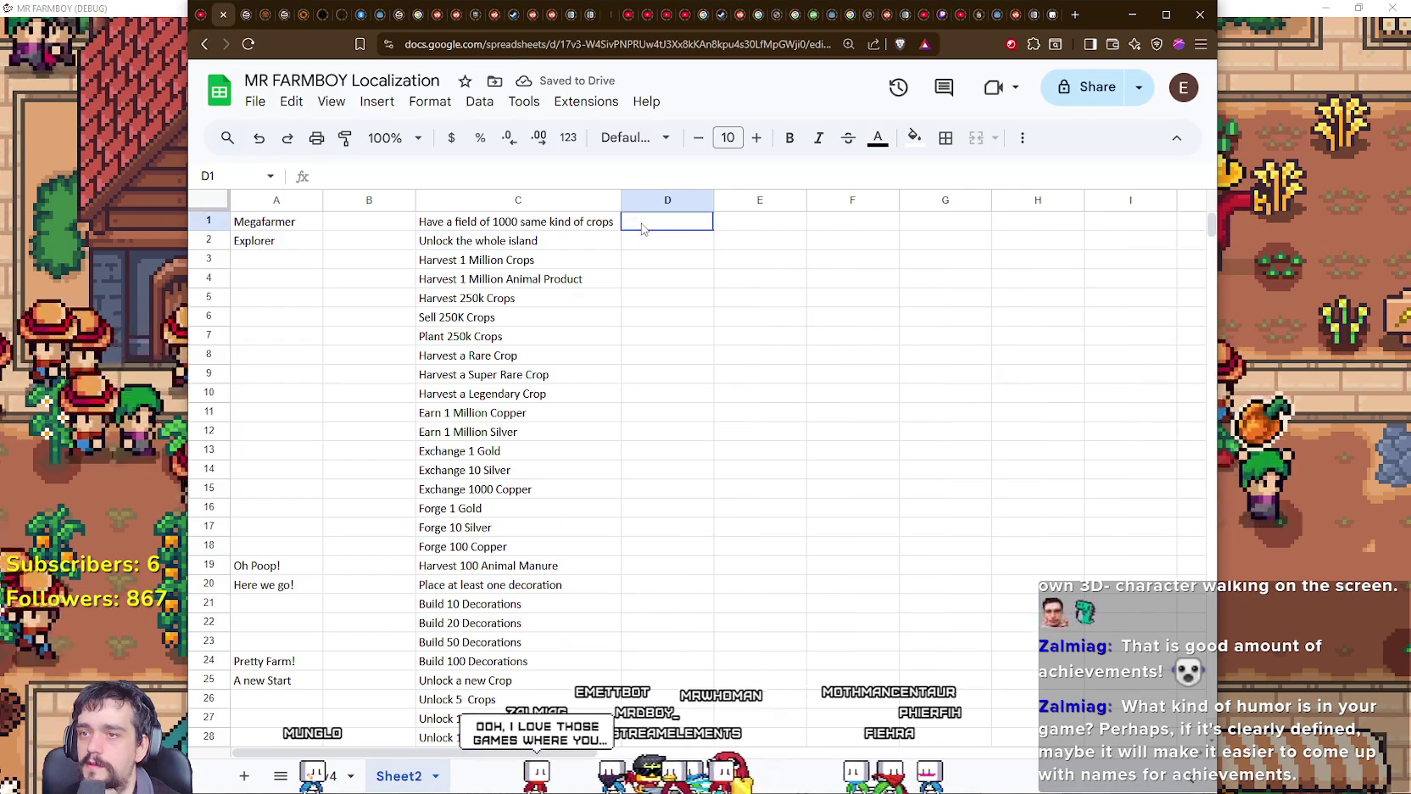
click(642, 241)
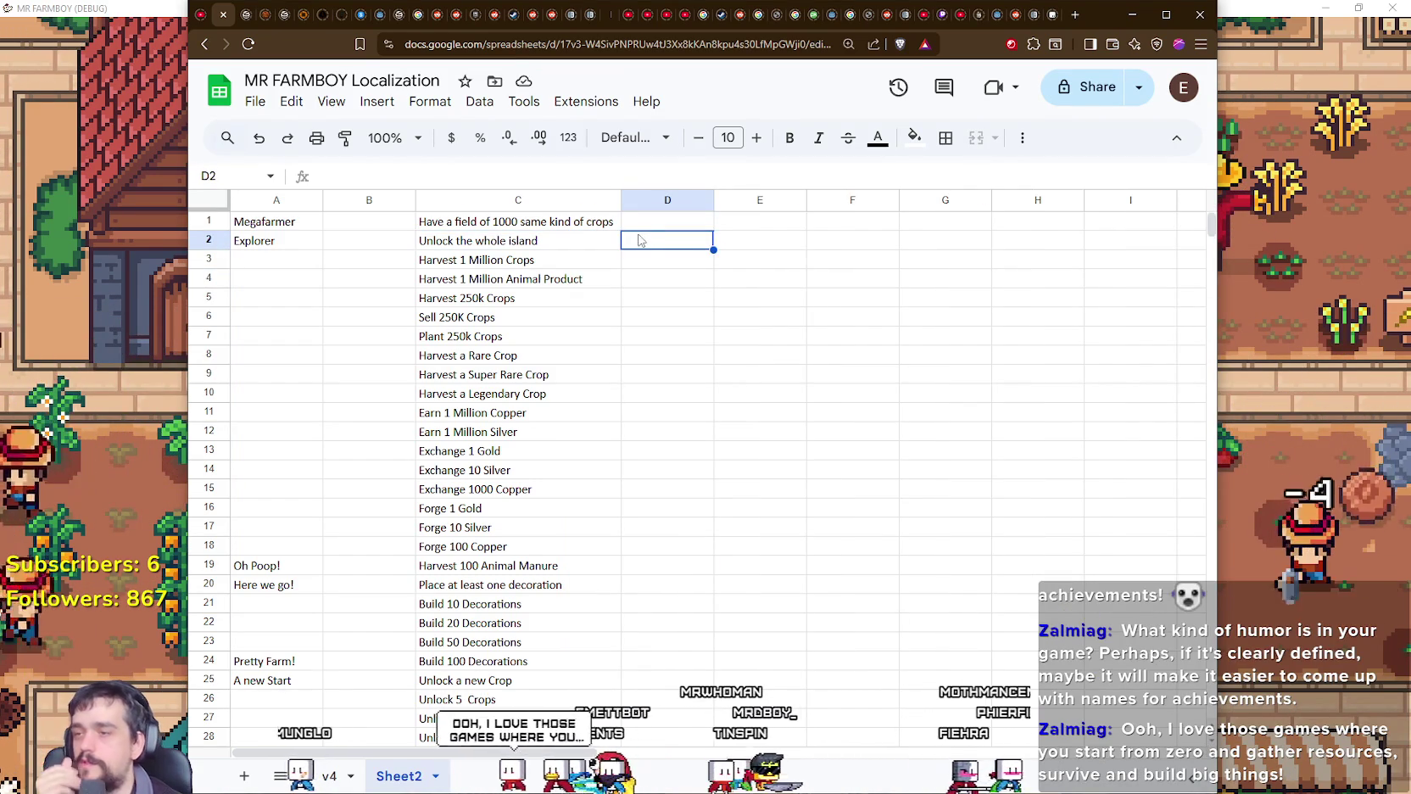
scroll(655, 478, down, 4)
scroll(655, 478, down, 6)
scroll(653, 500, down, 3)
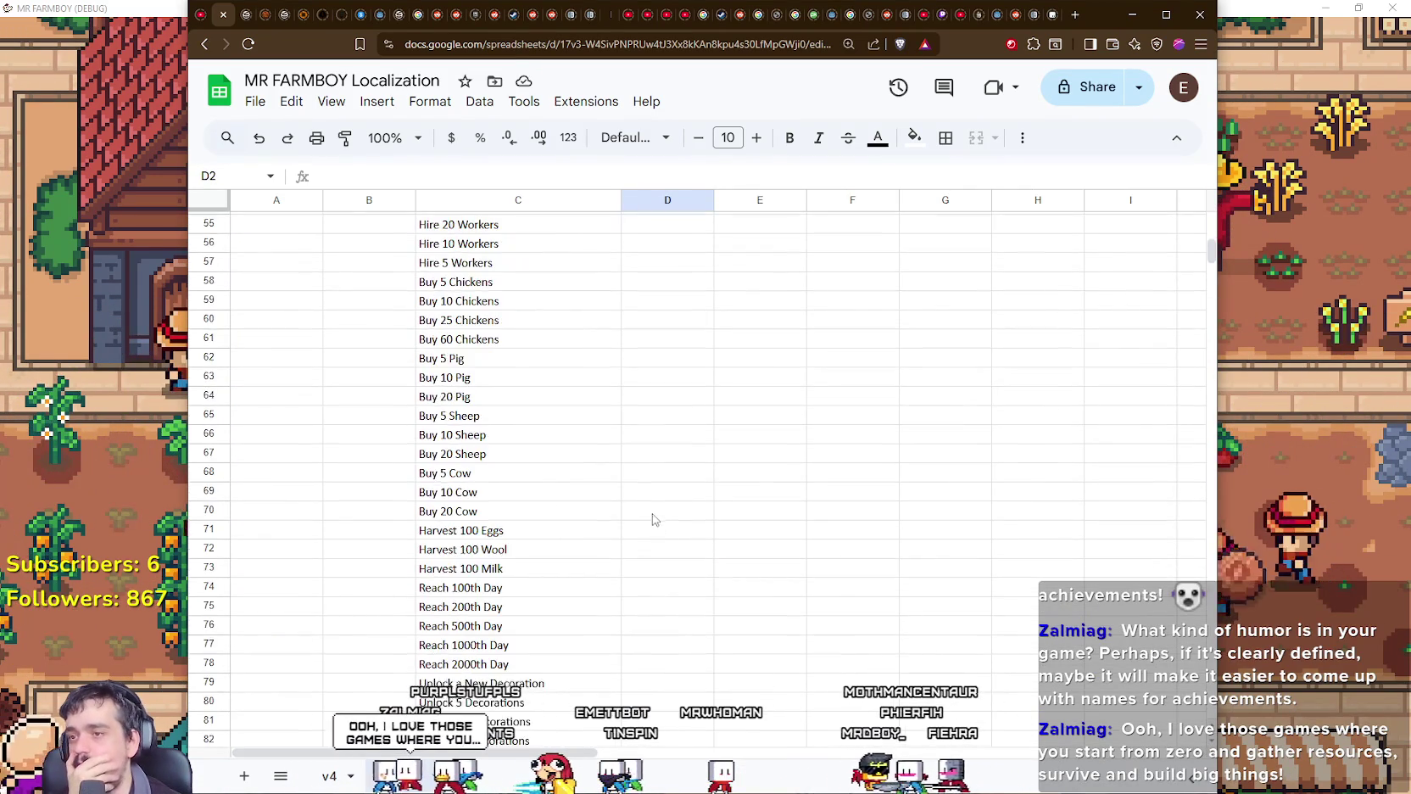
scroll(652, 516, down, 3)
scroll(652, 516, down, 5)
scroll(652, 510, up, 3)
scroll(653, 508, up, 2)
scroll(652, 508, up, 8)
scroll(652, 508, up, 6)
scroll(651, 508, up, 3)
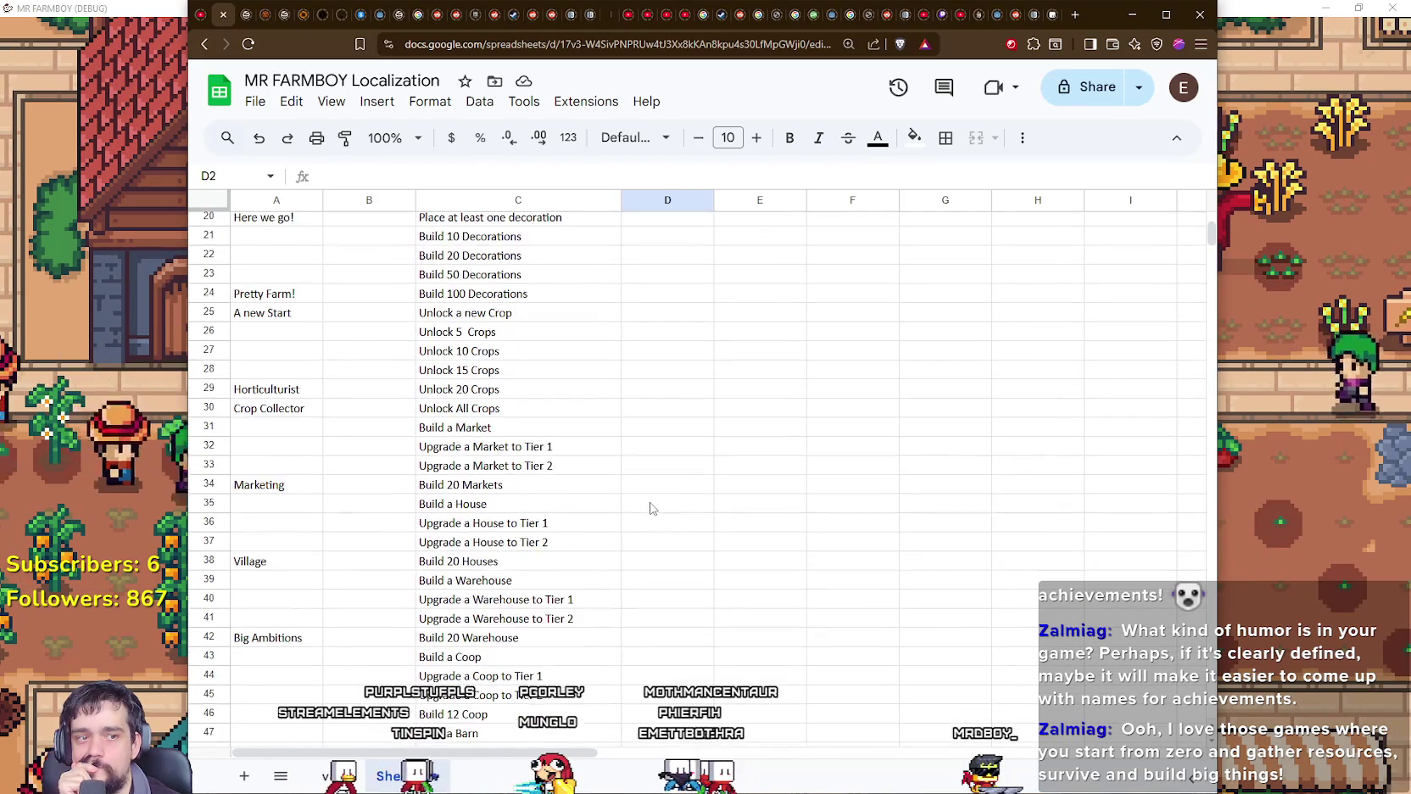
scroll(652, 508, up, 4)
scroll(651, 508, up, 2)
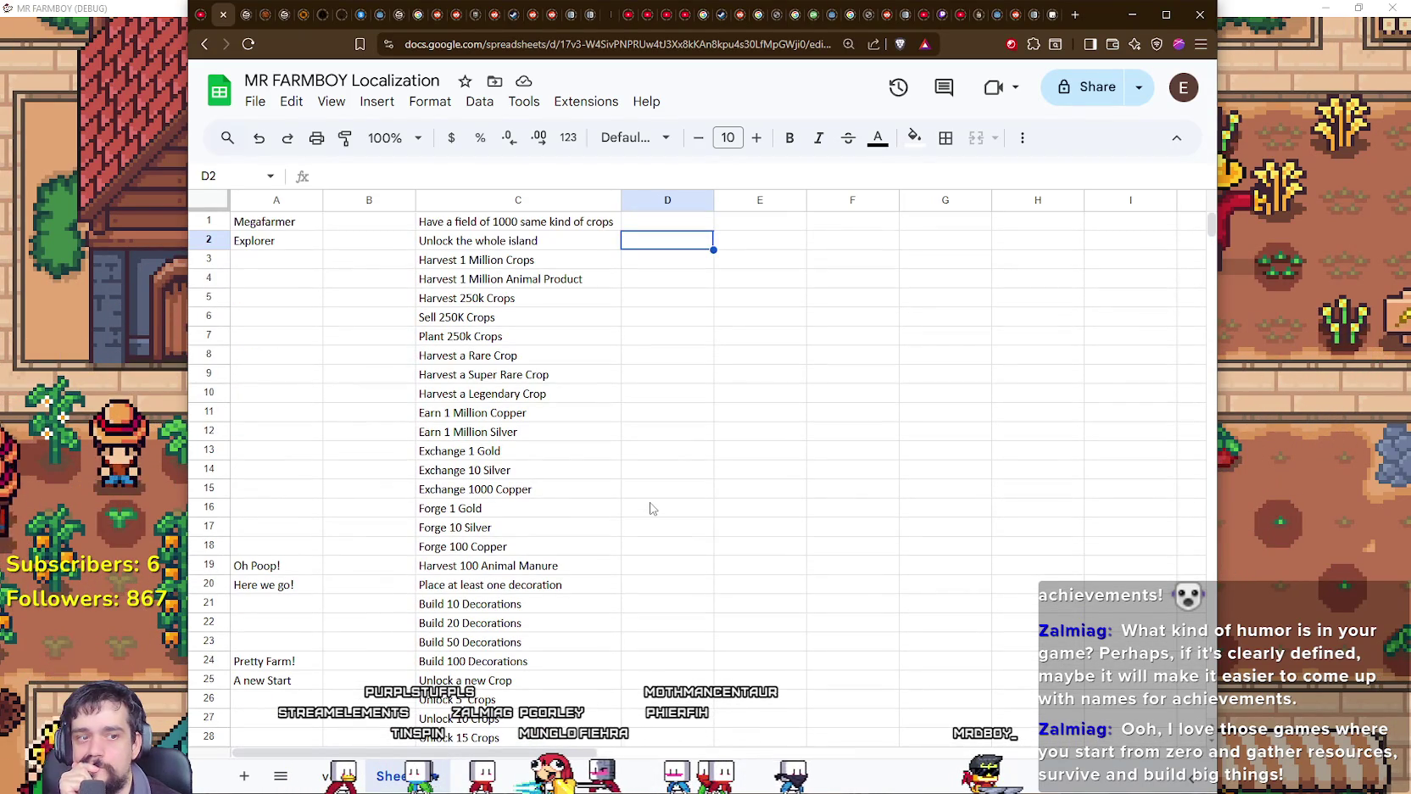
scroll(651, 508, down, 2)
scroll(651, 508, up, 2)
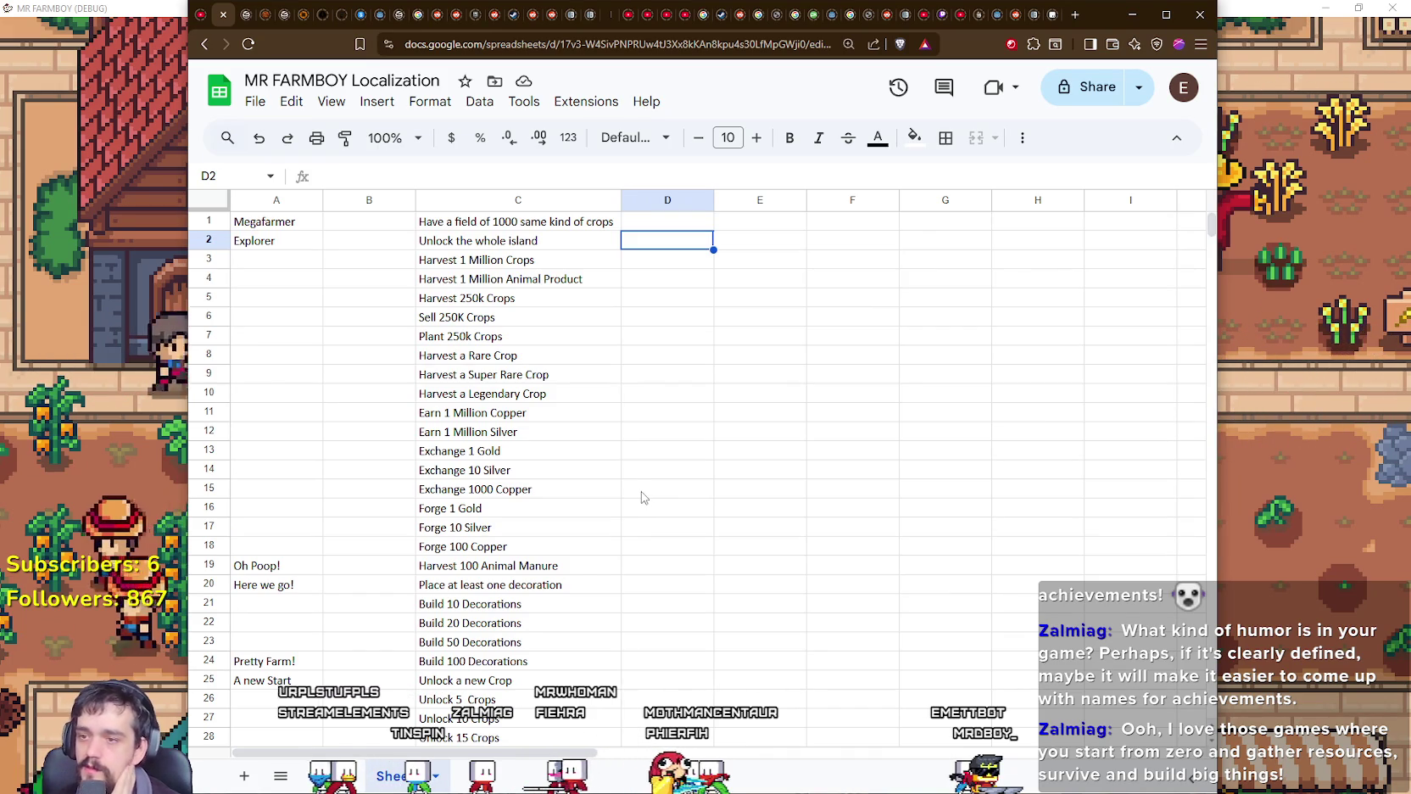
click(531, 414)
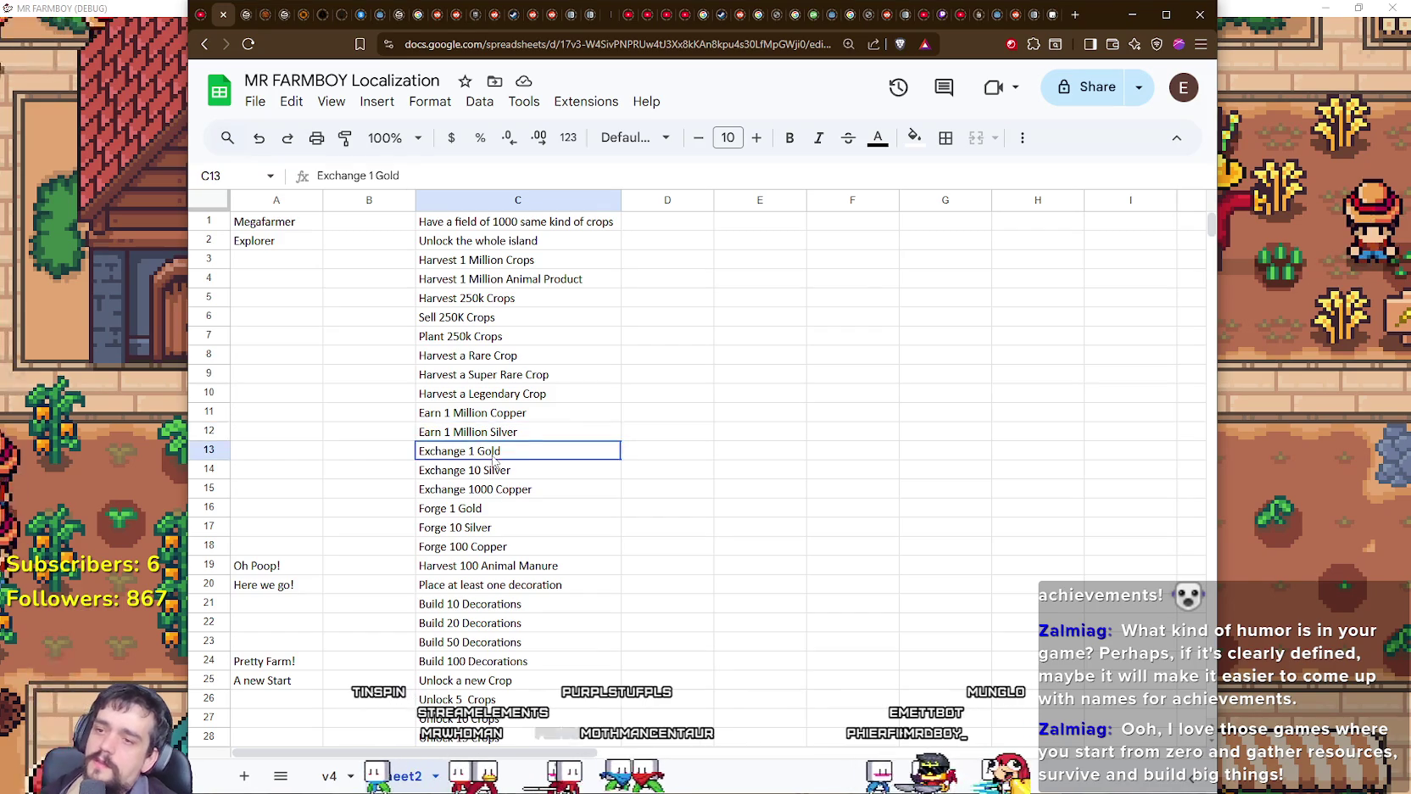
key(Down)
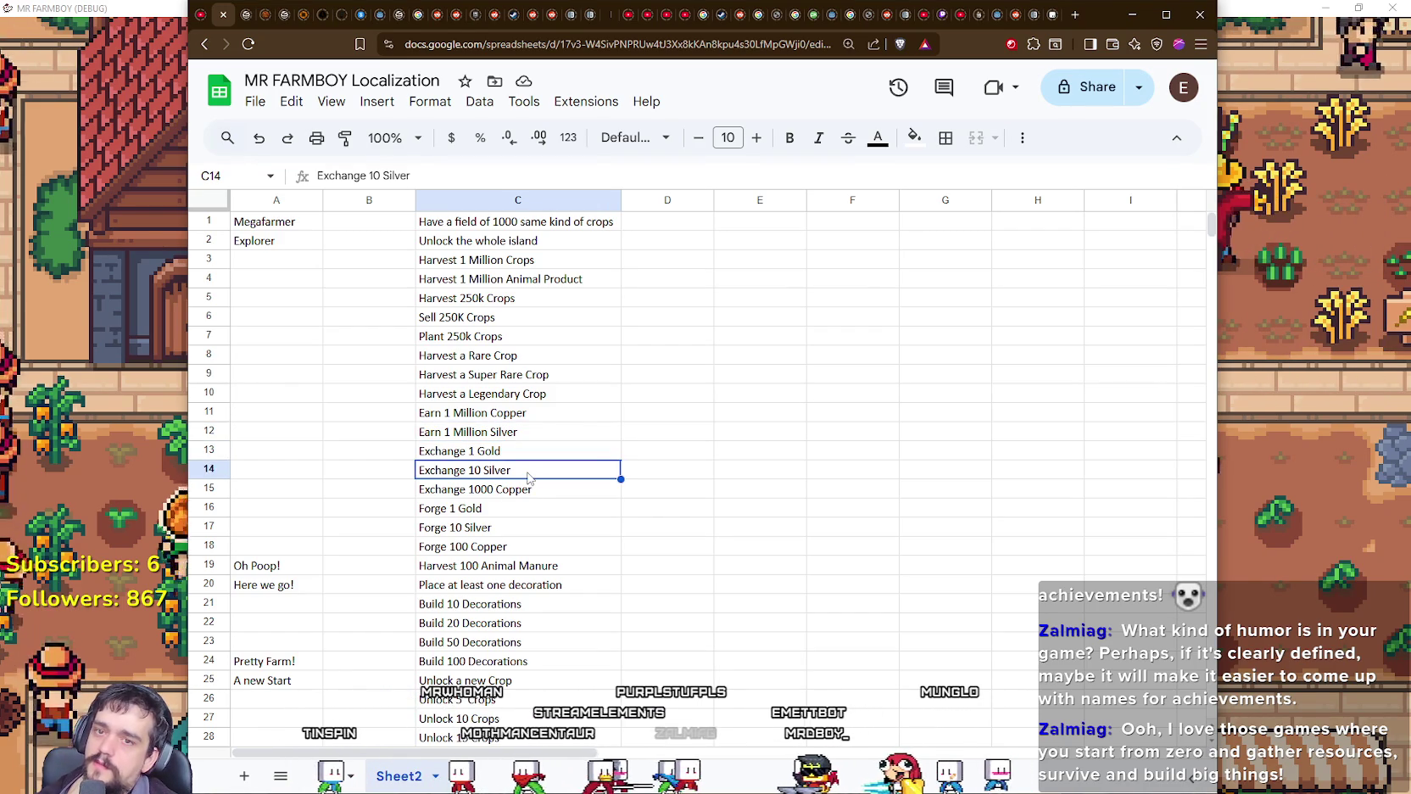
click(548, 455)
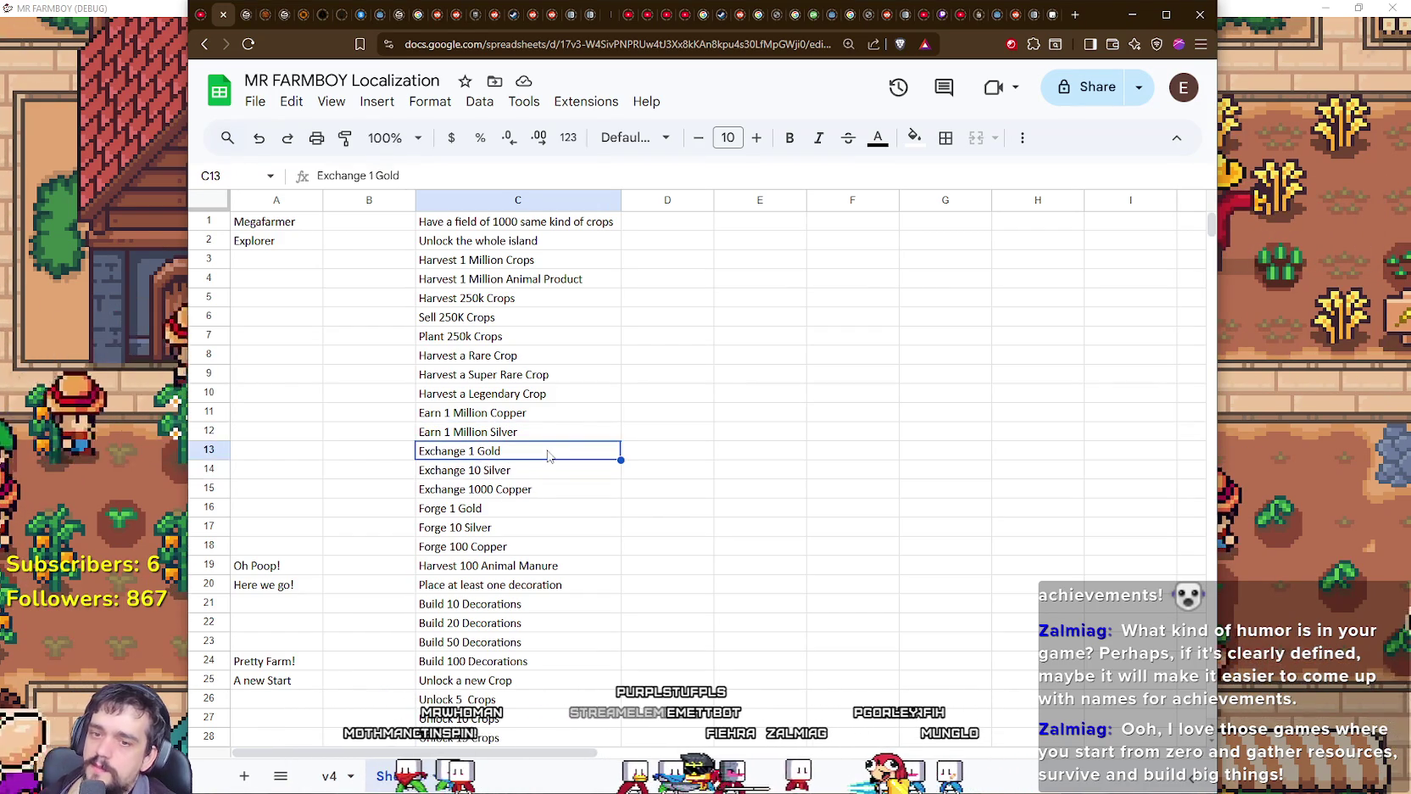
click(542, 468)
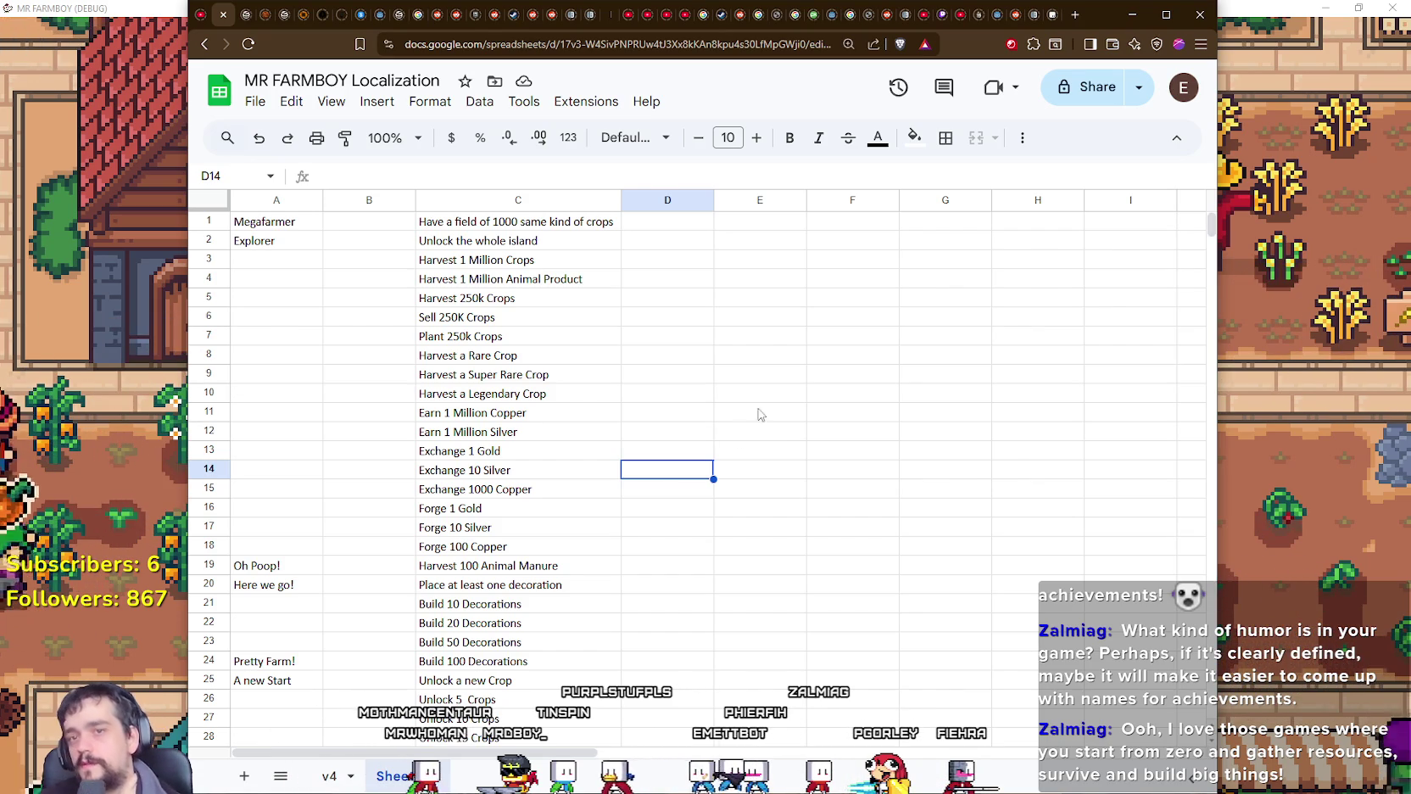
scroll(753, 526, down, 3)
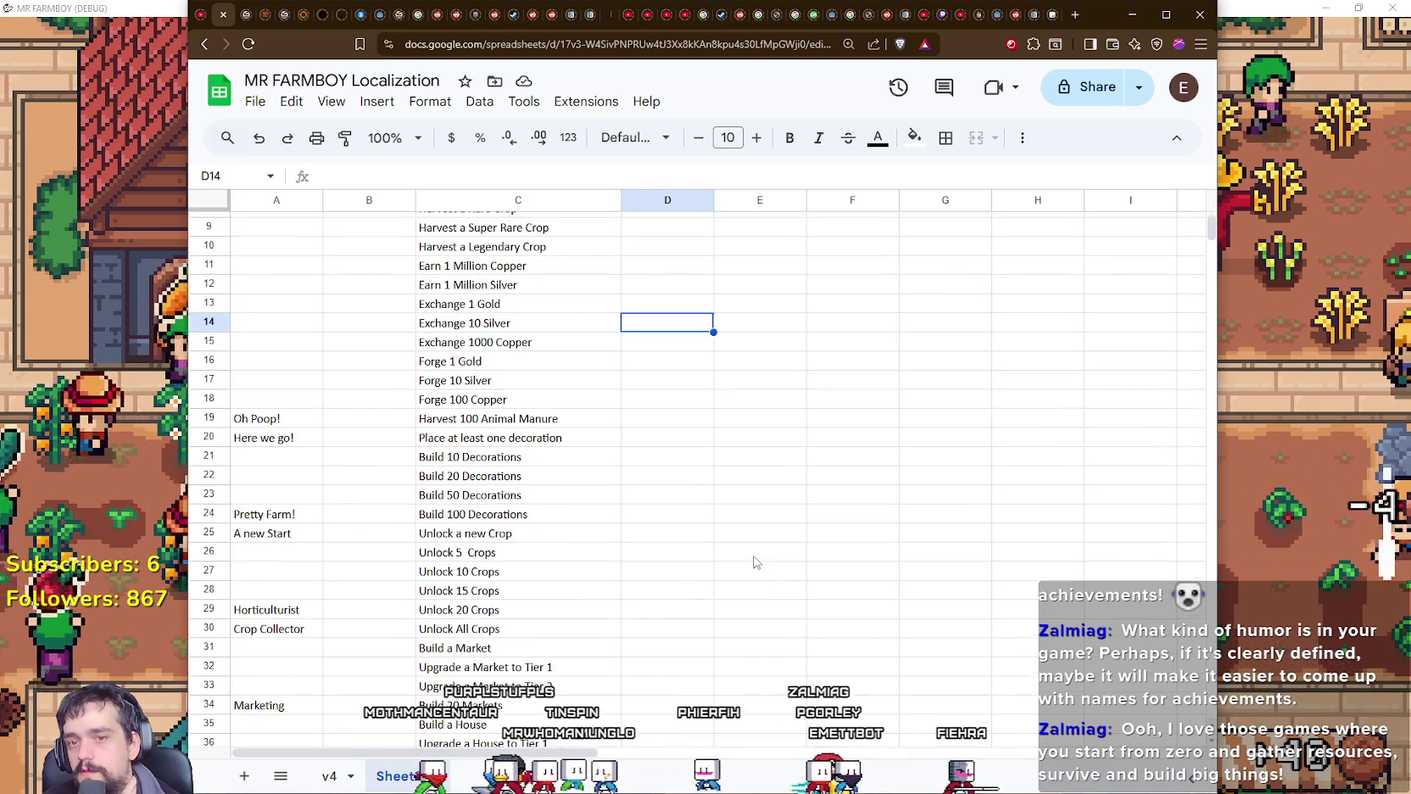
click(630, 531)
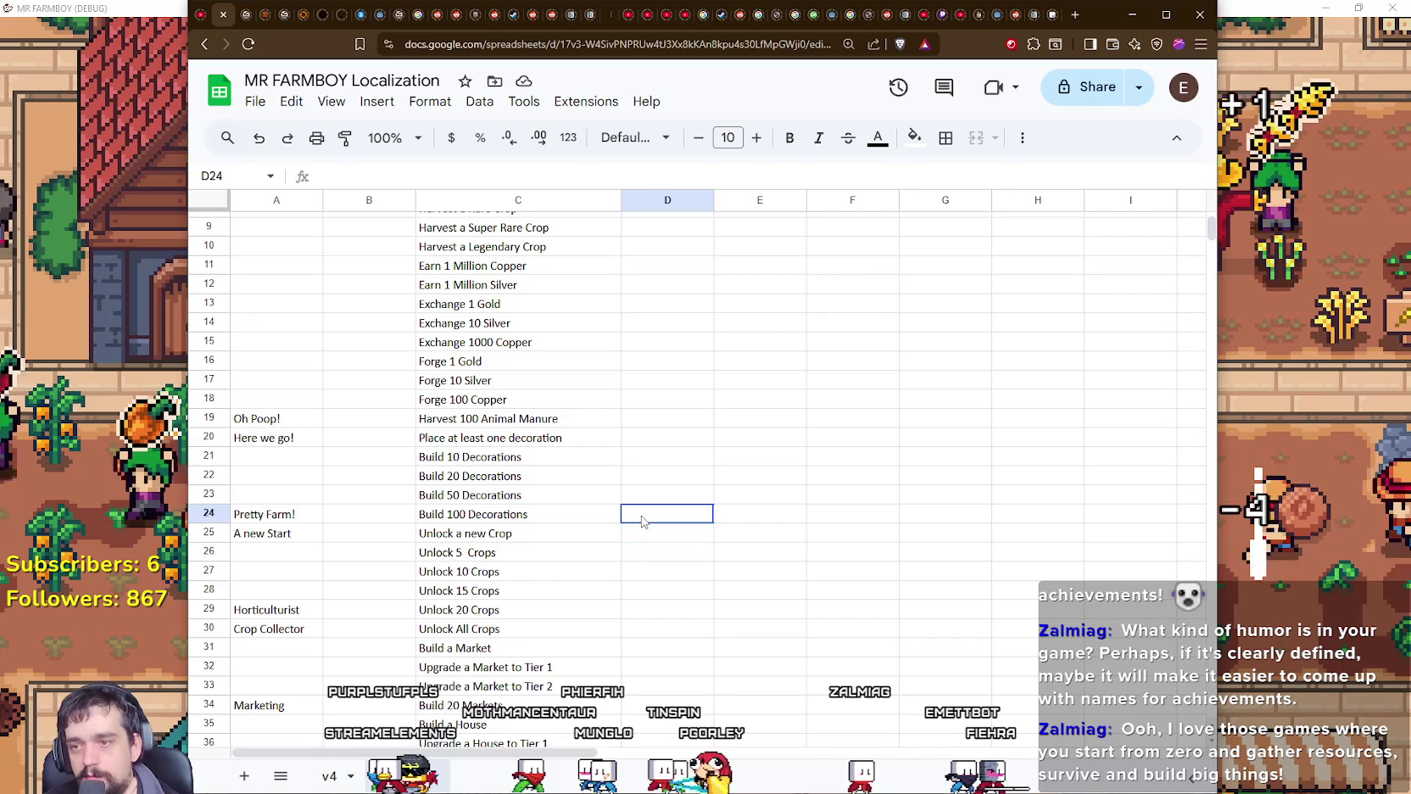
scroll(646, 543, down, 2)
click(645, 547)
scroll(645, 556, down, 5)
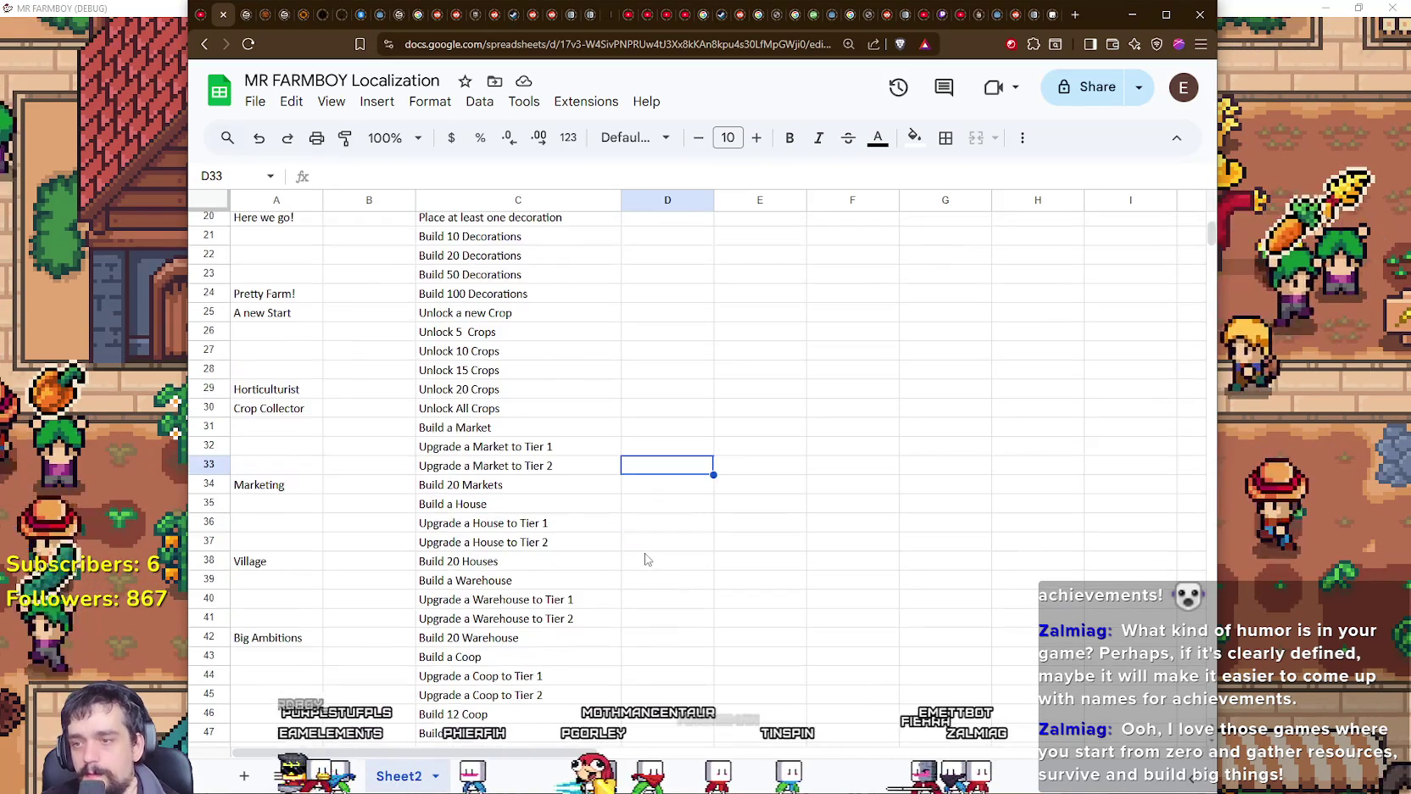
scroll(646, 559, down, 3)
scroll(646, 559, down, 1)
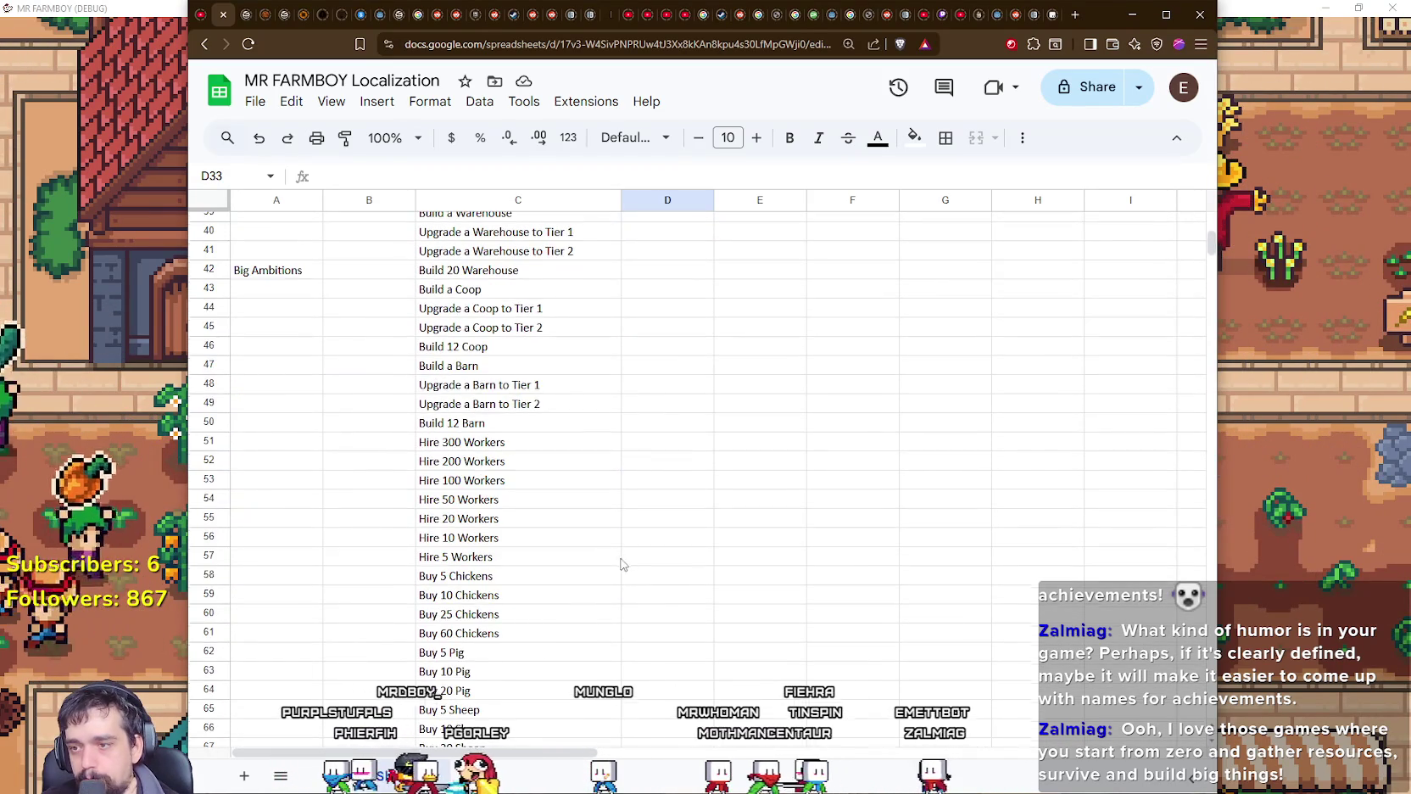
scroll(622, 564, down, 3)
scroll(593, 525, down, 4)
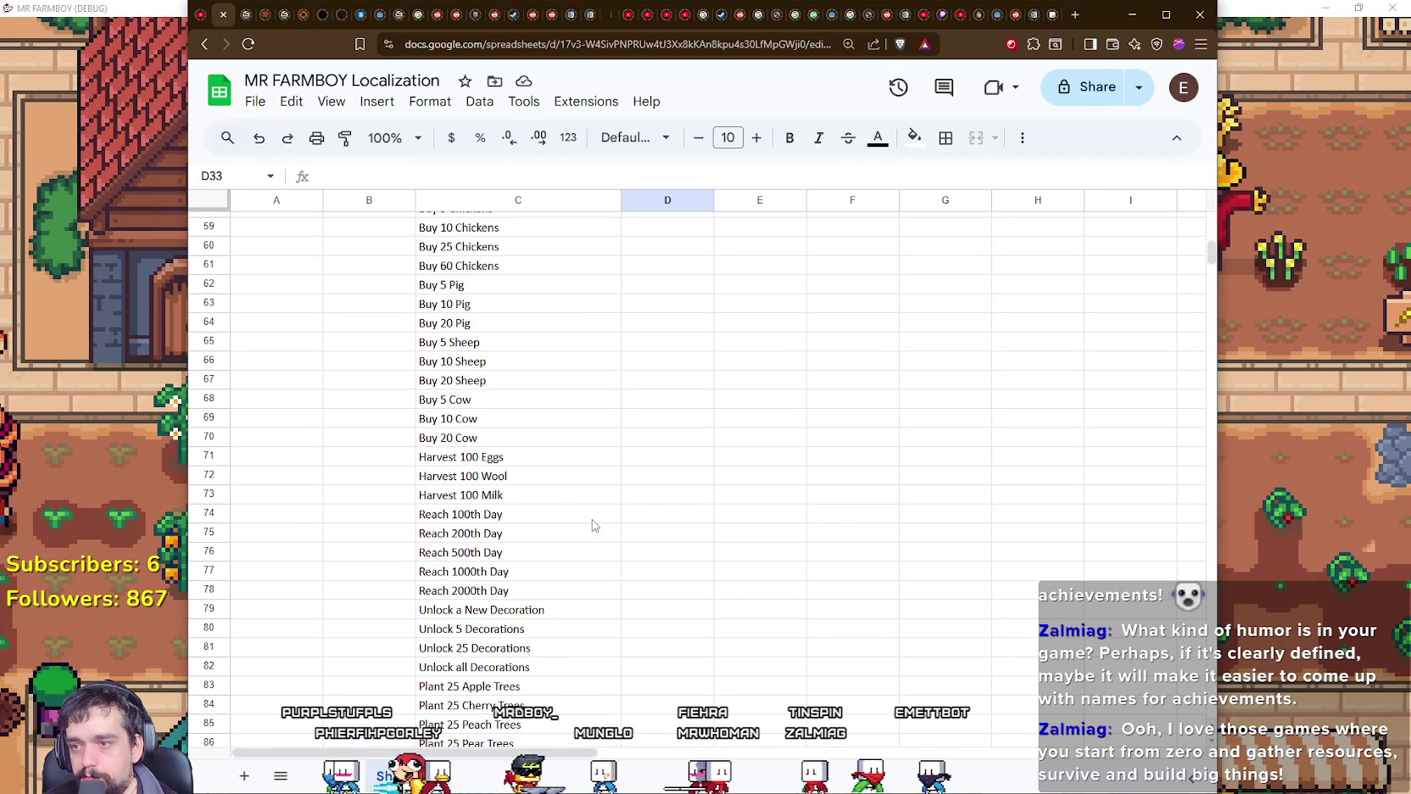
scroll(594, 526, down, 4)
scroll(595, 526, down, 4)
scroll(599, 526, down, 1)
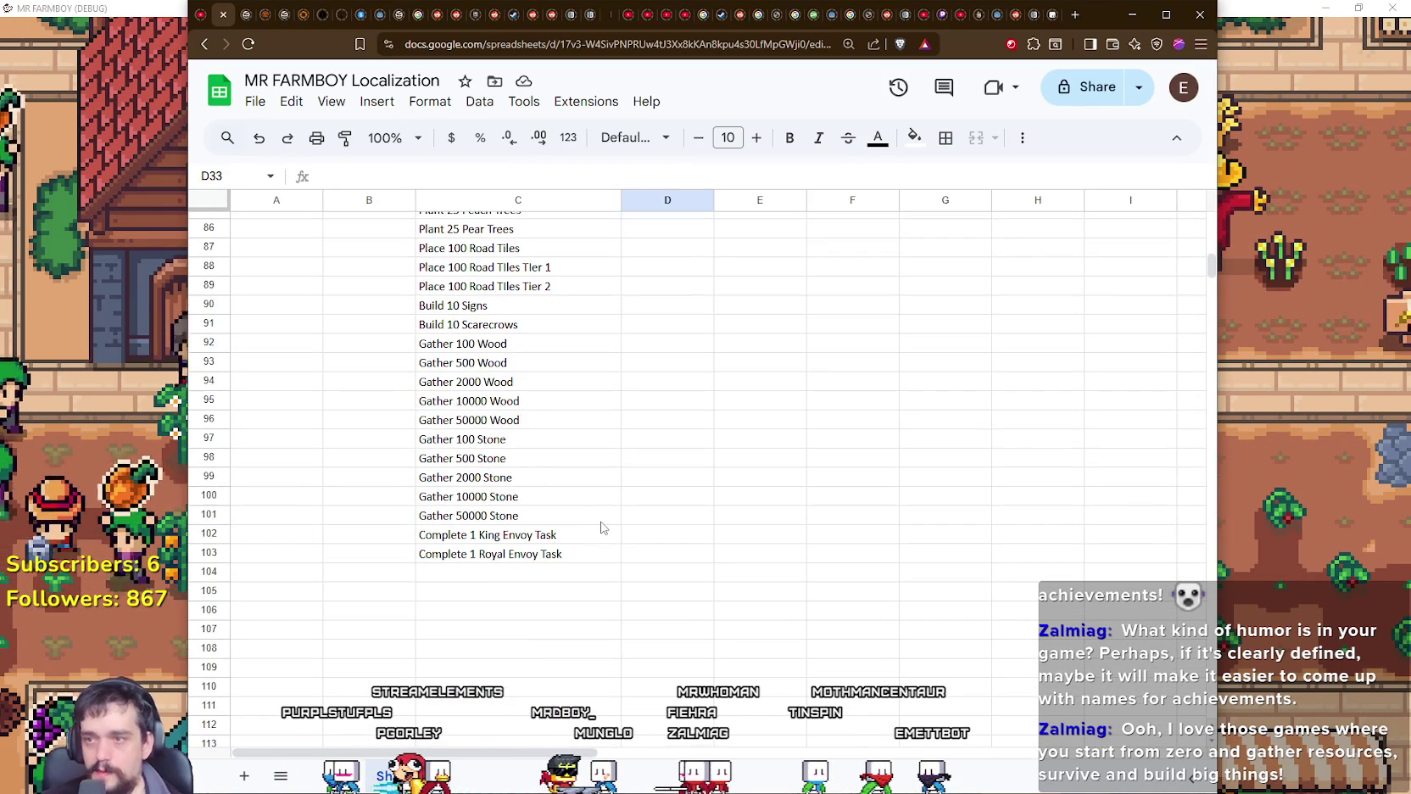
scroll(603, 527, up, 3)
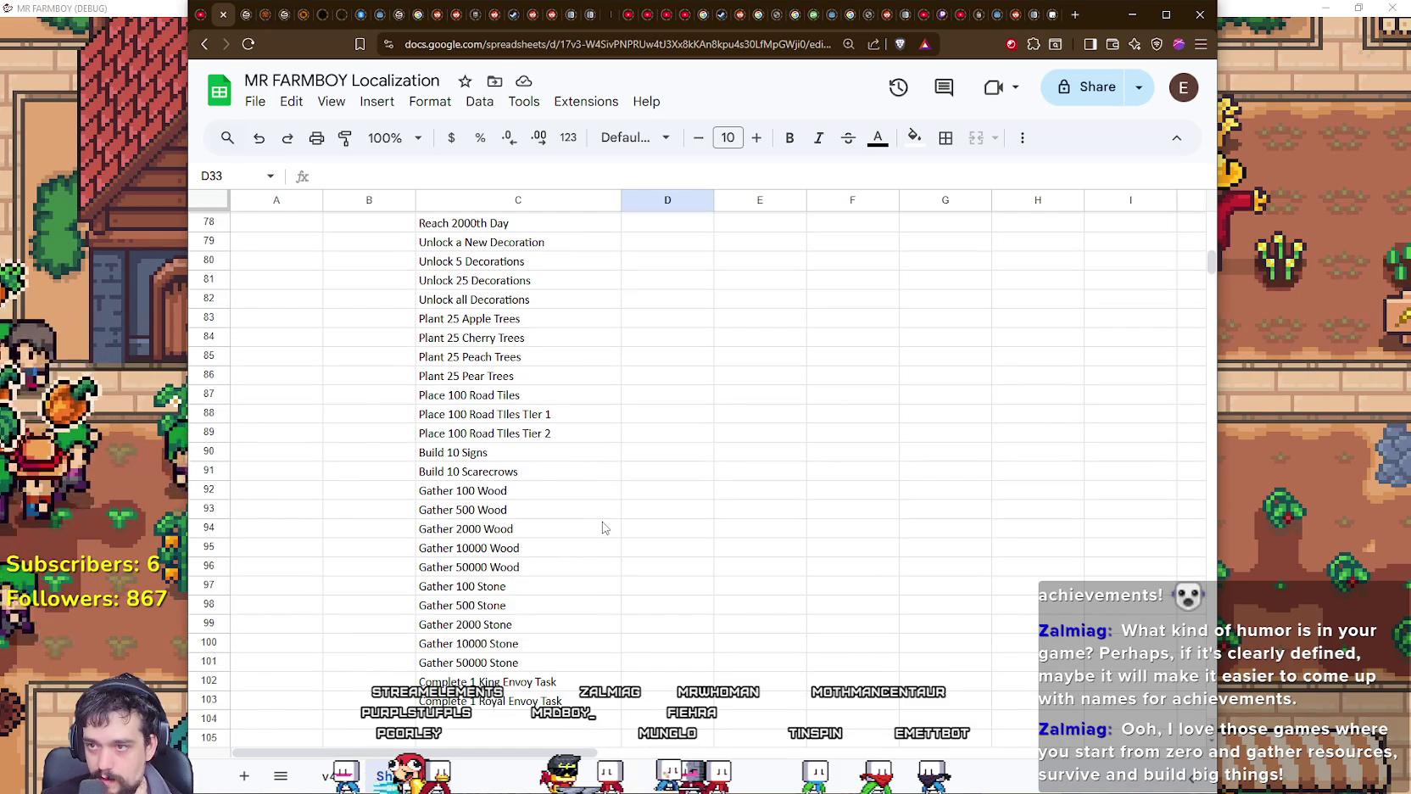
scroll(603, 527, up, 1)
drag(268, 399, 570, 450)
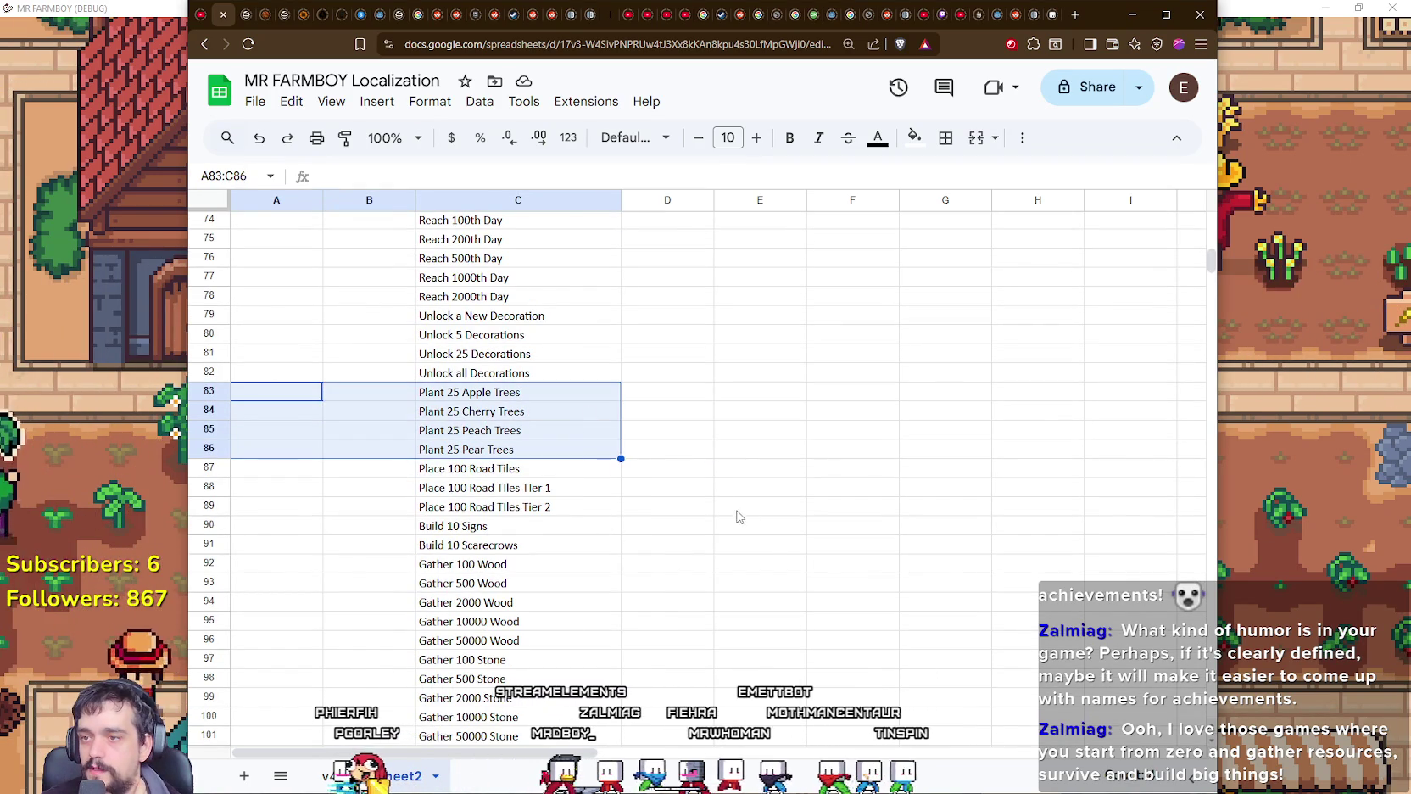
click(526, 398)
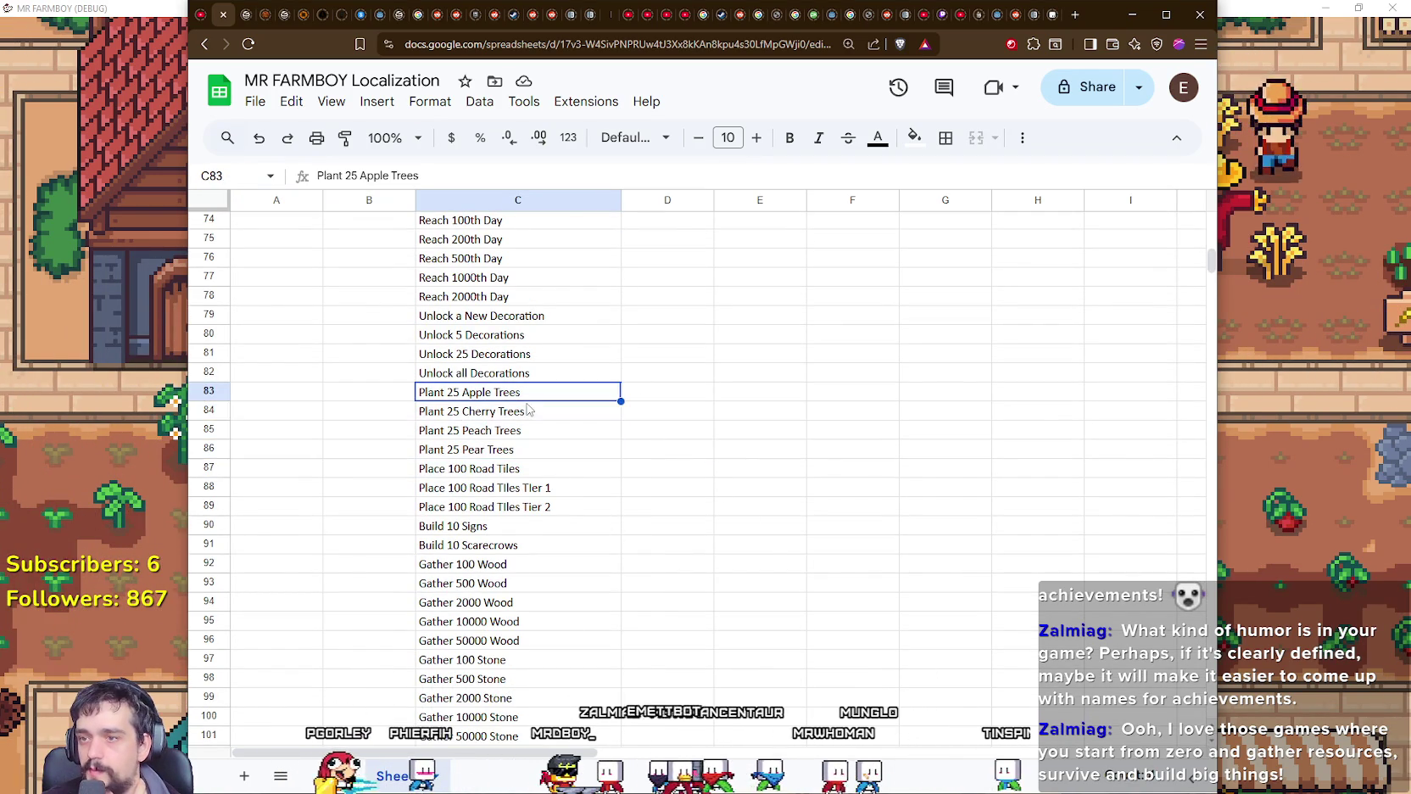
key(Down)
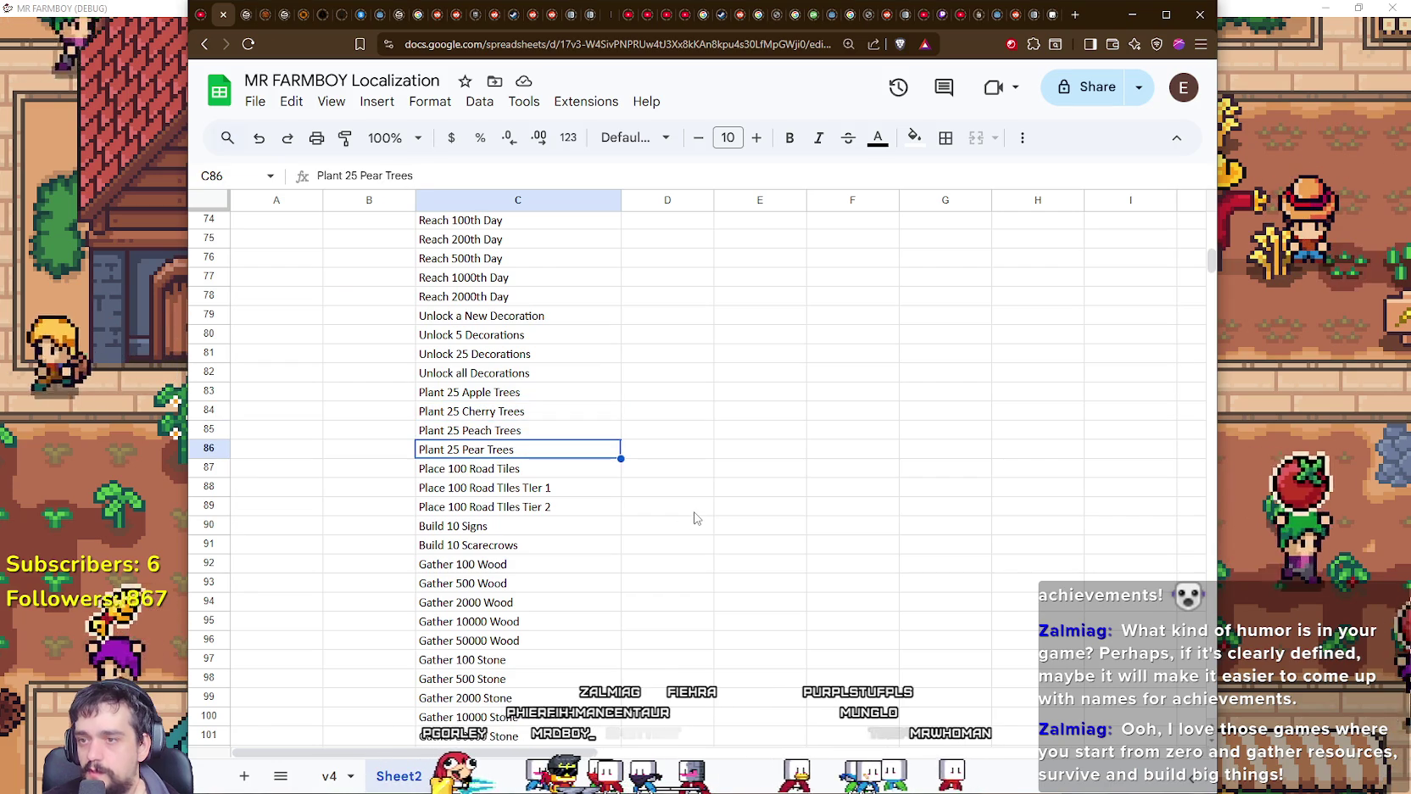
scroll(696, 518, down, 3)
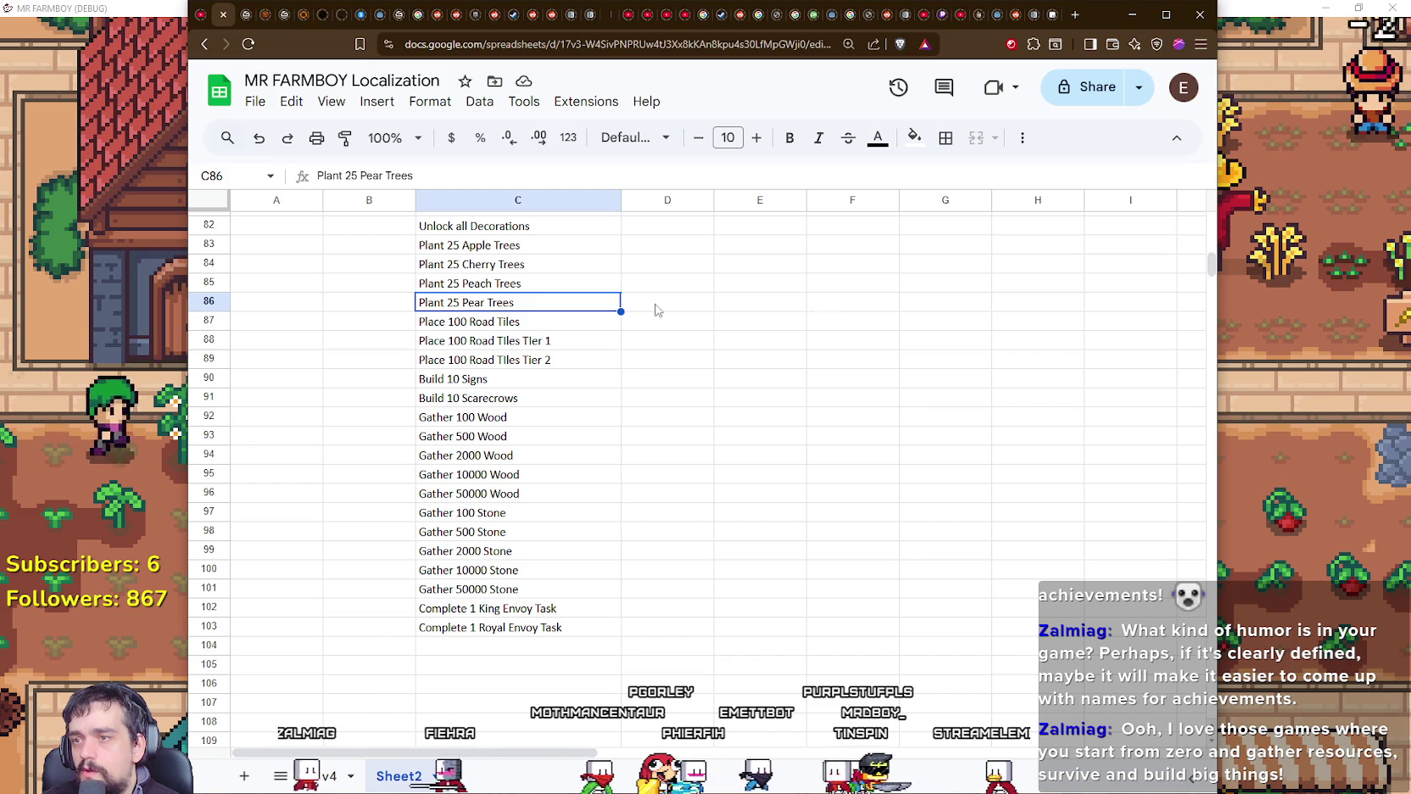
scroll(511, 310, up, 3)
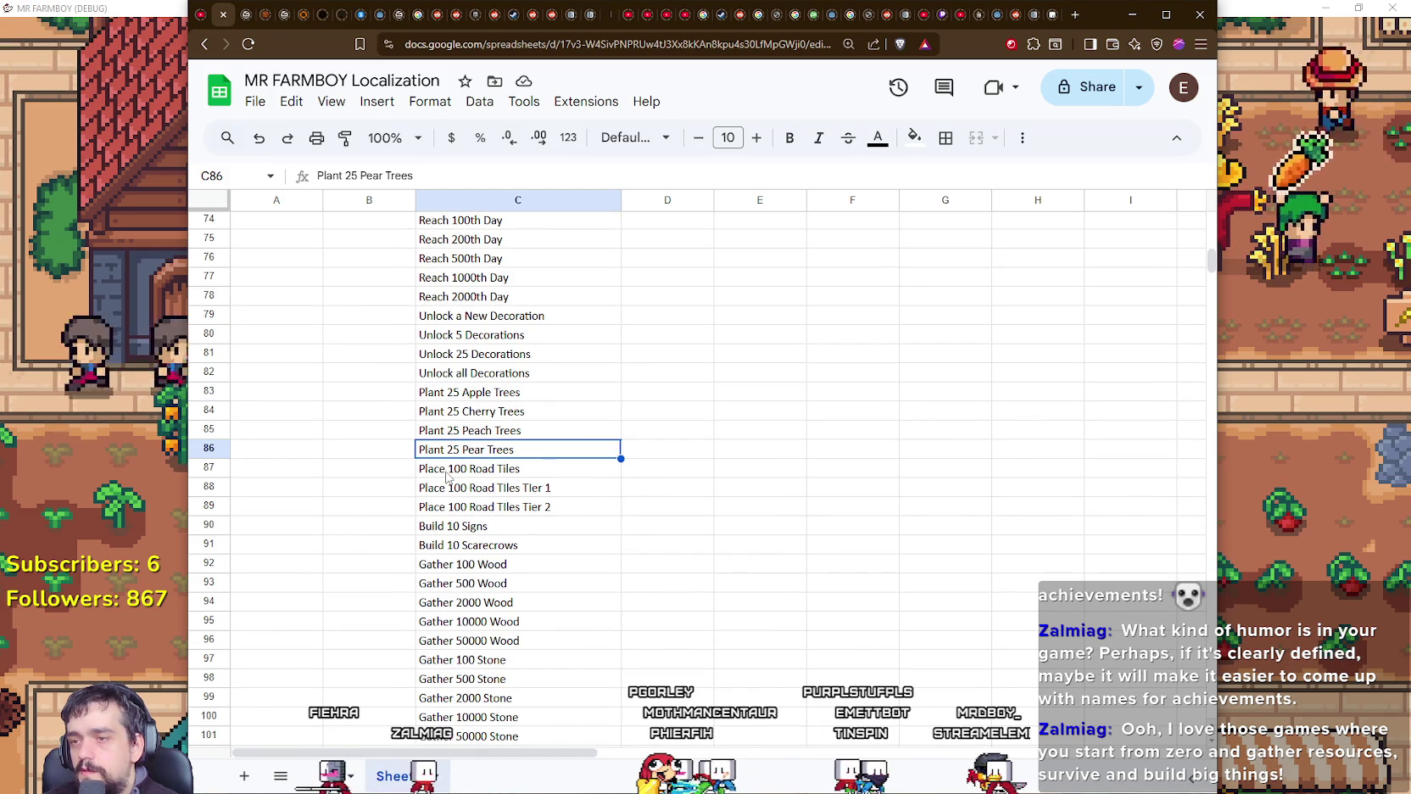
mouse_move(257, 400)
mouse_down()
mouse_move(561, 409)
mouse_move(552, 453)
mouse_up()
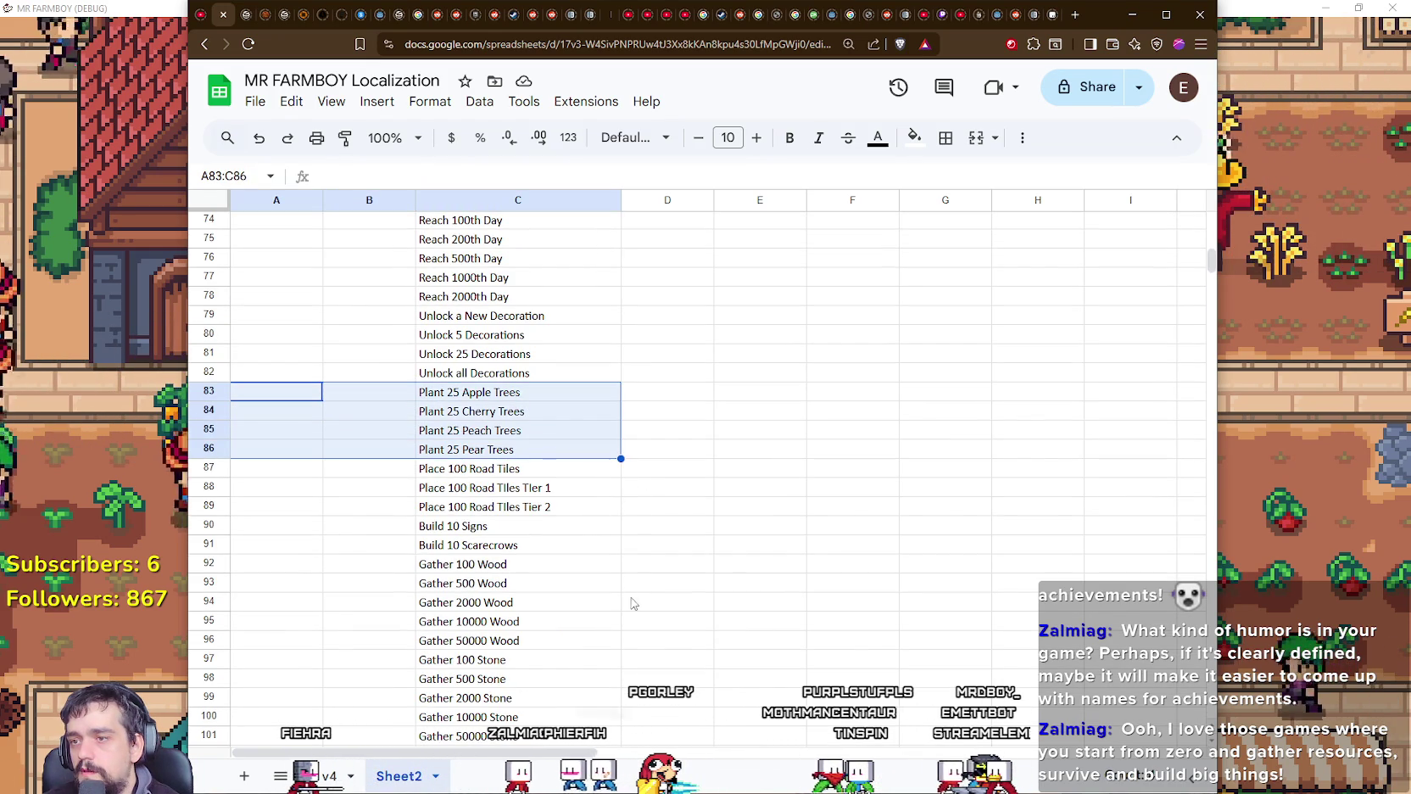
scroll(500, 450, up, 3)
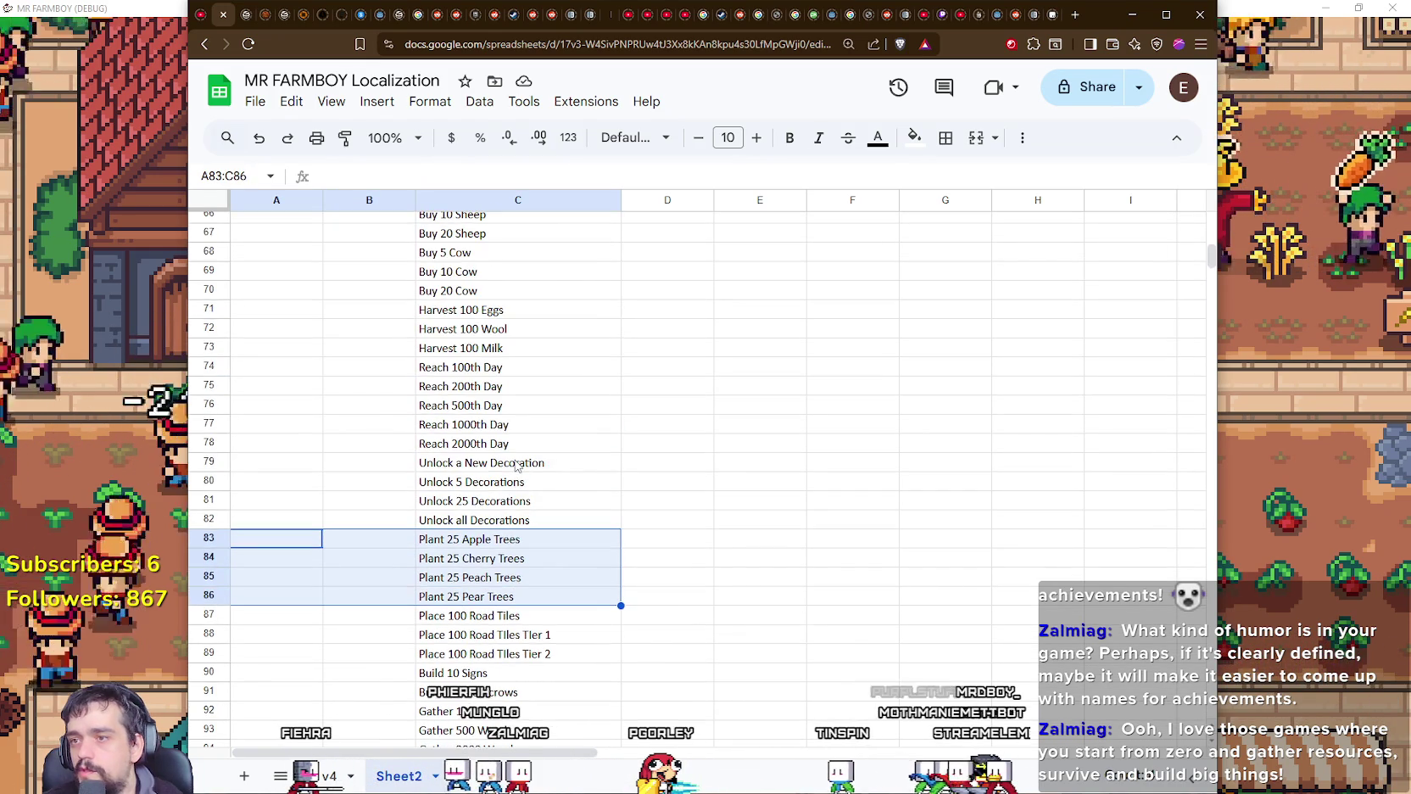
scroll(516, 465, up, 3)
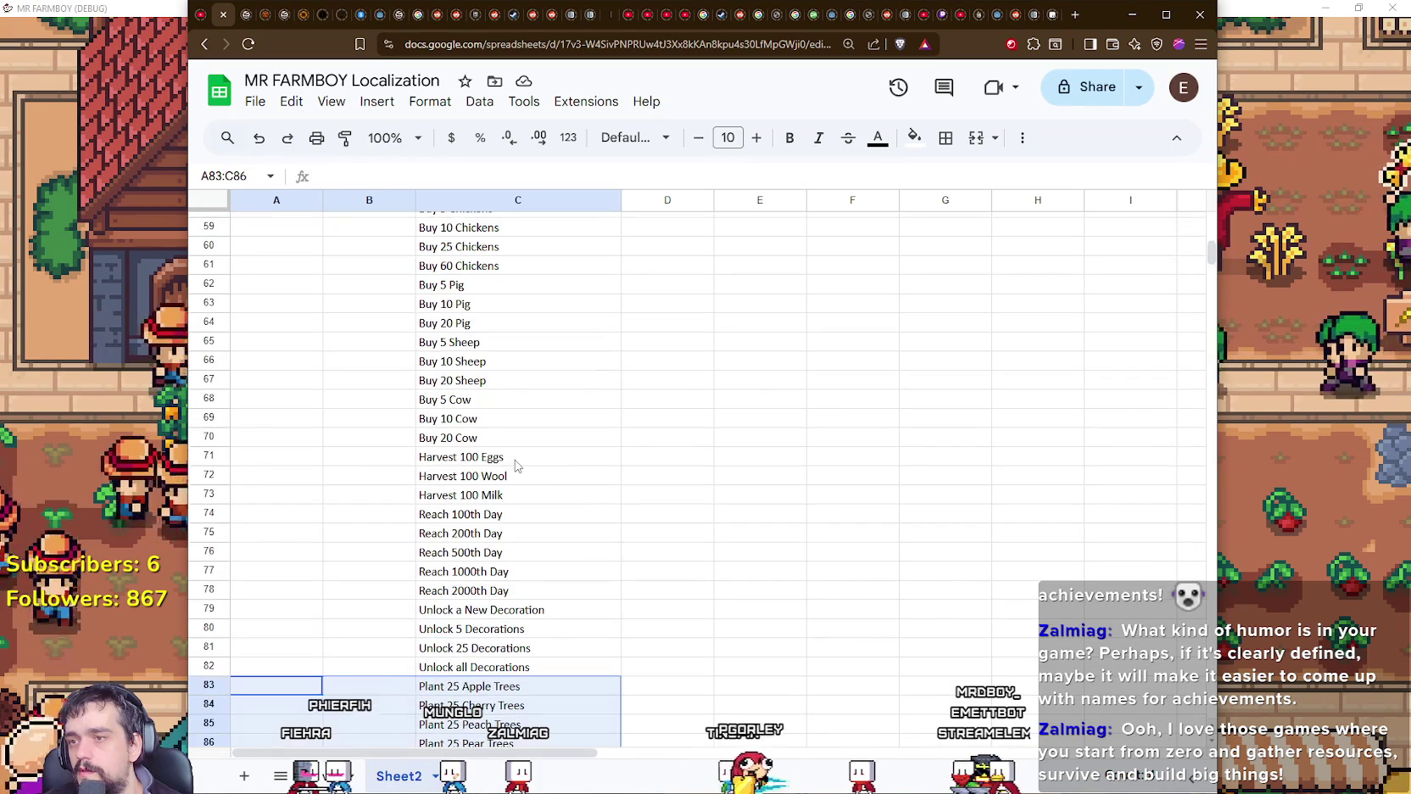
click(517, 458)
click(534, 484)
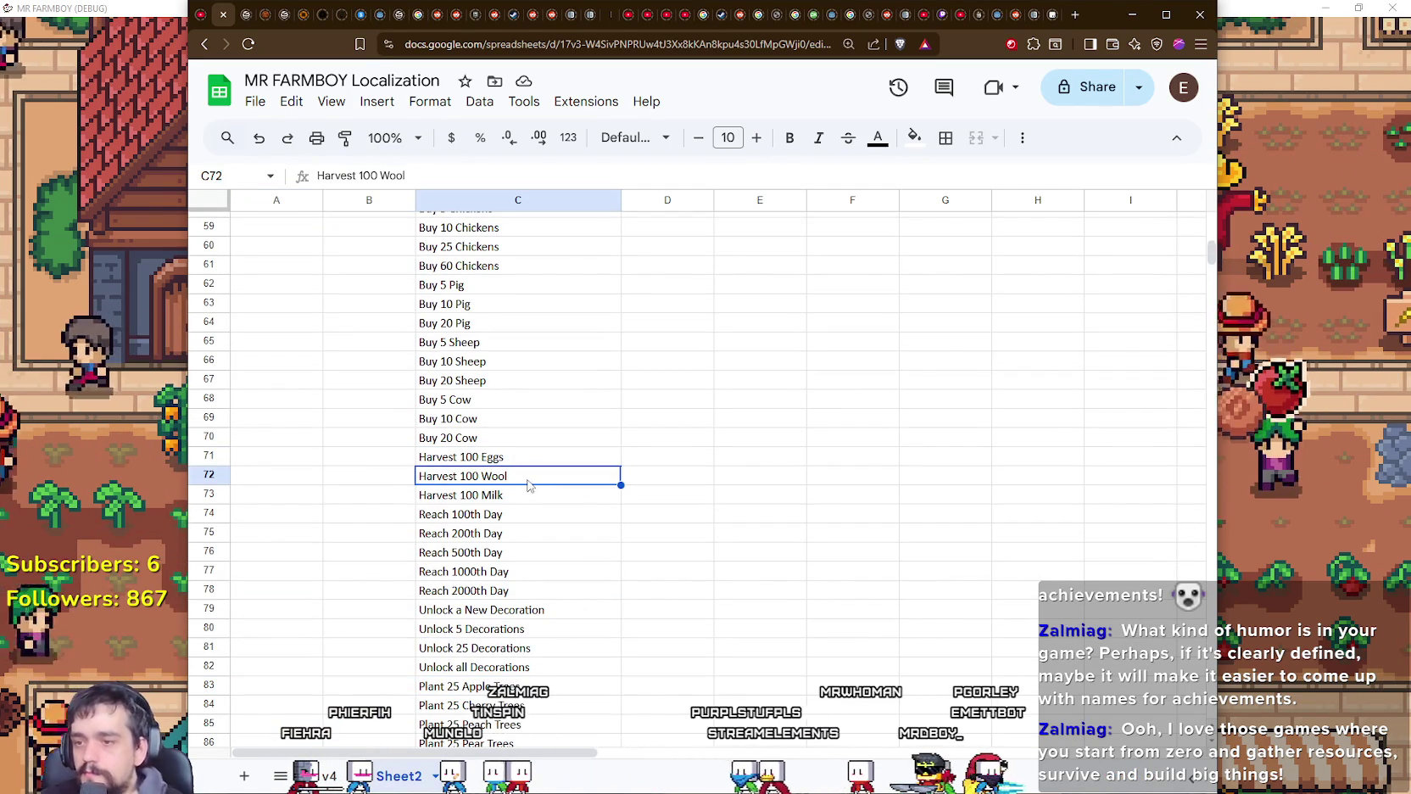
scroll(535, 486, down, 1)
scroll(522, 466, down, 2)
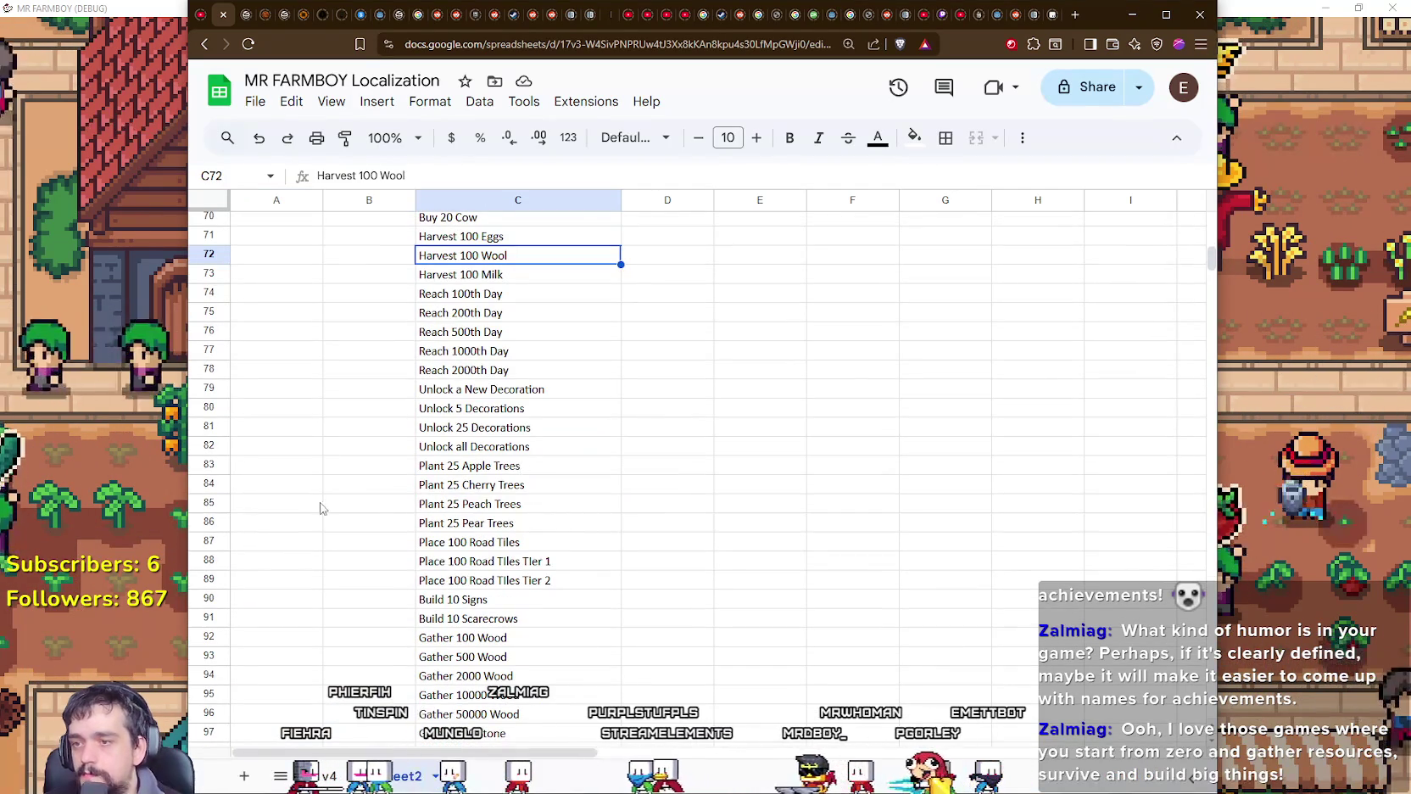
scroll(517, 526, up, 5)
scroll(564, 562, up, 5)
scroll(566, 564, up, 4)
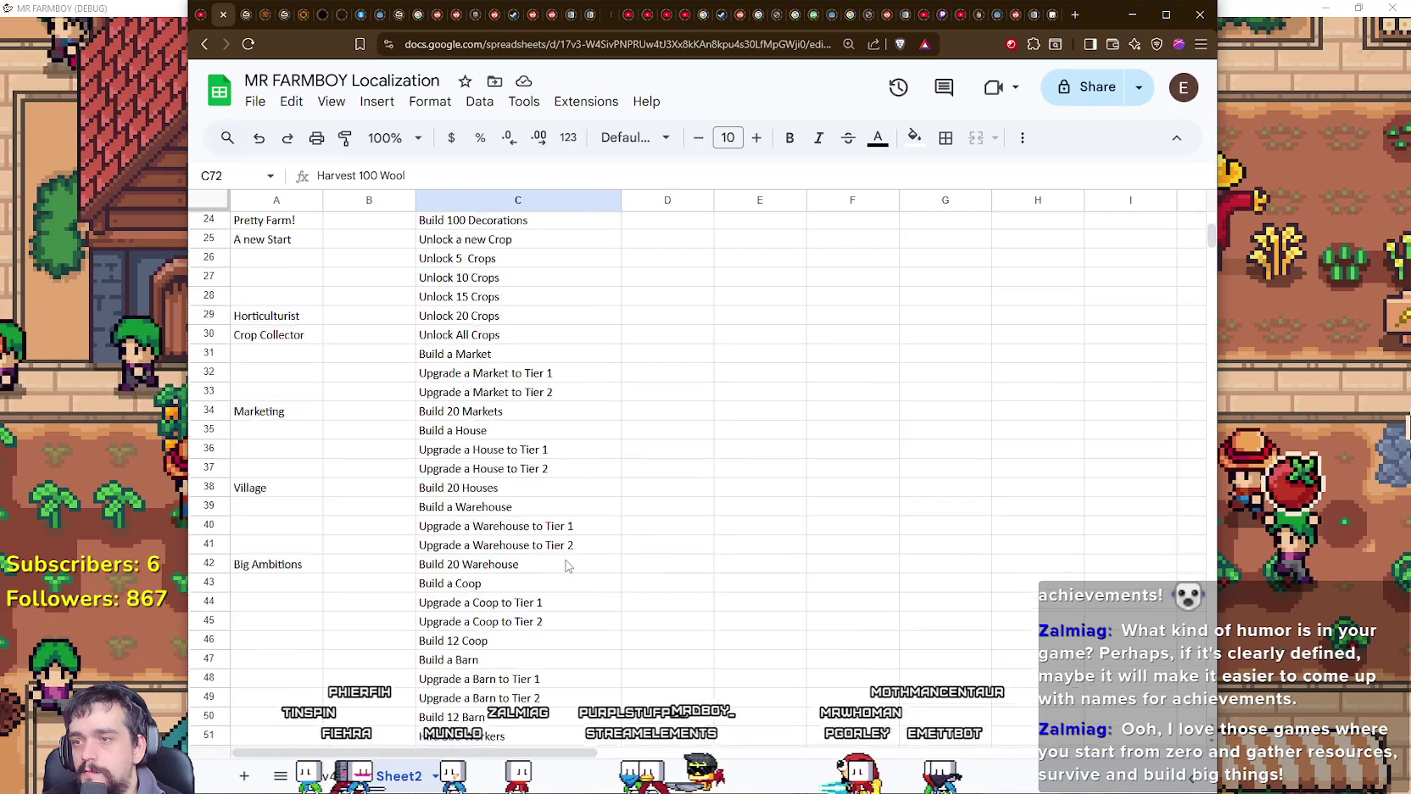
scroll(567, 565, up, 1)
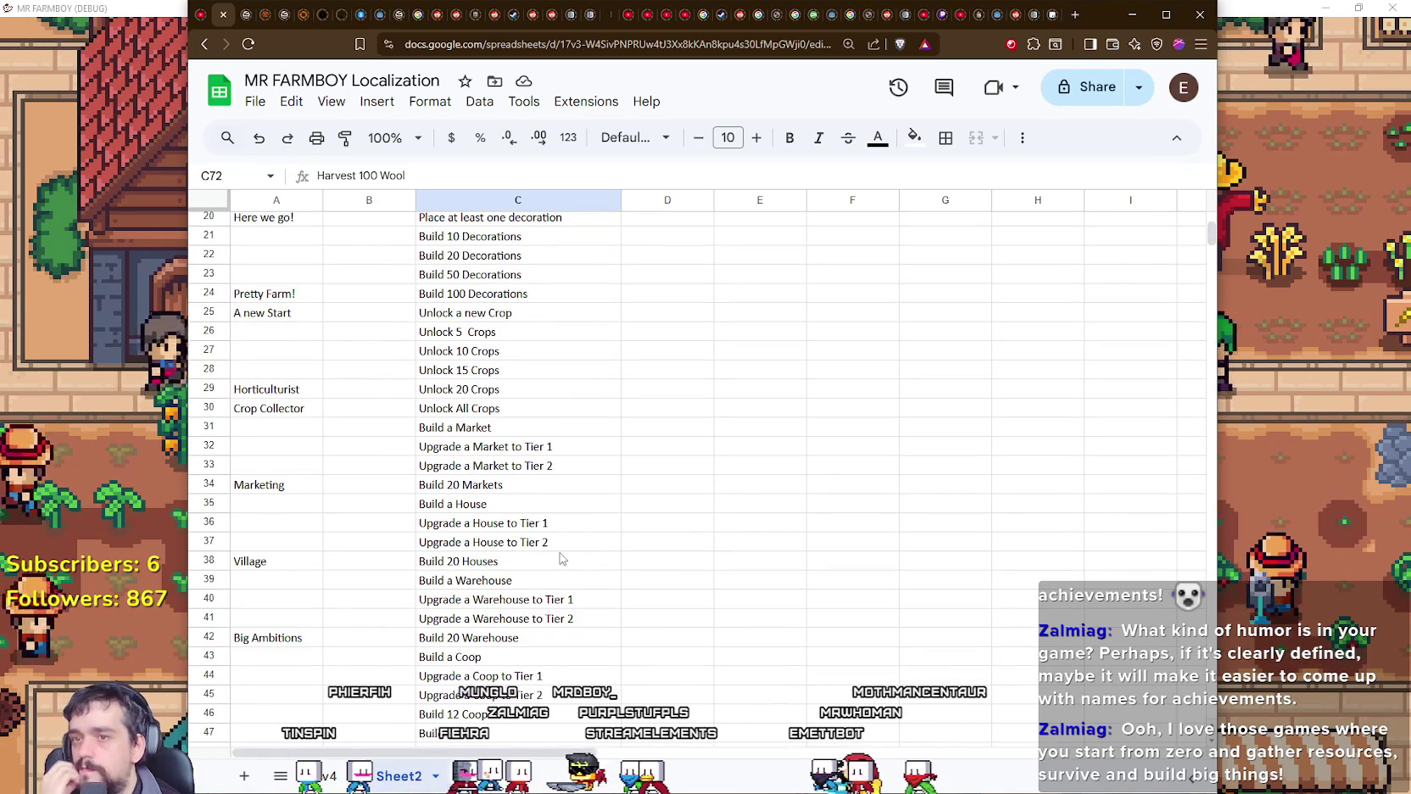
scroll(560, 558, up, 1)
scroll(556, 551, up, 1)
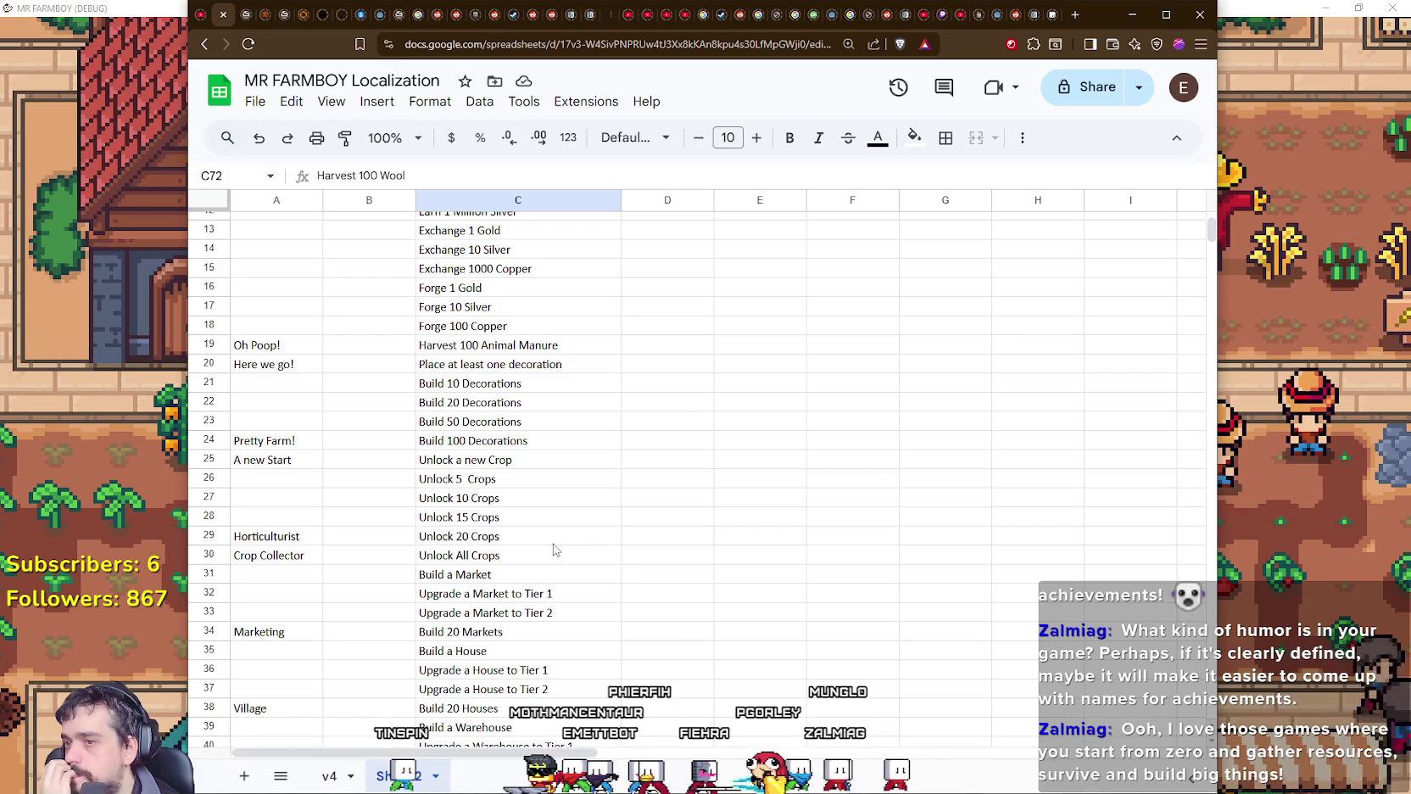
scroll(551, 544, down, 3)
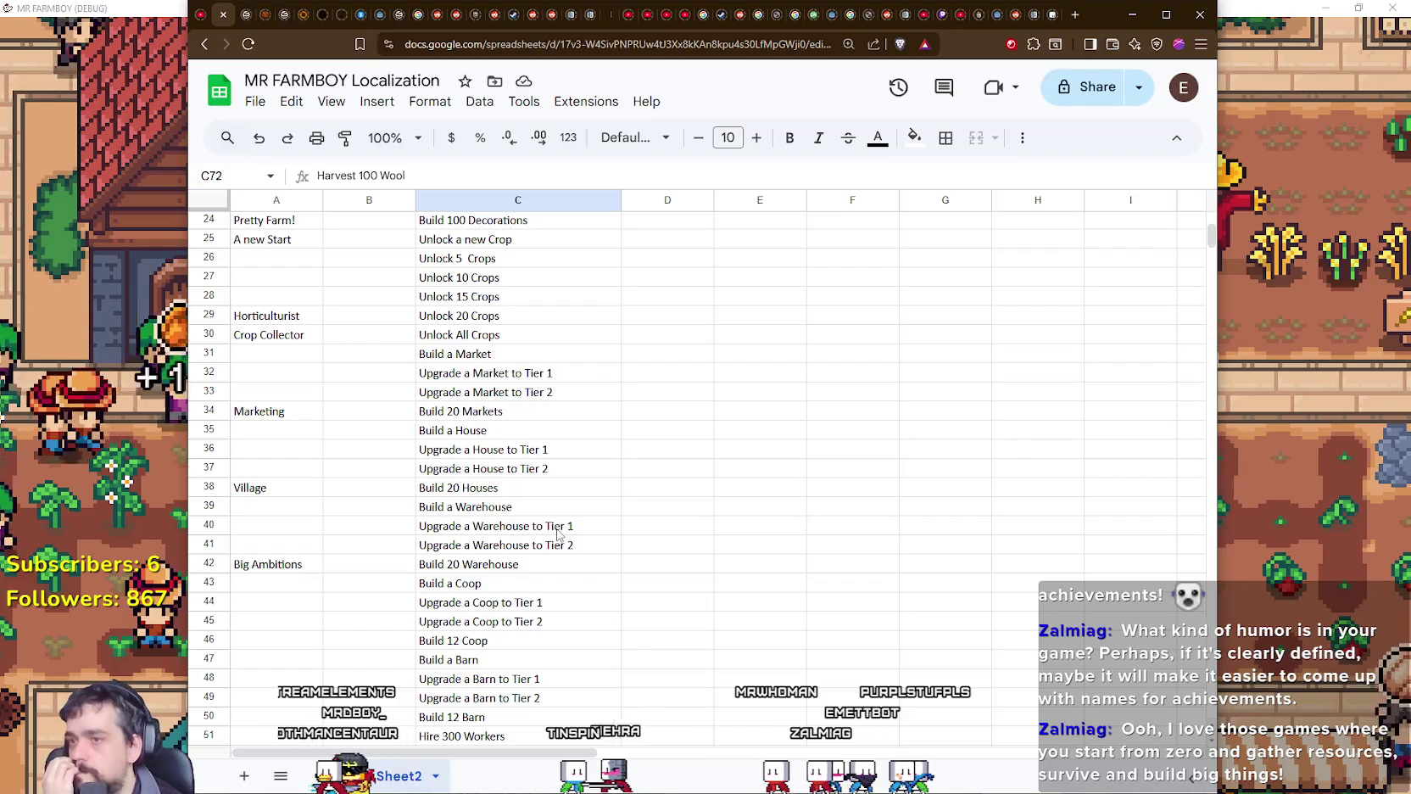
scroll(557, 534, up, 3)
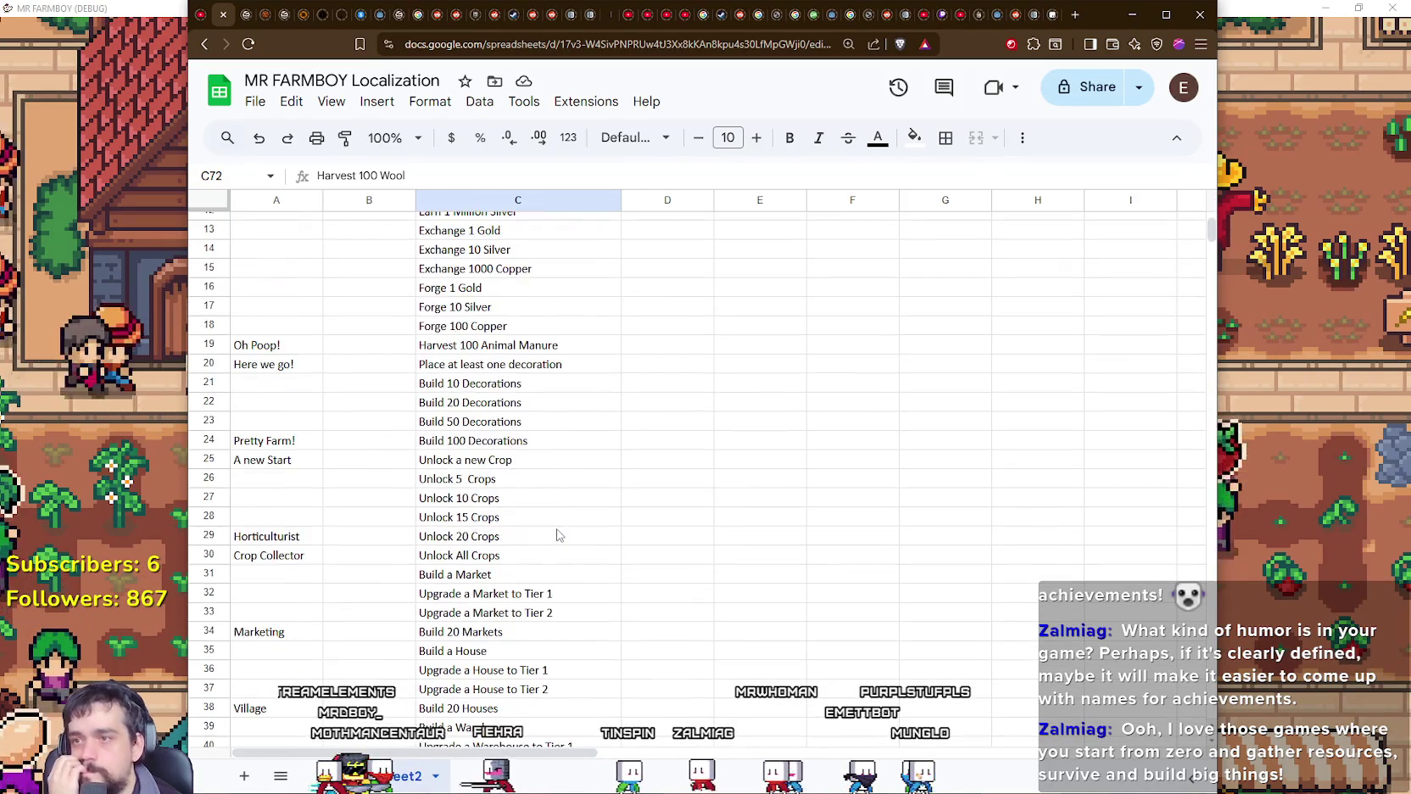
scroll(559, 536, up, 1)
scroll(562, 539, up, 3)
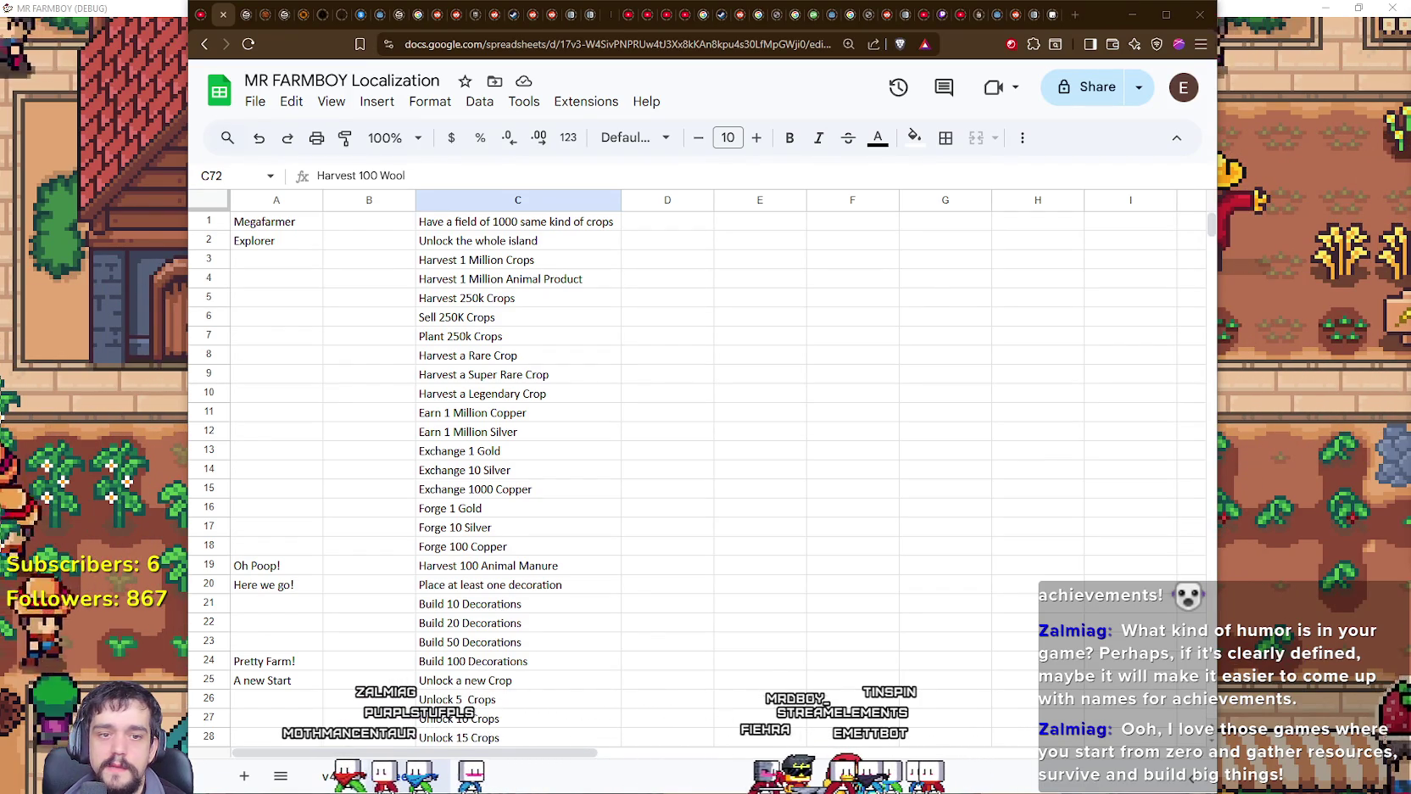
Step: Scroll down the conditions list and select the Plant 25 Apple Trees condition
scroll(528, 459, down, 5)
scroll(551, 477, up, 5)
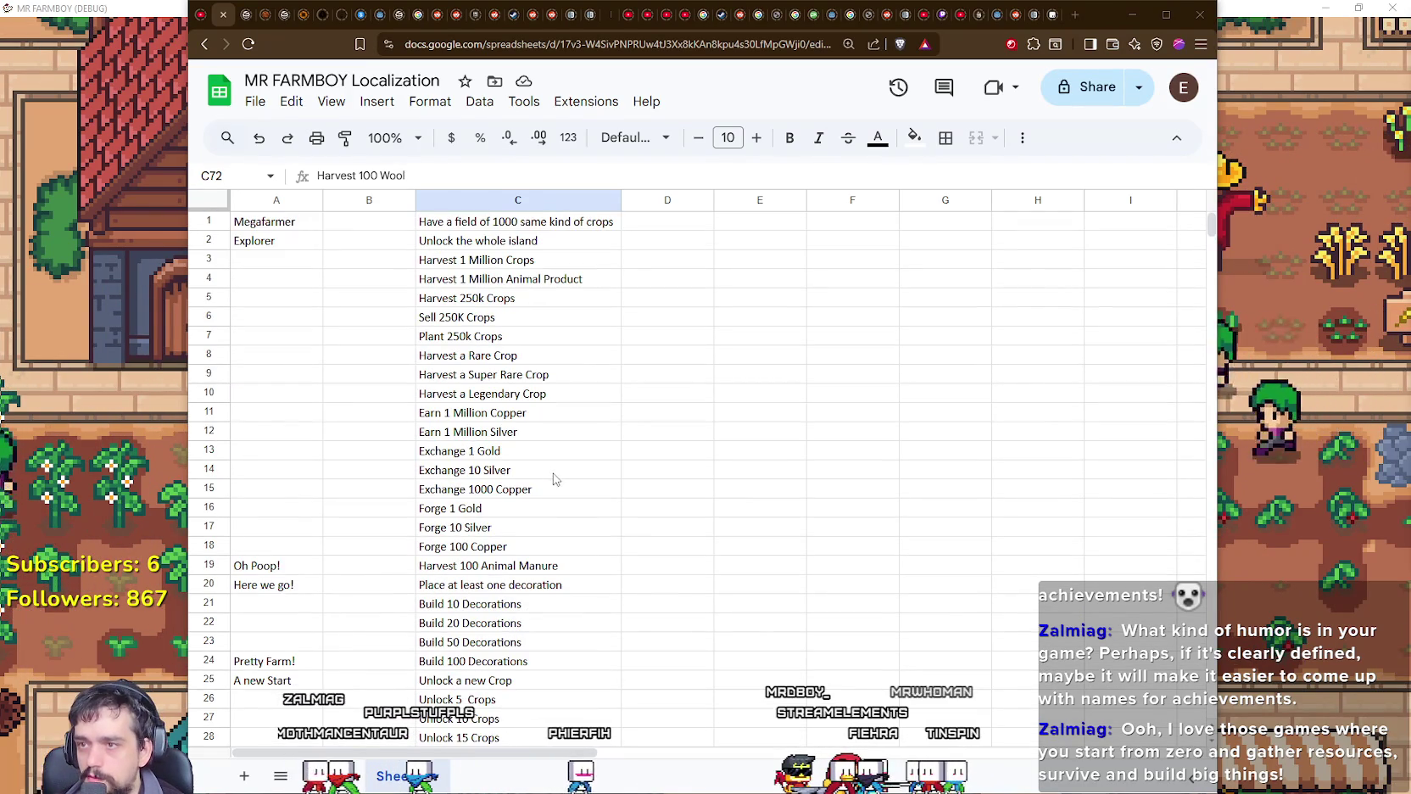
scroll(554, 479, down, 4)
scroll(555, 476, down, 4)
scroll(556, 475, down, 3)
scroll(558, 473, down, 4)
scroll(555, 473, down, 3)
scroll(557, 473, down, 3)
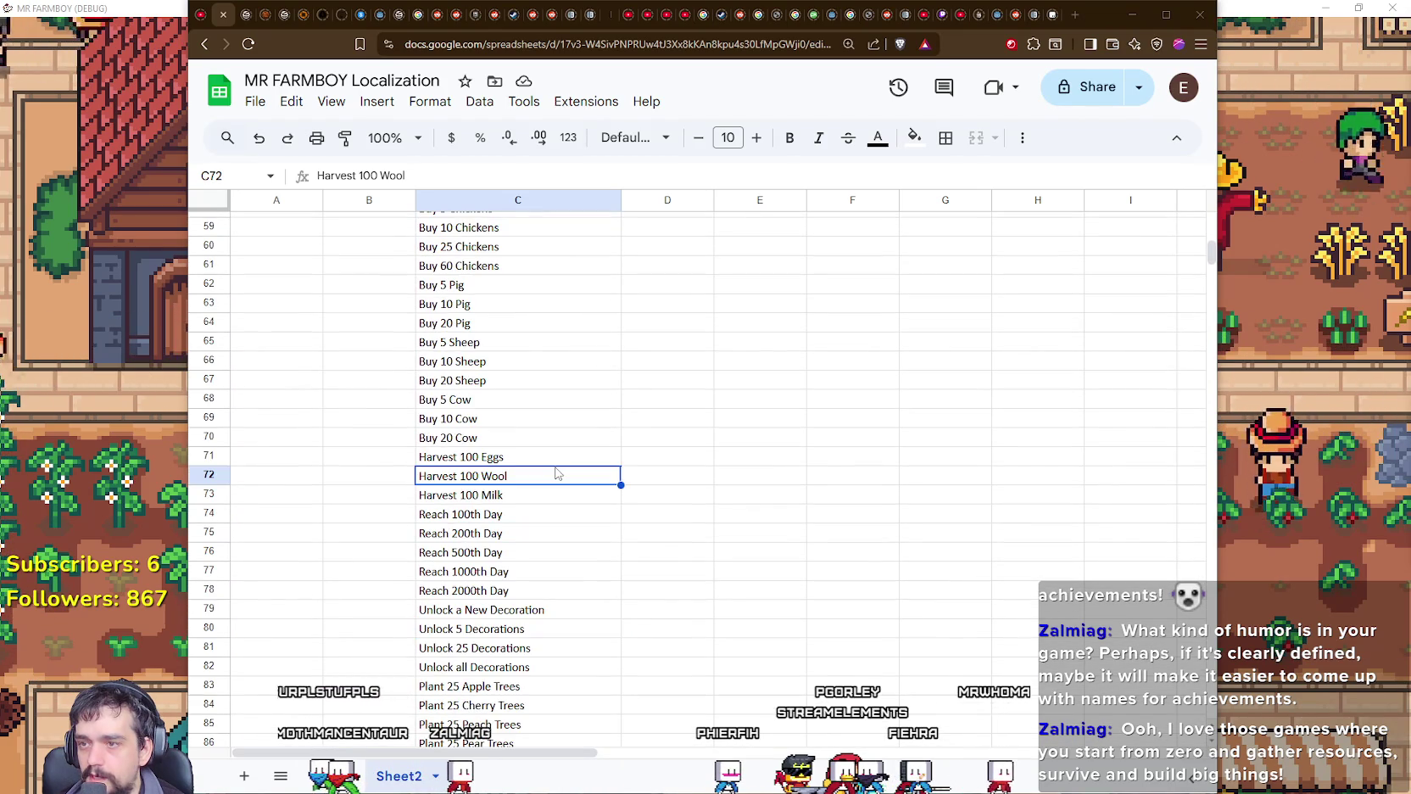
scroll(556, 534, down, 3)
scroll(561, 543, down, 2)
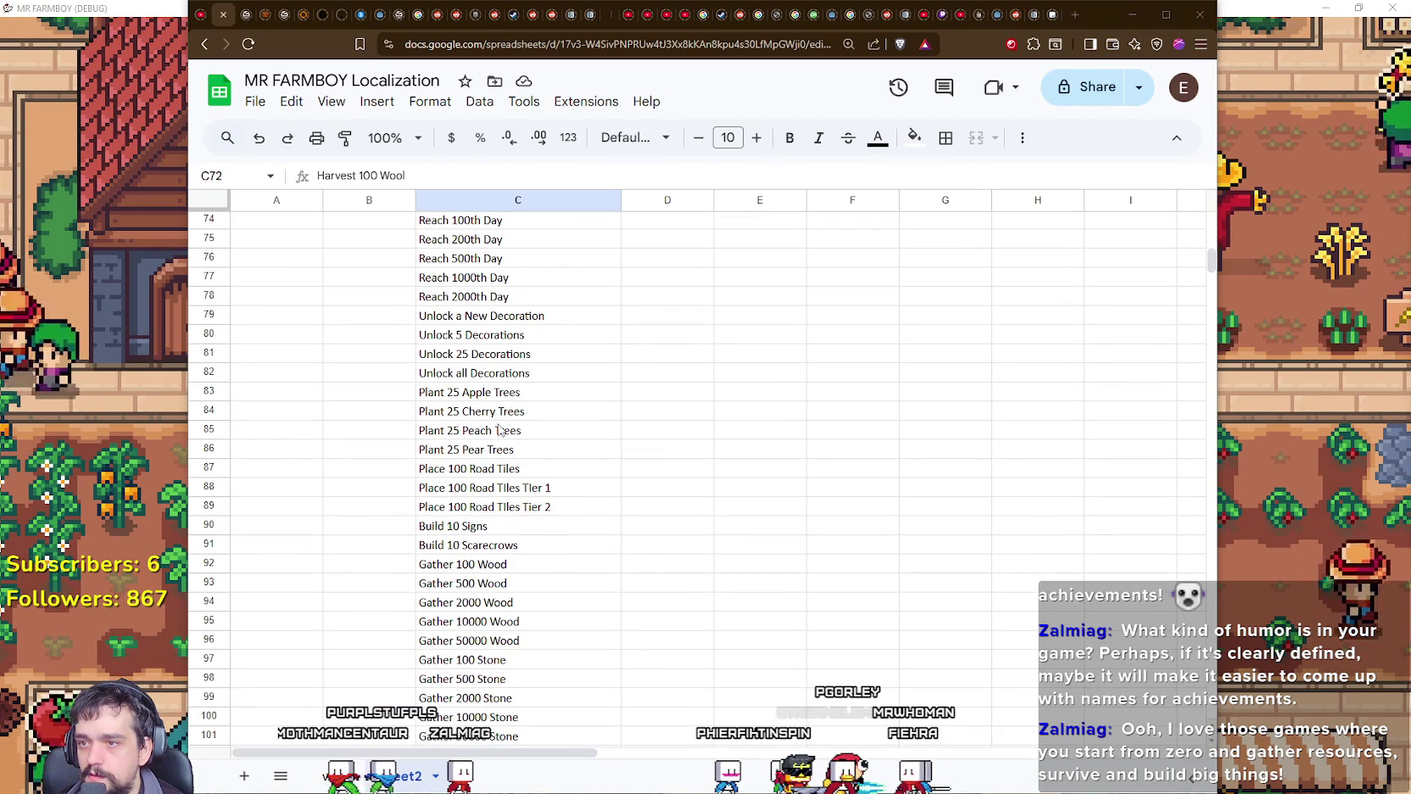
click(493, 396)
key(Down)
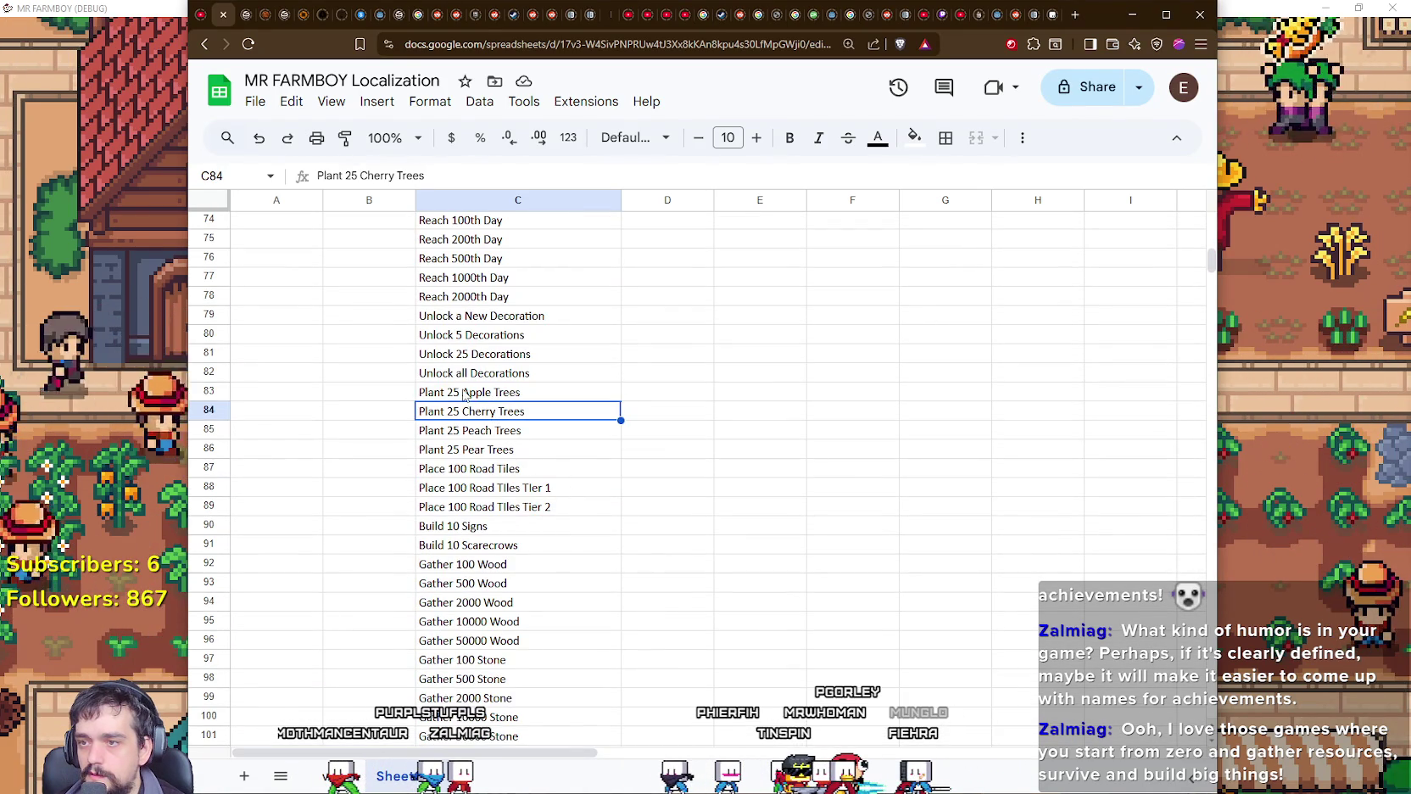
key(Up)
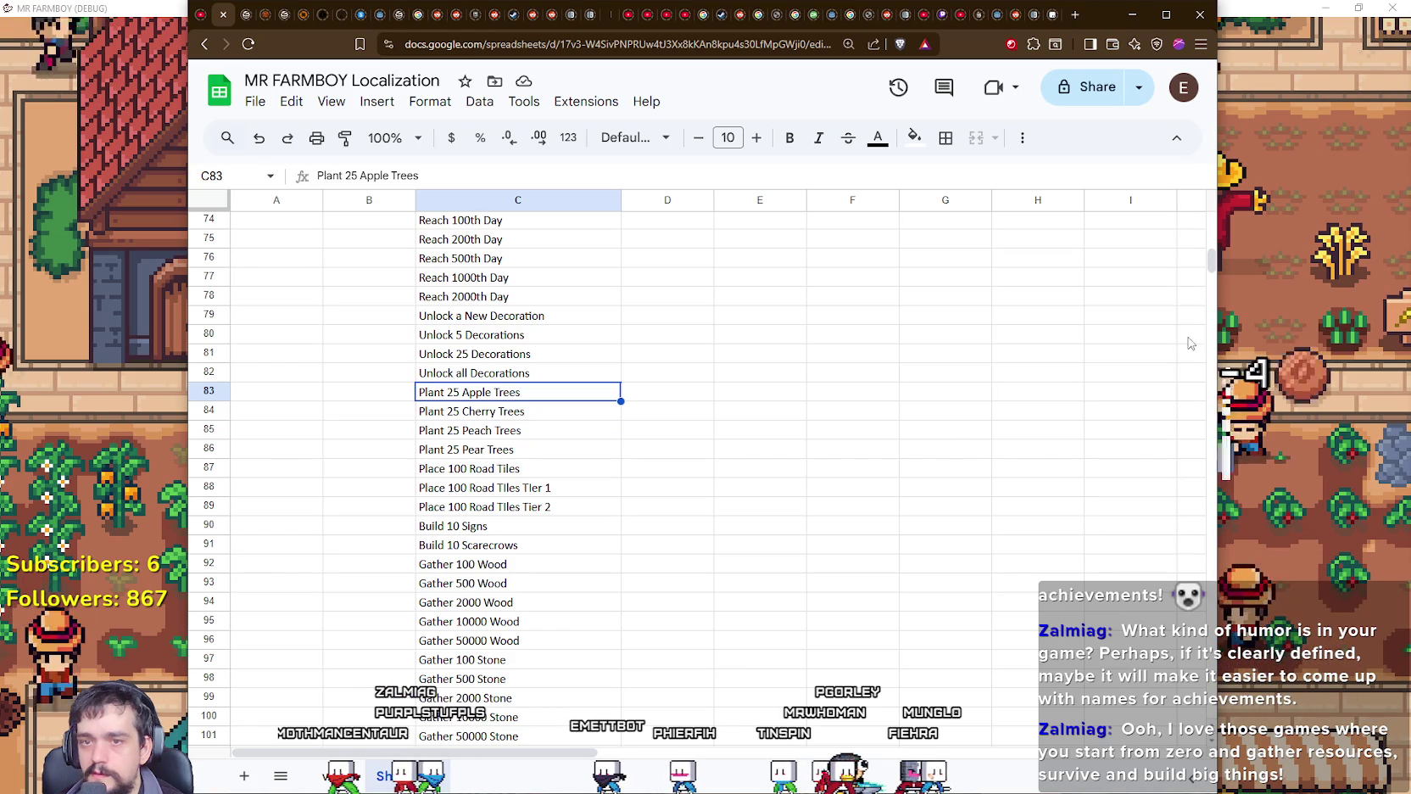
Step: Select the Unlock a new Crop condition and launch Snipping Tool for a new capture
scroll(480, 691, up, 3)
scroll(480, 692, up, 2)
scroll(480, 692, up, 5)
scroll(480, 691, up, 2)
scroll(480, 691, up, 5)
scroll(480, 416, up, 2)
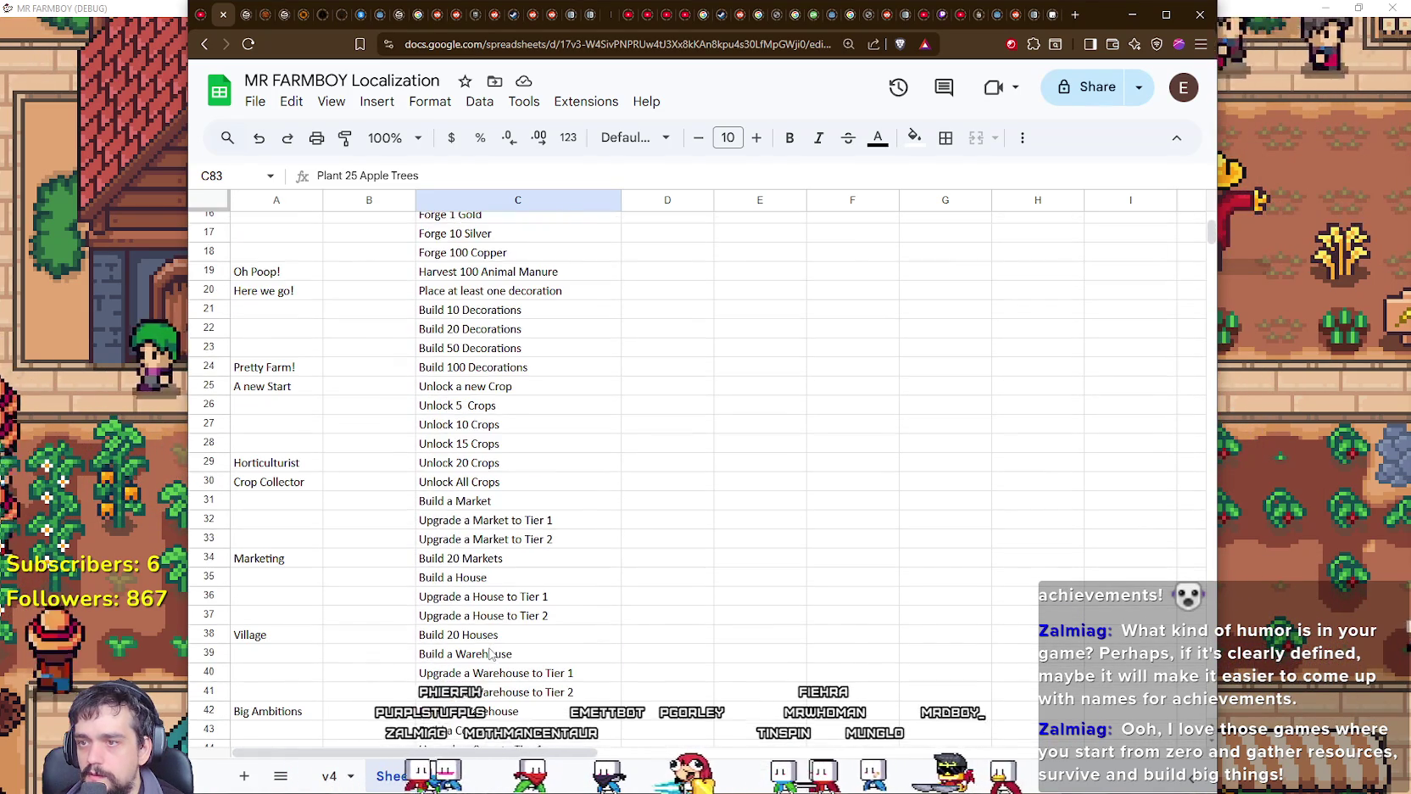
click(480, 387)
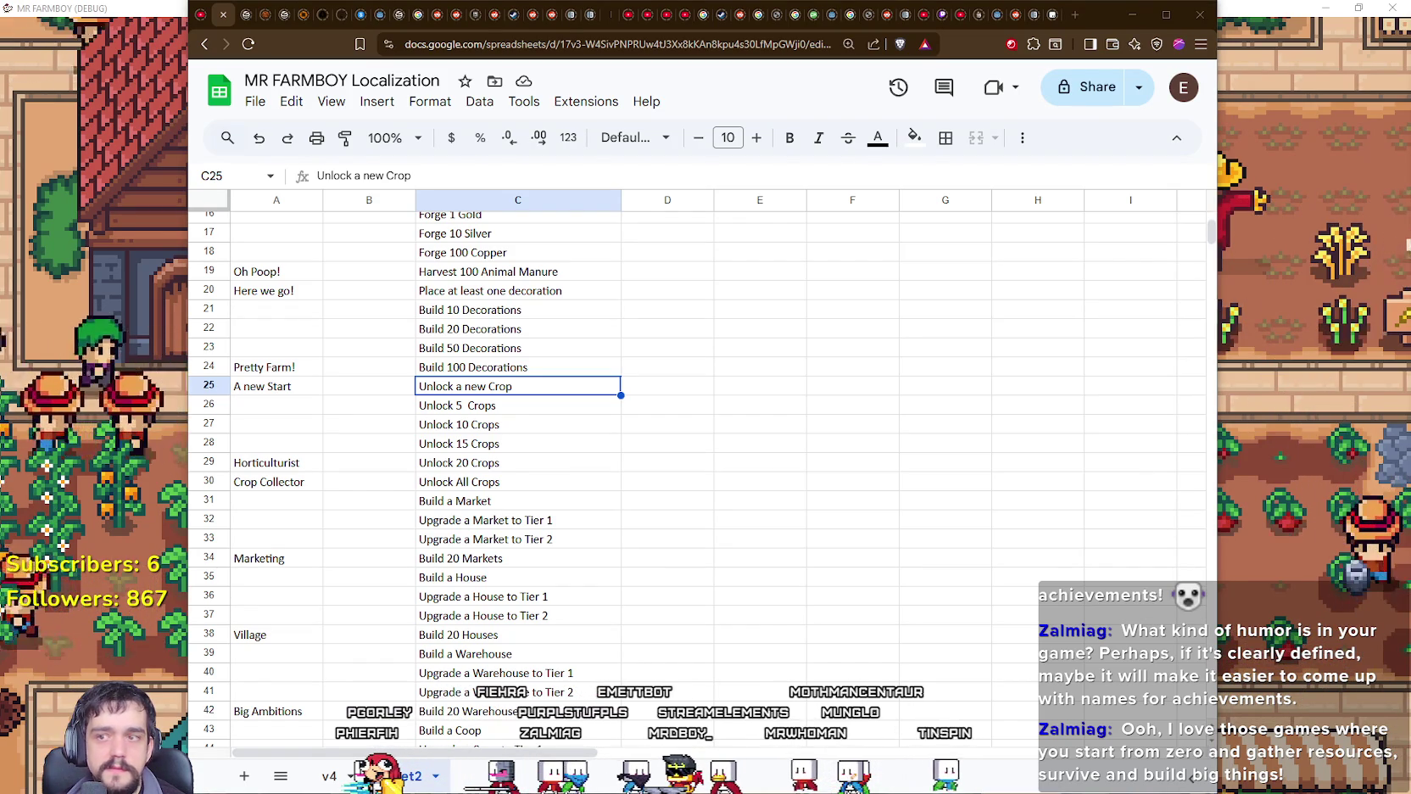
key(super+shift+s)
click(1138, 83)
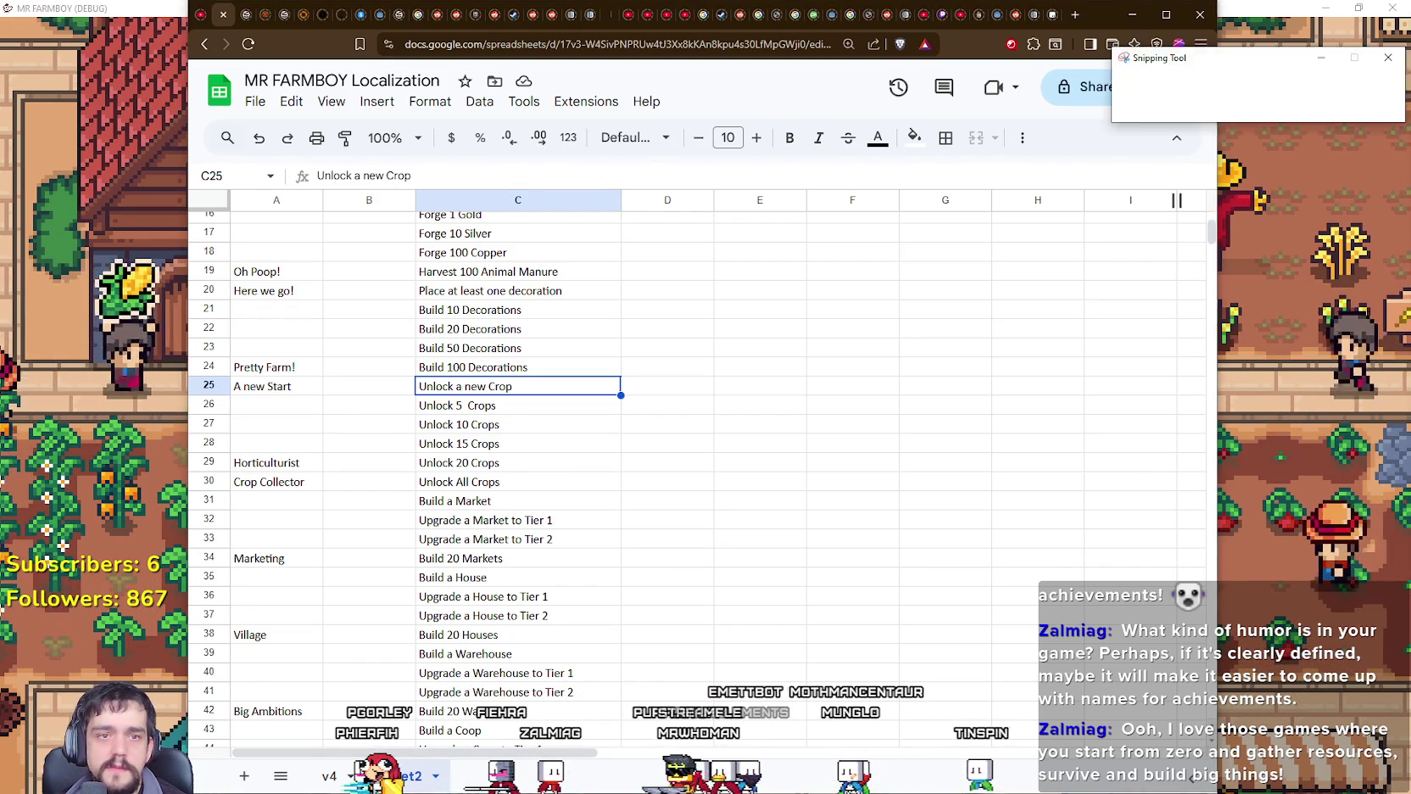
Step: Dismiss the capture overlay and bring the localization spreadsheet back to the front
key(Escape)
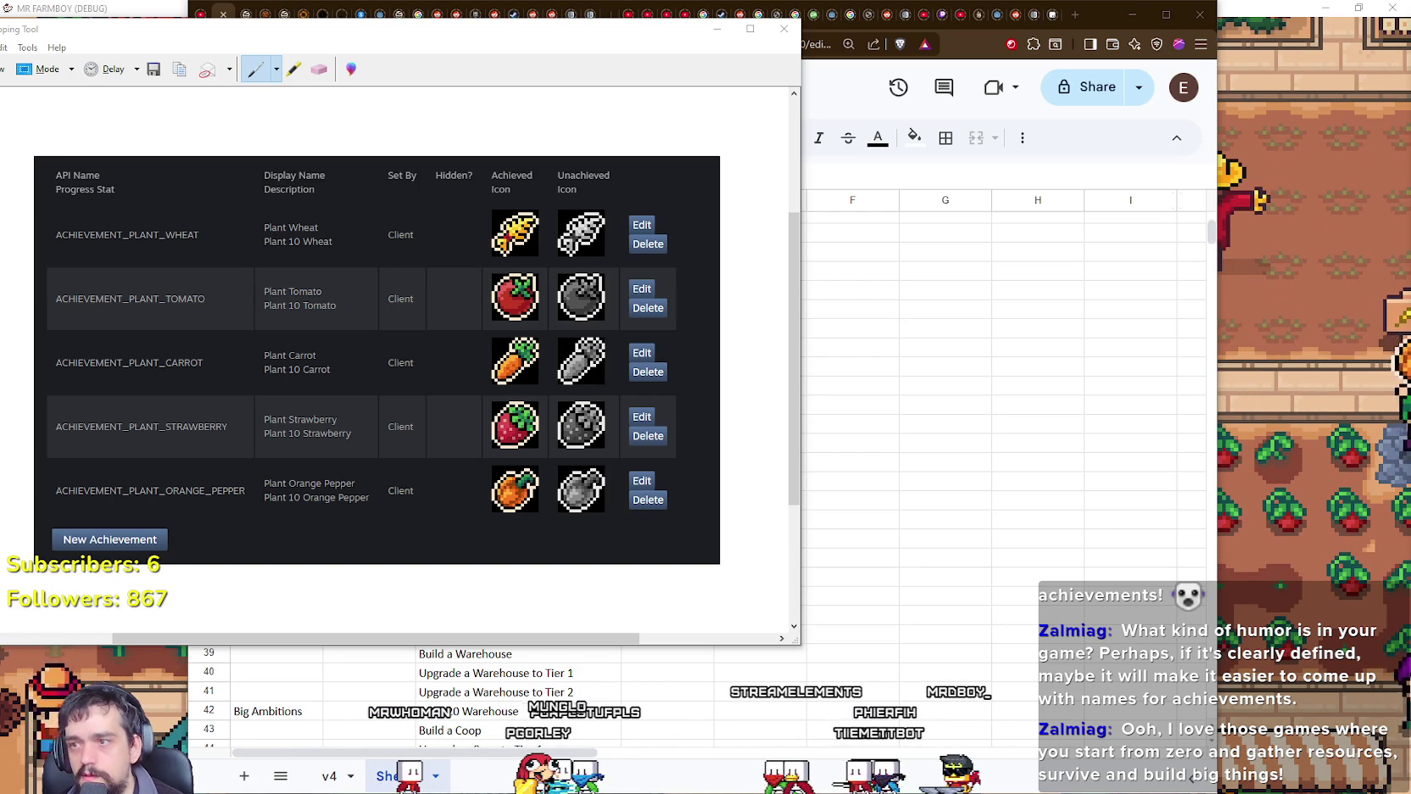
click(965, 350)
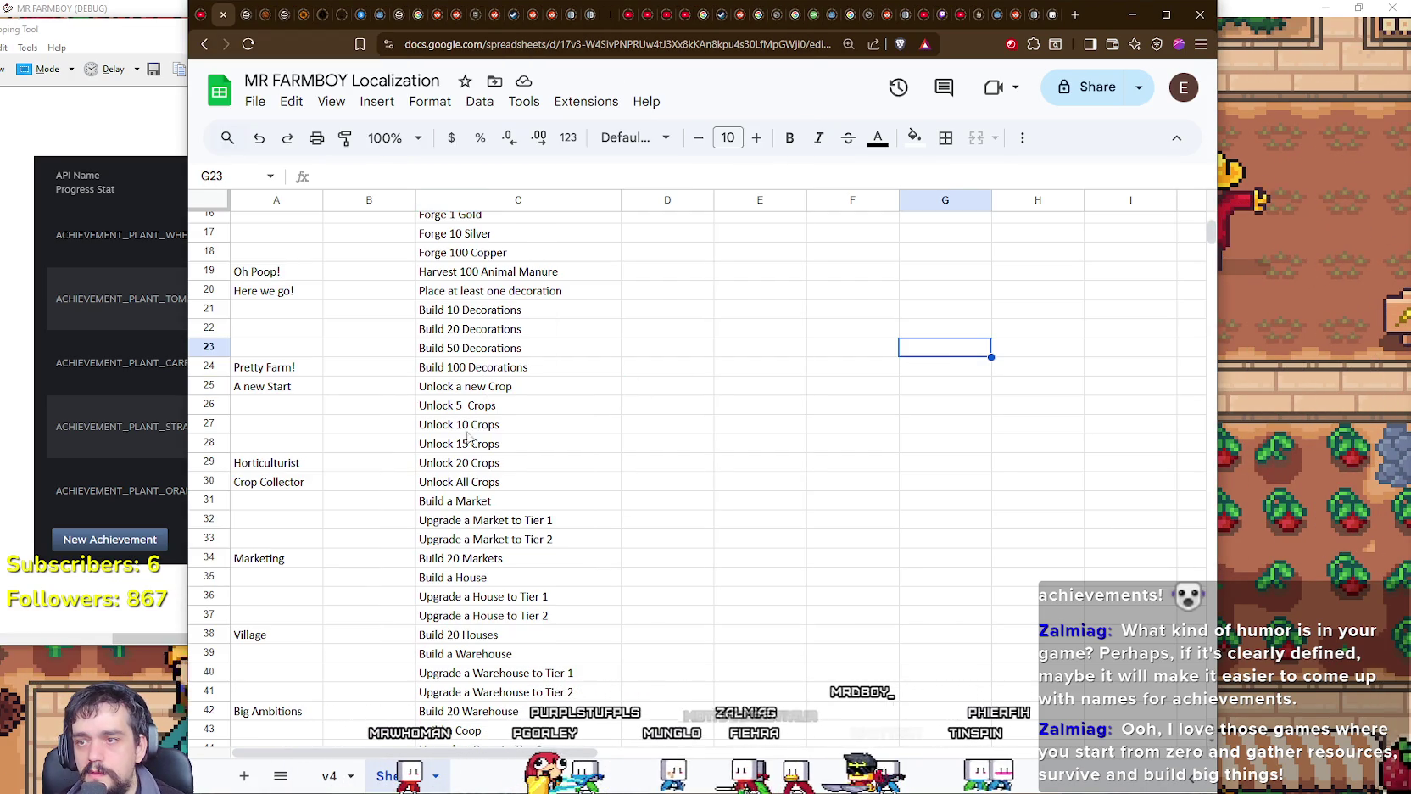
click(459, 388)
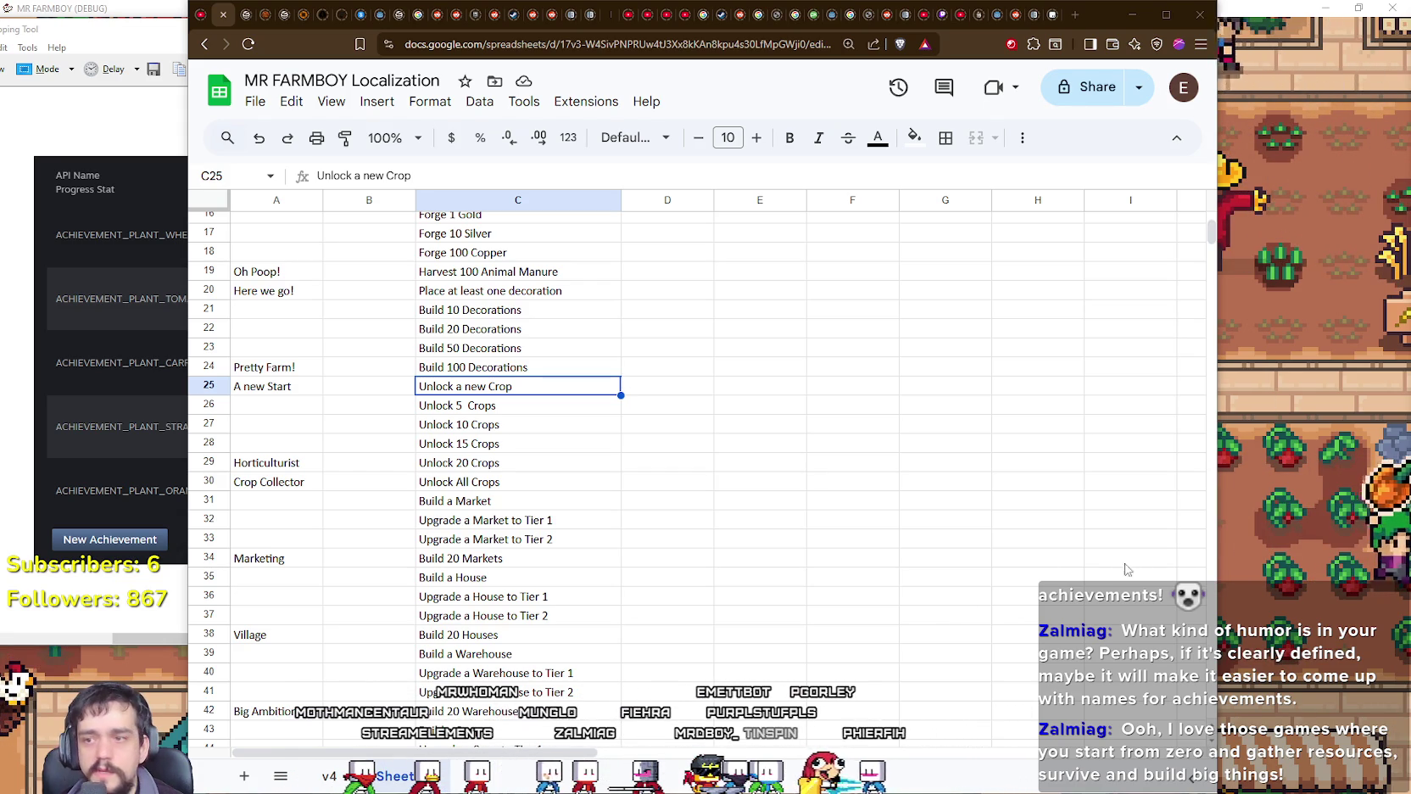
drag(34, 28, 212, 33)
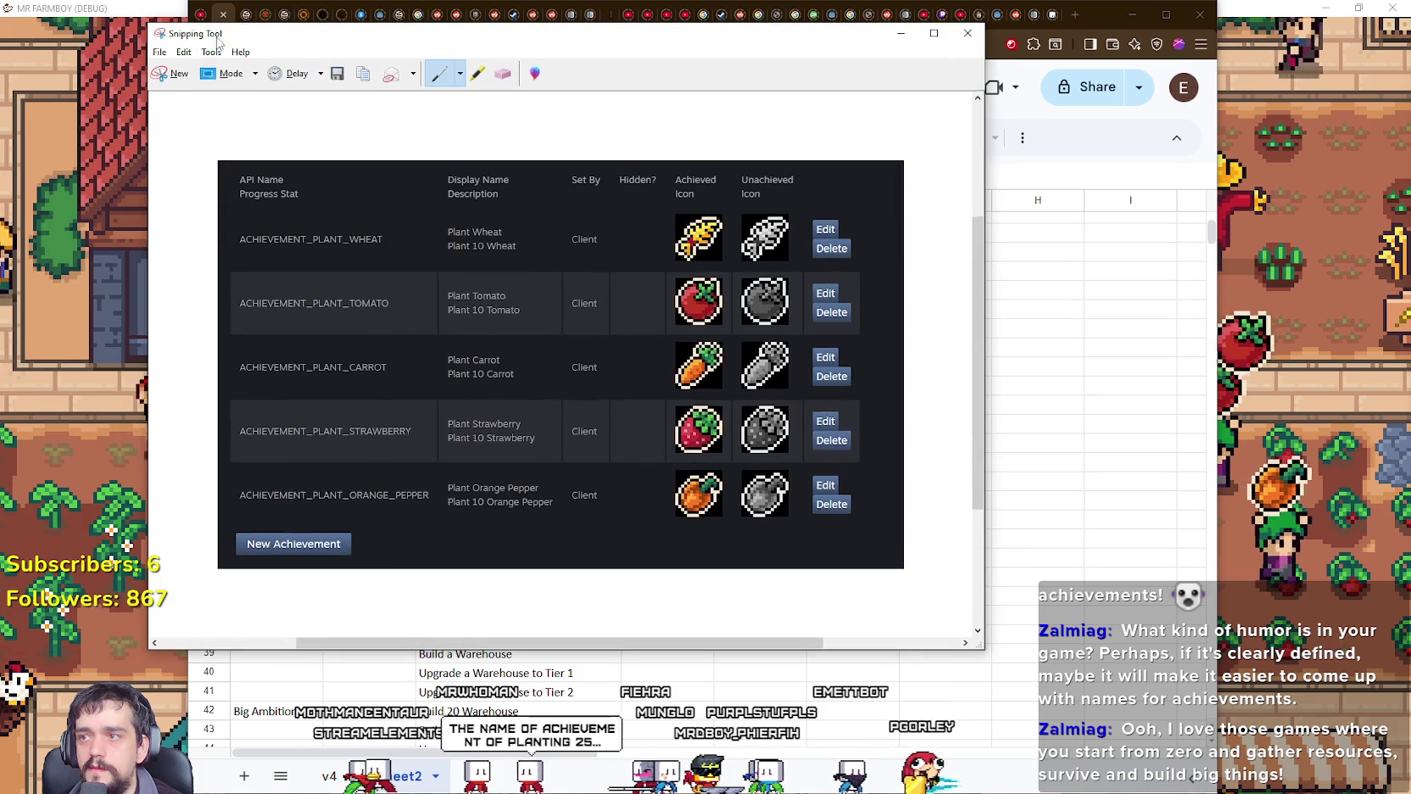
Step: Snip the Steam row for A new start / Unlock a new Crop, then return to the sheet
click(172, 74)
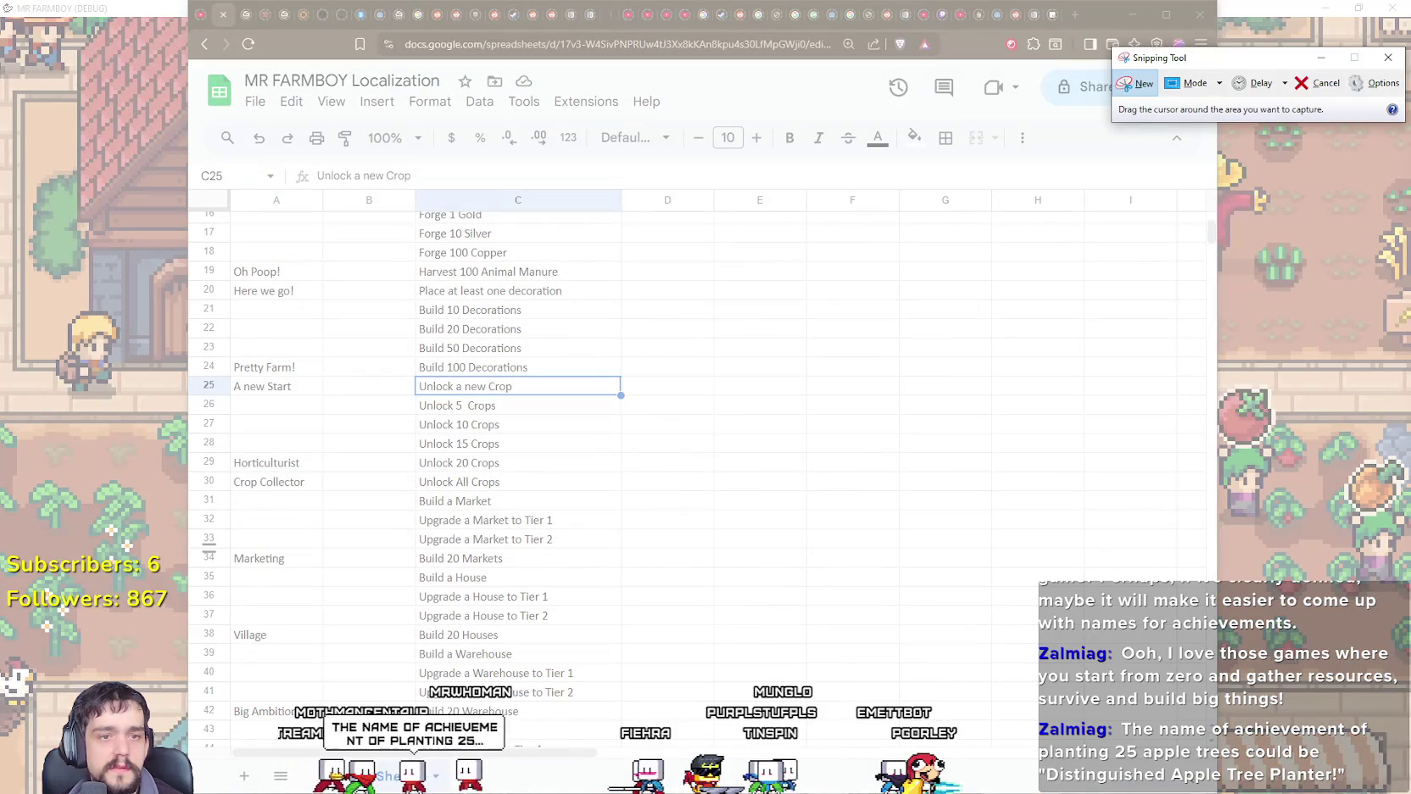
click(1136, 83)
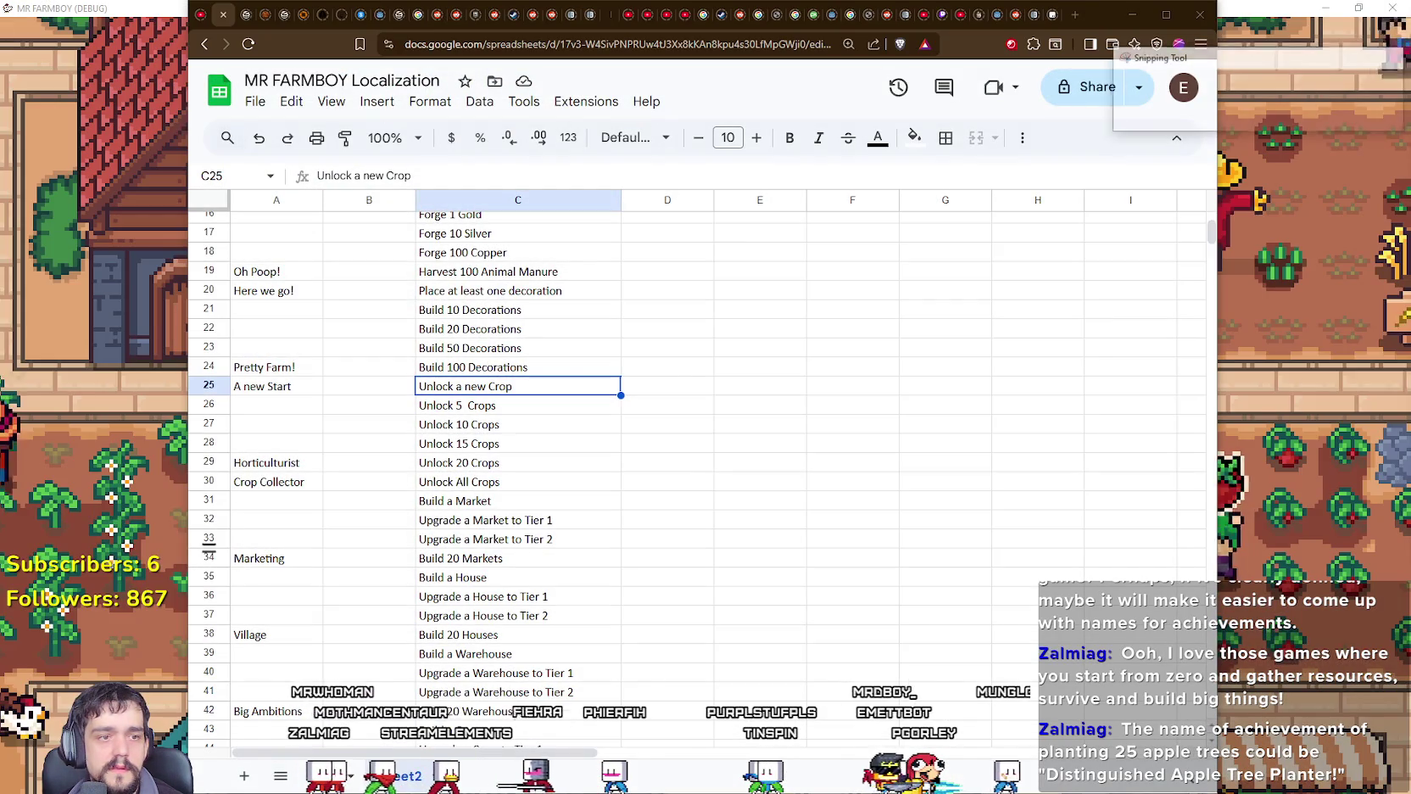
mouse_move(9, 120)
mouse_down()
mouse_move(665, 184)
mouse_move(378, 67)
mouse_up()
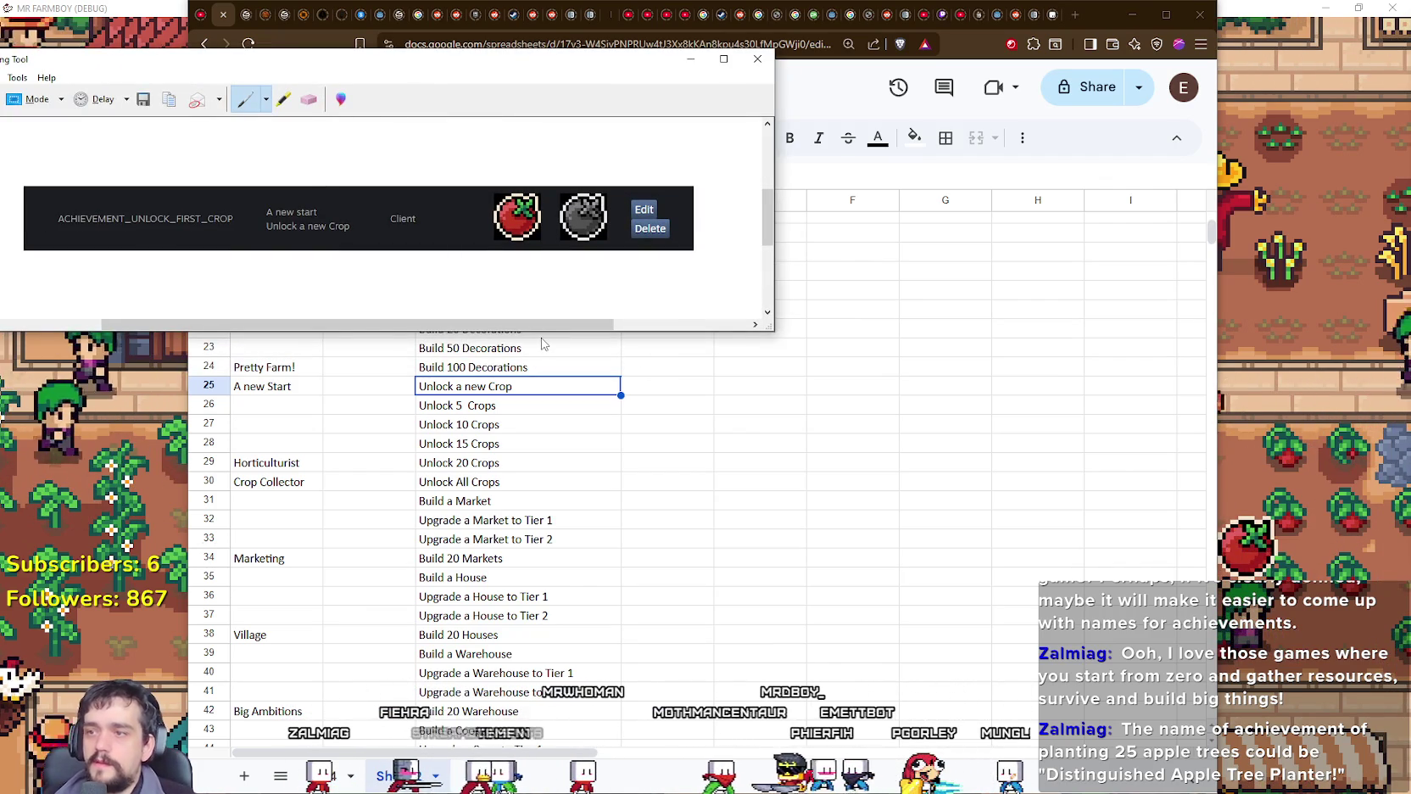
click(507, 406)
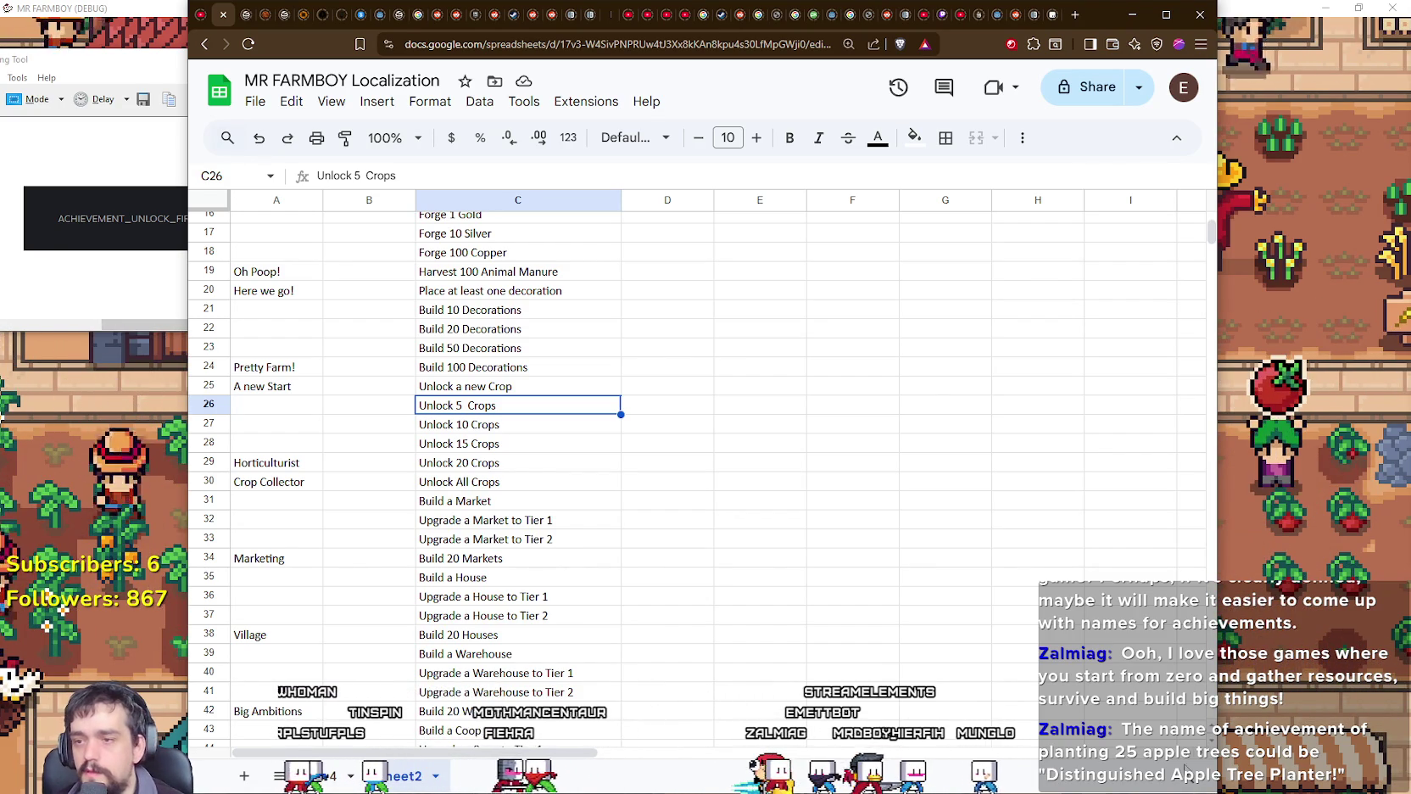
scroll(543, 630, down, 5)
scroll(382, 619, down, 4)
scroll(356, 617, down, 3)
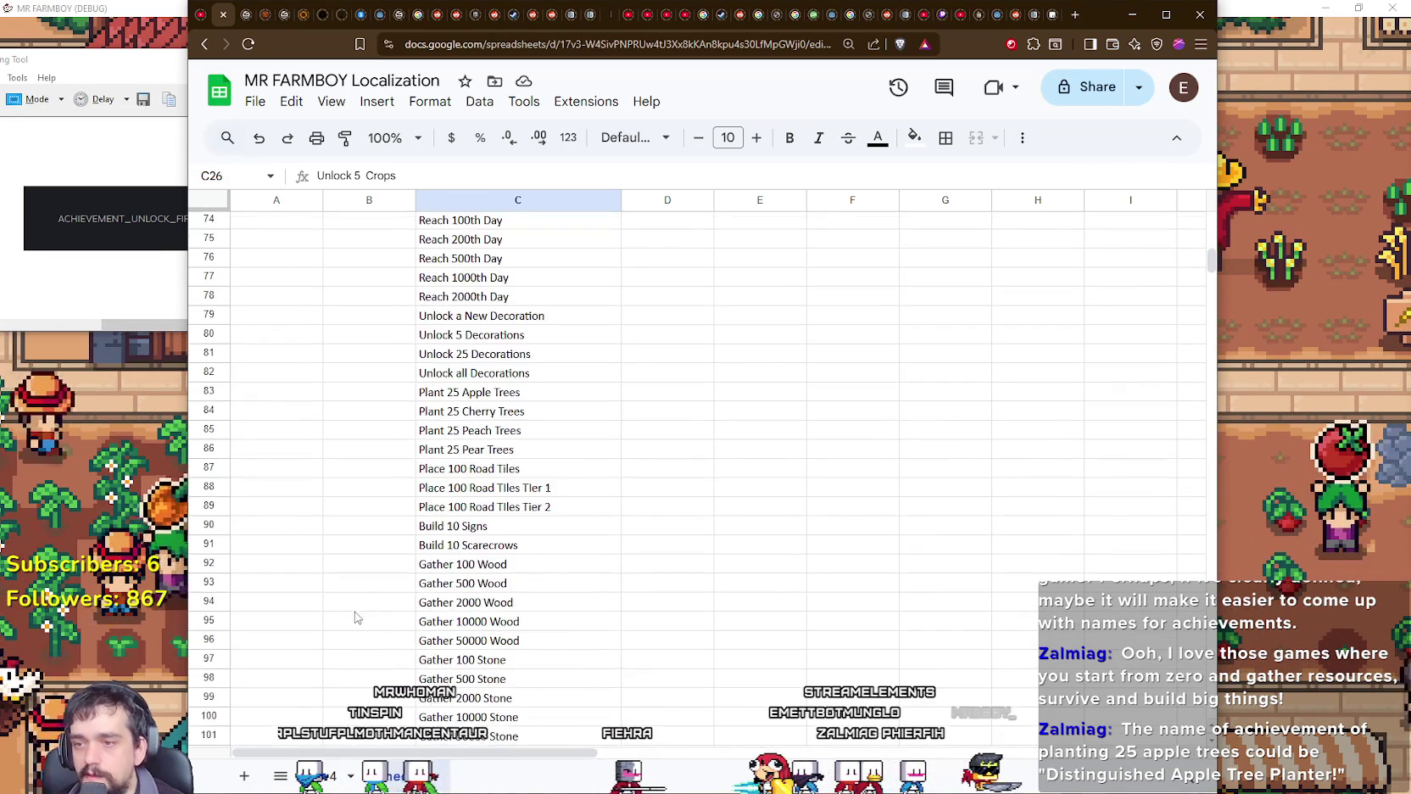
scroll(356, 602, down, 4)
scroll(322, 509, up, 1)
click(297, 550)
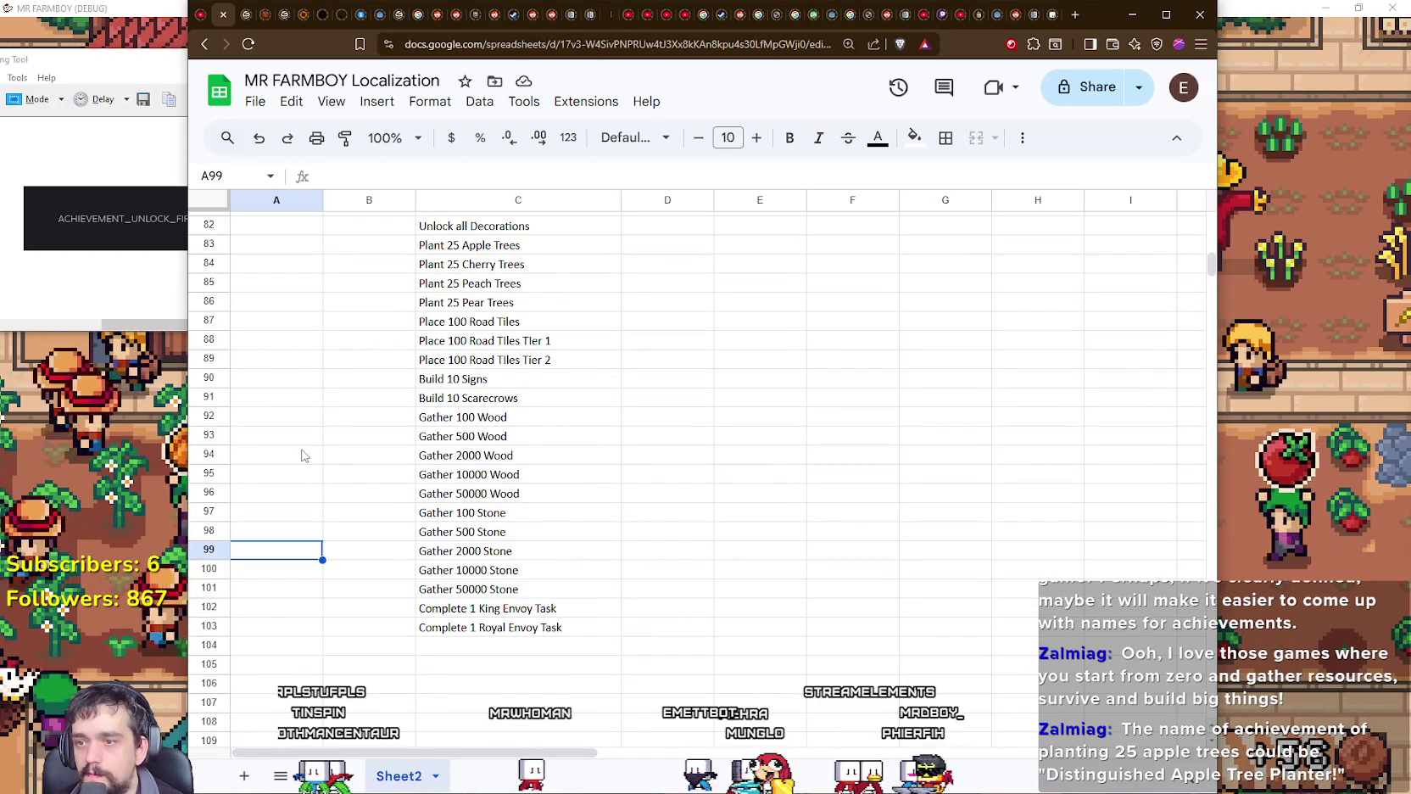
scroll(301, 455, up, 3)
click(277, 396)
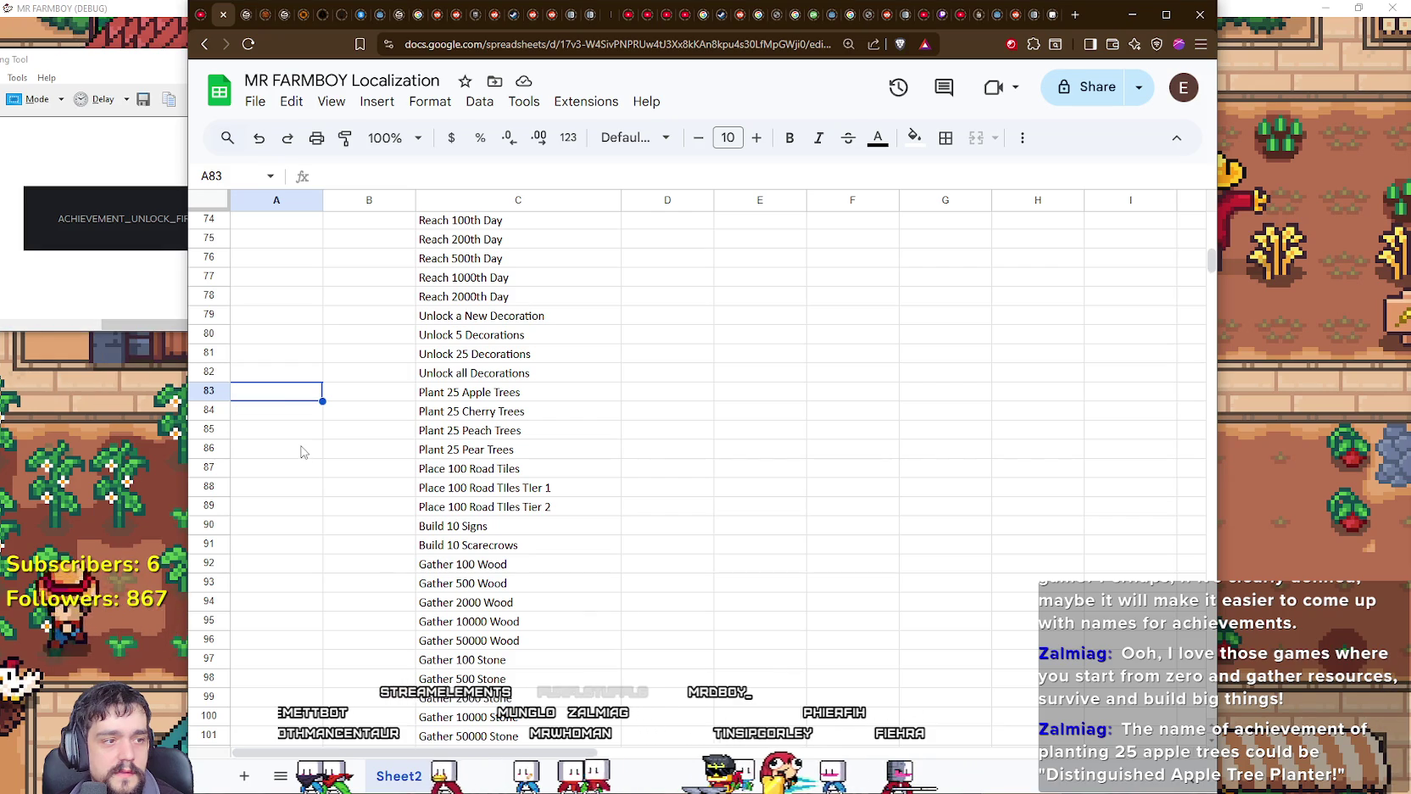
click(363, 417)
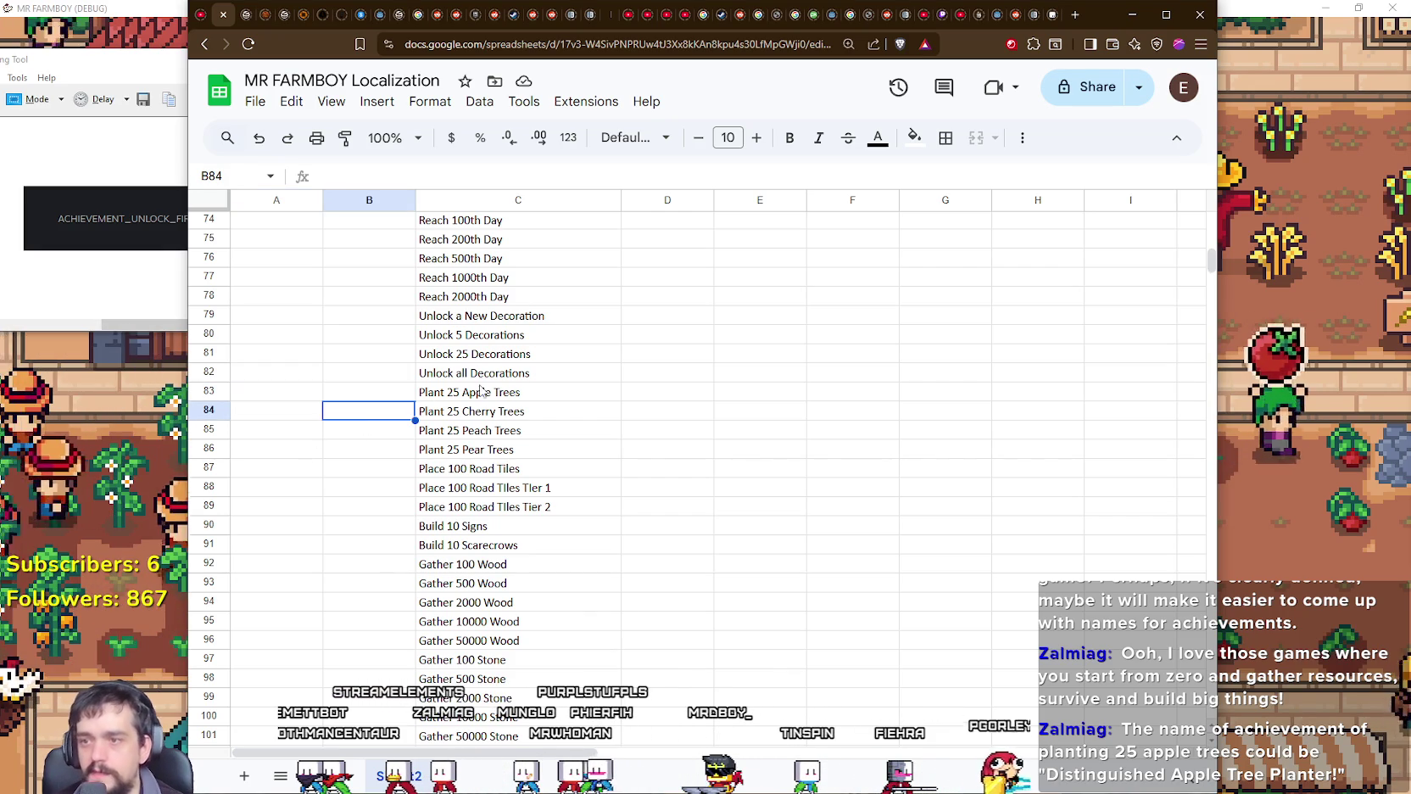
click(527, 390)
click(526, 411)
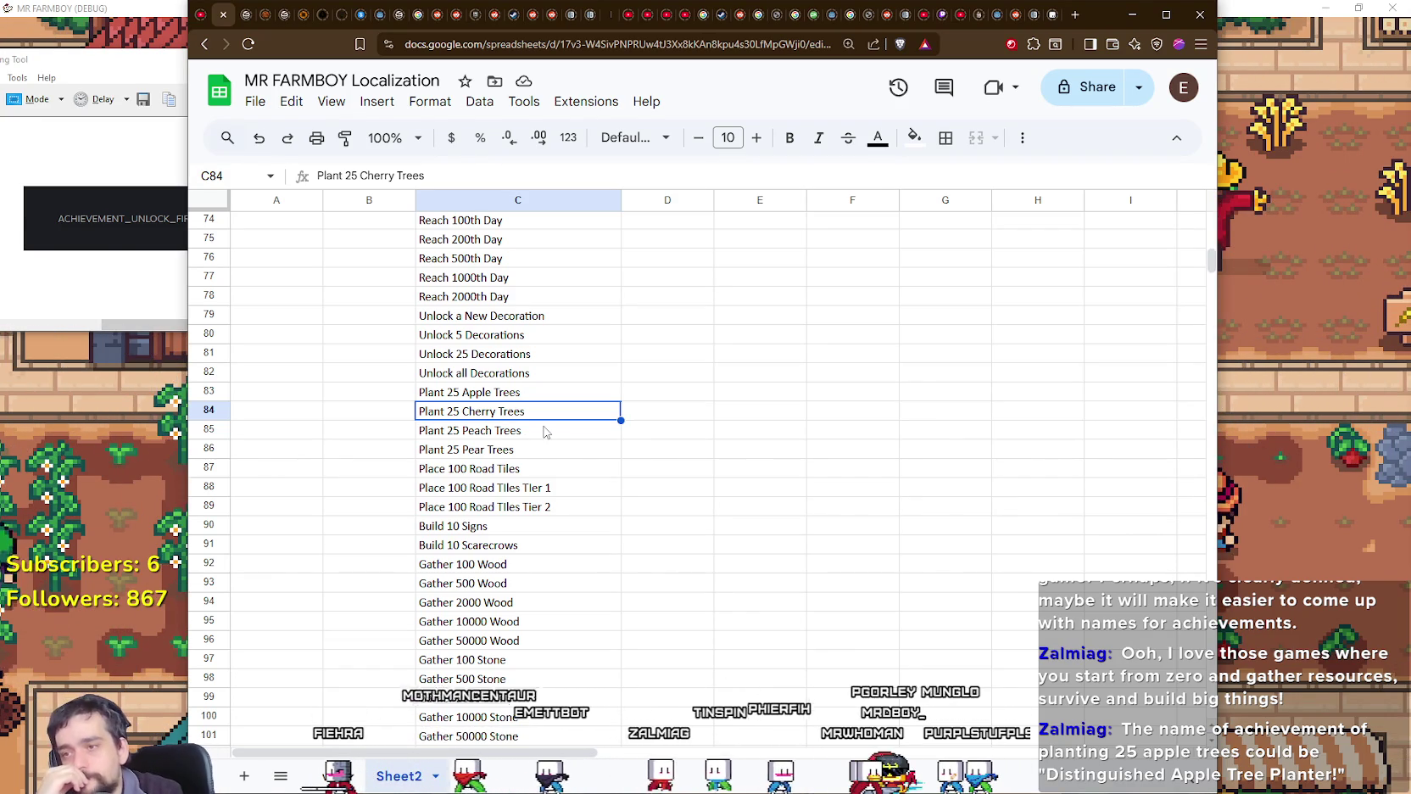
click(521, 445)
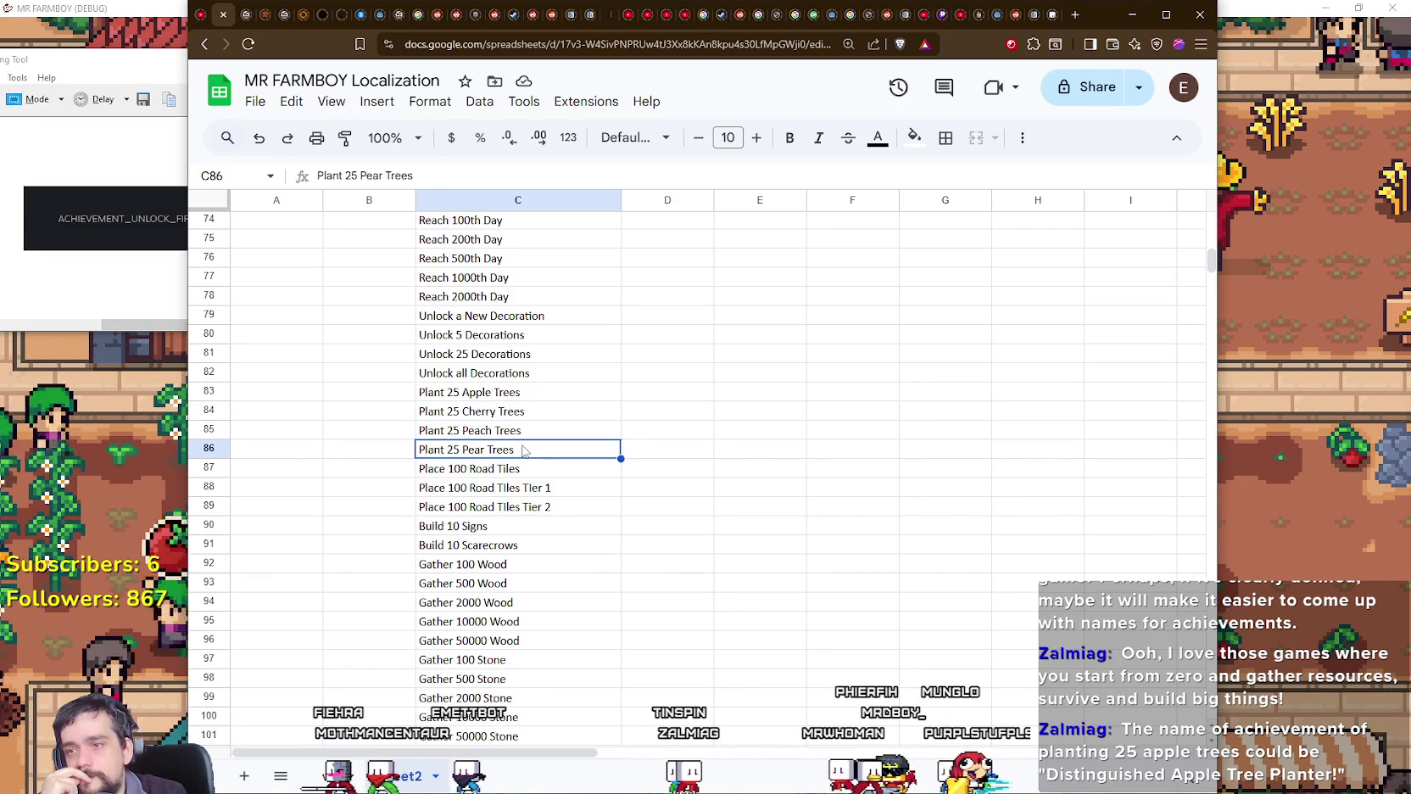
click(517, 411)
click(524, 396)
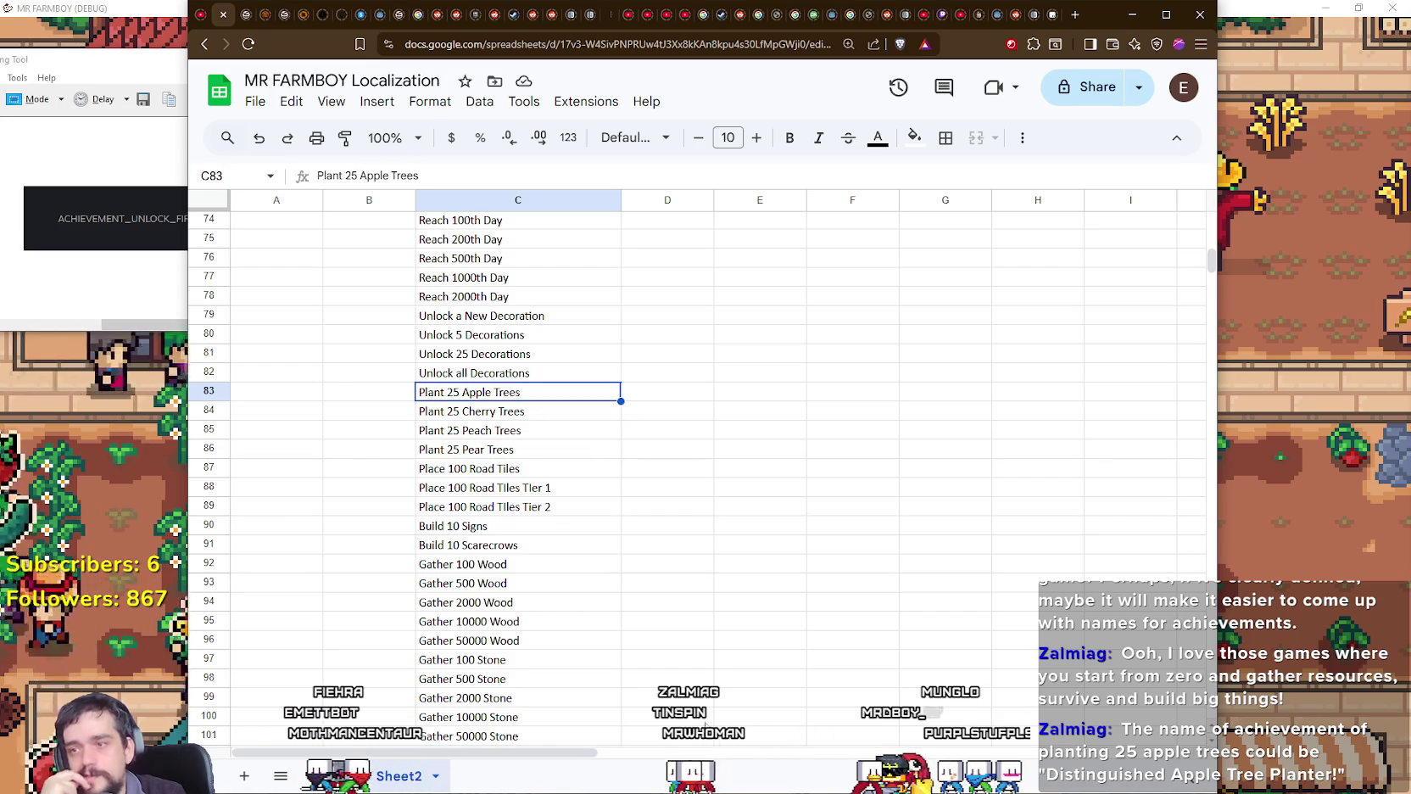
scroll(551, 615, down, 3)
scroll(551, 616, up, 1)
scroll(552, 616, up, 2)
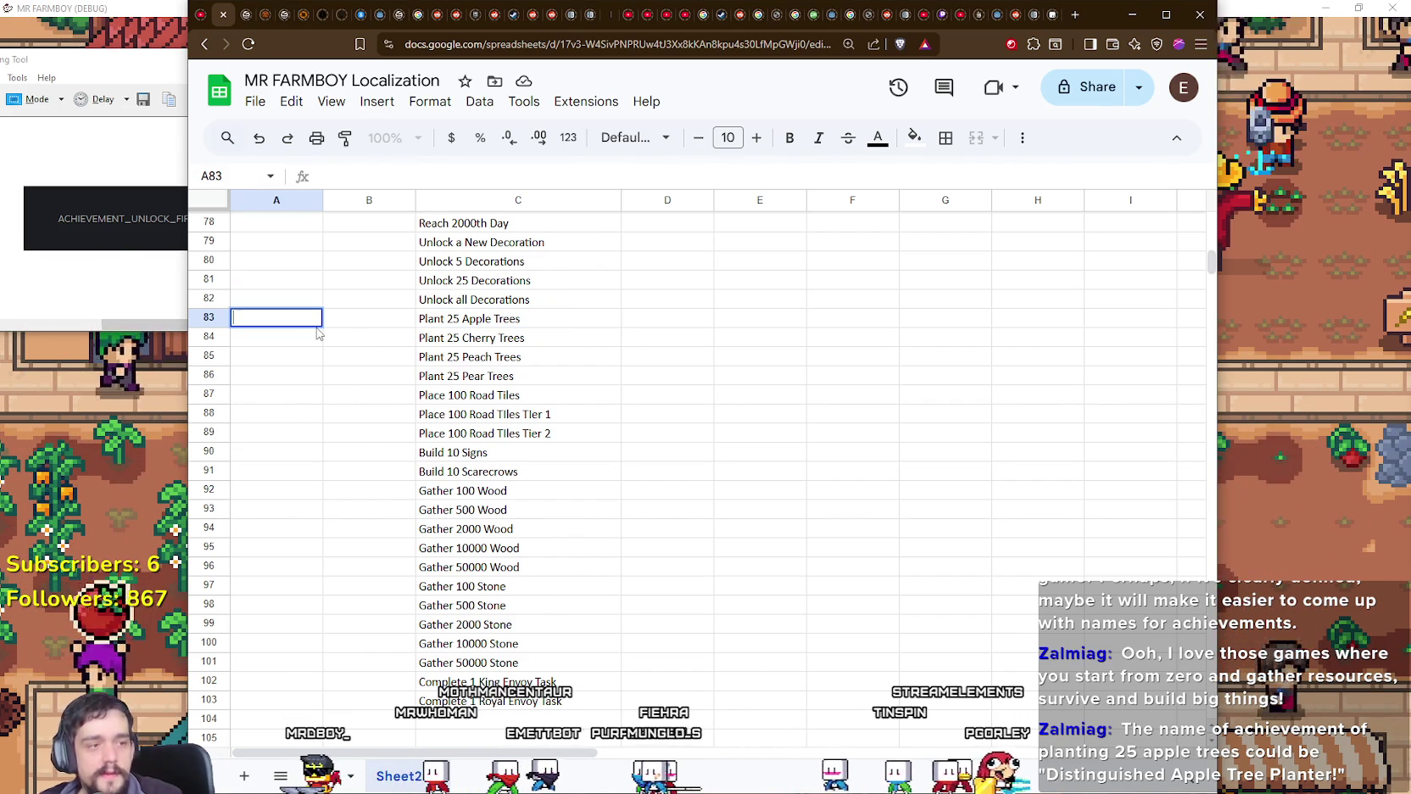
Step: Enter 'Distingushed Apple Tree Planter!' in A83 and widen column A
key(Return)
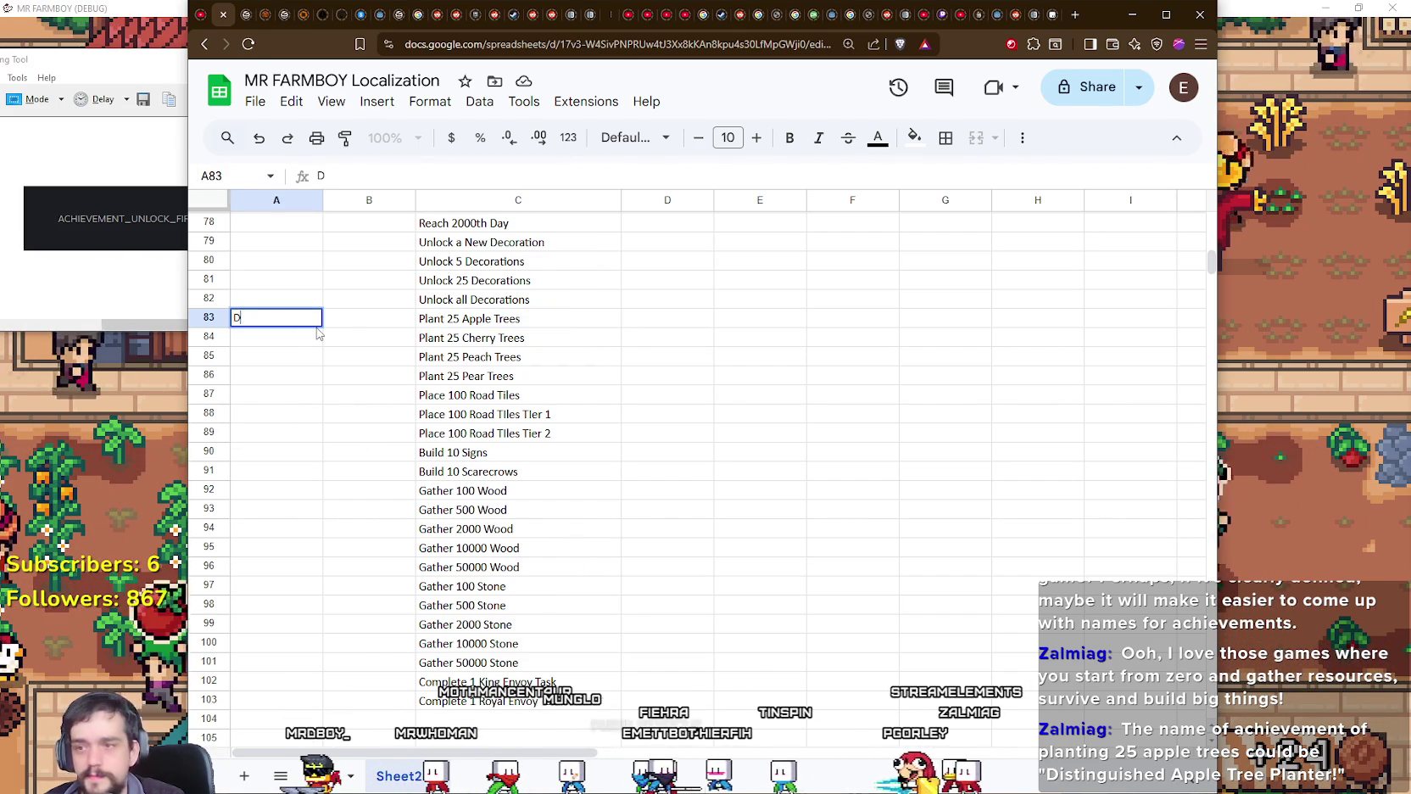
text(istingushed Ap)
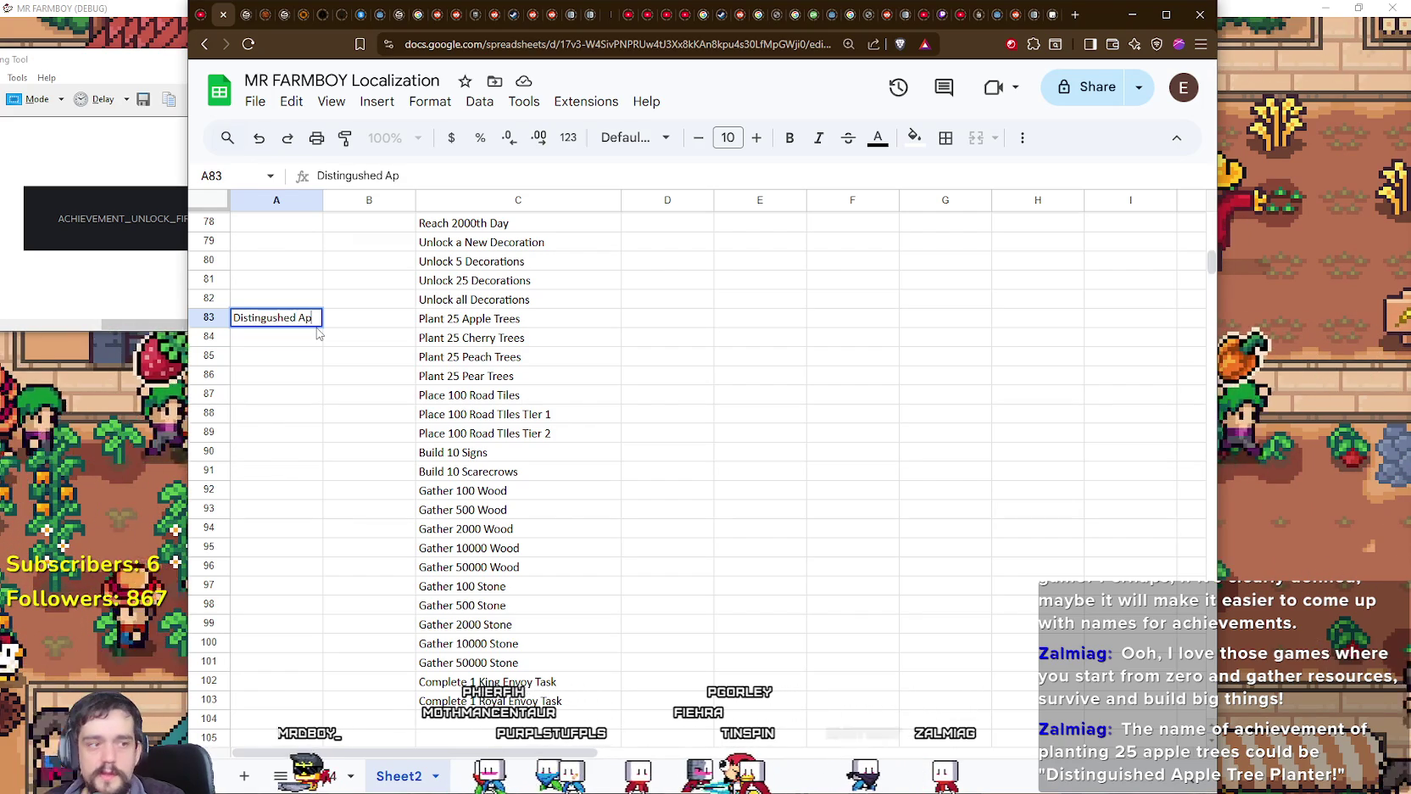
text(ple Tree Plante)
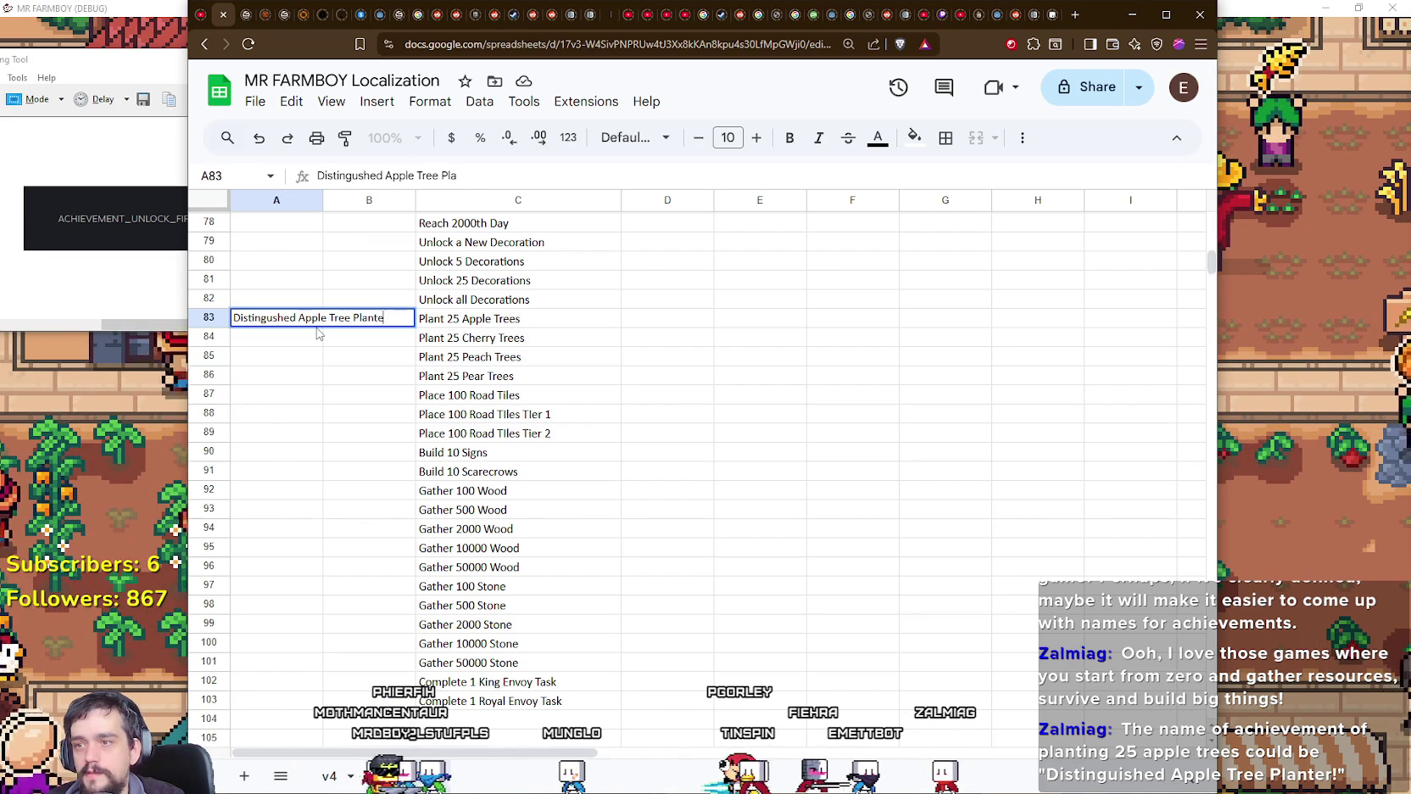
text(r)
key(Return)
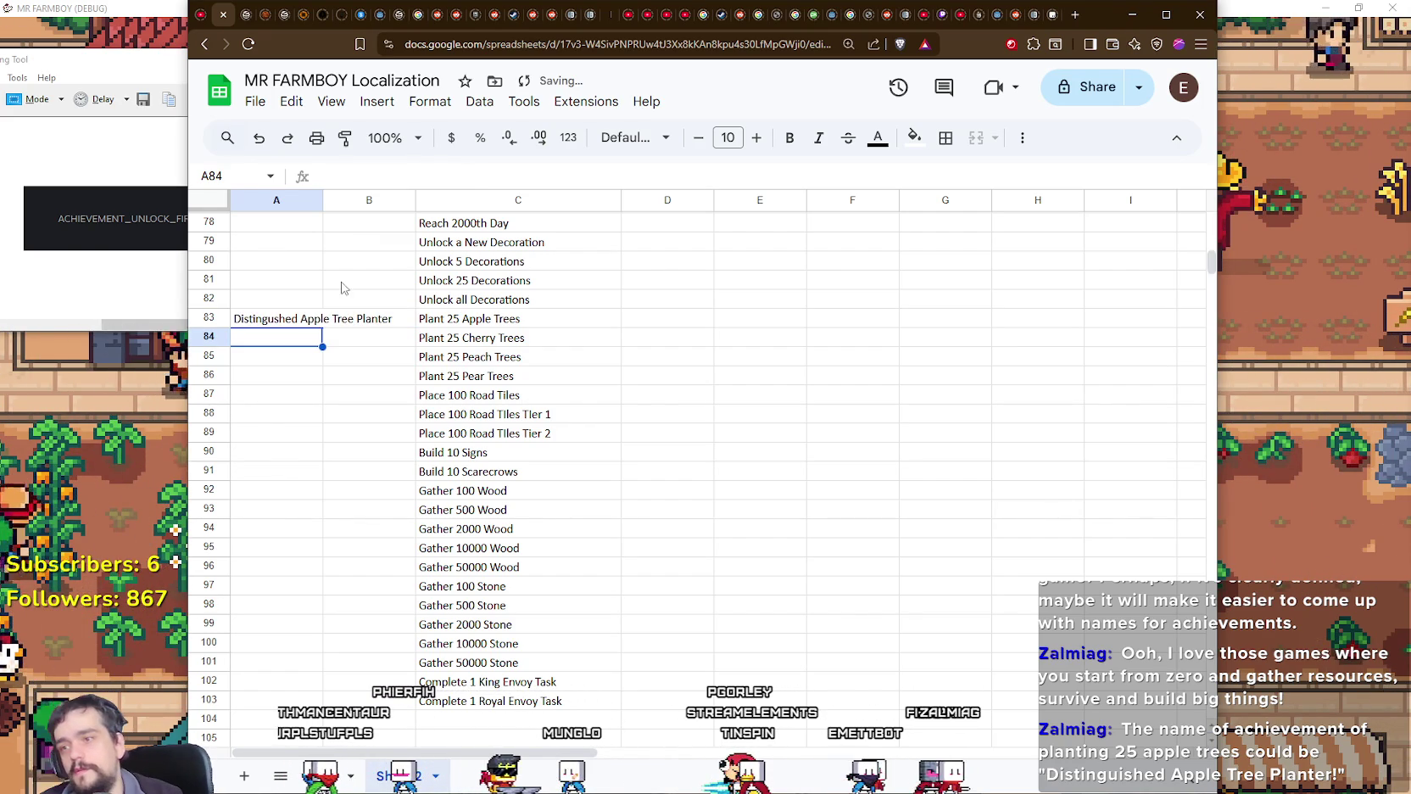
click(348, 321)
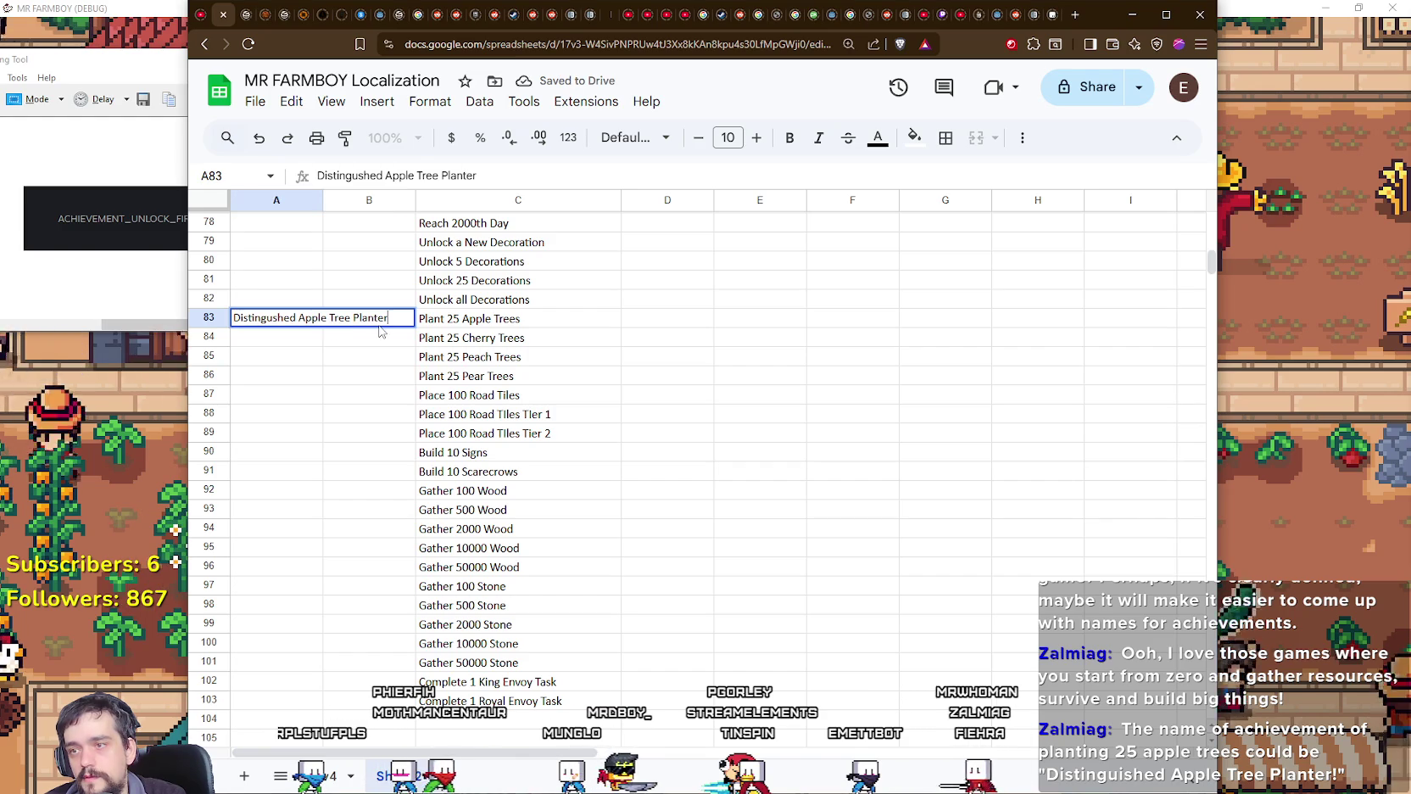
text(!)
click(378, 336)
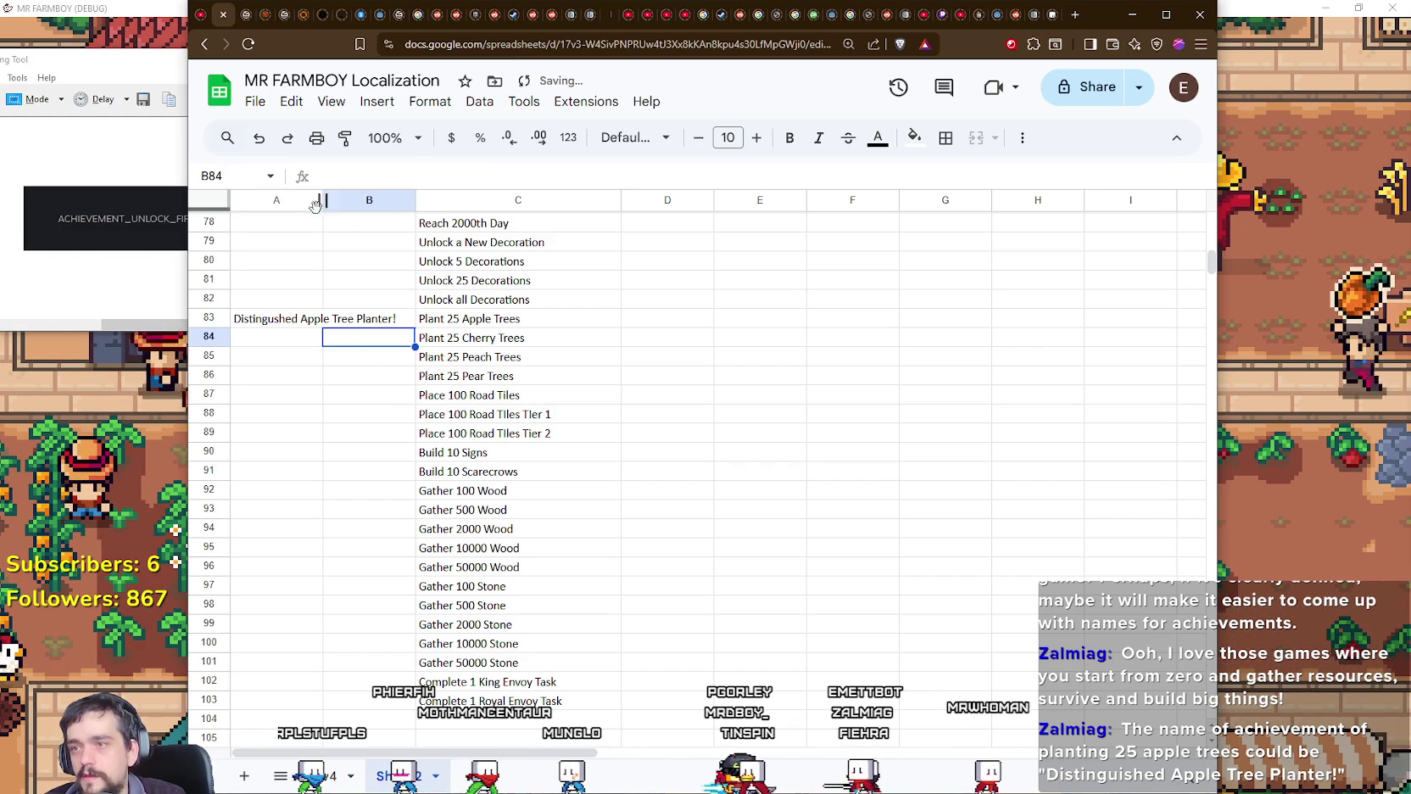
drag(321, 201, 389, 201)
Step: Narrow the empty column B between the names and conditions
scroll(388, 391, up, 4)
scroll(387, 390, up, 7)
scroll(393, 391, up, 4)
scroll(403, 396, up, 7)
scroll(412, 396, up, 4)
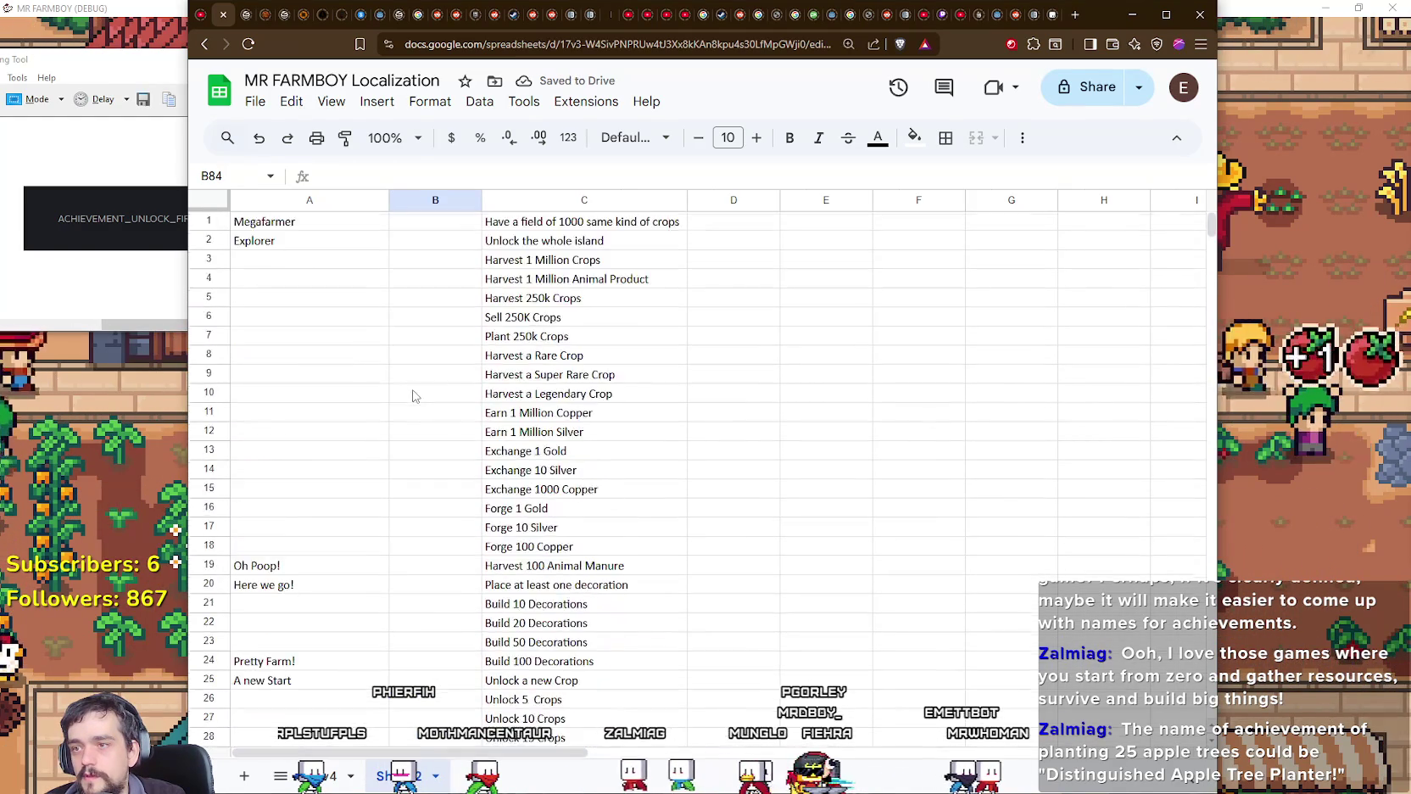
scroll(413, 395, down, 9)
scroll(413, 390, down, 9)
scroll(413, 386, down, 9)
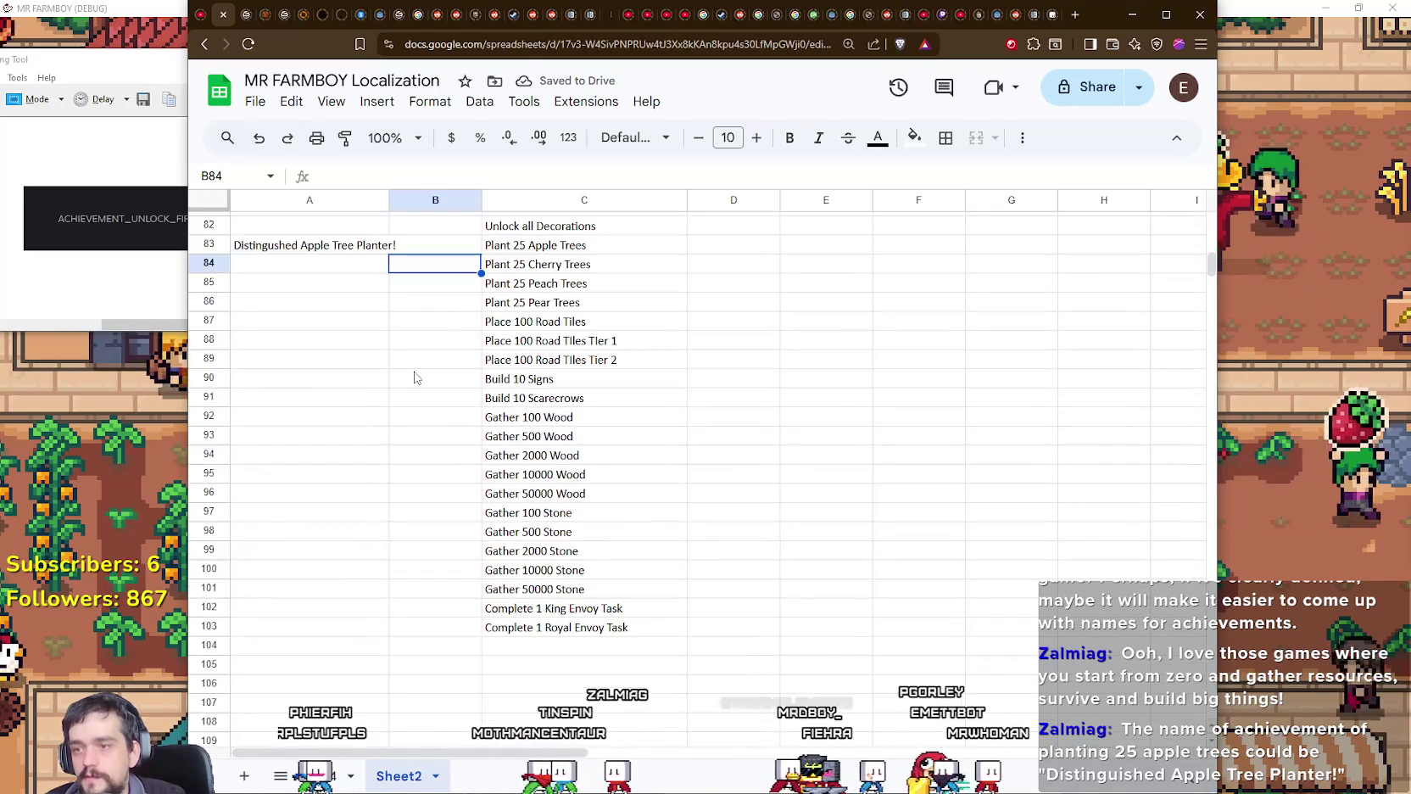
scroll(414, 379, up, 2)
scroll(414, 379, up, 2)
drag(481, 201, 433, 201)
click(337, 416)
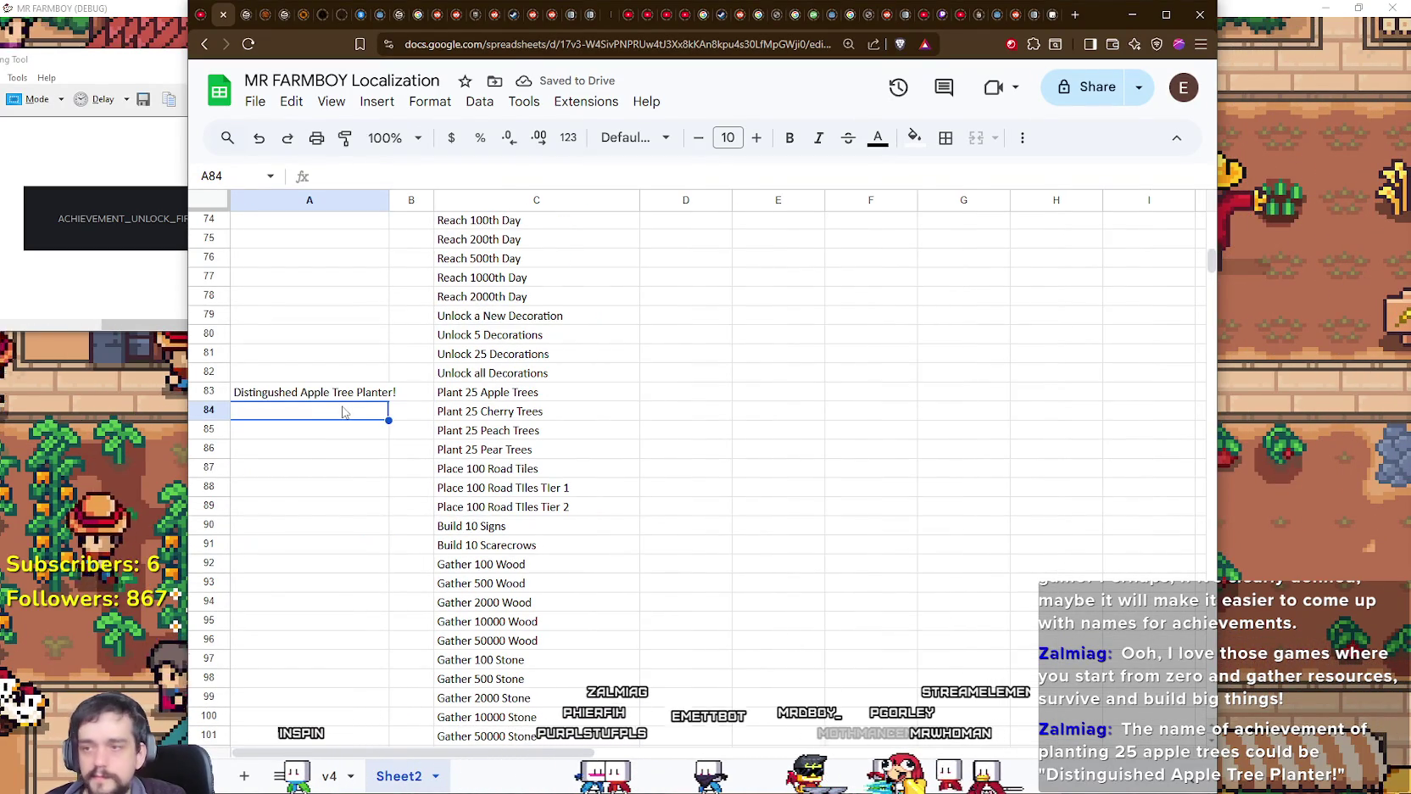
Step: Select the column C conditions list and move it into column B beside the names
scroll(392, 378, up, 5)
scroll(407, 348, up, 7)
scroll(424, 331, up, 8)
scroll(441, 255, up, 5)
mouse_move(434, 200)
mouse_down()
mouse_move(589, 261)
mouse_move(644, 742)
mouse_up()
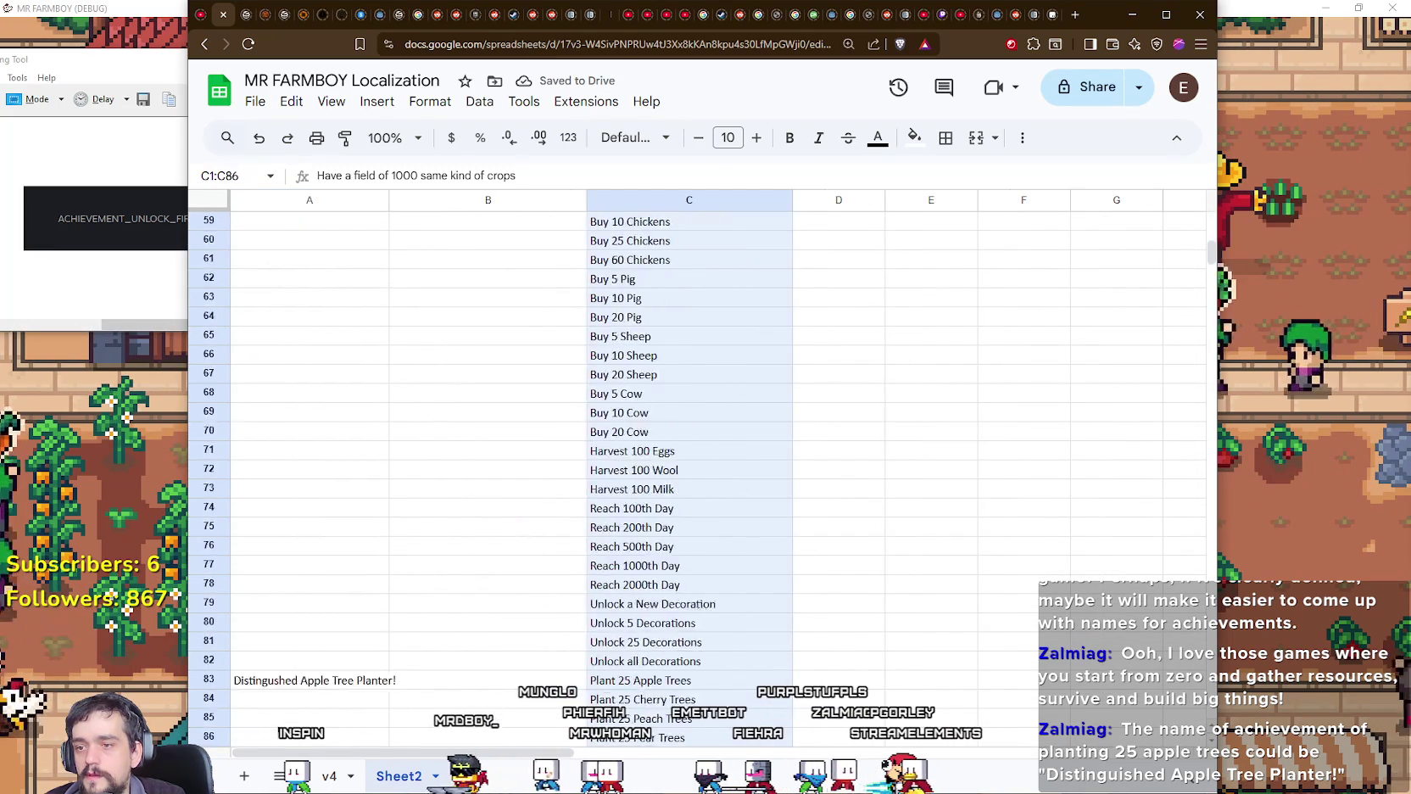
mouse_move(645, 742)
mouse_down()
mouse_move(696, 518)
mouse_move(479, 469)
mouse_up()
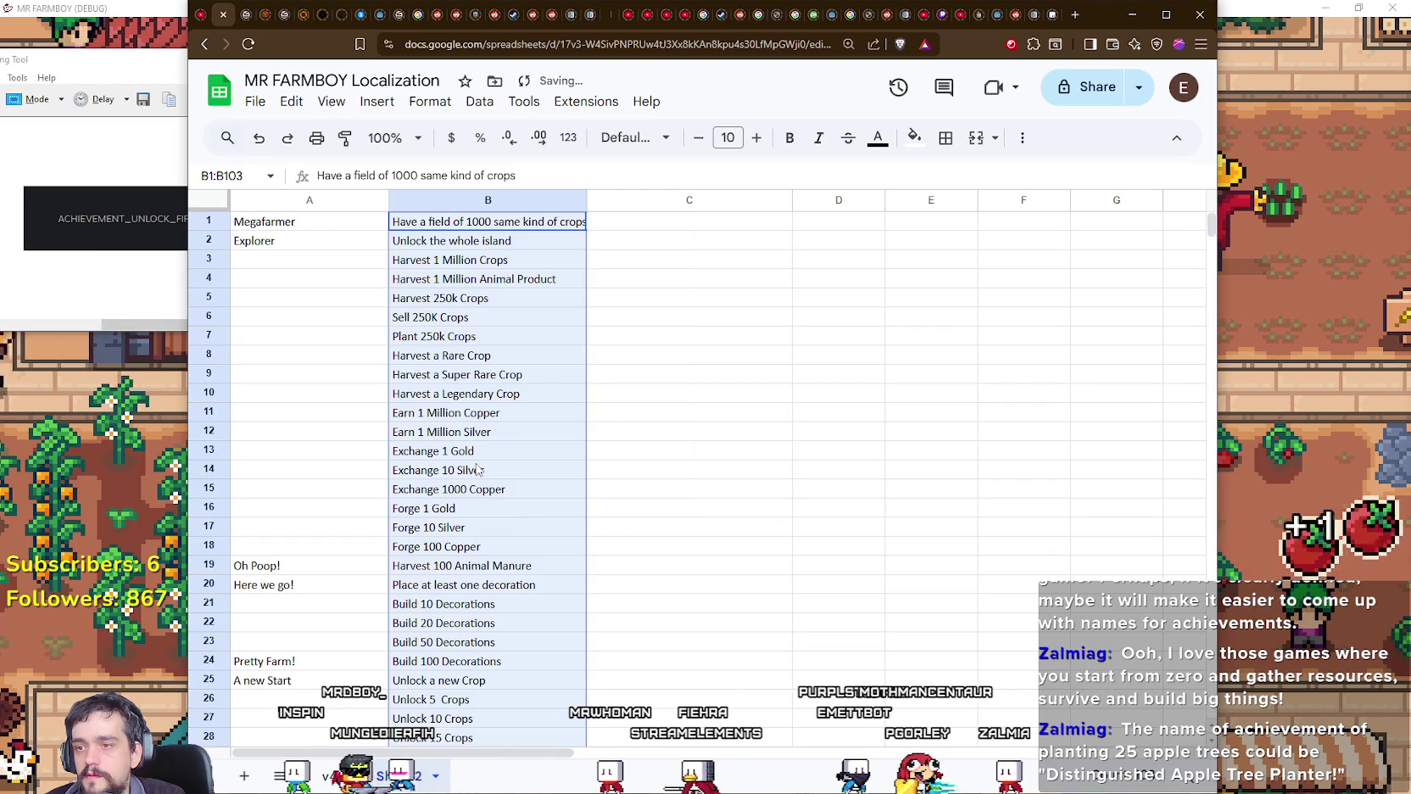
Step: Check the moved list, selecting A new Start in A25 and the Build 20 Decorations condition
scroll(373, 392, down, 5)
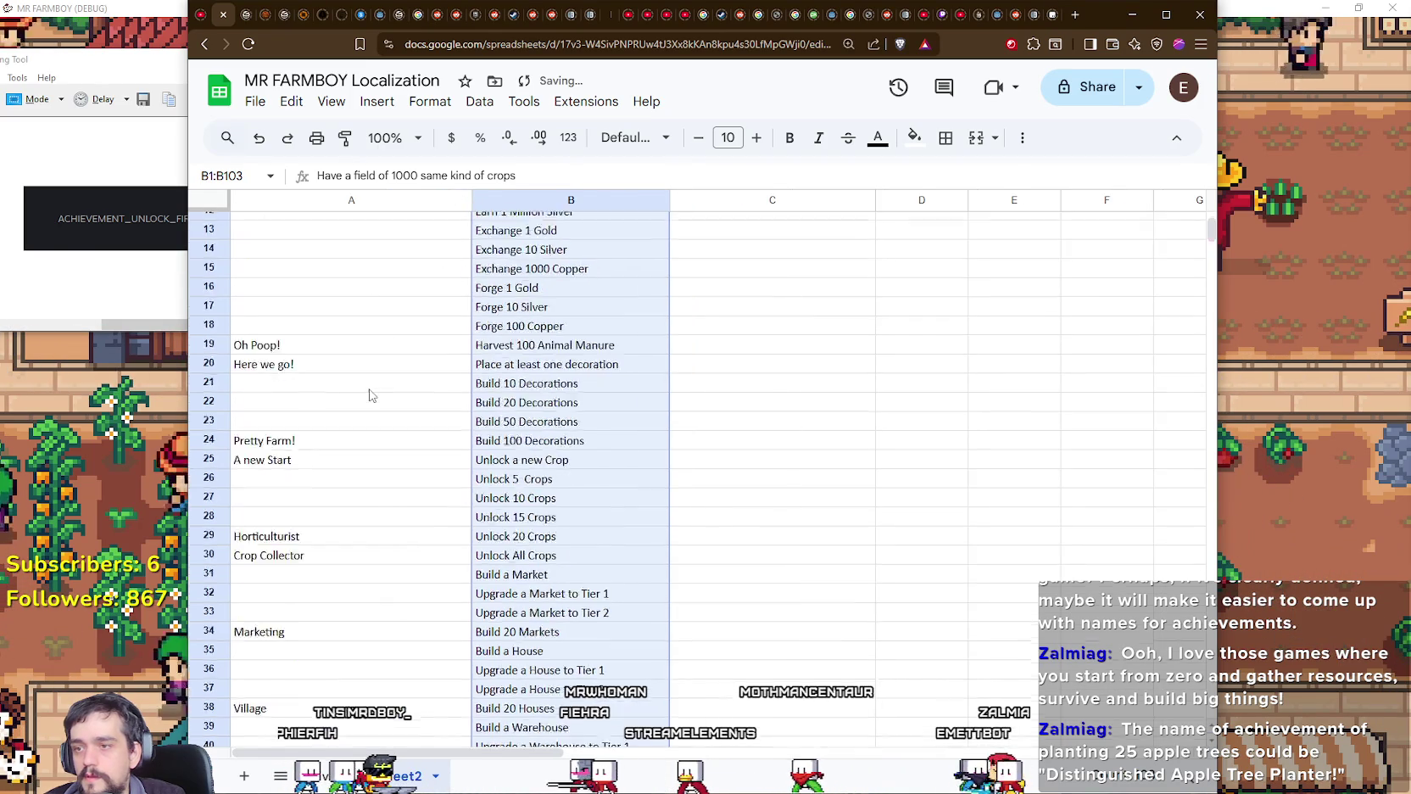
click(380, 388)
scroll(386, 374, up, 5)
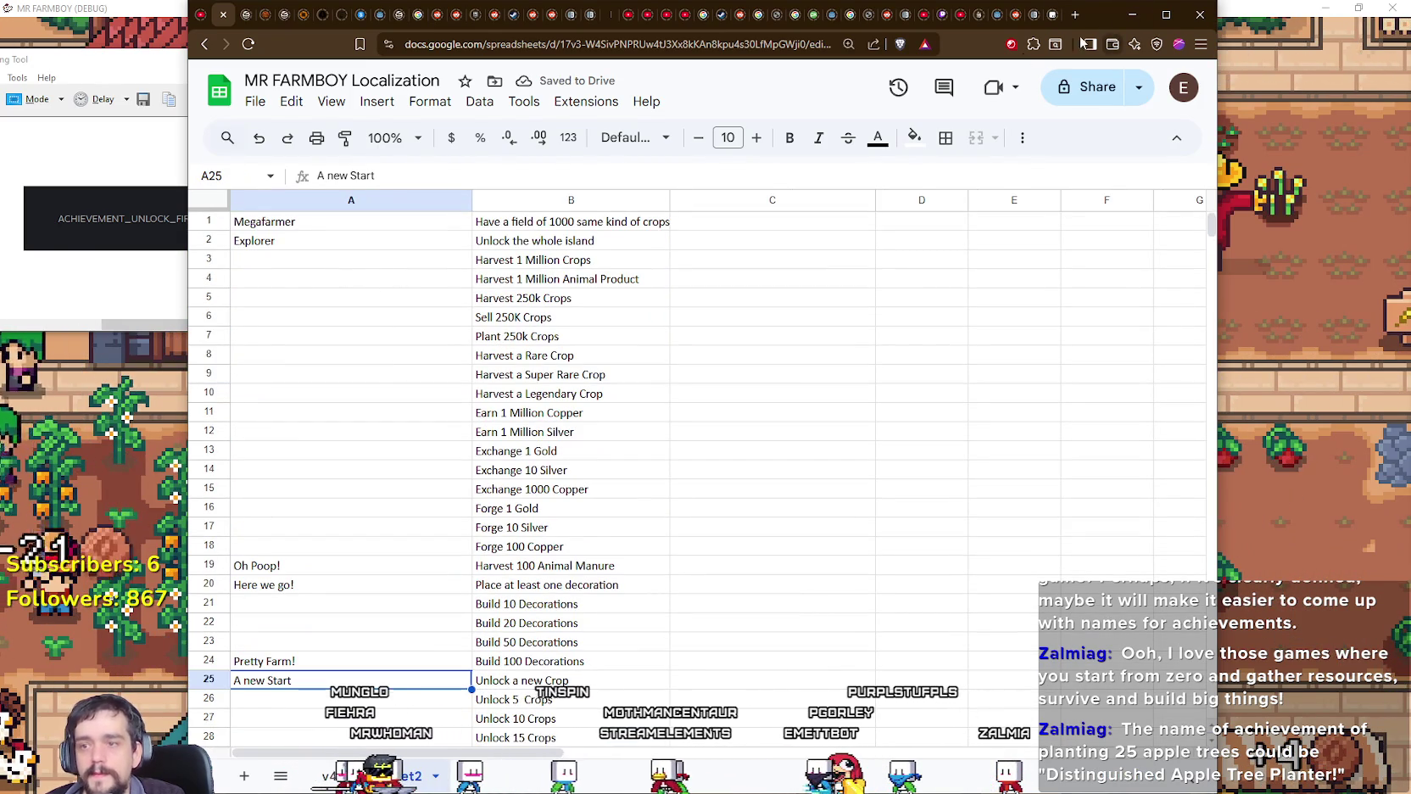
scroll(763, 381, down, 3)
drag(1092, 7, 1243, 6)
click(703, 479)
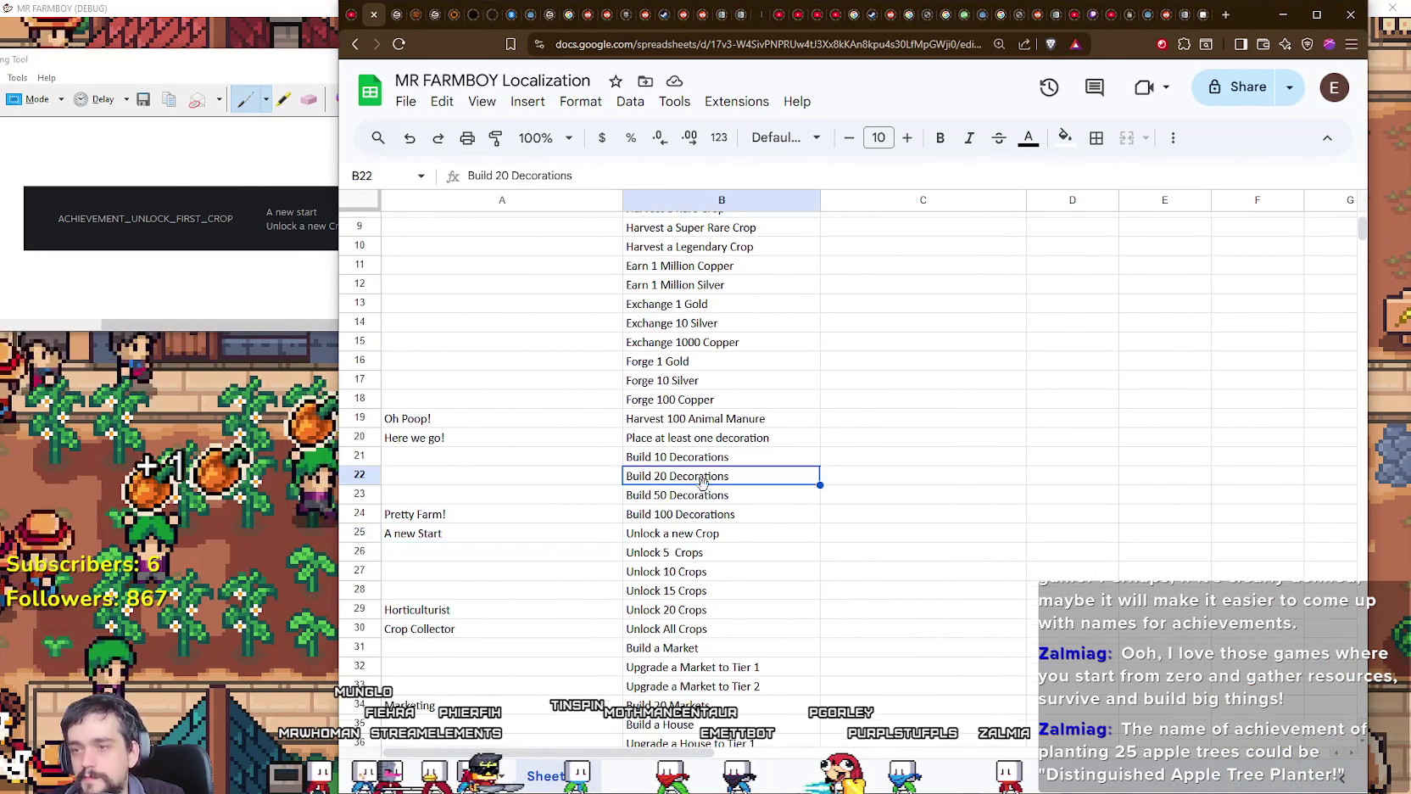
Step: Copy 'Distingushed Apple Tree Planter!' from A83 into the cherry, peach and pear name cells
scroll(702, 479, down, 7)
scroll(702, 477, down, 4)
scroll(702, 473, down, 3)
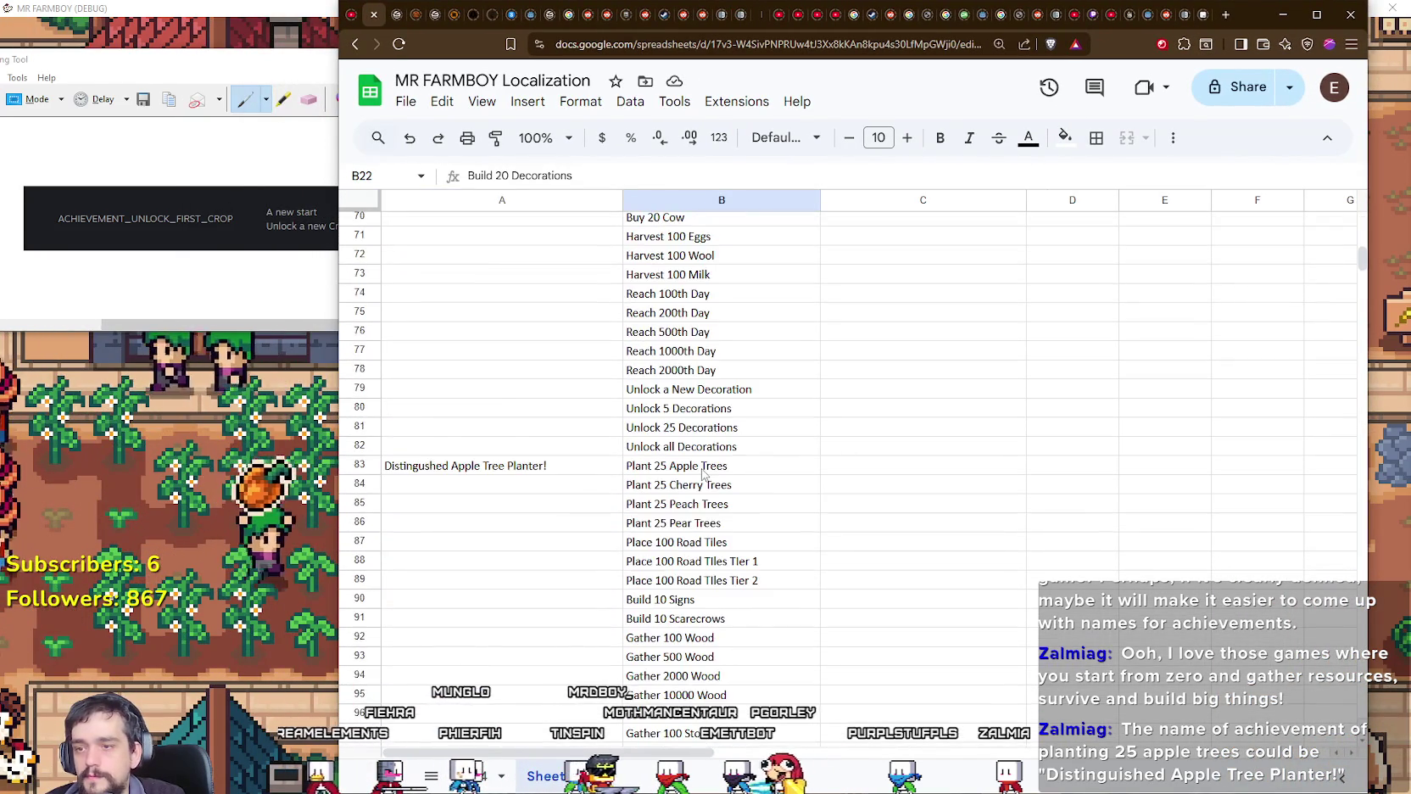
scroll(702, 475, down, 1)
click(484, 411)
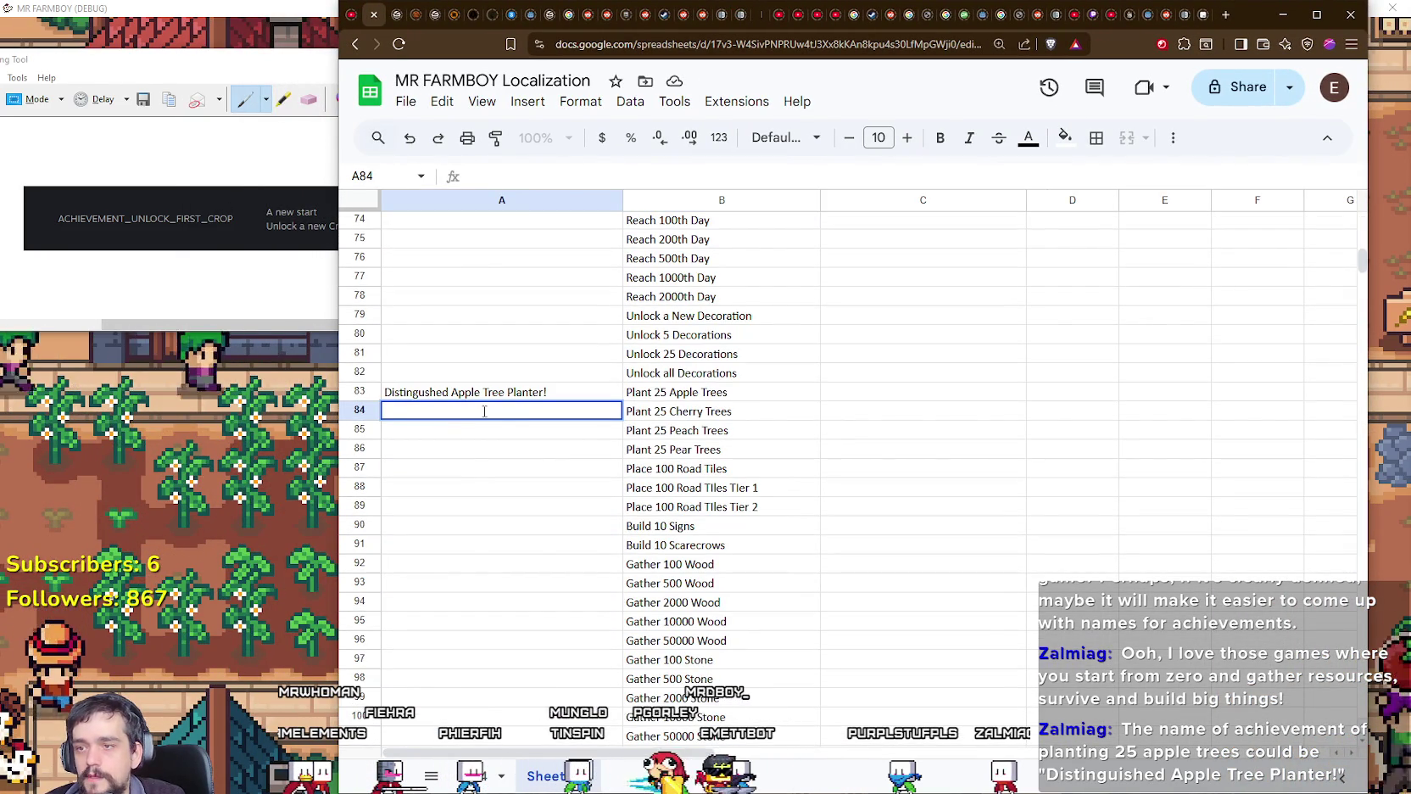
double_click(450, 391)
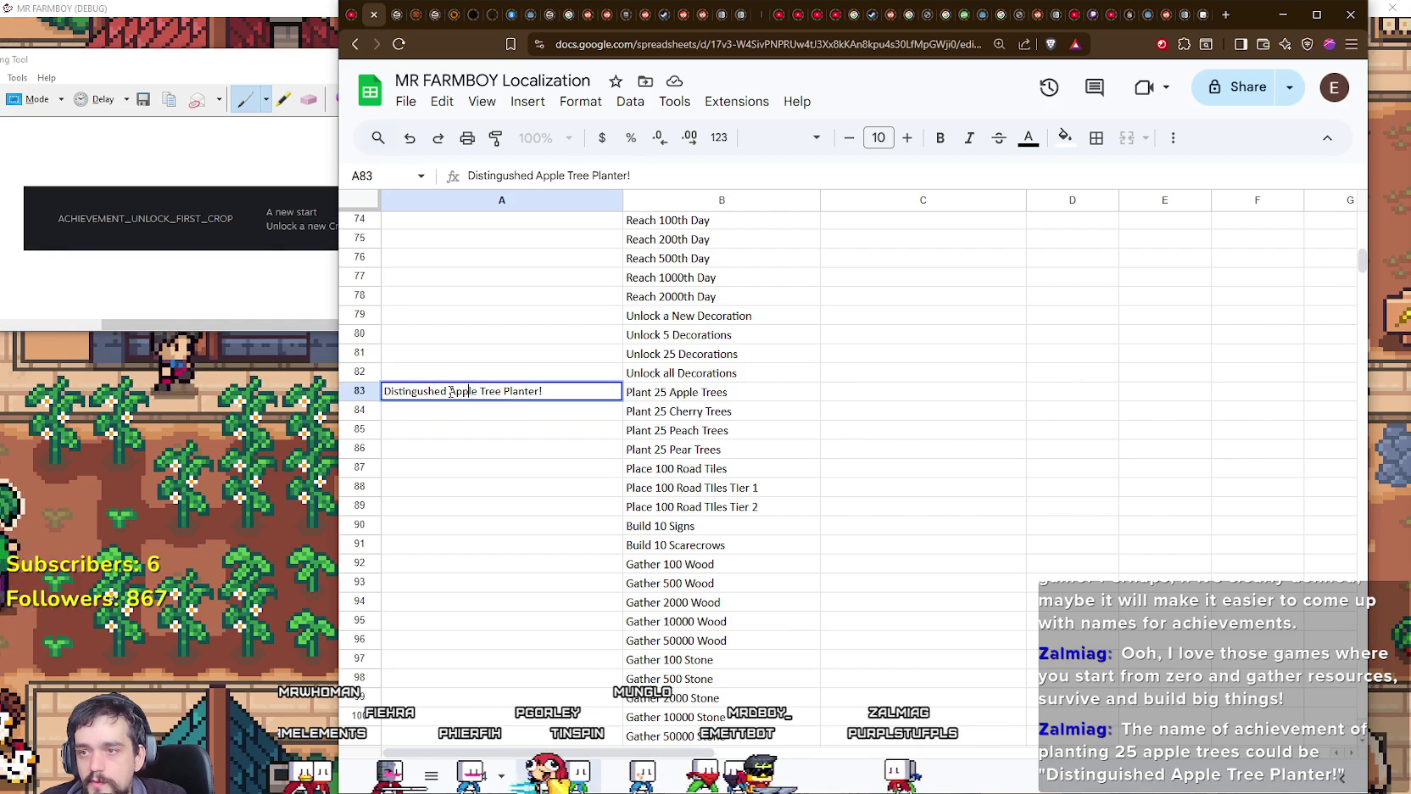
key(ctrl+c)
key(Return)
key(ctrl+v)
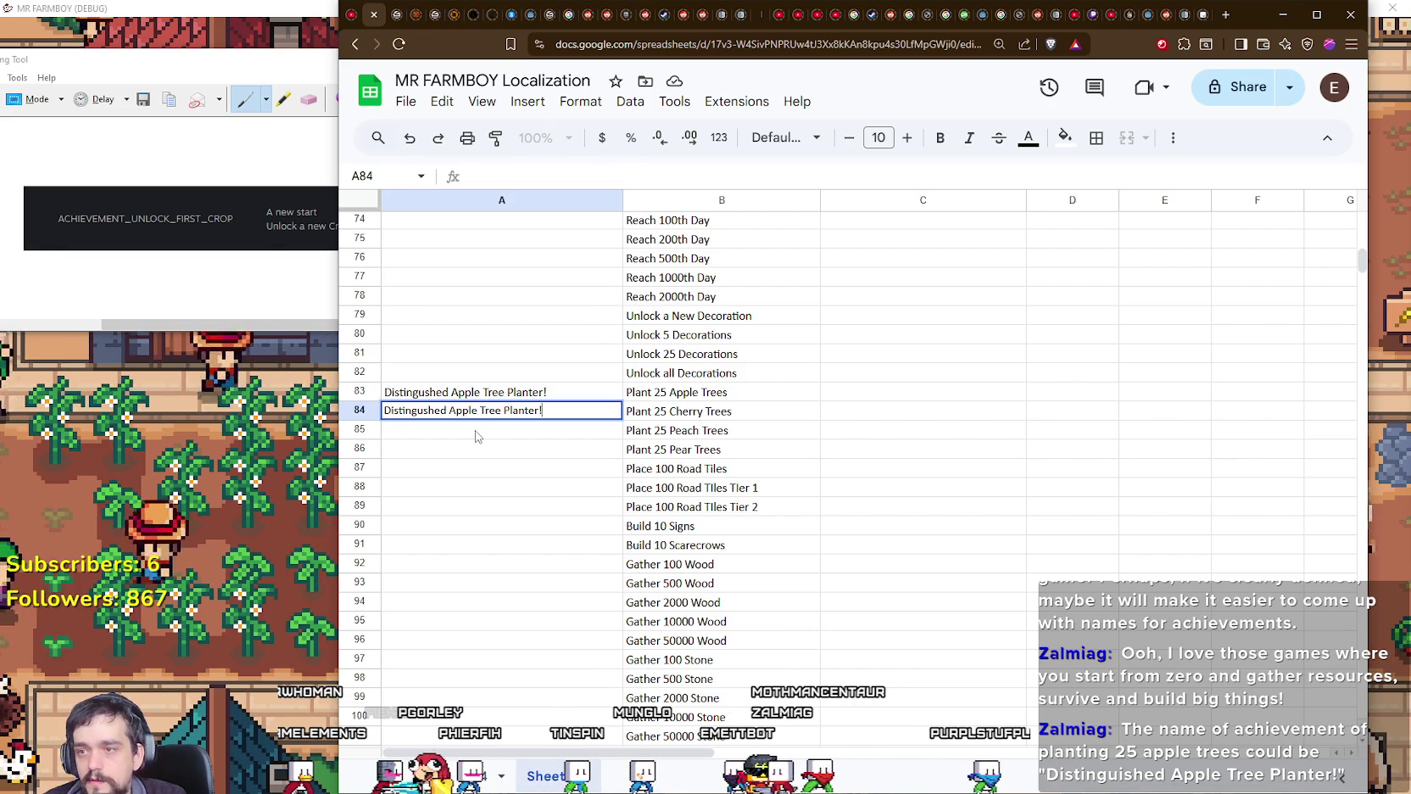
key(Down)
key(ctrl+v)
click(475, 454)
key(ctrl+v)
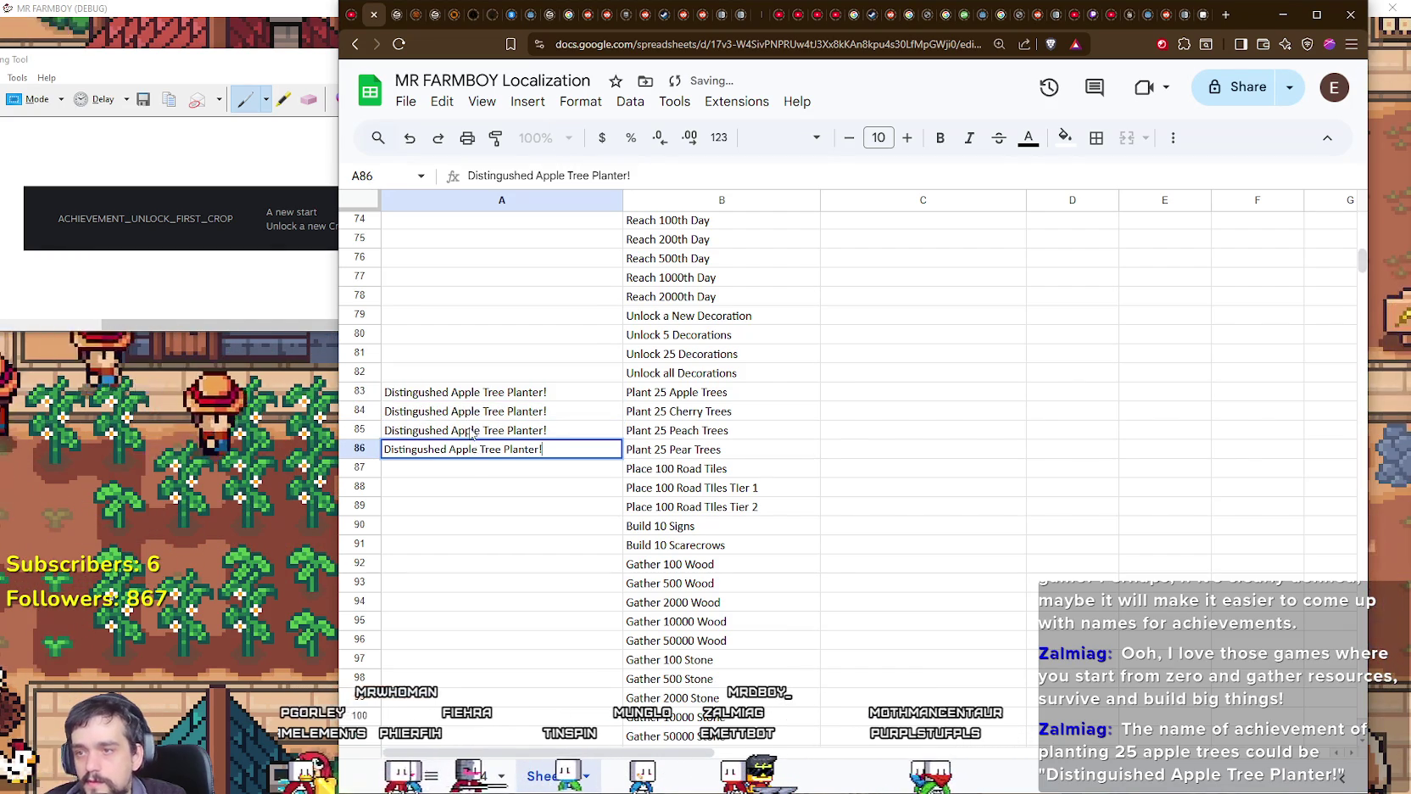
Step: Replace Apple with Cherry and Peach in A84–A85 and begin the Pear edit in A86
click(467, 415)
drag(477, 412, 455, 416)
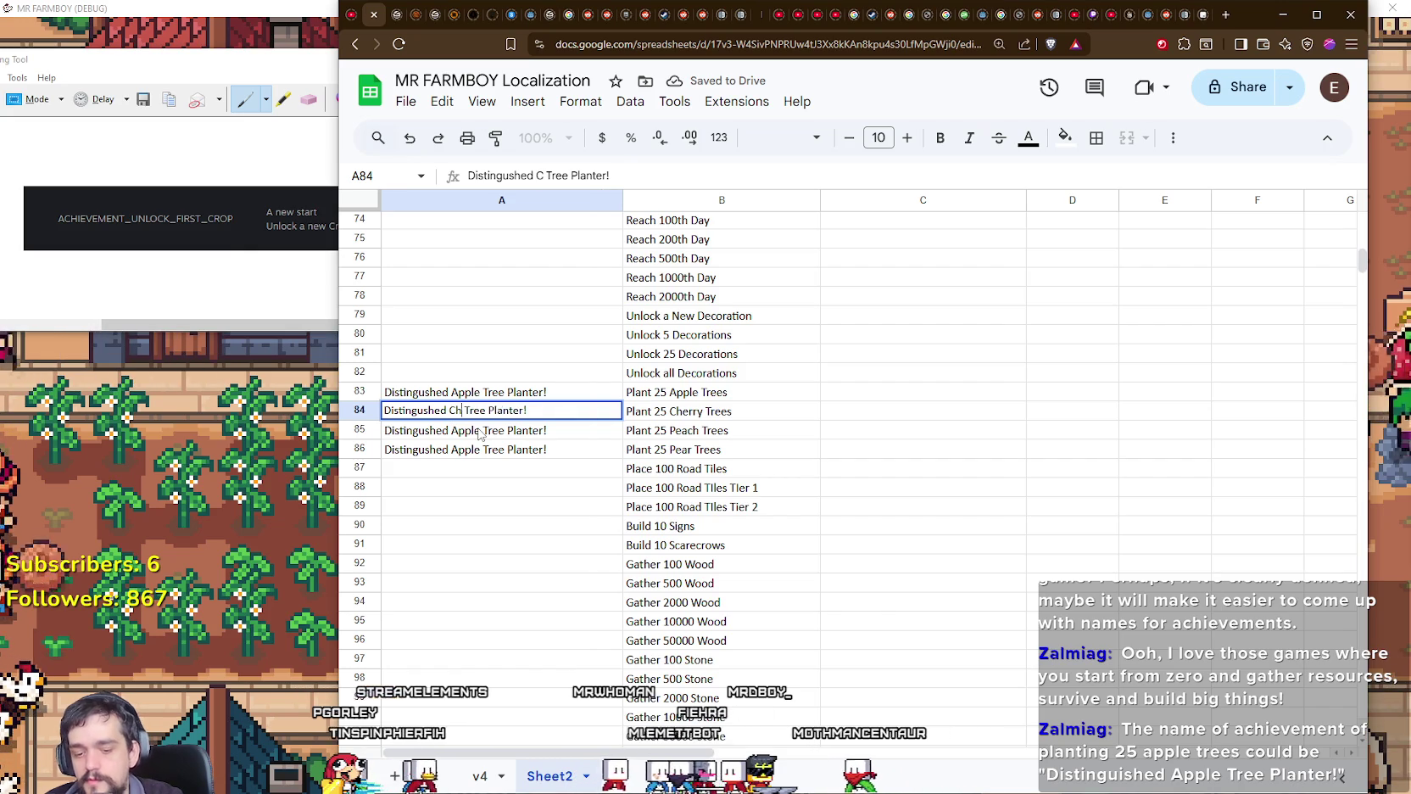
text(erry)
click(480, 434)
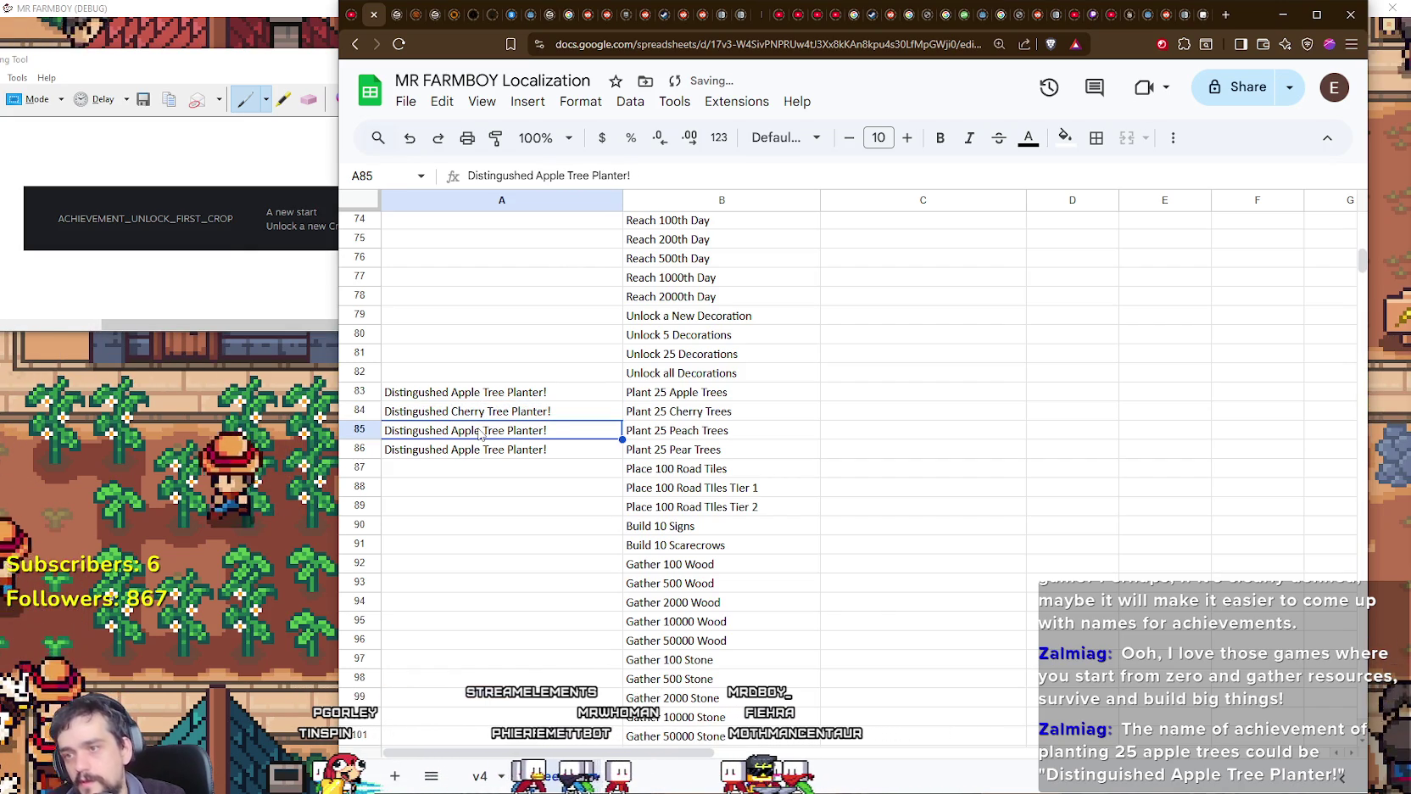
double_click(466, 430)
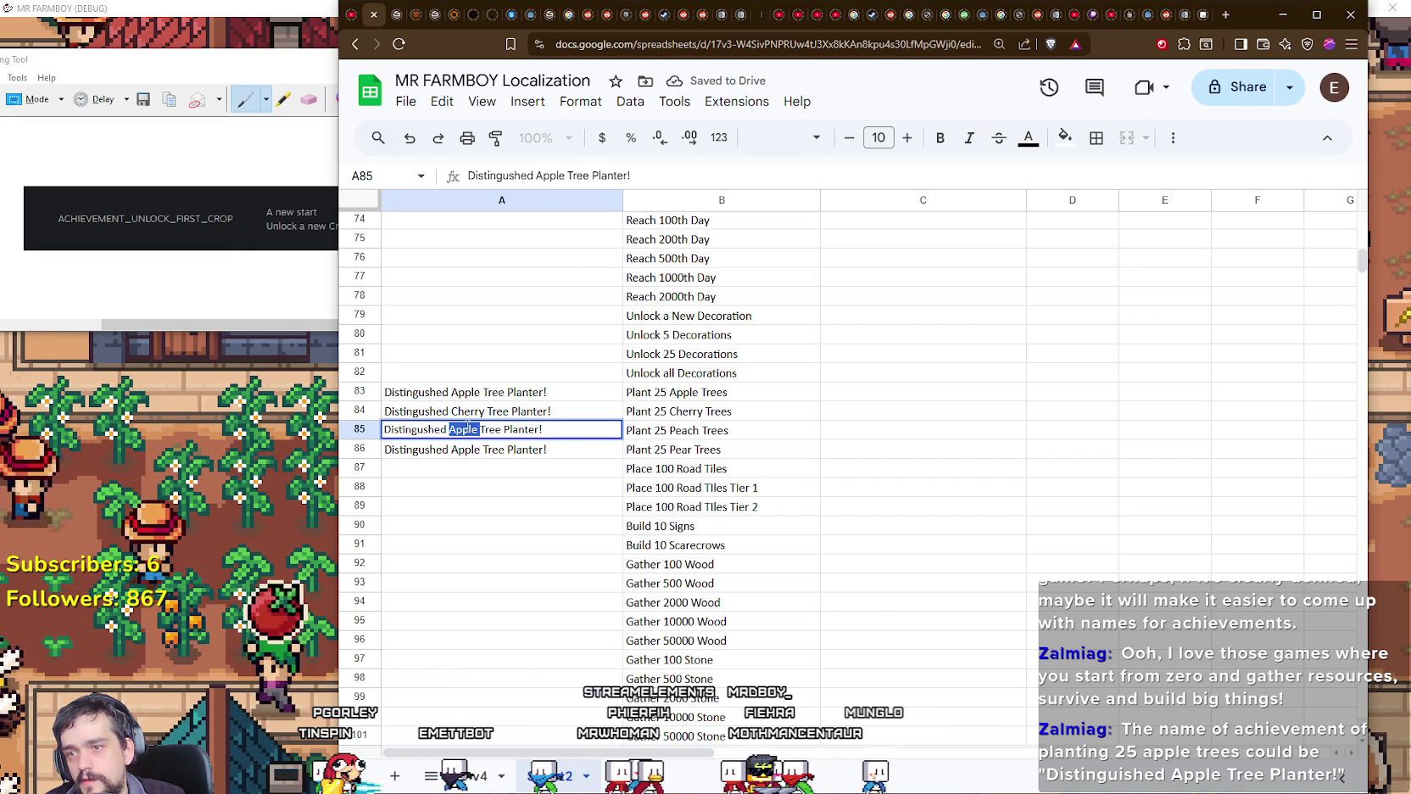
text(Peach)
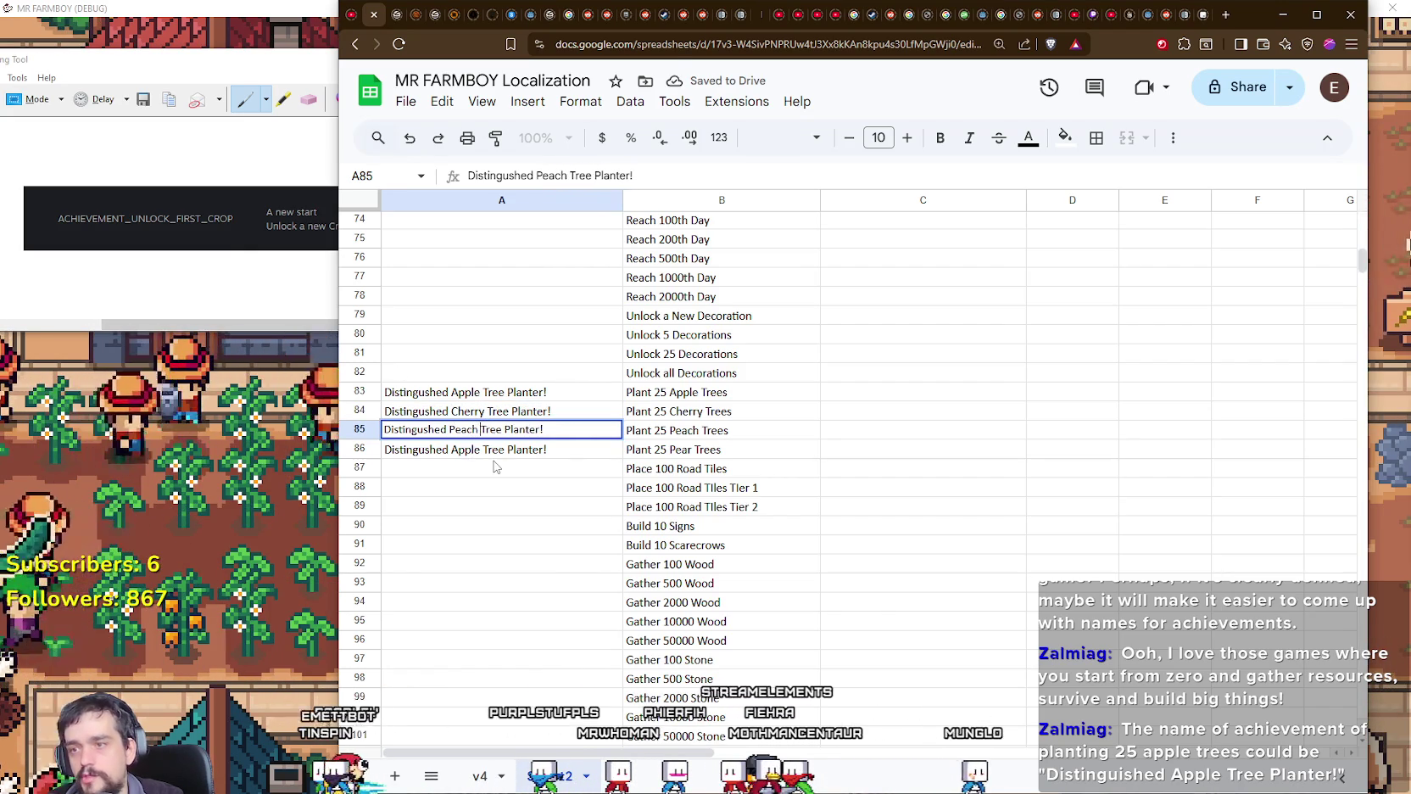
key(Return)
double_click(469, 451)
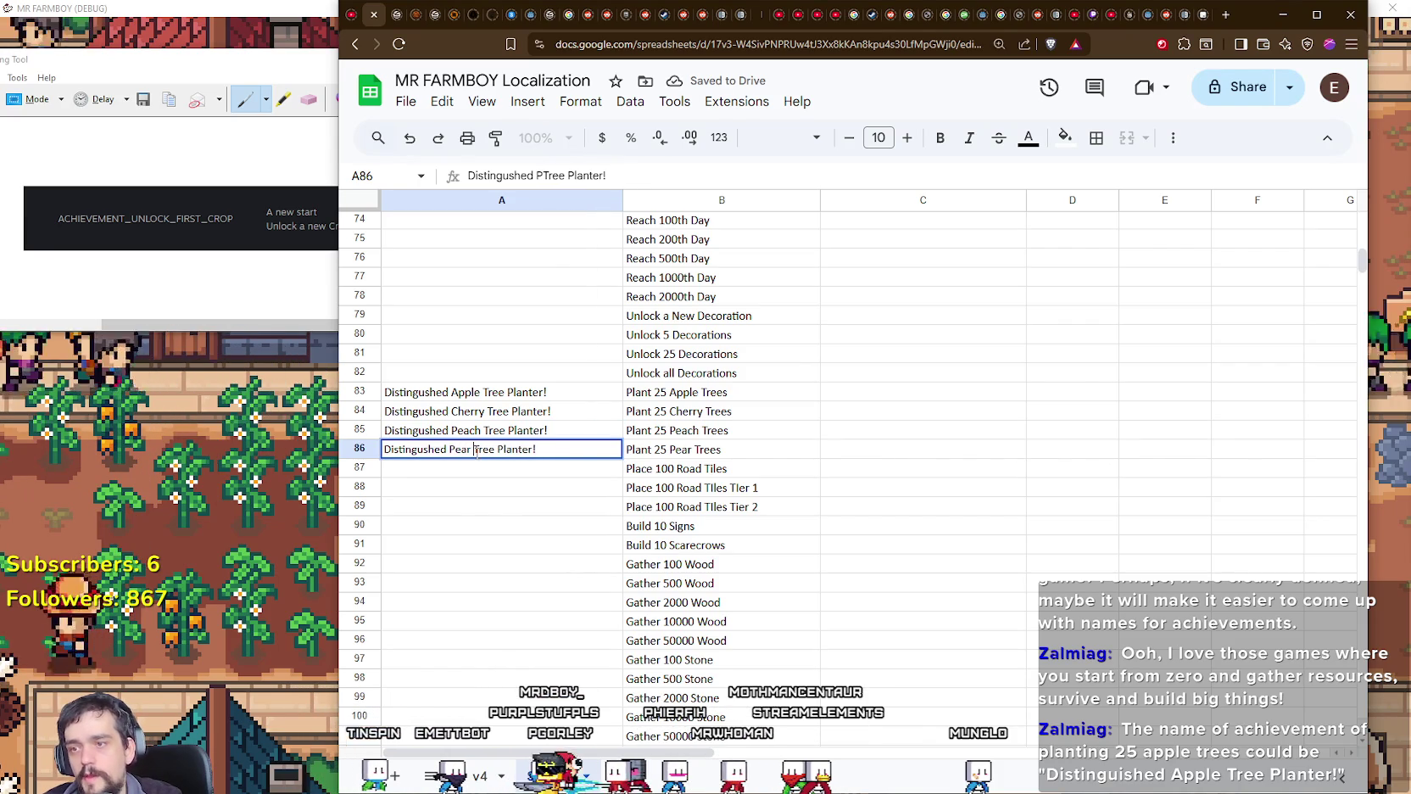
key(Return)
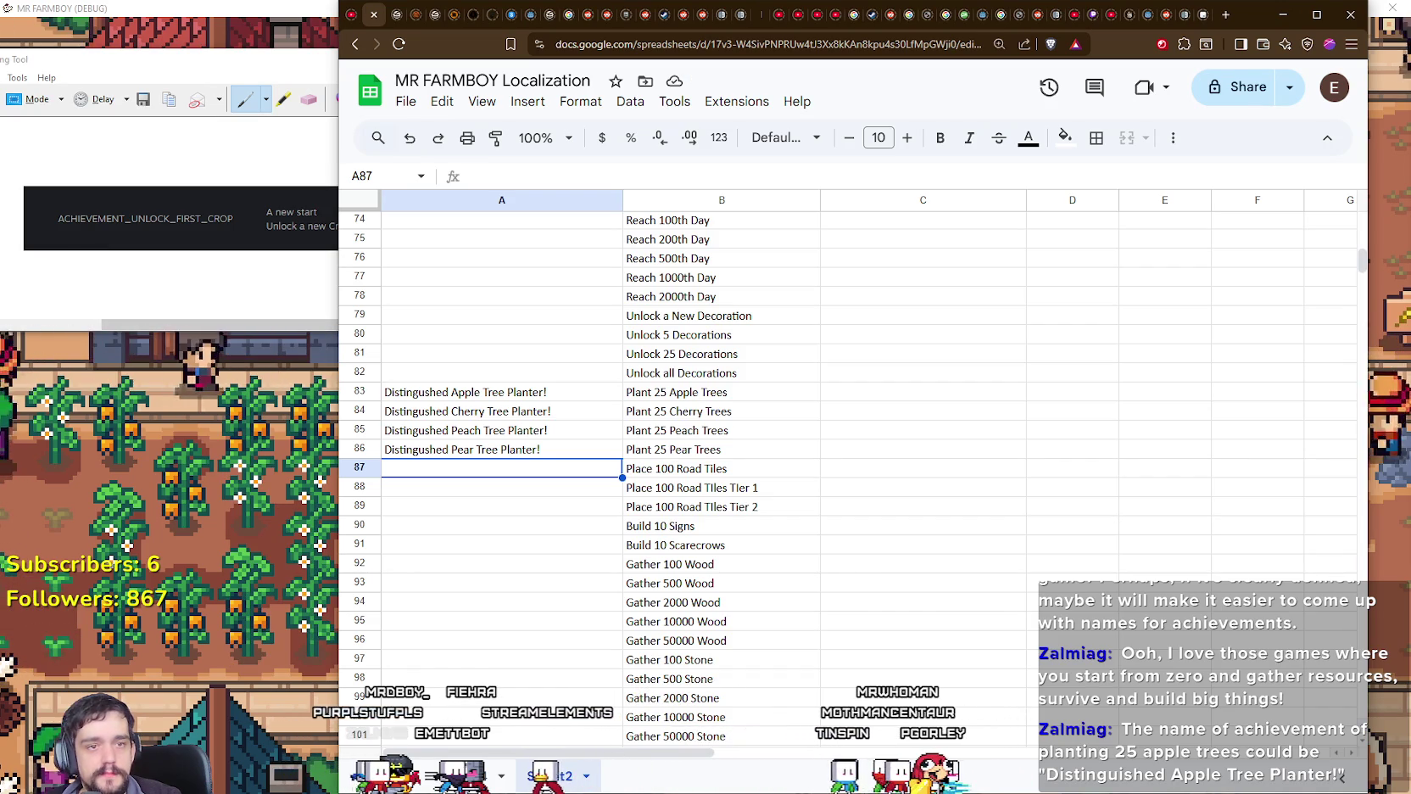
scroll(738, 479, up, 2)
scroll(757, 465, up, 2)
scroll(758, 465, up, 3)
scroll(758, 462, up, 5)
scroll(757, 463, up, 2)
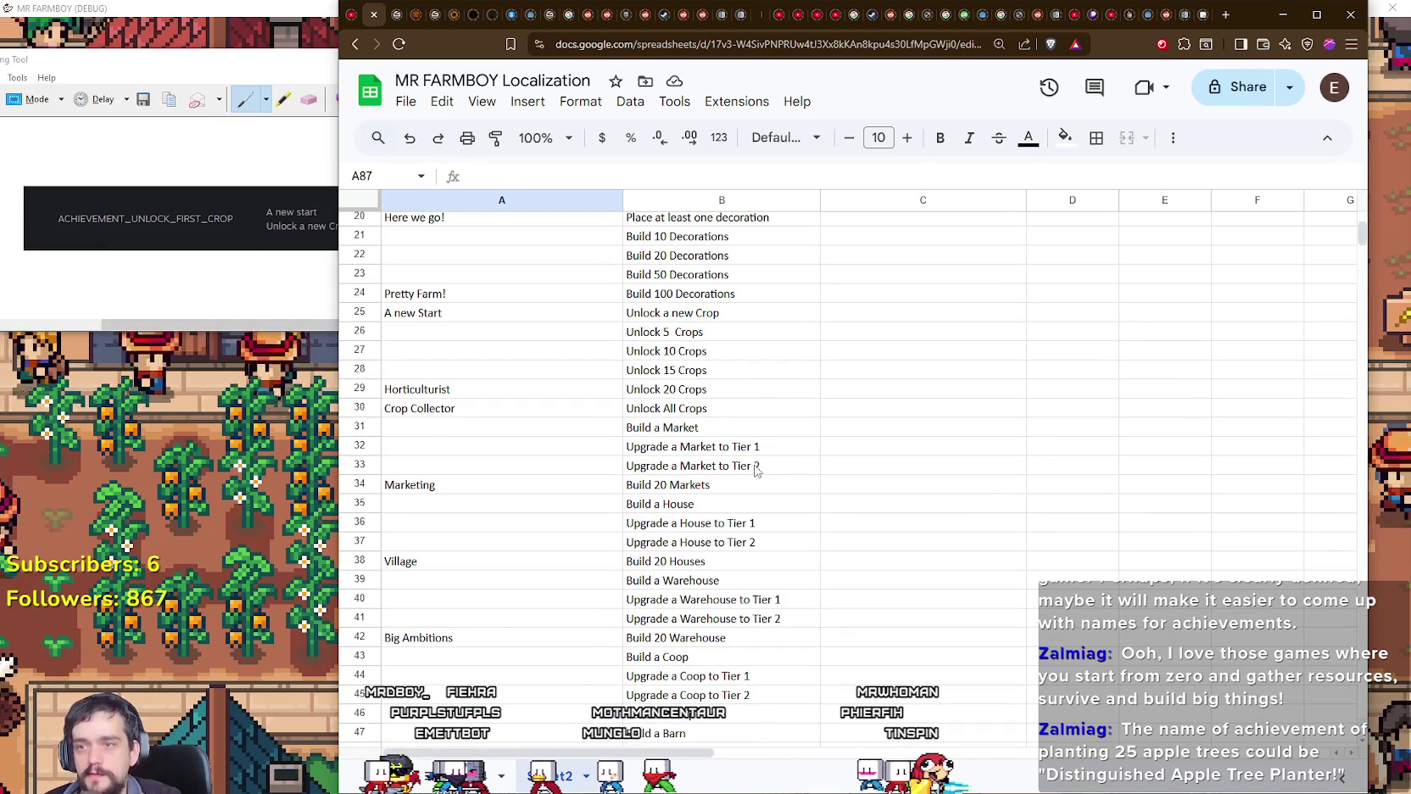
scroll(763, 466, up, 3)
scroll(763, 466, up, 1)
scroll(763, 466, up, 1)
scroll(763, 466, down, 5)
click(634, 339)
key(Left)
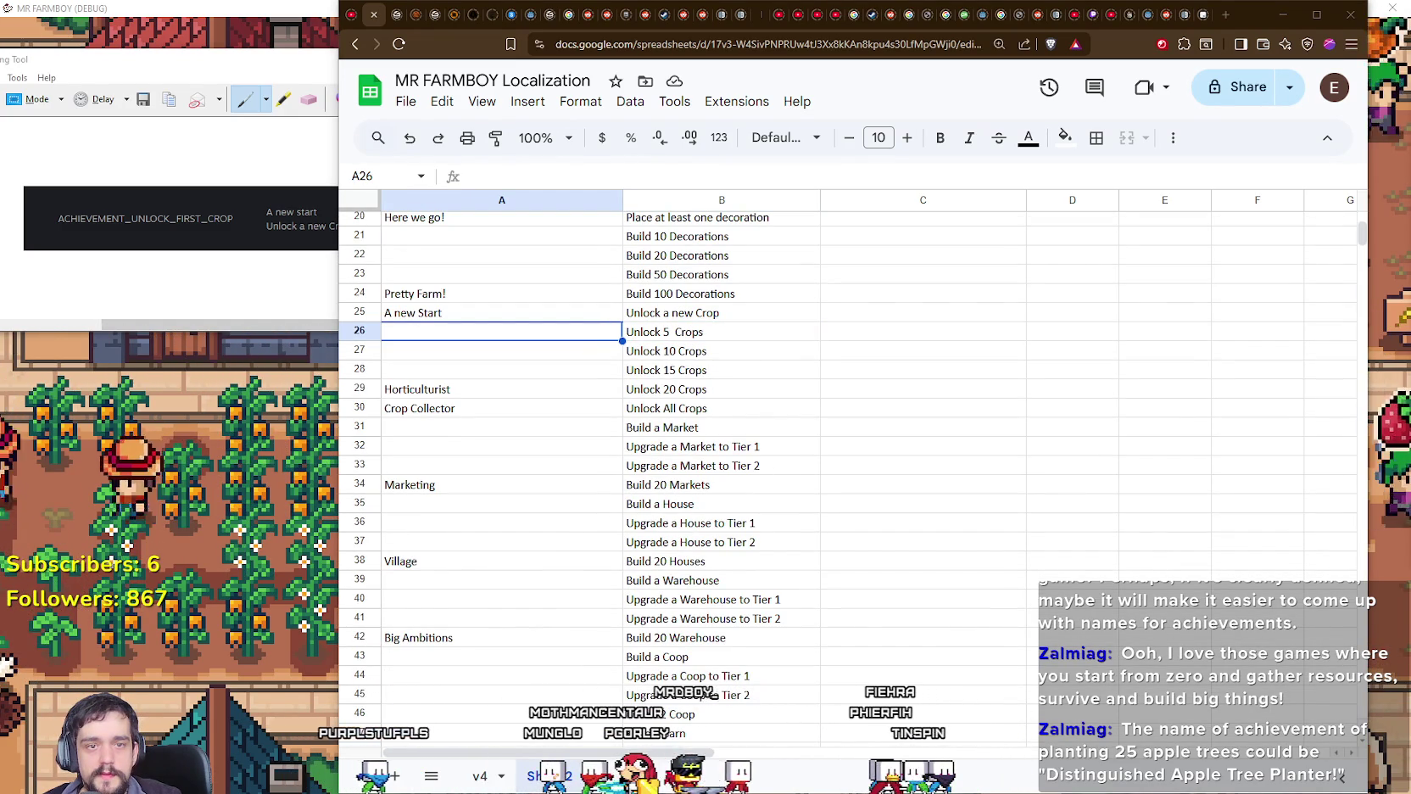
key(Up)
text(A new Start)
key(Return)
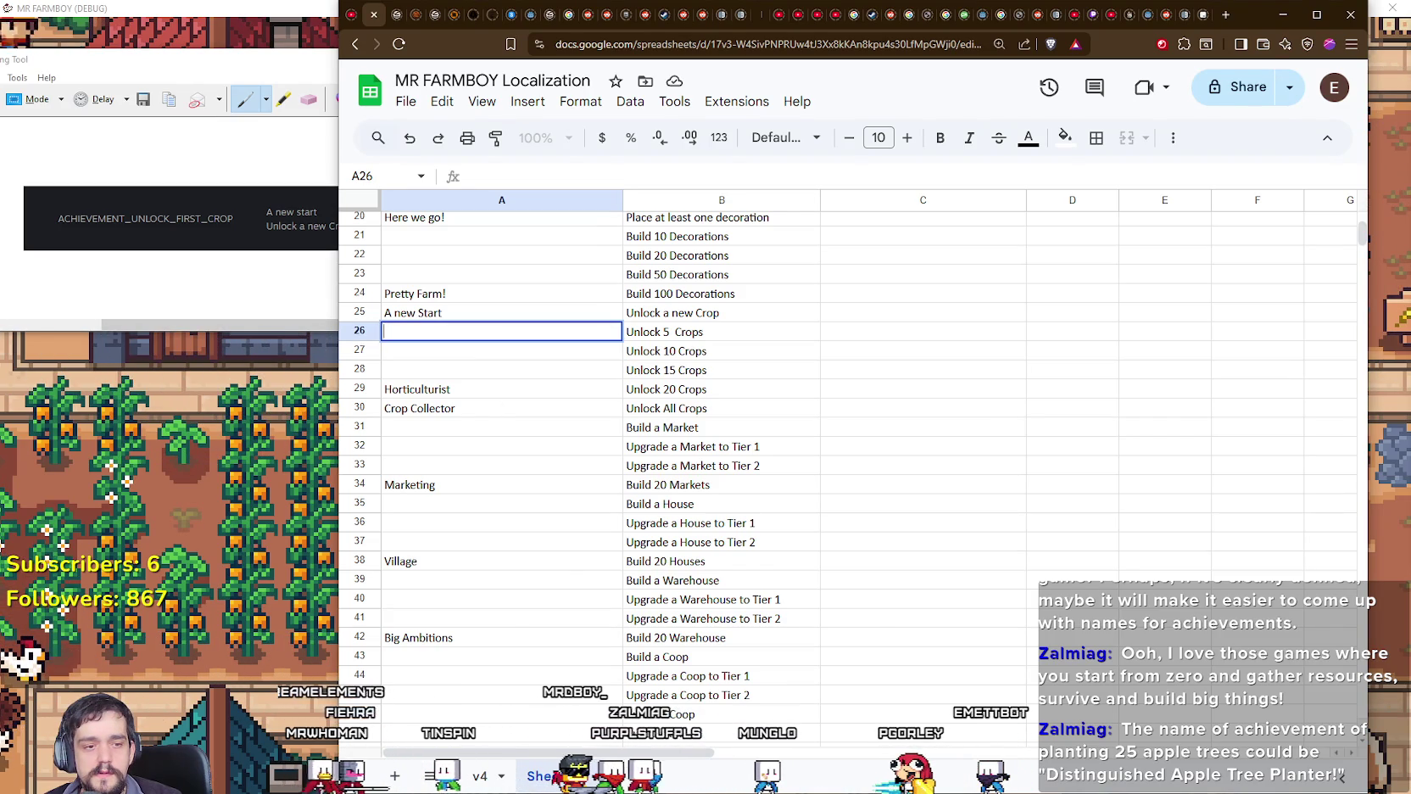
key(alt+Tab)
scroll(808, 531, up, 1)
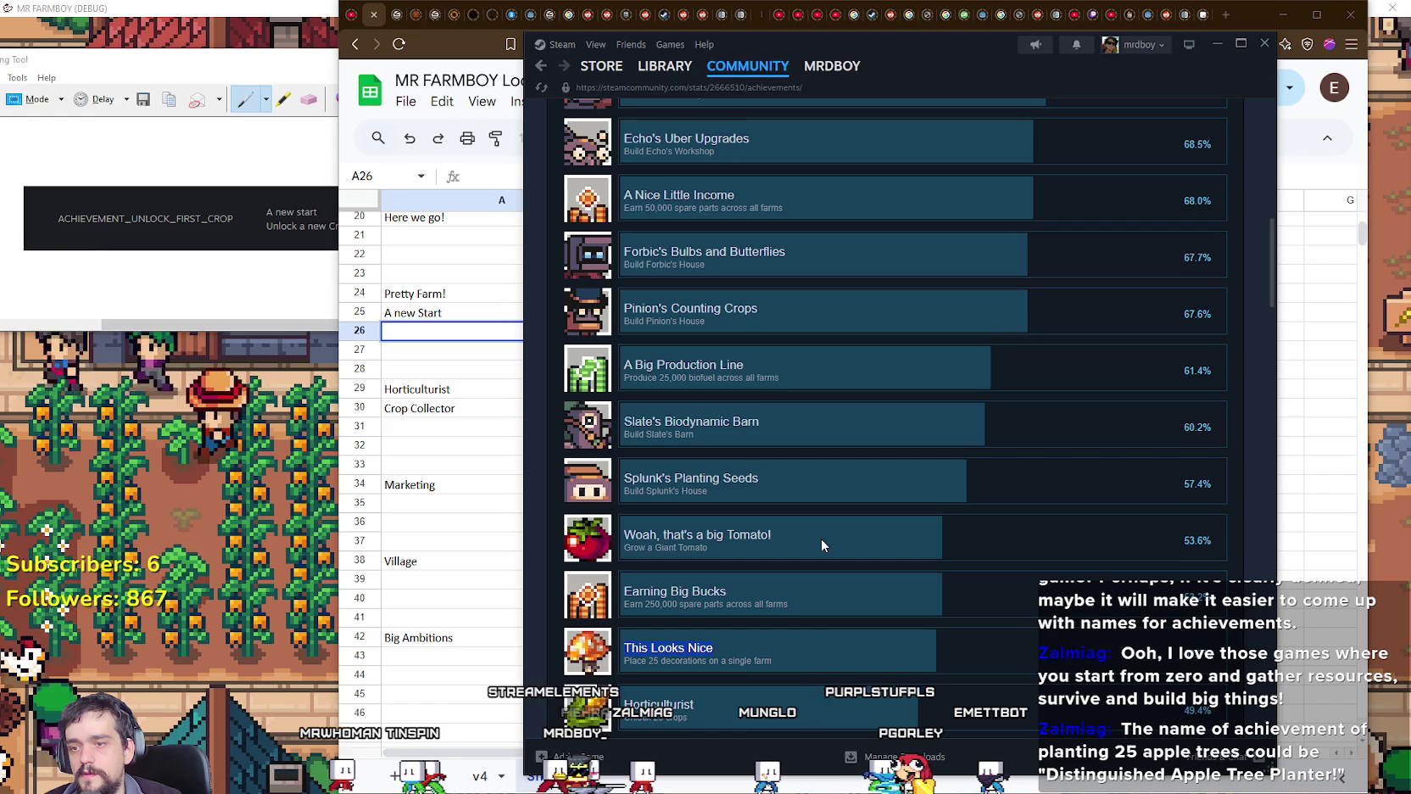
Step: Copy the Steam achievement name Green Thumb into A27 beside Unlock 10 Crops
scroll(821, 538, down, 1)
scroll(821, 538, down, 1)
double_click(670, 556)
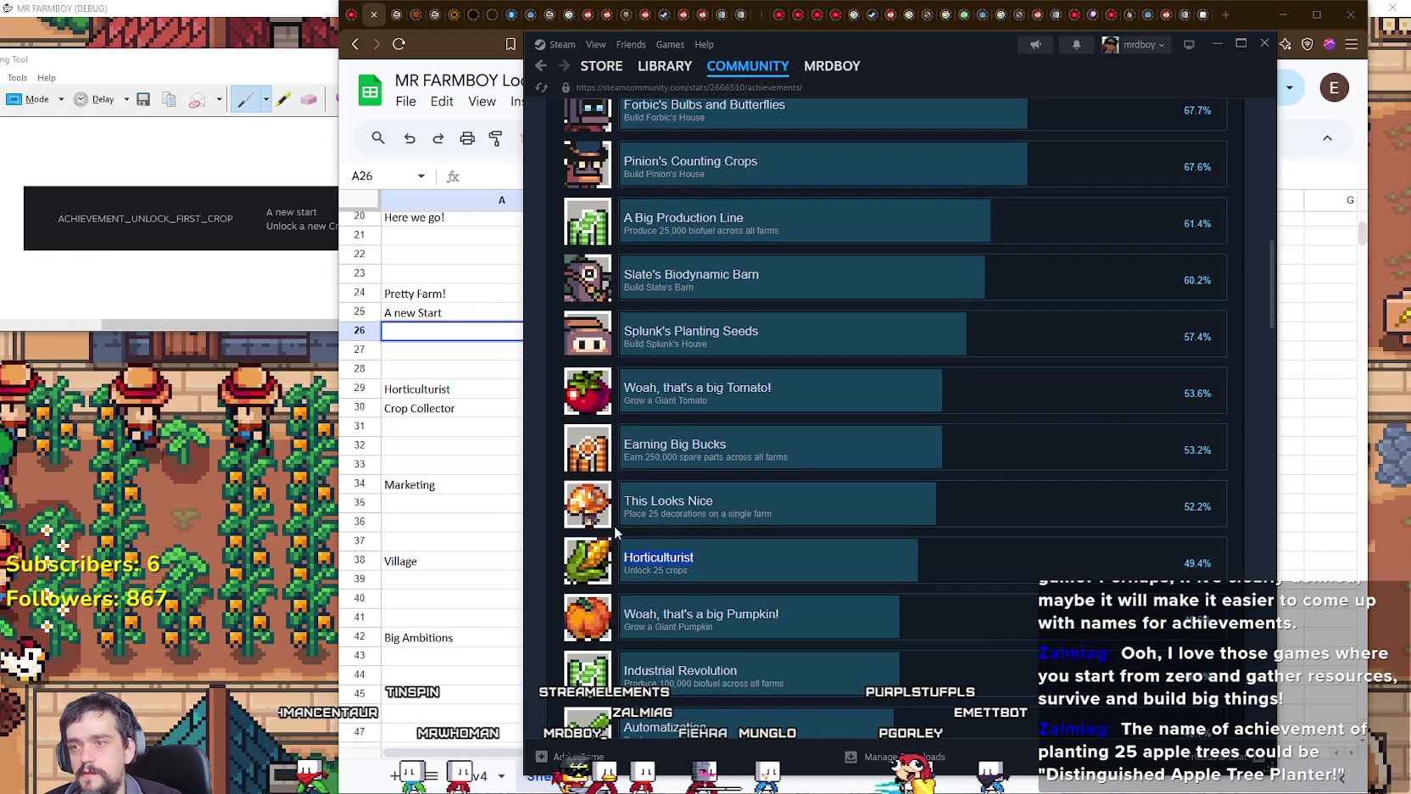
scroll(772, 569, up, 3)
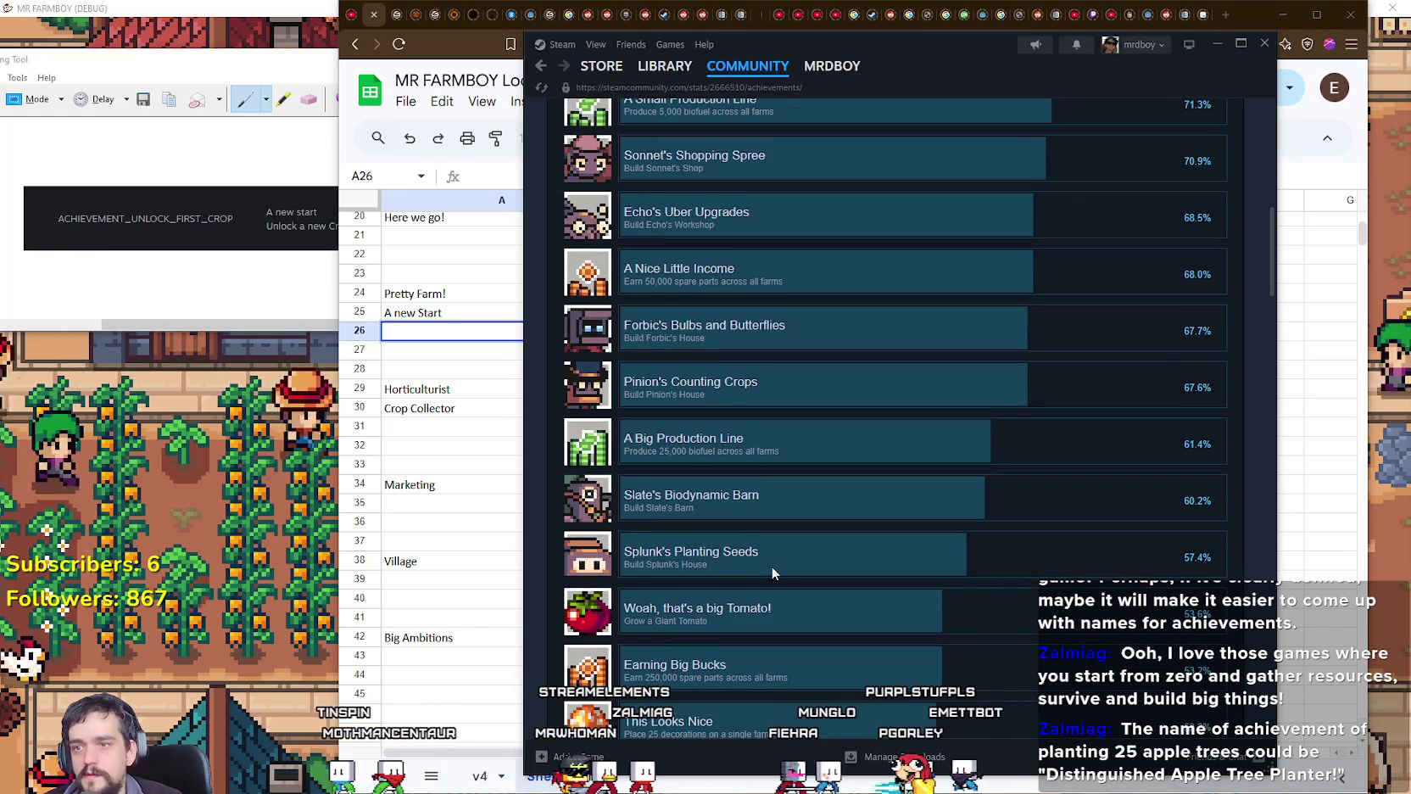
scroll(772, 566, up, 2)
scroll(775, 558, up, 1)
scroll(777, 547, up, 2)
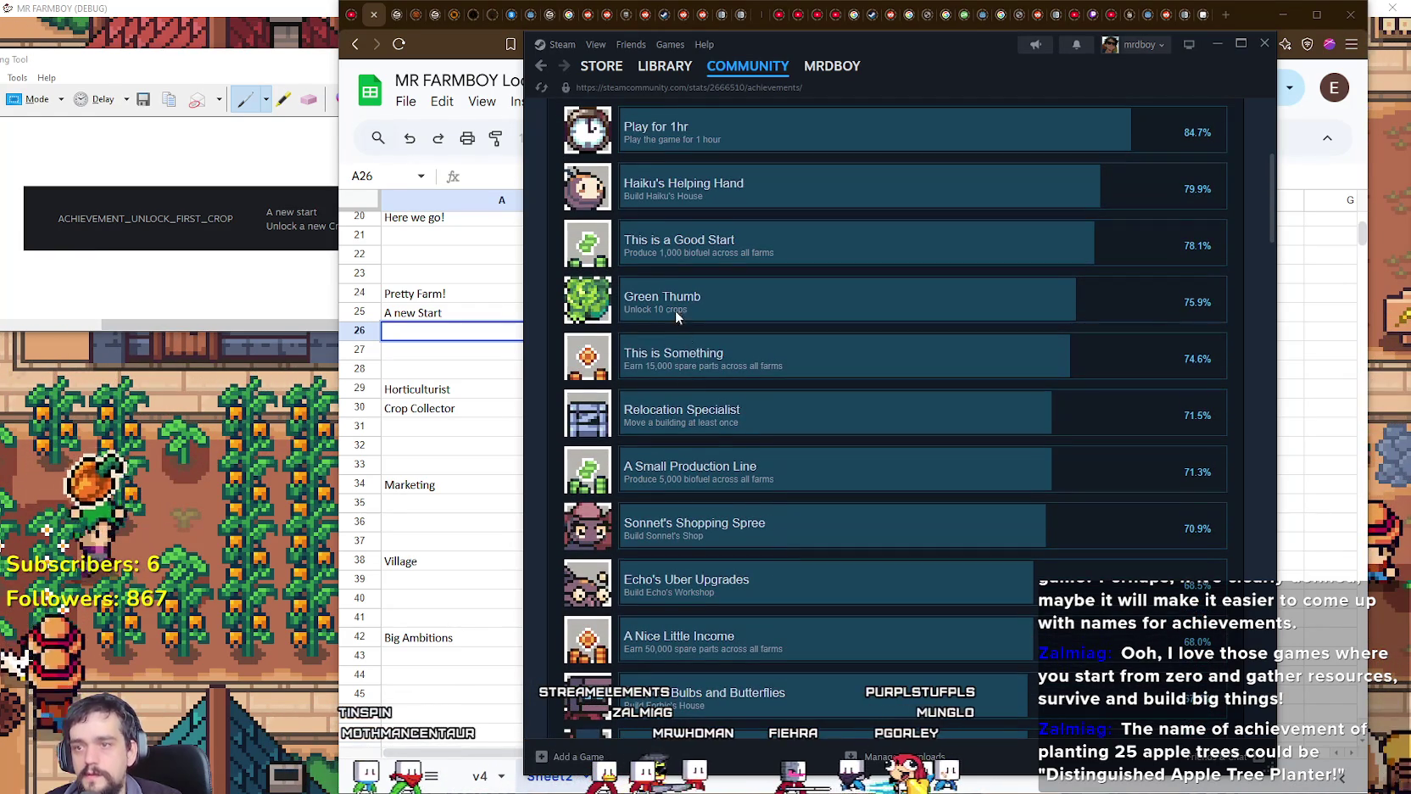
drag(625, 296, 701, 297)
key(ctrl+c)
key(alt+Tab)
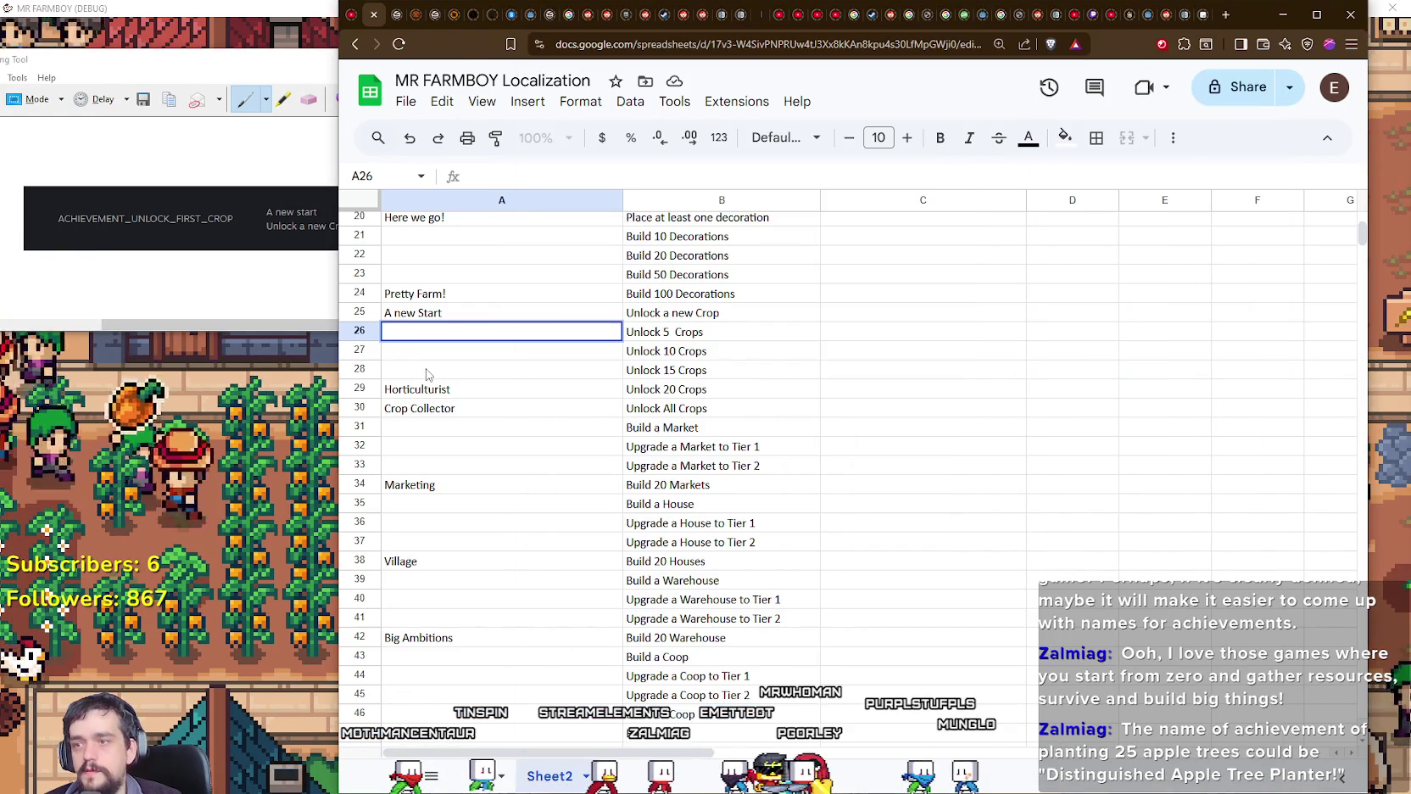
key(Down)
key(ctrl+v)
Step: Retype A25 as 'A new Crop!' and compare it against the Steam achievements list
key(alt+Tab)
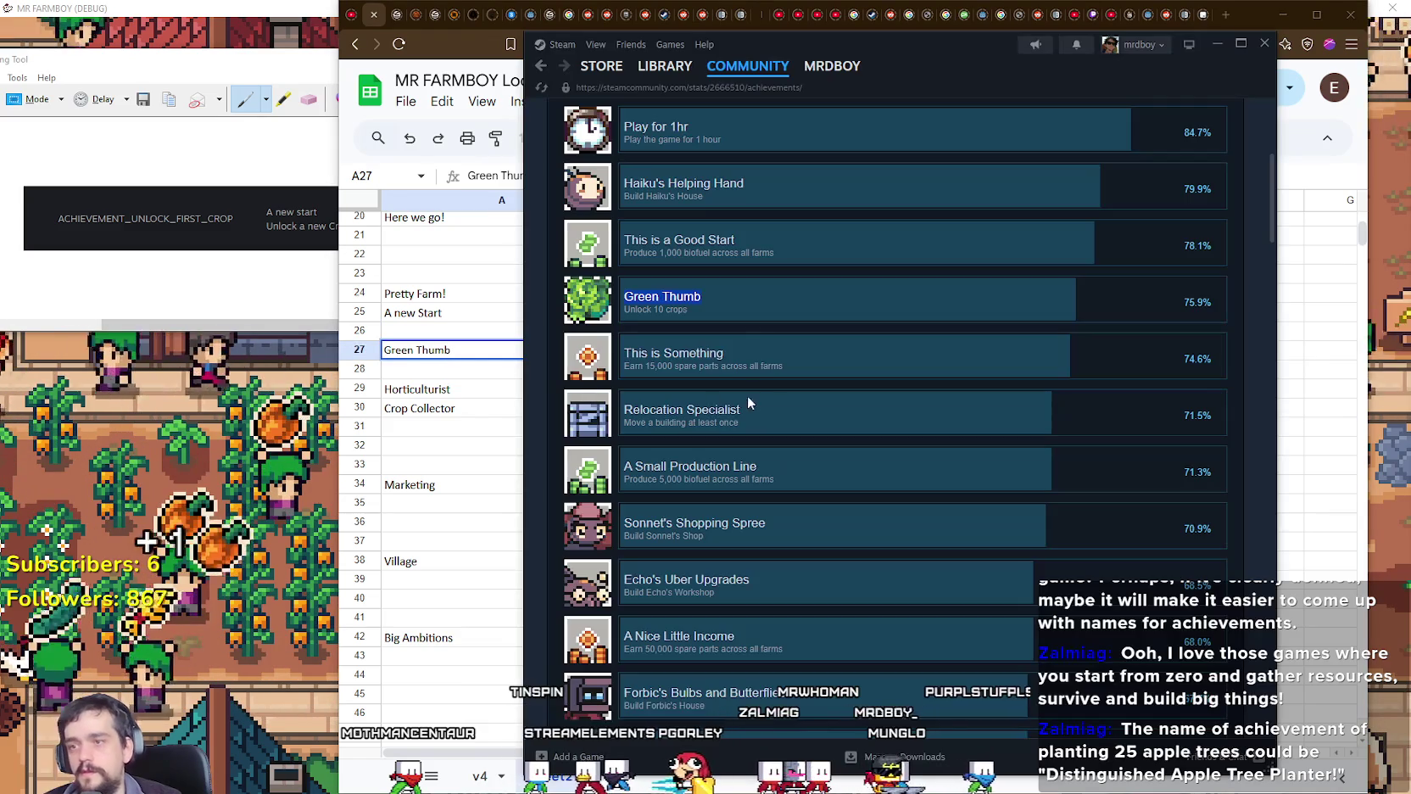
scroll(747, 313, up, 4)
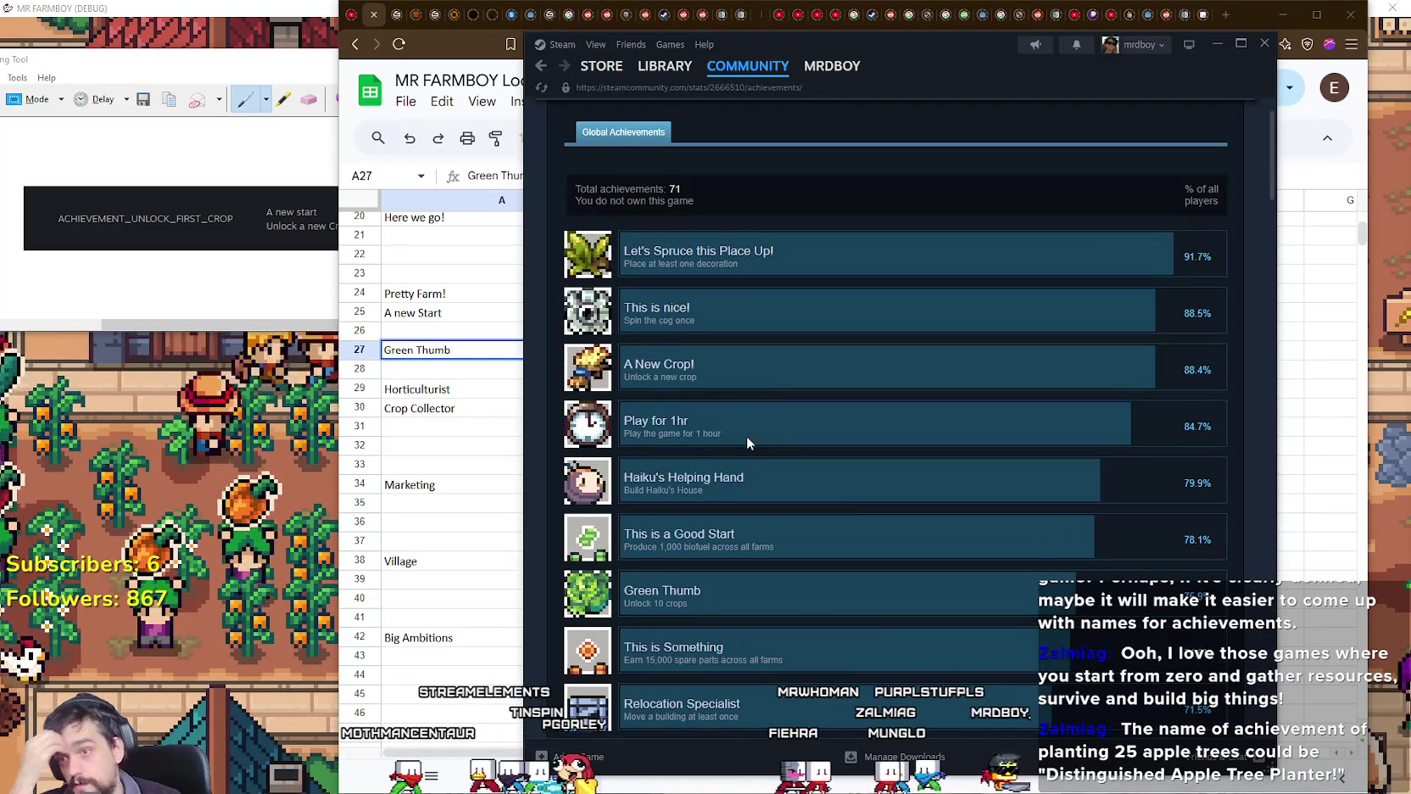
click(433, 321)
text(A new C)
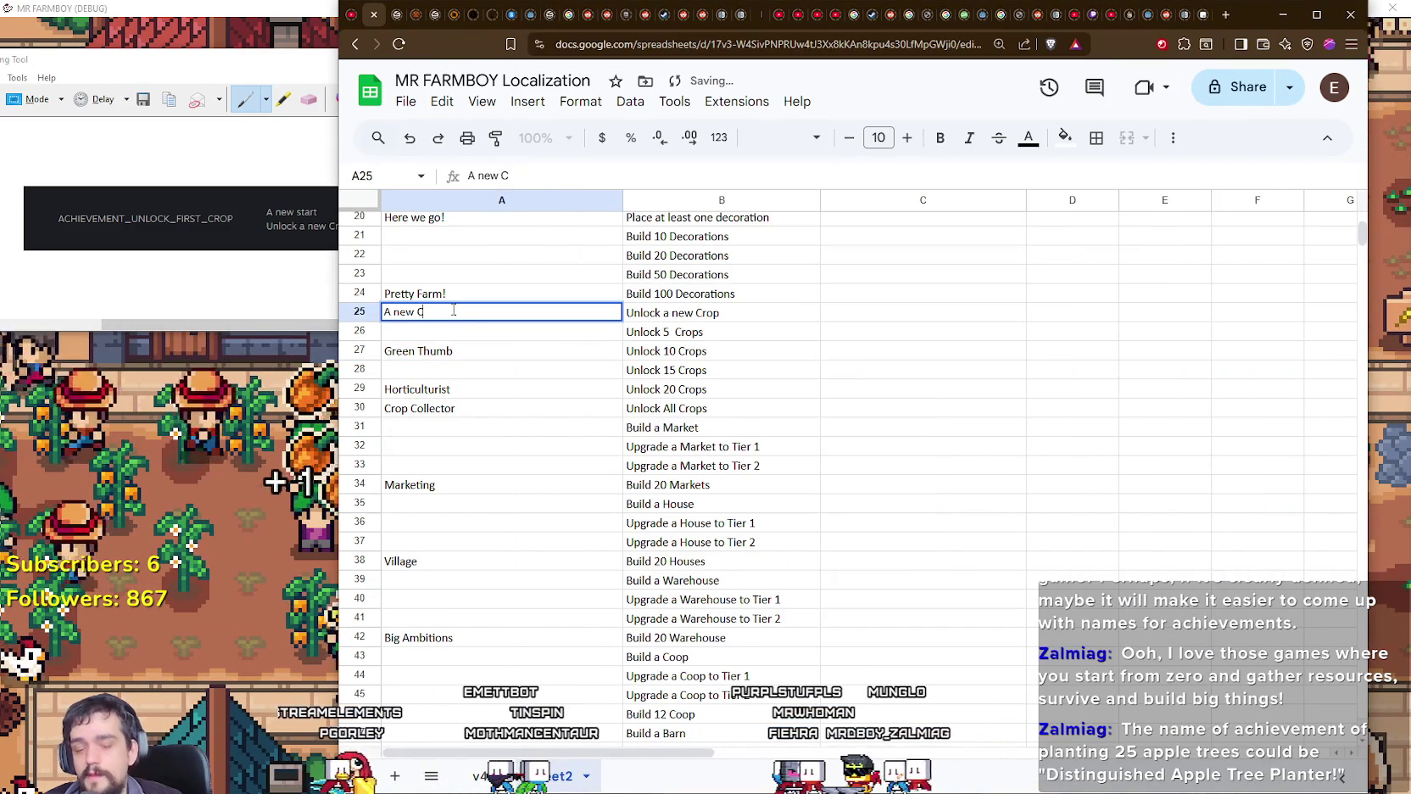
text(rop!)
key(alt+Tab)
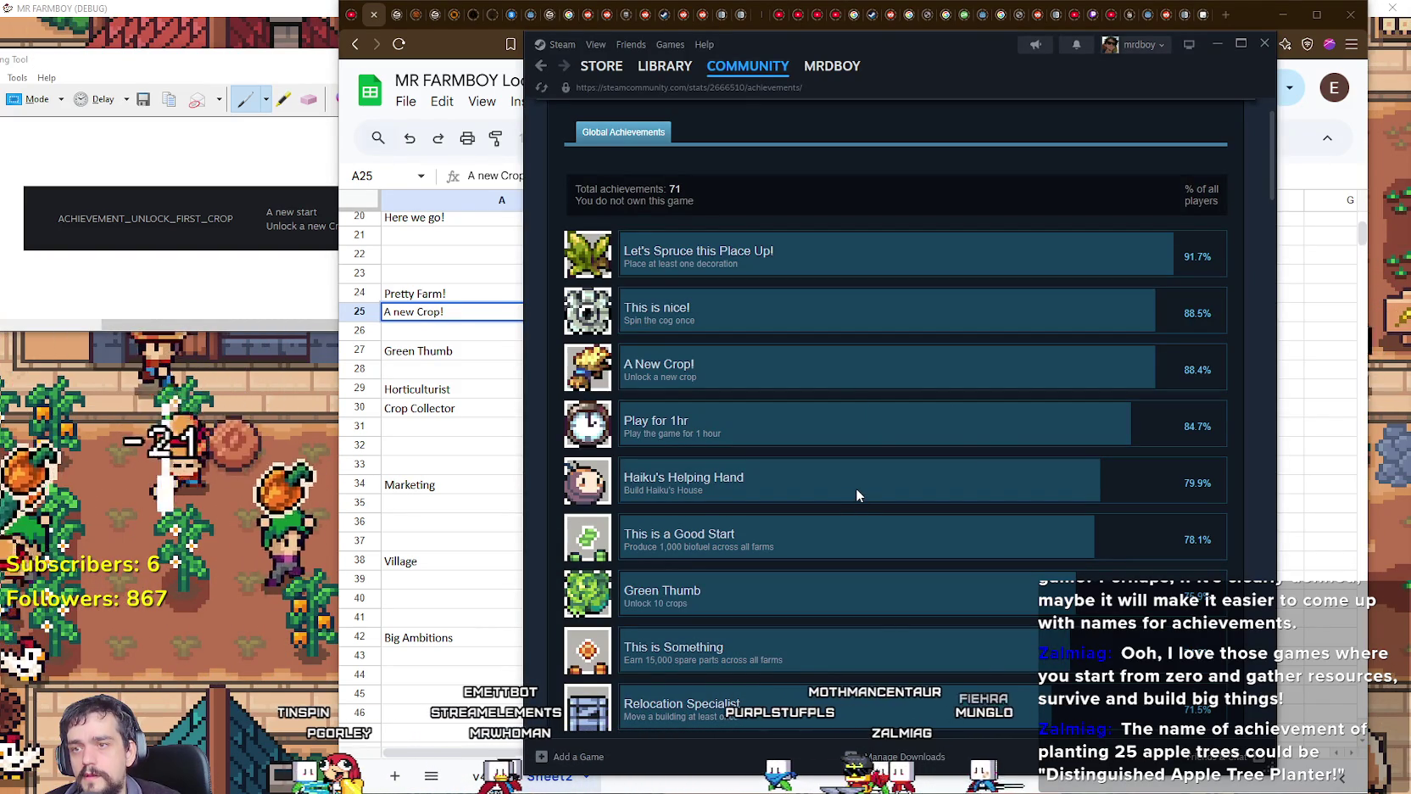
scroll(856, 488, down, 3)
key(alt+Tab)
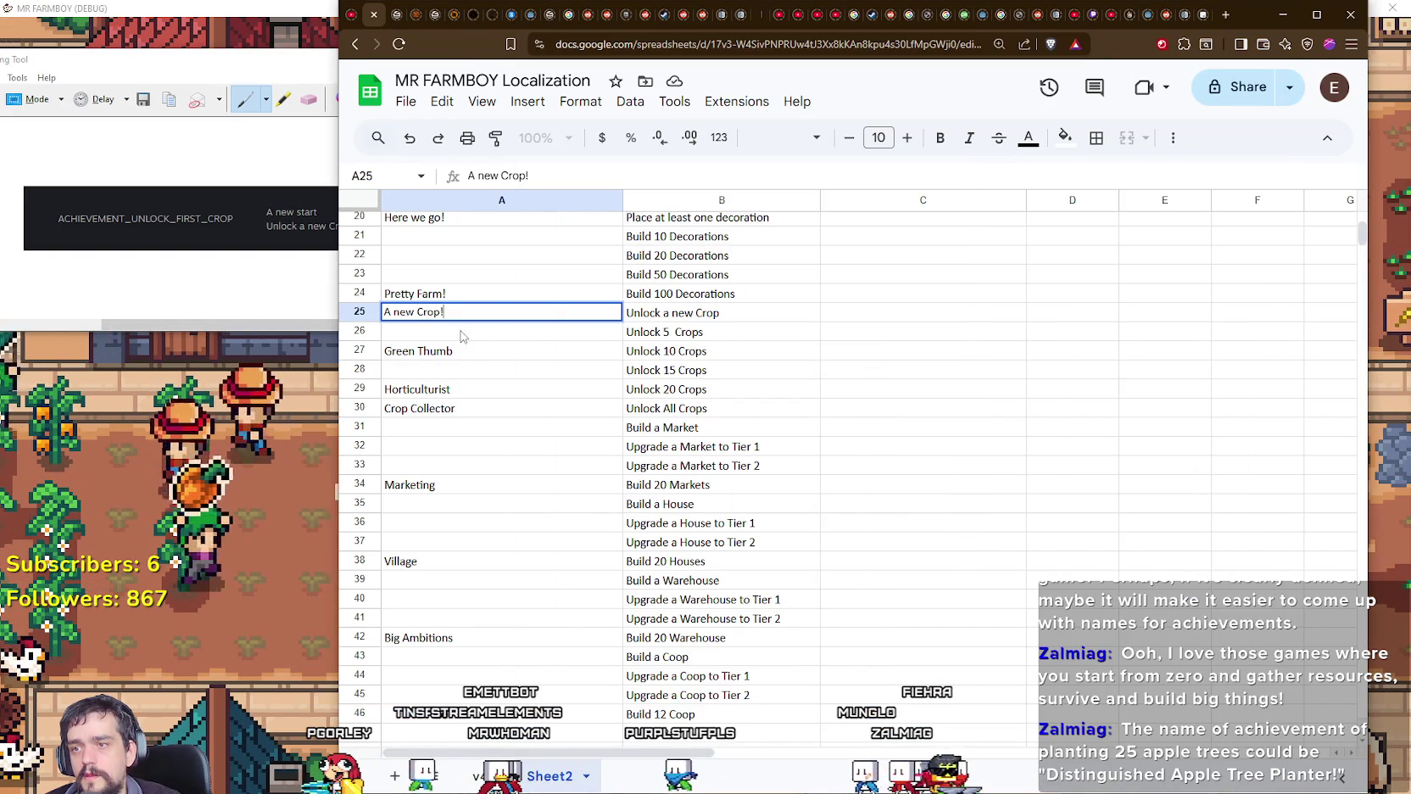
key(Down)
key(Down)
click(482, 327)
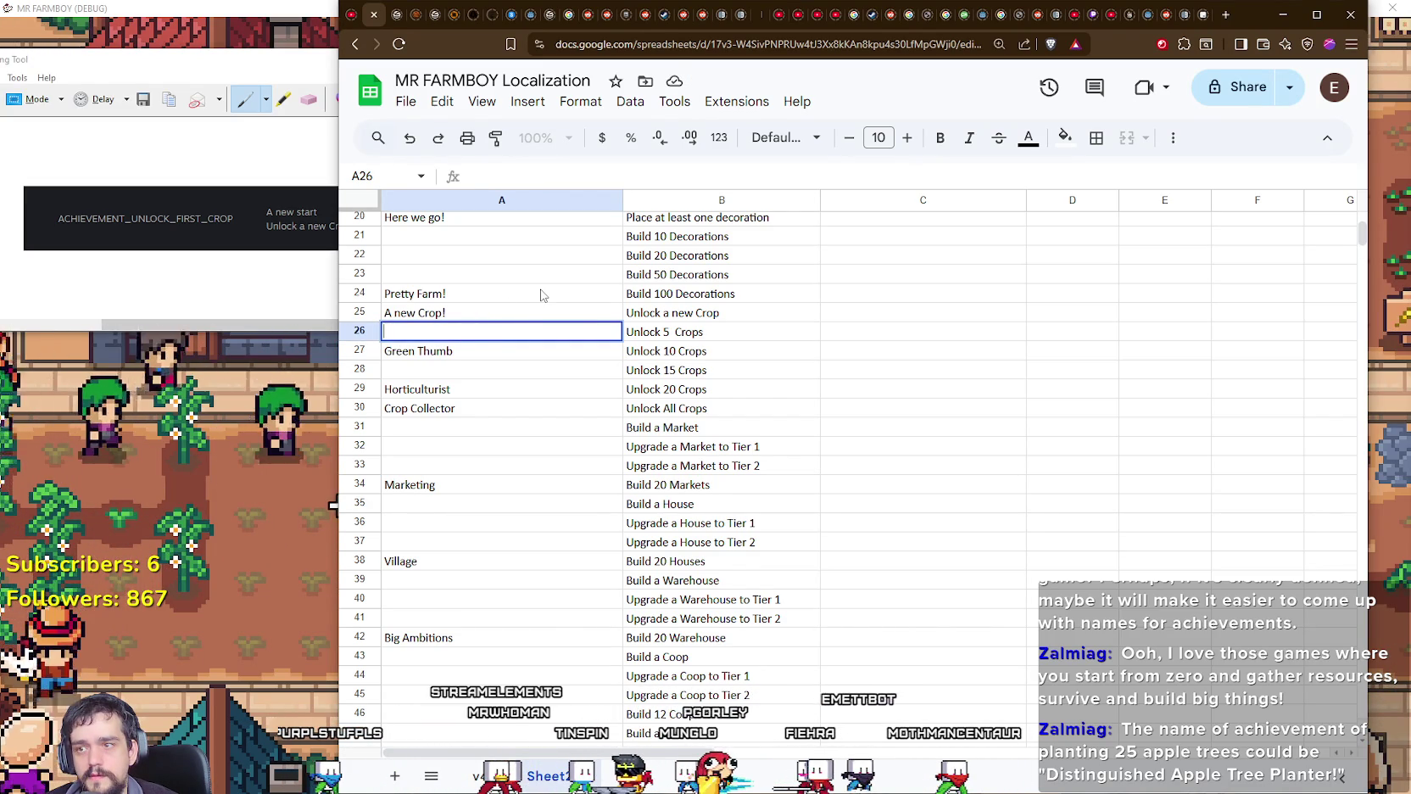
key(BackSpace)
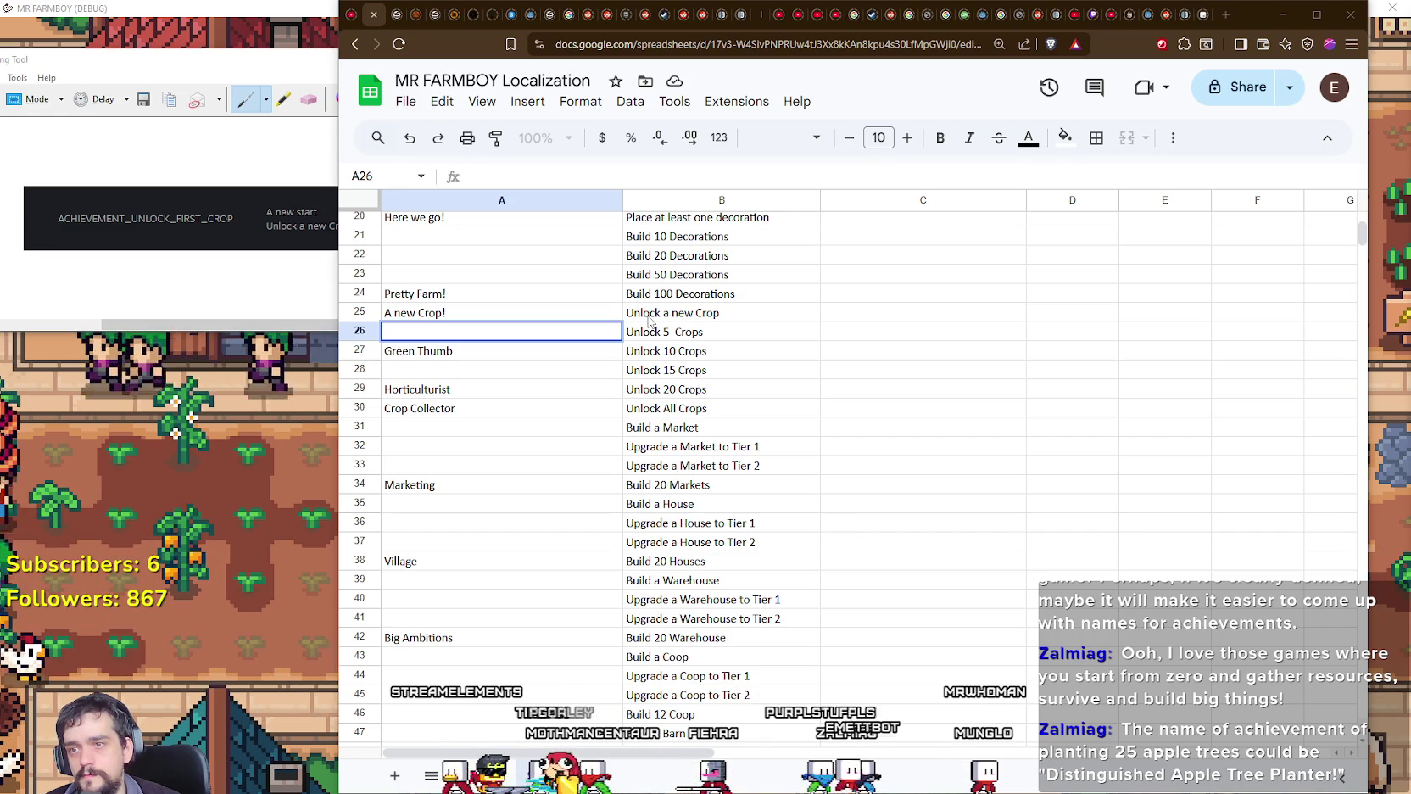
click(710, 334)
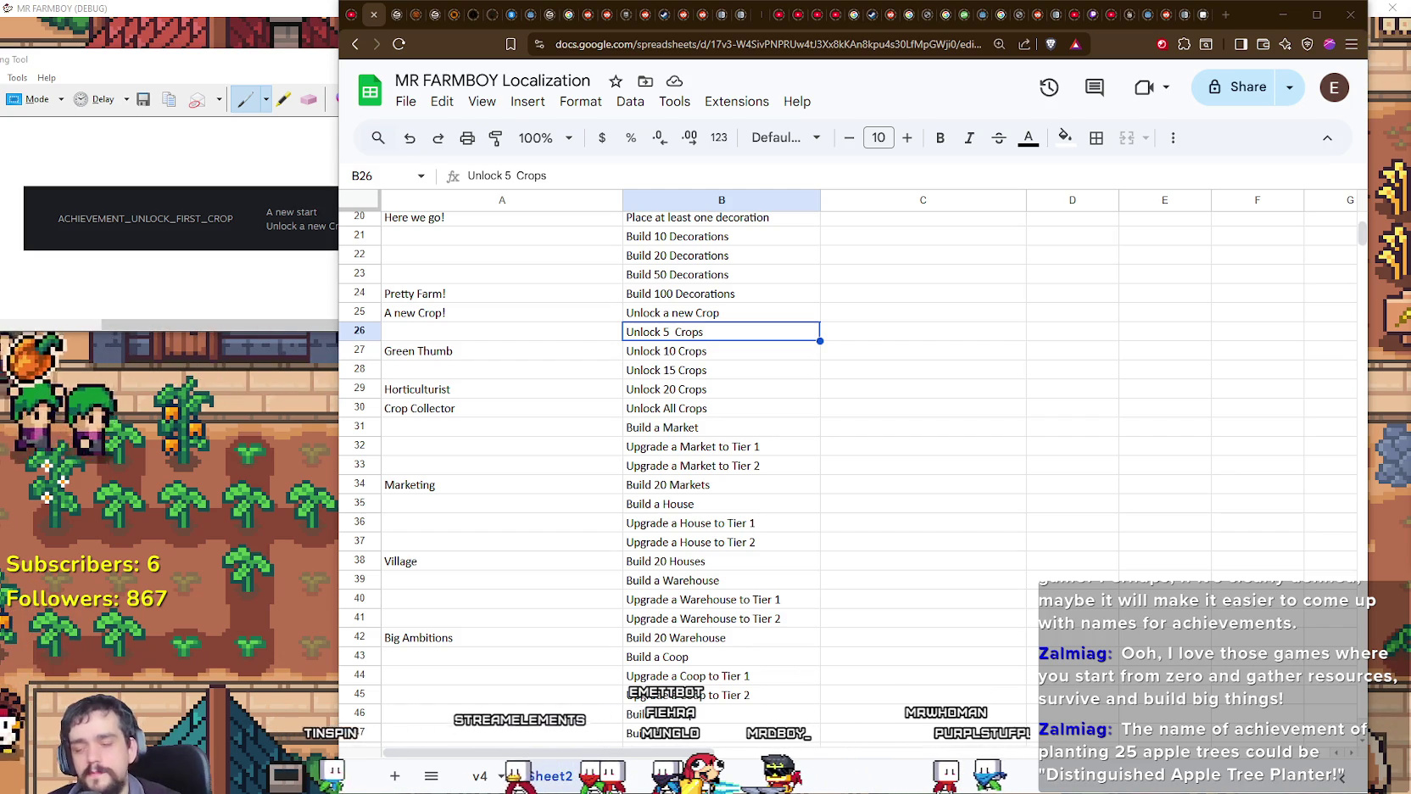
Step: Enter 'Here we go' in A26 and fix the double space in B26's 'Unlock 5 Crops'
click(442, 332)
text(Here we go)
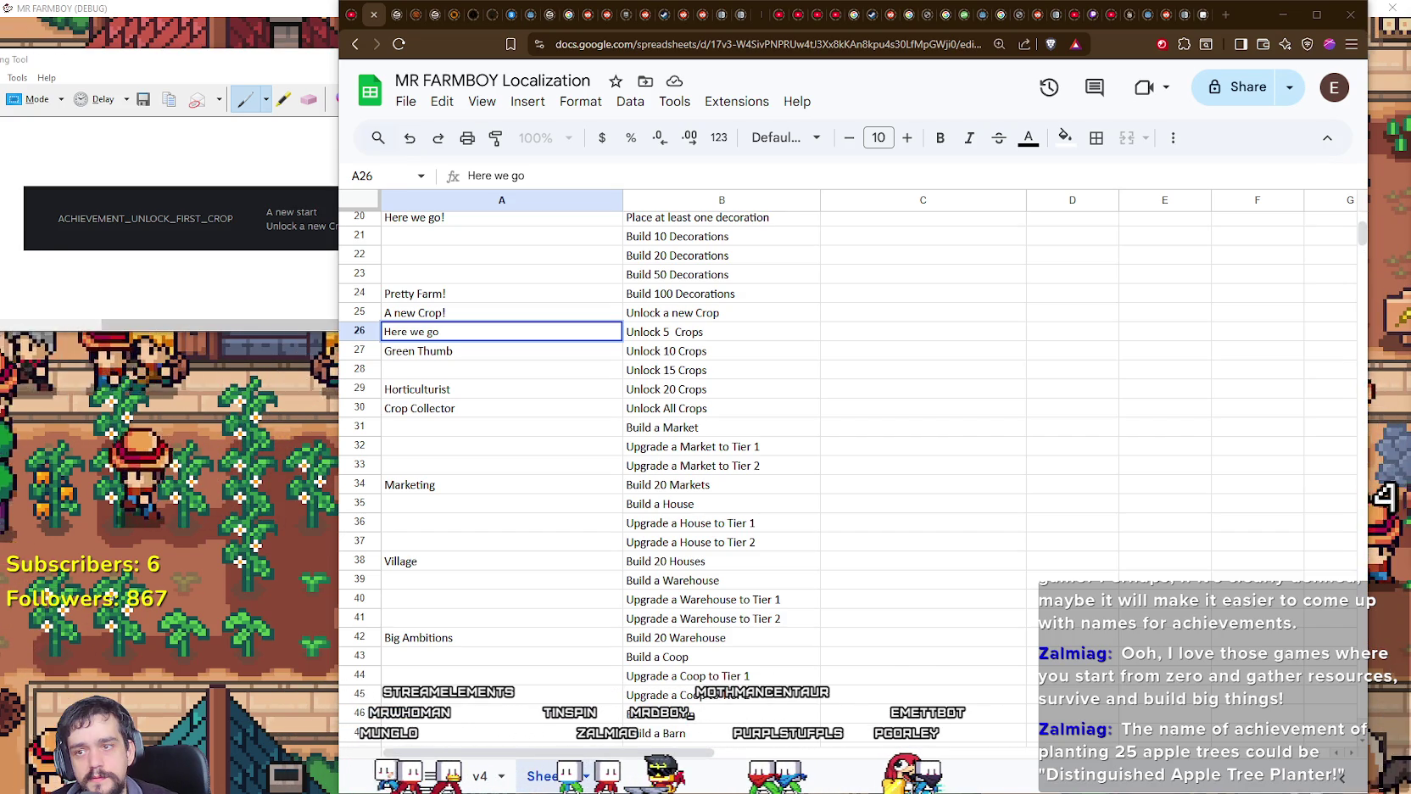
click(703, 331)
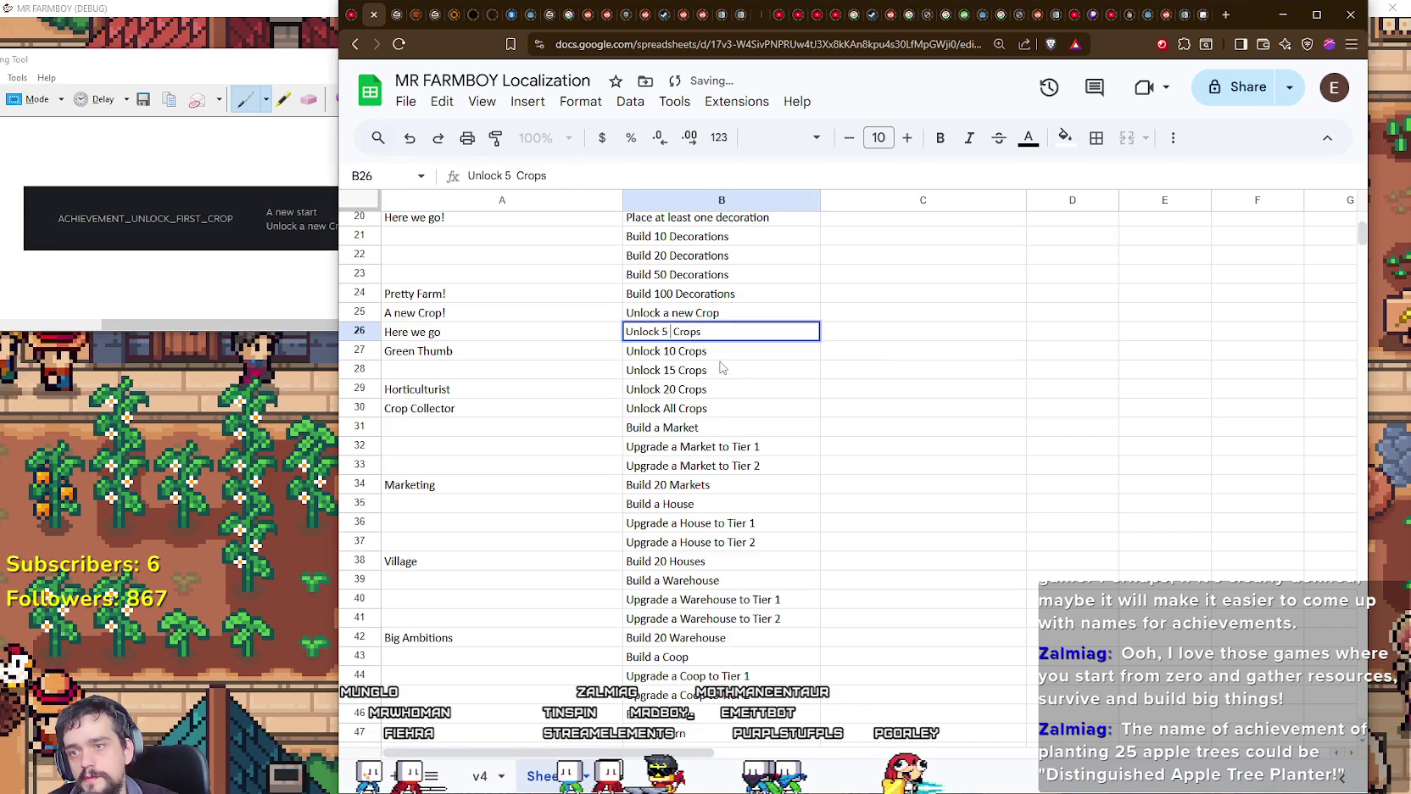
click(778, 377)
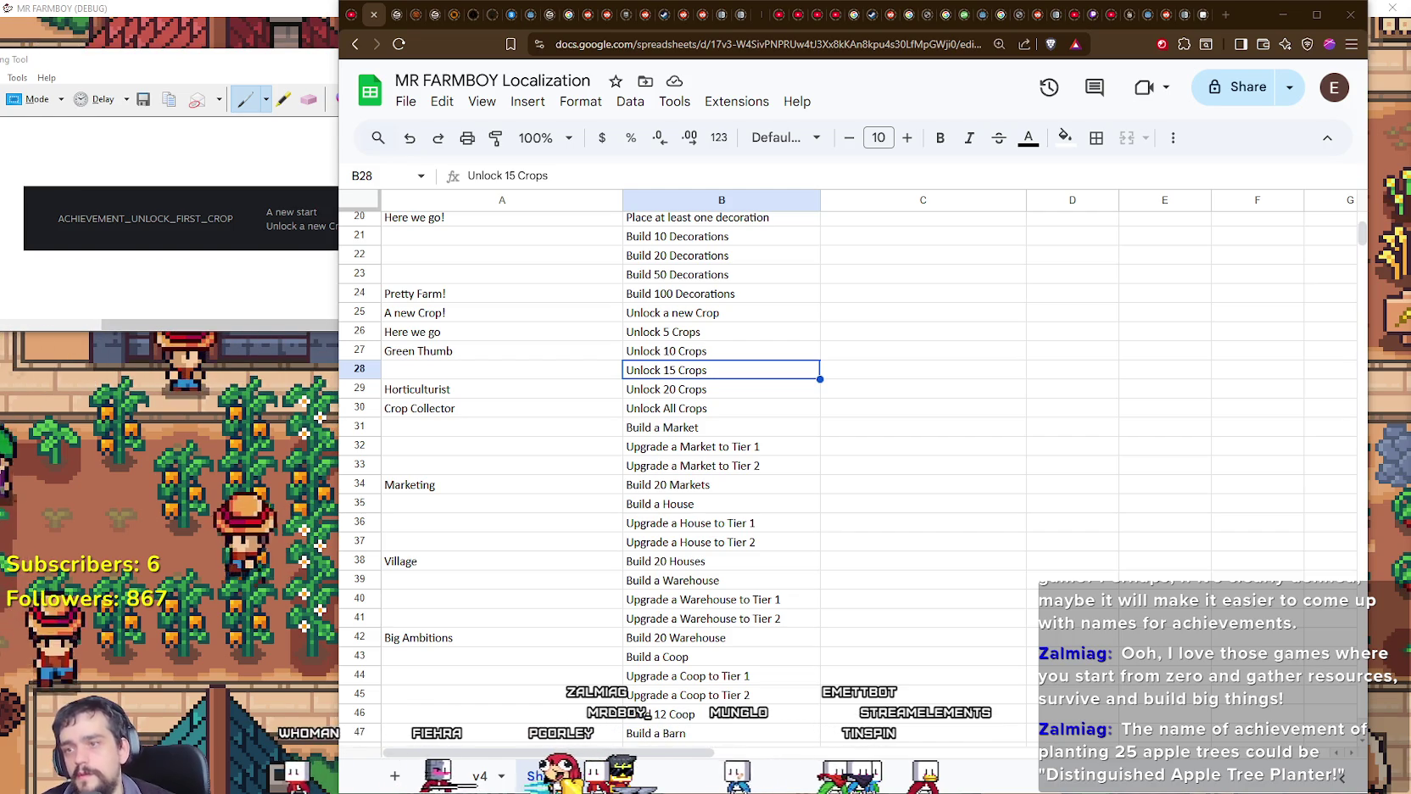
Step: Enter 'Crop Enjoyer' in A28 beside Unlock 15 Crops, discarding the stray edit in A29
double_click(487, 362)
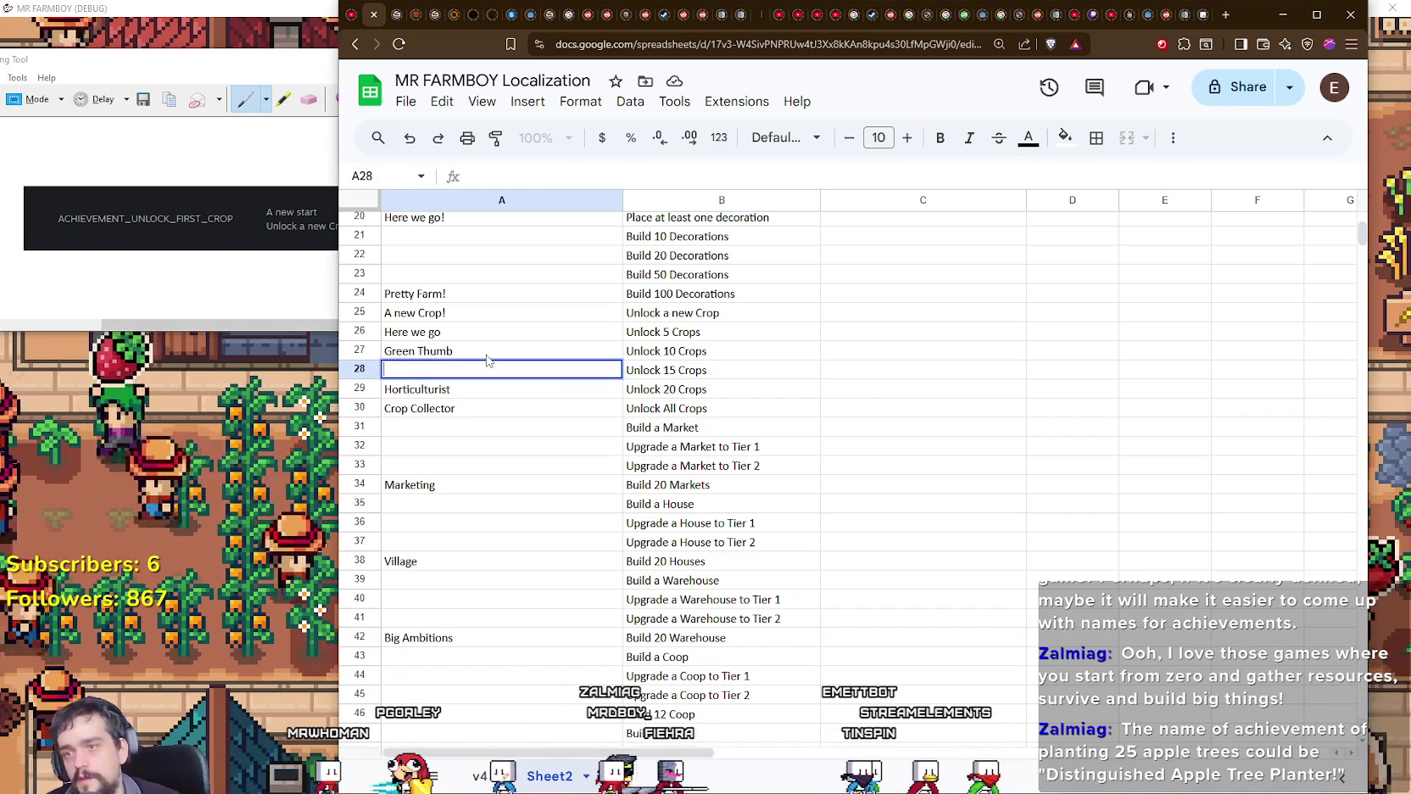
click(479, 409)
click(449, 392)
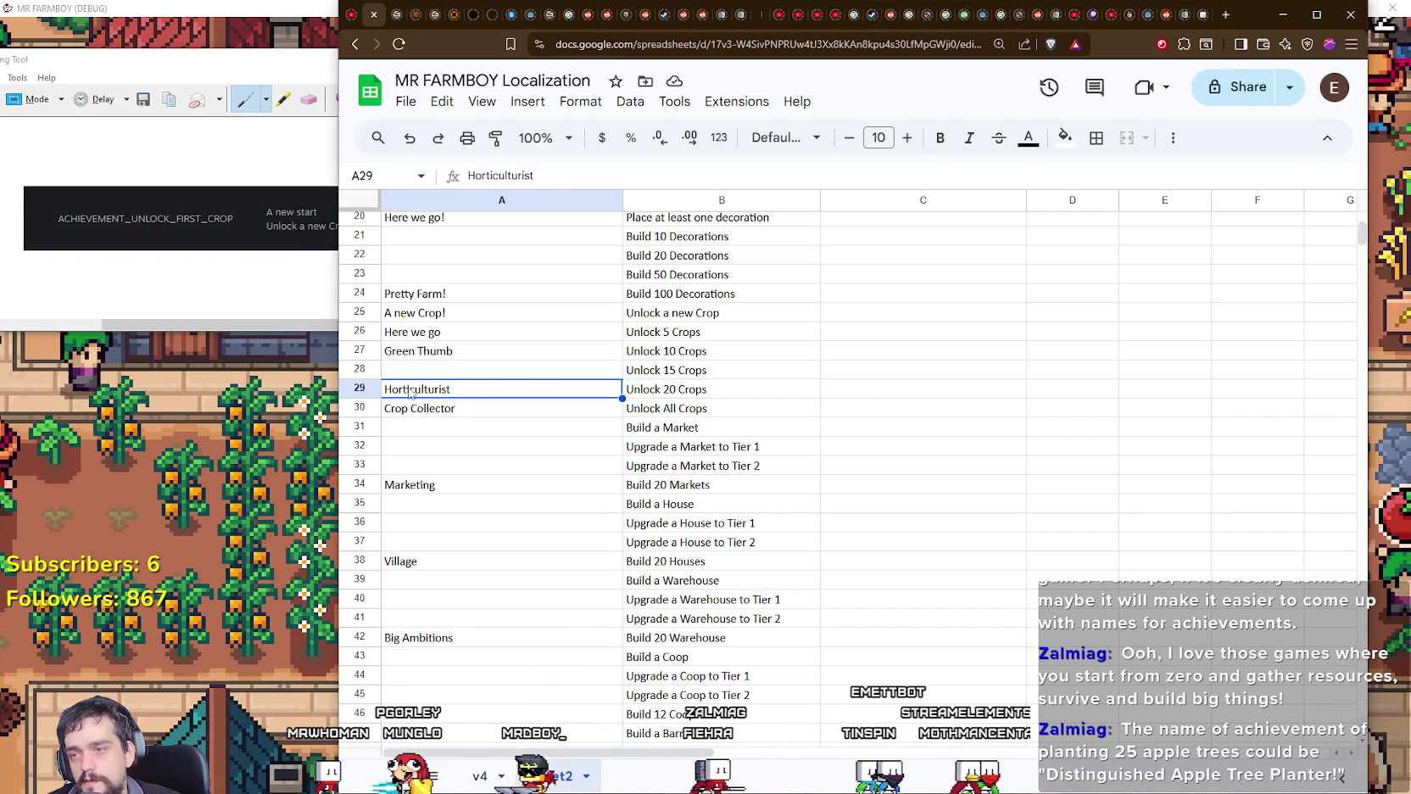
double_click(442, 370)
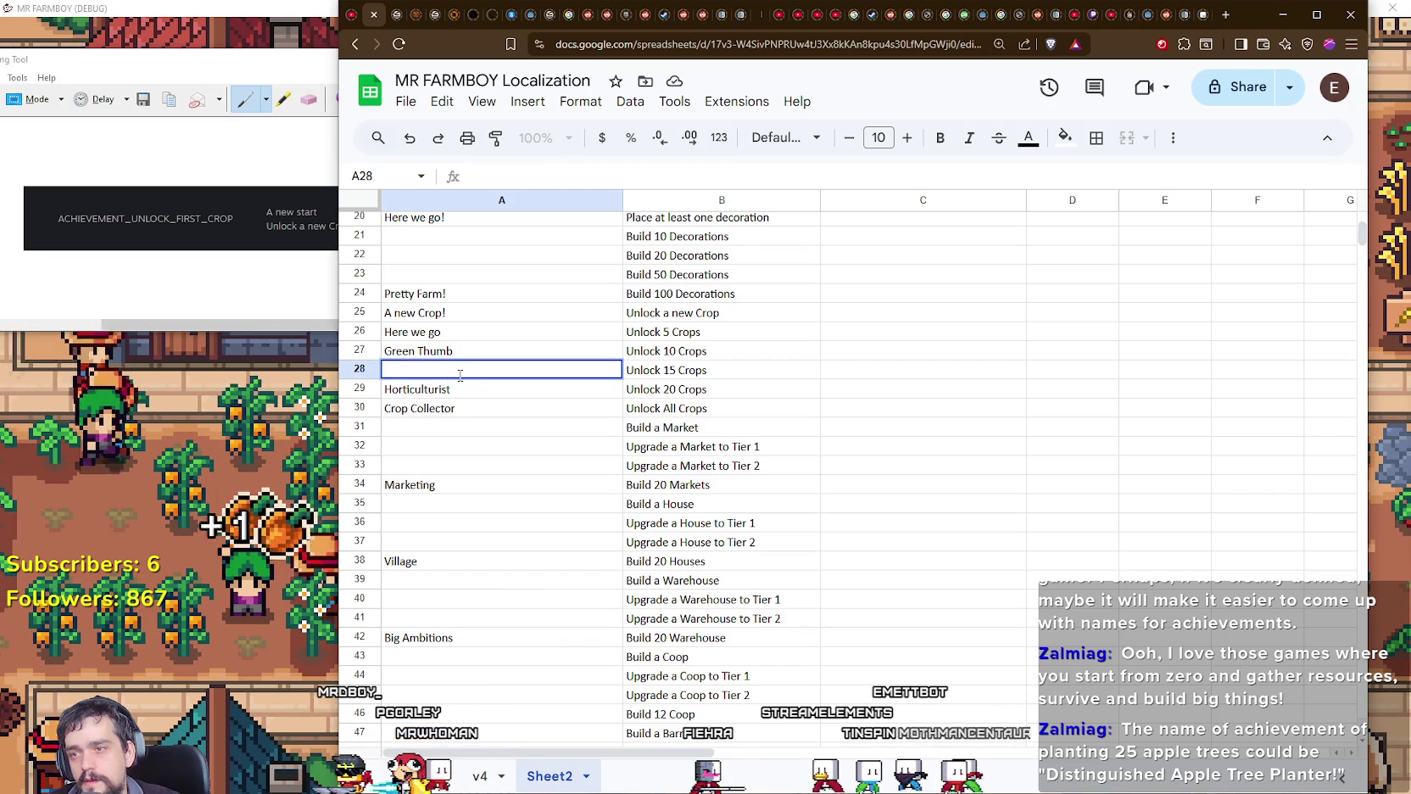
text(A)
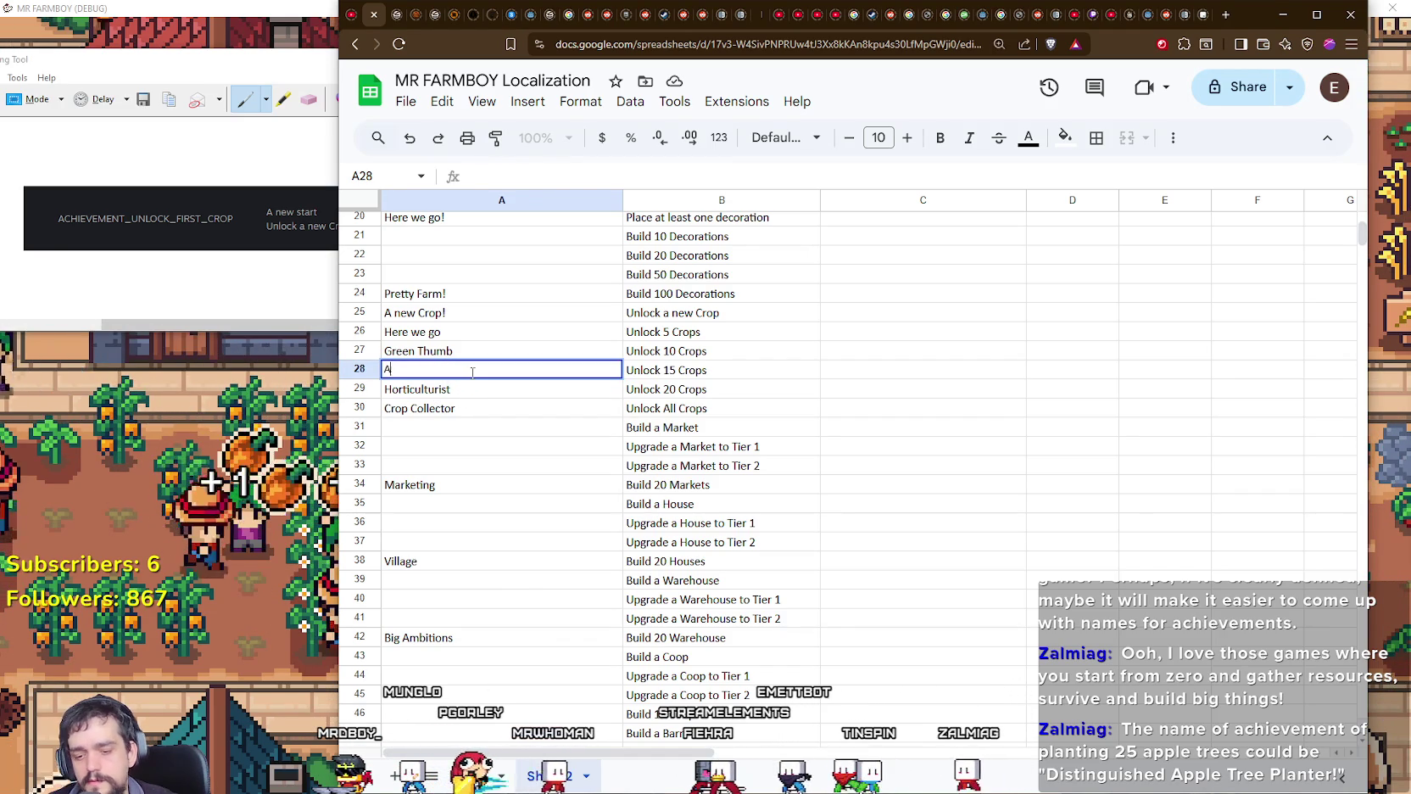
key(BackSpace)
key(BackSpace)
text(F)
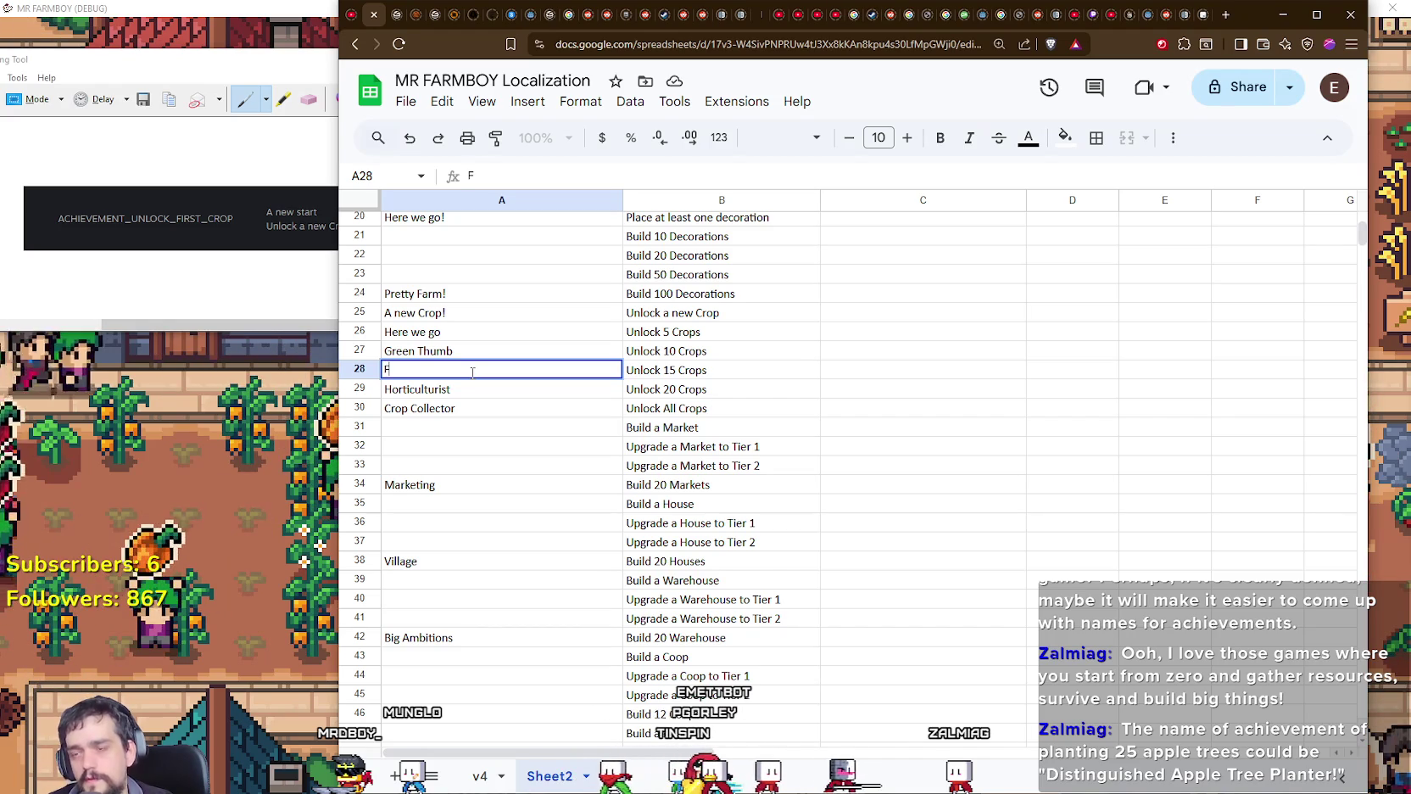
text(armer)
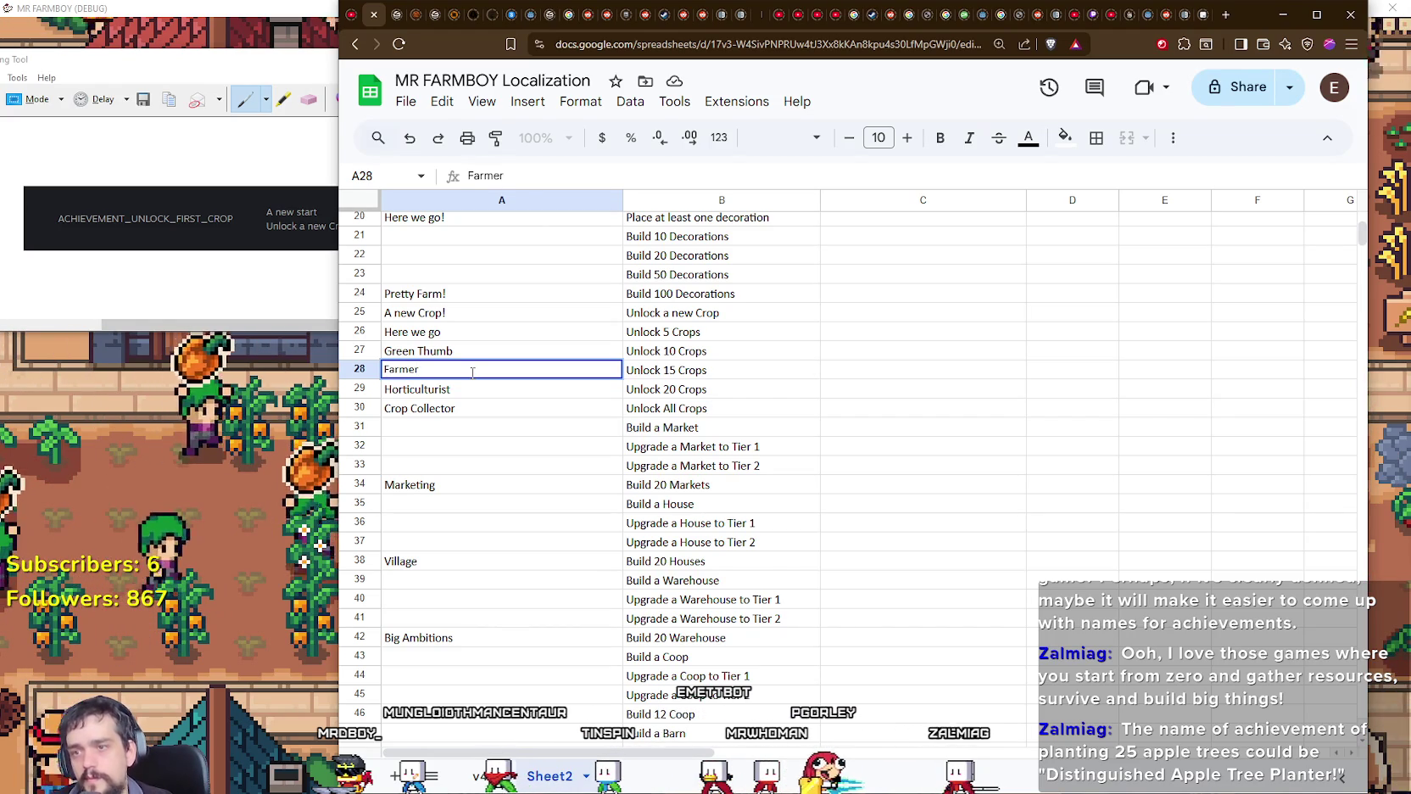
key(BackSpace)
key(BackSpace)
key(BackSpace)
key(BackSpace)
key(BackSpace)
key(BackSpace)
text(Crop)
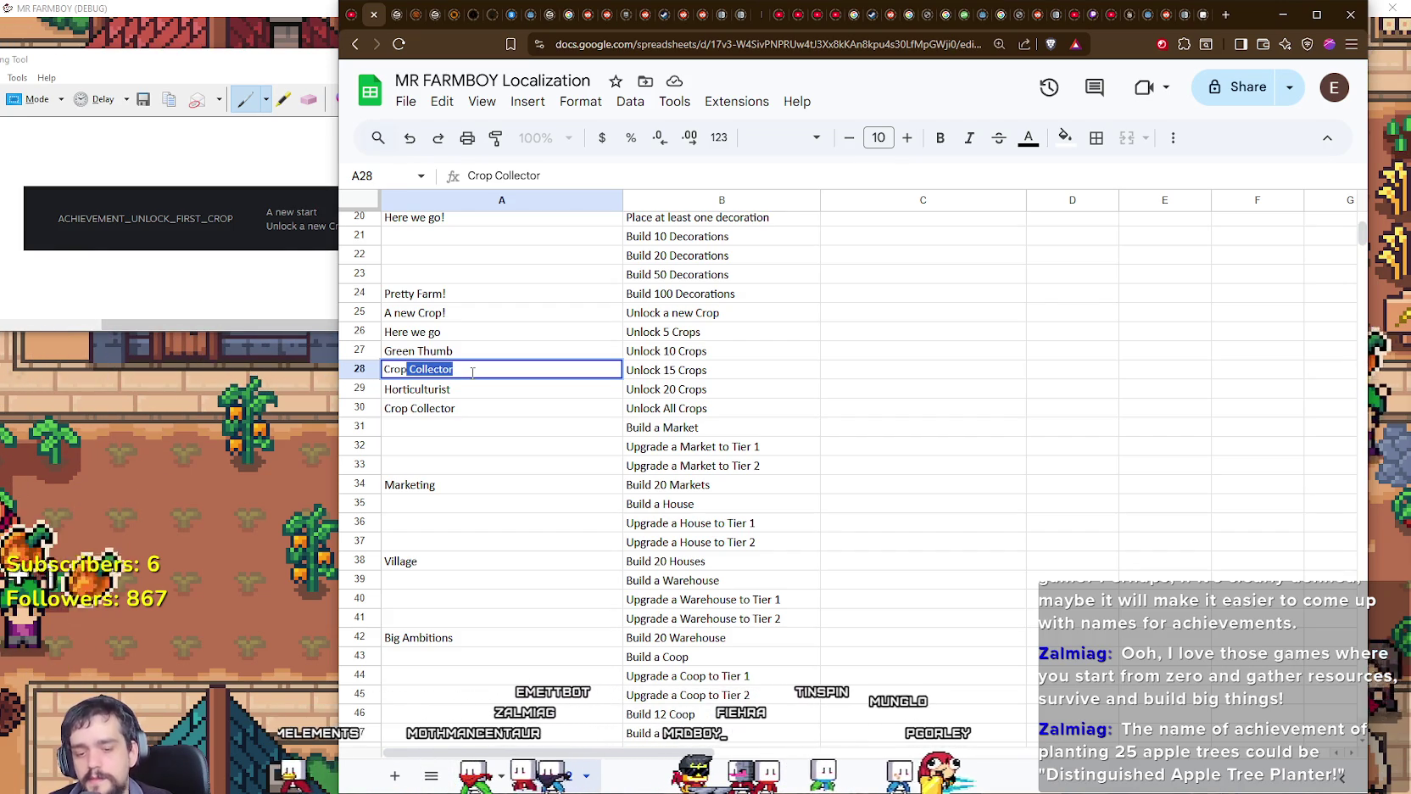
key(BackSpace)
text(Enjoyer)
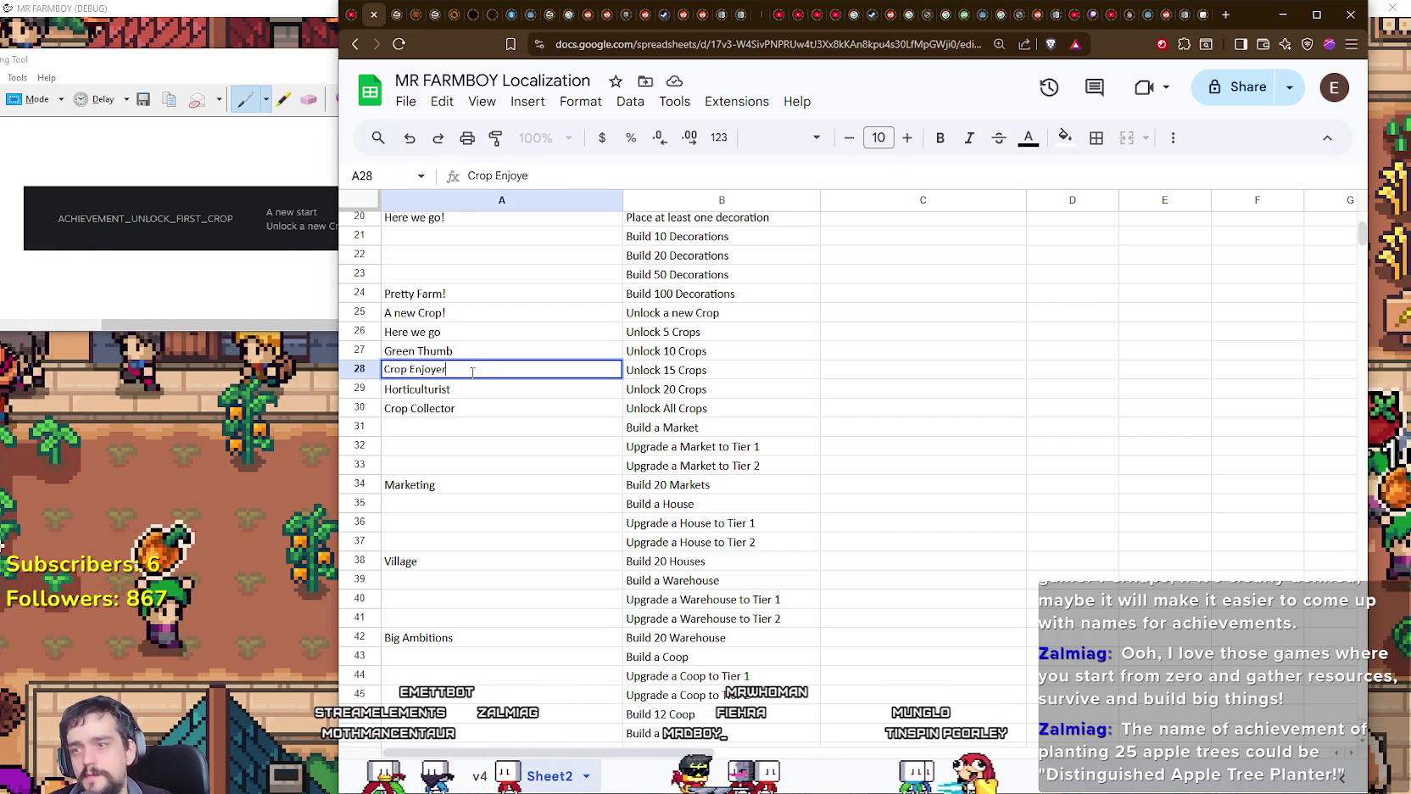
key(Return)
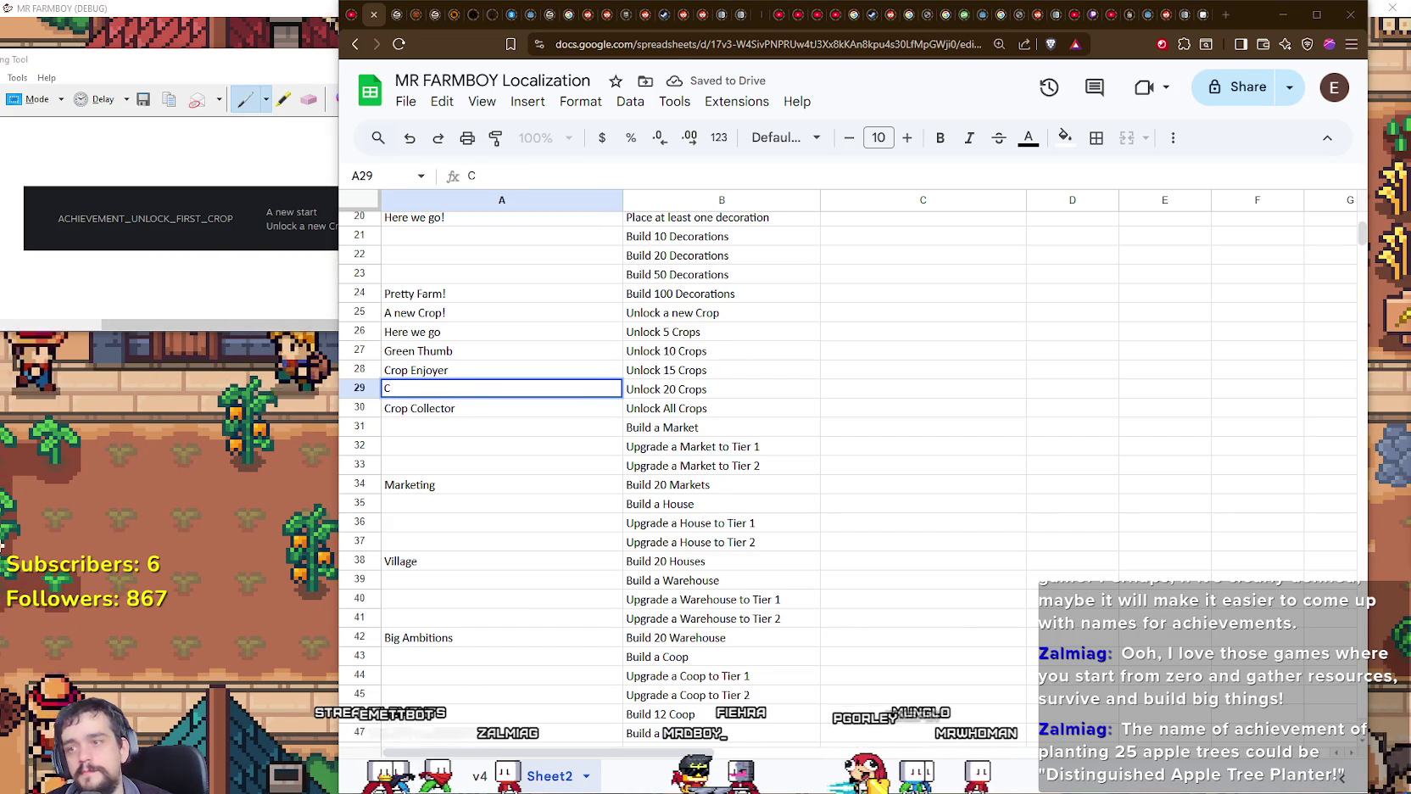
key(Escape)
text(Horticulturist)
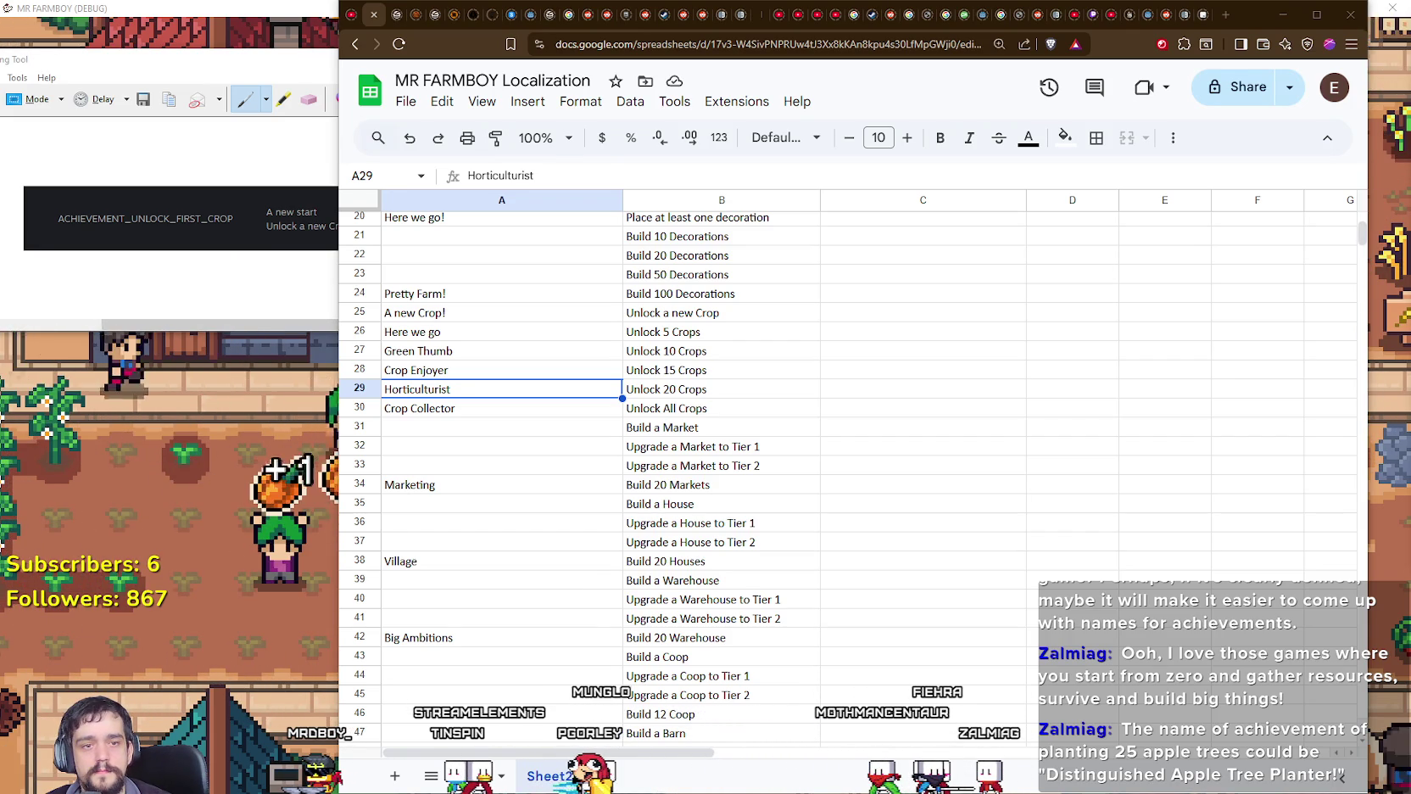
click(456, 408)
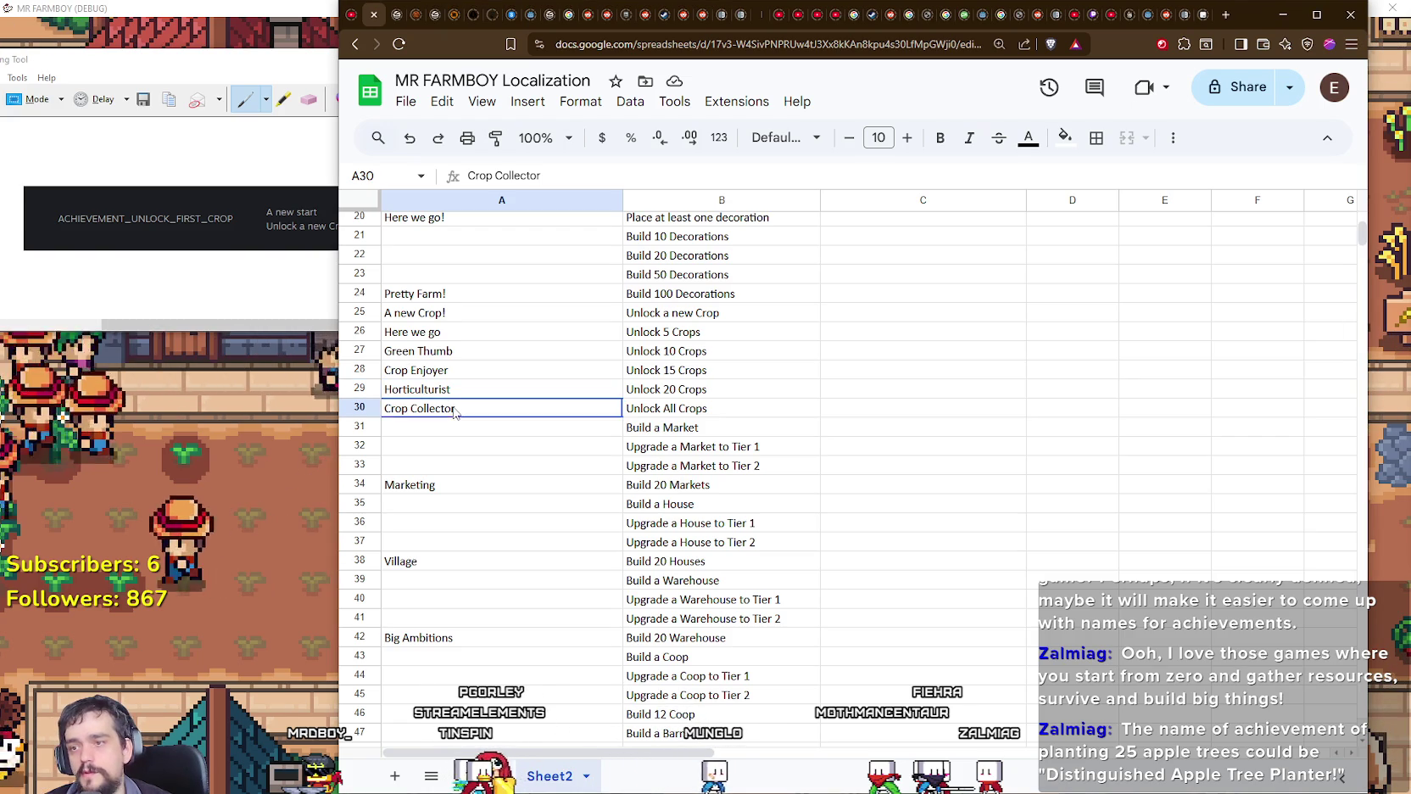
triple_click(456, 407)
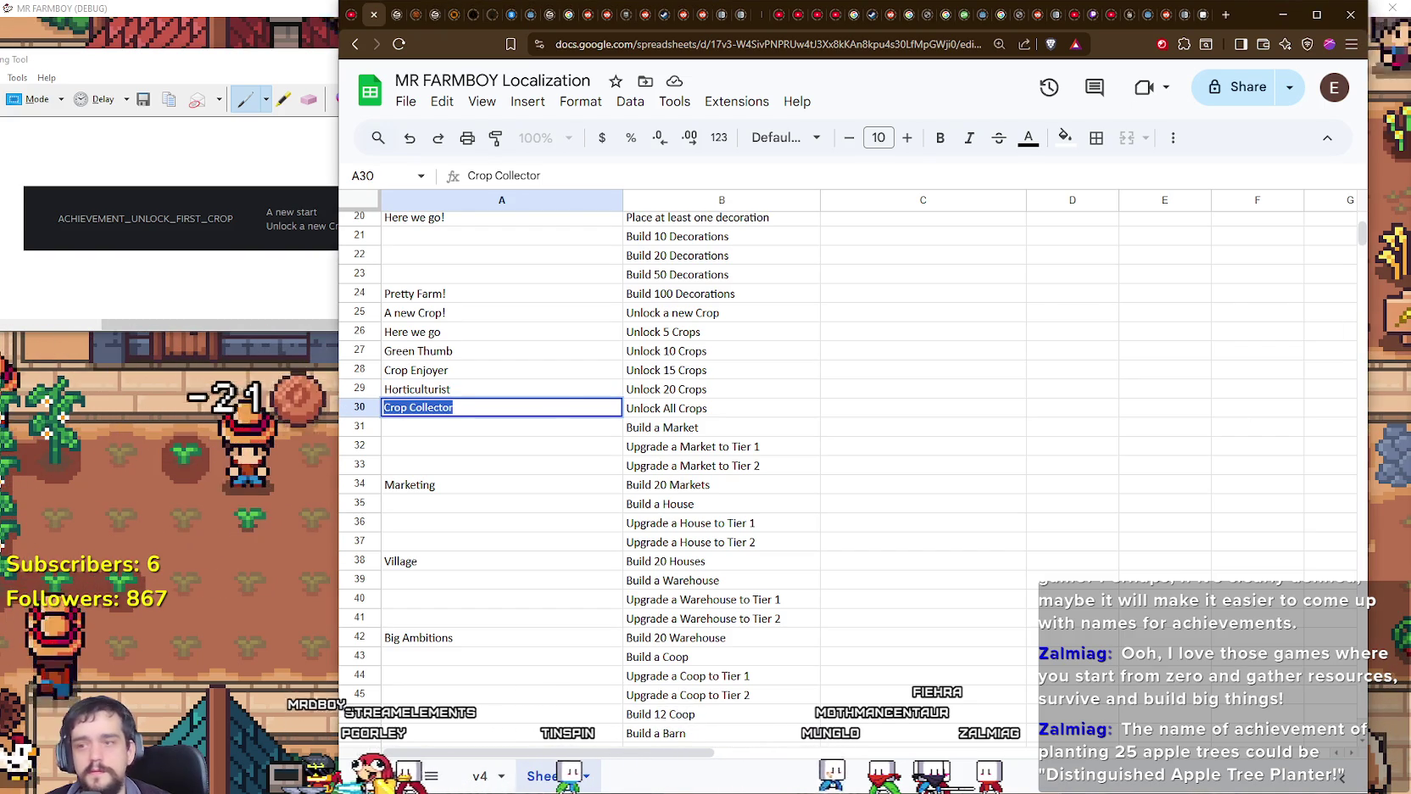
click(415, 388)
triple_click(415, 388)
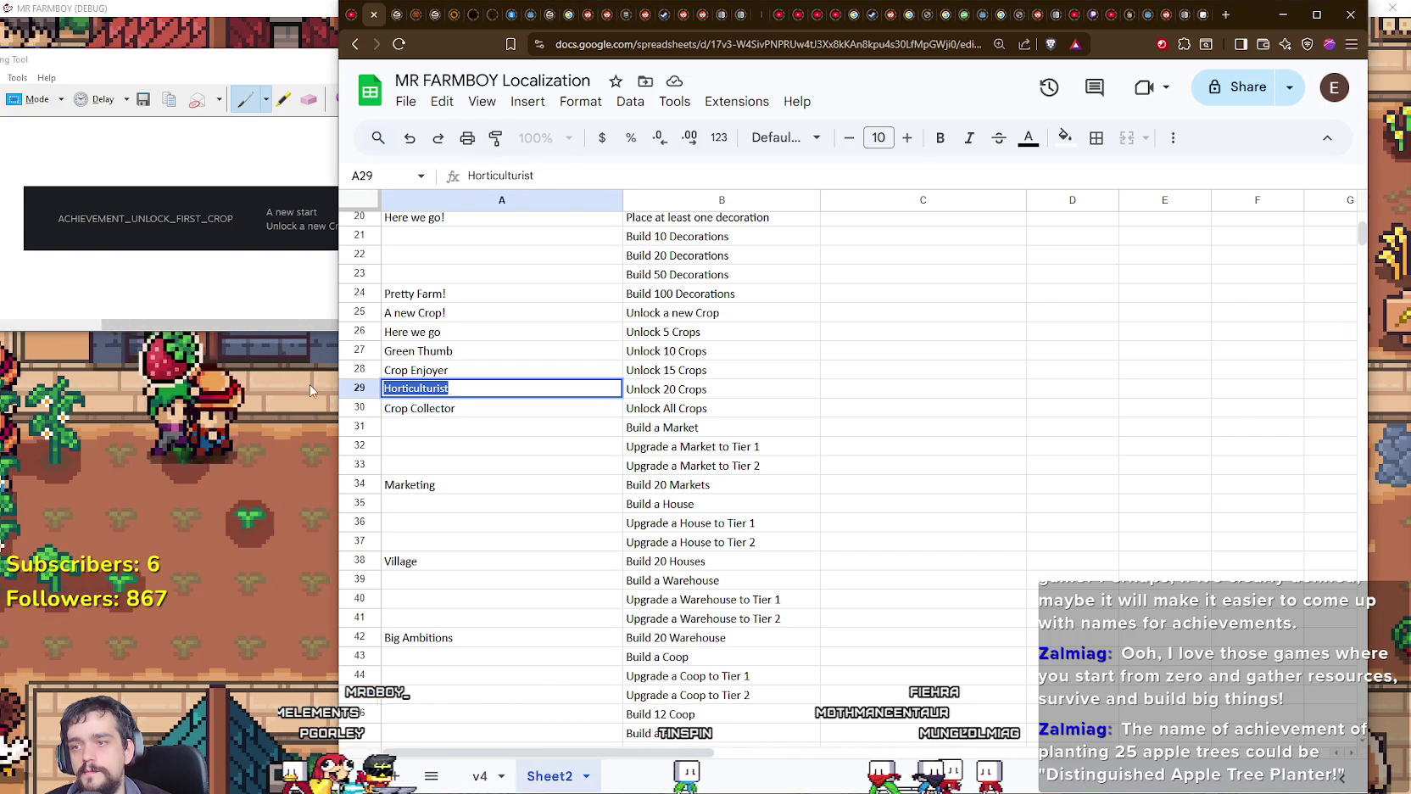
key(alt+Tab)
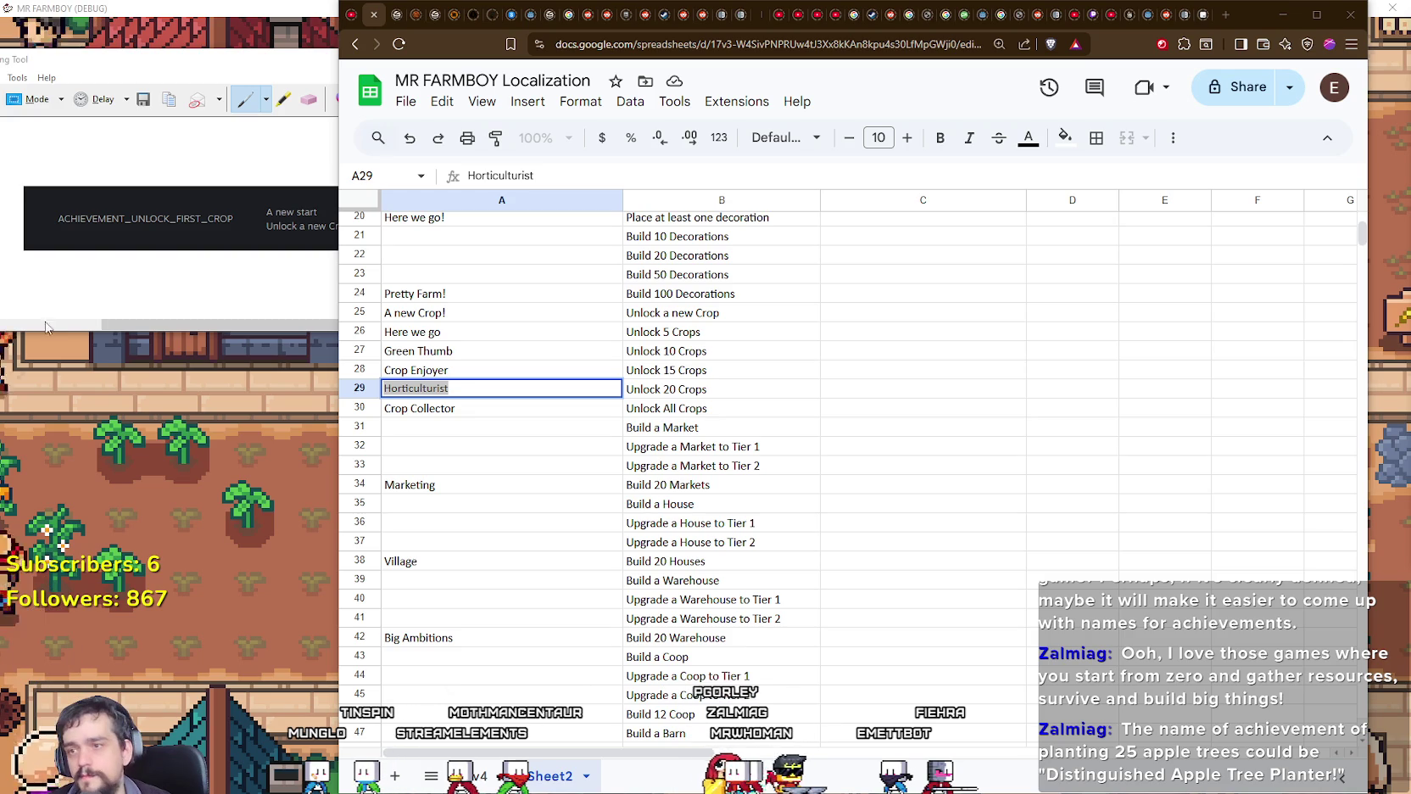
click(450, 414)
double_click(428, 408)
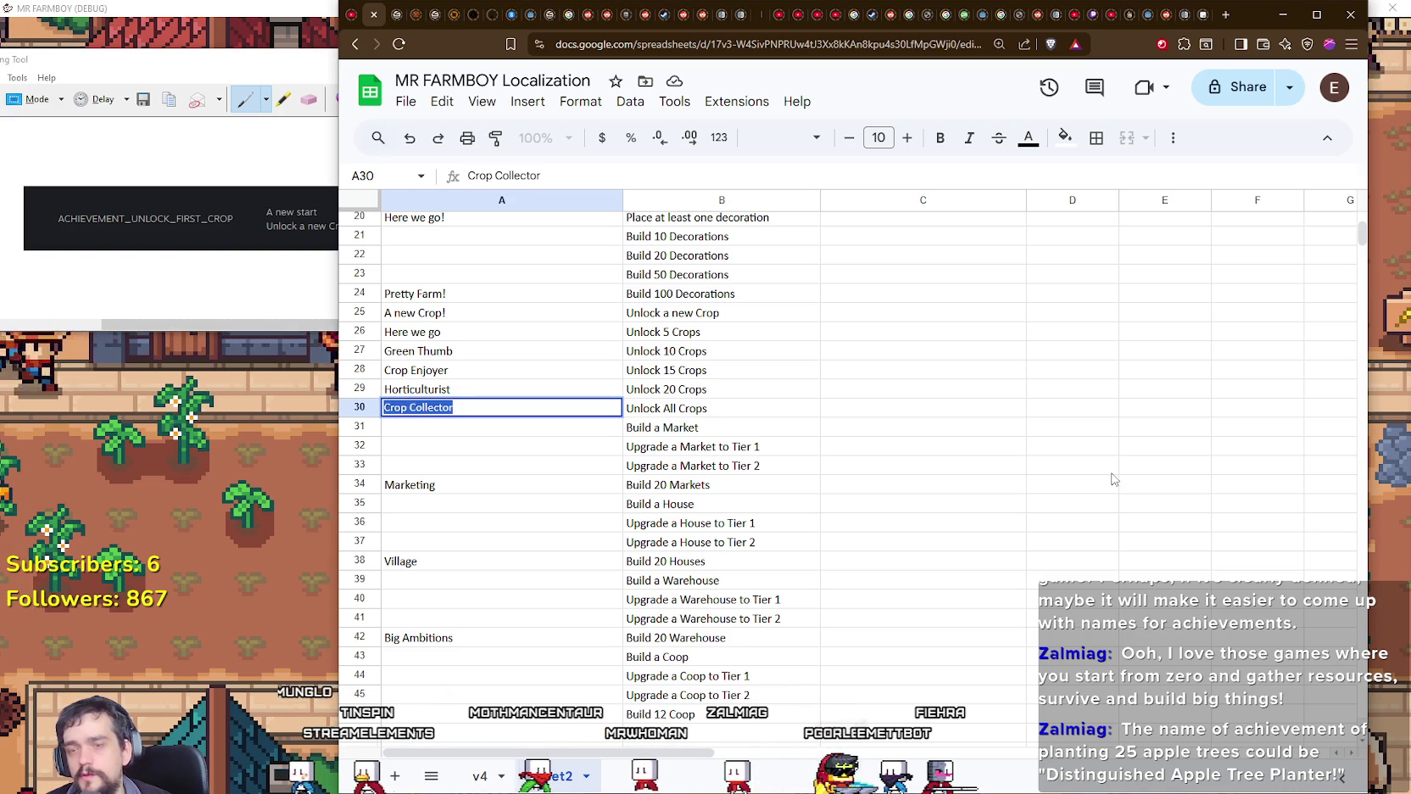
key(ctrl+a)
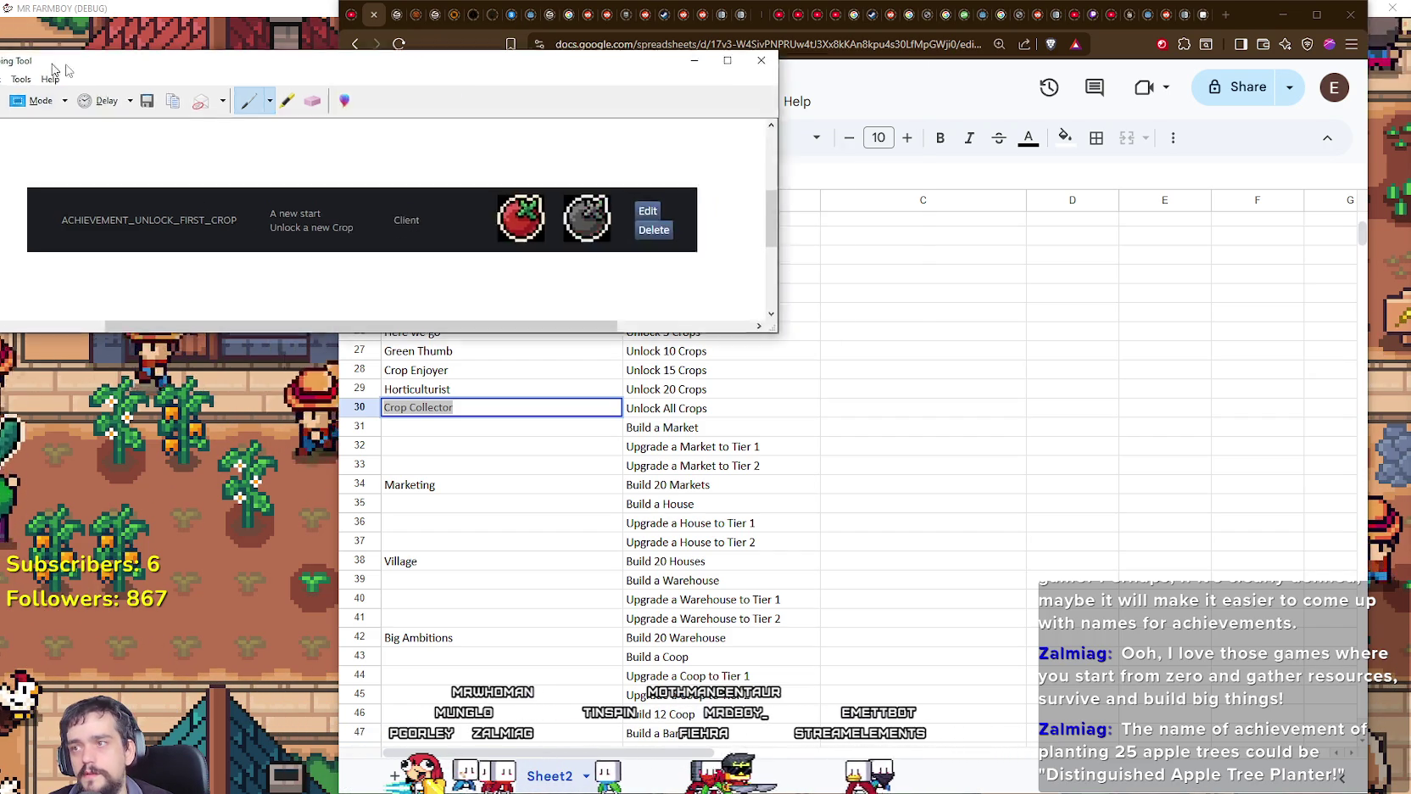
Step: Compare the snipped crop-unlock achievements with the sheet, then return to the MR FARMBOY Localization spreadsheet
drag(42, 59, 180, 68)
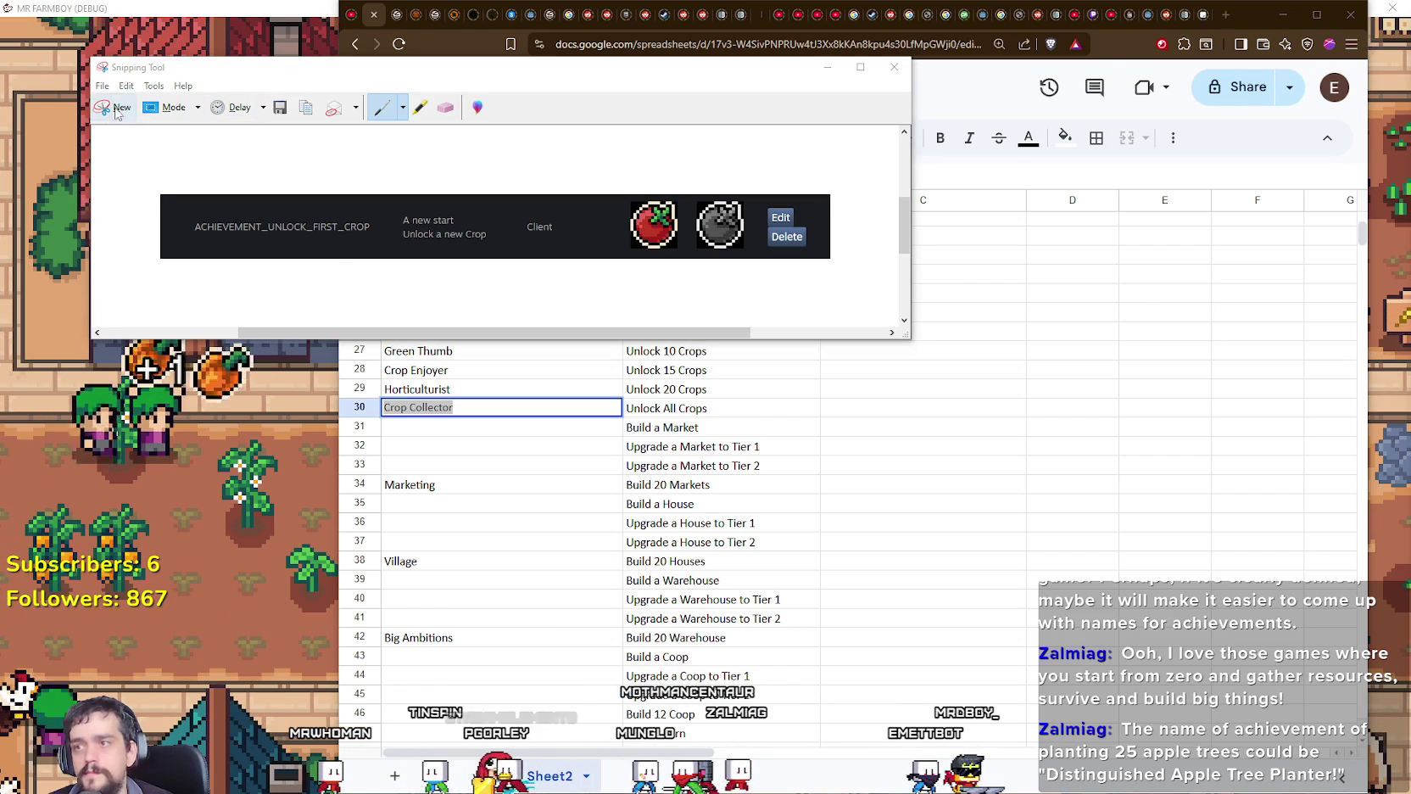
key(alt+Tab)
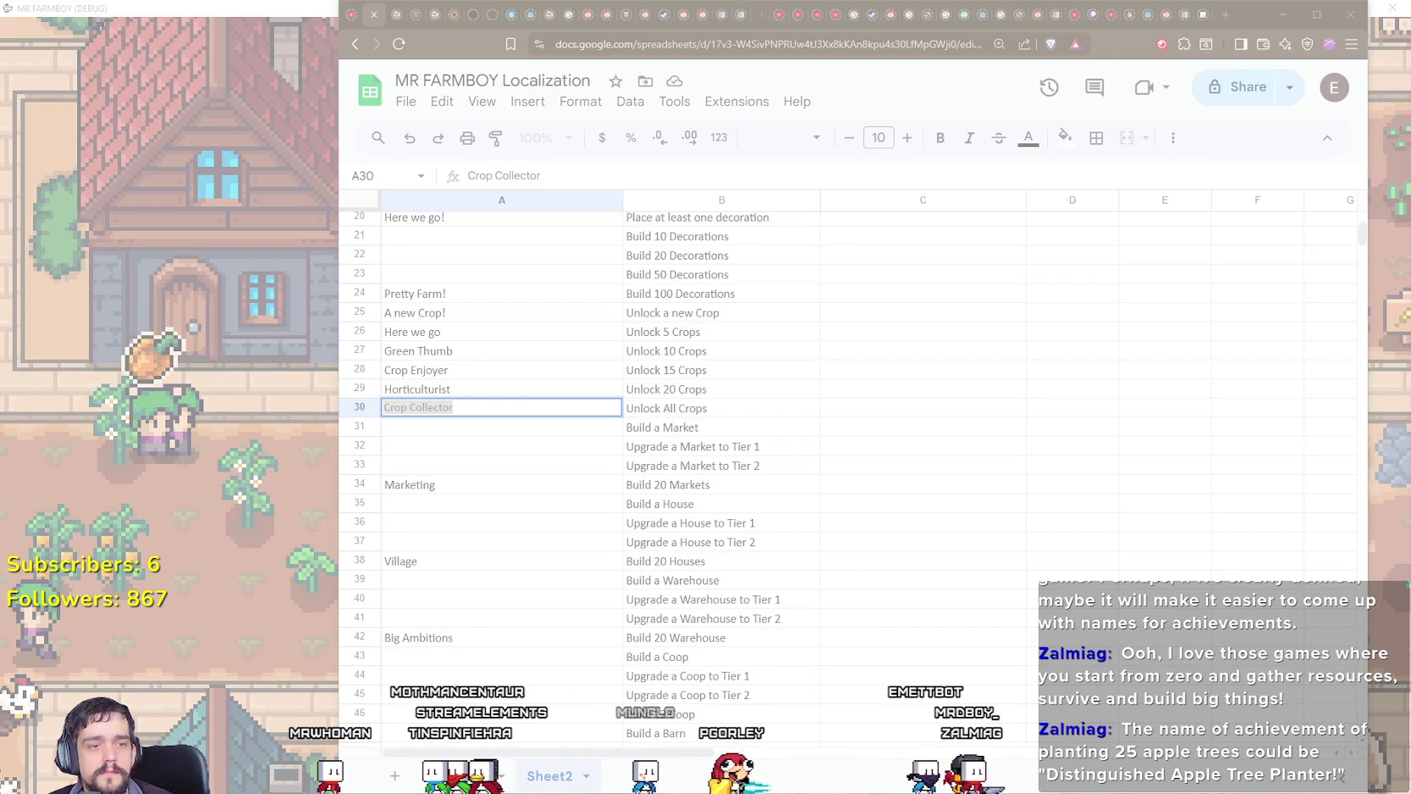
key(alt+Tab)
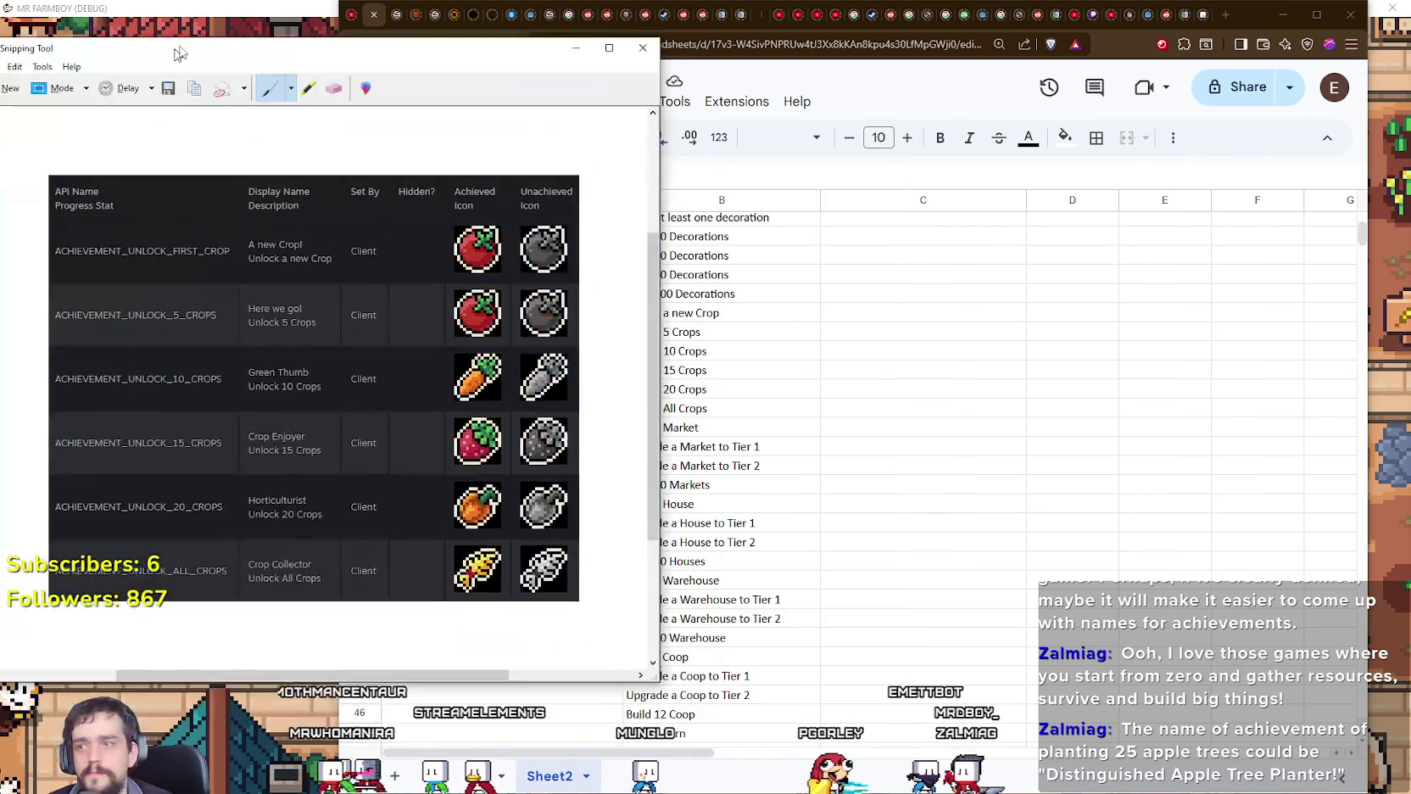
drag(177, 54, 163, 52)
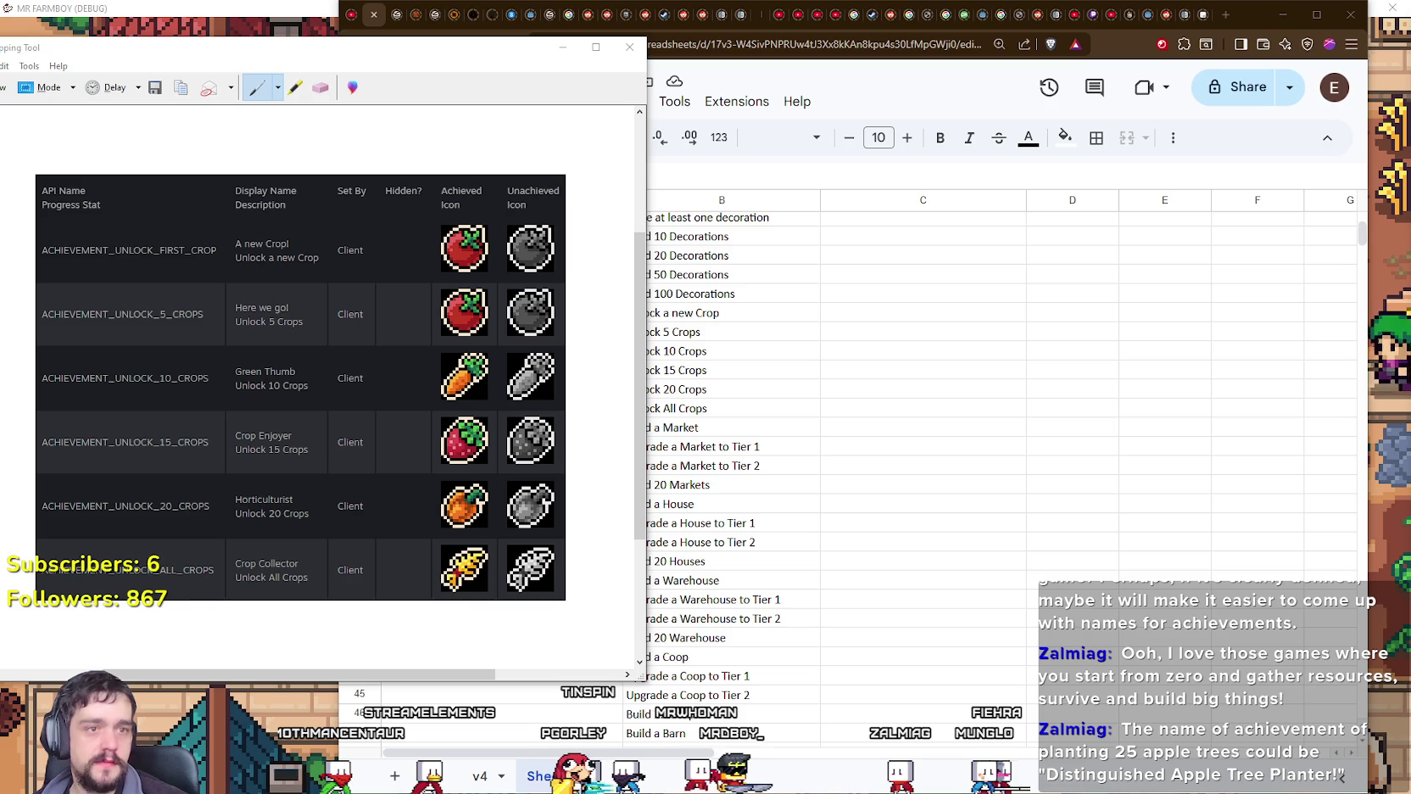
click(687, 477)
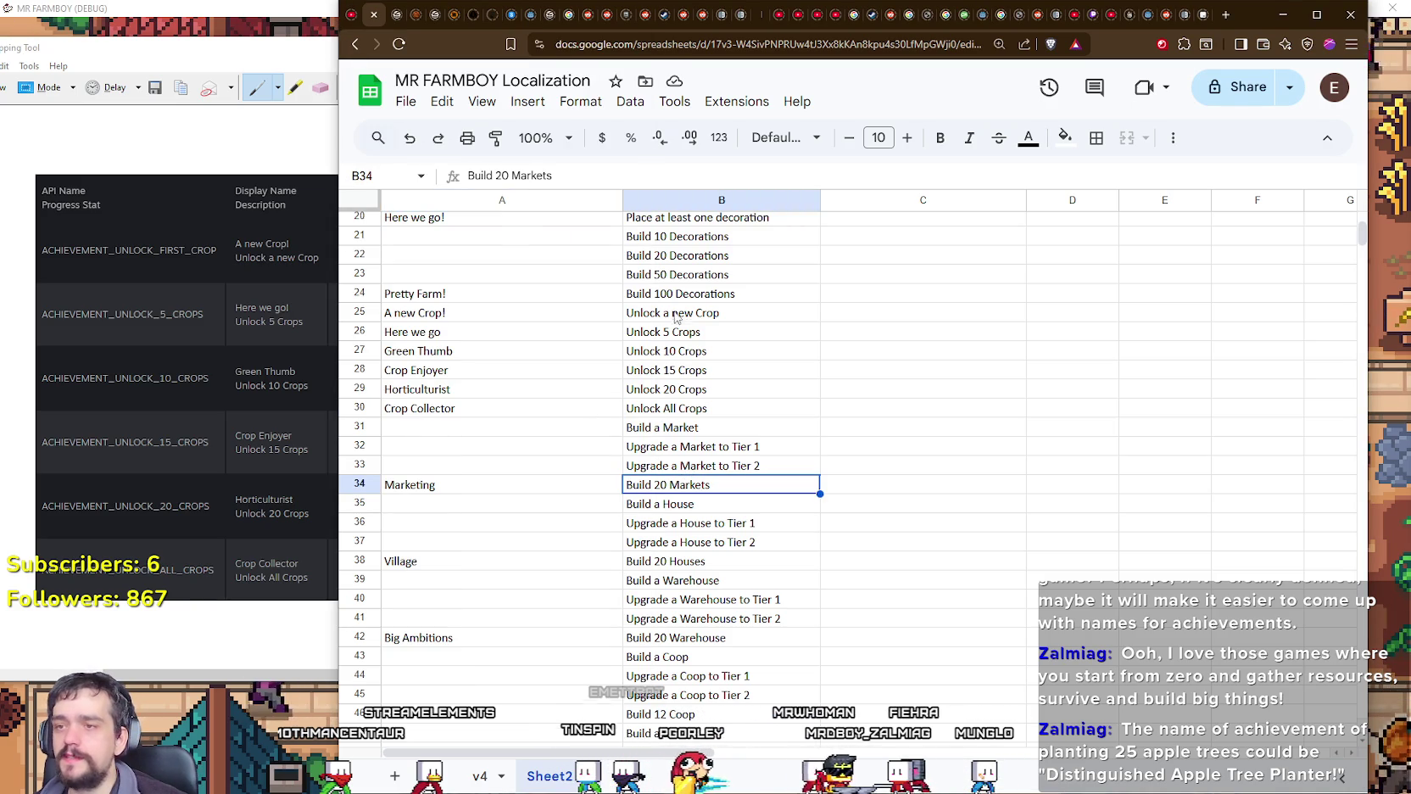
Step: Copy the achievement conditions in B1:B103 to the clipboard
scroll(676, 317, up, 2)
scroll(712, 390, up, 3)
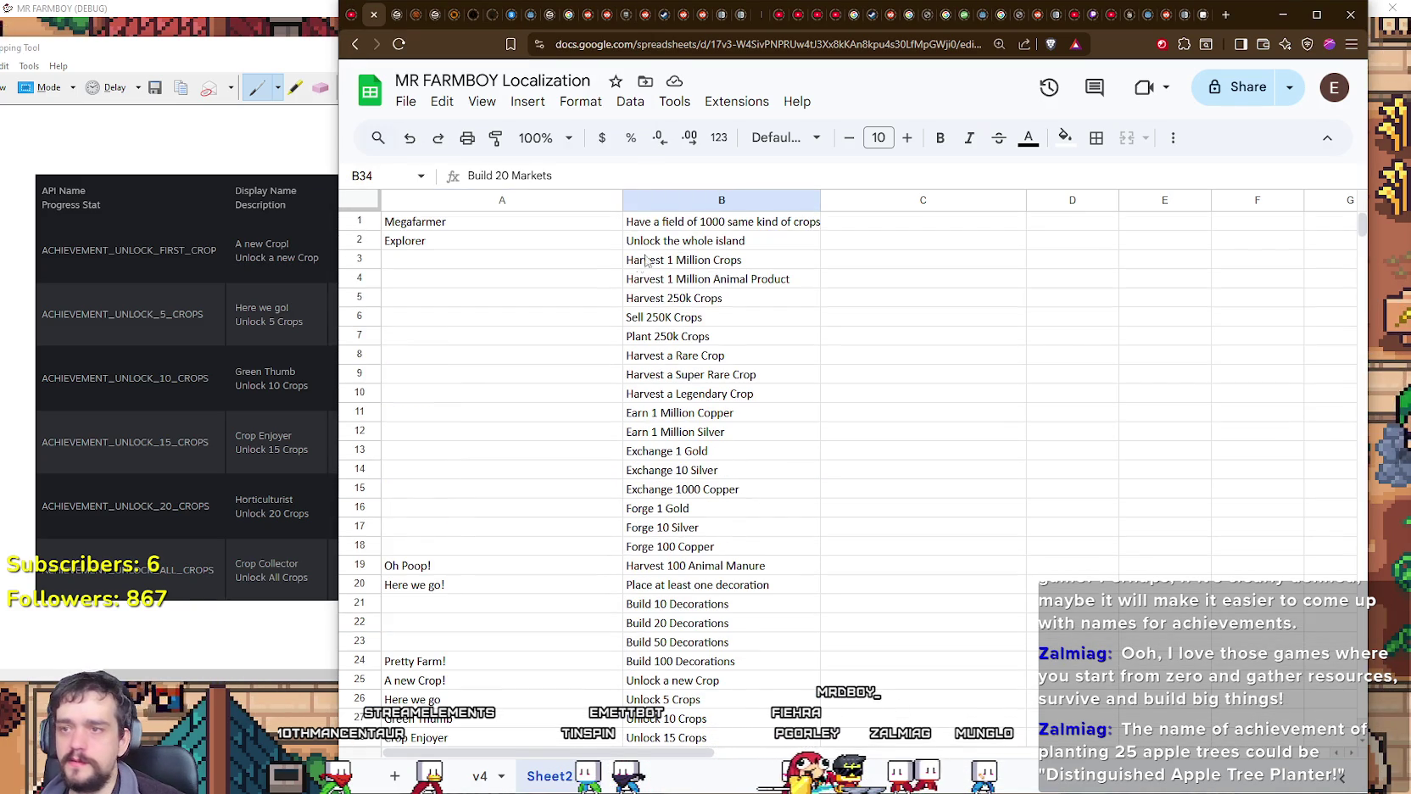
mouse_move(674, 221)
mouse_down()
mouse_move(678, 501)
mouse_move(709, 593)
mouse_up()
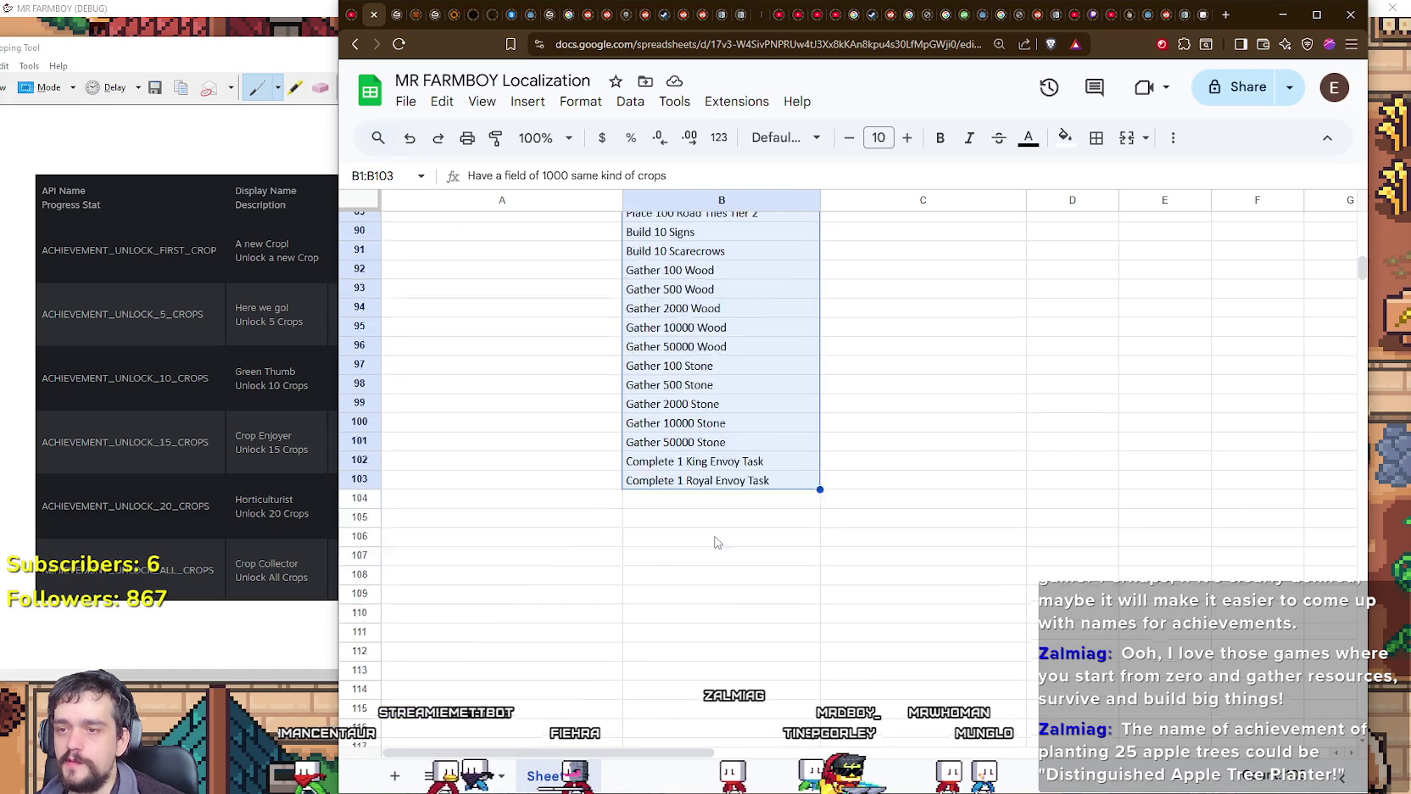
scroll(719, 539, up, 5)
scroll(725, 537, up, 3)
scroll(730, 536, up, 3)
scroll(721, 517, up, 4)
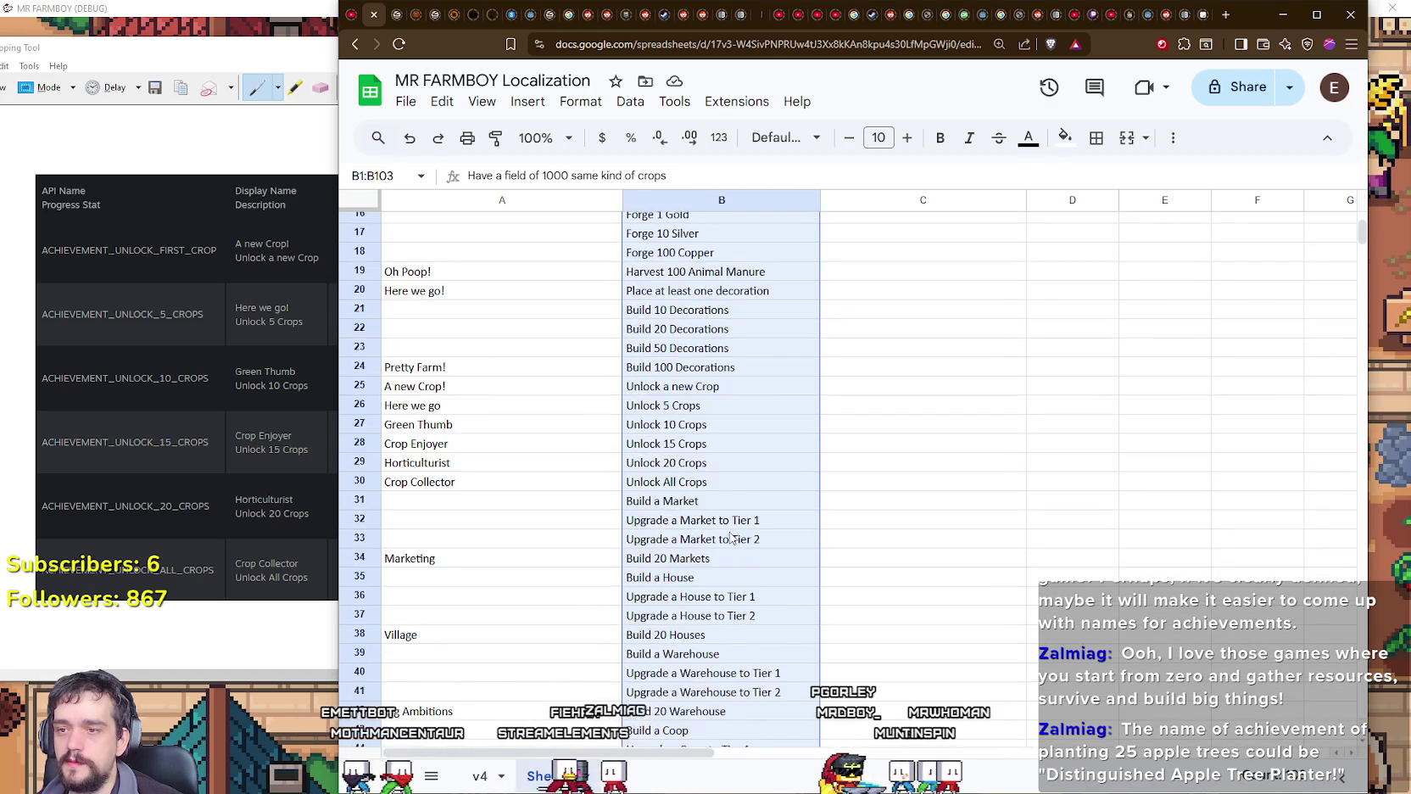
scroll(704, 492, up, 3)
scroll(687, 467, up, 1)
right_click(703, 416)
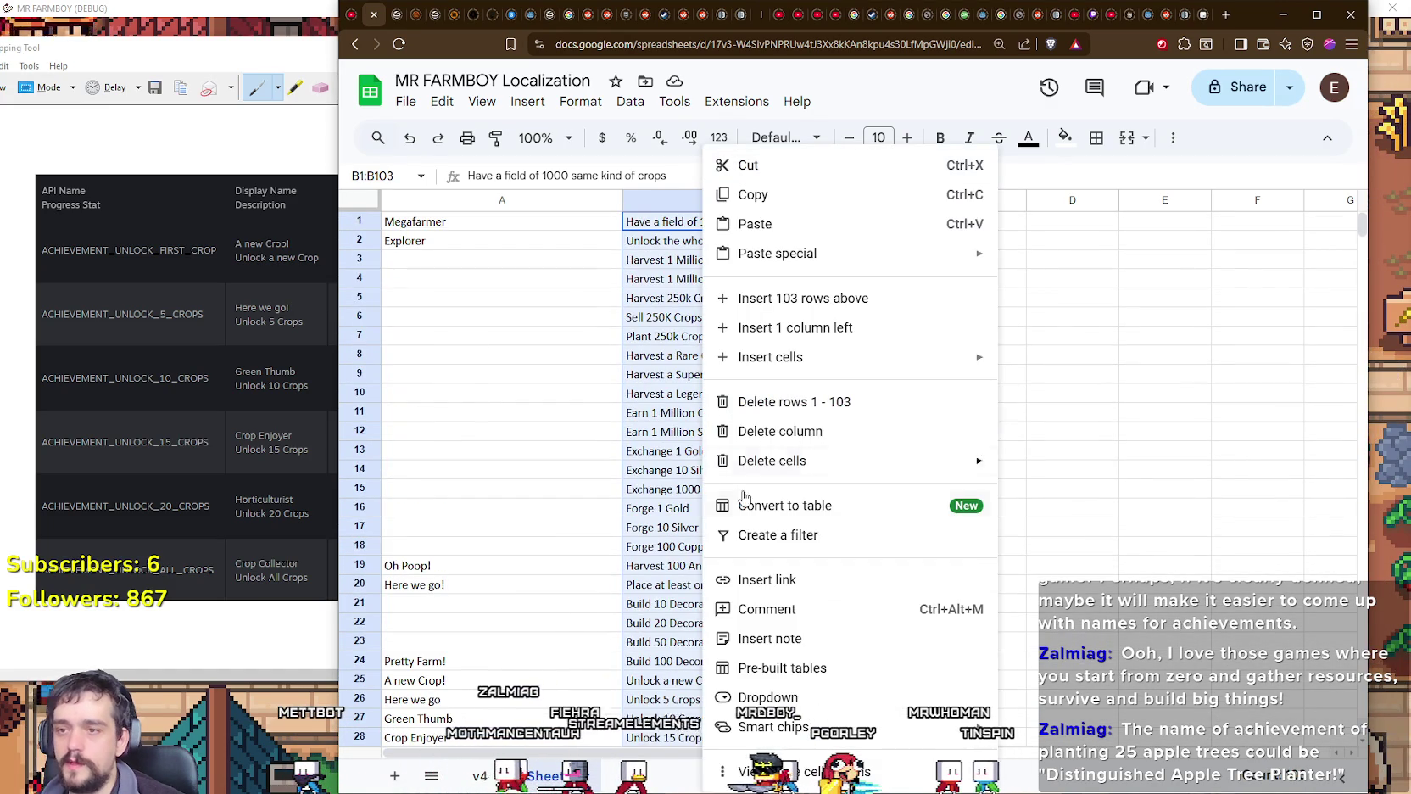
click(755, 192)
click(978, 397)
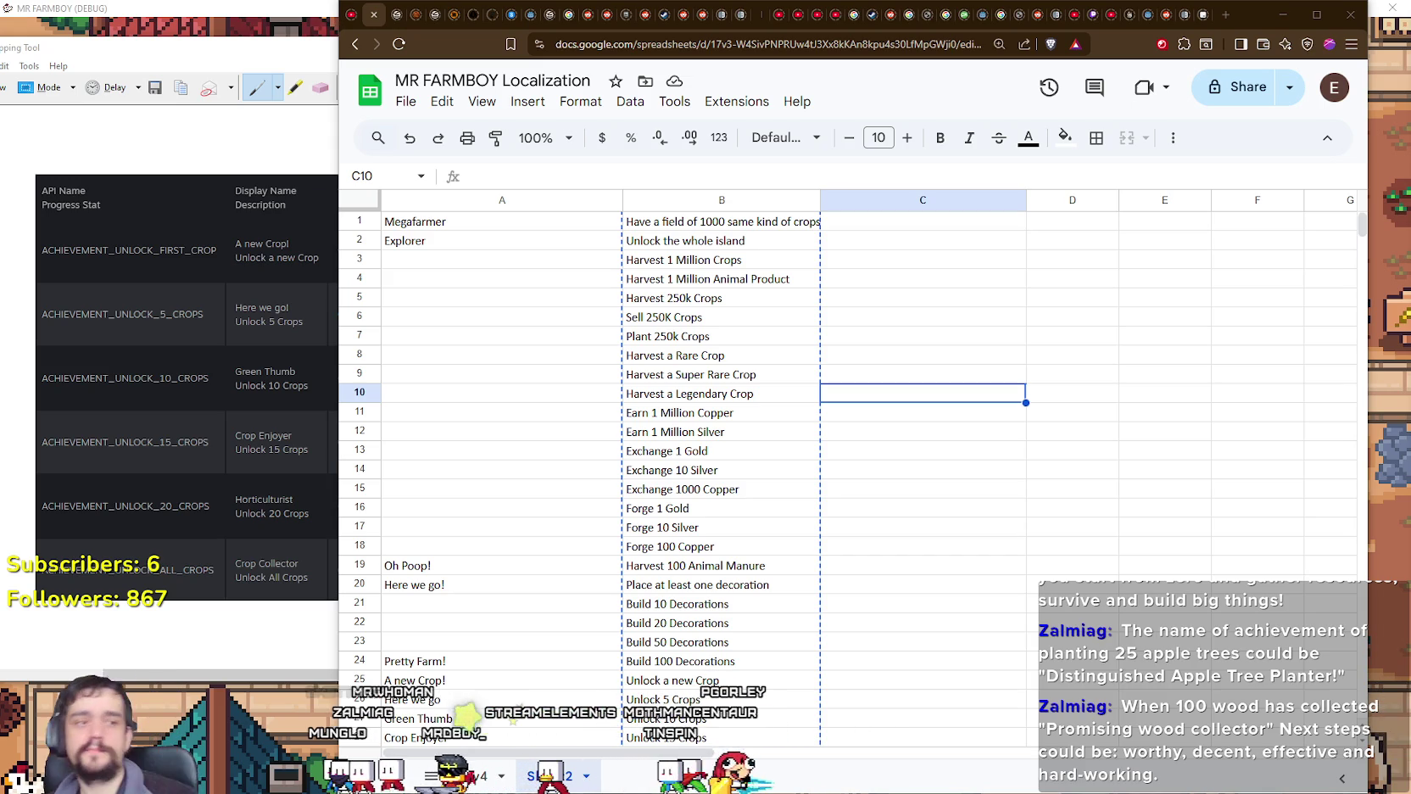
click(501, 297)
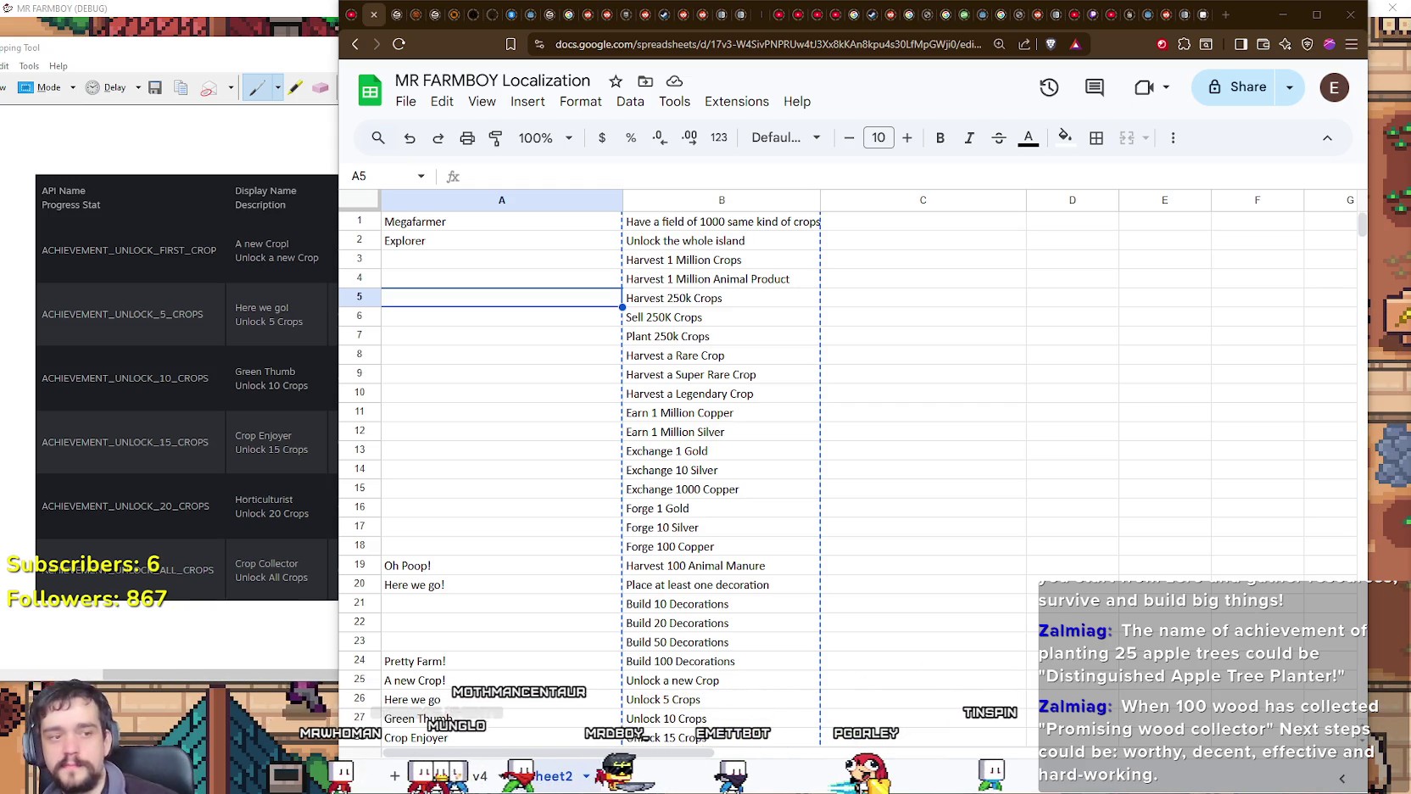
Step: Scroll down to row 92 and select A92 beside the Gather 100 Wood condition
click(464, 622)
scroll(464, 622, down, 4)
scroll(467, 621, down, 6)
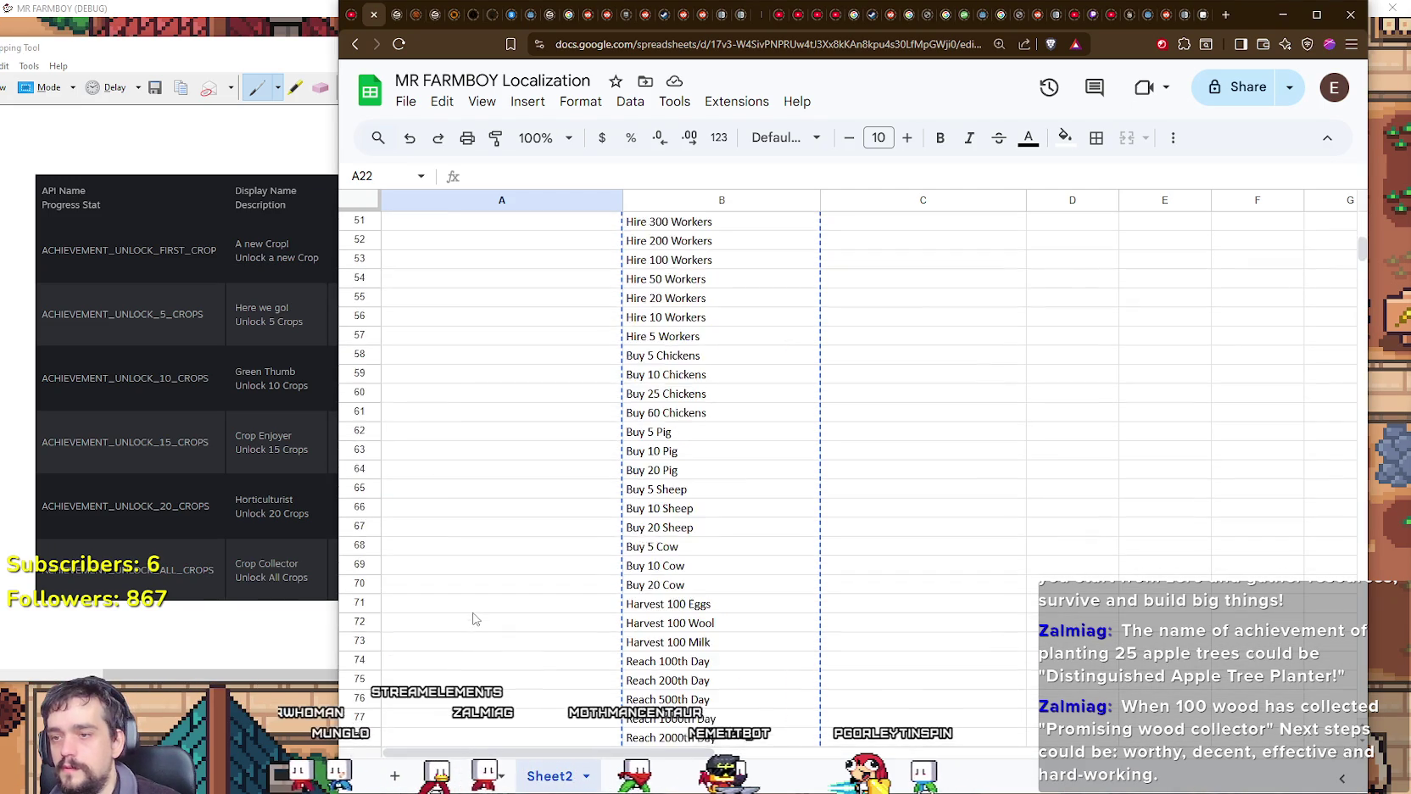
scroll(470, 620, down, 4)
scroll(473, 619, down, 3)
scroll(473, 619, down, 3)
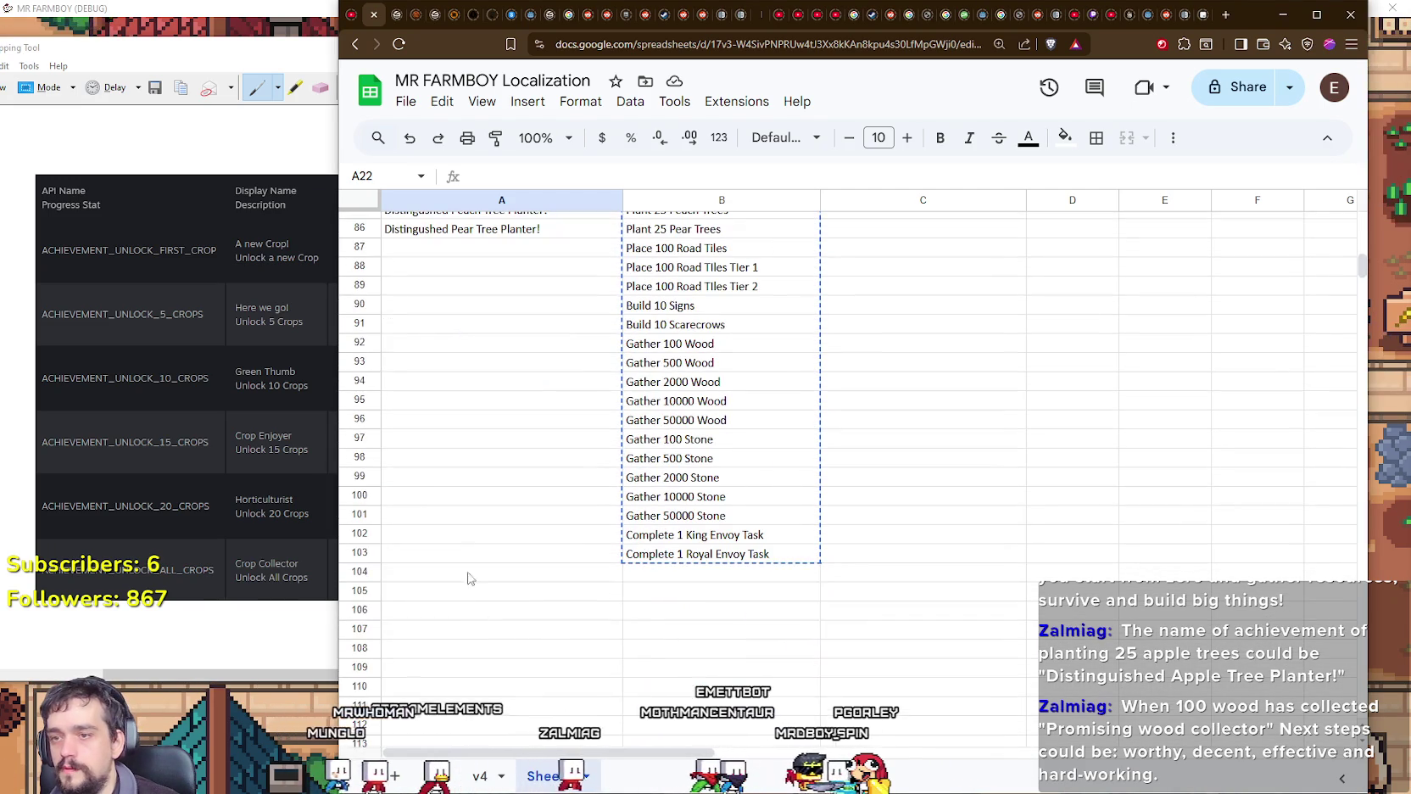
click(425, 347)
double_click(425, 347)
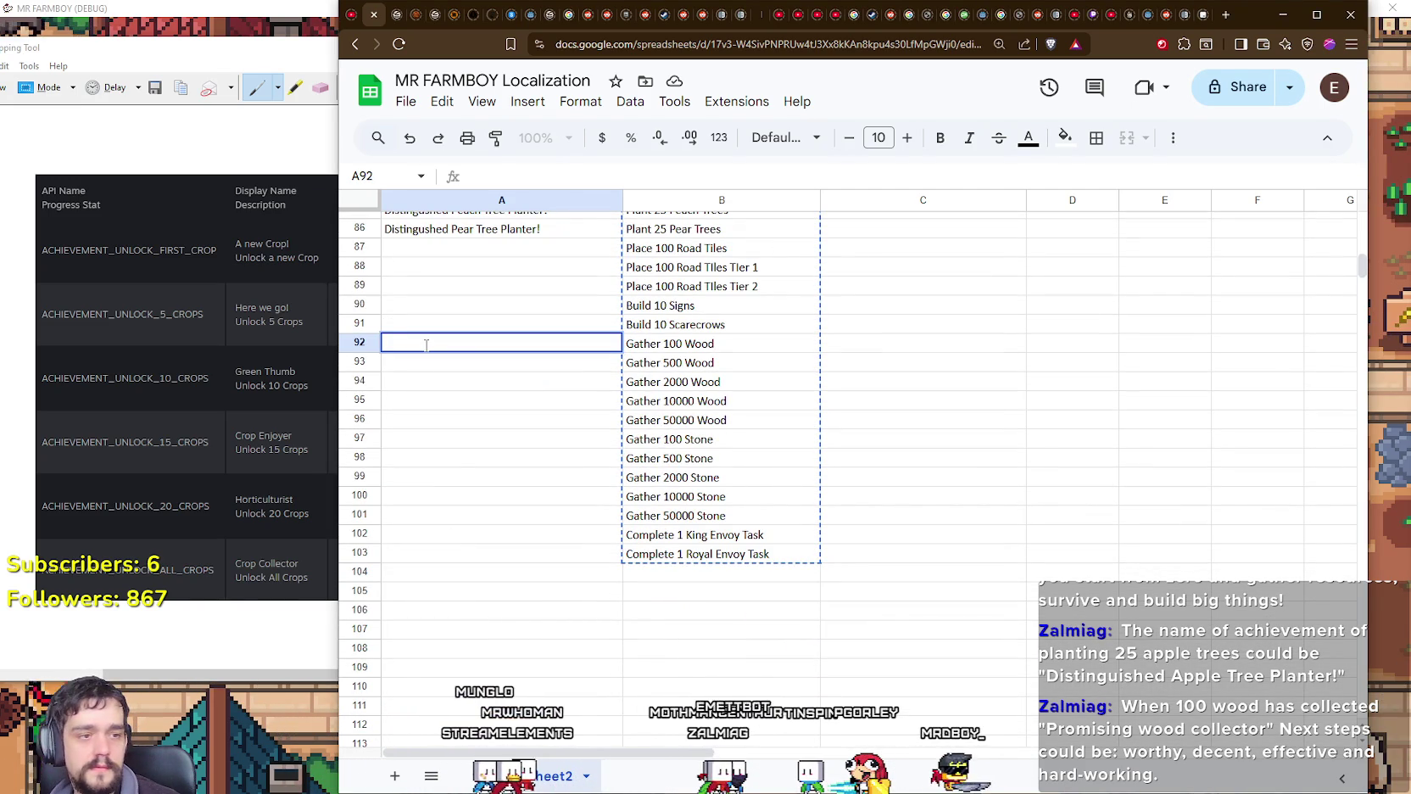
double_click(648, 345)
double_click(648, 345)
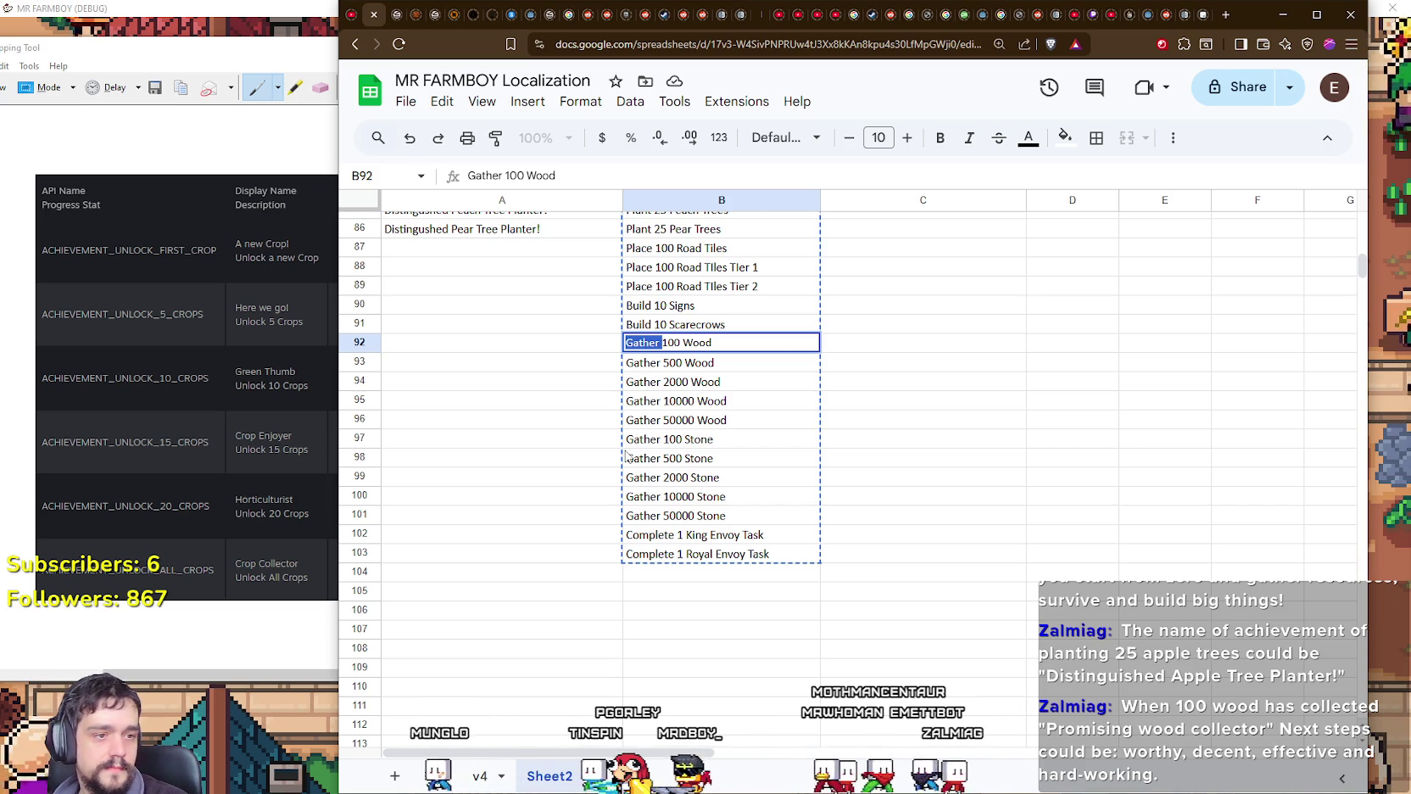
click(466, 343)
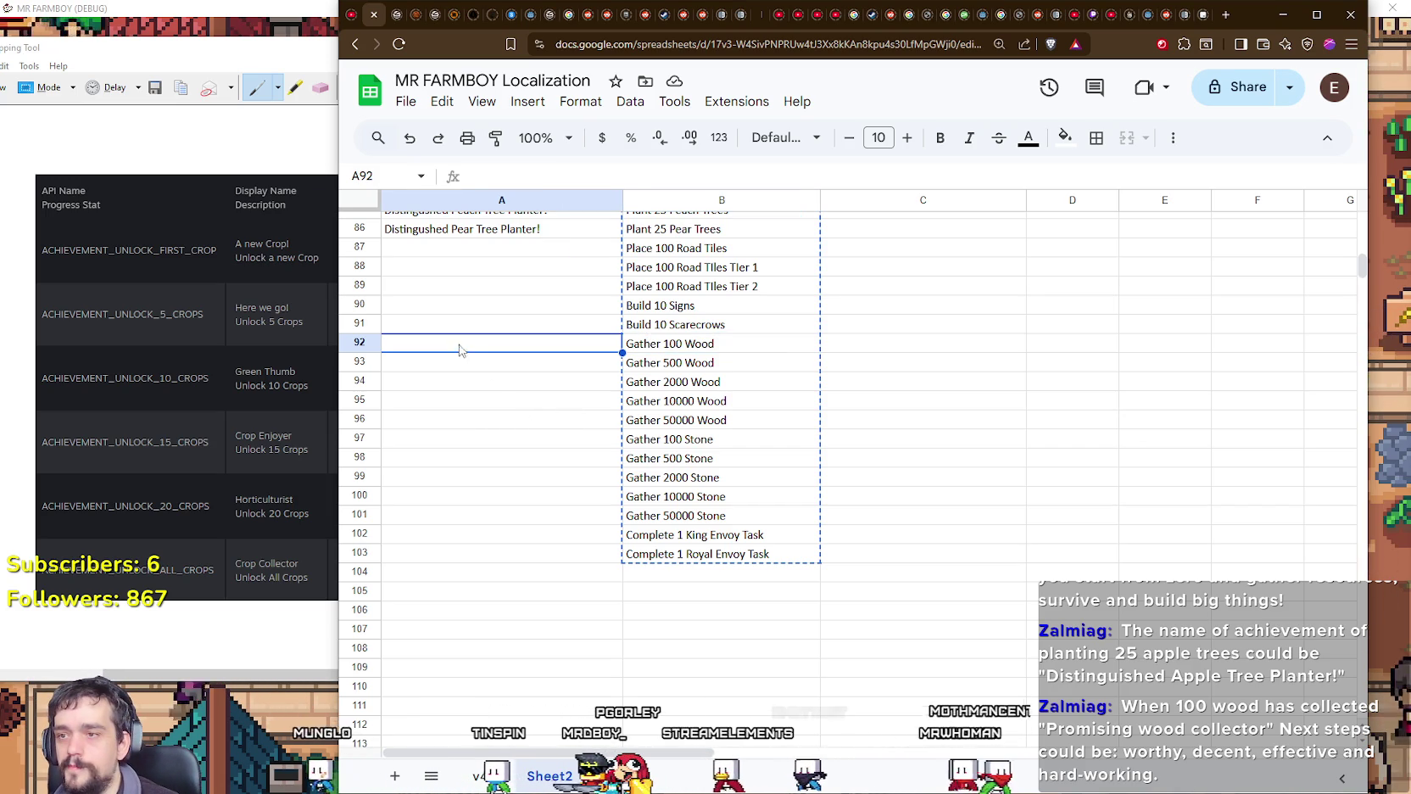
Step: Fill A92–A96 with Promising, Worthy, Decent, Effective and Hard-Working Wood Collector
text(P)
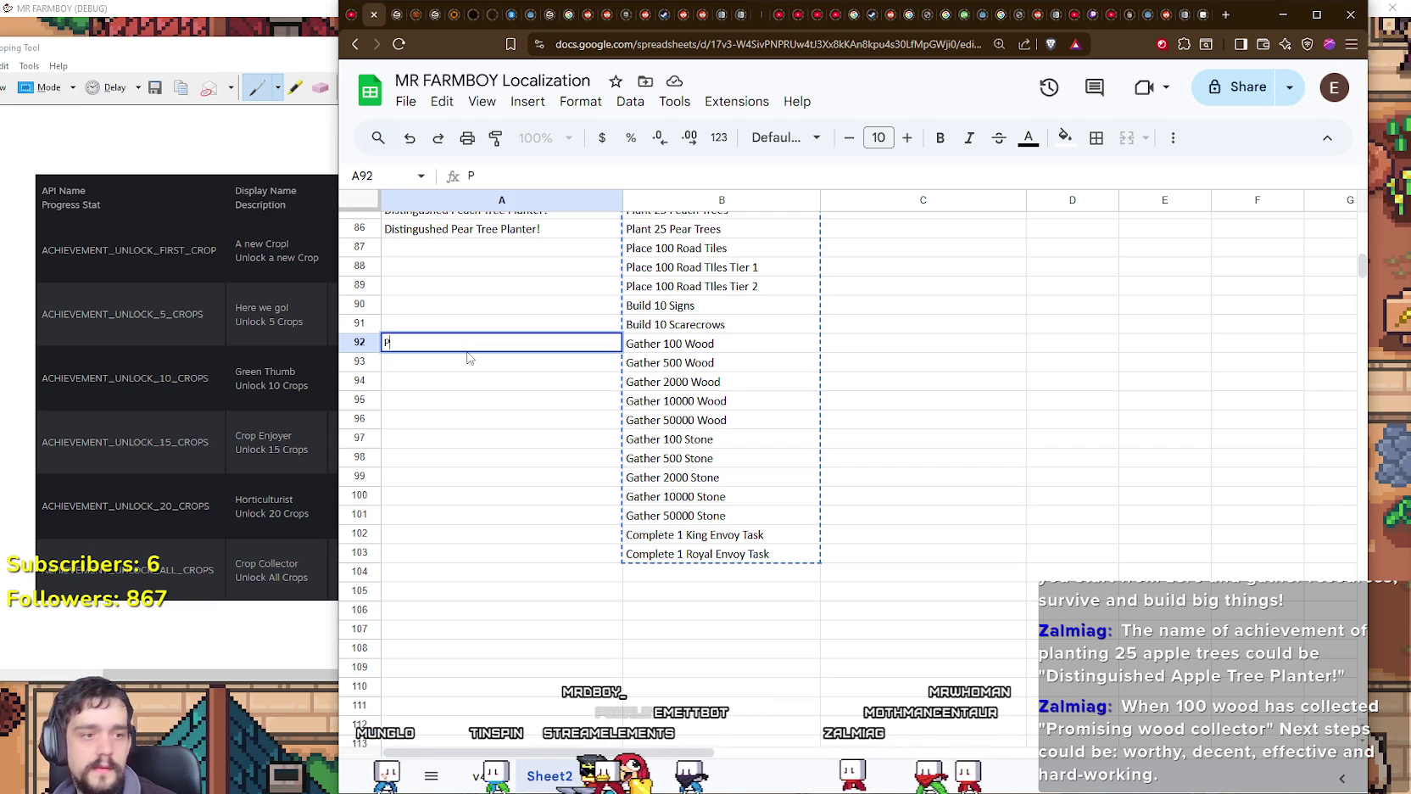
text(romi)
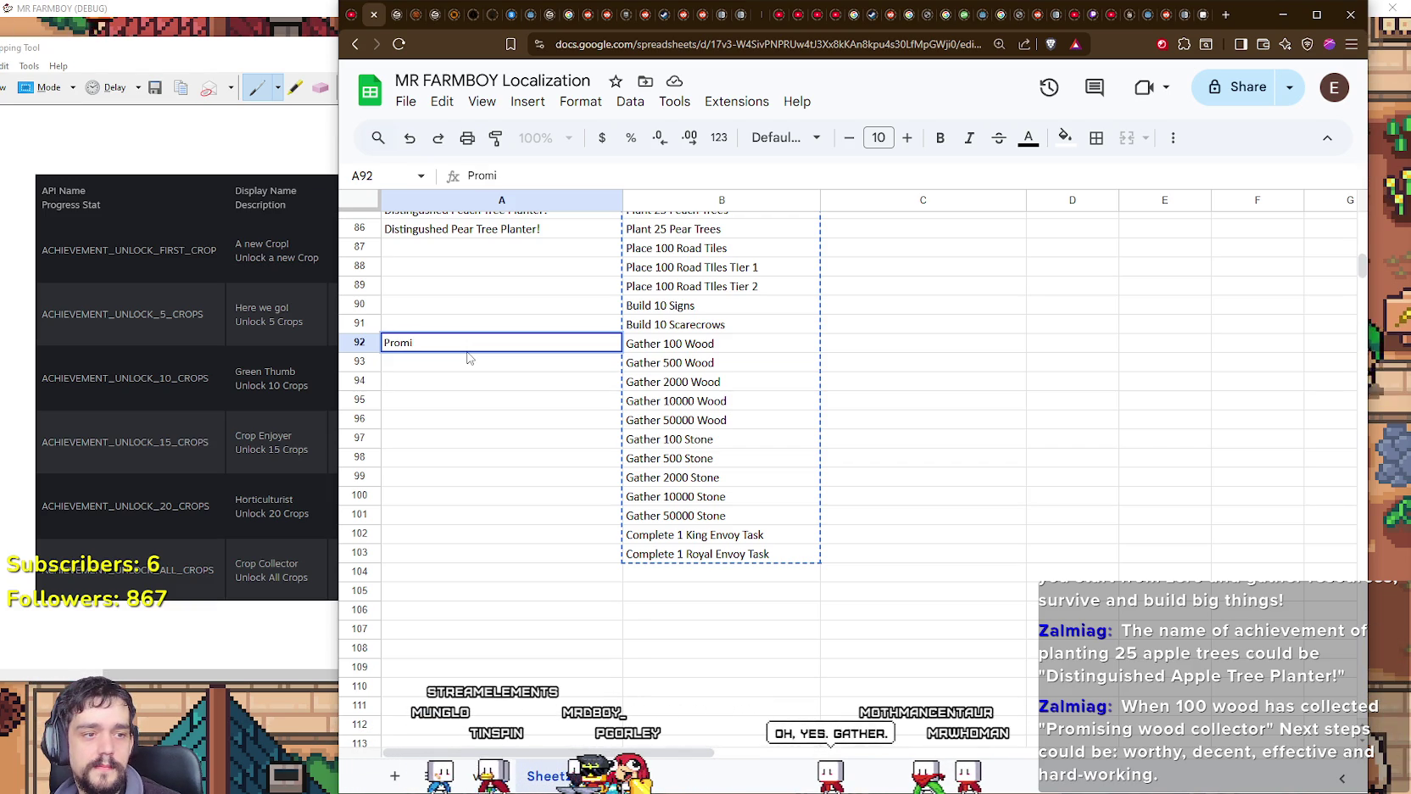
text(si)
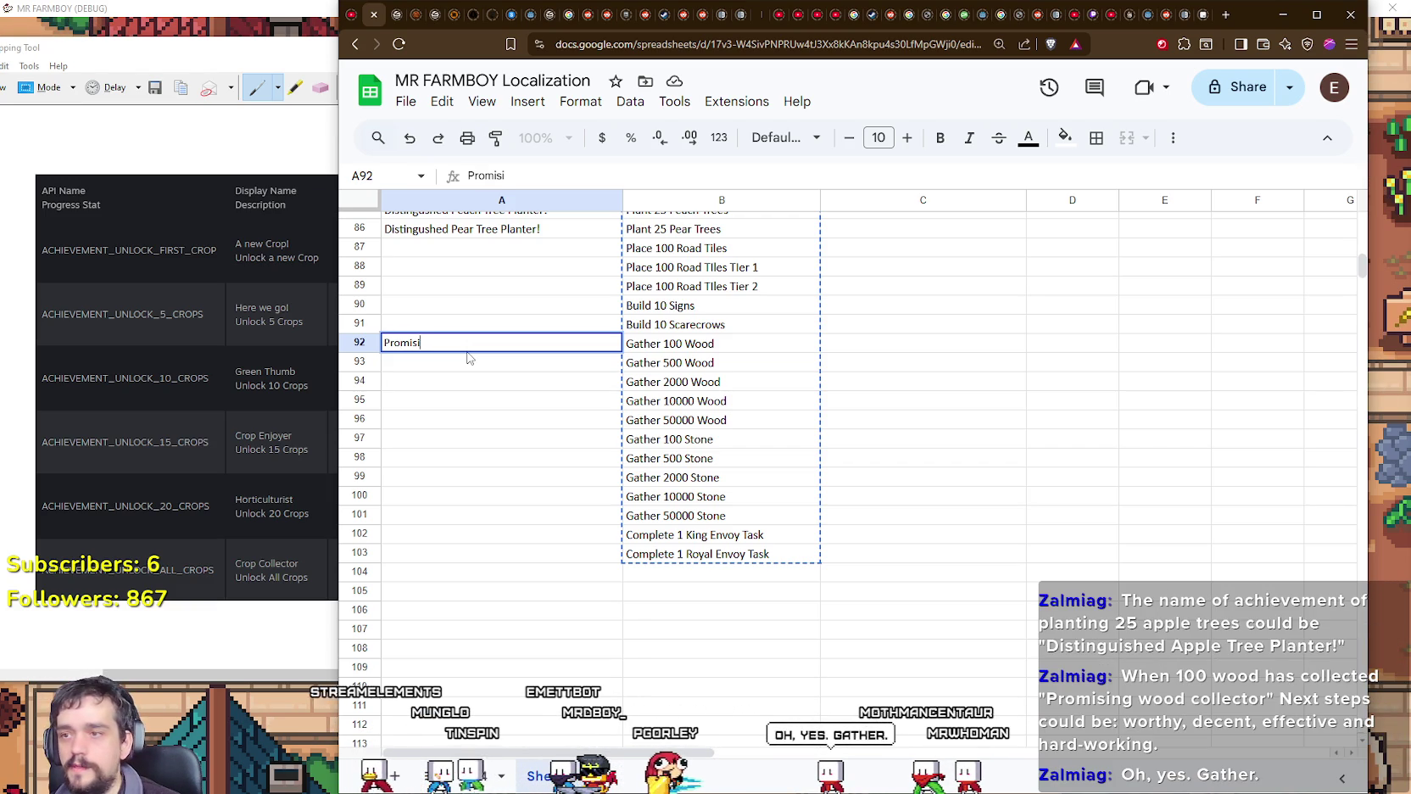
text(ng Wood Co)
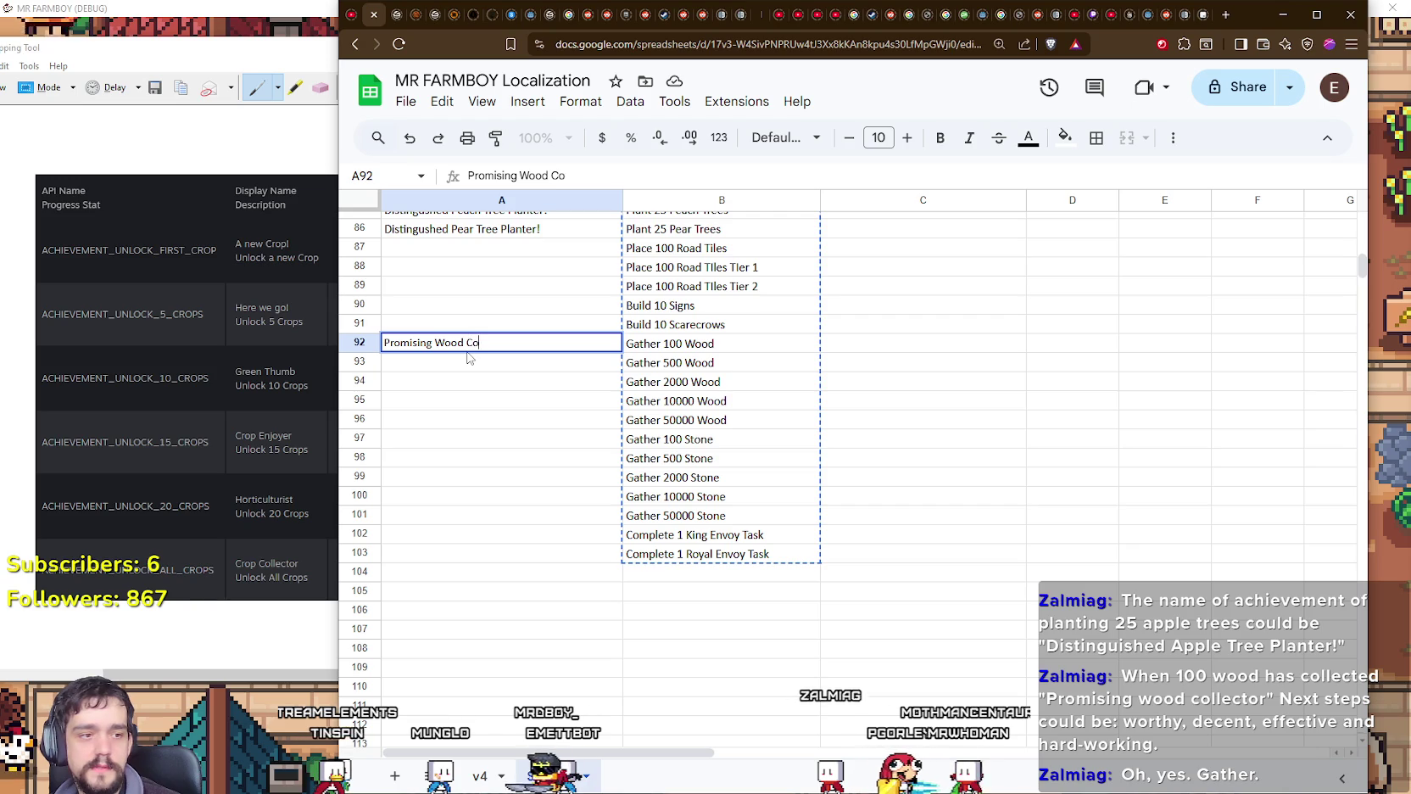
text(llector)
key(Return)
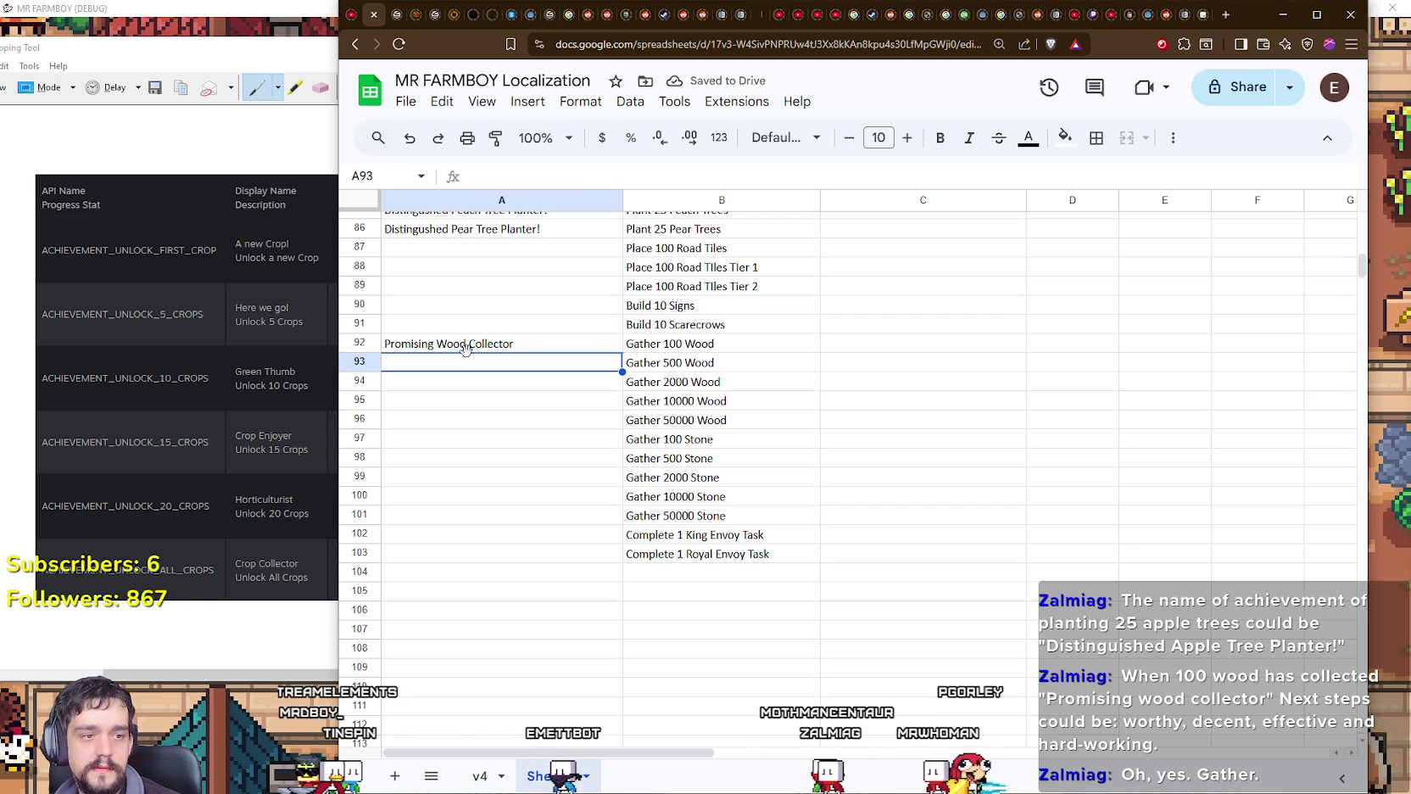
text(Wor)
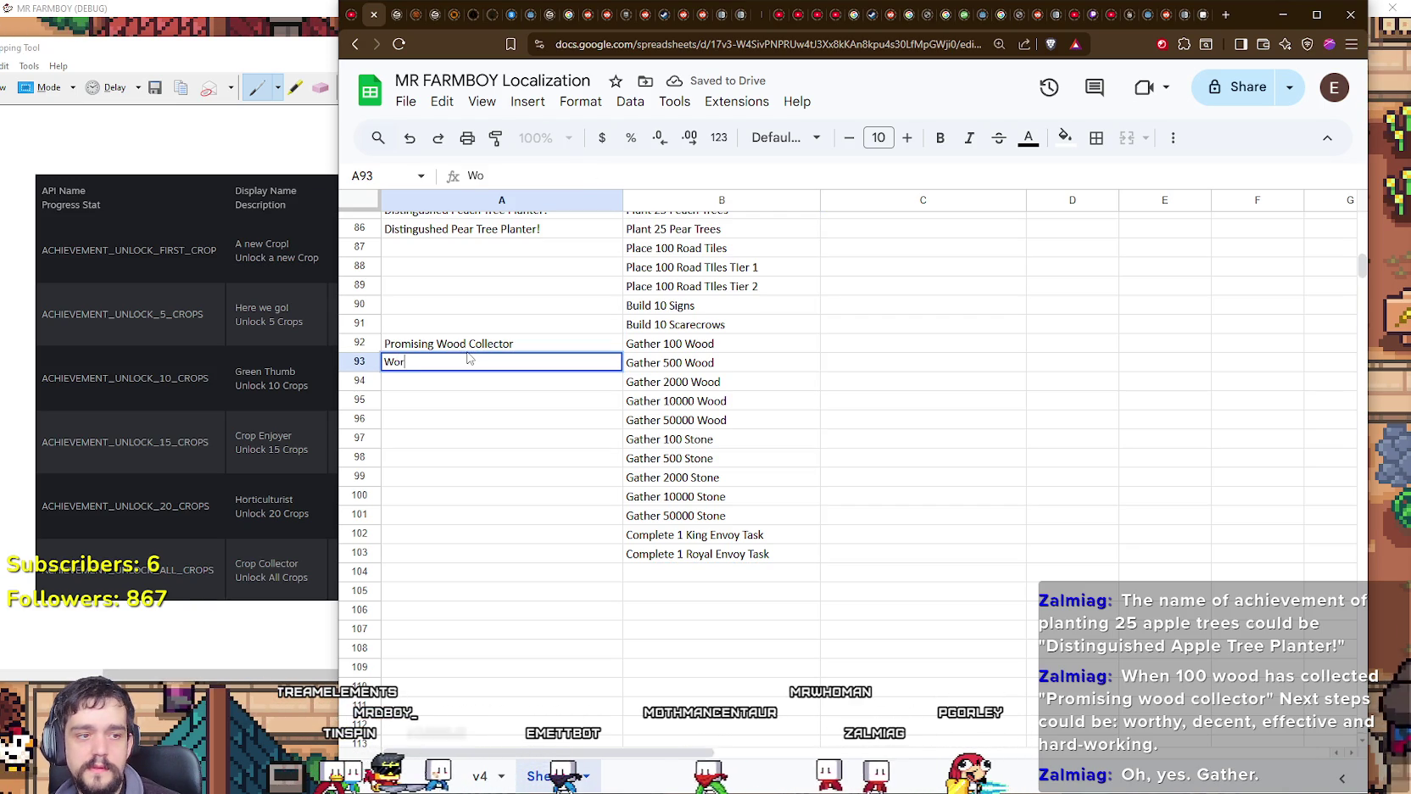
text(thy)
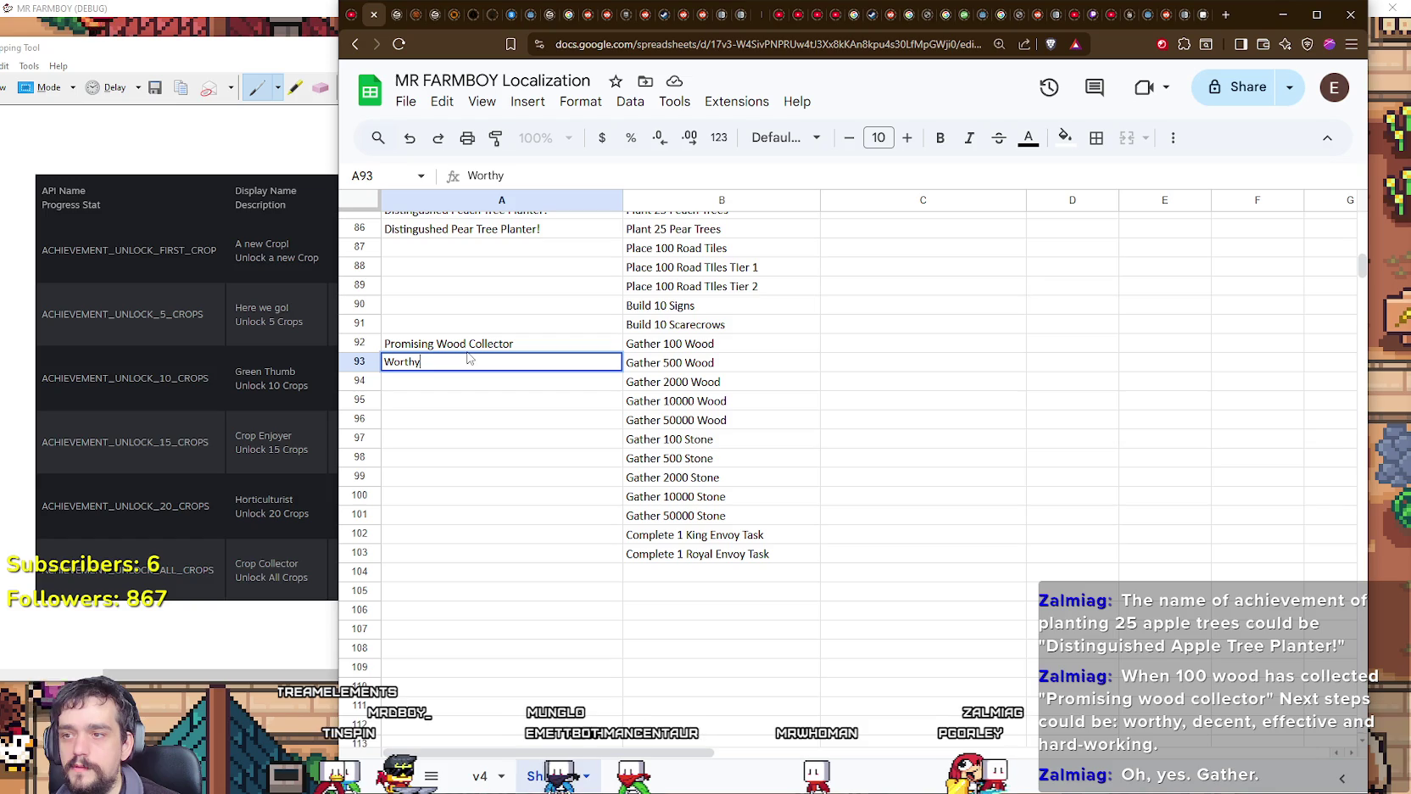
text( Wood Collector)
key(Return)
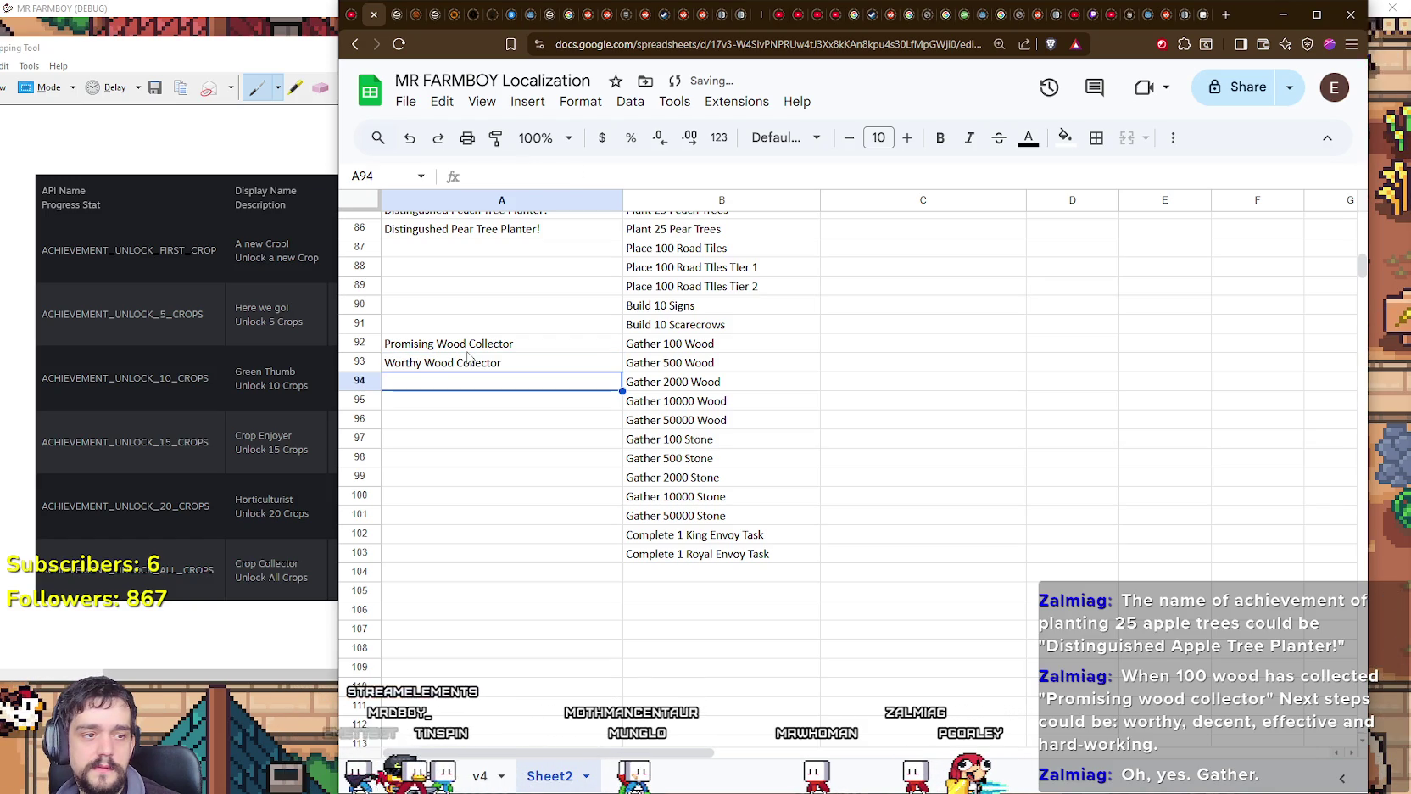
text(Dece)
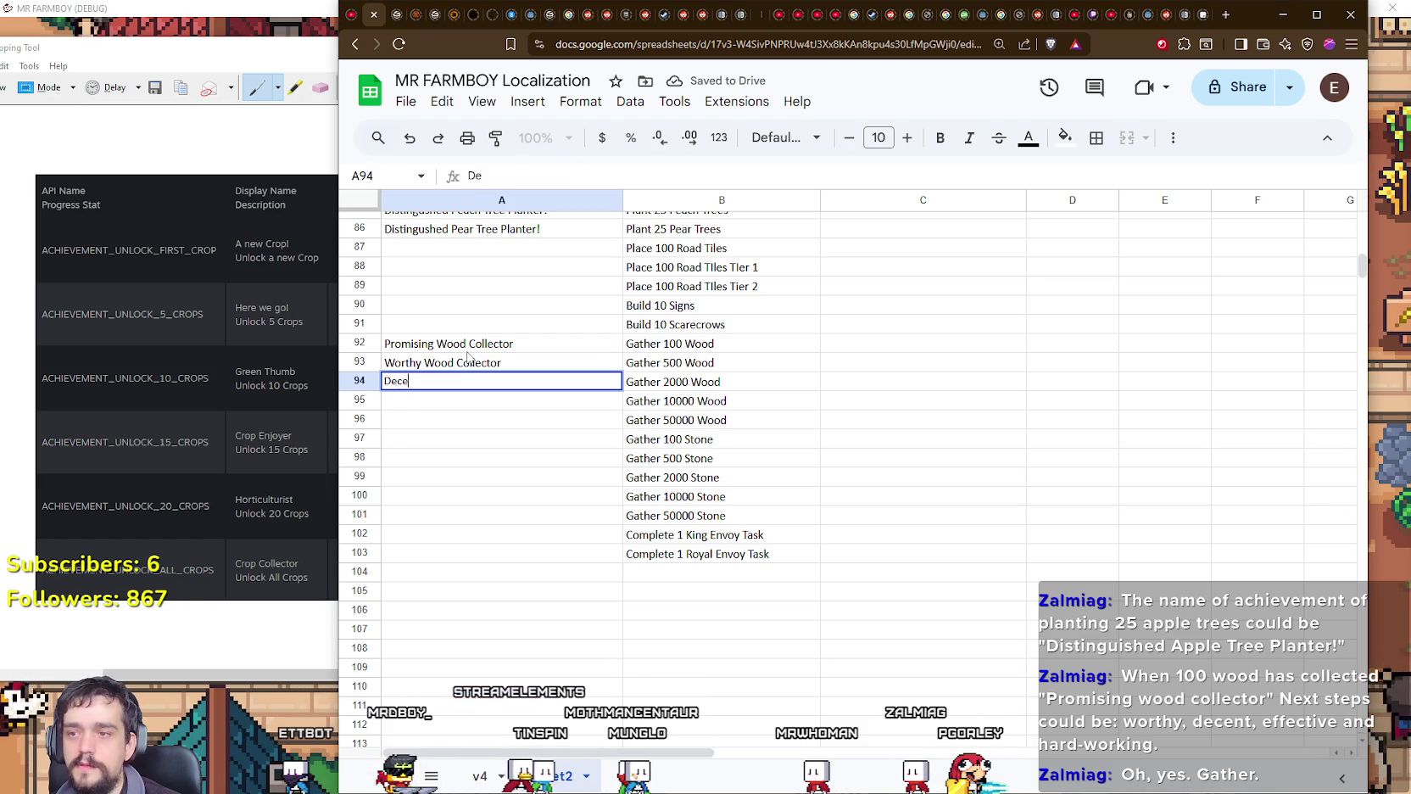
text(nt Wood Col)
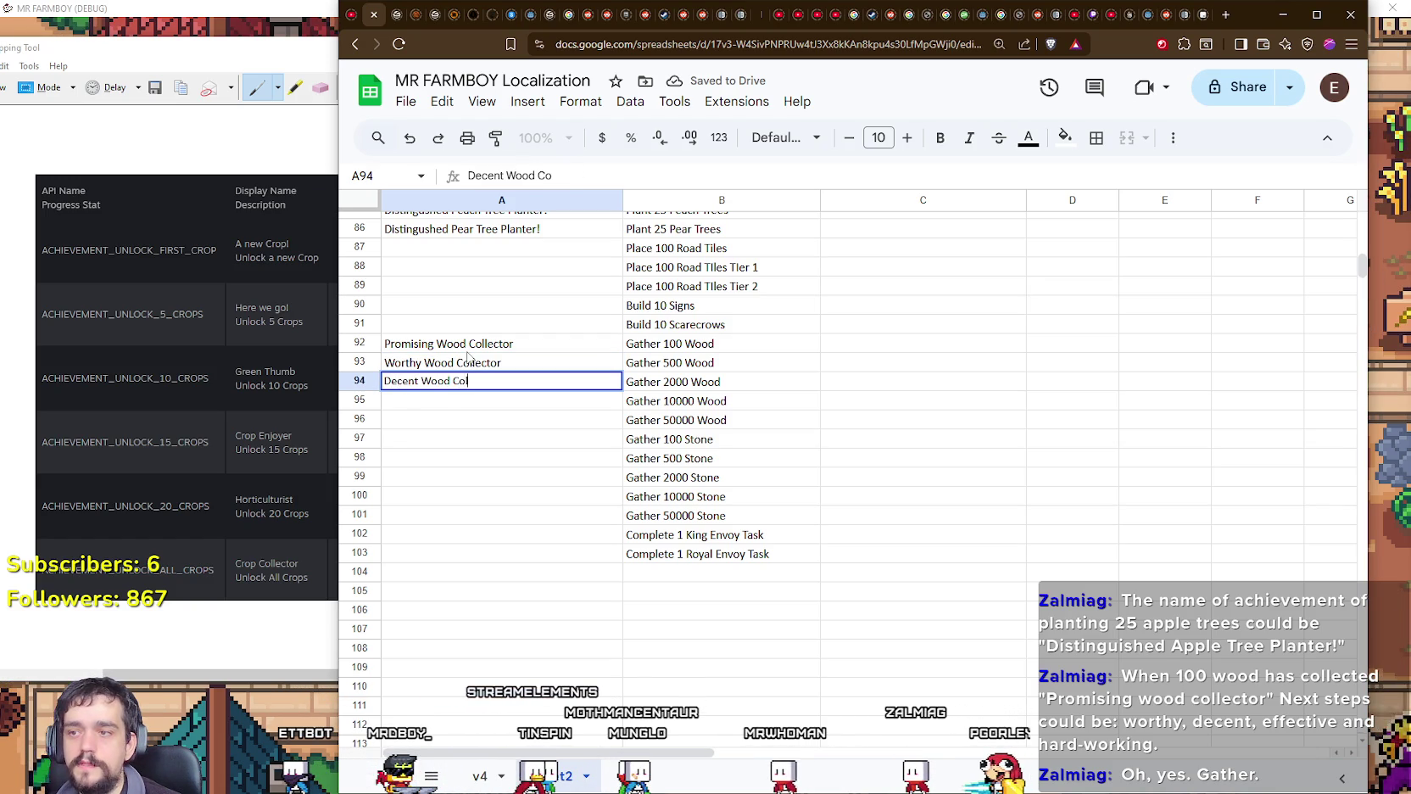
text(lector)
key(Return)
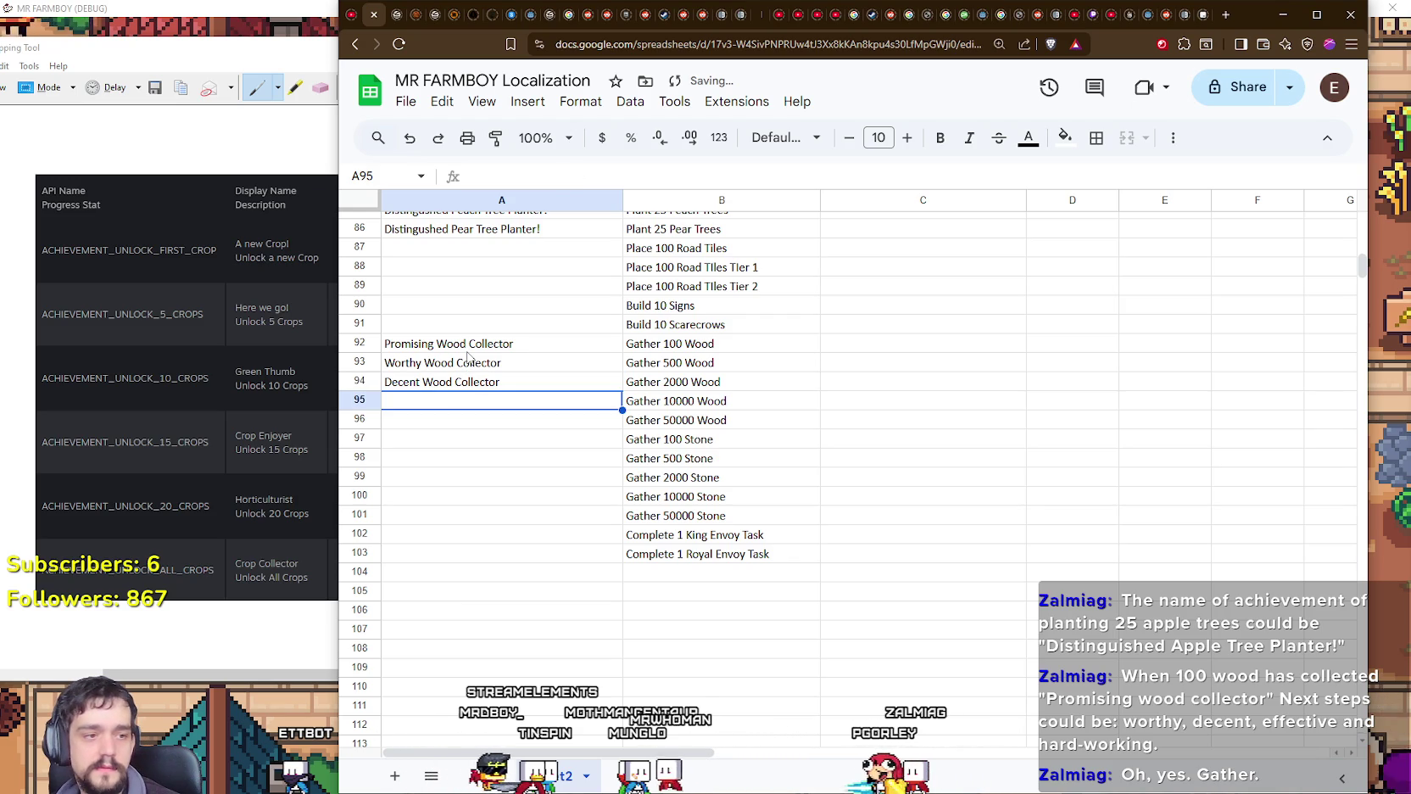
text(Effective Woo)
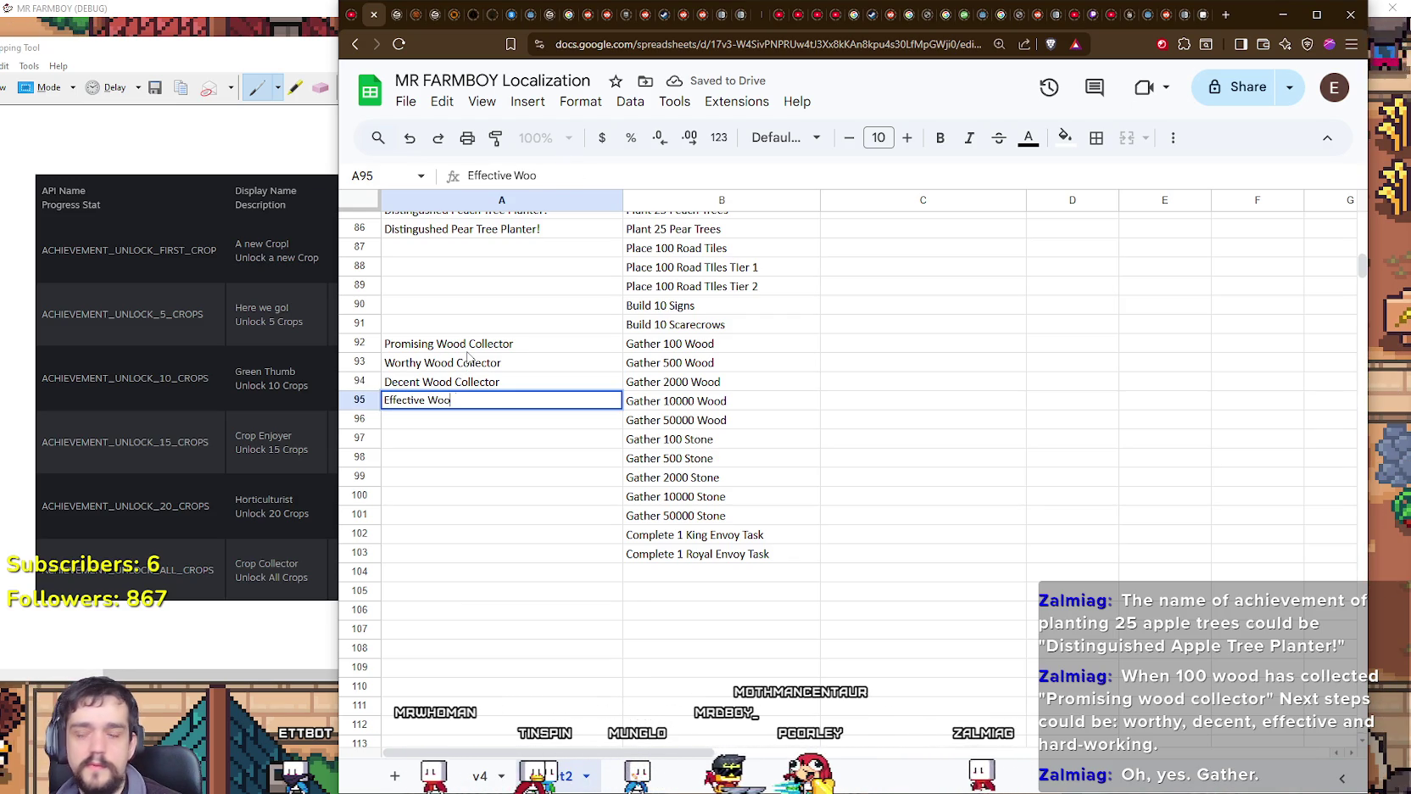
text(d Collector)
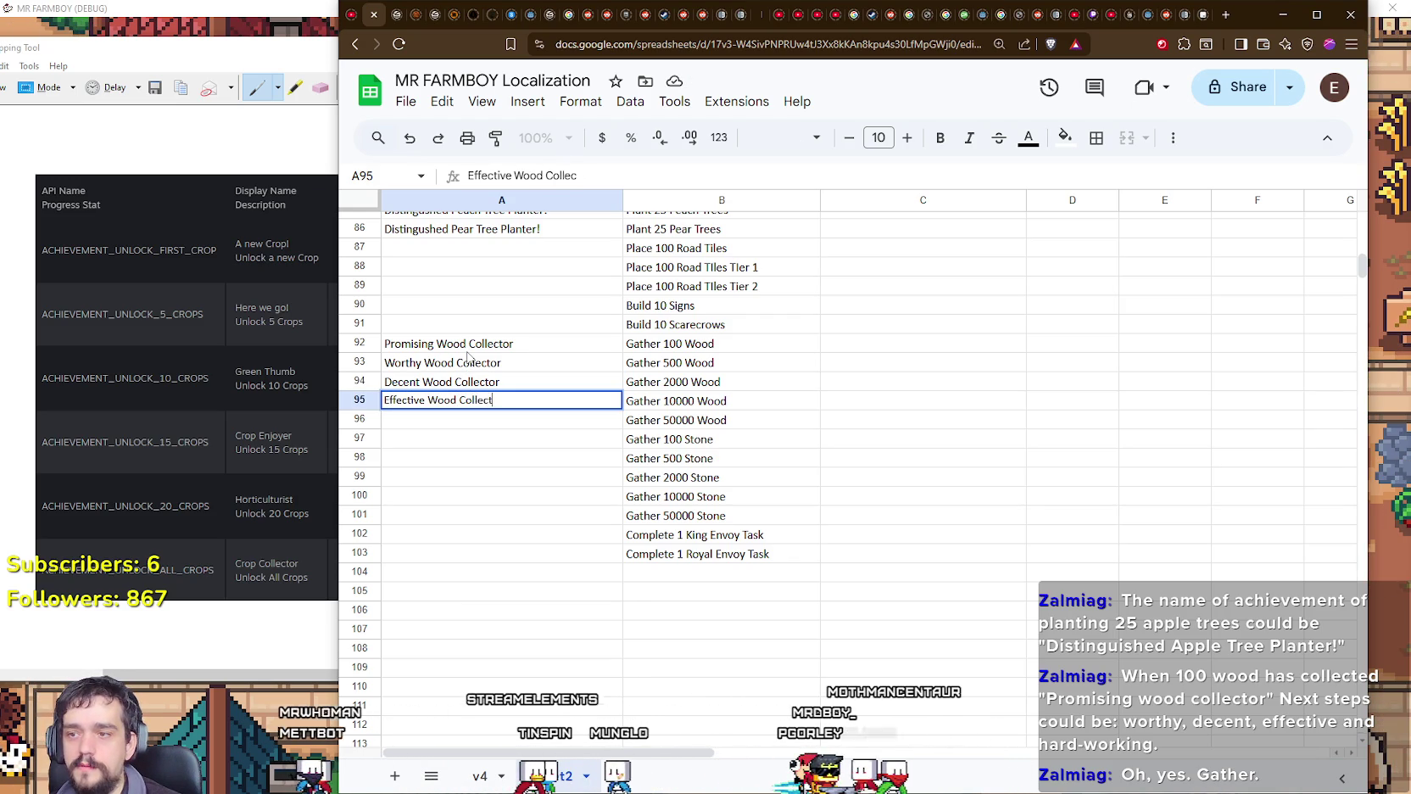
key(Return)
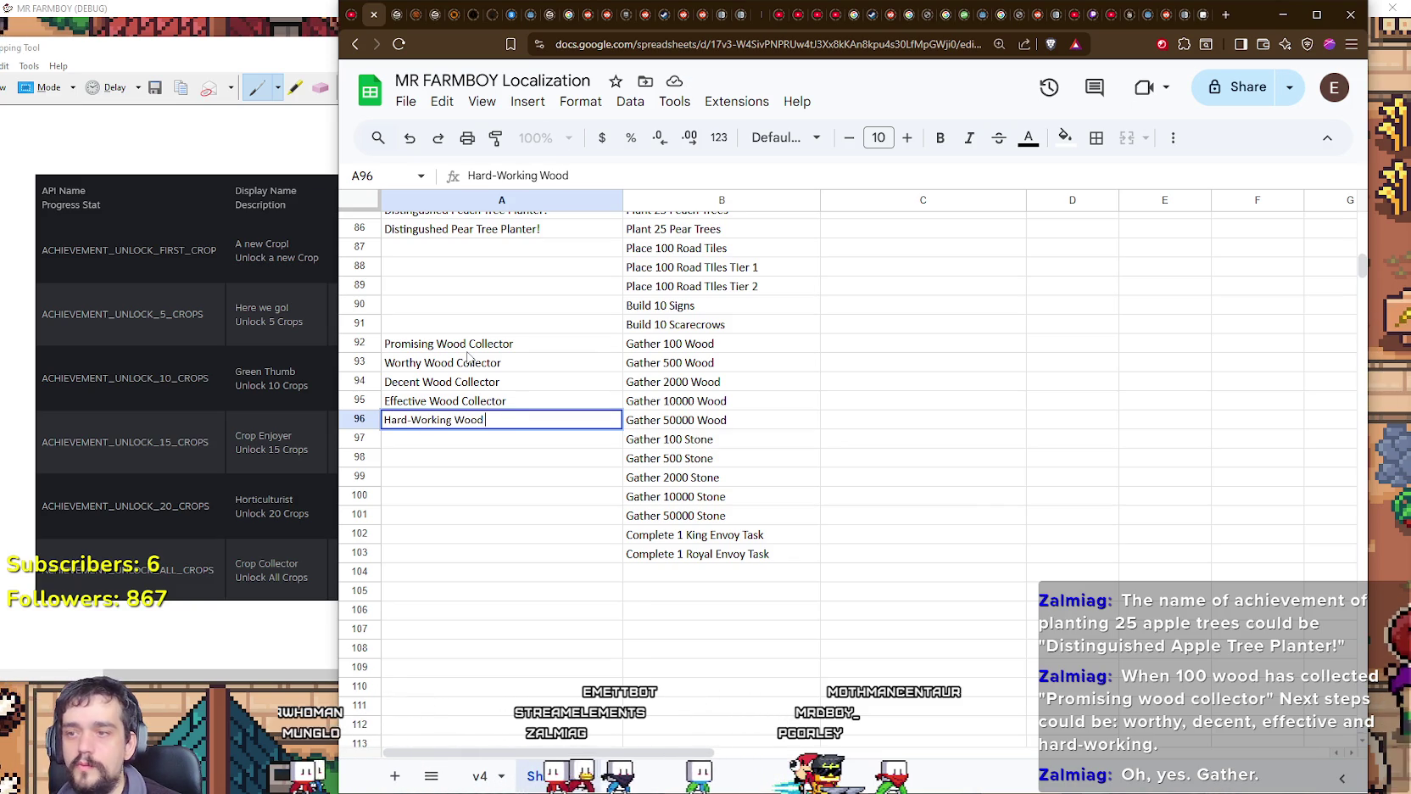
text(Collector)
key(Return)
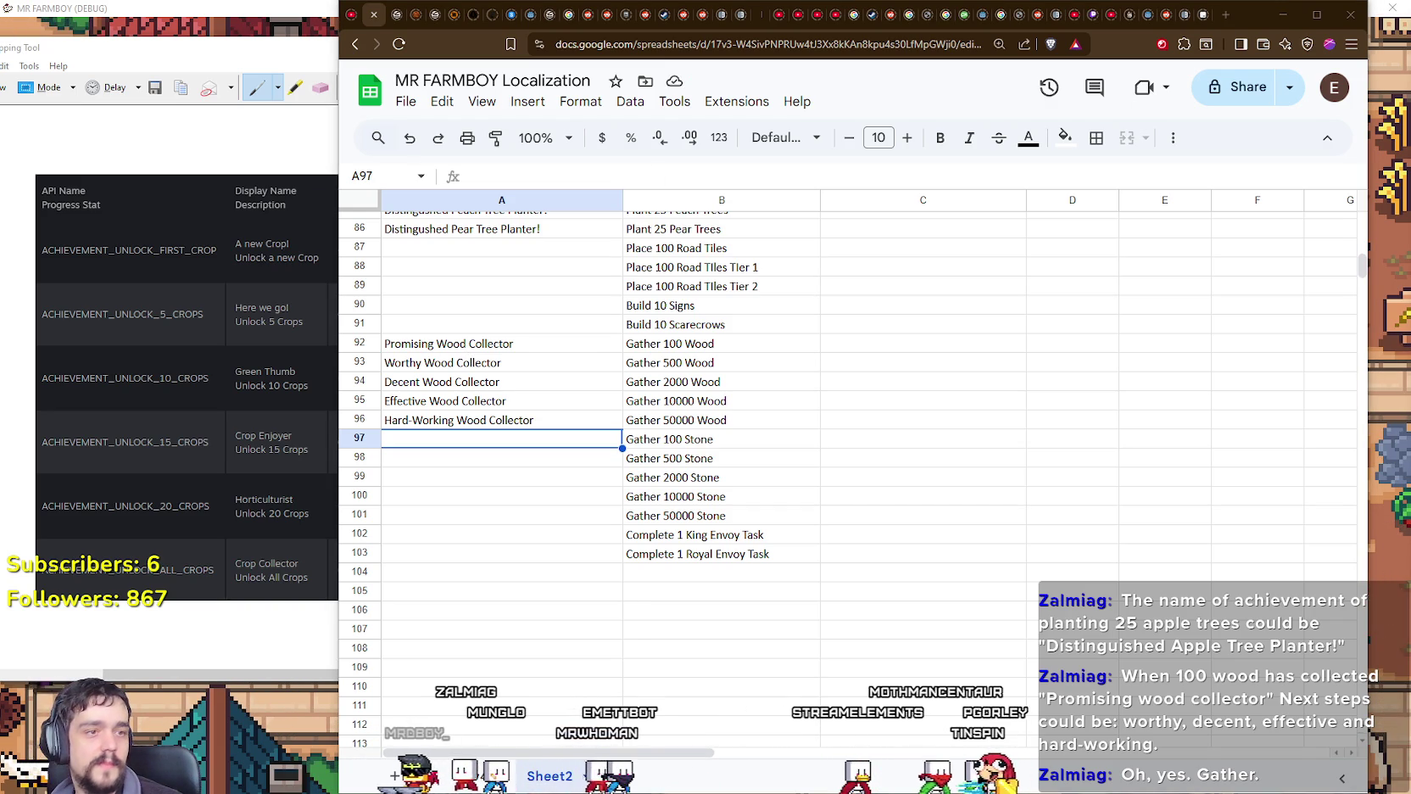
Step: Rename the Megafarmer entry in A1 to Mega Farm
scroll(677, 393, up, 4)
scroll(677, 392, up, 4)
scroll(676, 392, up, 4)
scroll(677, 392, up, 4)
scroll(674, 393, up, 1)
scroll(666, 392, up, 5)
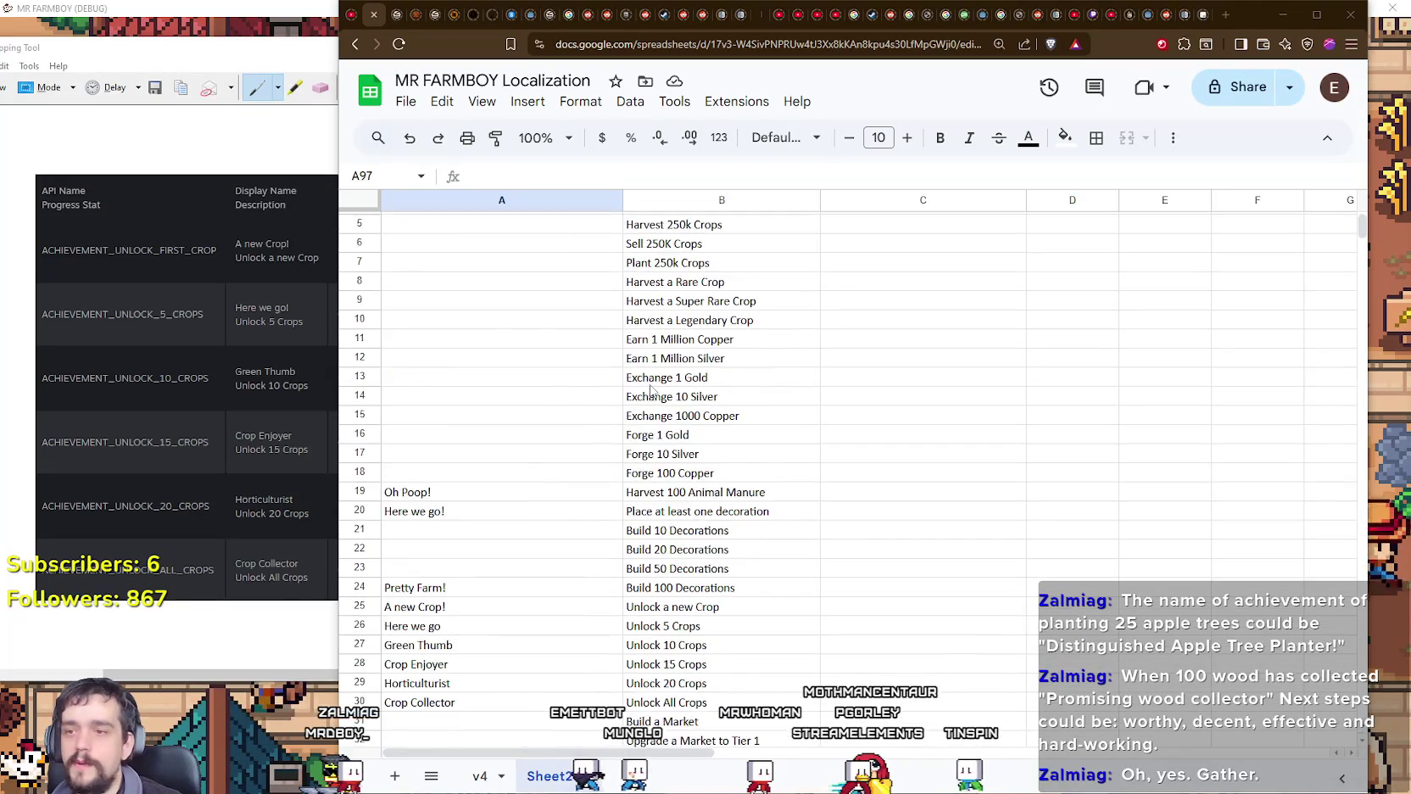
scroll(652, 390, up, 2)
click(434, 259)
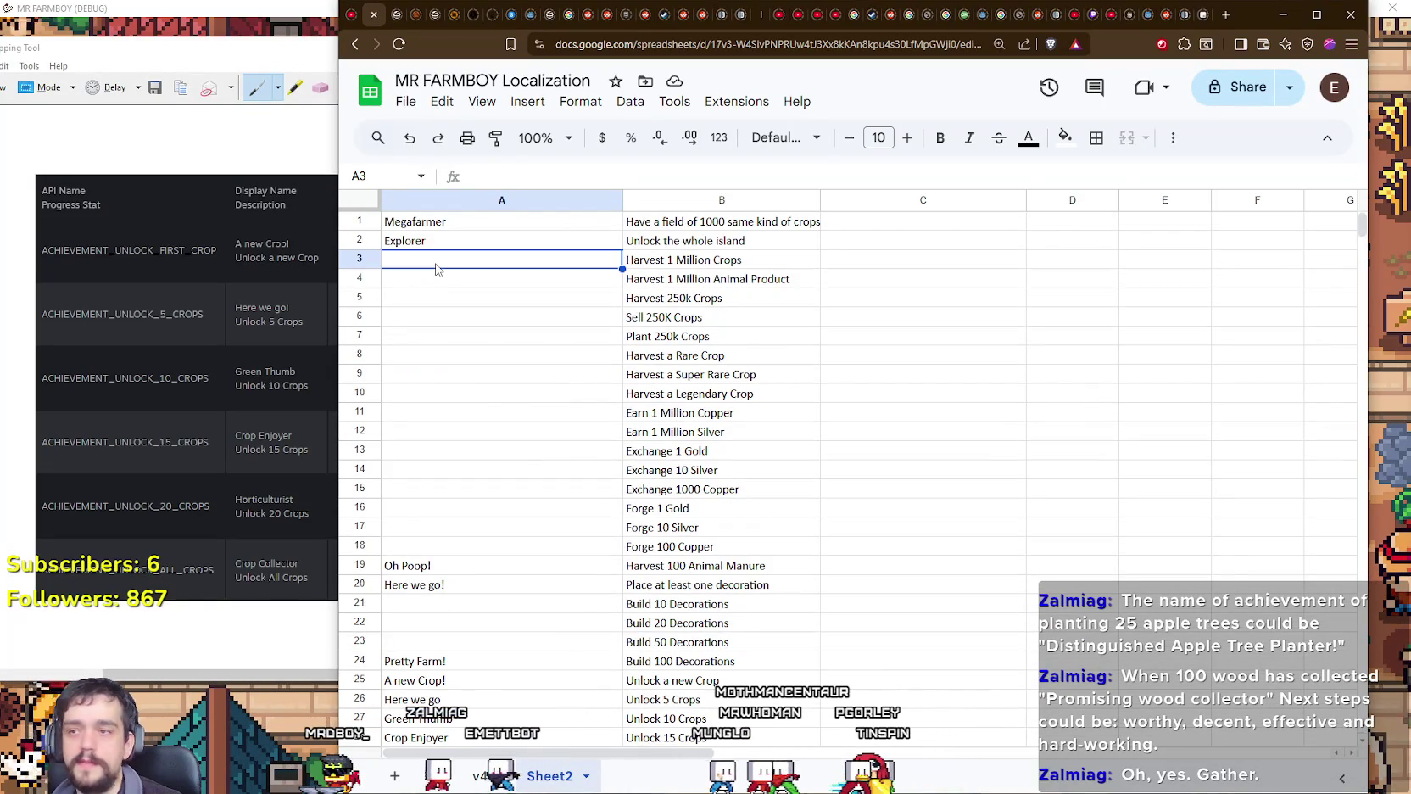
click(458, 221)
double_click(458, 221)
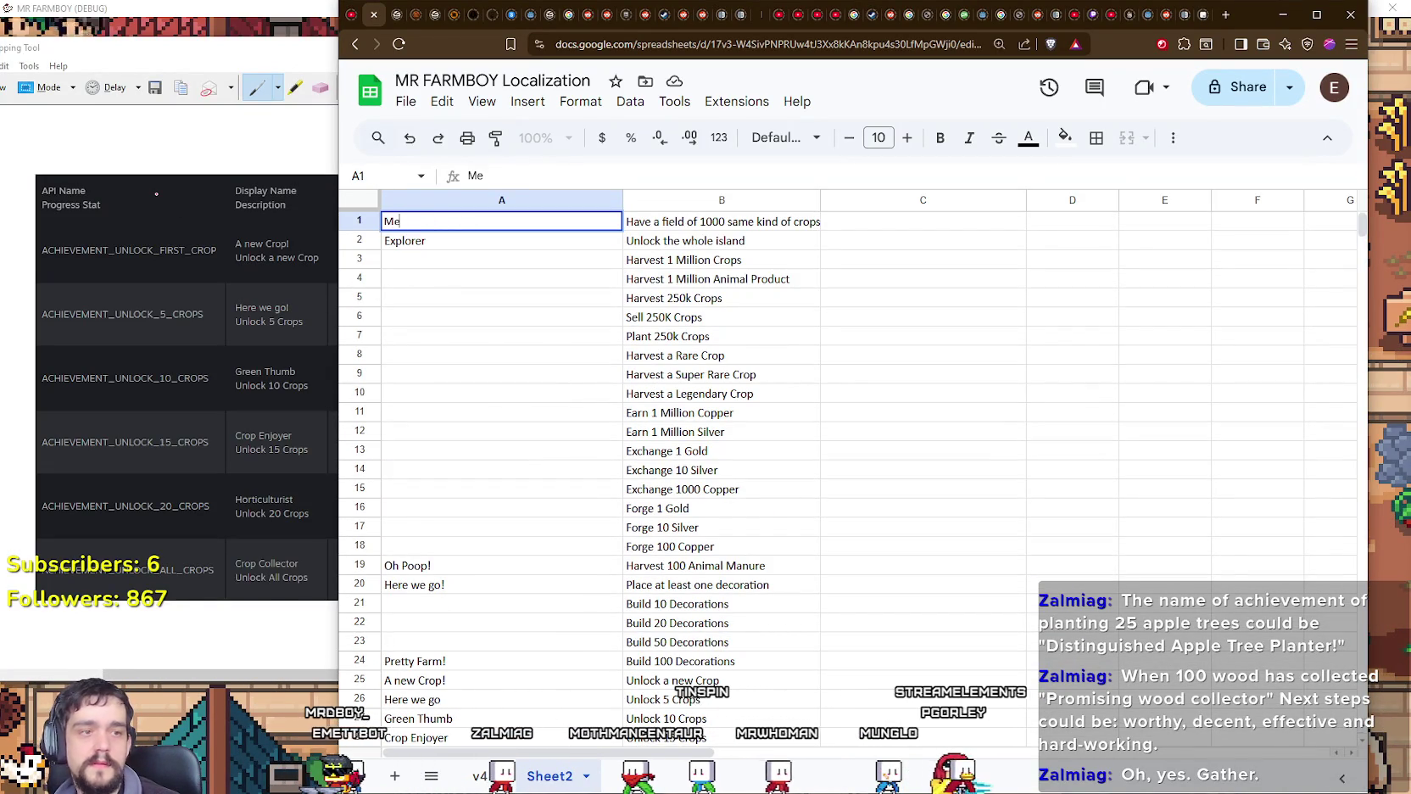
text(ga Farm)
key(Return)
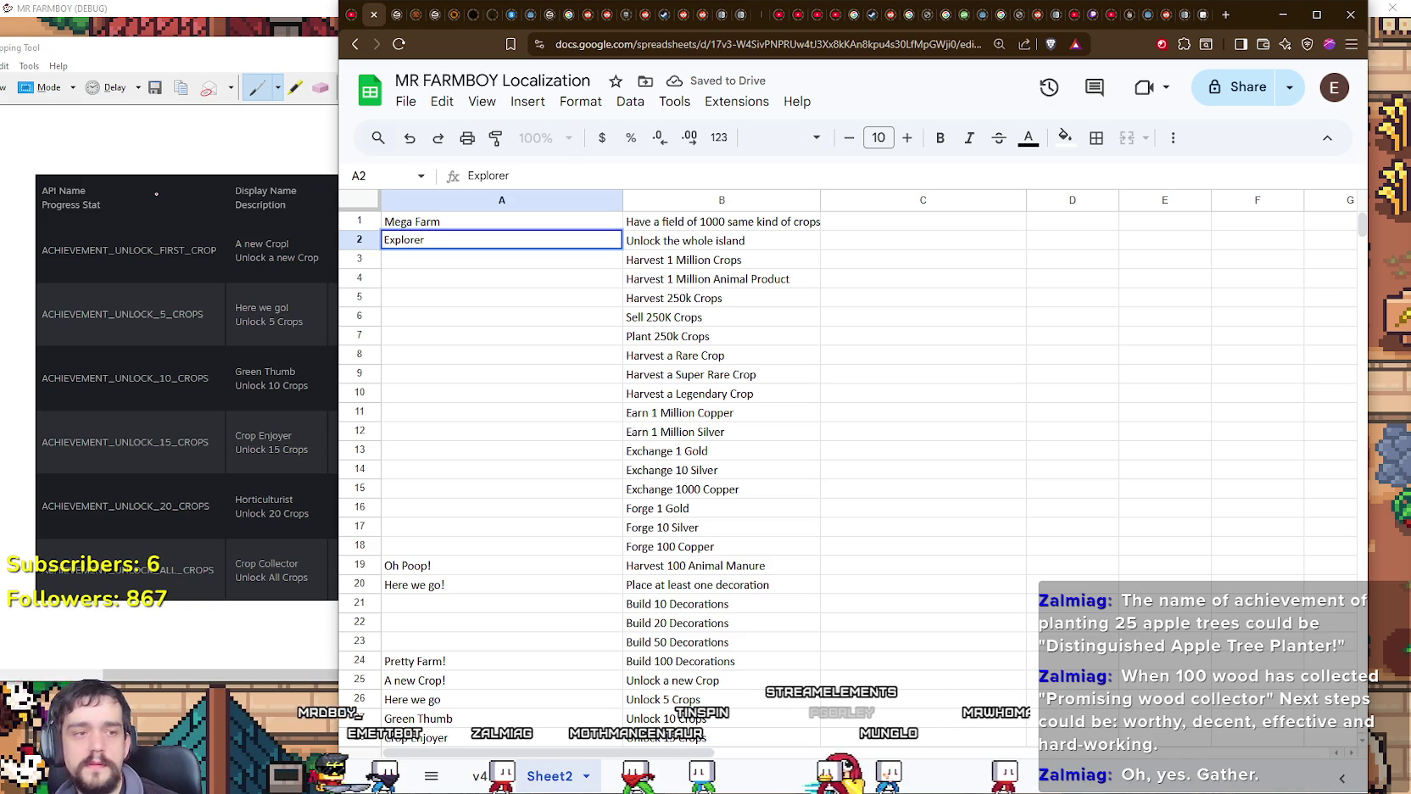
Step: Name the Harvest 1 Million Crops achievement in A3 Crop Tycoon
key(Return)
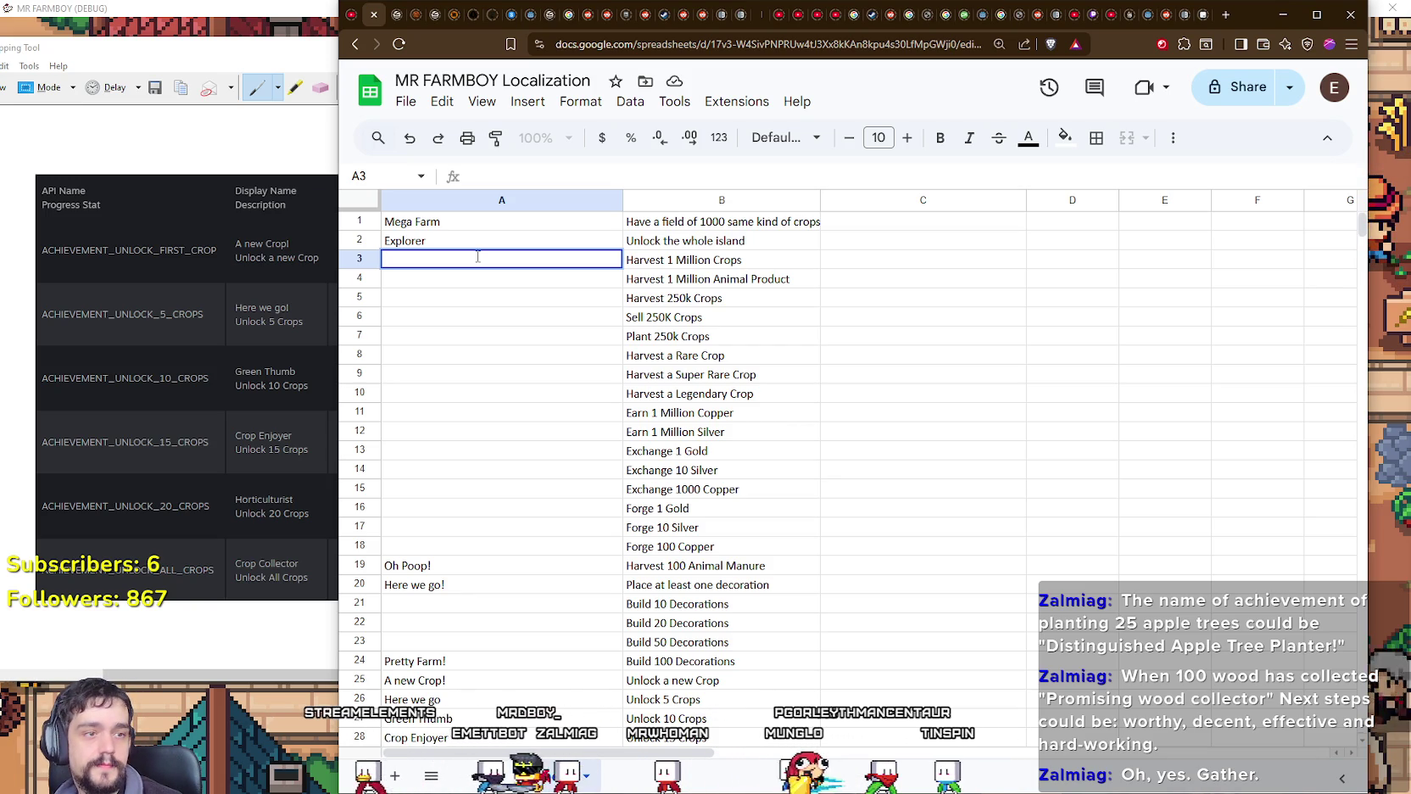
text(Crop Tycoo)
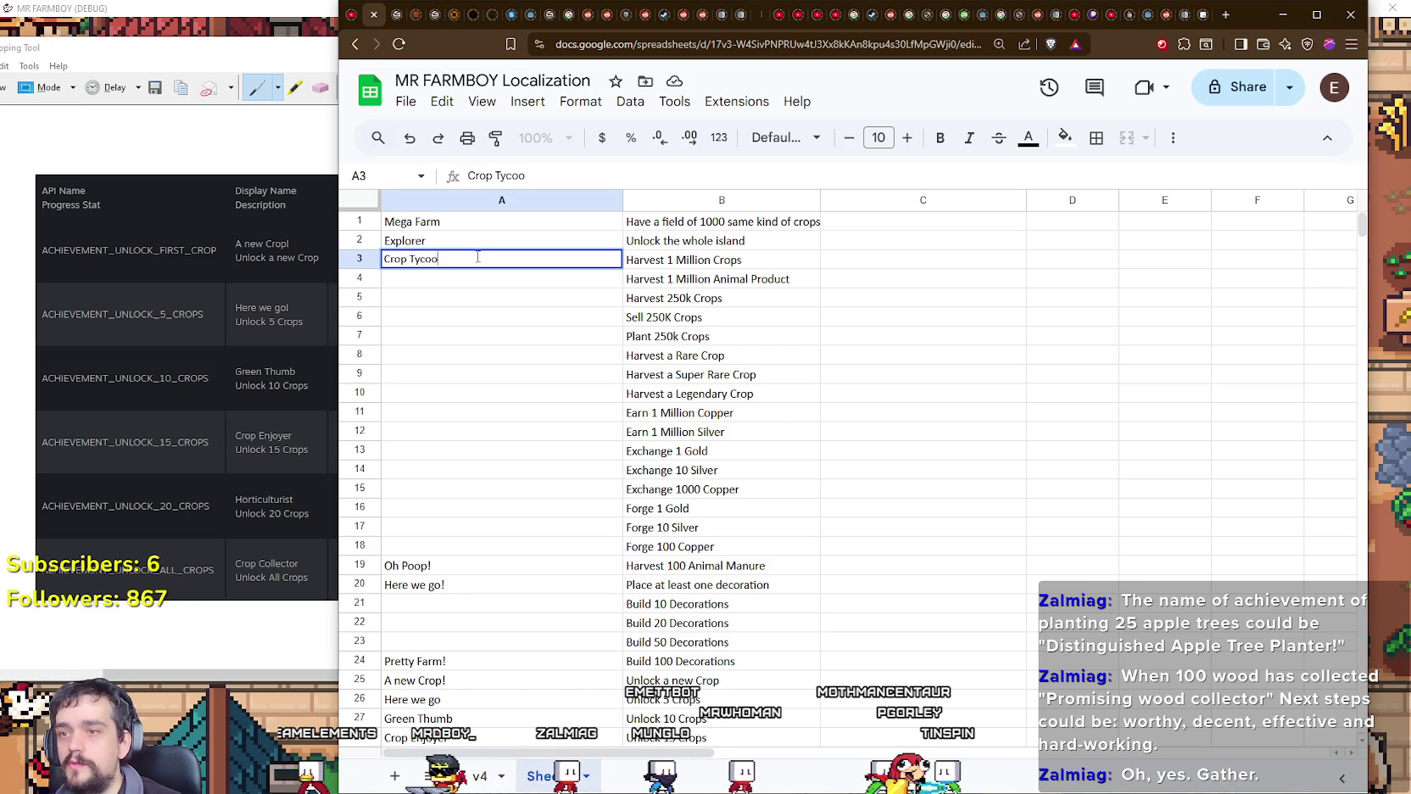
text(n)
key(Return)
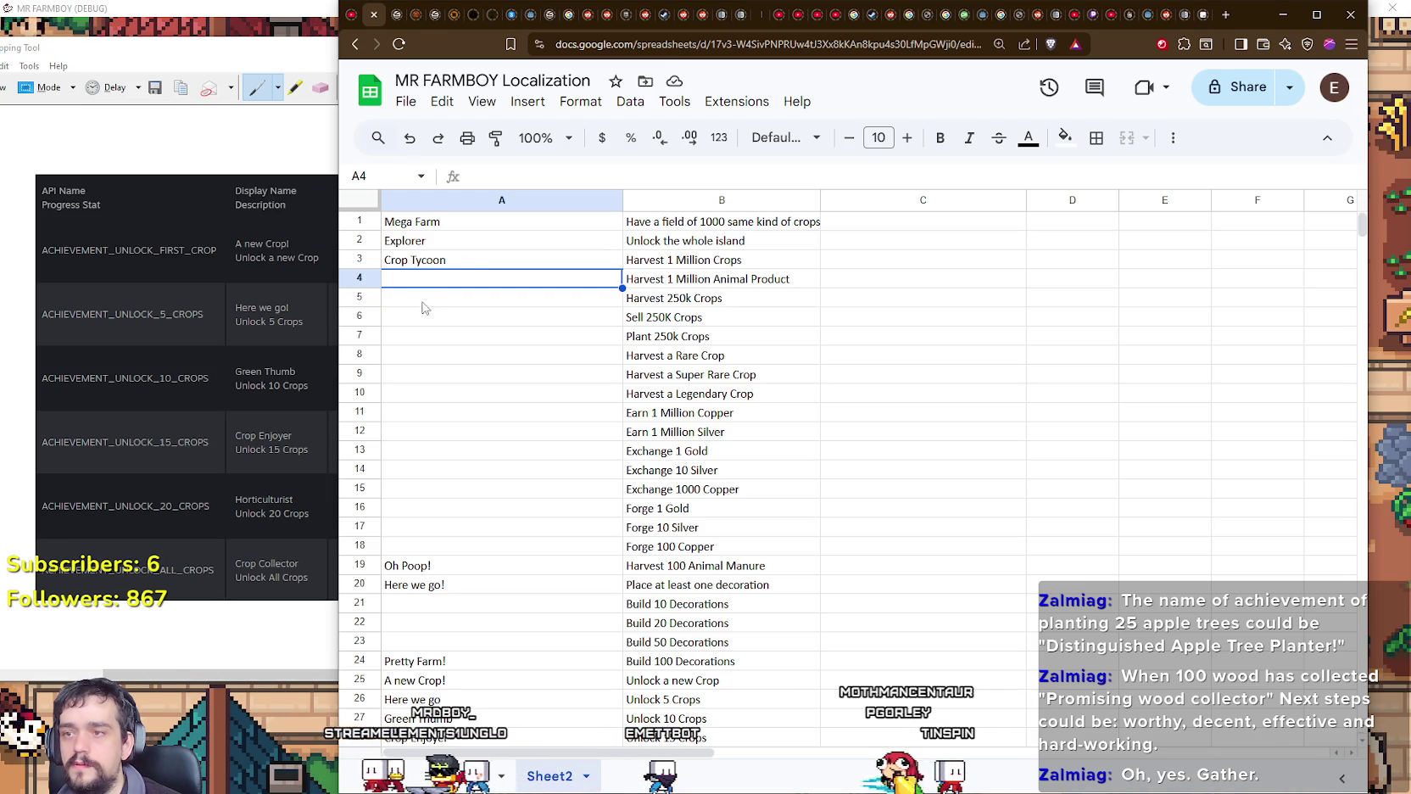
Step: Name the rows 5–7 achievements Harvest Machine, Master Planter and Market Mogul
click(677, 278)
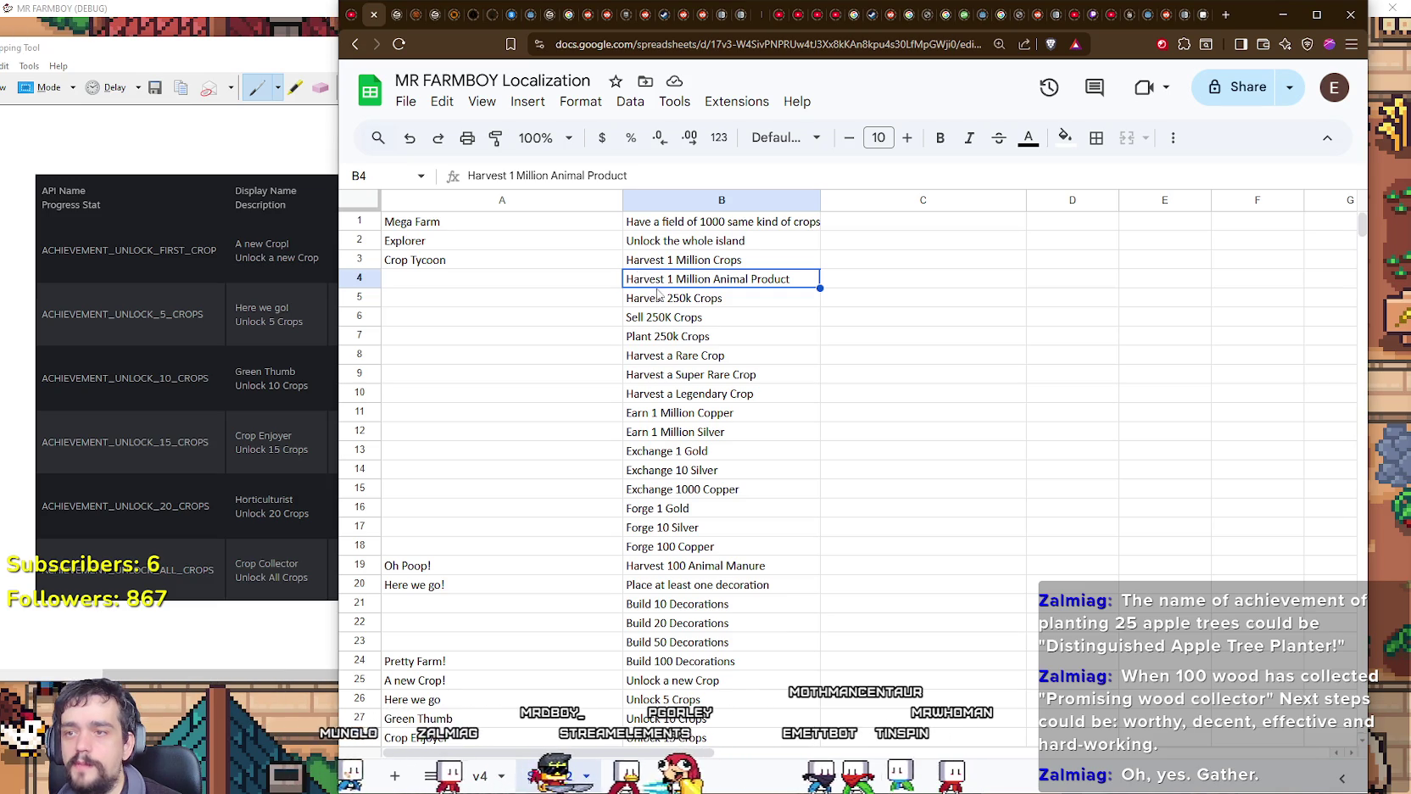
click(658, 297)
click(558, 300)
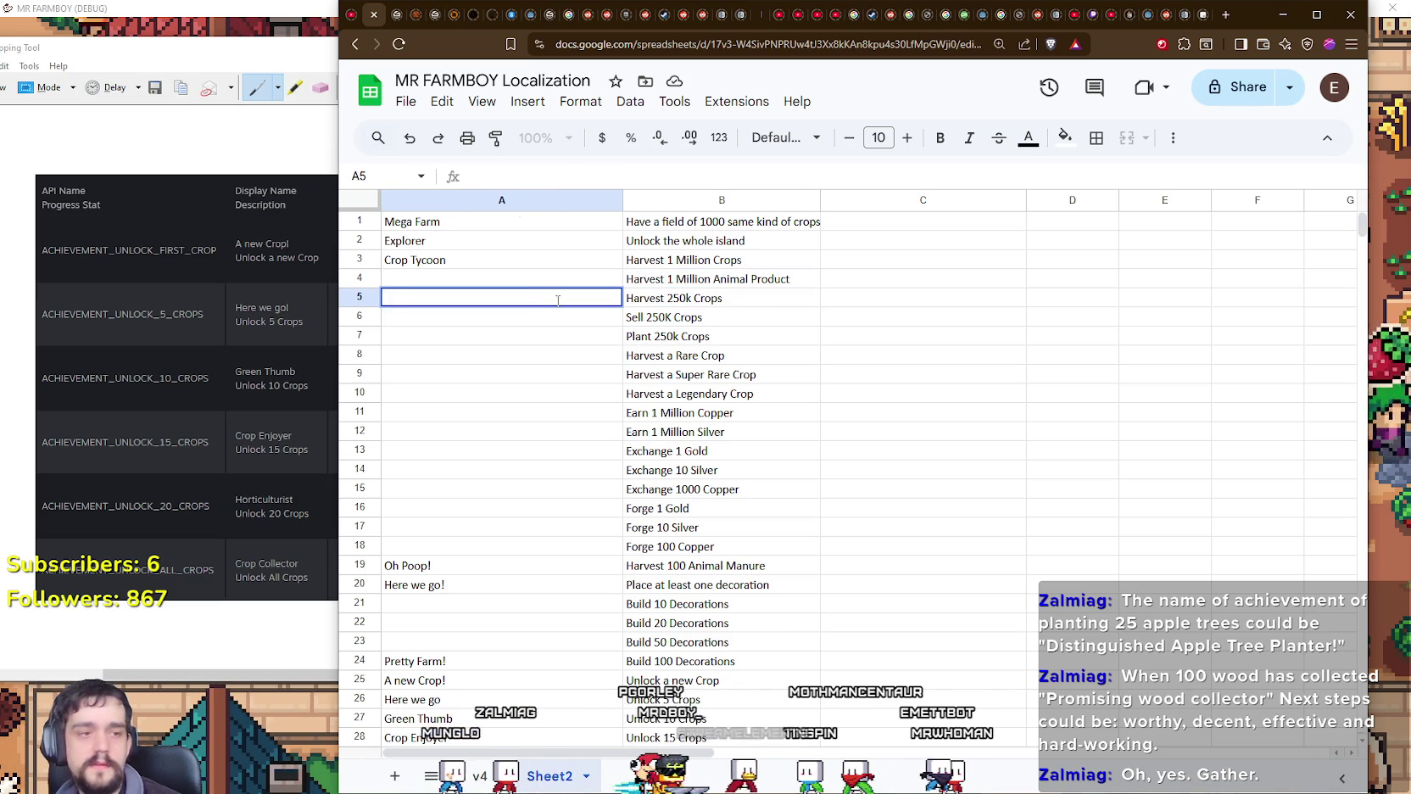
text(Harvest )
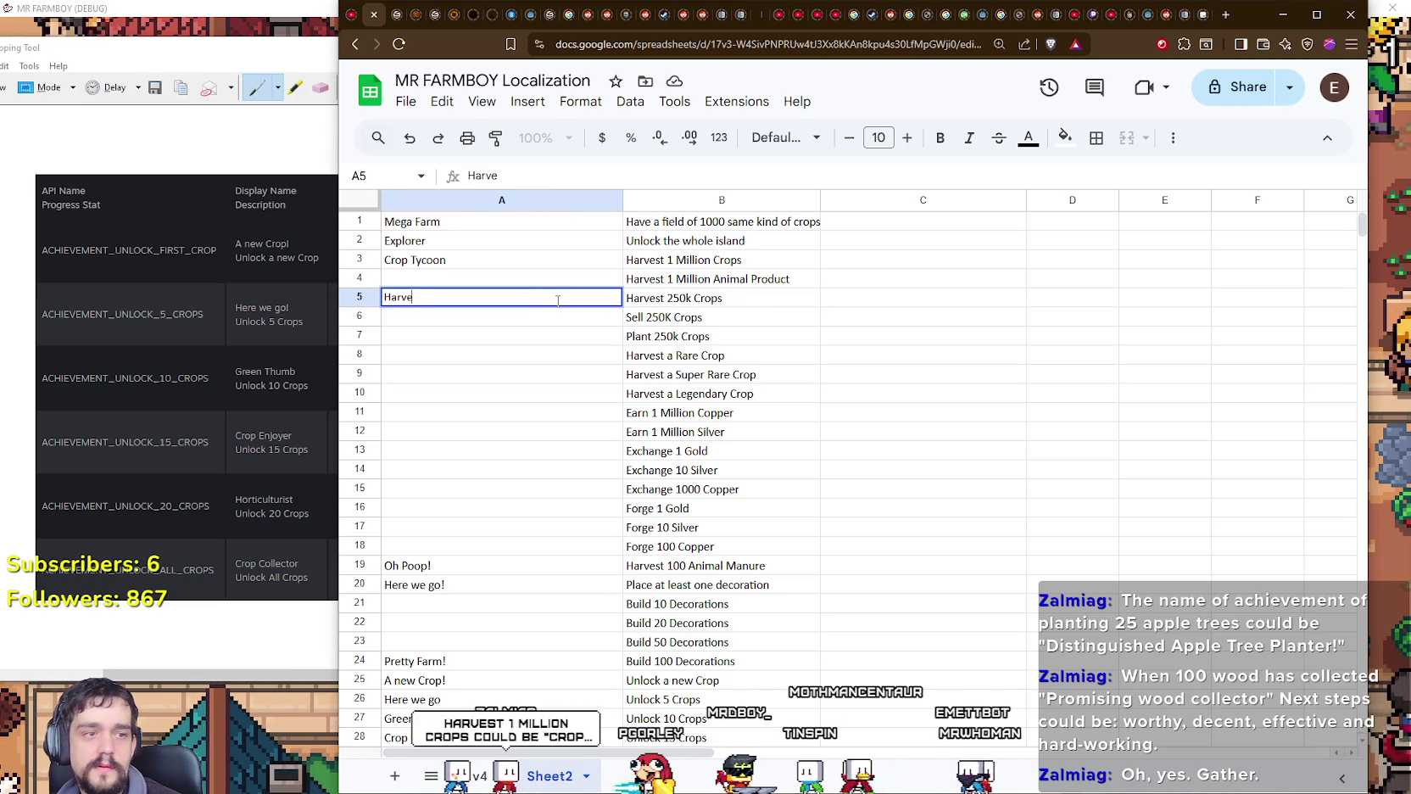
text(Machin)
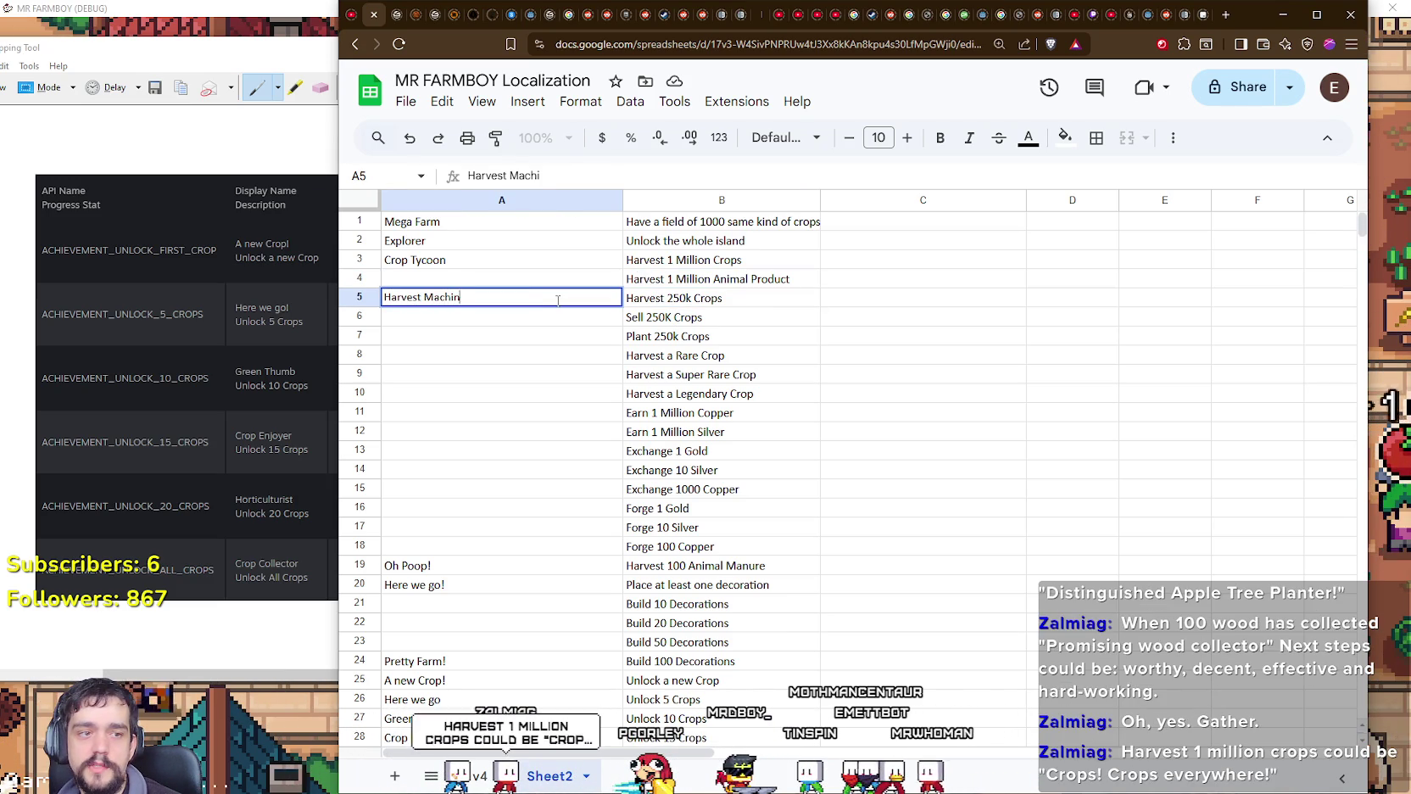
text(e)
key(Return)
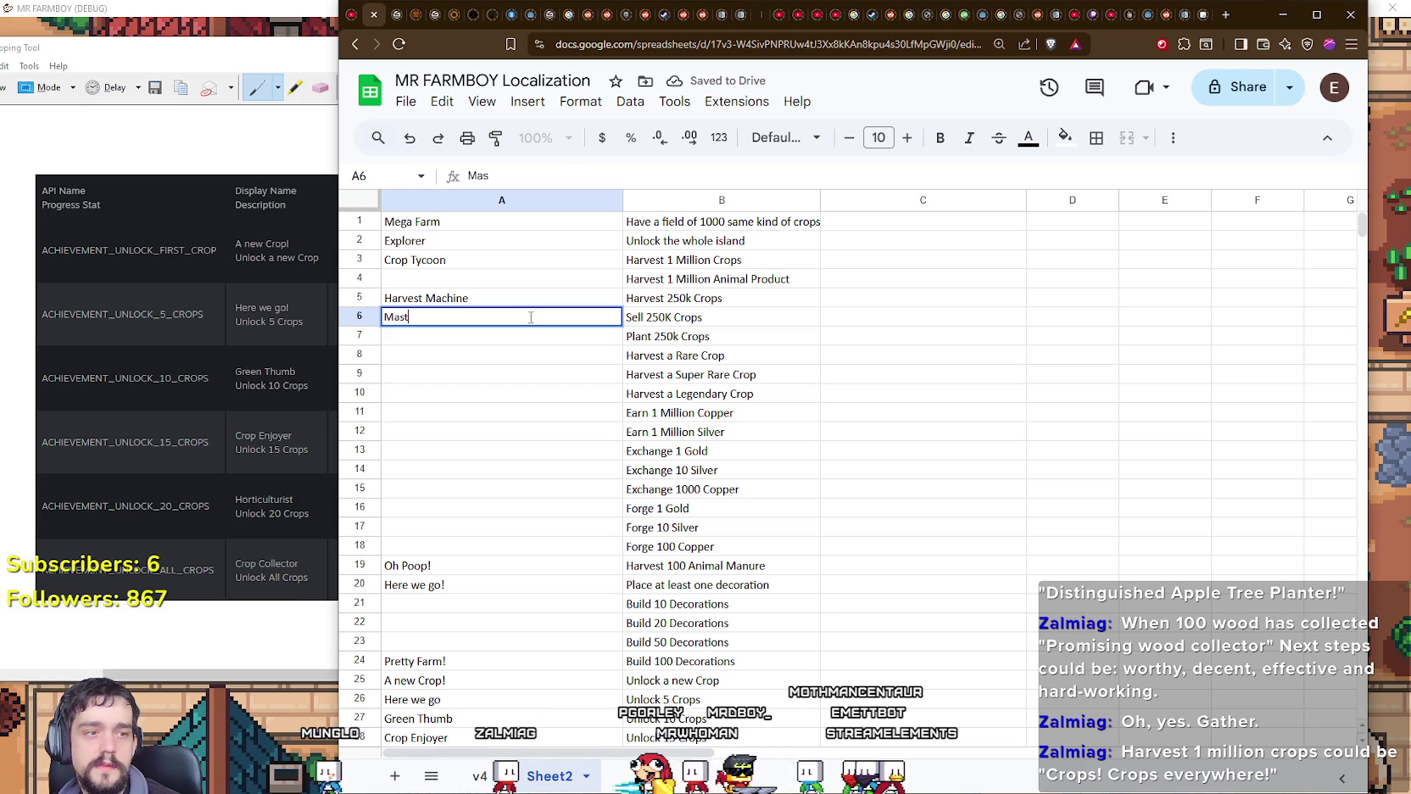
key(BackSpace)
key(BackSpace)
key(BackSpace)
key(BackSpace)
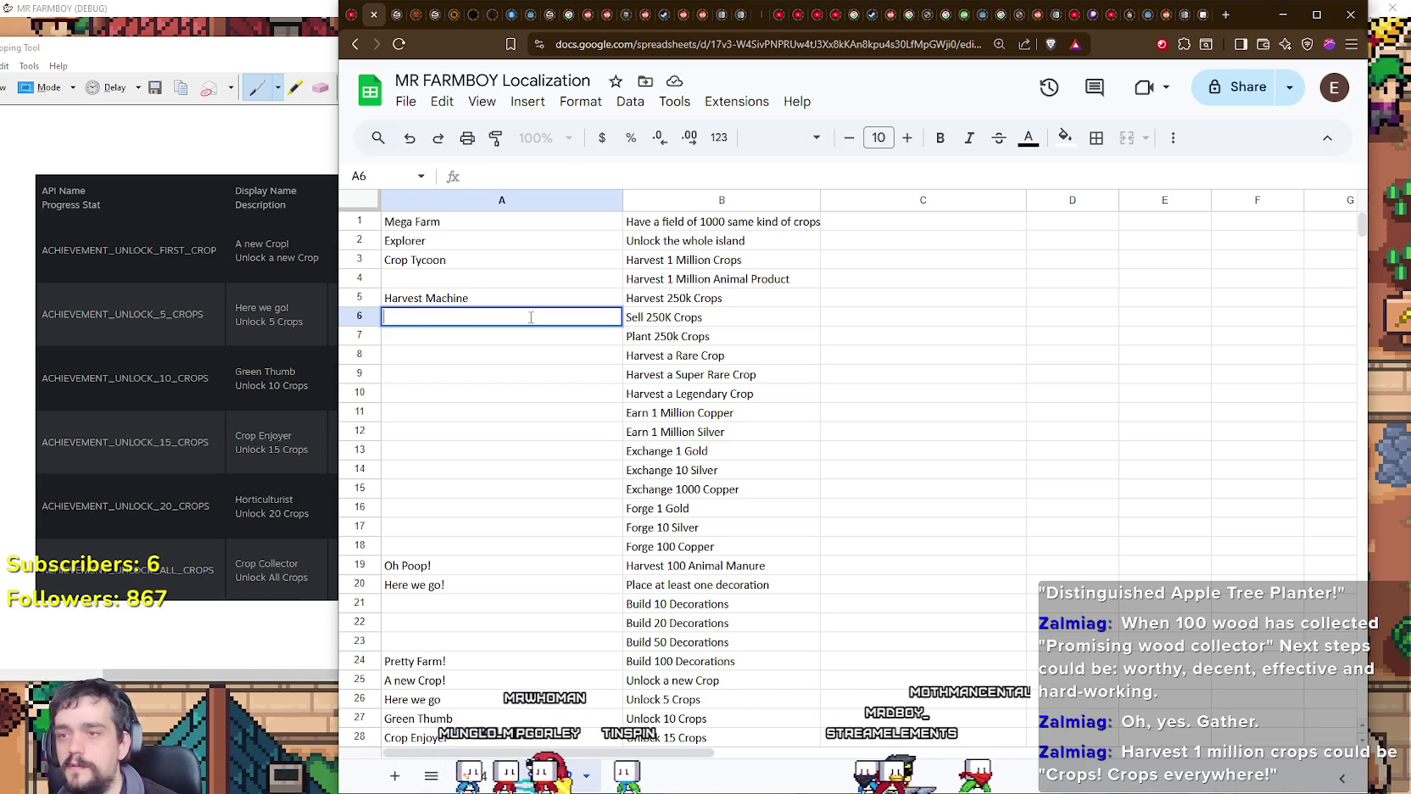
key(Return)
text(Master Planter)
key(Return)
text(Market M)
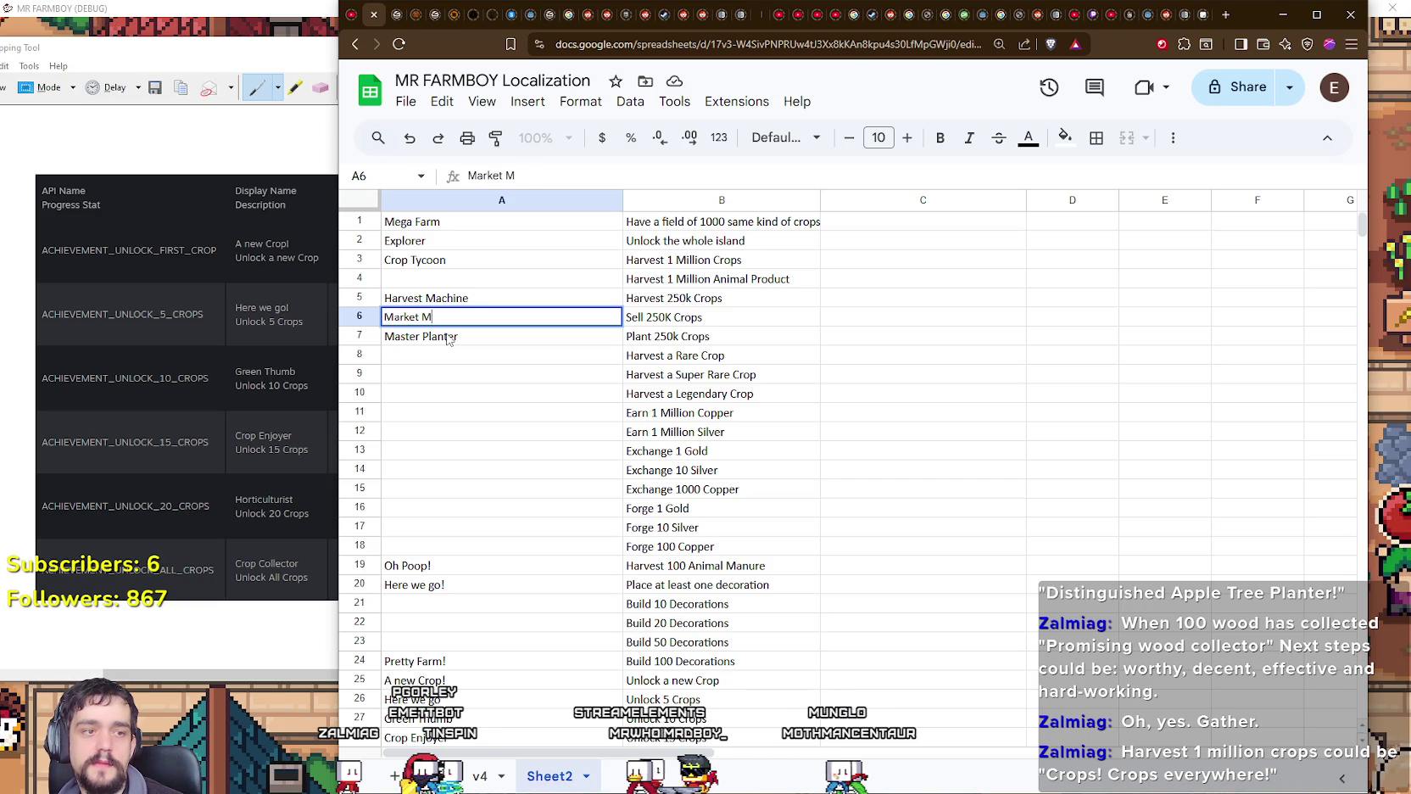
text(ogul)
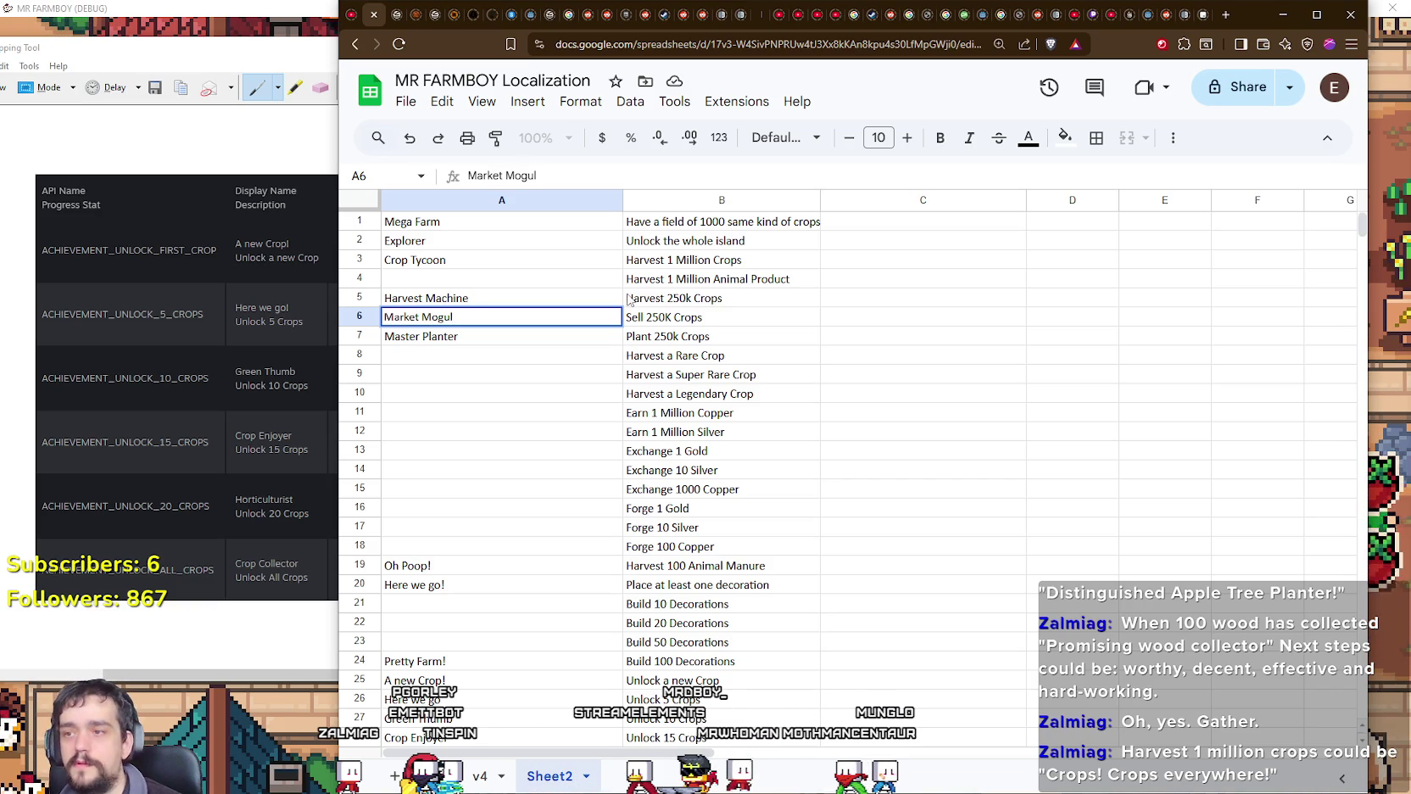
click(481, 357)
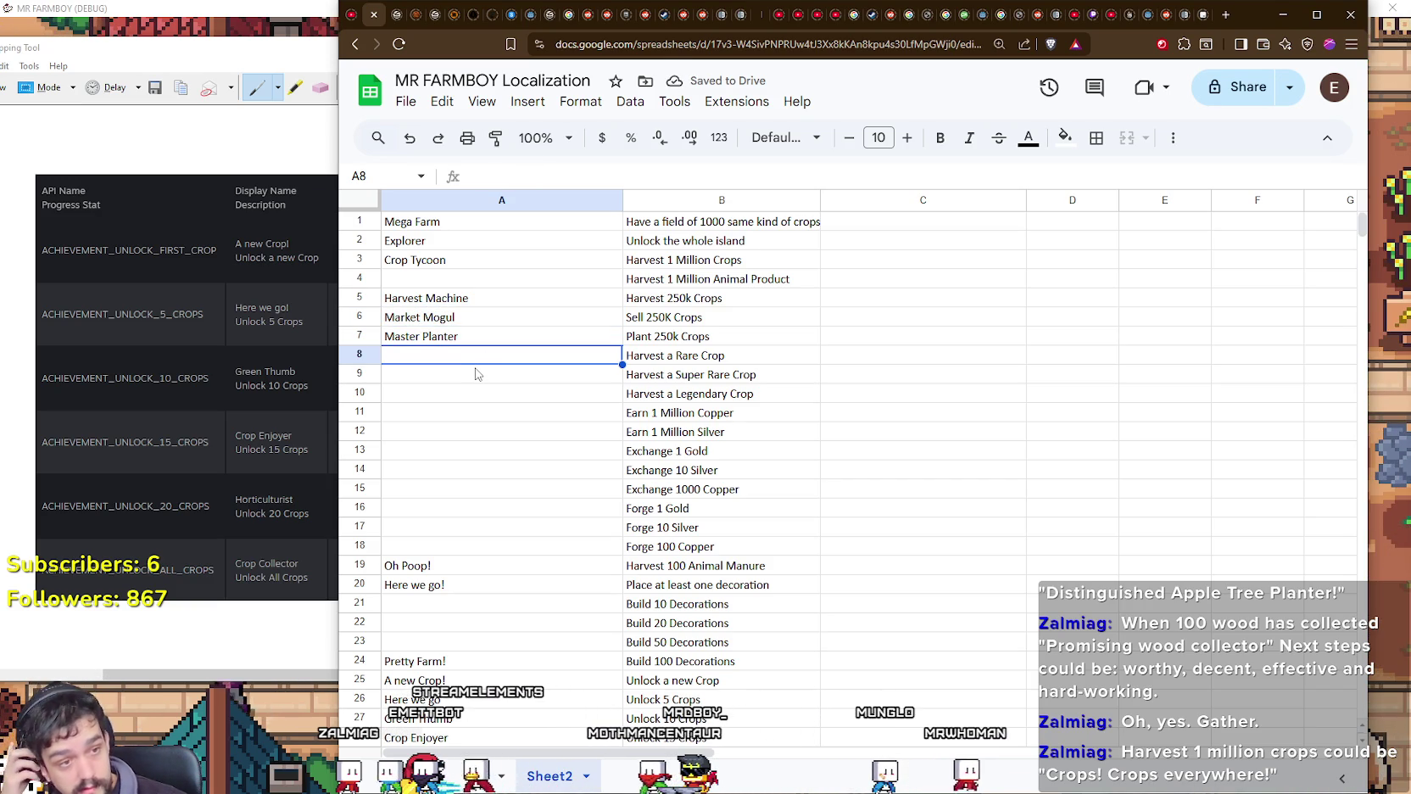
Step: Correct A8 to A Lucky Find and name A9 Agaisnt All Odds
double_click(487, 356)
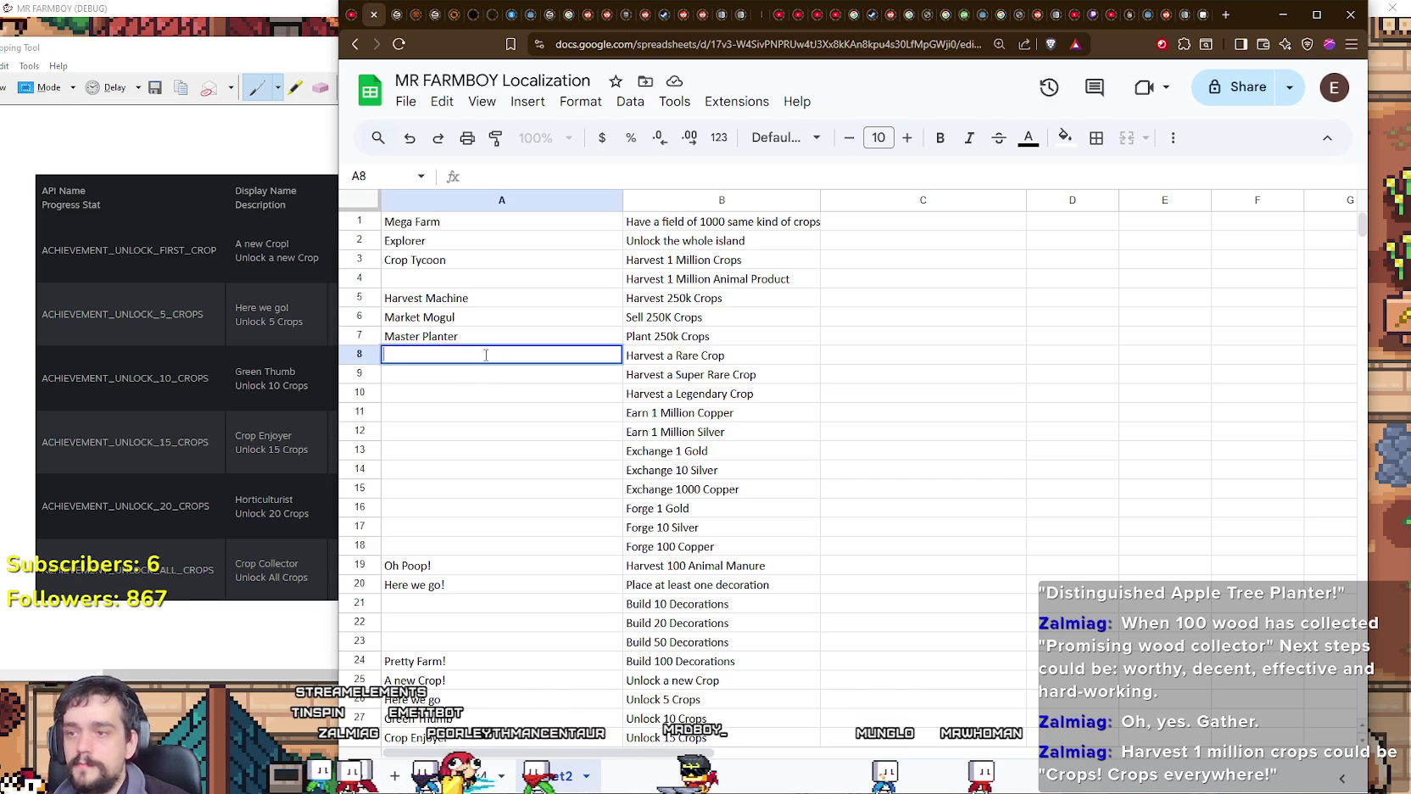
text(AS)
key(BackSpace)
text(Lucky)
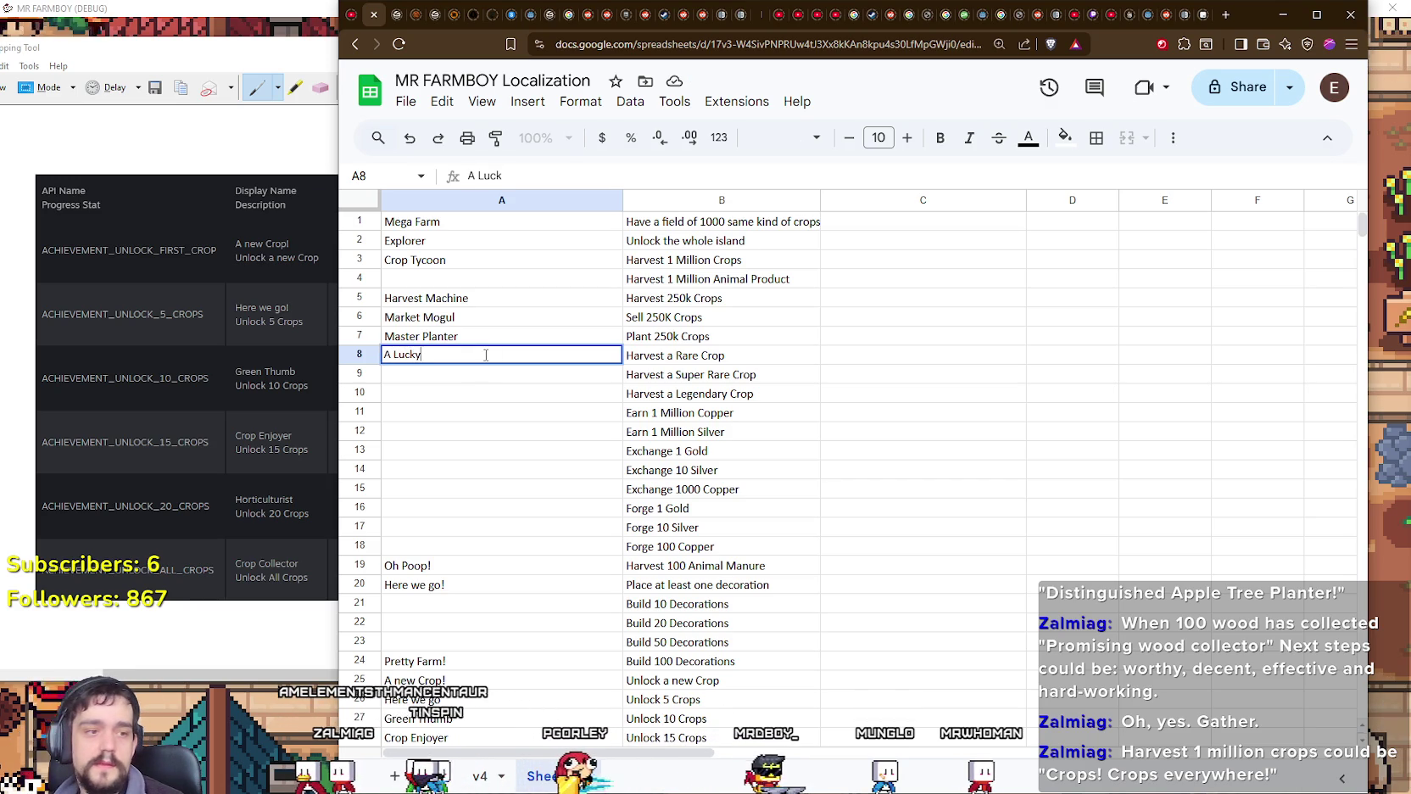
text( Find)
key(Return)
text(Agaisnt)
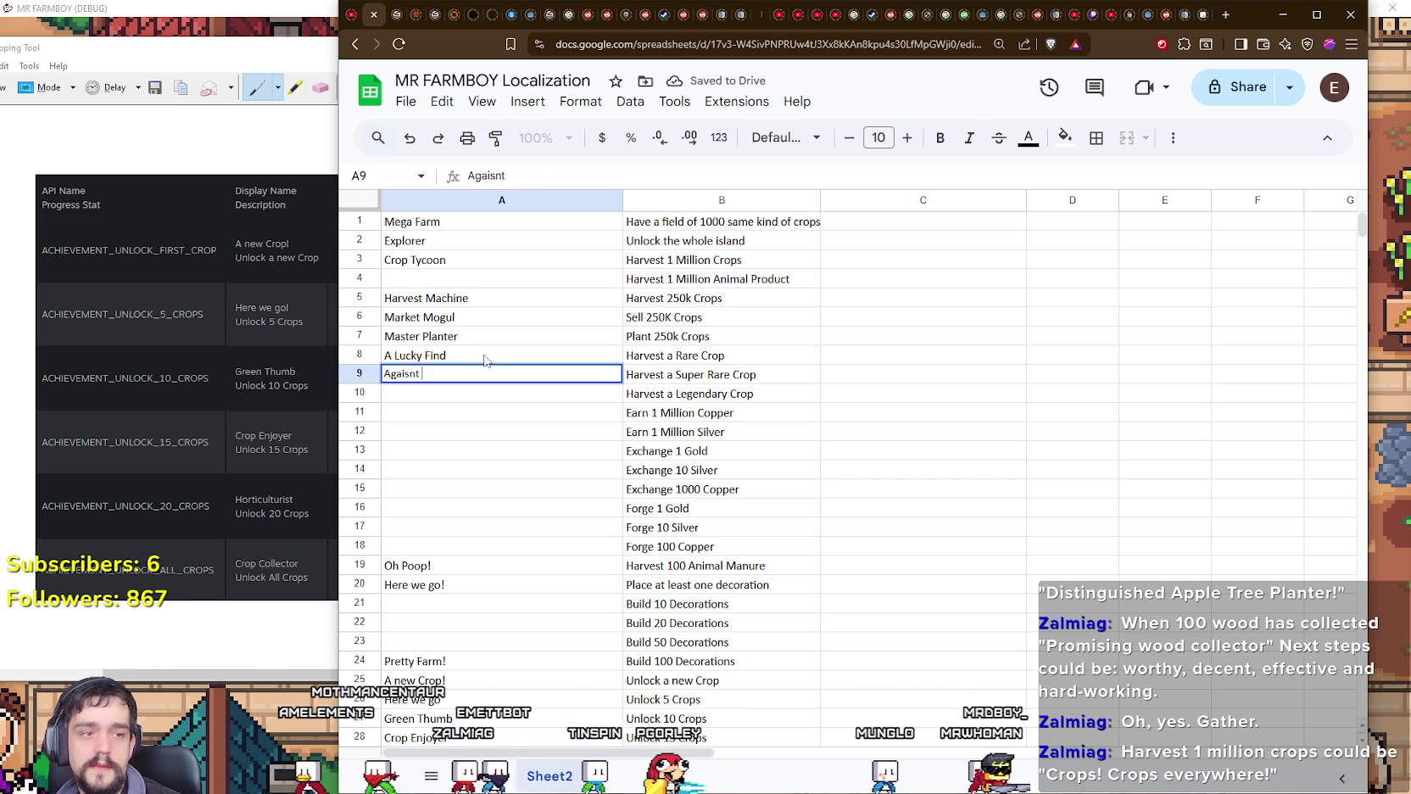
text(Odds)
key(Return)
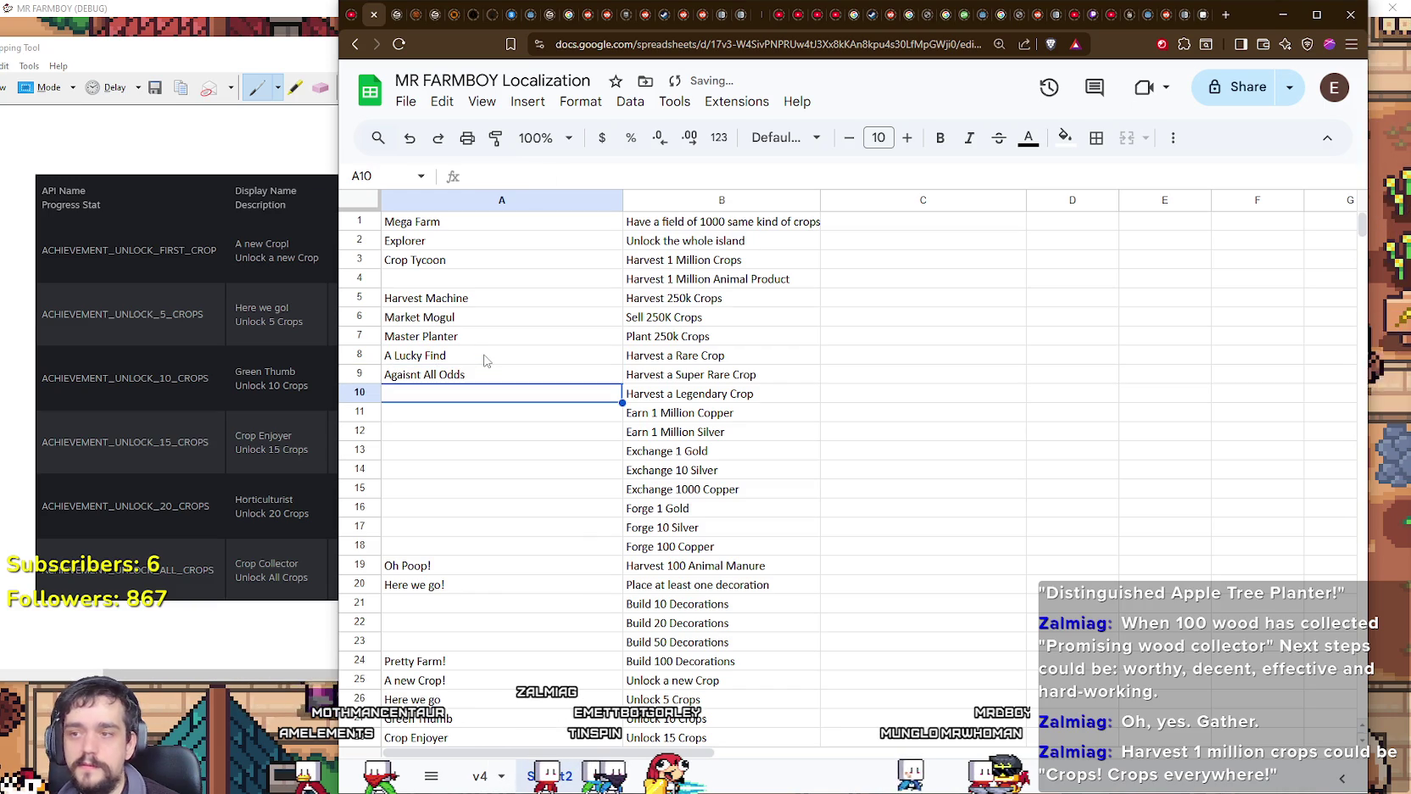
scroll(465, 348, down, 1)
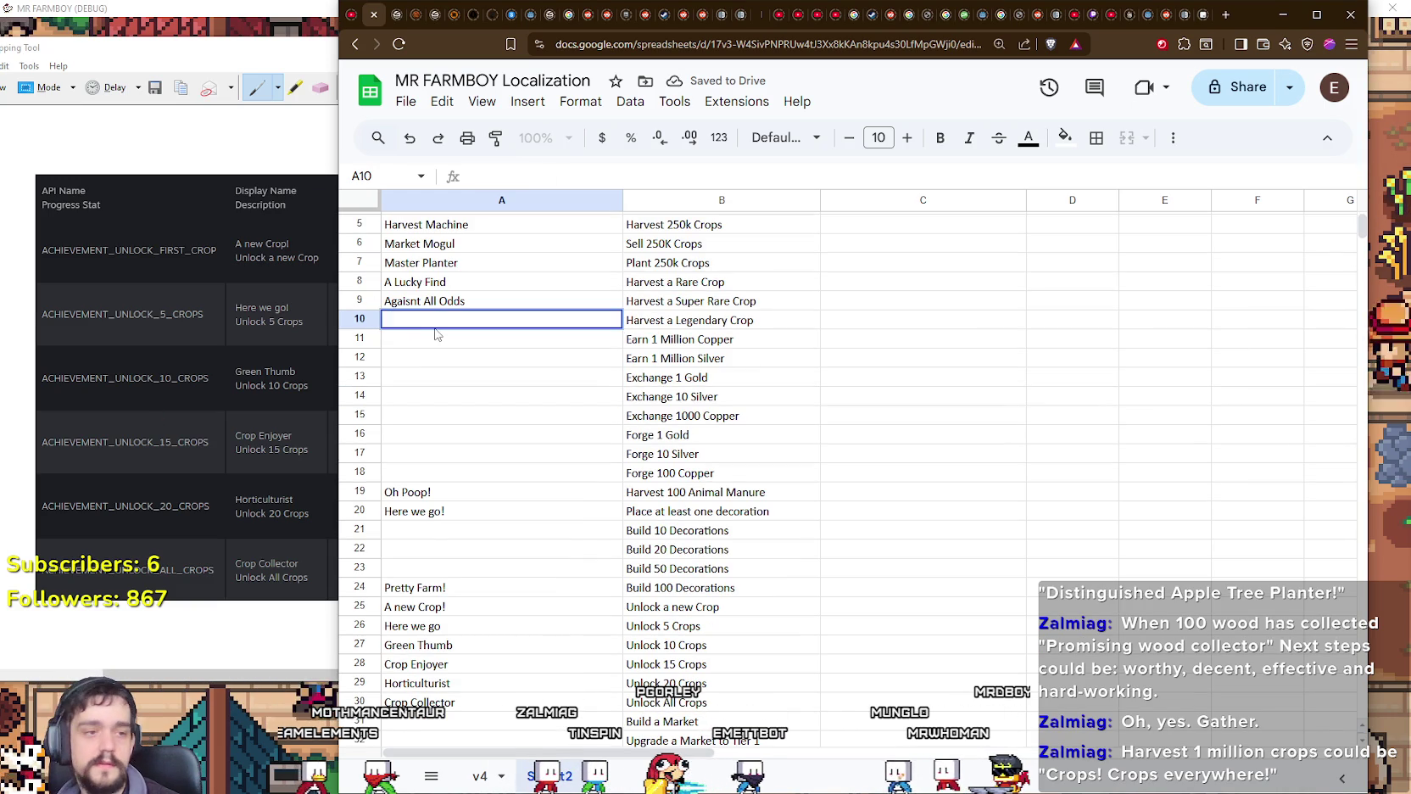
Step: Name A10 The Stuff of Legends and A11 Copper King
text(The)
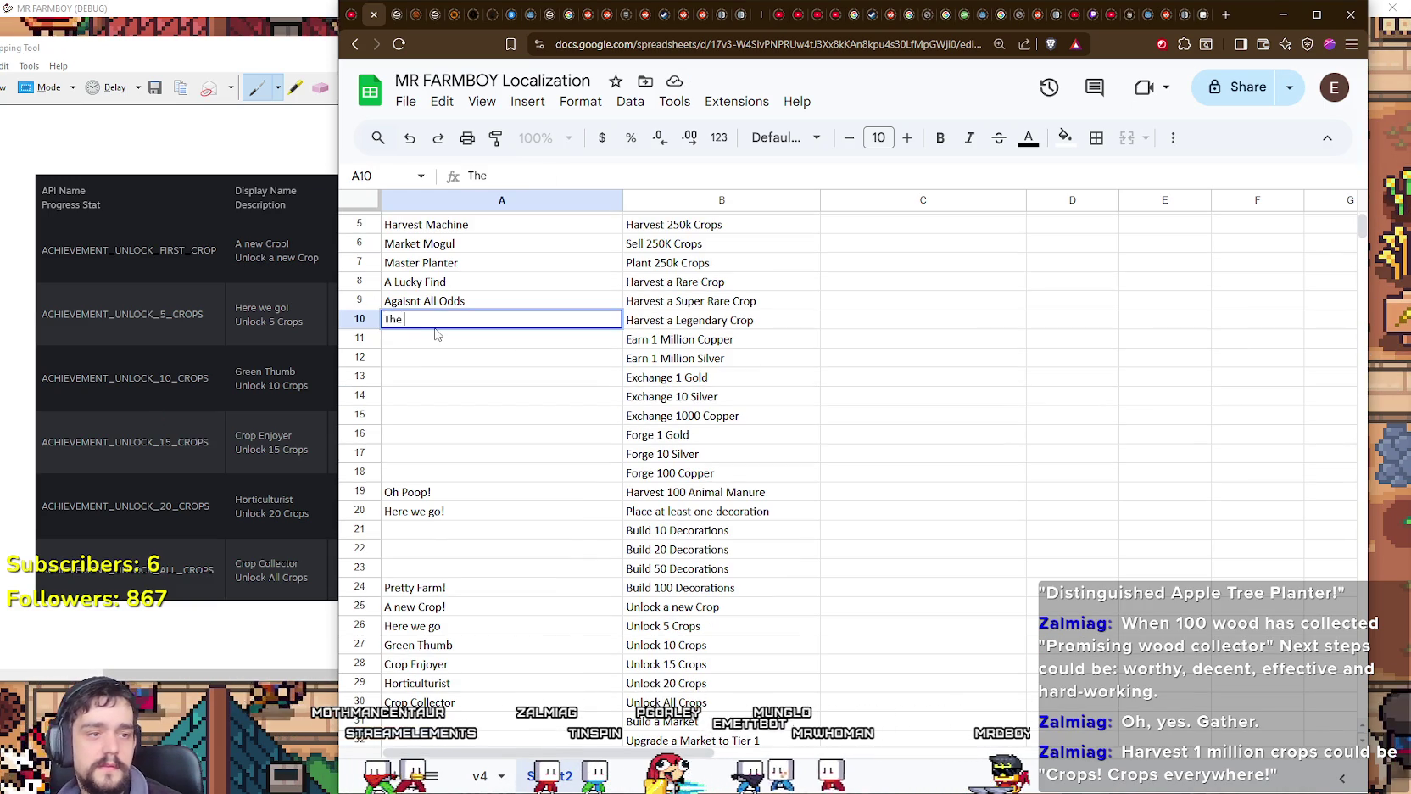
text( Stuff of Legends)
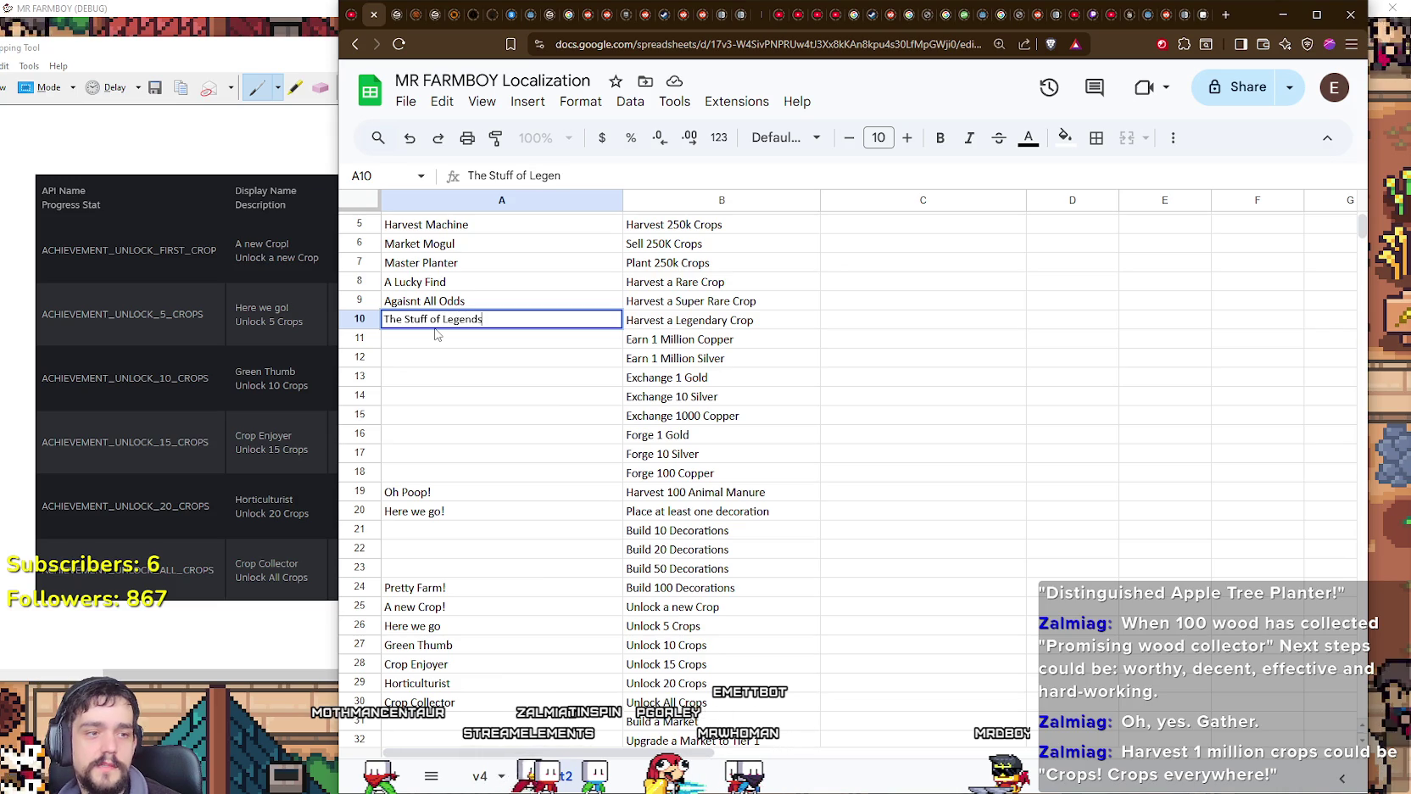
key(Return)
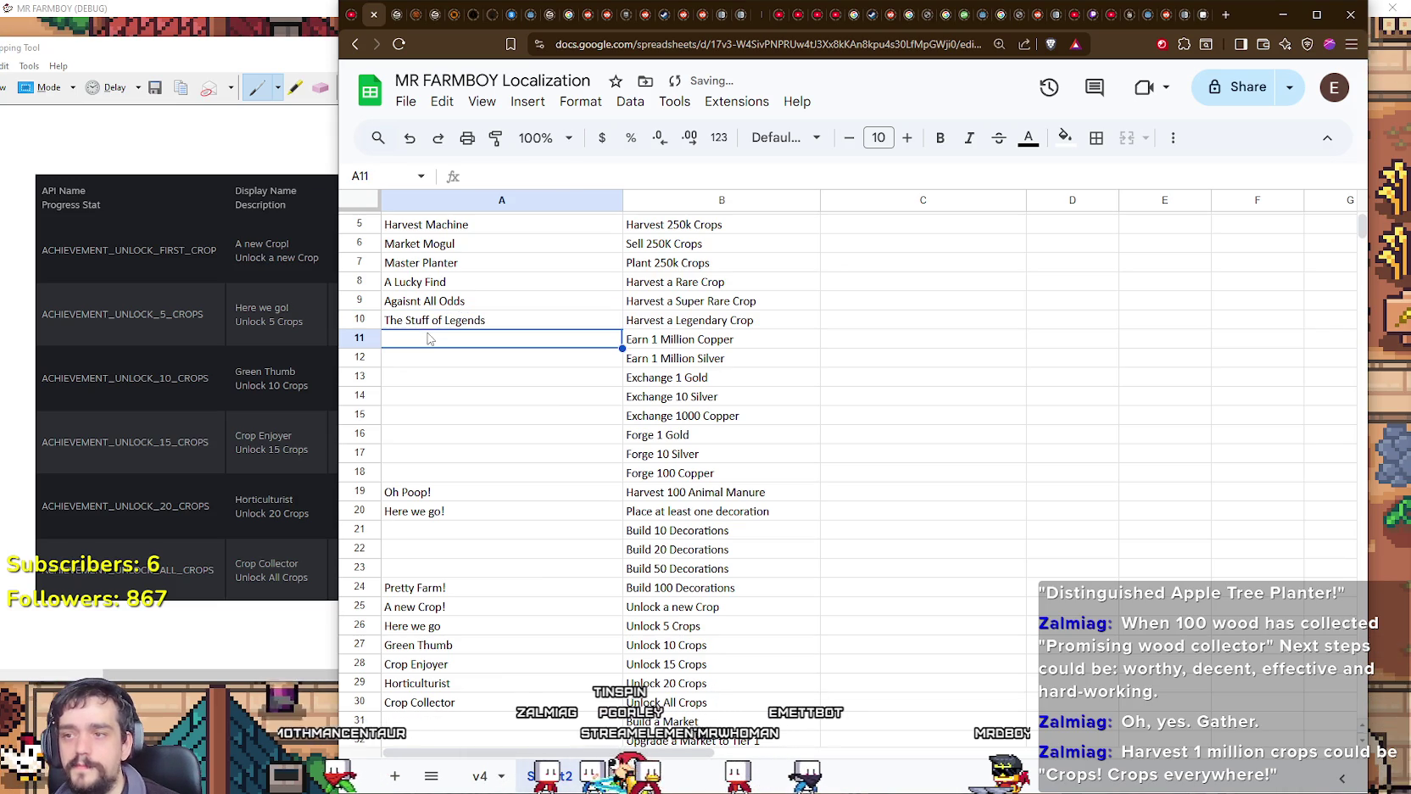
key(Return)
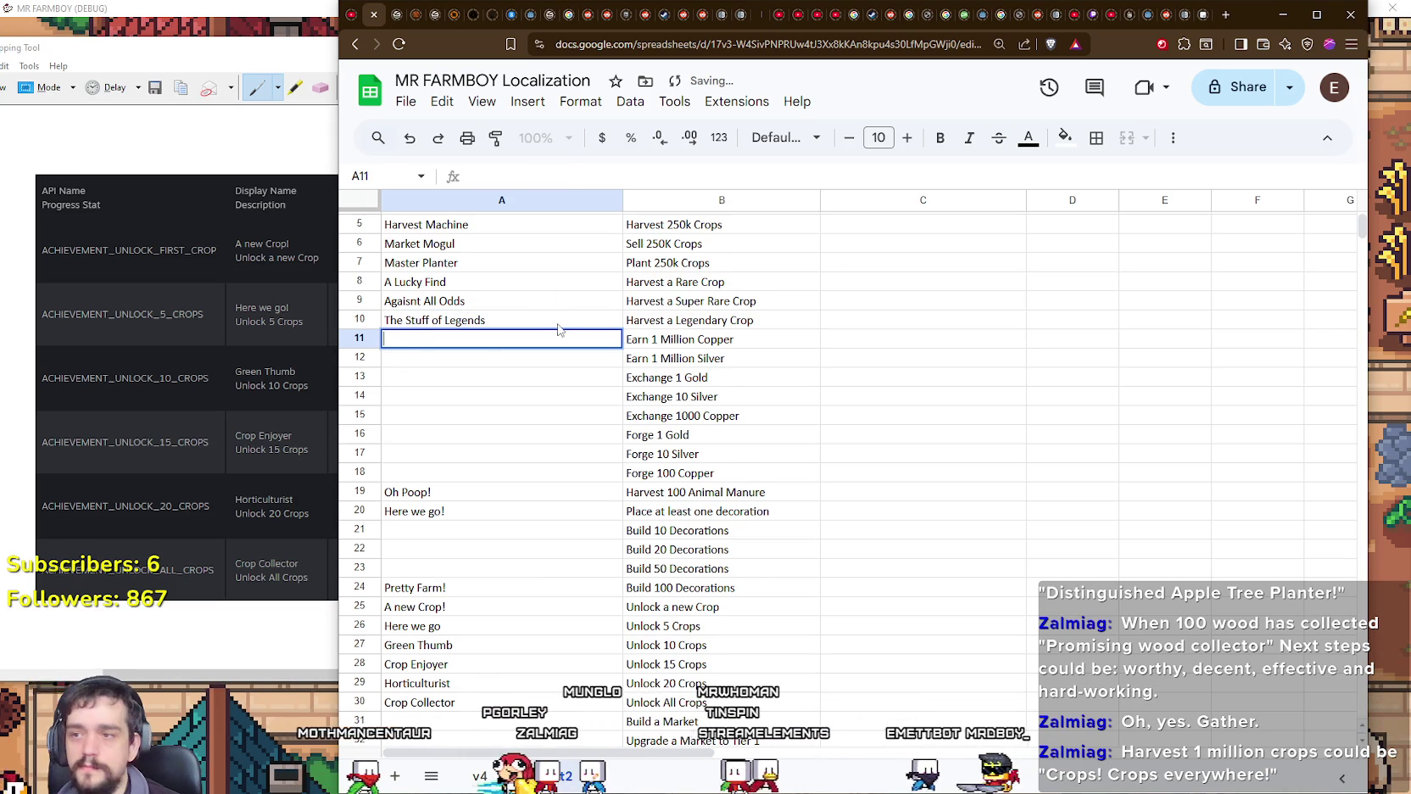
scroll(443, 289, up, 2)
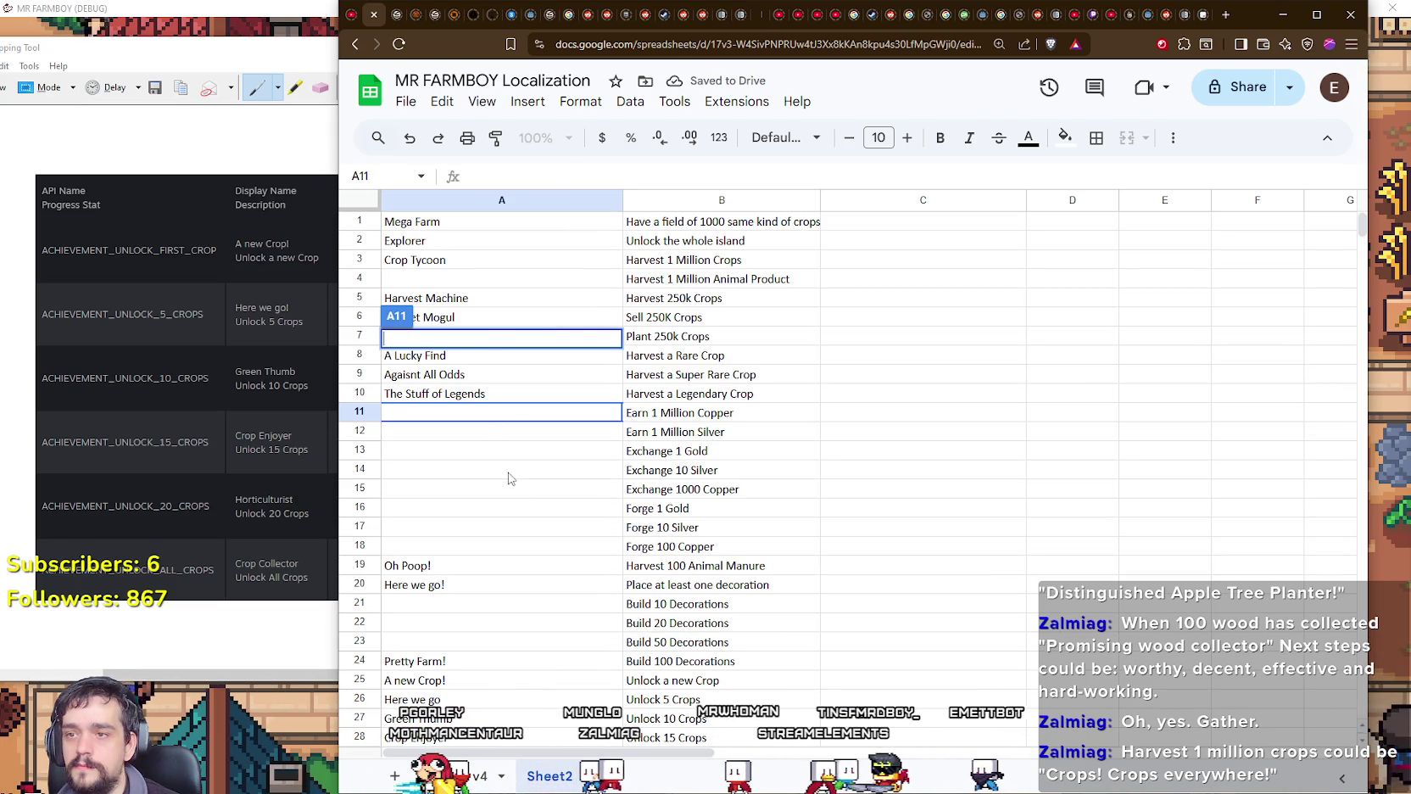
click(486, 437)
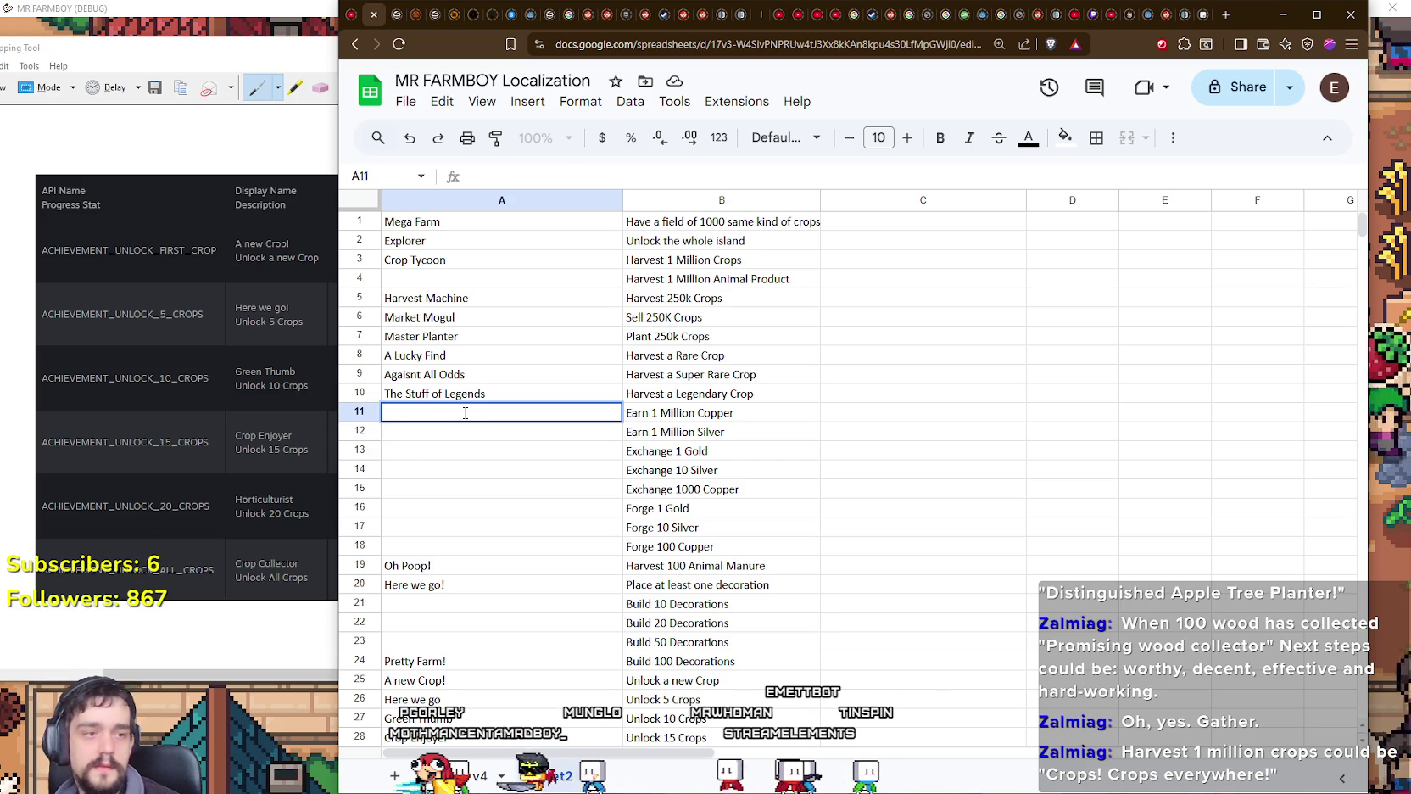
text(Copper King)
key(Return)
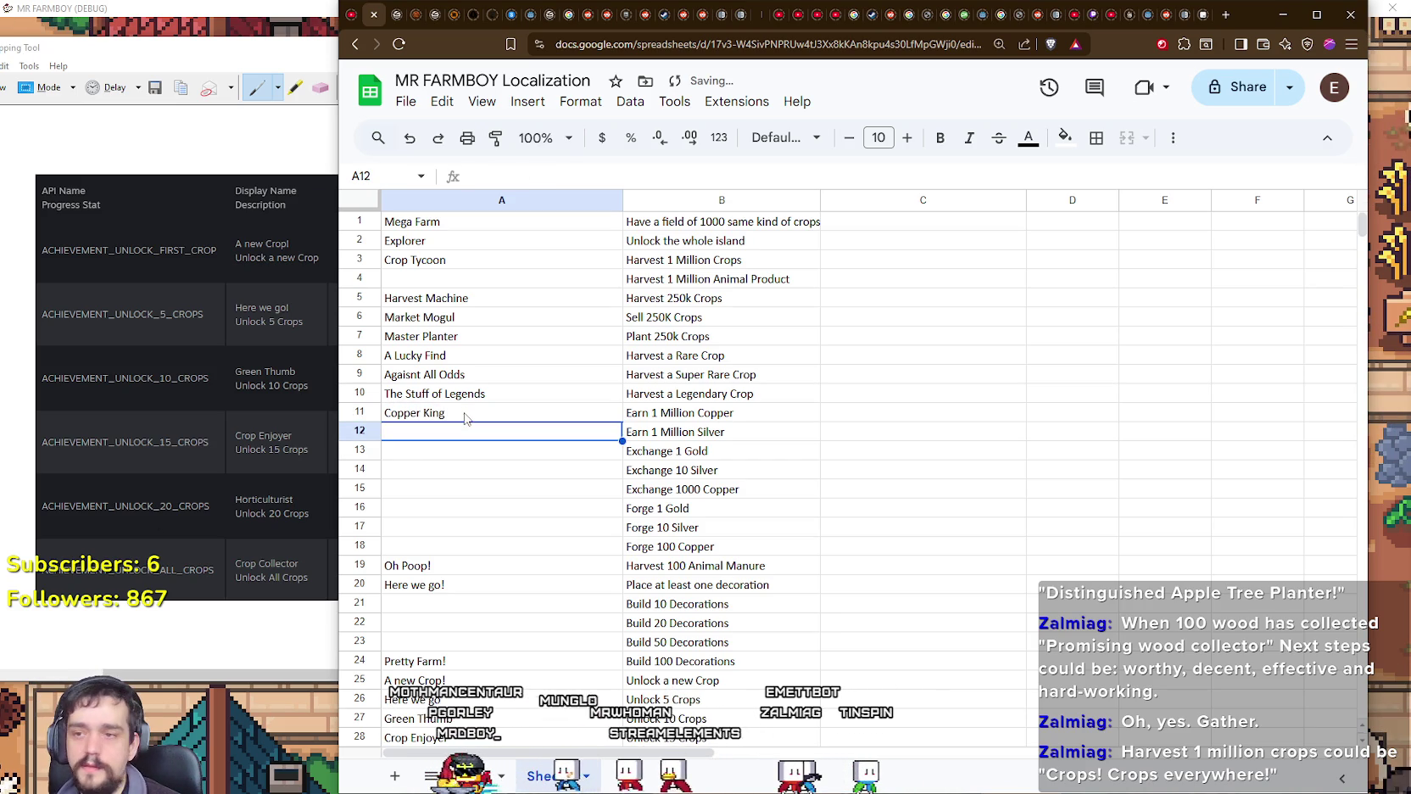
Step: Fill A12 onward with Silver Sovereign, First Golden Deal and so on through Pile It High in A19
text(Silver S)
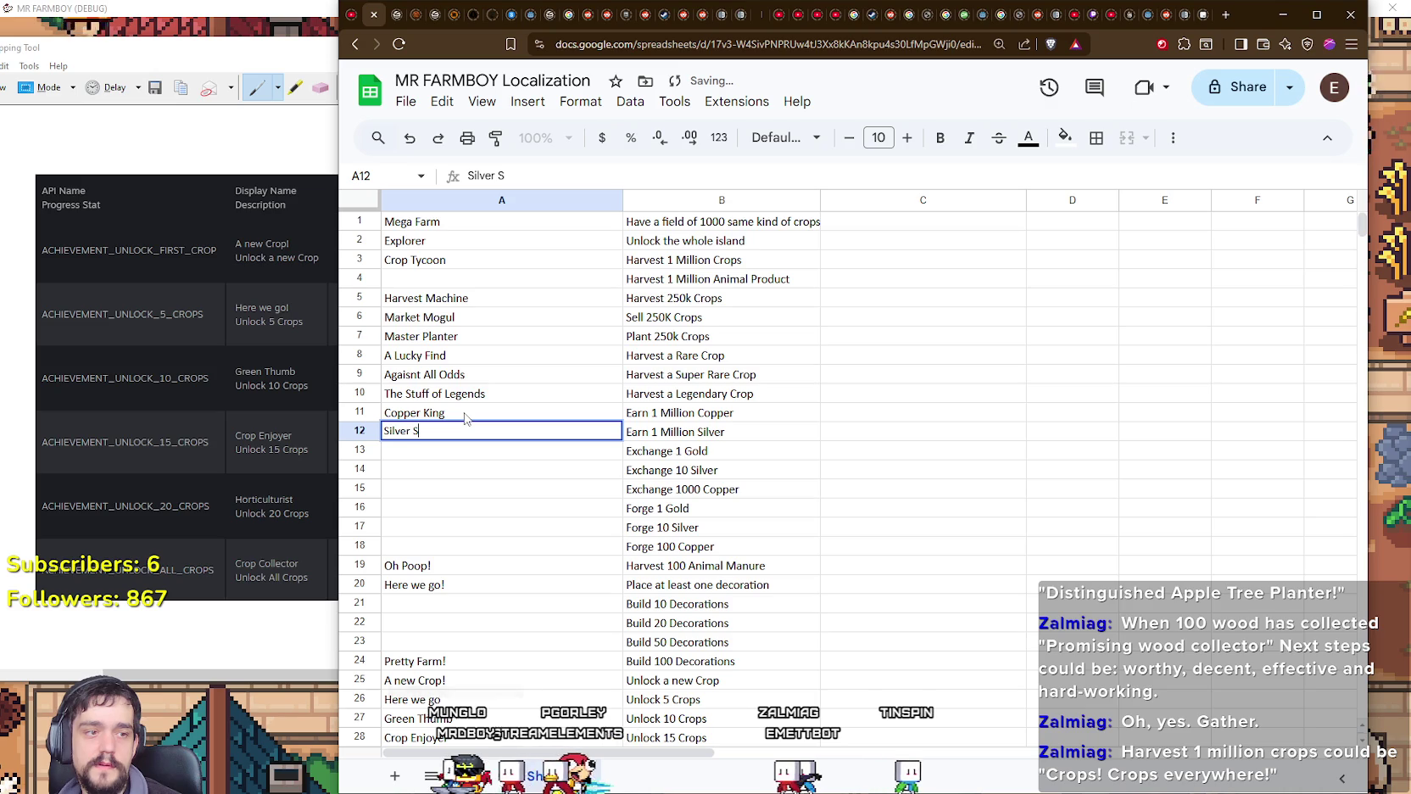
text(overeign)
key(Return)
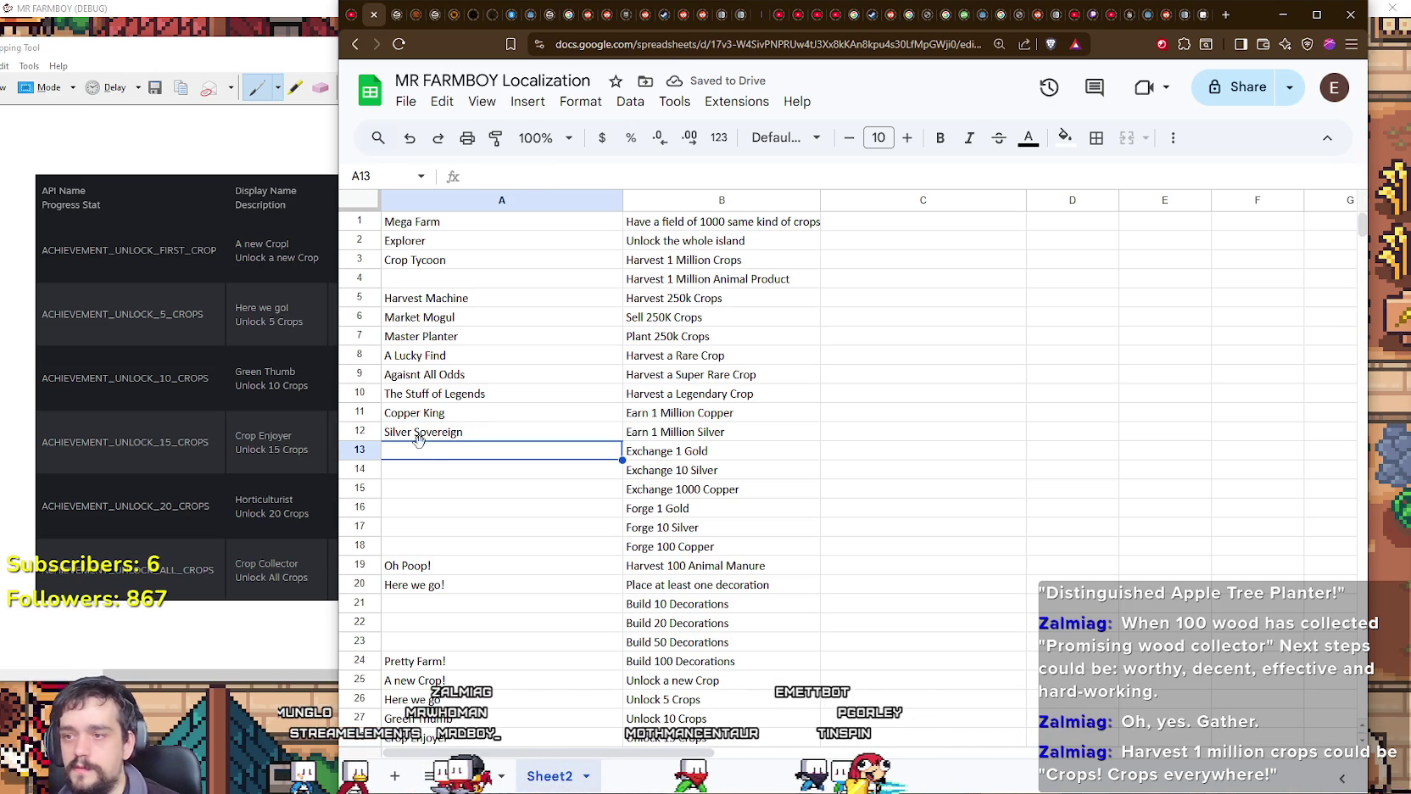
double_click(441, 454)
text(rst Golden De)
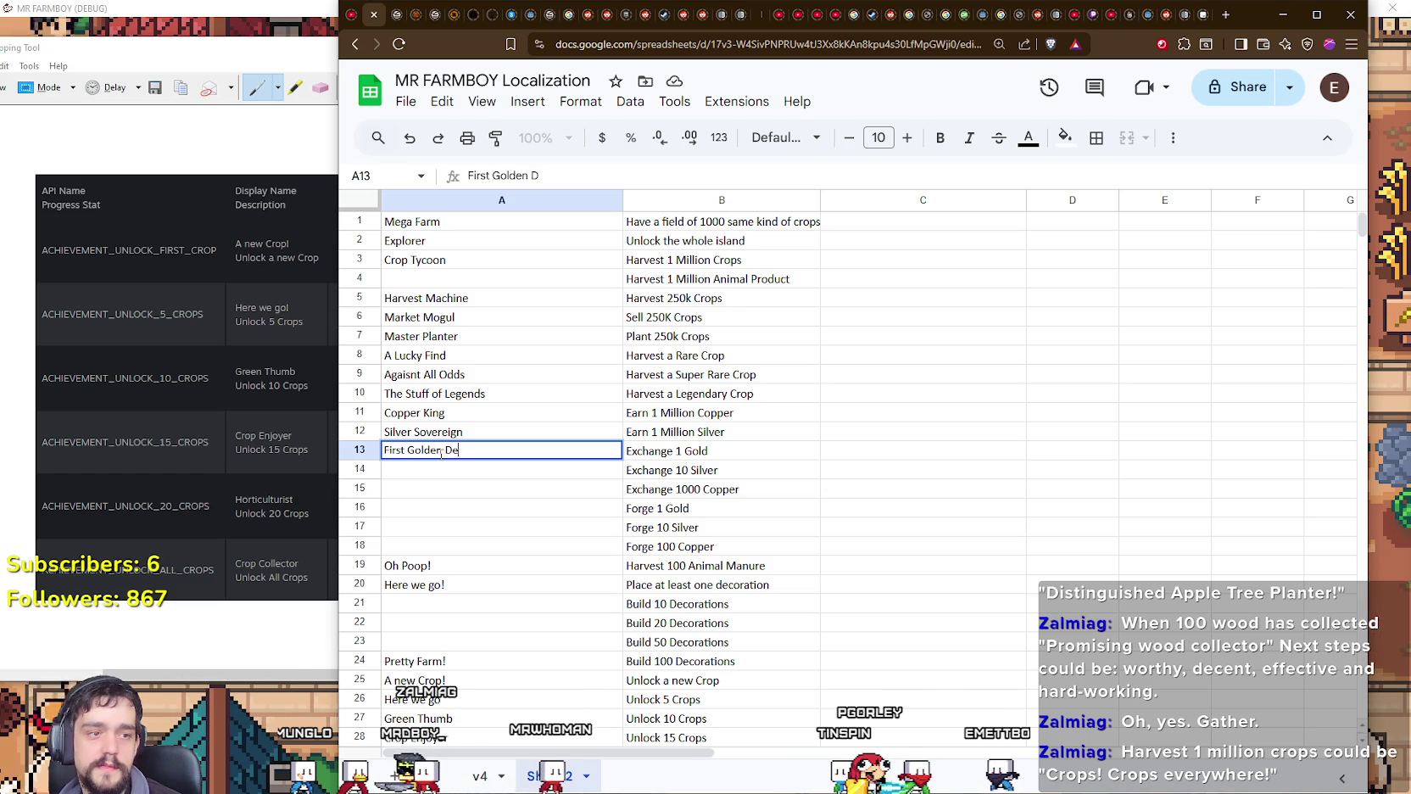
text(al)
key(Return)
text(Silver)
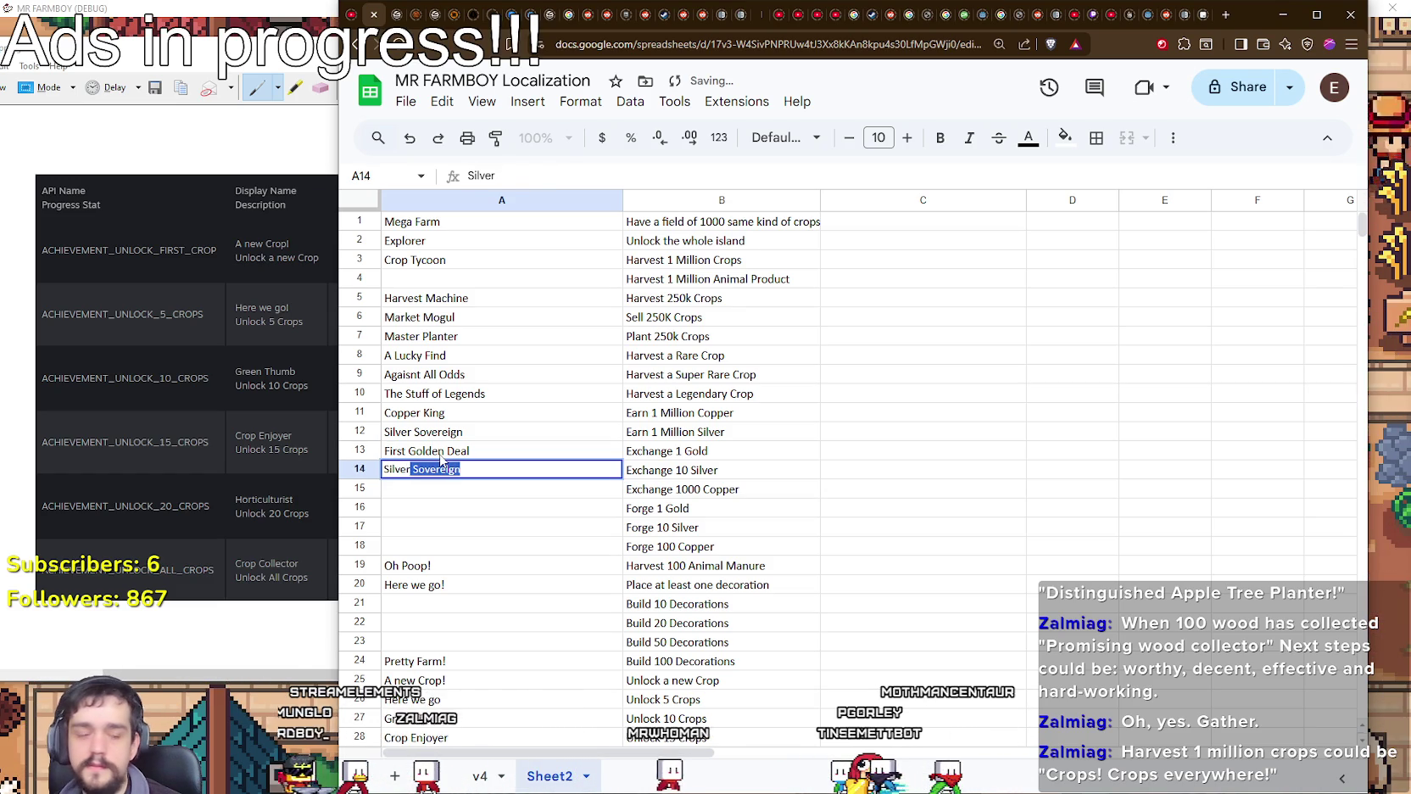
text( High)
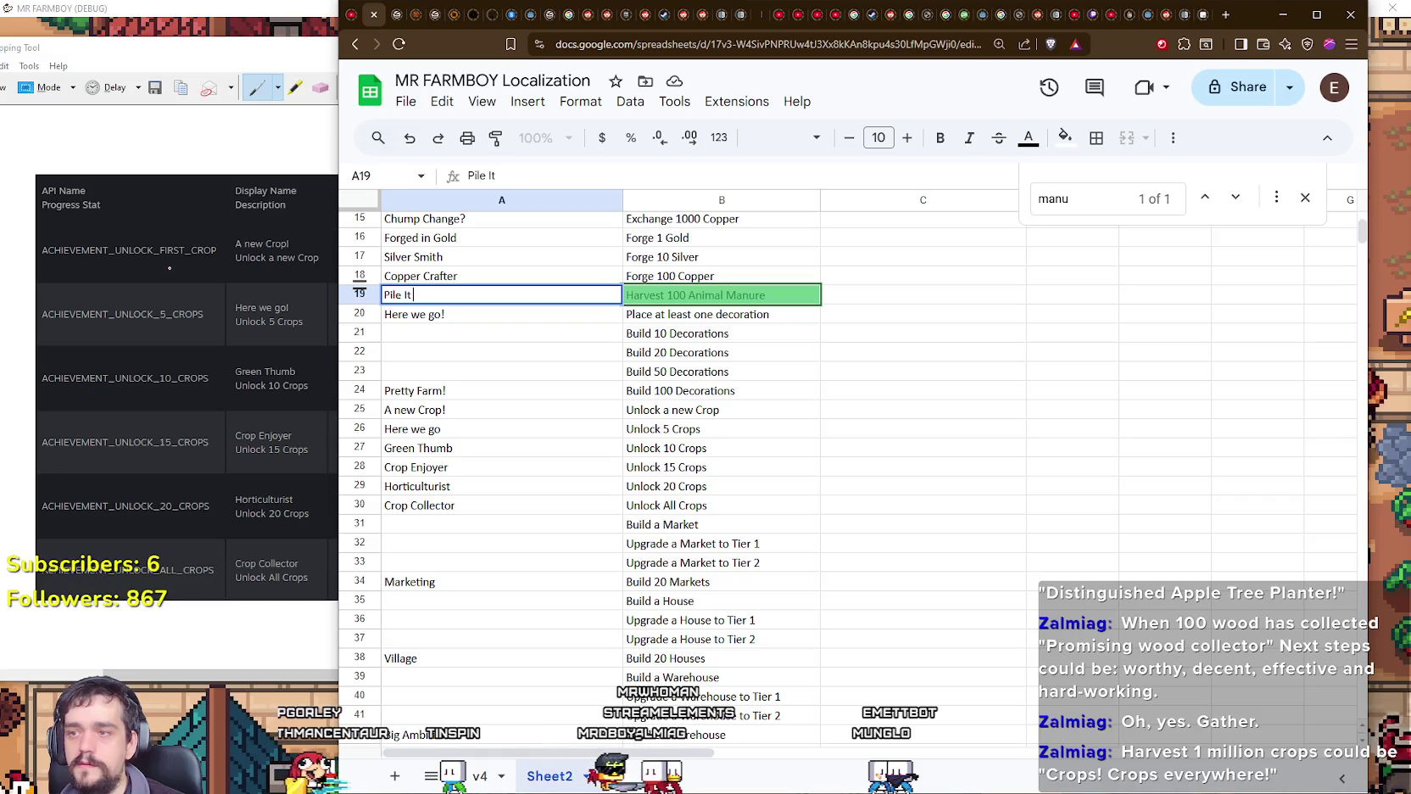
key(Return)
scroll(195, 306, down, 1)
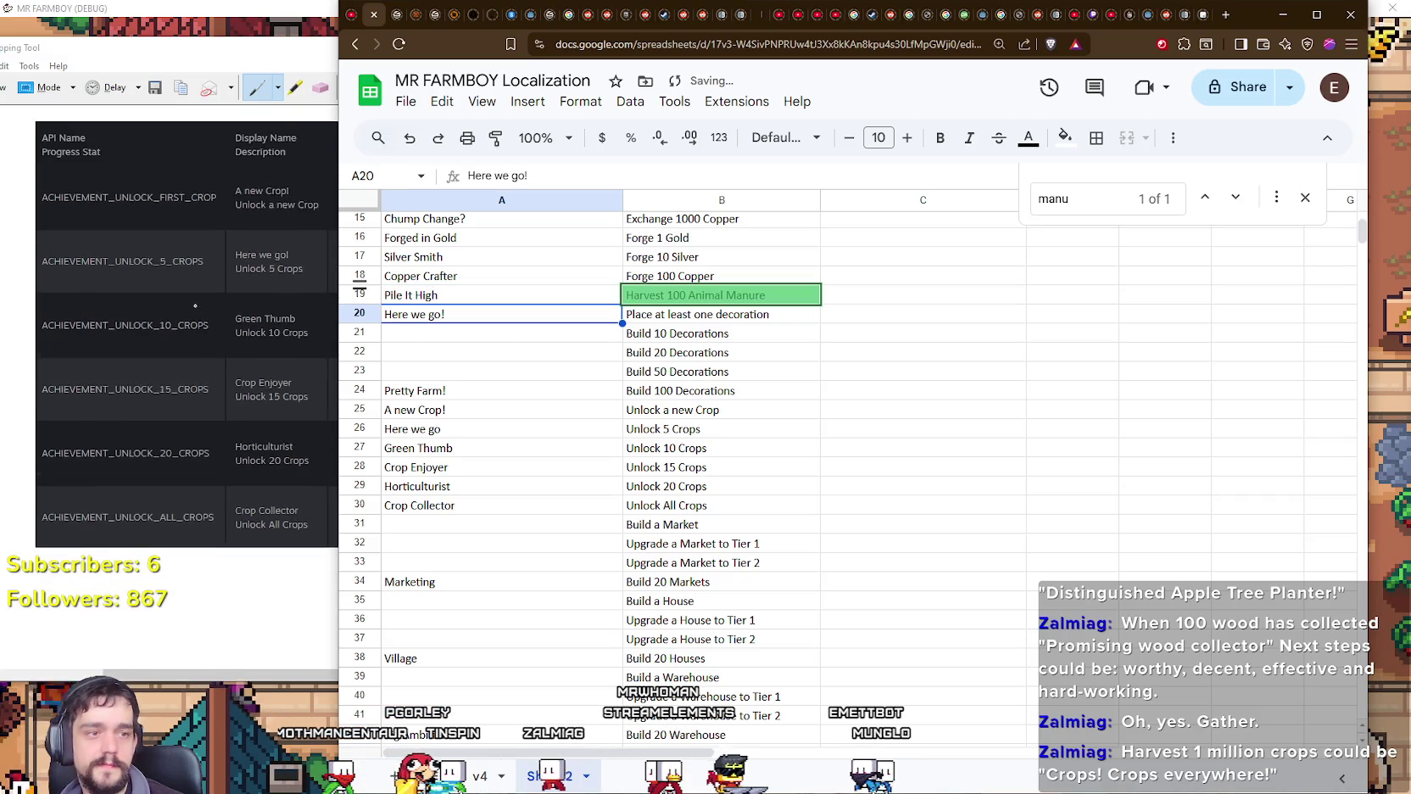
Step: Replace the A20 name with Personal Touch
scroll(195, 307, down, 1)
click(558, 352)
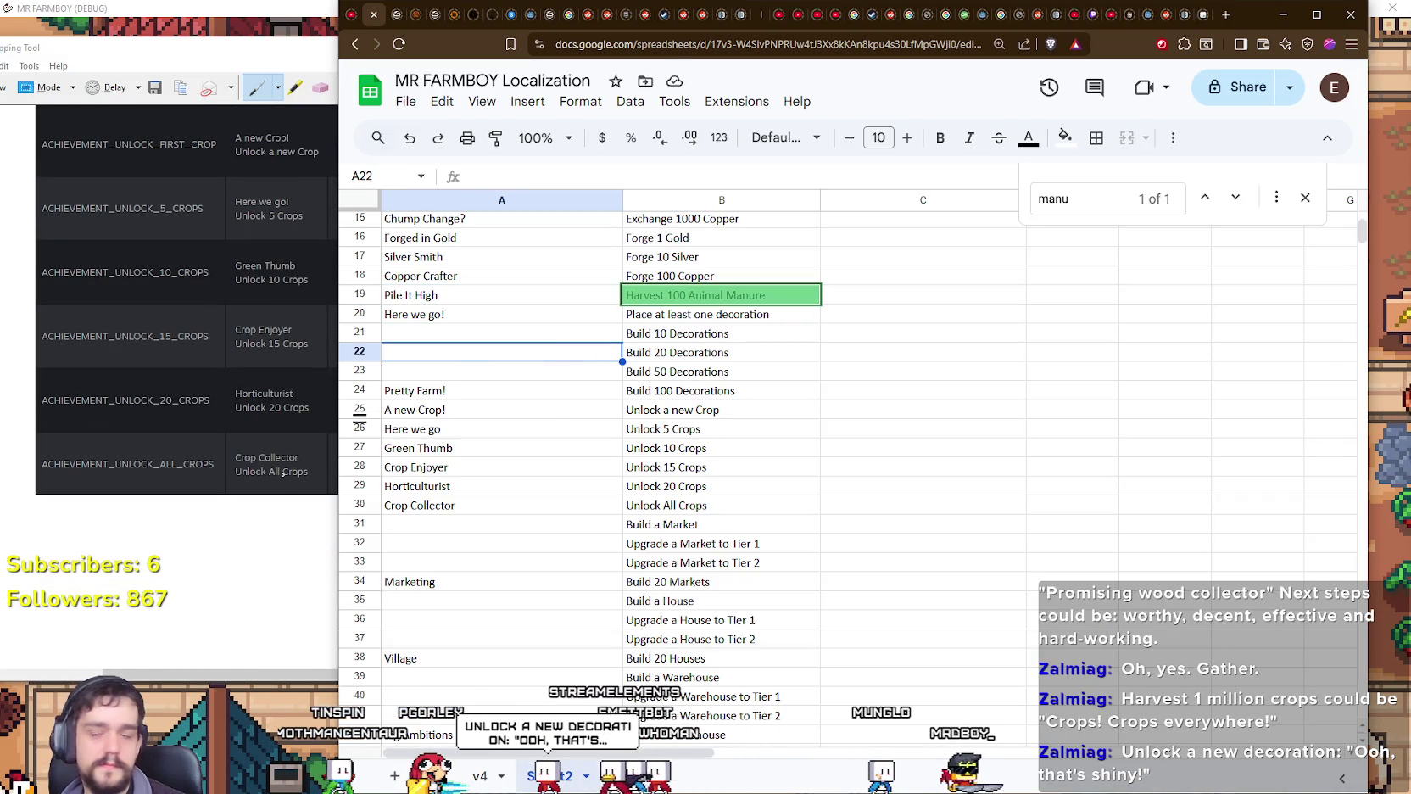
click(486, 339)
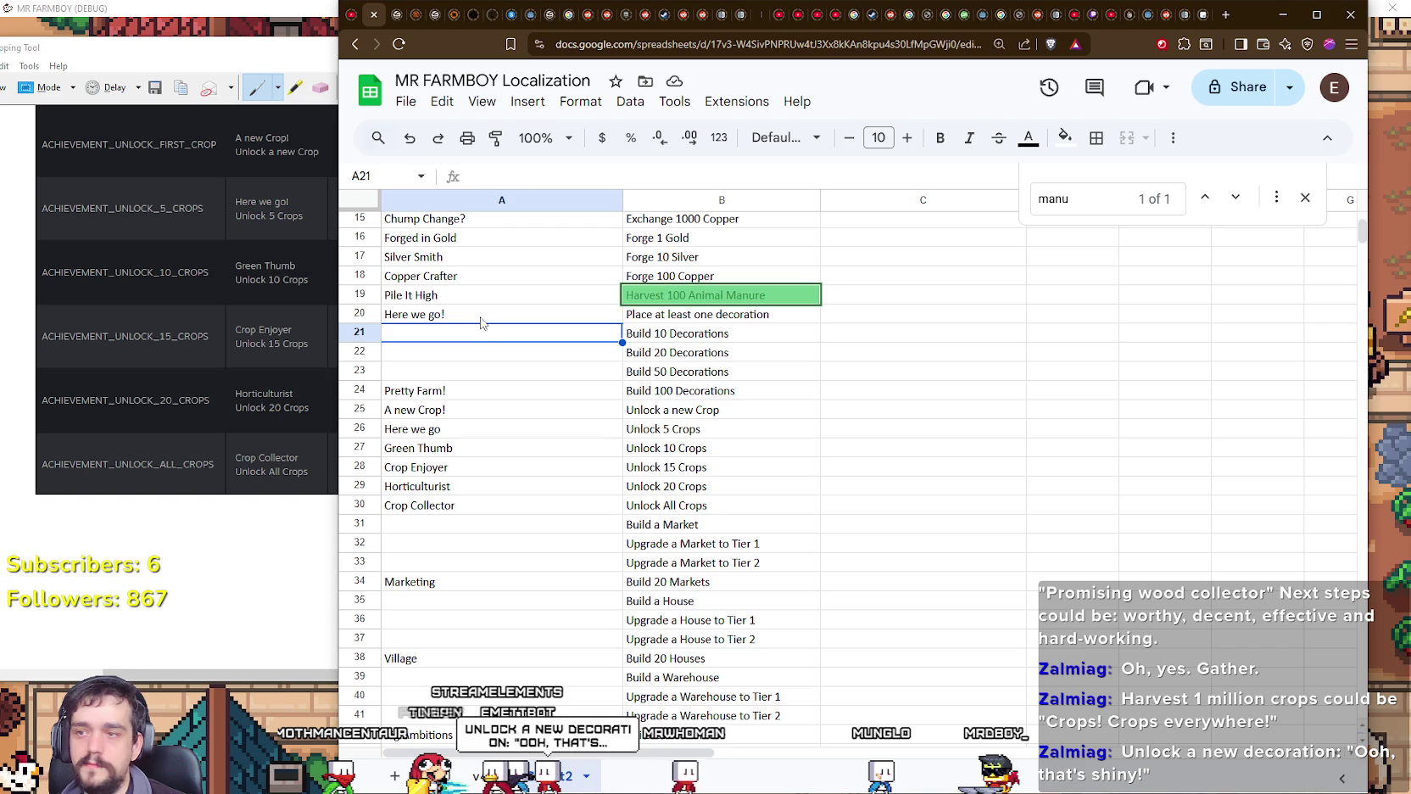
double_click(480, 315)
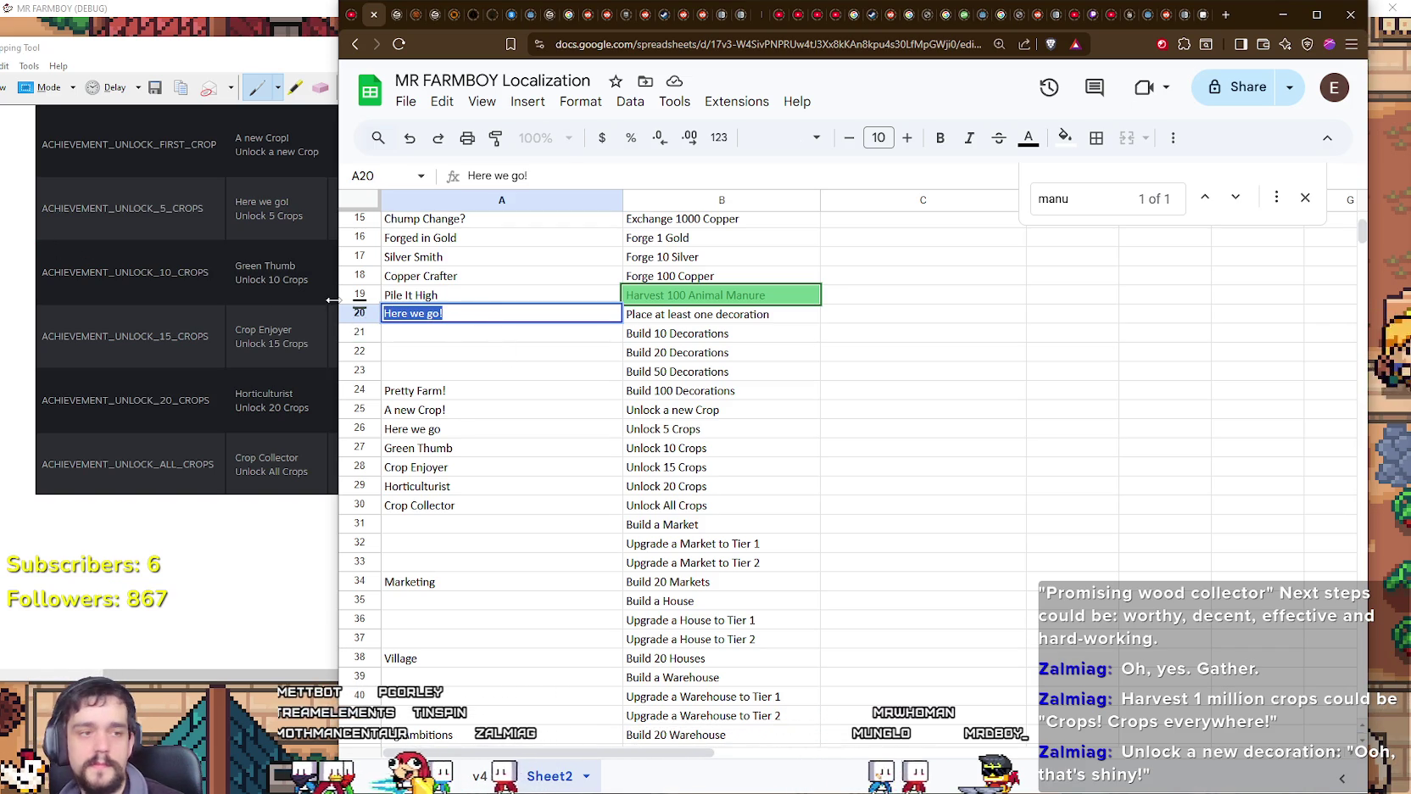
text(Personal Touch)
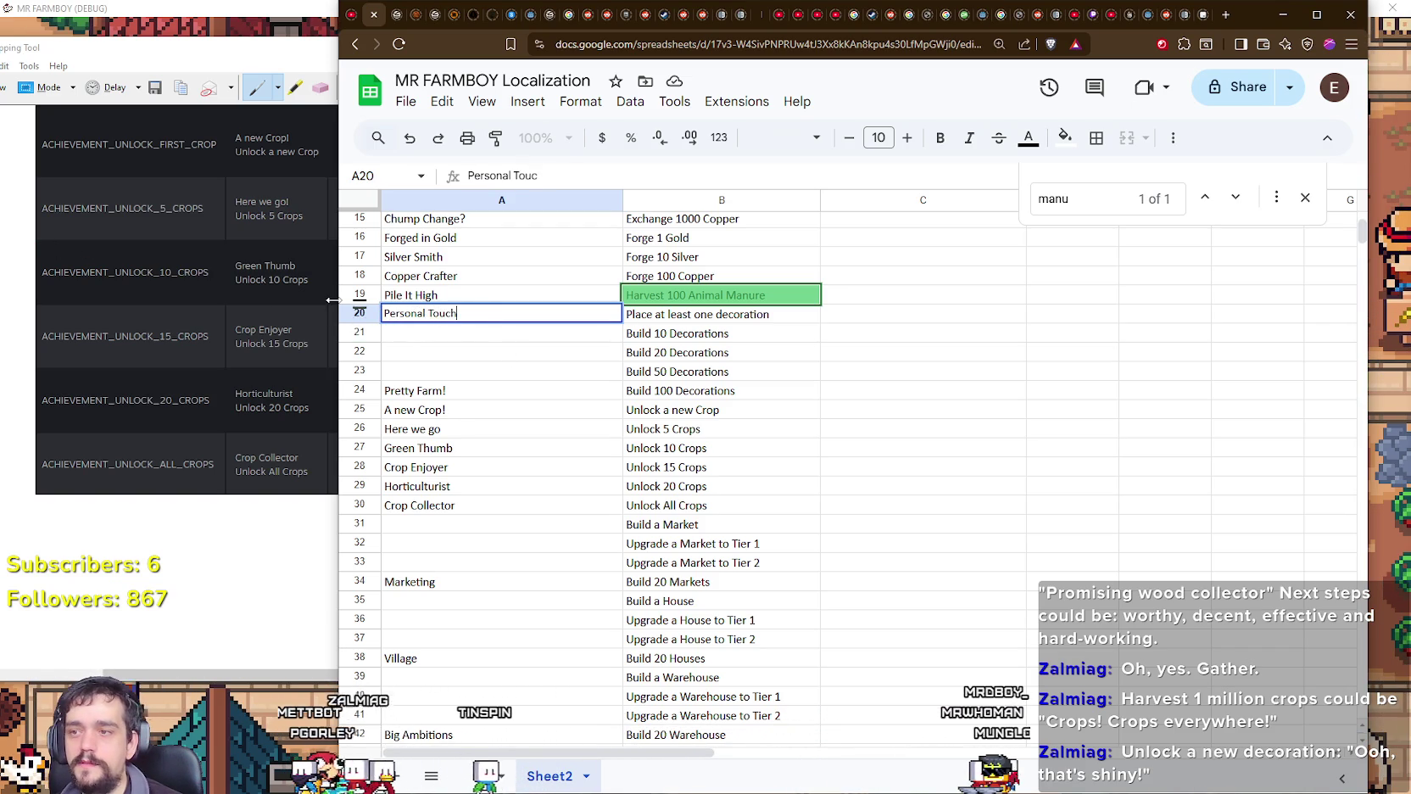
key(Return)
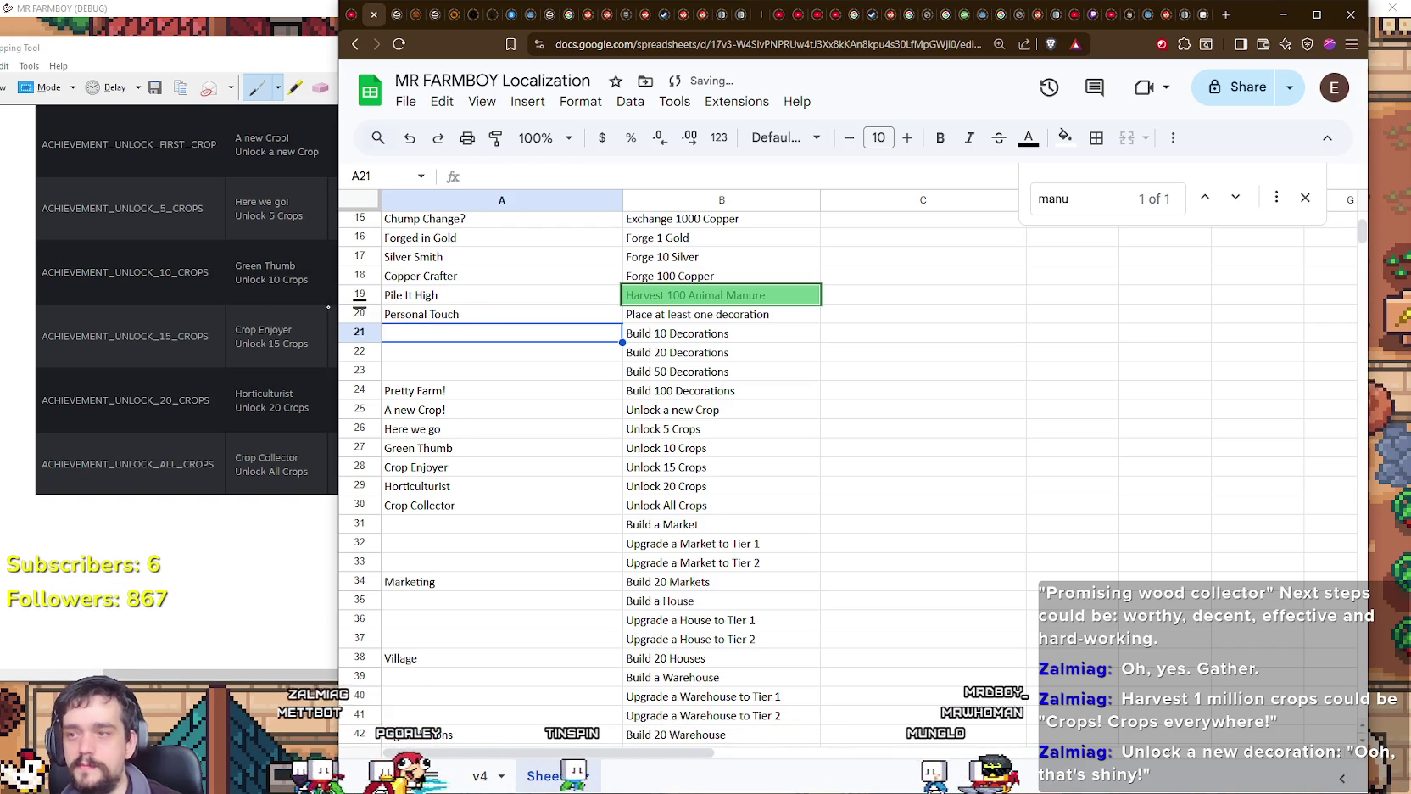
click(412, 316)
double_click(412, 316)
key(ctrl+a)
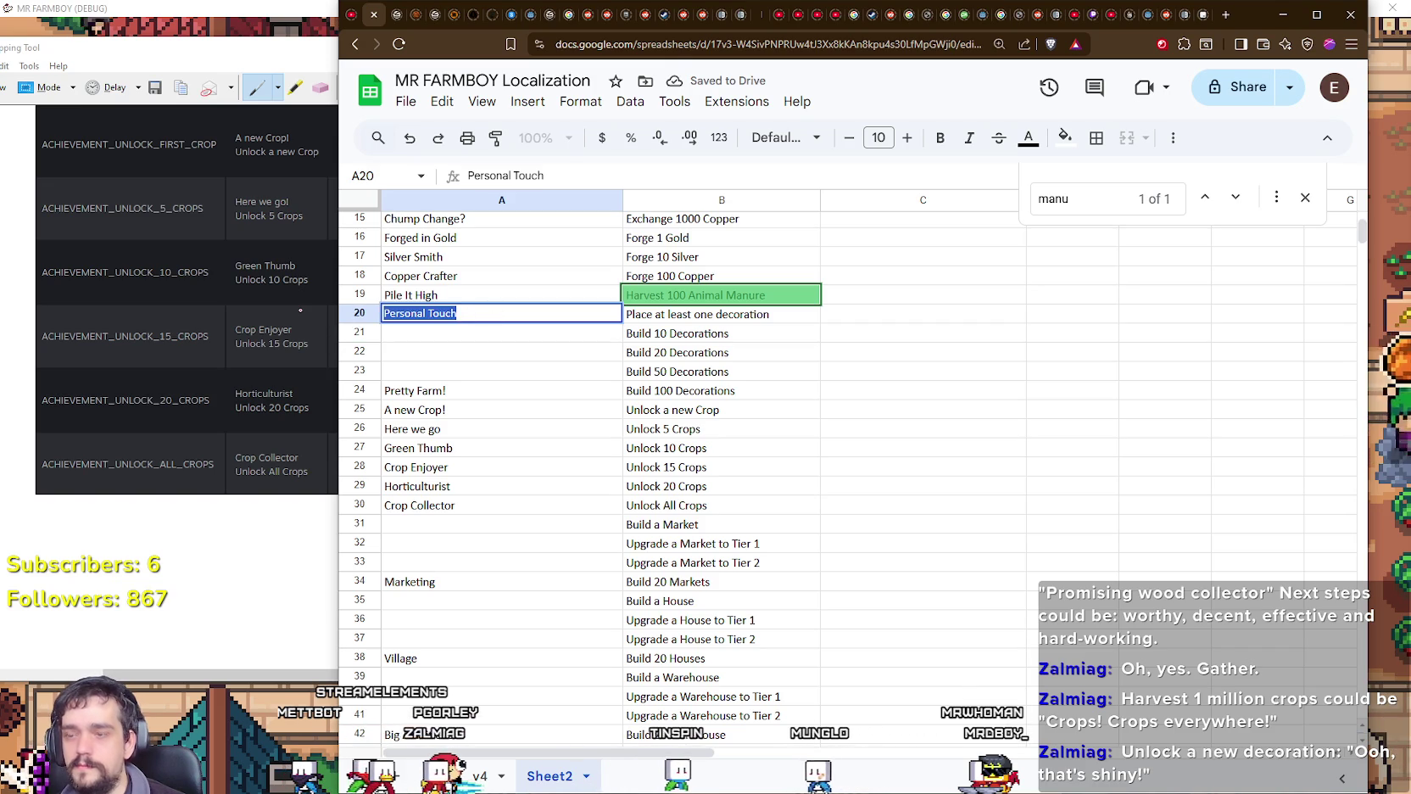
text(Personal )
text(P)
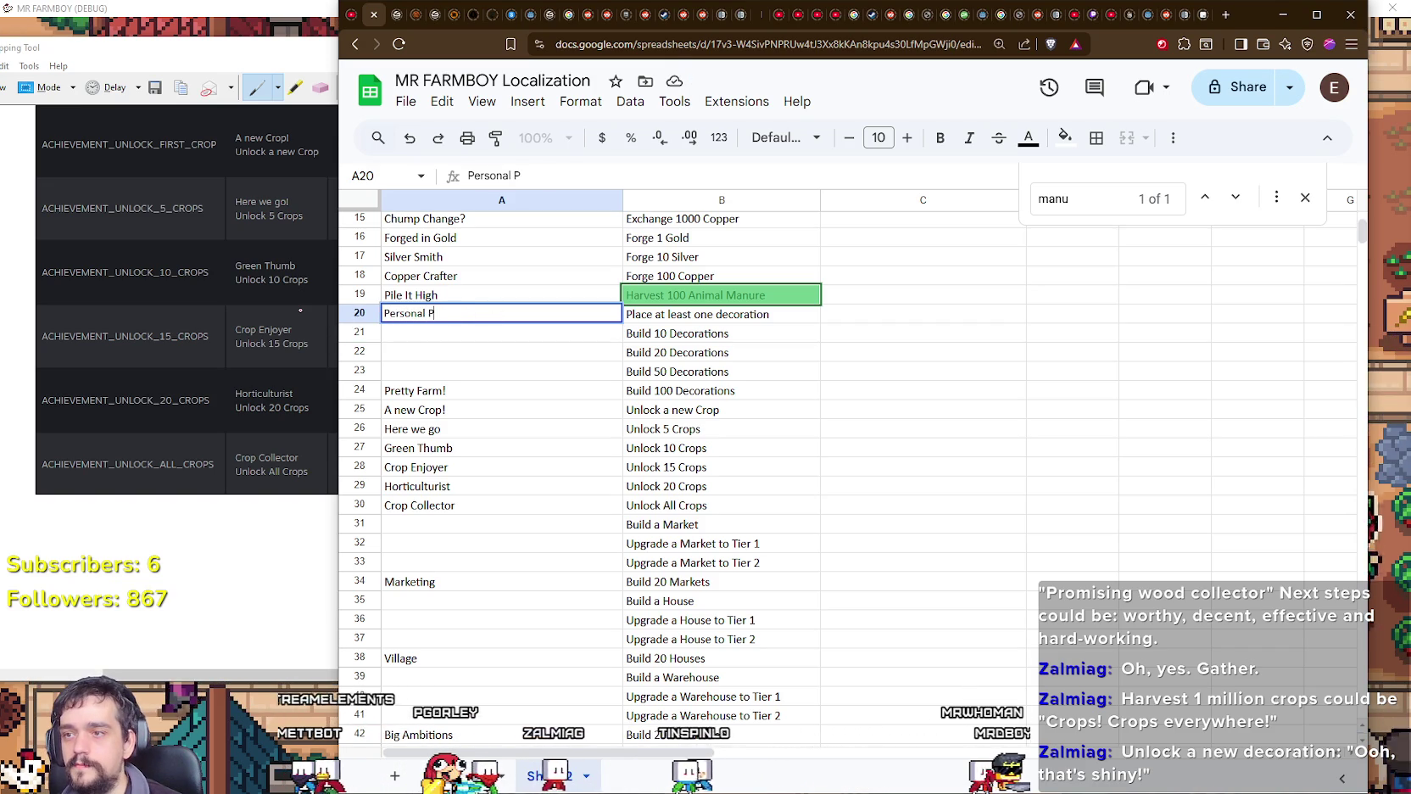
key(BackSpace)
text(Touch)
key(Return)
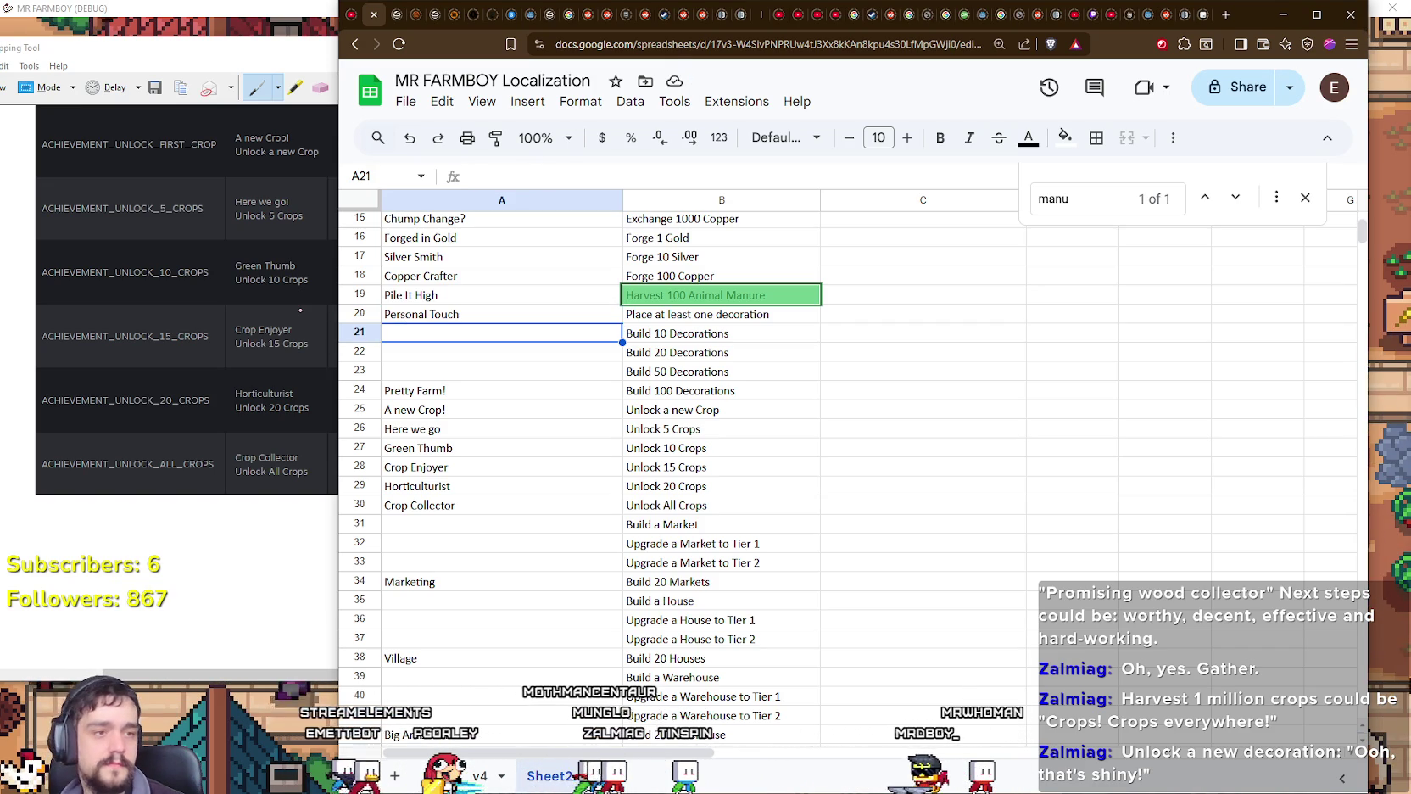
Step: Name A21–A23 Interior Designer, Fancy Farmer and Decor Devotee
text(Interior)
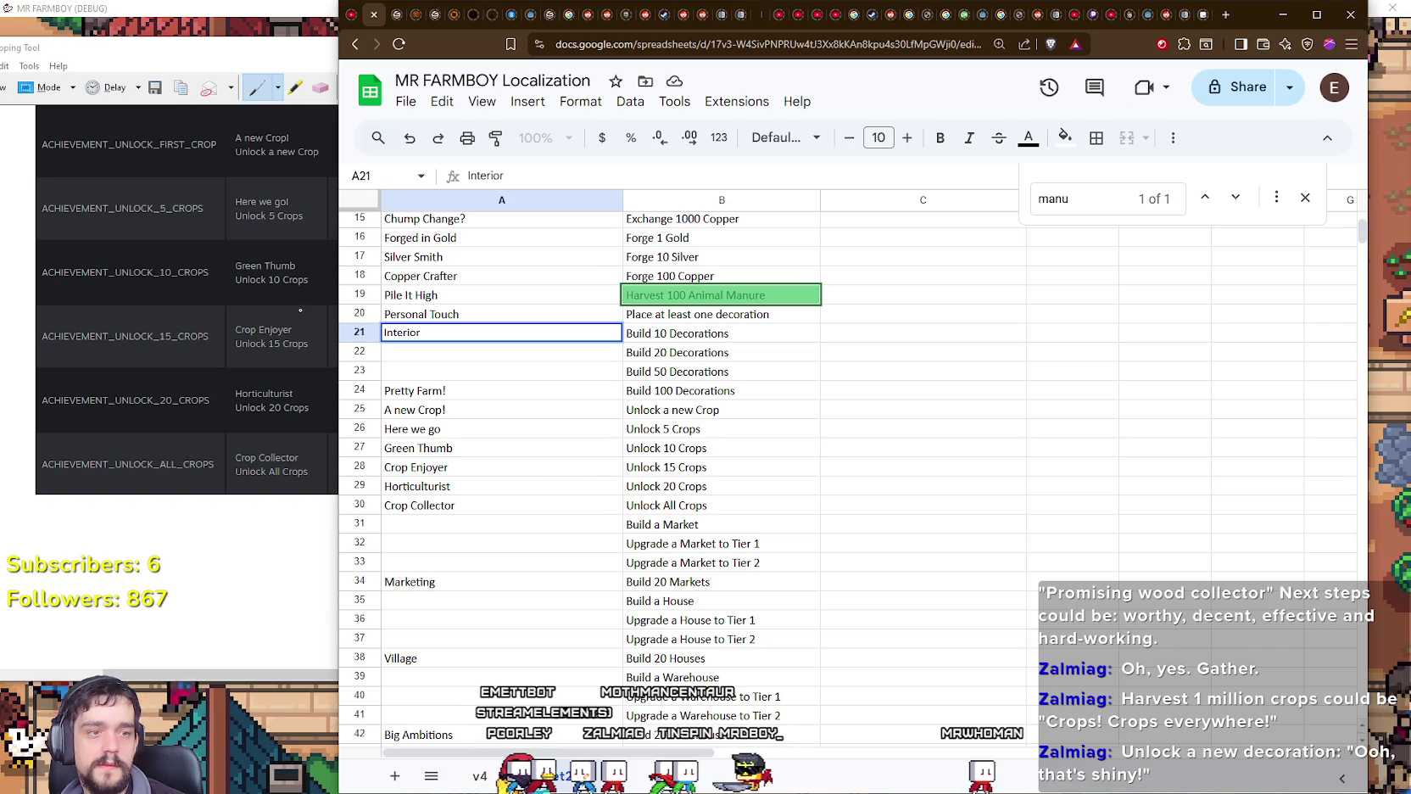
key(BackSpace)
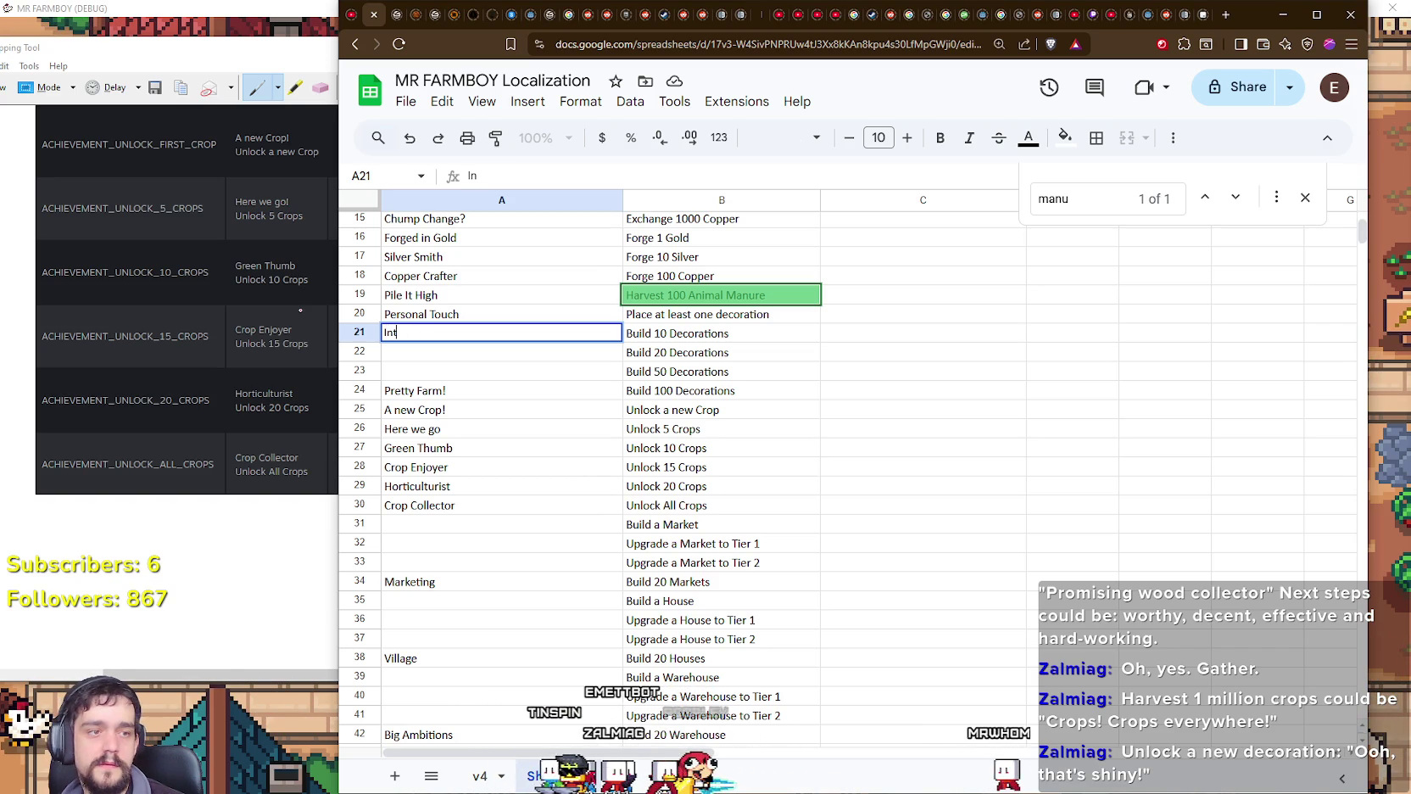
text(erior Des)
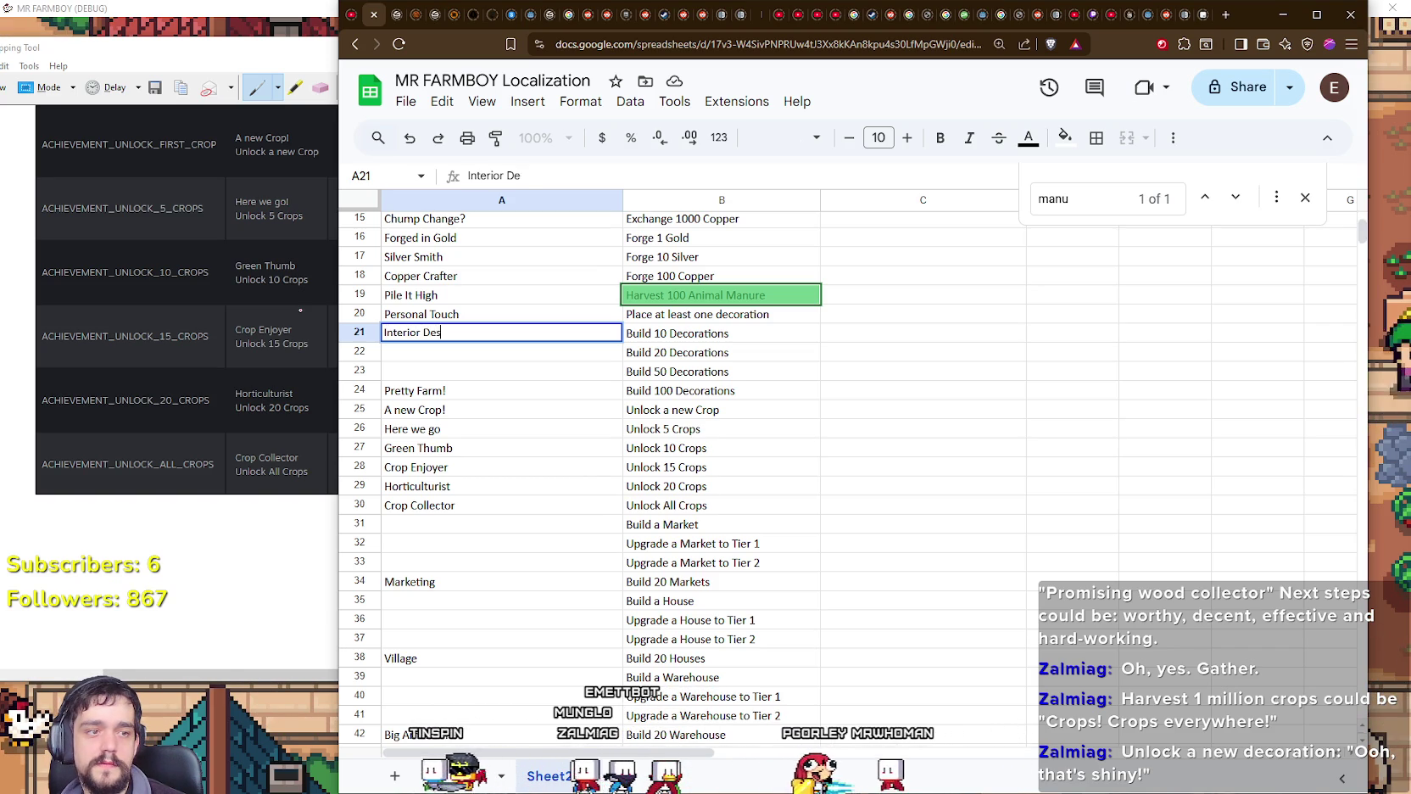
text(ign)
key(Return)
text(Fancy Farmer)
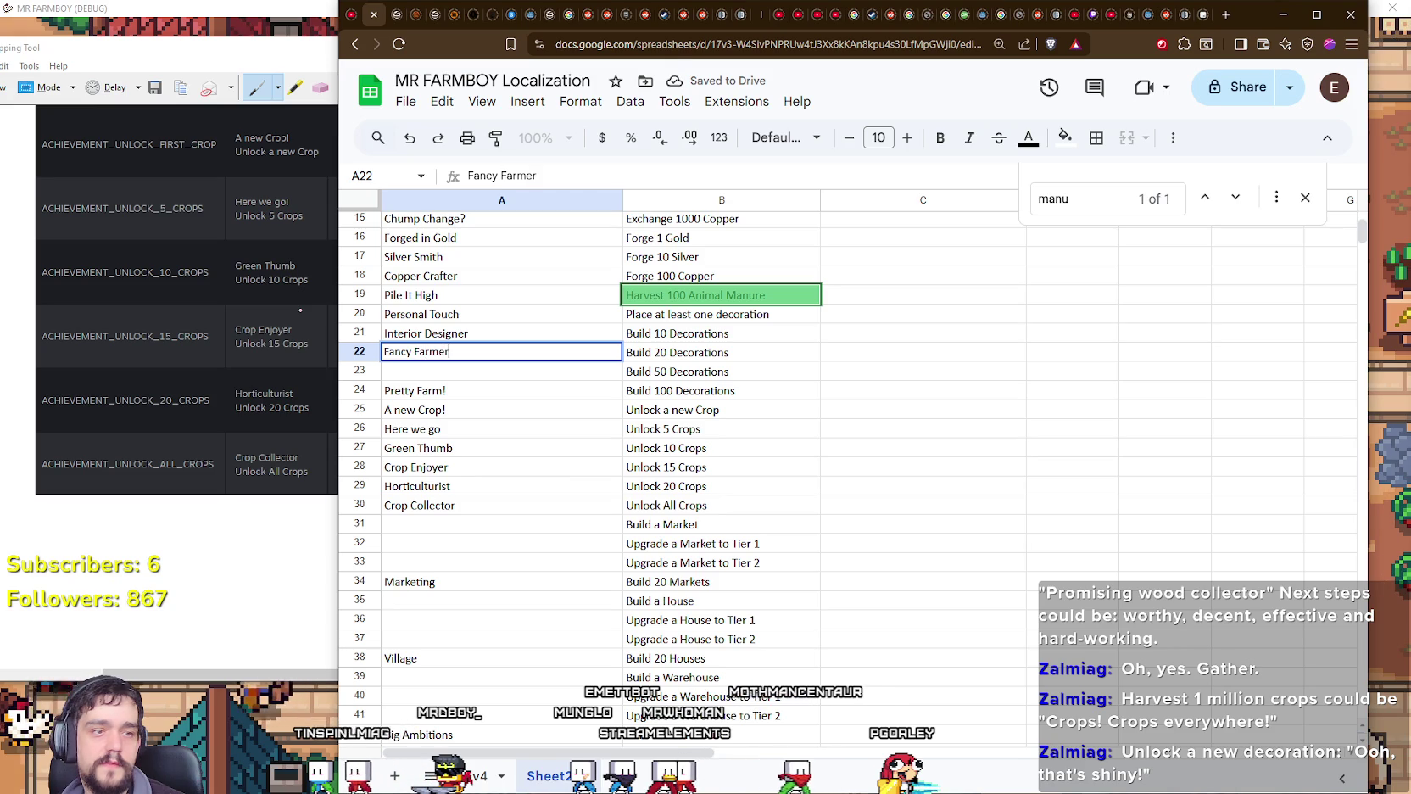
key(Return)
text(Decor)
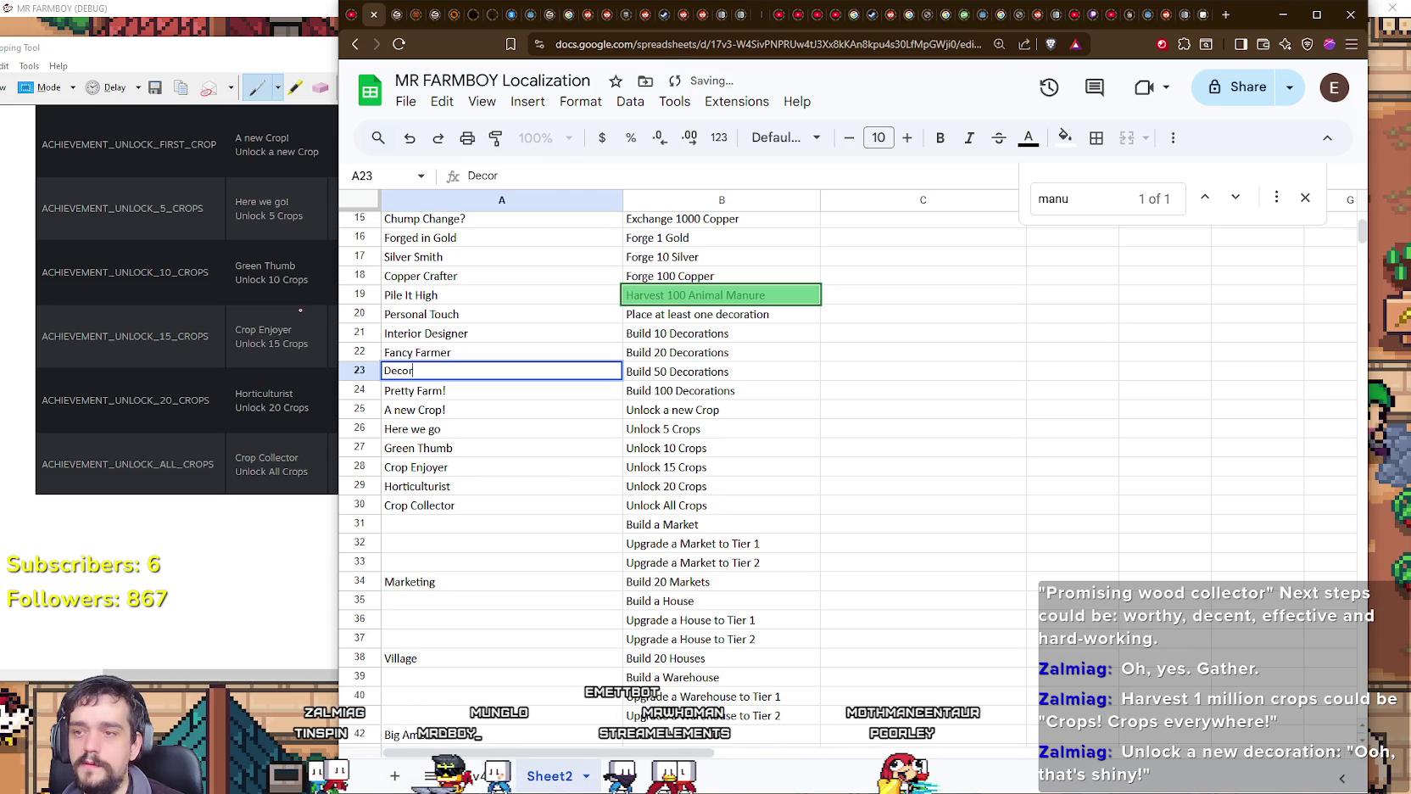
text( Devotee)
key(Return)
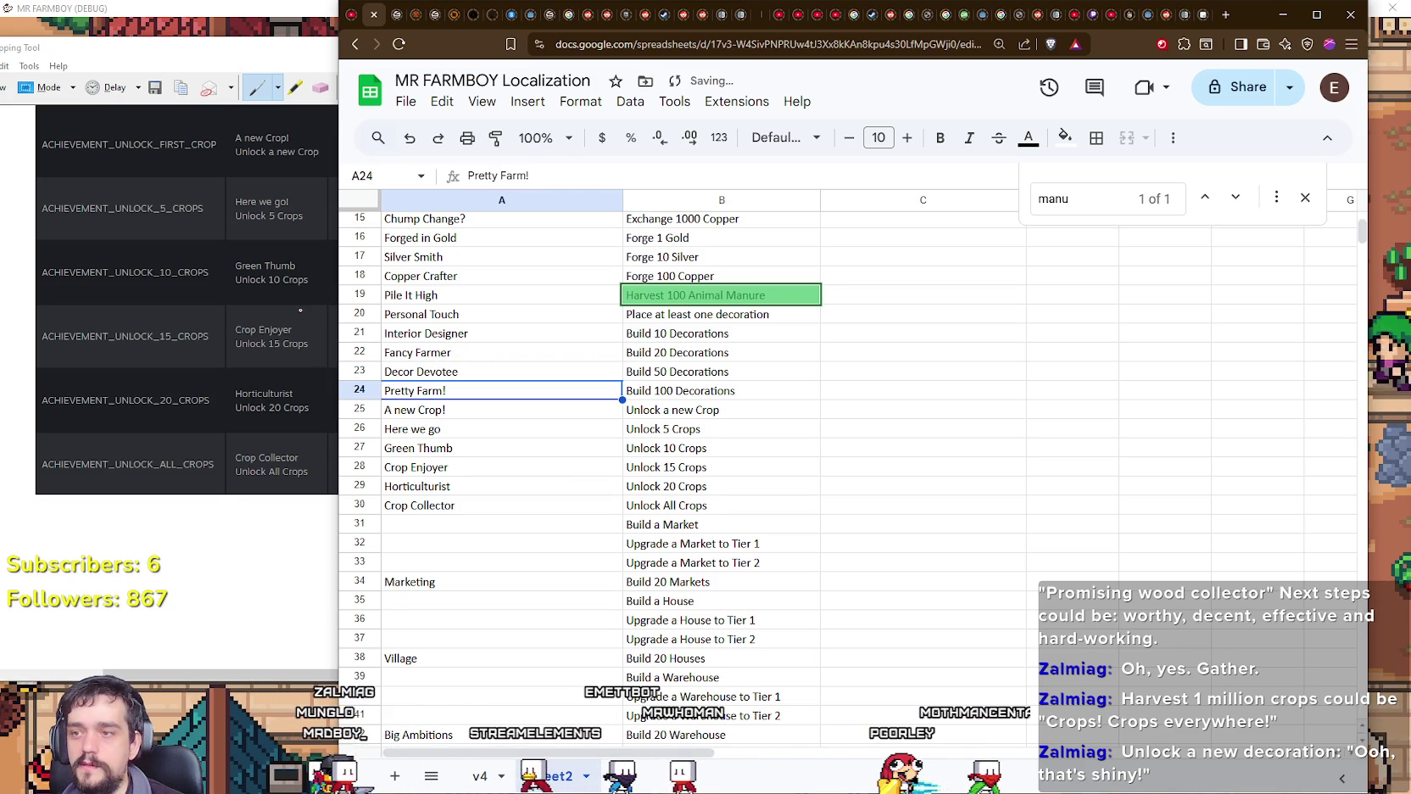
Step: Replace Pretty Farm! in A24 with Style Icon
key(Return)
text(Styl)
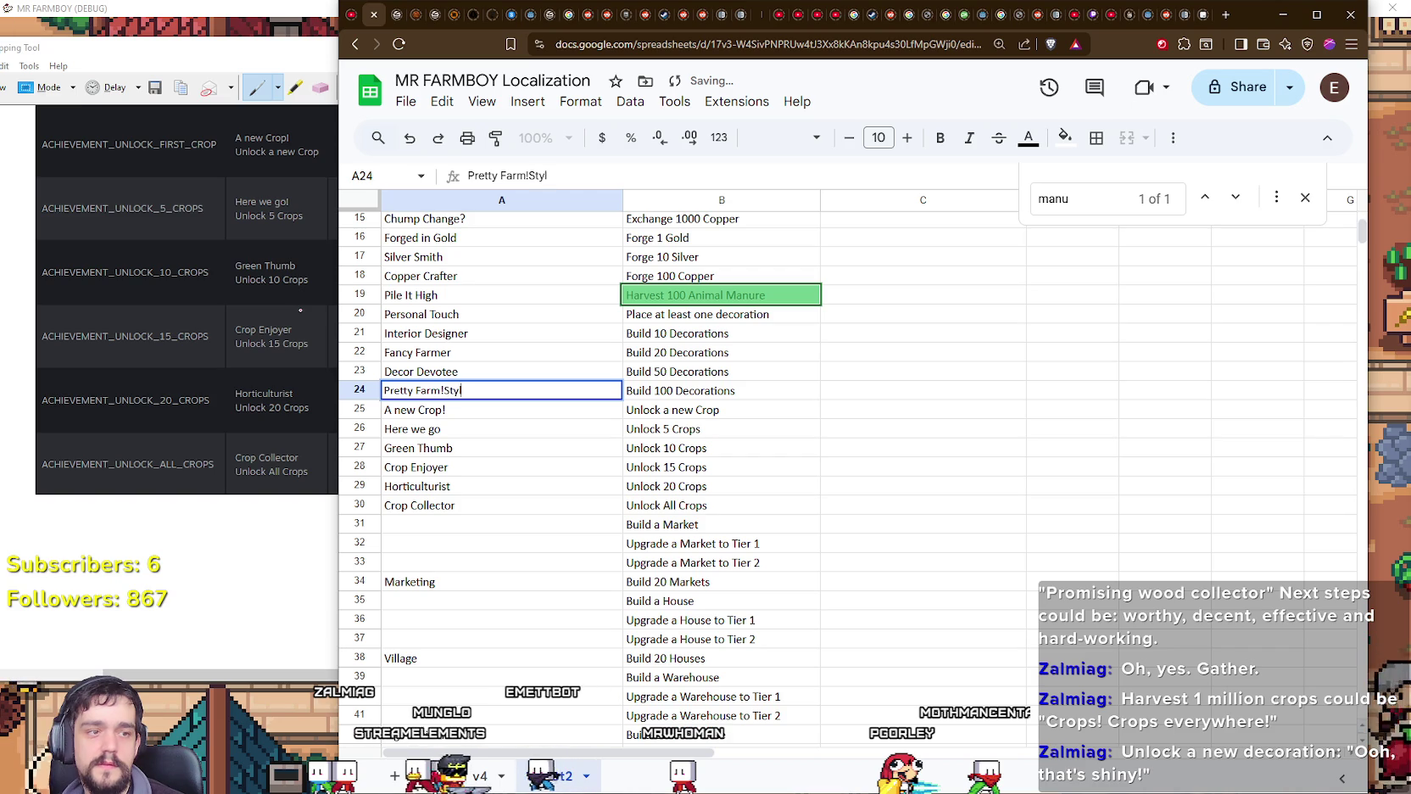
text(e Ic)
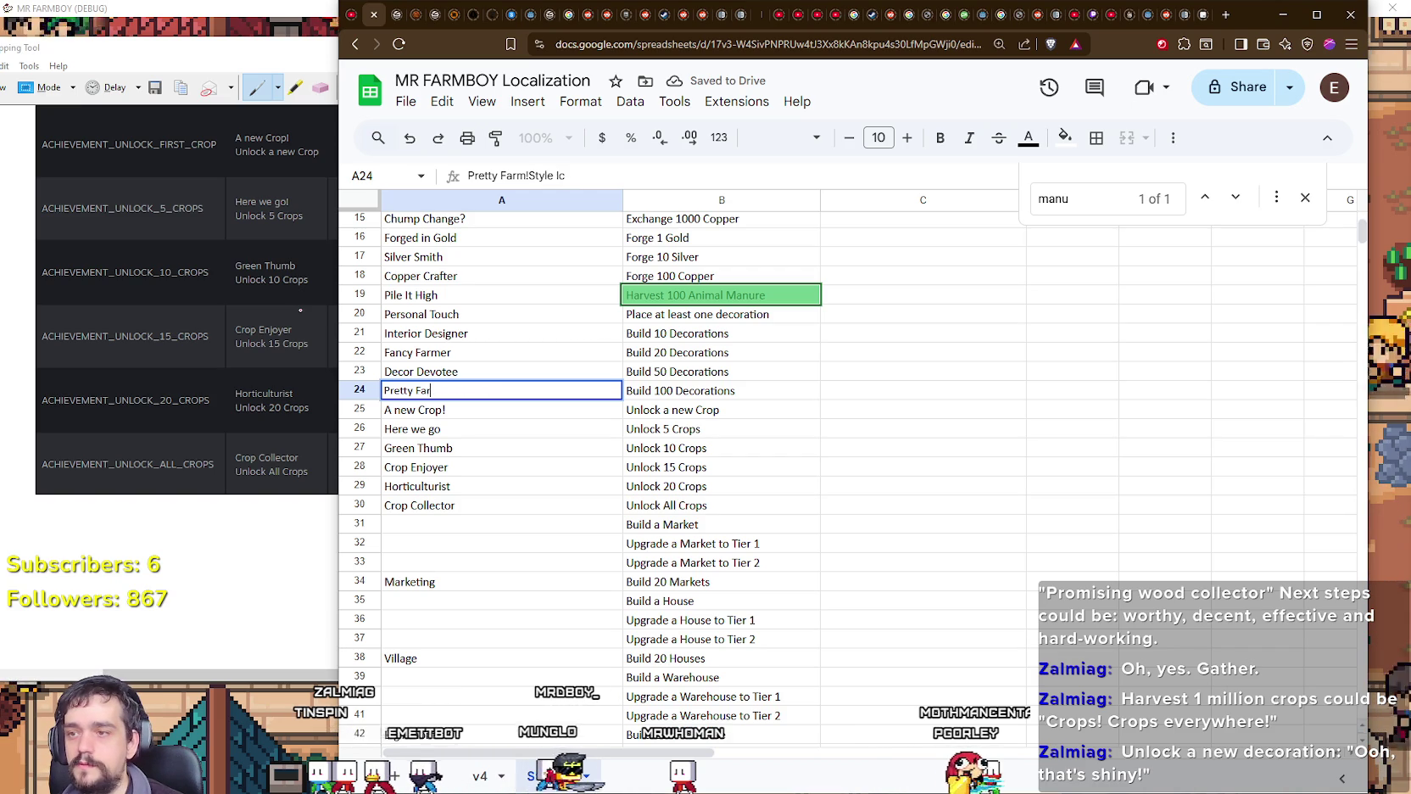
key(ctrl+a)
text(P)
text(tyle)
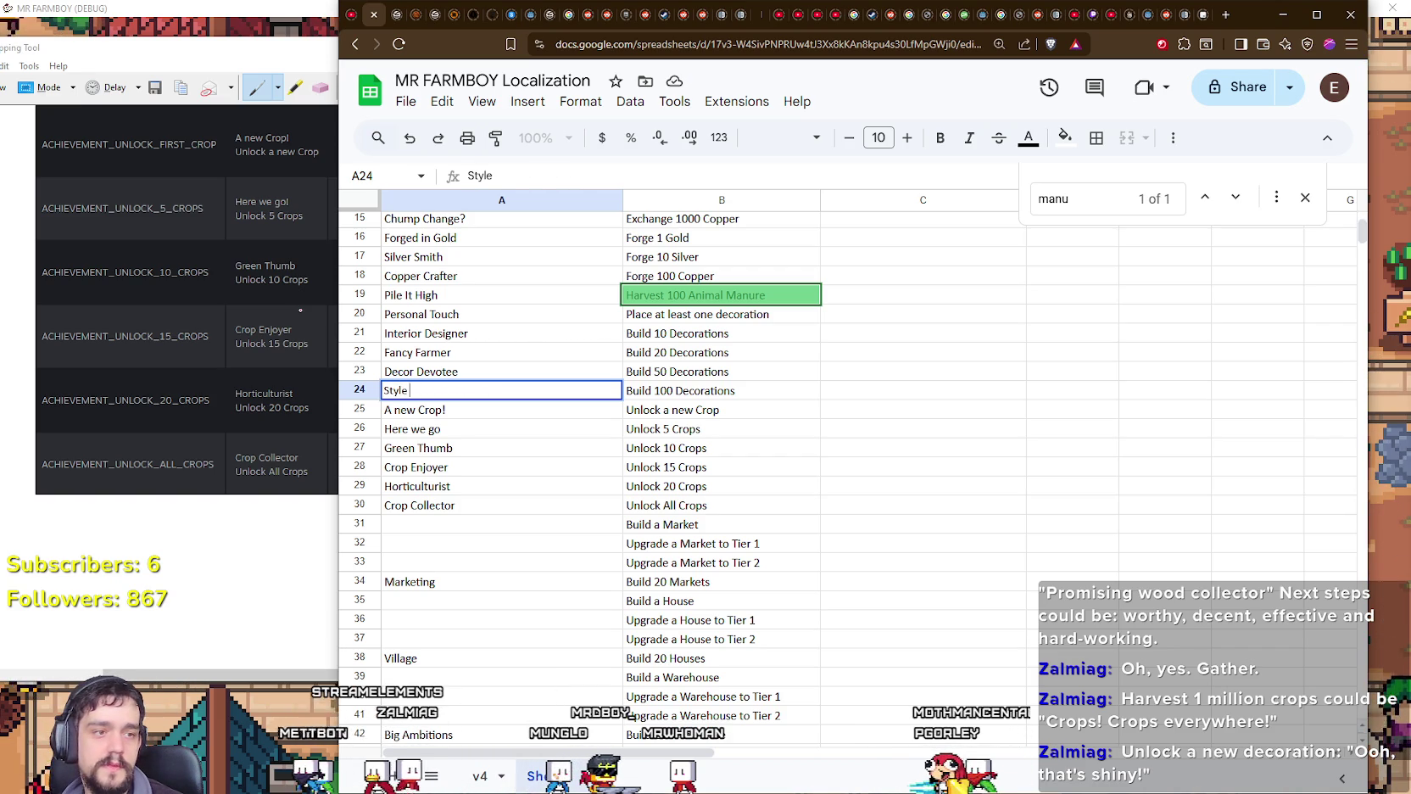
text( Icon)
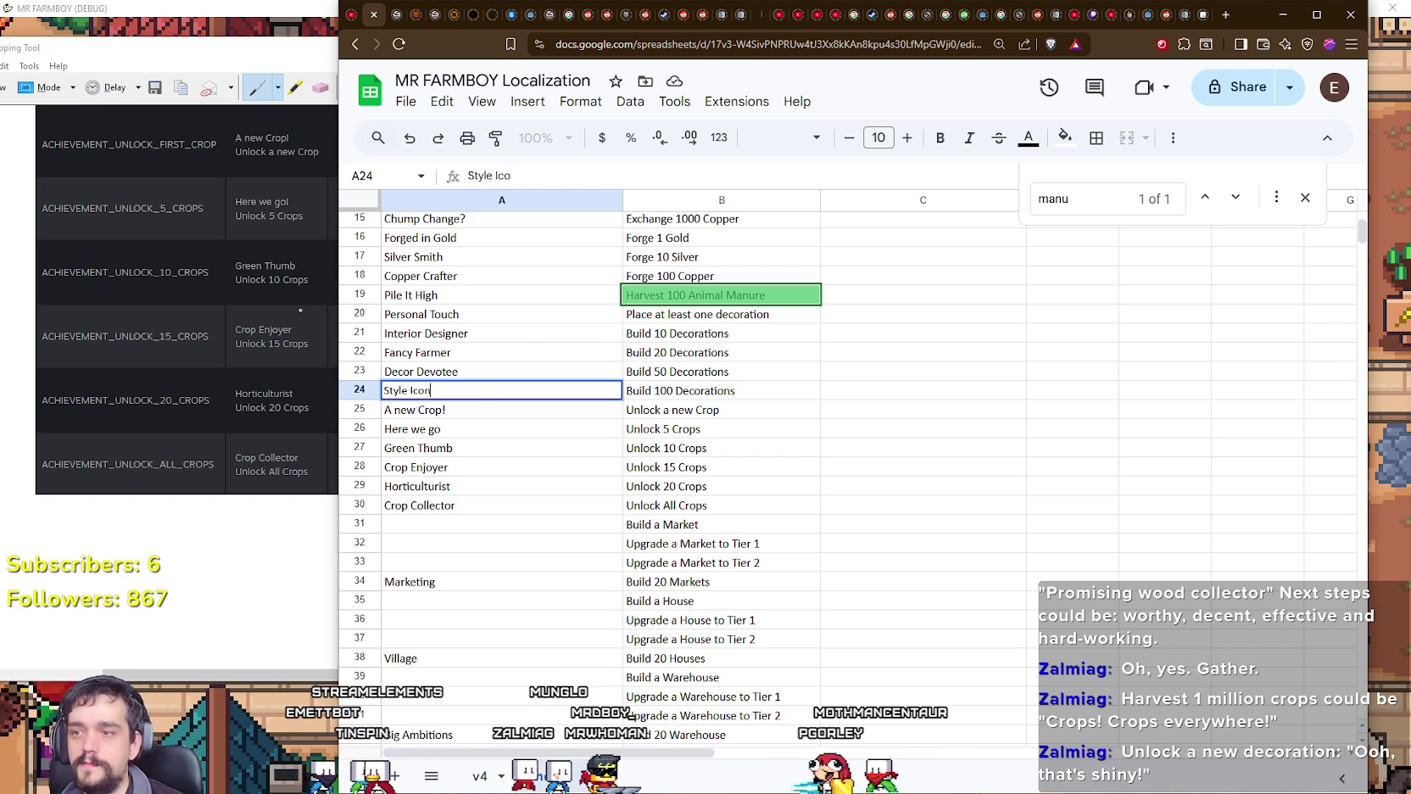
key(Return)
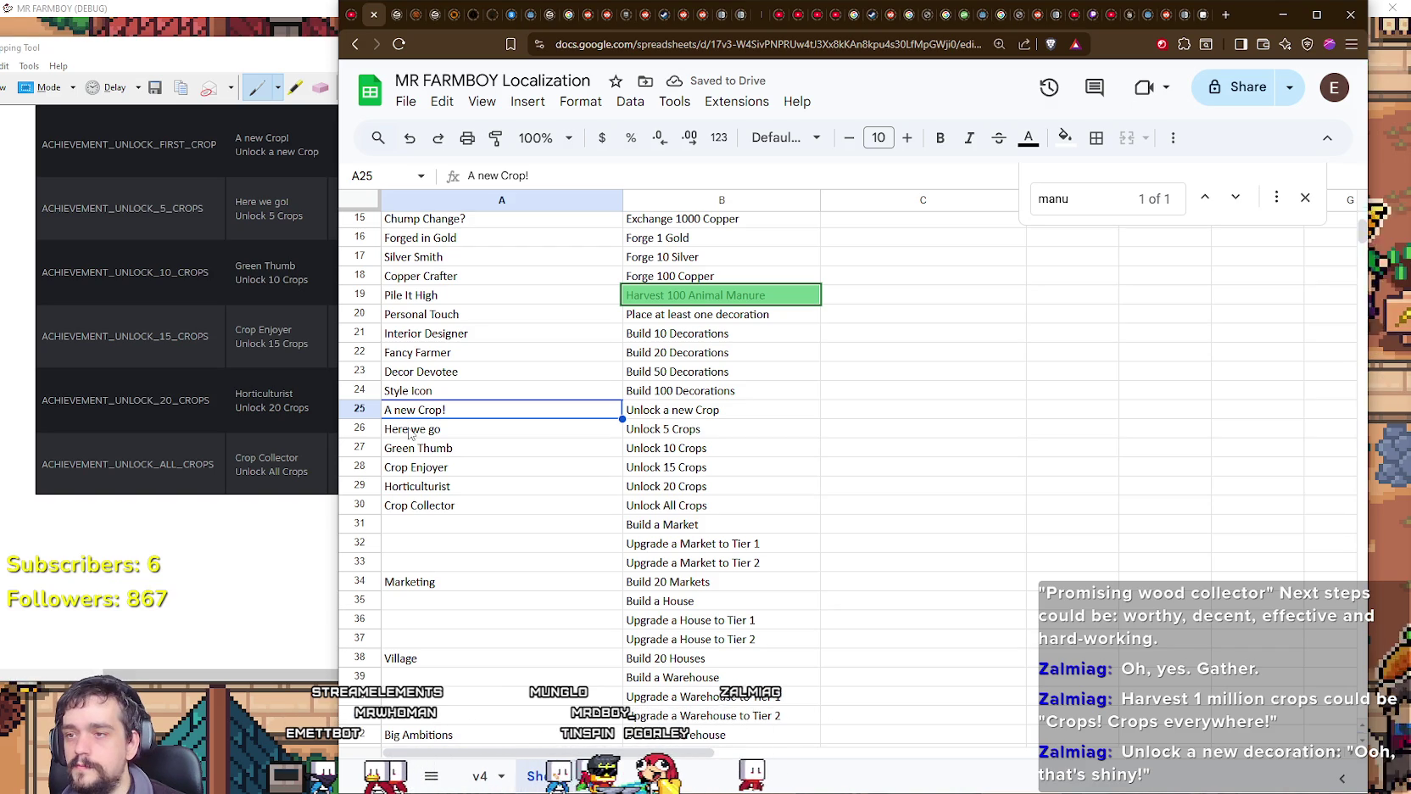
Step: Rename A25 to 'Branching Out' and A26 to 'Crop Researcher'
key(F2)
key(ctrl+a)
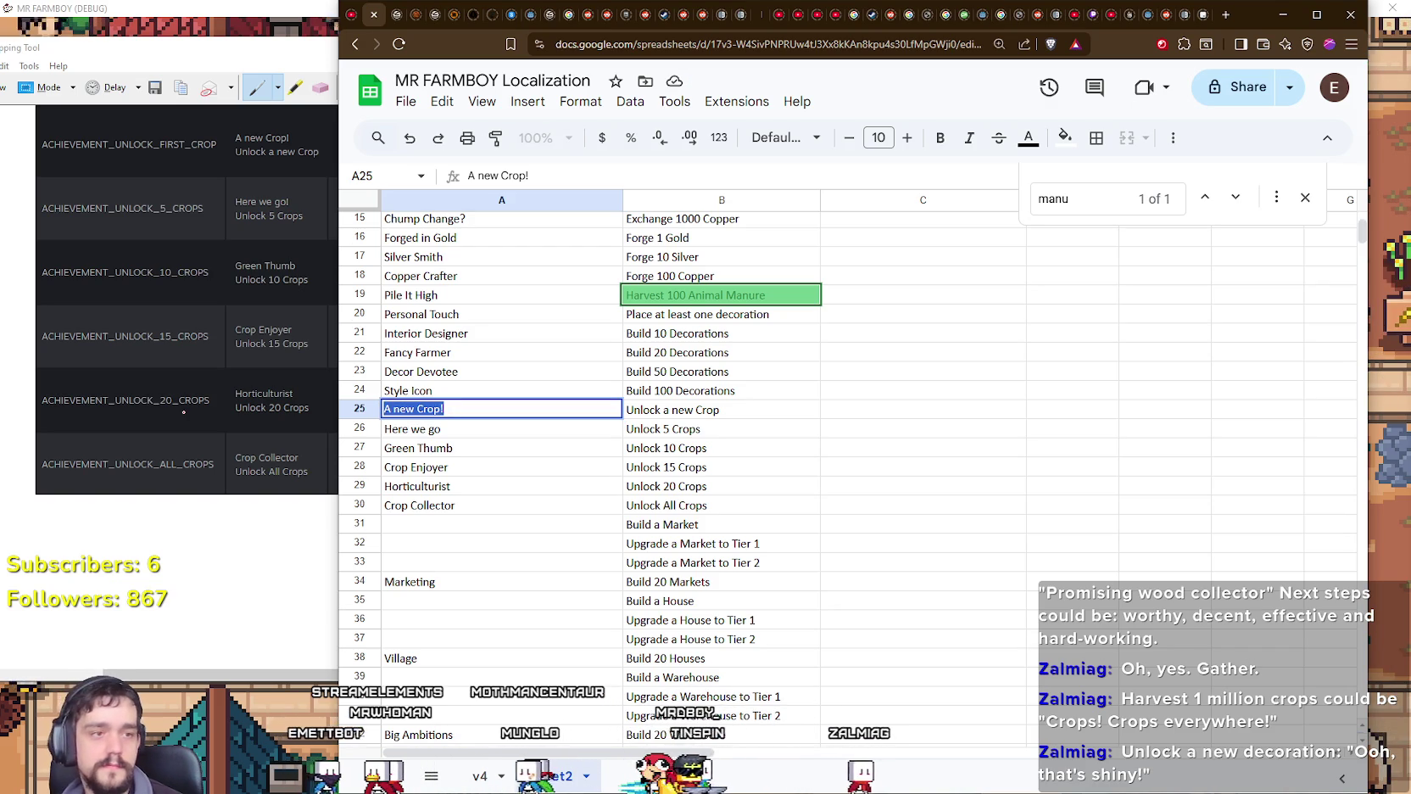
text(Branching)
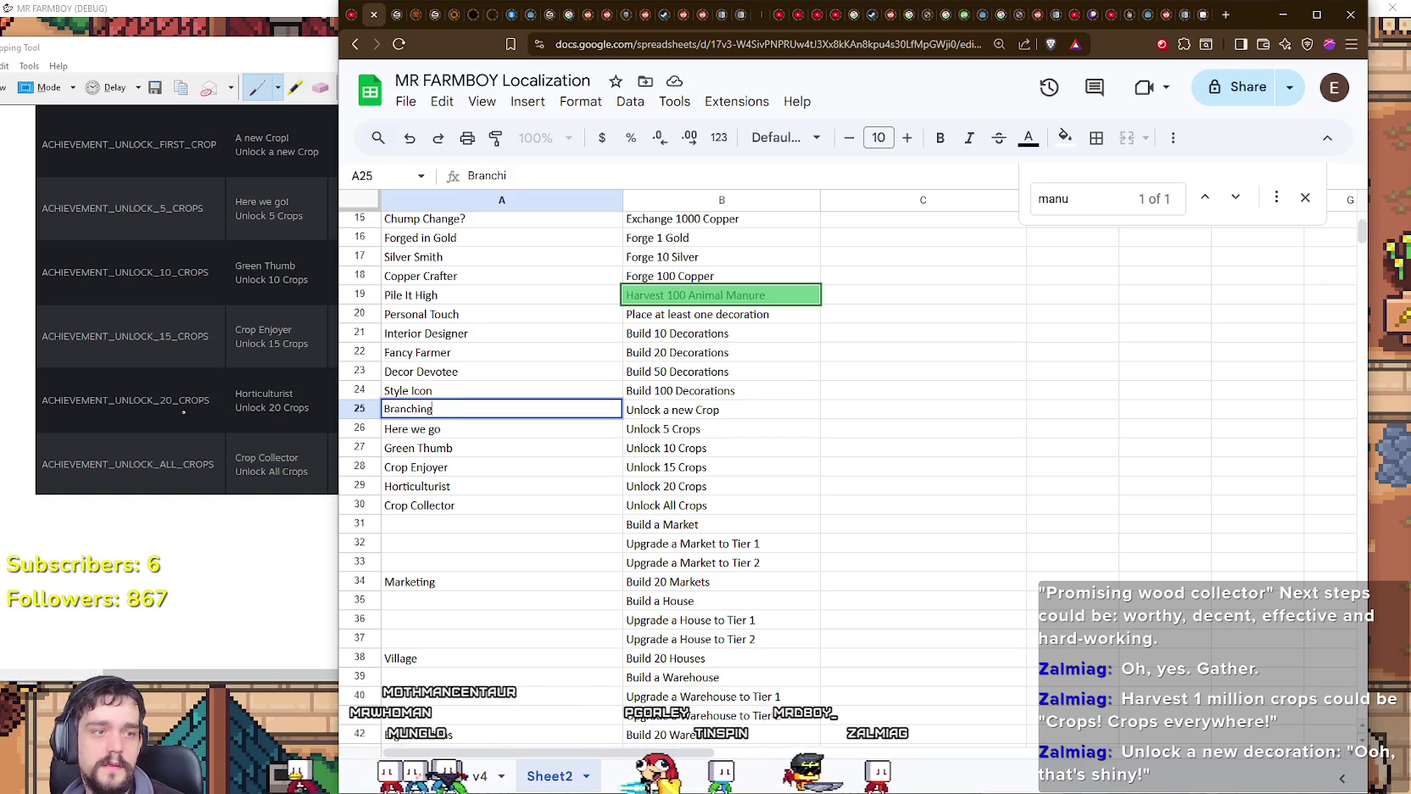
text( Out)
key(Return)
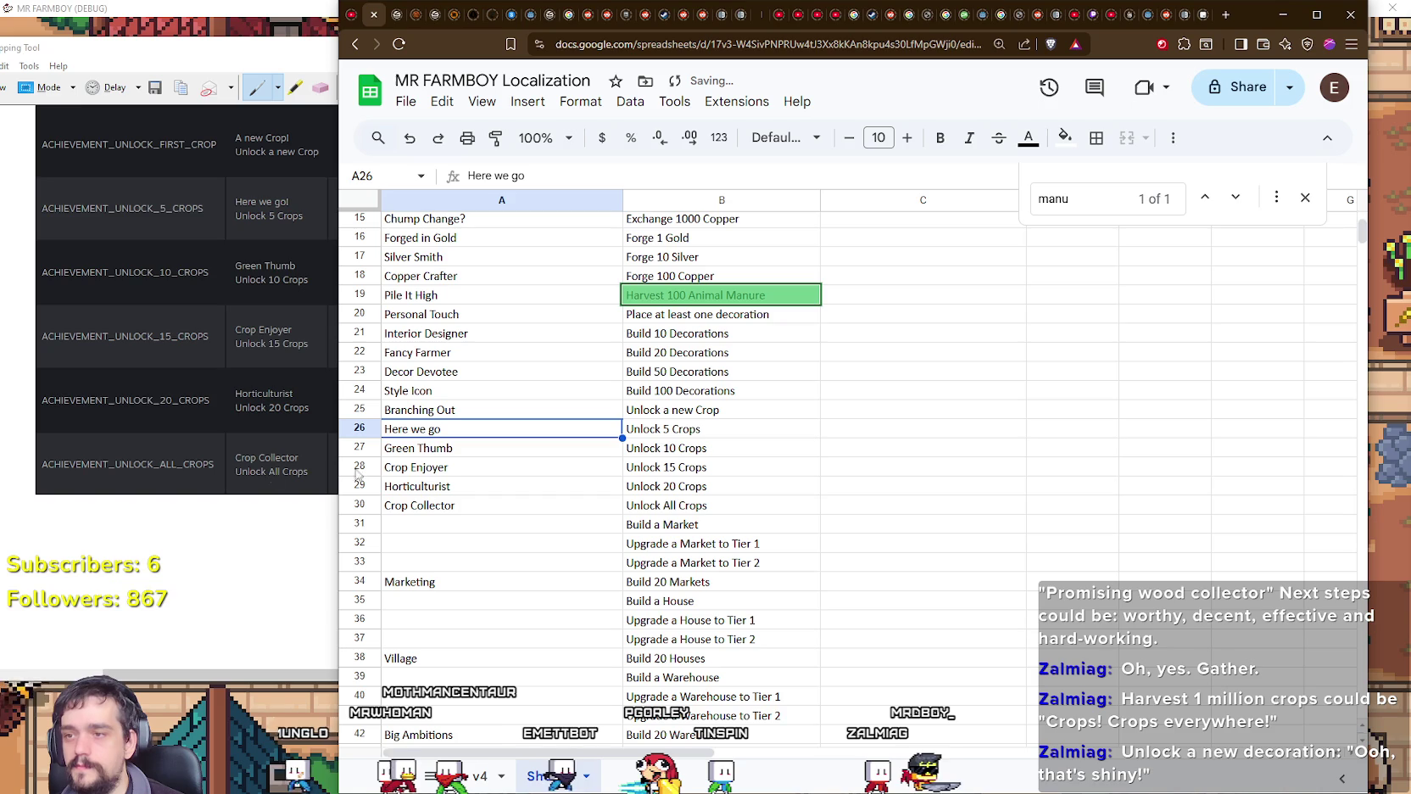
key(F2)
key(ctrl+a)
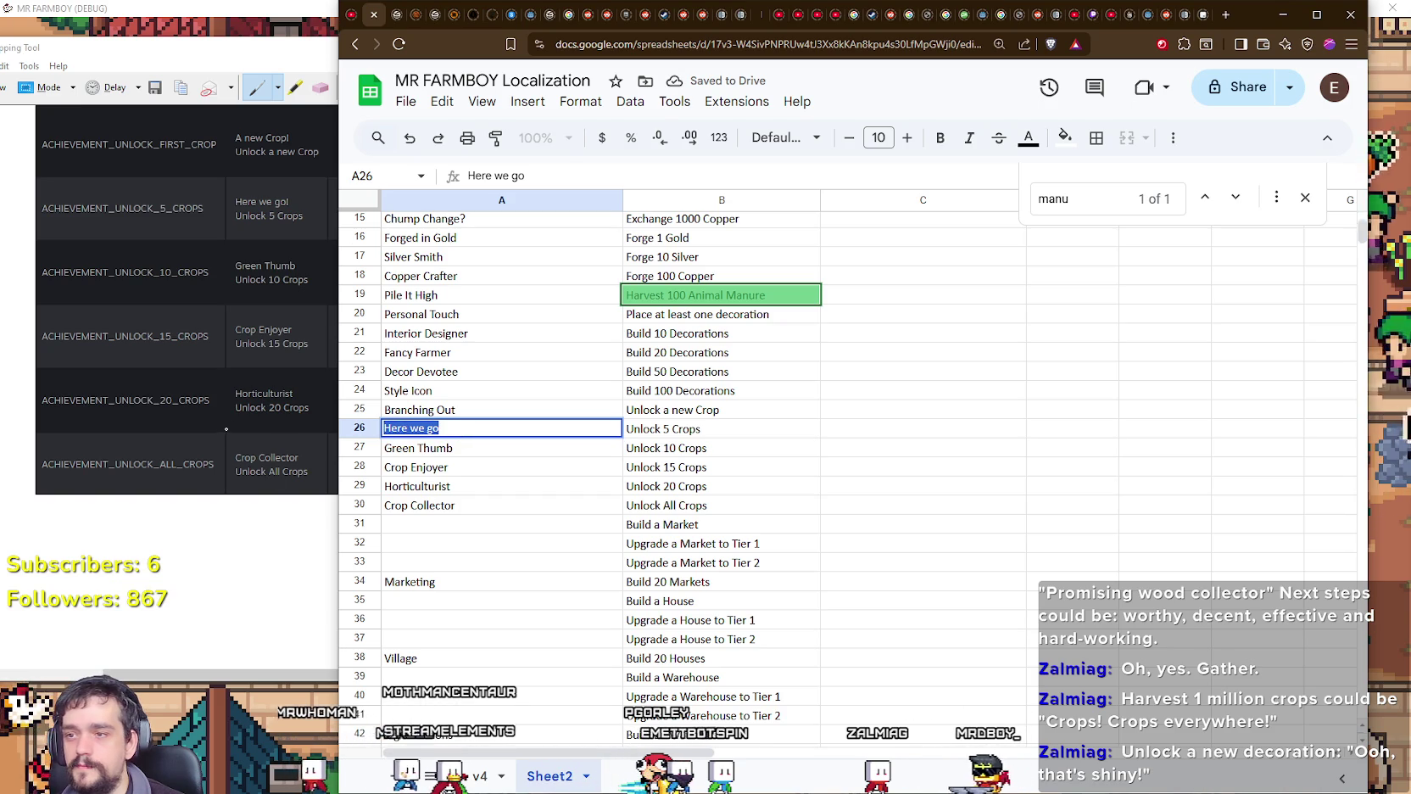
text(Crop R)
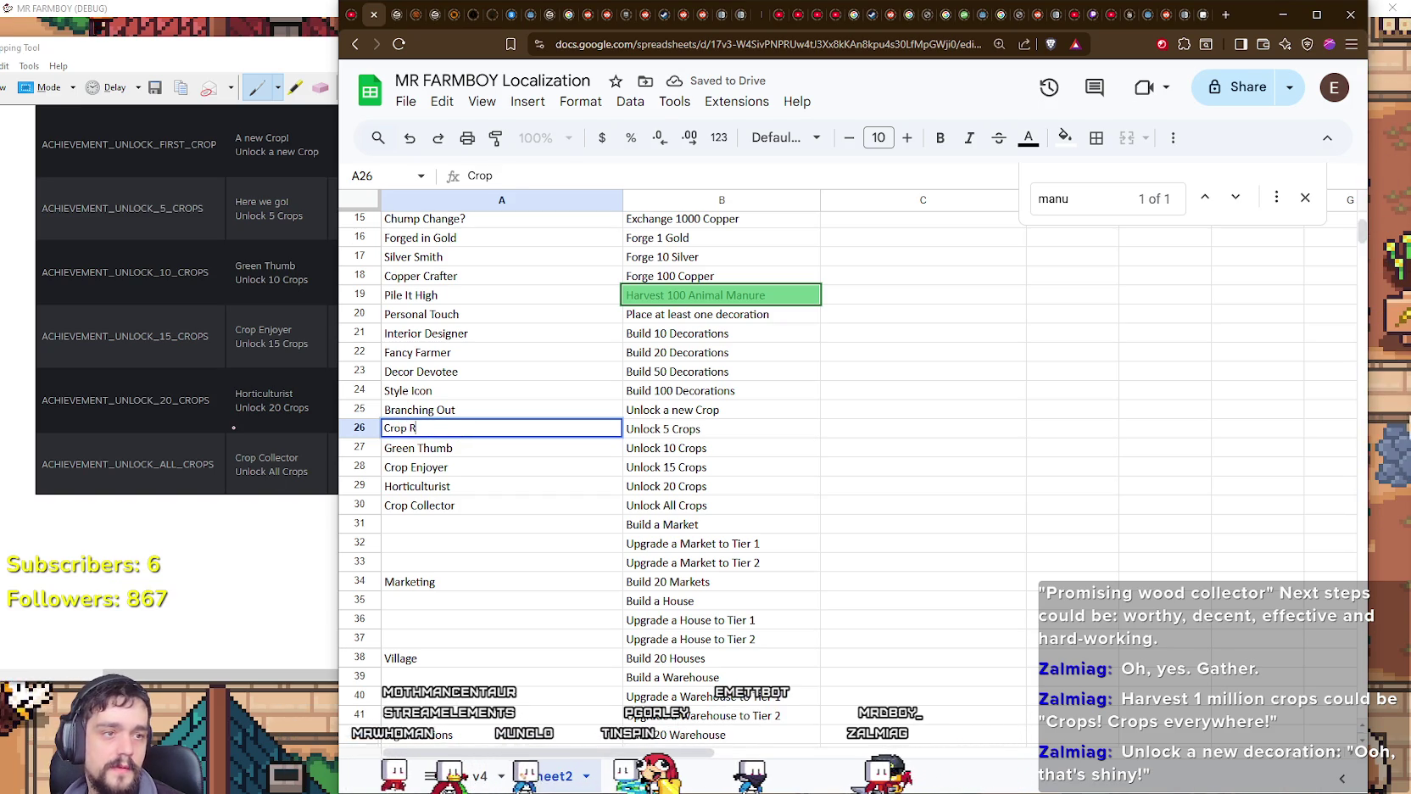
text(esearcher)
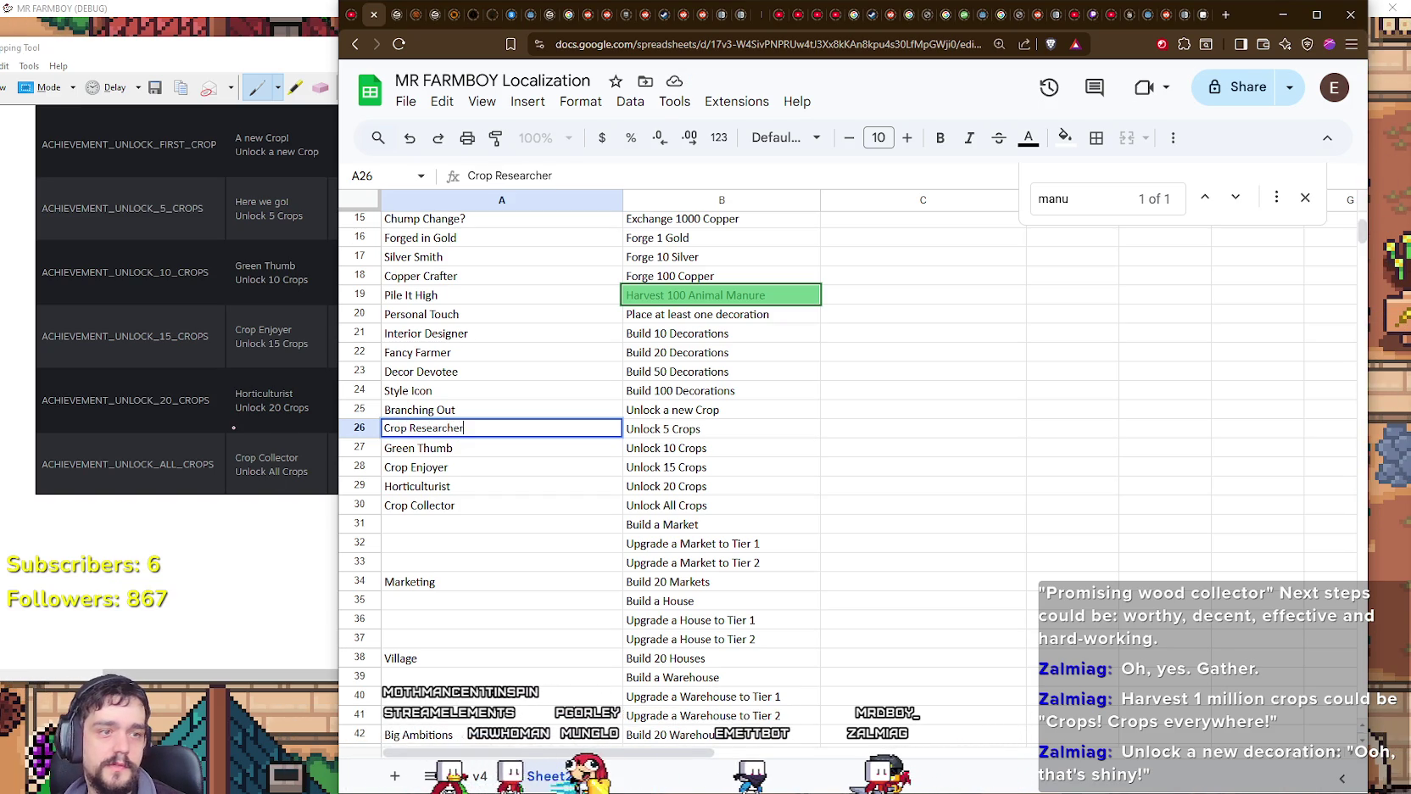
key(Return)
Step: Replace the Green Thumb name in A27 with the suggested 'Crop Collector'
double_click(473, 450)
text(Crop Collec)
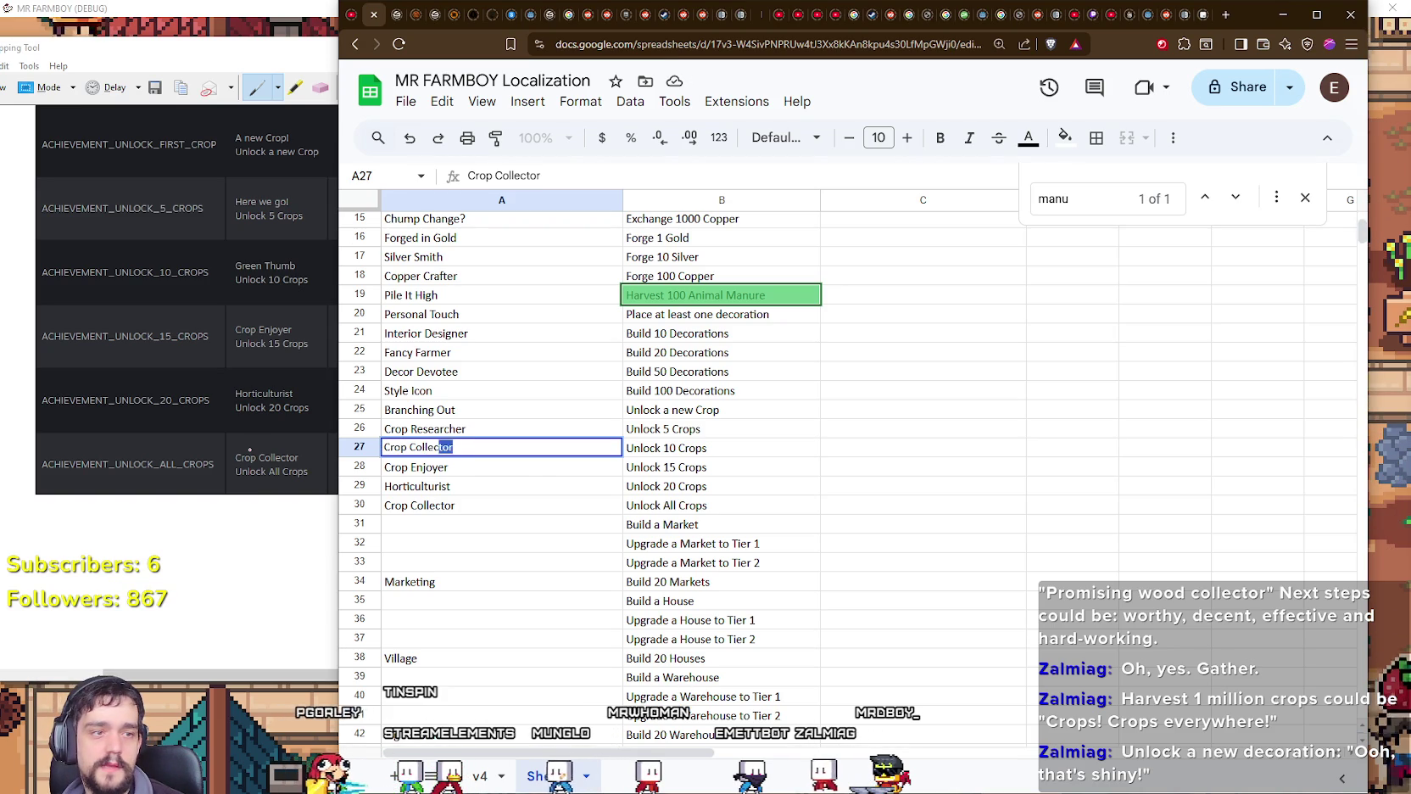
key(Return)
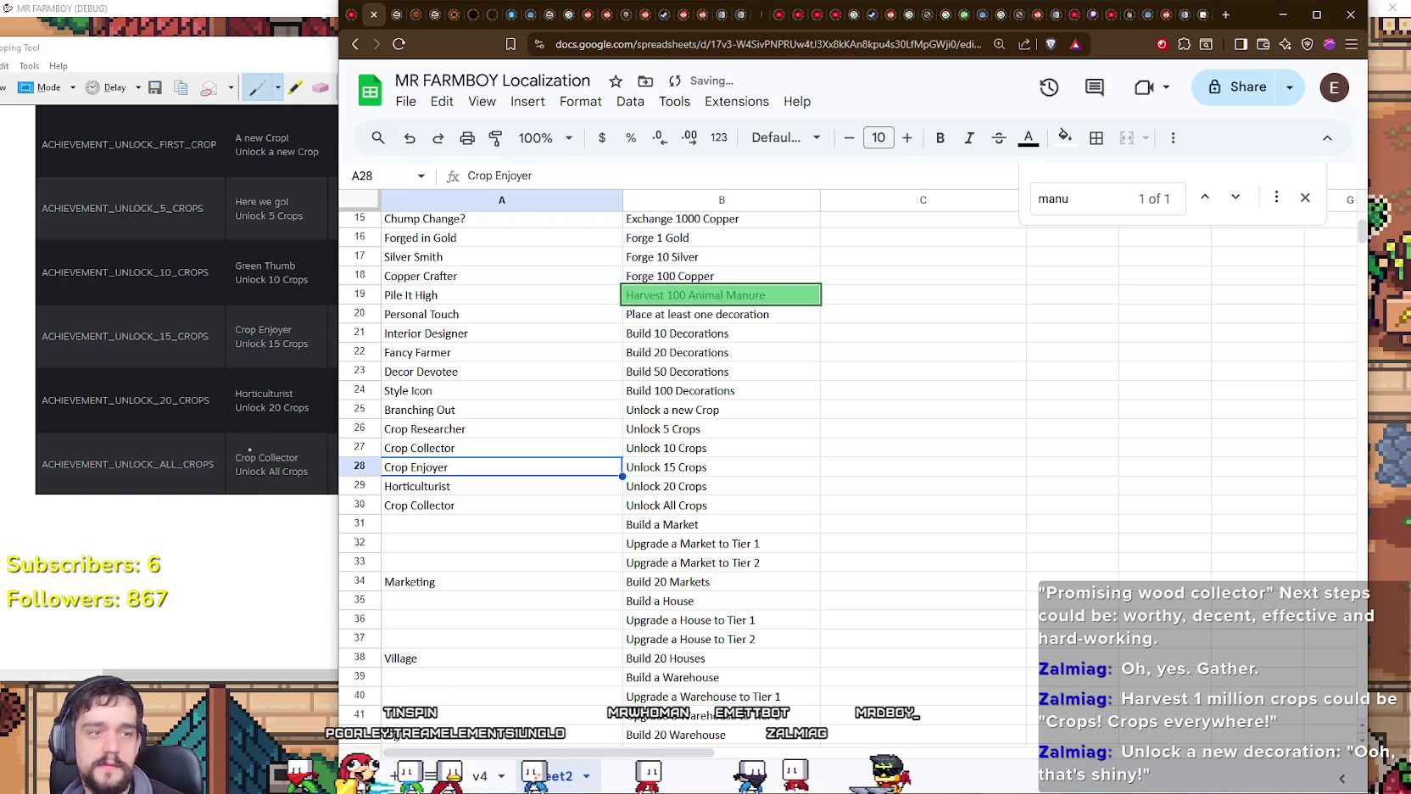
click(472, 490)
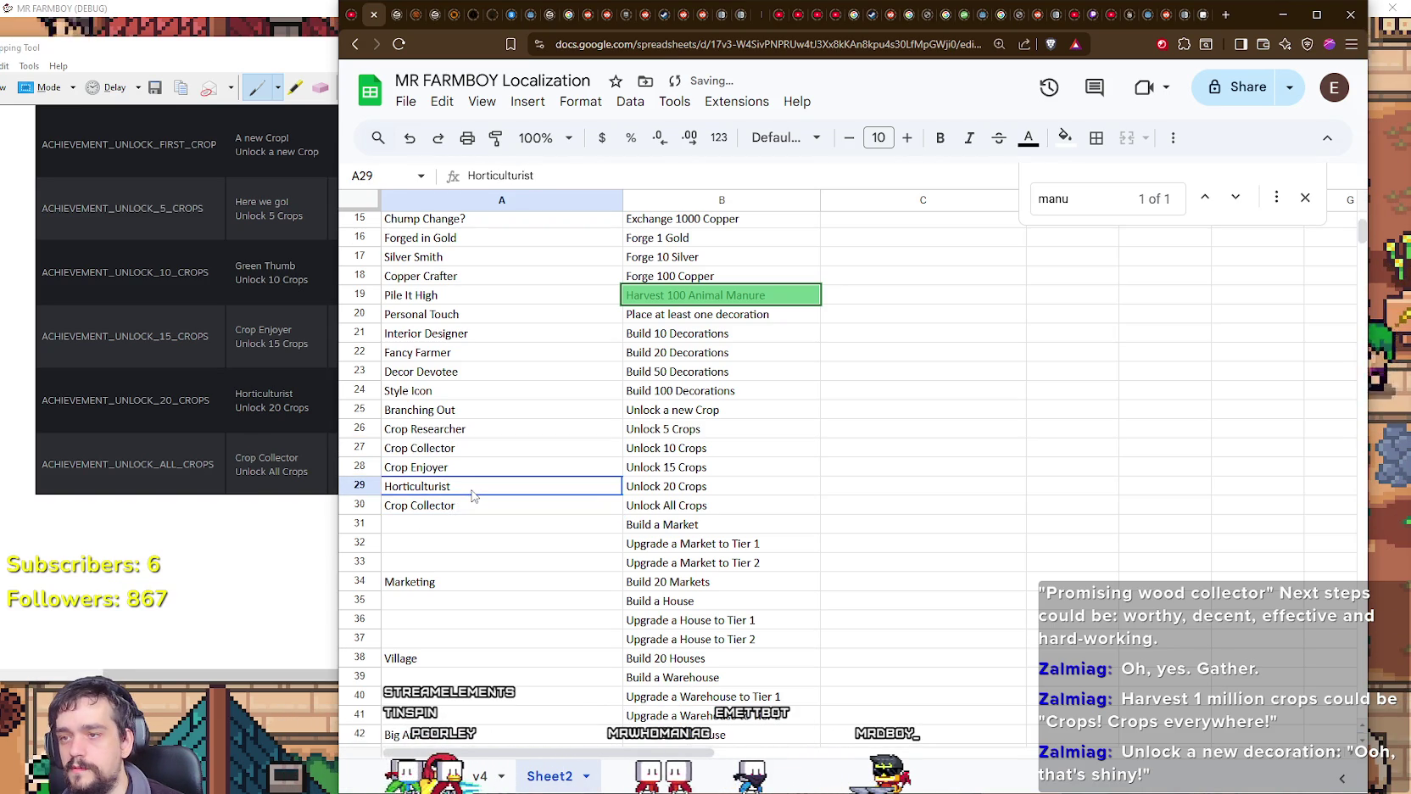
double_click(481, 485)
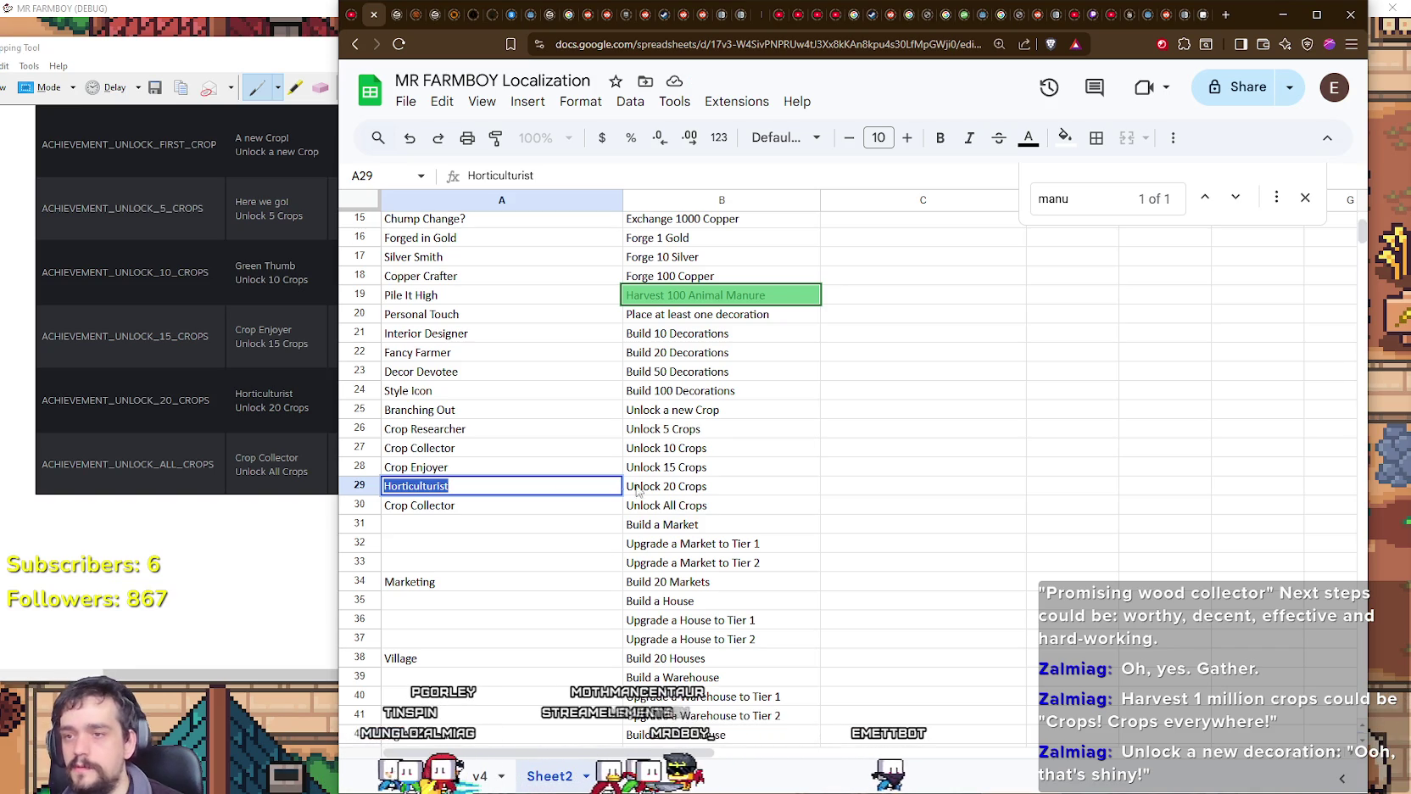
click(480, 449)
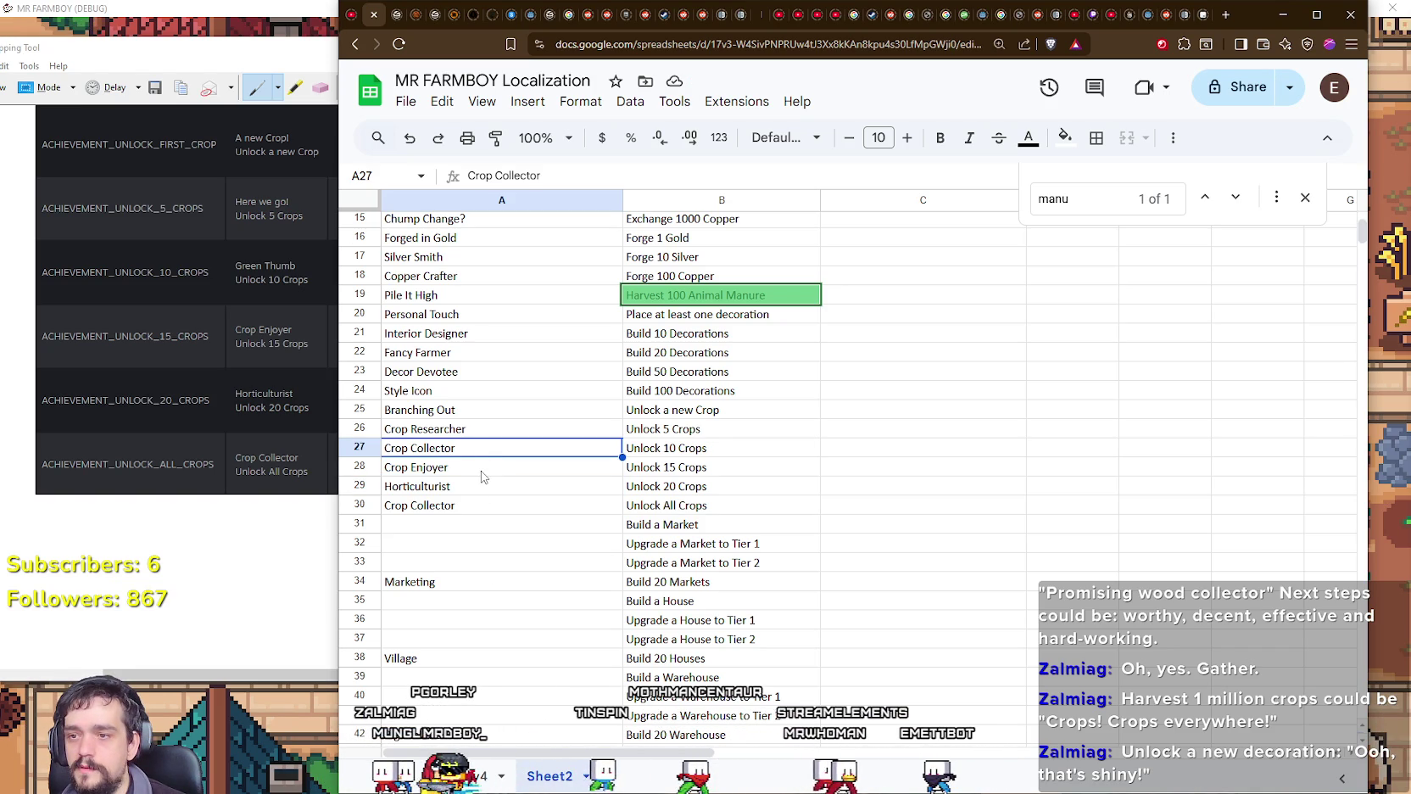
Step: Rename A28 to 'Field Expert', correcting the 'Field Export' typo
double_click(466, 467)
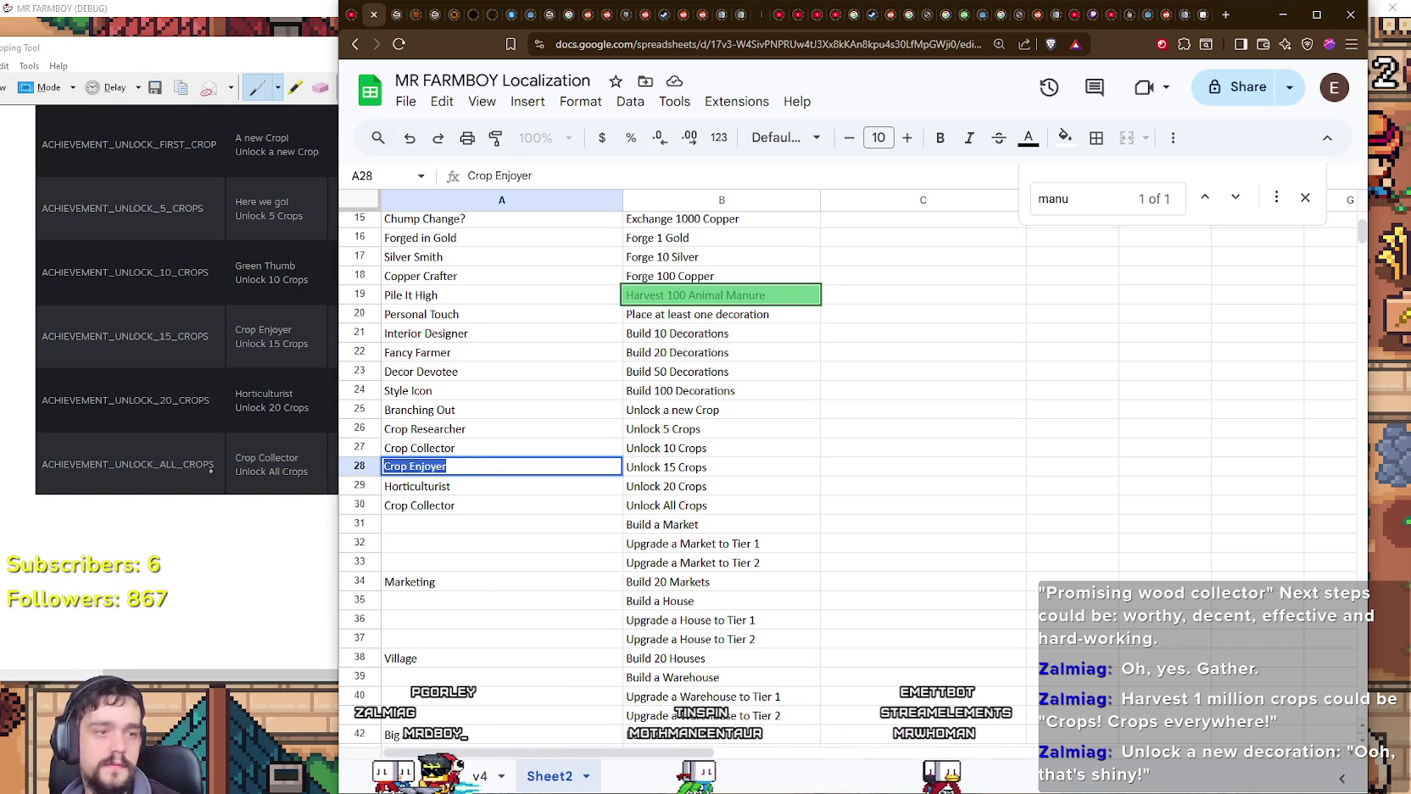
text(Field Export)
key(Return)
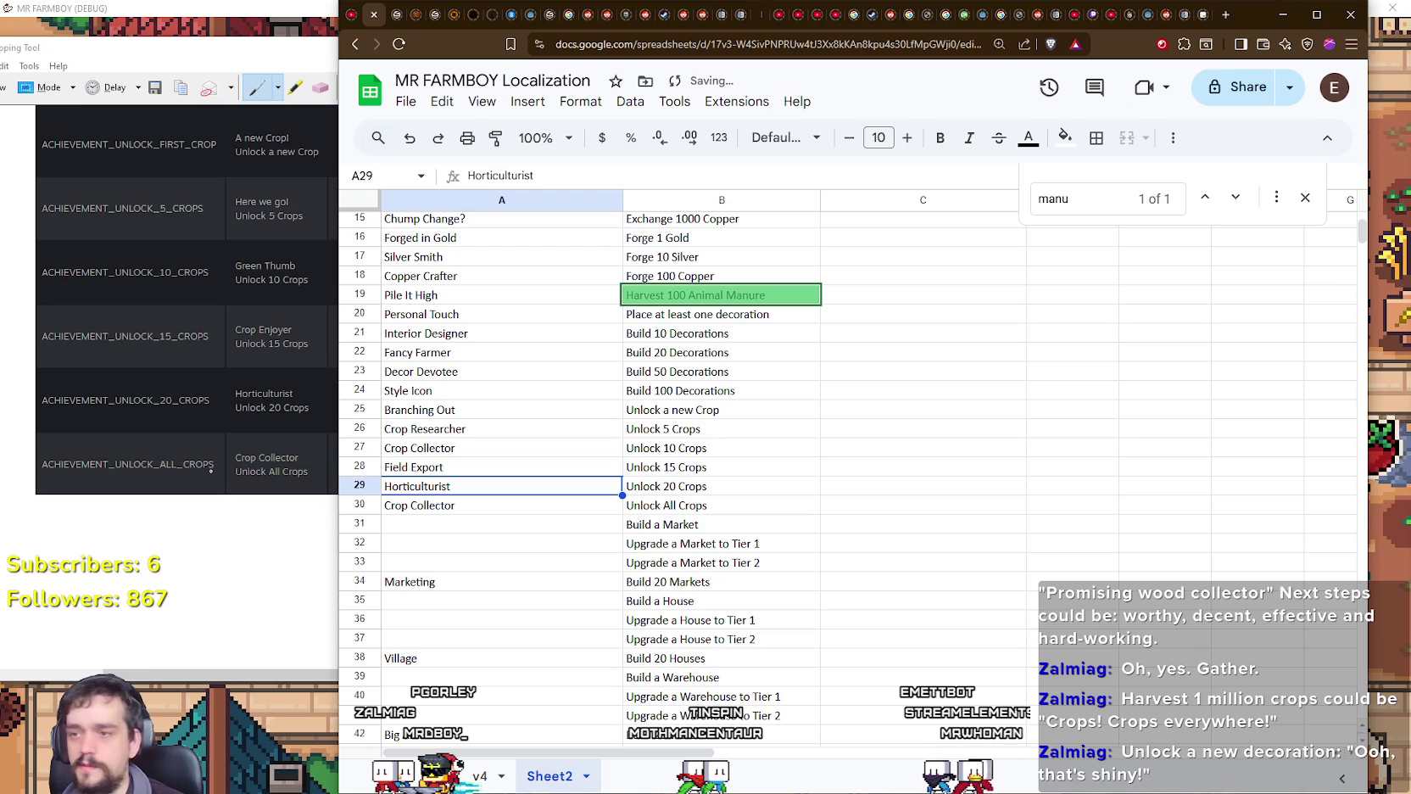
double_click(434, 465)
key(BackSpace)
key(BackSpace)
key(BackSpace)
text(pert)
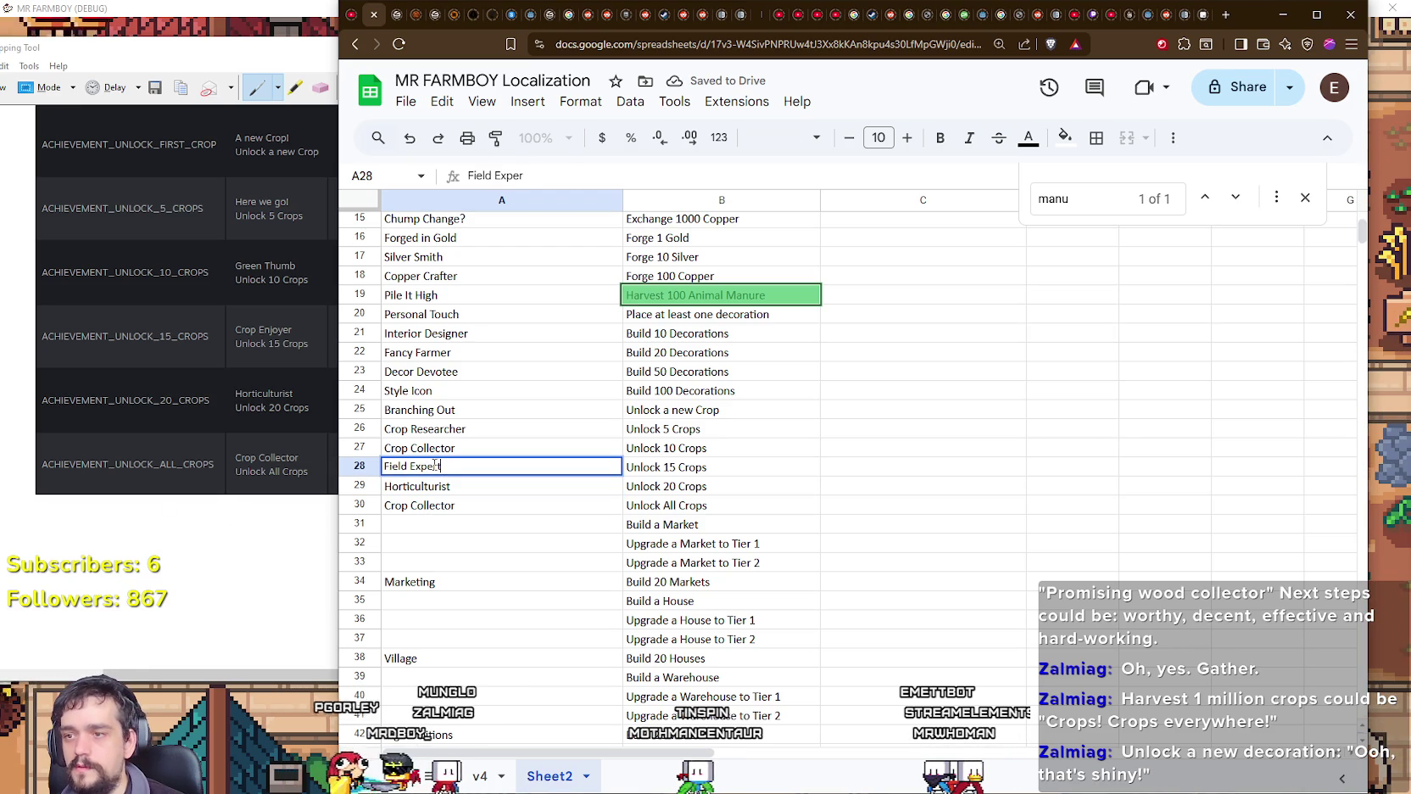
key(Return)
Step: Replace Horticulturist in A29 with 'Crop Master'
double_click(431, 488)
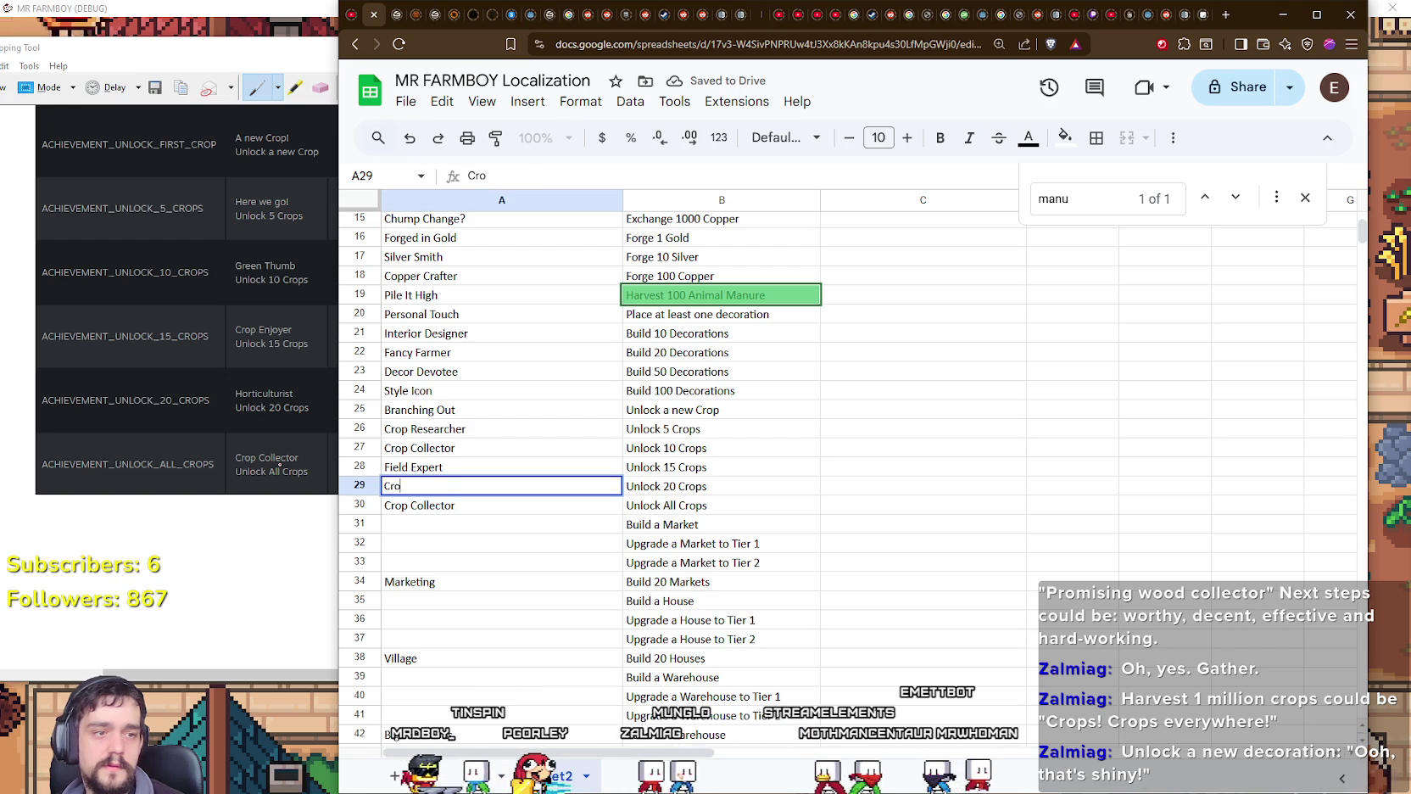
text(Crop Master)
key(Return)
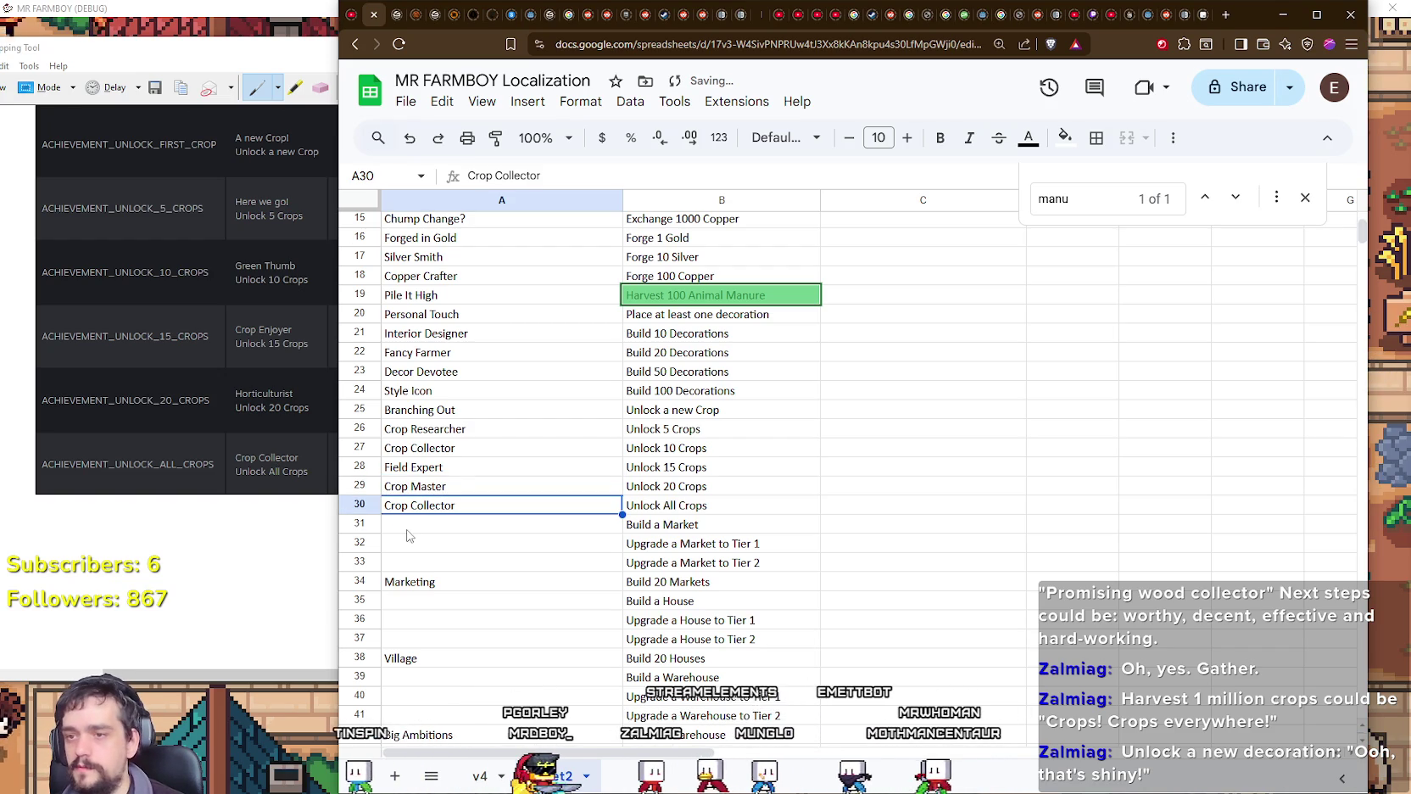
key(Return)
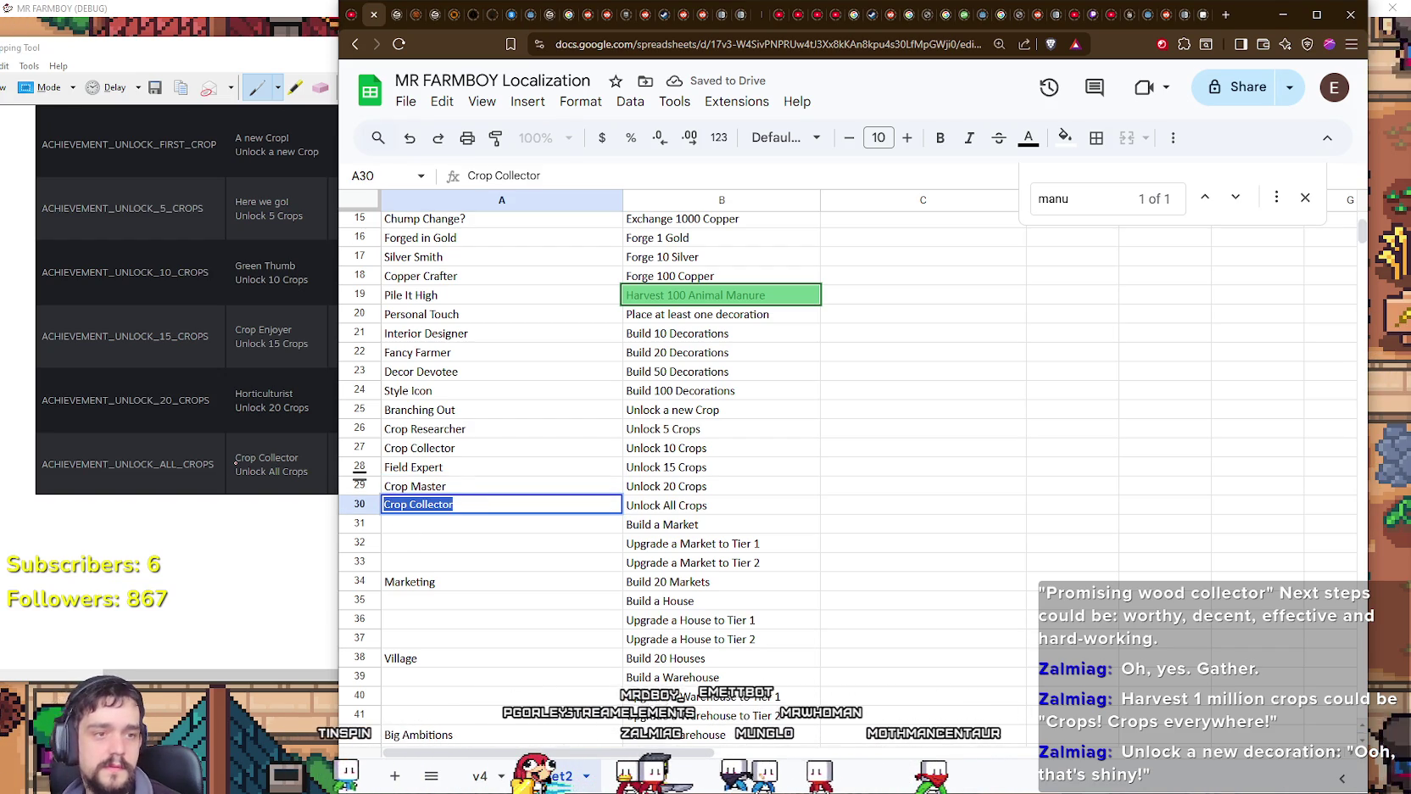
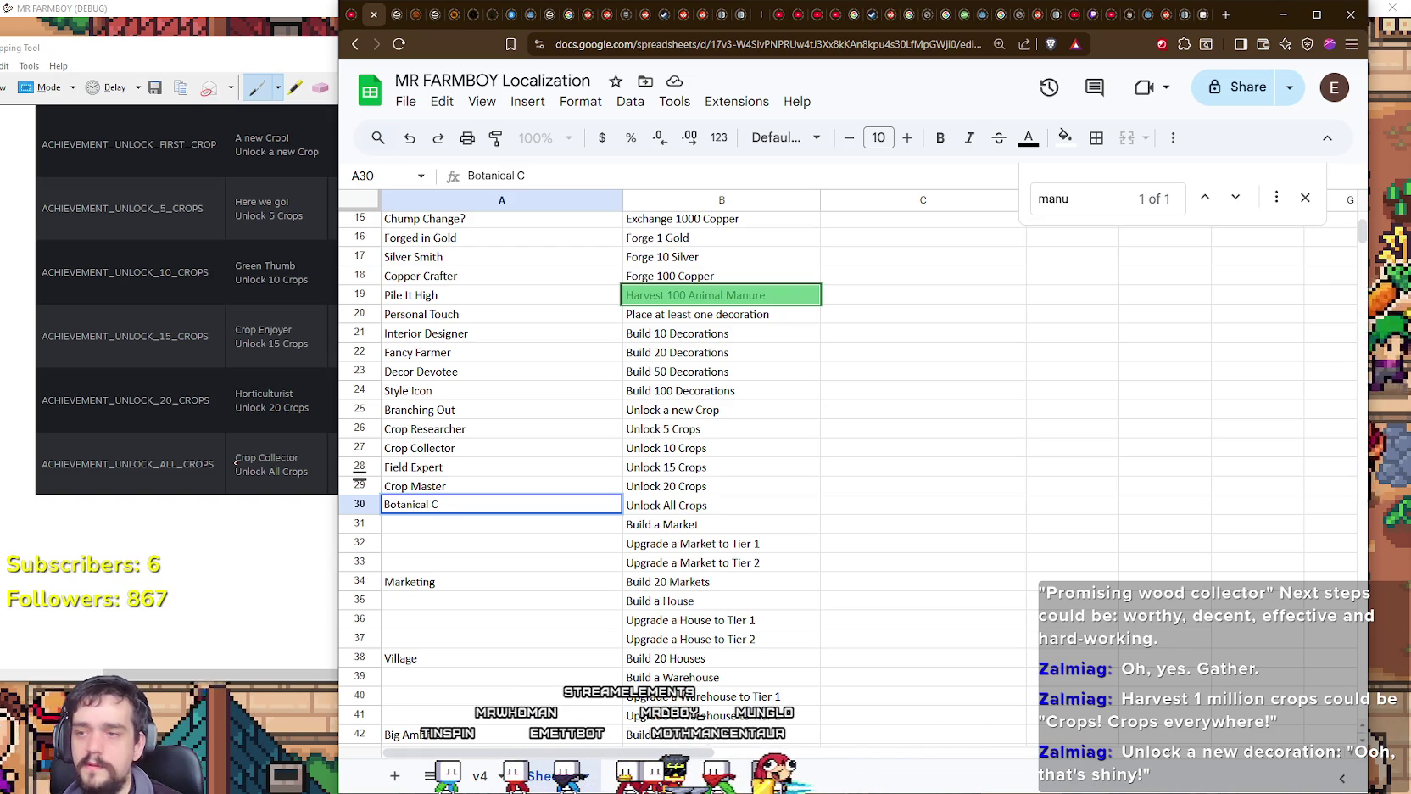
Step: Finish 'Botanical Completionist' in A30 and enter 'Open for Business' in A31
text(ompletionist)
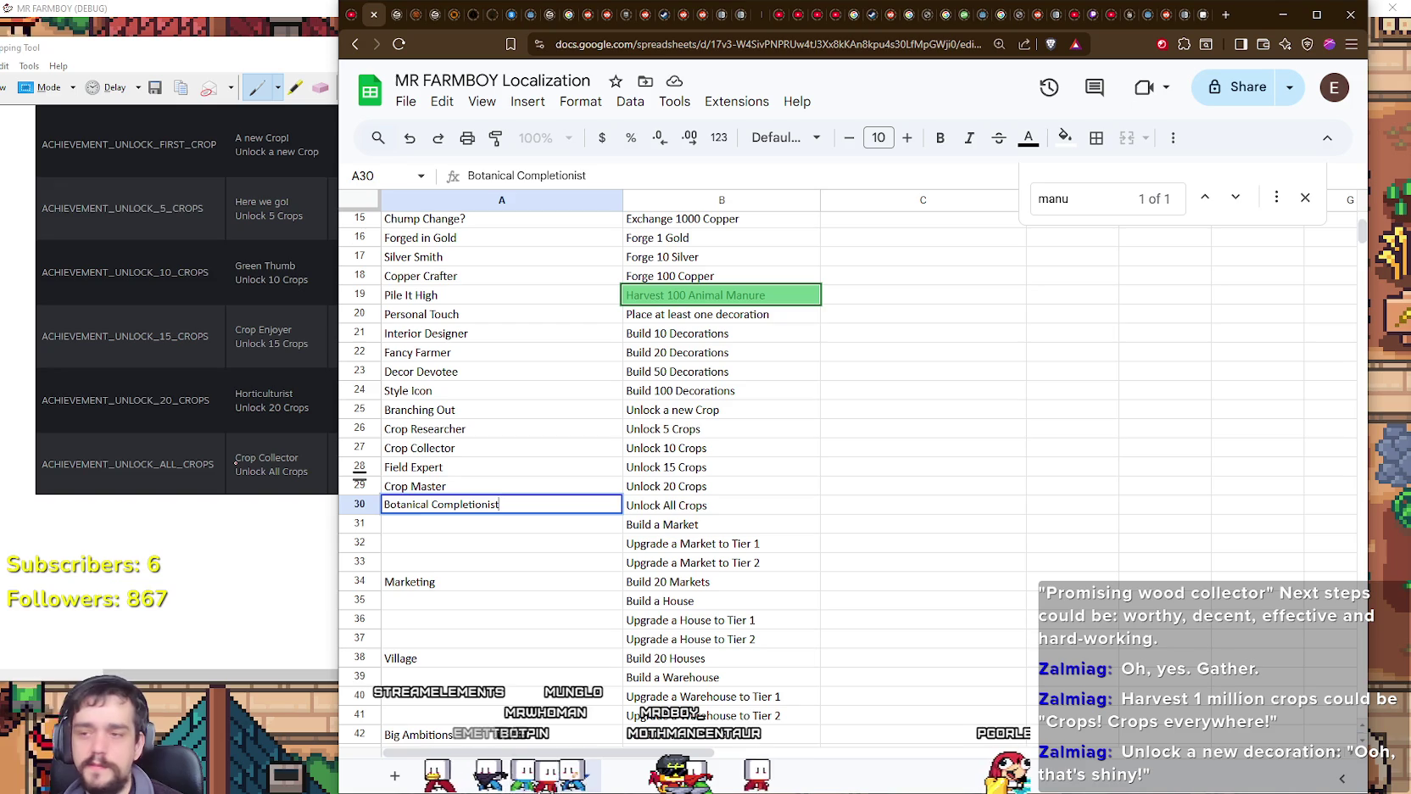
key(Return)
scroll(439, 490, down, 2)
click(472, 468)
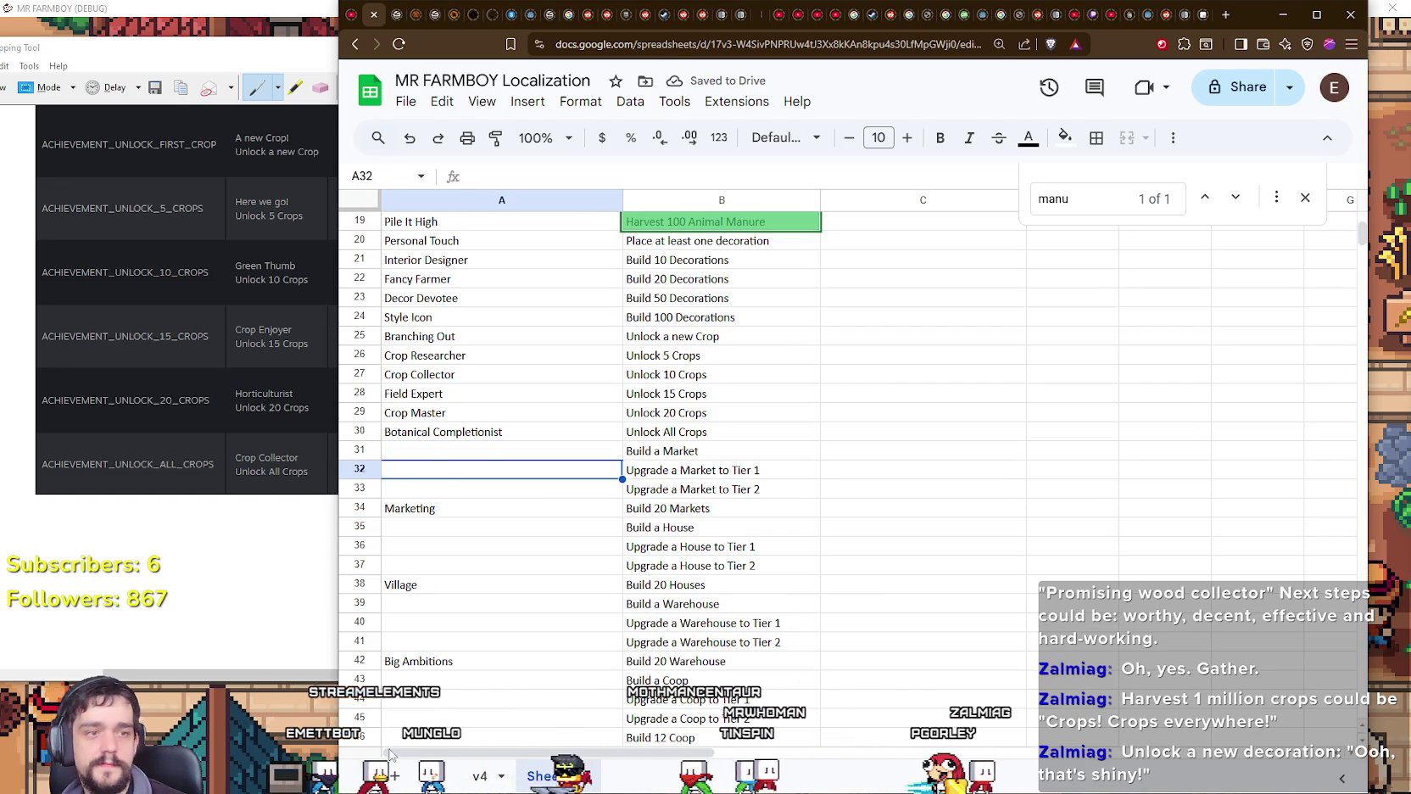
click(476, 456)
double_click(509, 452)
text(Open for Business)
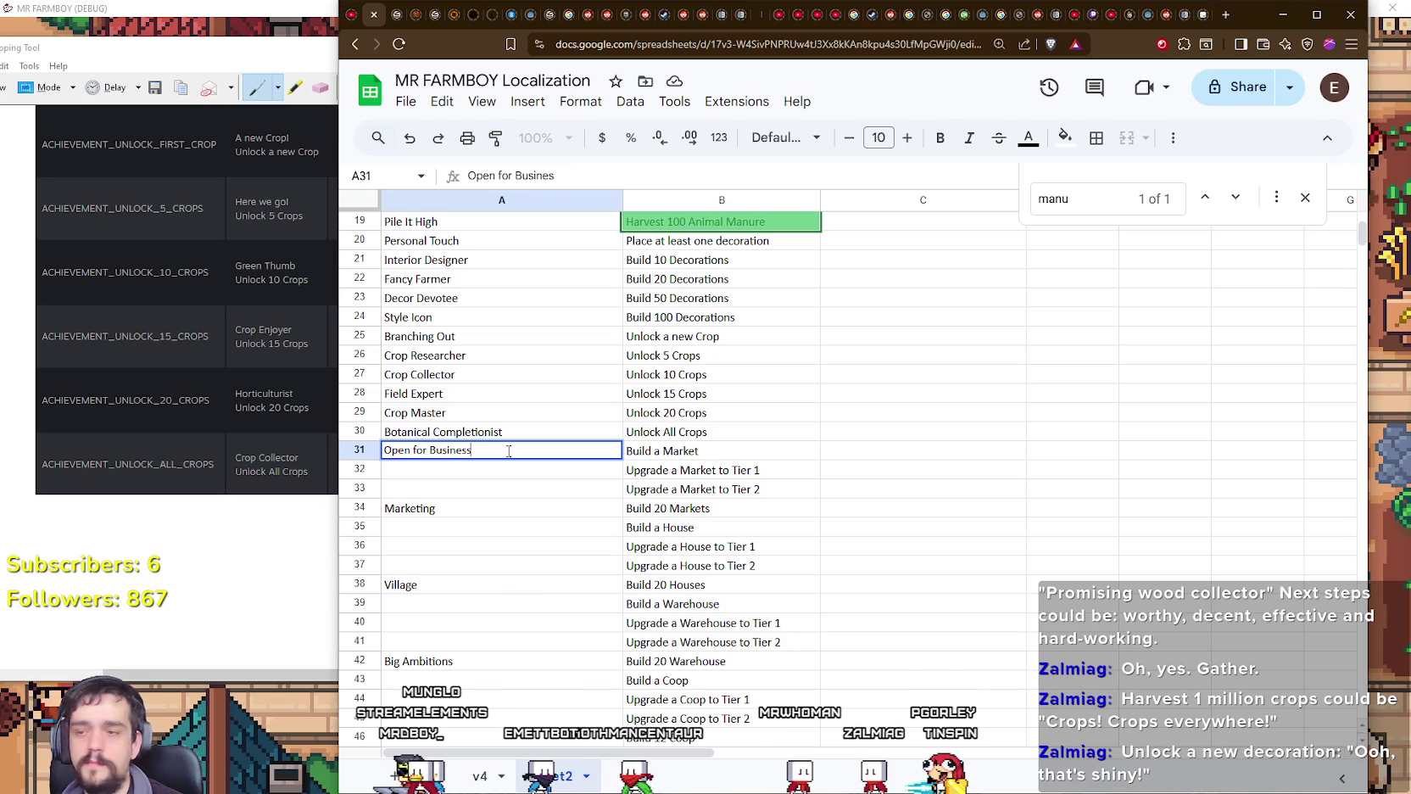
key(Return)
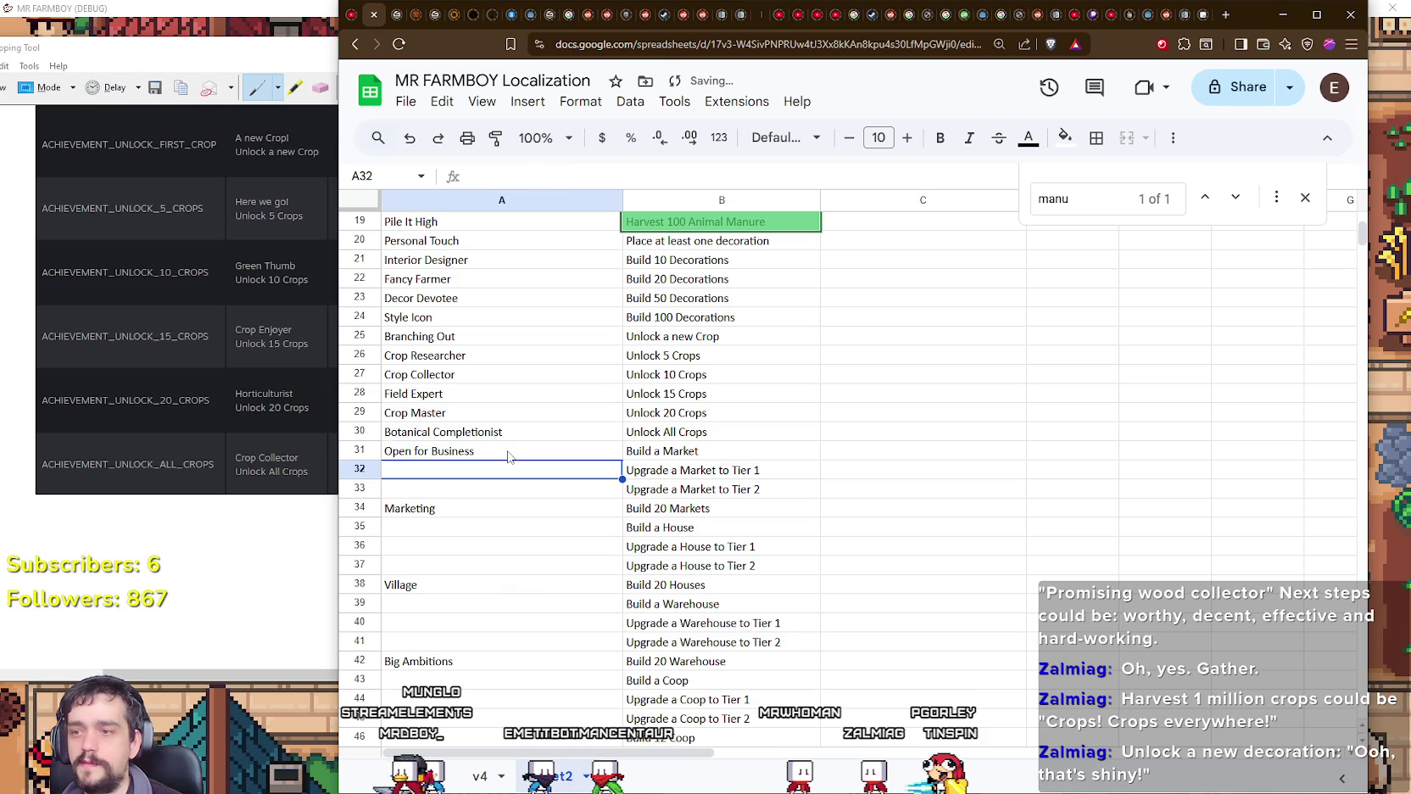
Step: Enter 'Market Upgrade I' and 'Market Upgrade II' in A32 and A33
text(Market Upgrade )
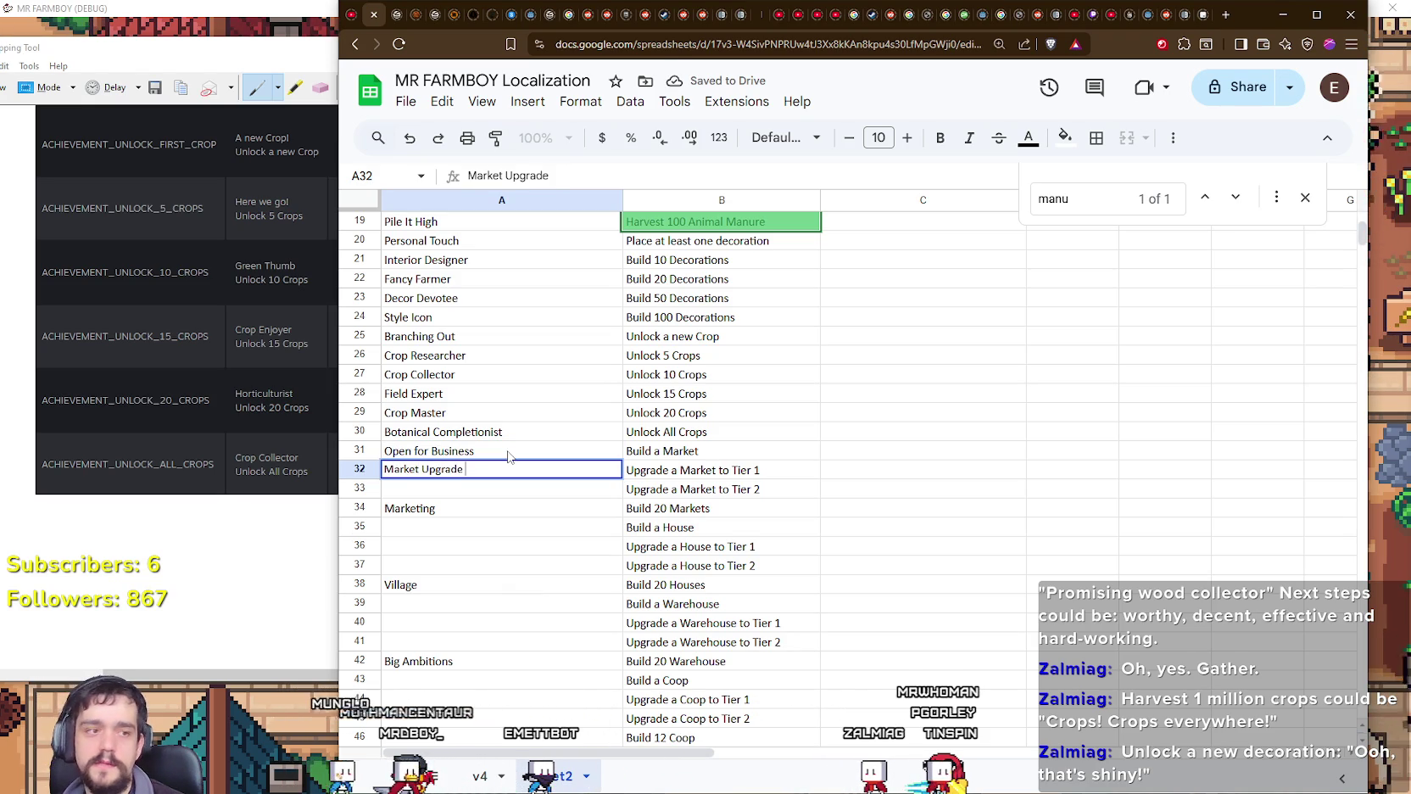
text(I)
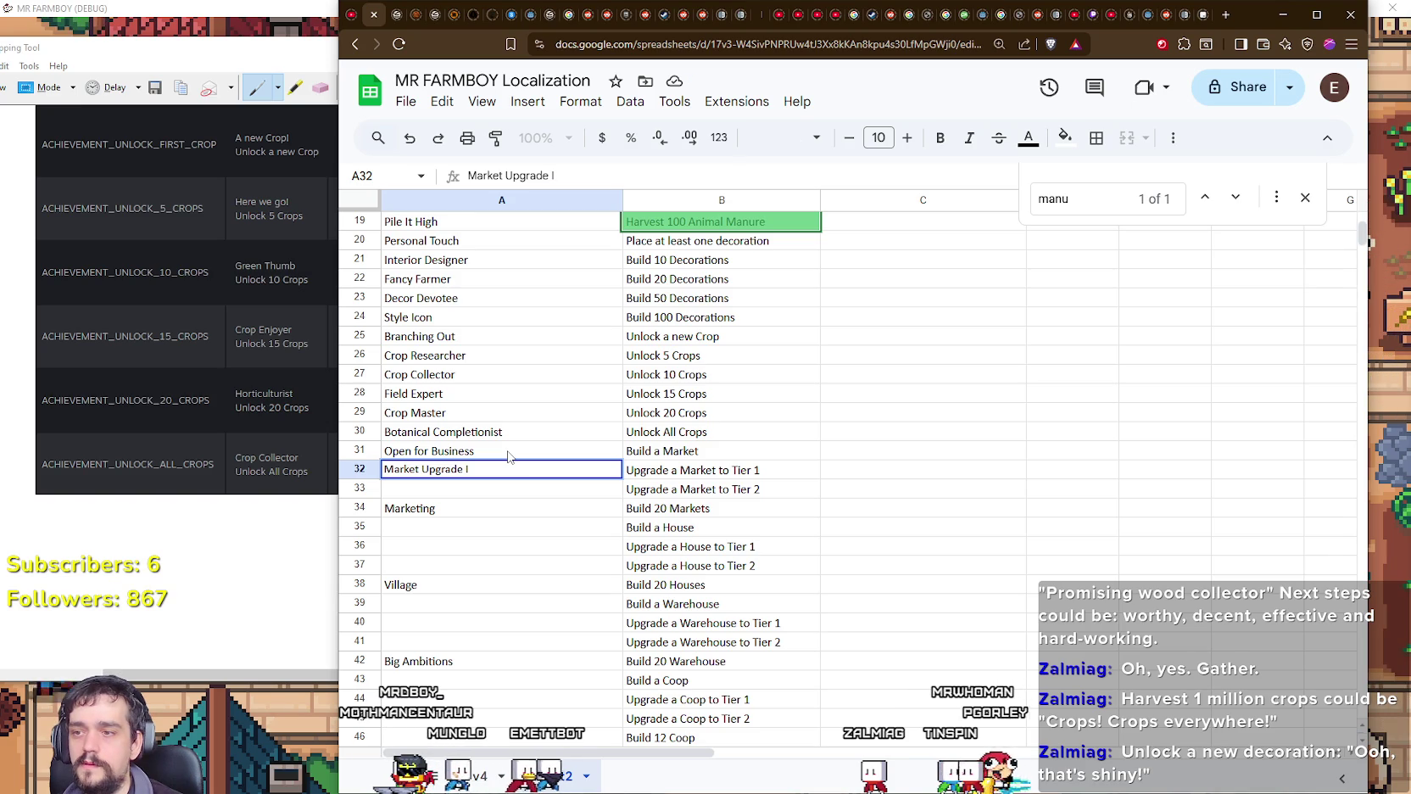
key(Return)
text(Mark)
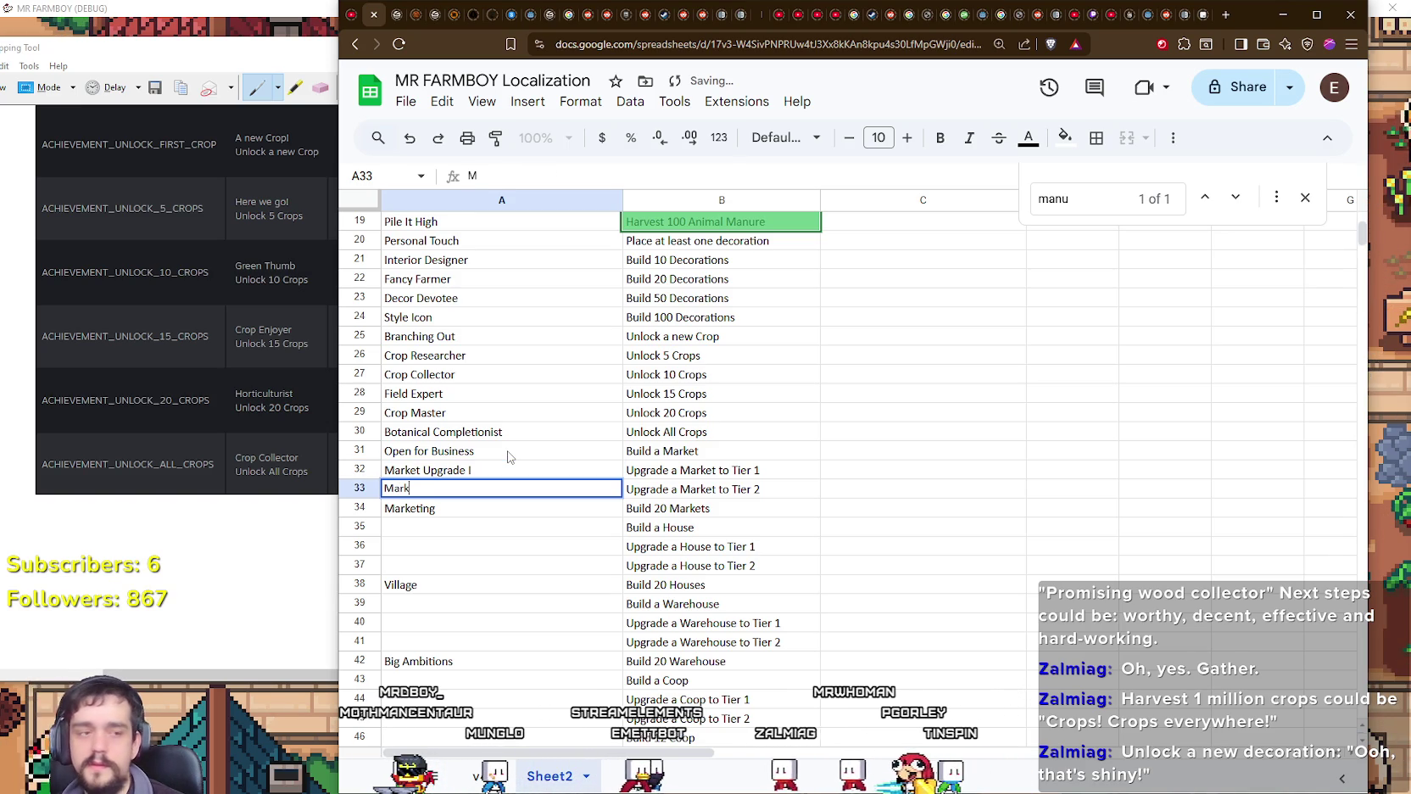
text(et Upgrade )
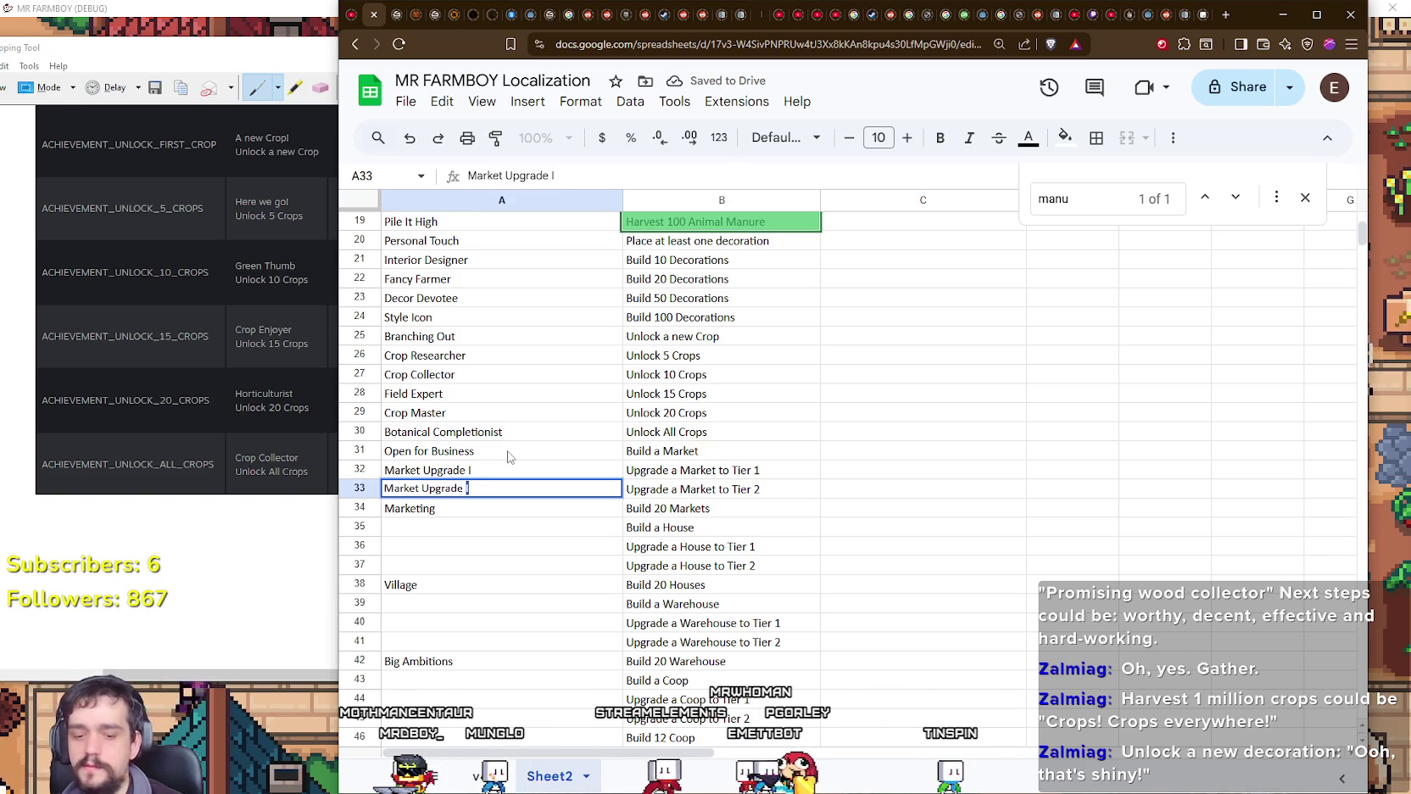
text(II)
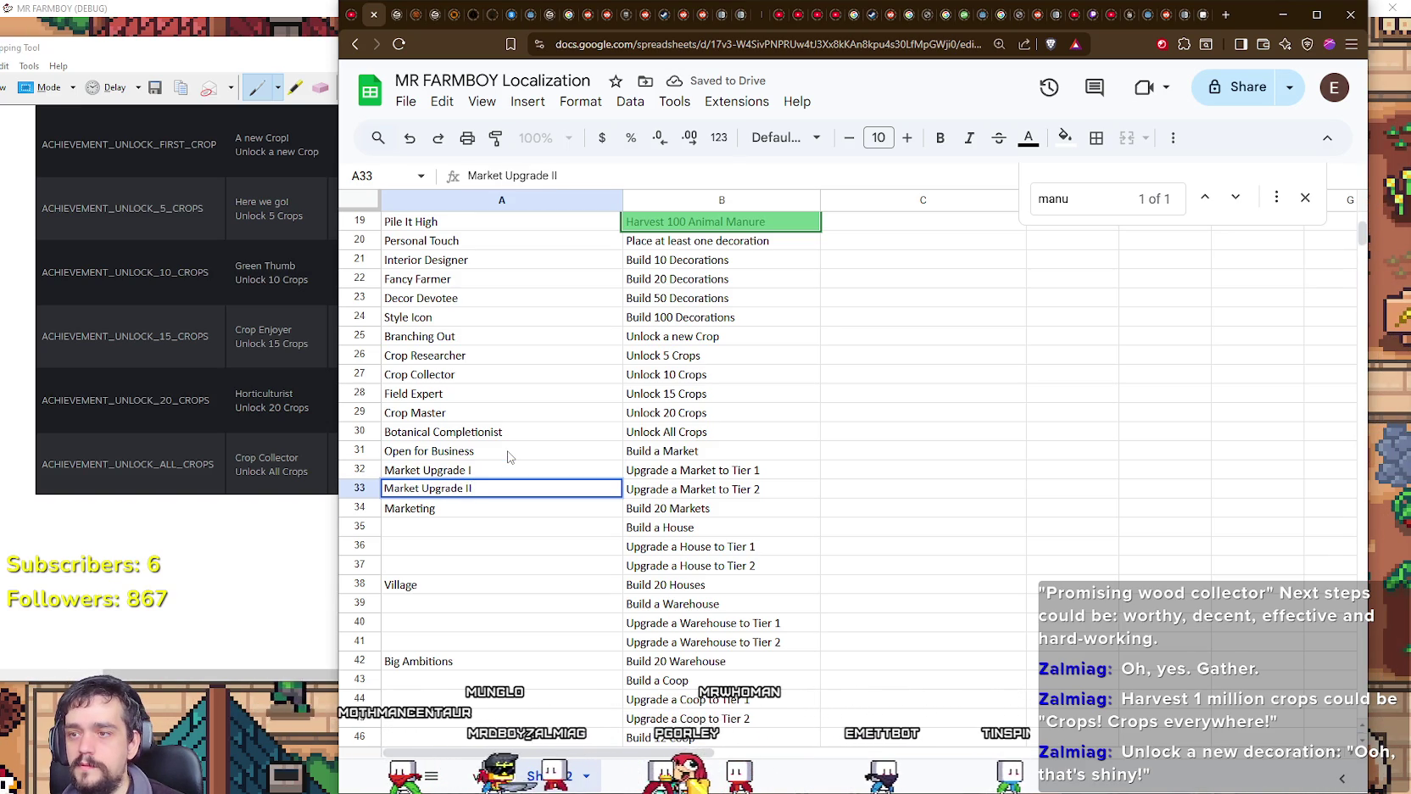
key(Return)
scroll(465, 456, down, 1)
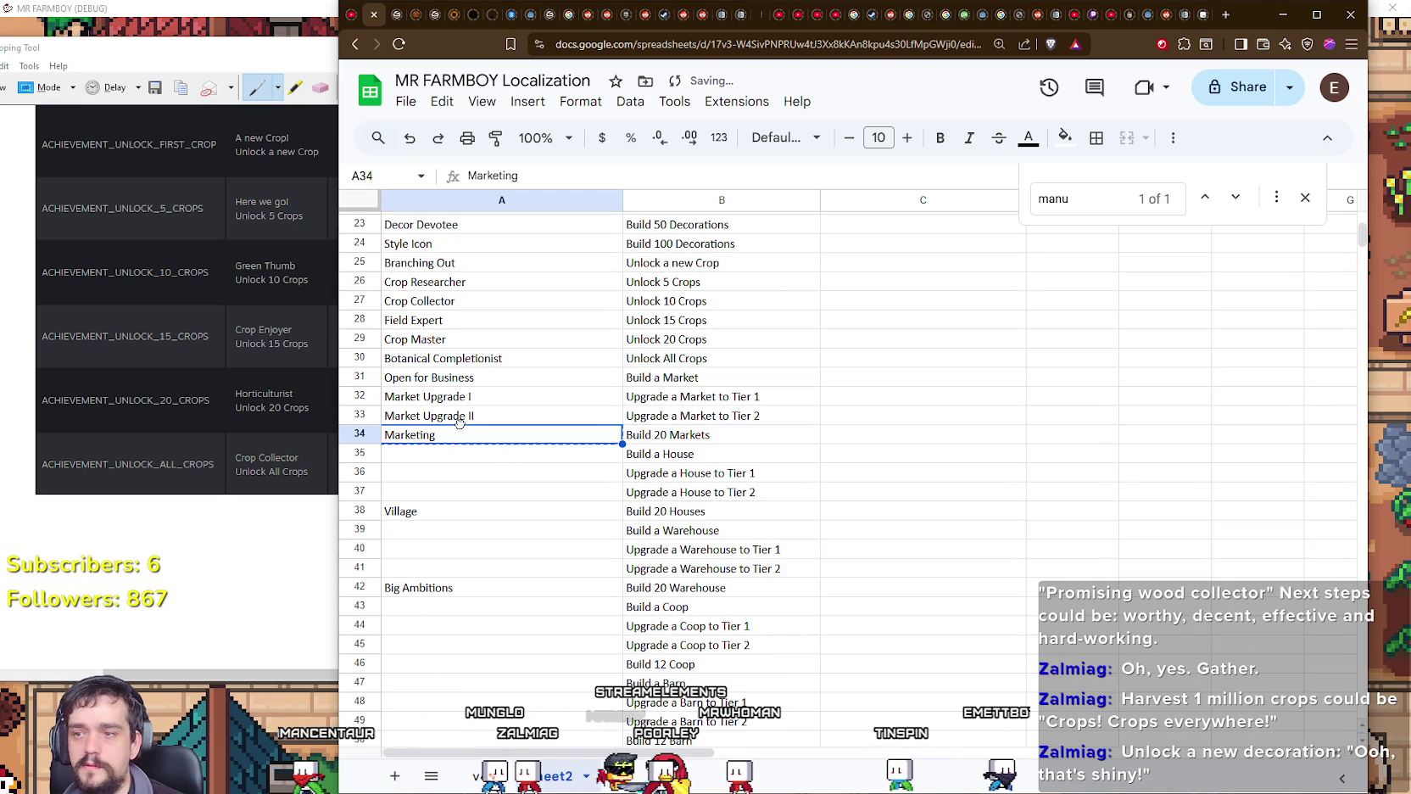
Step: Replace 'Marketing' in A34 with 'Merchant Empire' and enter 'A Place to Call Home' in A35
double_click(457, 444)
key(ctrl+a)
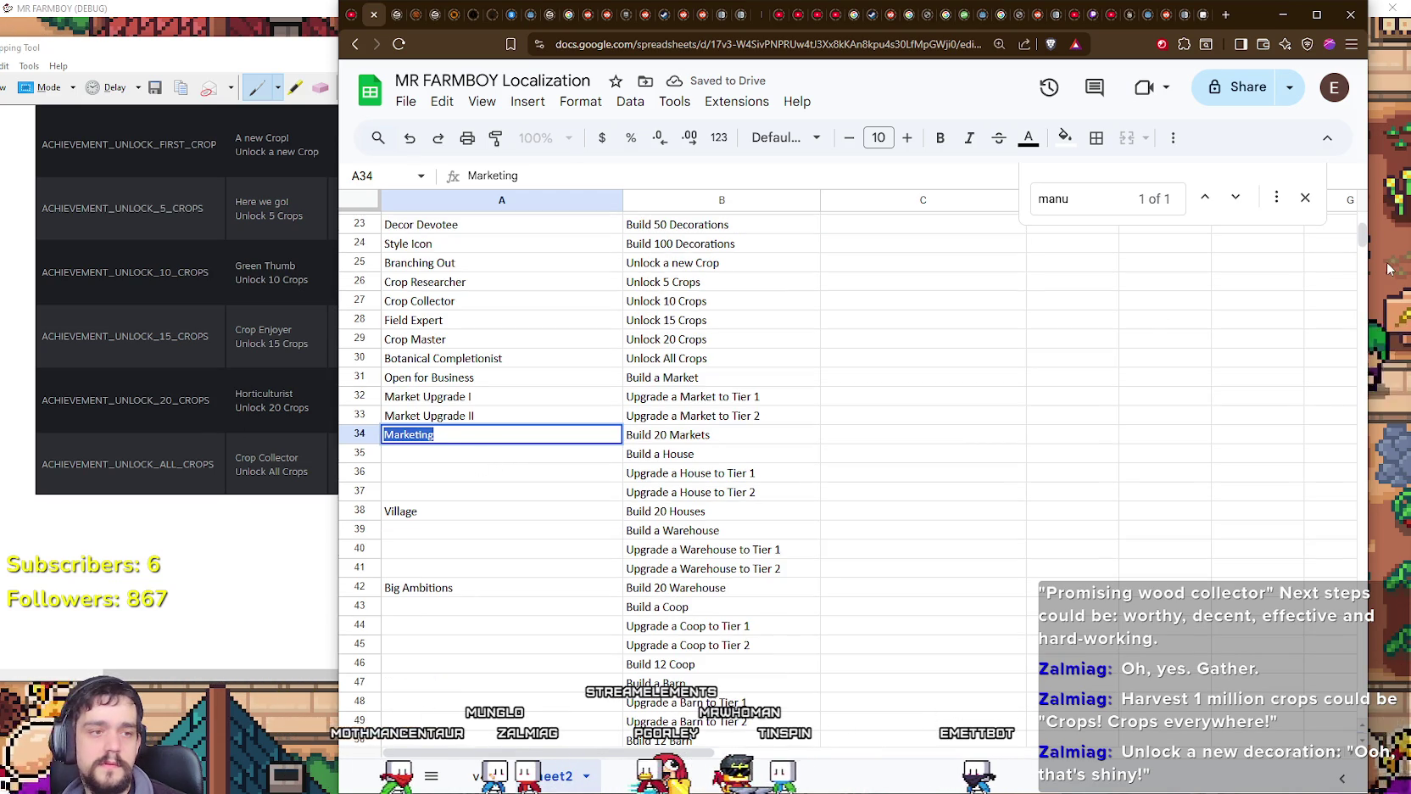
text(Me)
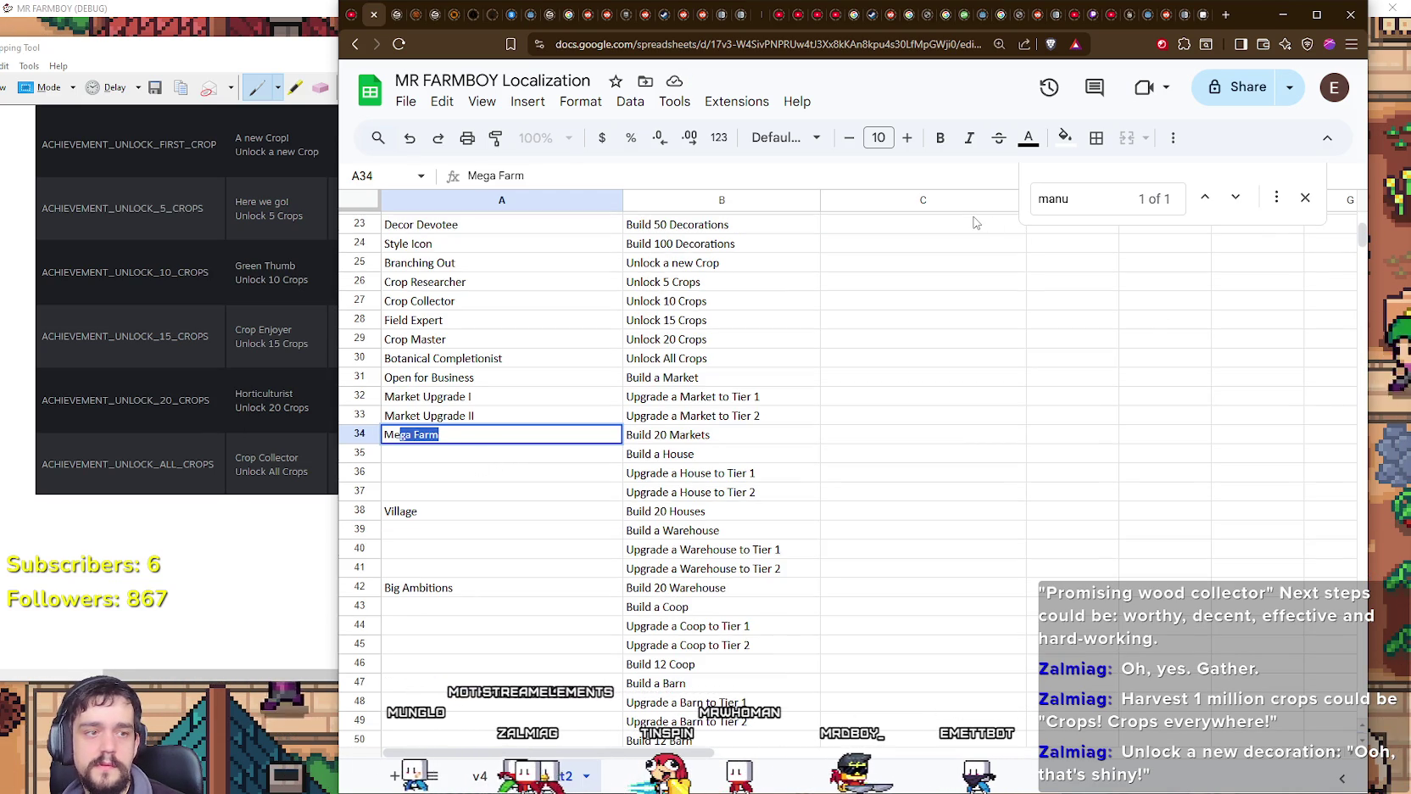
text(rchant Empire)
key(Return)
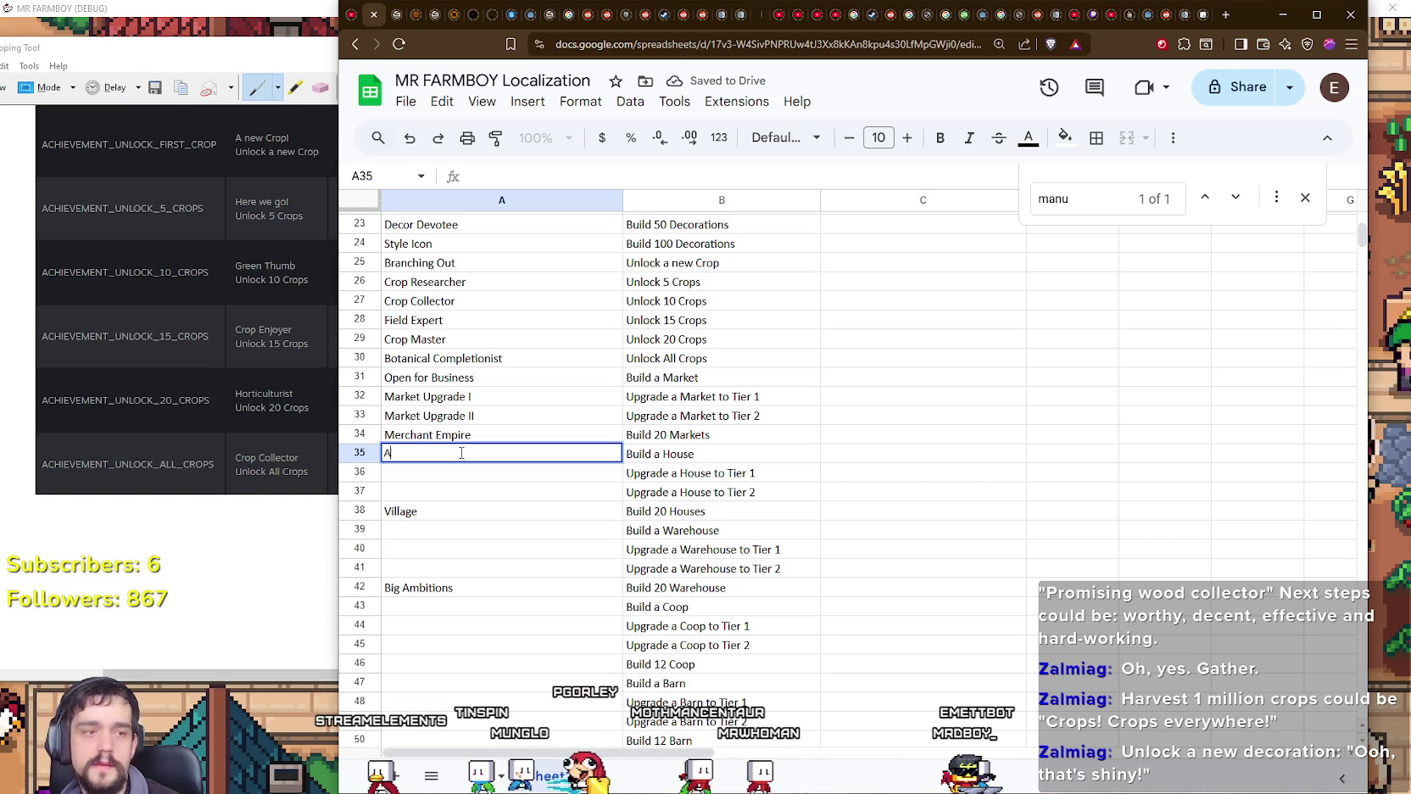
text(A Place to Call)
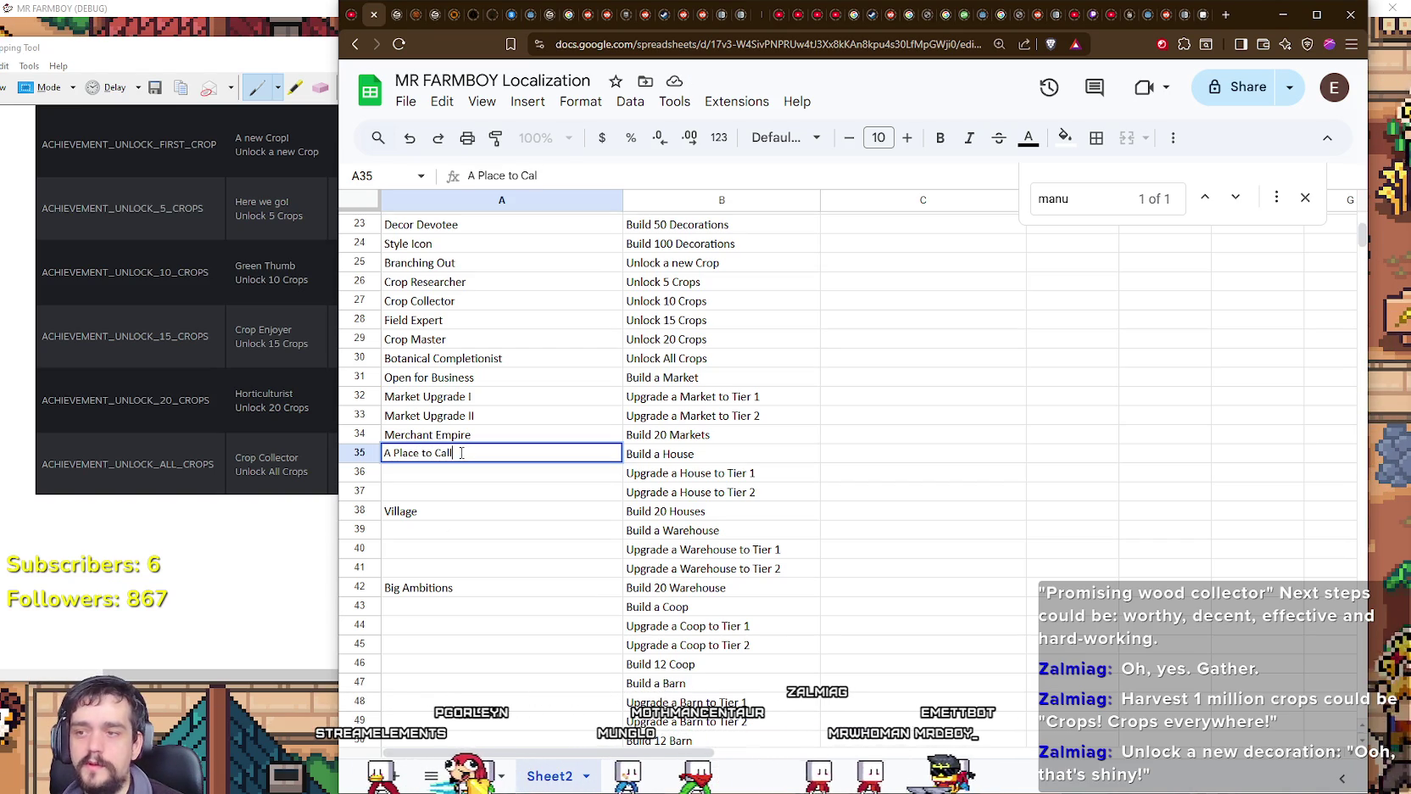
text( Home)
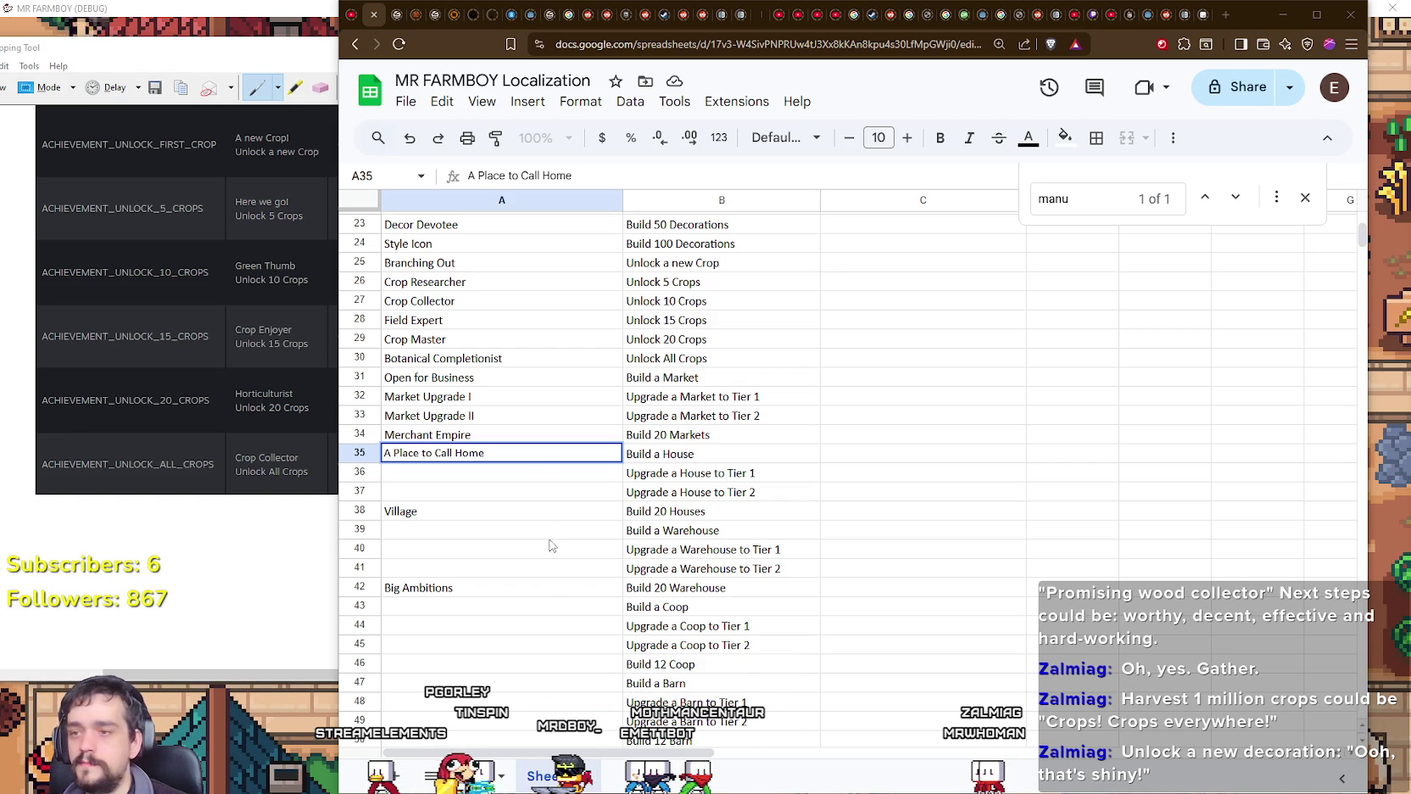
Step: Enter 'Better Living I' and 'Better Living II' in A36 and A37
double_click(518, 475)
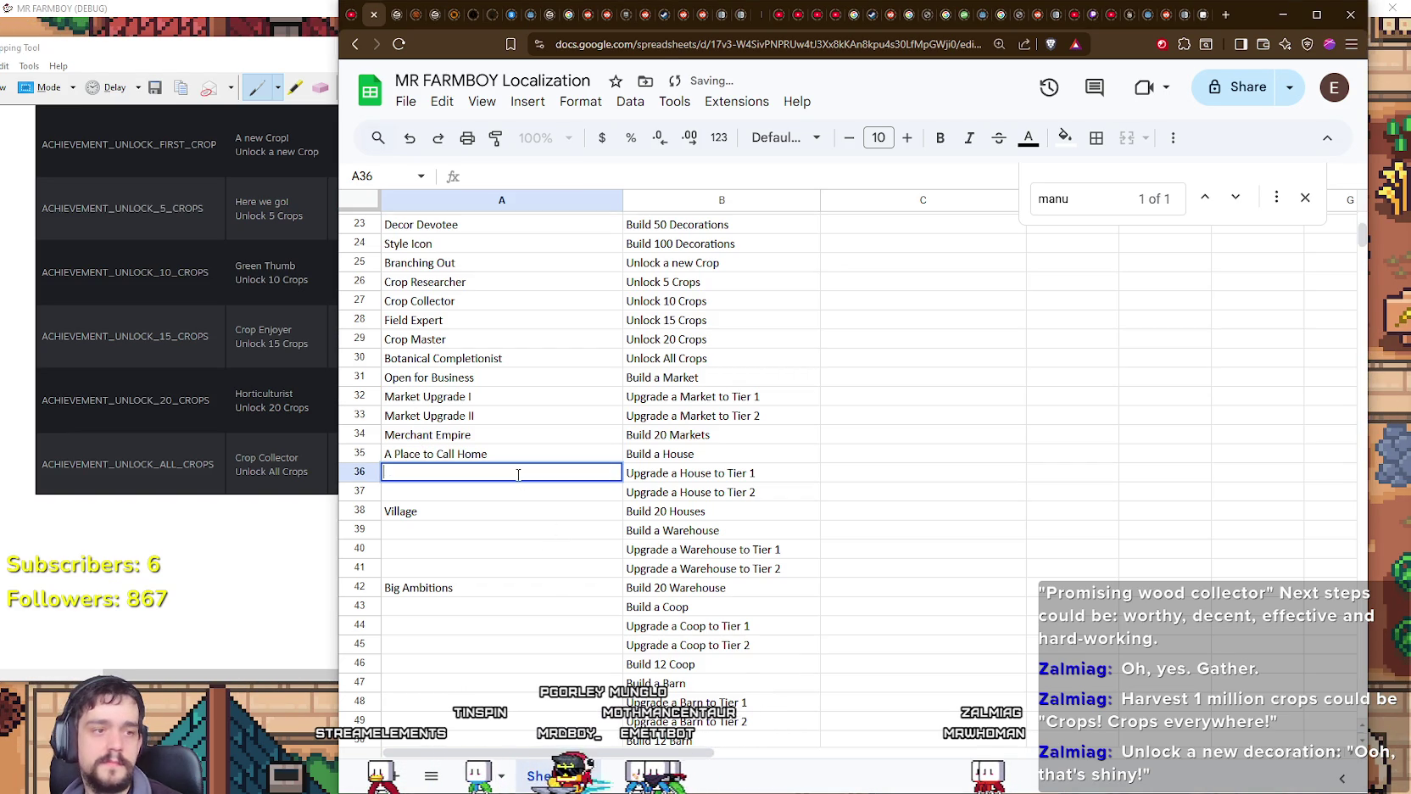
text(Better )
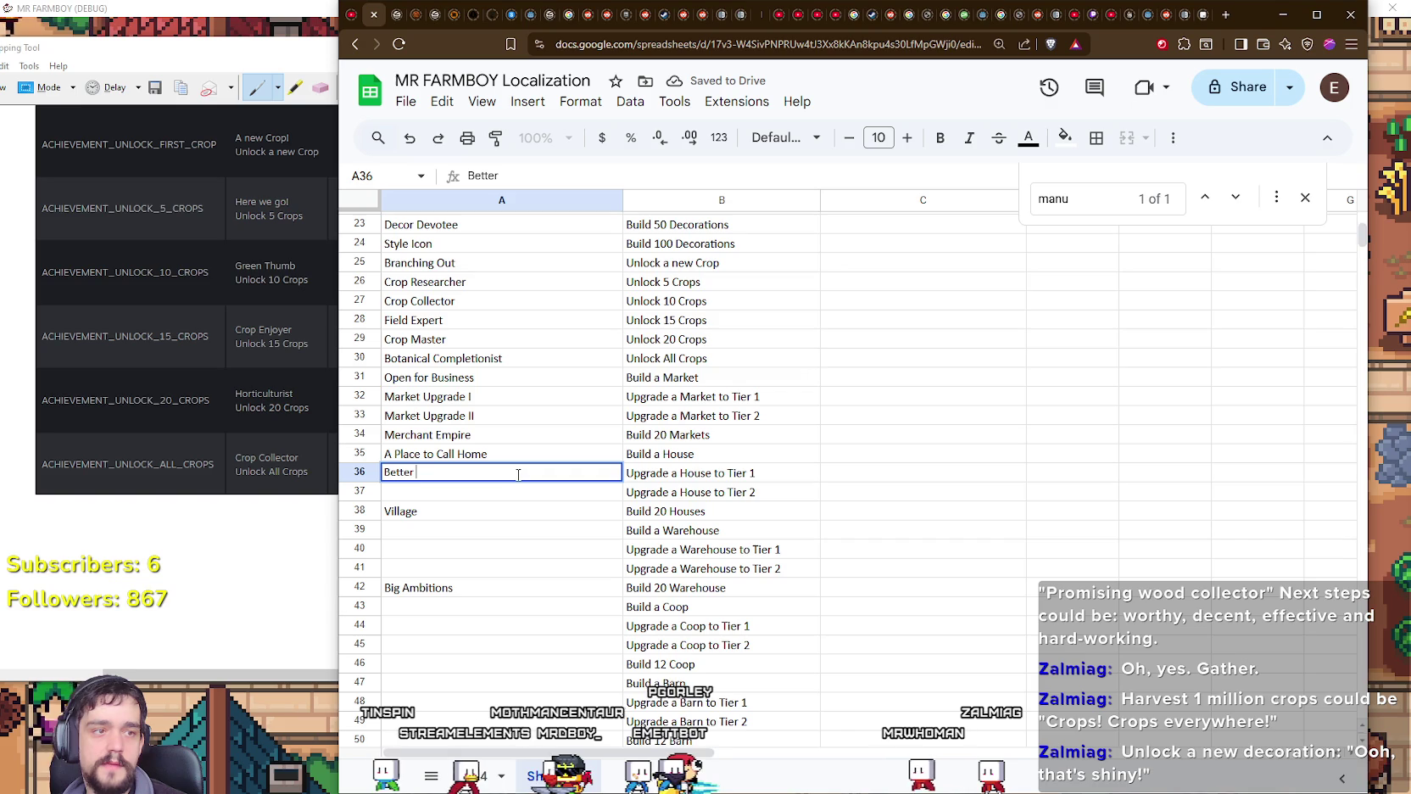
text(Living I)
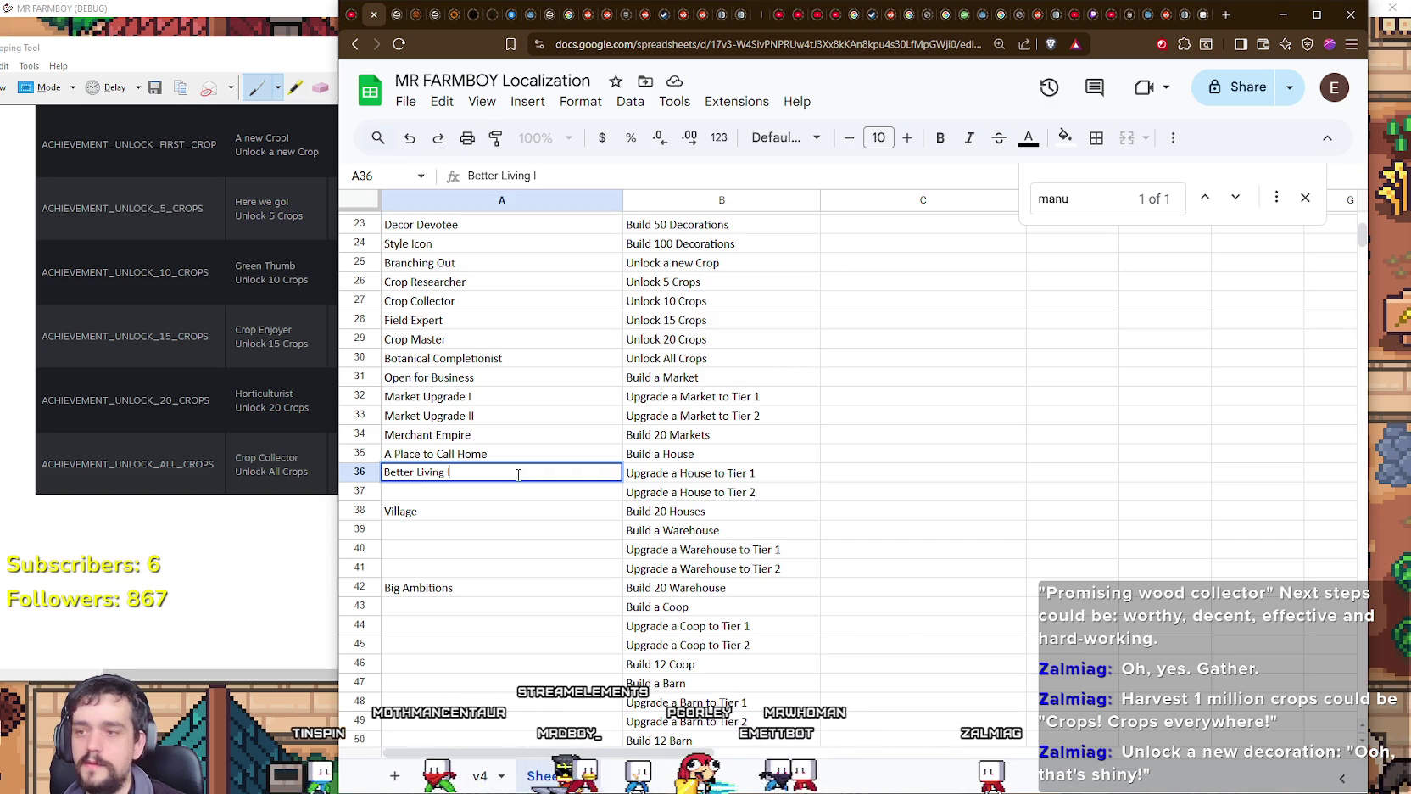
key(Return)
text(Better Living II)
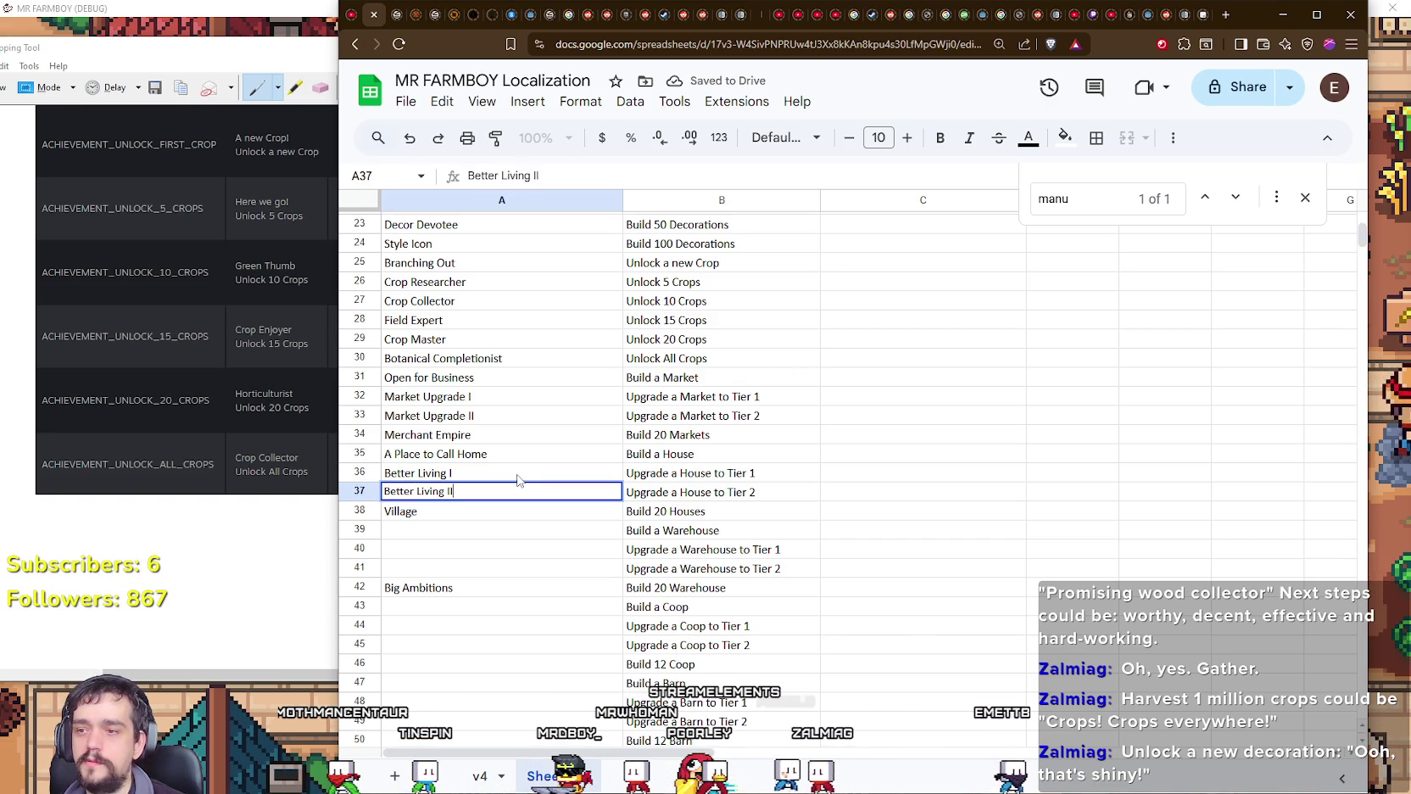
key(Return)
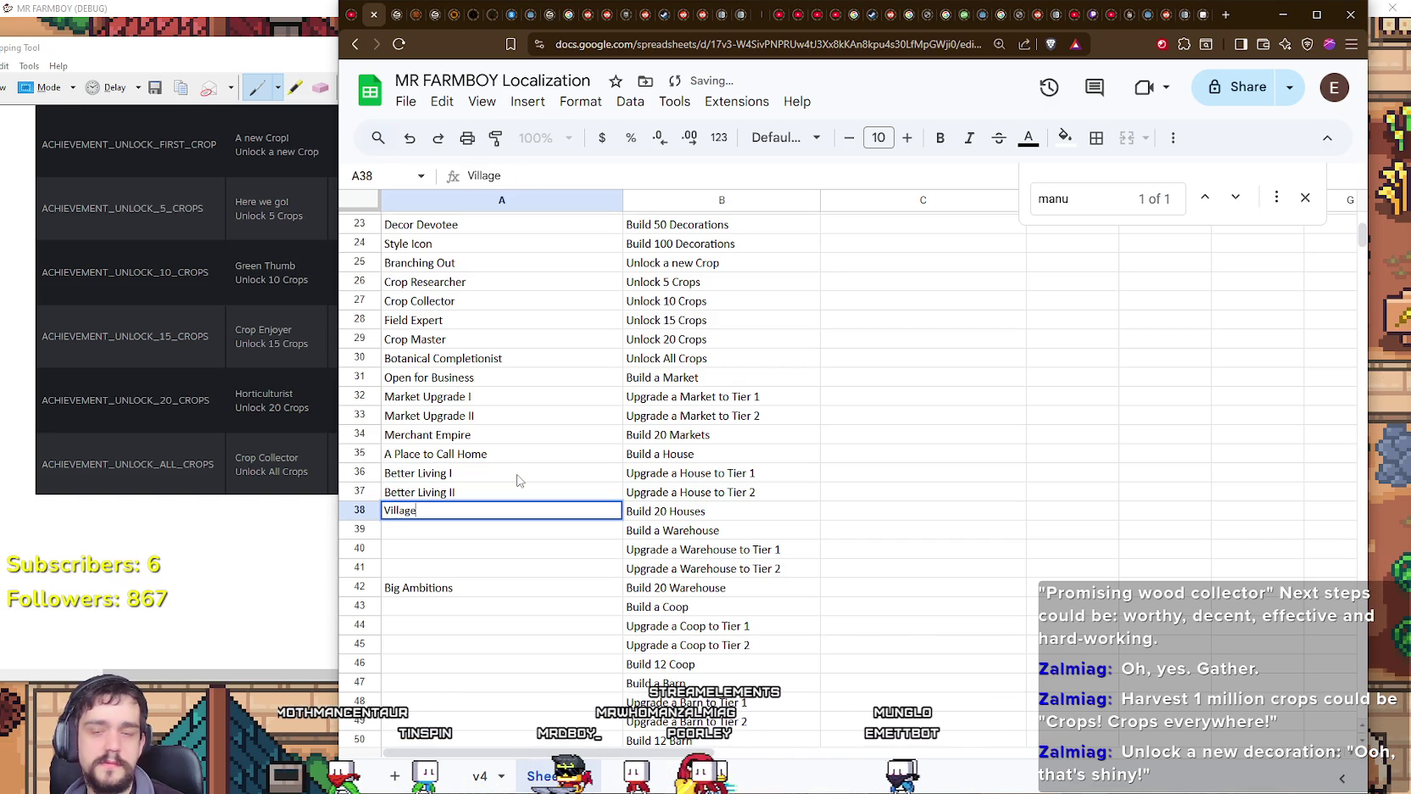
Step: Replace 'Village' in A38 with 'Neighborhood Manager' and enter 'Storage Startup' in A39
key(BackSpace)
key(BackSpace)
text(eigh)
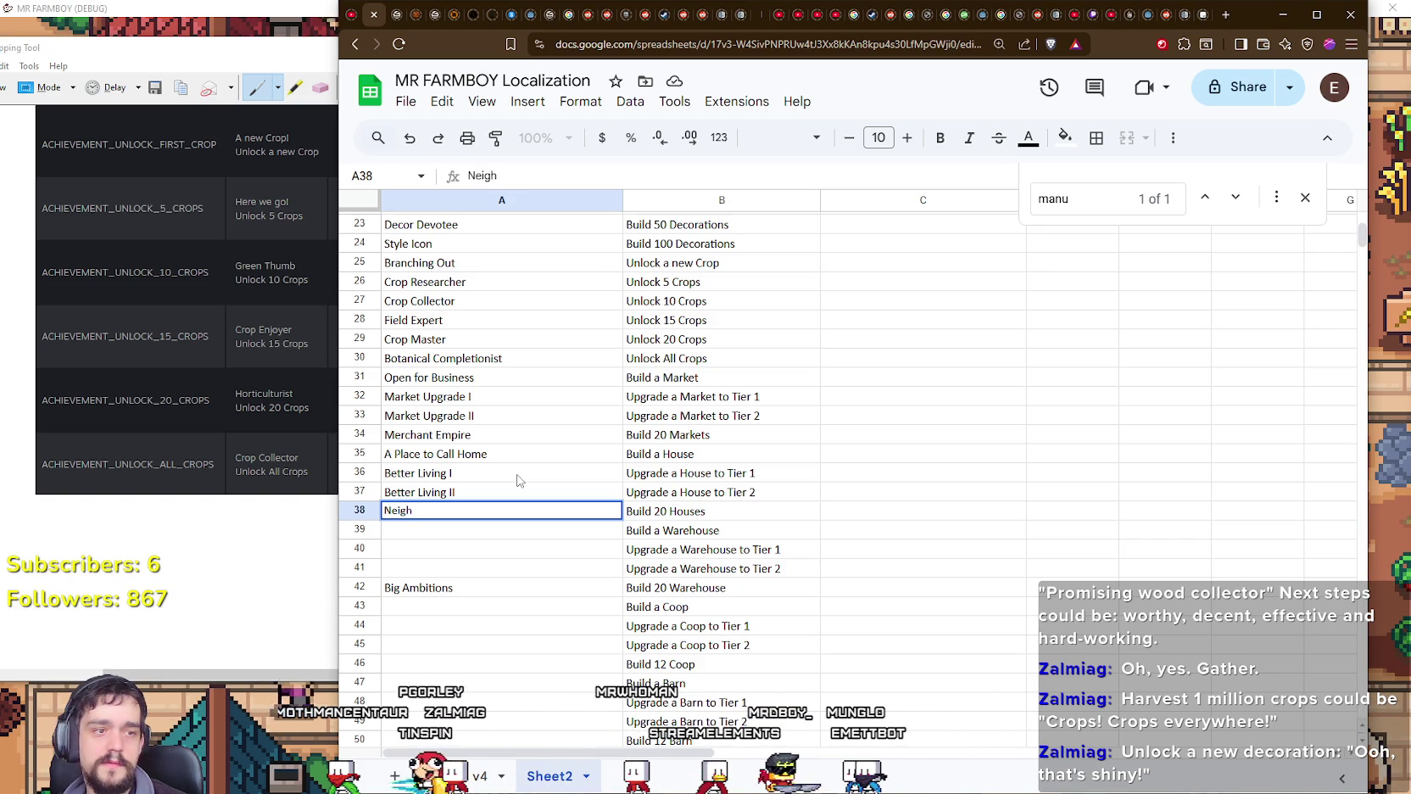
key(BackSpace)
key(BackSpace)
key(BackSpace)
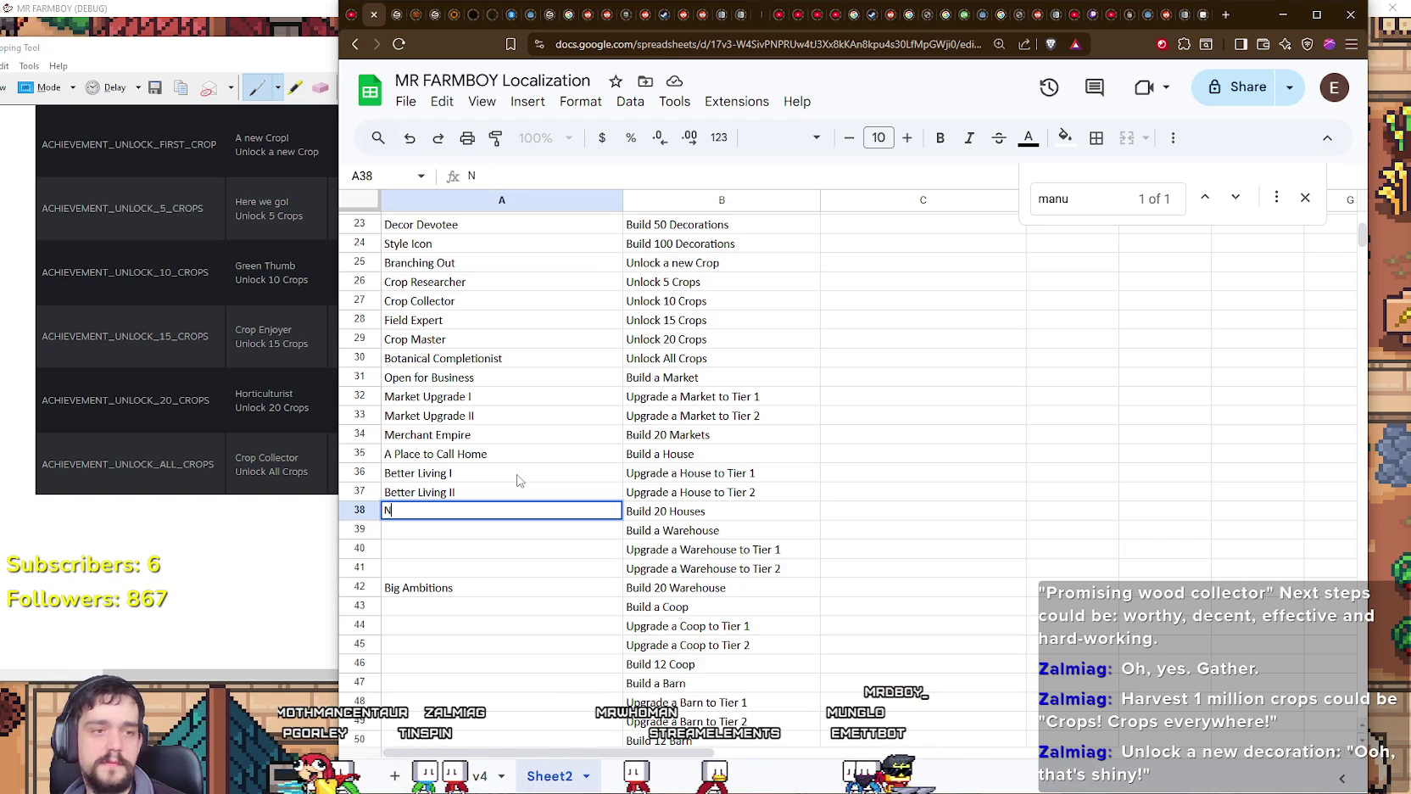
text(eigh)
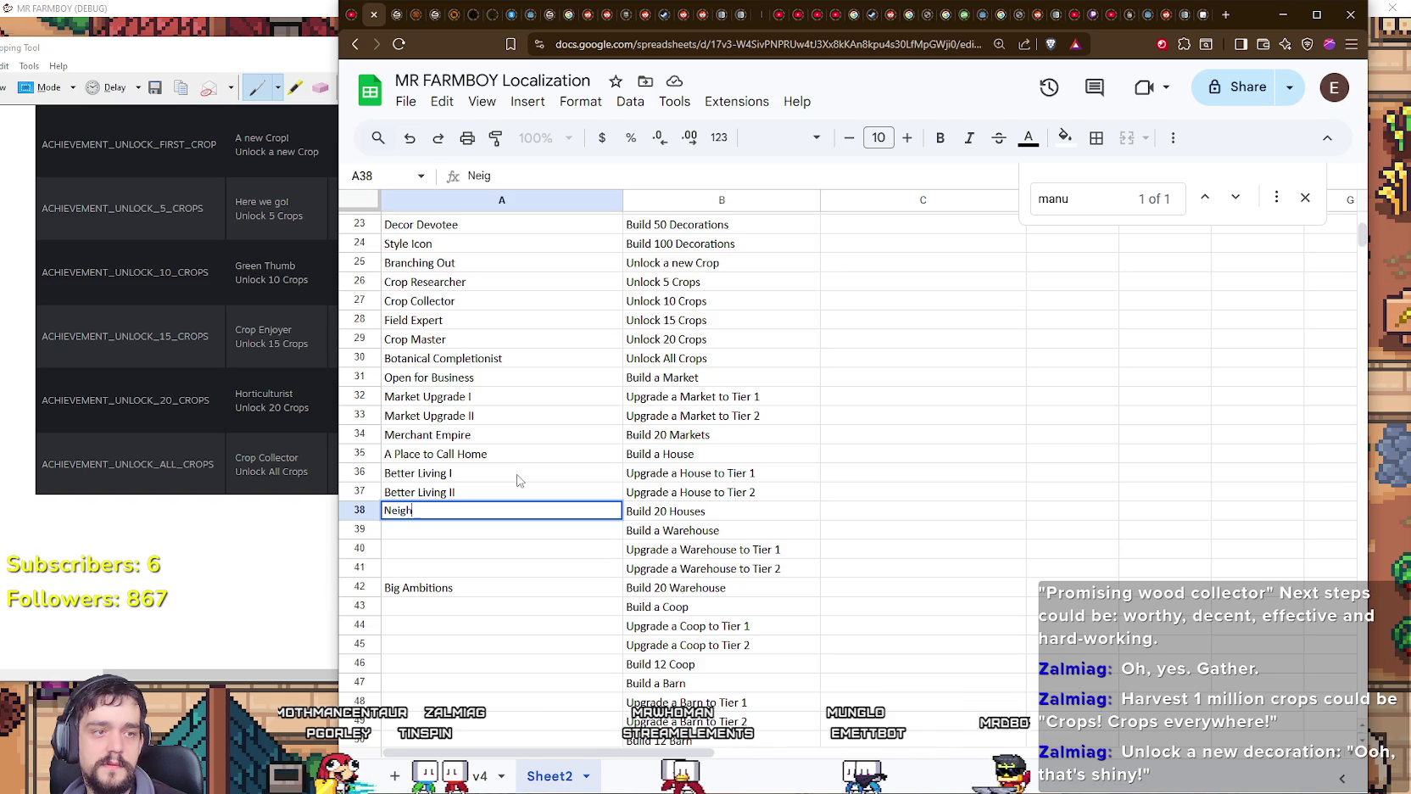
text(borhood Manager)
key(Return)
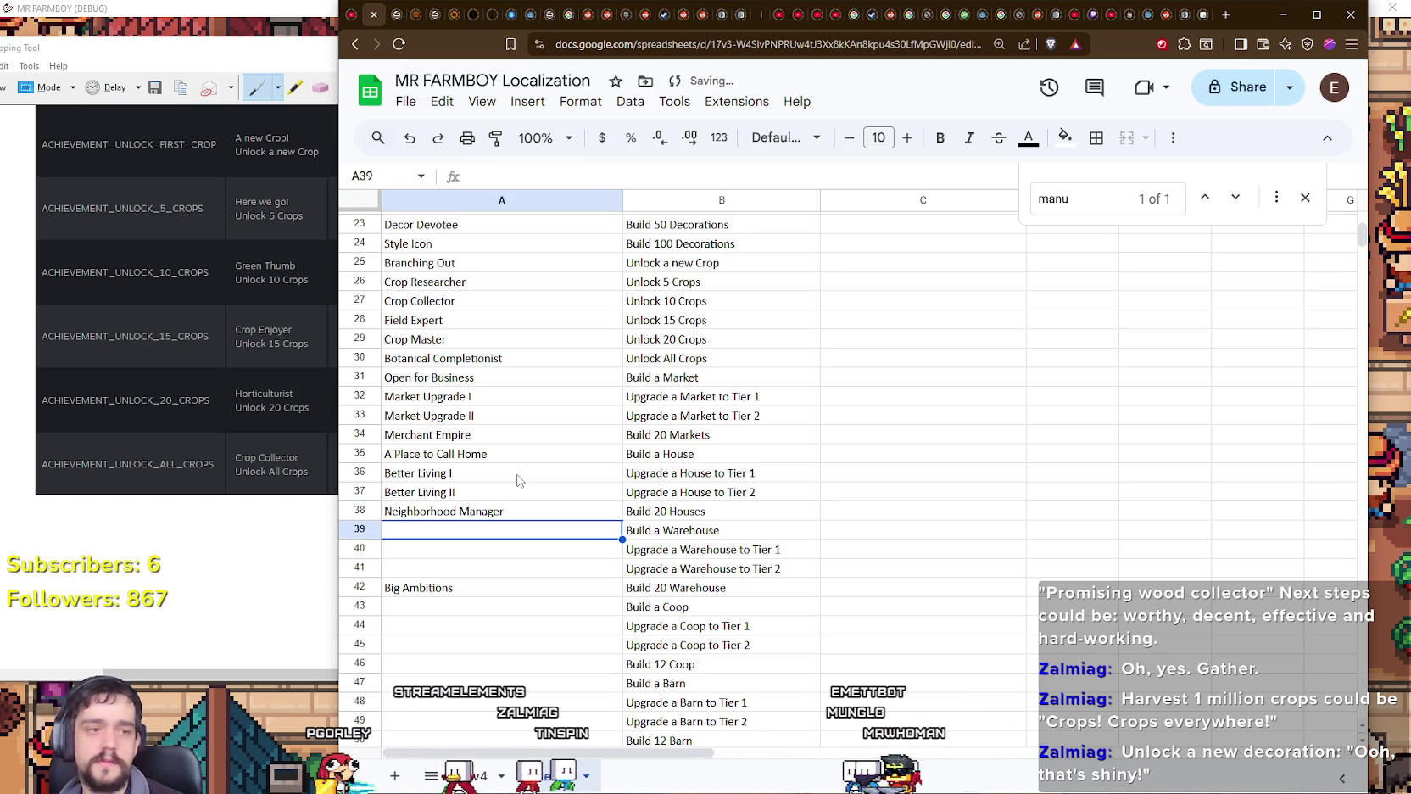
text(Storage Star)
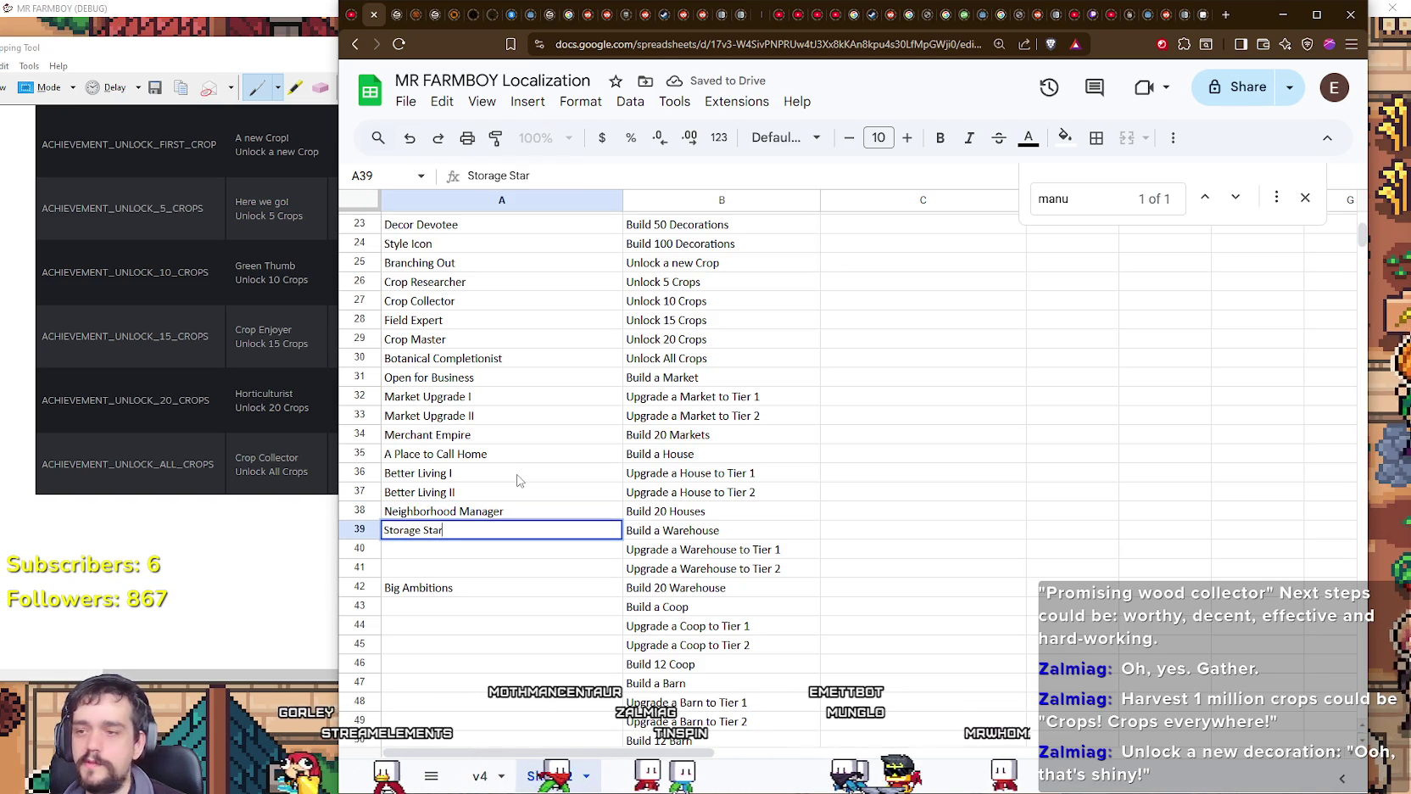
text(tup)
key(Return)
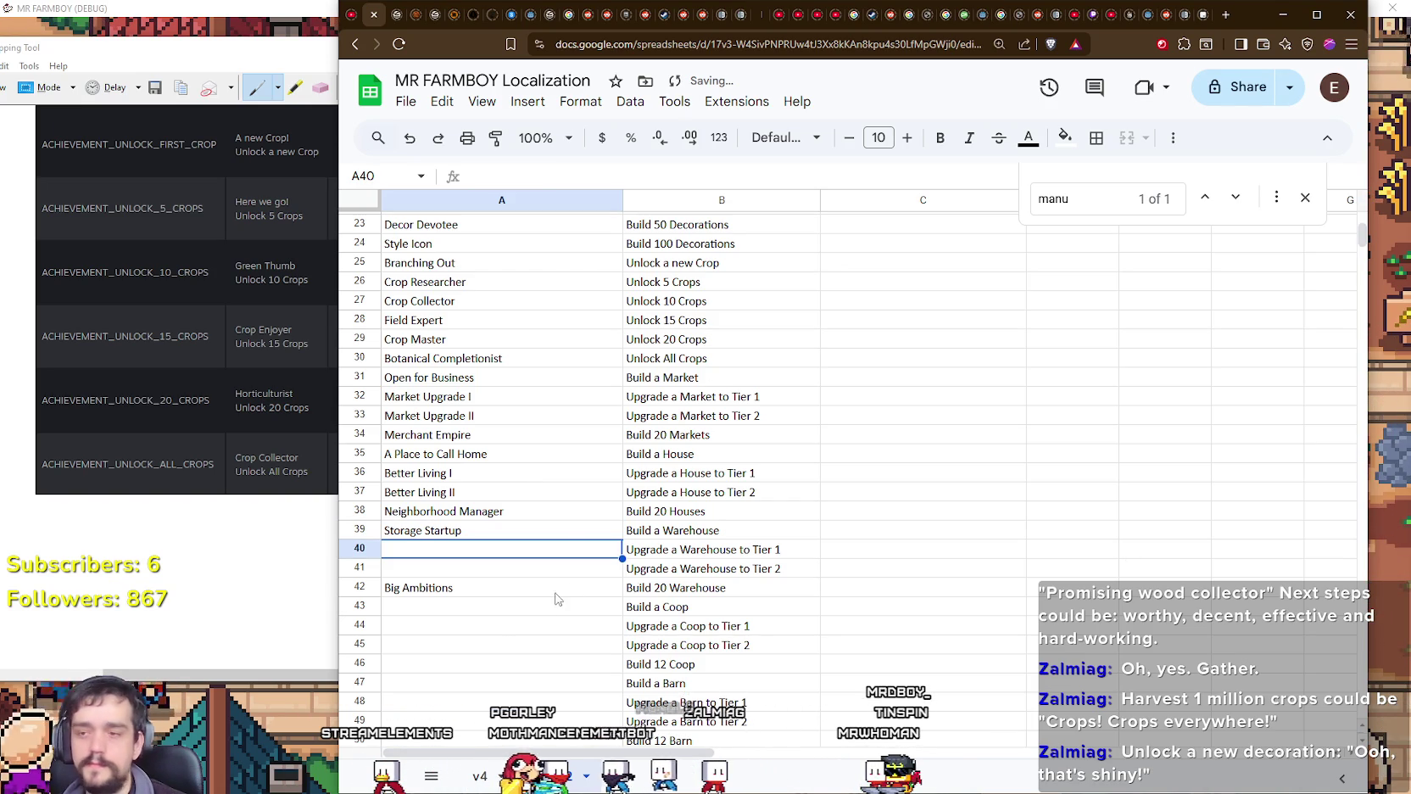
Step: Enter 'Bigger Storage I' and 'Bigger Storage II' in A40 and A41
double_click(537, 551)
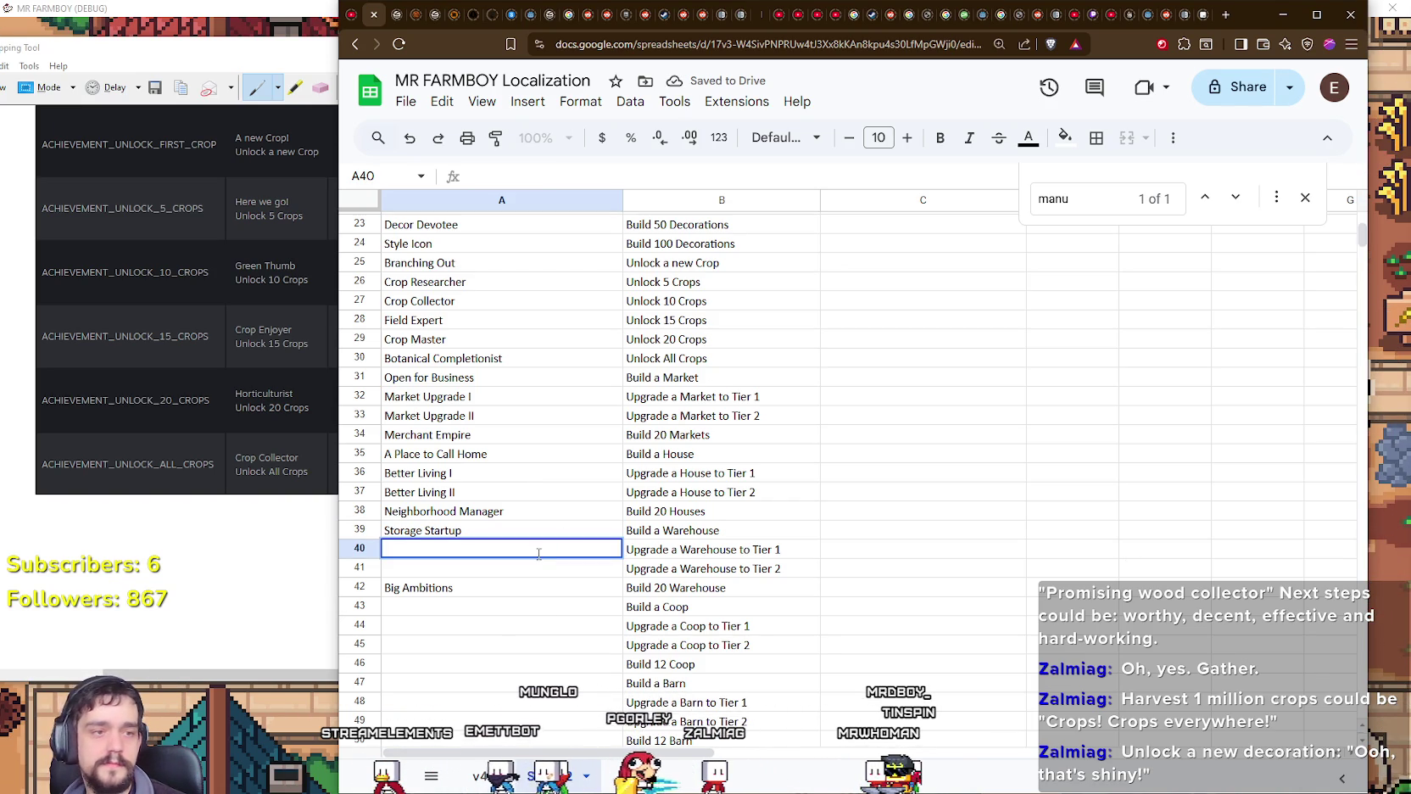
text(Bigger St)
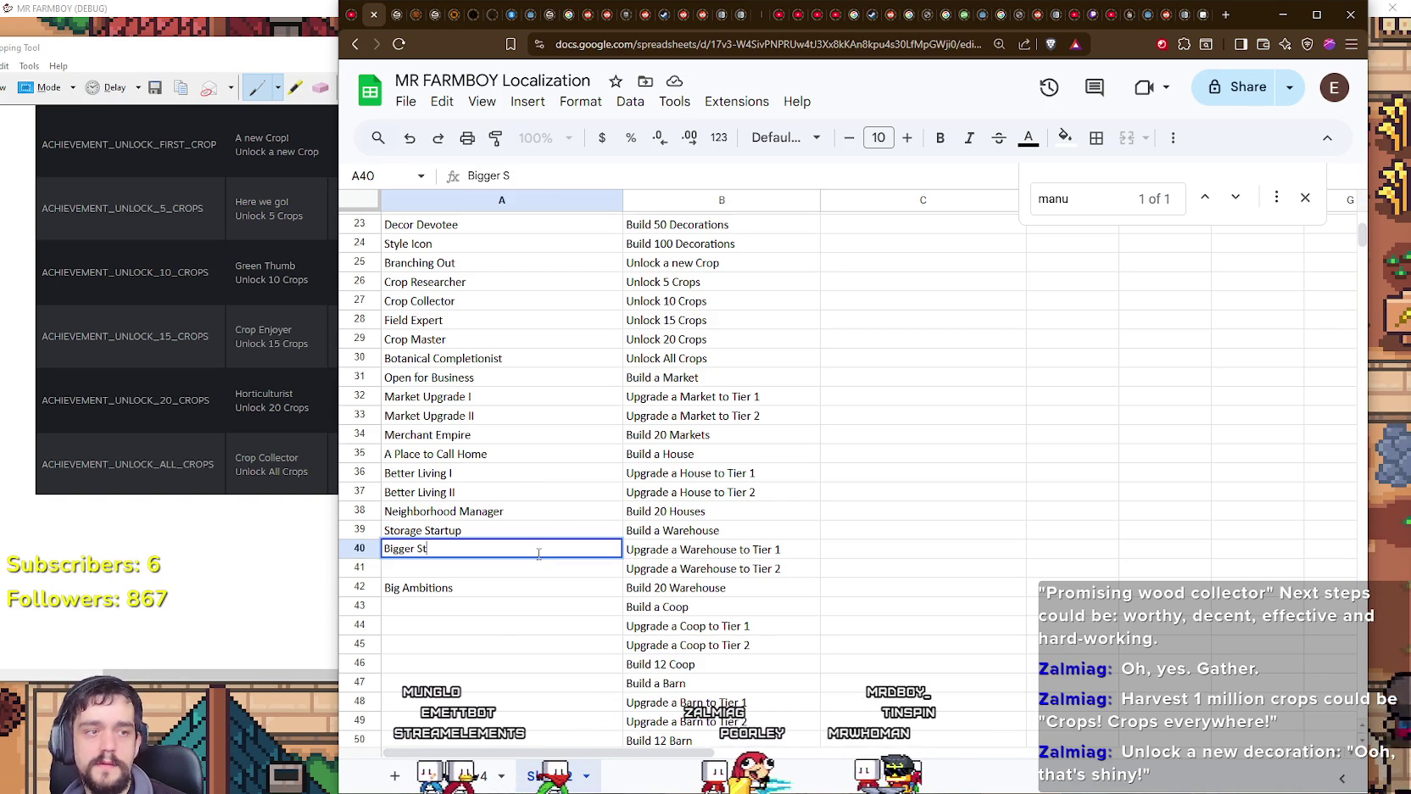
text(orage I)
key(Return)
text(Bigger Storage II)
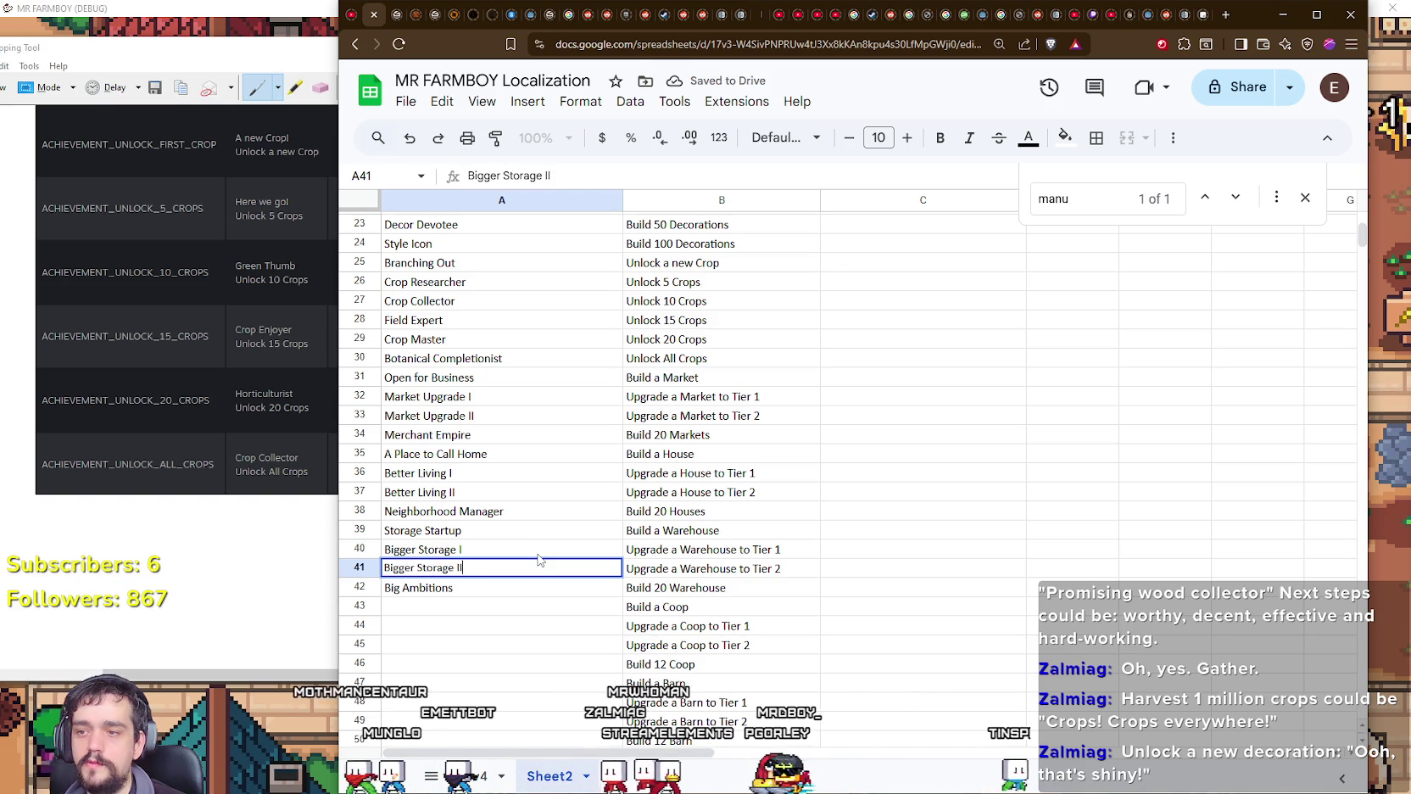
key(Return)
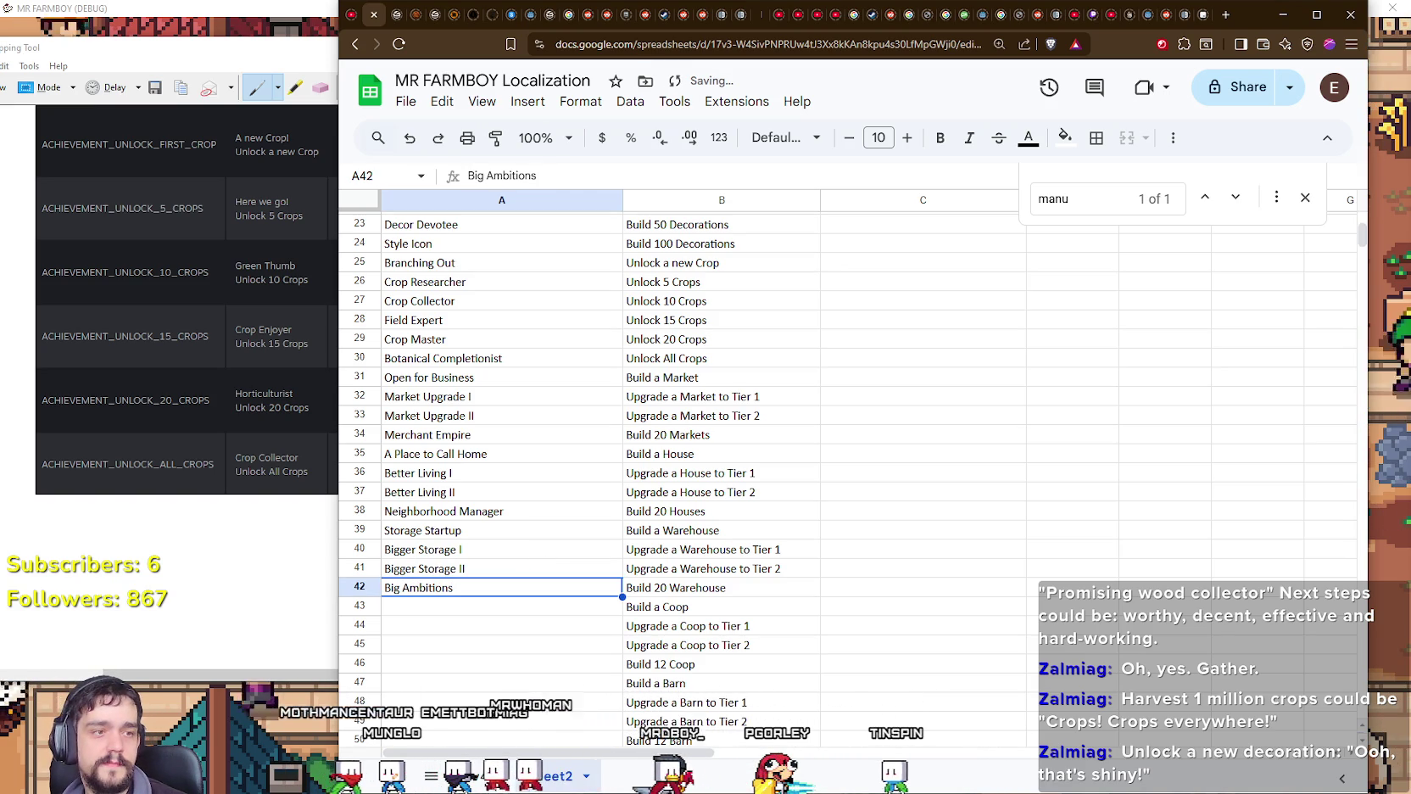
scroll(454, 559, down, 1)
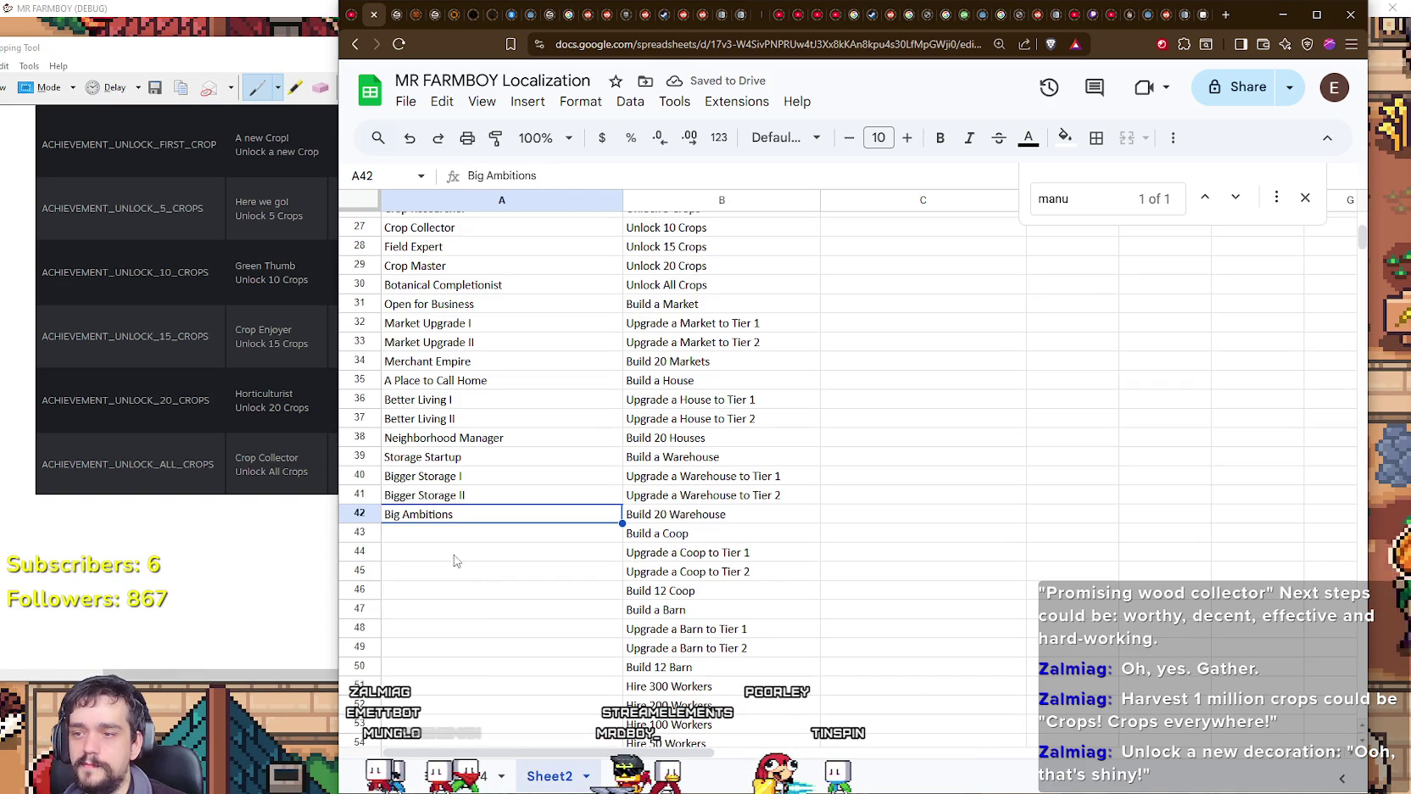
Step: Rename A42 from 'Big Ambitions' to 'Logistics Lord'
key(Return)
key(ctrl+a)
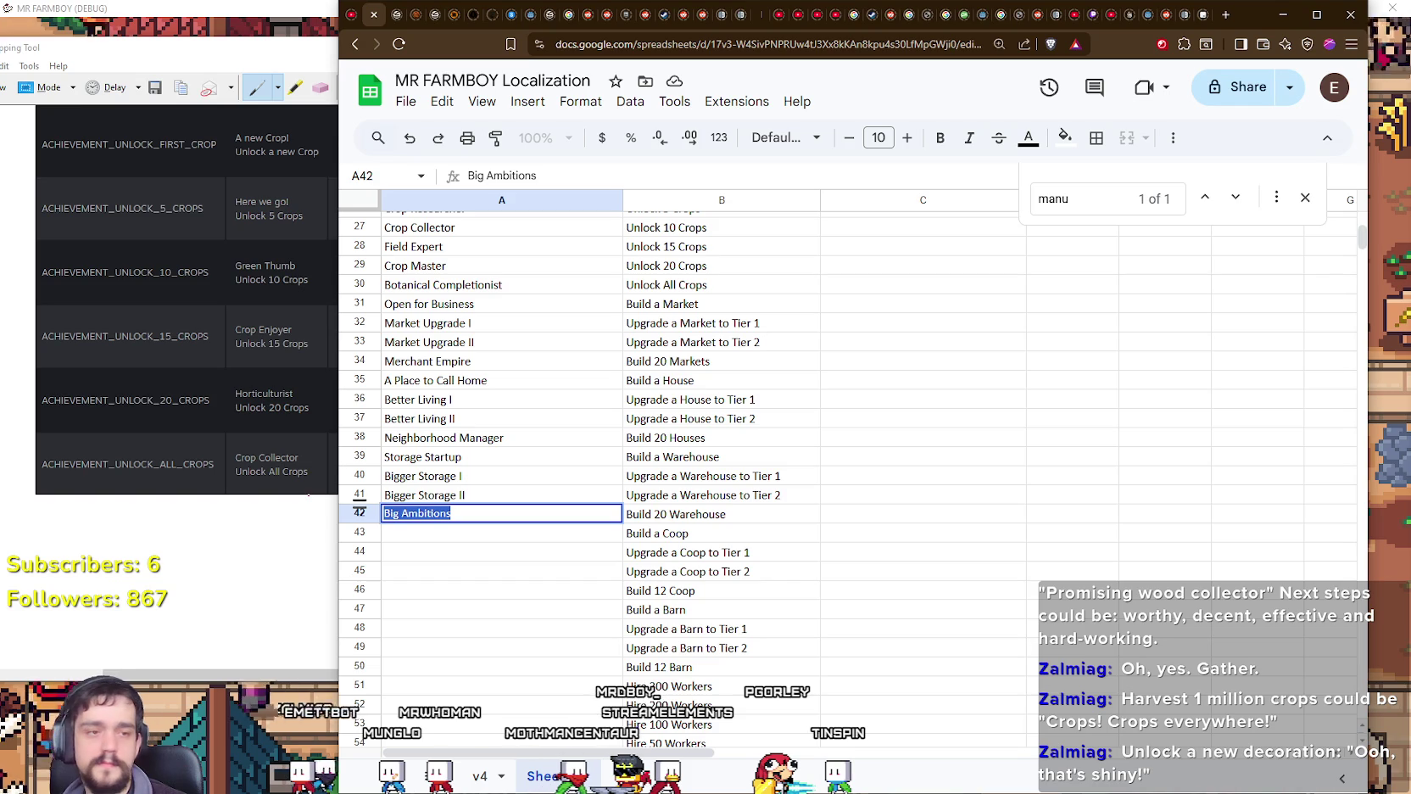
text(Barny)
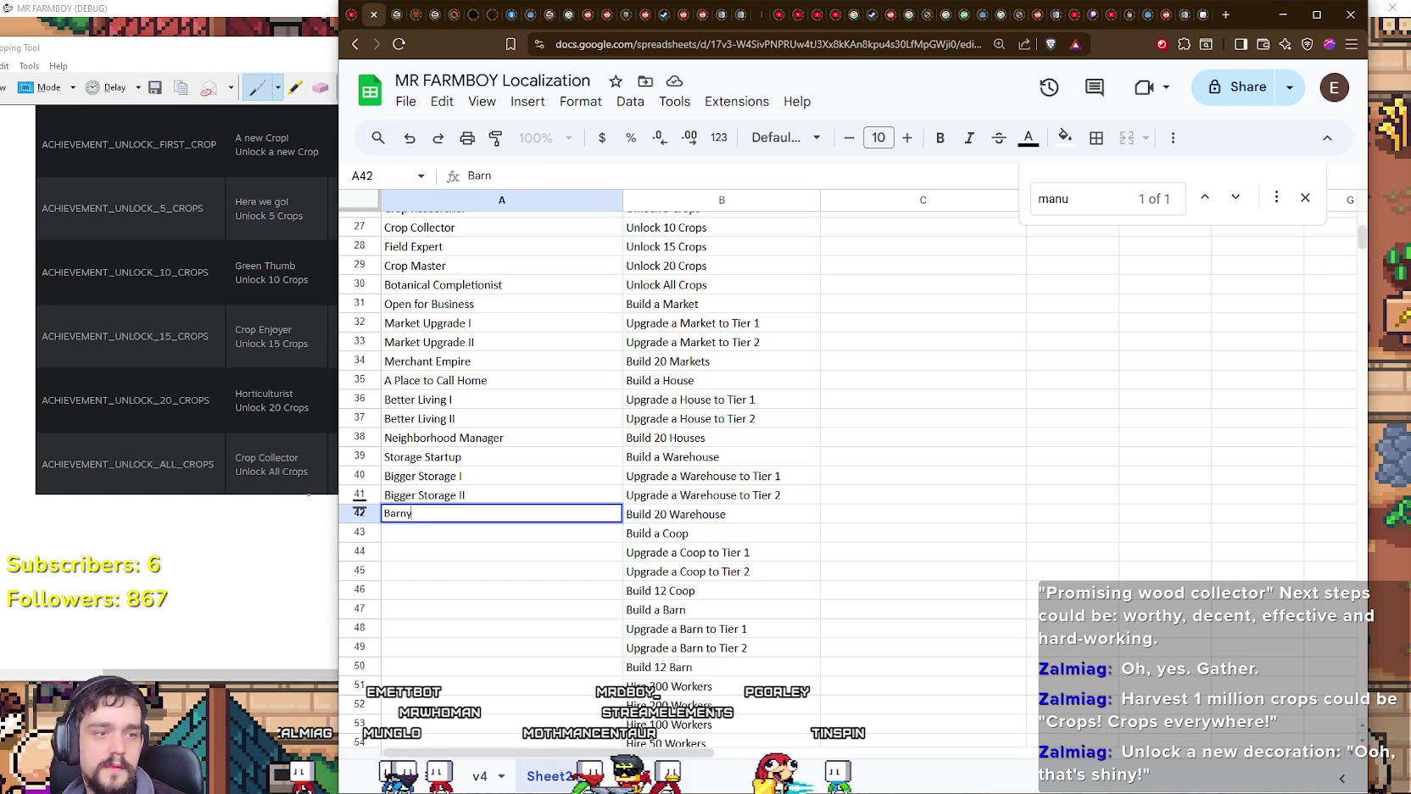
text(ect)
key(Return)
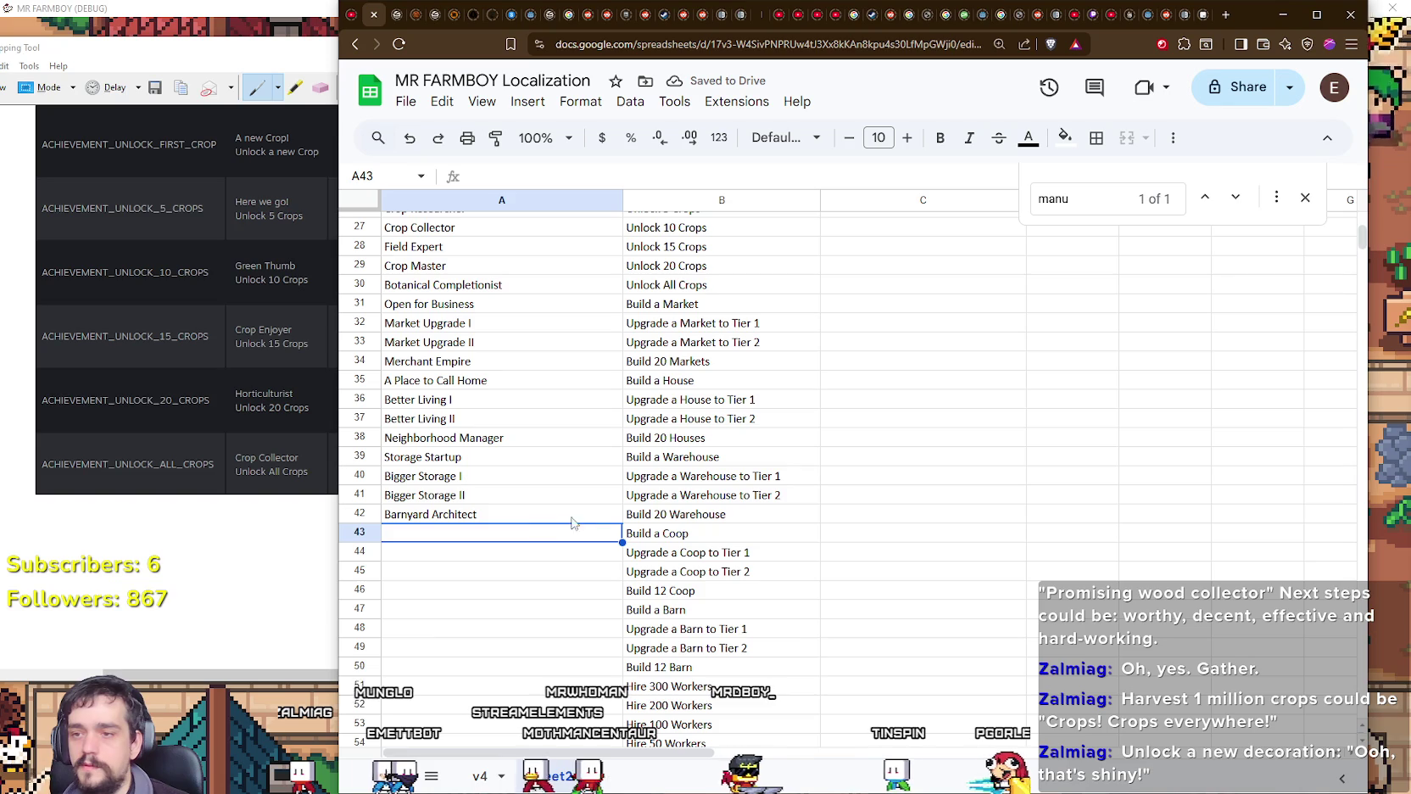
double_click(519, 534)
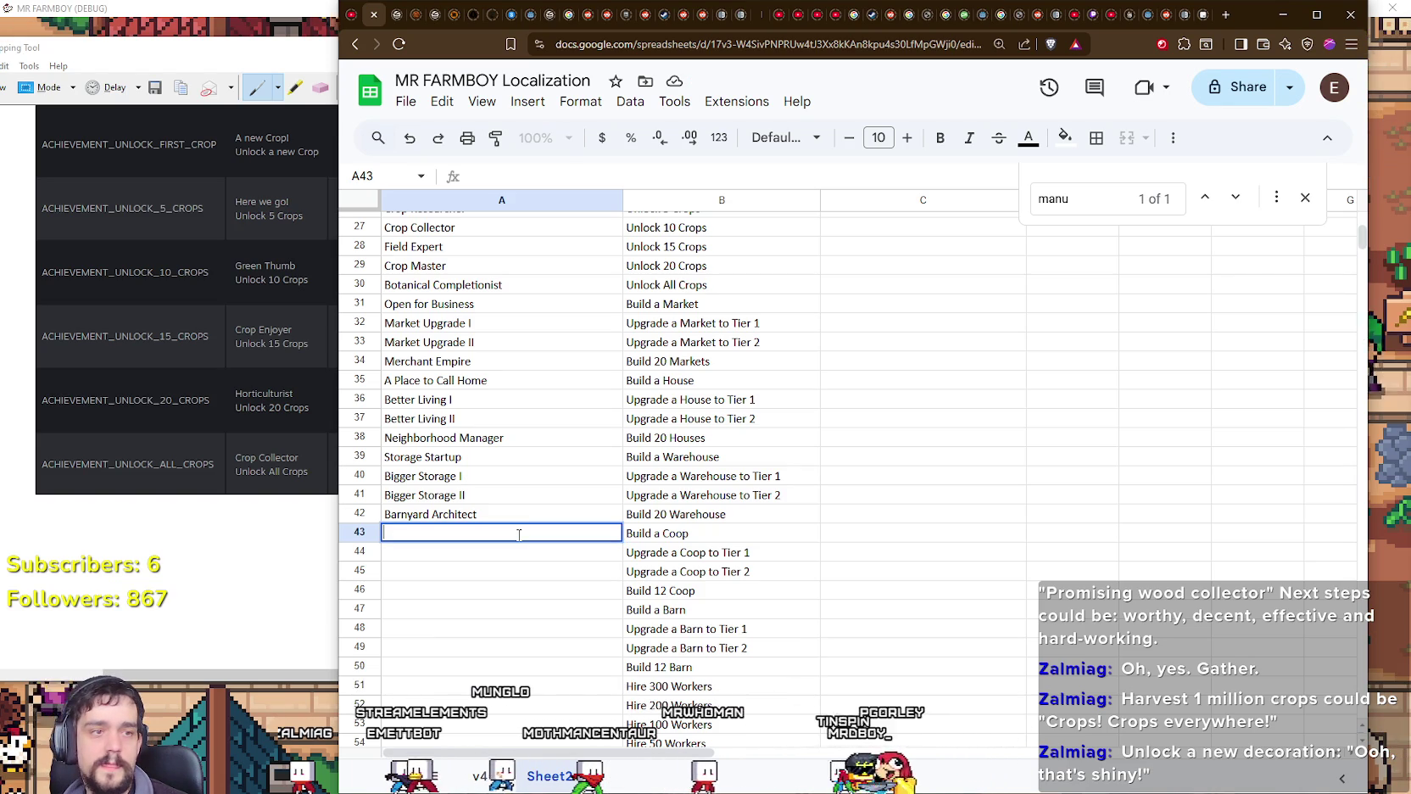
click(507, 577)
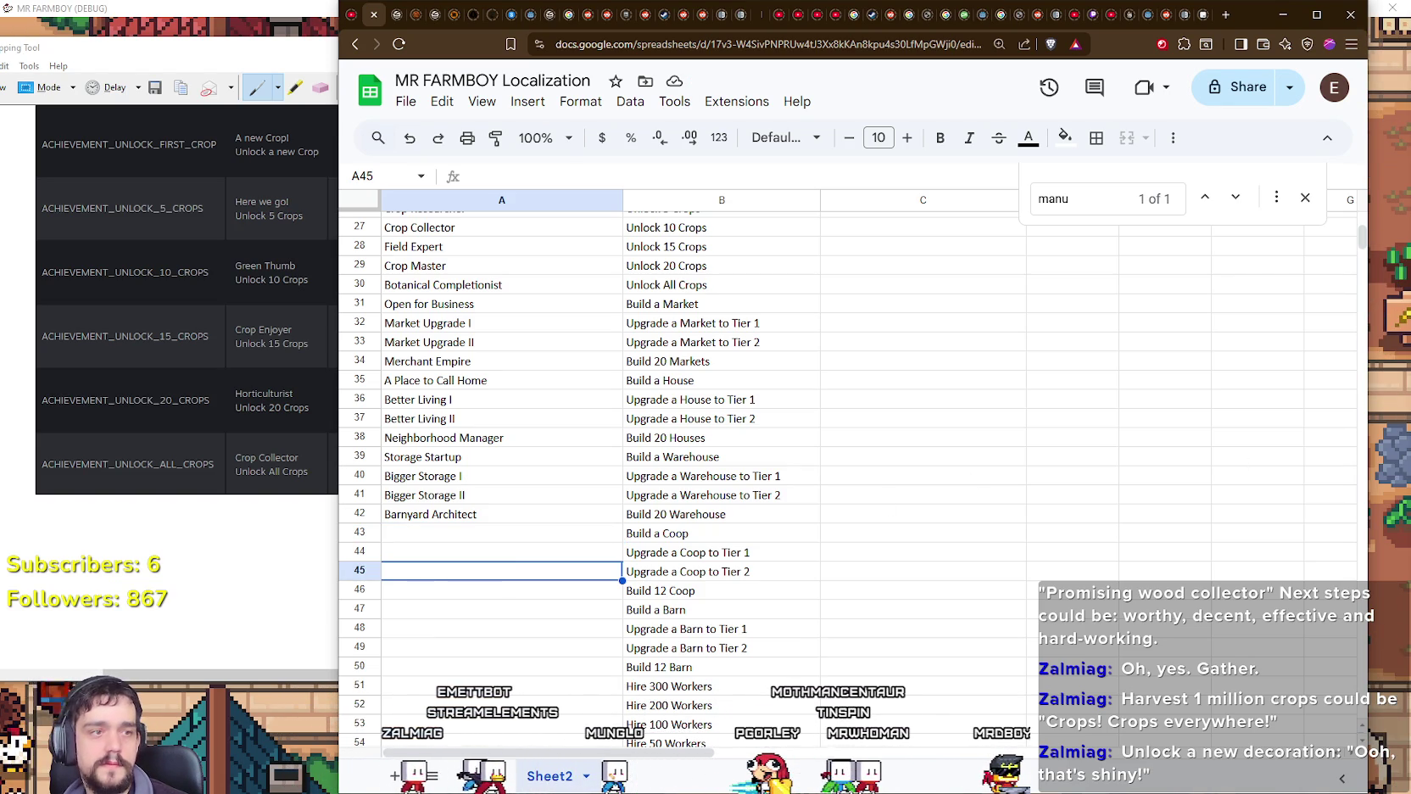
double_click(481, 514)
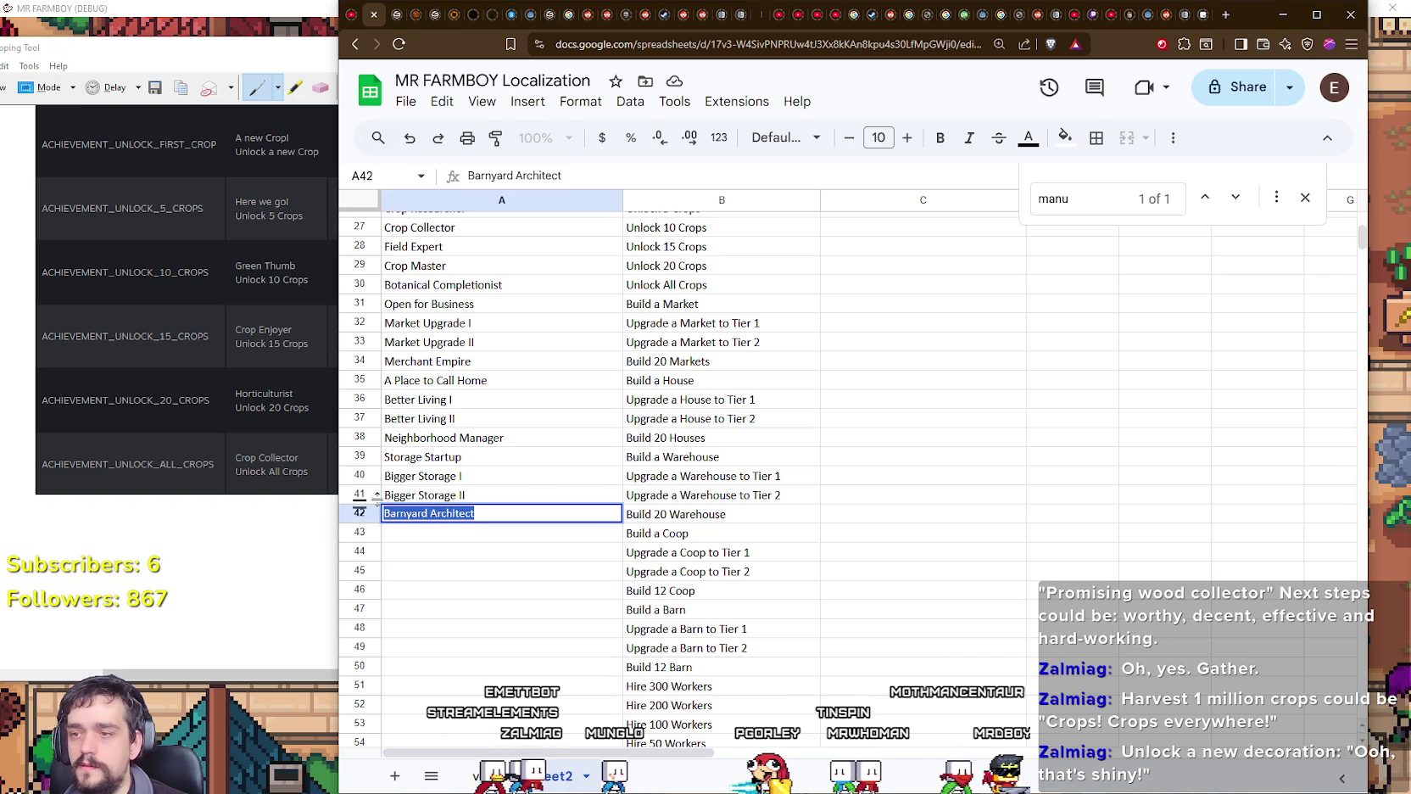
text(Log)
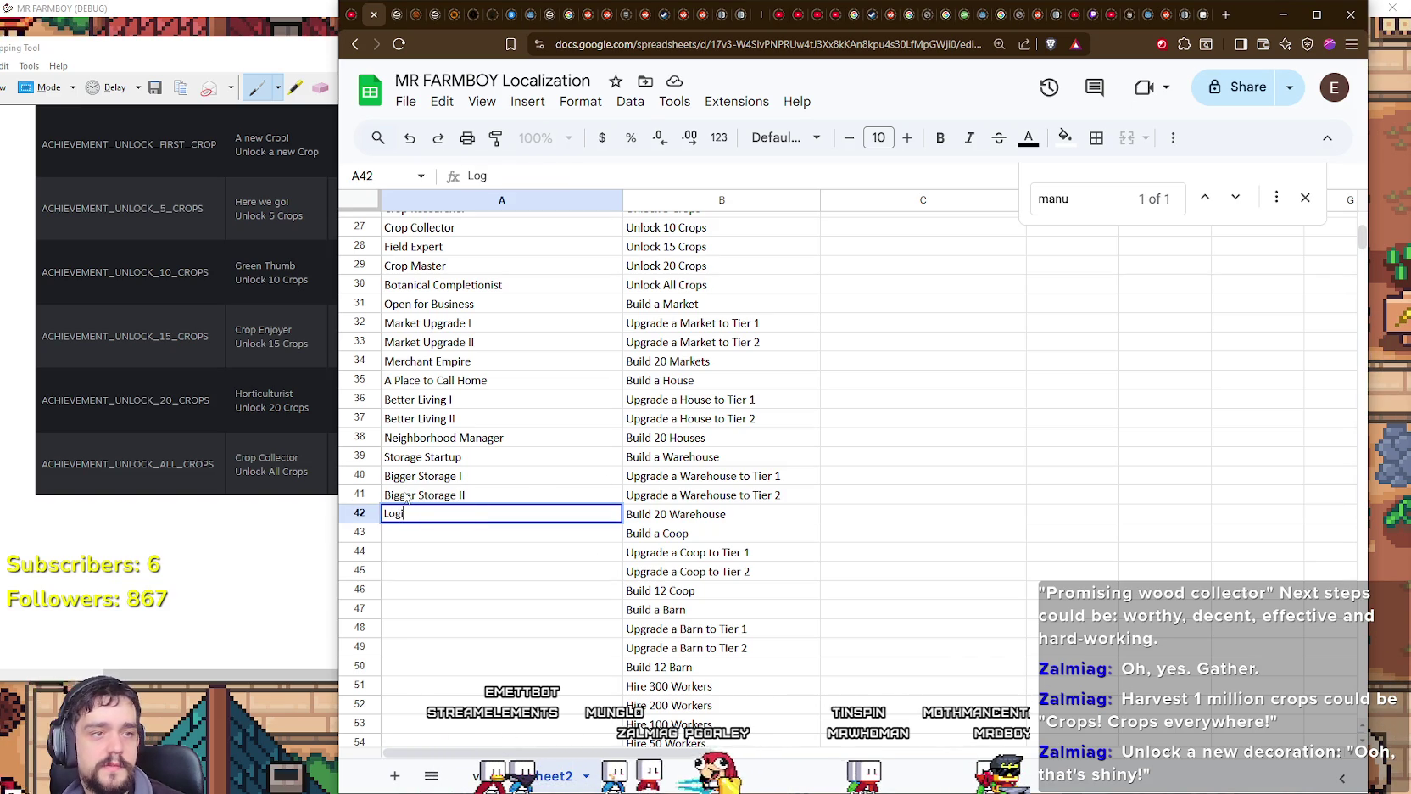
text(cs )
text(Lord)
key(Return)
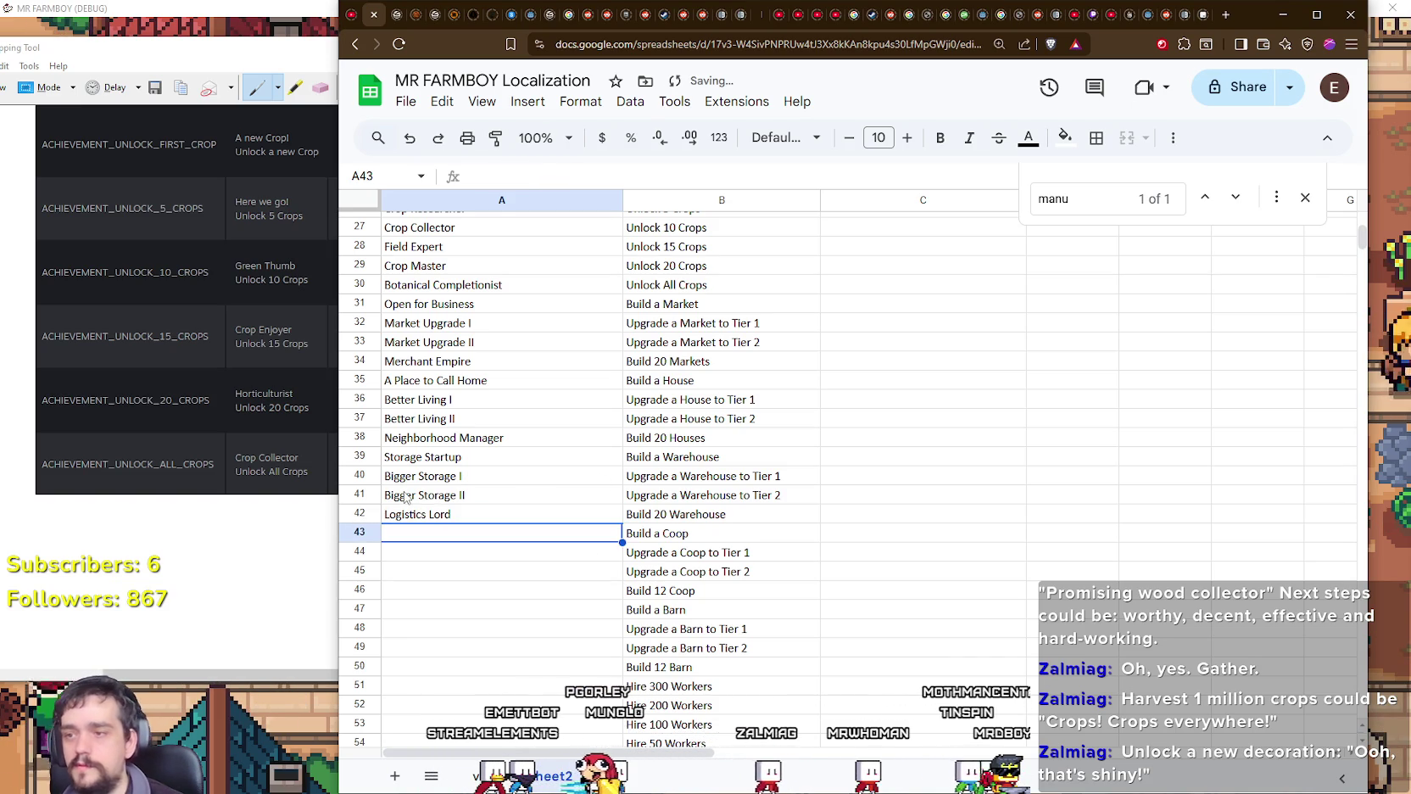
Step: Enter 'Cluck Starter', 'Chicken Upgrade I', 'Chicken Upgrade II' and 'Barnyard Architect' in A43–A46
scroll(464, 516, down, 1)
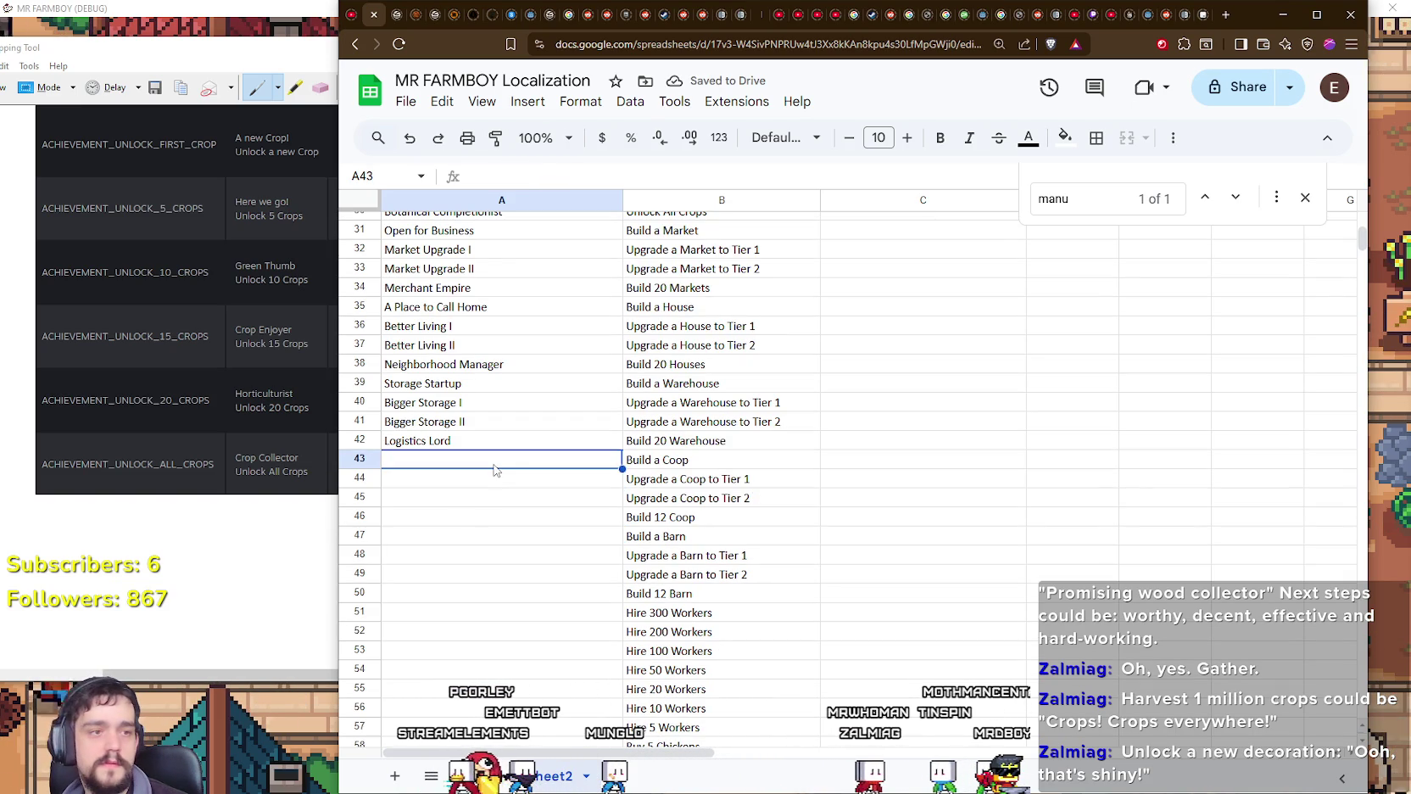
text(Cluck Starter)
key(Return)
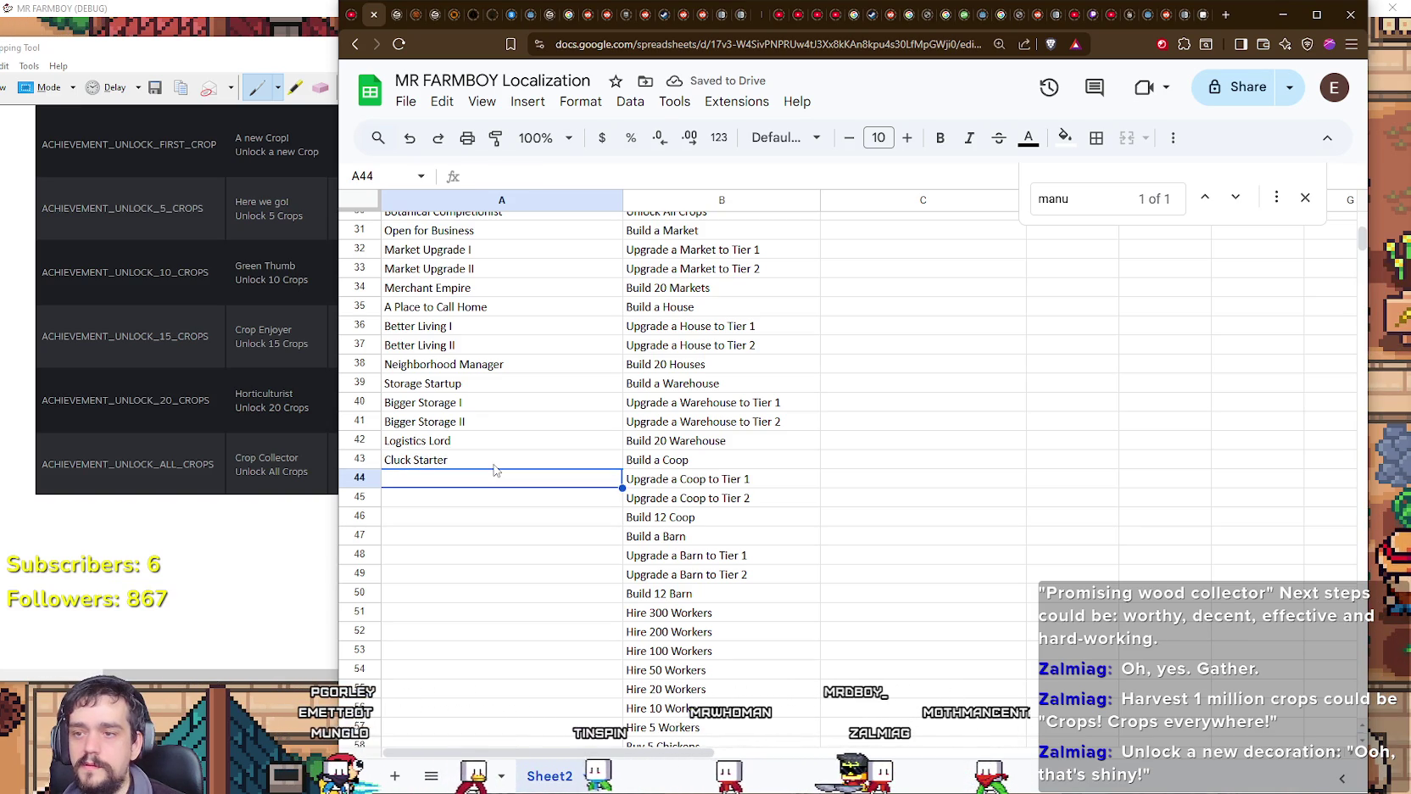
text(Chicken Upgrade I)
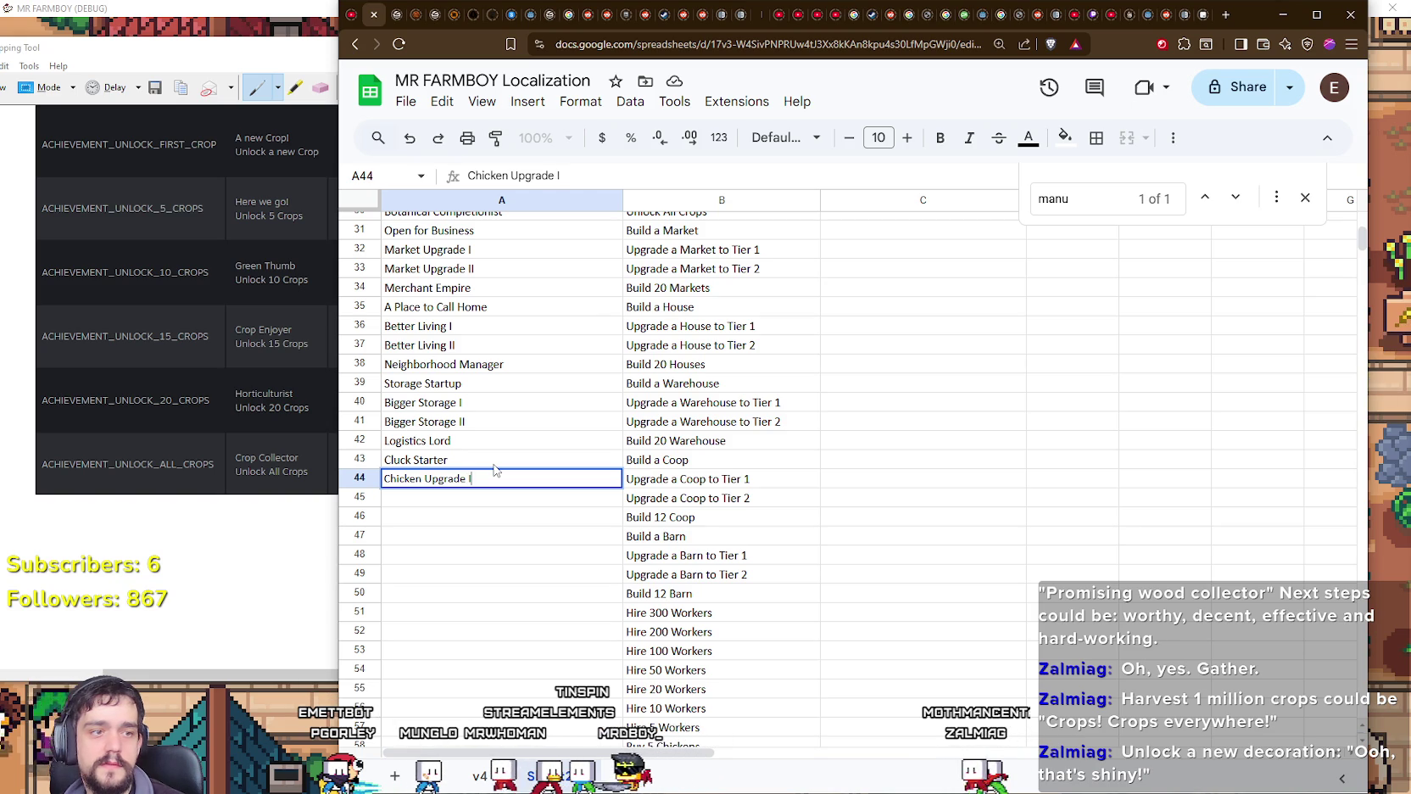
key(Return)
text(Chicken U)
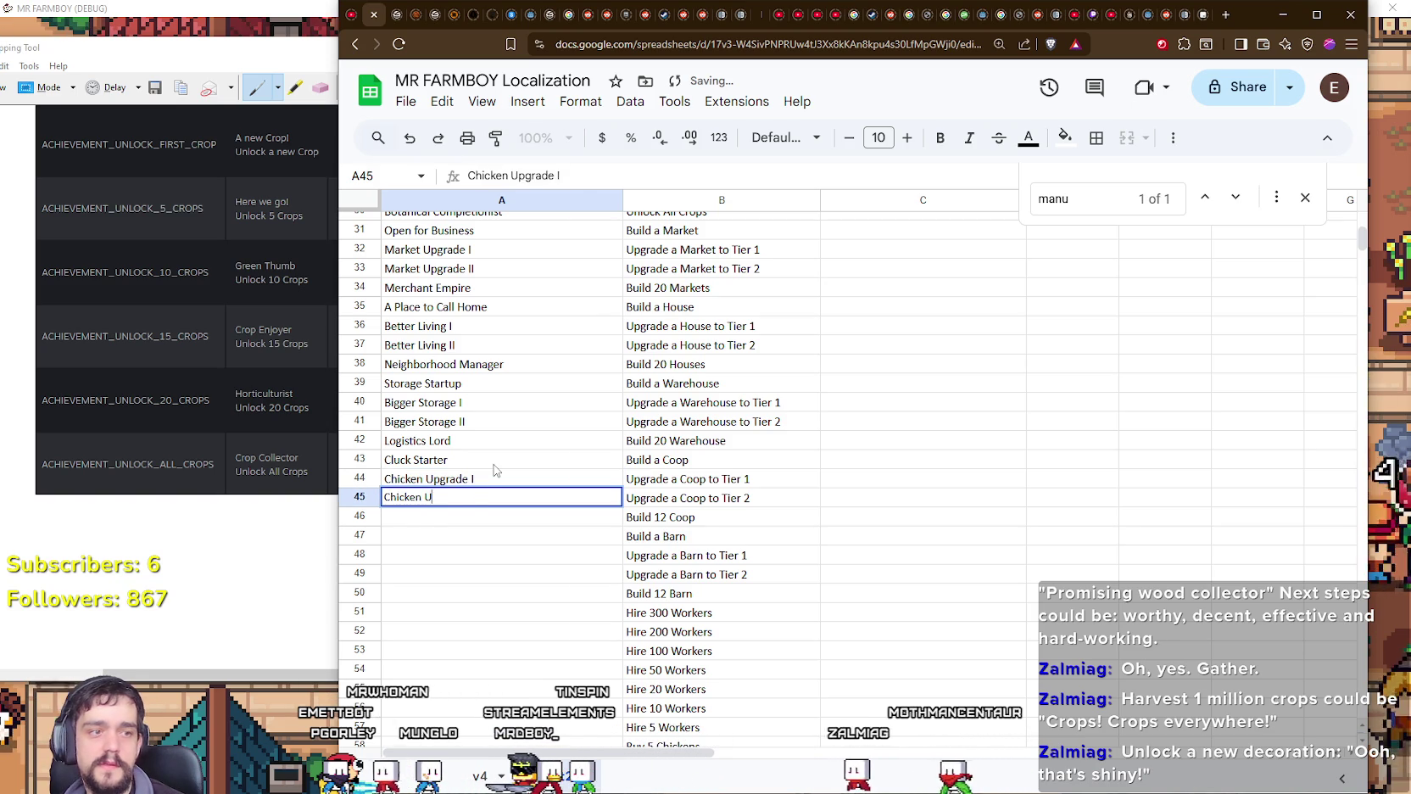
text(pgrad)
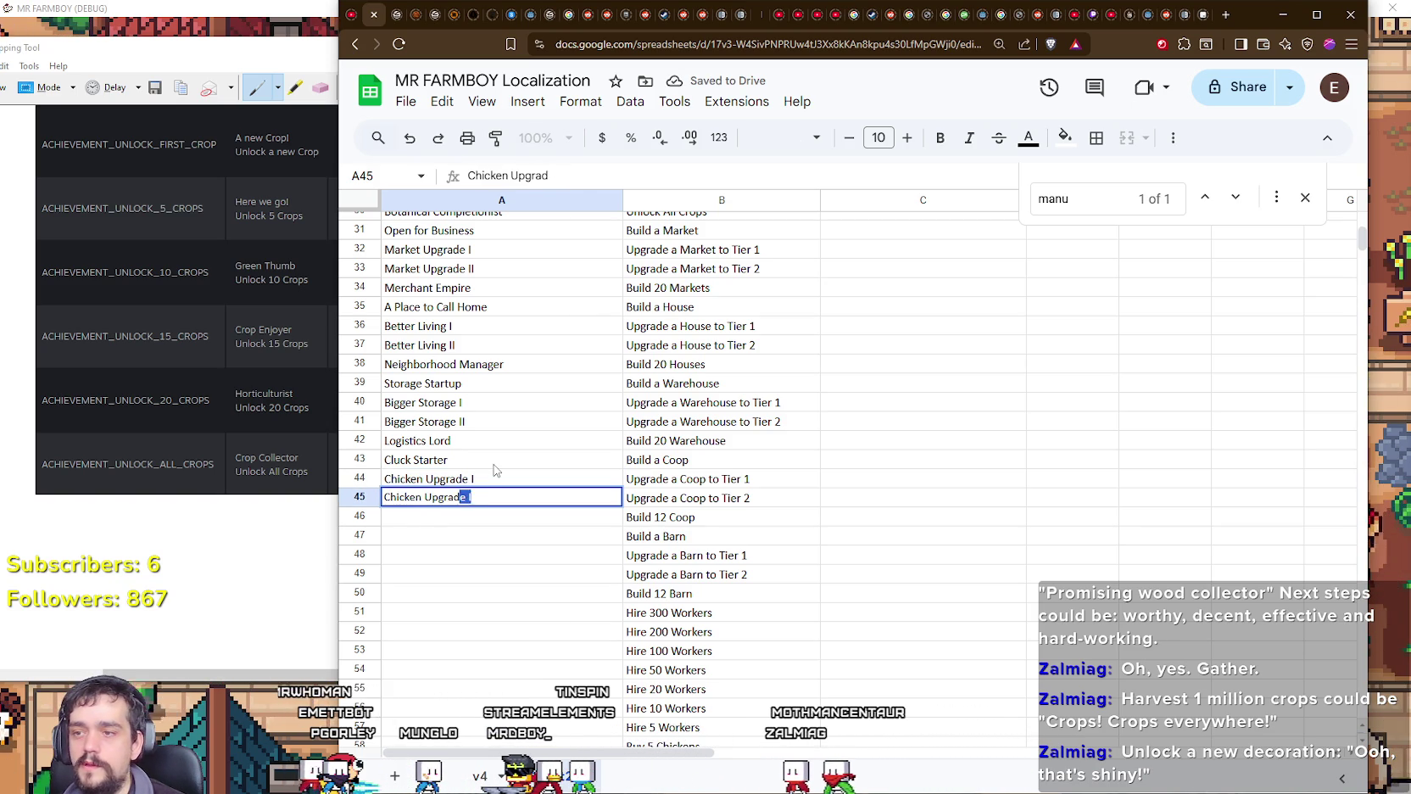
text(e I)
key(Return)
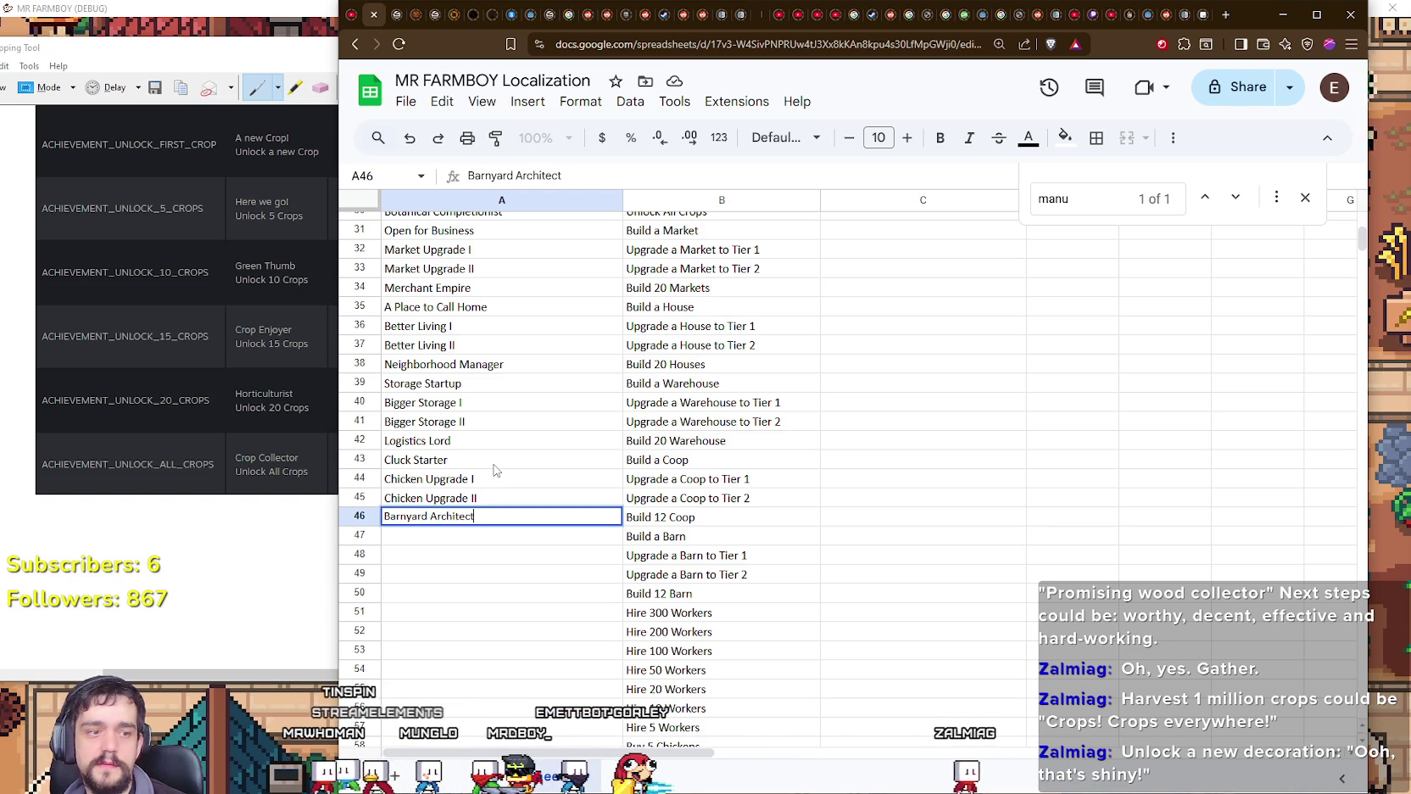
key(Return)
Step: Enter 'Big Red' in A47, 'Barn Upgrade II' in A49 and 'Livestock Tycoon' in A50
scroll(509, 474, down, 2)
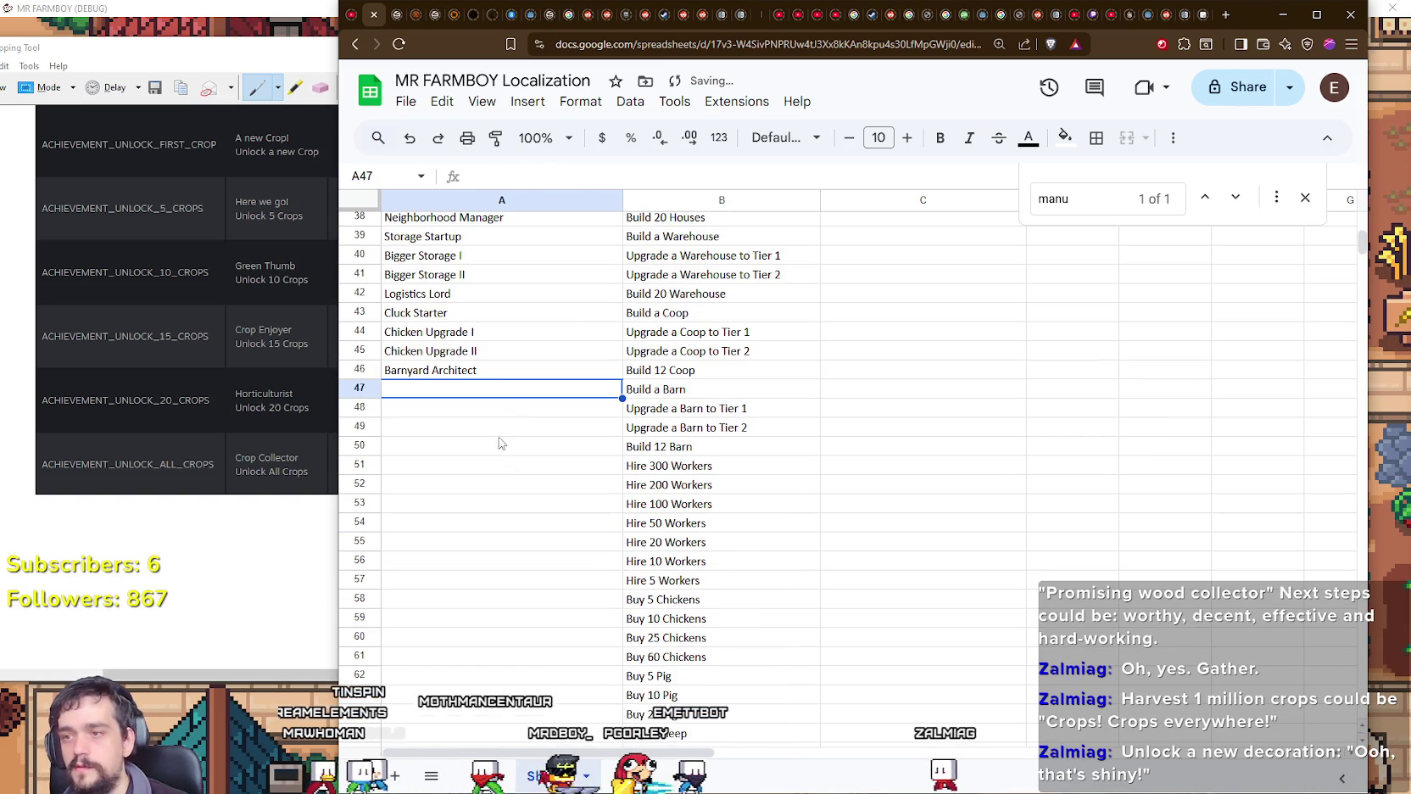
double_click(513, 392)
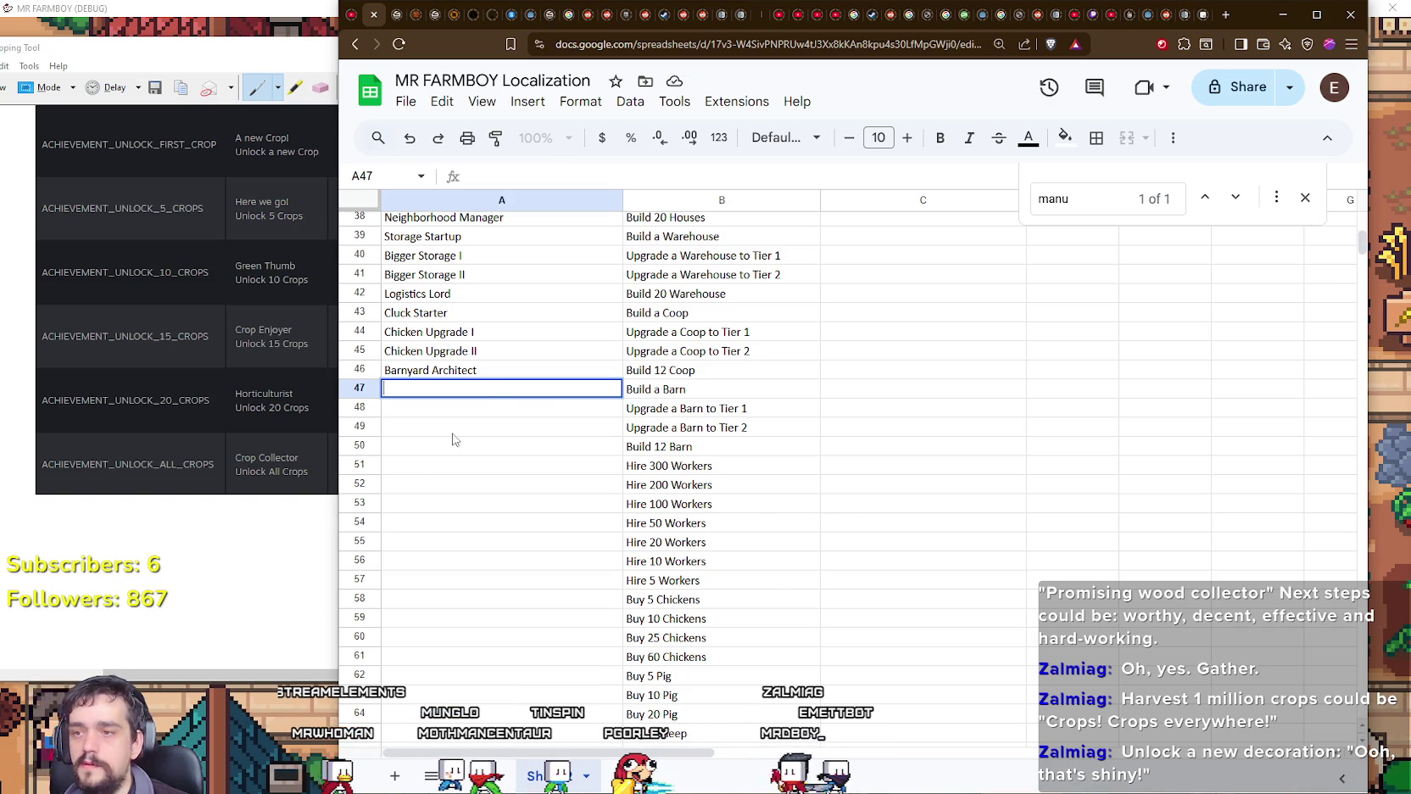
text(Big Re)
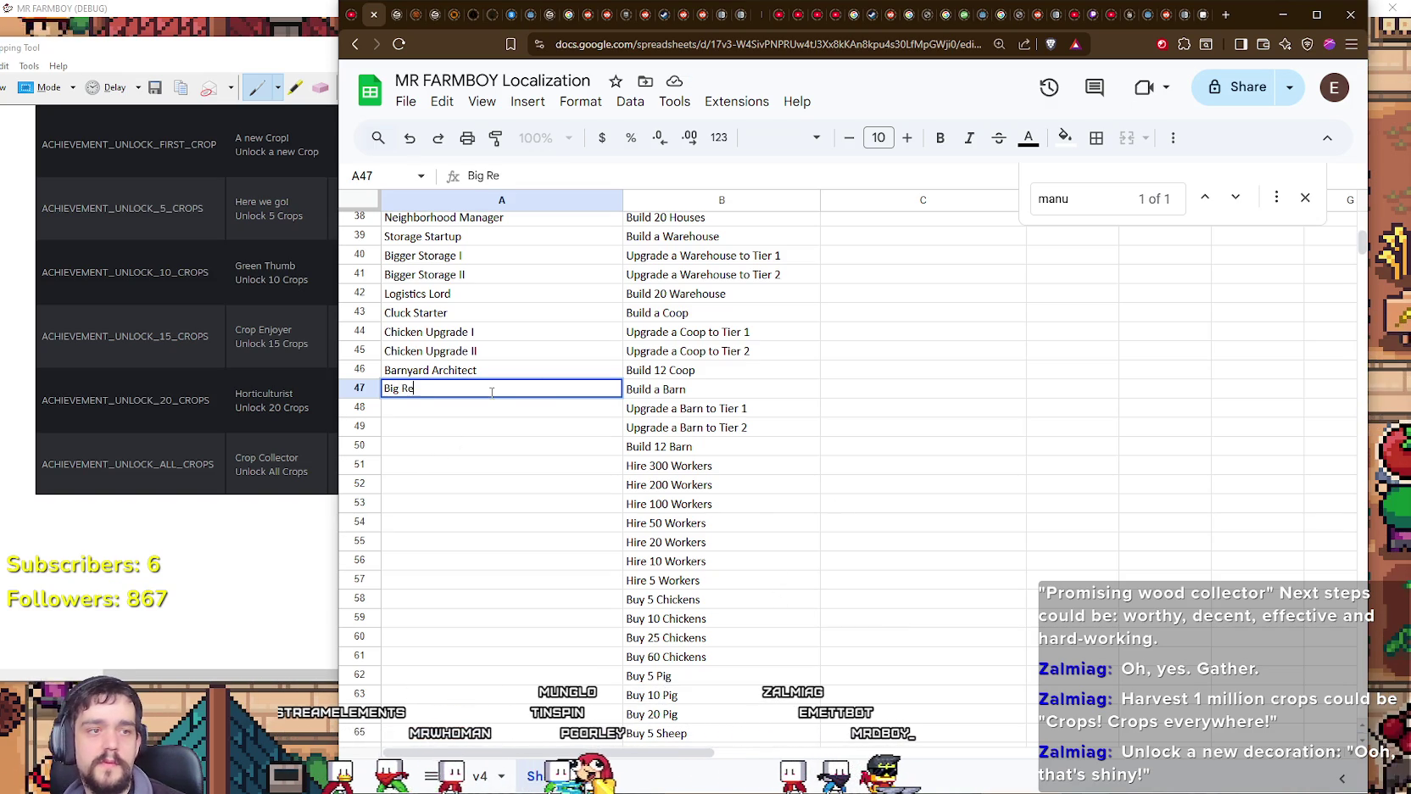
text(d)
key(Return)
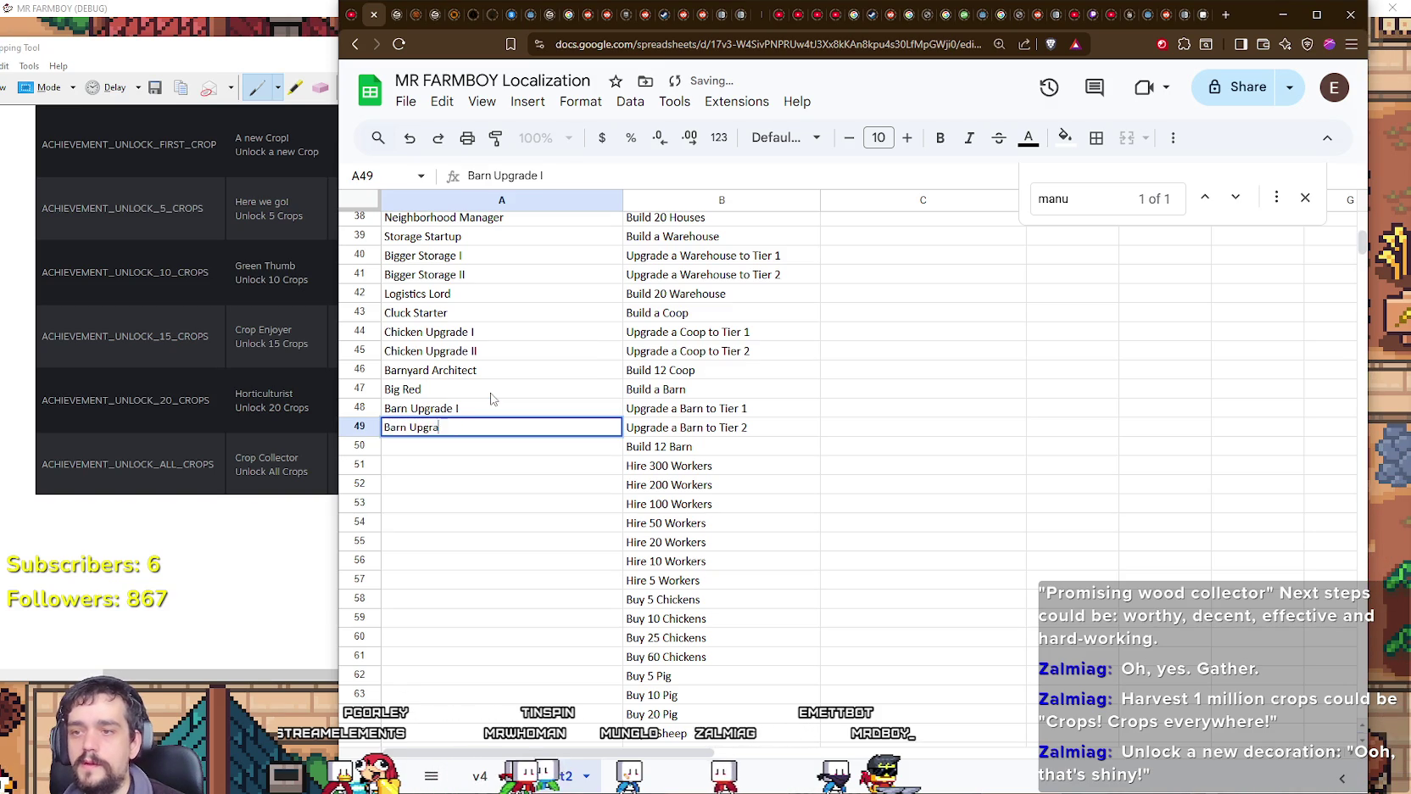
key(Return)
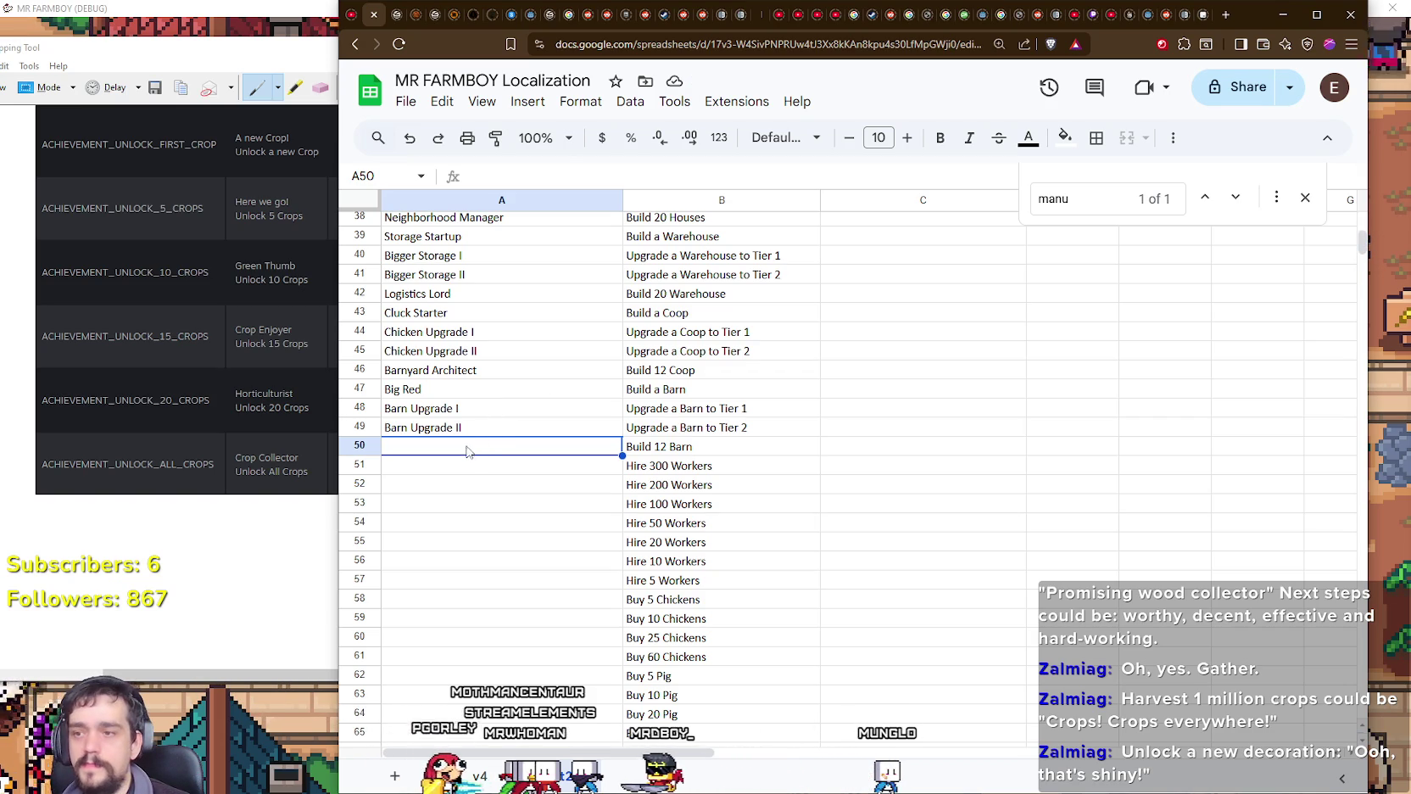
text(ivestock Tycoon)
key(Return)
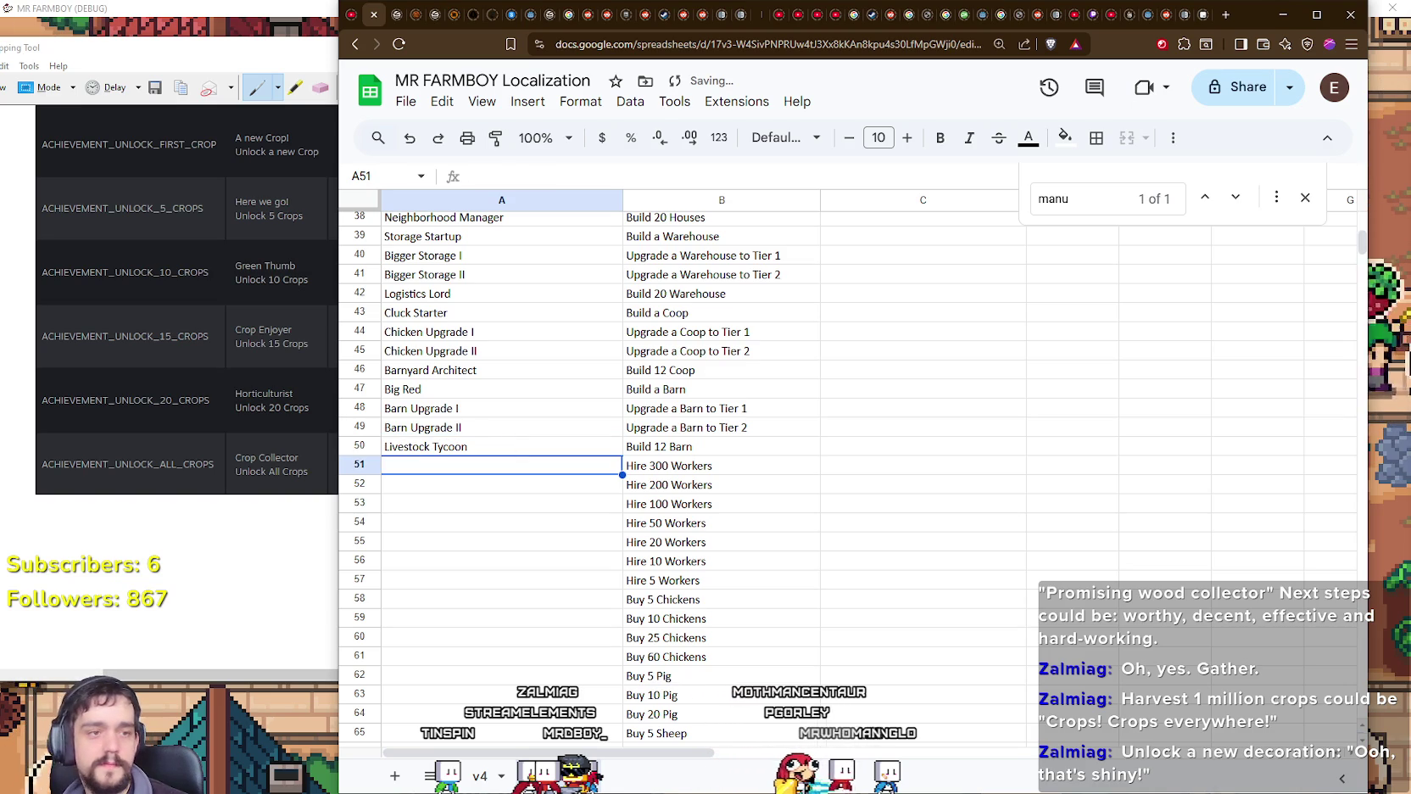
click(489, 491)
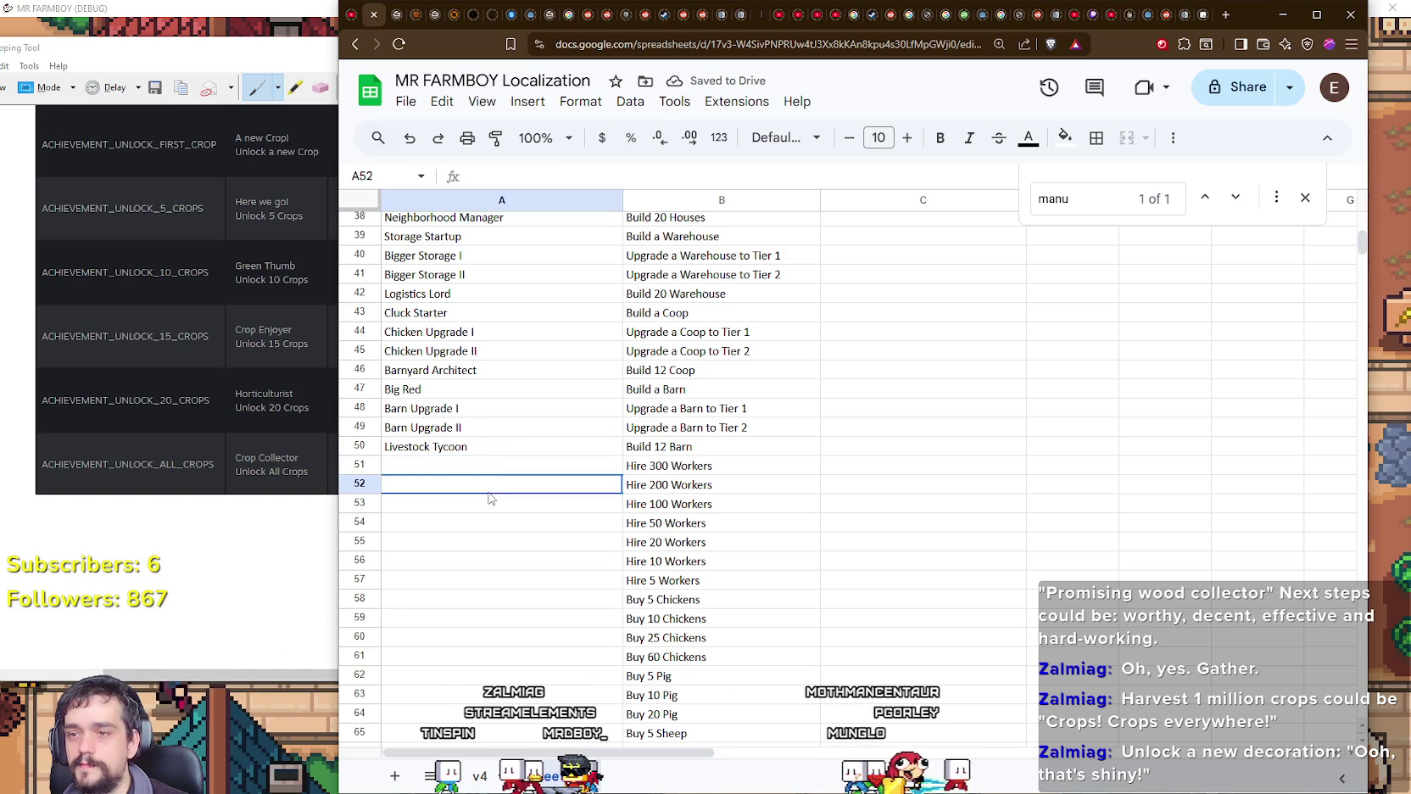
Step: Name rows 51–54 'Corporate Farmer', 'Industrial Boss', 'Workforce Manager' and 'Team Leader'
click(491, 473)
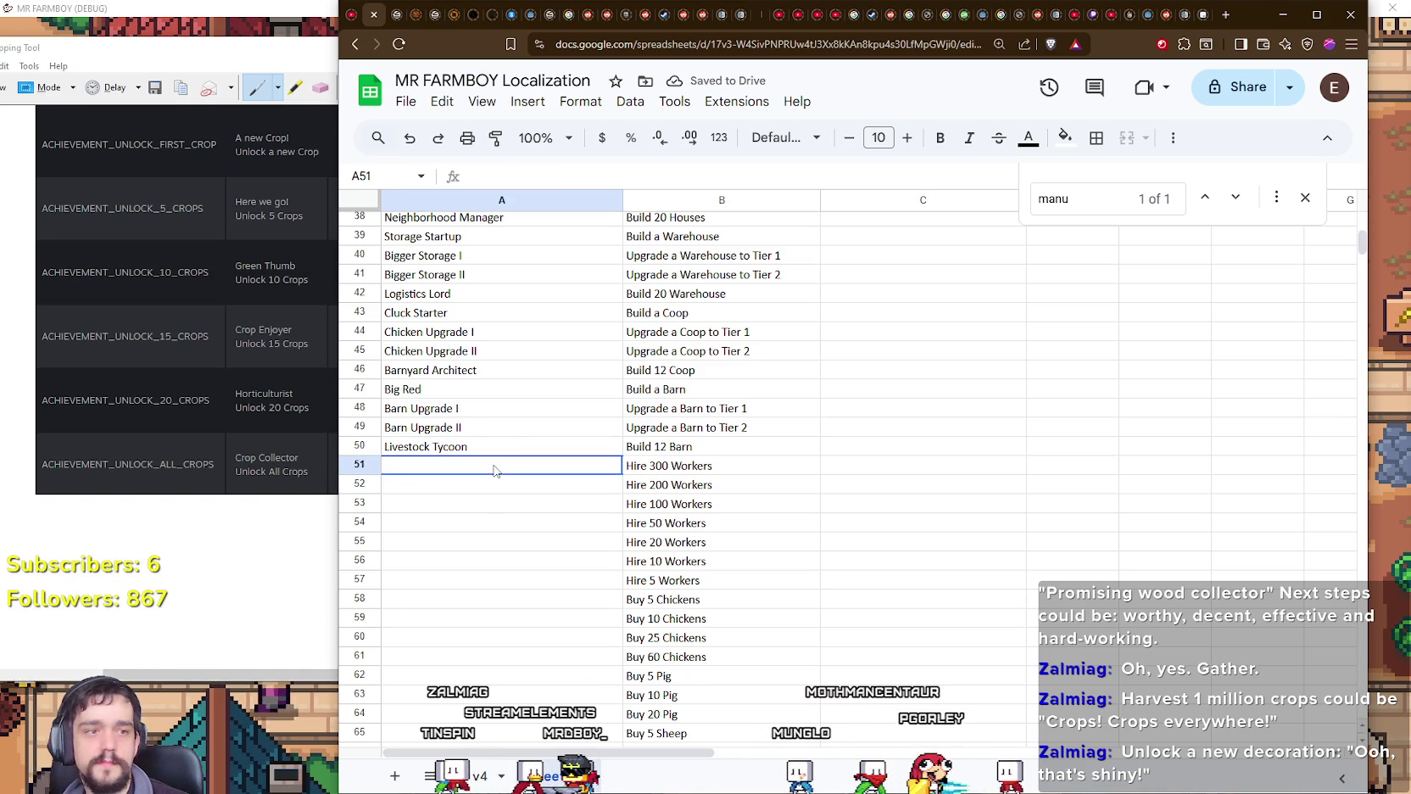
click(468, 590)
click(471, 580)
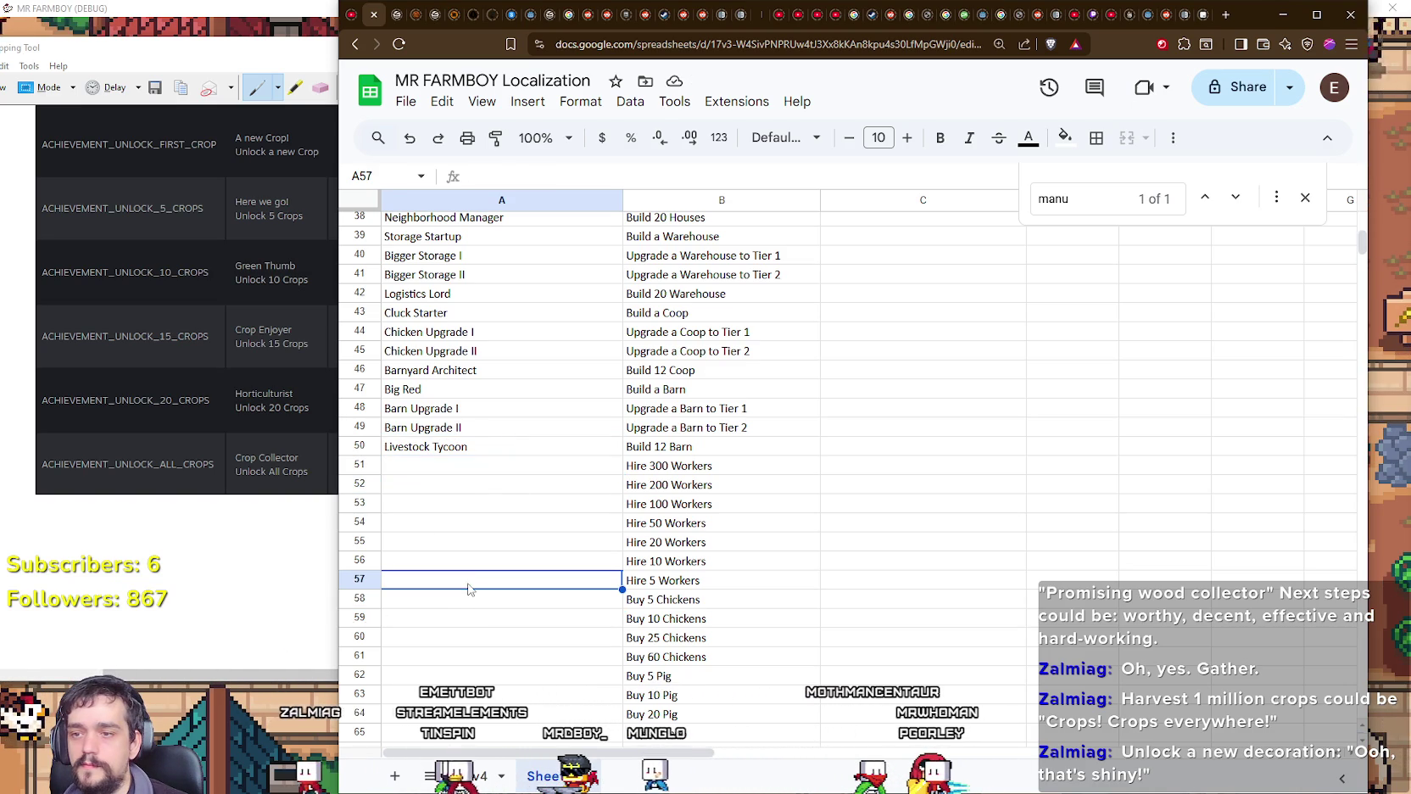
double_click(477, 466)
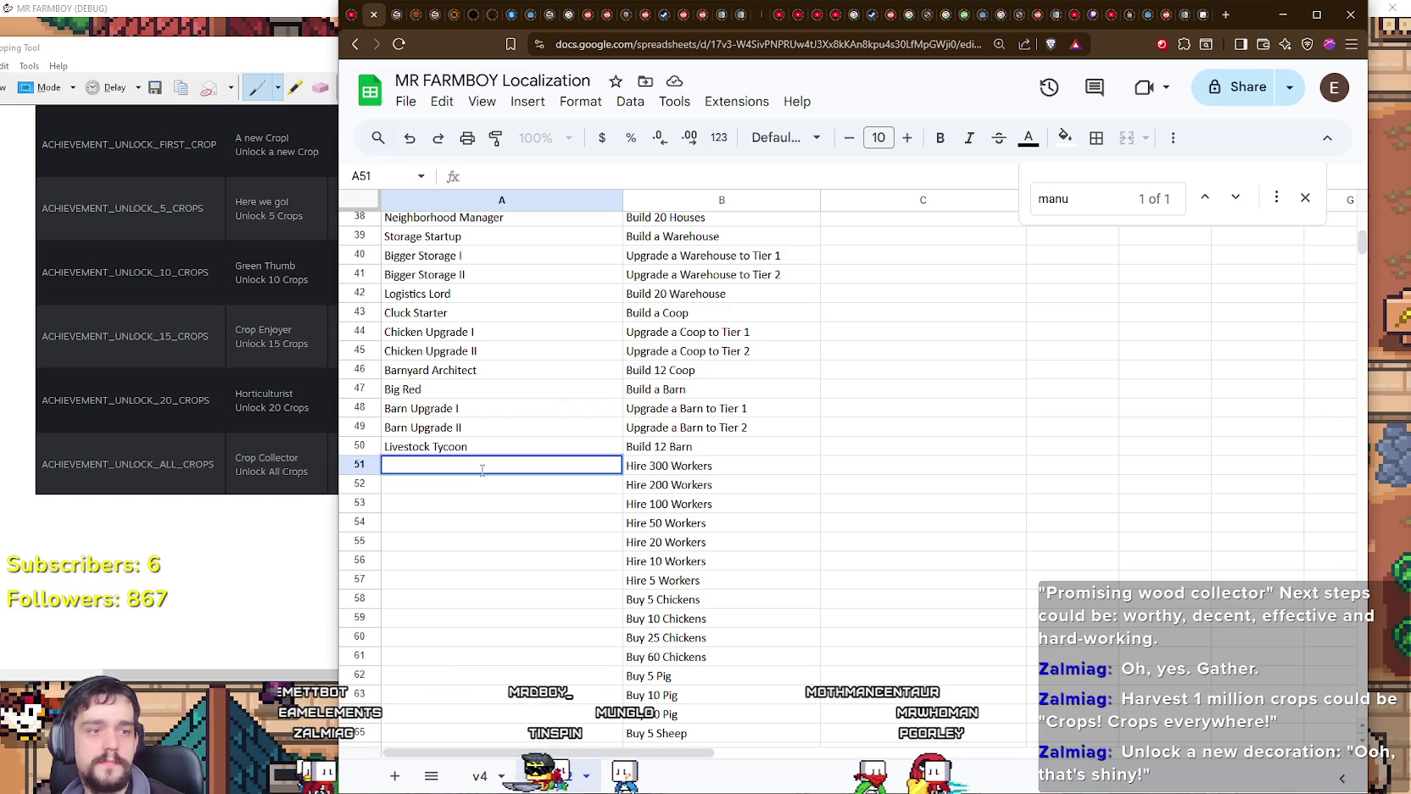
text(Corporate Farmer)
key(Return)
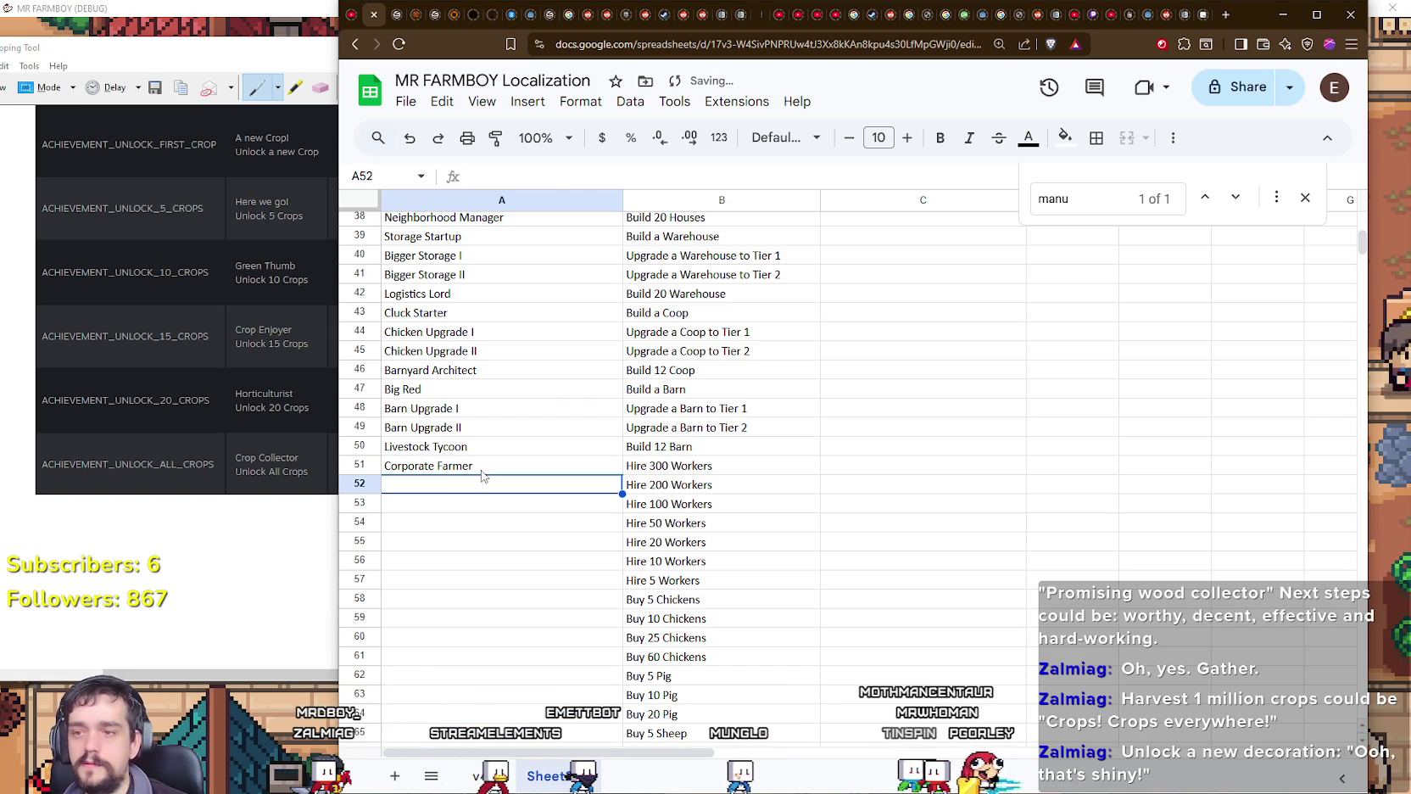
text(Industrial)
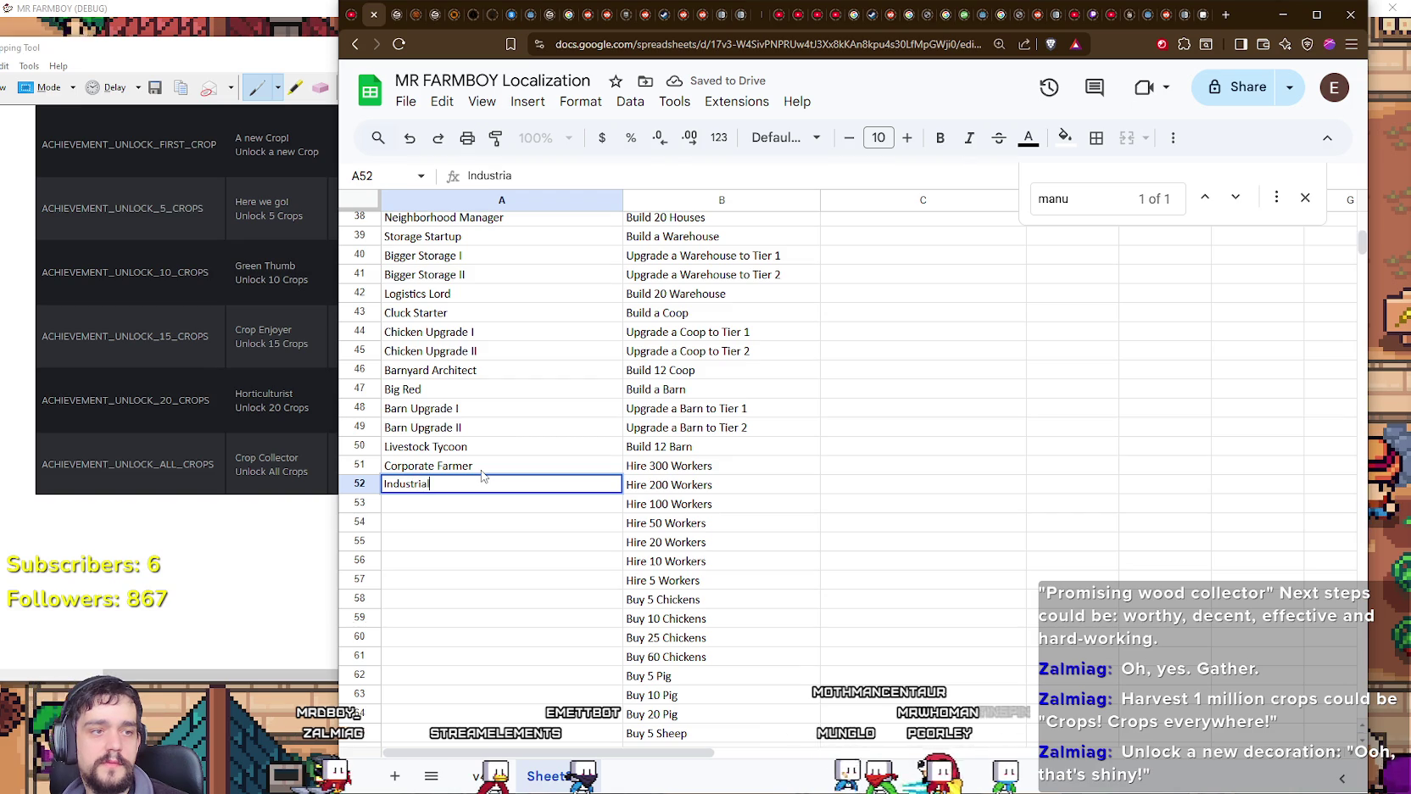
text( Boss)
key(Return)
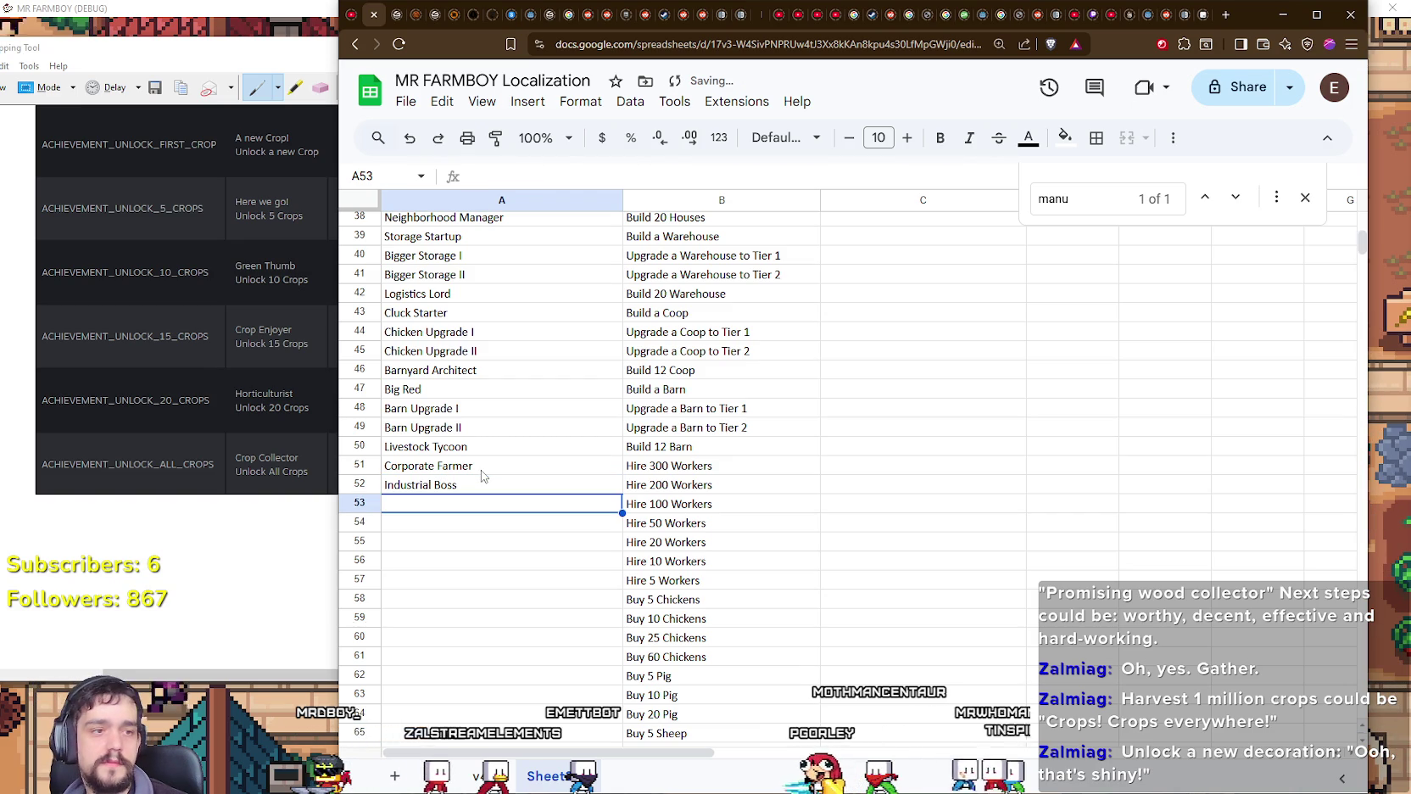
text(Workforce )
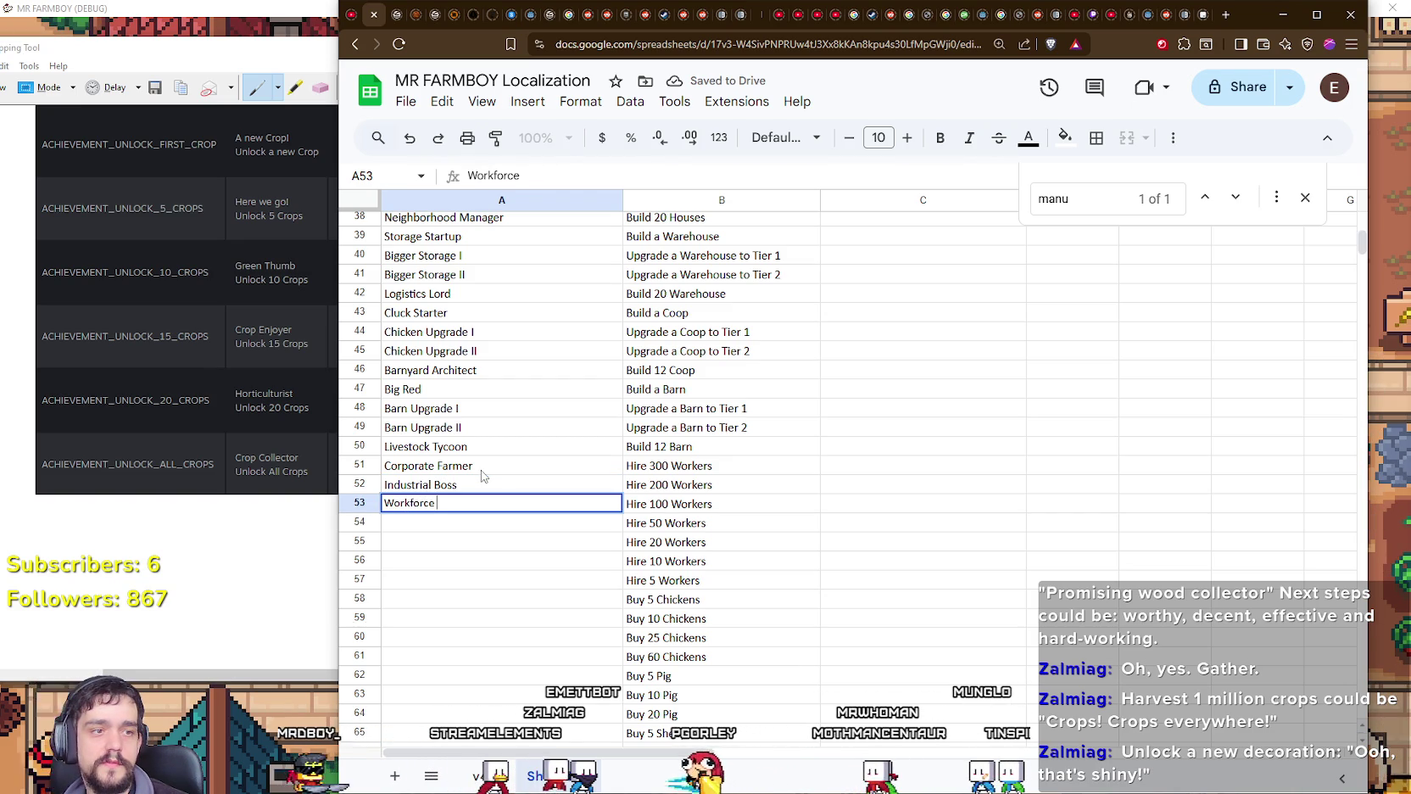
text(Manager)
key(Return)
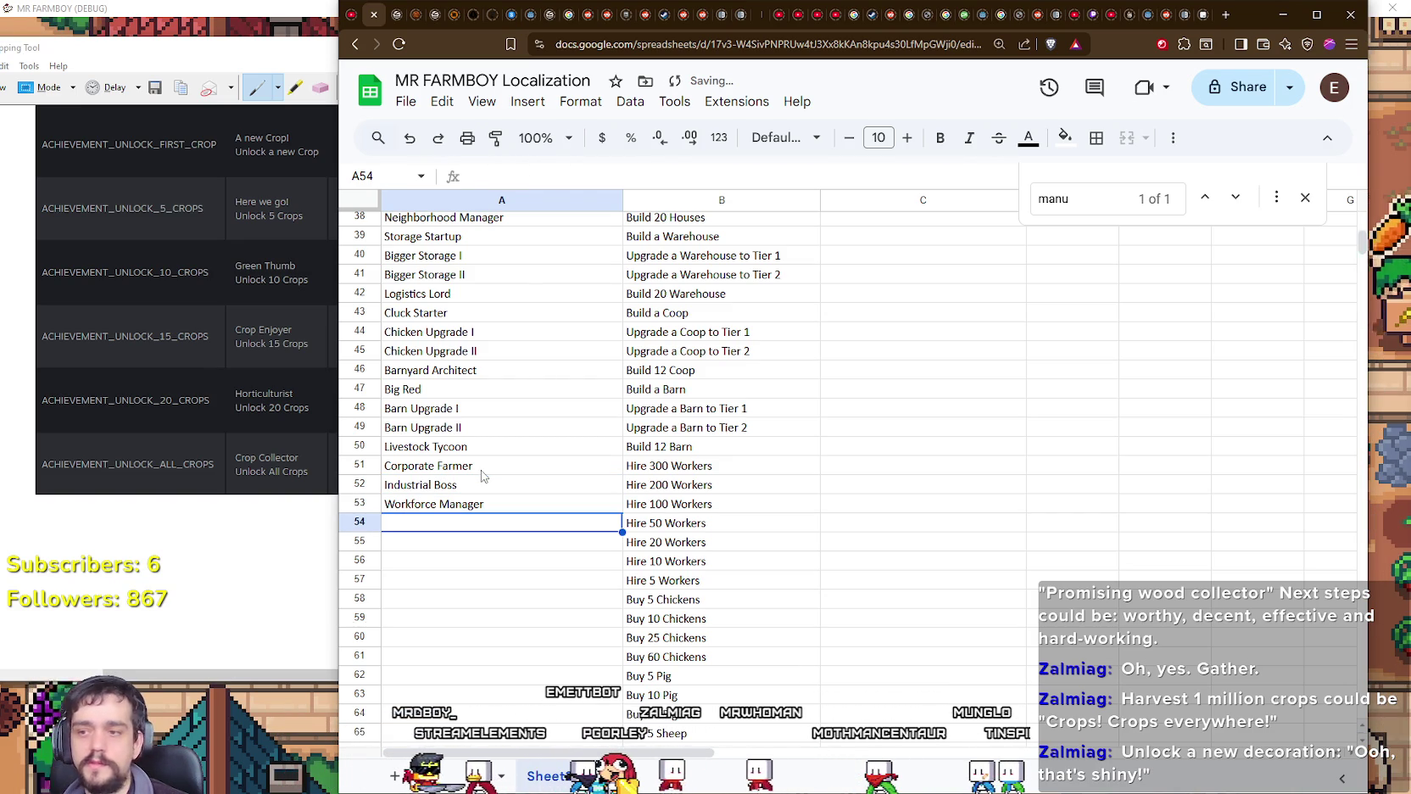
text(Team Leader)
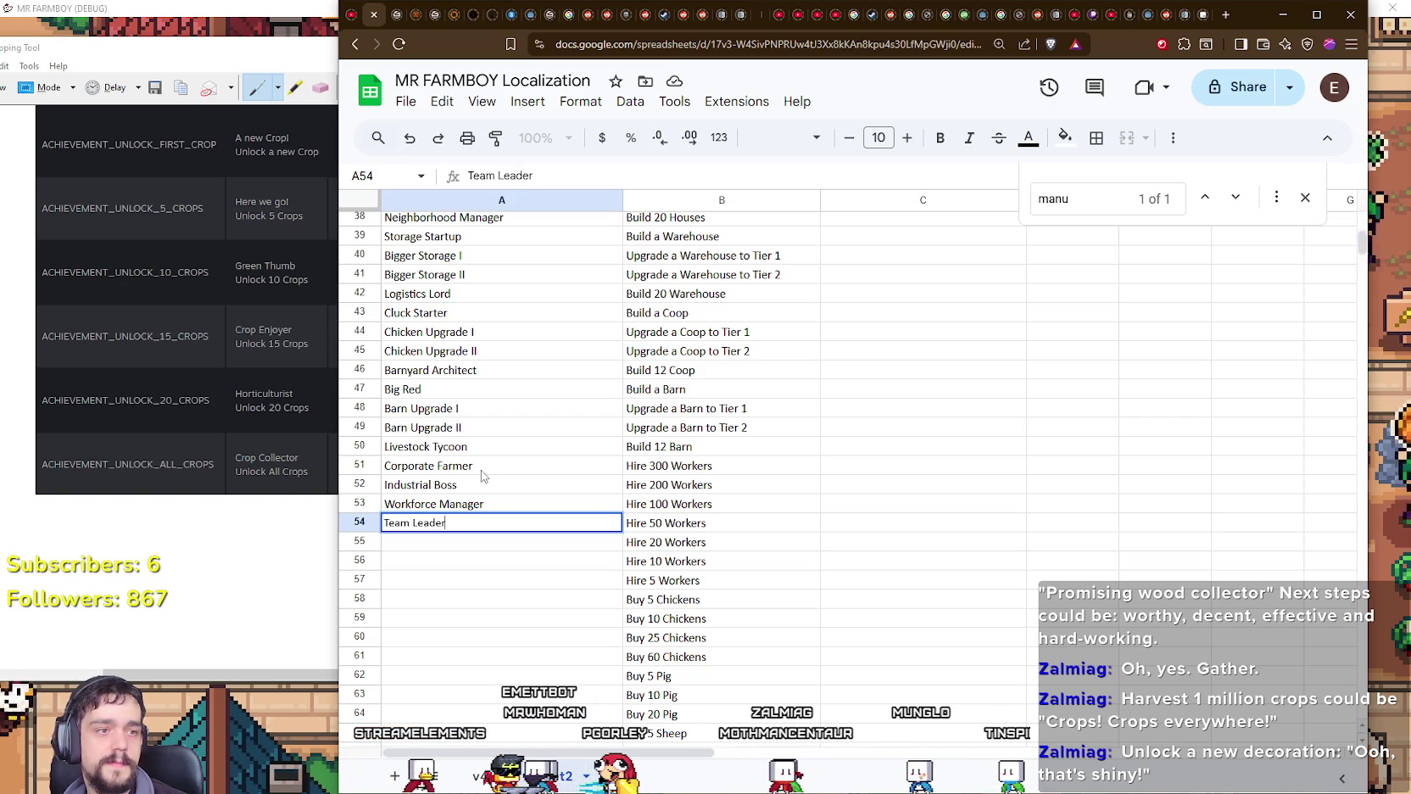
key(Return)
Step: Enter 'Staffed Up', 'Growing Workforce' and 'Small Crew' in A55–A57
text(Staffe)
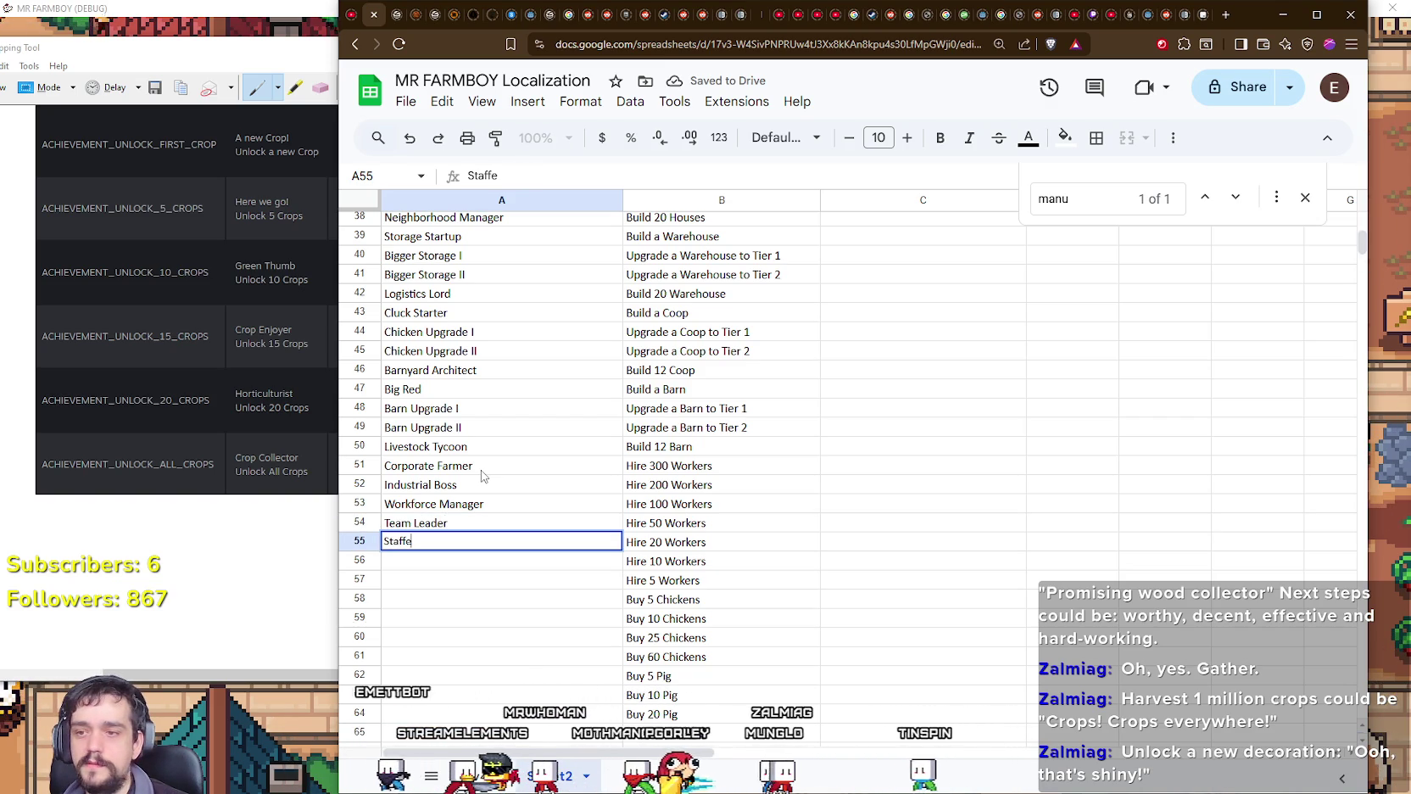
text(d)
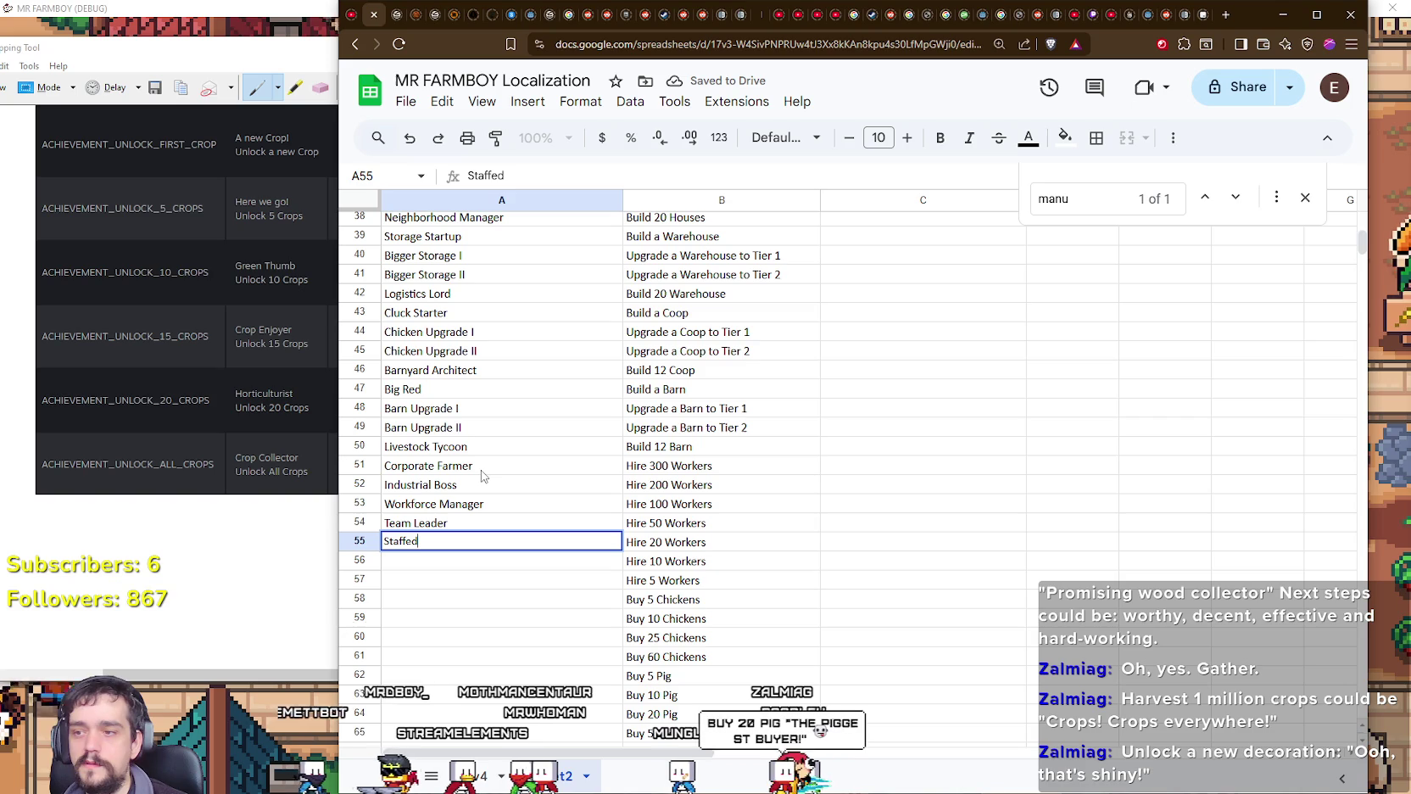
key(BackSpace)
text(Up)
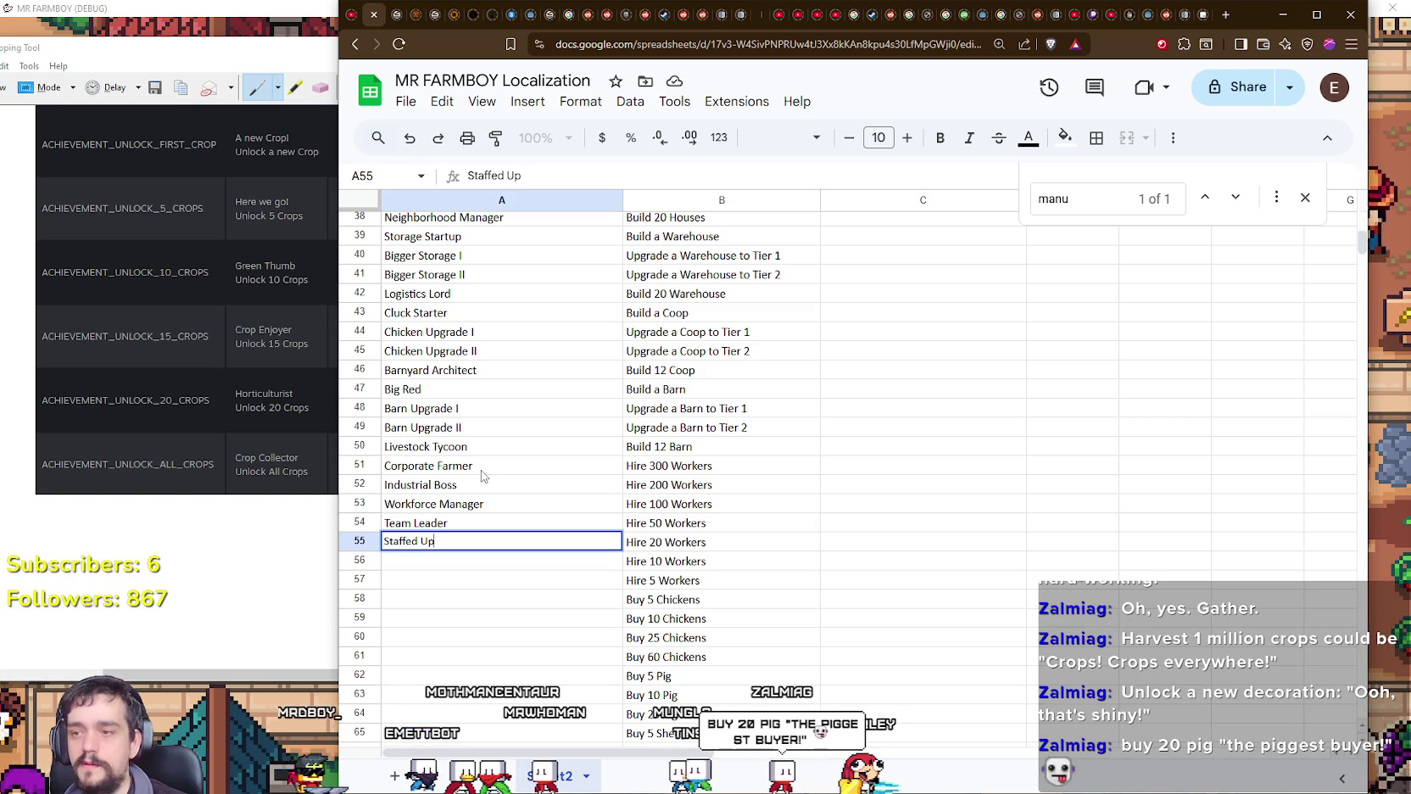
key(Return)
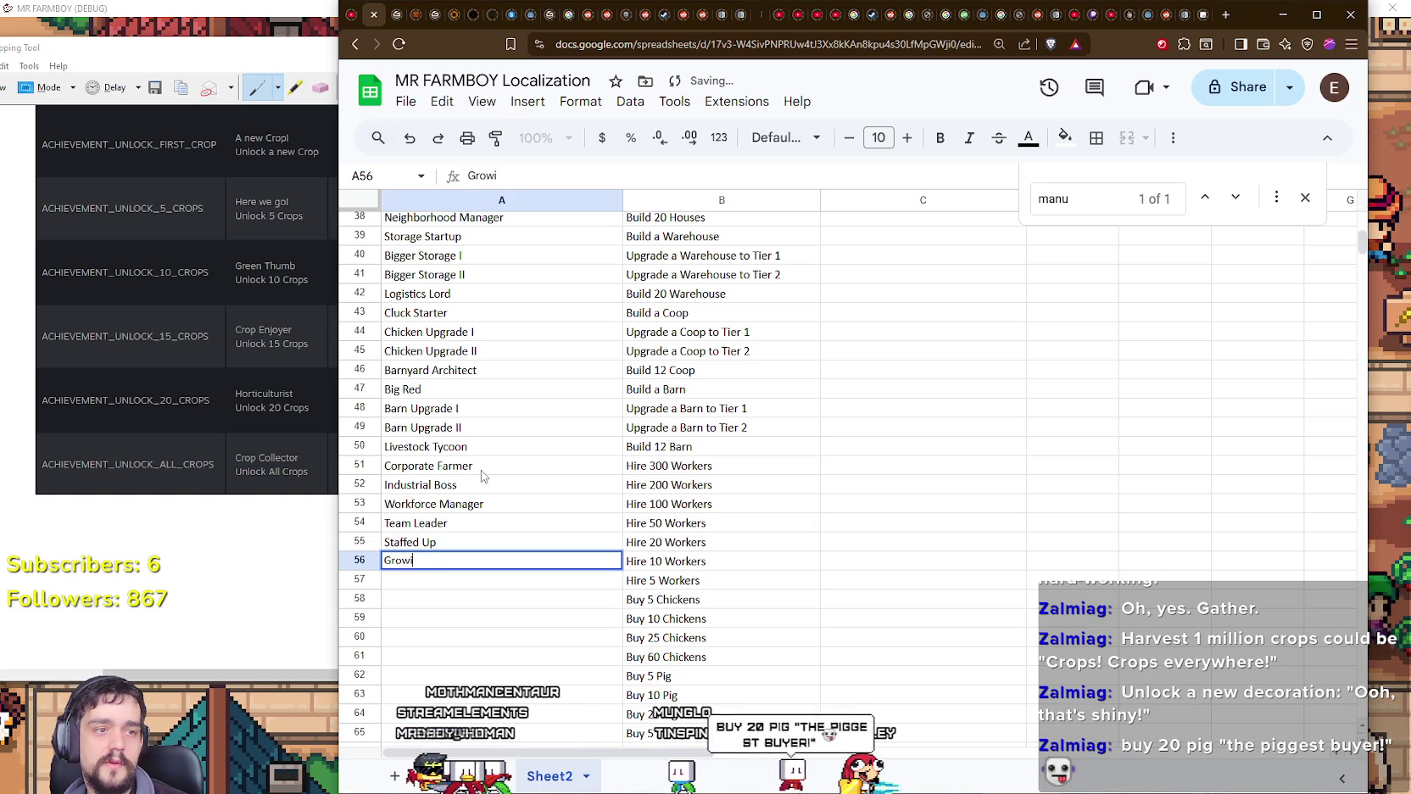
text(ng Workfo)
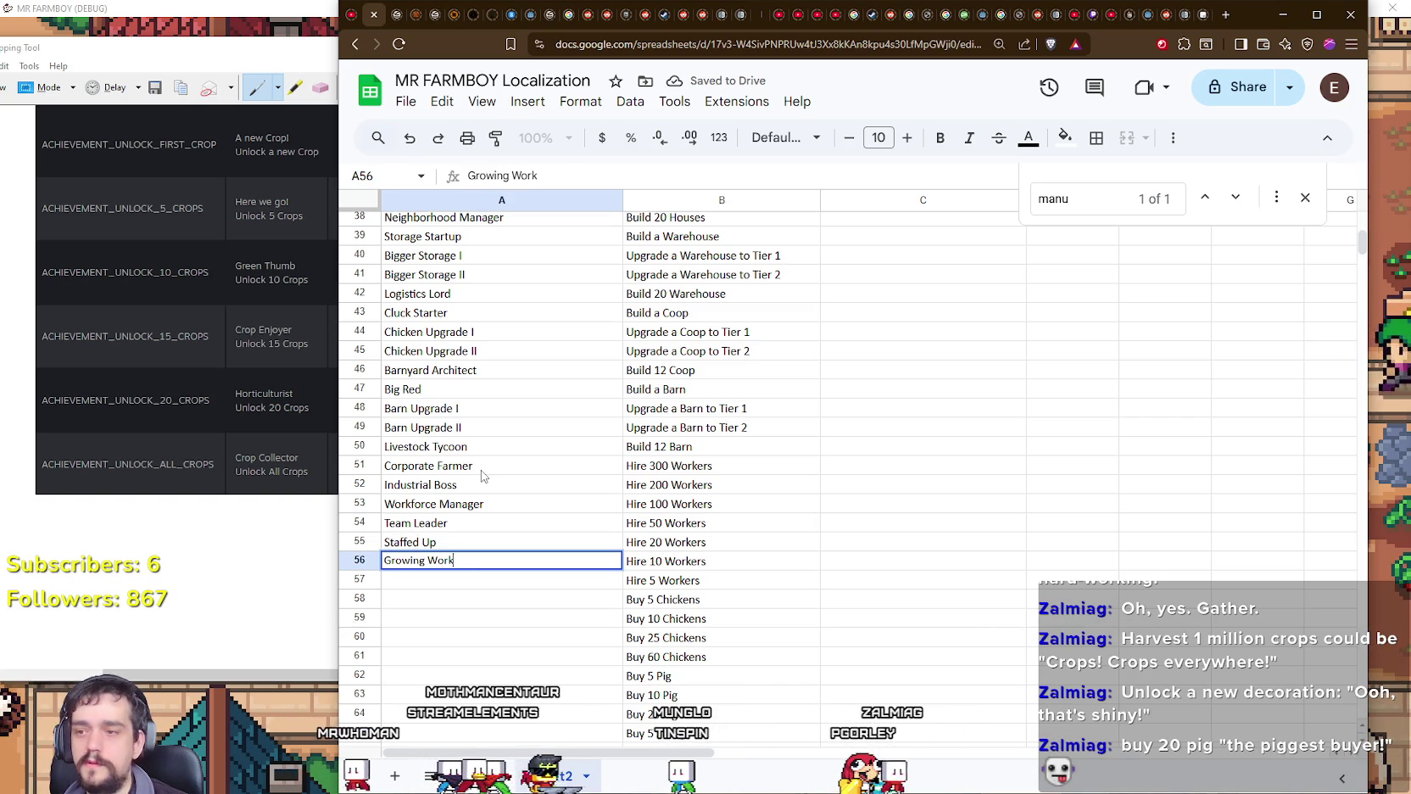
text(rce)
key(Return)
text(Small C)
key(Return)
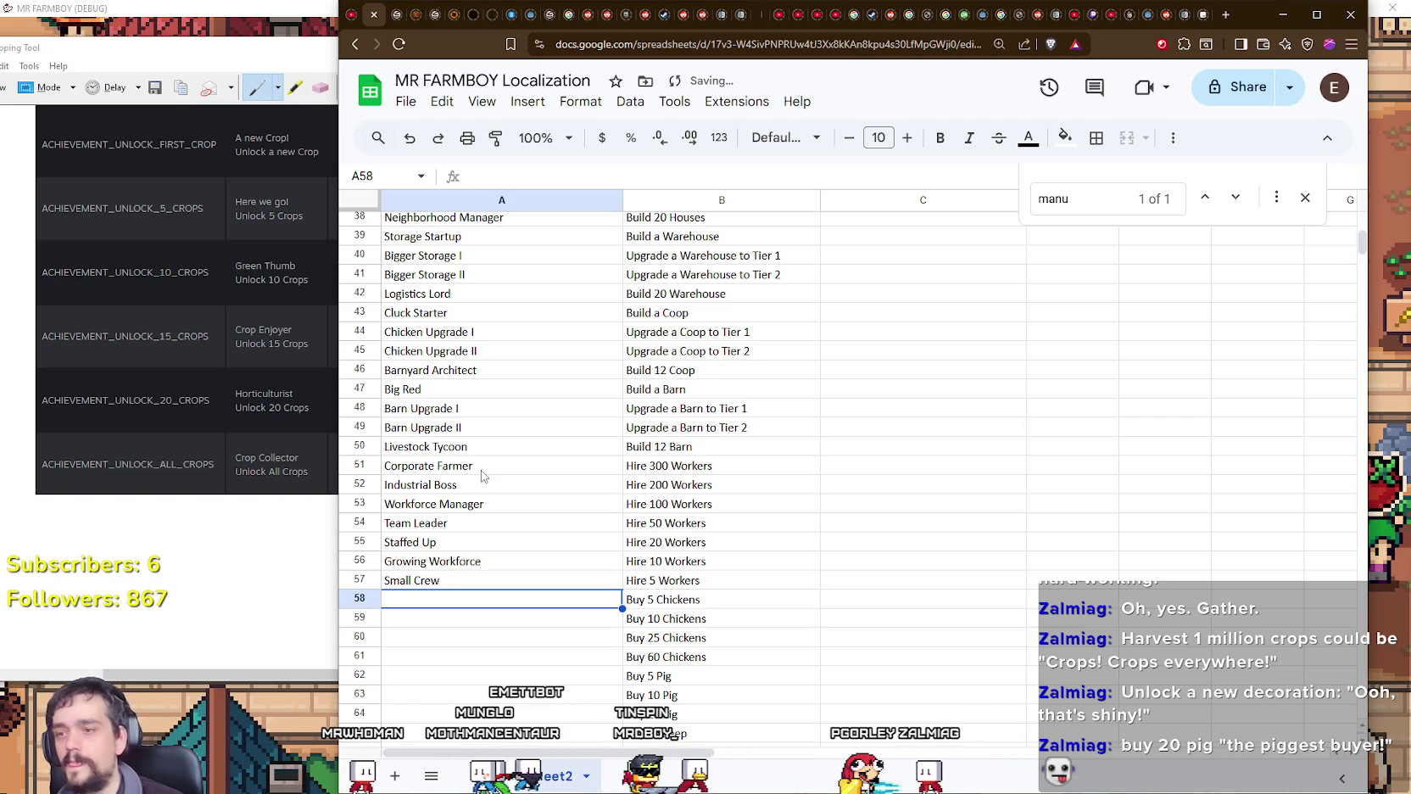
scroll(481, 476, down, 2)
scroll(481, 475, down, 1)
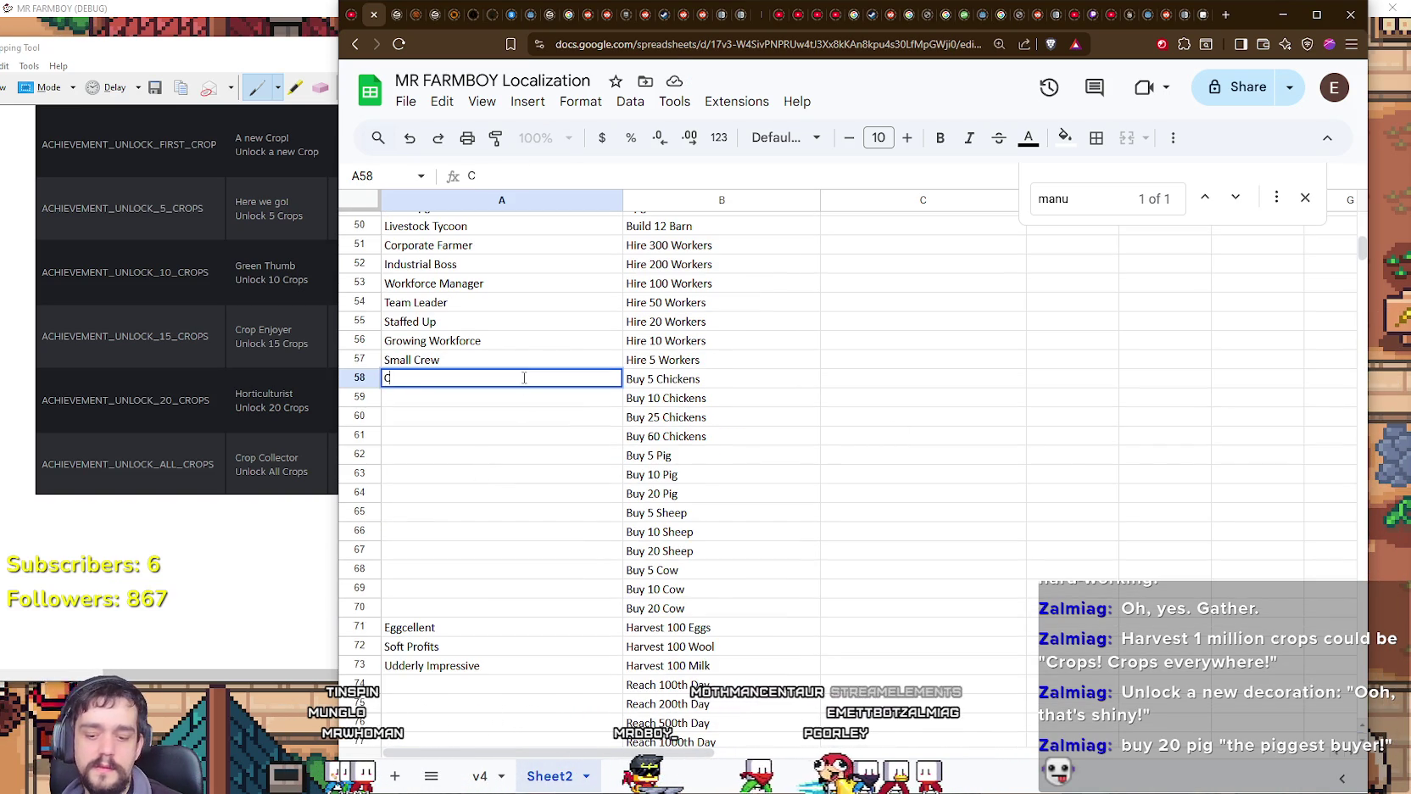
Step: Enter 'Chicken Collector', 'Chicken Enthusiast', 'Hen House Hero' and 'Cluck Commander' in A58–A61
text(hicken Collector)
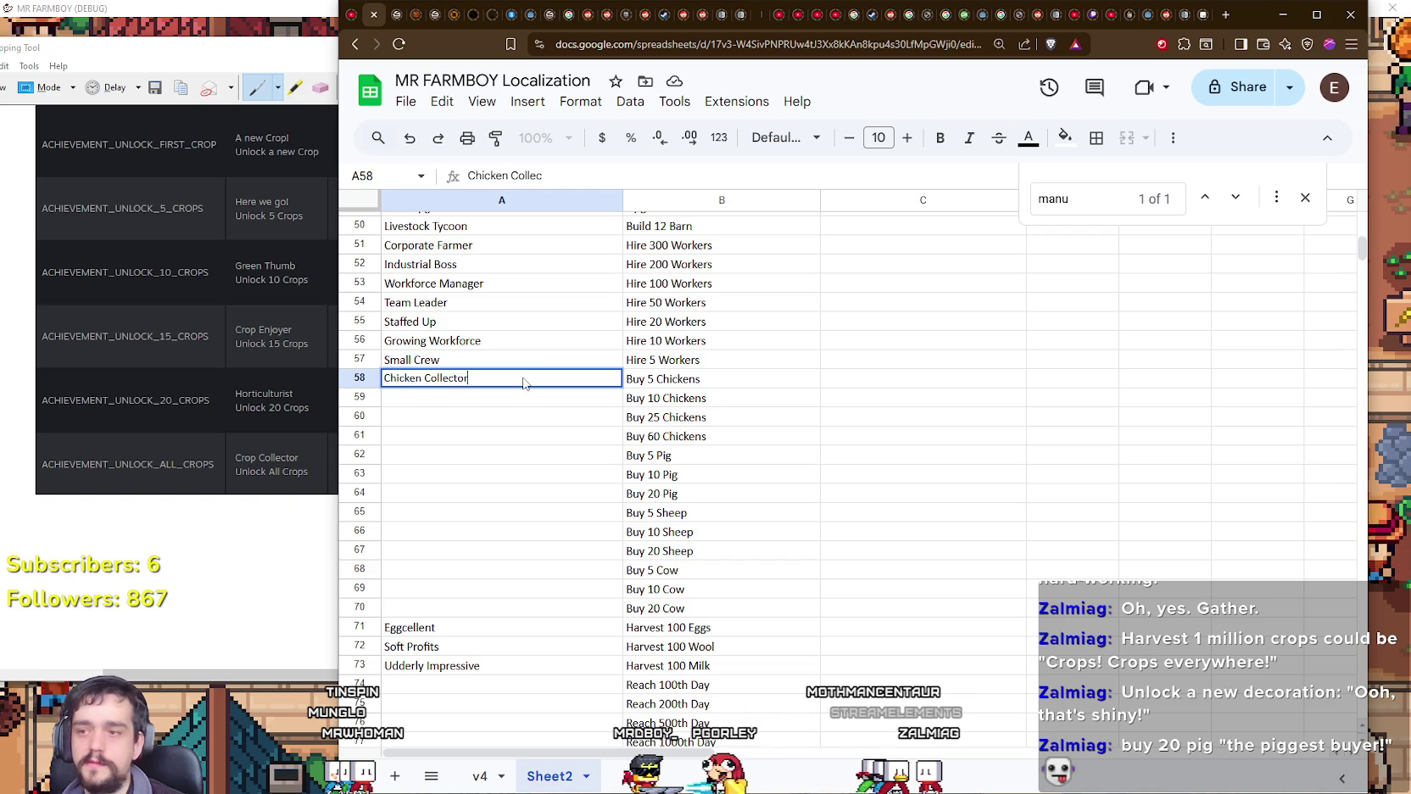
key(Return)
text(Chicken Enthusiat)
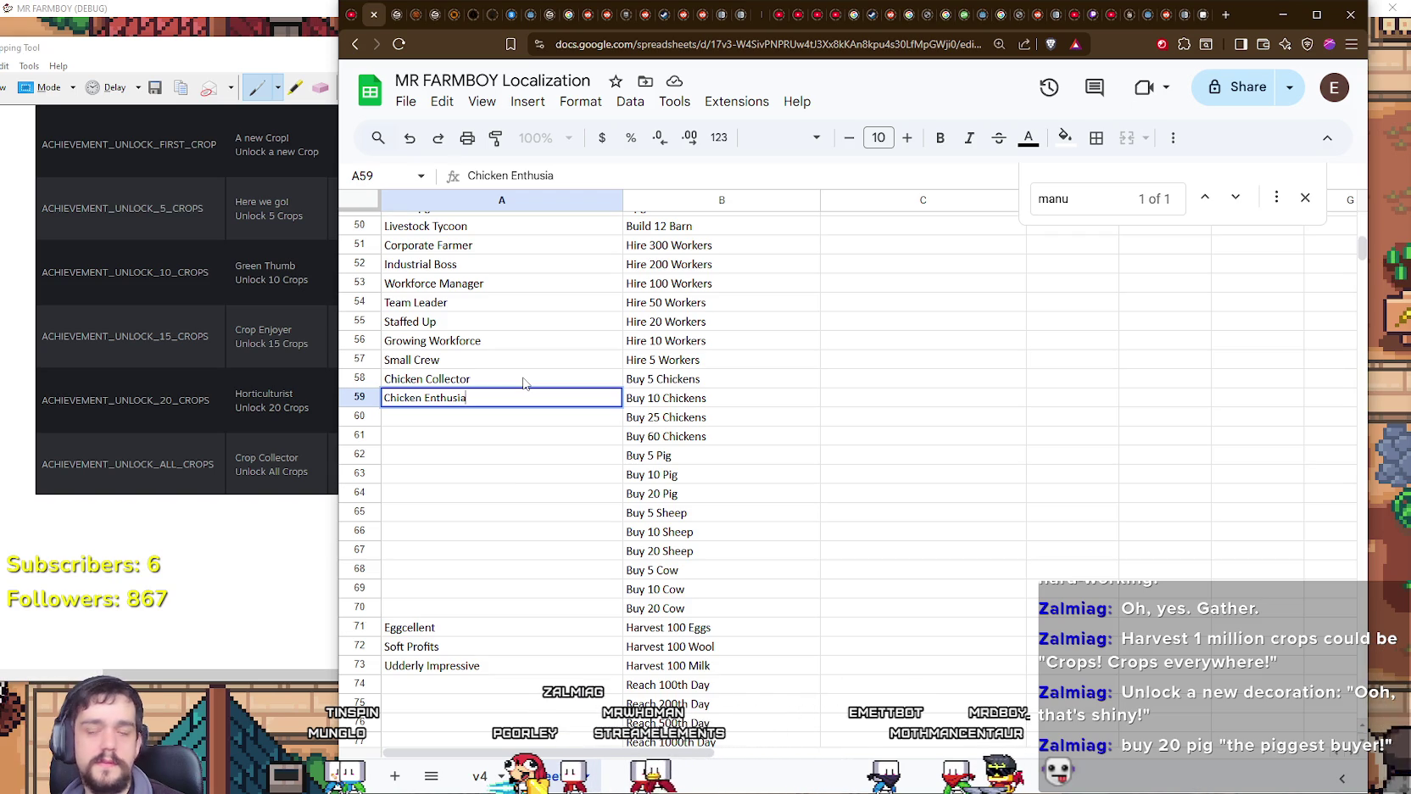
text(t)
key(Return)
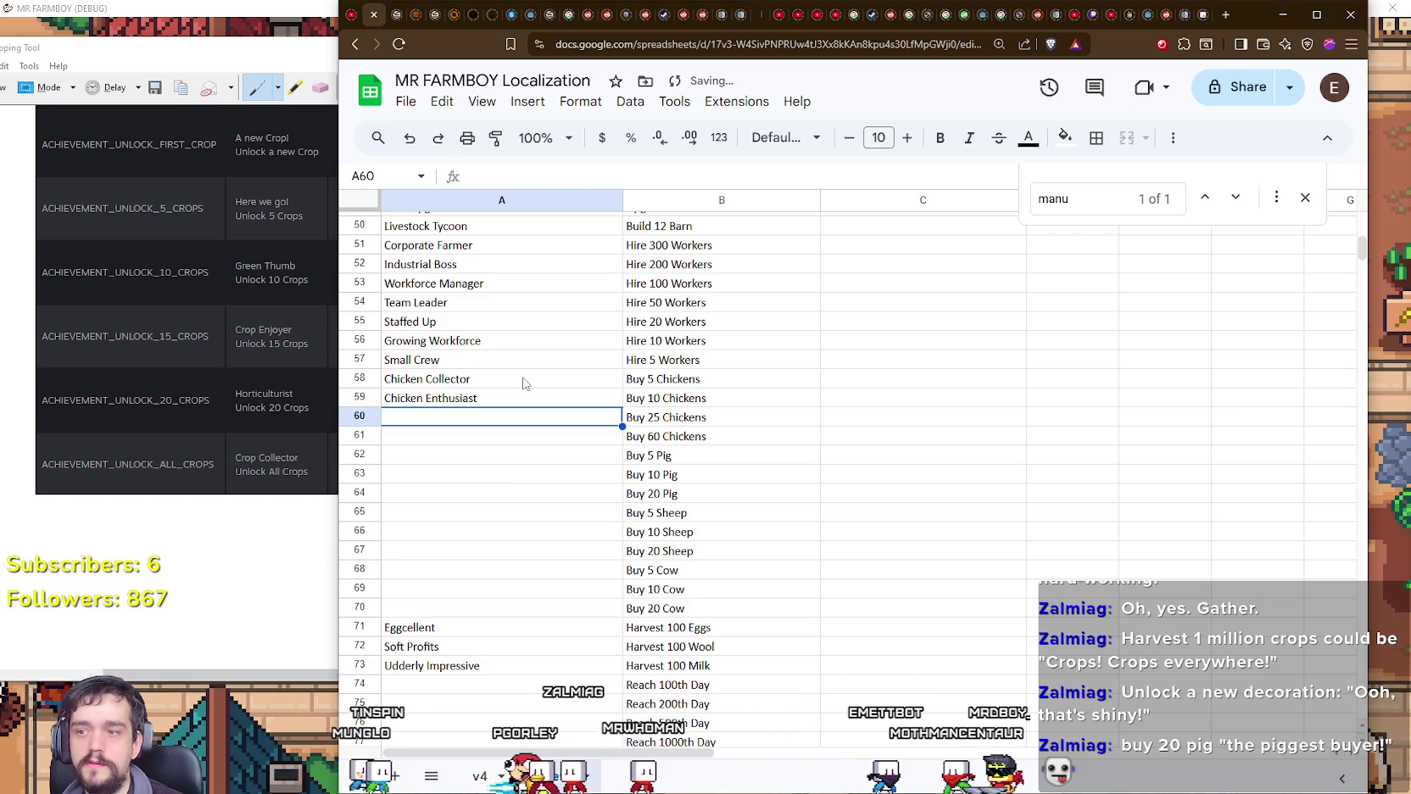
text(Hen House Hero)
key(Return)
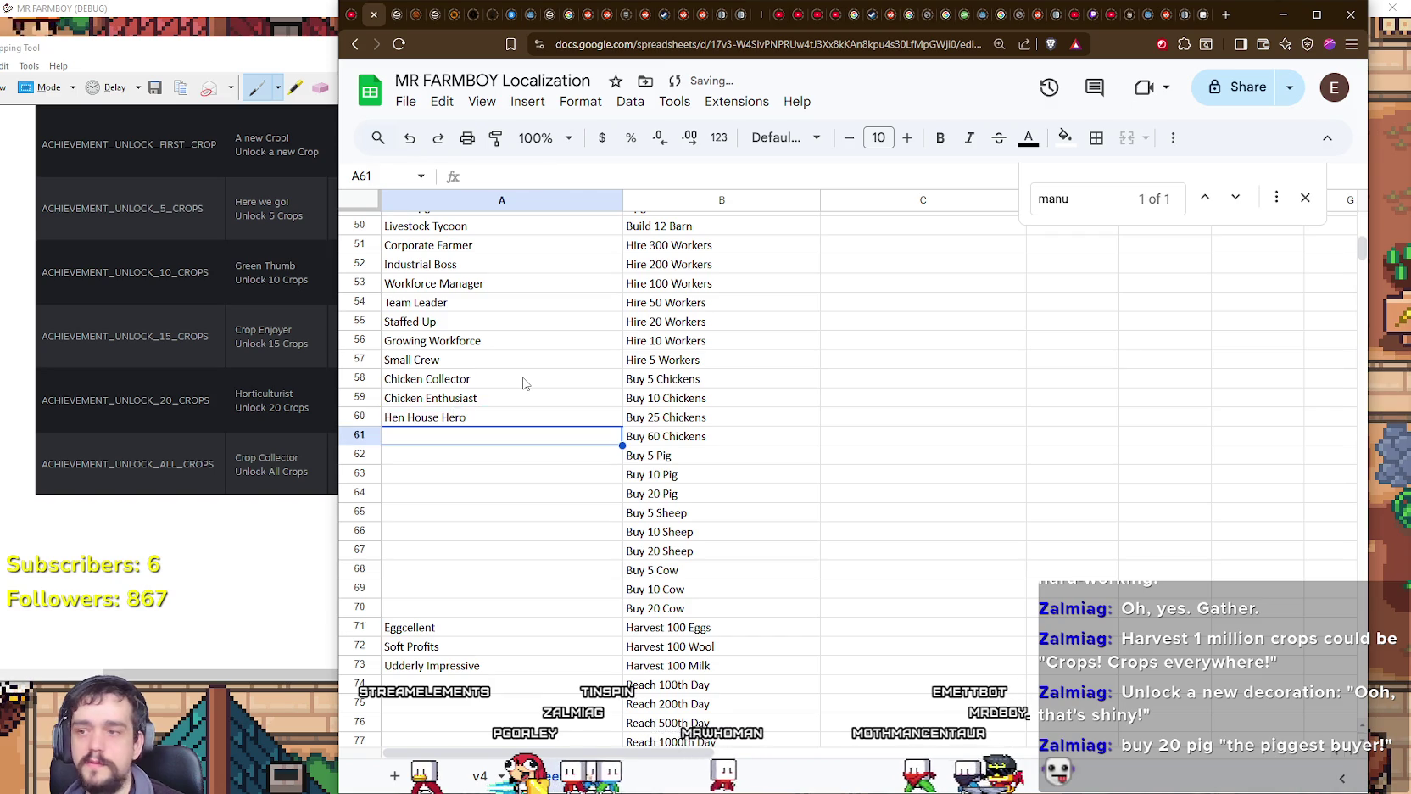
text(Cluck Commander)
key(Return)
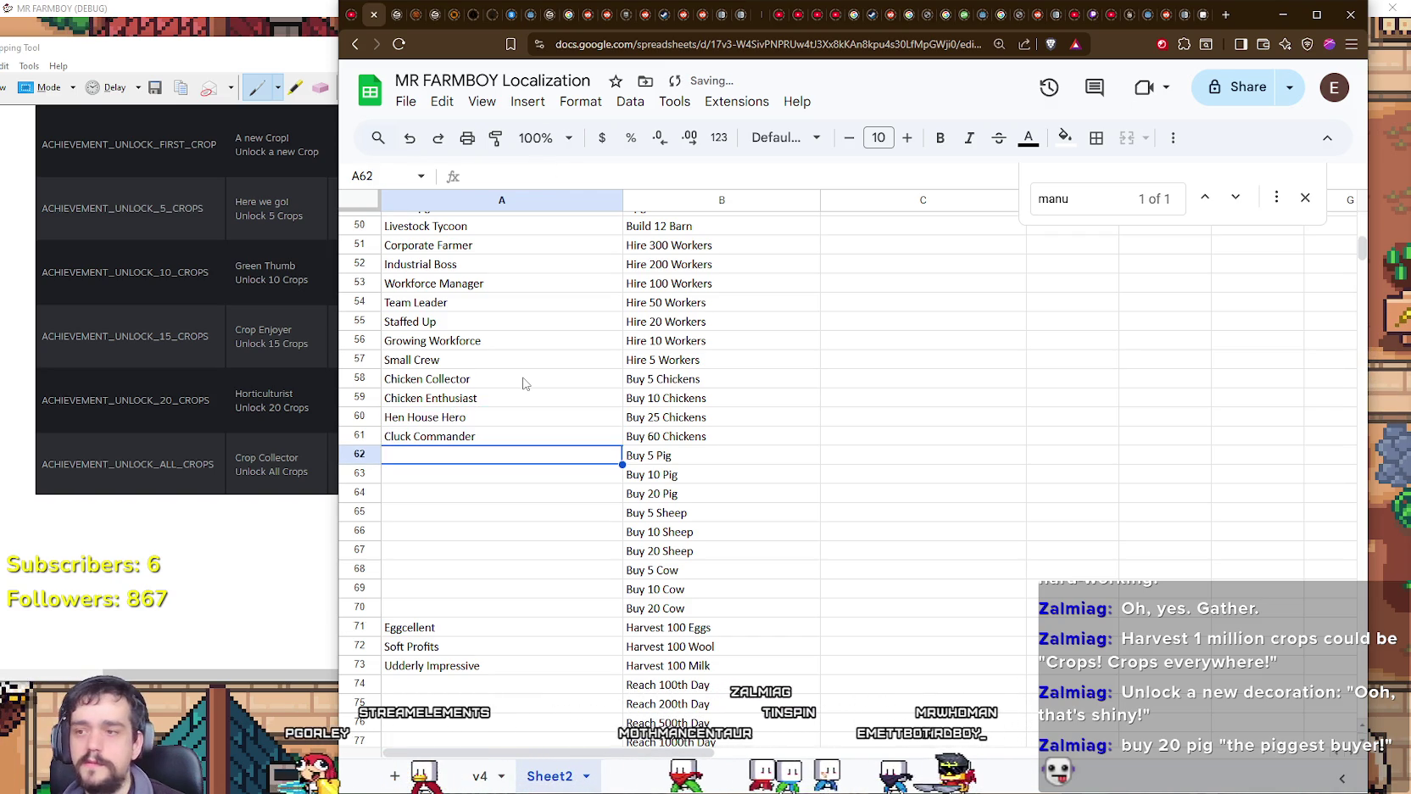
Step: Enter 'Piglet Buyer', 'Pig Farmer' and 'Hog Empire' in A62–A64
text(Piglet Buyer)
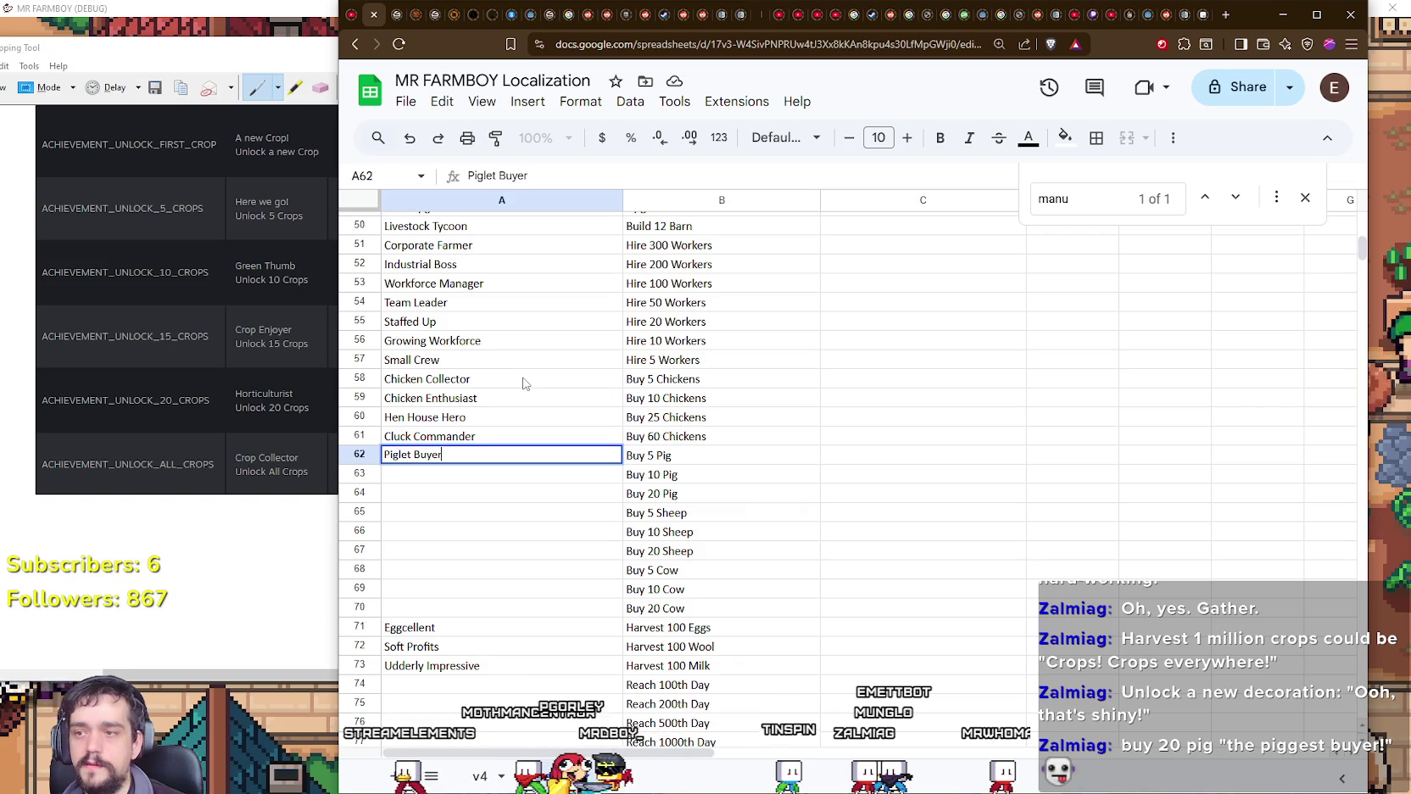
key(Return)
text(Pig Fa)
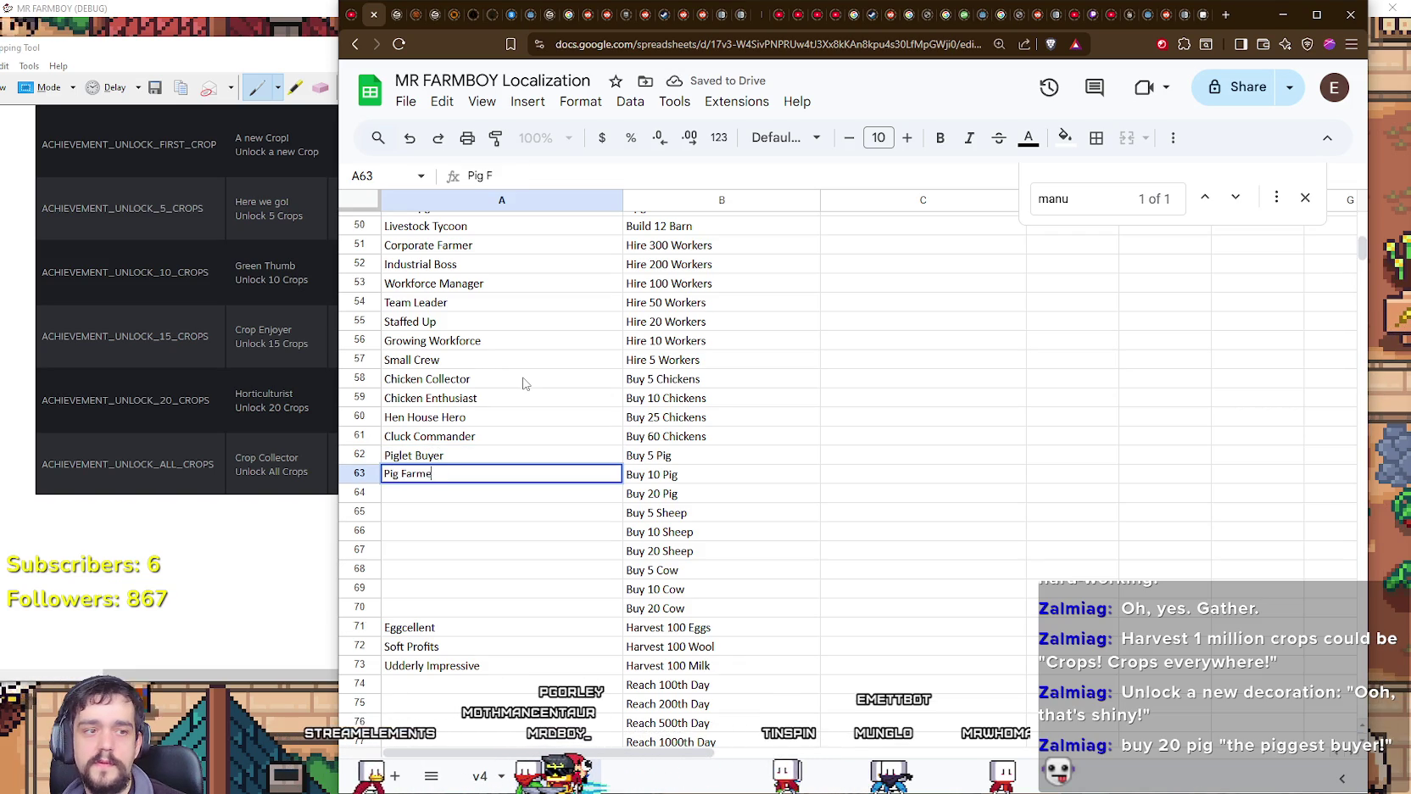
text(rme)
key(Return)
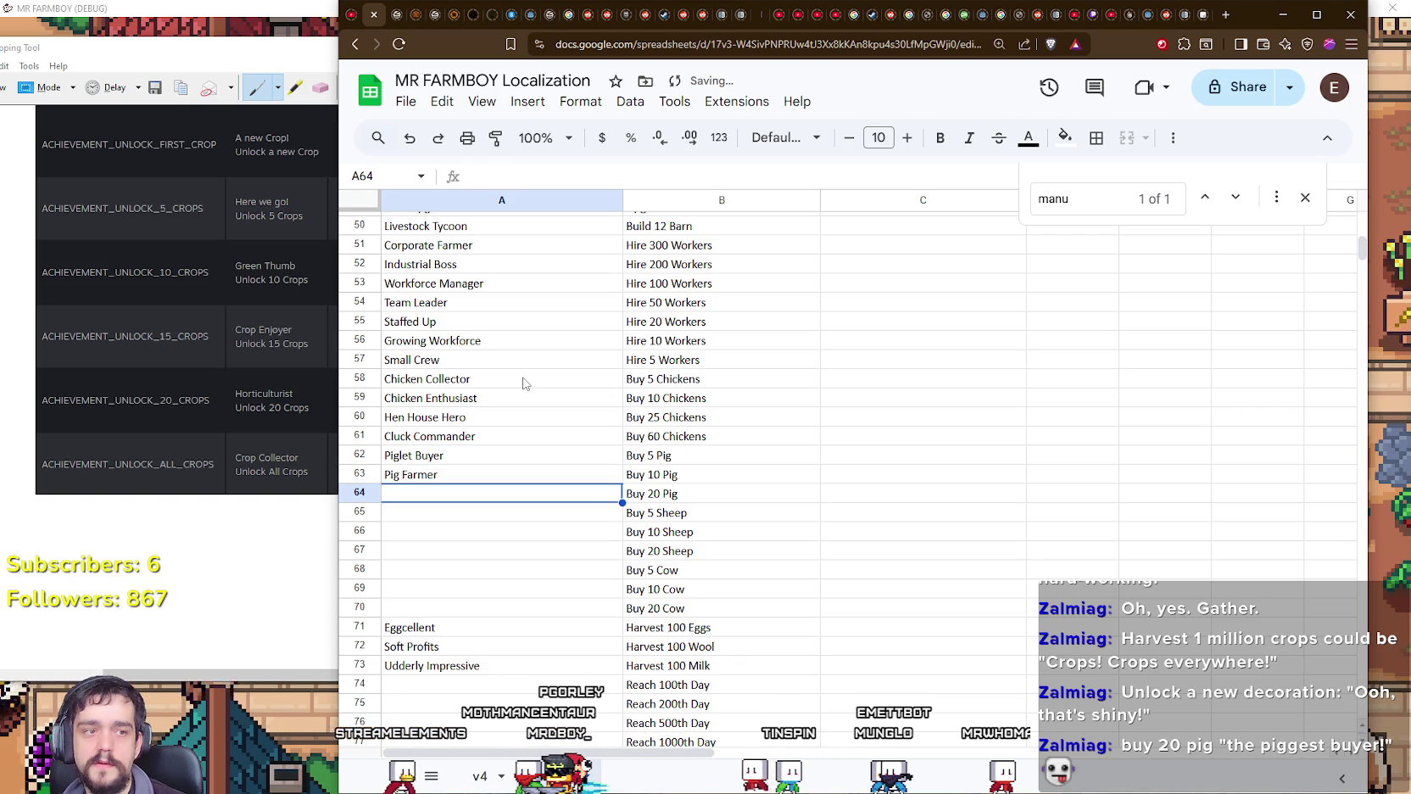
text(Hog Empire)
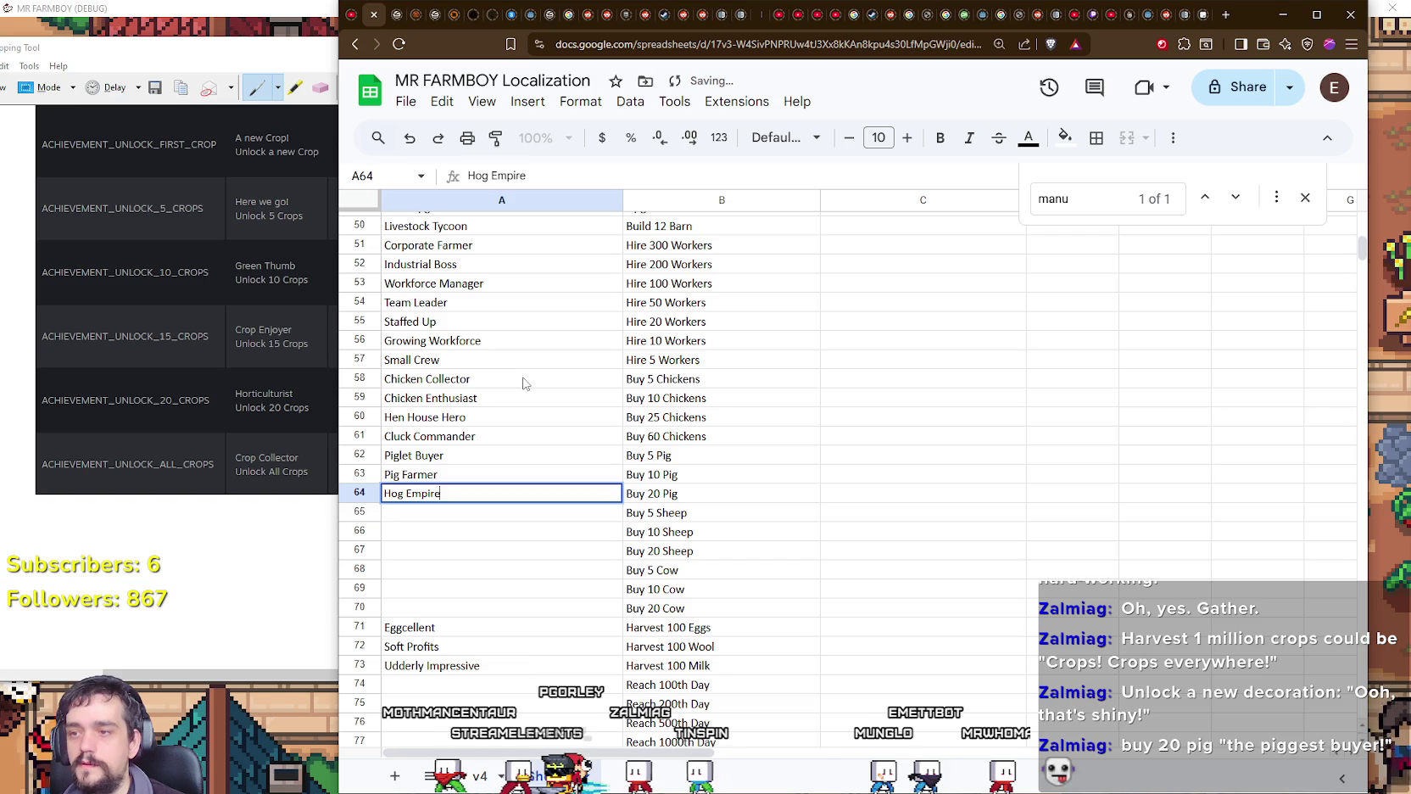
key(Return)
Step: Enter 'Shear Beginner', 'Fleece Farmer' and 'Shepherd Supreme' in A65–A67
text(Shear B)
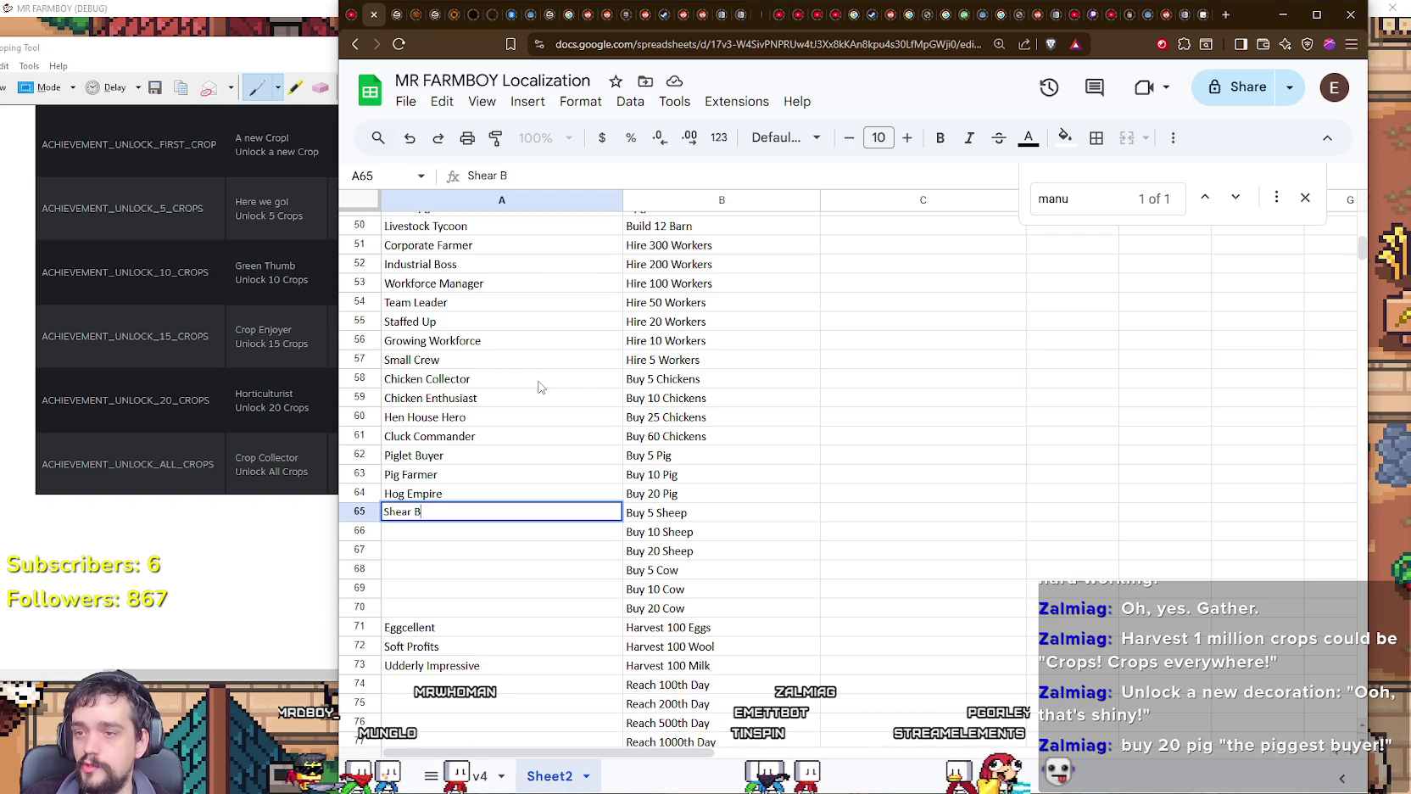
text(eg)
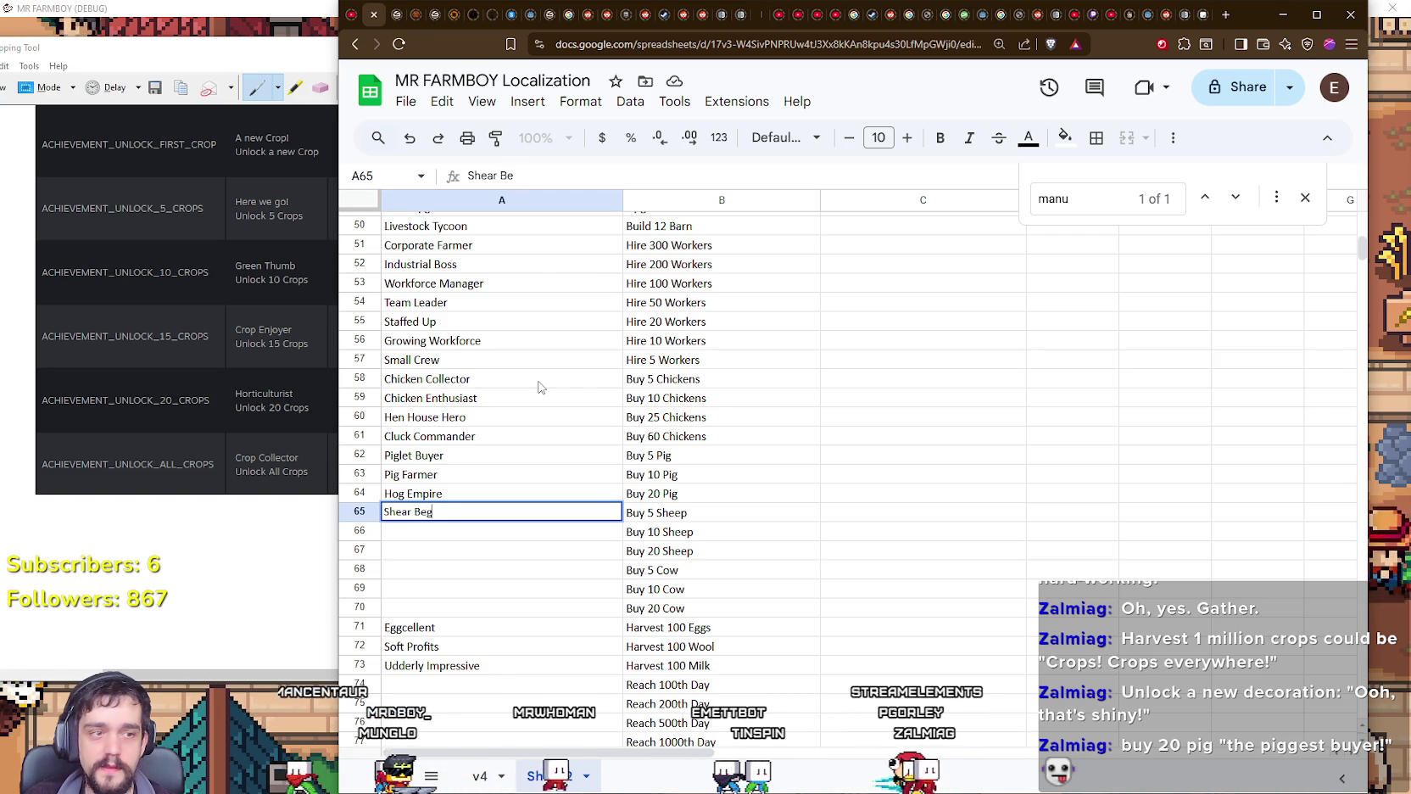
text(inner)
key(Return)
text(Fle)
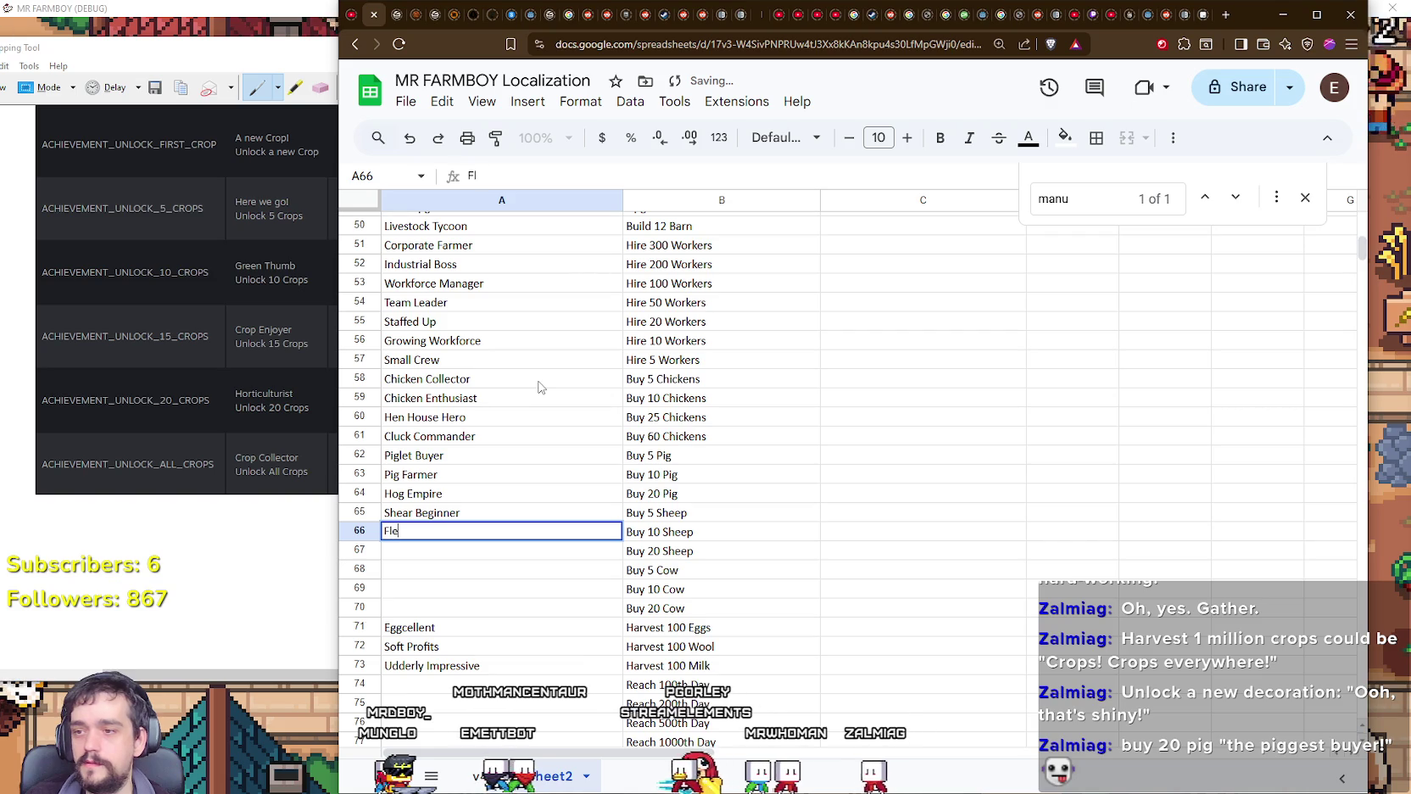
text(ece)
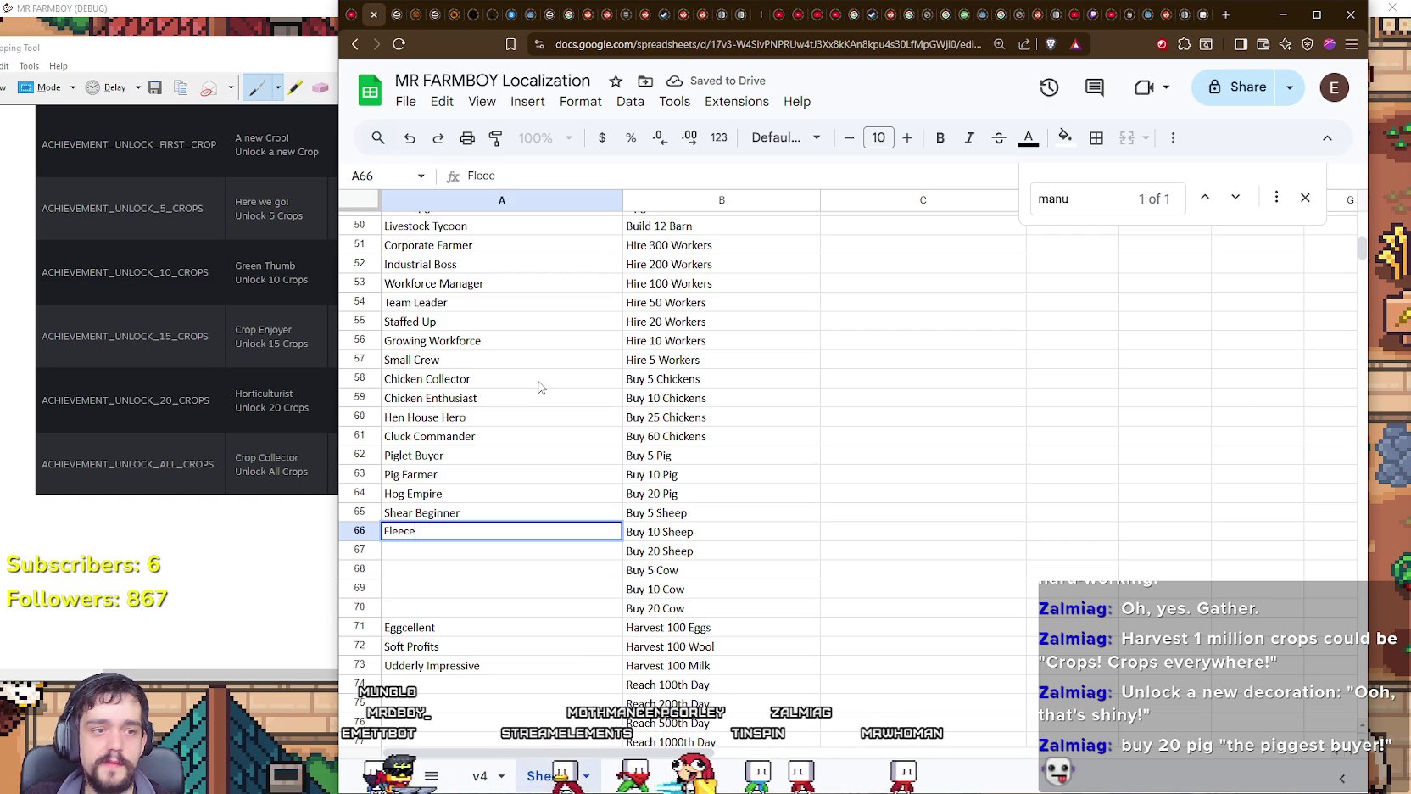
text( Farmer)
key(Return)
text(Sph)
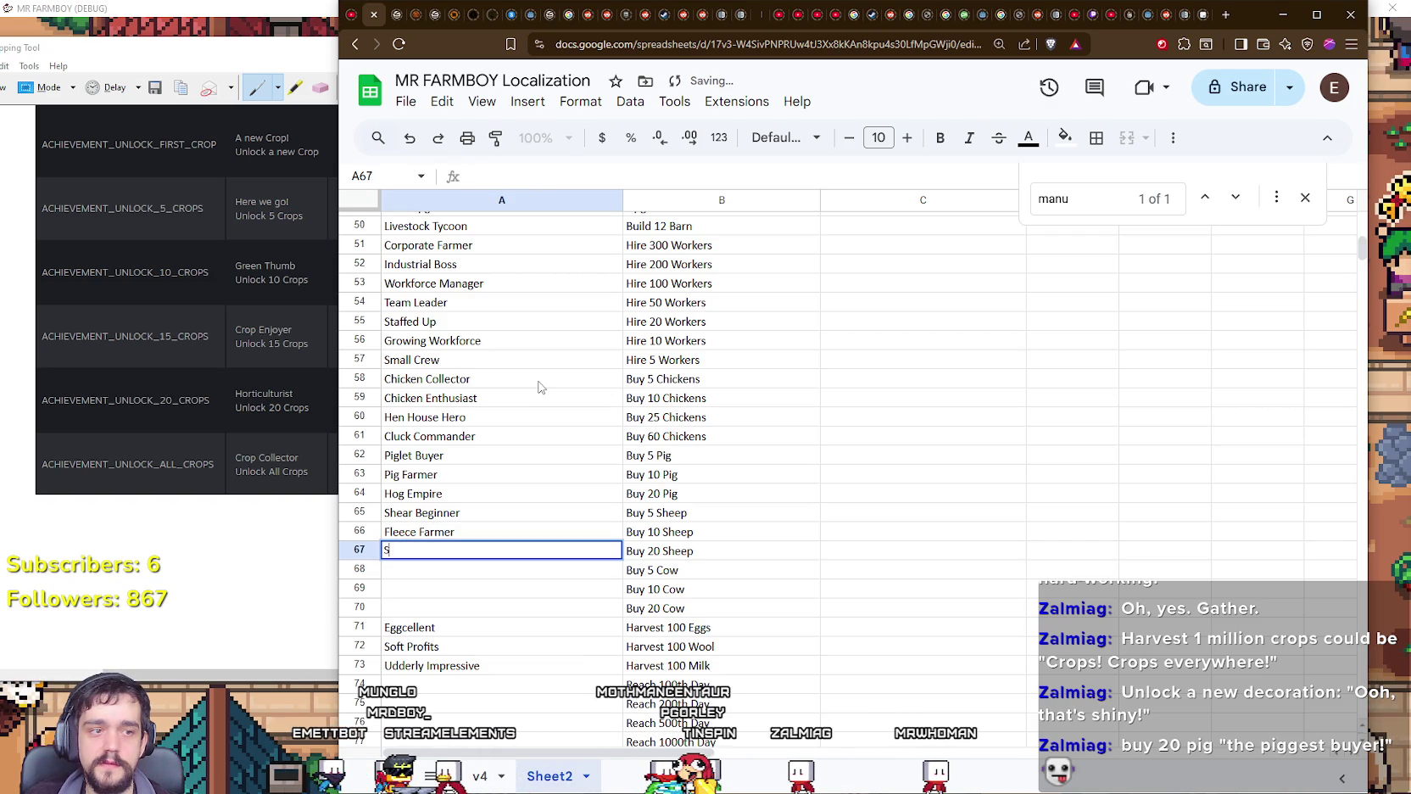
key(BackSpace)
key(BackSpace)
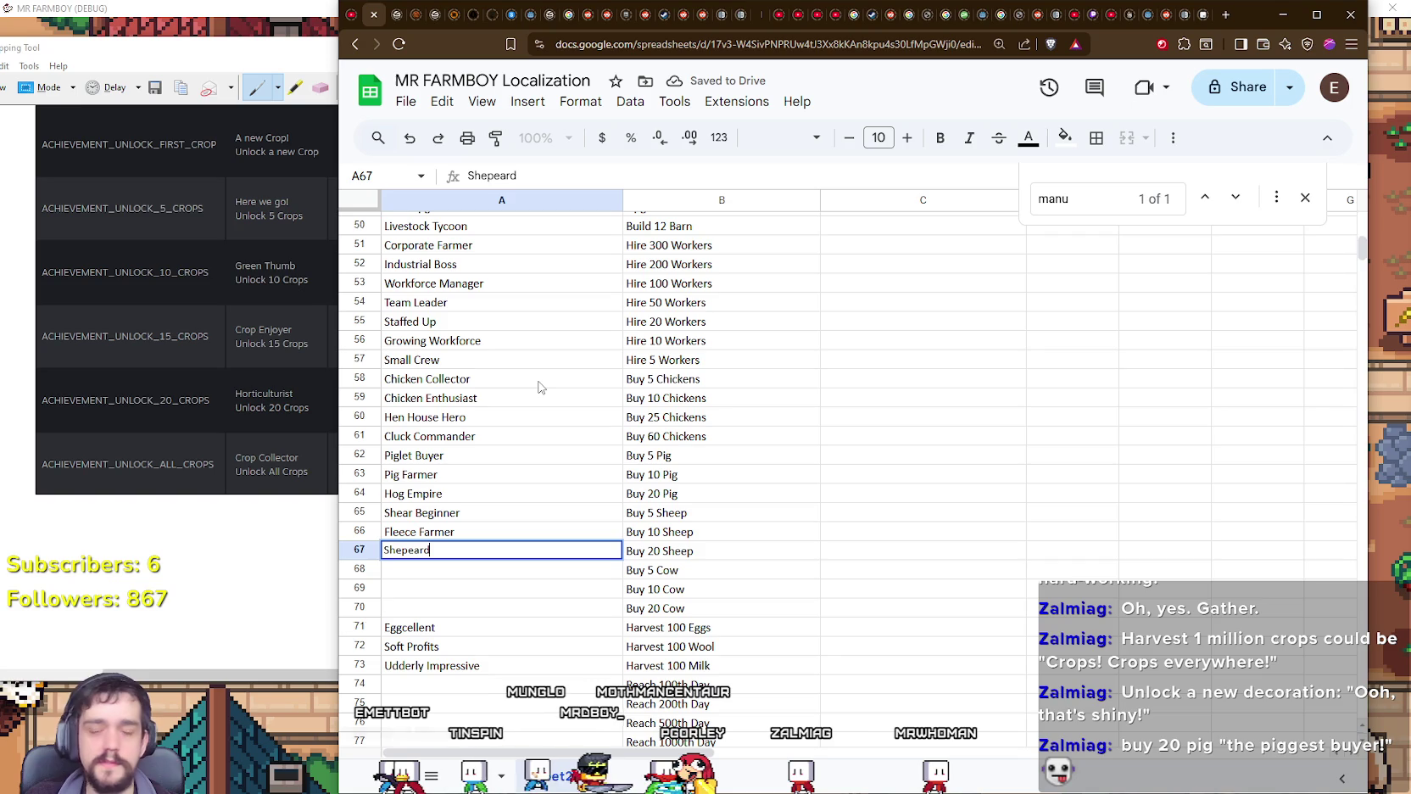
text( S)
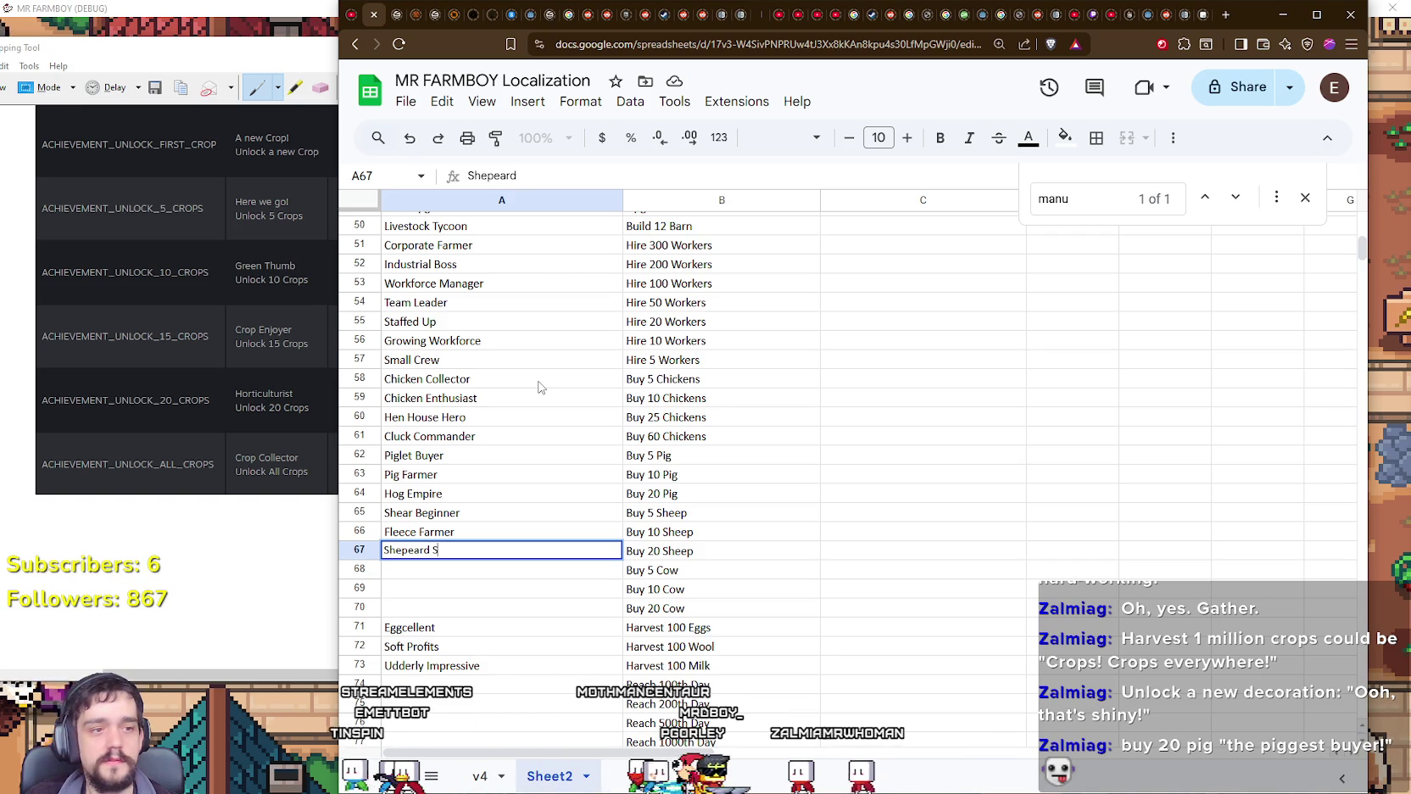
key(BackSpace)
key(BackSpace)
key(BackSpace)
key(BackSpace)
key(BackSpace)
key(BackSpace)
key(BackSpace)
key(BackSpace)
text(hep)
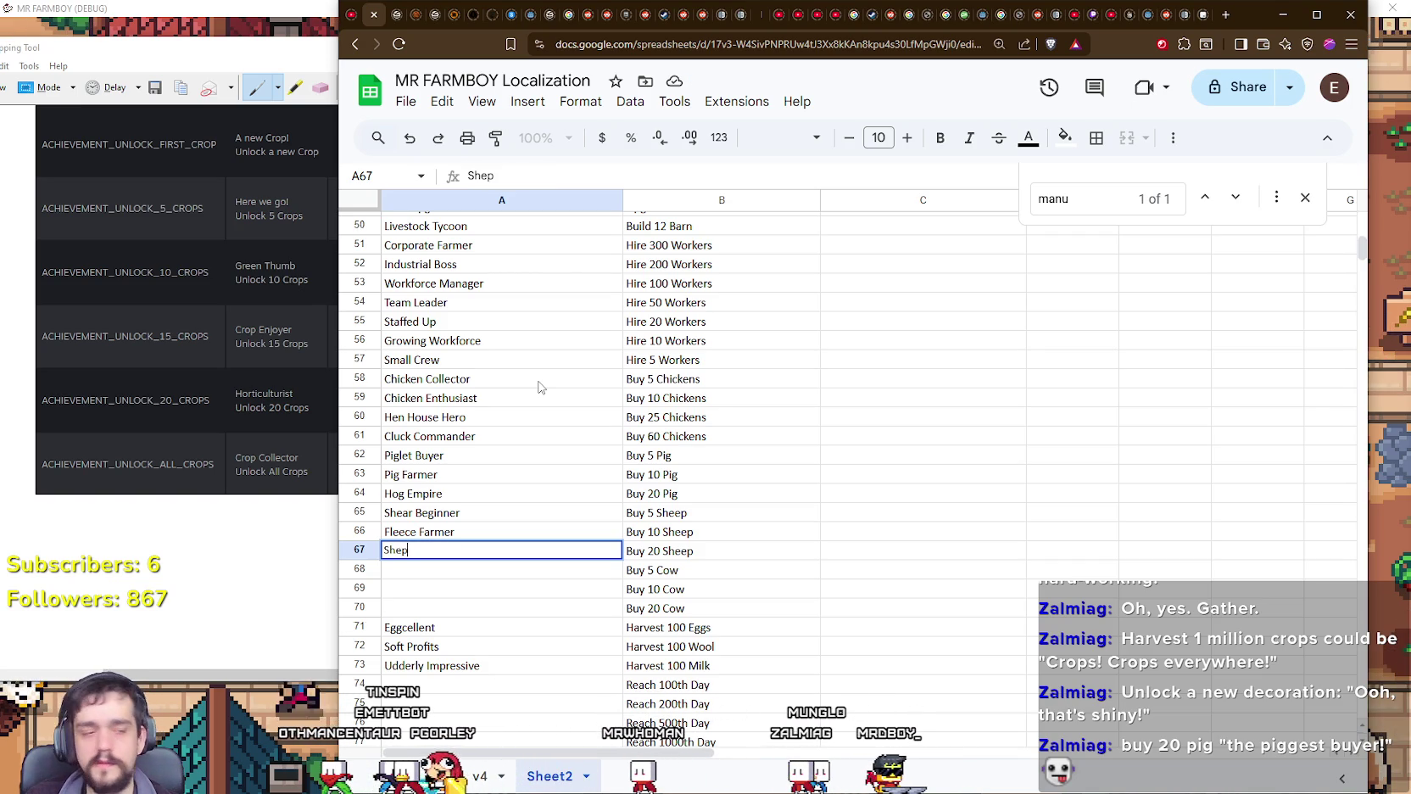
text(her)
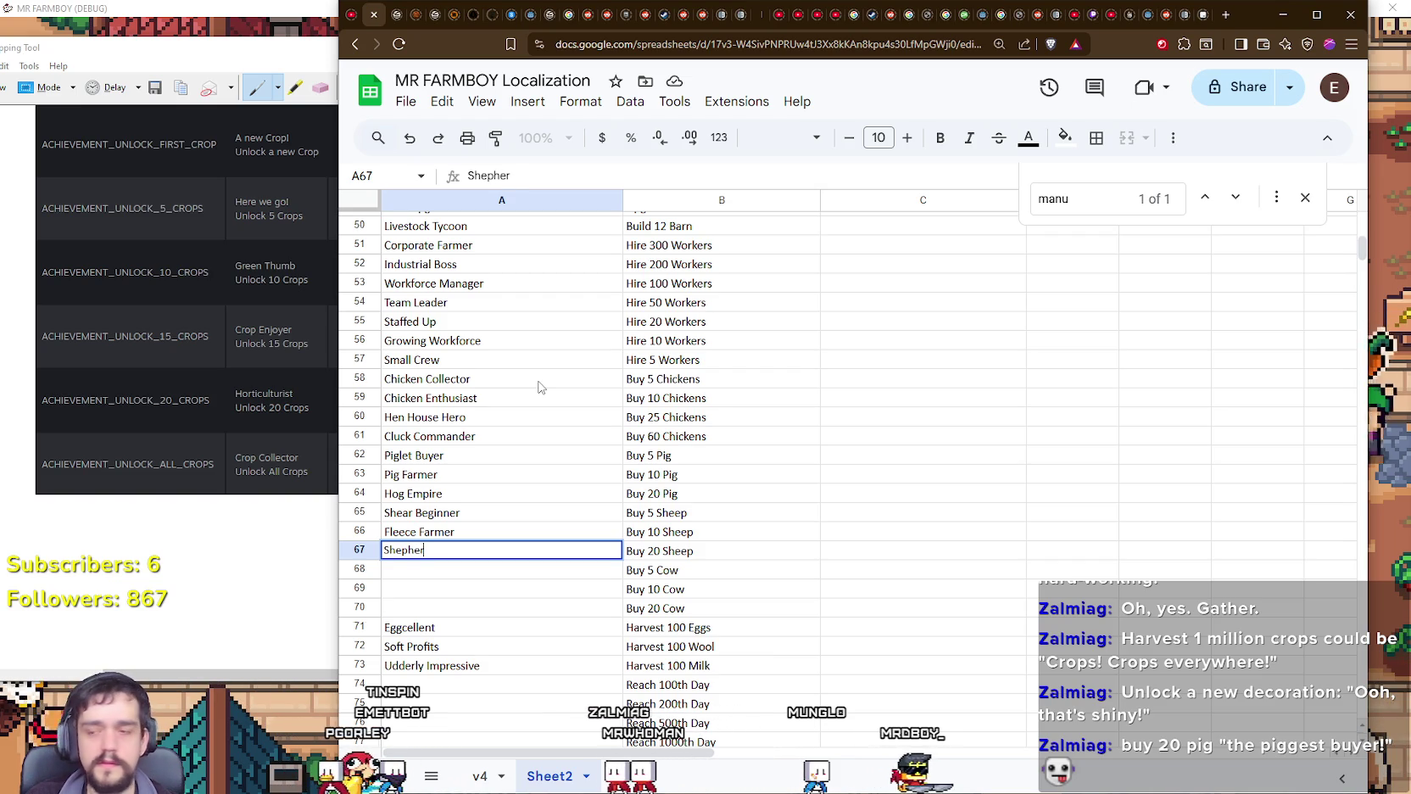
text(d S)
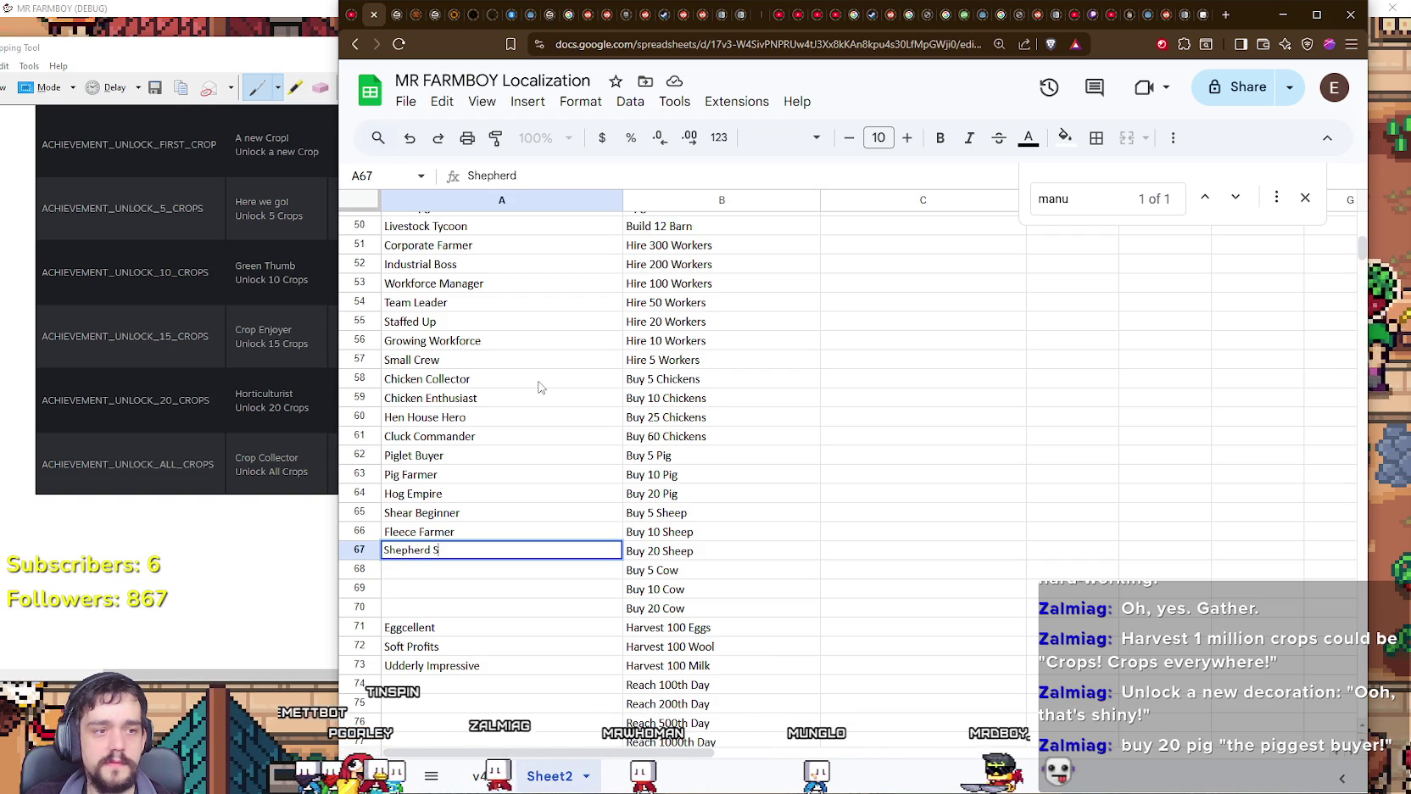
text(upreme)
key(Return)
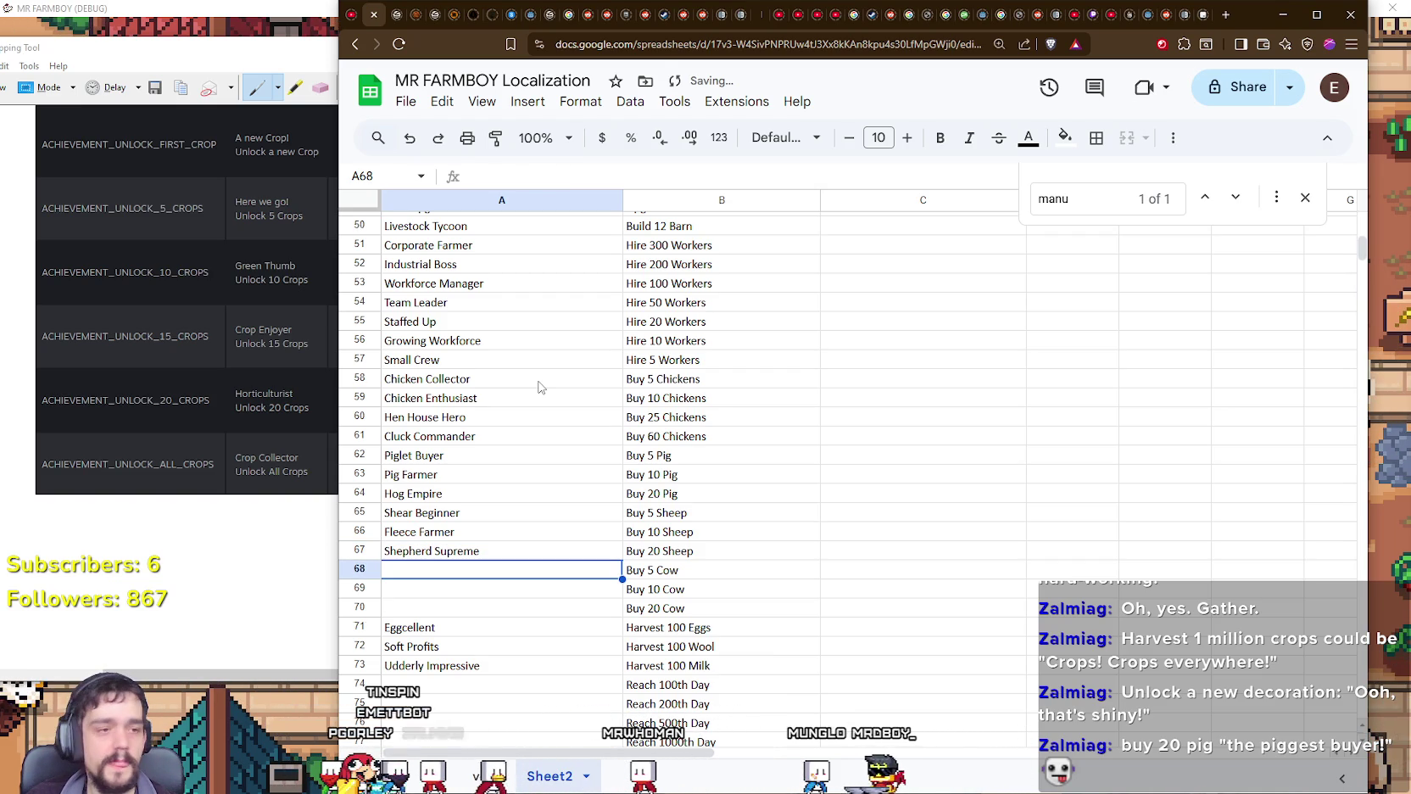
Step: Enter 'Mini Herd', 'Cow Collector' and 'Cattle Baron' in A68–A70
text(i Her)
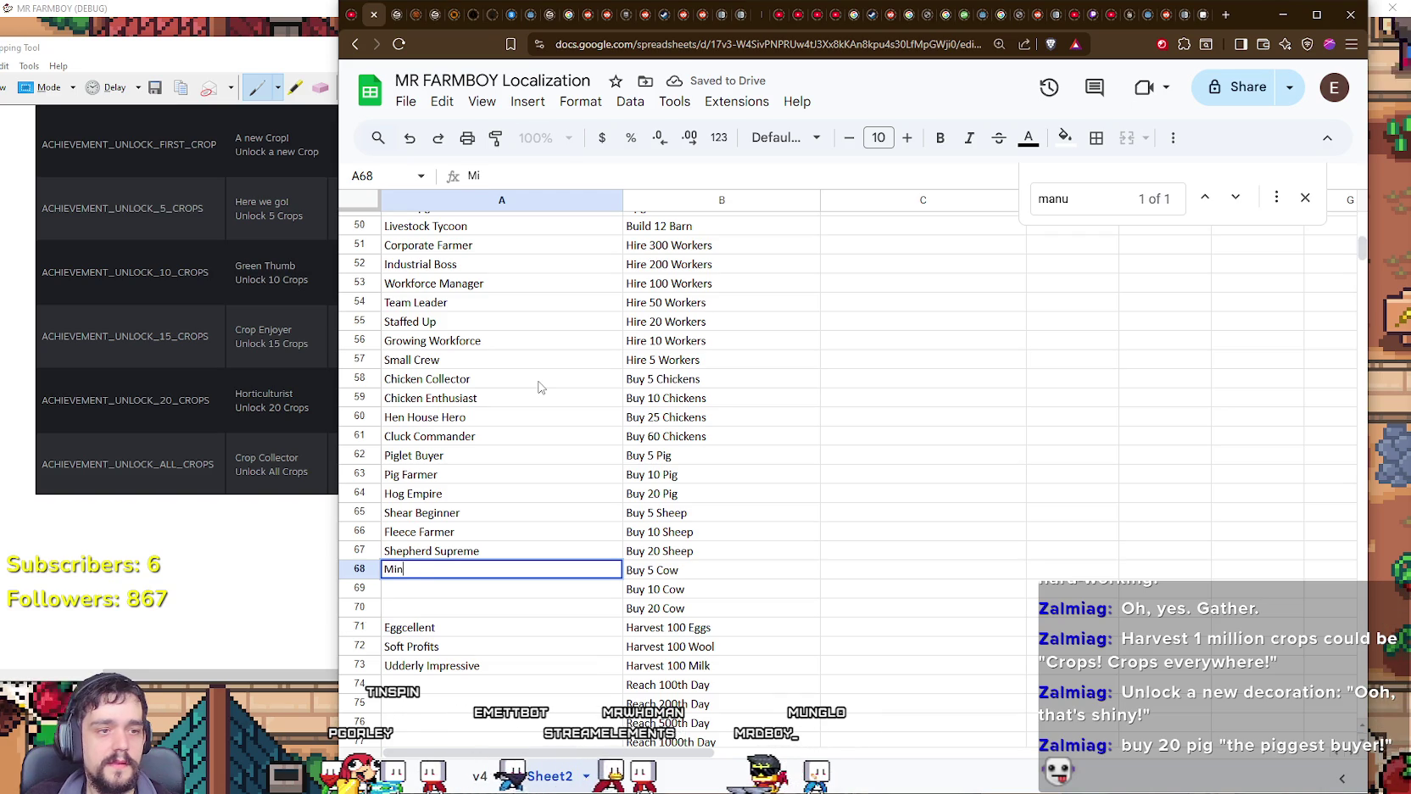
text(d)
key(Return)
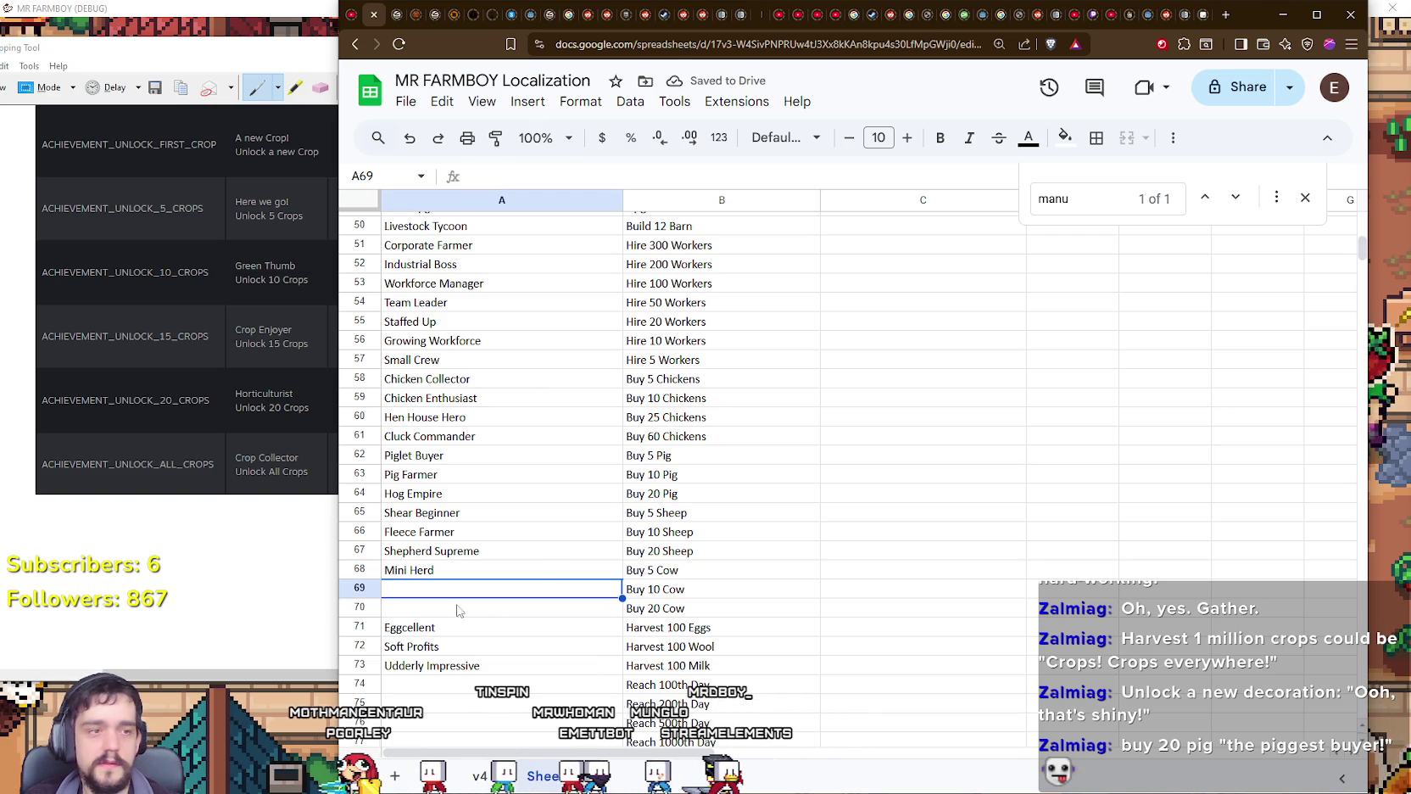
click(560, 588)
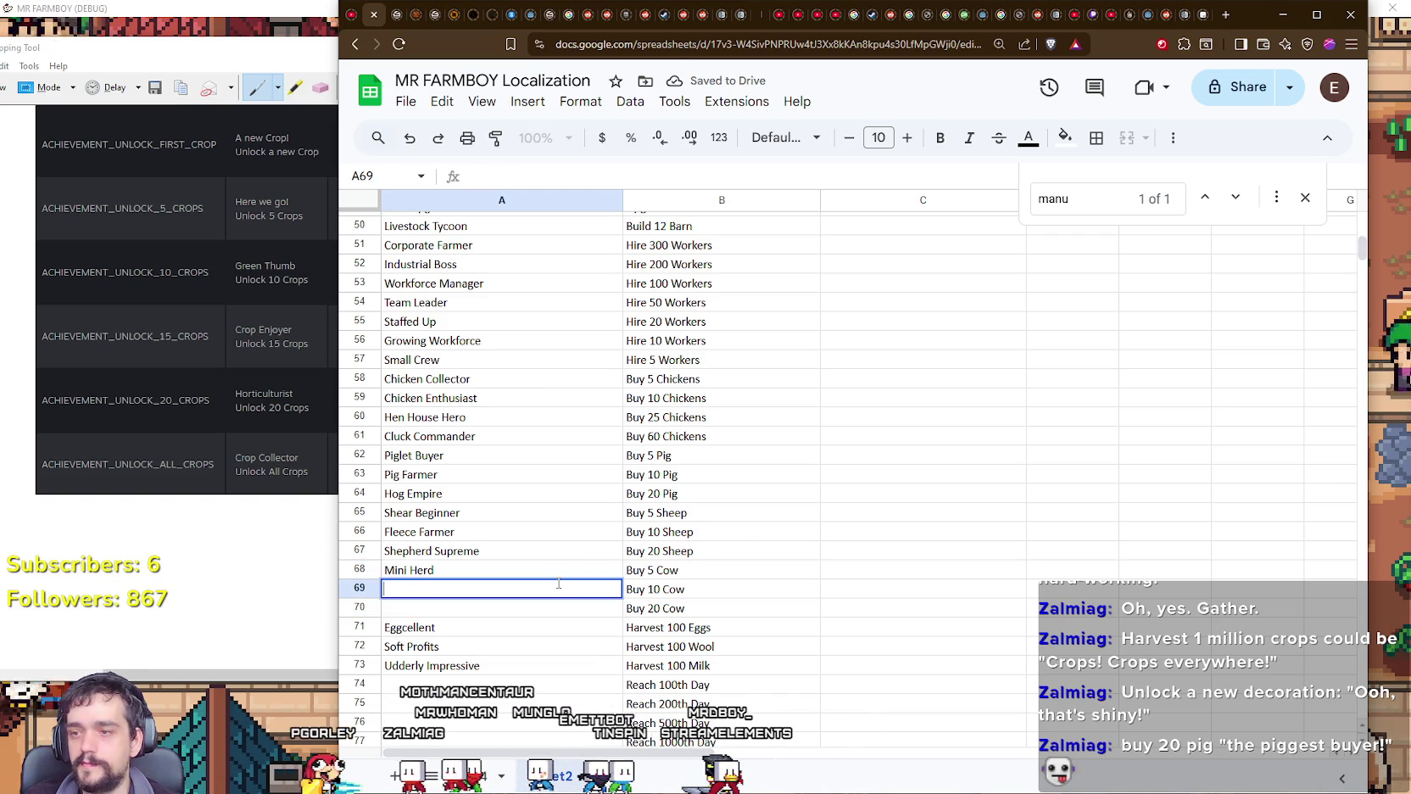
text(Cow Co)
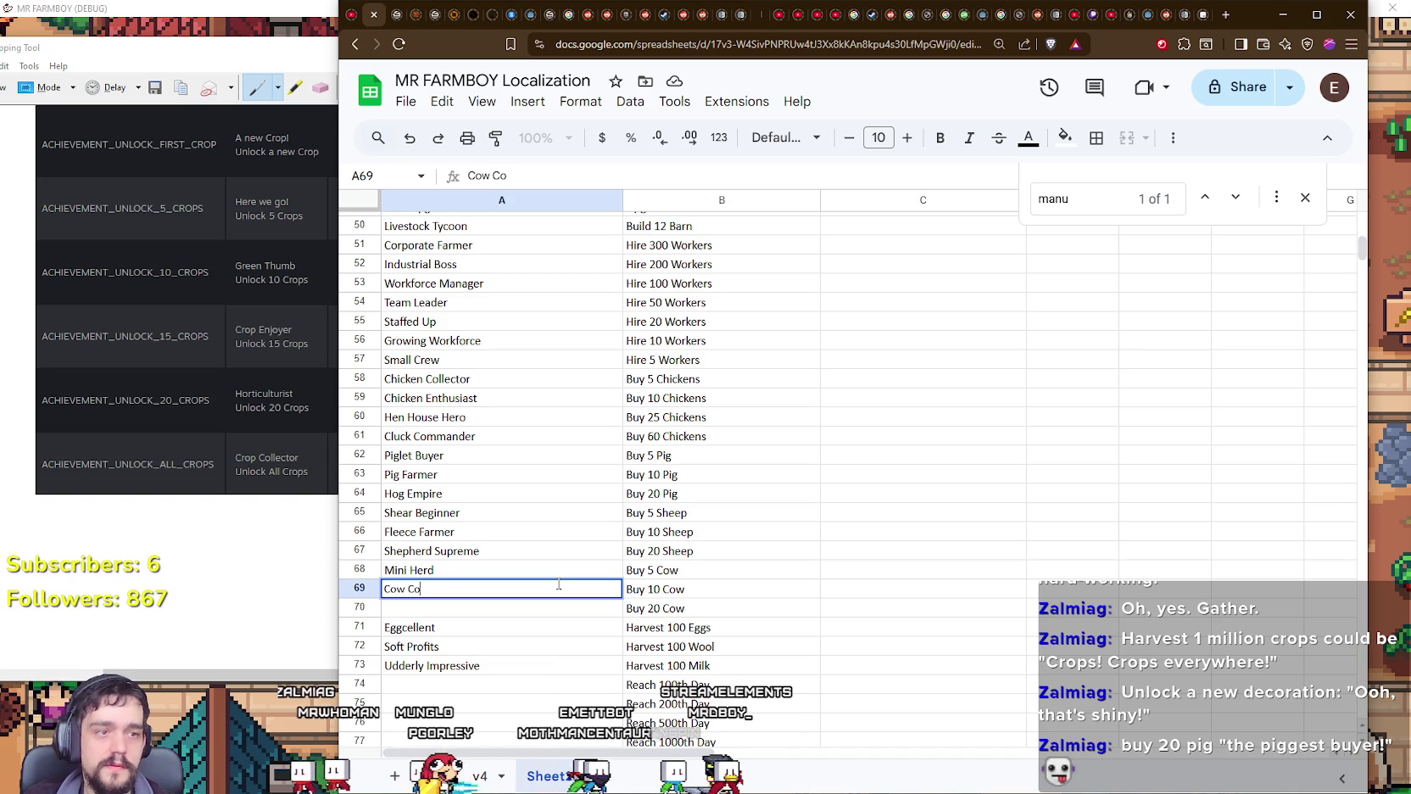
text(llector)
key(Return)
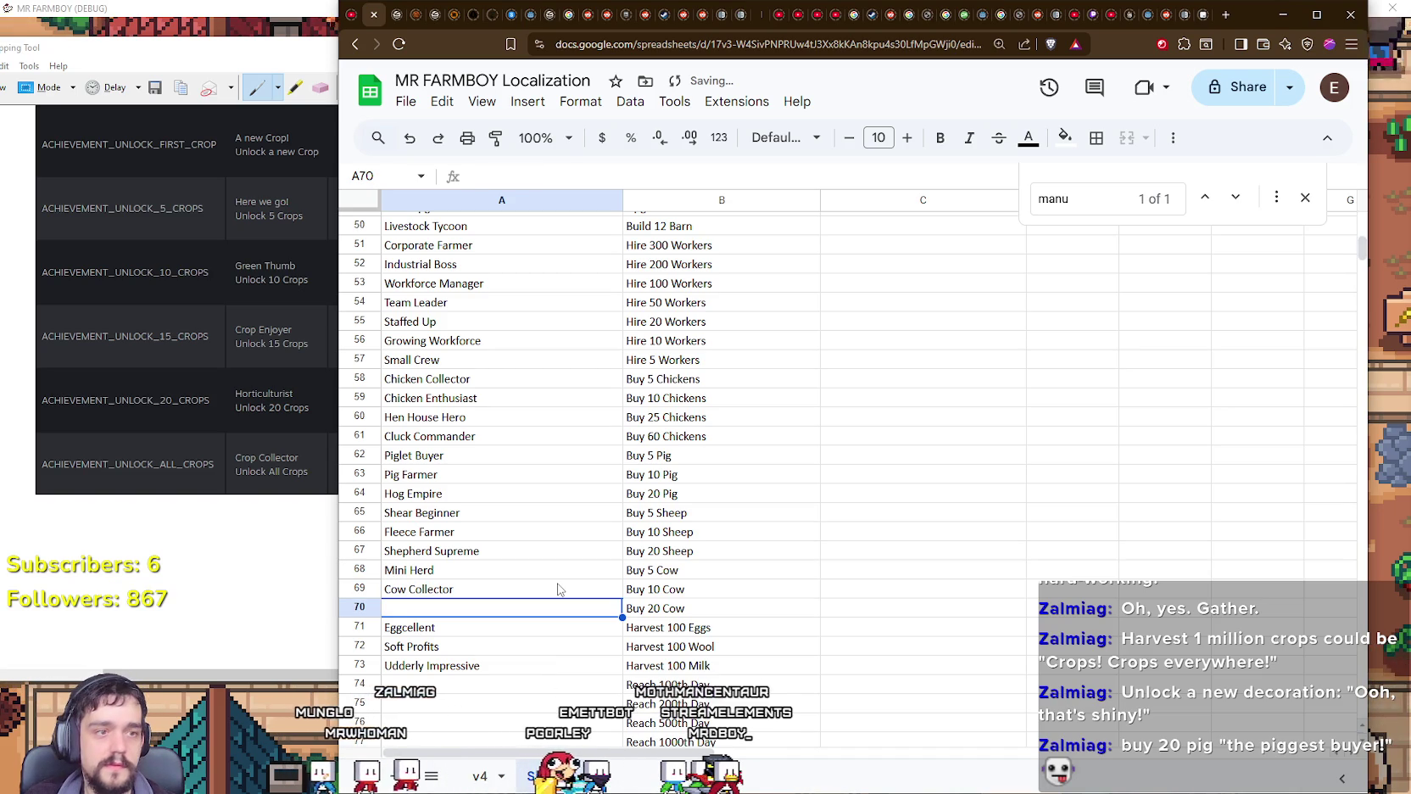
text(Cattle)
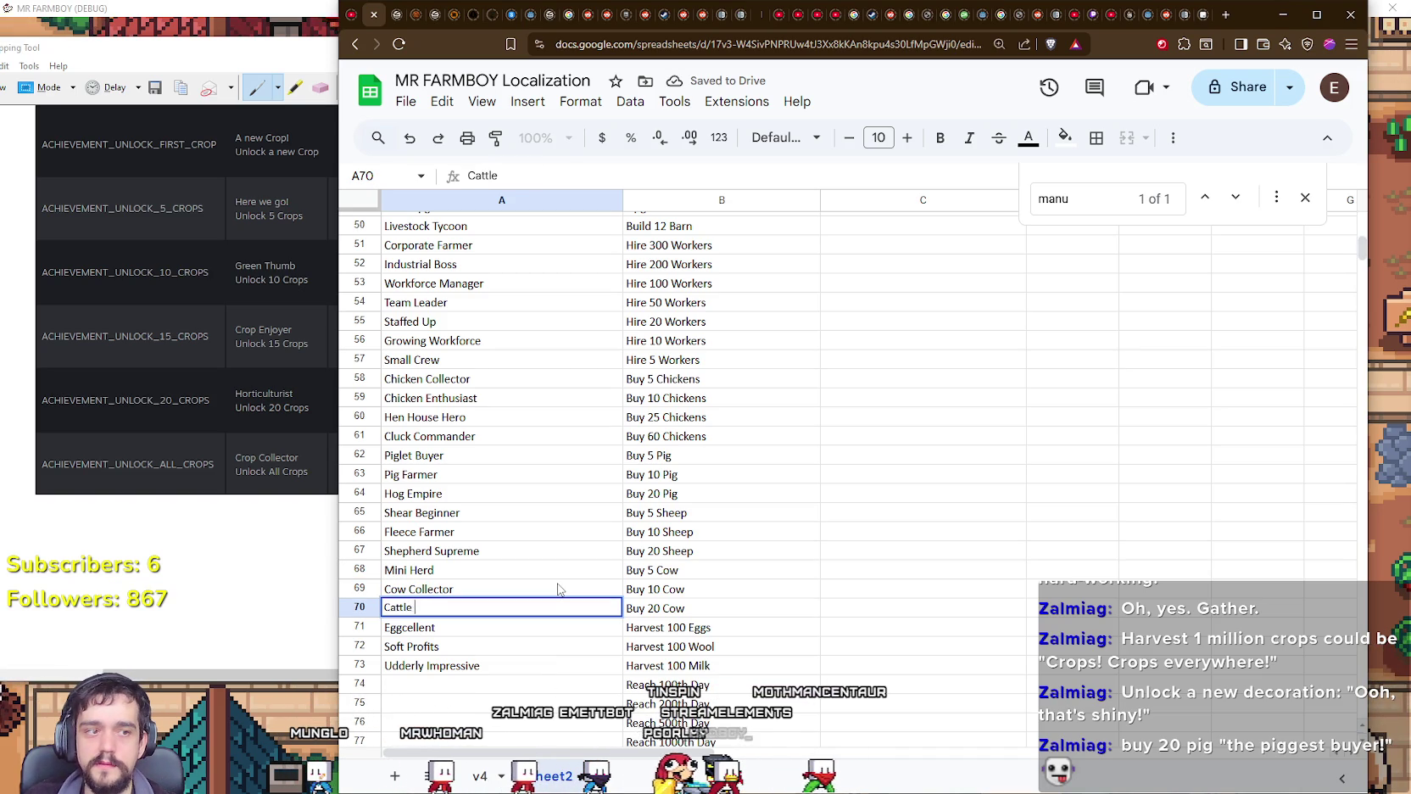
text(ron)
key(Return)
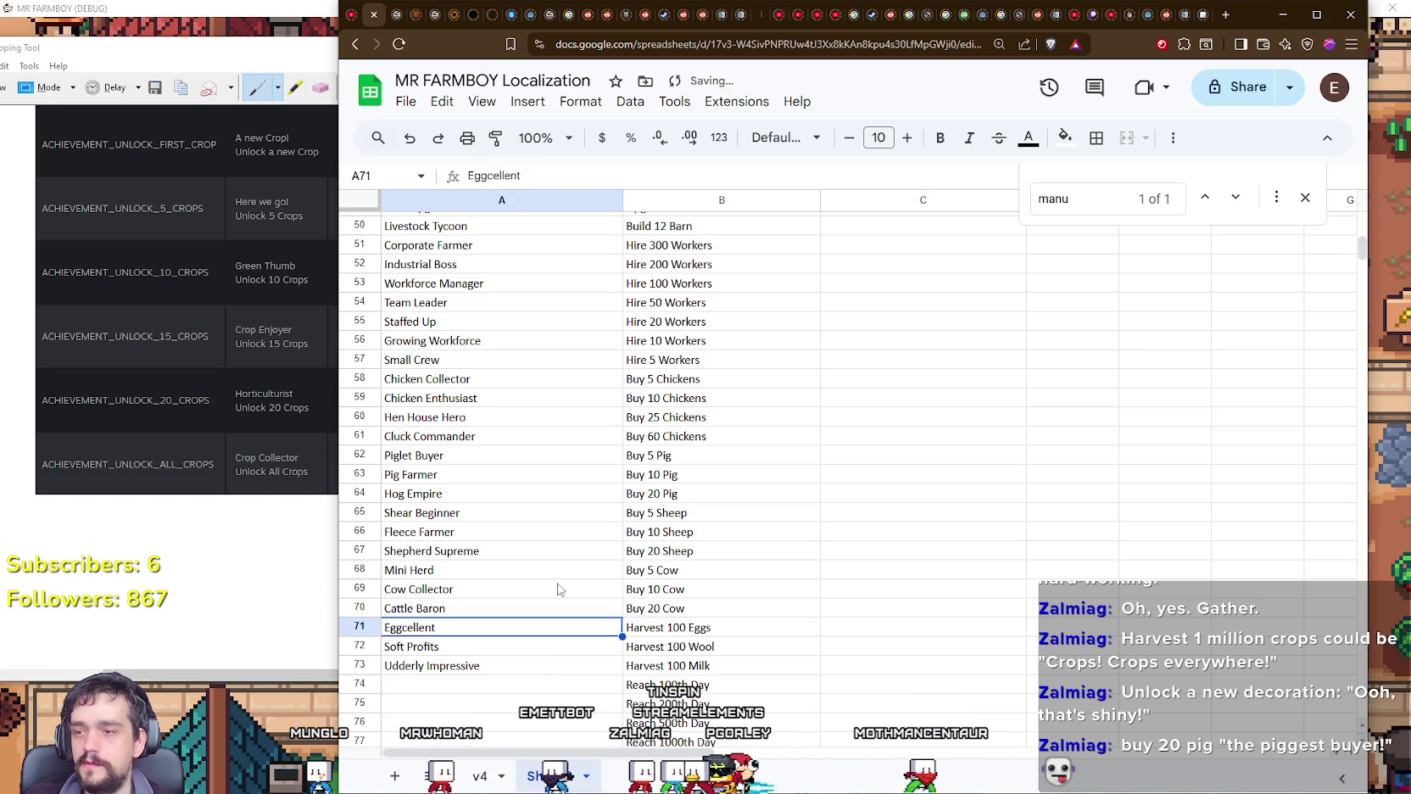
scroll(558, 589, down, 3)
Step: Enter 'Seasoned Farmer' in A74 and 'Farm Veteran' in A75
scroll(558, 589, down, 3)
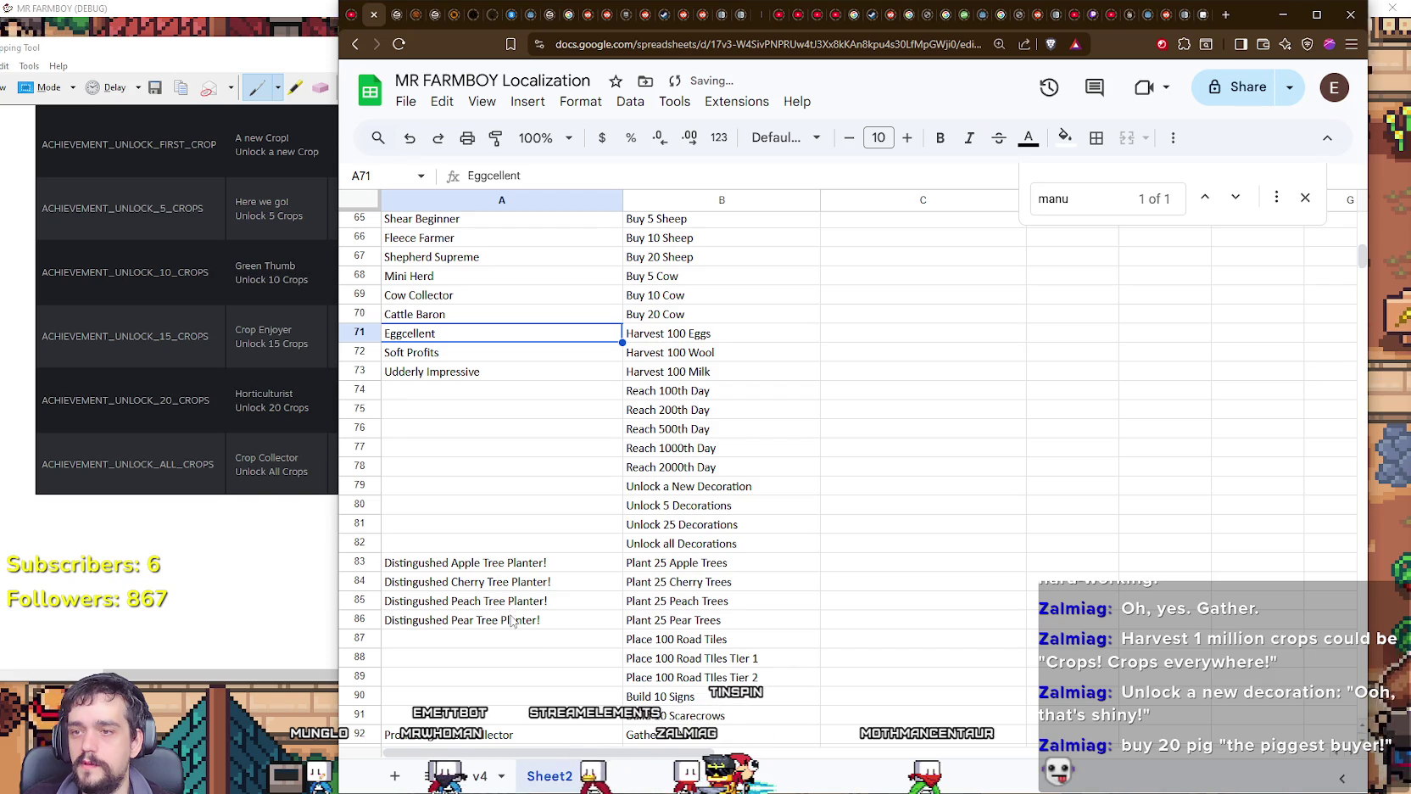
click(481, 391)
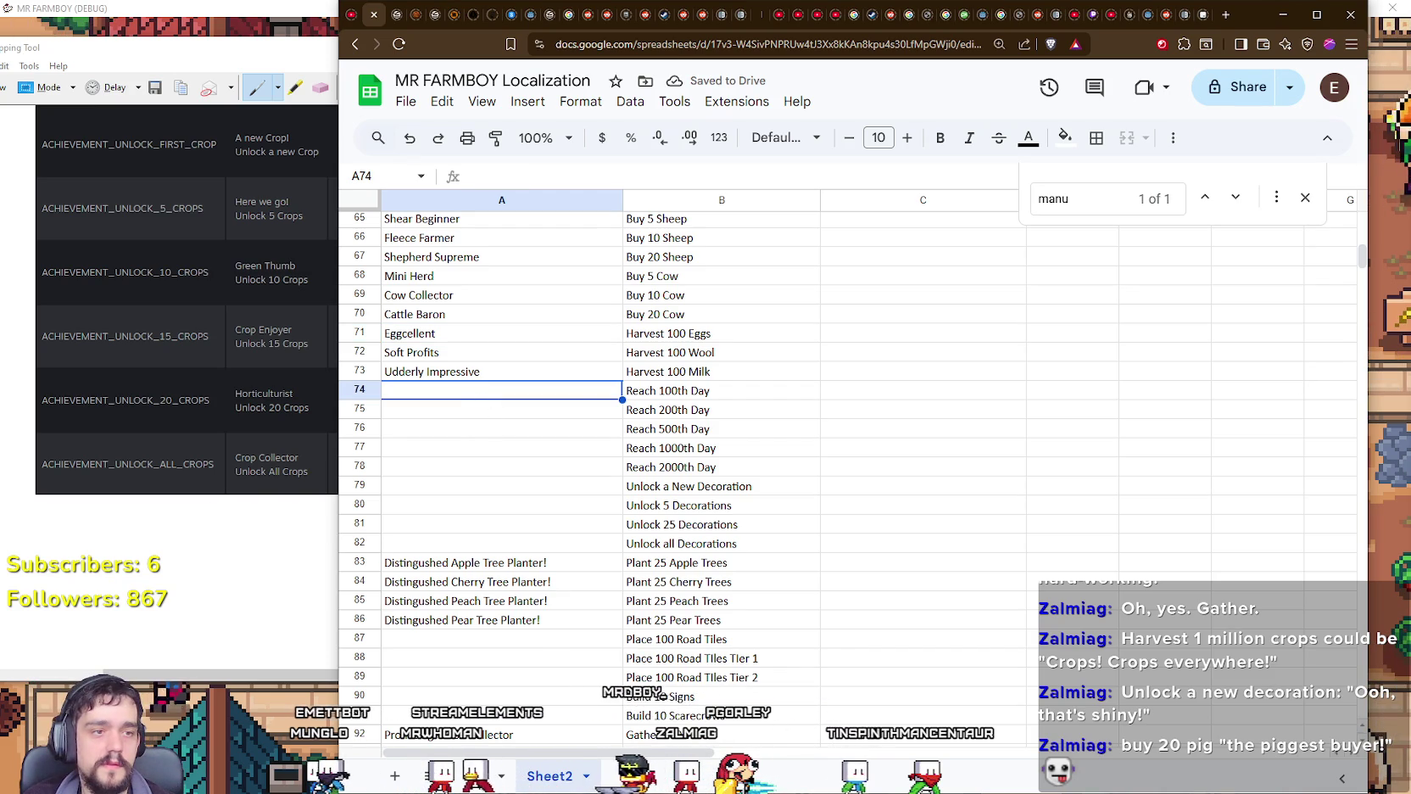
double_click(529, 388)
text(Seasoned Farmer)
key(Return)
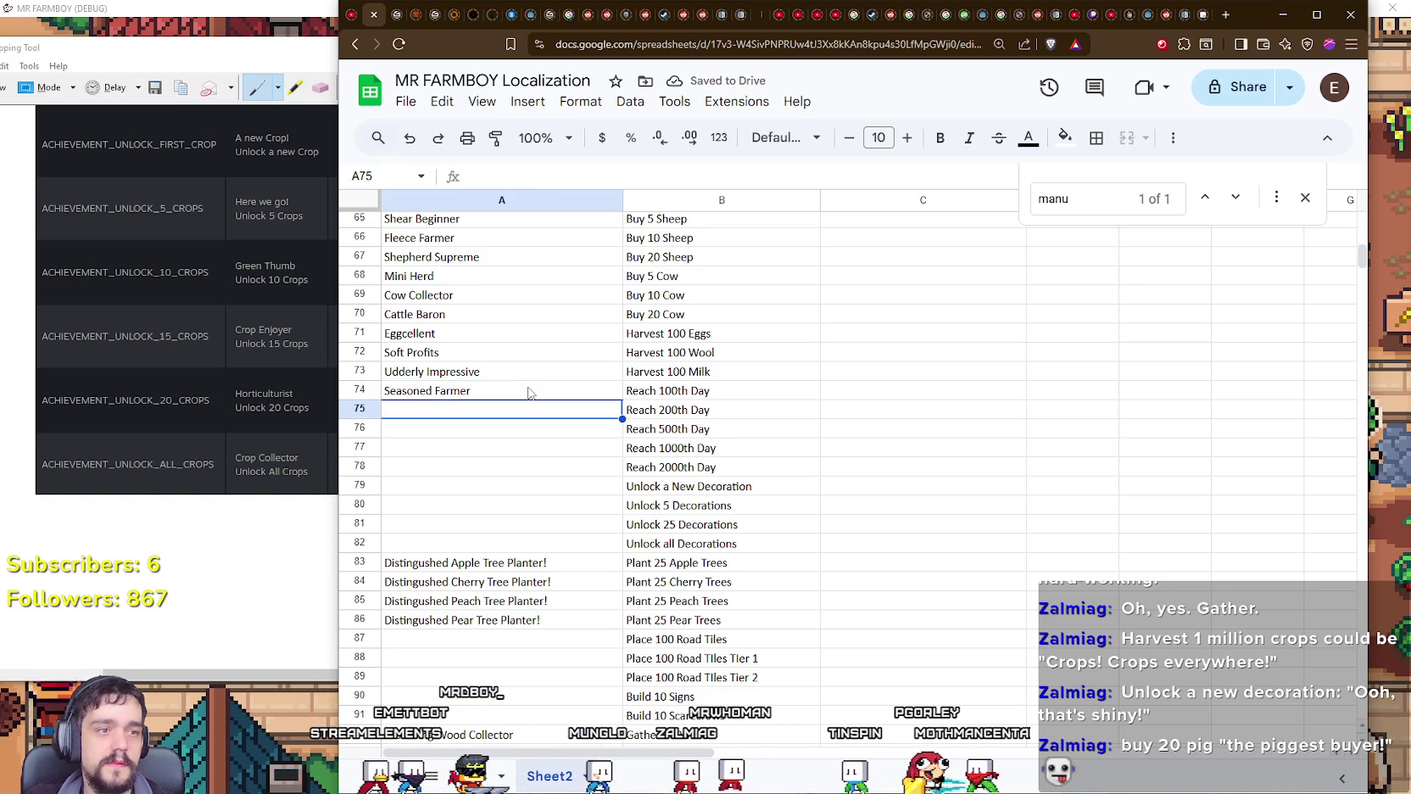
text(Farm B)
key(BackSpace)
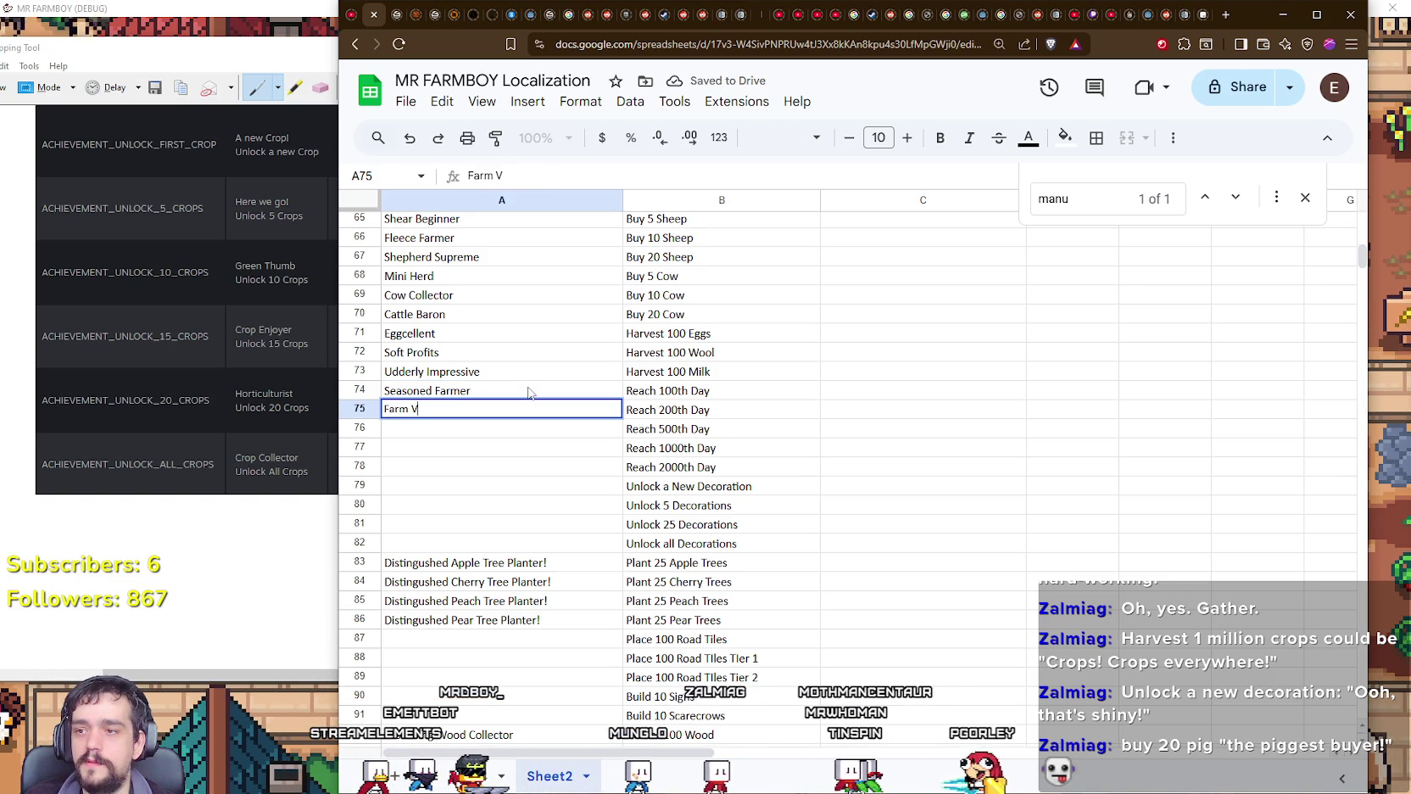
text(Vete)
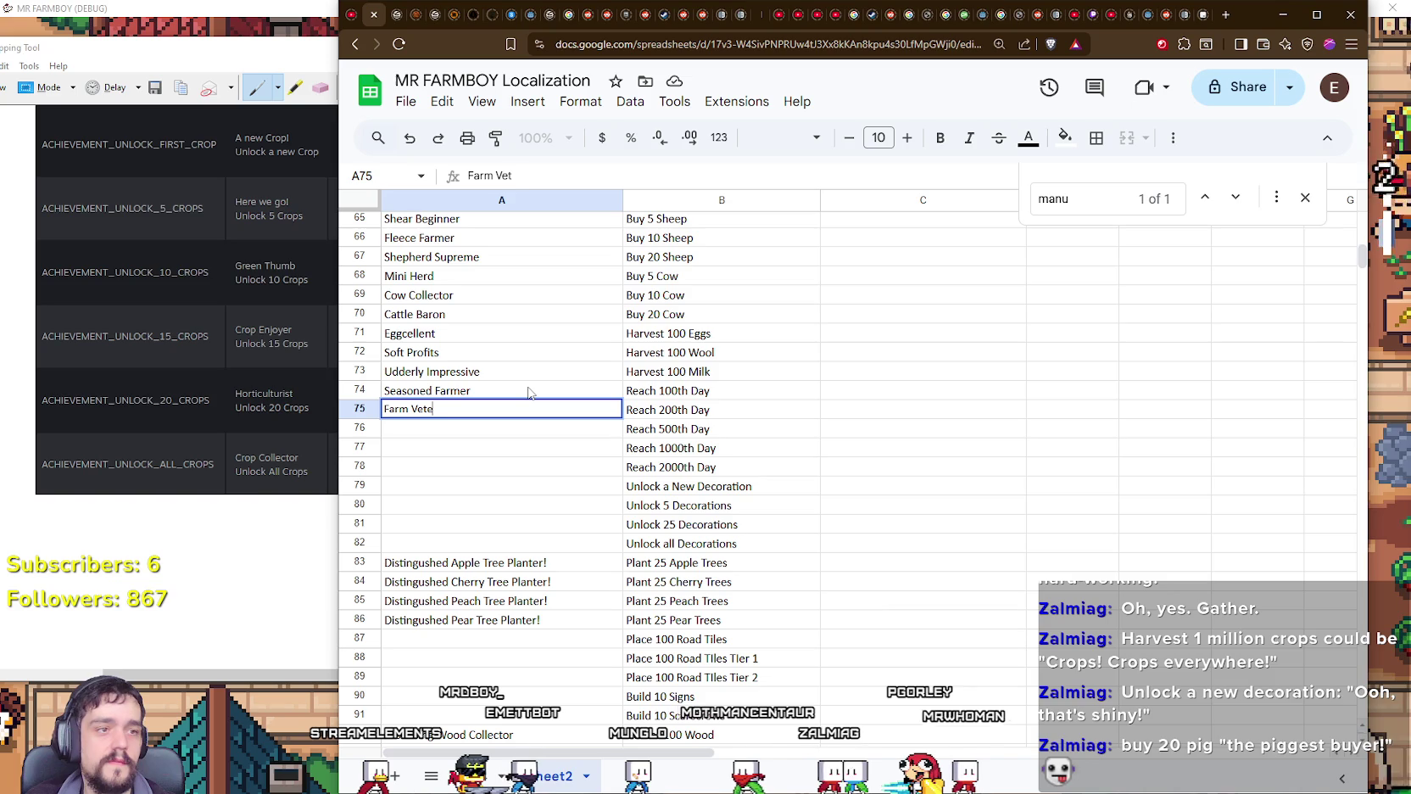
text(ran)
key(Return)
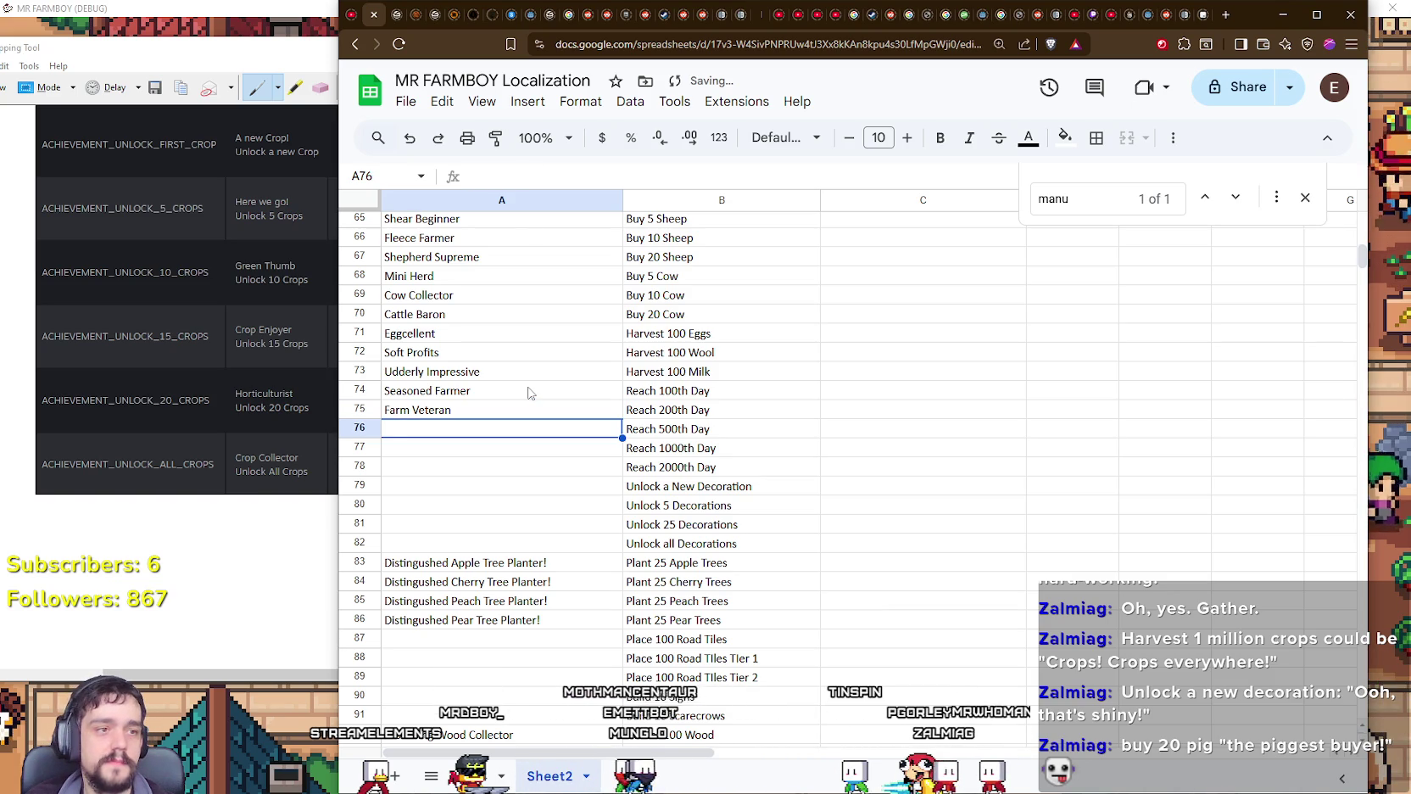
Step: Enter 'Farming Legend', 'Timeless Farmer' and 'Eternal Homestead' in A76–A78
text(Farming Legend)
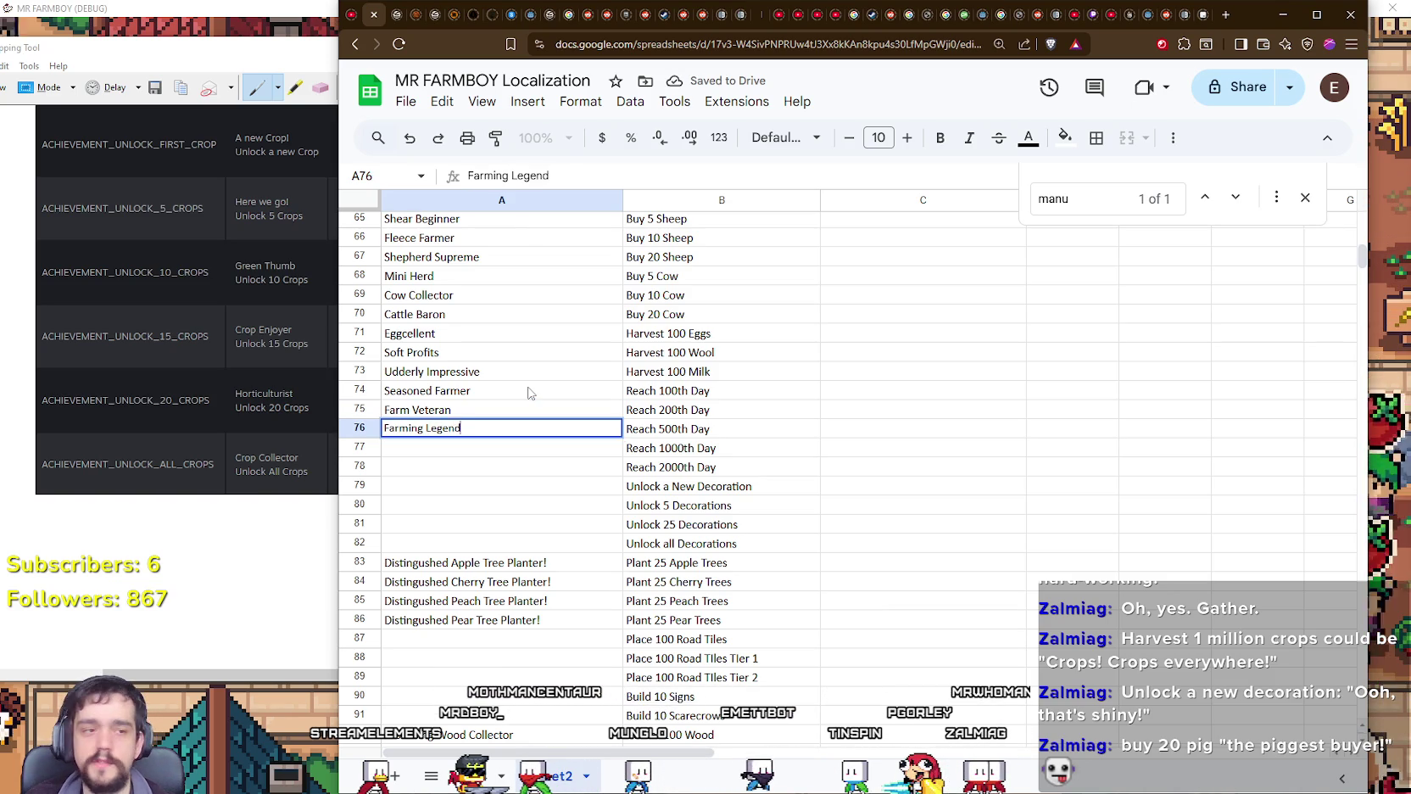
key(Return)
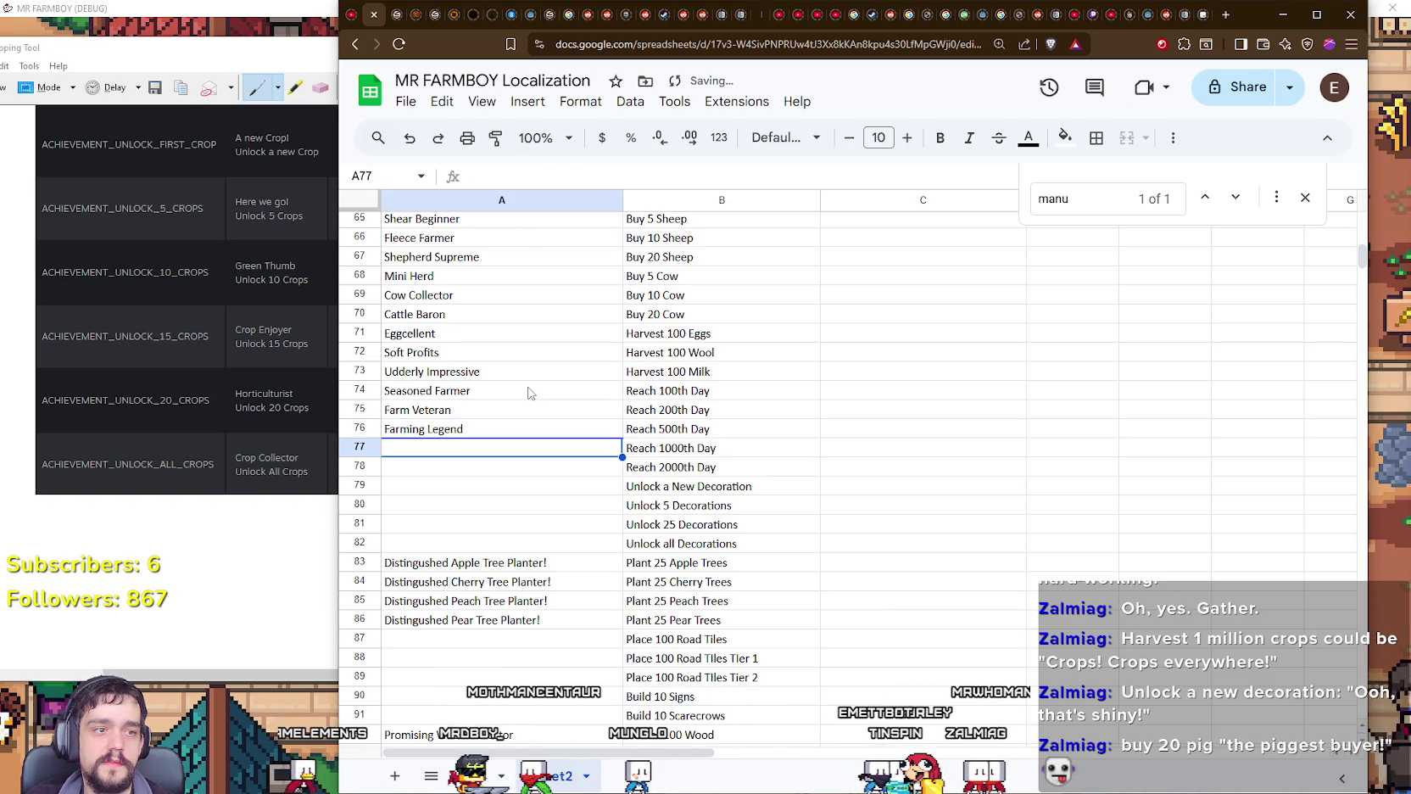
text(Timss Farmer)
key(Return)
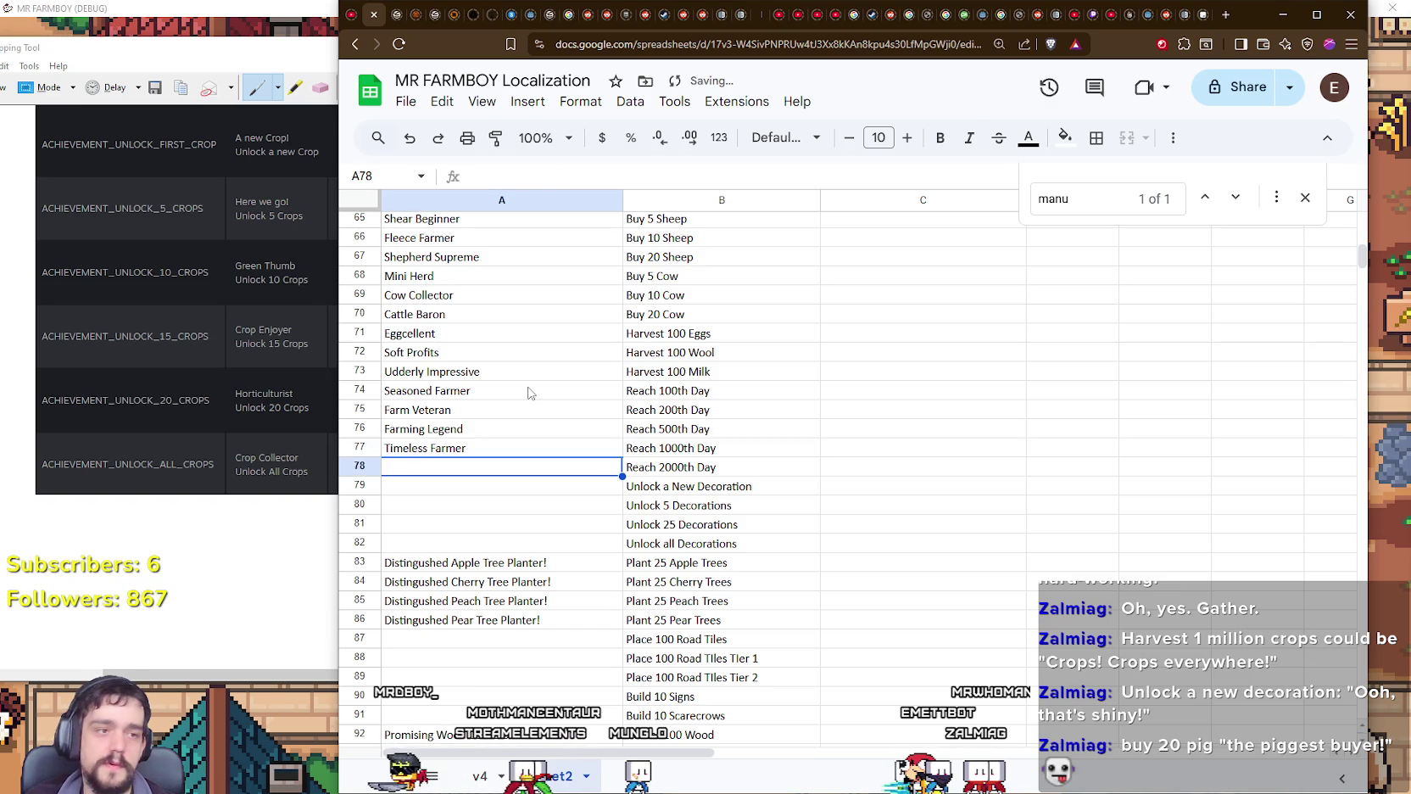
text(Eternal Homestead)
key(Return)
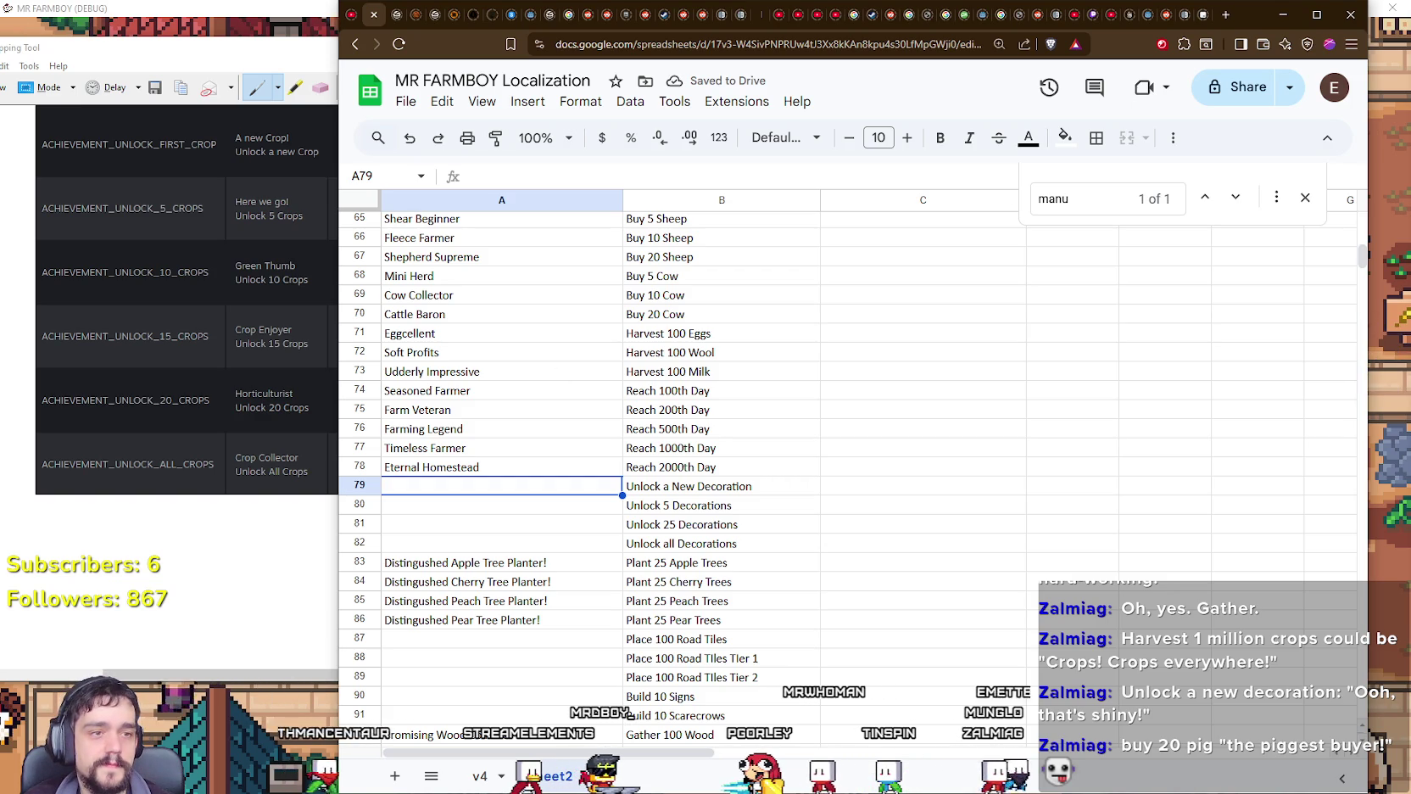
Step: Enter 'Creative Spark', 'Design Beginner', 'Design Enthusiast' and 'Decor Completionist' in A79–A82
double_click(567, 488)
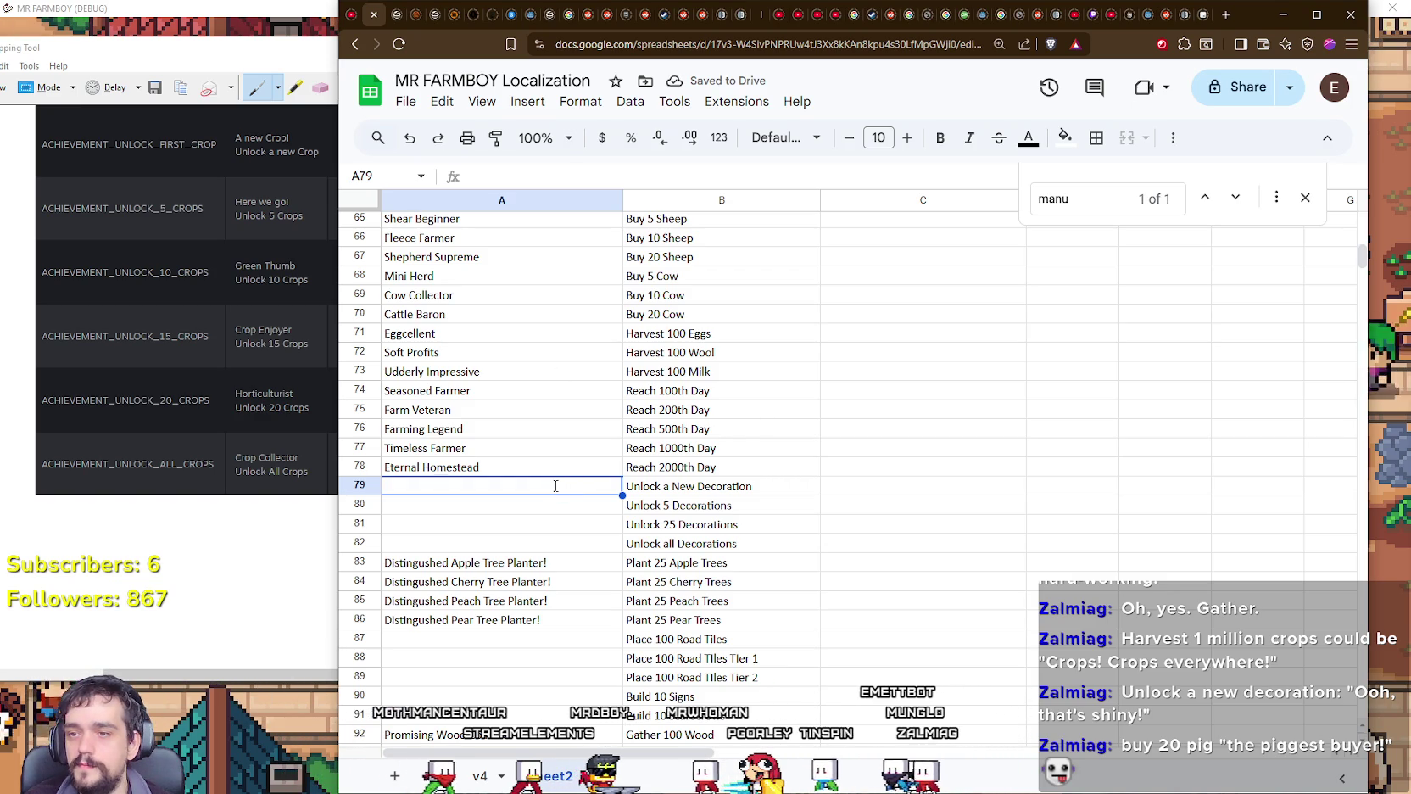
text(Creative S)
key(Return)
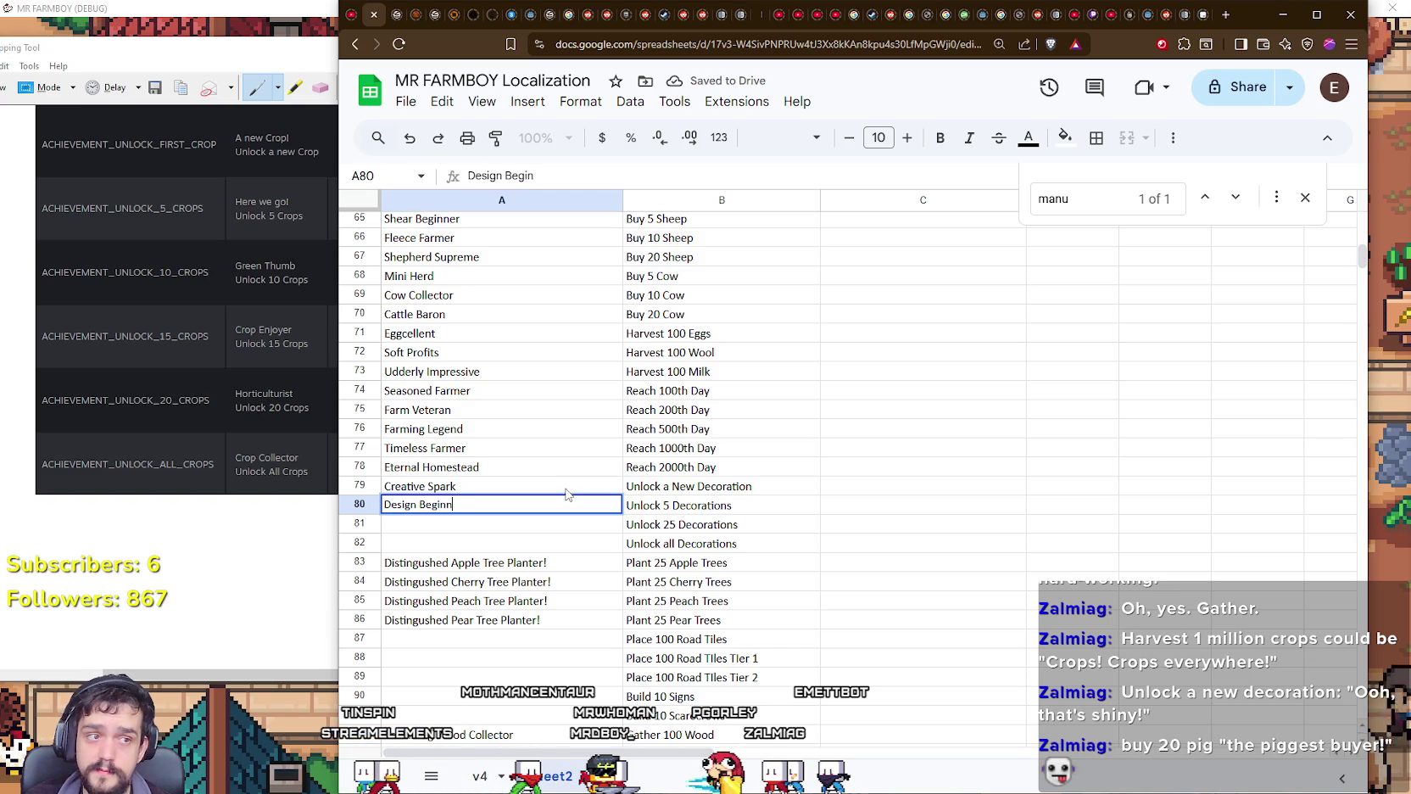
text(er)
key(Return)
text(Design )
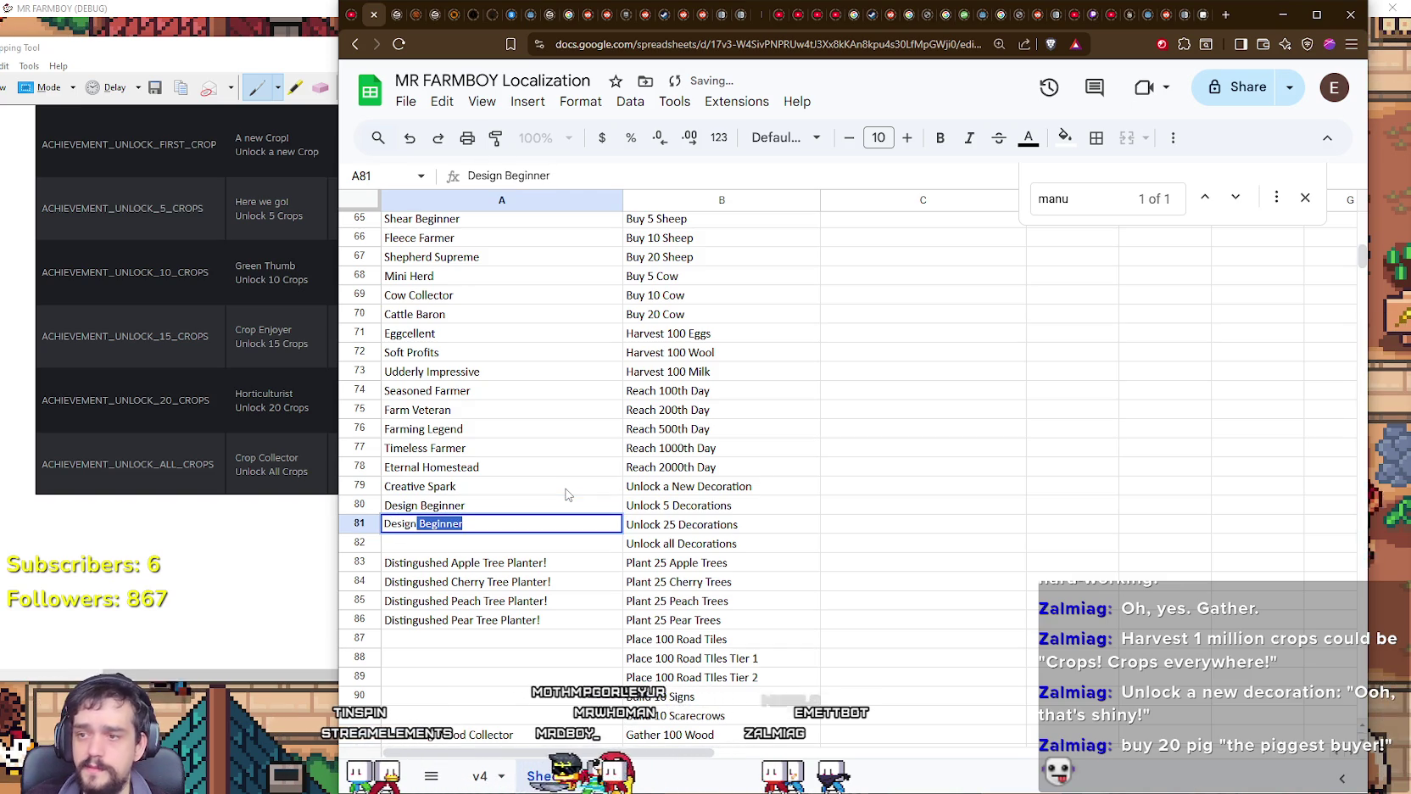
text(En)
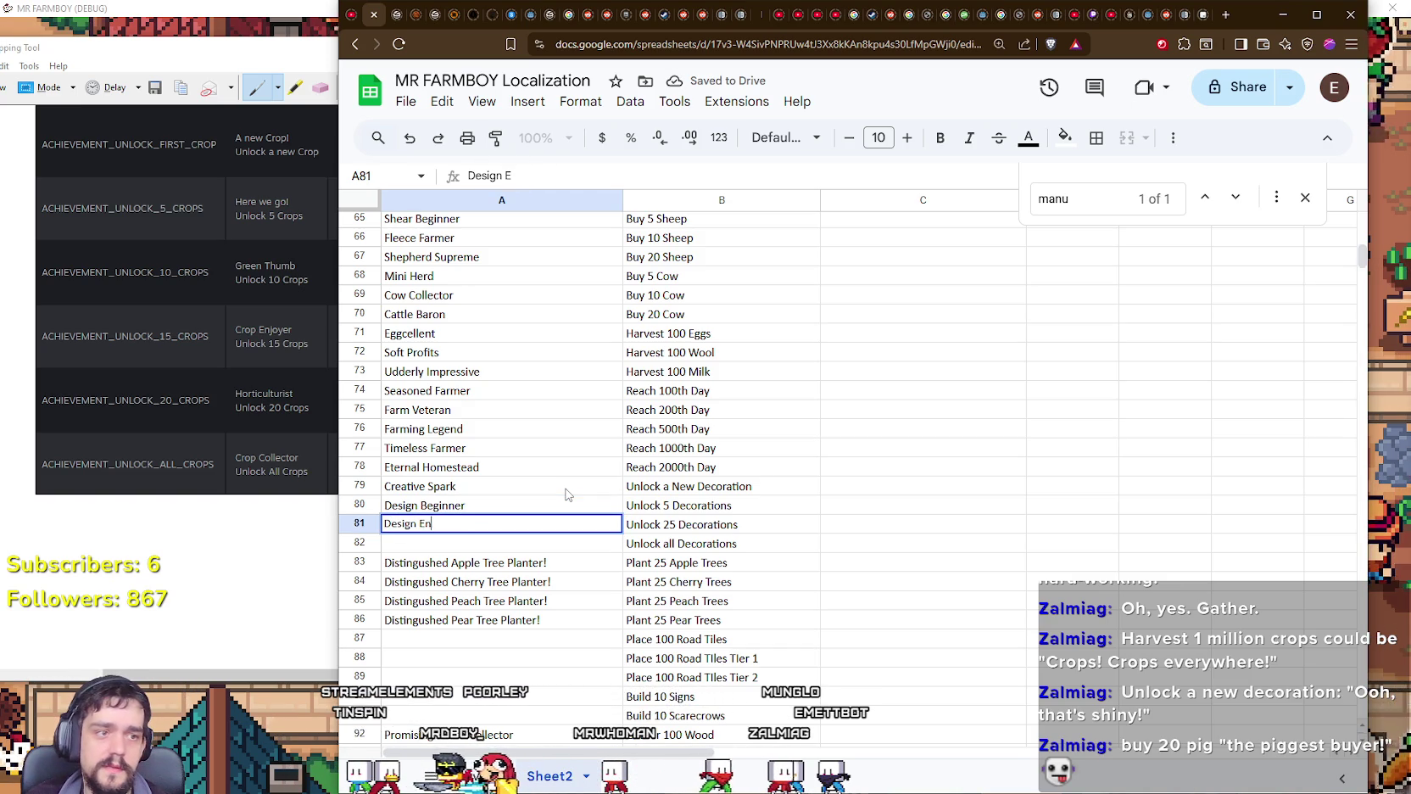
text(thusiast)
key(Return)
text(Decor Completio)
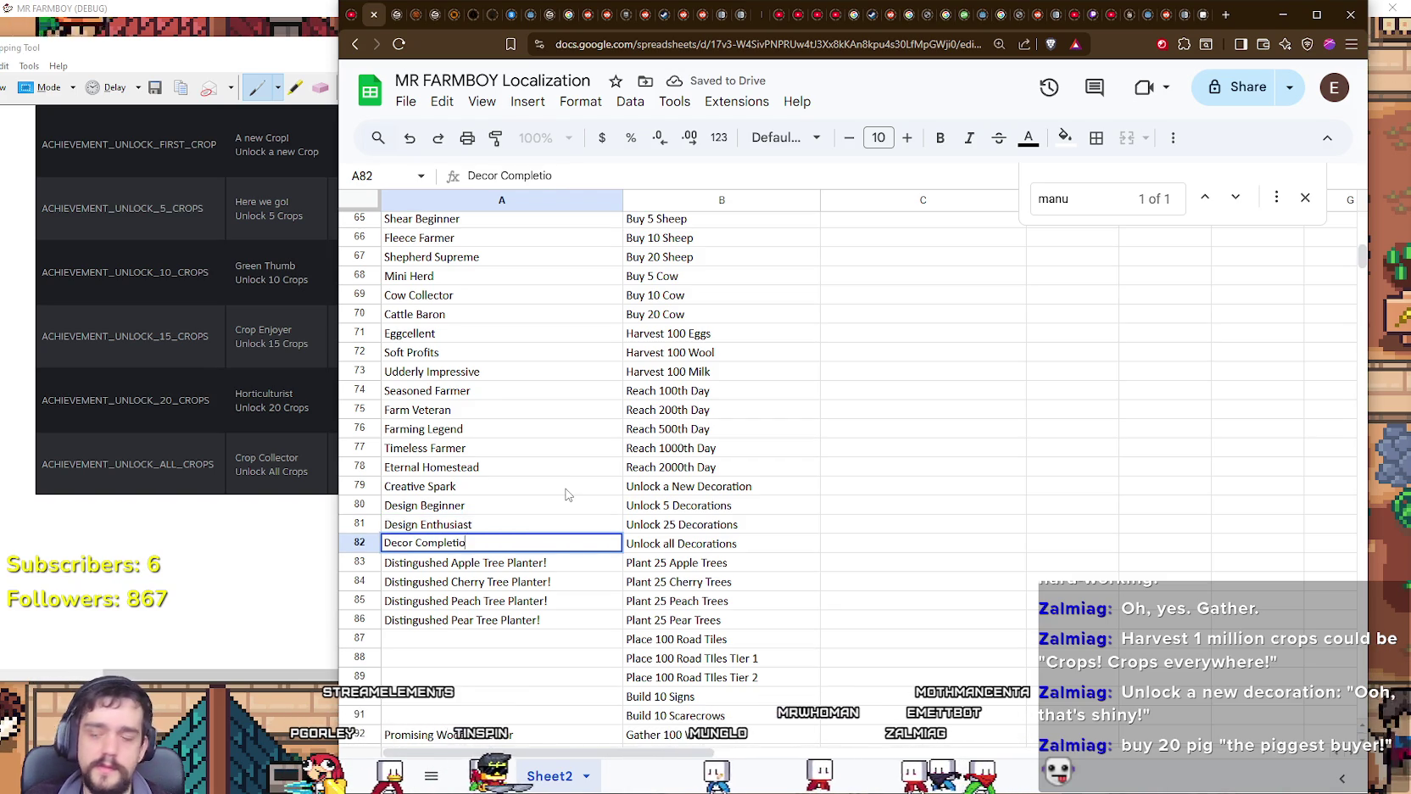
text(nist)
key(Return)
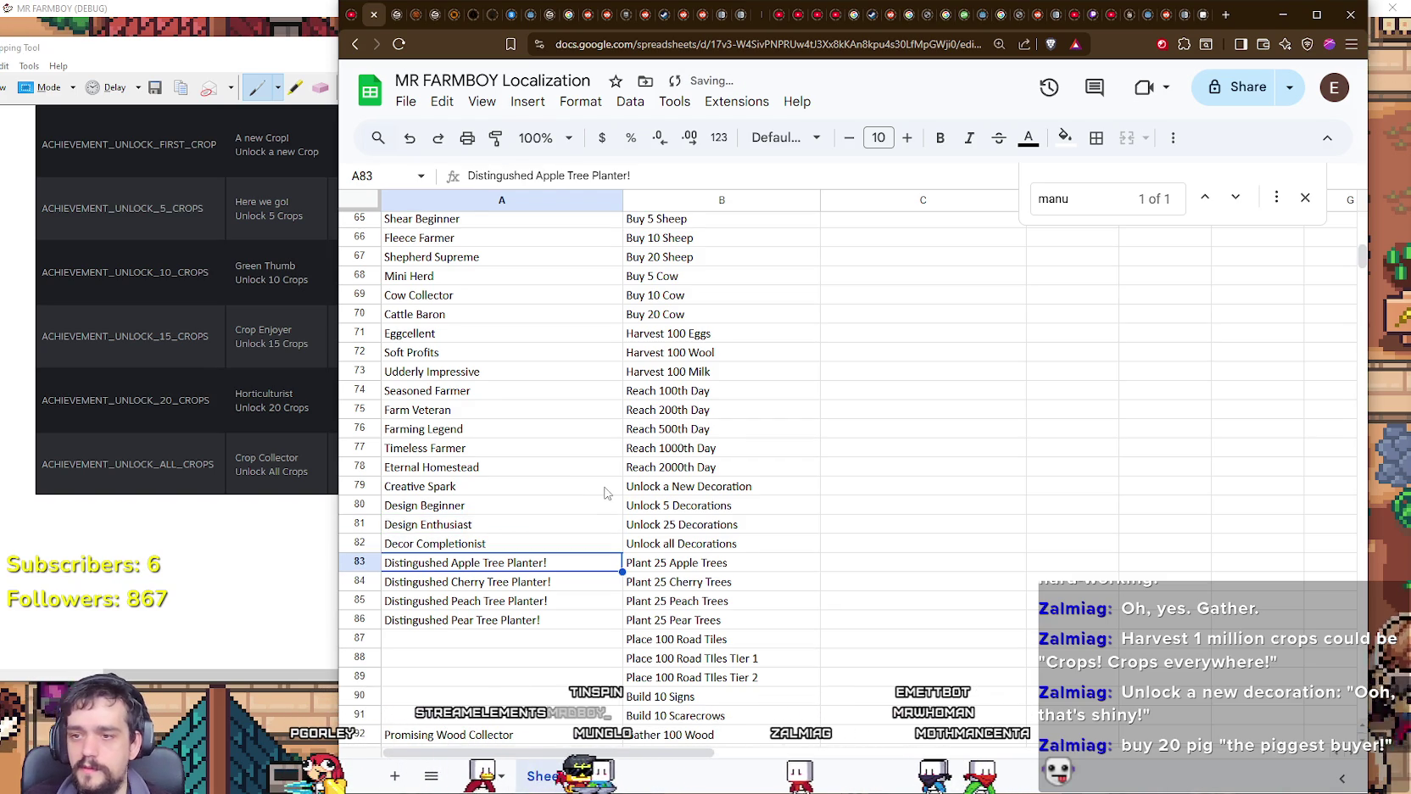
Step: Prefix A83 with 'Apple Orchard or' and A84 with 'Cherry Grove or', widening column A
scroll(606, 492, down, 1)
scroll(605, 492, down, 1)
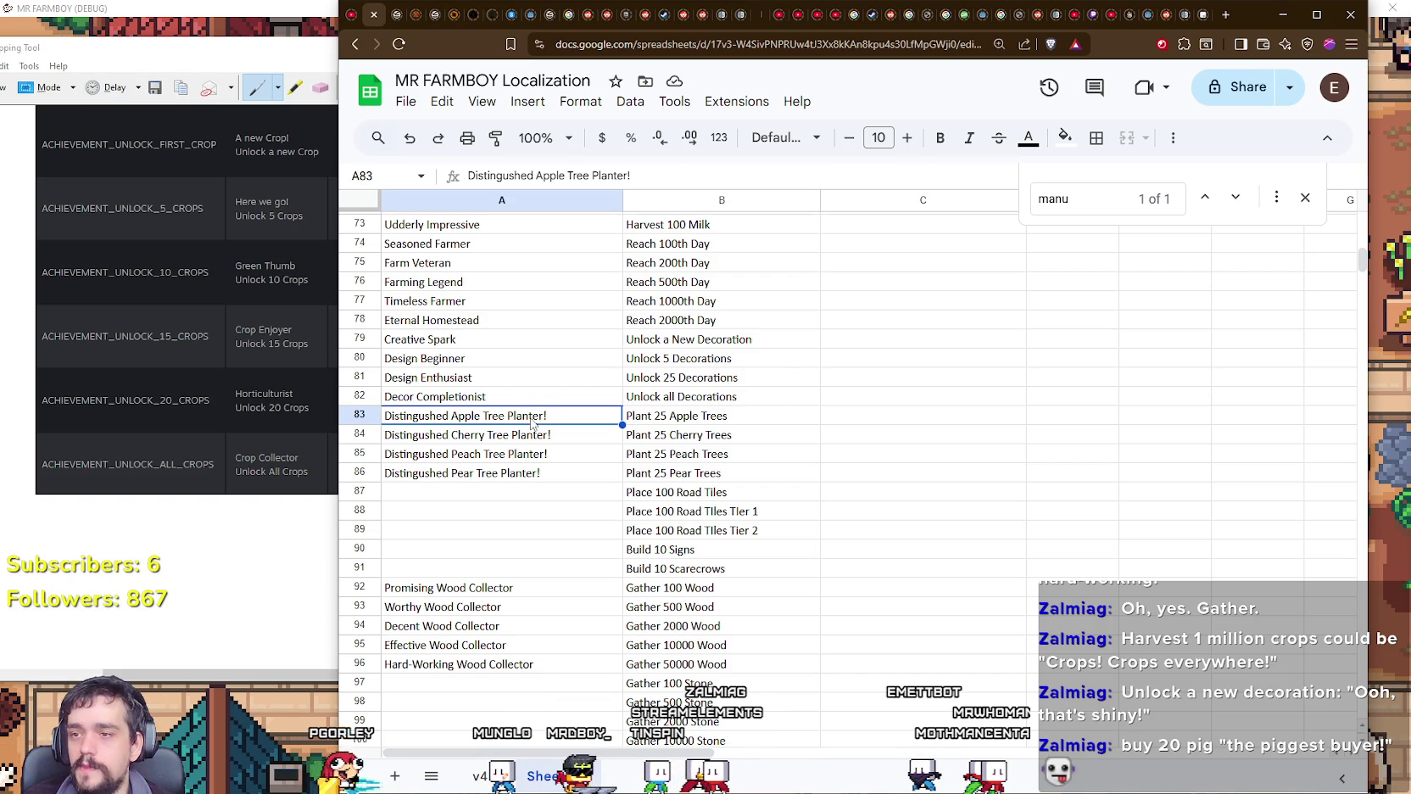
key(Escape)
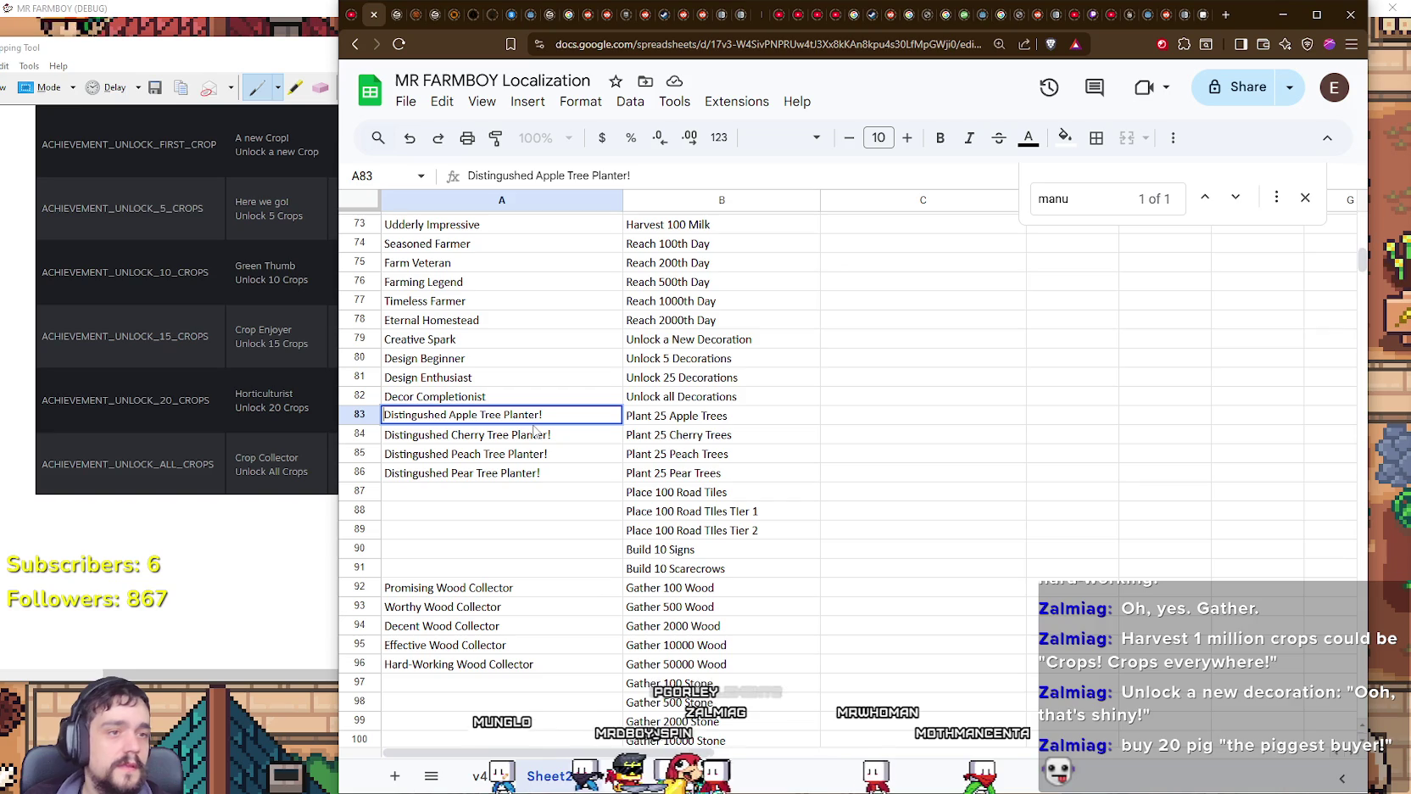
text(Apple Or)
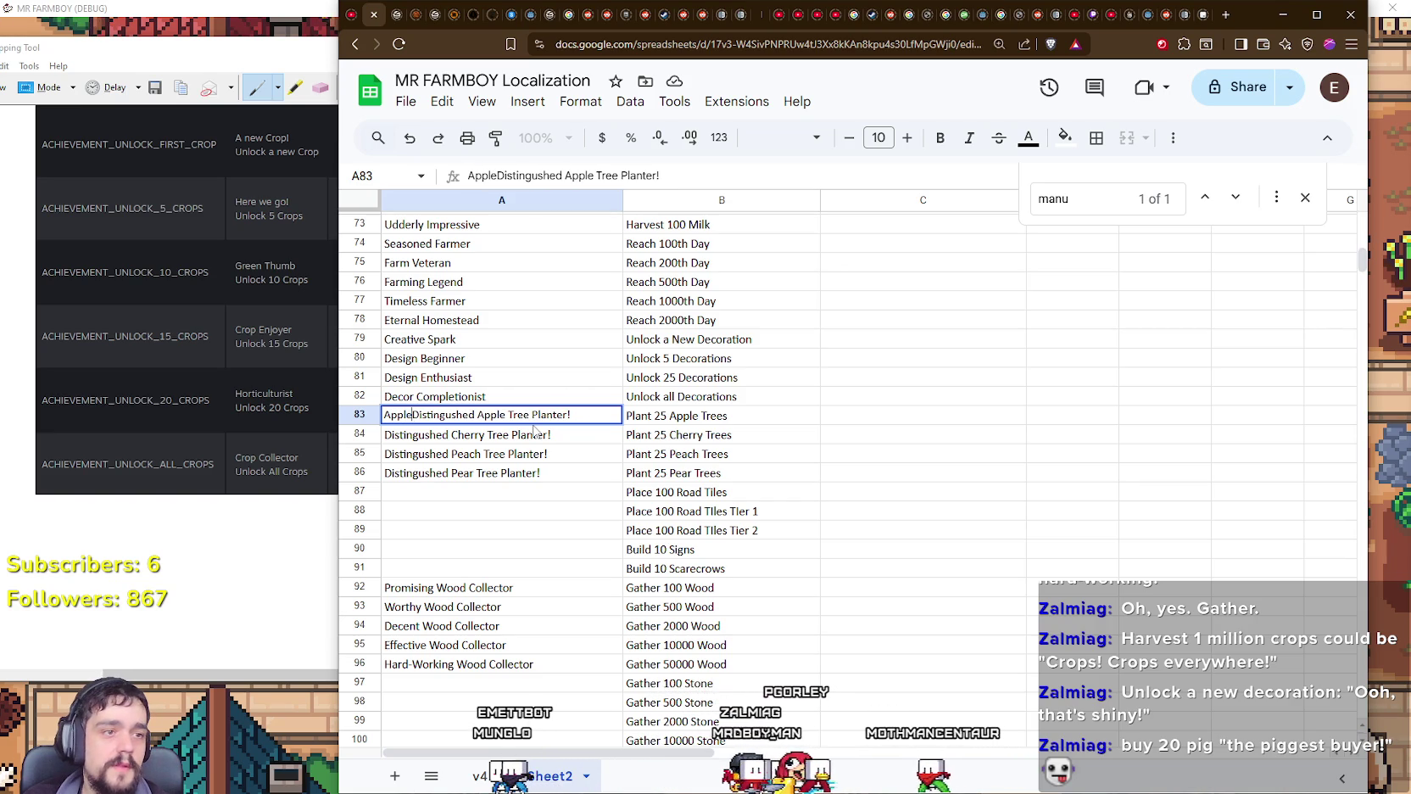
text(chard)
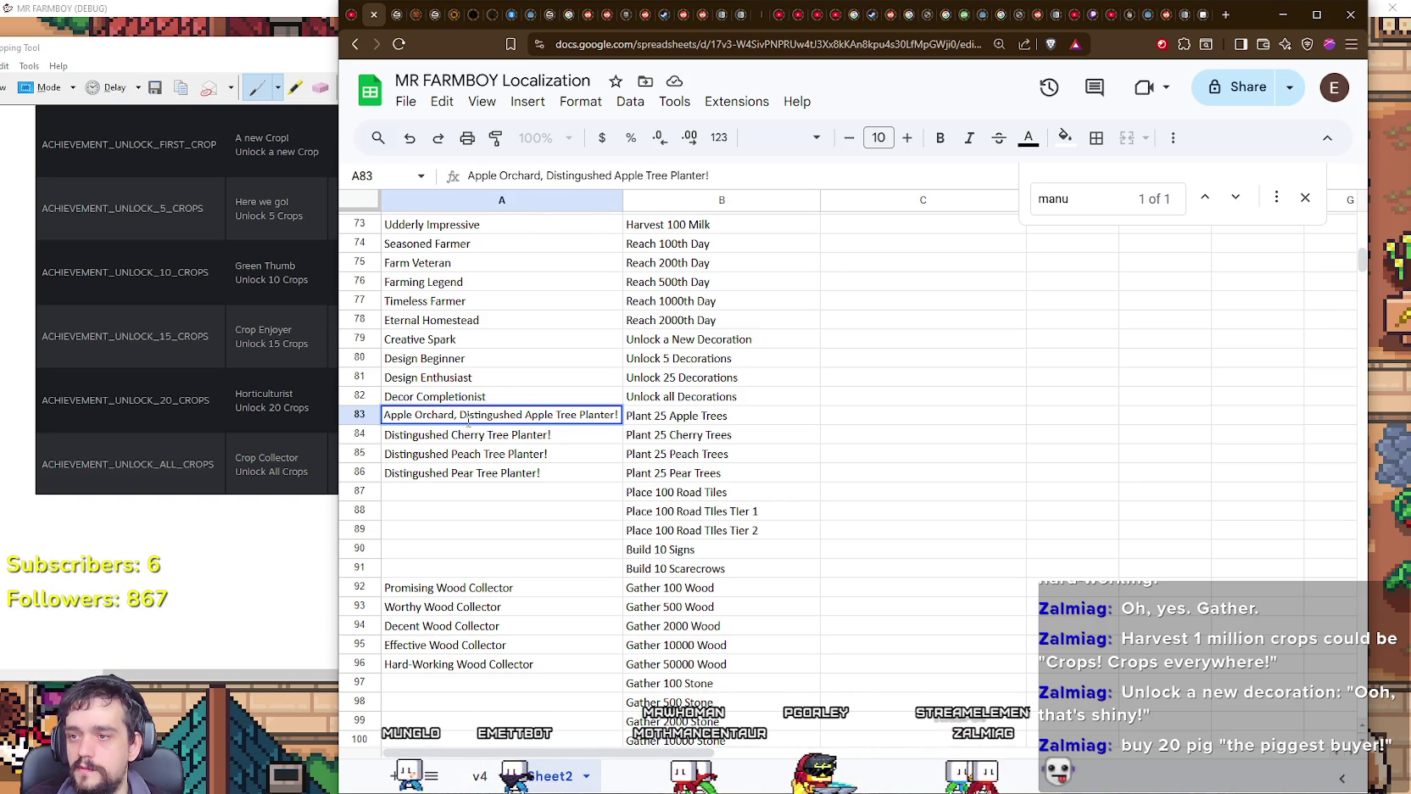
text( or)
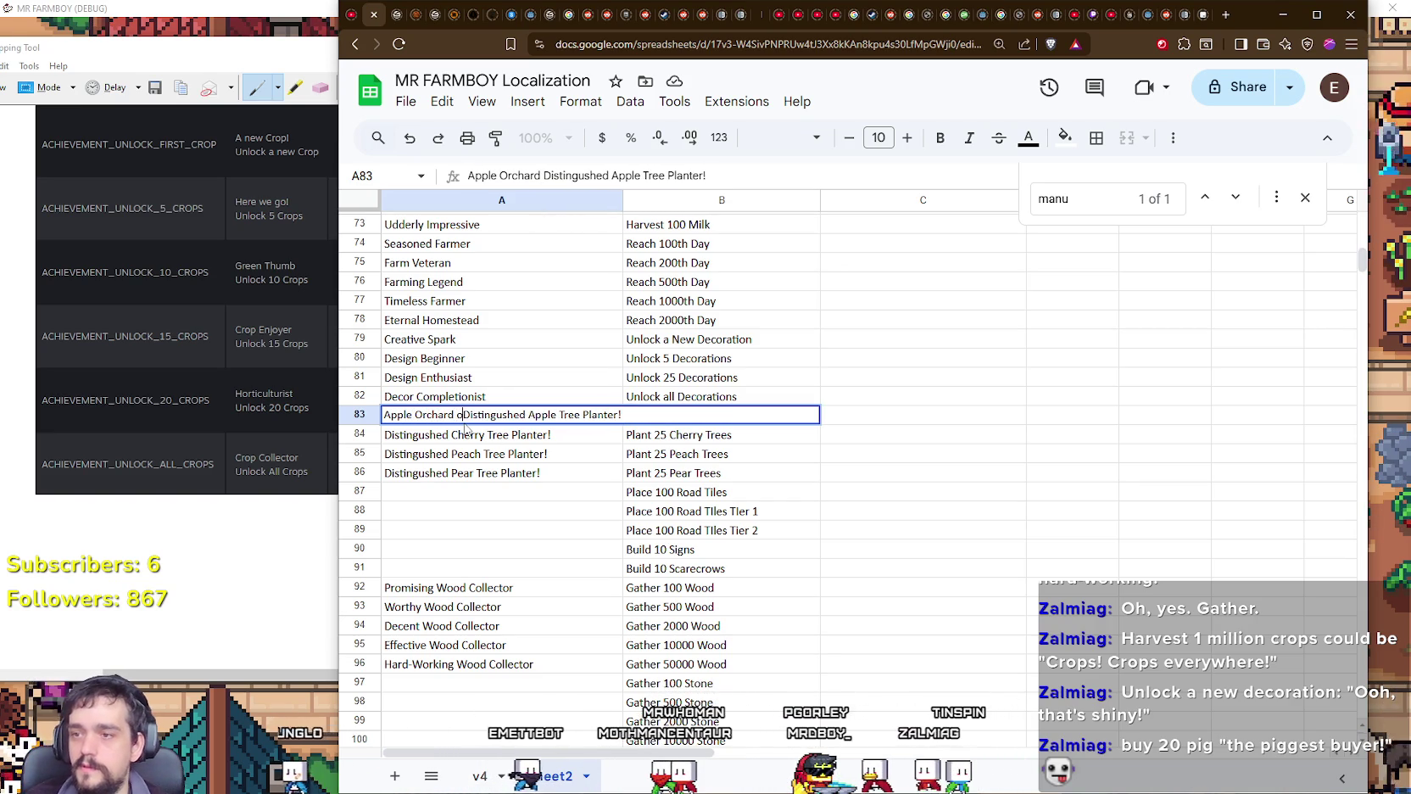
drag(623, 199, 701, 199)
click(469, 436)
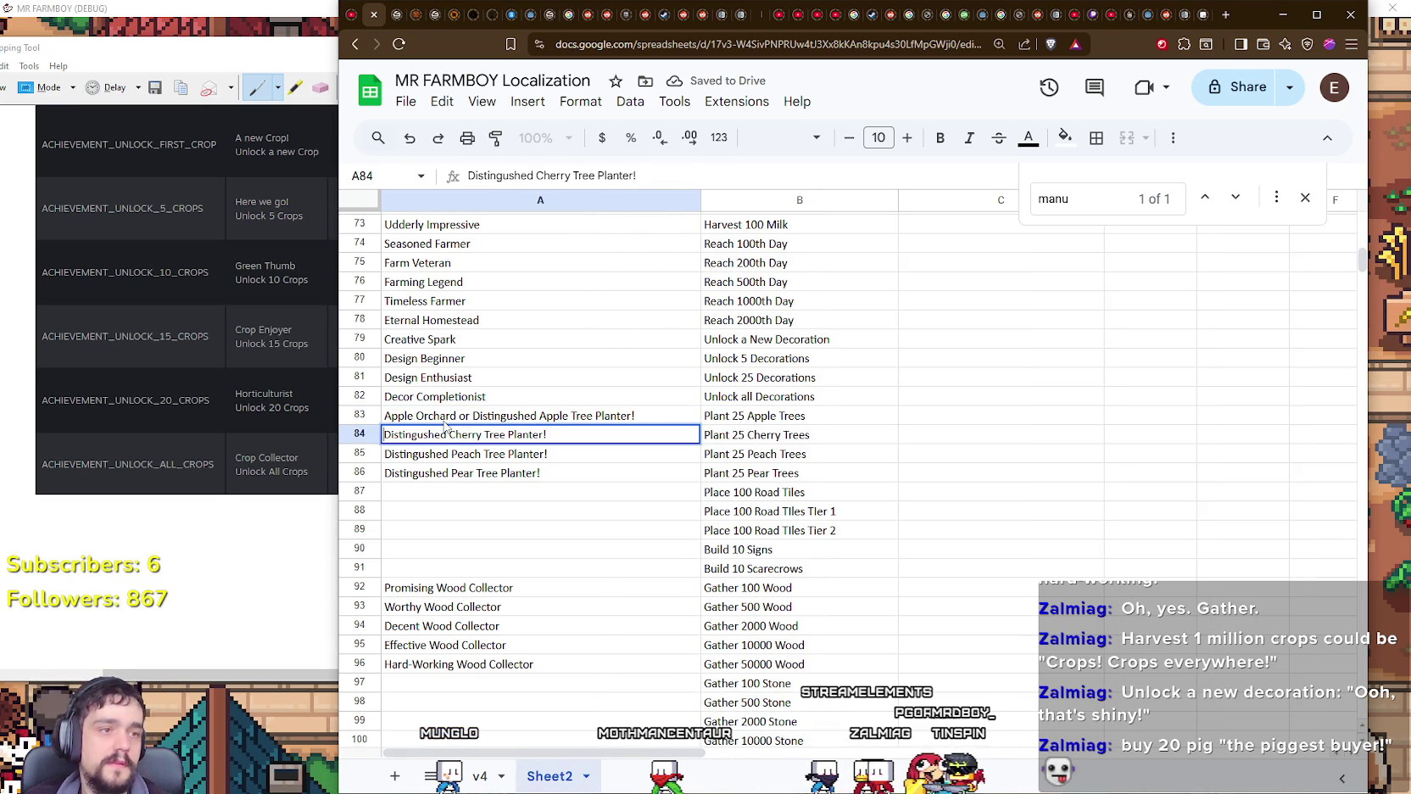
text(Cherry Grove or)
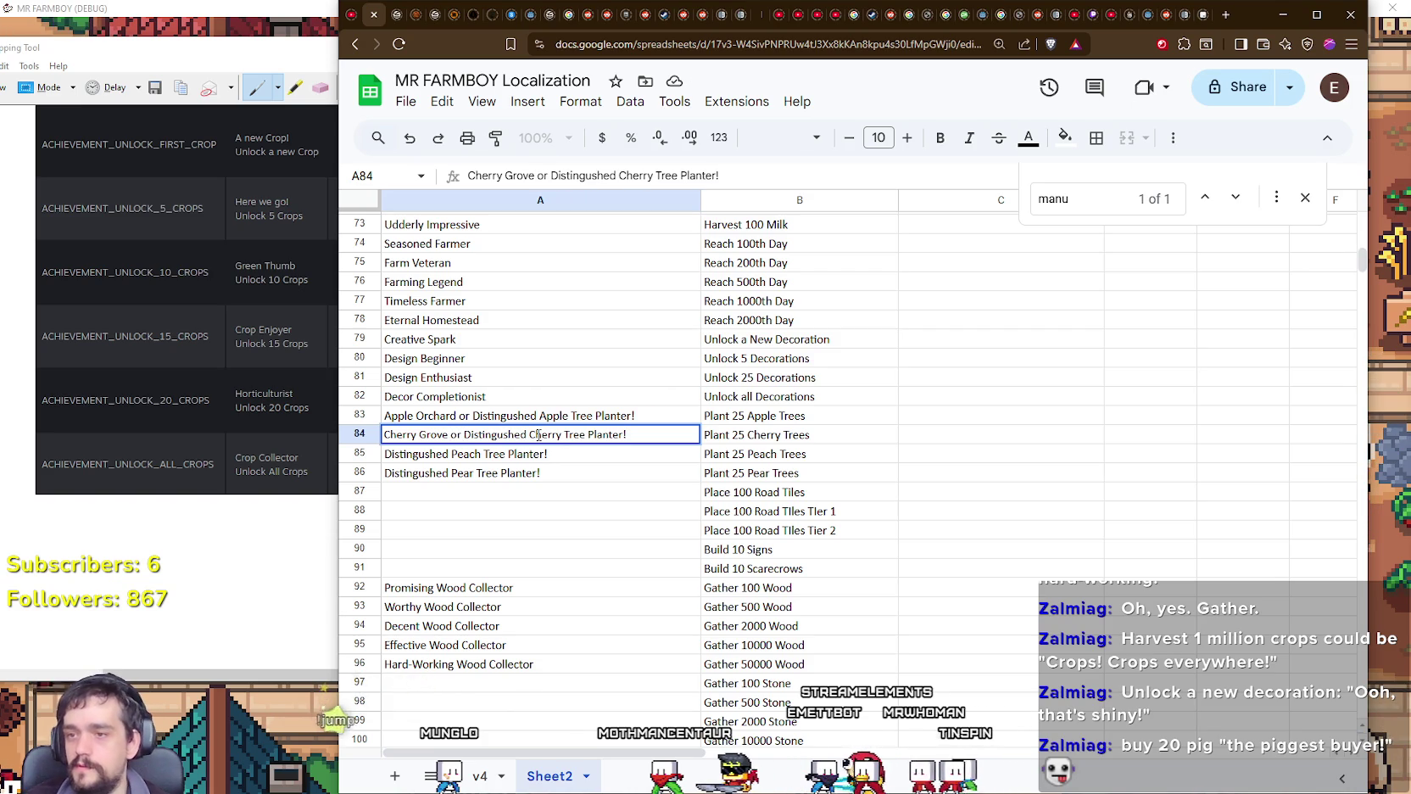
click(469, 462)
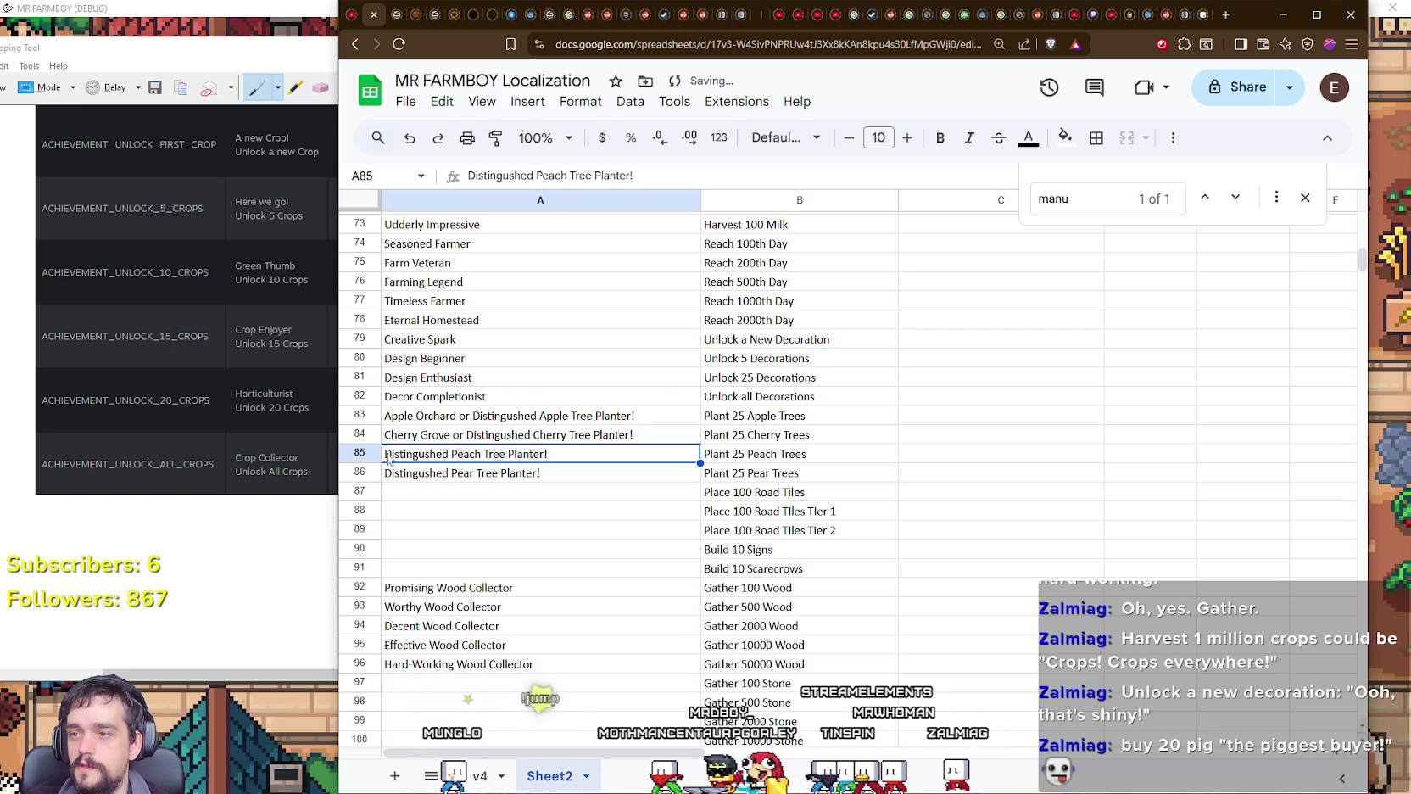
Step: Prefix A85 with 'Peach Paradise or' and A86 with 'Pear Haven or'
key(Return)
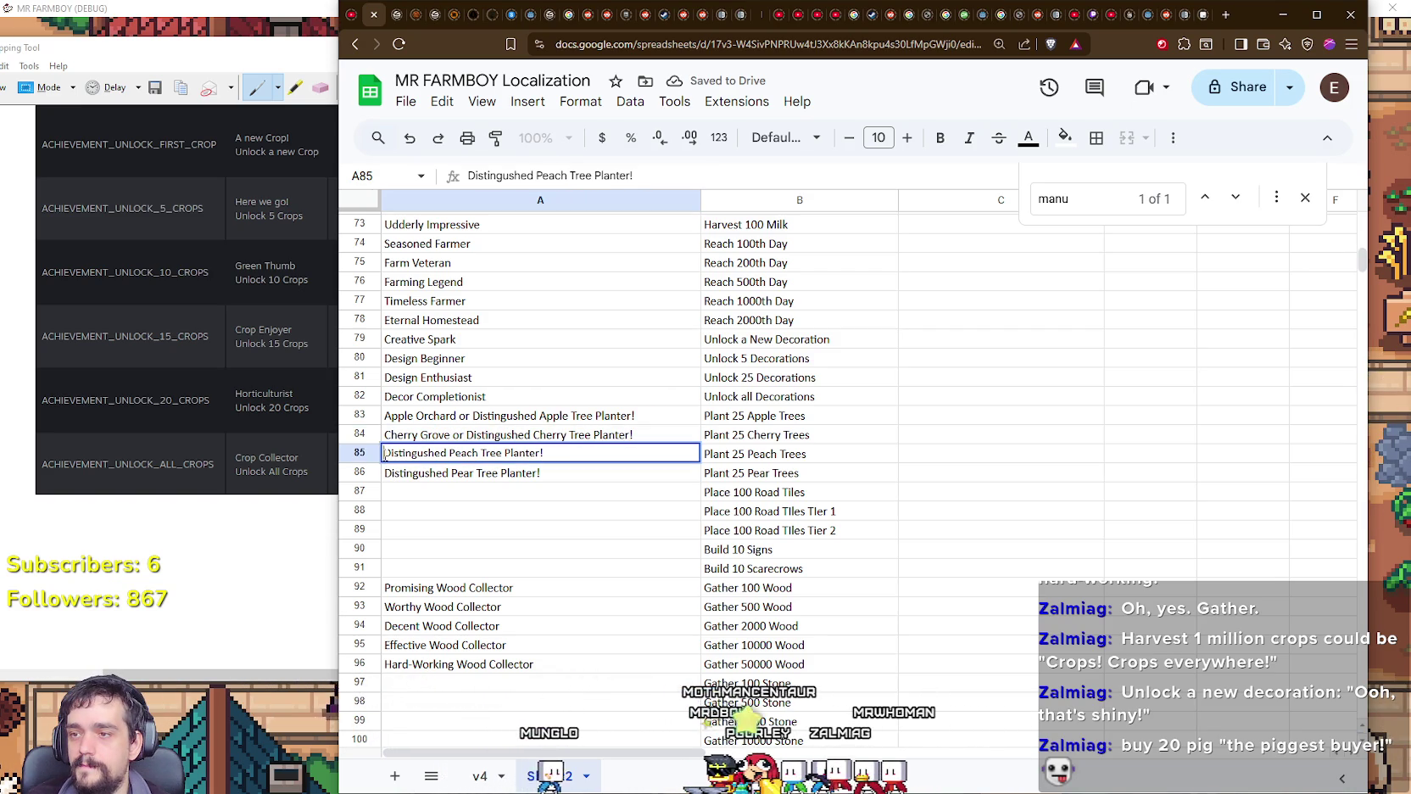
text(Peac)
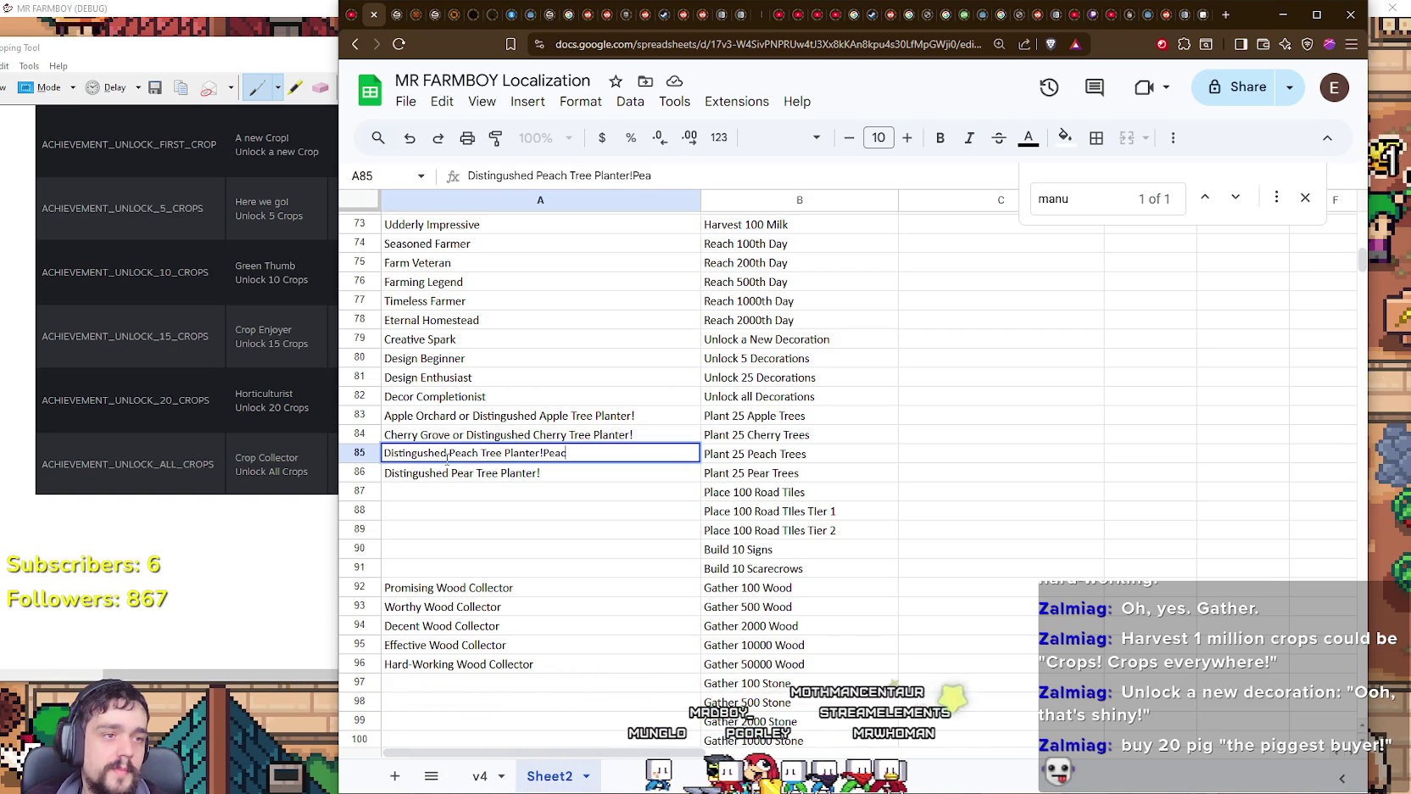
text(h Paradise or)
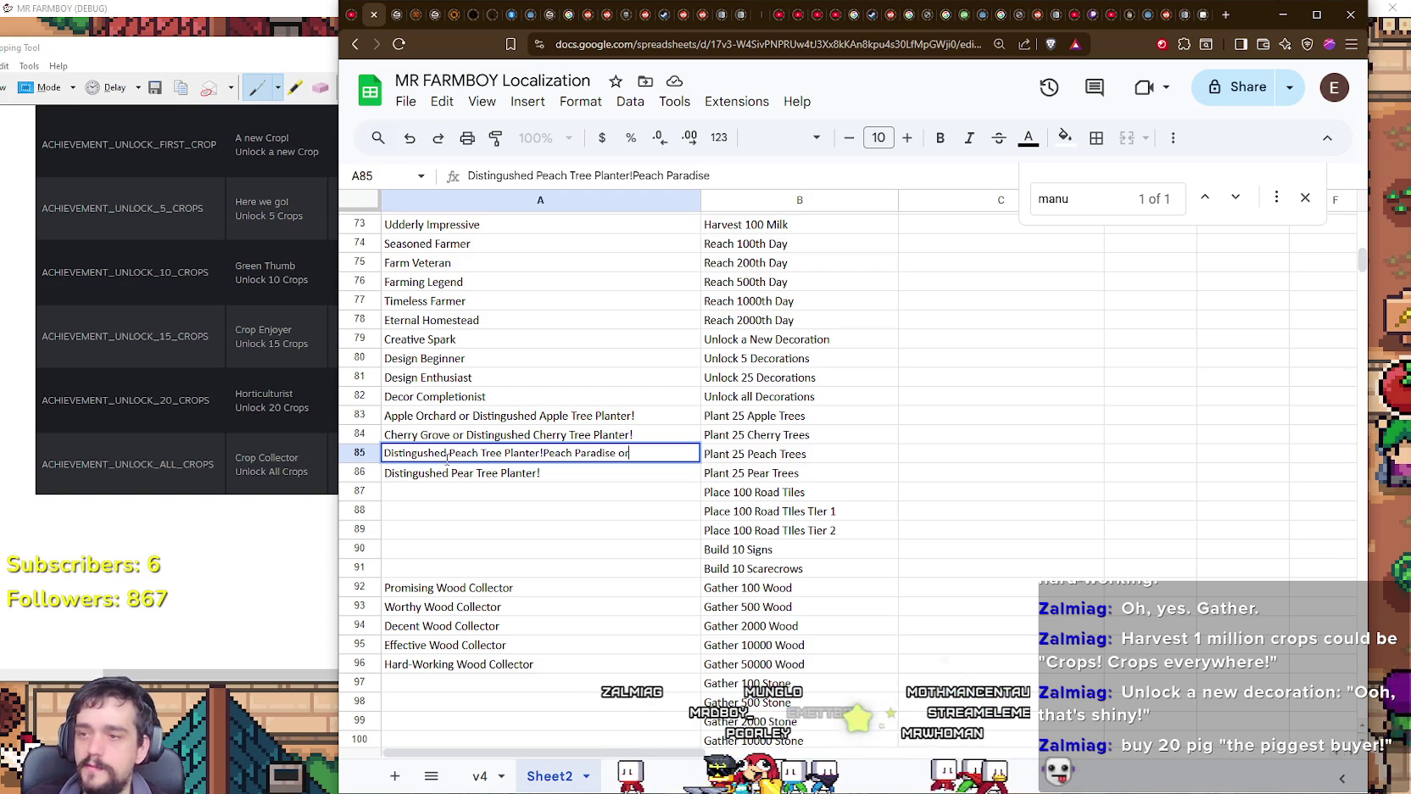
key(BackSpace)
key(BackSpace)
key(BackSpace)
key(BackSpace)
key(BackSpace)
key(BackSpace)
key(Return)
double_click(386, 453)
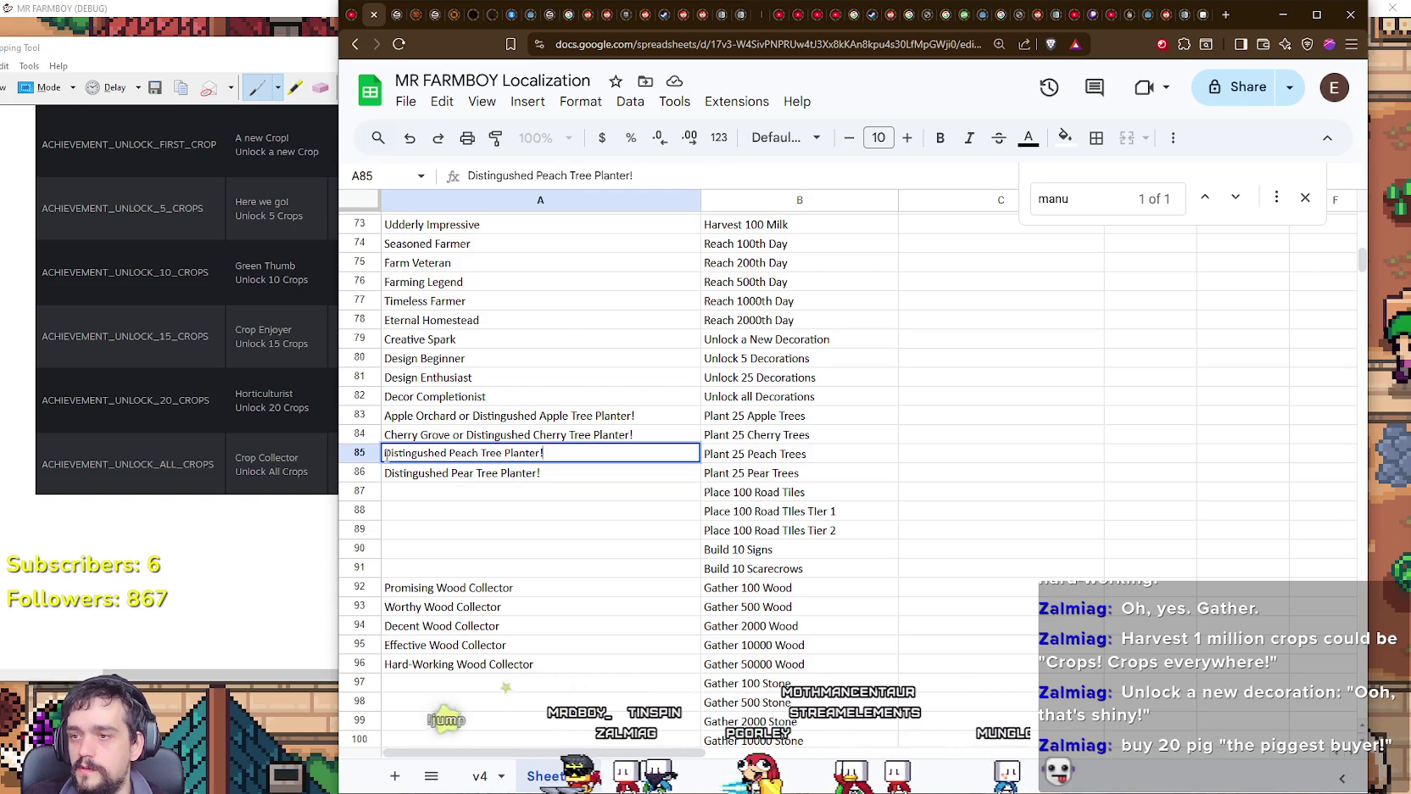
text(Peach Paradise or)
key(Return)
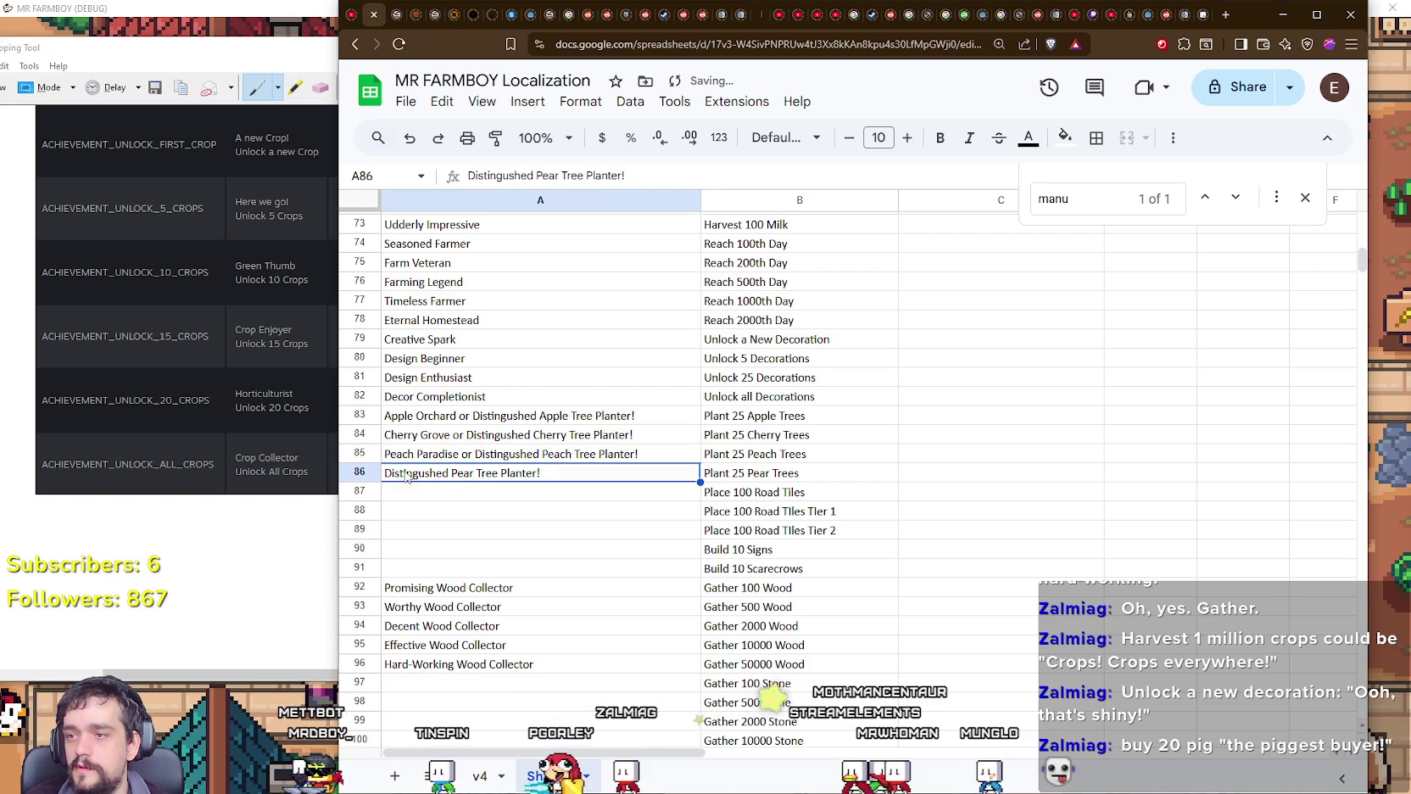
double_click(394, 476)
text(Pear Haven or)
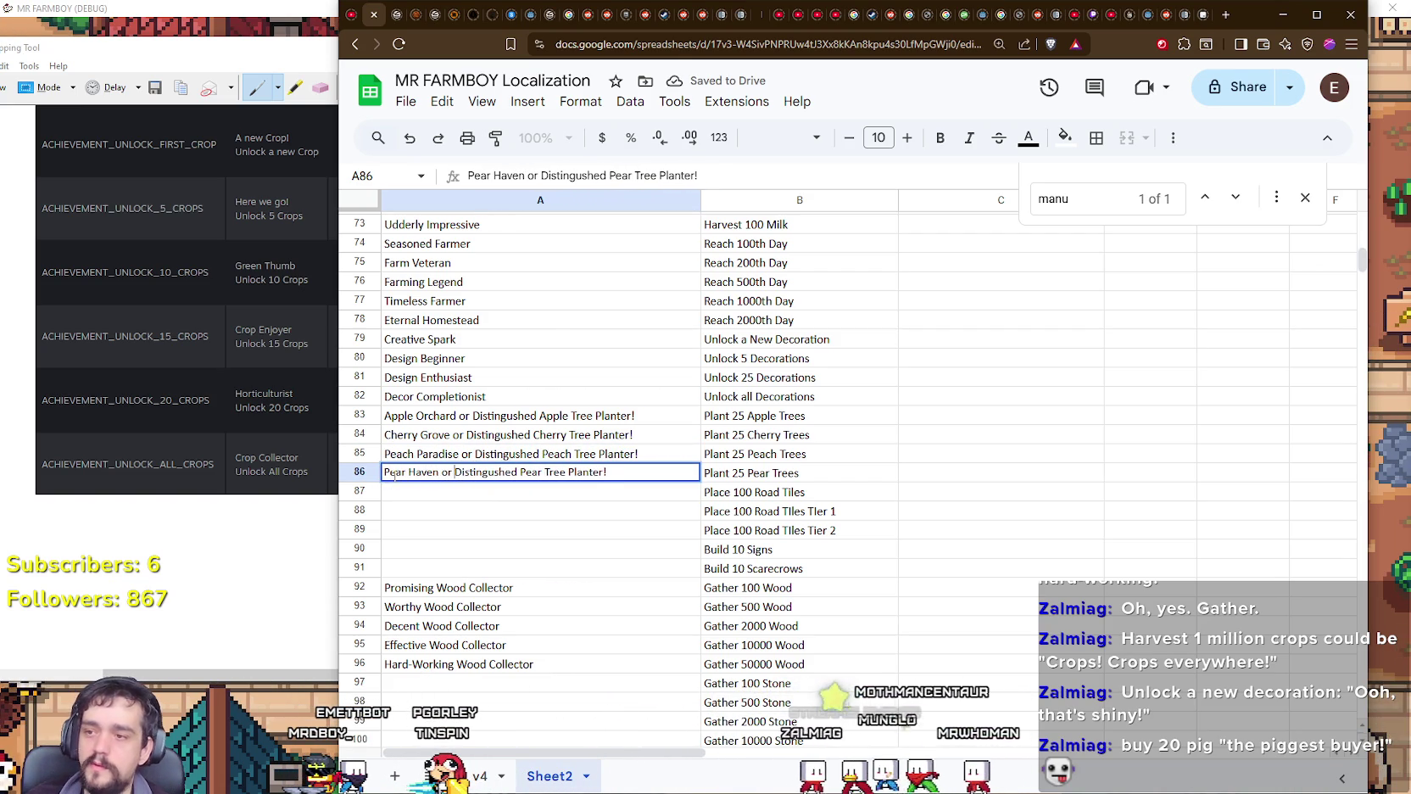
key(Return)
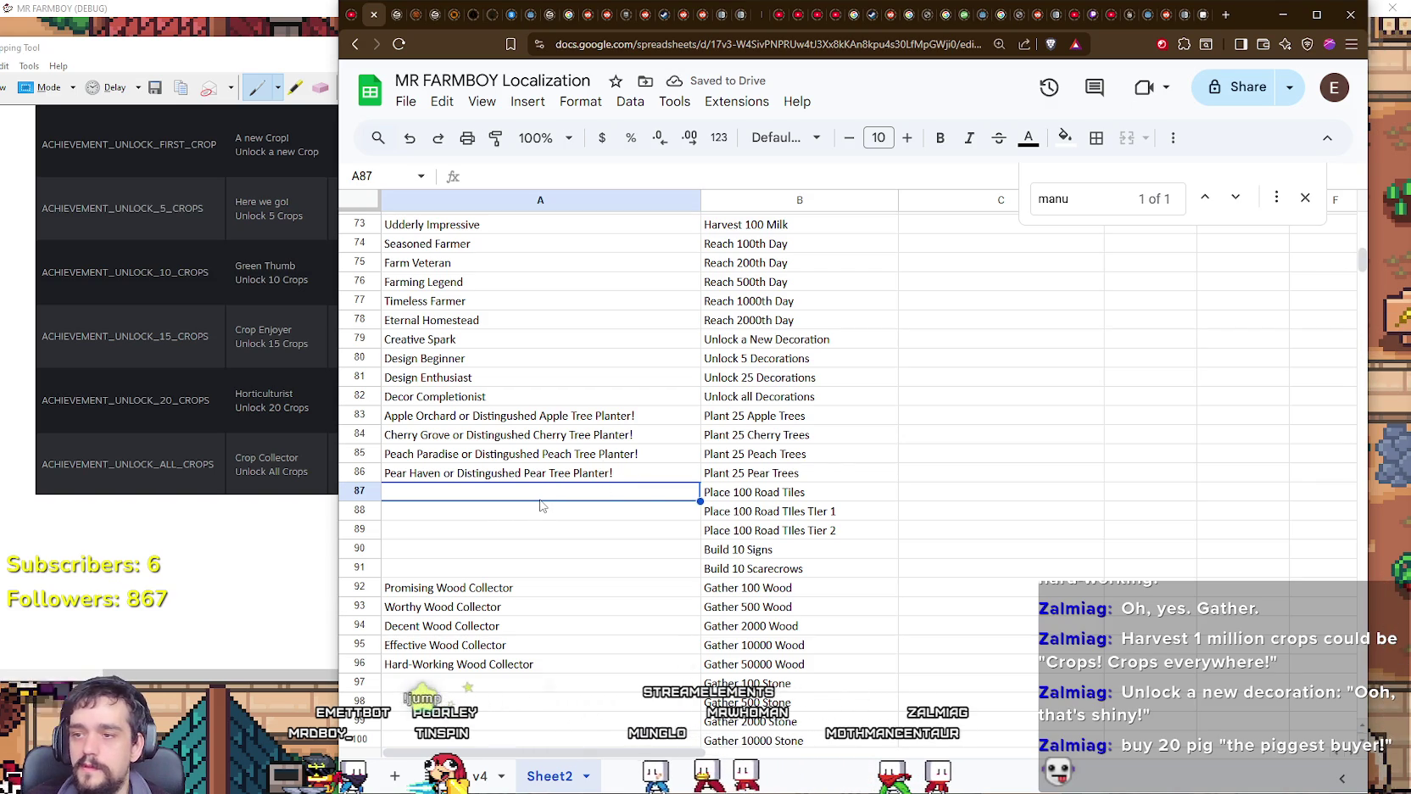
Step: Enter Road Builder, Road Builder I, Road Builder II, Sign Maker and Crow Controller into A87–A91
key(Return)
text(Road Builder)
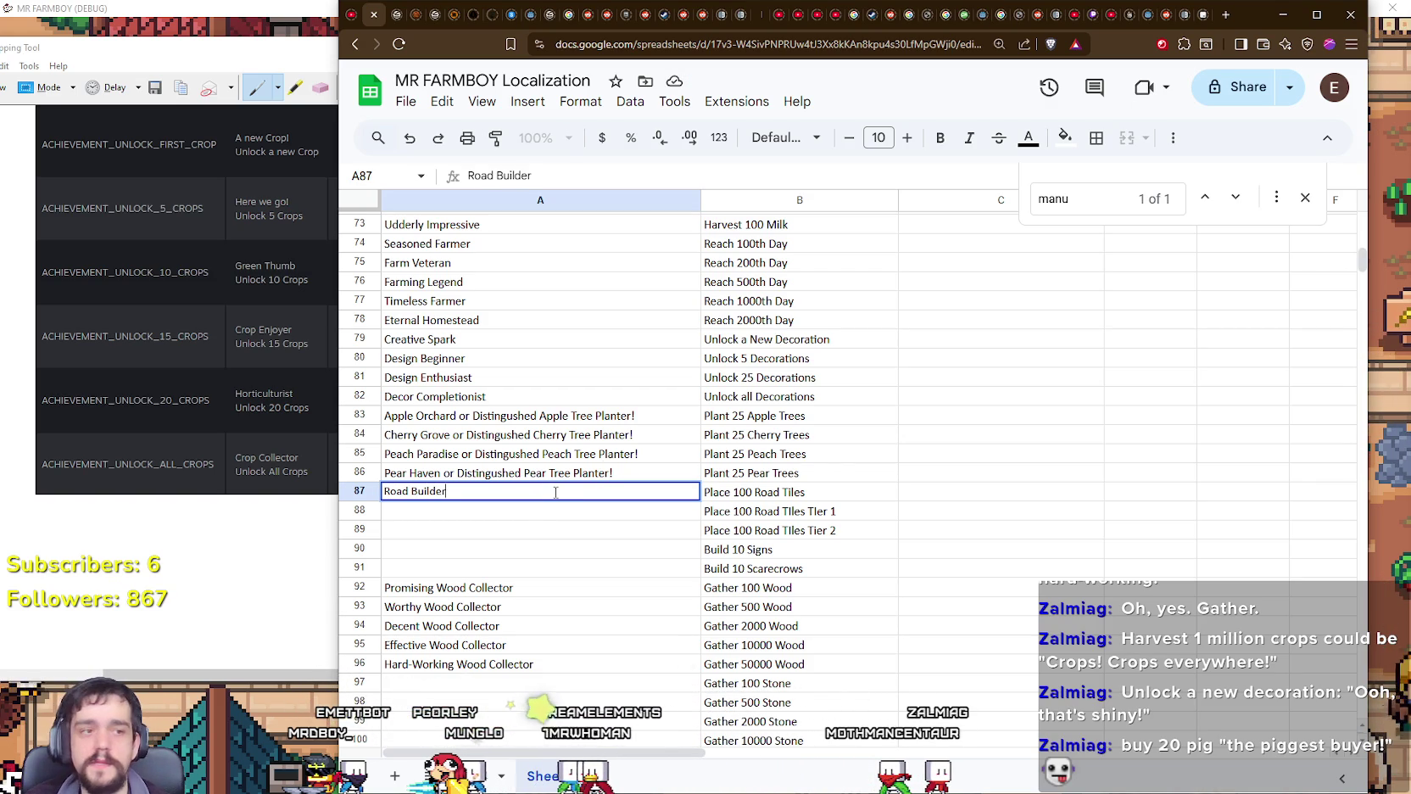
key(Return)
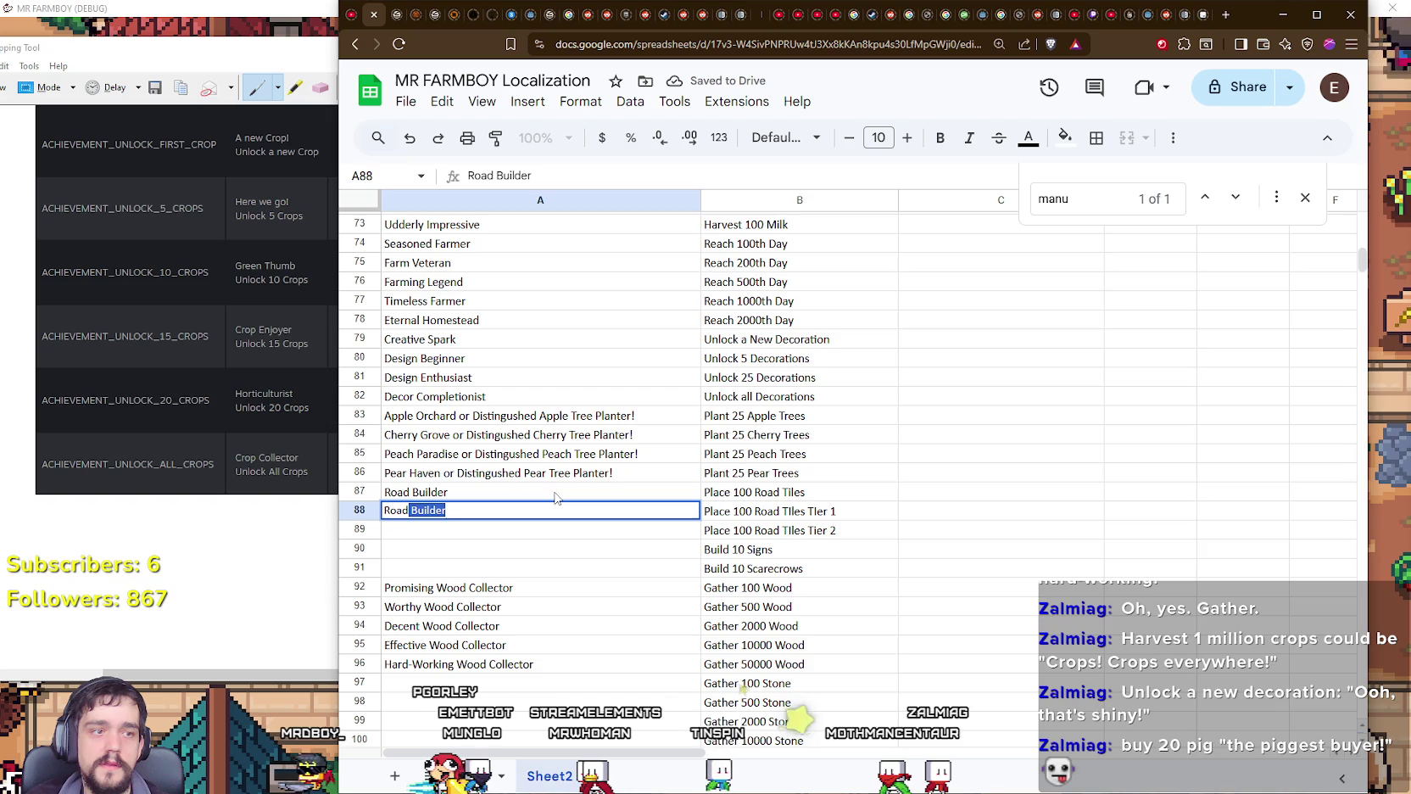
text(Builder I)
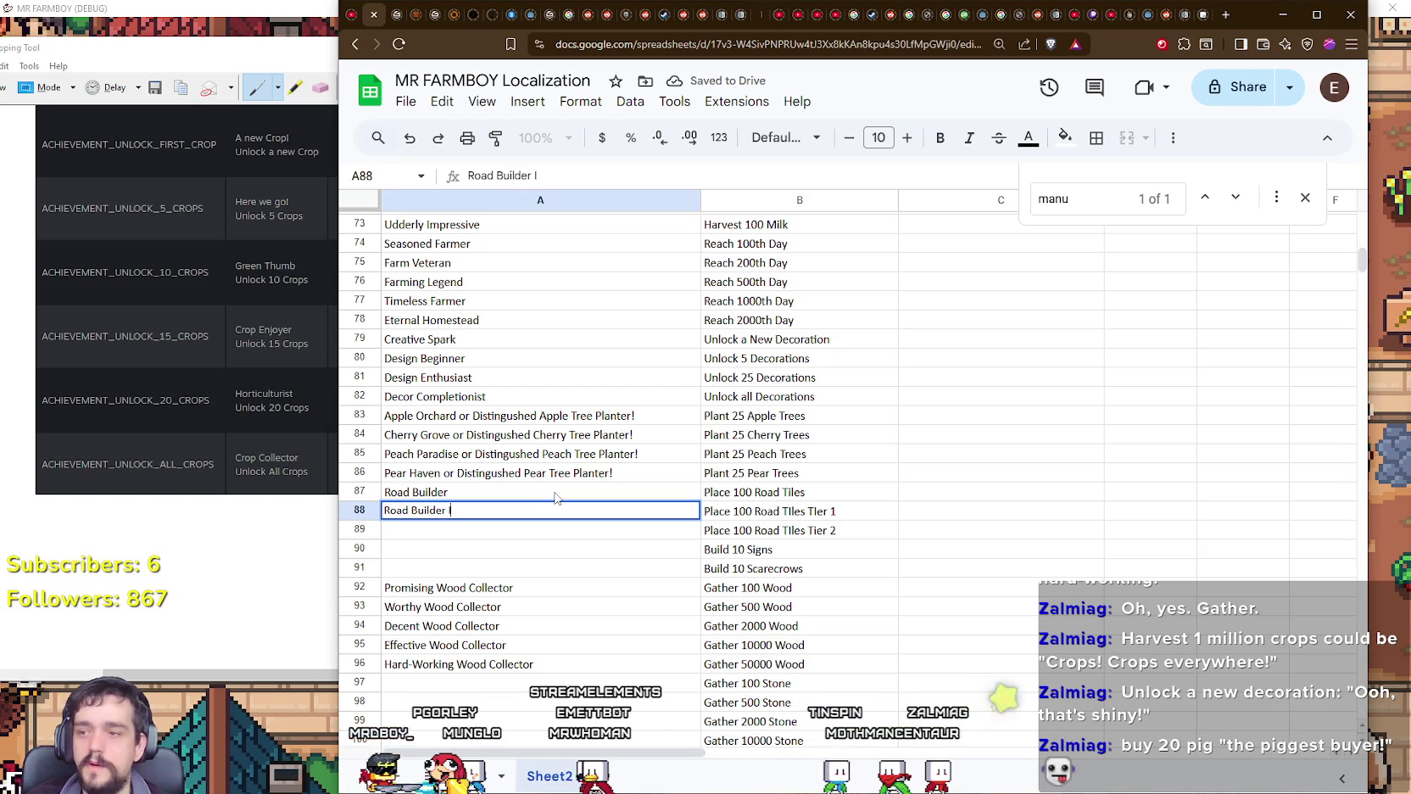
key(Return)
text(Road Builde)
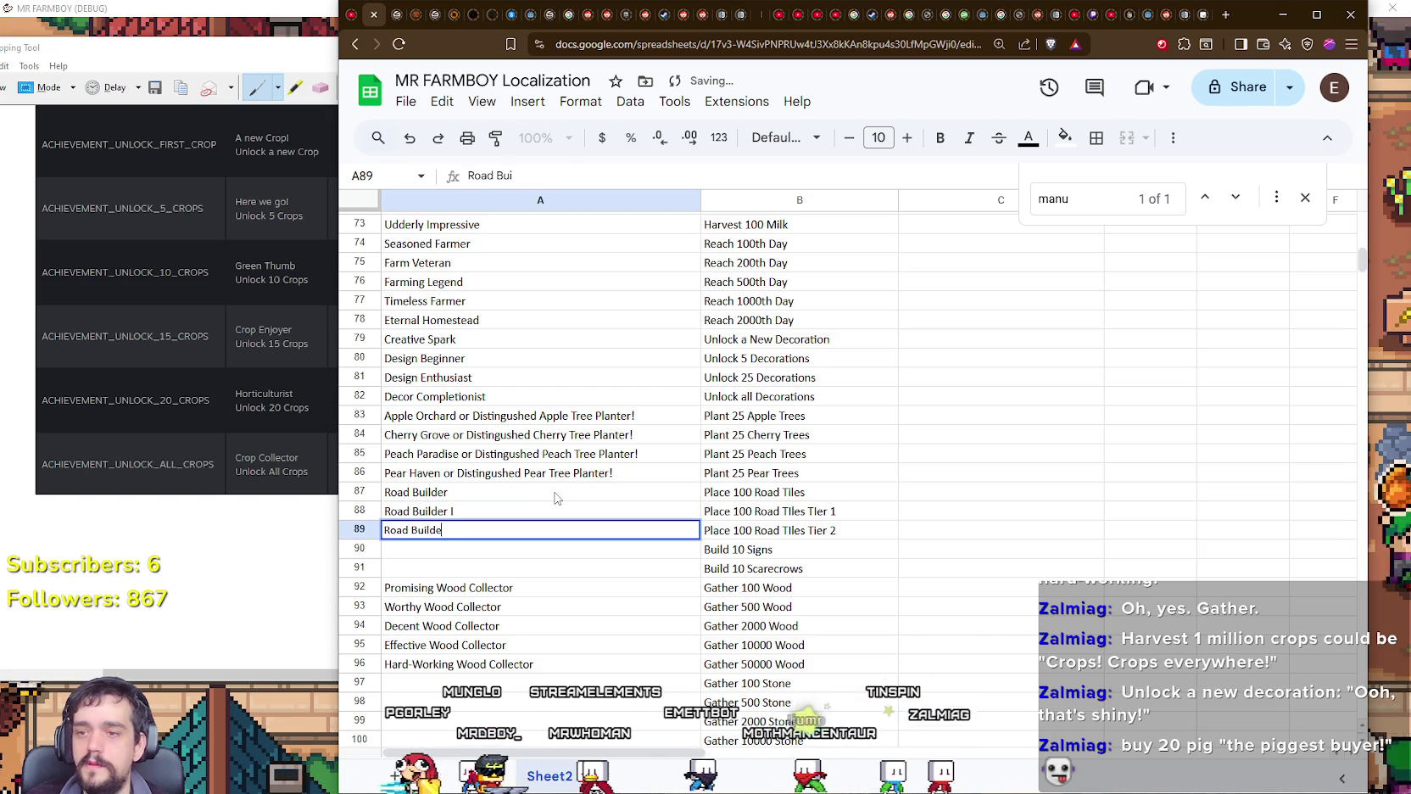
text(r I)
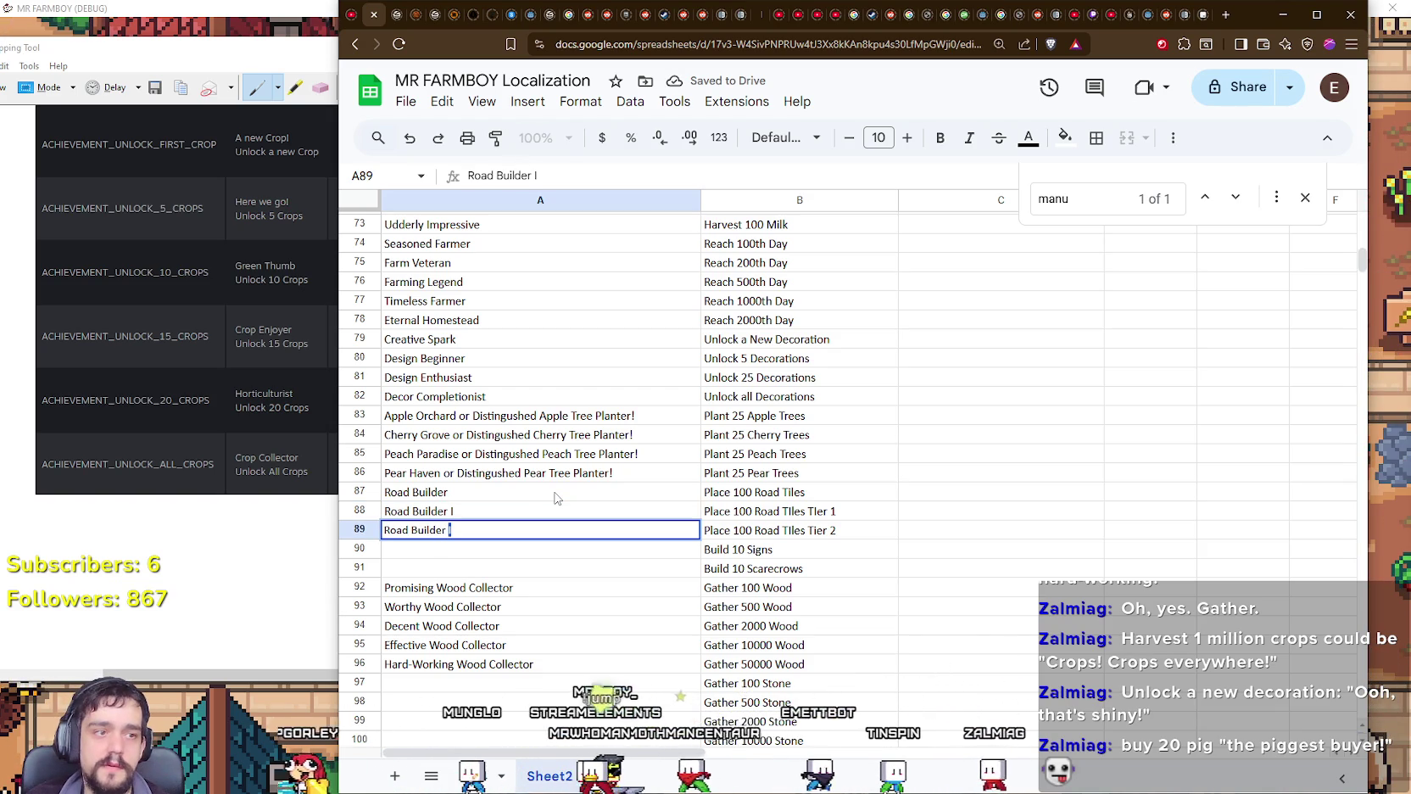
text(I)
key(Return)
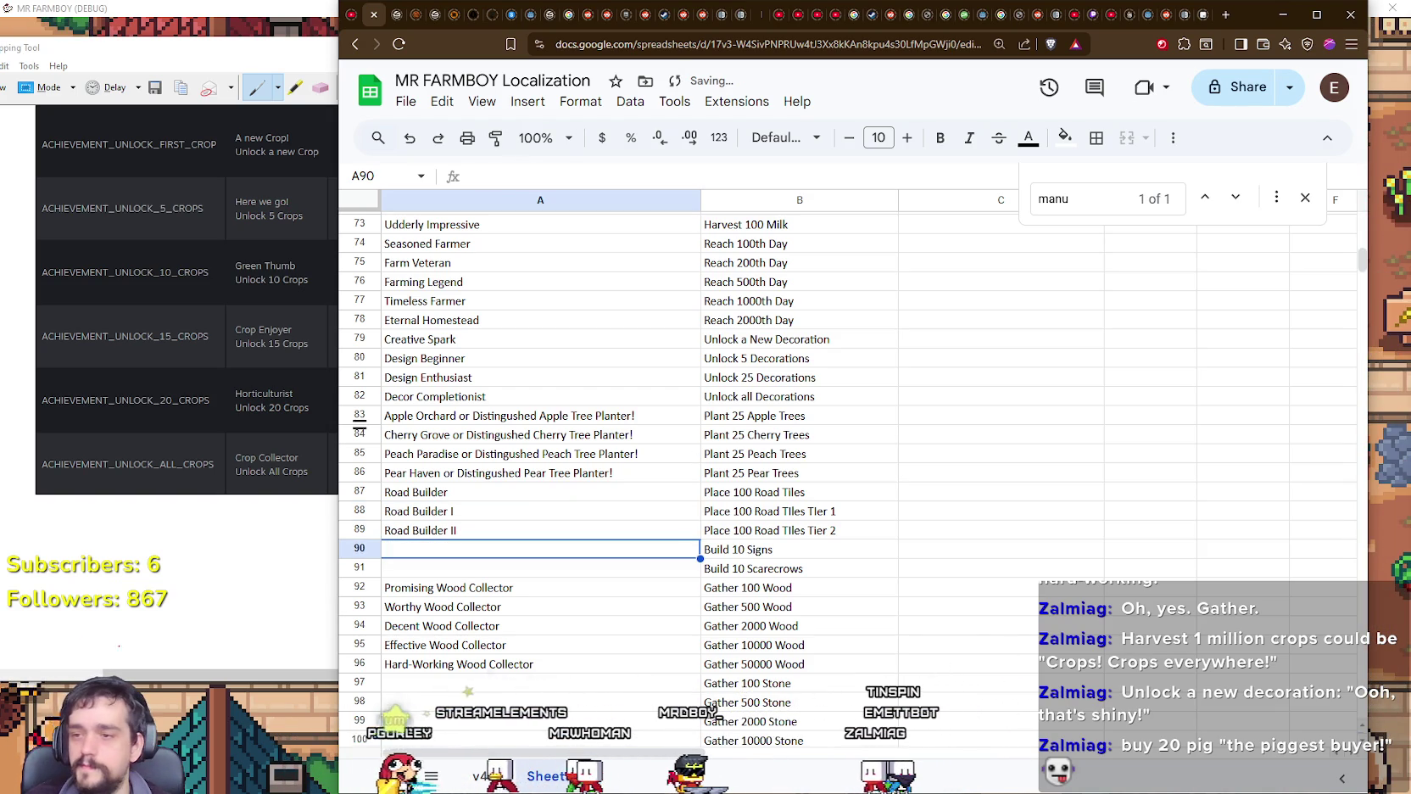
double_click(605, 545)
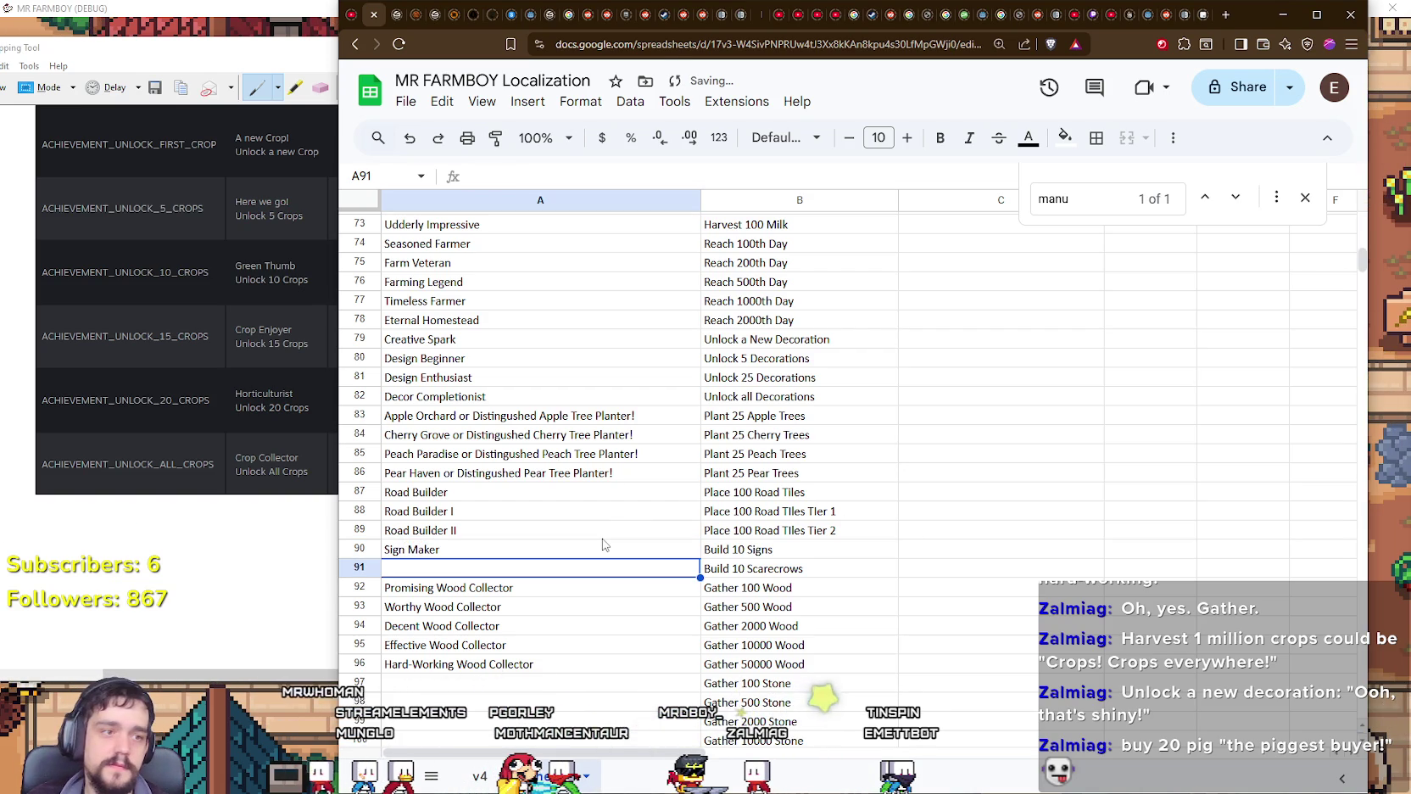
text(Crow)
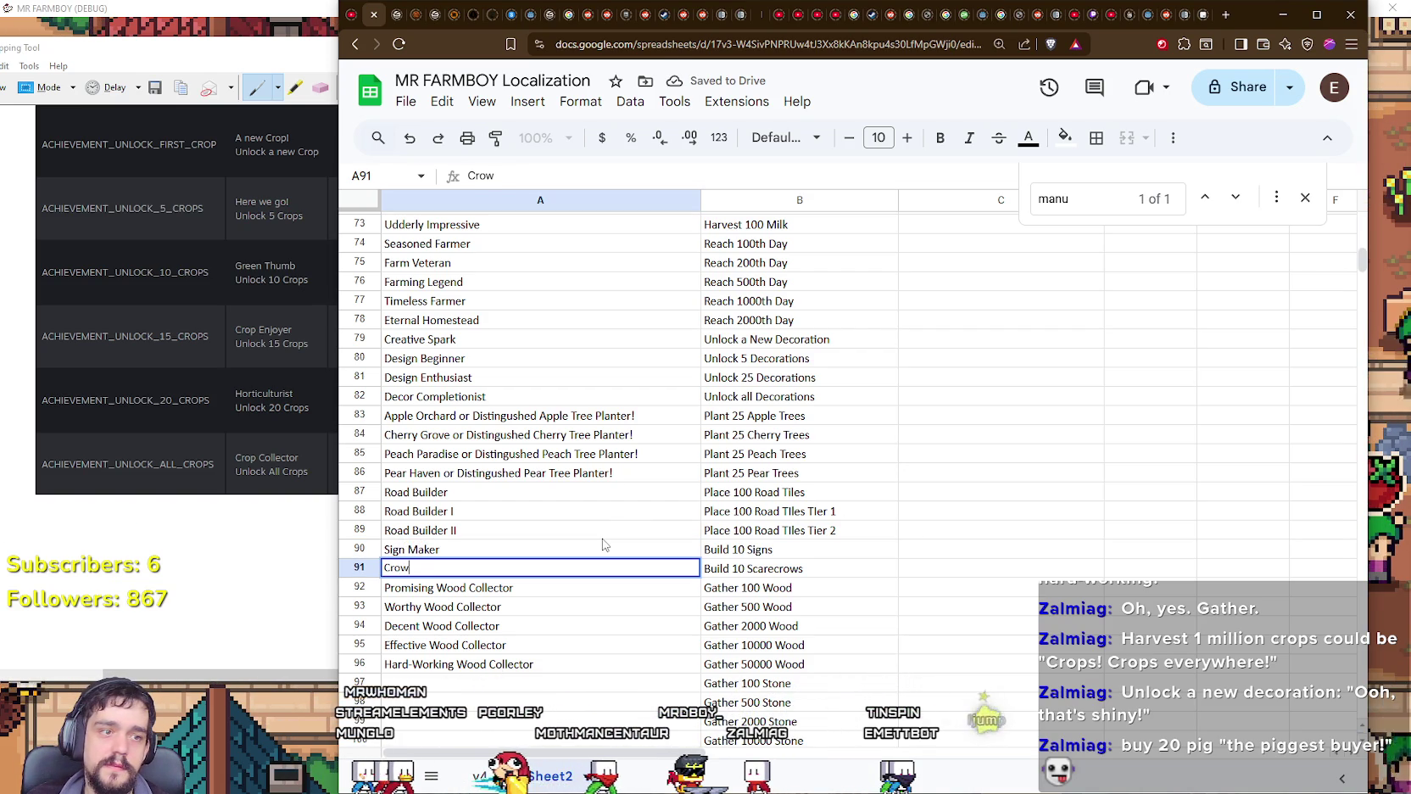
text( Controller)
key(Return)
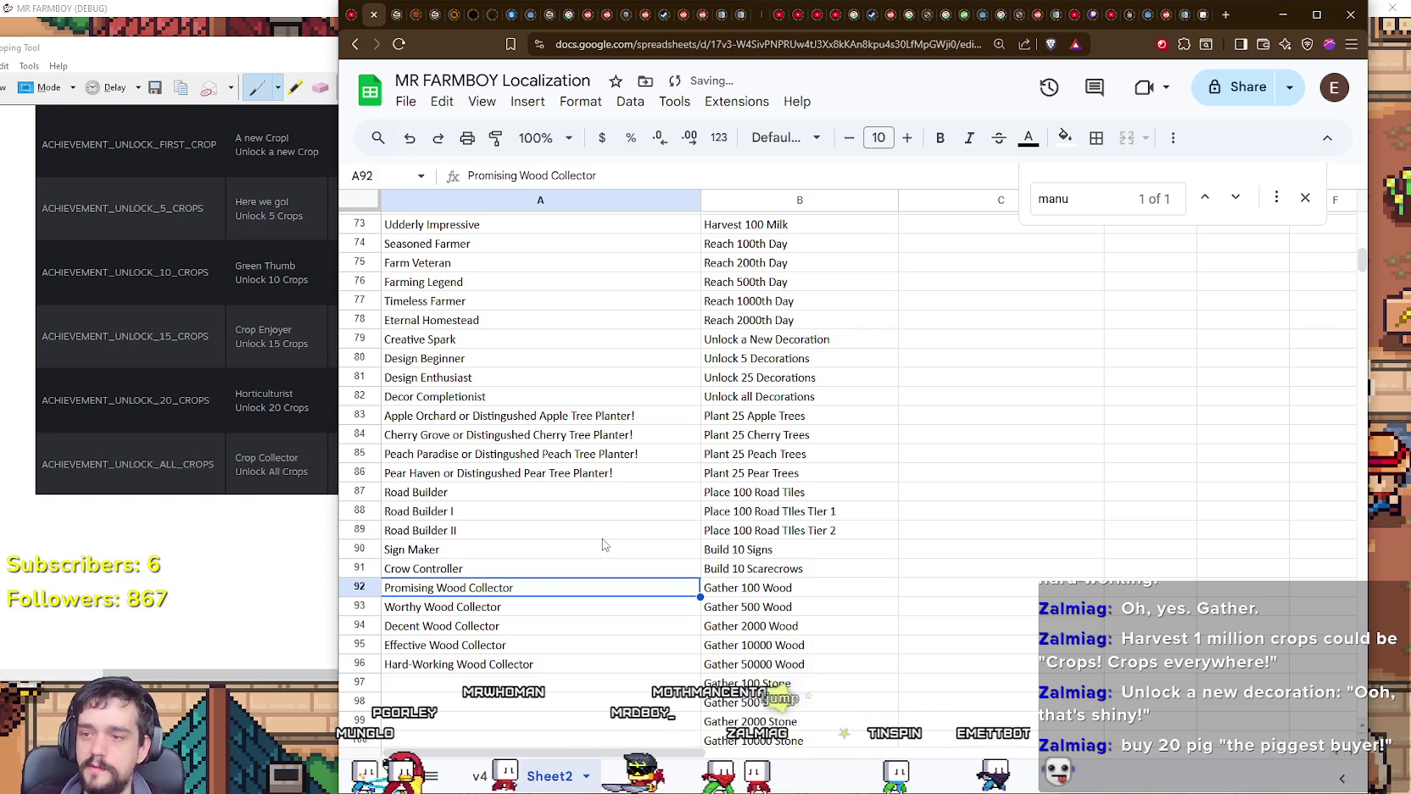
scroll(599, 543, down, 2)
Step: Prefix A92 with 'Wood Gatherer or' and A93 with 'Wood Collector or'
scroll(577, 536, down, 1)
double_click(386, 370)
key(ctrl+a)
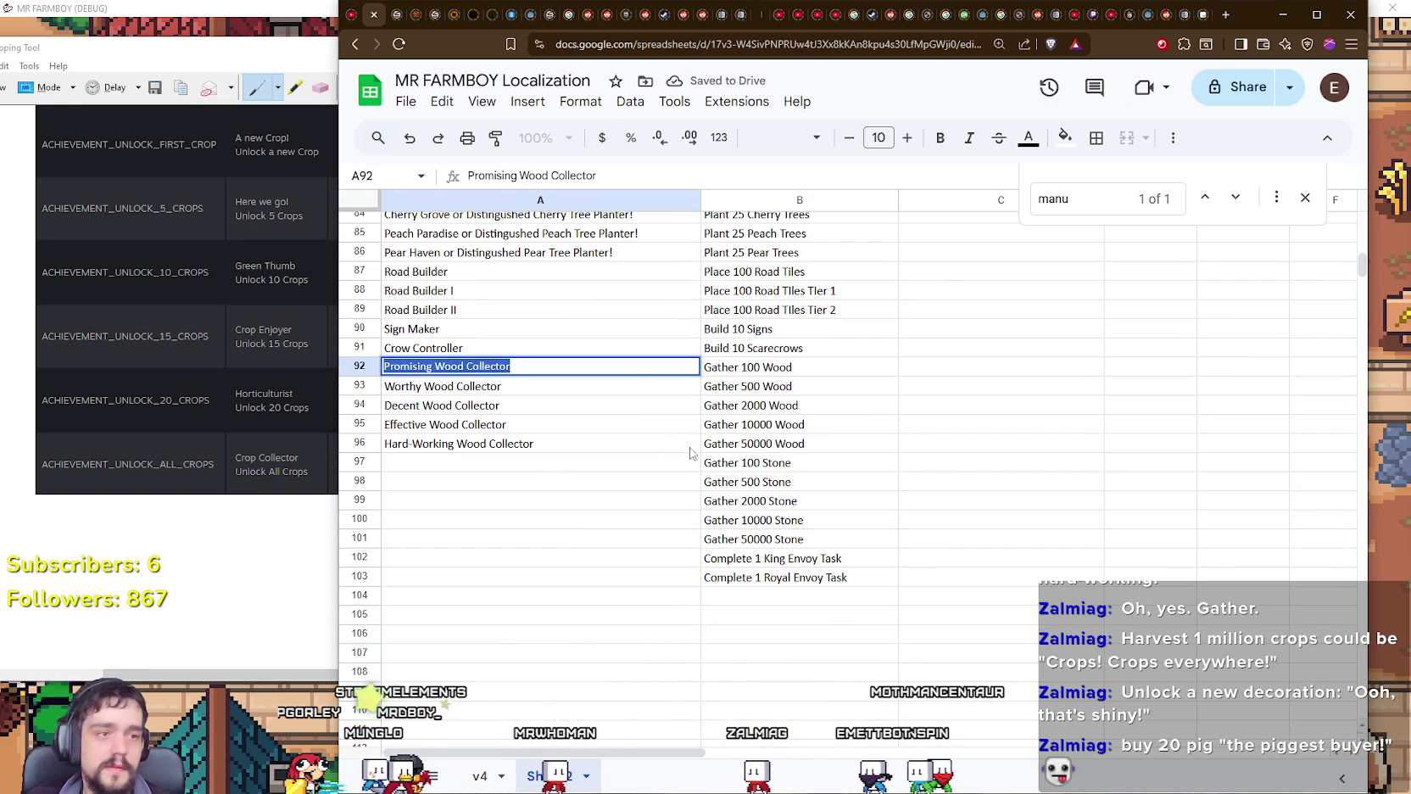
click(384, 371)
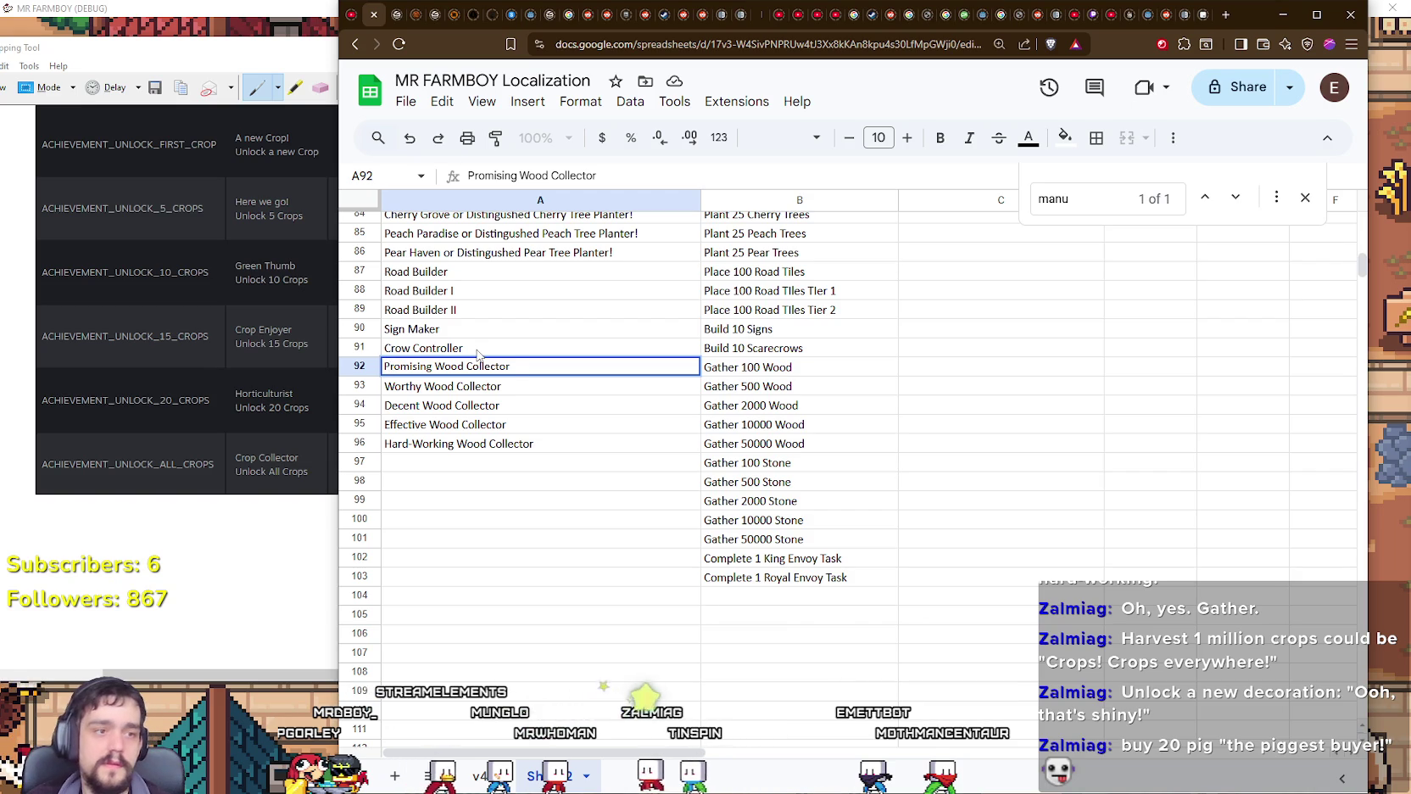
text(Wood Gatherer or)
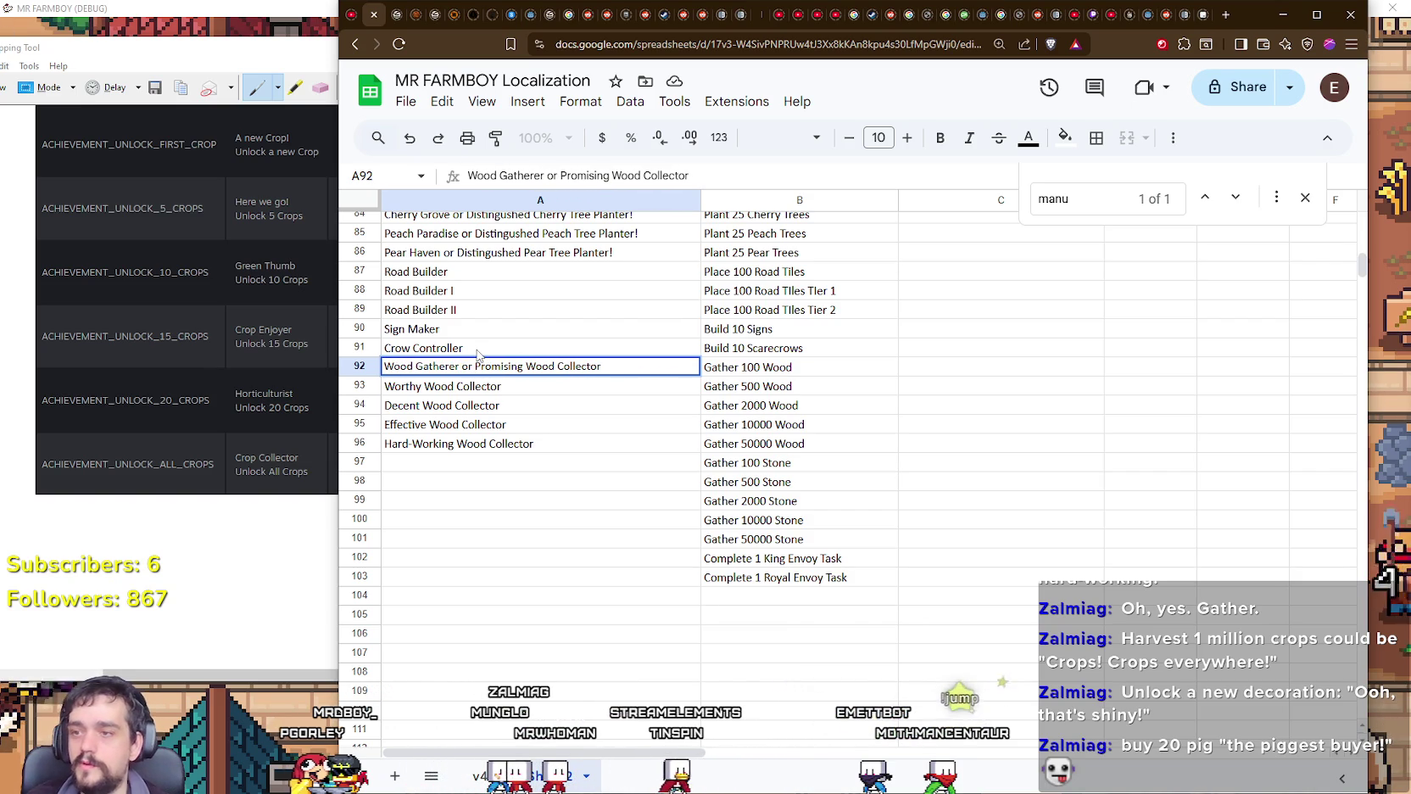
double_click(394, 392)
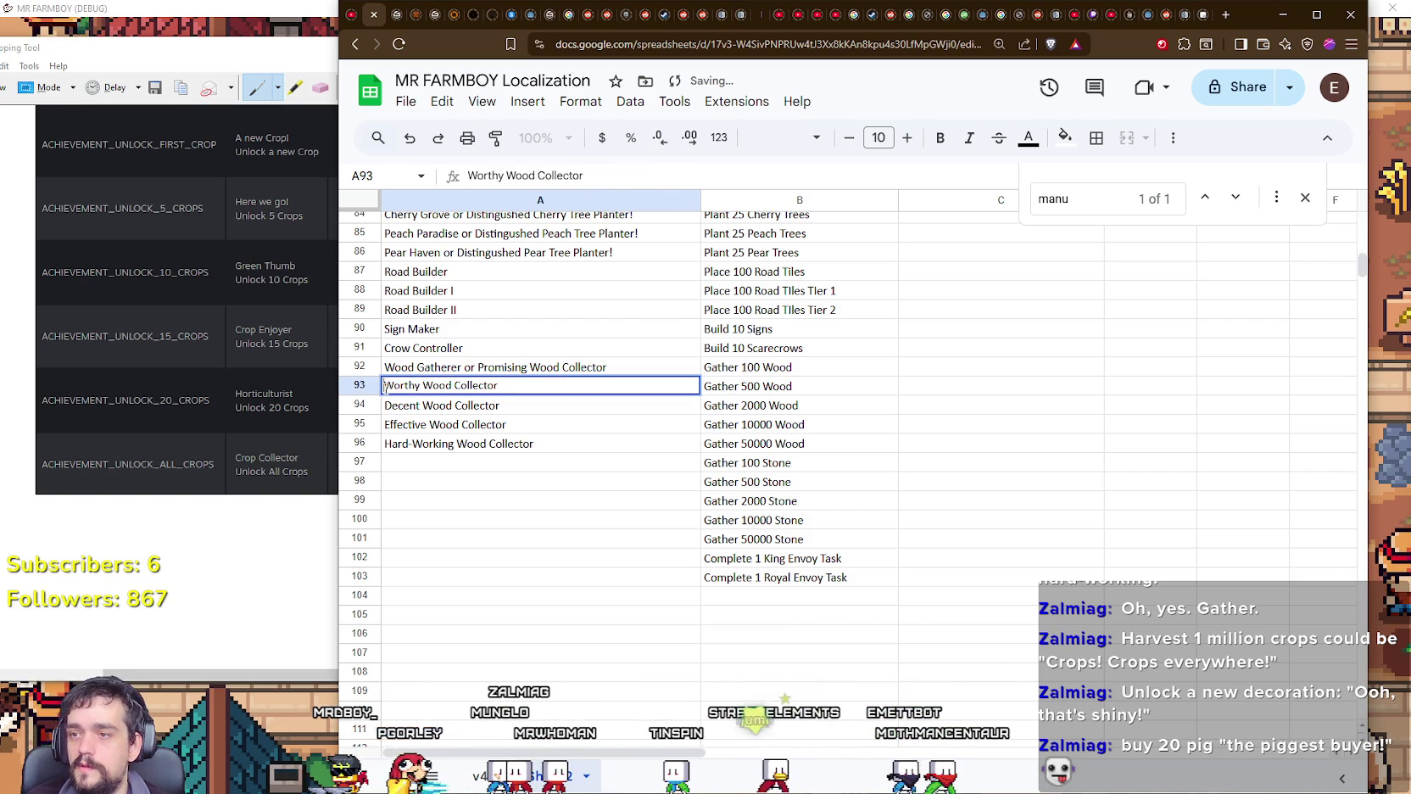
text(Wood Collector)
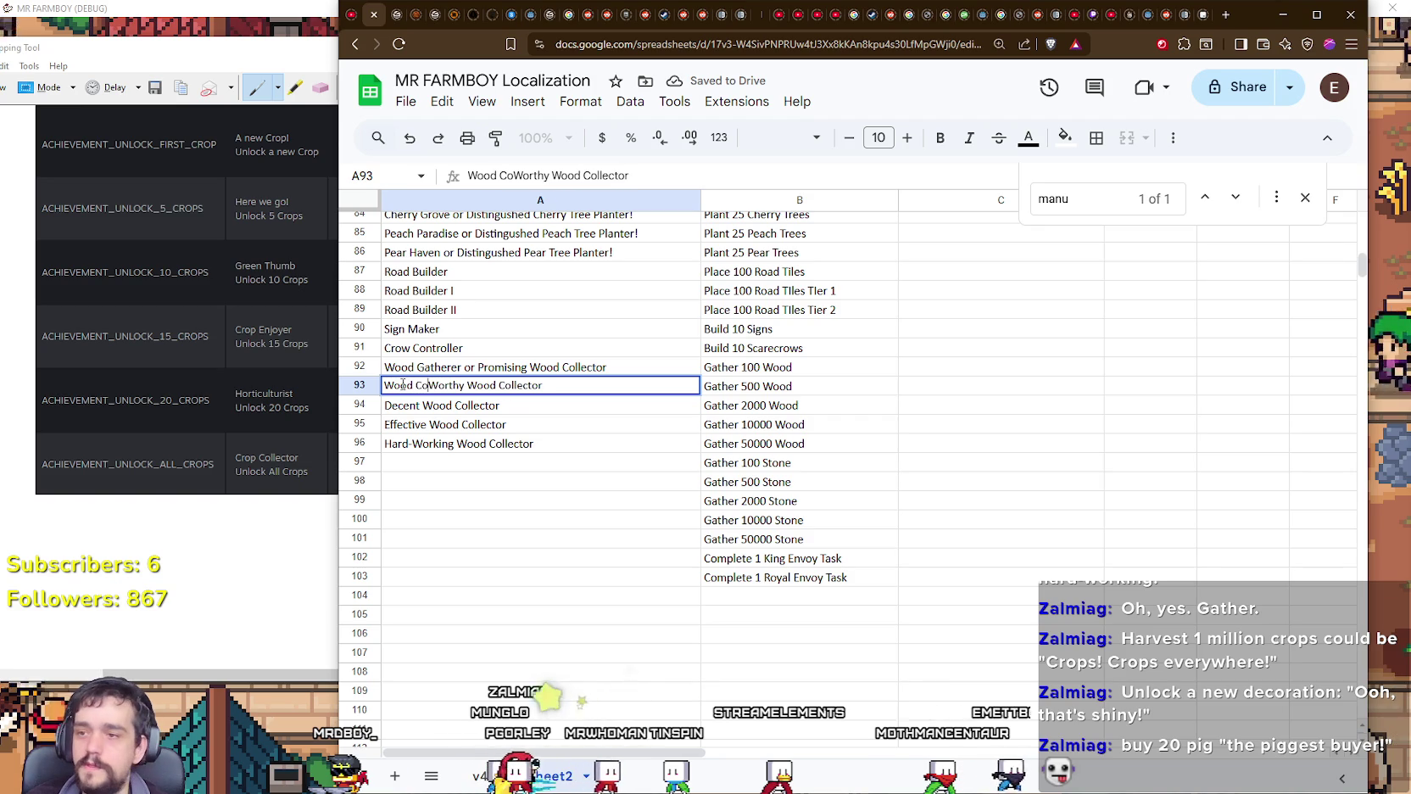
text( or)
key(Return)
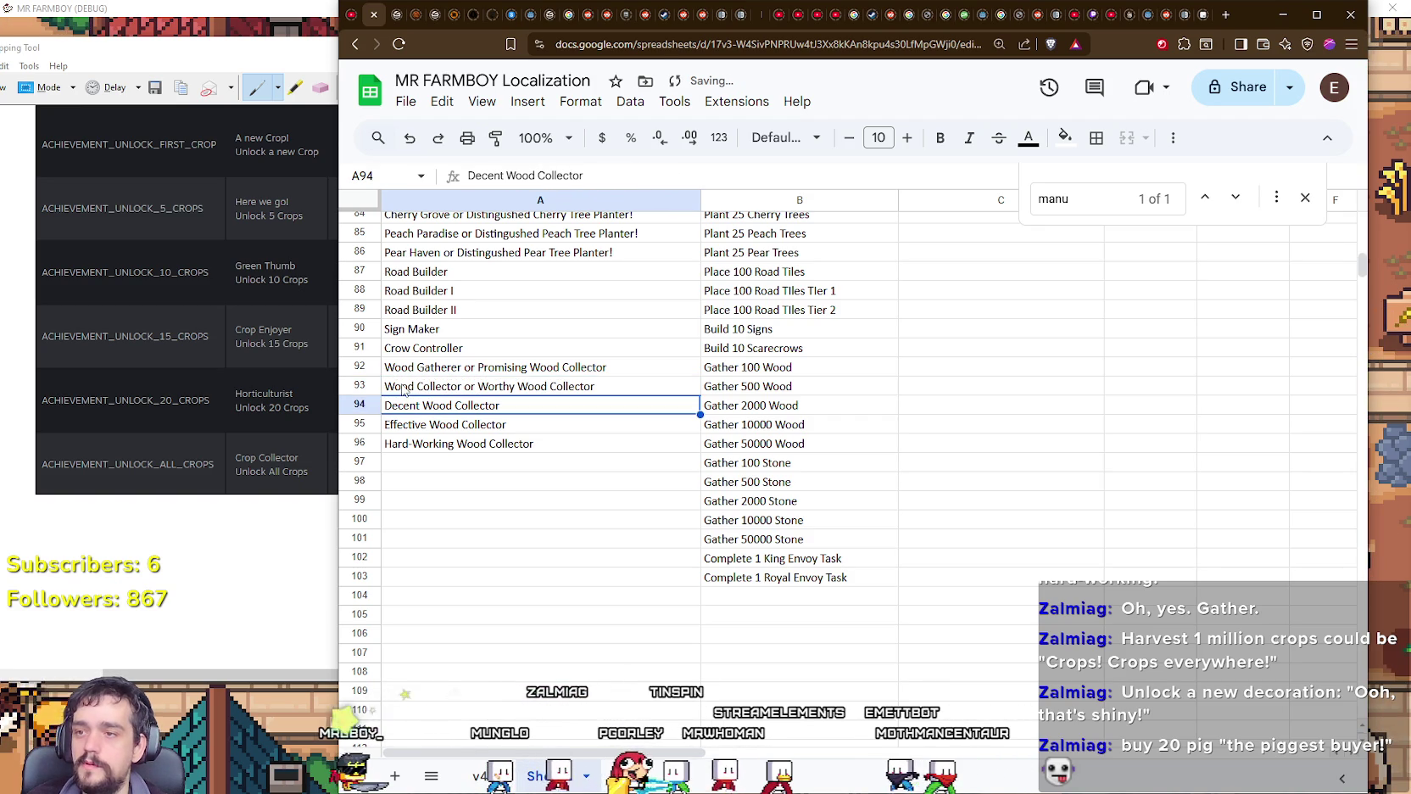
Step: Prefix A94–A96 with 'Wood Hoarder or', 'Wood Mogul or' and 'Forest Baron or'
double_click(386, 405)
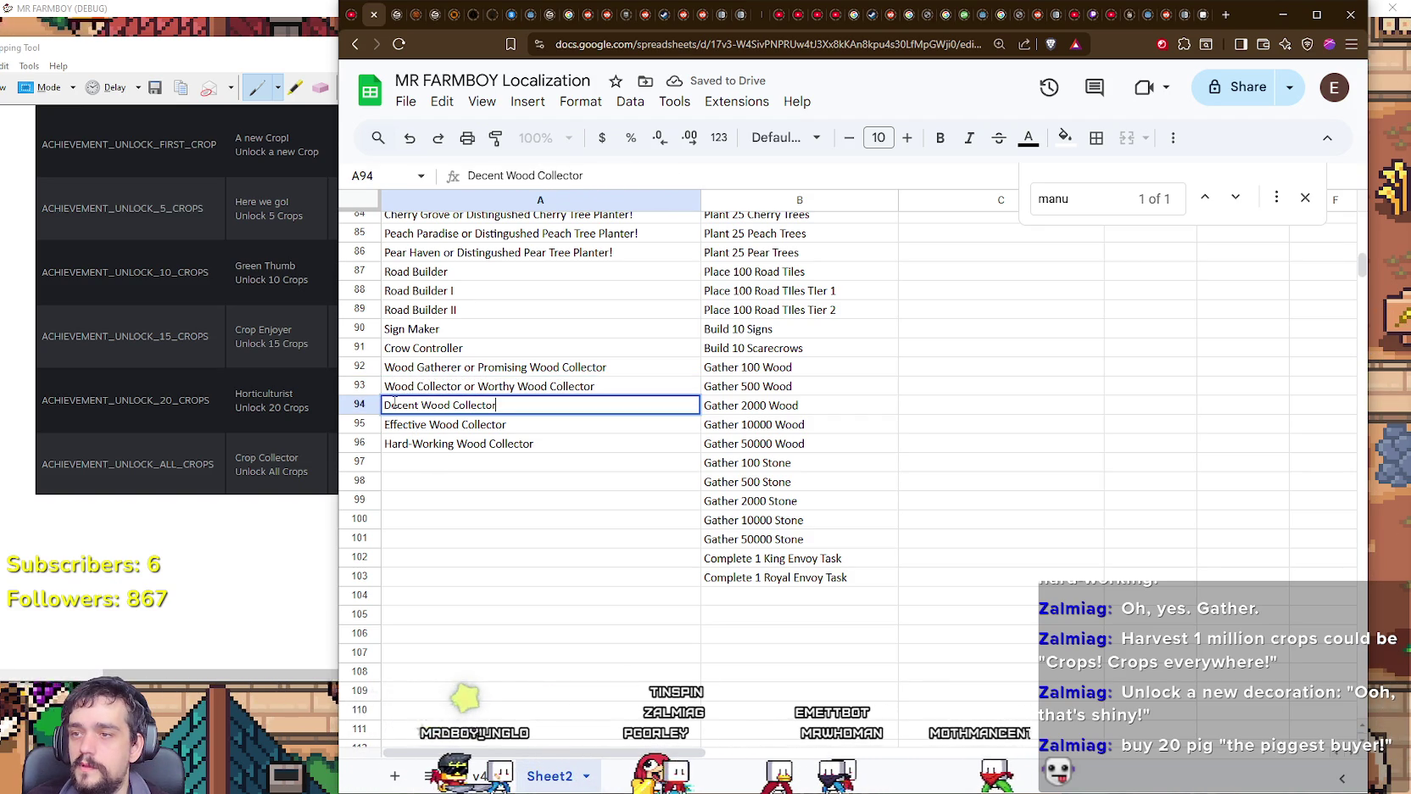
text(Wood Hoarder or)
key(Return)
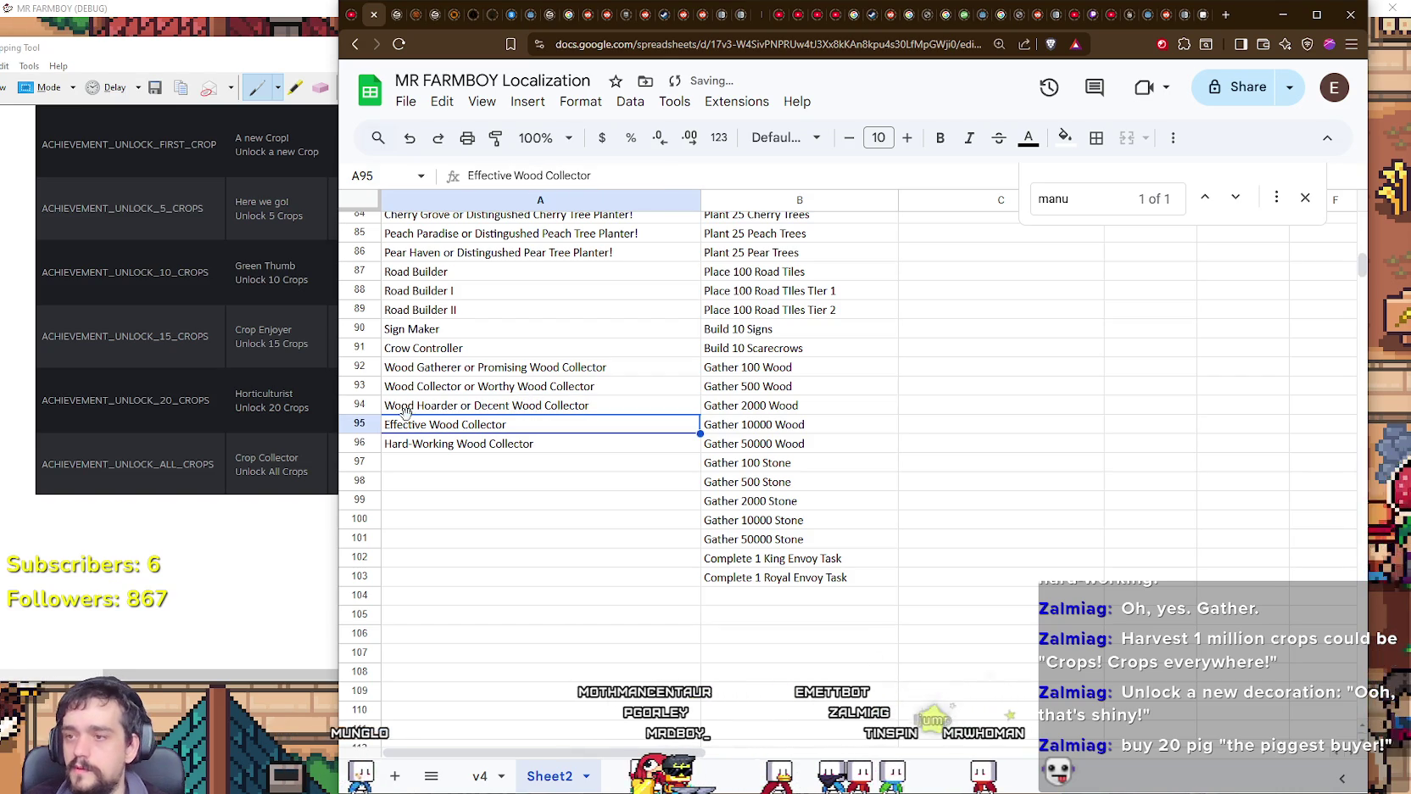
double_click(385, 428)
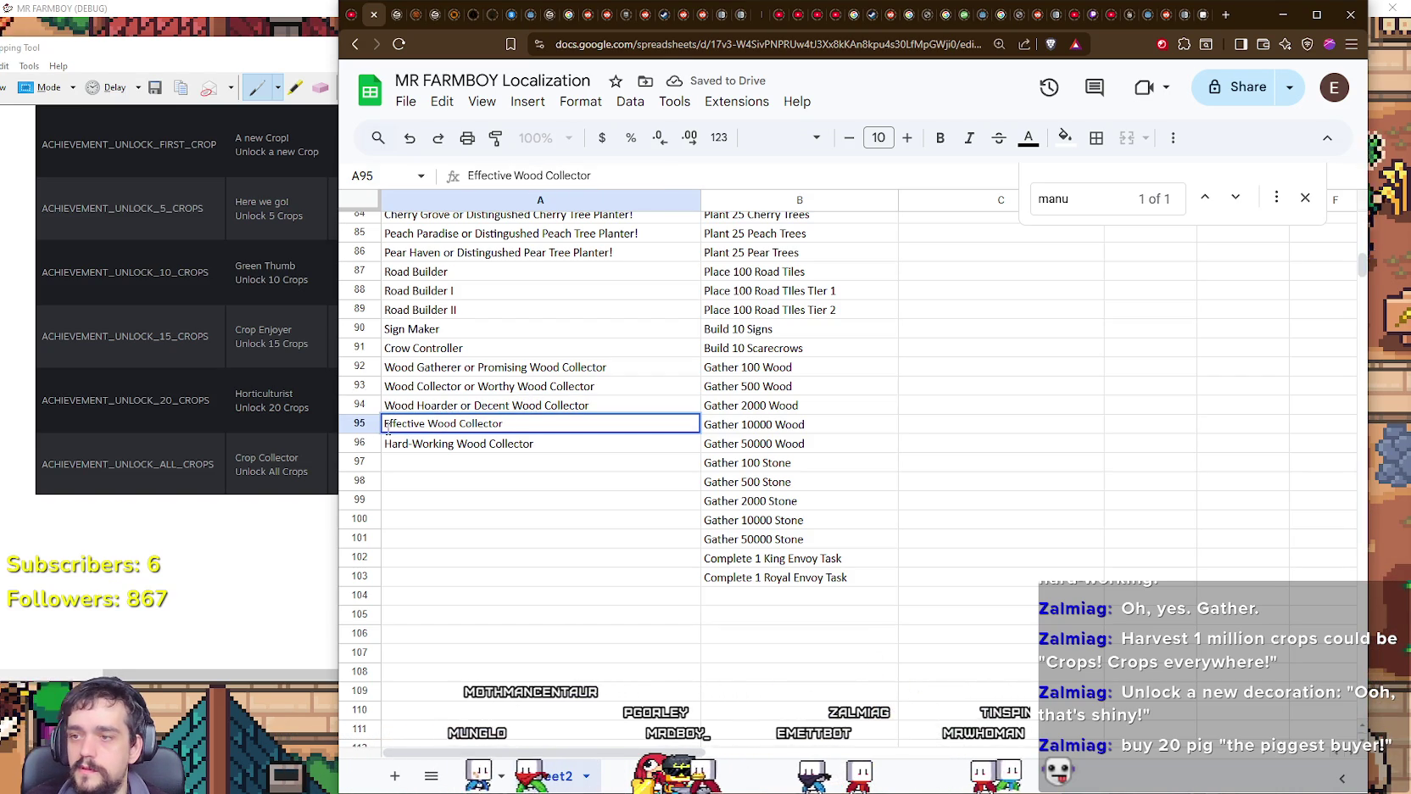
text(Wood Mogul or)
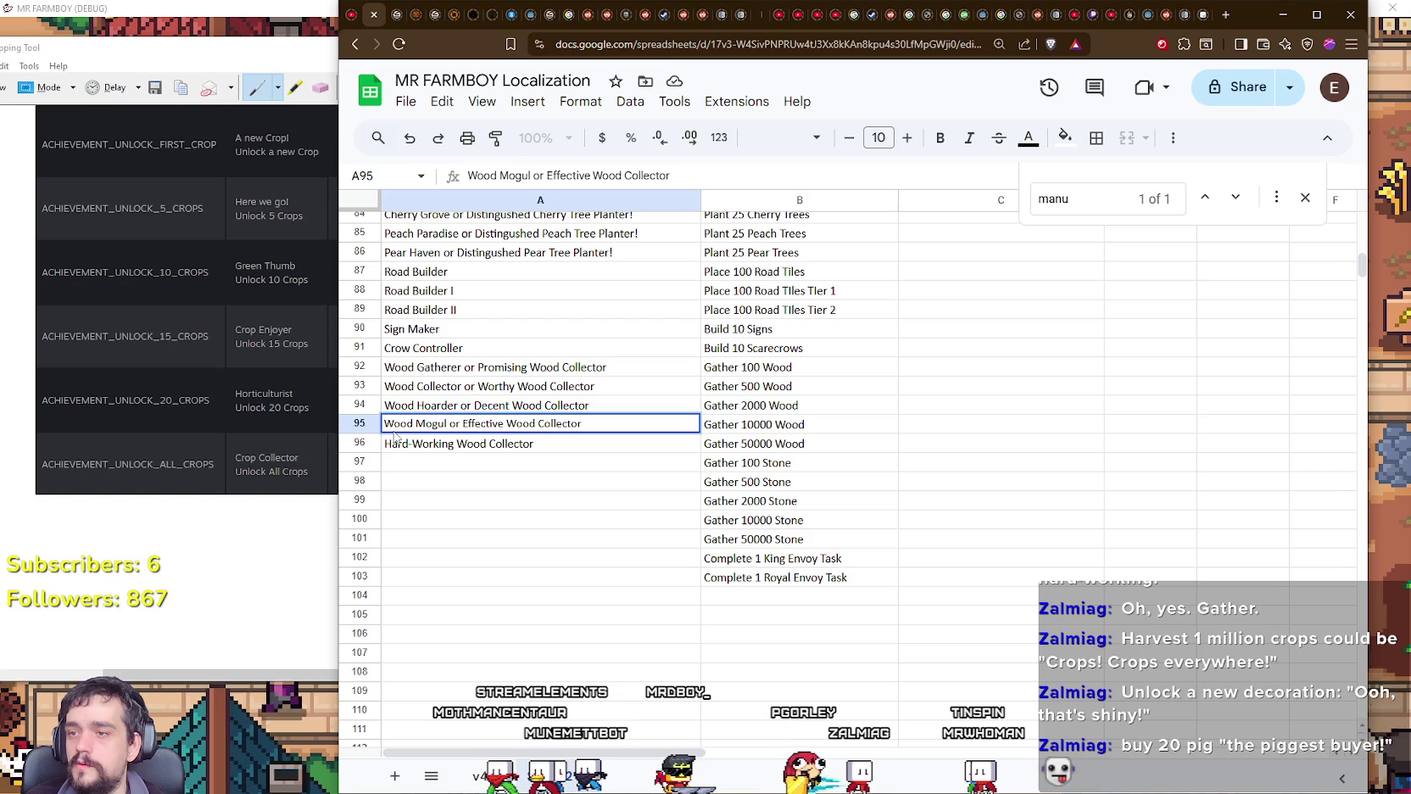
key(Return)
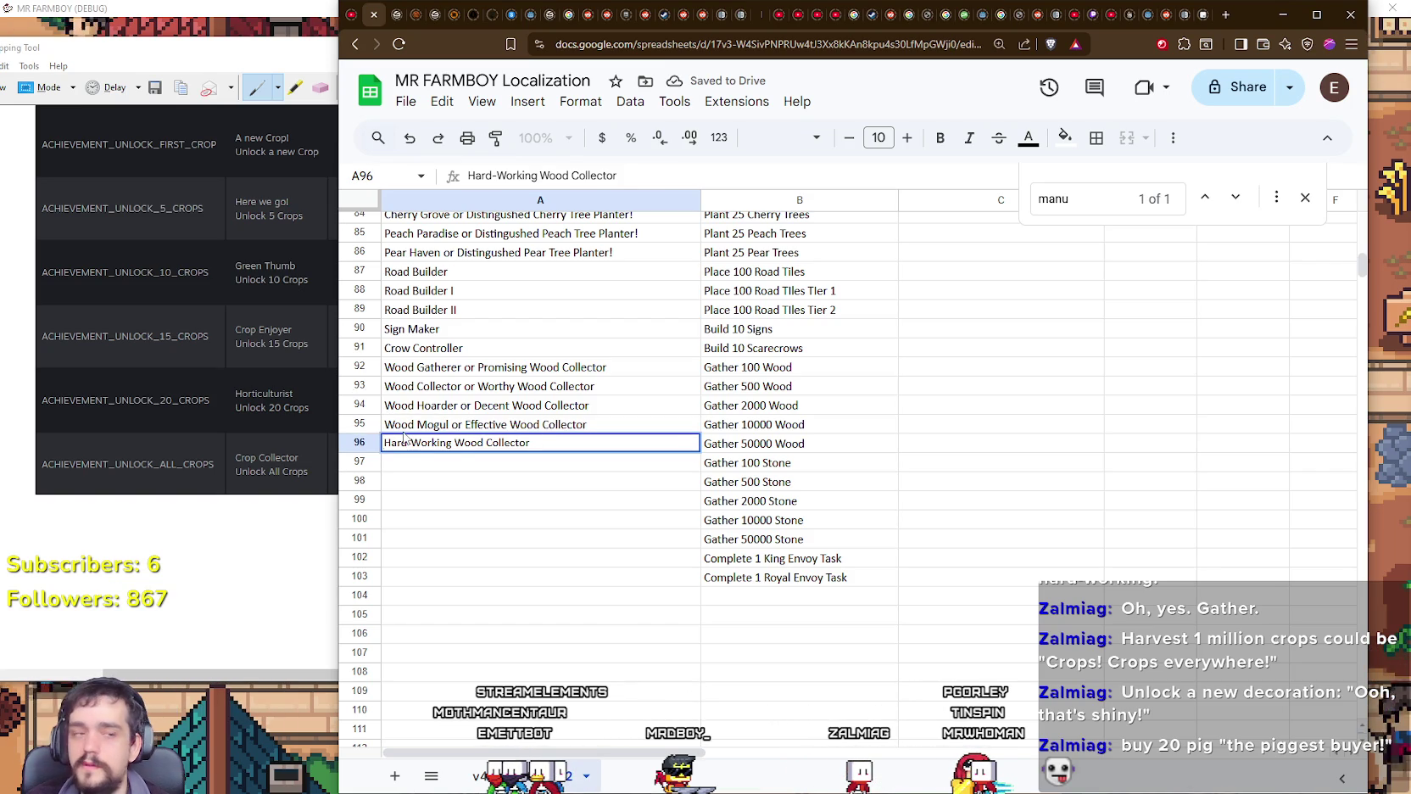
text(Wo)
key(BackSpace)
key(BackSpace)
text(Forest)
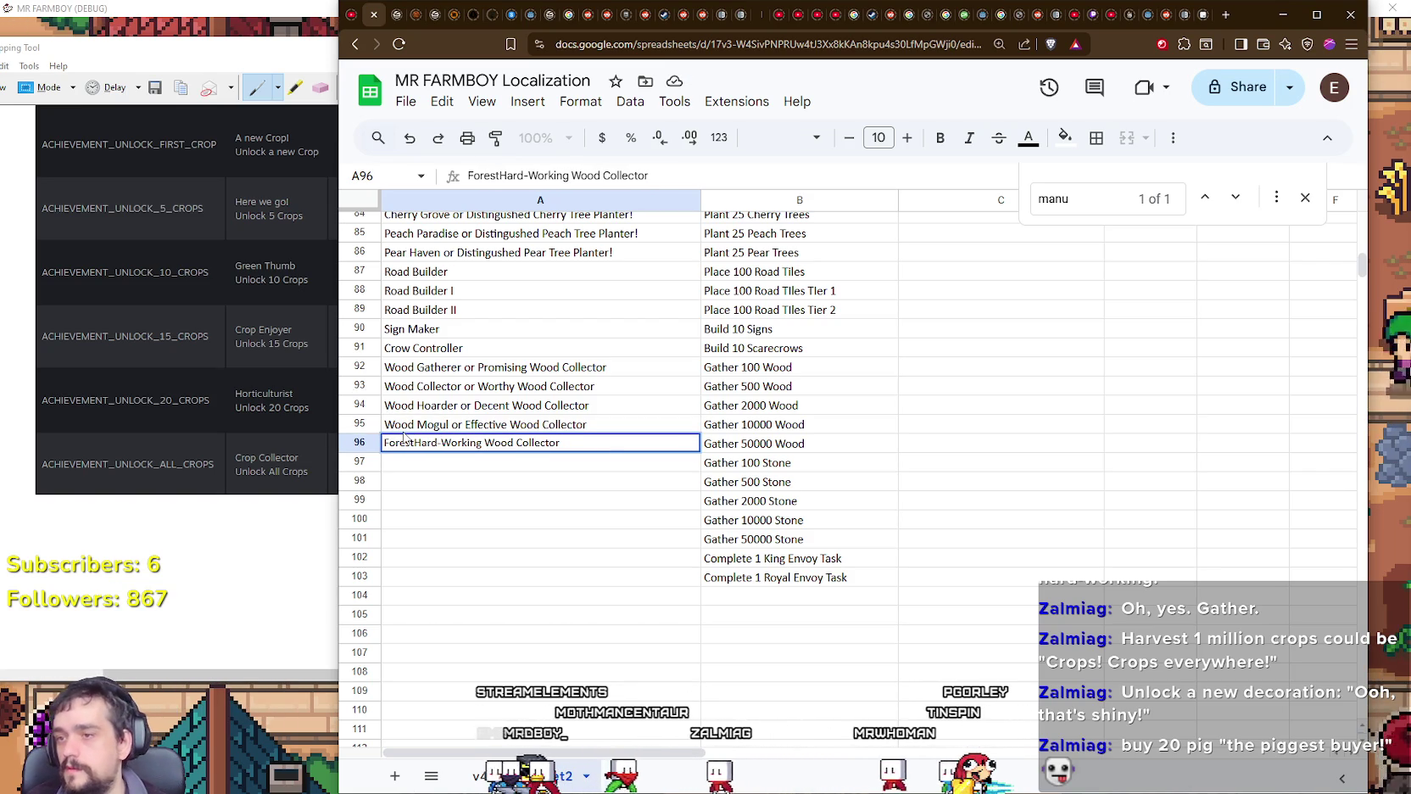
text( Baron )
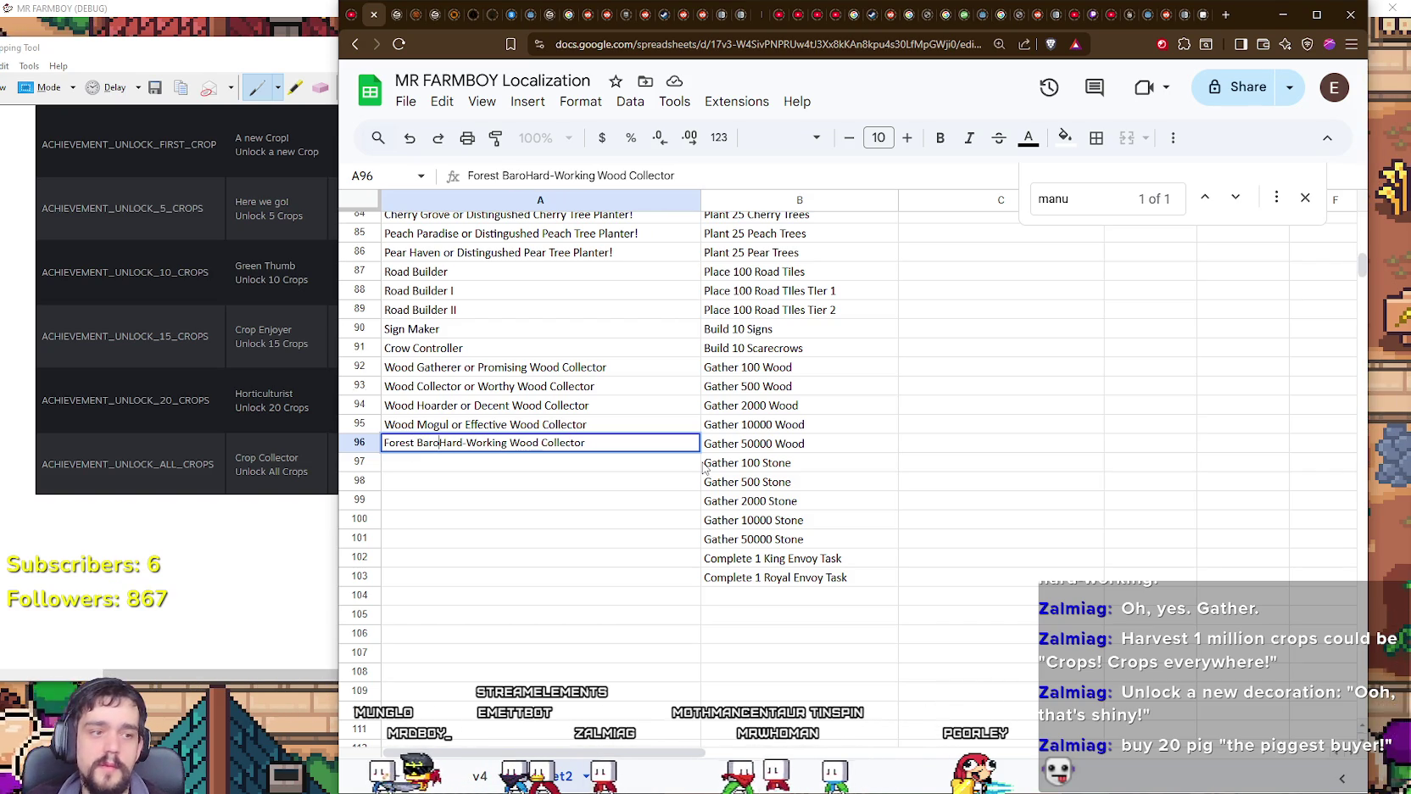
text(or)
key(Return)
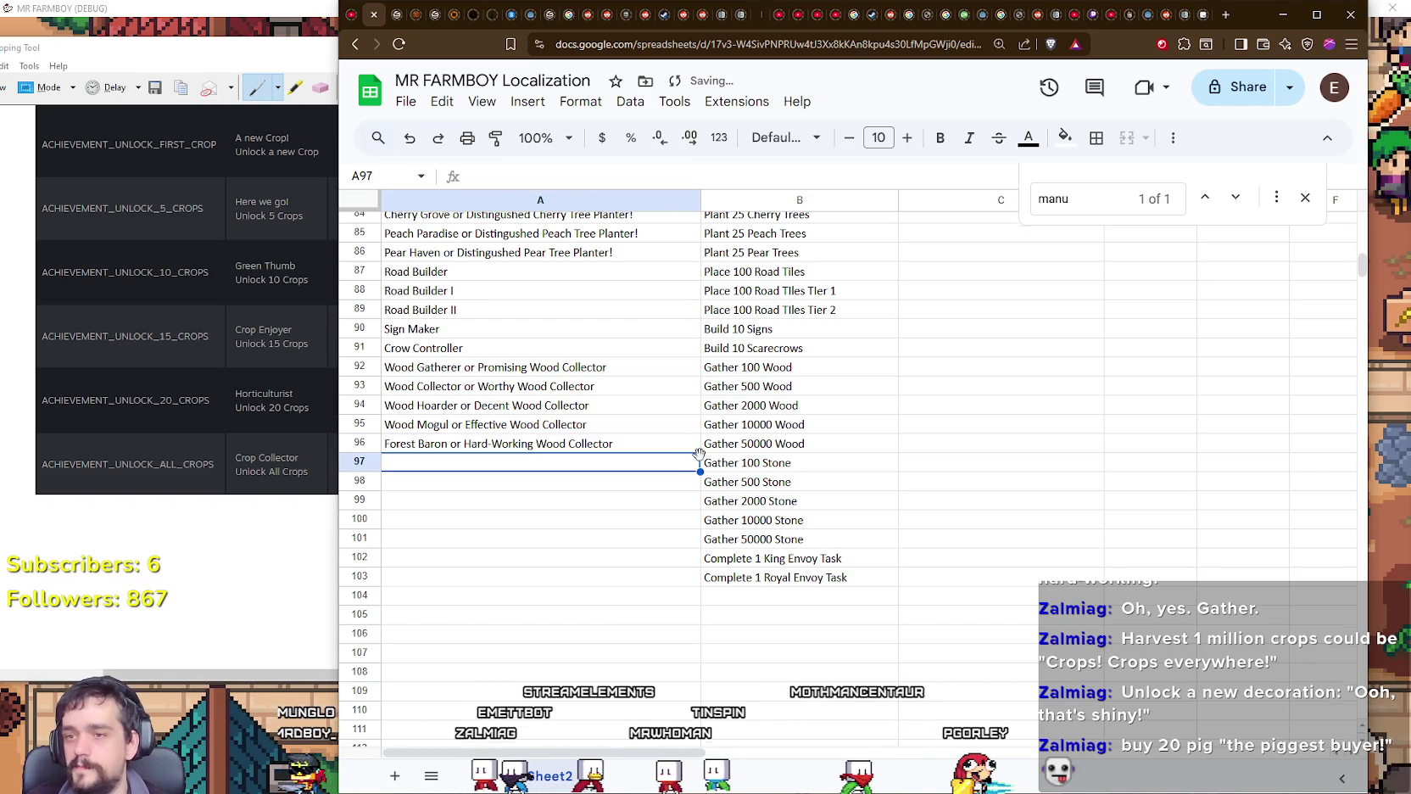
Step: Enter Stone Gatherer, Stone Collector and Stone Hoarder into A97–A99
scroll(1292, 362, down, 3)
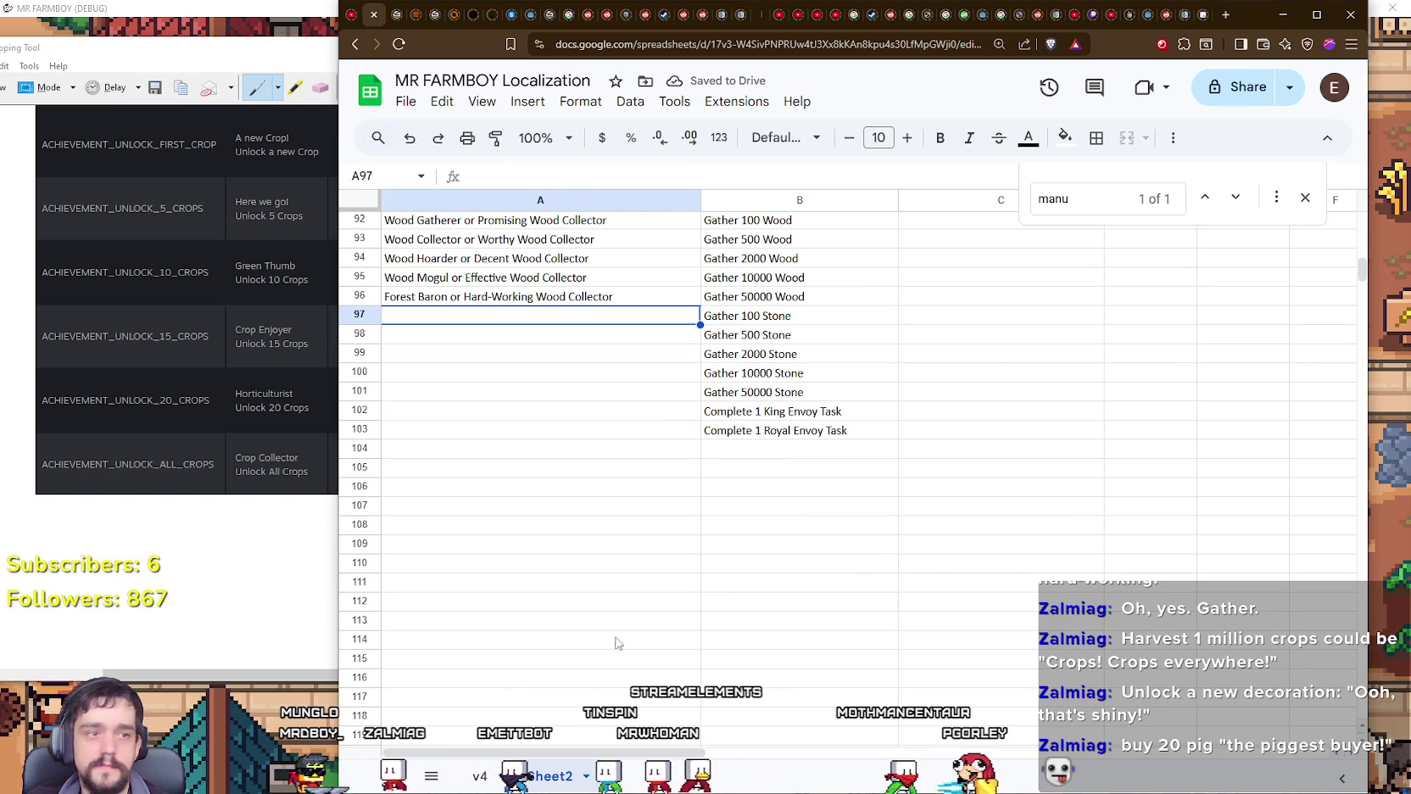
text(St)
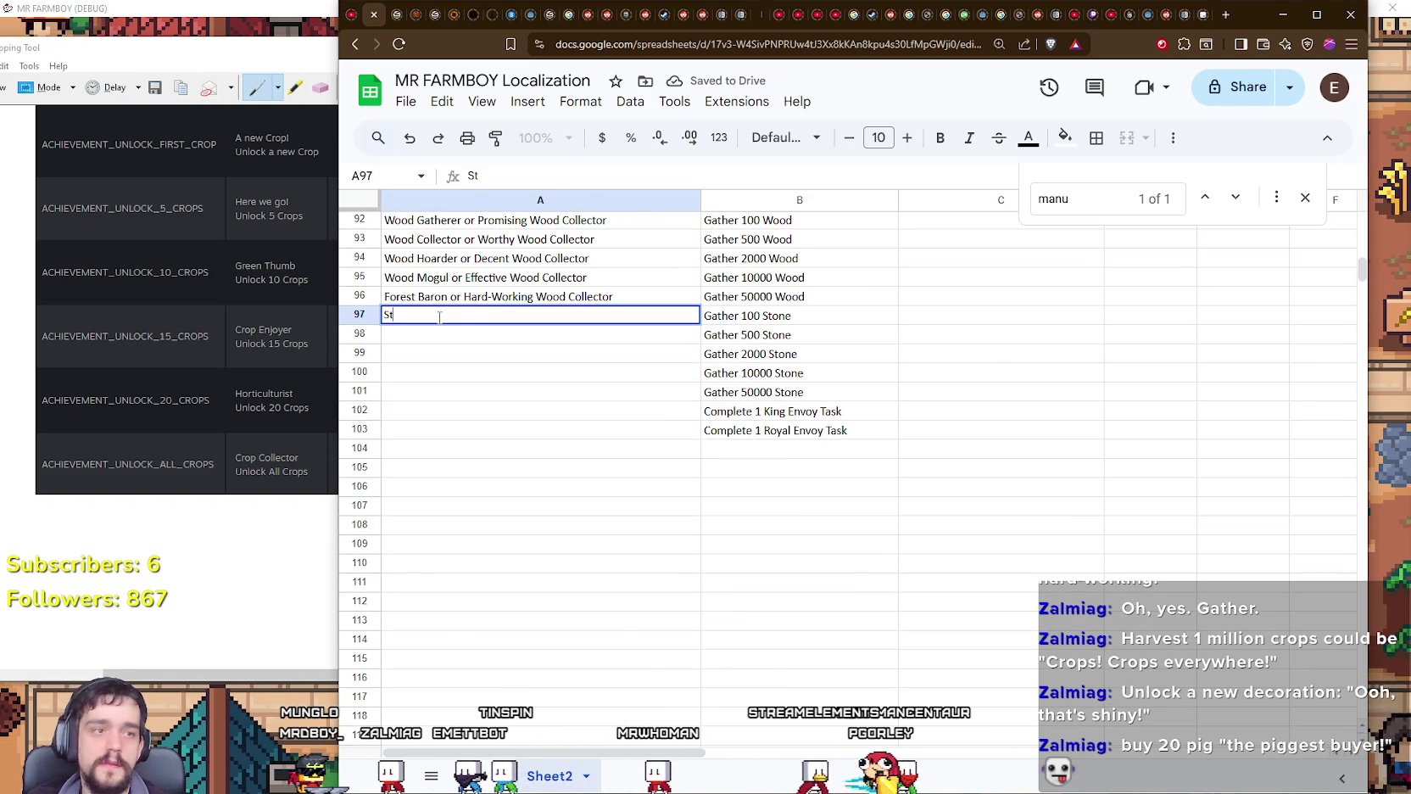
text(one Ga)
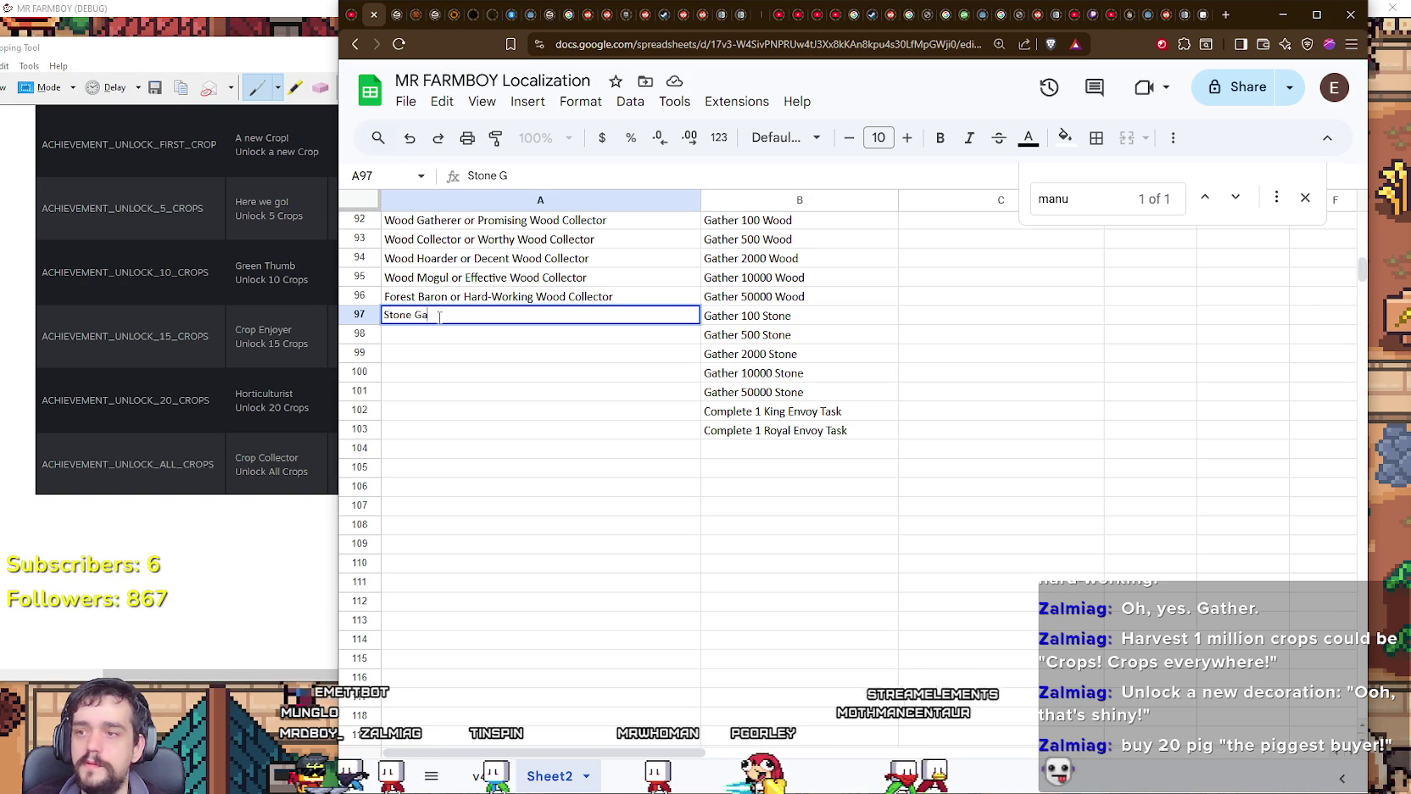
text(there)
key(Return)
text(Stone Collector)
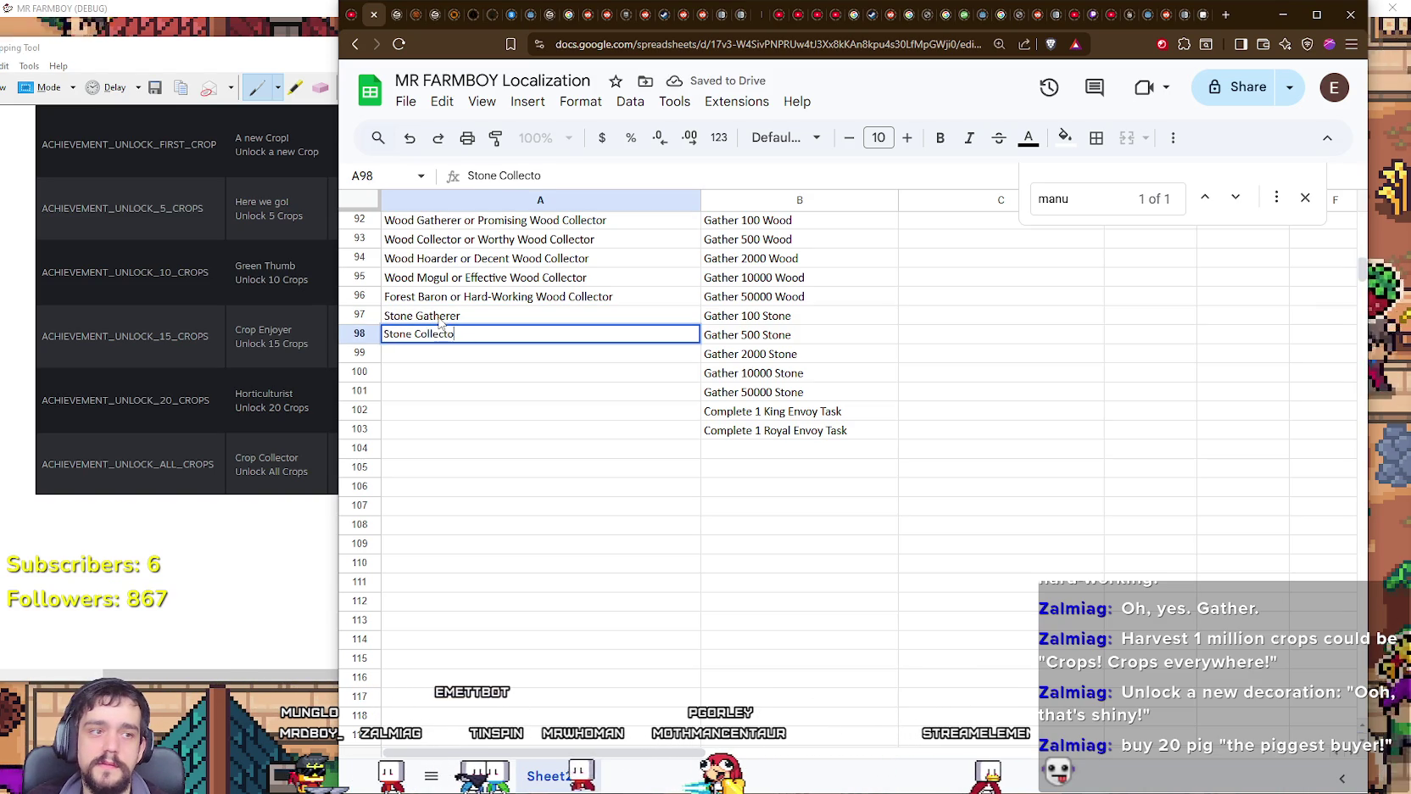
key(Return)
text(Stone H)
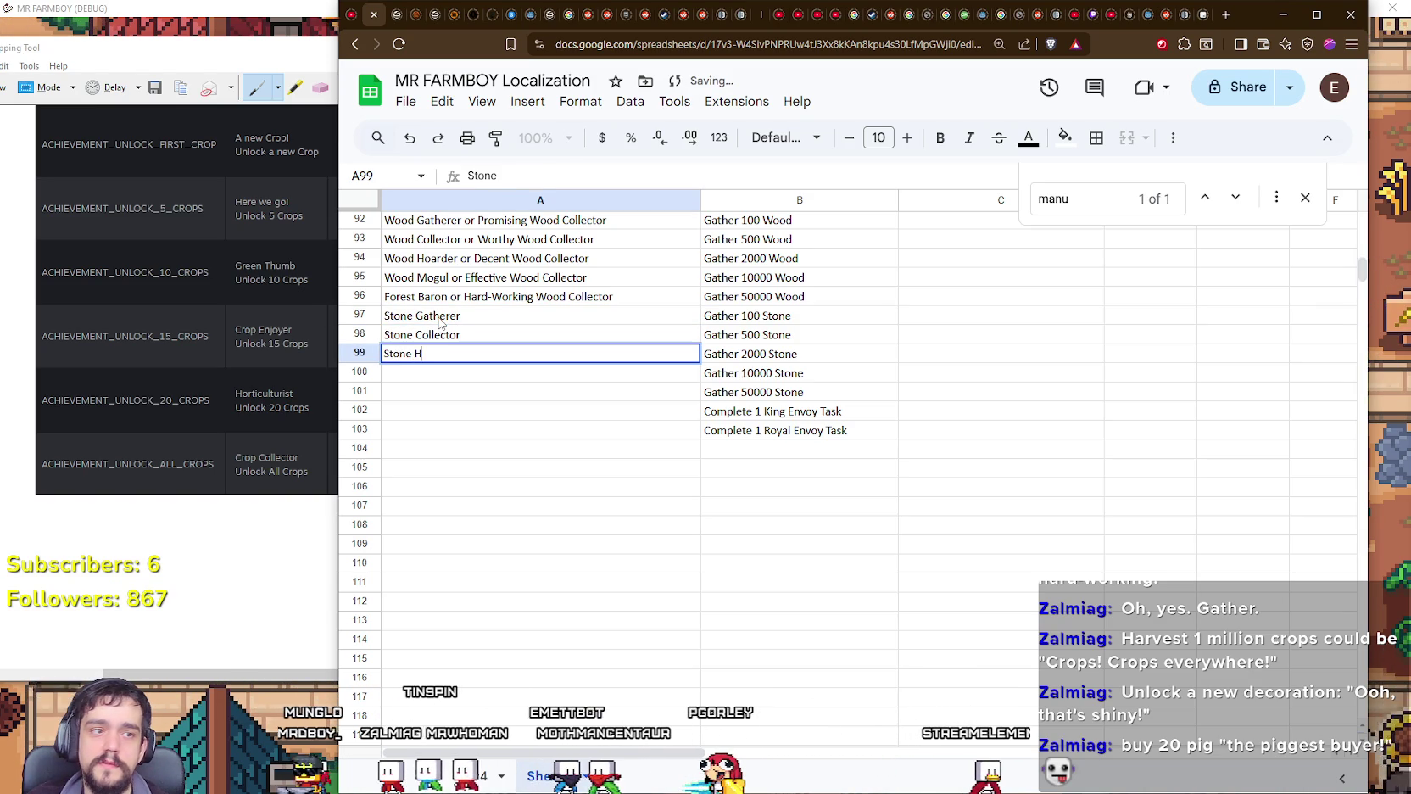
text(oarder)
key(Return)
Step: Enter Stone Mogul, Rock Baron, Royal Favor and The King's Work into A100–A103
text(Stone Mogul)
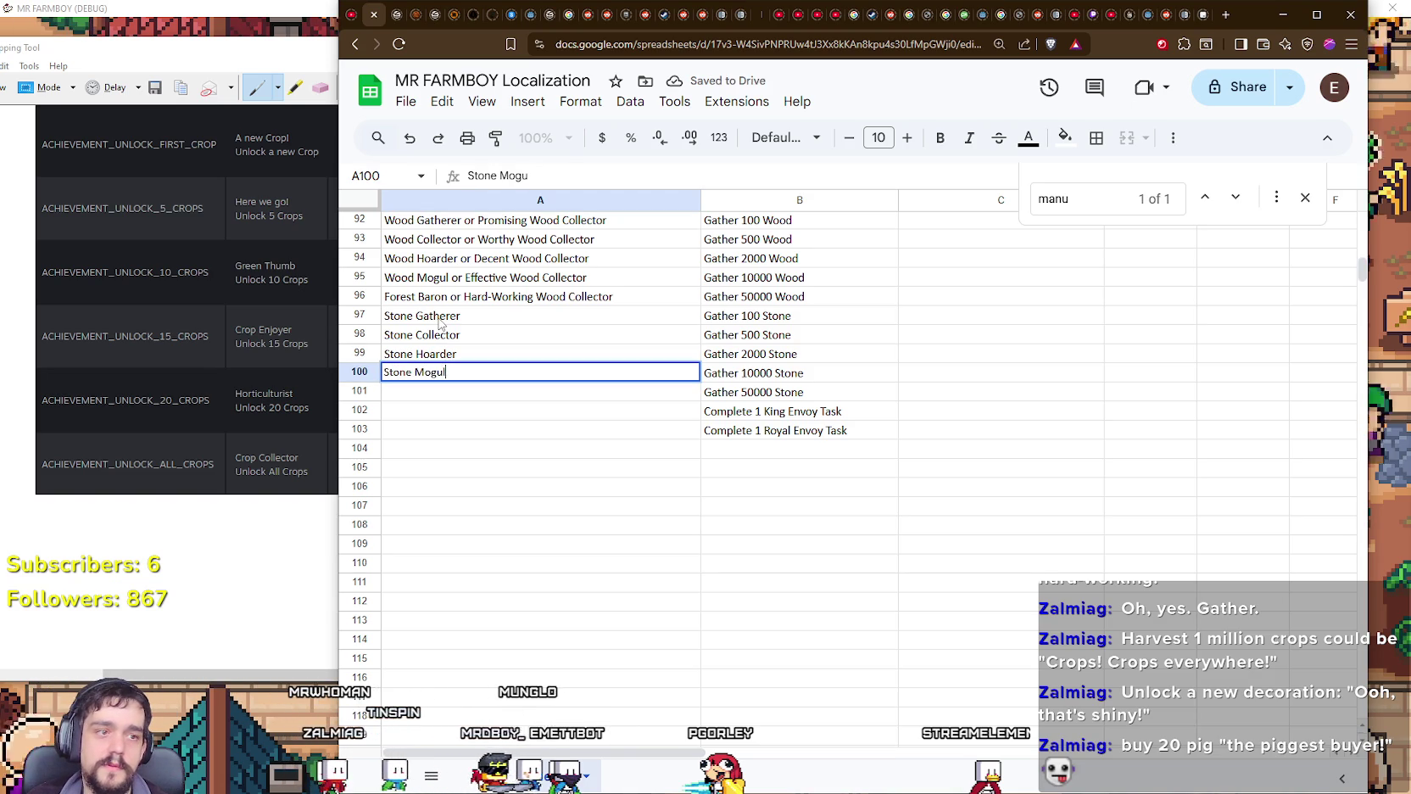
key(Return)
text(Rock Baron)
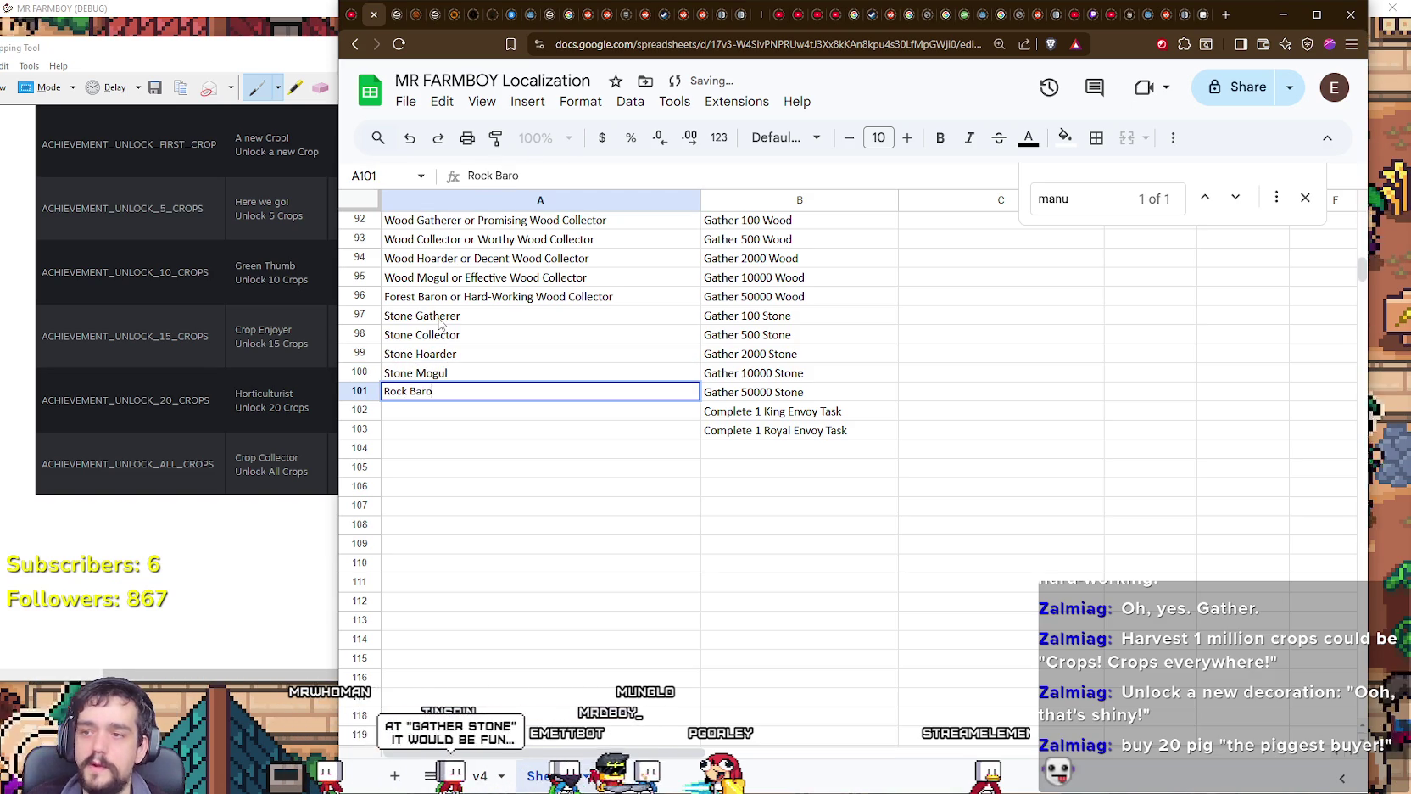
key(Return)
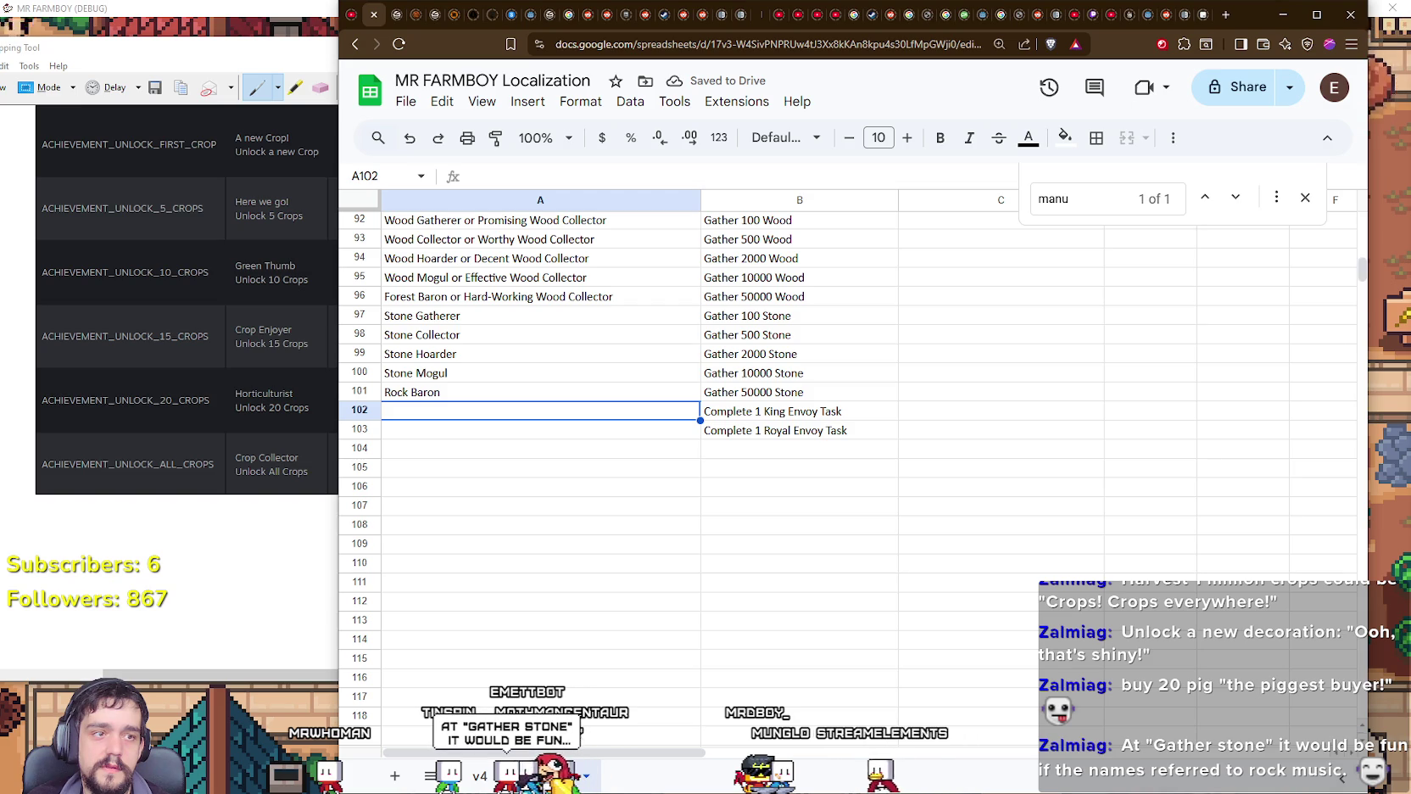
double_click(576, 412)
text(Royal)
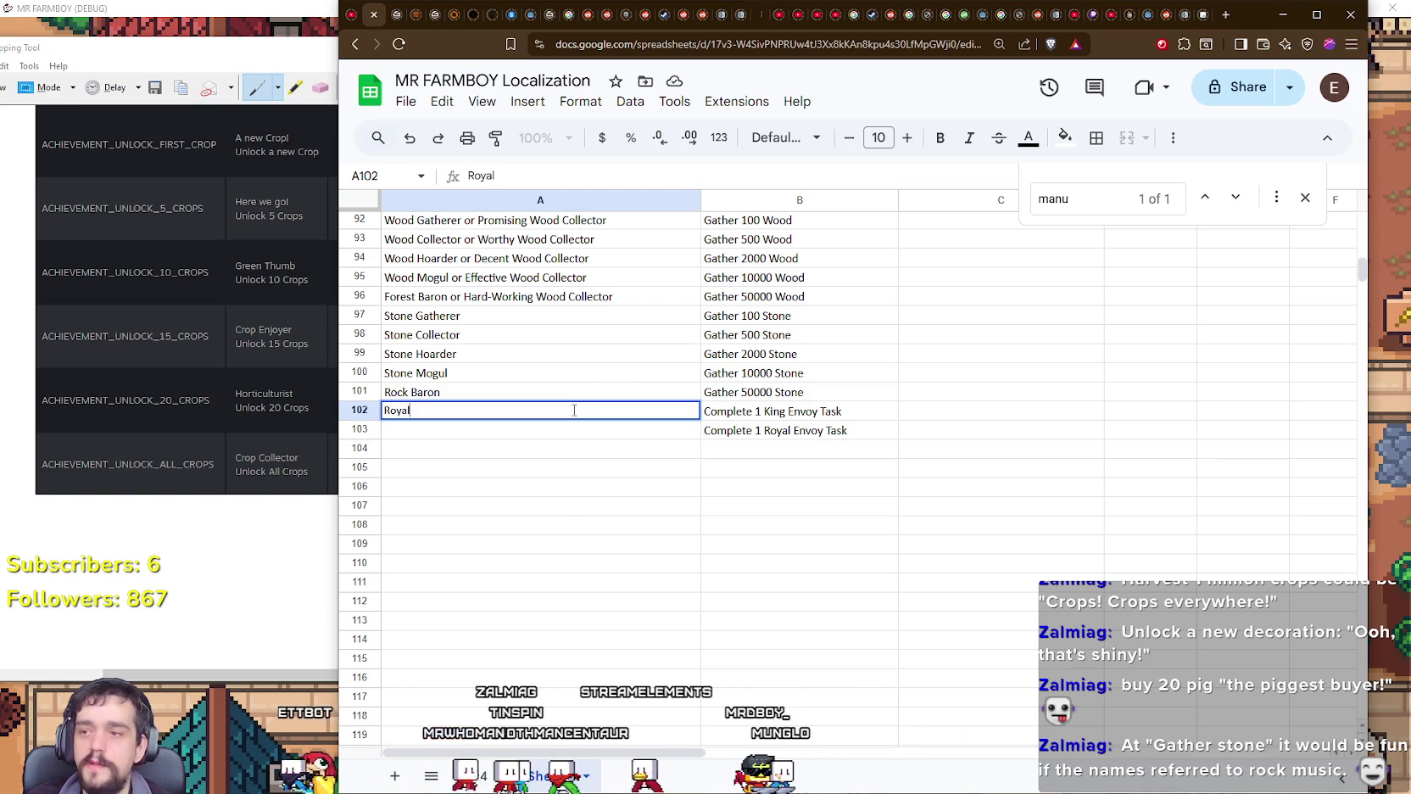
text(Favor)
key(Return)
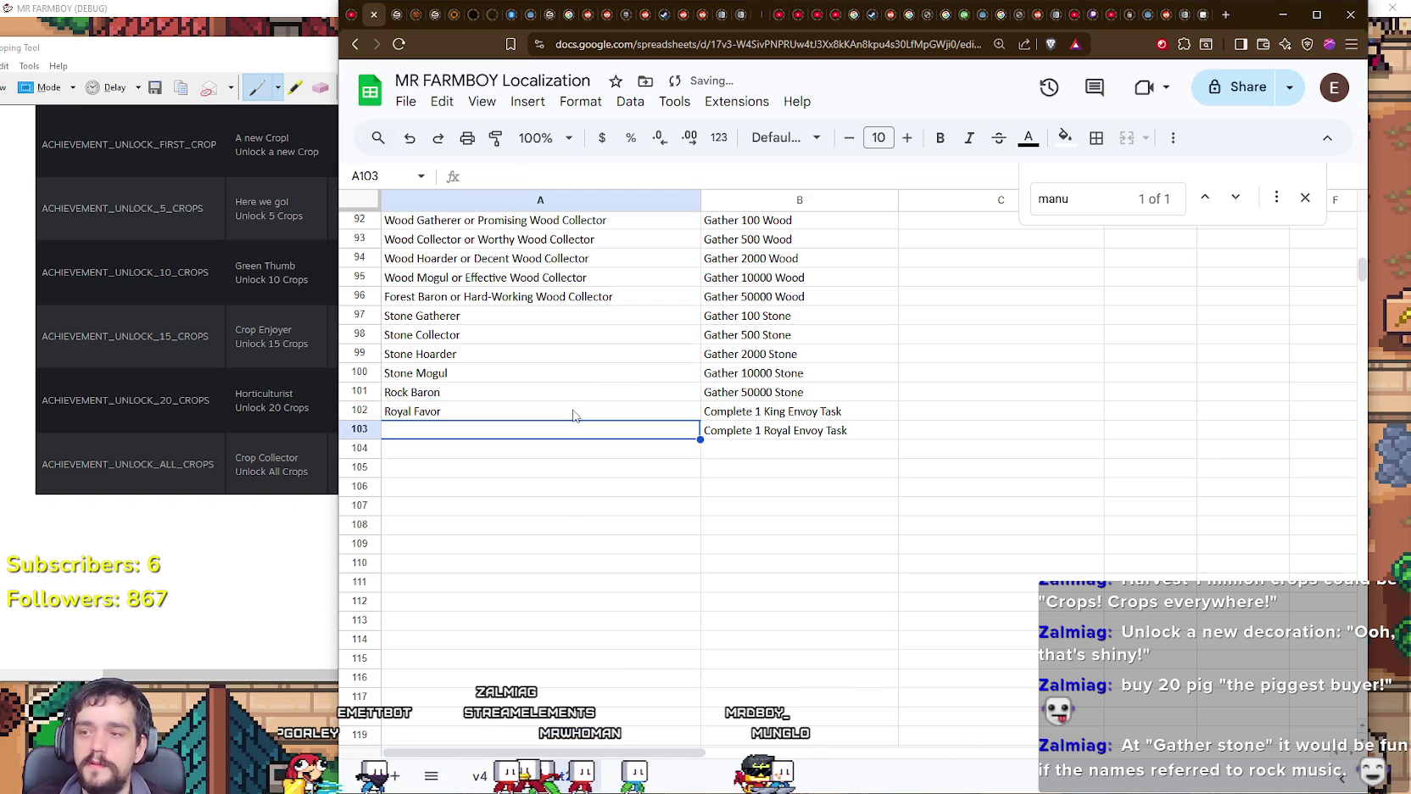
text(The King's Work)
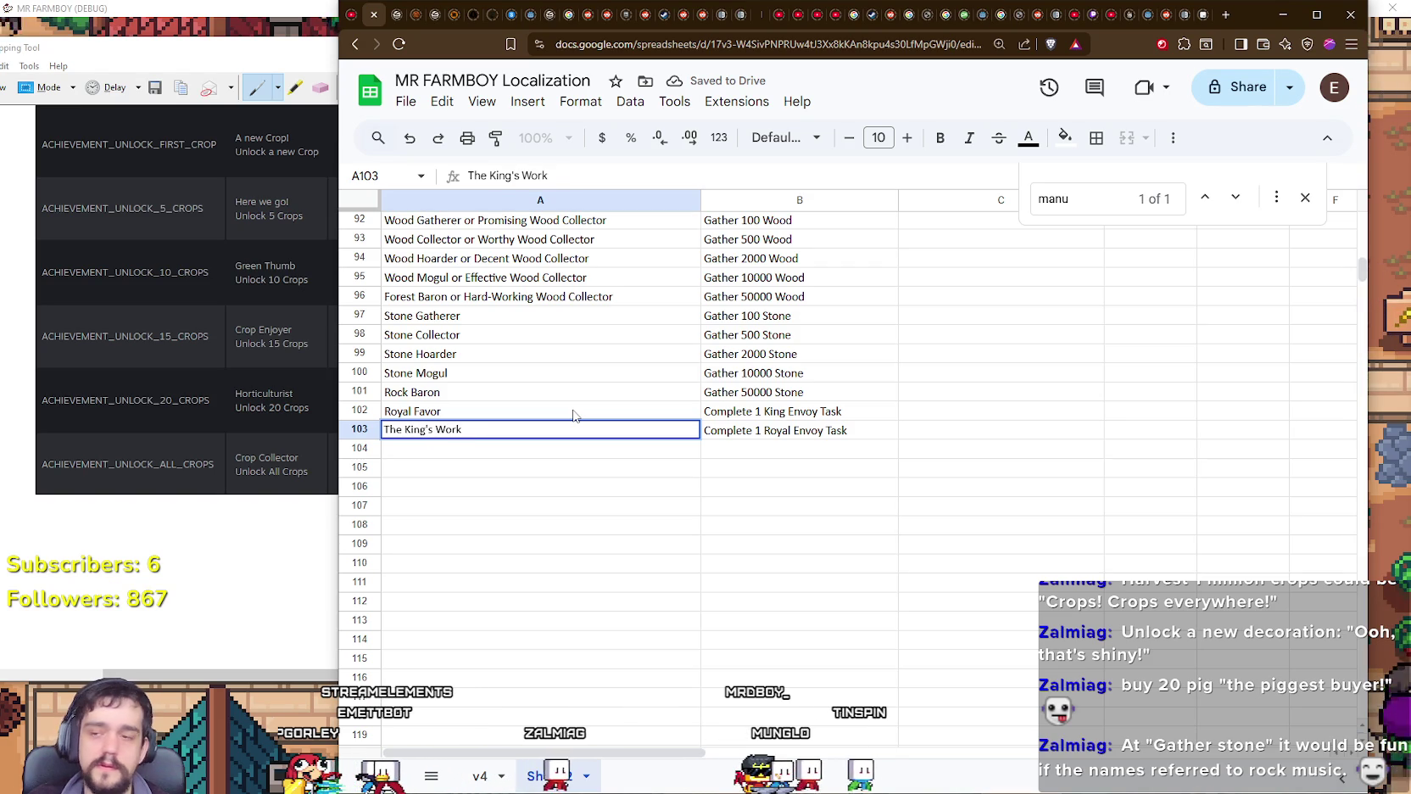
click(672, 466)
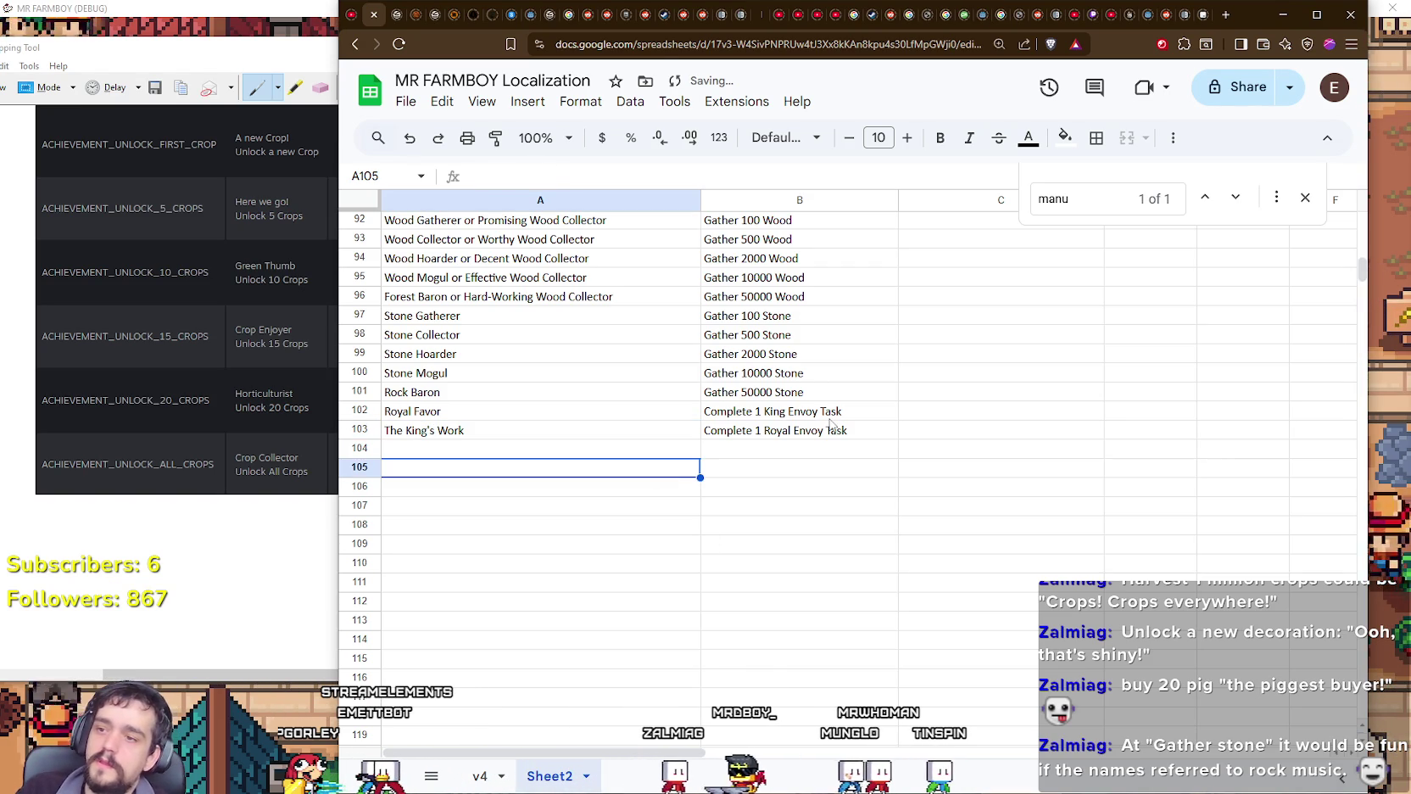
Step: Go back up and start editing the Hog Empire name in A64
scroll(657, 526, up, 5)
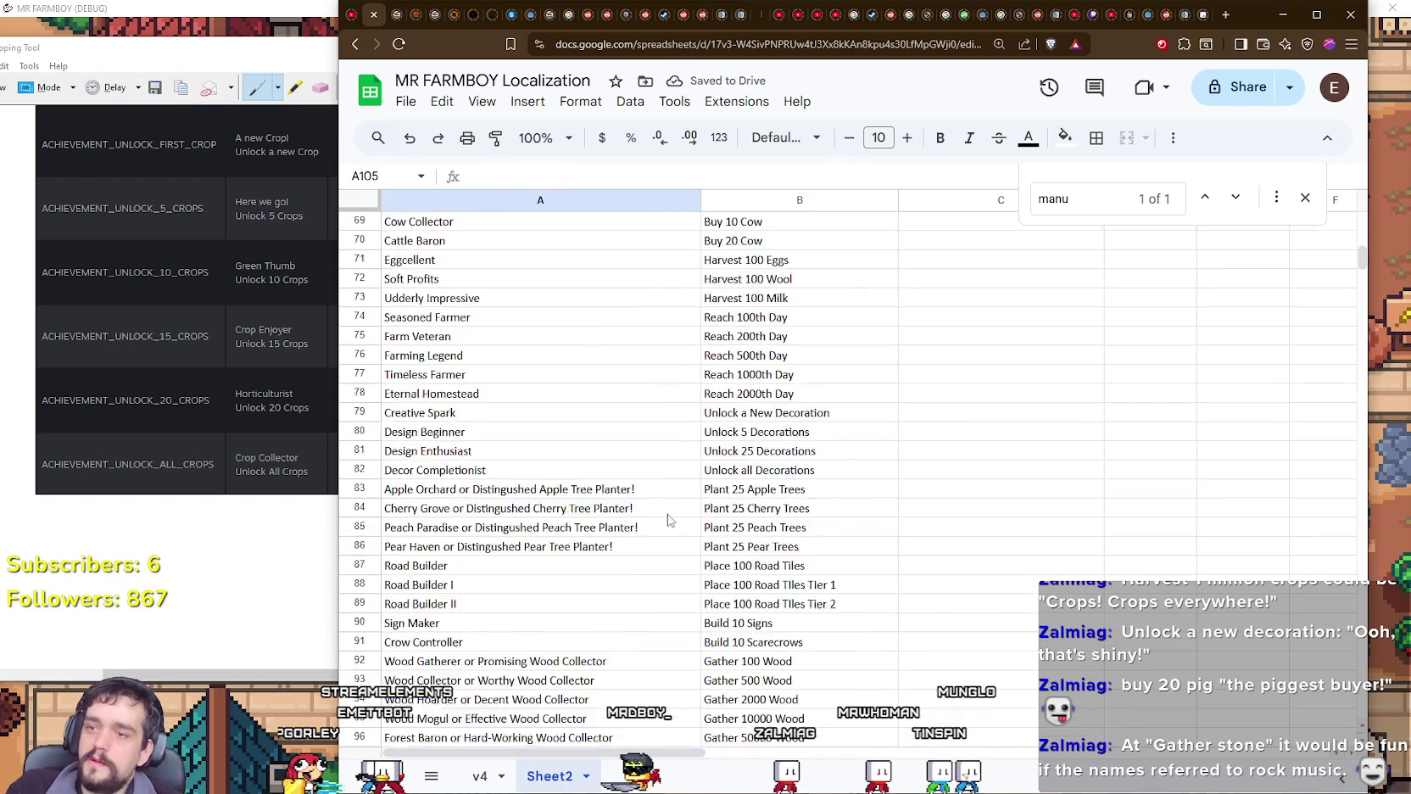
scroll(669, 515, up, 5)
scroll(669, 515, up, 1)
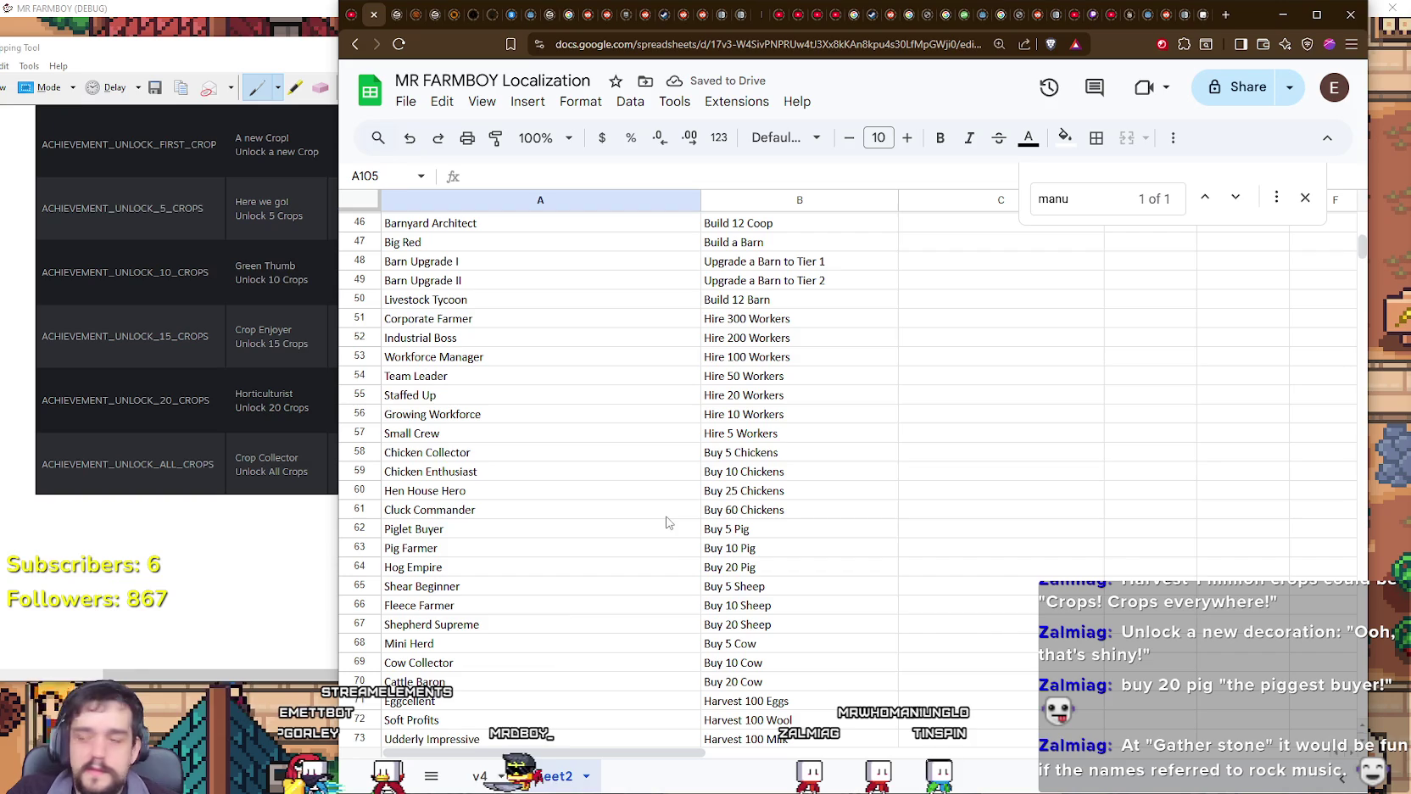
double_click(434, 568)
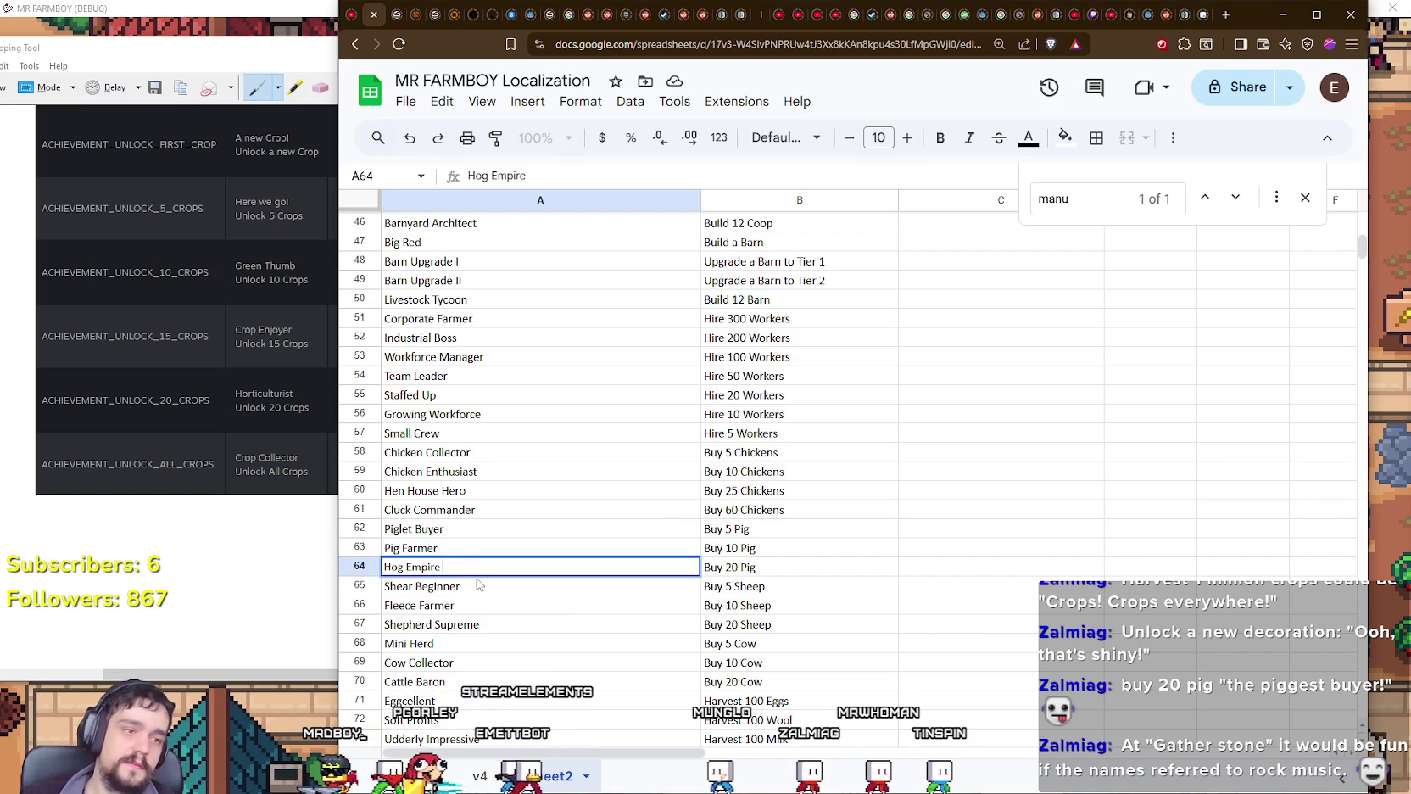
Step: Extend Hog Empire with 'or The Piggest Buyer!' and Creative Spark with 'or Ooh, that's shiny!'
text(or The)
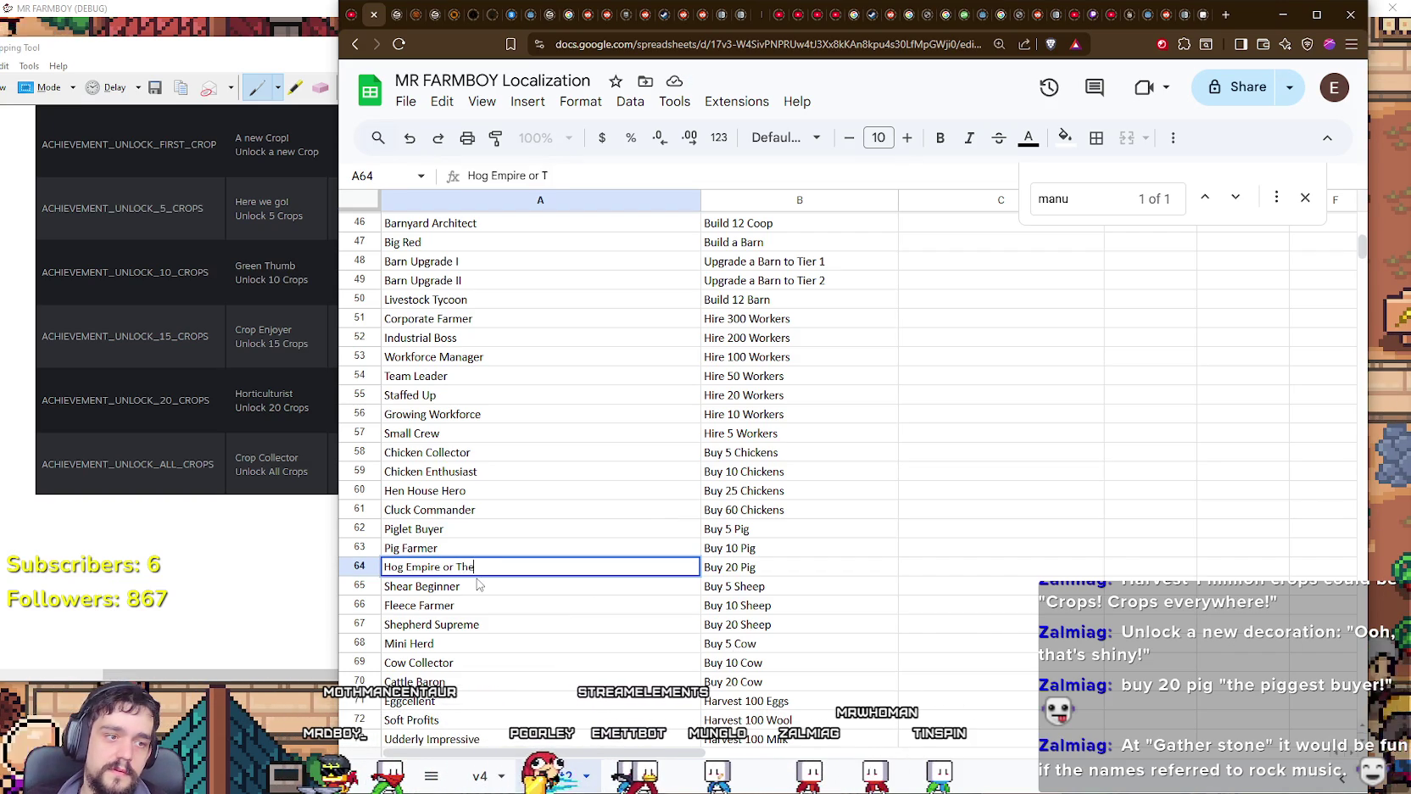
text( Piggest Bu)
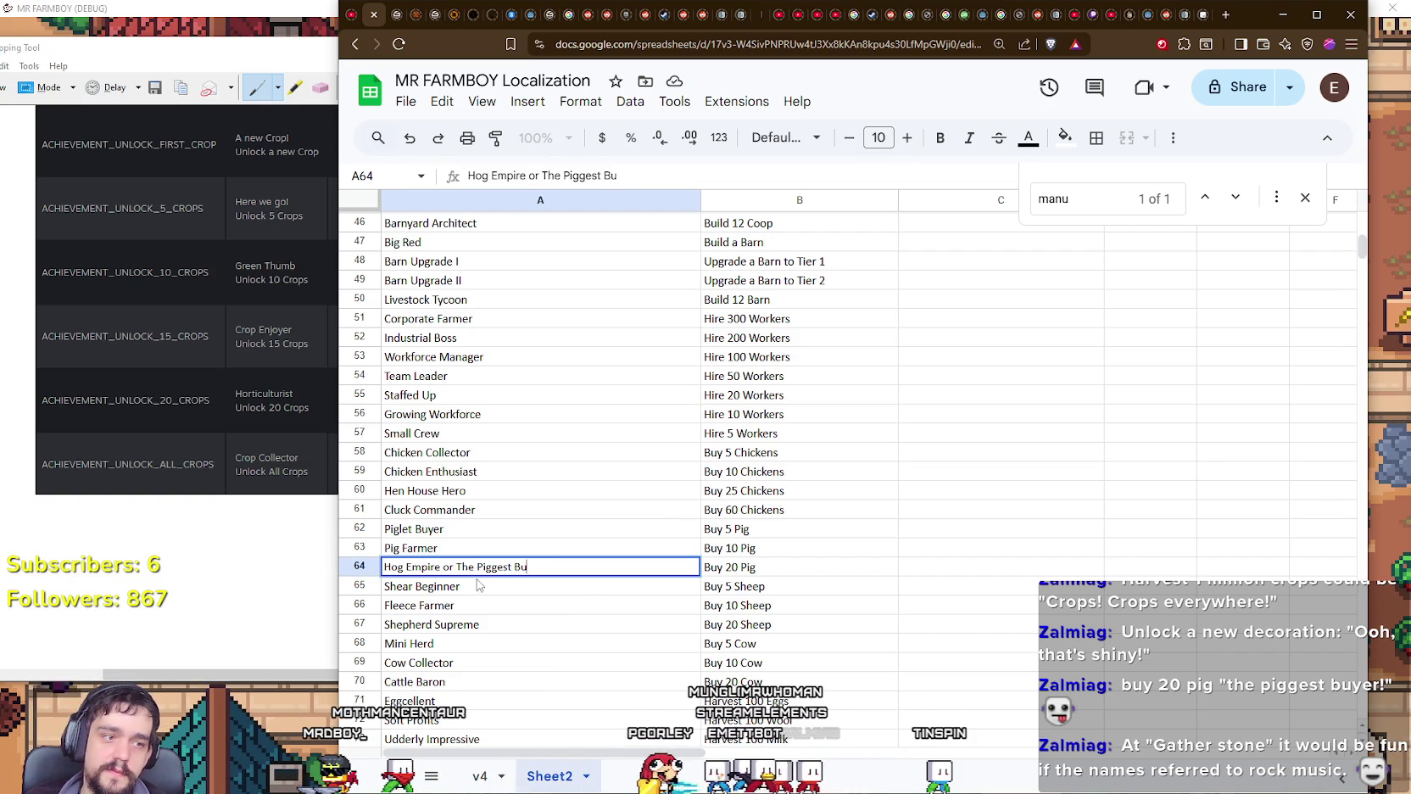
text(yer!)
key(Return)
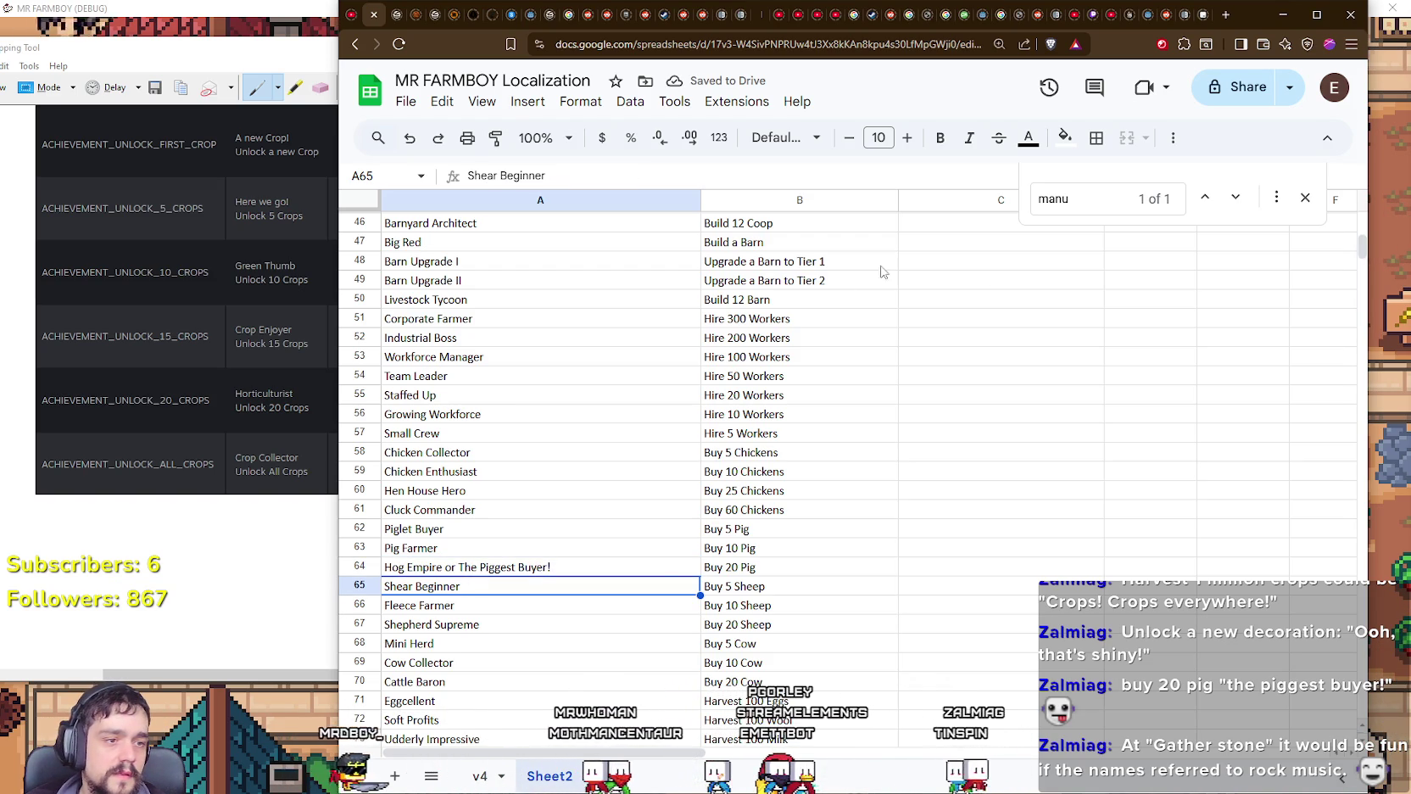
scroll(625, 476, down, 2)
scroll(623, 467, down, 2)
scroll(623, 463, down, 2)
click(542, 419)
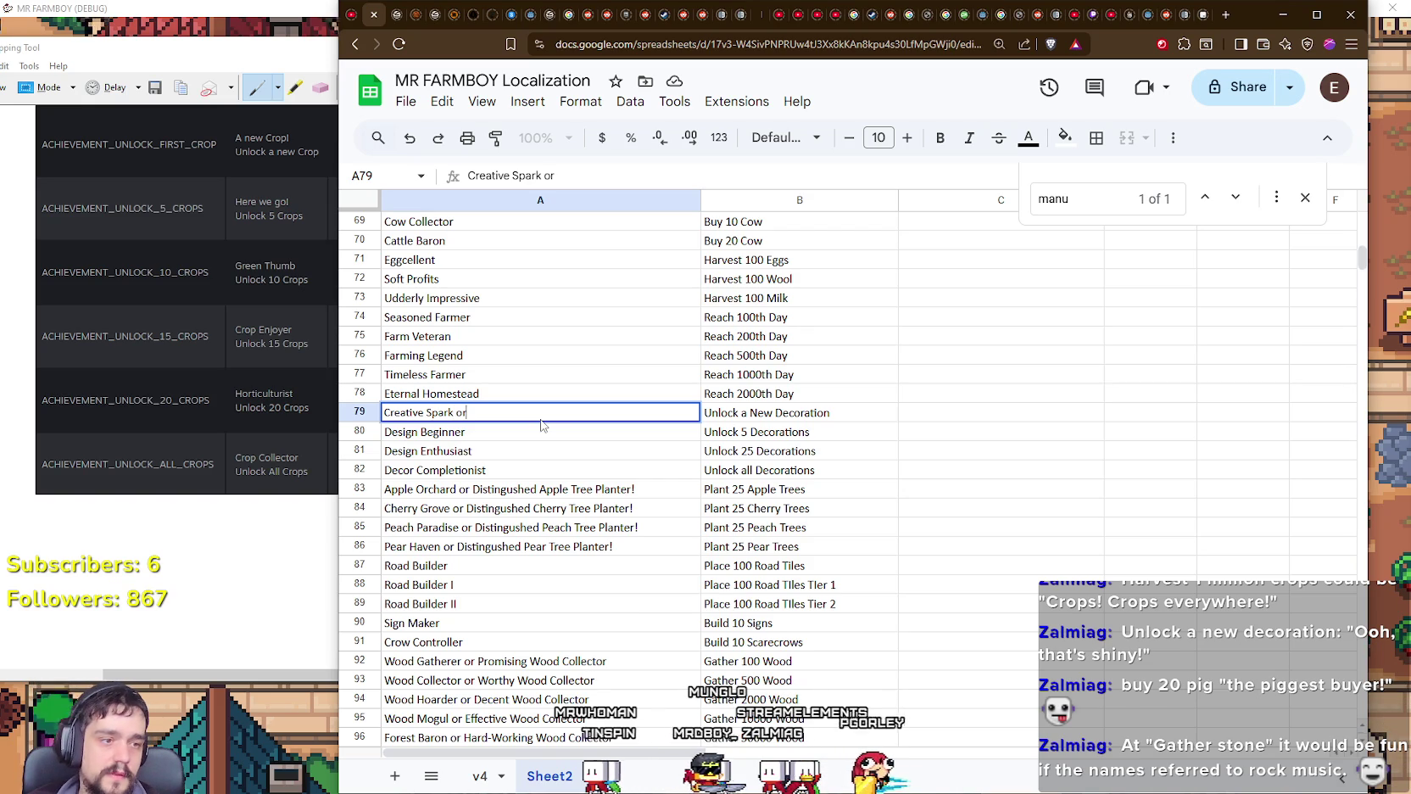
text( Oo)
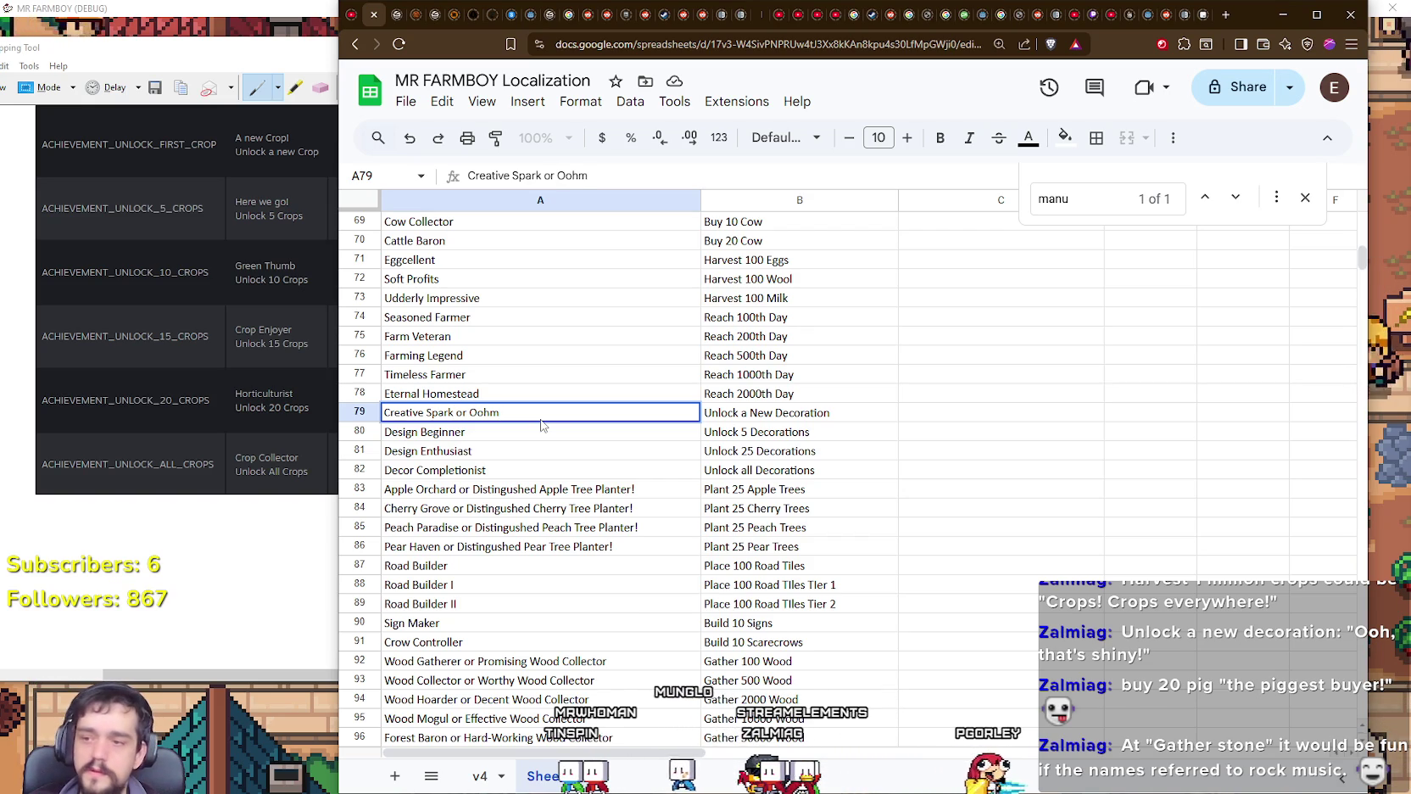
text(h, that's shiny!)
key(Return)
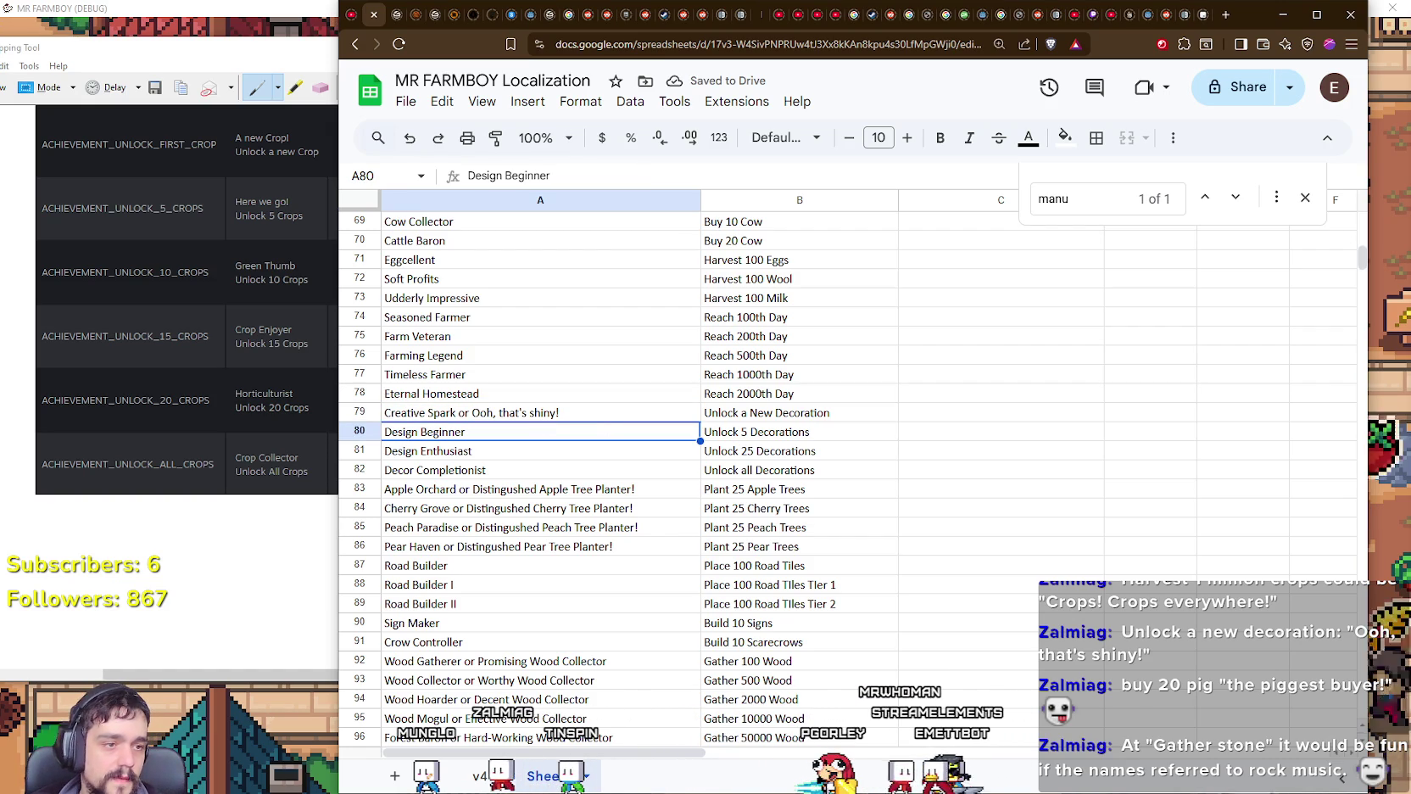
Step: Extend Crop Tycoon in A3 to 'Crop Tycoon or Crops! Crops everywhere!' and close the Find bar
scroll(455, 481, up, 3)
scroll(455, 482, up, 4)
scroll(455, 482, up, 5)
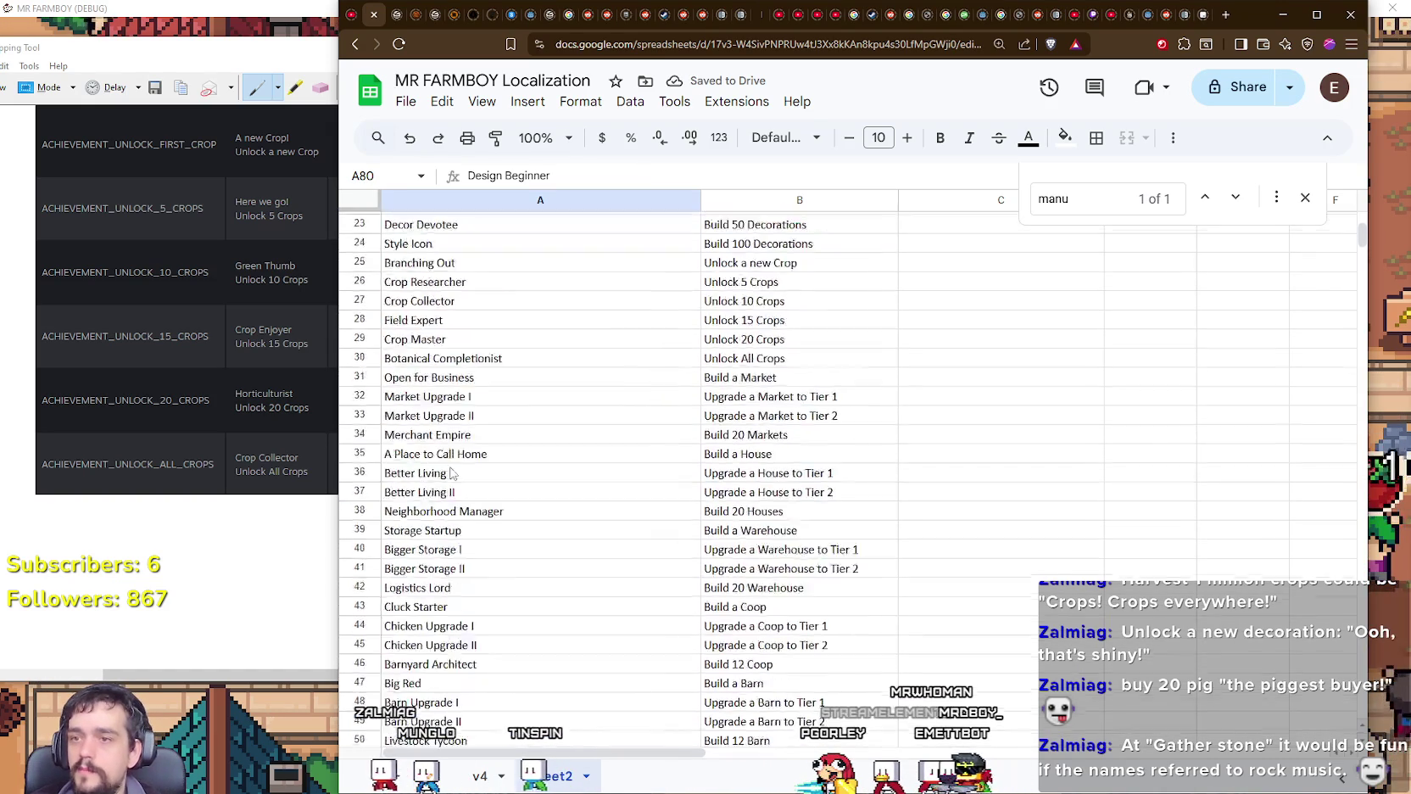
scroll(466, 407, up, 5)
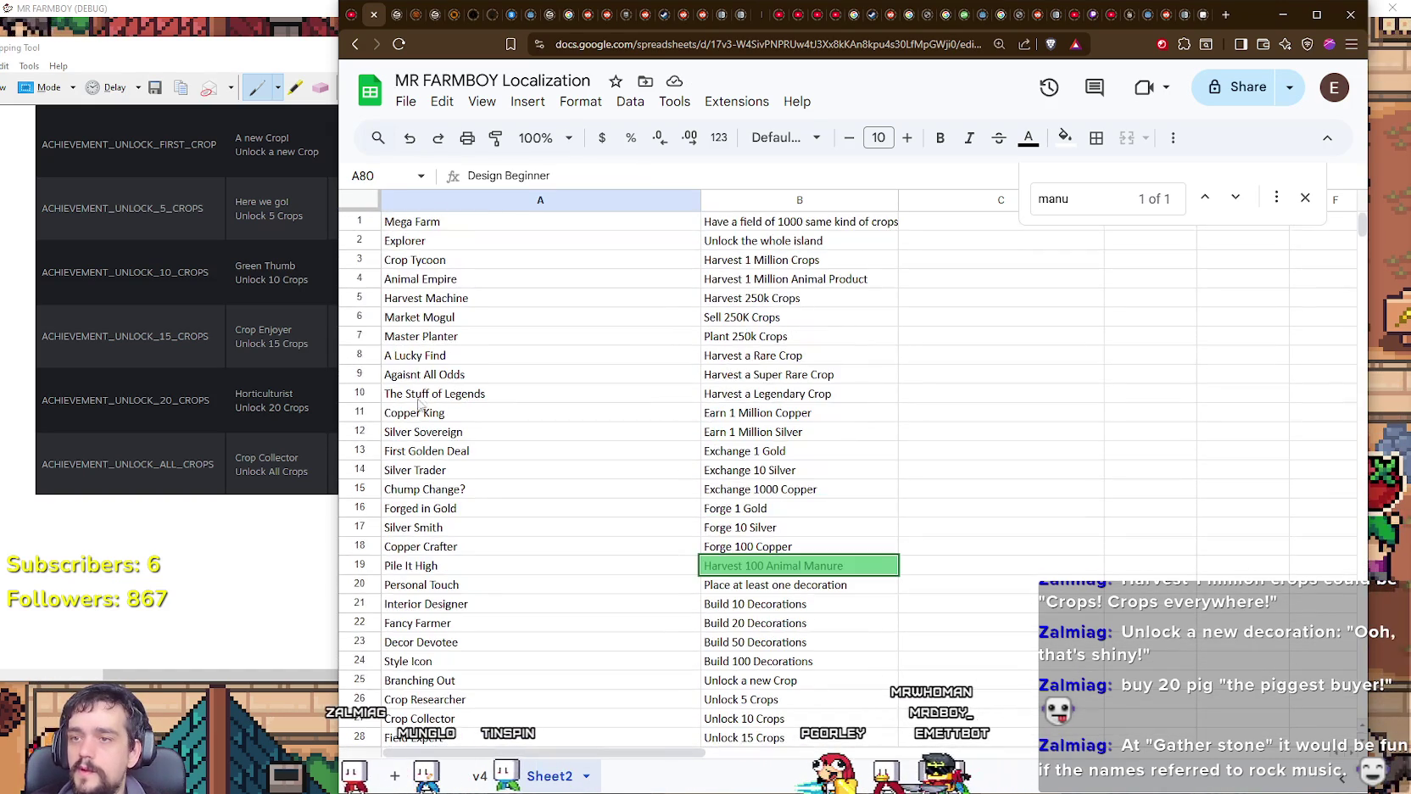
click(558, 263)
double_click(552, 262)
text(or Cro)
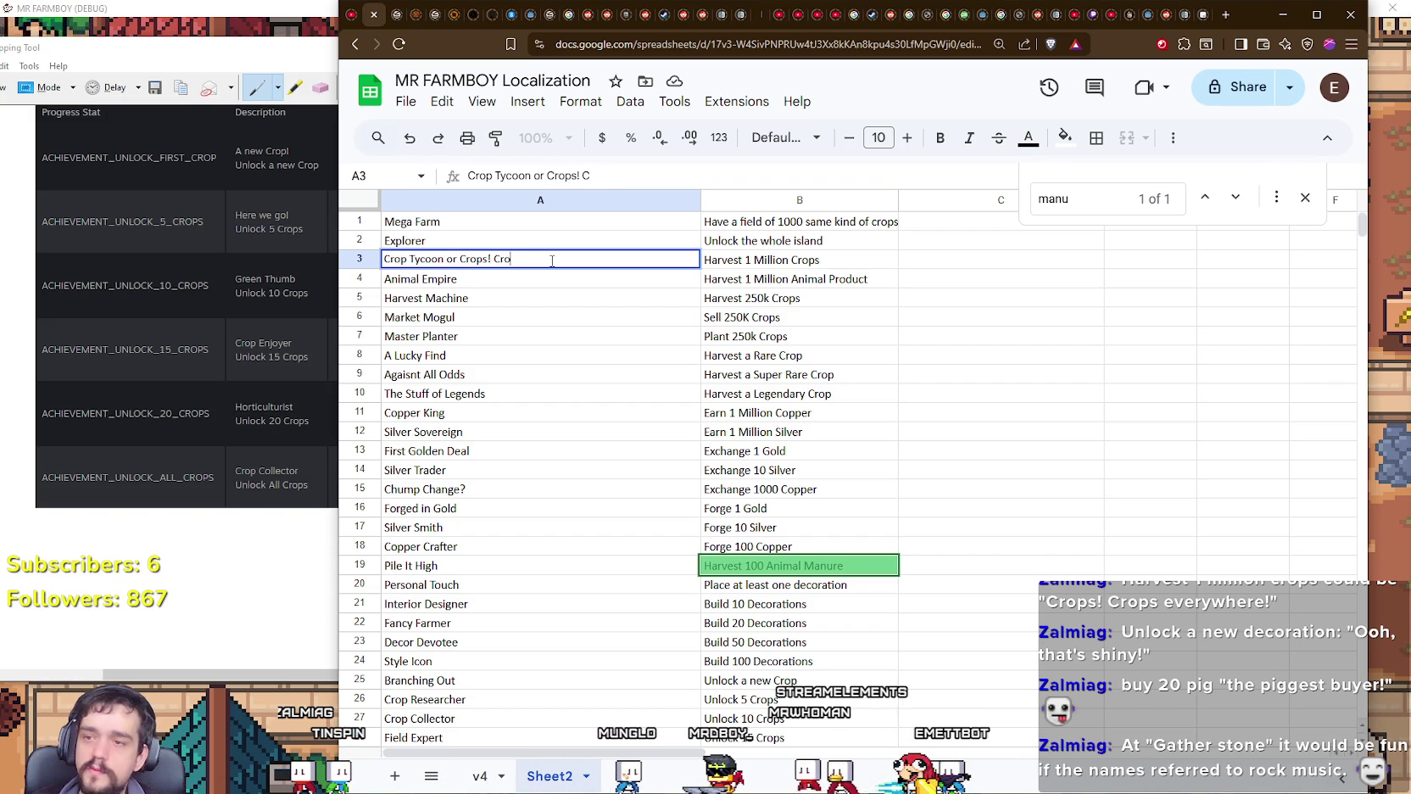
text(ps! Crops every)
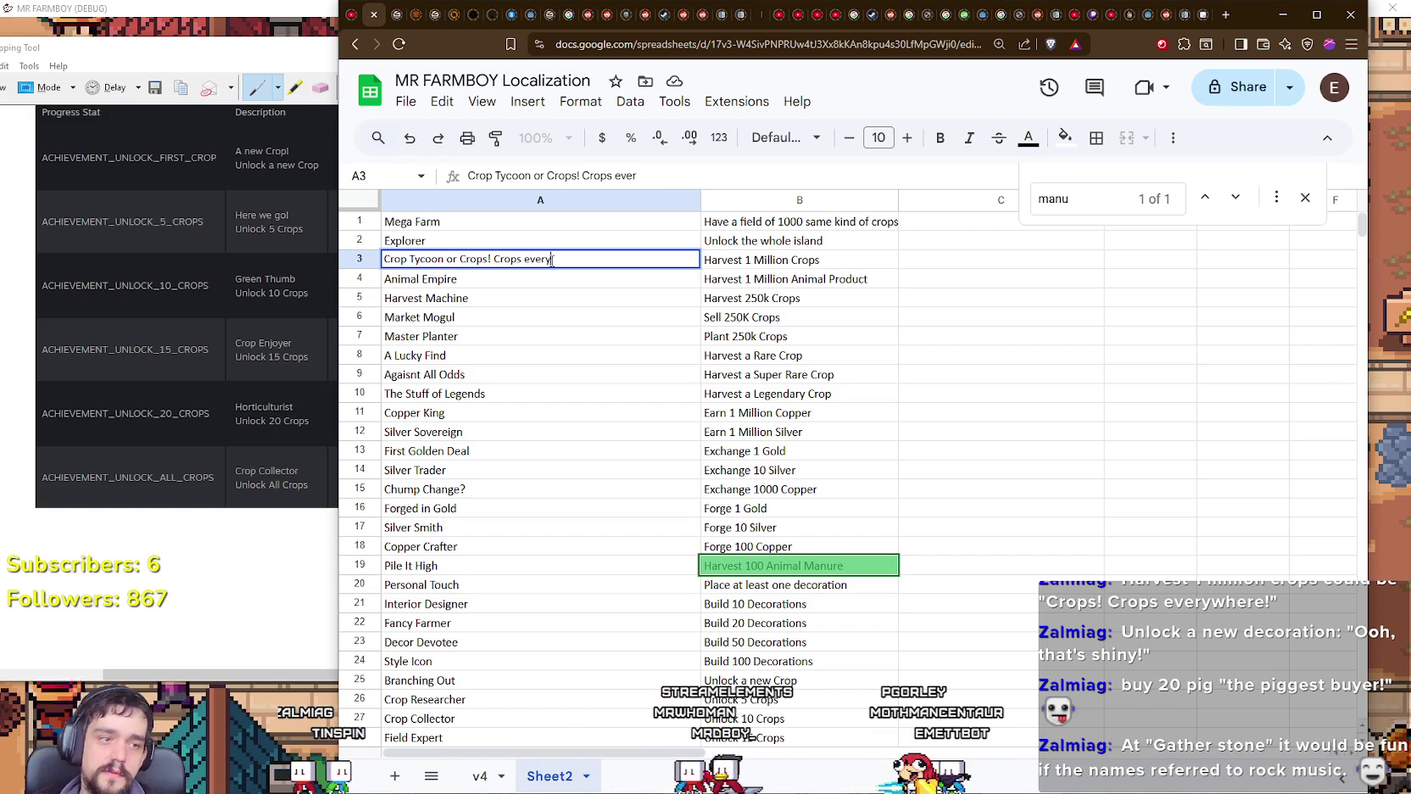
text(ywhere!)
key(Return)
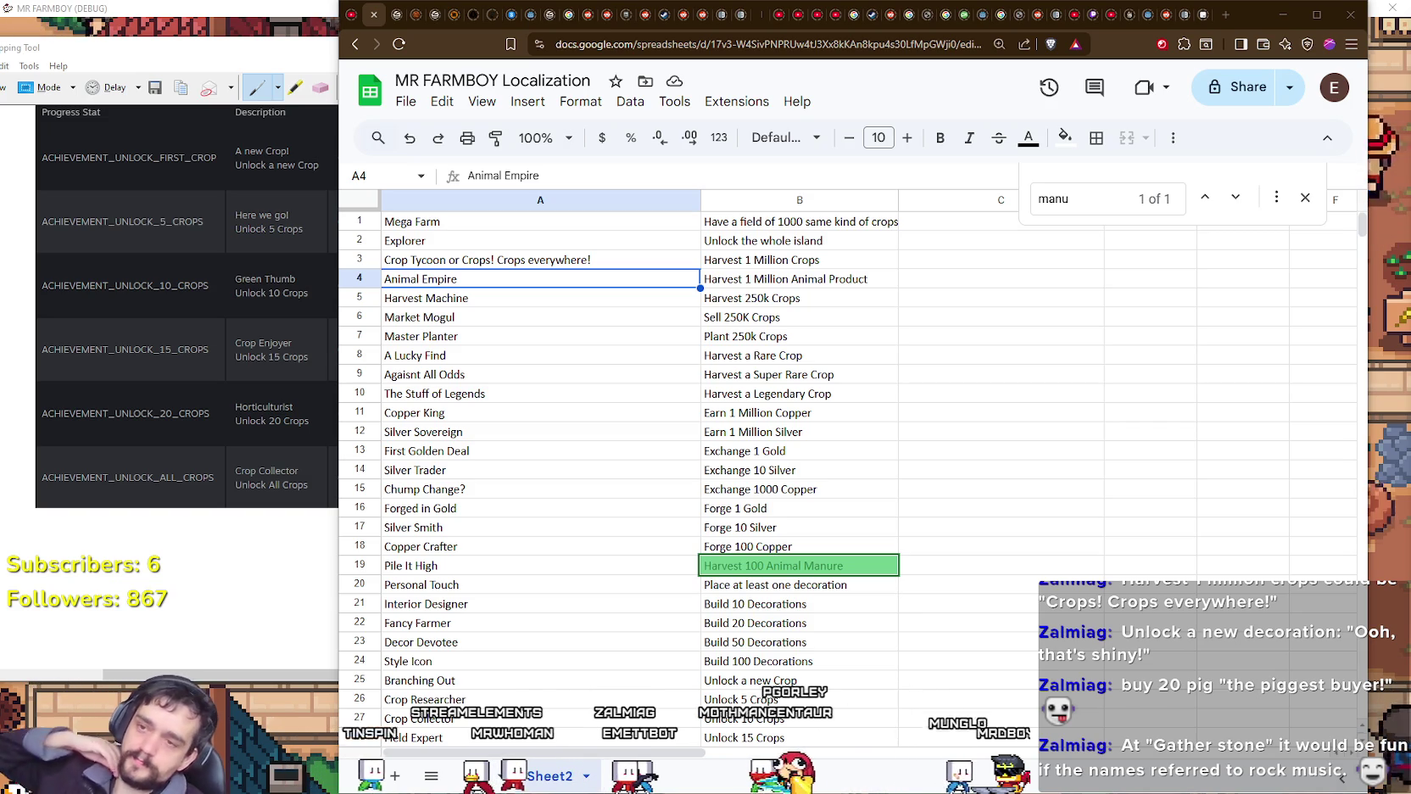
click(1305, 197)
scroll(866, 535, down, 3)
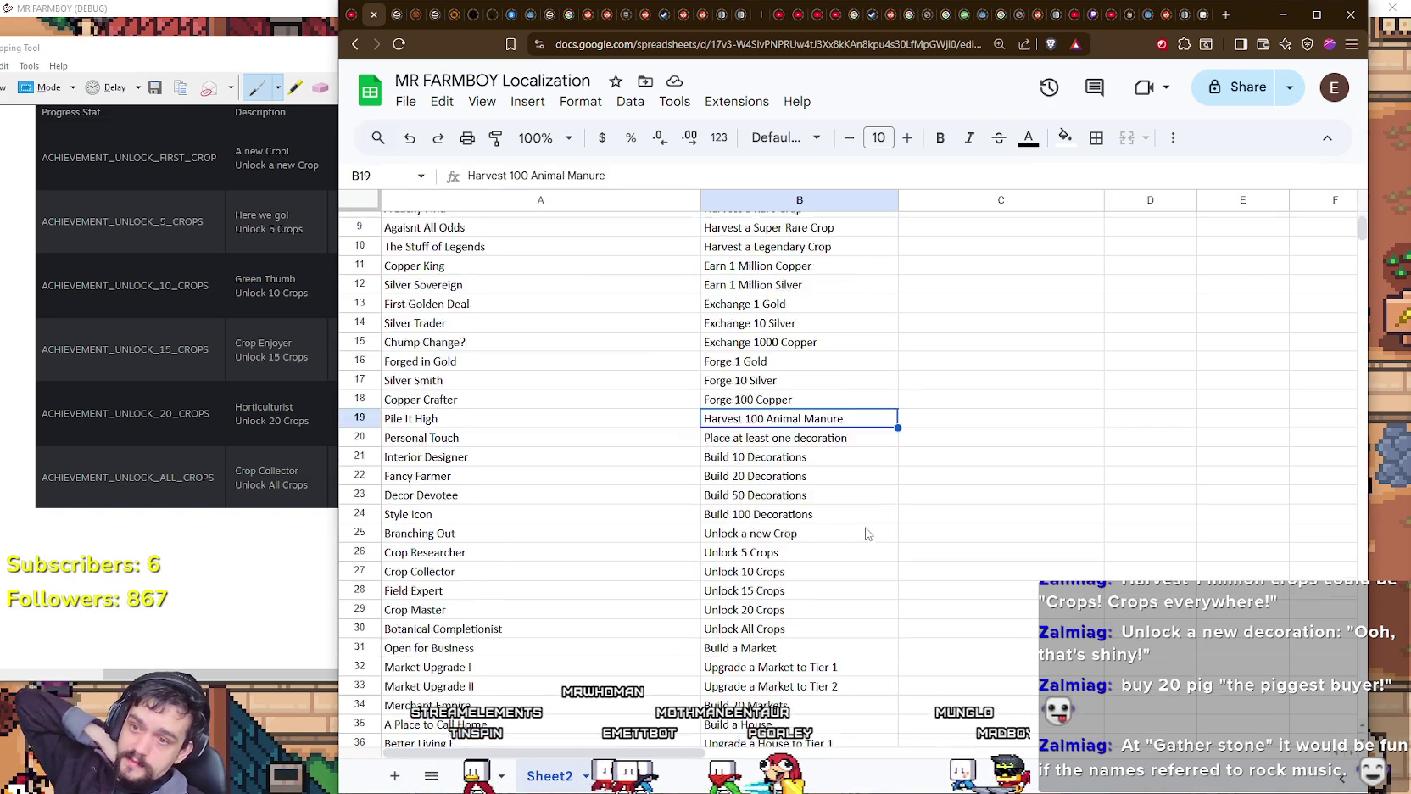
scroll(874, 526, down, 6)
scroll(879, 521, down, 6)
scroll(882, 520, down, 3)
scroll(886, 521, down, 5)
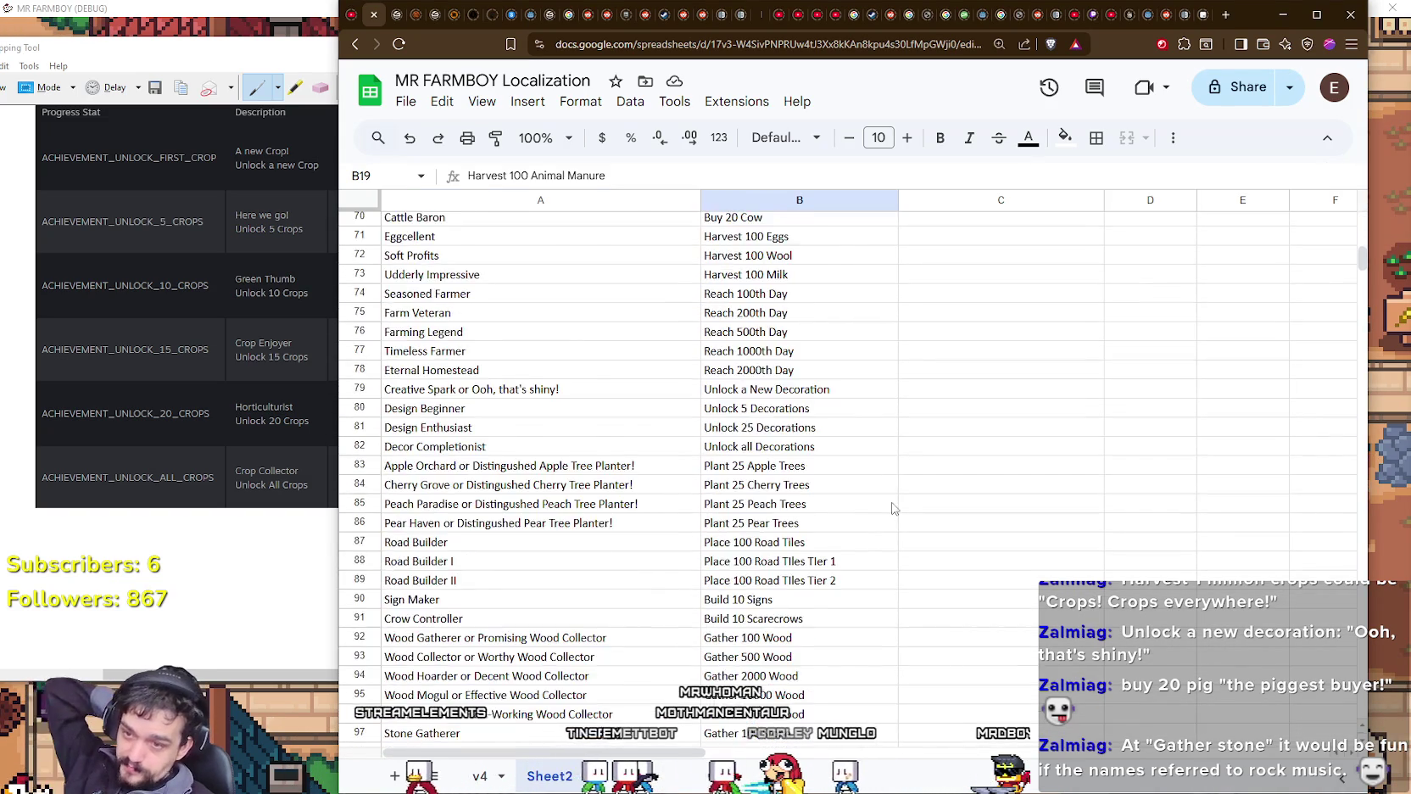
scroll(890, 520, down, 5)
scroll(882, 509, up, 5)
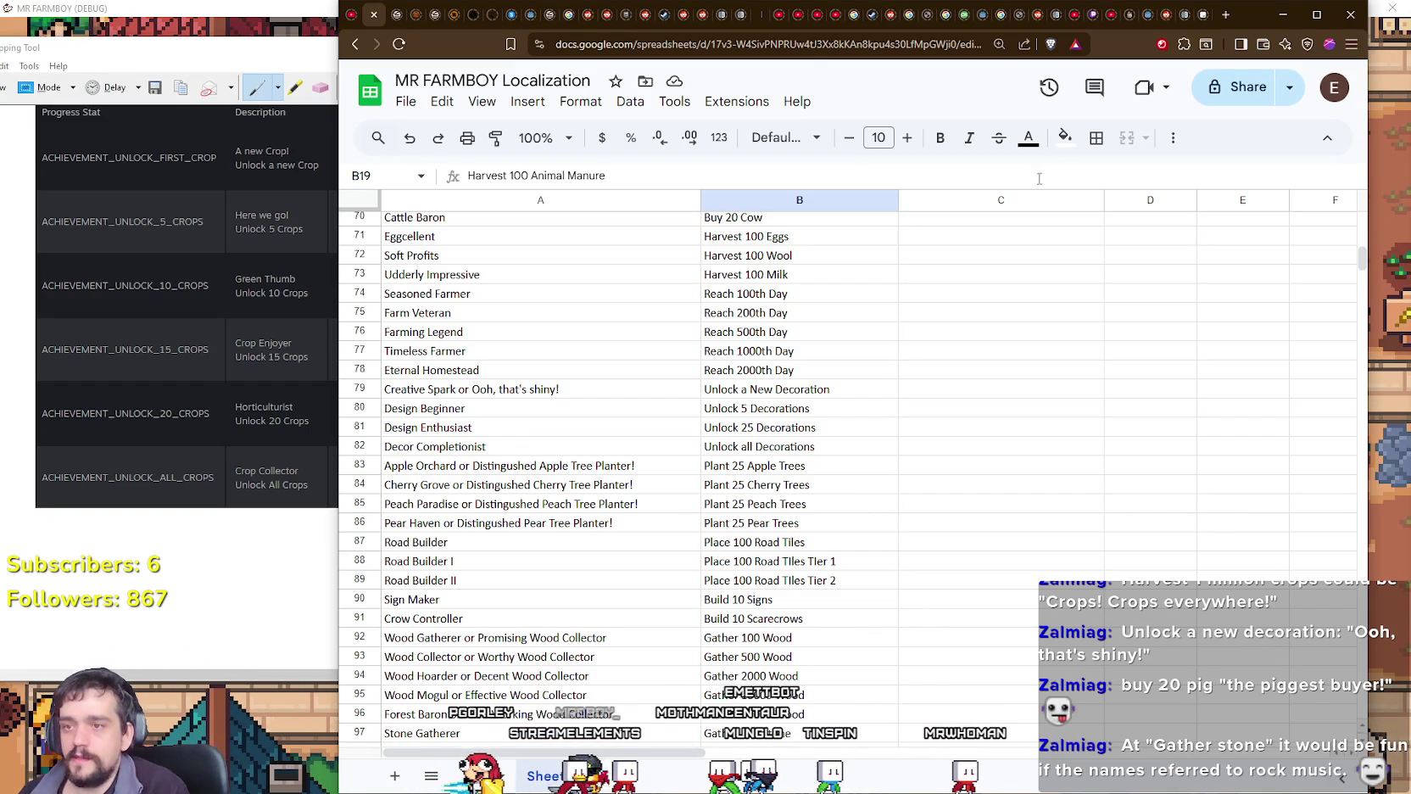
scroll(445, 503, up, 3)
scroll(519, 407, up, 2)
scroll(535, 432, up, 4)
scroll(545, 482, up, 1)
scroll(558, 472, up, 1)
scroll(559, 474, up, 3)
scroll(558, 476, up, 1)
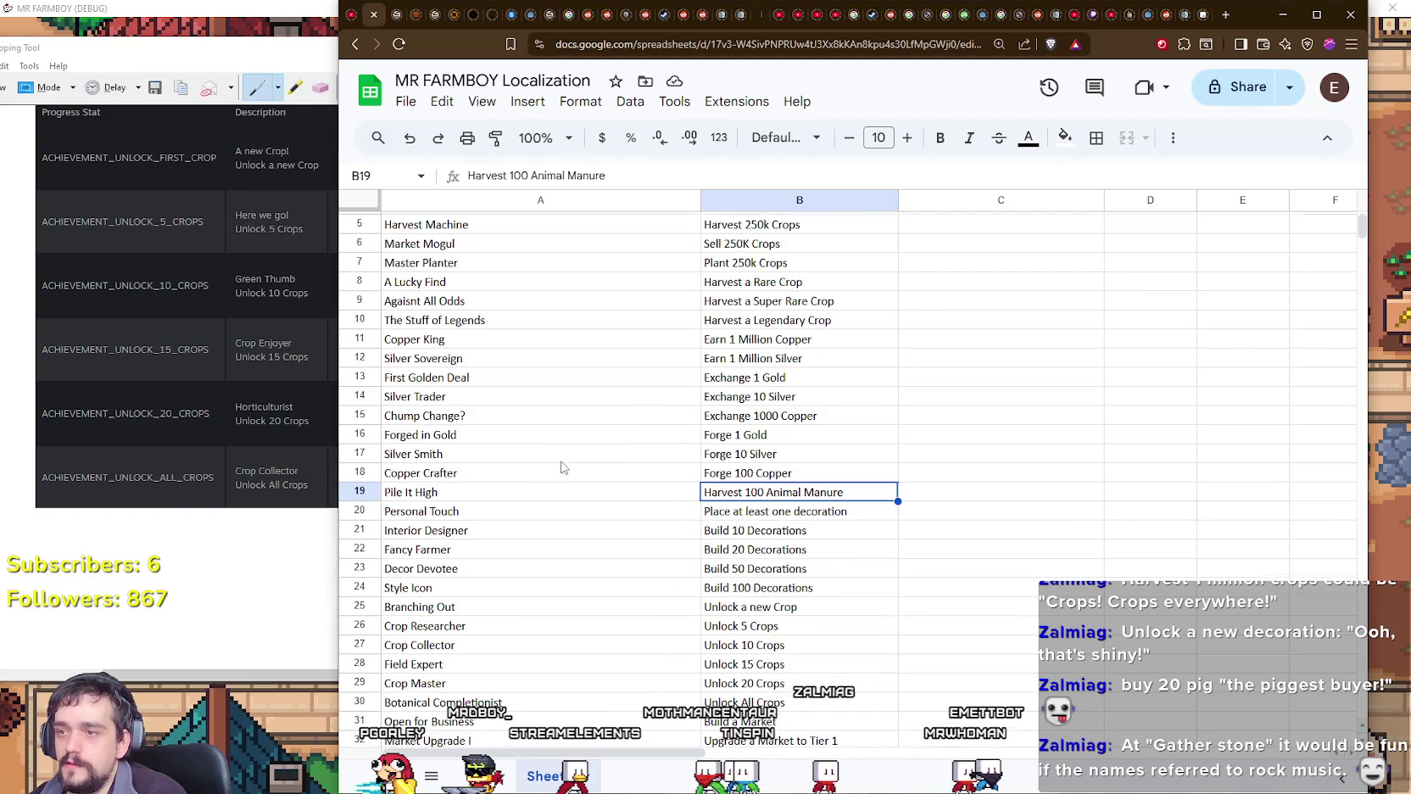
scroll(560, 477, up, 1)
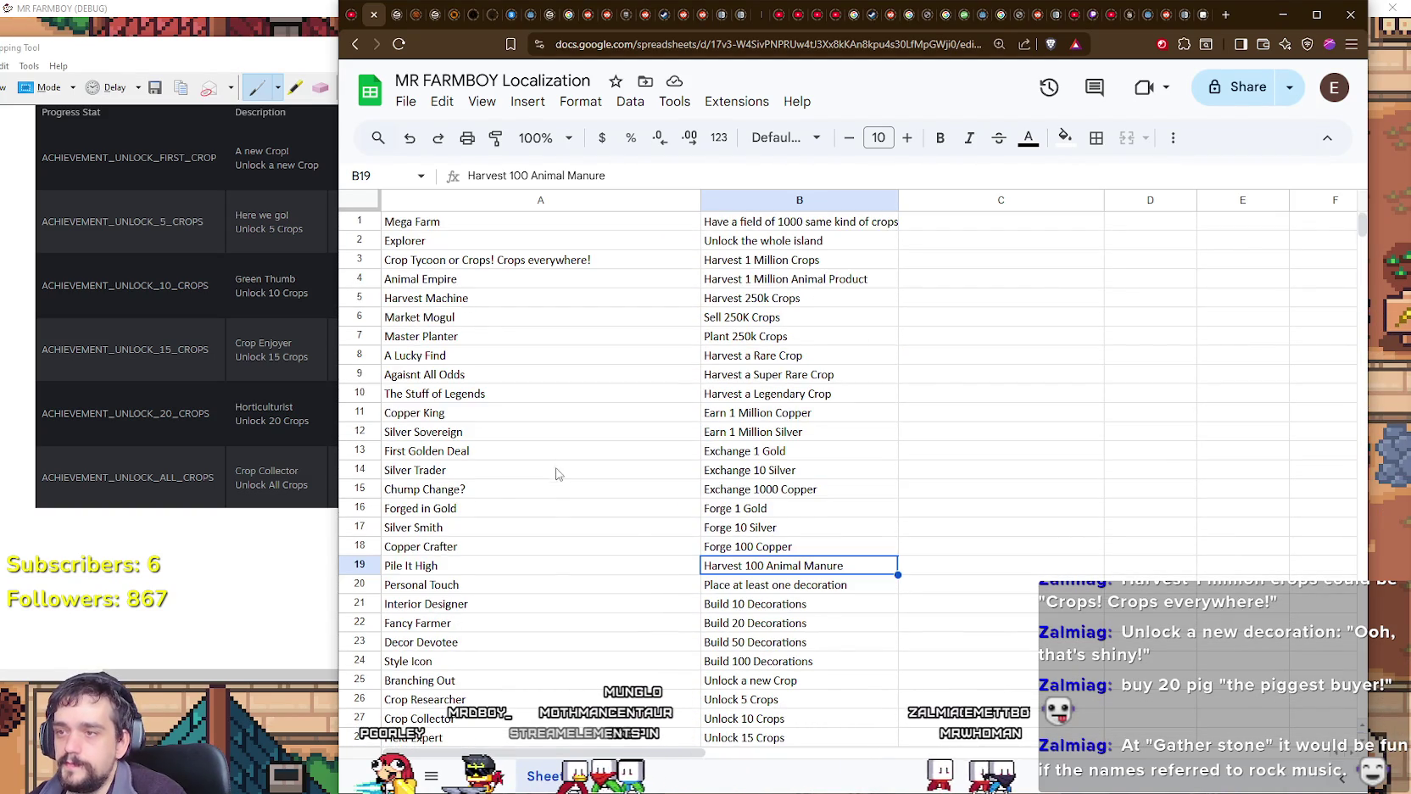
scroll(557, 473, down, 5)
scroll(559, 467, down, 5)
scroll(559, 464, down, 5)
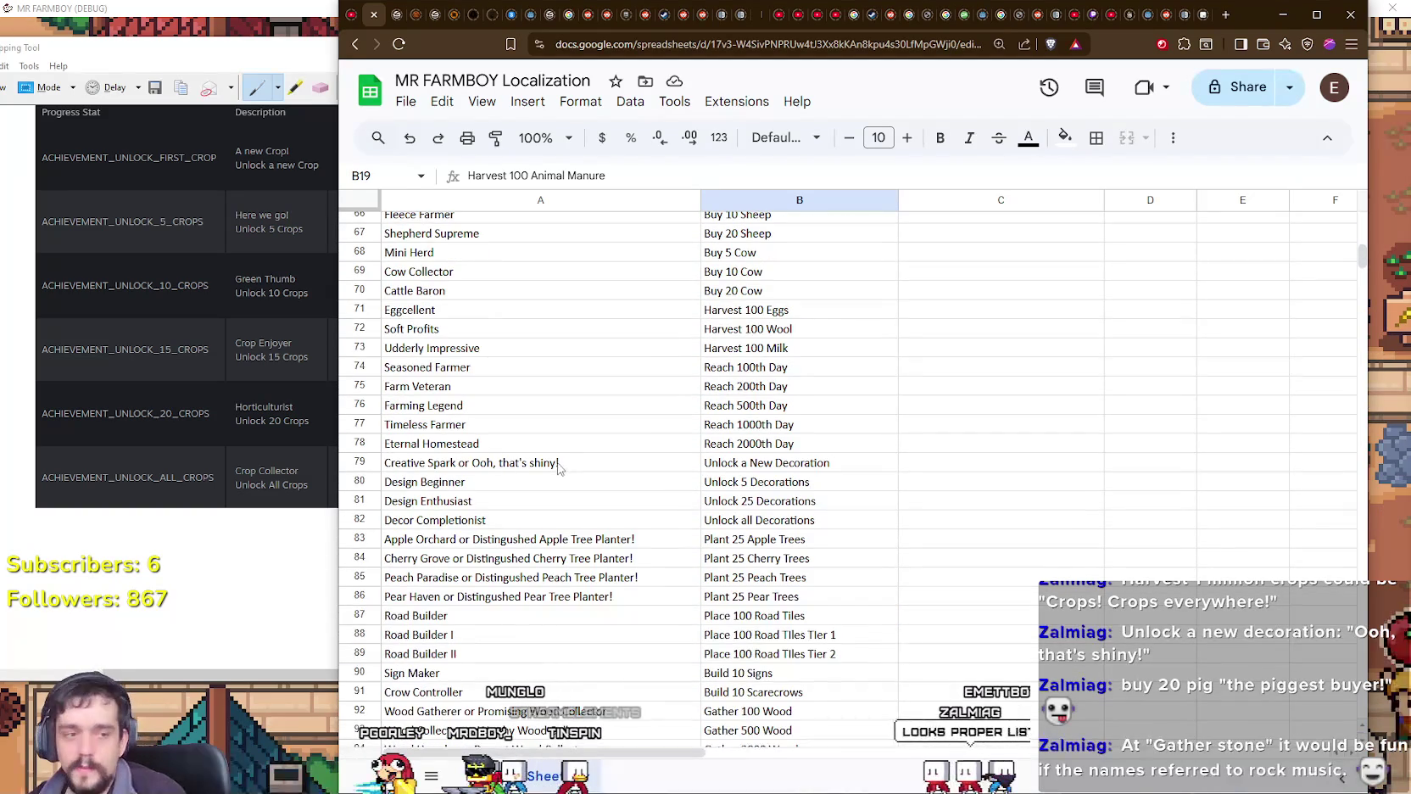
scroll(558, 463, down, 2)
scroll(557, 462, down, 1)
scroll(556, 462, down, 4)
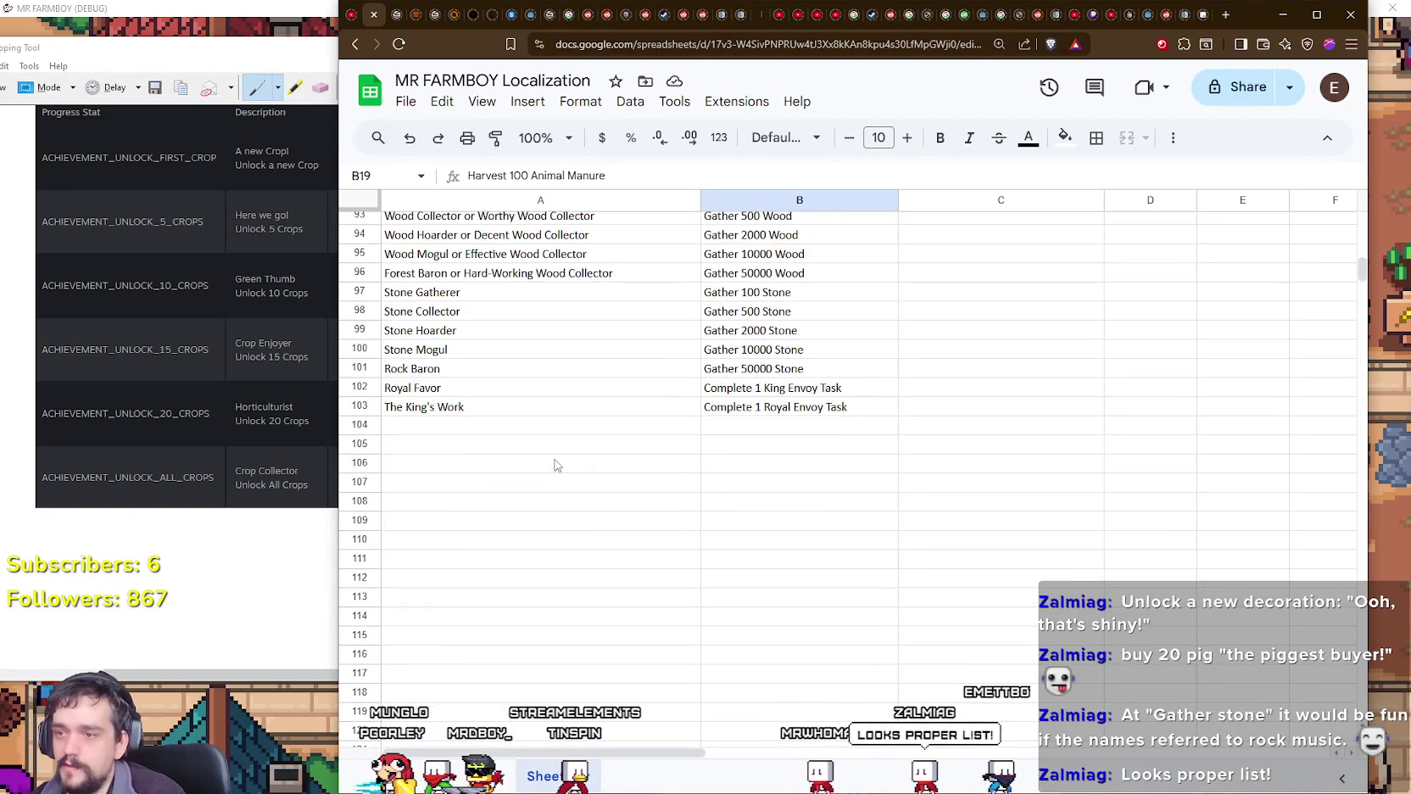
scroll(556, 463, up, 4)
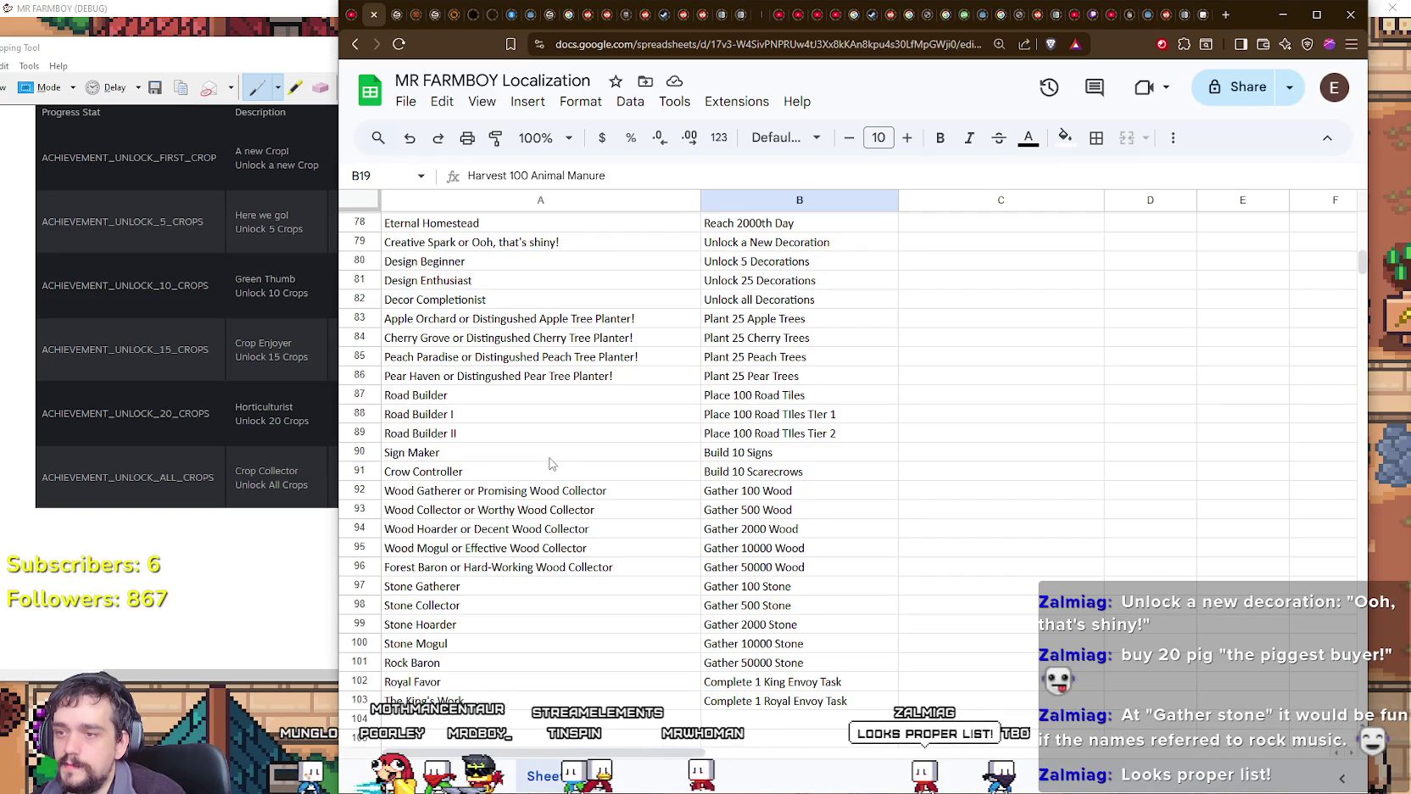
click(551, 490)
click(556, 548)
scroll(560, 509, up, 2)
click(568, 446)
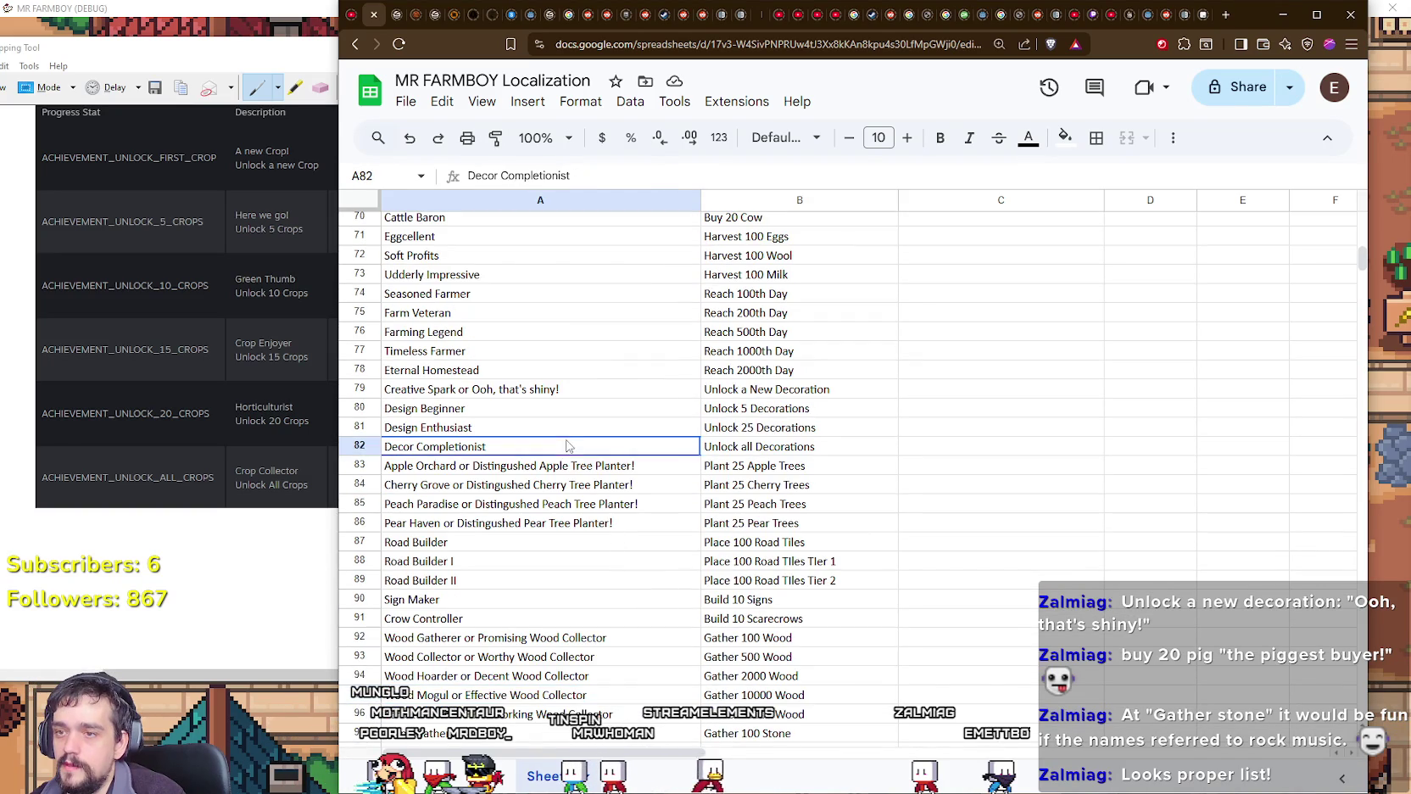
click(582, 486)
scroll(582, 484, up, 1)
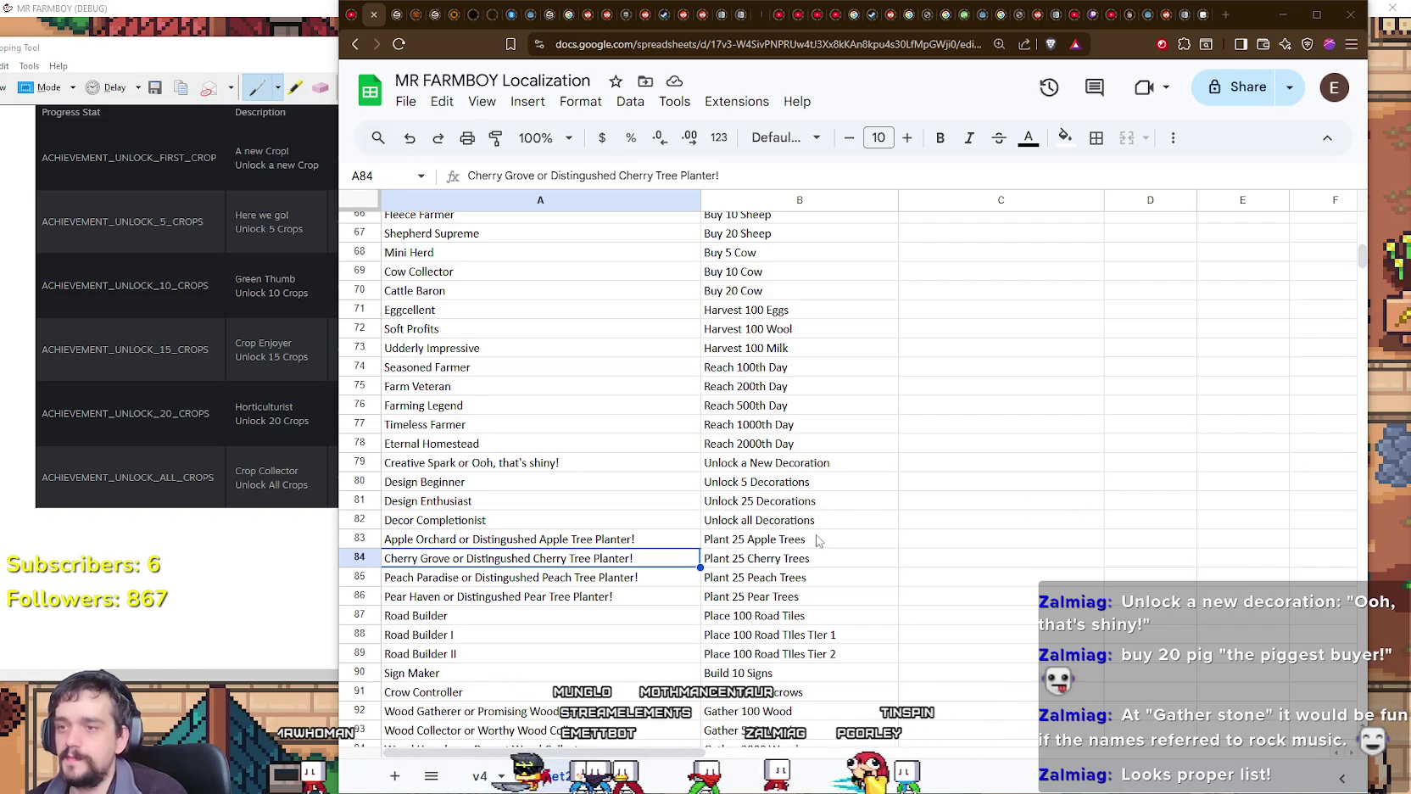
click(886, 465)
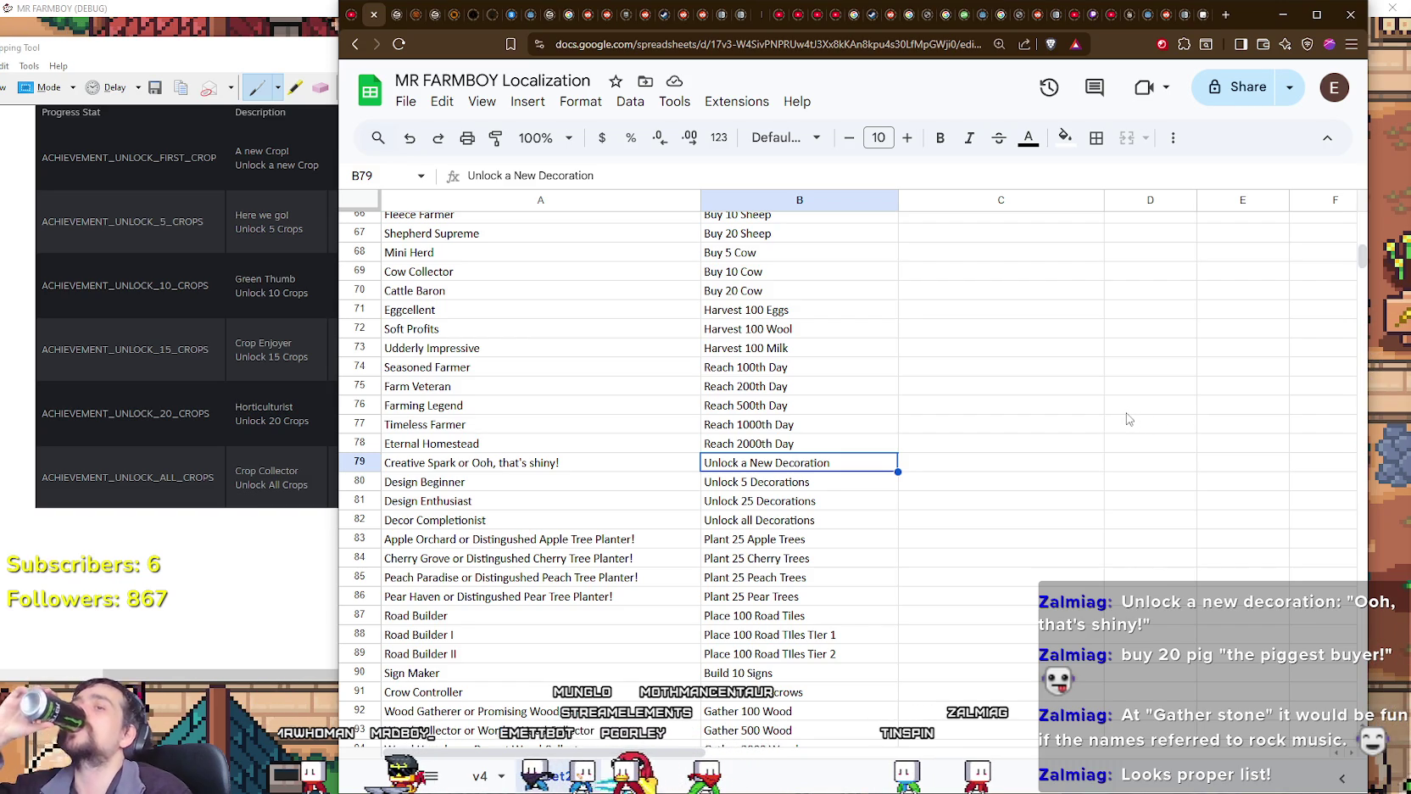
scroll(951, 535, up, 4)
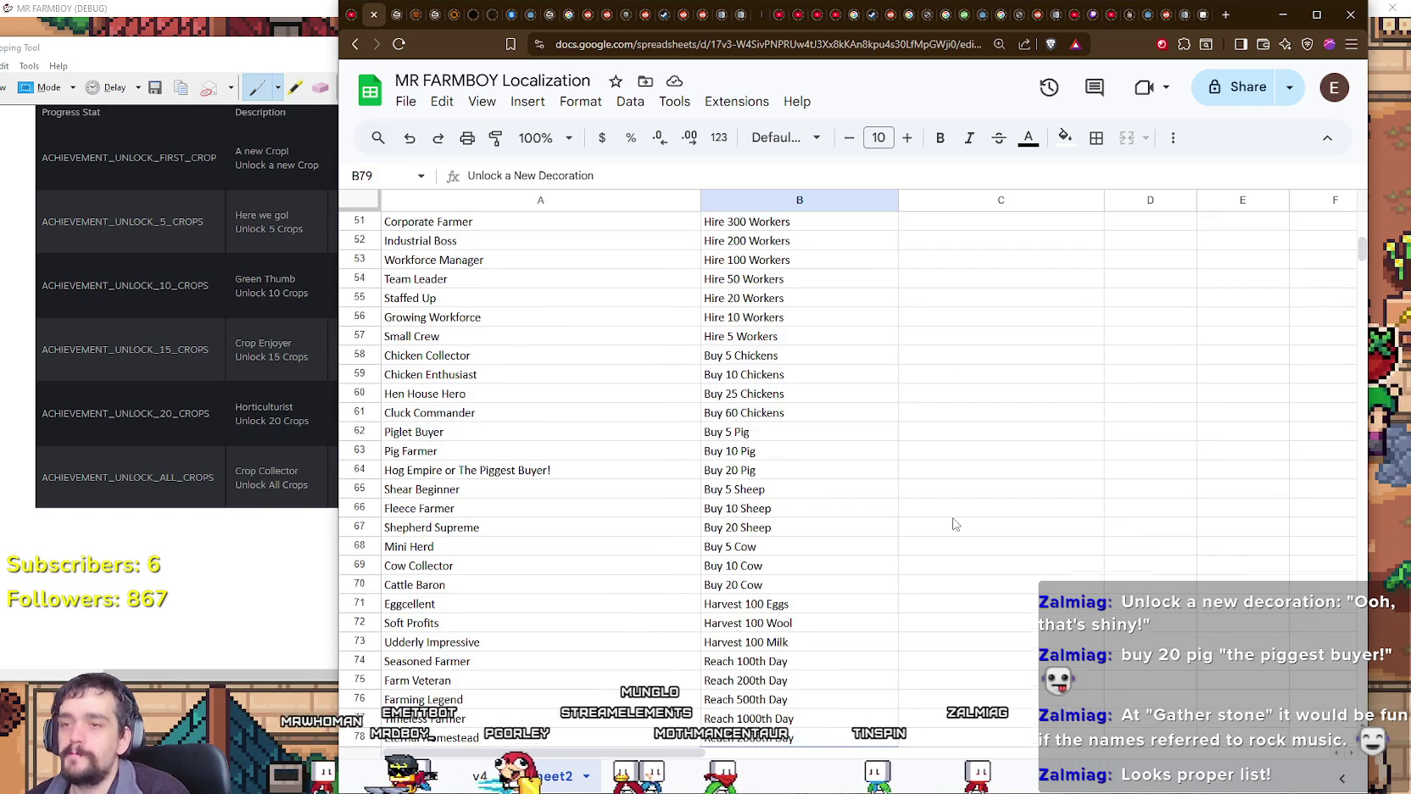
scroll(953, 524, up, 4)
scroll(954, 524, up, 5)
scroll(950, 521, up, 1)
scroll(948, 520, up, 2)
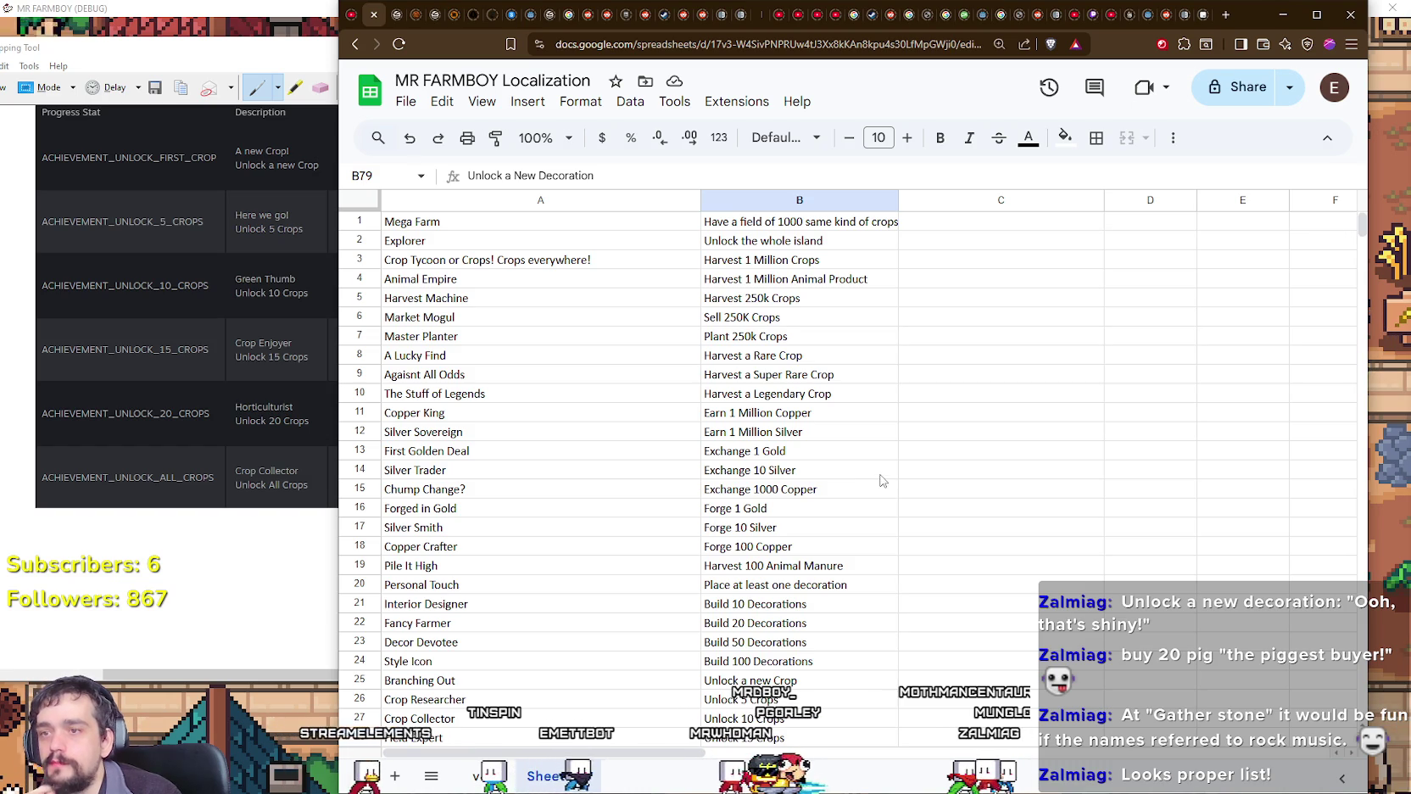
click(1025, 224)
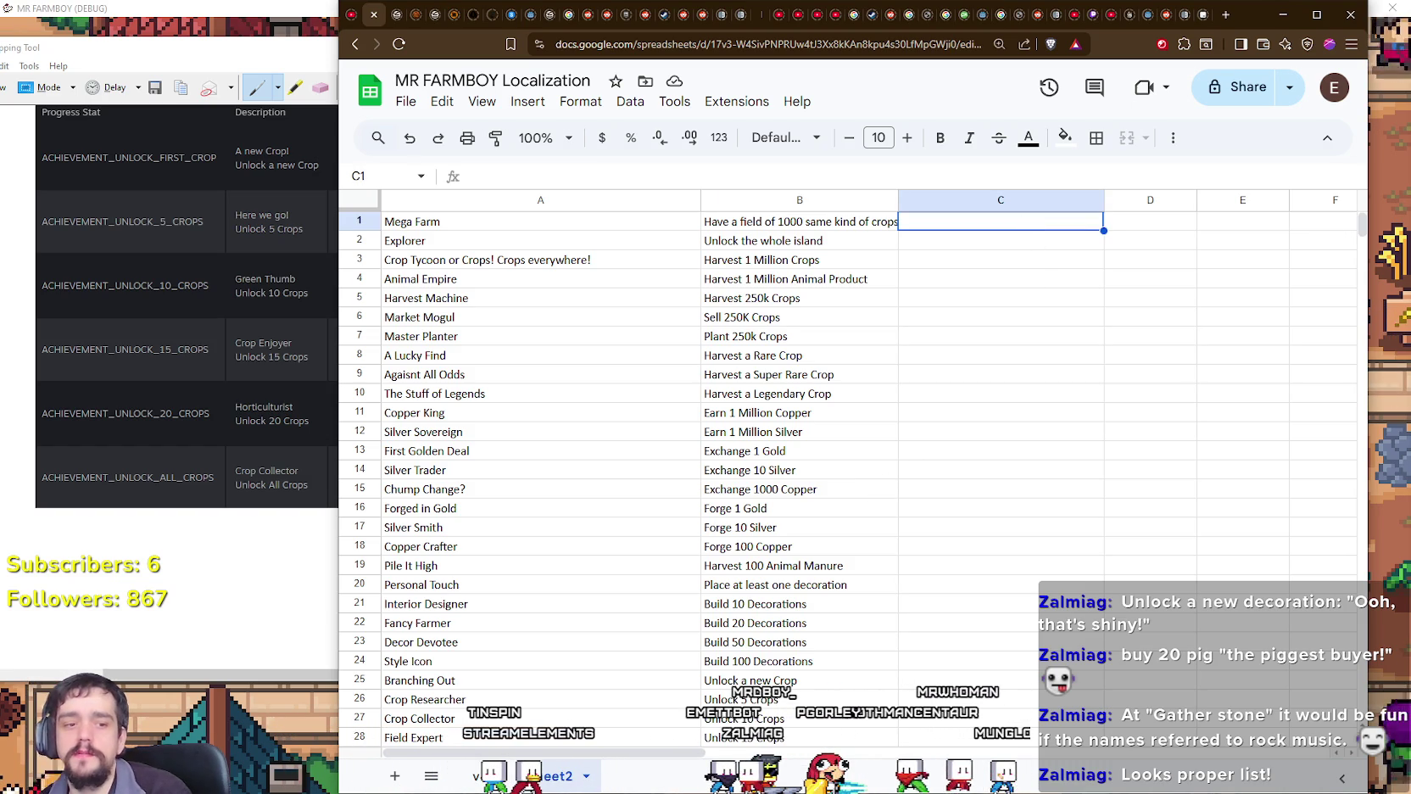
key(alt+Tab)
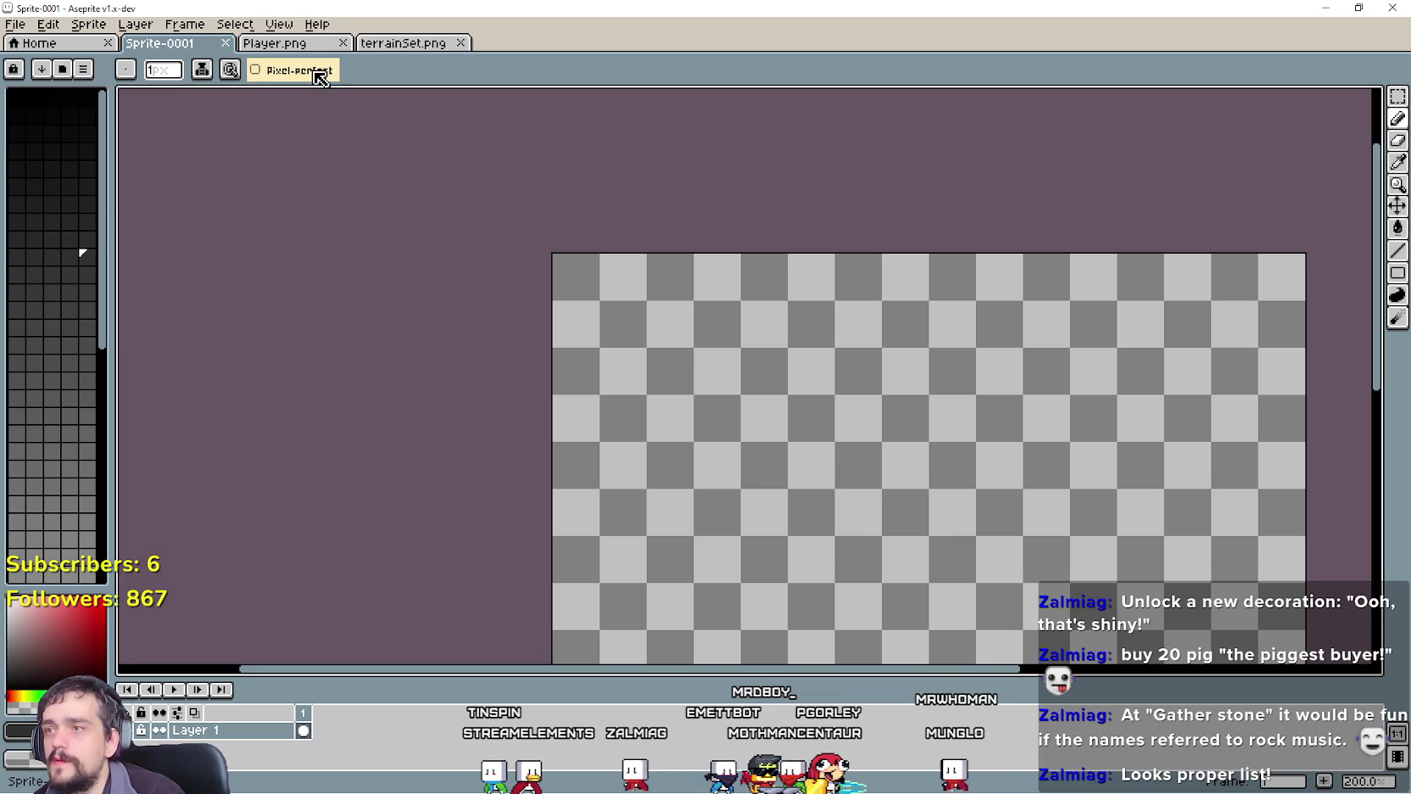
Step: Copy the cabbage leaf sprite from Player.png with a rectangular marquee, then return to the browser
click(284, 42)
click(390, 42)
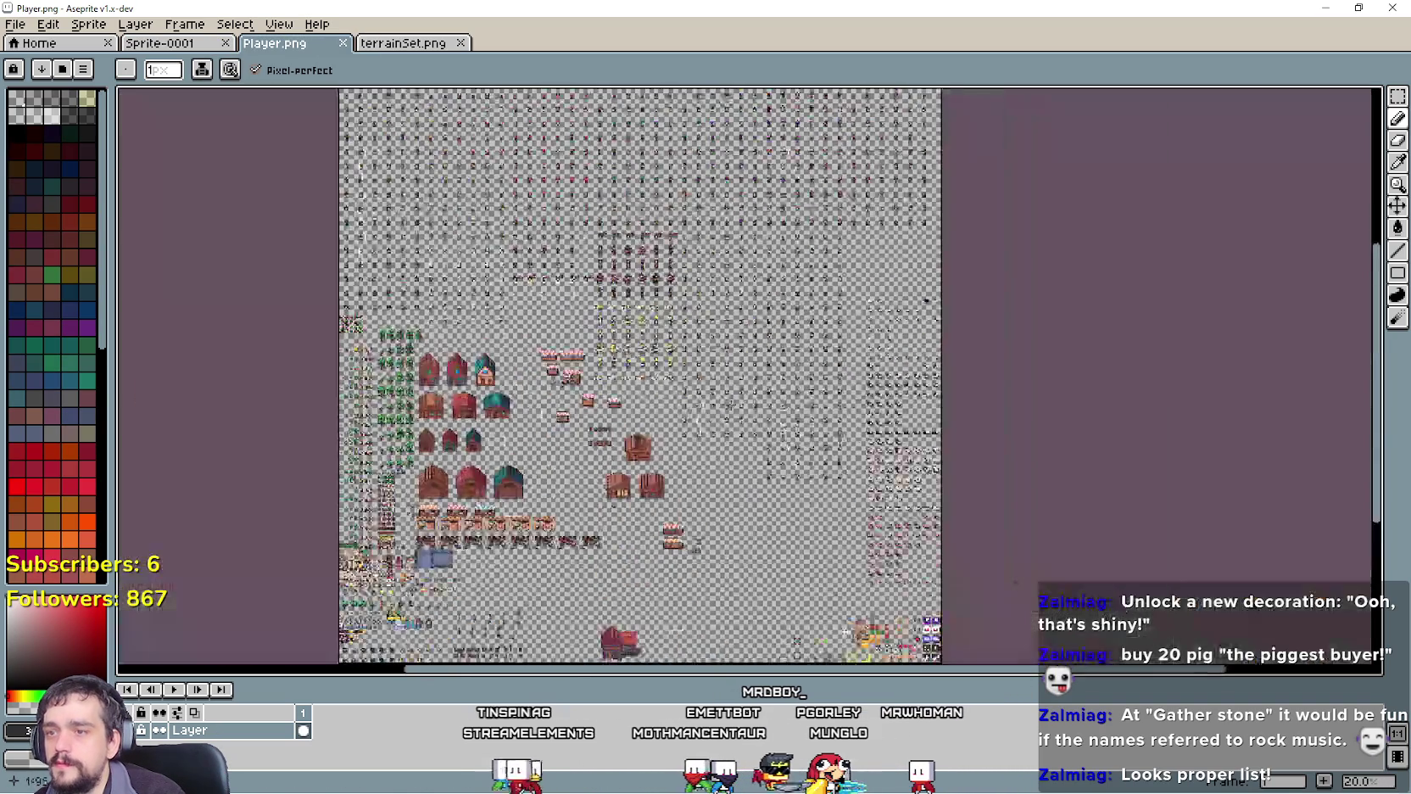
key(1)
scroll(516, 127, down, 1)
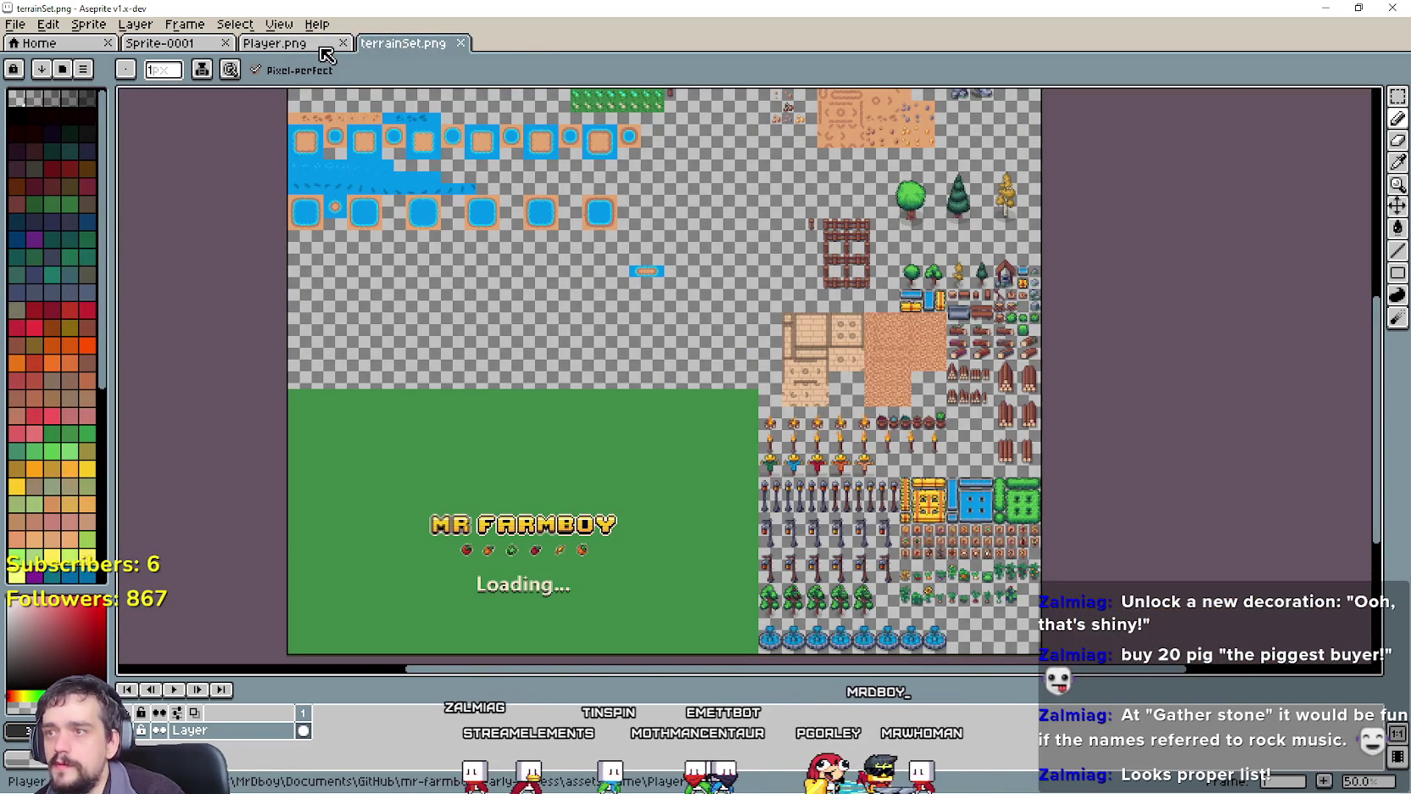
click(280, 42)
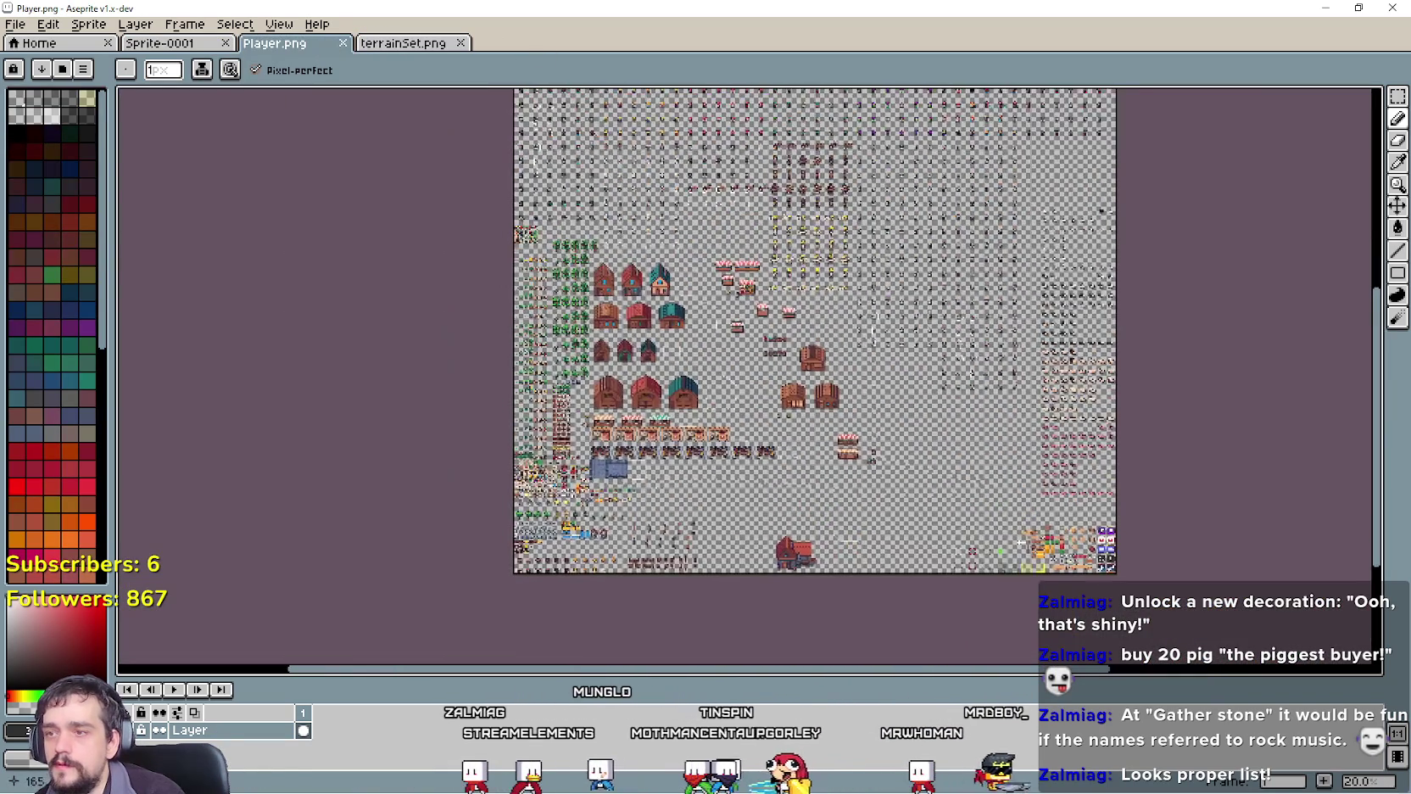
scroll(536, 254, up, 3)
scroll(605, 233, up, 3)
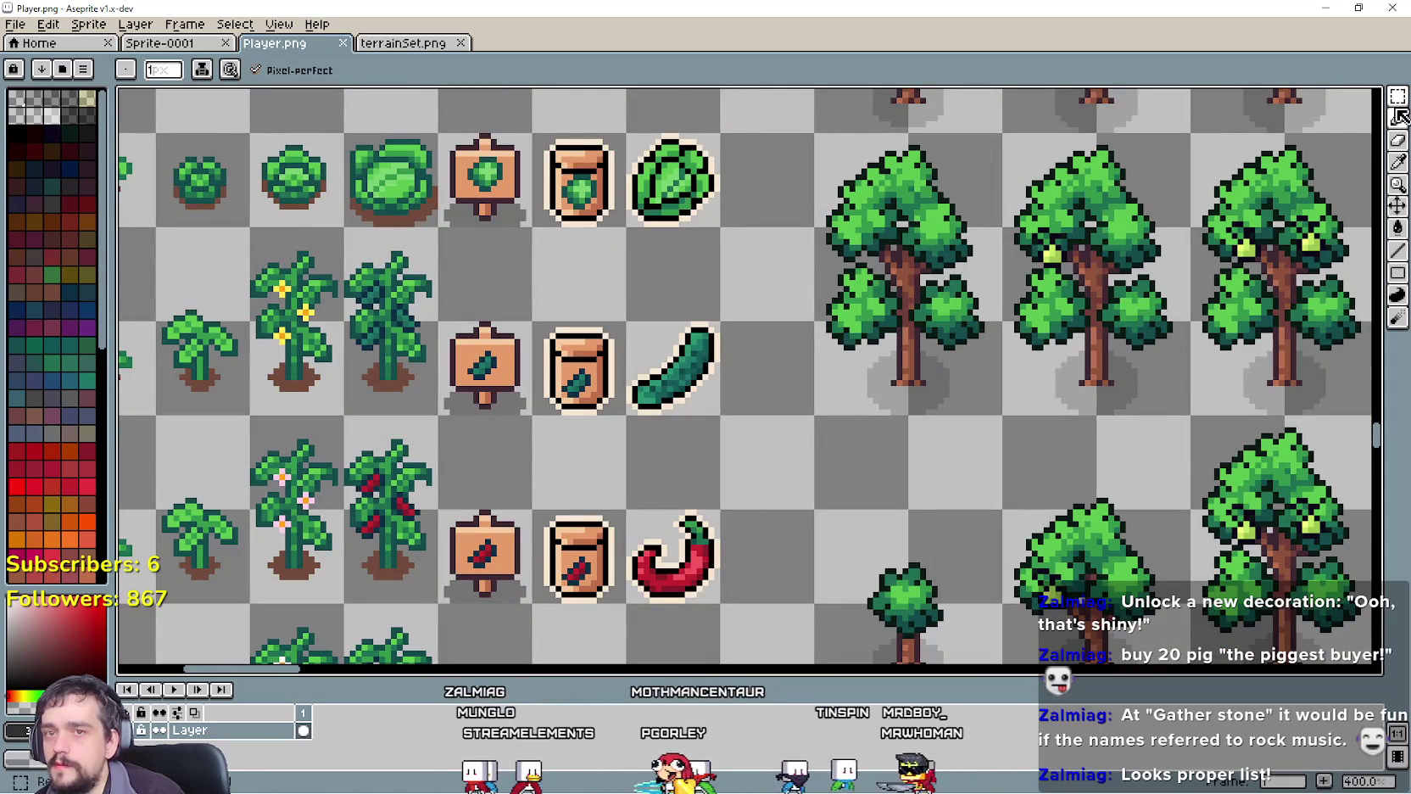
click(1088, 159)
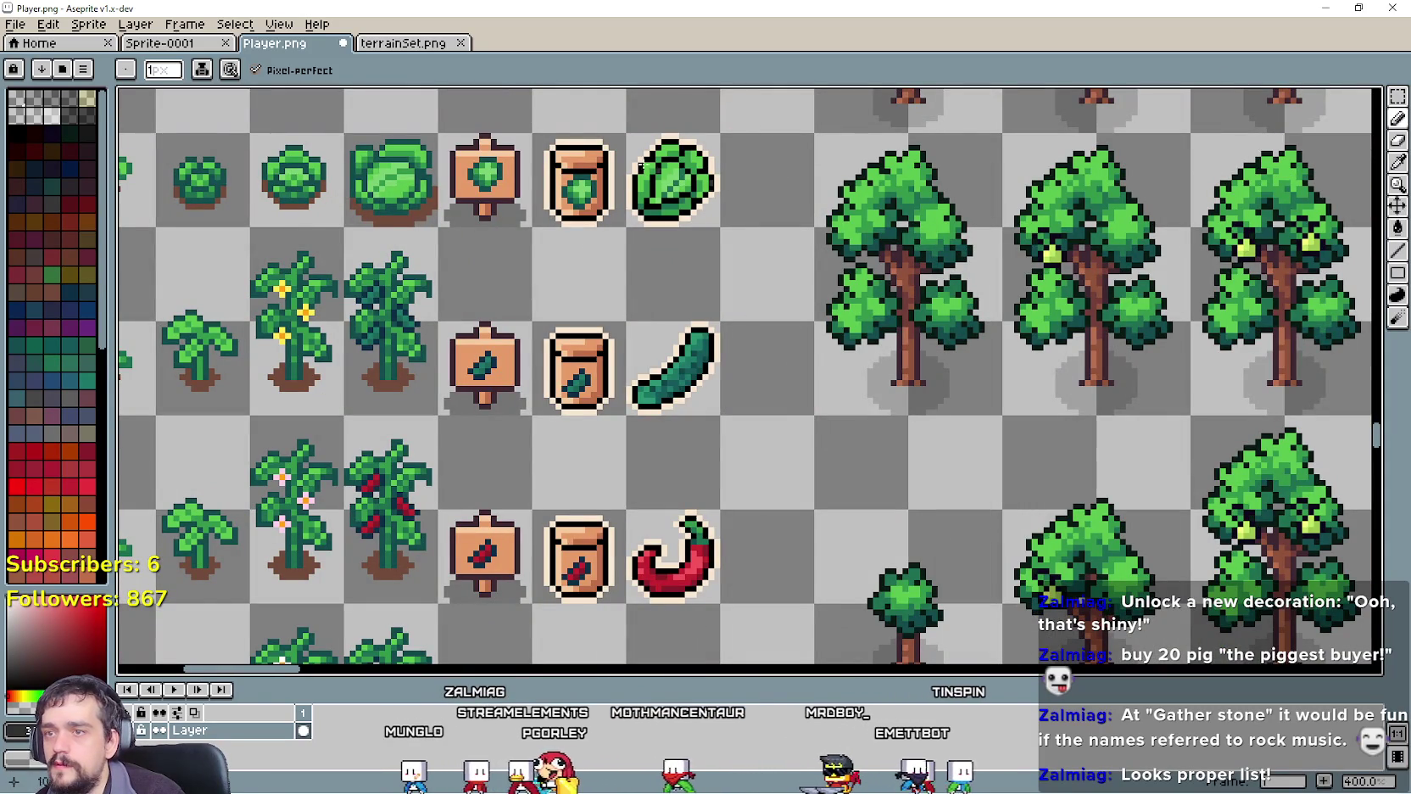
click(1398, 96)
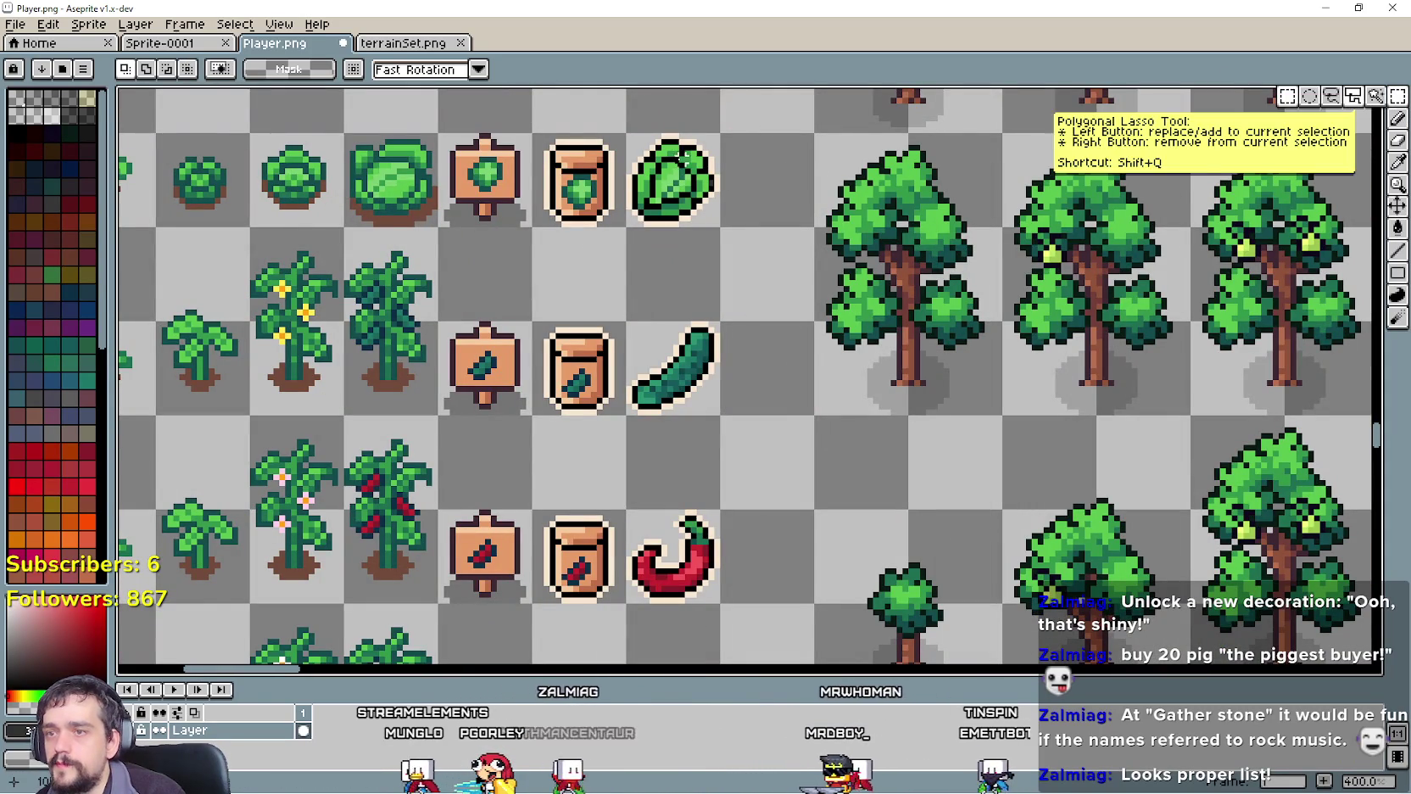
drag(626, 133, 721, 227)
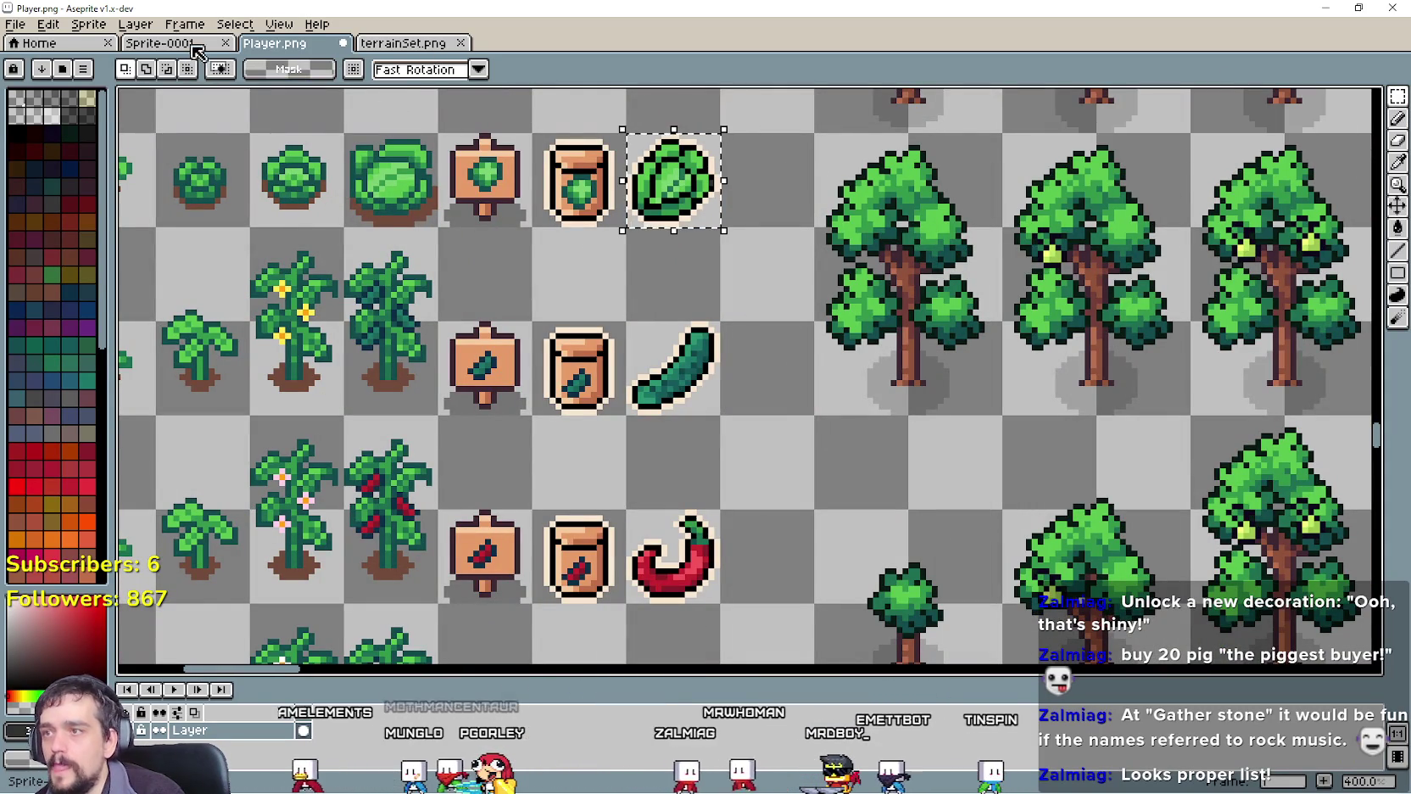
key(i)
key(alt+Tab)
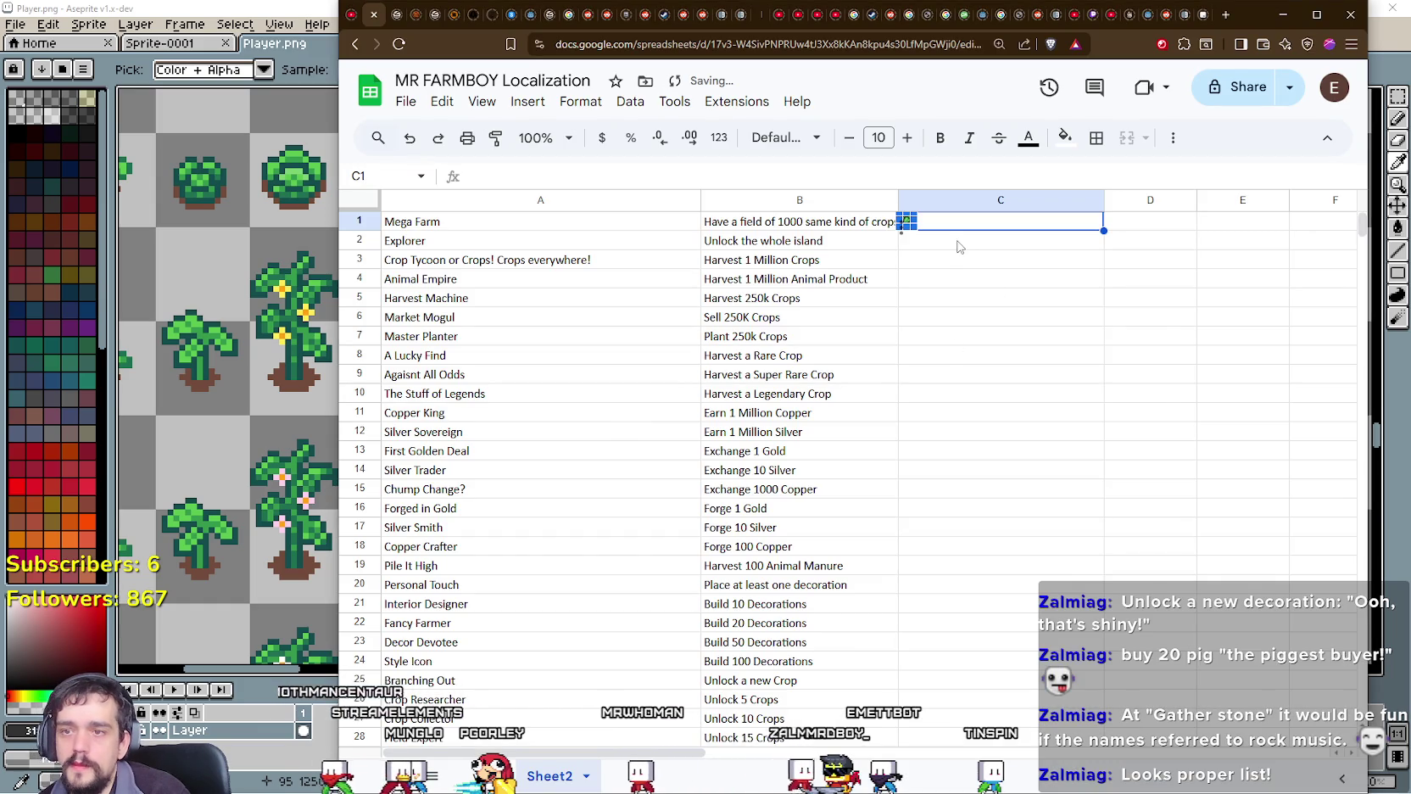
Step: Paste the copied leaf image into cell C1
key(Return)
click(939, 262)
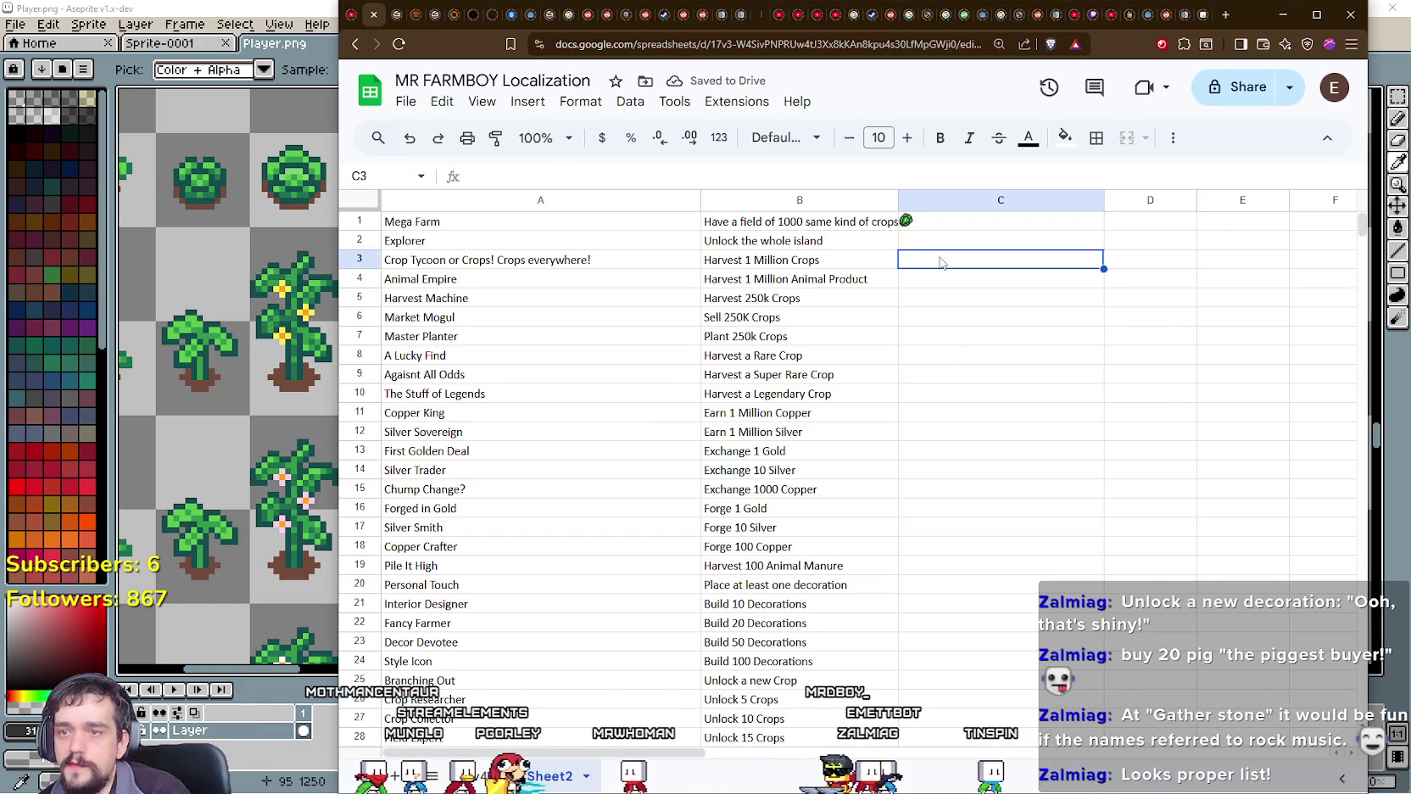
click(937, 230)
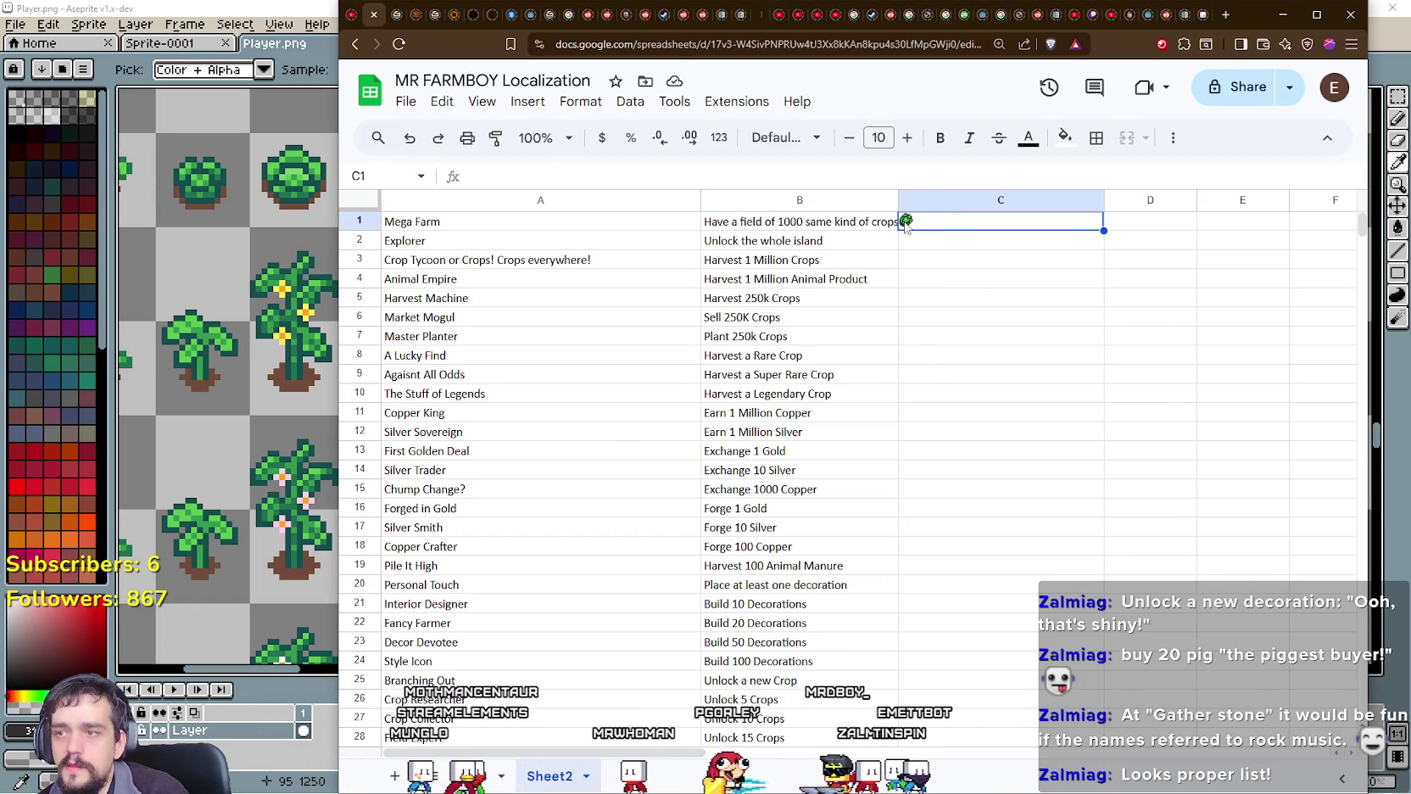
right_click(906, 222)
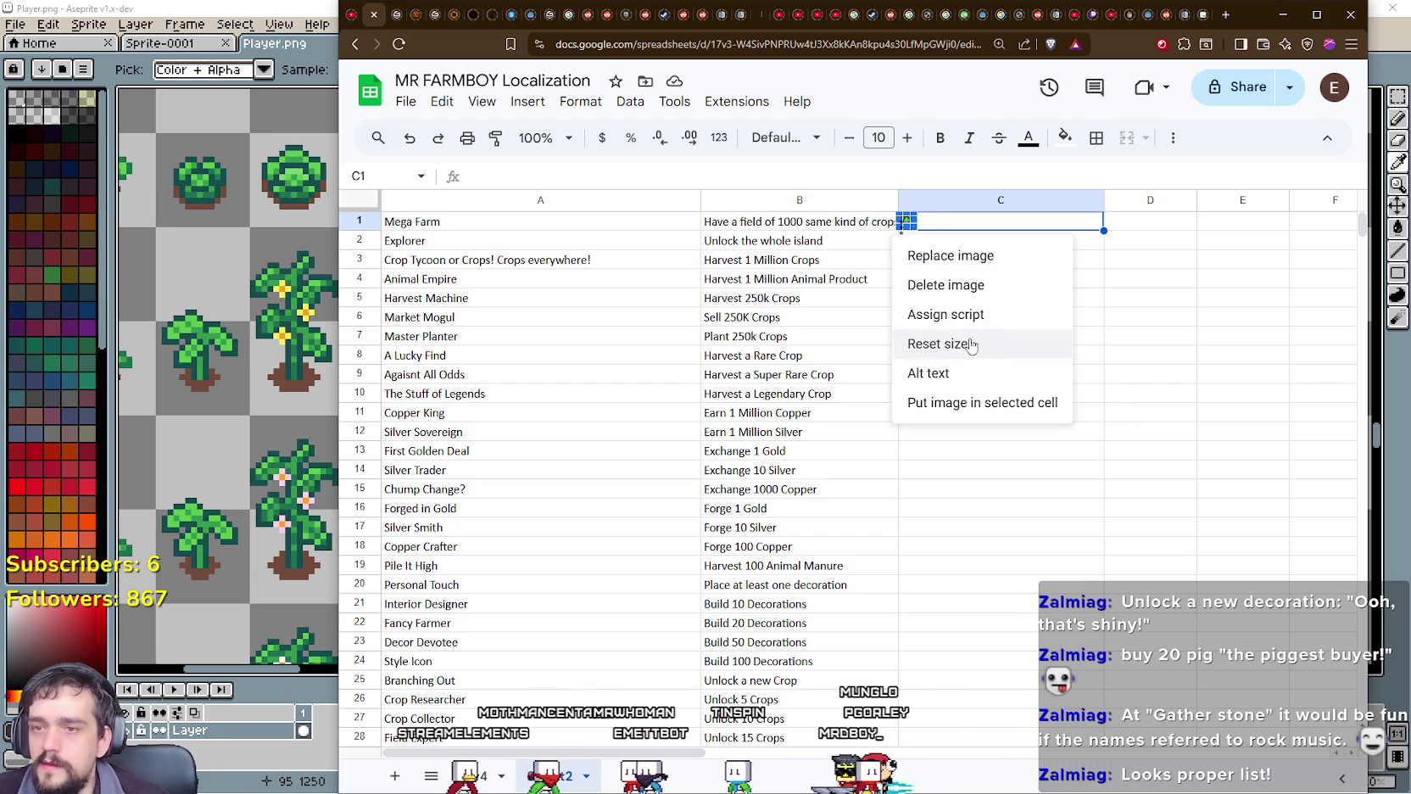
key(Escape)
Step: Resize the leaf image by its handles, then reset it to its original size
drag(917, 229, 1207, 520)
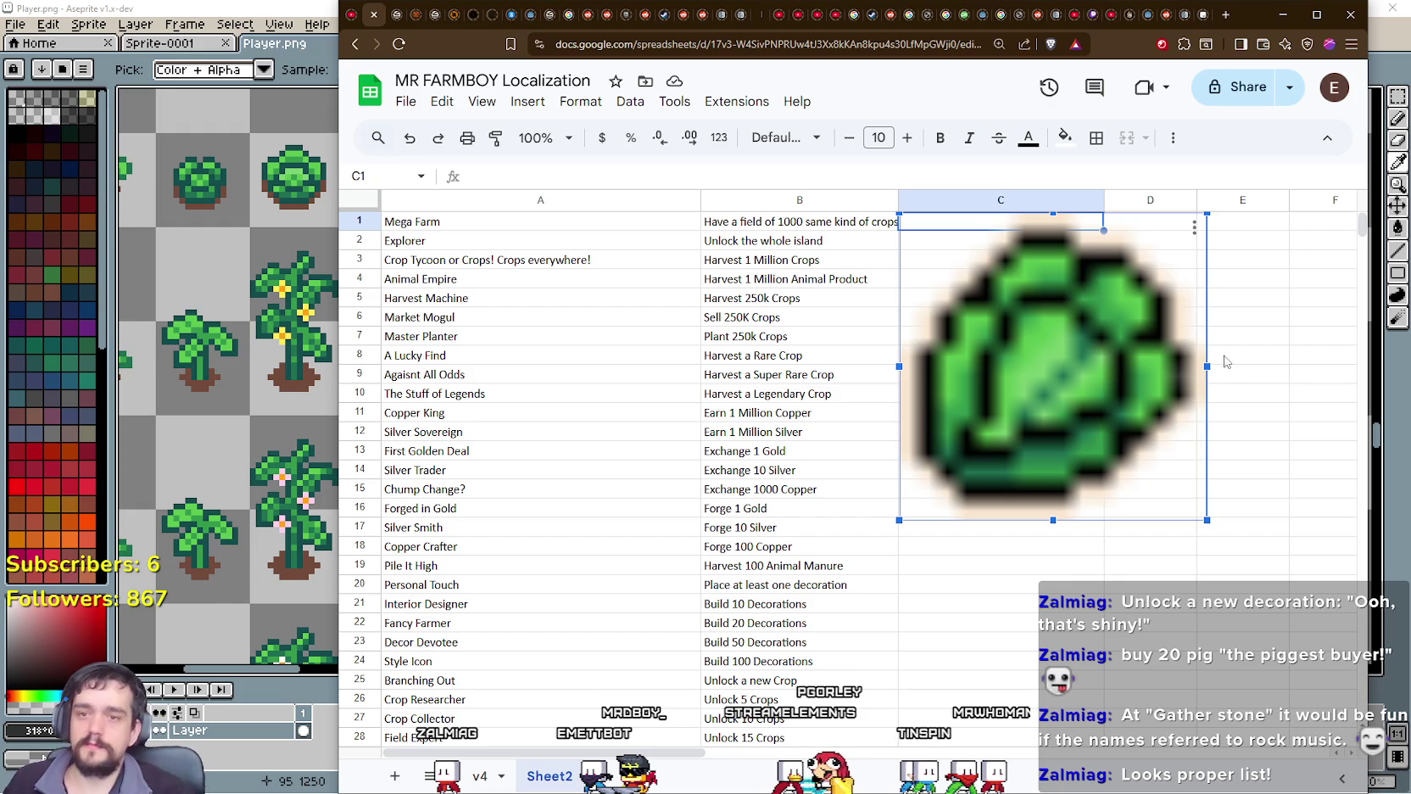
drag(1208, 365, 1142, 365)
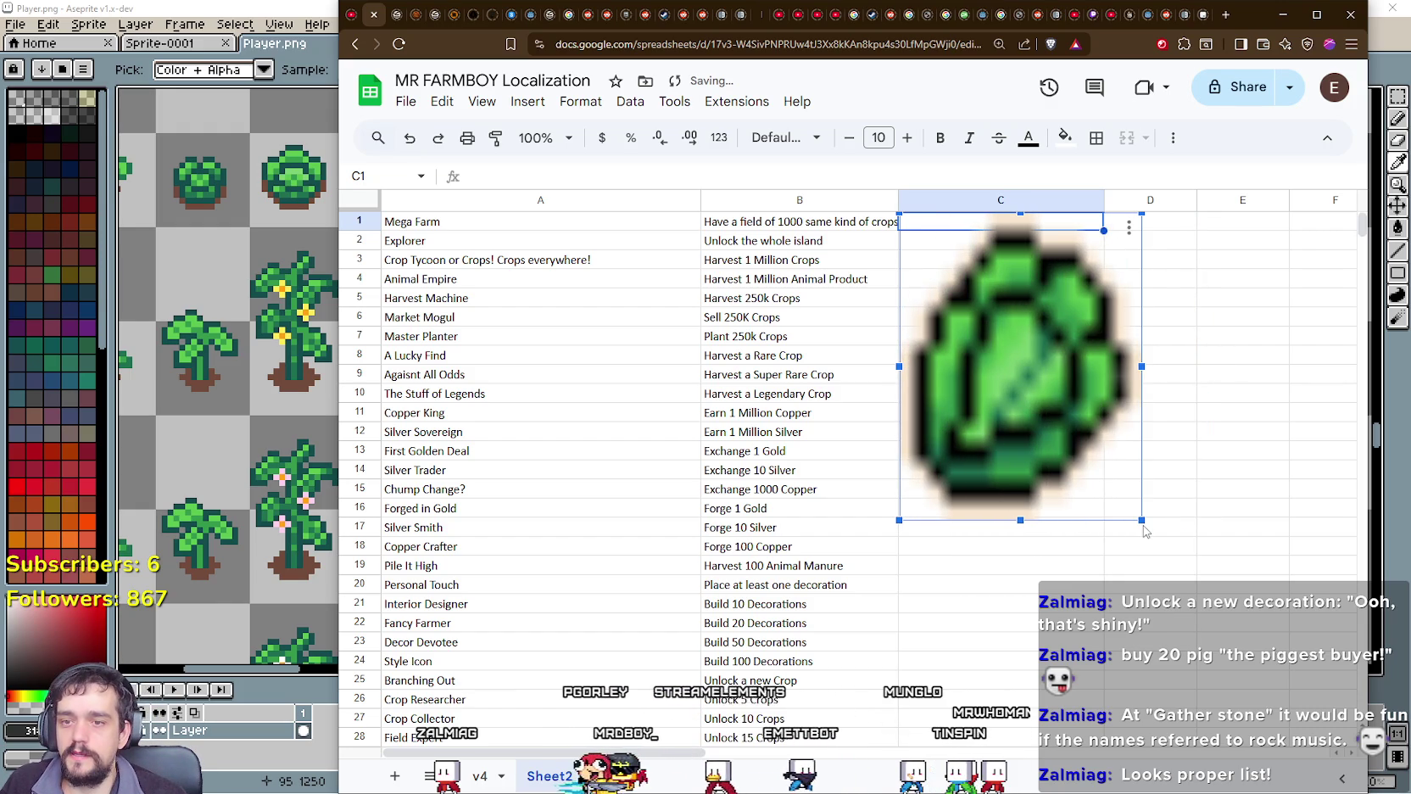
drag(1141, 520, 1021, 290)
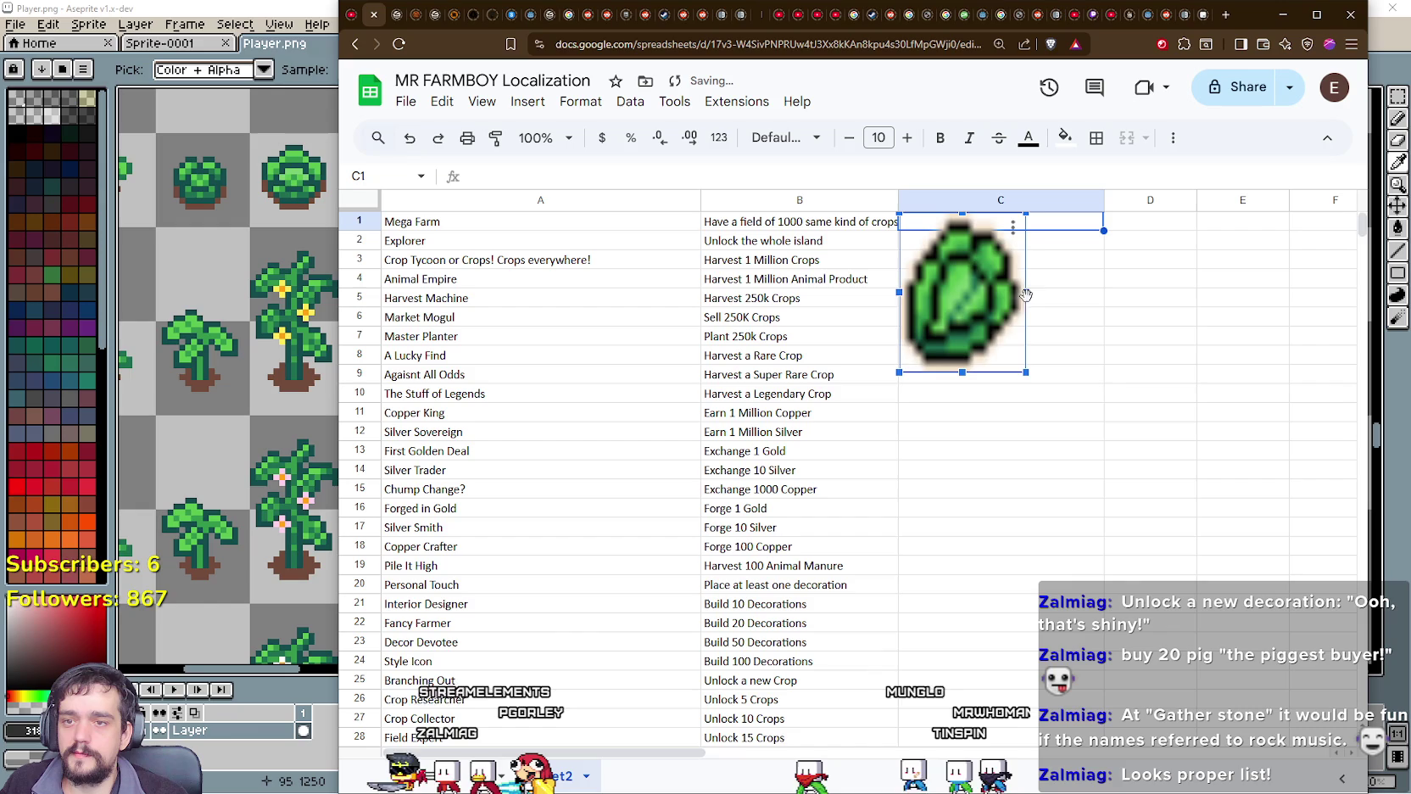
drag(1025, 295, 1078, 292)
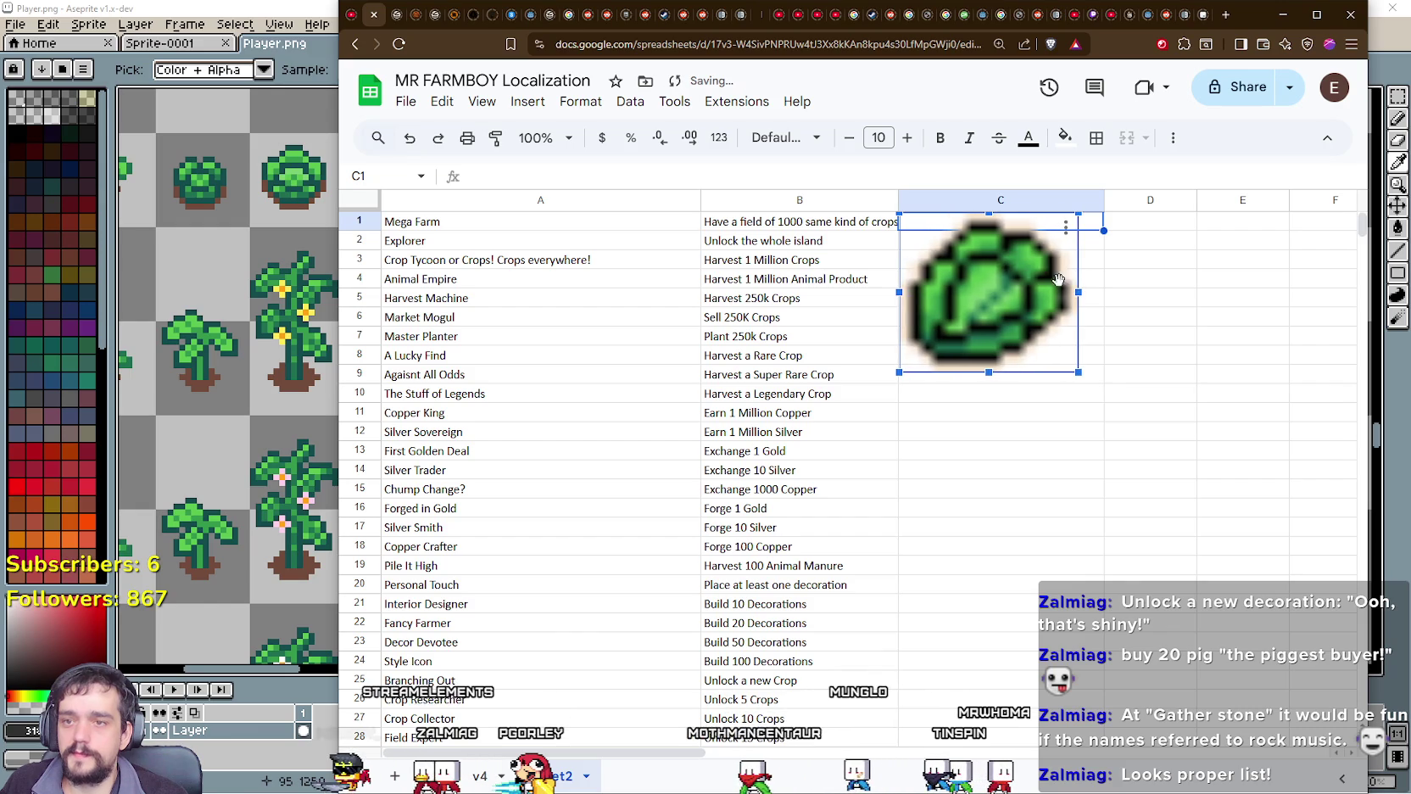
click(1066, 225)
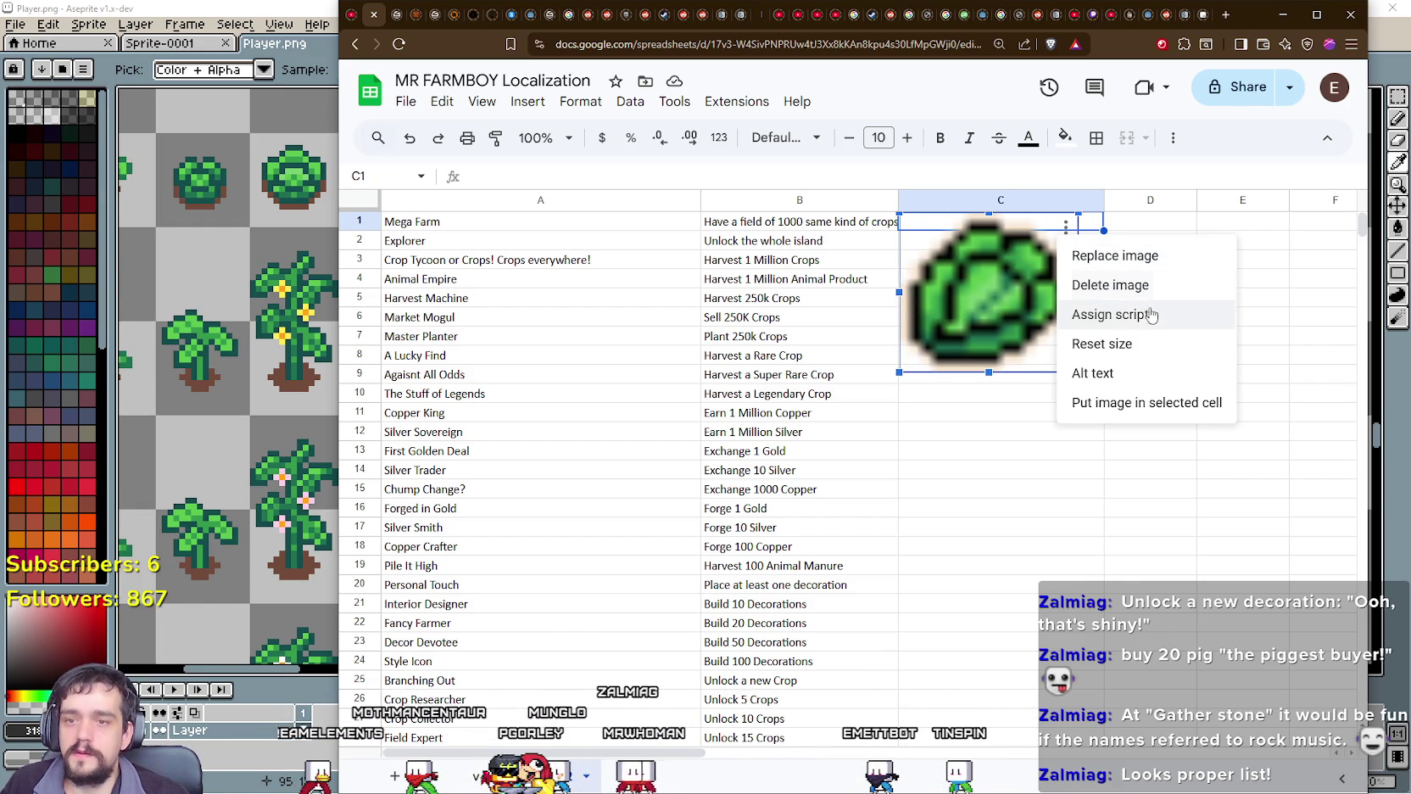
click(1111, 344)
click(1030, 339)
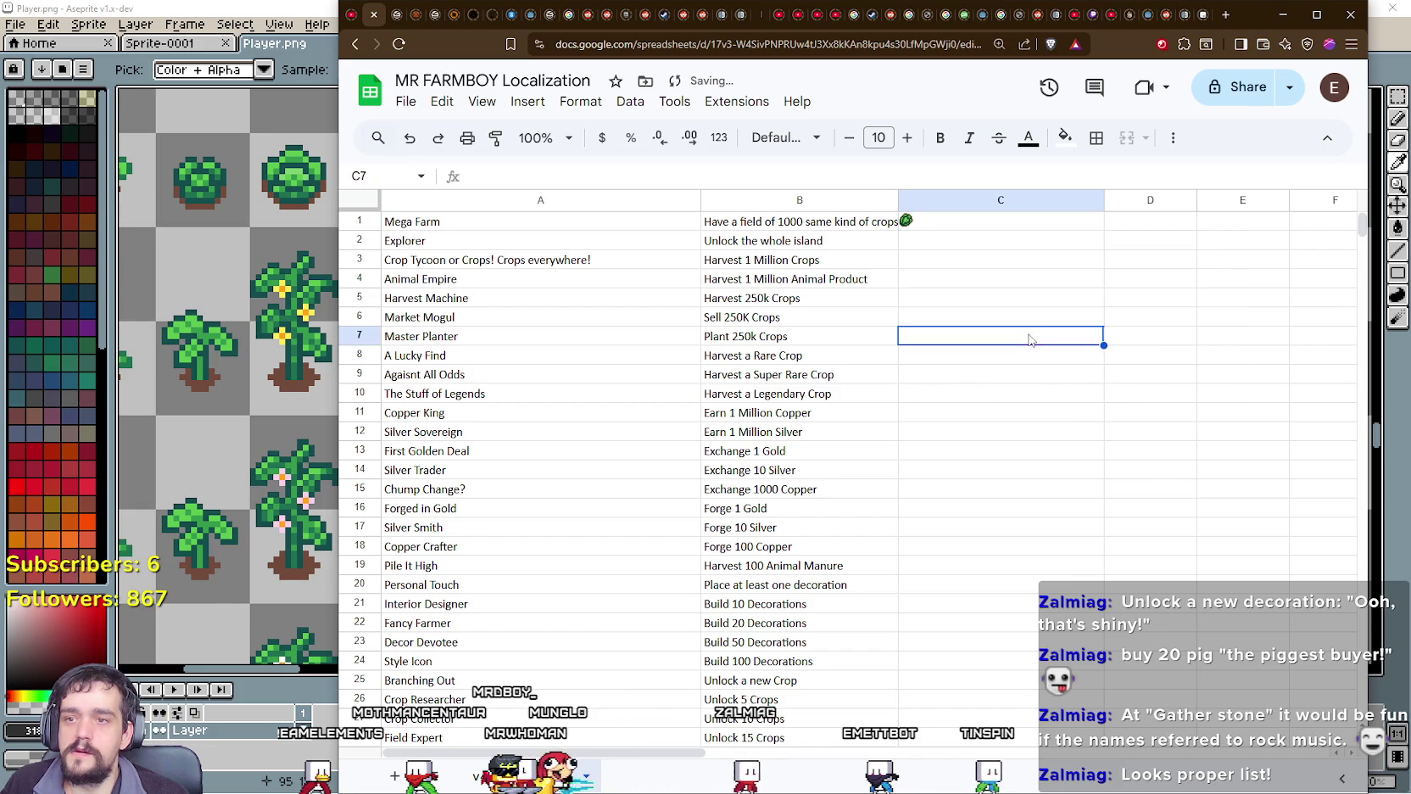
click(937, 226)
click(955, 339)
Step: Bring Aseprite with the Player.png sprite sheet back to the front
scroll(996, 403, down, 2)
scroll(978, 435, up, 2)
scroll(978, 435, down, 5)
scroll(951, 413, up, 4)
scroll(987, 419, up, 2)
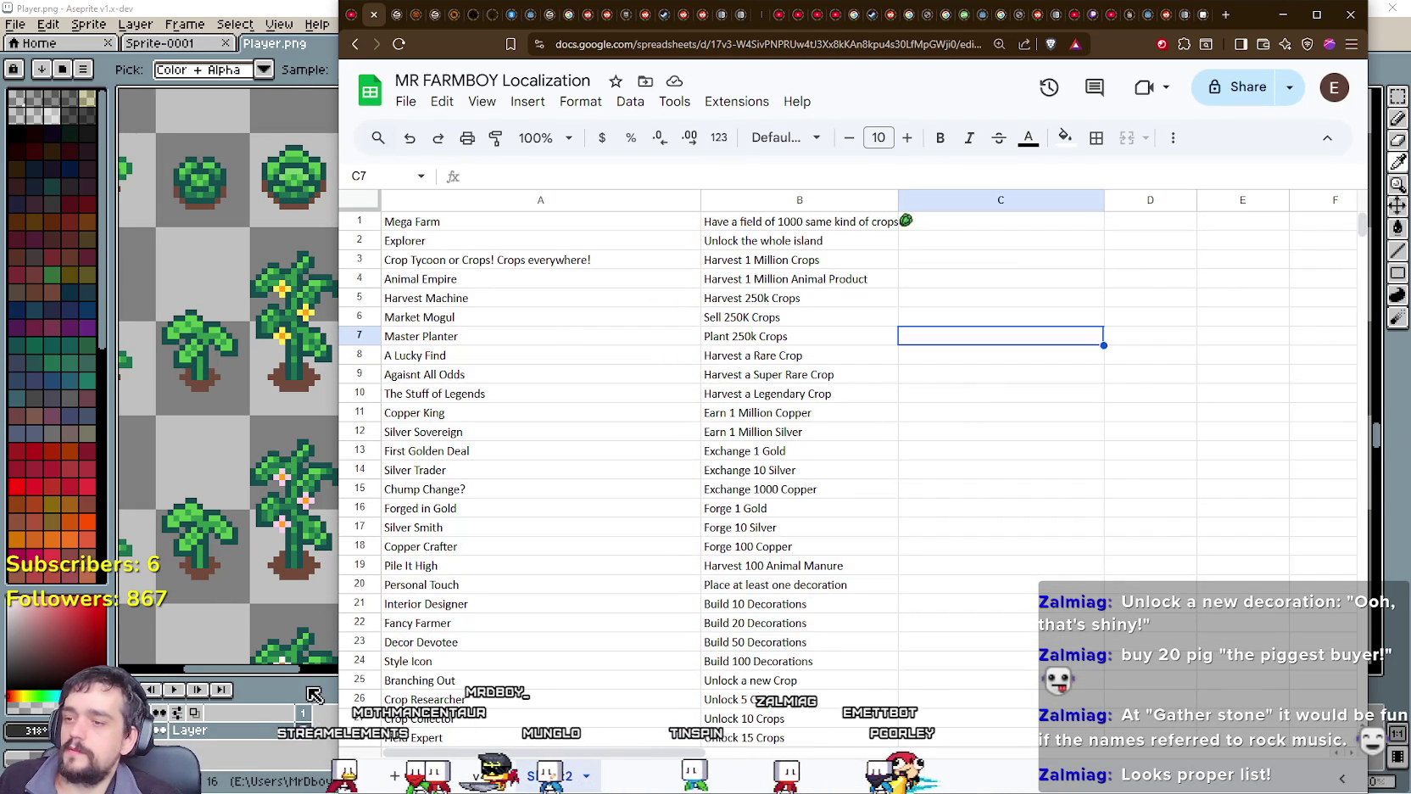
click(321, 748)
scroll(625, 286, down, 2)
scroll(625, 286, up, 2)
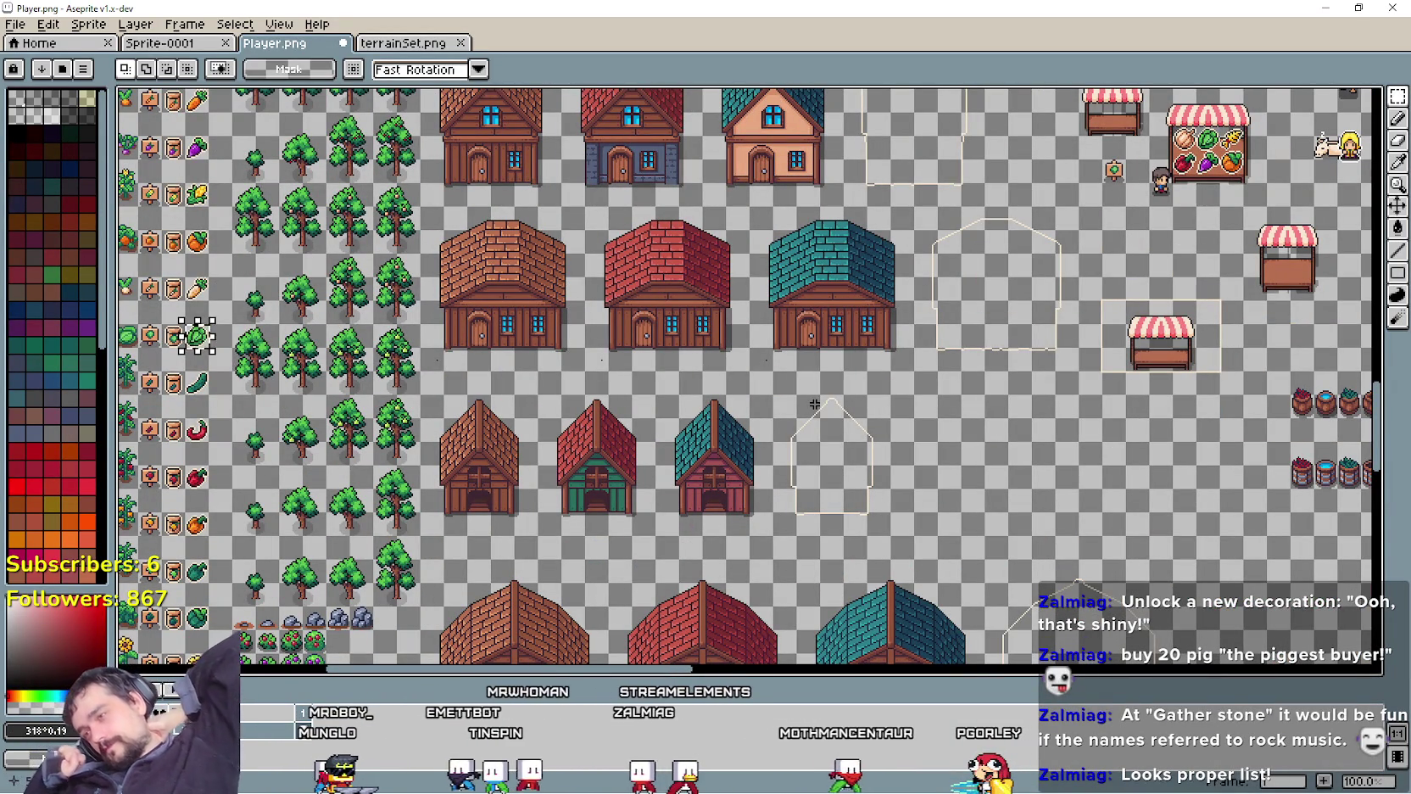
click(1322, 8)
Step: Select the achievement name and description list in A1:B103
click(881, 223)
scroll(618, 414, down, 2)
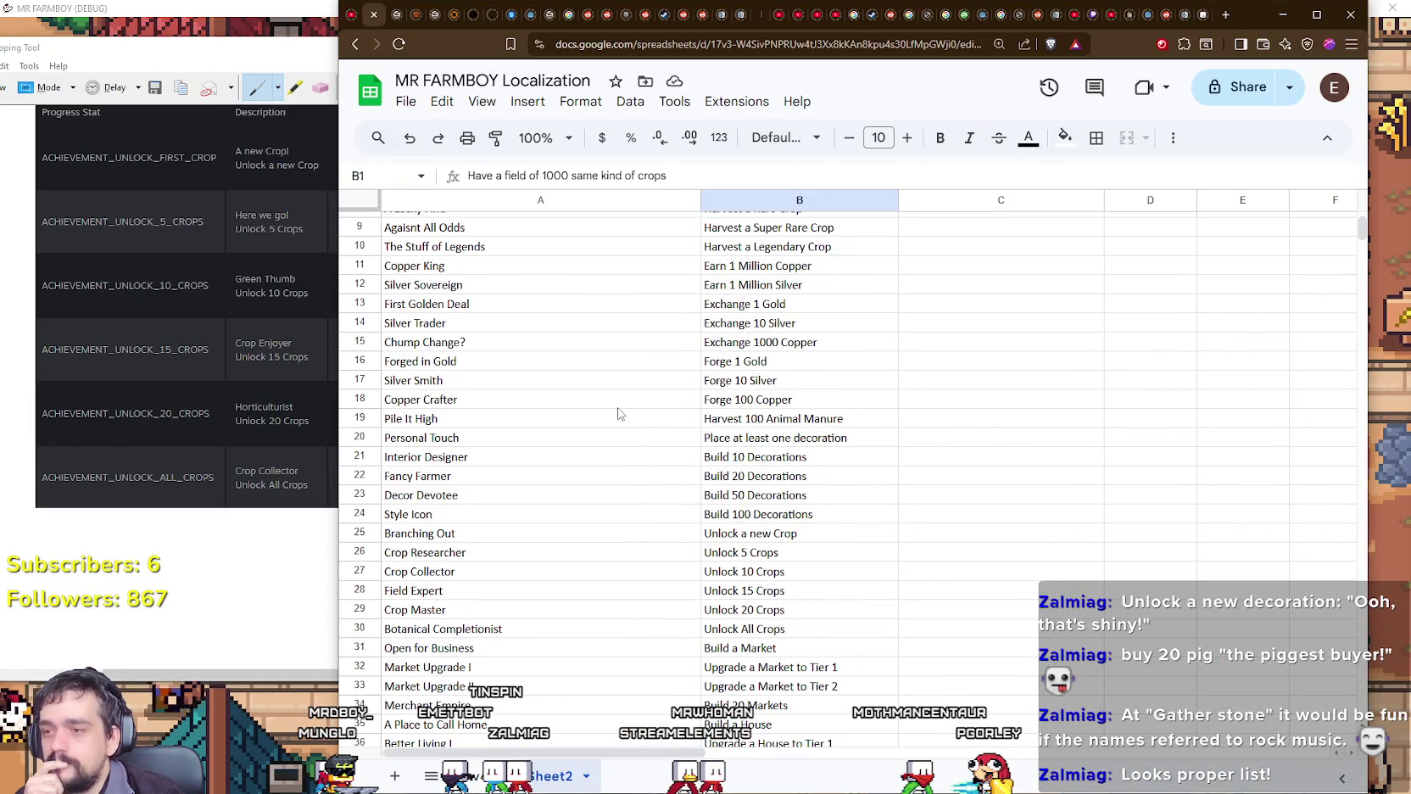
scroll(440, 596, down, 3)
scroll(454, 581, down, 2)
scroll(471, 560, down, 3)
scroll(486, 540, down, 1)
scroll(488, 543, up, 5)
scroll(490, 546, up, 6)
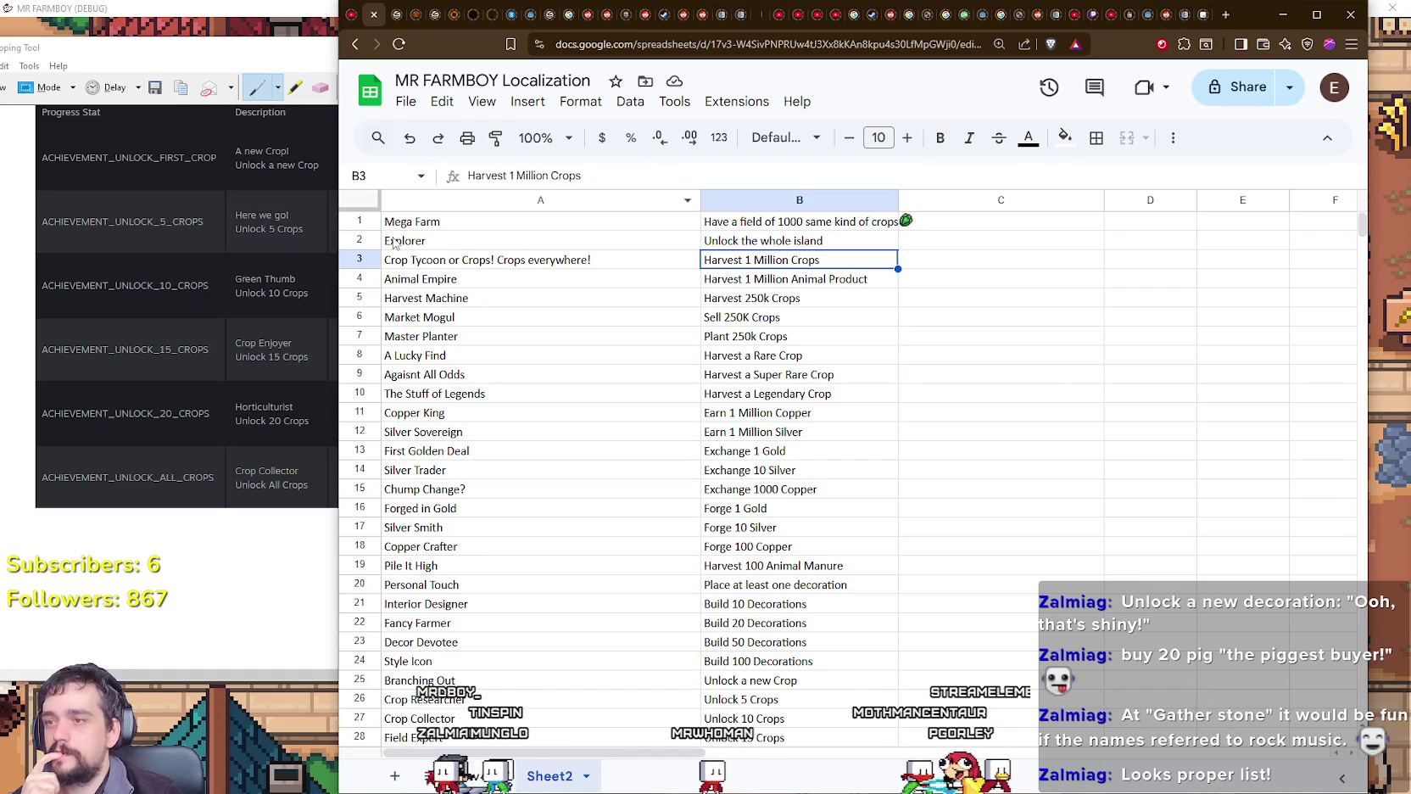
drag(413, 221, 806, 526)
scroll(806, 526, down, 5)
scroll(806, 534, down, 3)
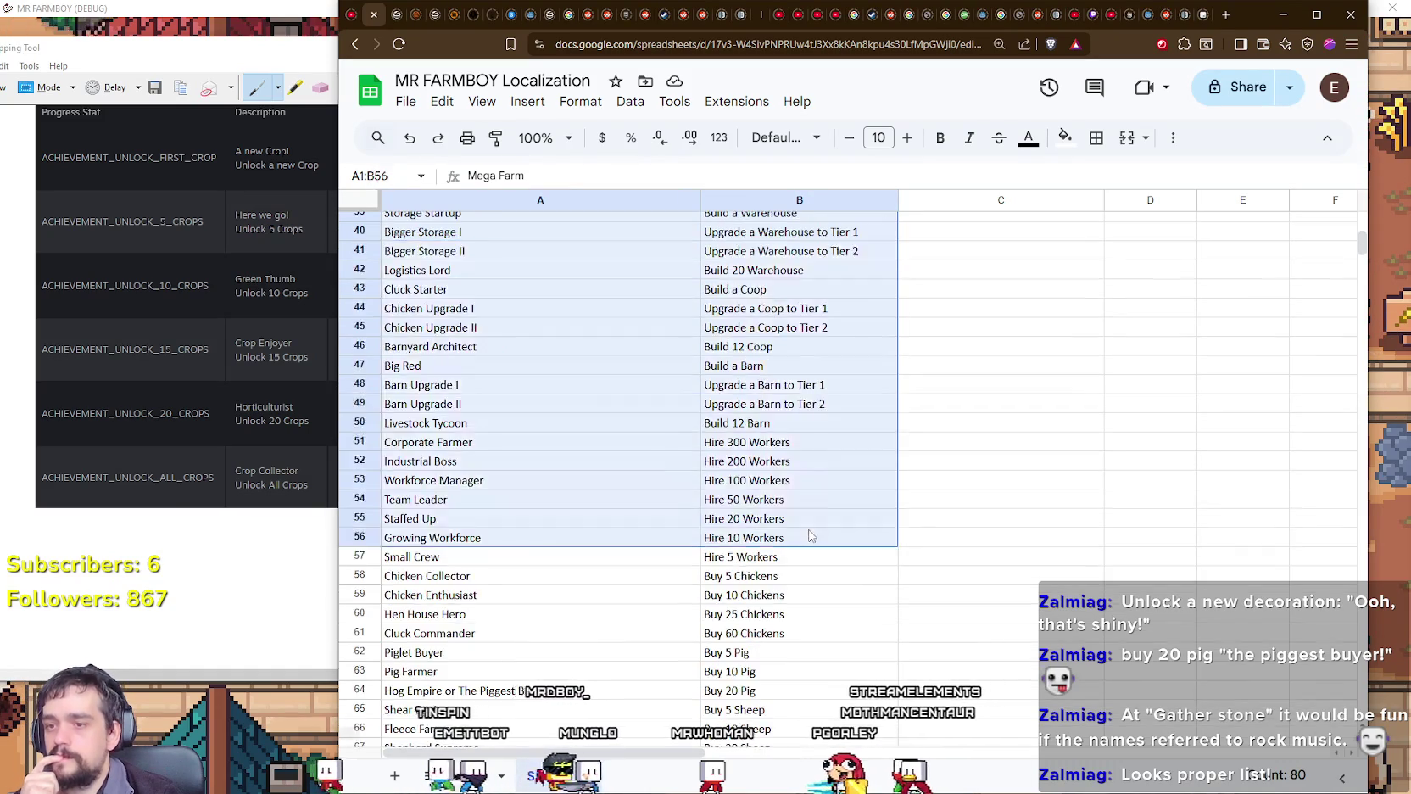
scroll(805, 534, down, 3)
scroll(810, 534, down, 3)
scroll(814, 533, down, 3)
drag(805, 526, 825, 557)
scroll(819, 532, down, 3)
scroll(821, 542, down, 3)
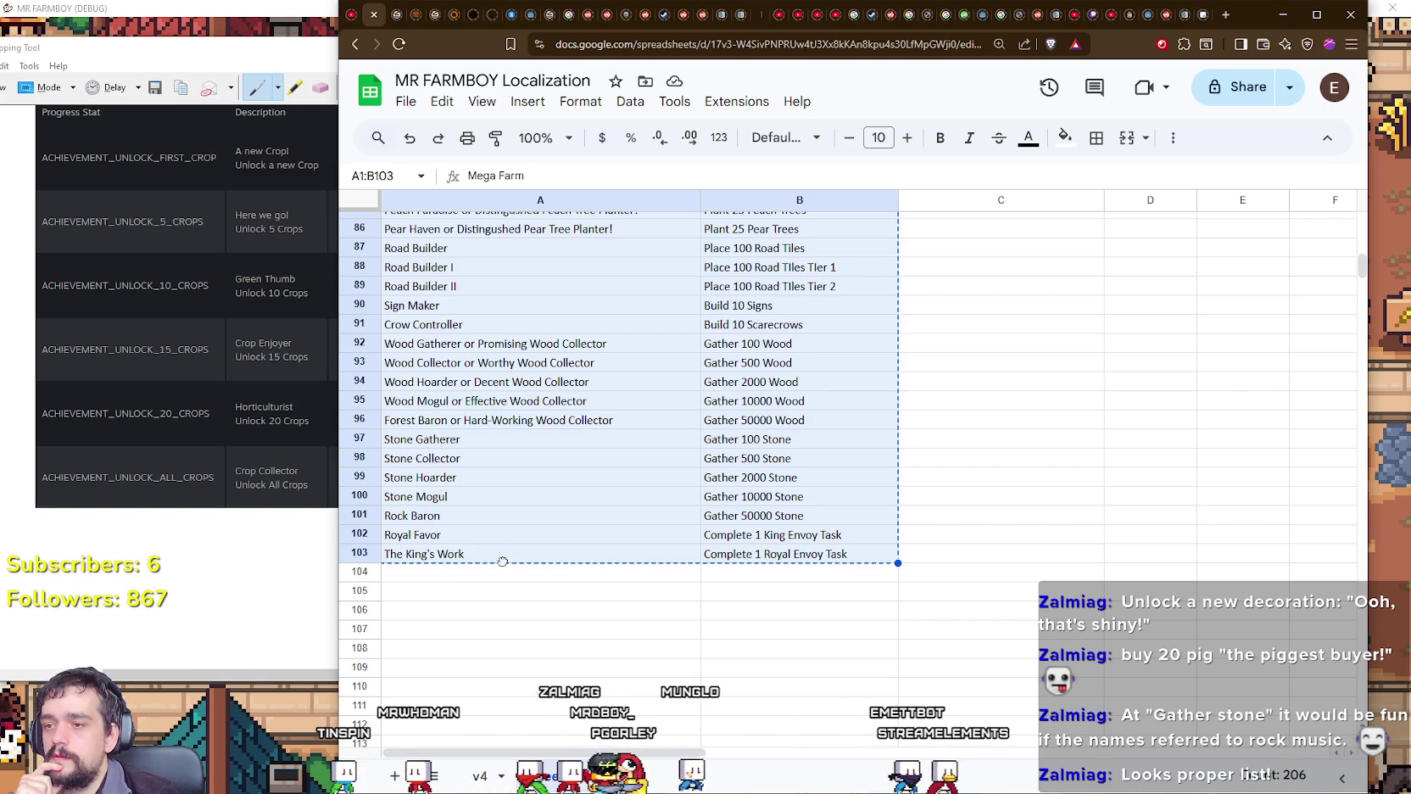
Step: Drag the list one column right, then one row down into B2:C104
drag(490, 560, 667, 437)
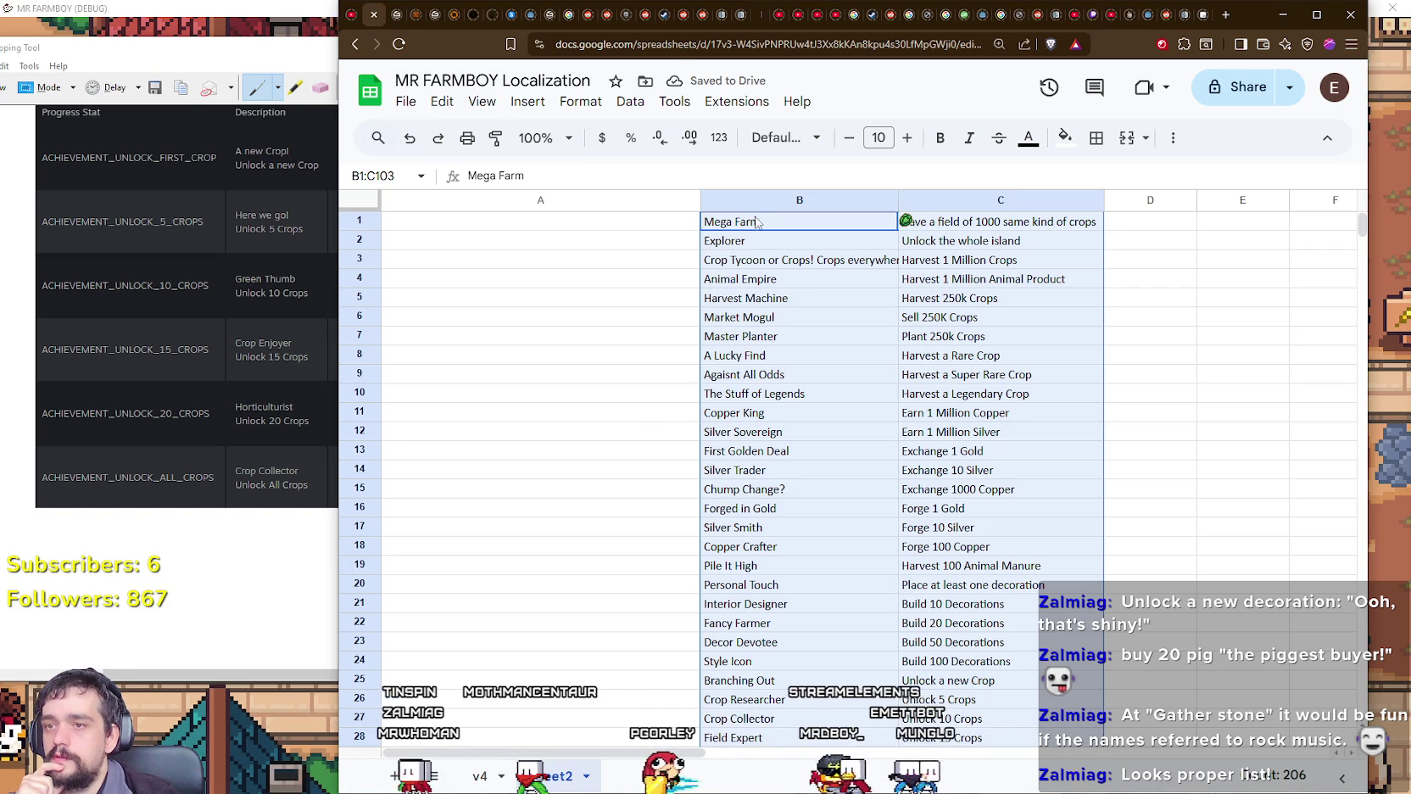
drag(765, 218, 777, 211)
scroll(813, 479, down, 3)
scroll(806, 504, down, 6)
scroll(797, 517, down, 6)
scroll(795, 522, down, 4)
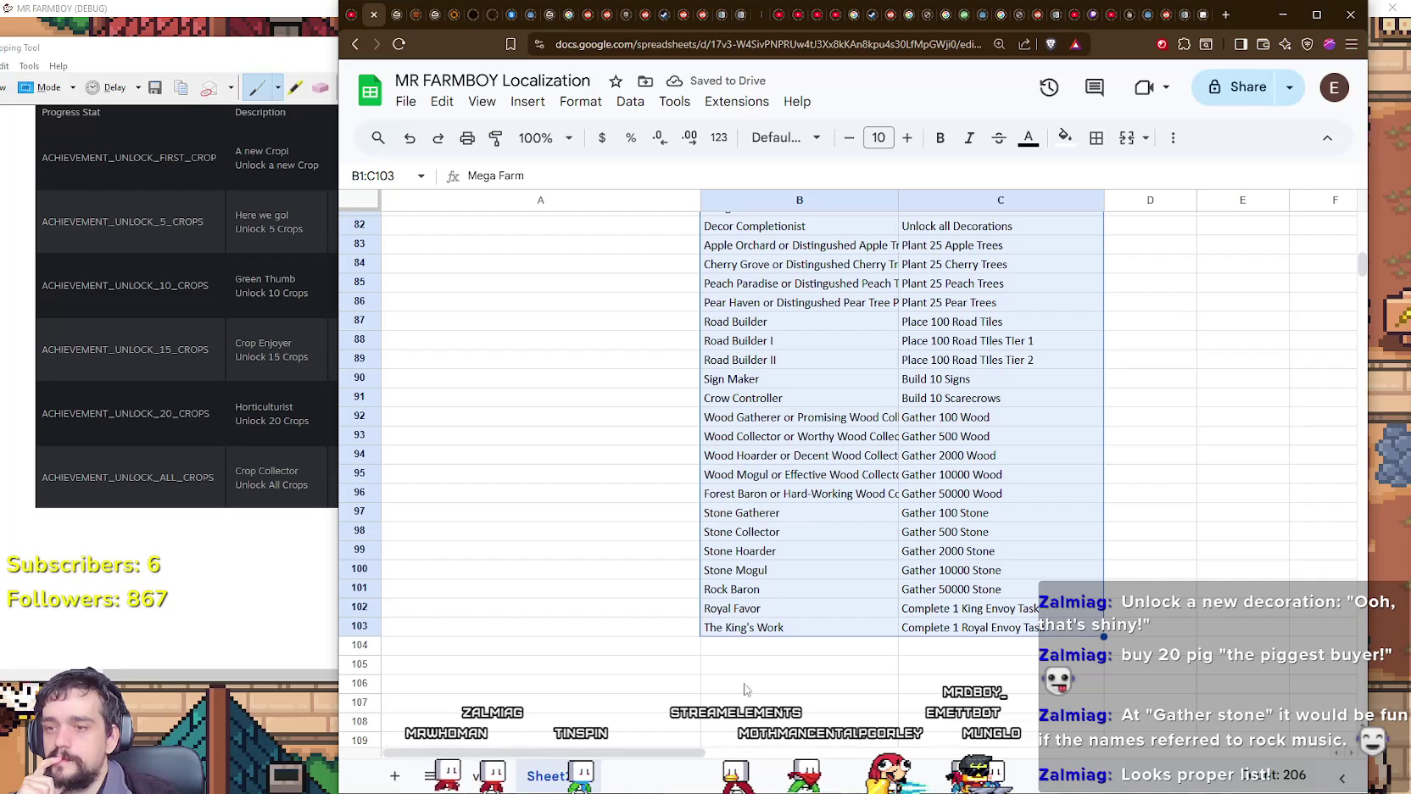
drag(753, 651, 752, 650)
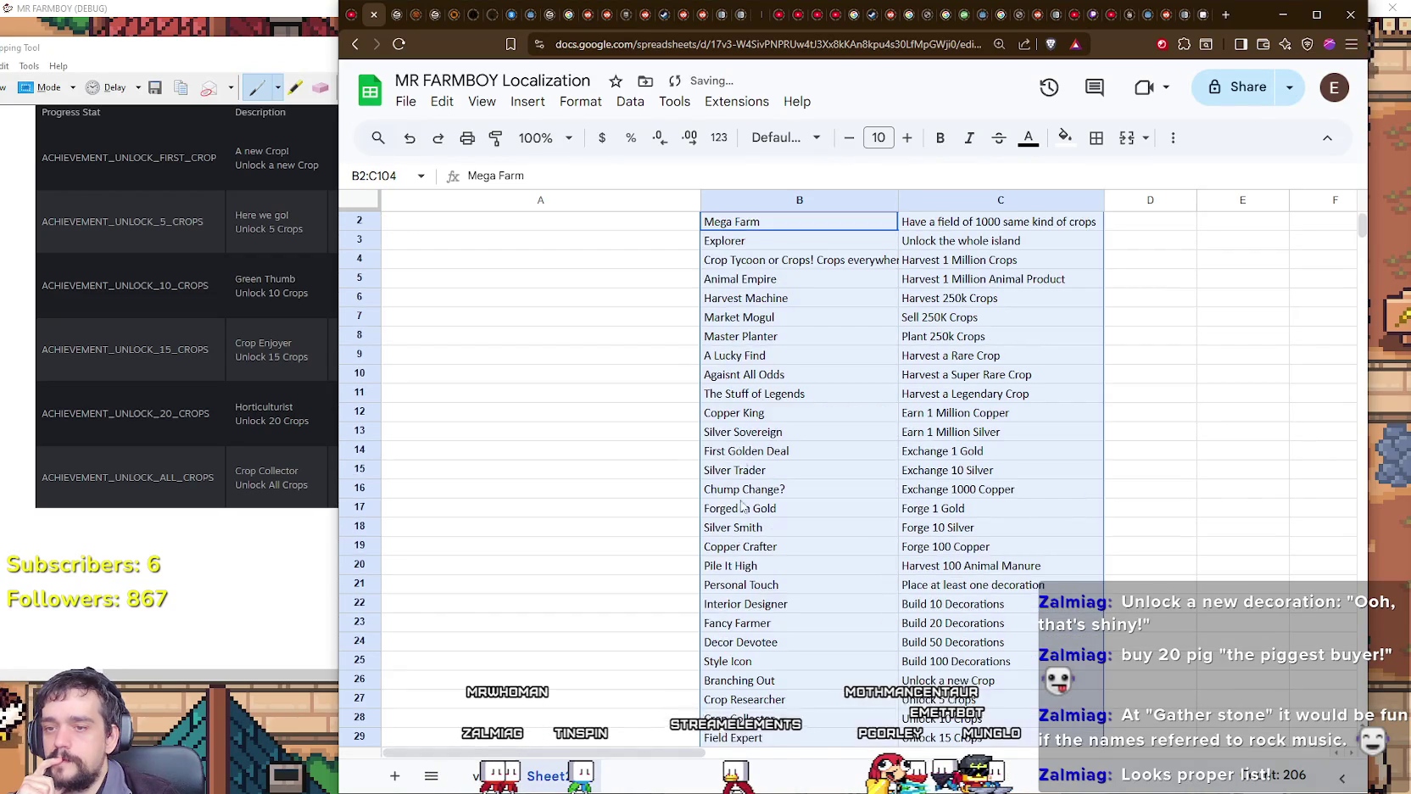
Step: Delete the cabbage leaf image from cell C1 so row 1 is empty
click(745, 392)
click(925, 221)
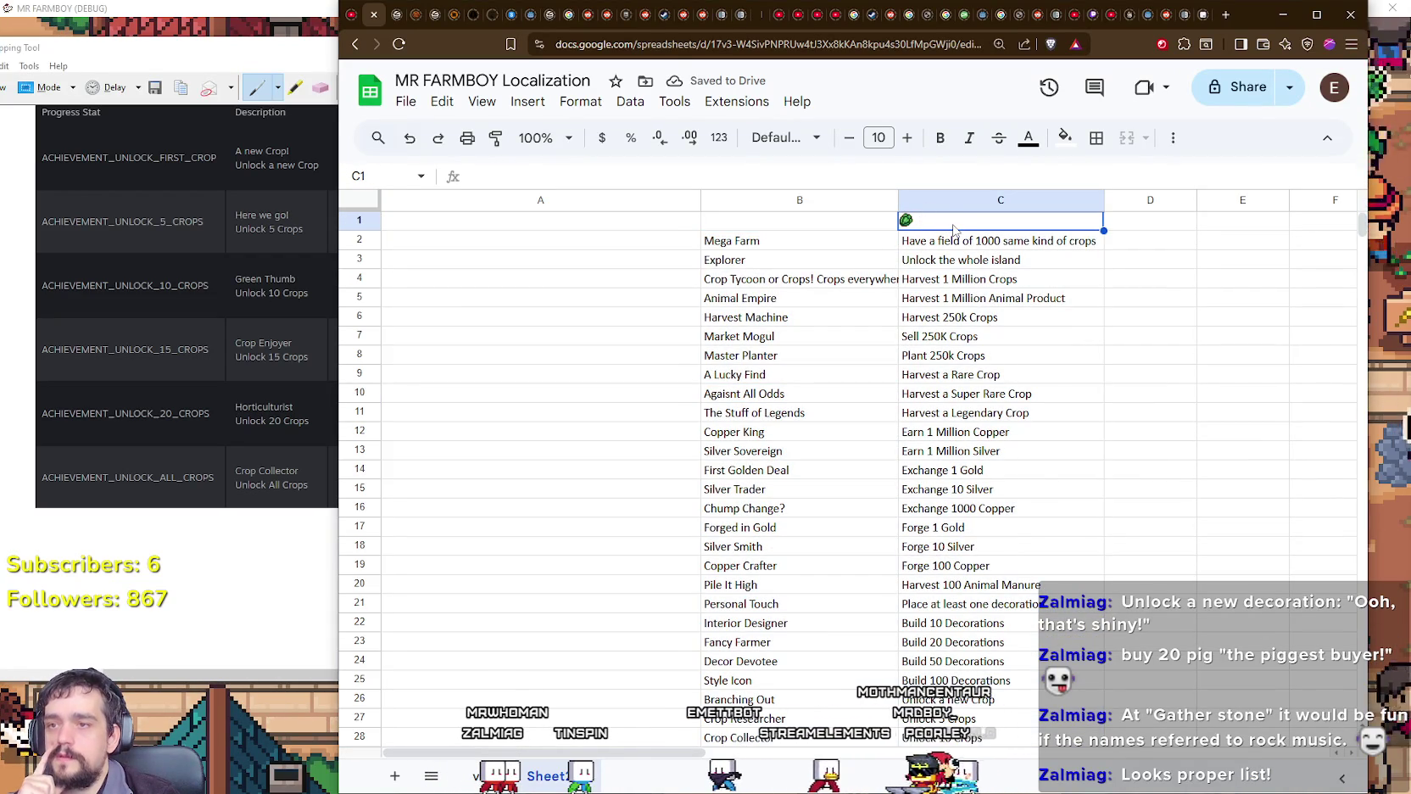
right_click(953, 226)
click(924, 412)
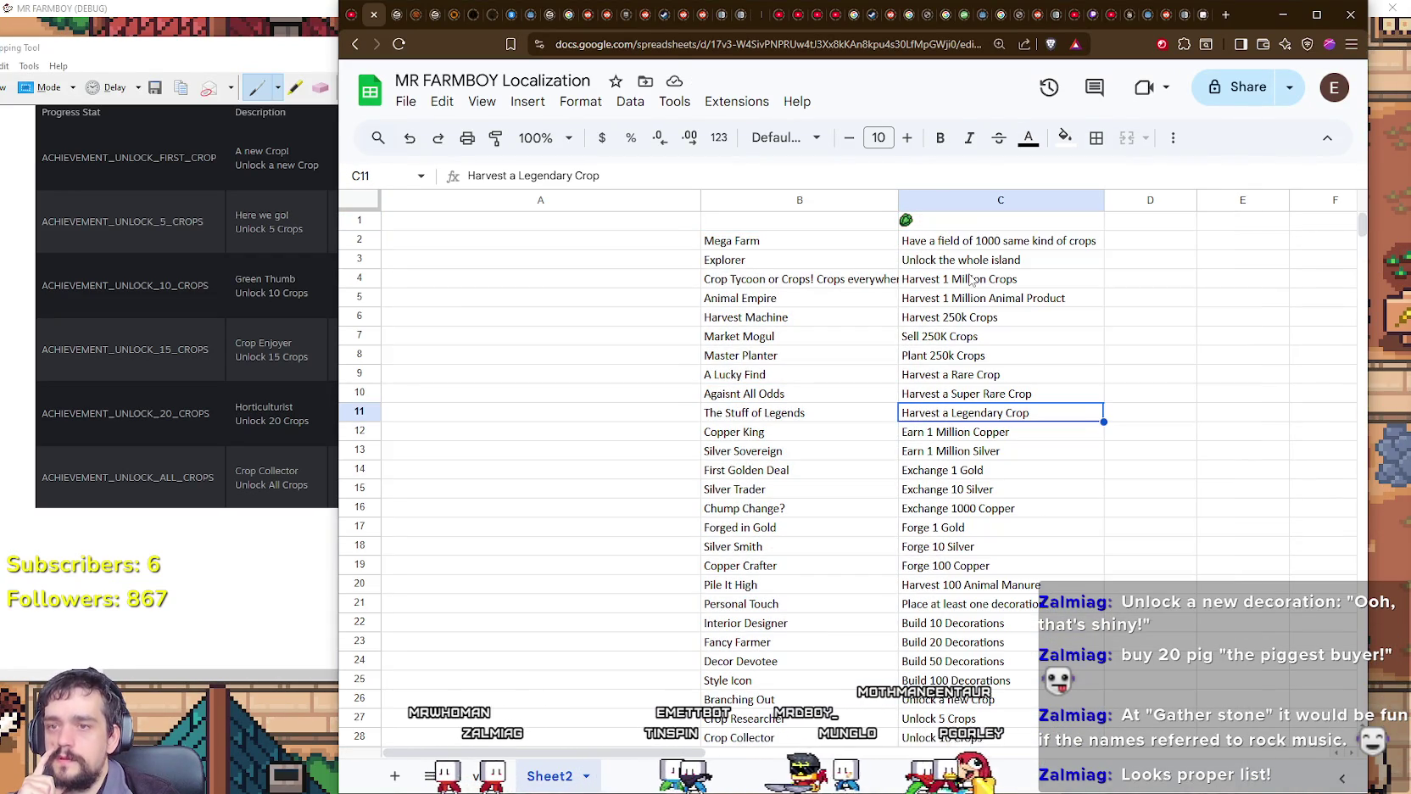
click(954, 227)
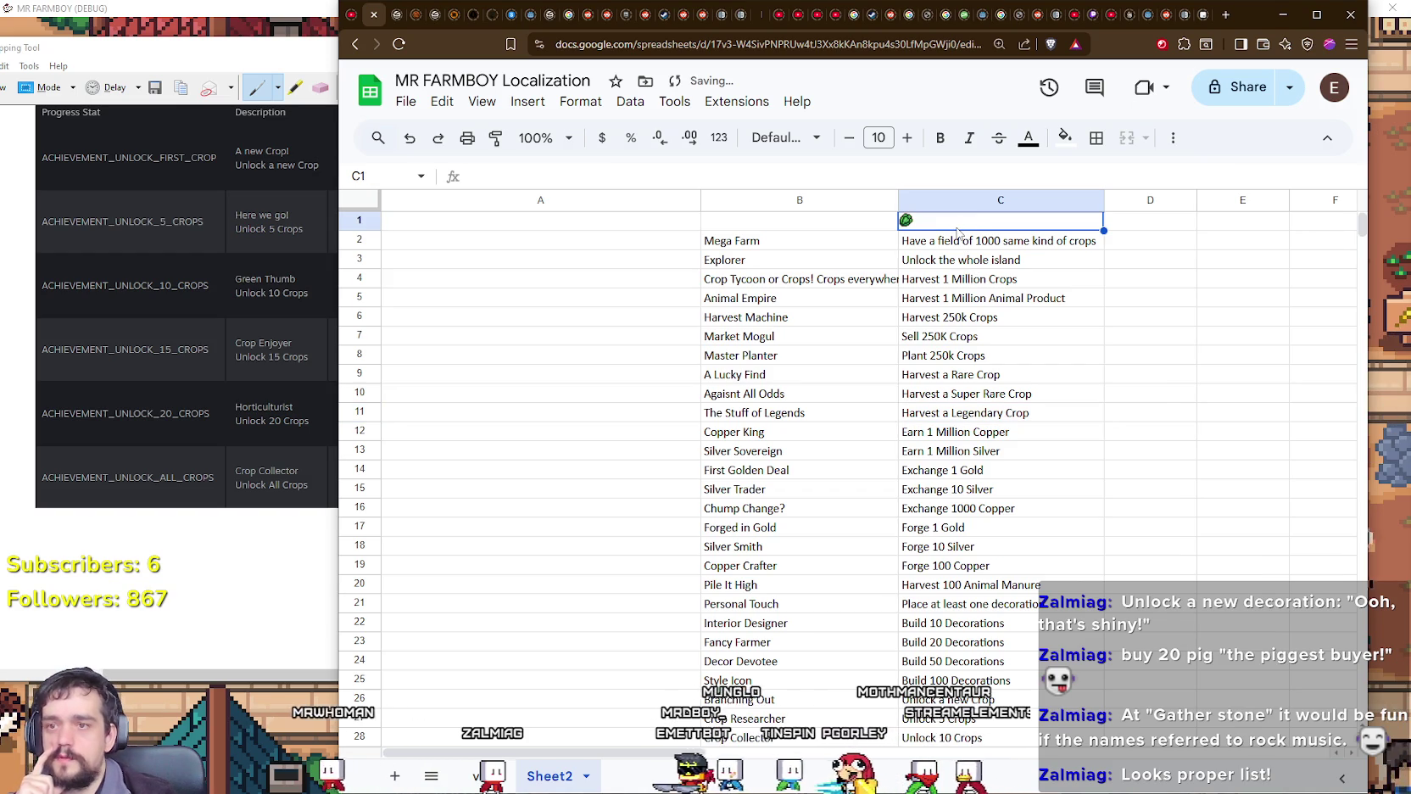
click(798, 227)
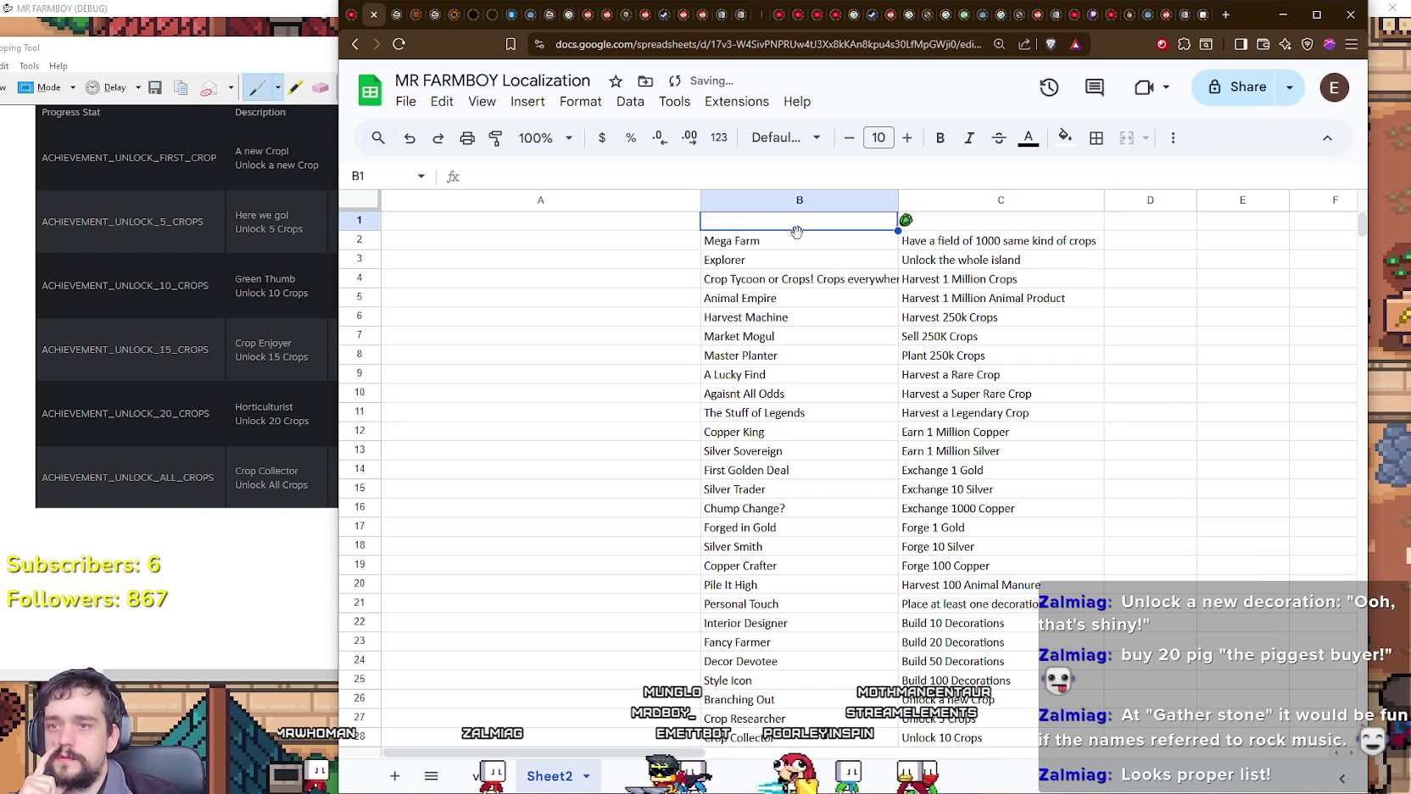
right_click(907, 223)
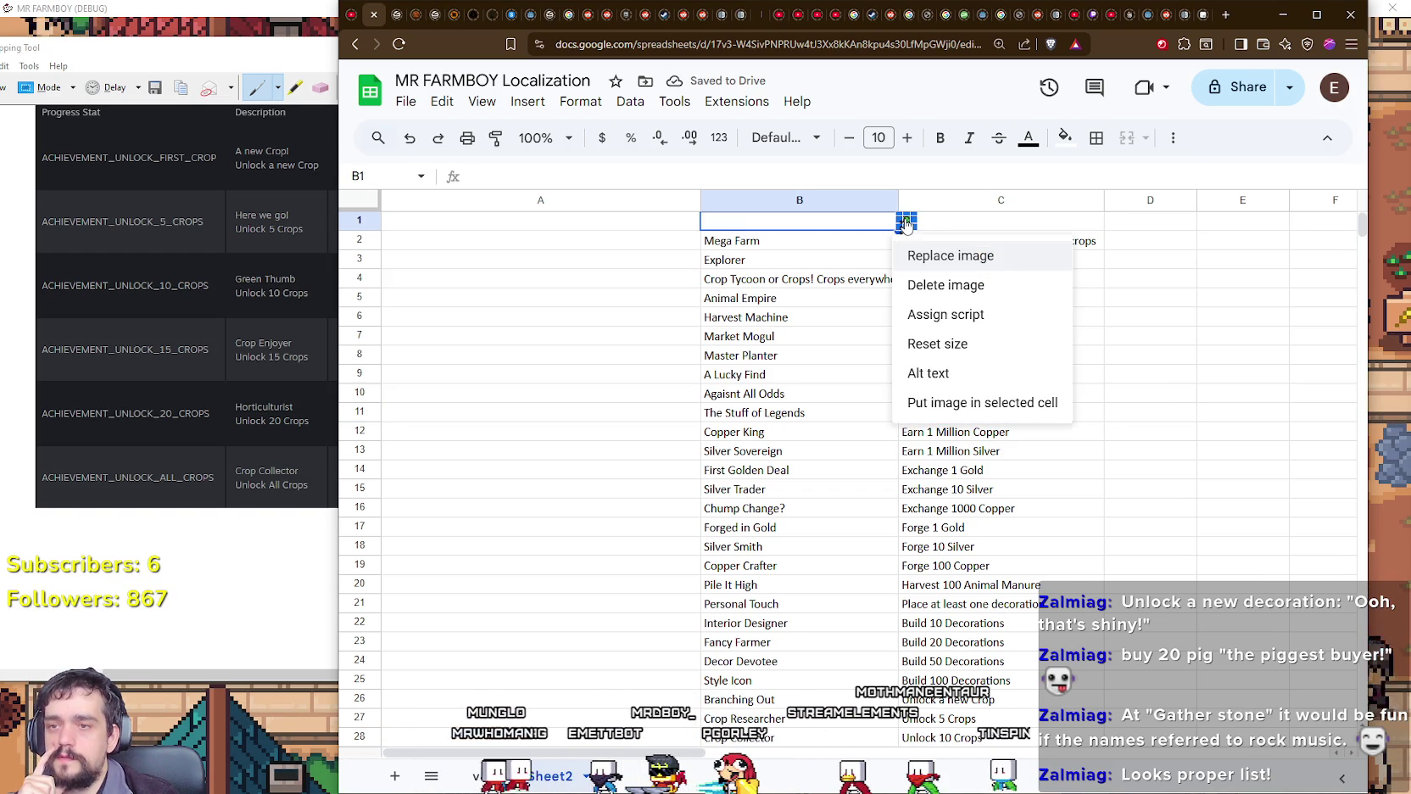
click(957, 285)
click(797, 259)
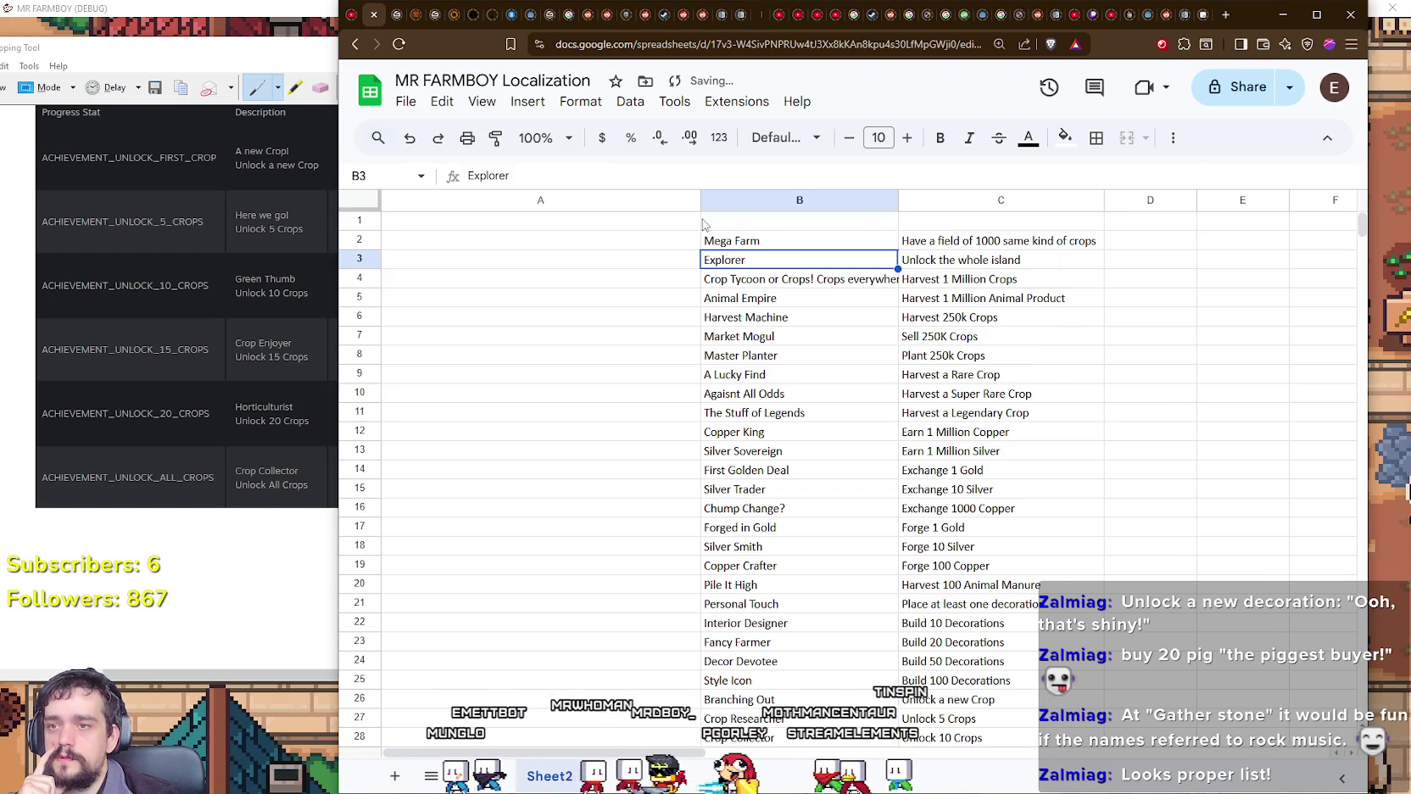
click(645, 222)
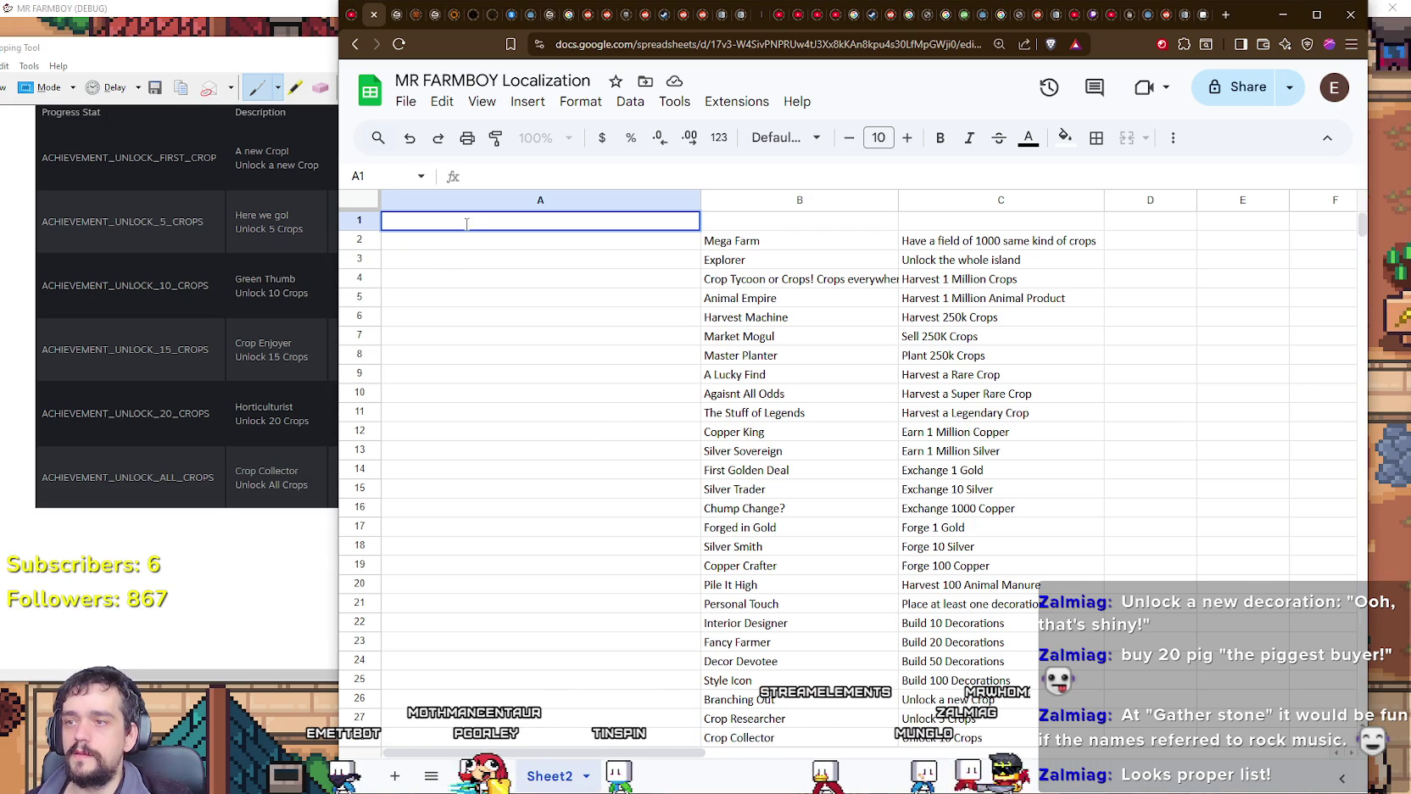
Step: Enter the headers 'API ID', 'Display Name' and 'Description' in cells A1 to C1
text(API ID)
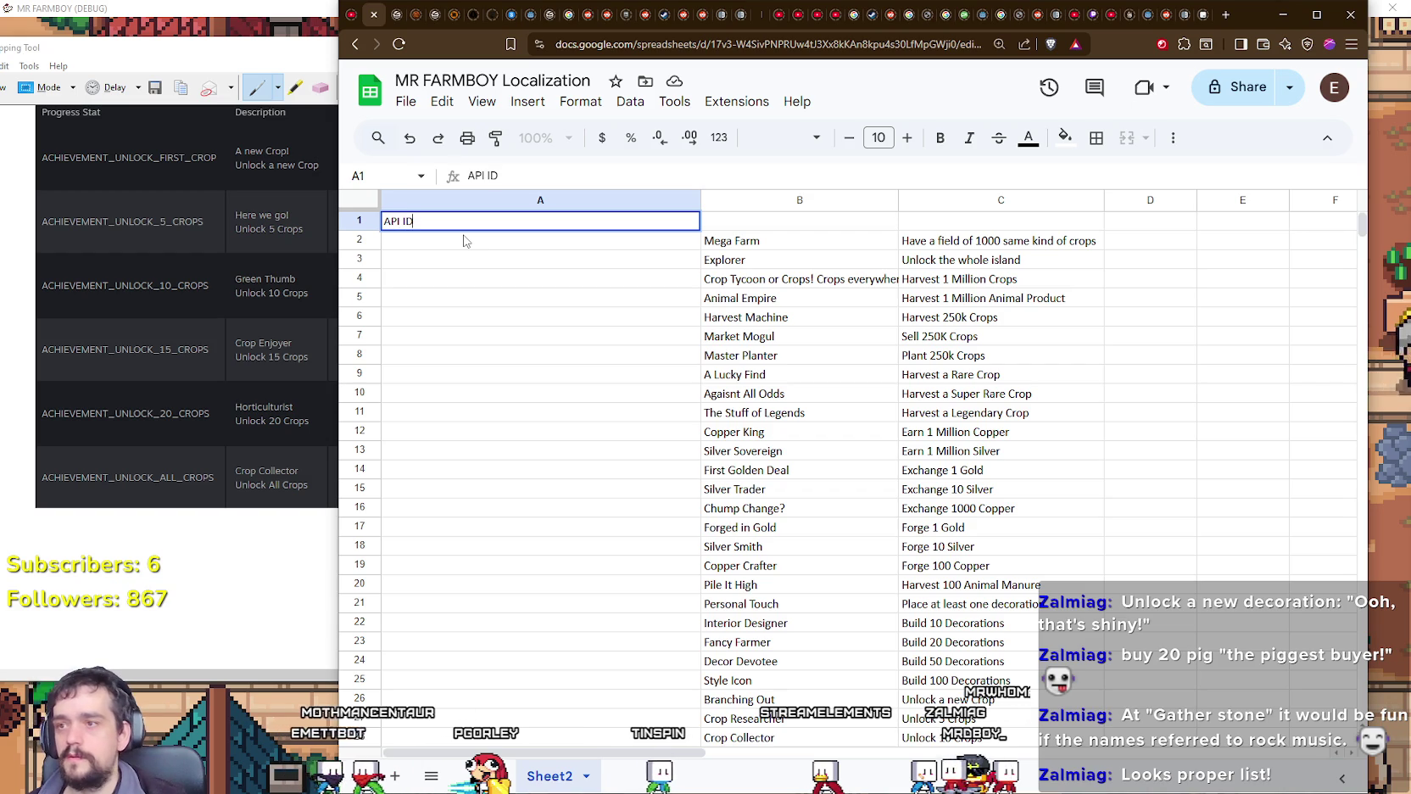
key(Tab)
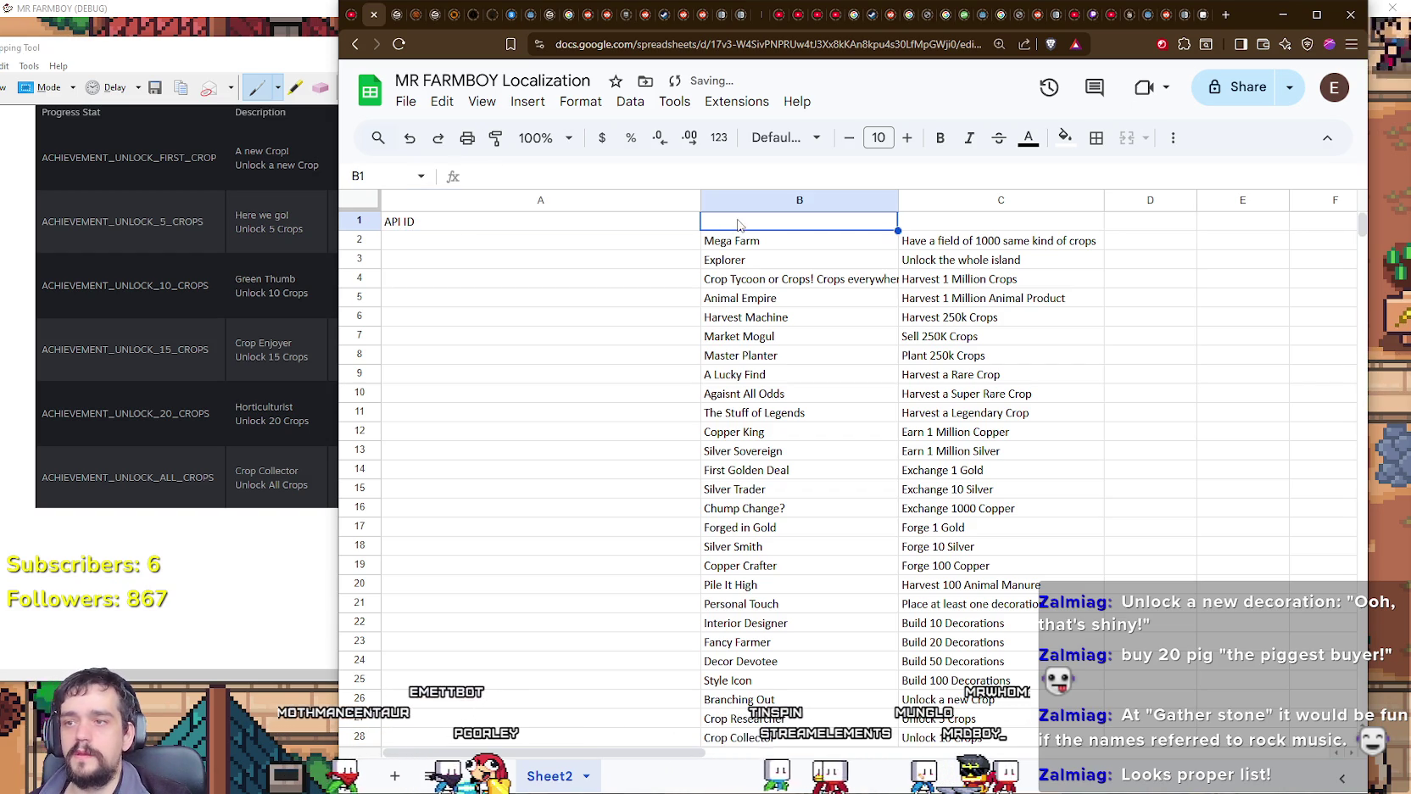
text(Display  Nam)
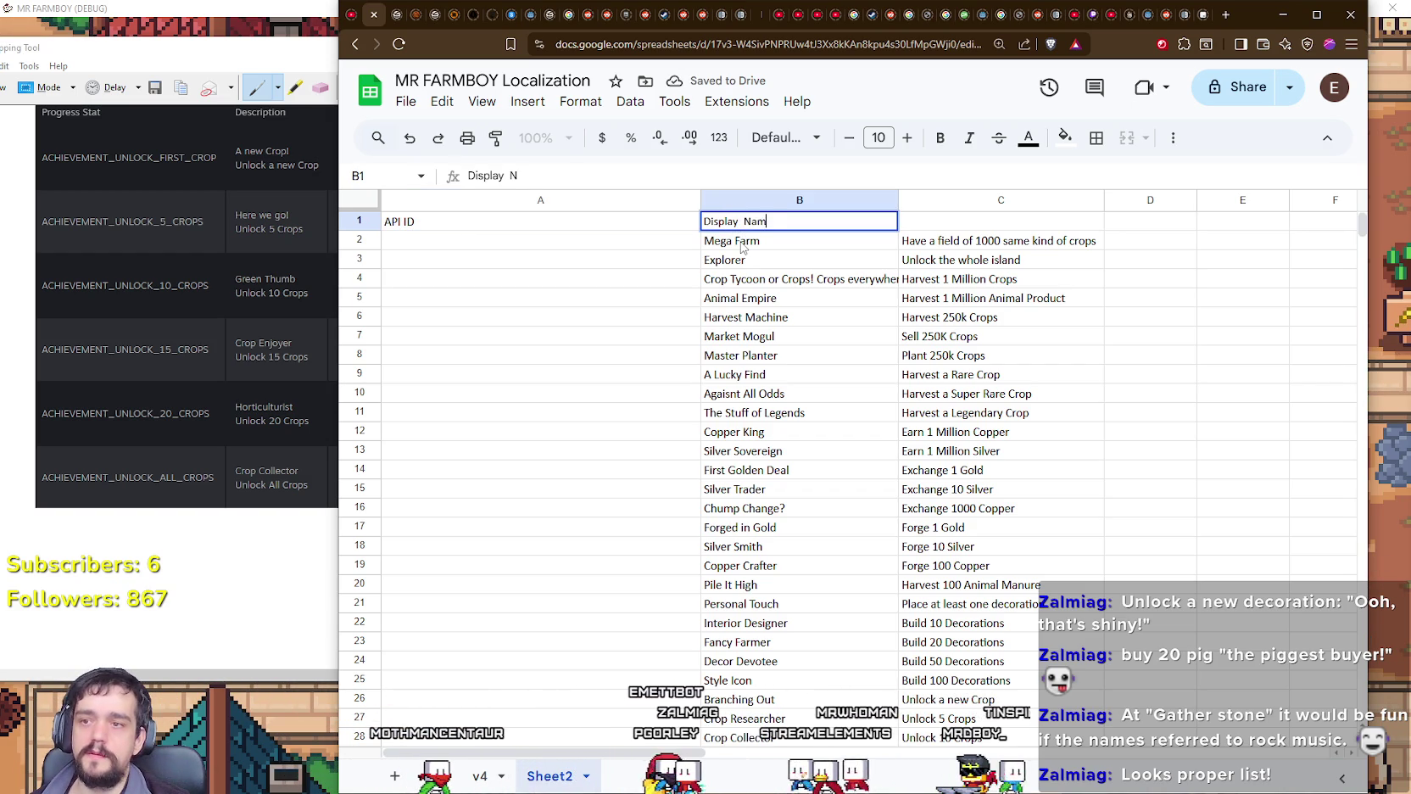
text(e)
click(743, 246)
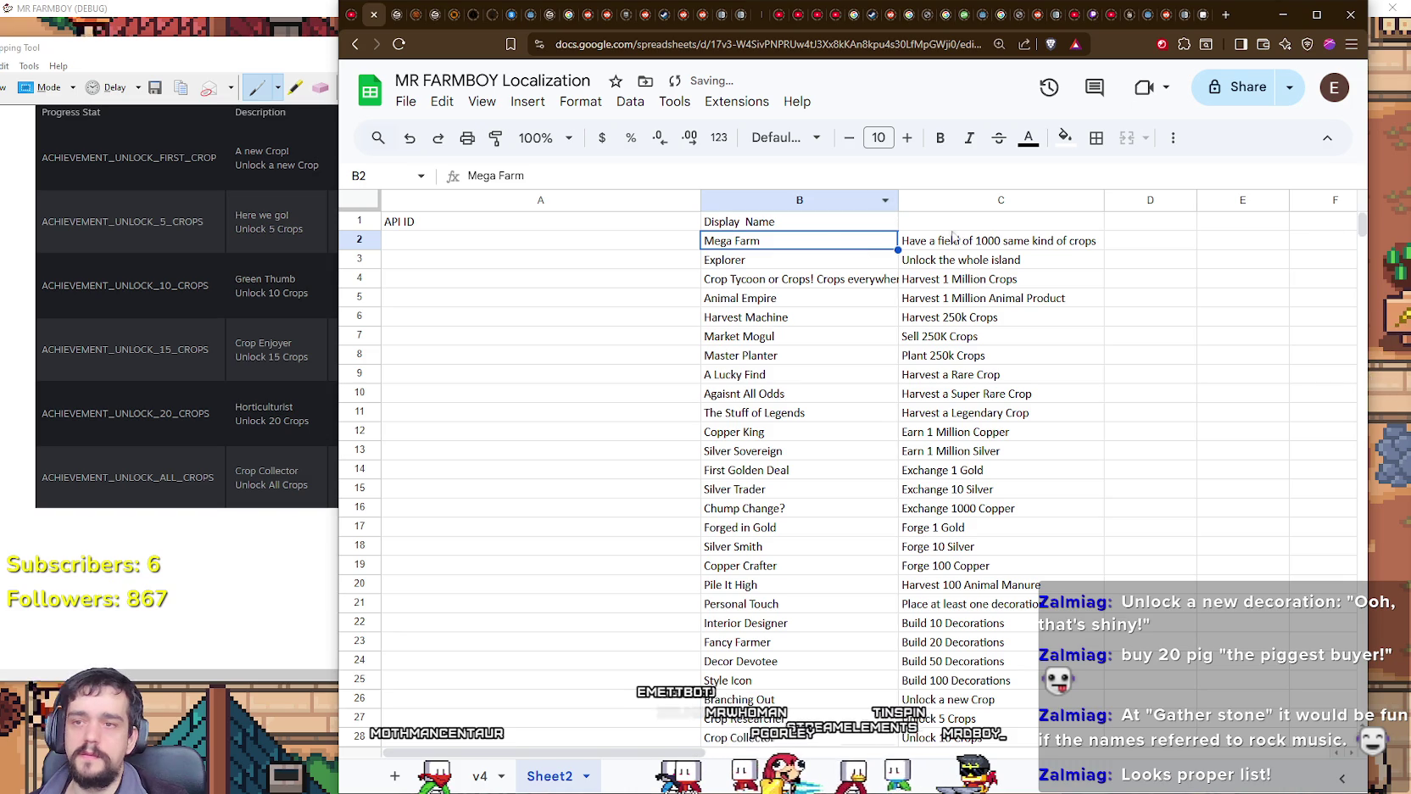
click(954, 224)
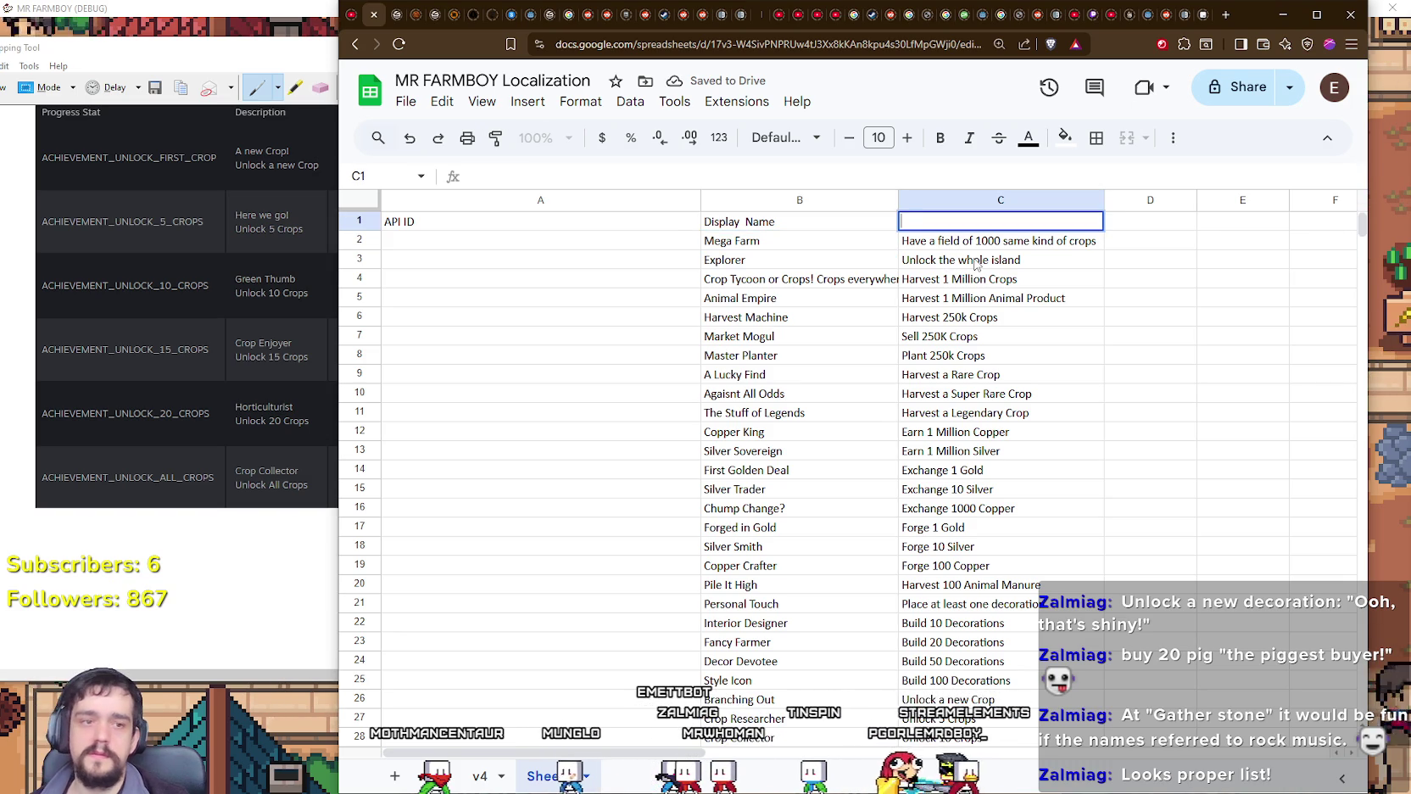
text(Descripti)
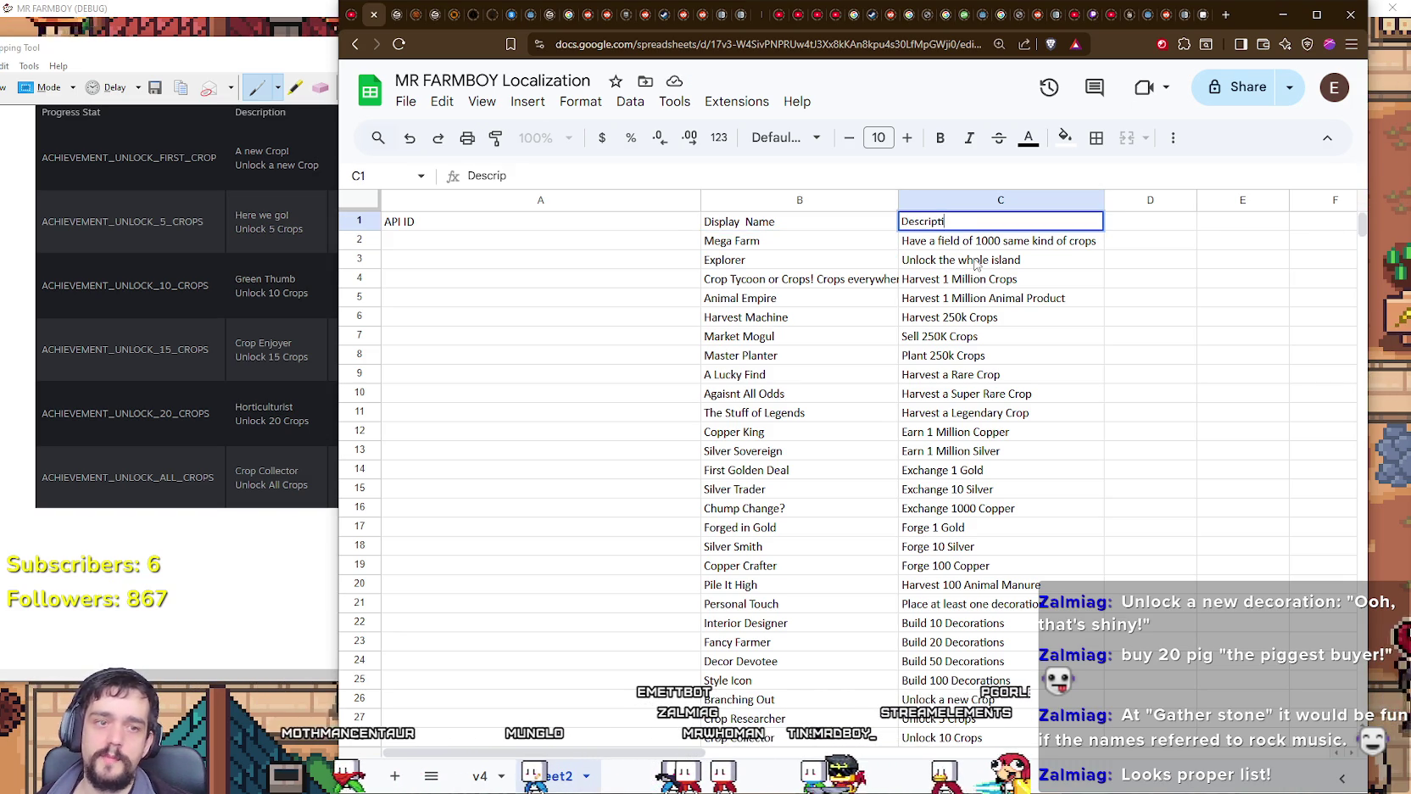
text(on)
key(Return)
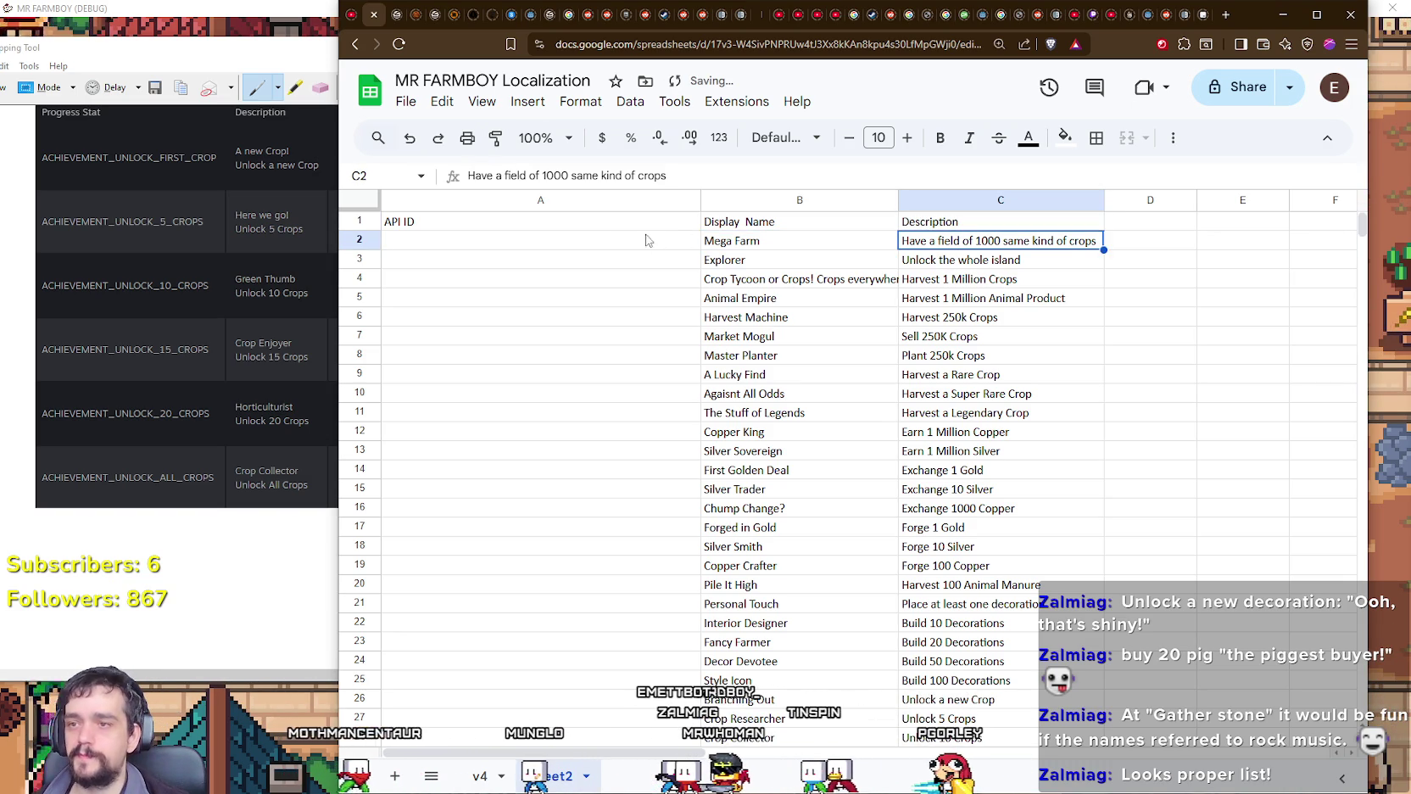
click(603, 246)
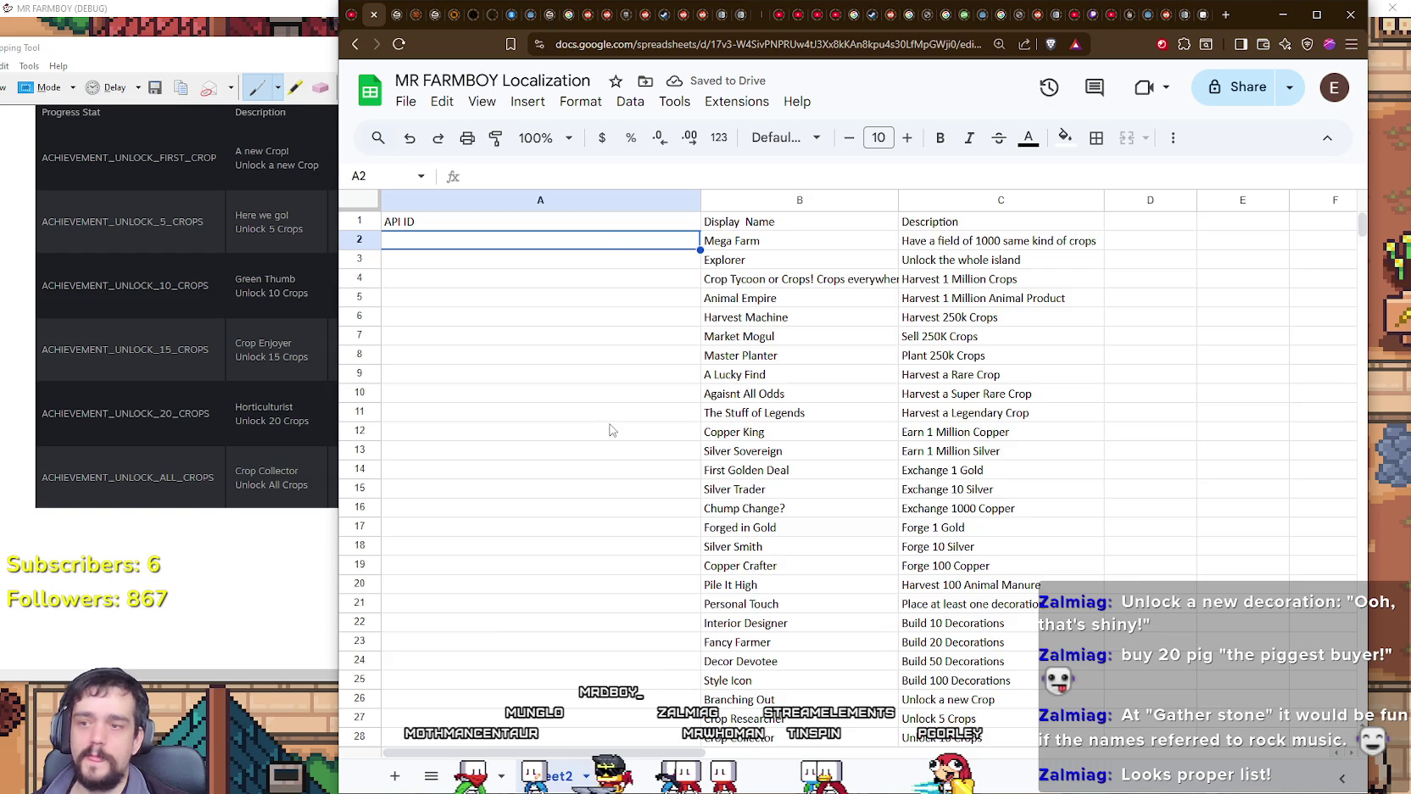
Step: Widen column B to fit long achievement names like Barnyard Architect
scroll(609, 430, down, 6)
scroll(609, 430, down, 3)
scroll(609, 430, down, 3)
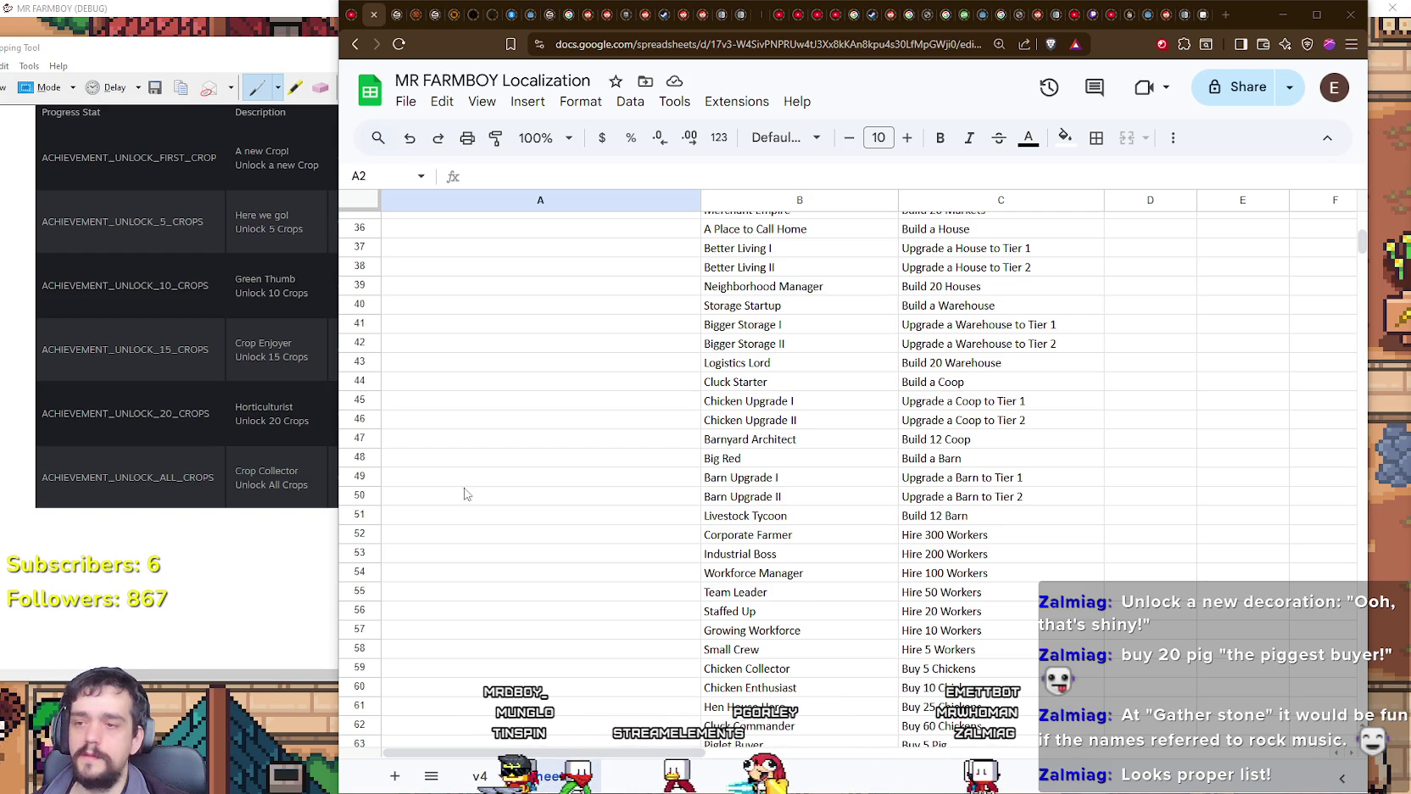
scroll(467, 494, down, 4)
scroll(482, 463, down, 5)
scroll(508, 450, up, 6)
scroll(555, 471, up, 4)
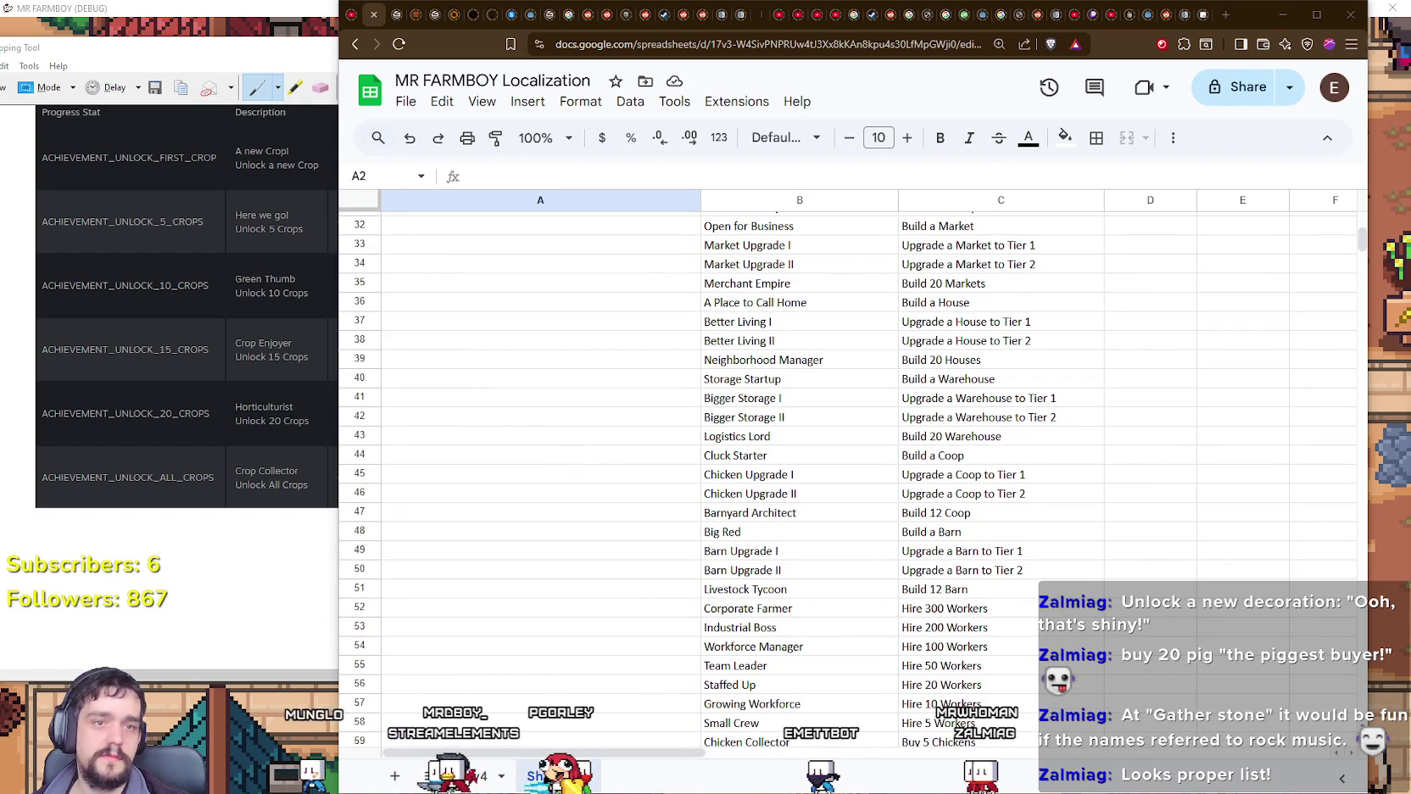
click(820, 507)
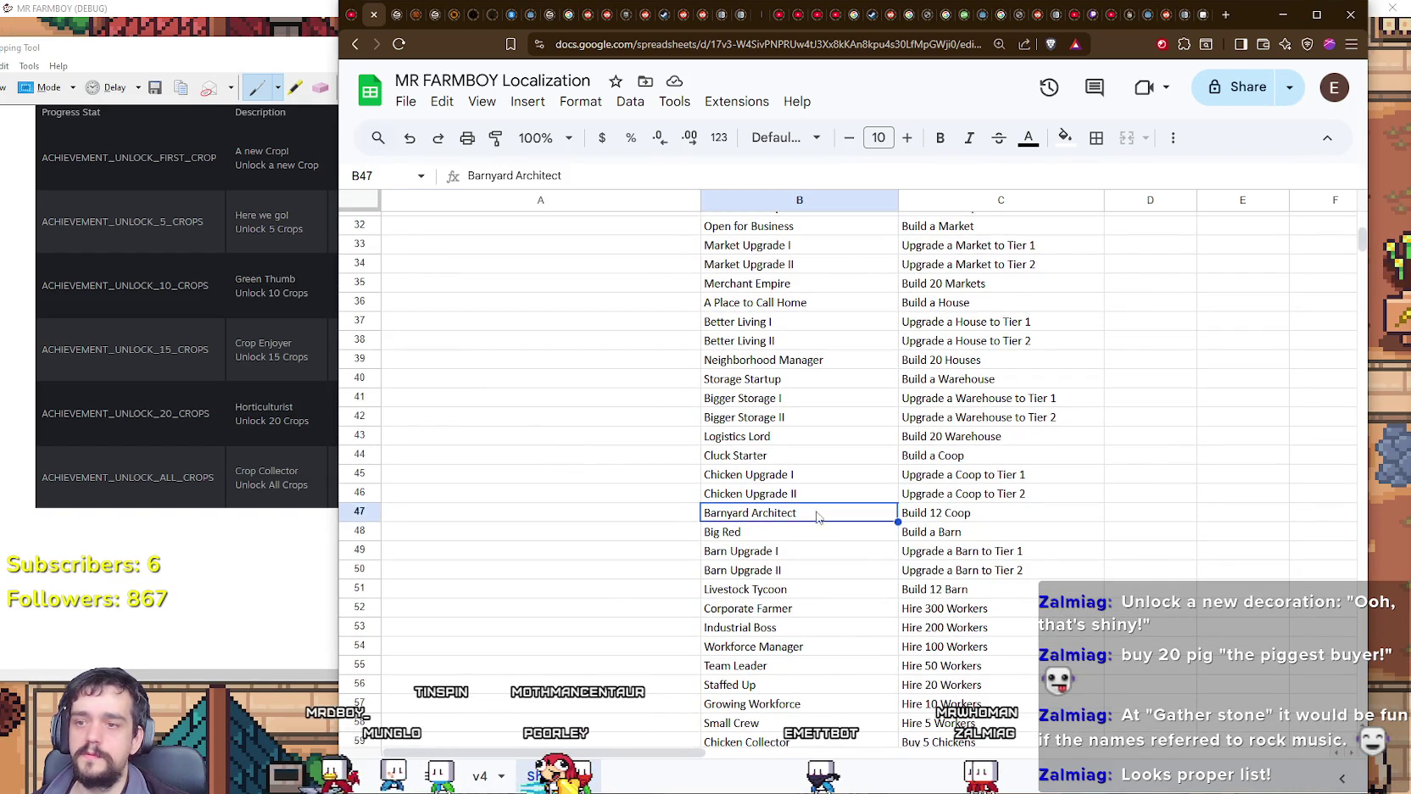
scroll(814, 499, up, 5)
scroll(823, 499, down, 5)
scroll(771, 502, down, 9)
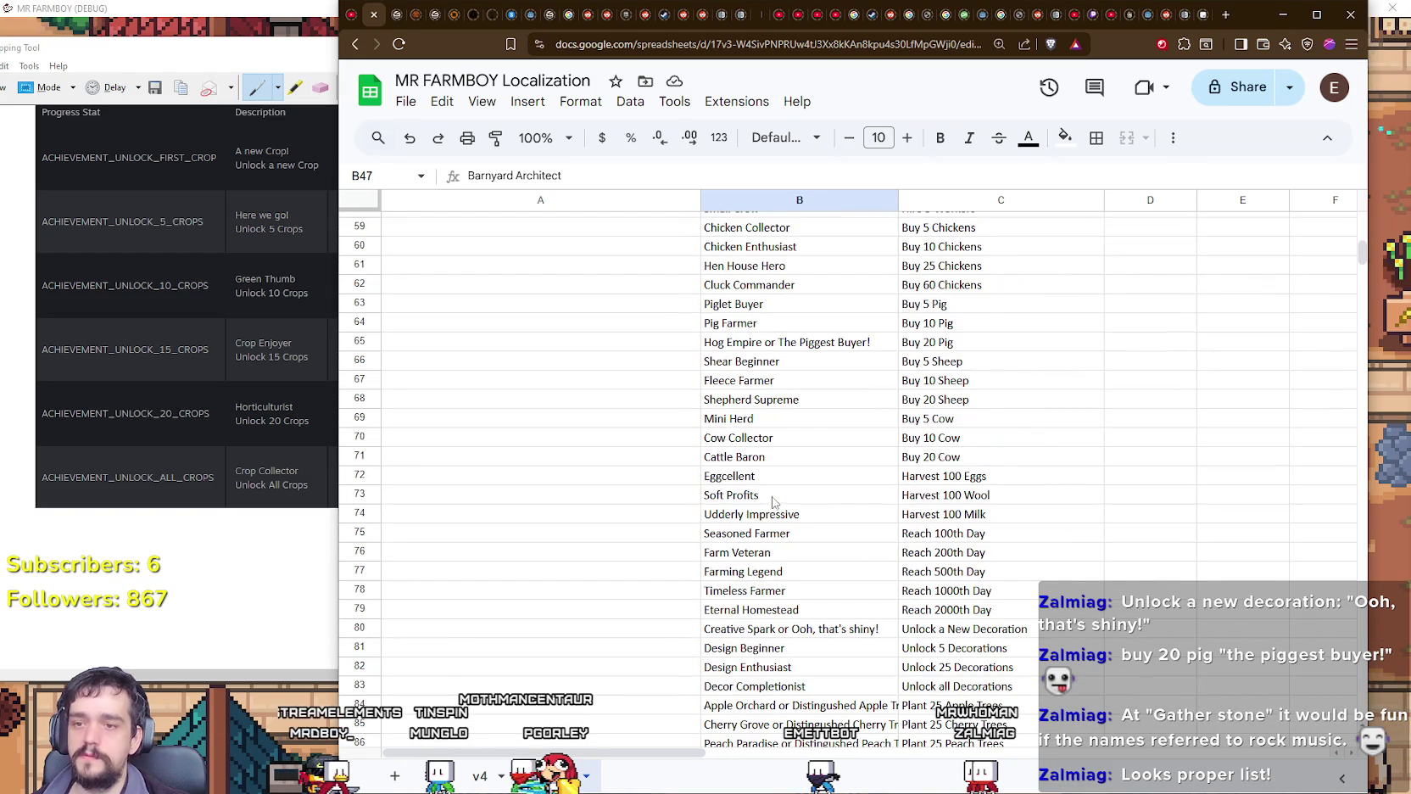
scroll(770, 501, down, 4)
scroll(774, 493, down, 5)
scroll(776, 489, up, 3)
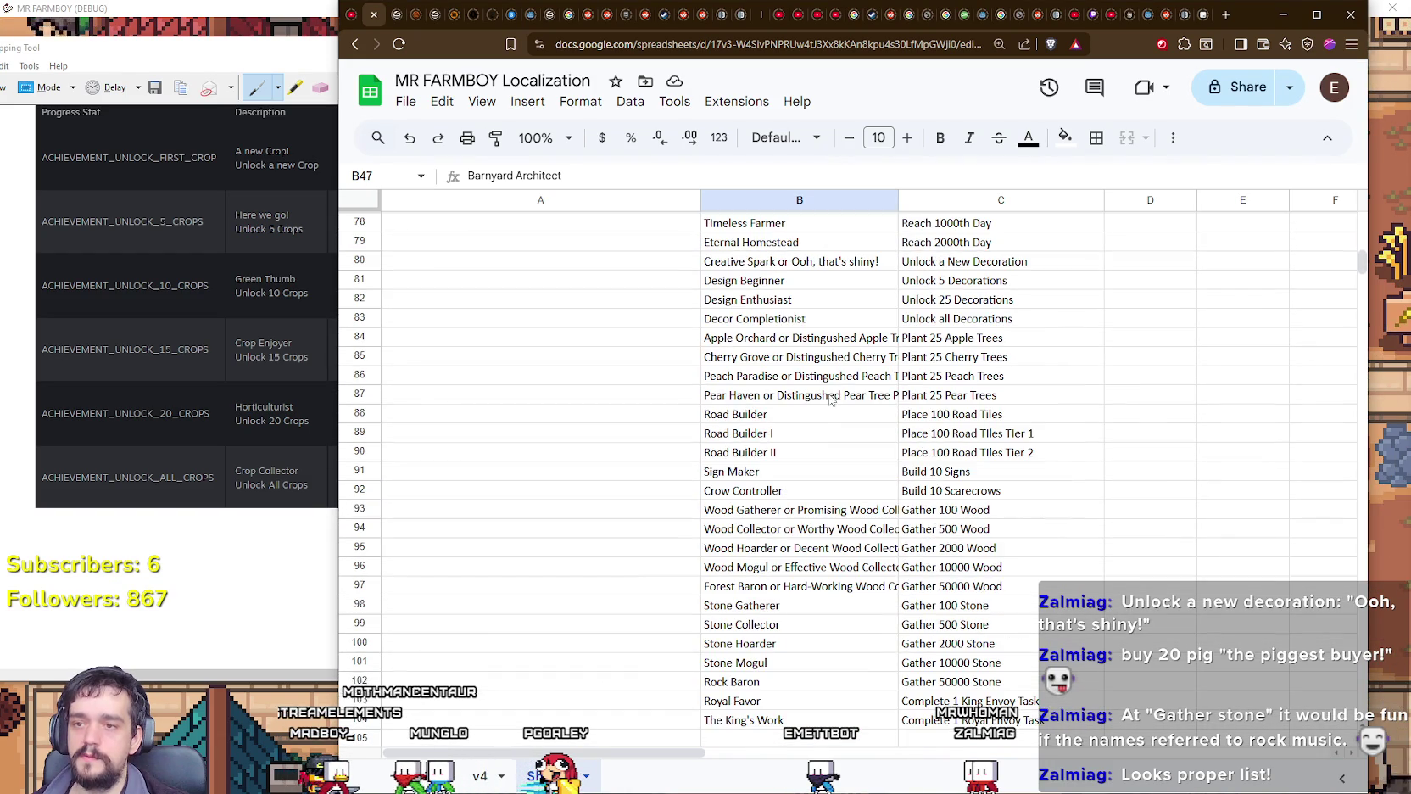
drag(901, 197, 1030, 200)
click(863, 512)
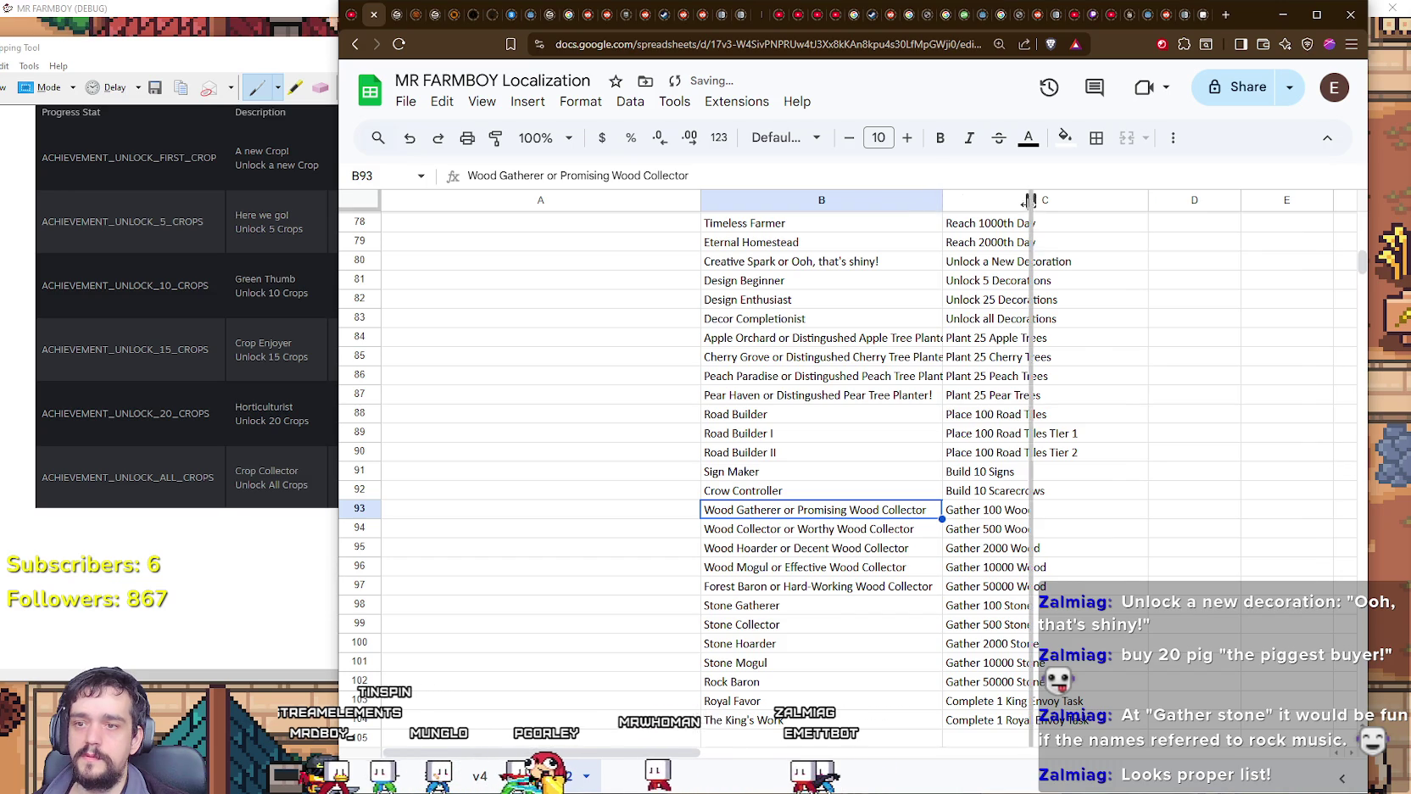
scroll(994, 598, down, 3)
scroll(994, 598, up, 6)
scroll(995, 596, up, 7)
scroll(996, 595, up, 5)
scroll(996, 593, up, 8)
scroll(997, 594, up, 2)
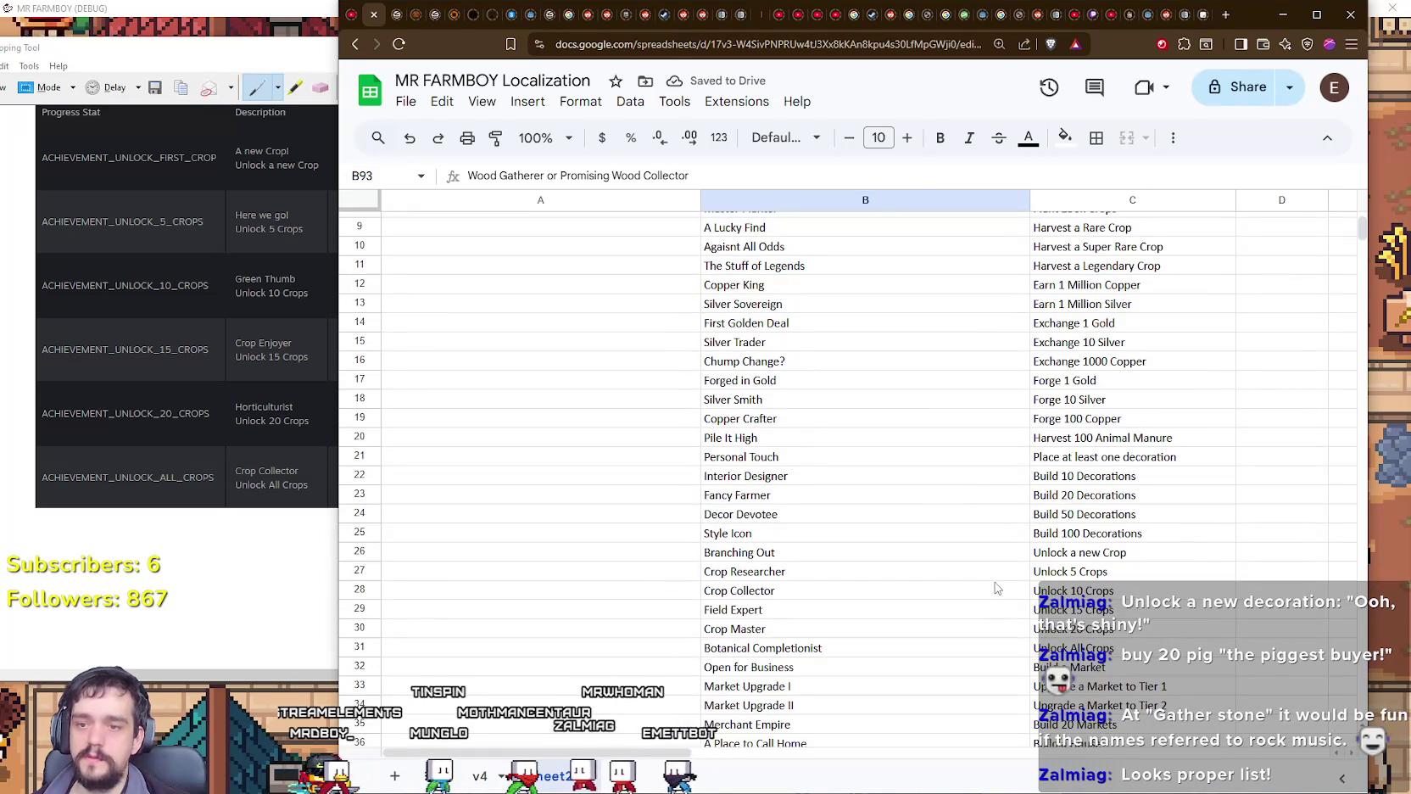
Step: Paste ACHIEVEMENT_UNLOCK_FIRST_CROP into A26 beside Branching Out
click(722, 571)
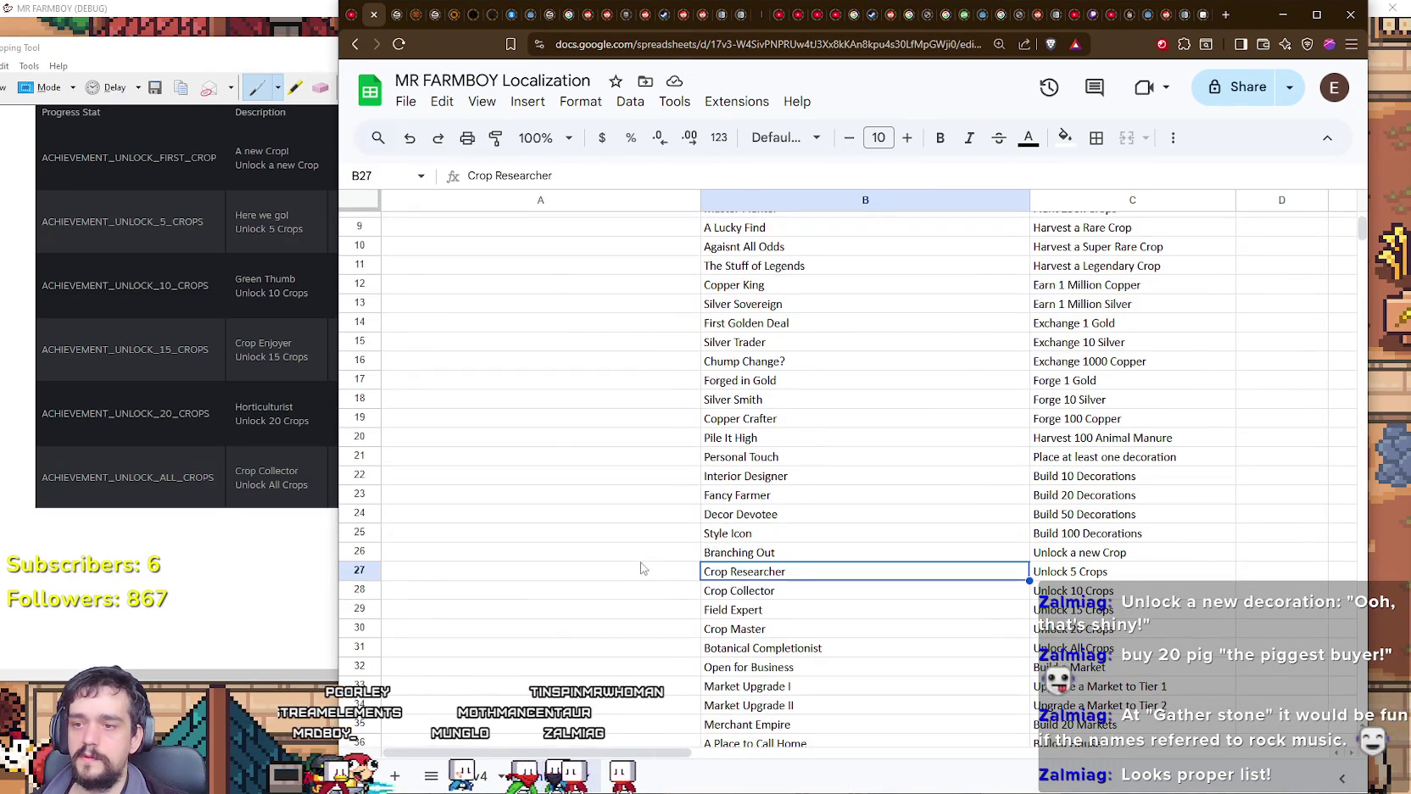
click(642, 553)
text(ACHIEVEMENT_UNLOCK_FIRST_CROP)
key(Return)
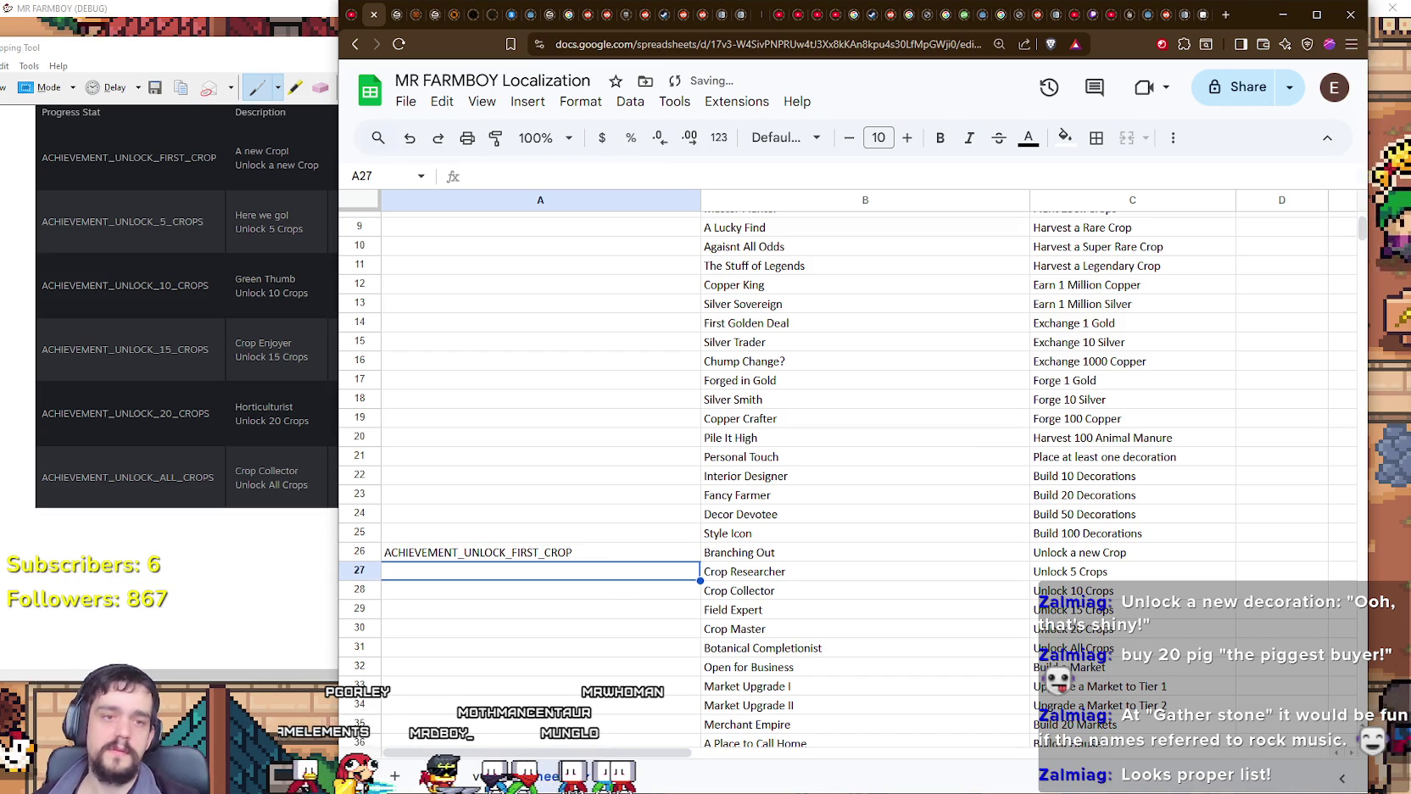